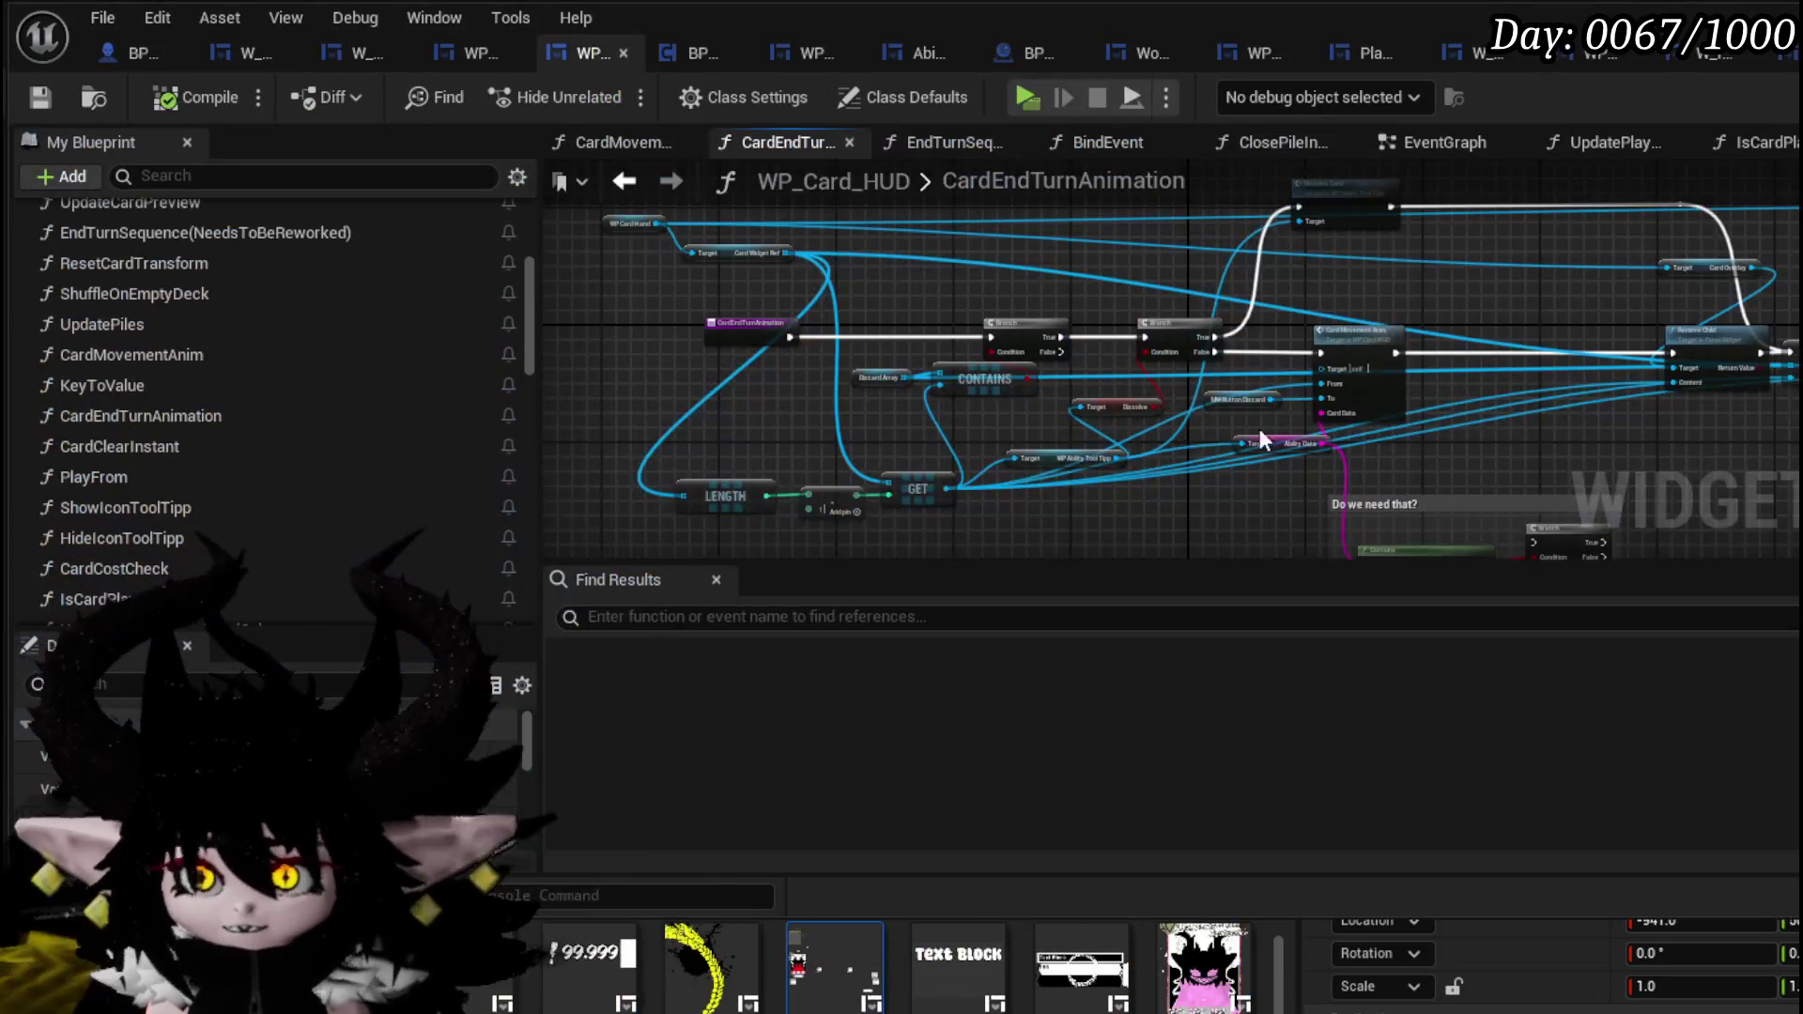
- Rearrange the Card Movement Anim, MW Button Discard and Ability Data nodes in CardEndTurnAnimation
{"action": "scroll", "coordinate": [1260, 434], "scroll_direction": "up", "scroll_amount": 4}
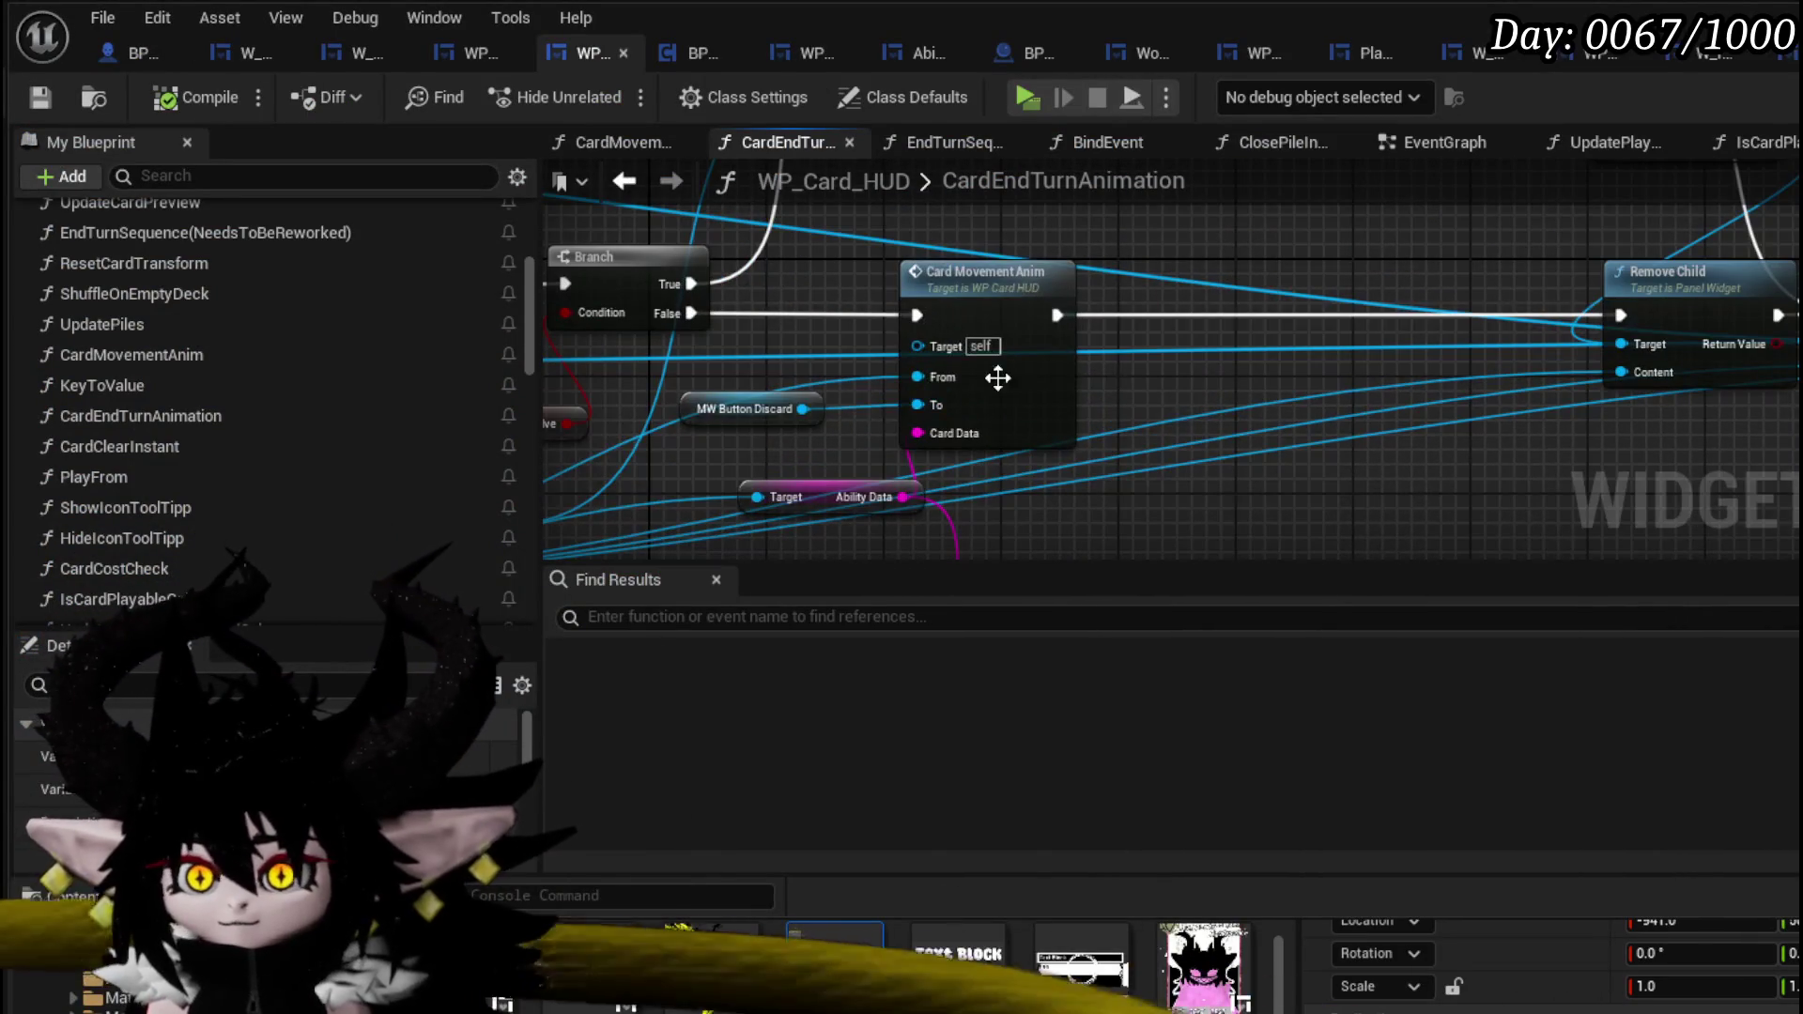
{"action": "left_click_drag", "start_coordinate": [997, 378], "coordinate": [1208, 381]}
{"action": "left_click_drag", "start_coordinate": [887, 338], "coordinate": [1275, 456]}
{"action": "mouse_move", "coordinate": [956, 334]}
{"action": "left_mouse_down"}
{"action": "mouse_move", "coordinate": [894, 481]}
{"action": "mouse_move", "coordinate": [825, 511]}
{"action": "left_mouse_up"}
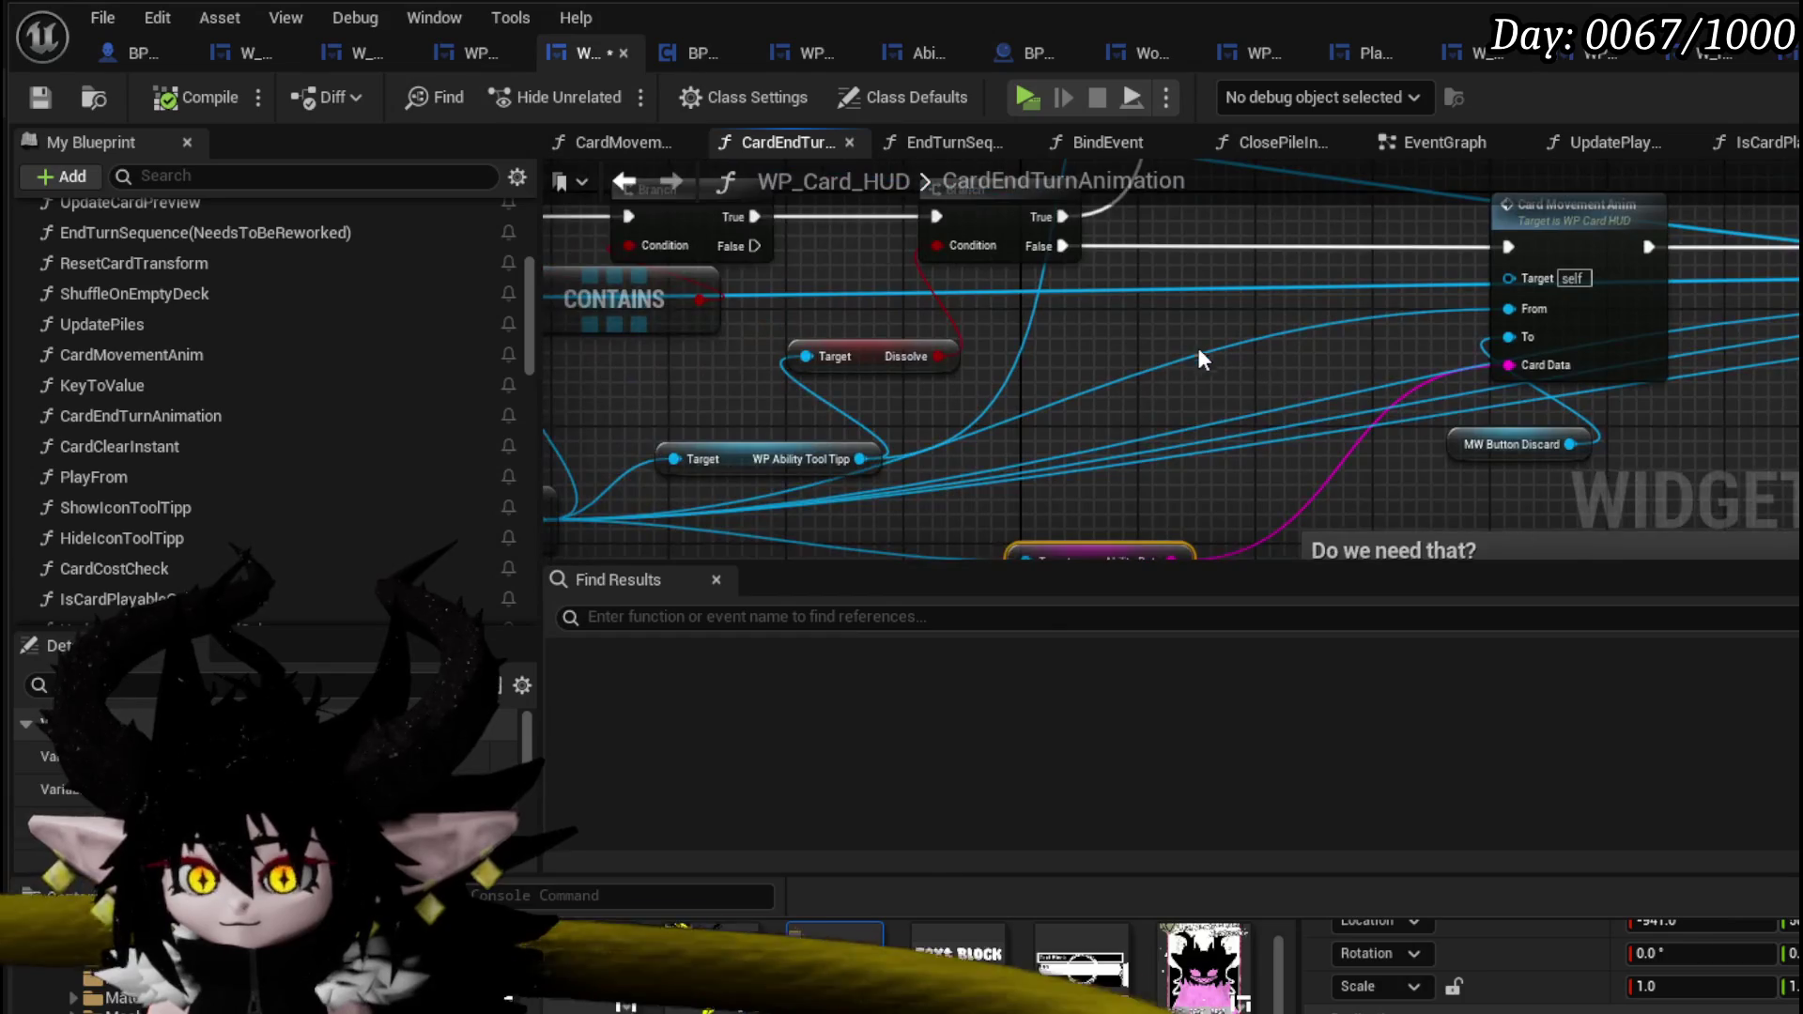
{"action": "scroll", "coordinate": [1399, 375], "scroll_direction": "down", "scroll_amount": 2}
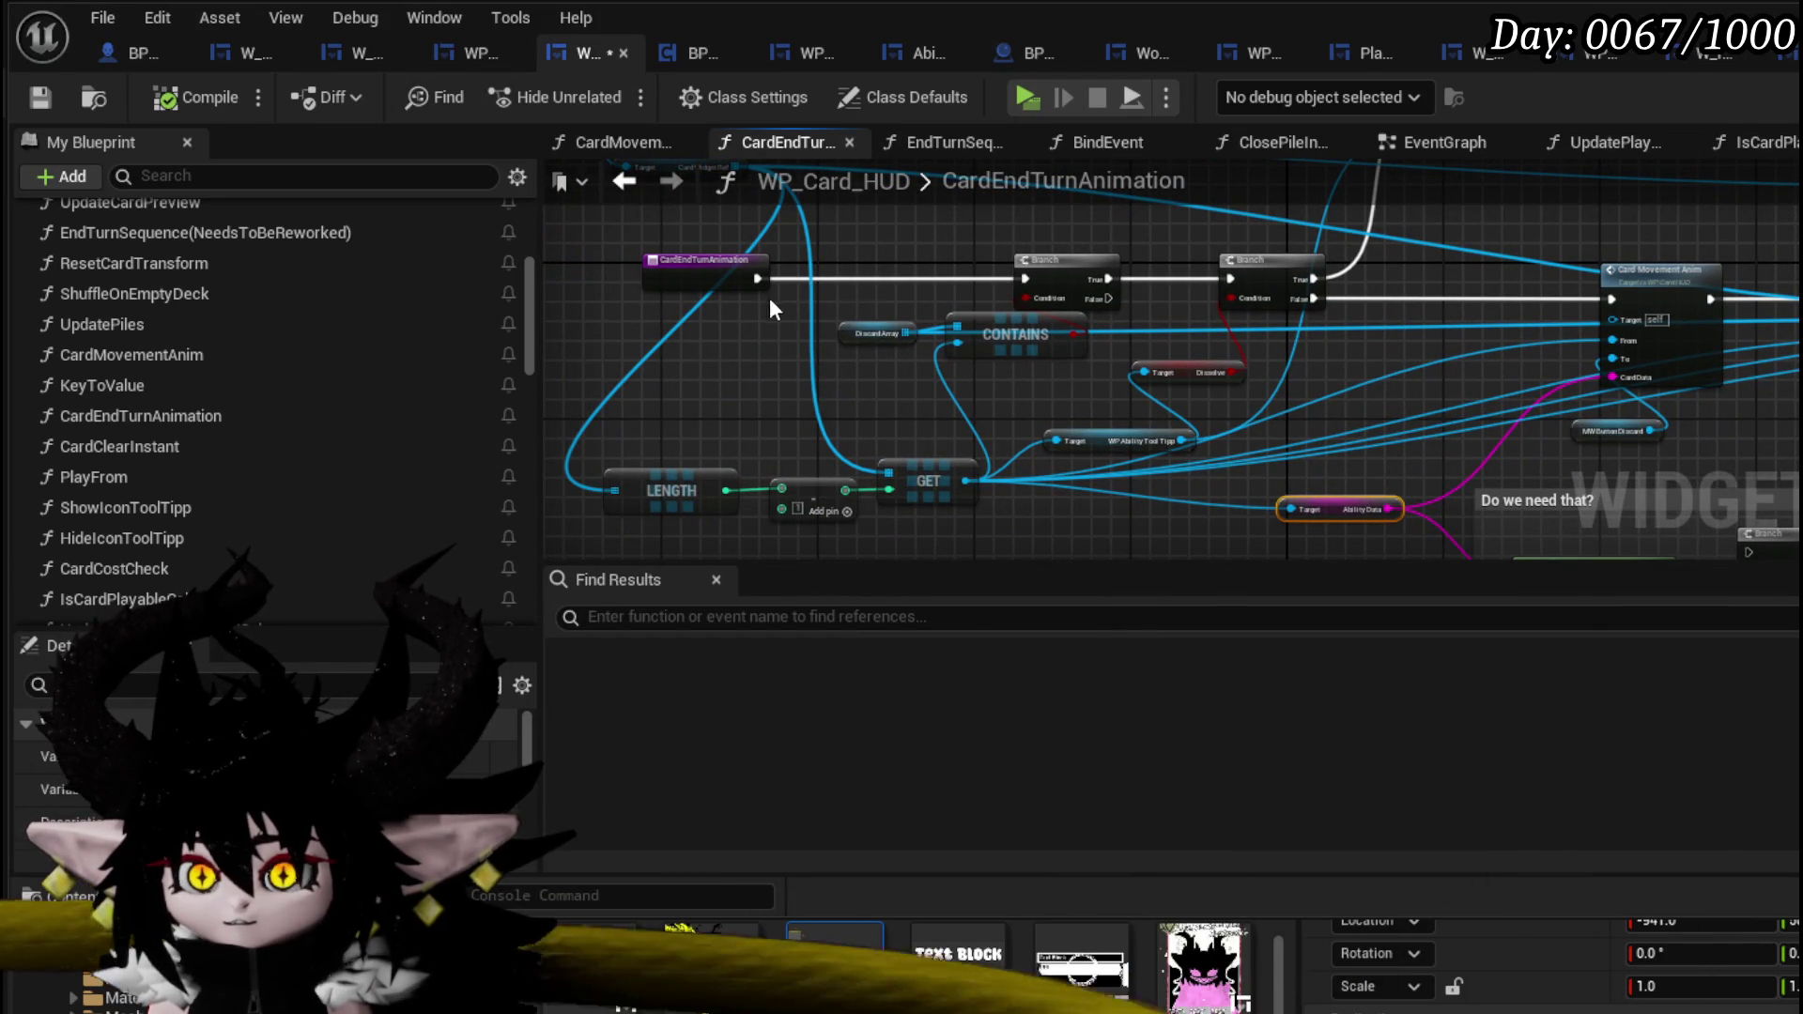
- Add a breakpoint to the CardEndTurnAnimation entry node and save the widget blueprint
{"action": "right_click", "coordinate": [713, 278]}
{"action": "left_click", "coordinate": [777, 792]}
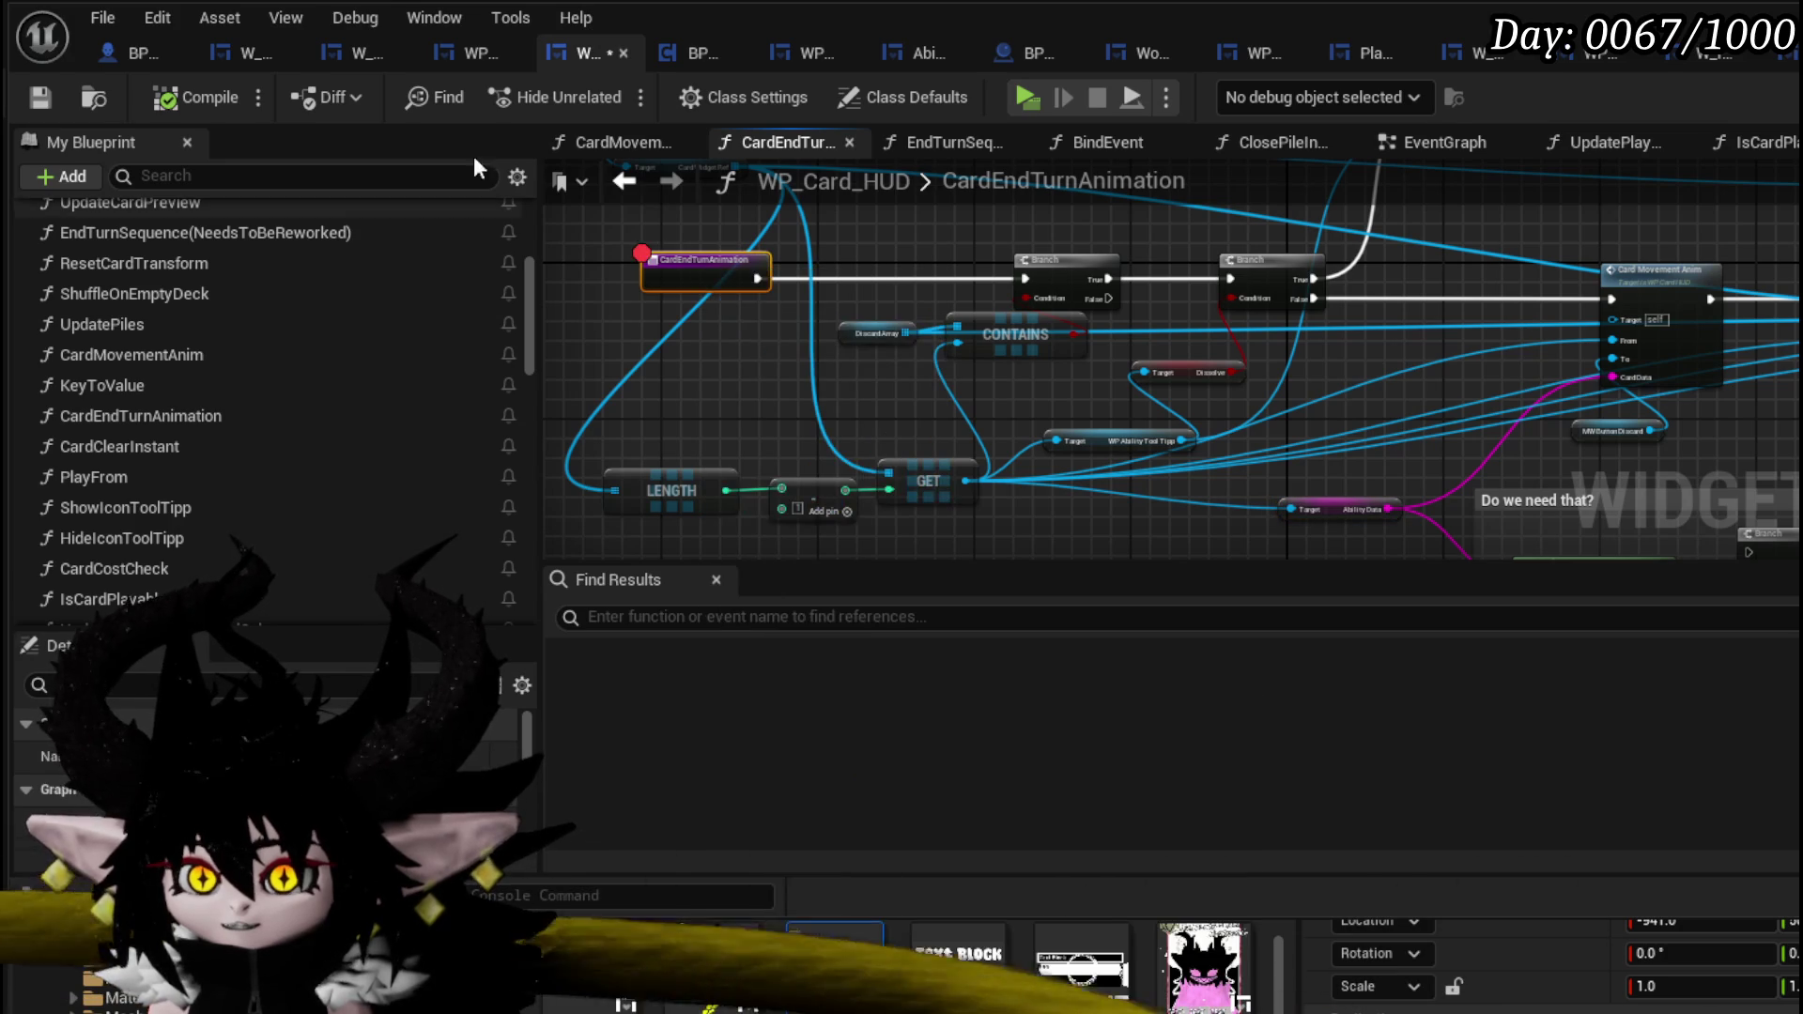
{"action": "key", "text": "ctrl+s"}
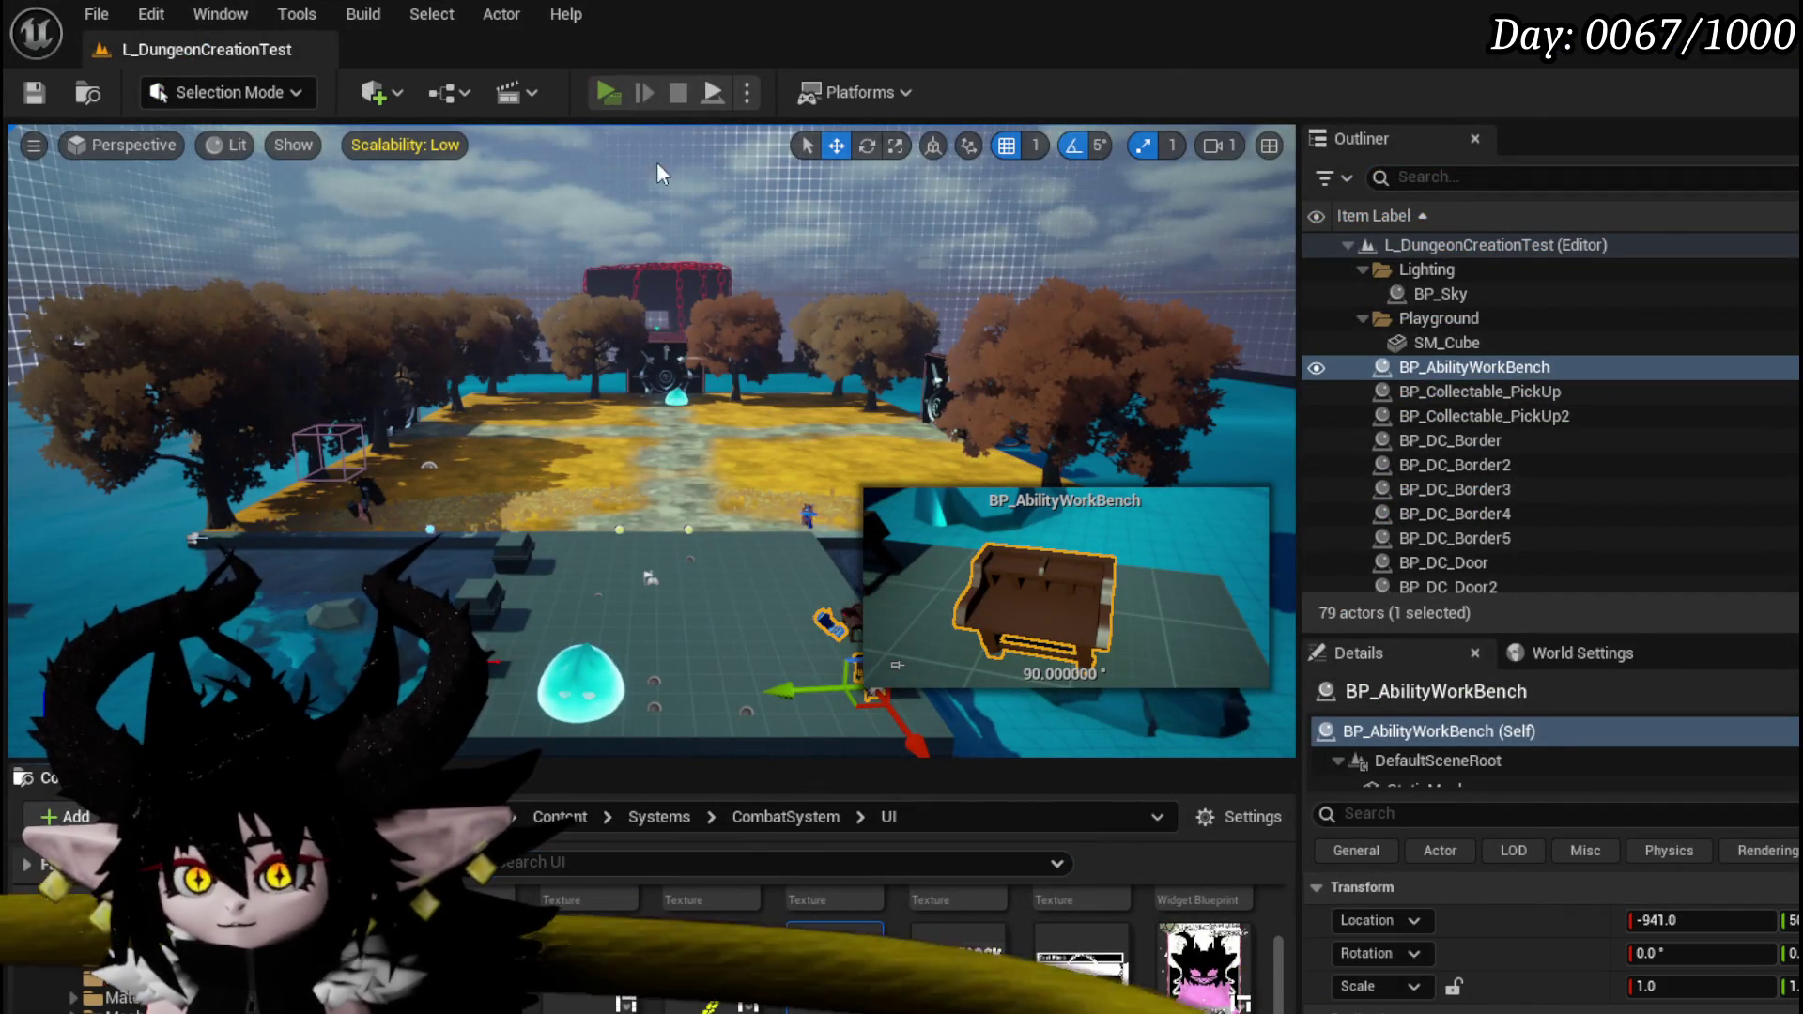
- In the playtest's Equipment screen, swap the current core for the Status core
{"action": "key", "text": "Escape"}
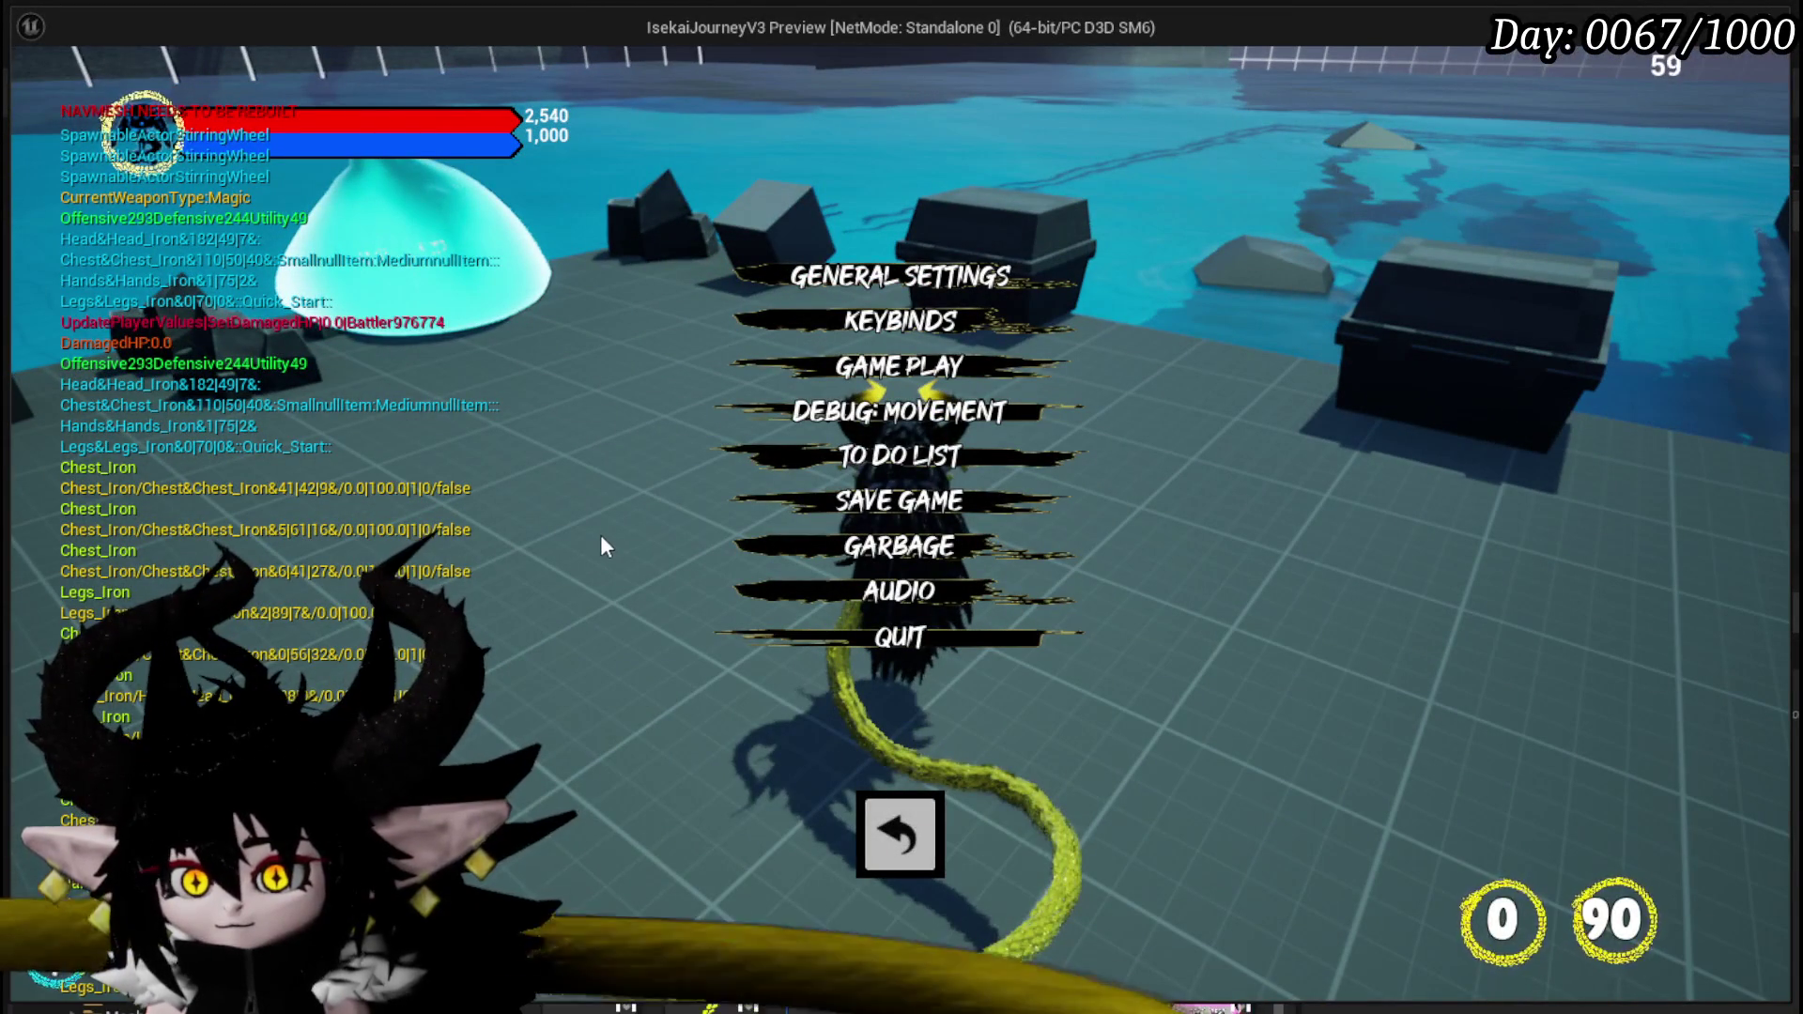
{"action": "left_click", "coordinate": [862, 825]}
{"action": "key", "text": "Tab"}
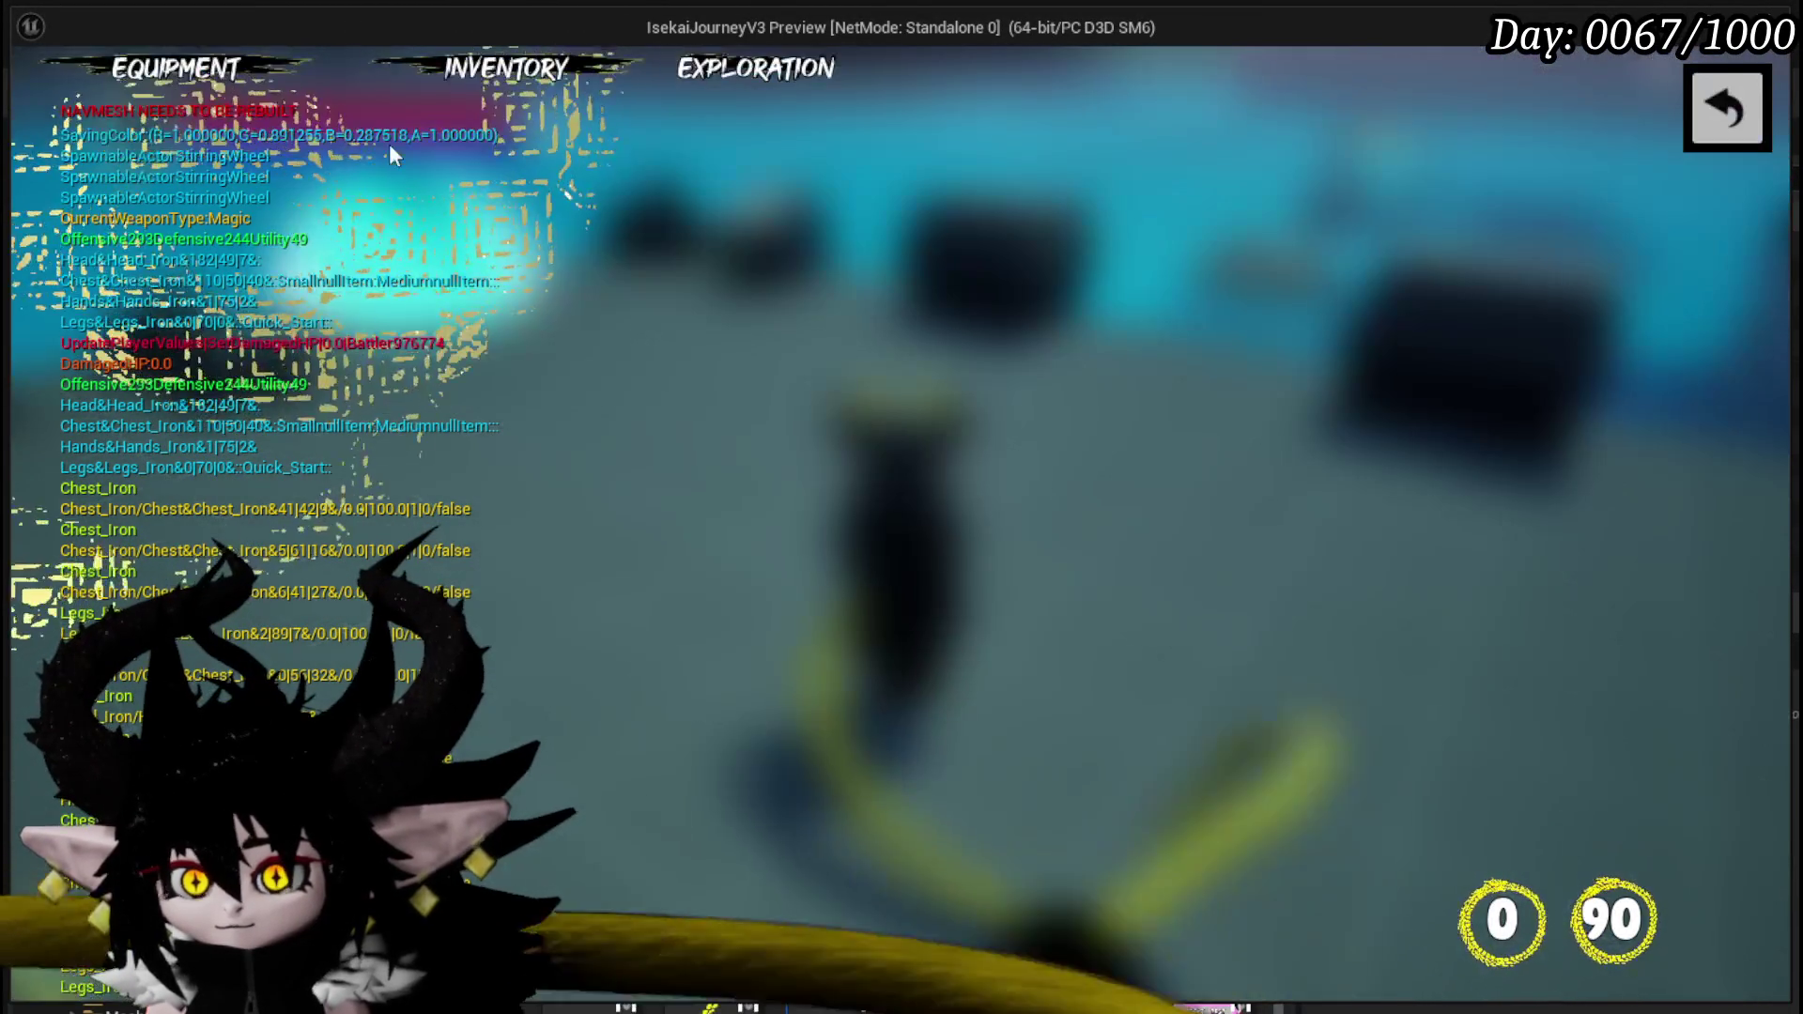
{"action": "left_click", "coordinate": [1298, 673]}
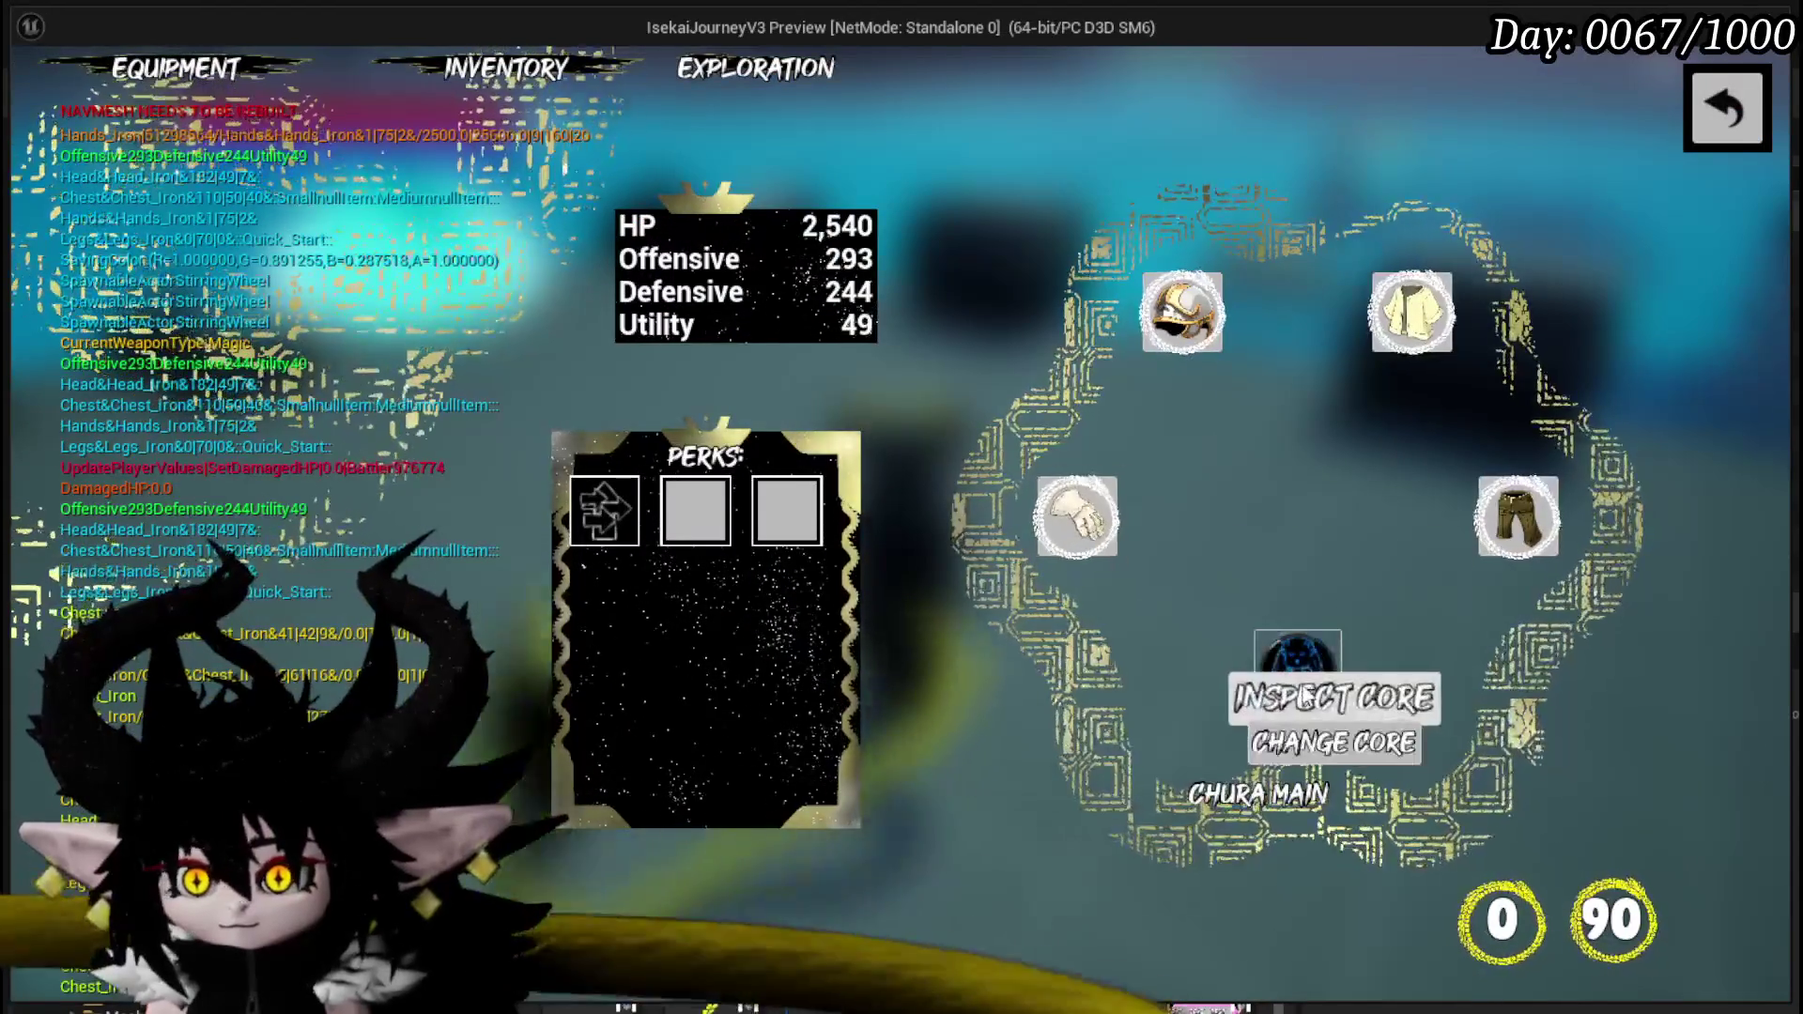
{"action": "left_click", "coordinate": [1276, 695]}
{"action": "key", "text": "Escape"}
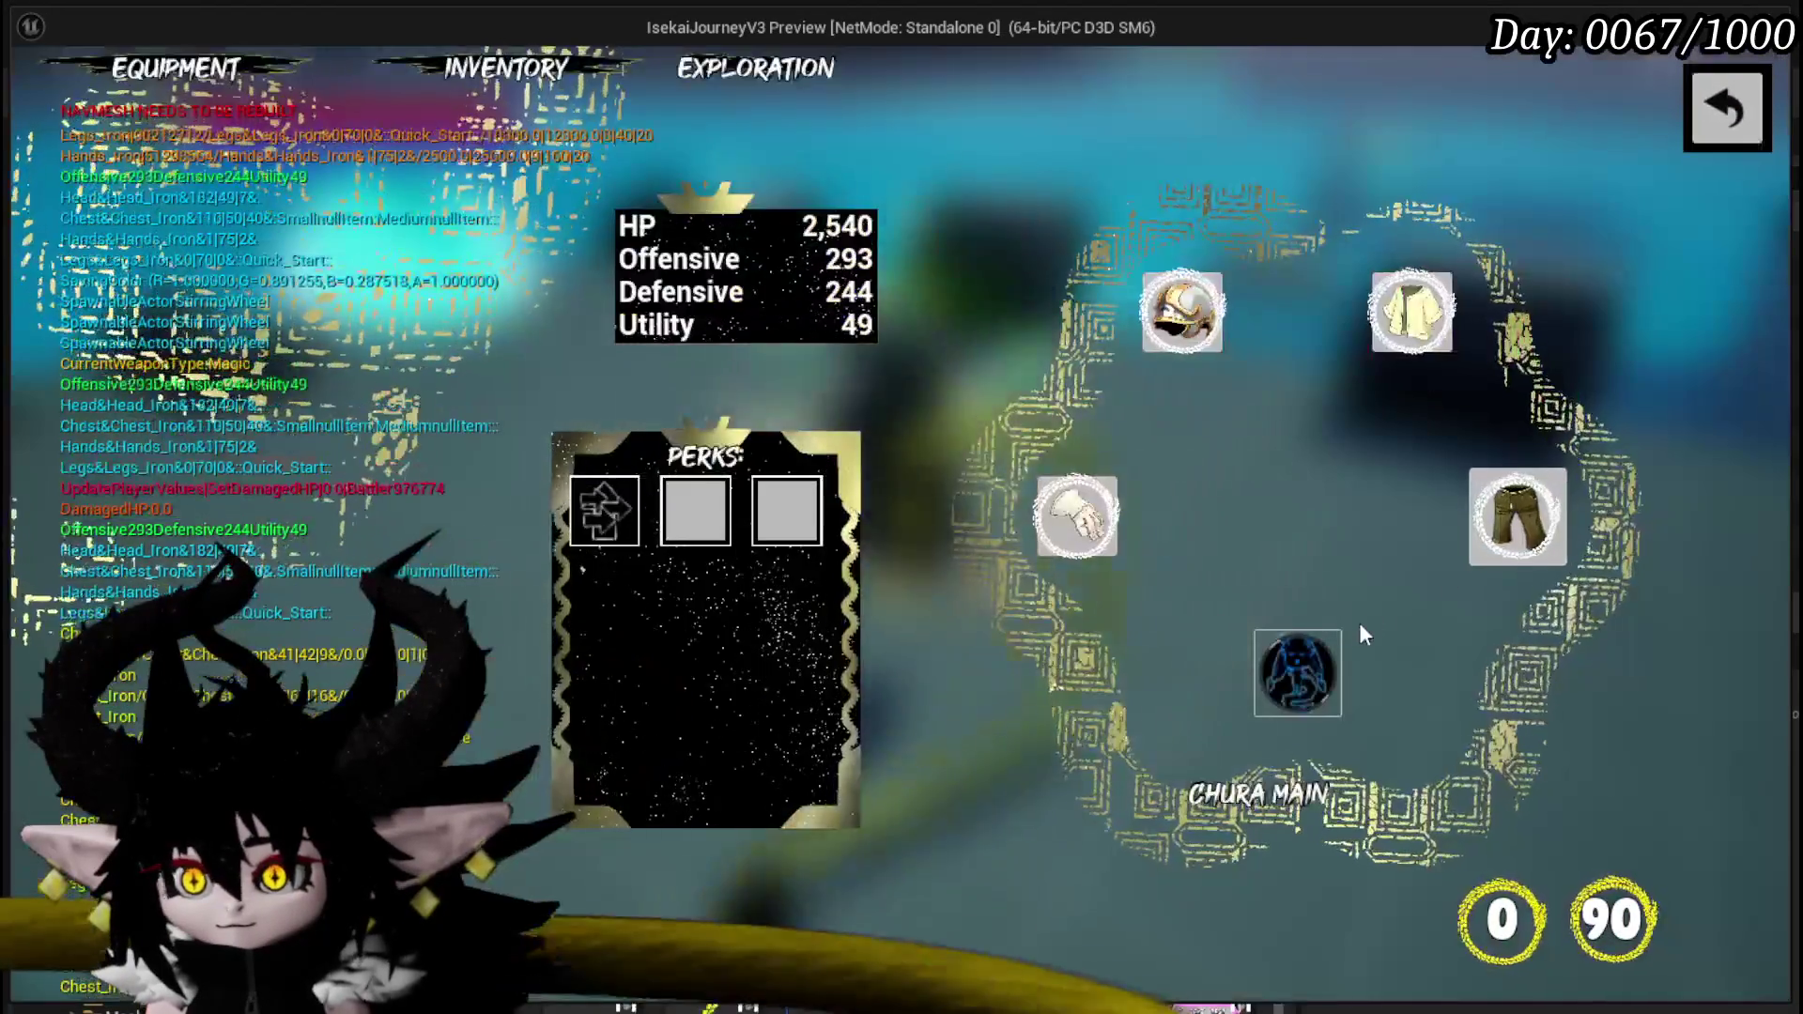
{"action": "left_click", "coordinate": [1298, 658]}
{"action": "left_click", "coordinate": [1338, 732]}
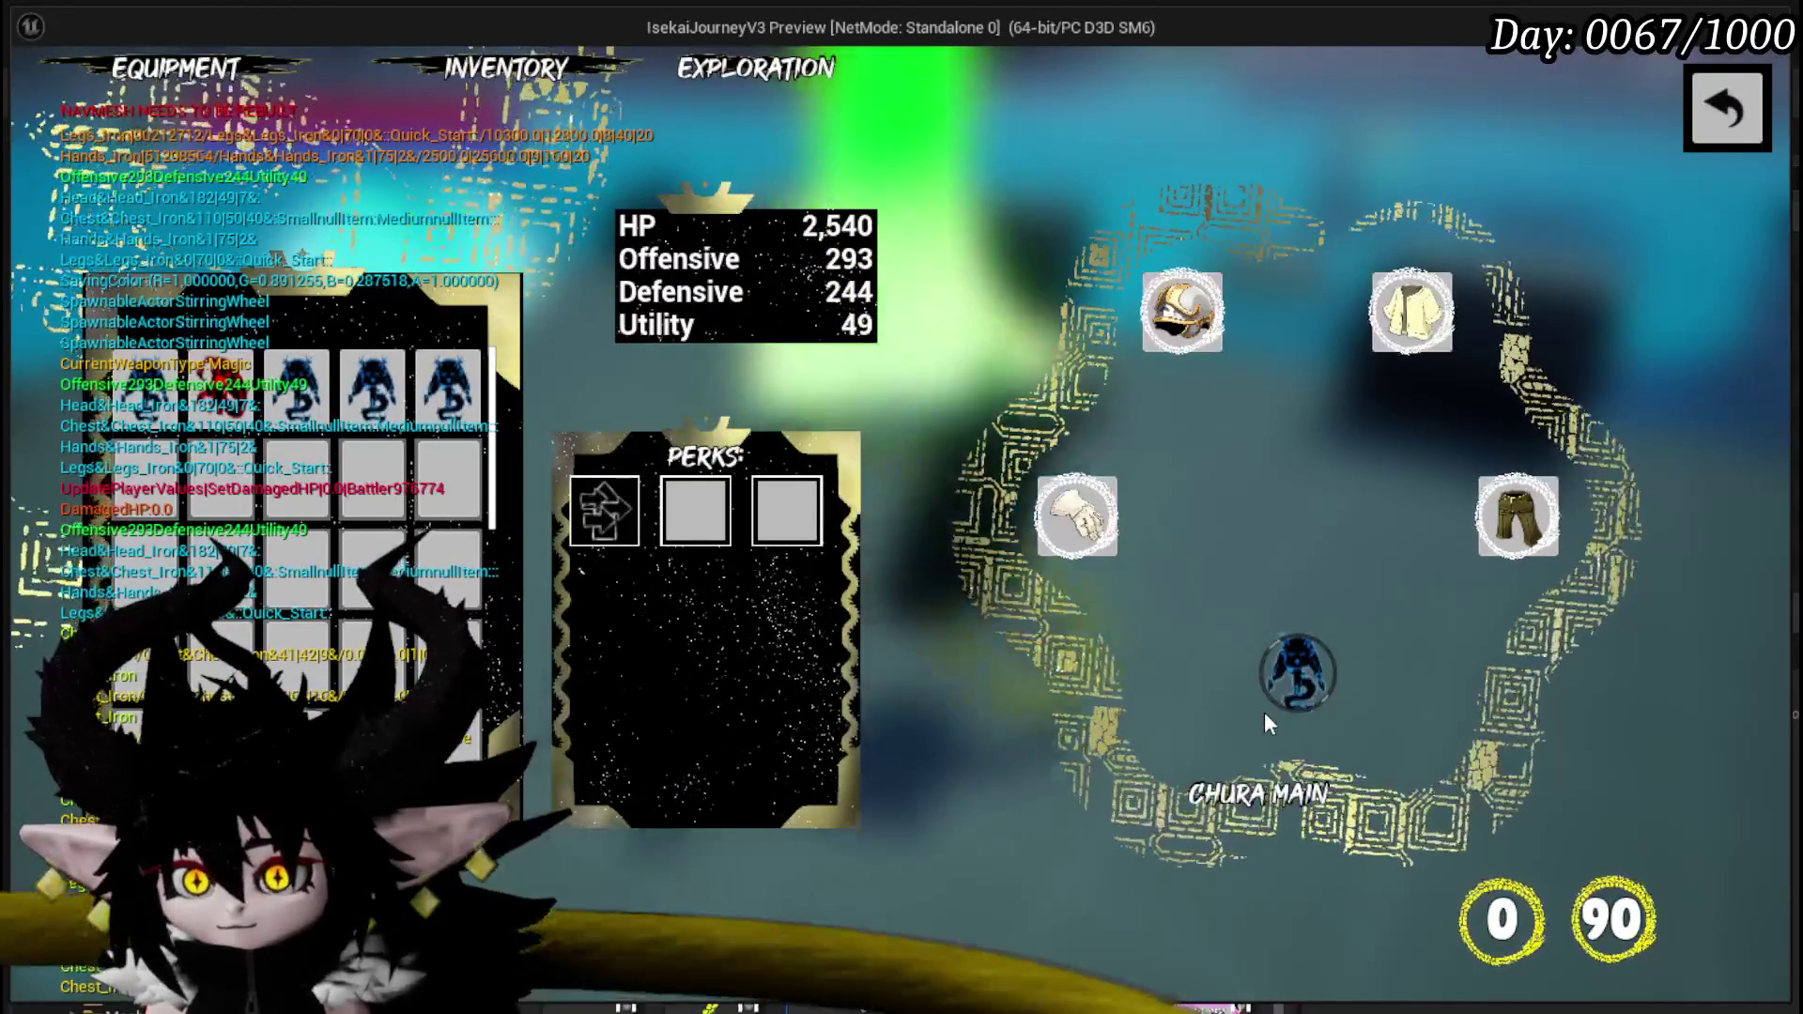
{"action": "left_click", "coordinate": [372, 385]}
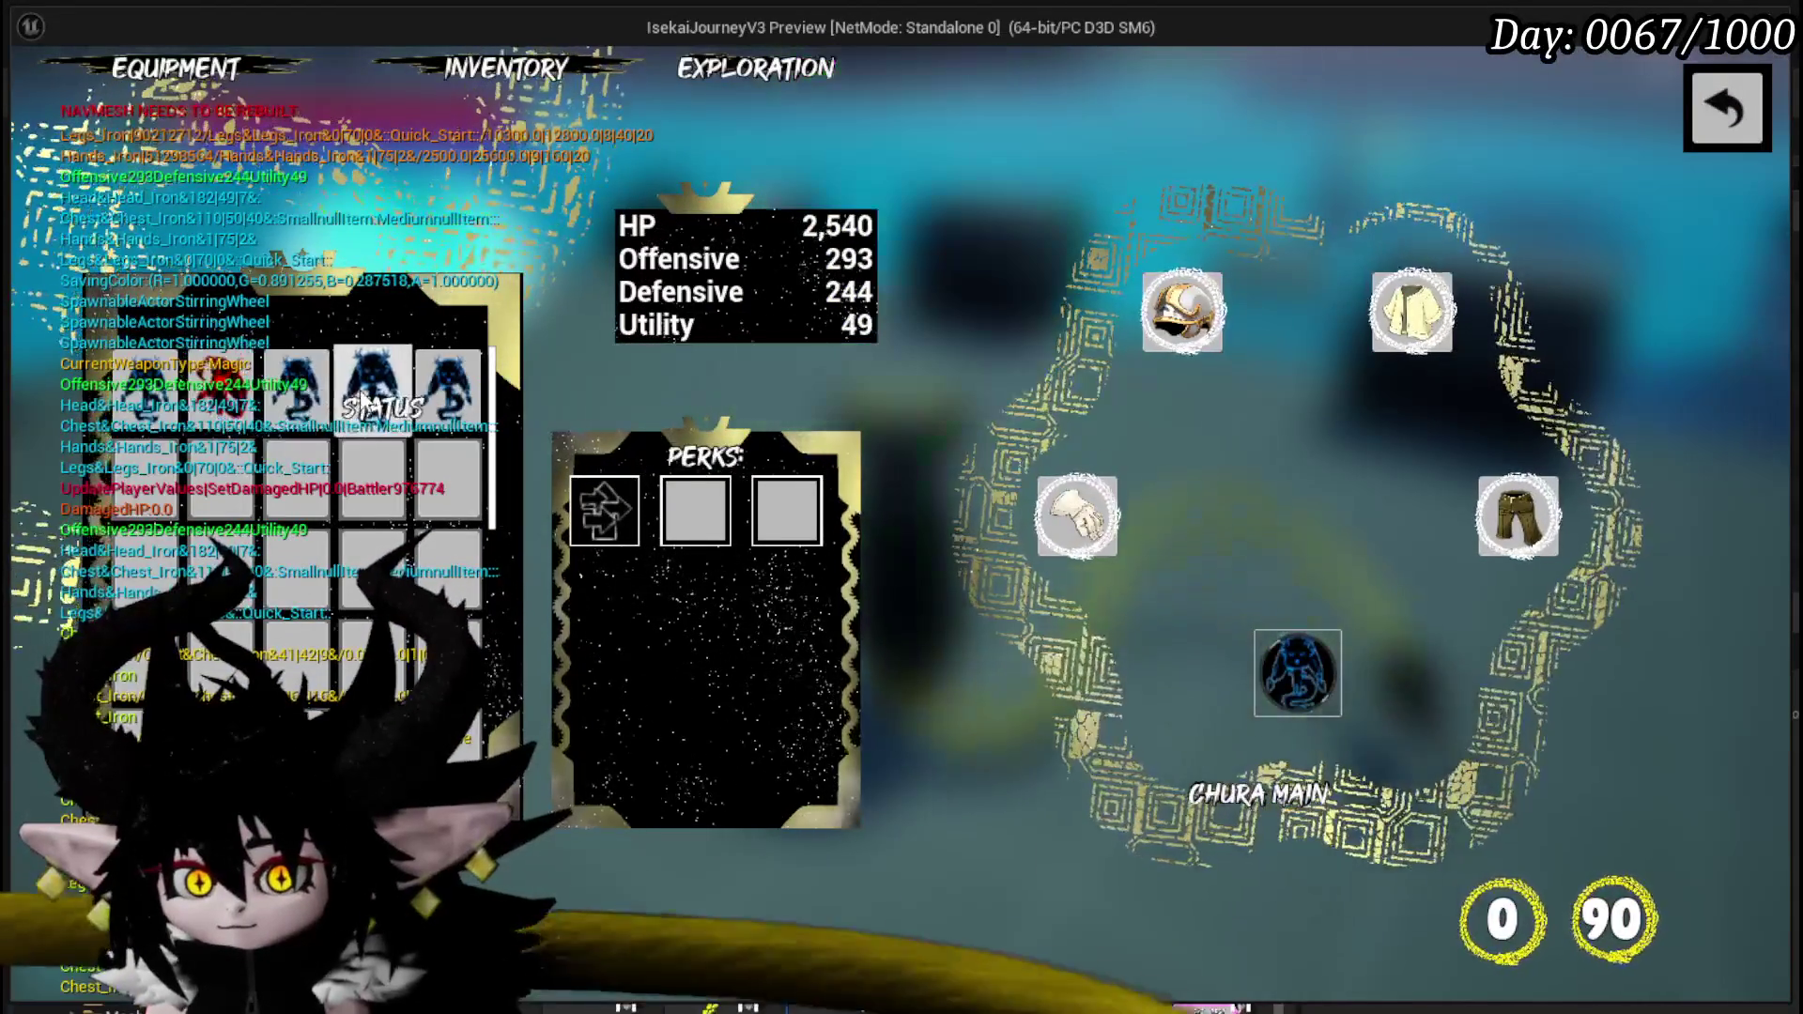
- Return to the game and attack the earth slime to start a card battle
{"action": "left_click", "coordinate": [1717, 127]}
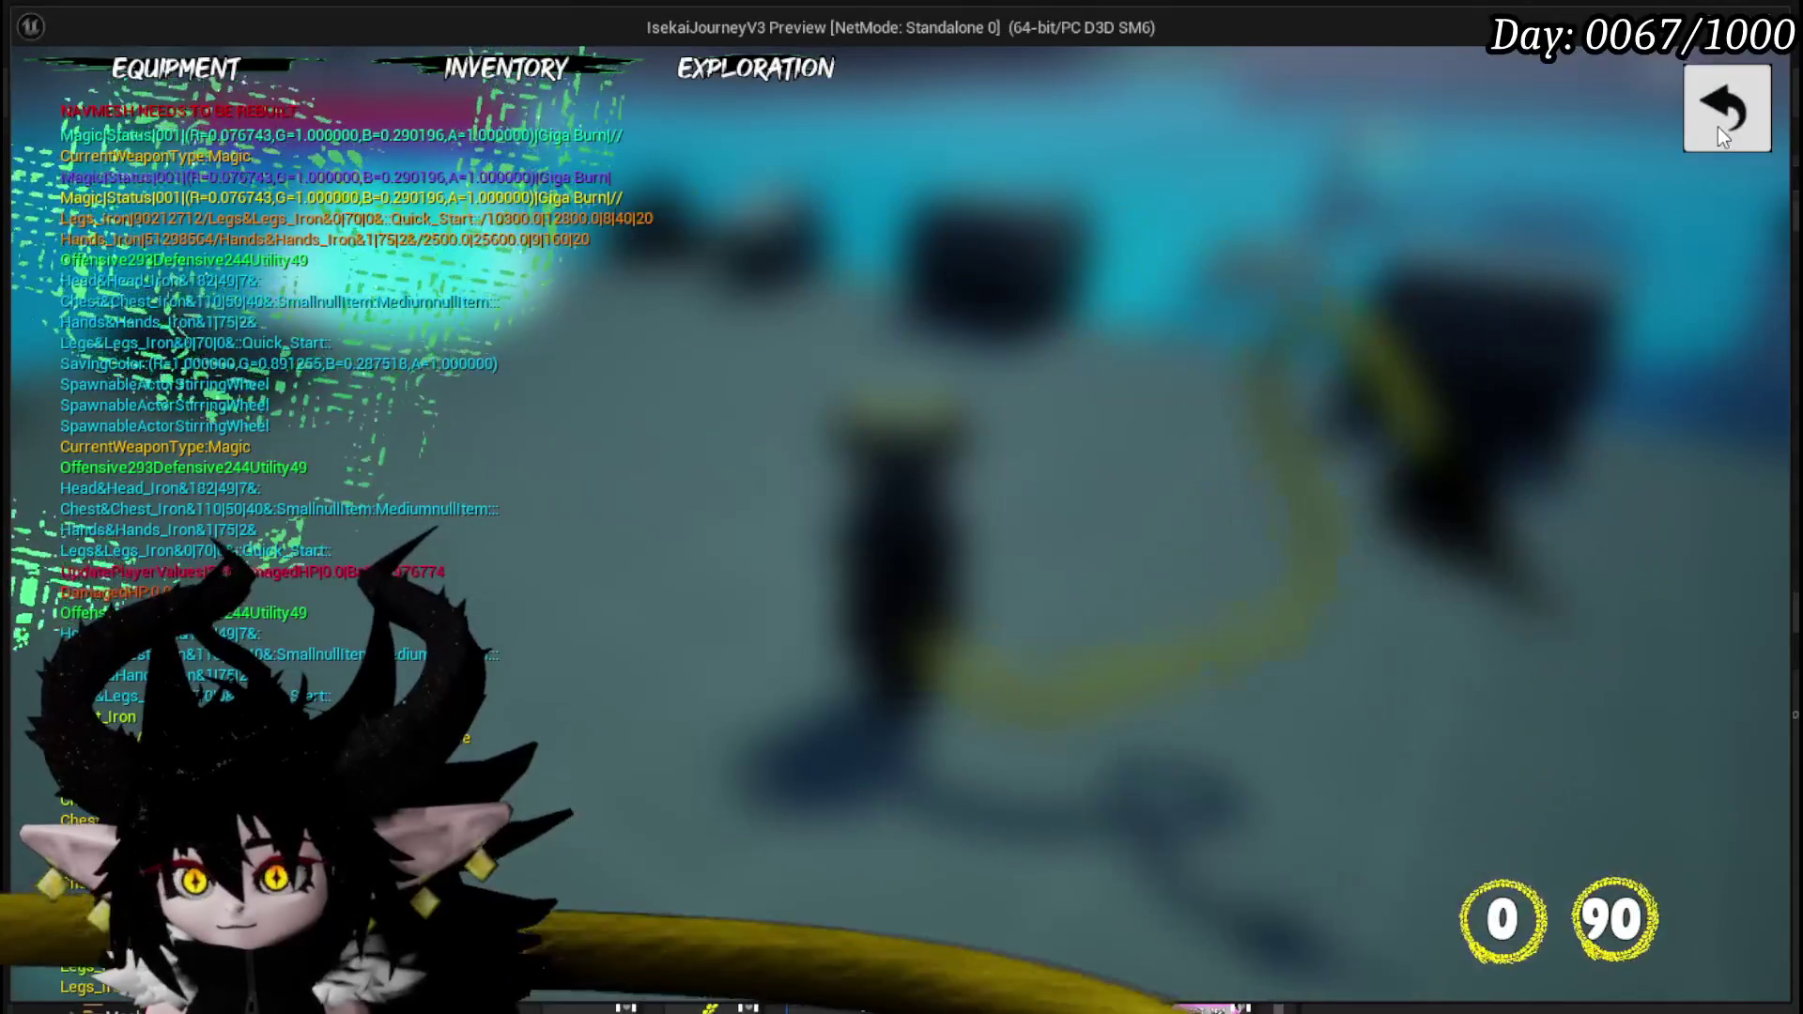
{"action": "key", "text": "Escape"}
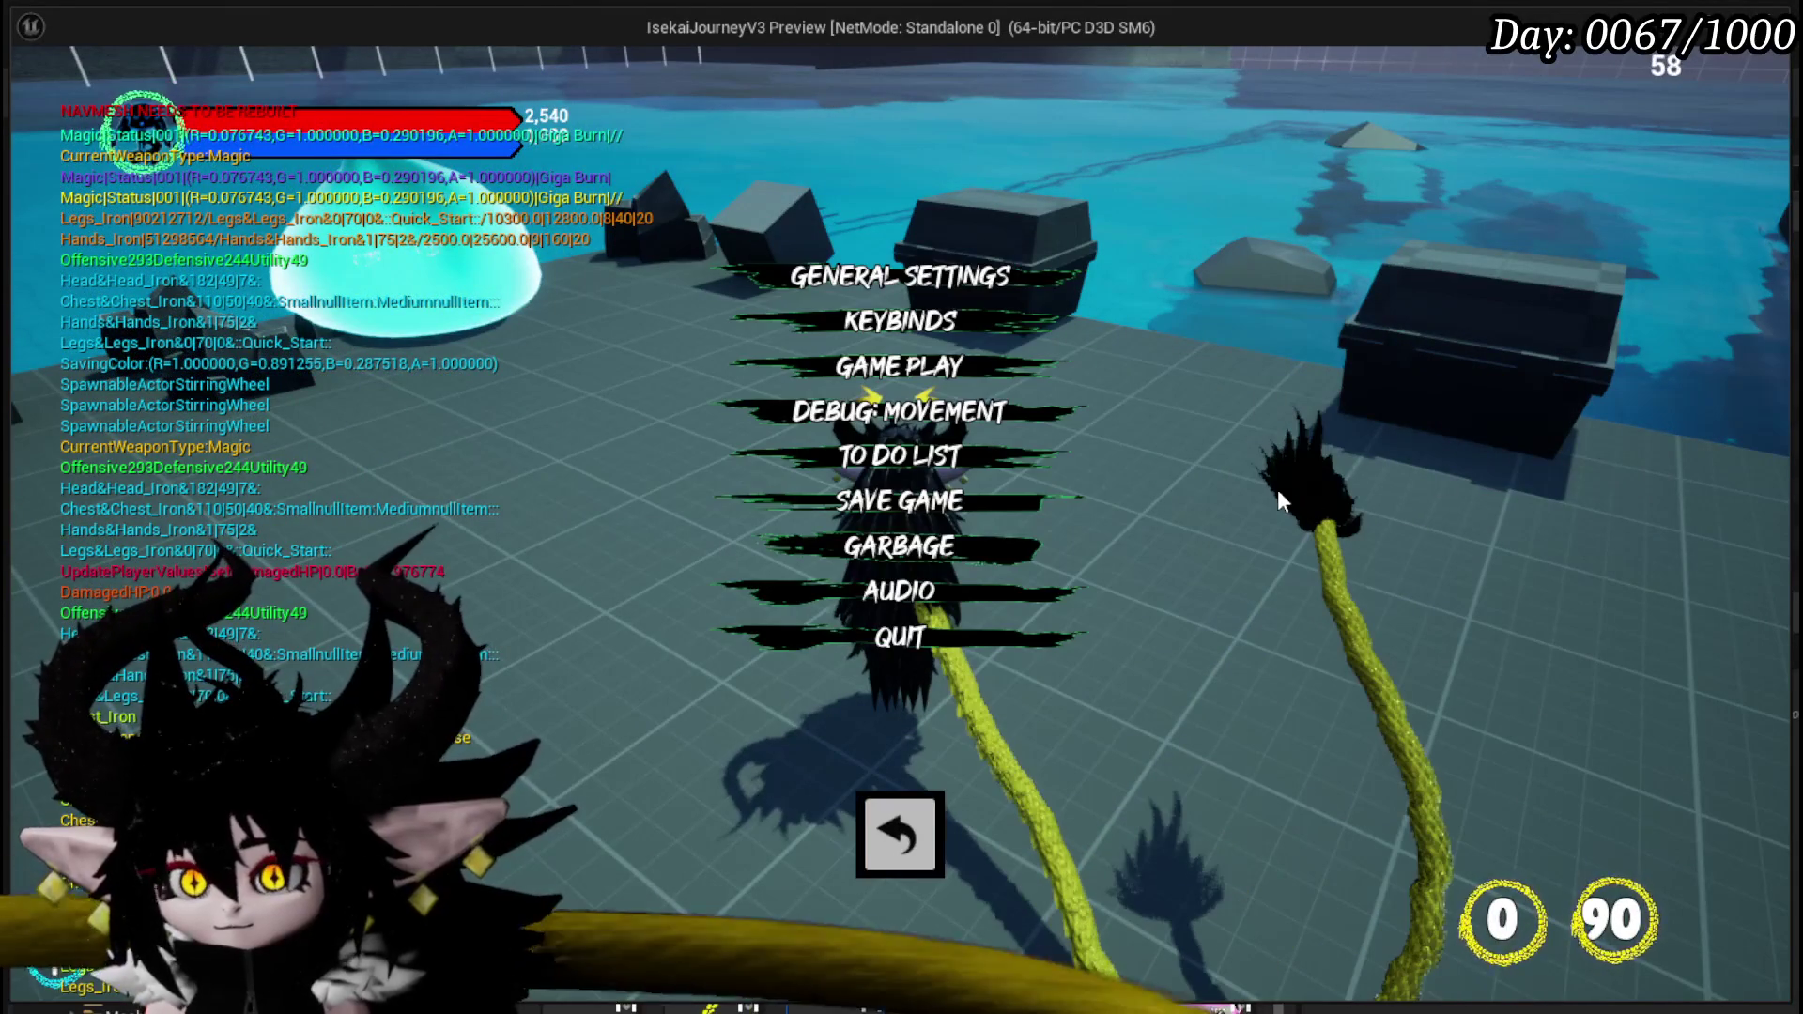
{"action": "left_click", "coordinate": [892, 836]}
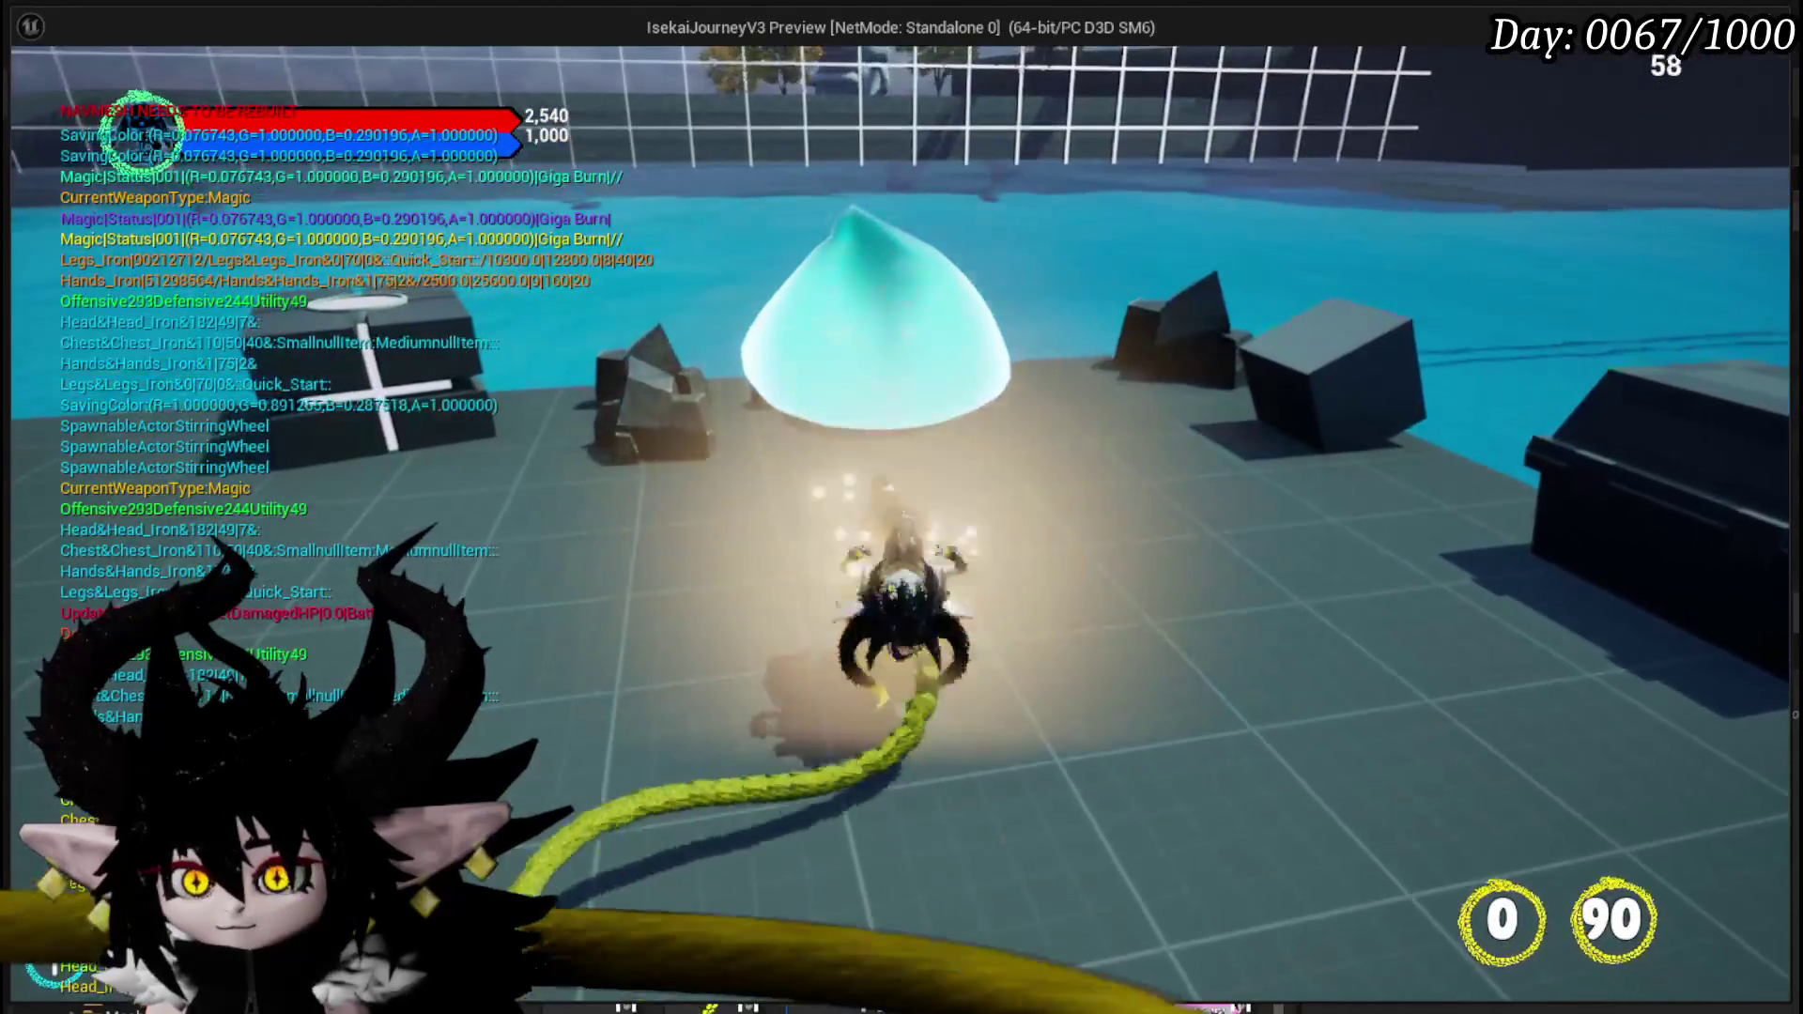
{"action": "key", "text": "w"}
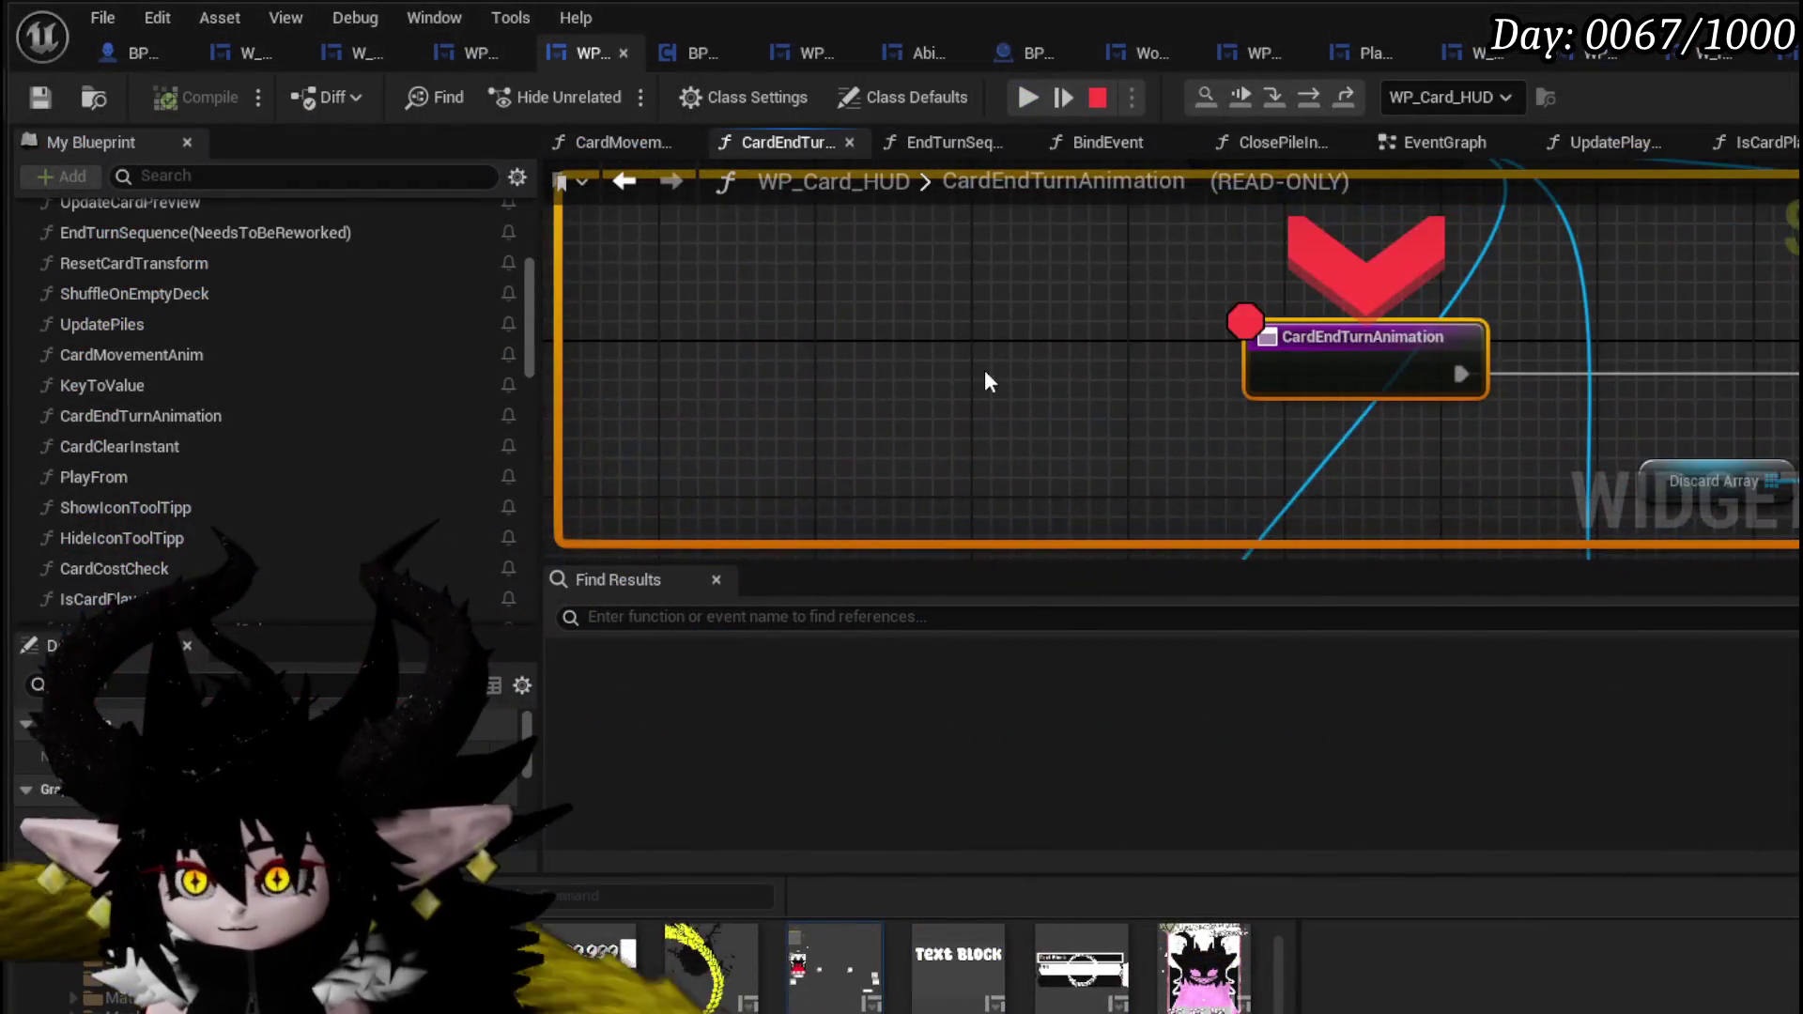
{"action": "left_click_drag", "start_coordinate": [984, 369], "coordinate": [585, 317]}
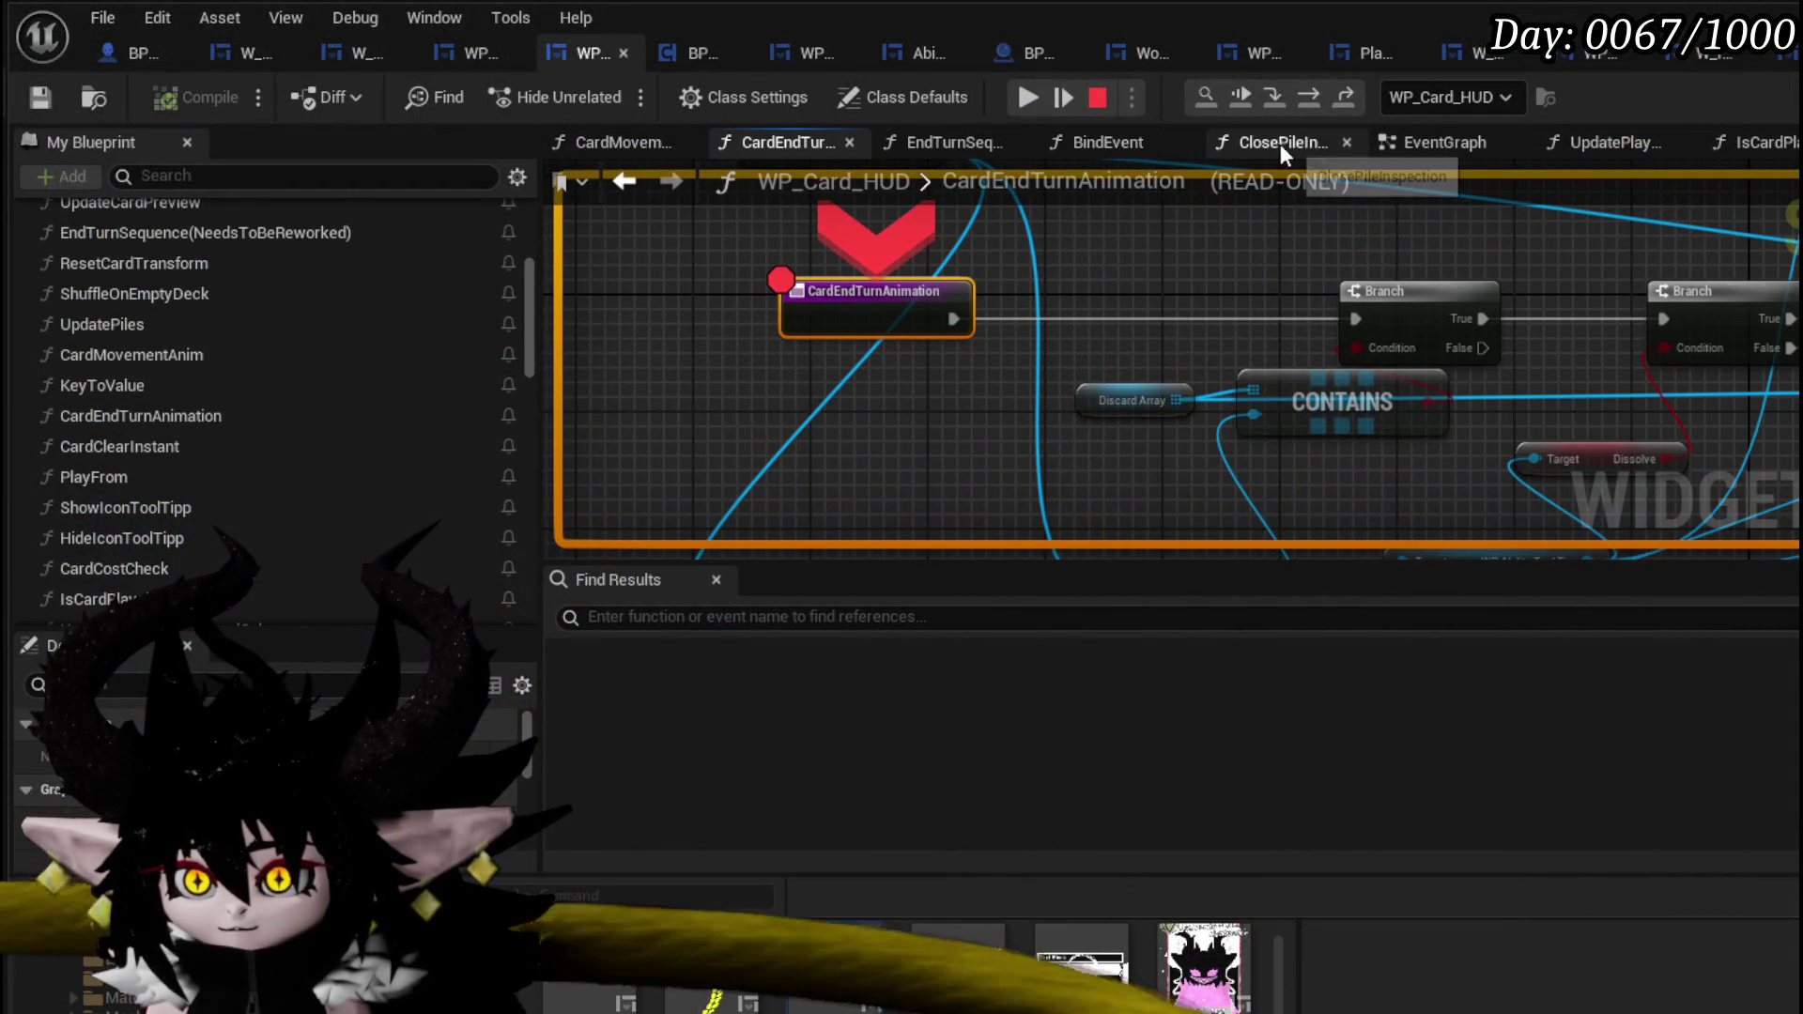
- Step through the first cards' CardEndTurnAnimation runs, checking that the Branch Contains condition reads False
{"action": "left_click", "coordinate": [1311, 99]}
{"action": "mouse_move", "coordinate": [1304, 395]}
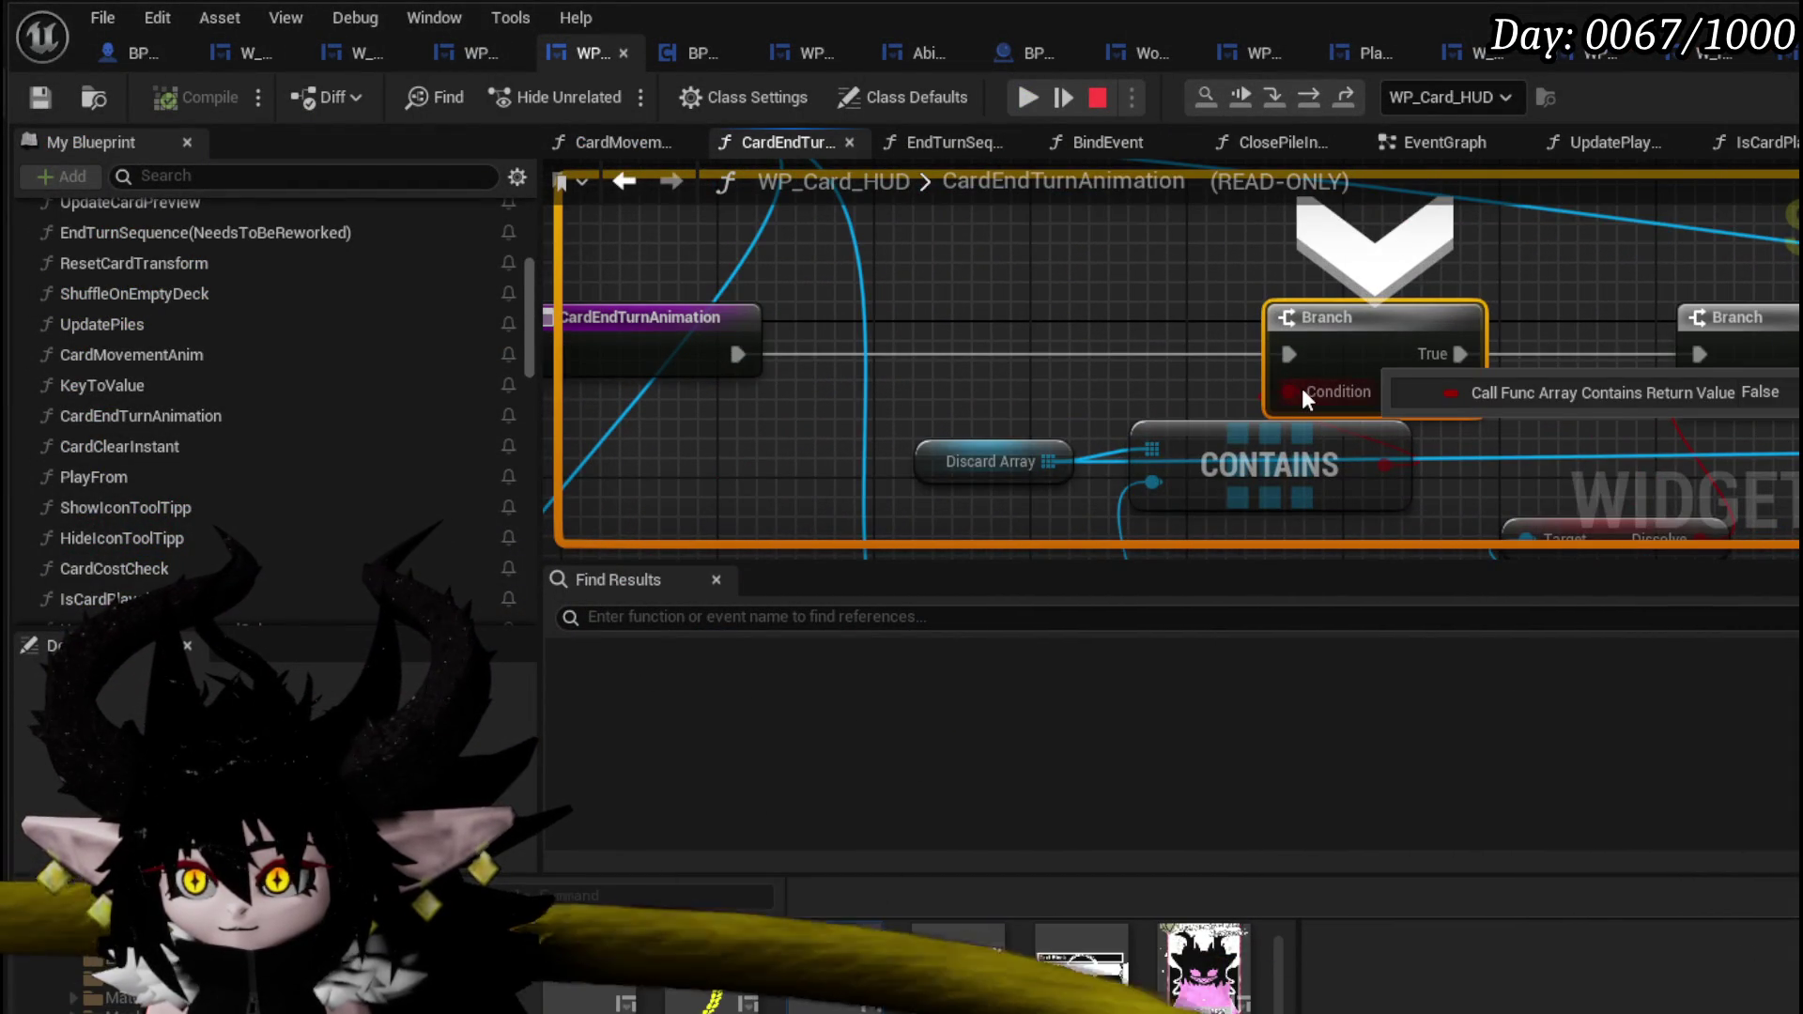
{"action": "left_click", "coordinate": [1315, 92]}
{"action": "left_click", "coordinate": [1315, 92]}
{"action": "mouse_move", "coordinate": [1336, 393]}
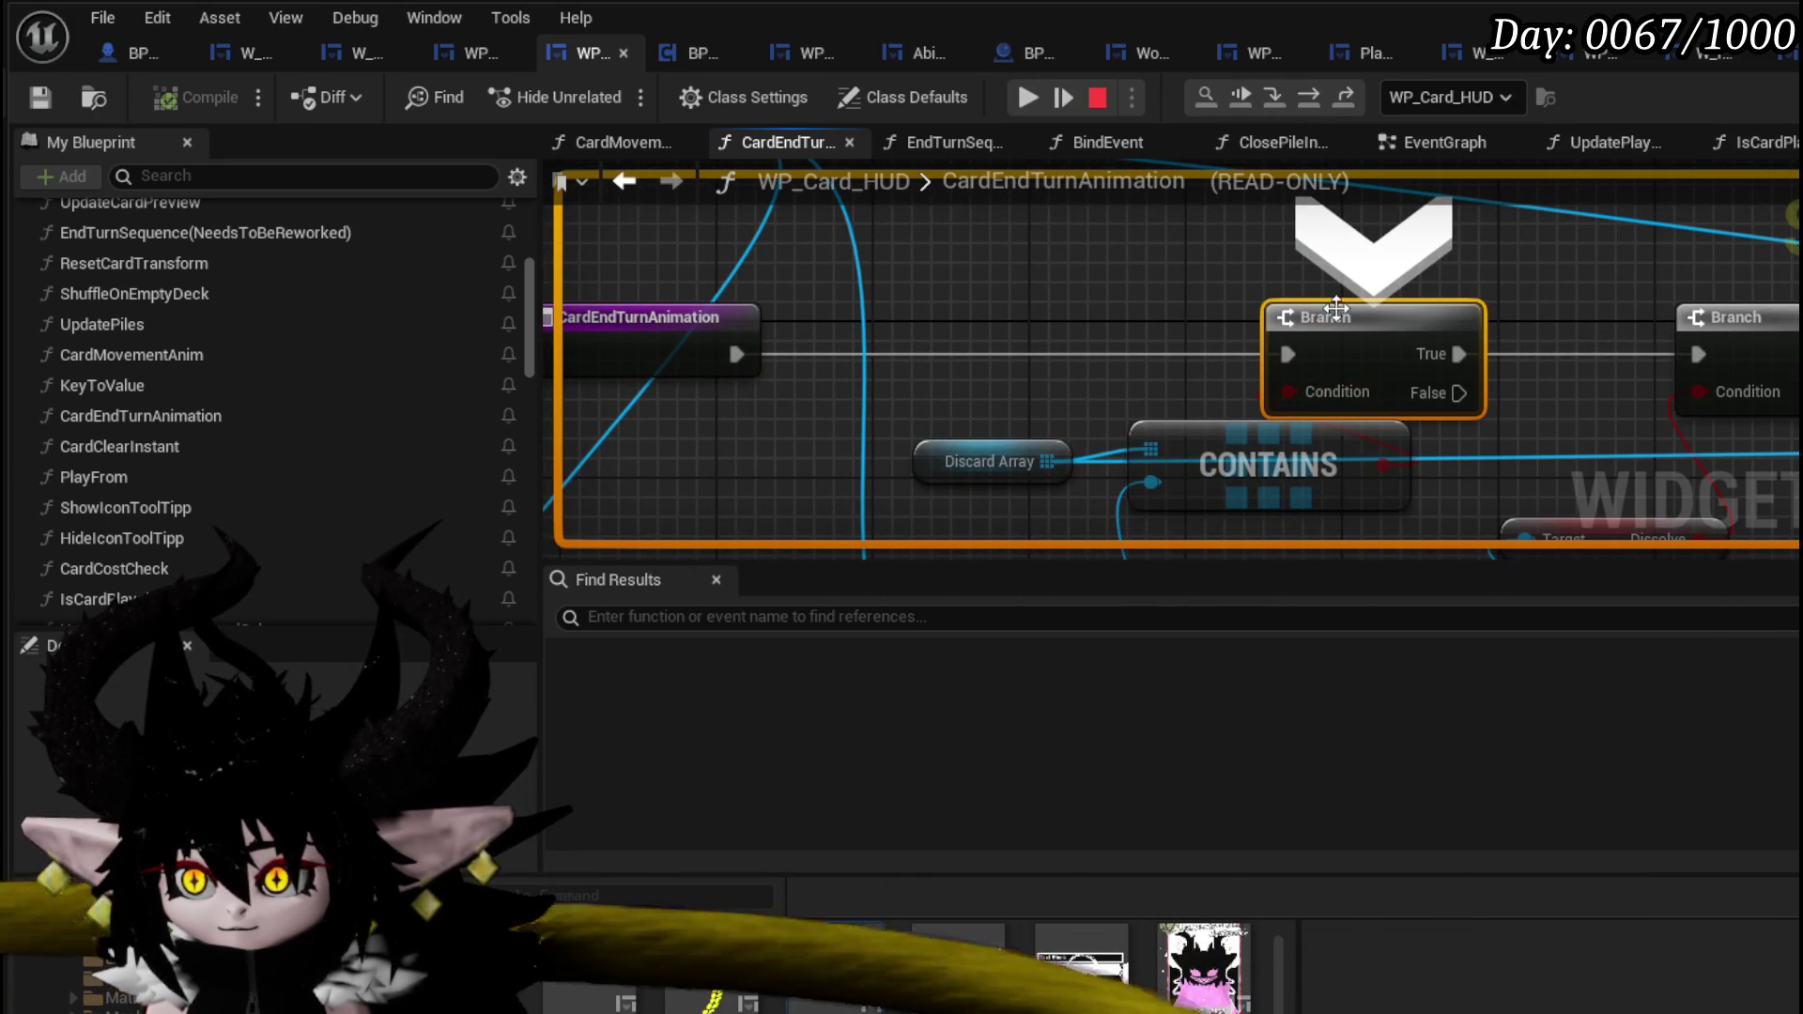
{"action": "left_click", "coordinate": [1312, 98]}
{"action": "left_click", "coordinate": [1313, 99]}
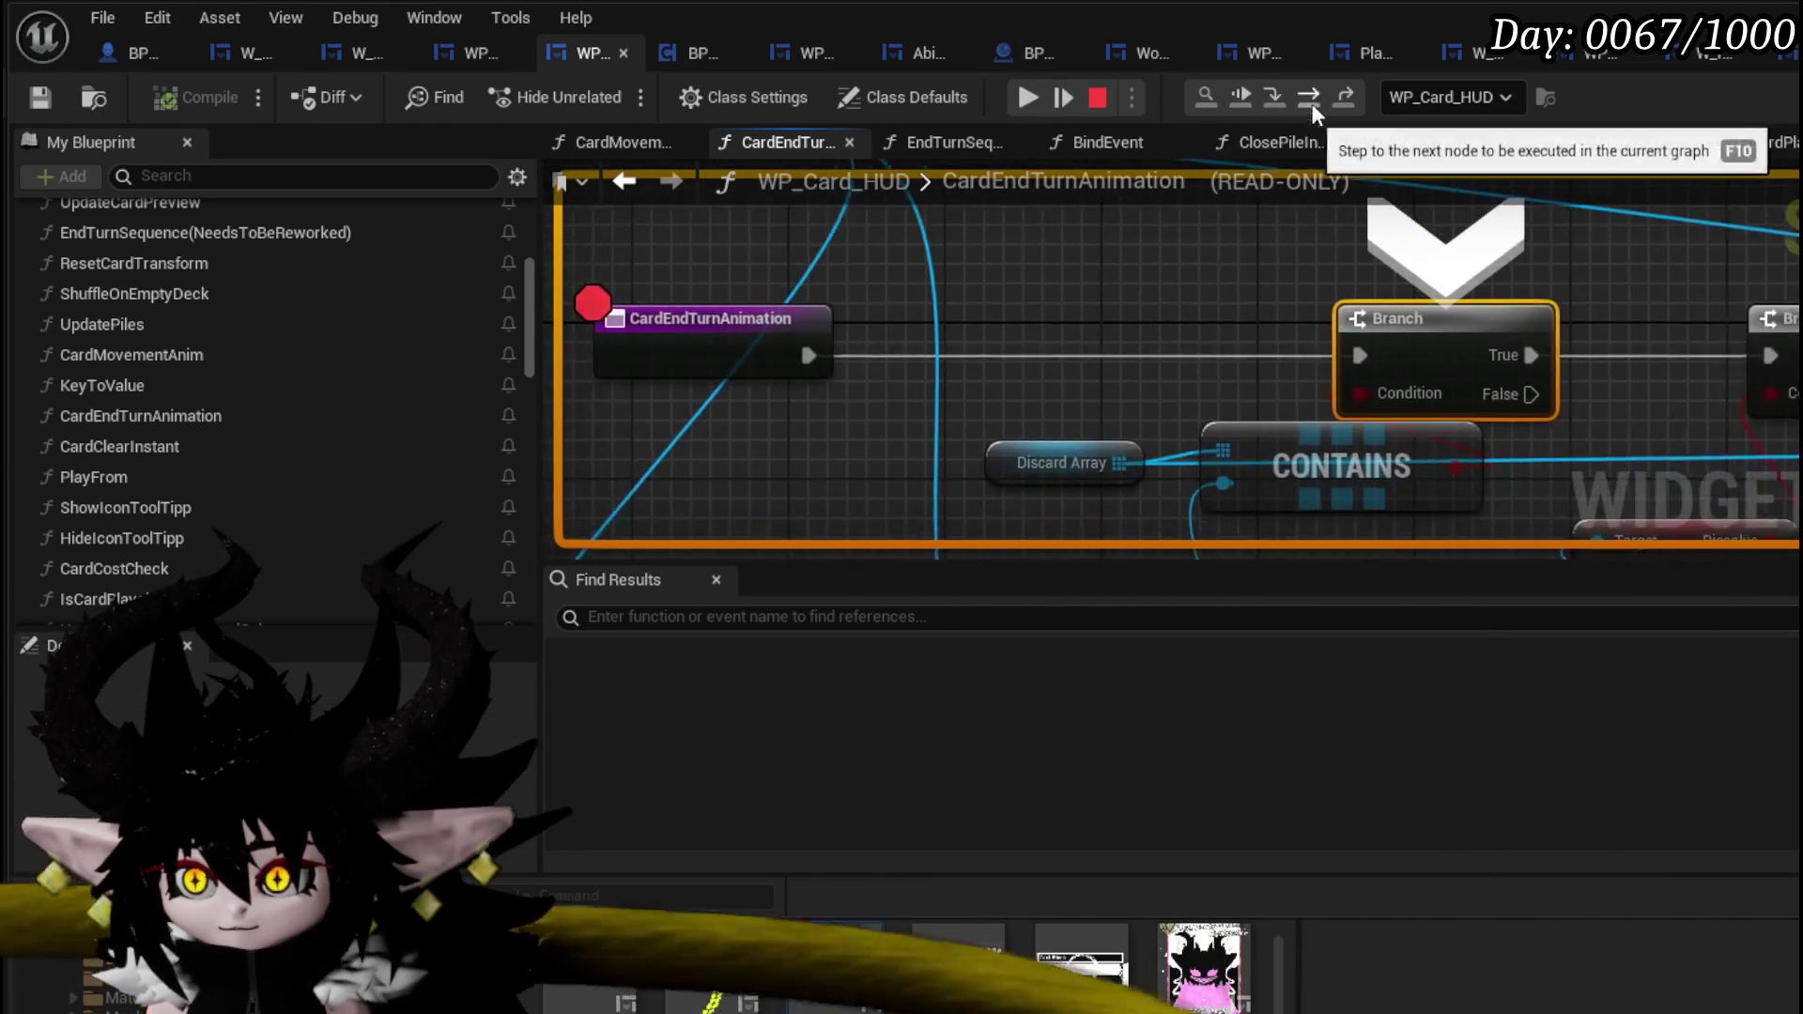
{"action": "left_click", "coordinate": [1309, 98]}
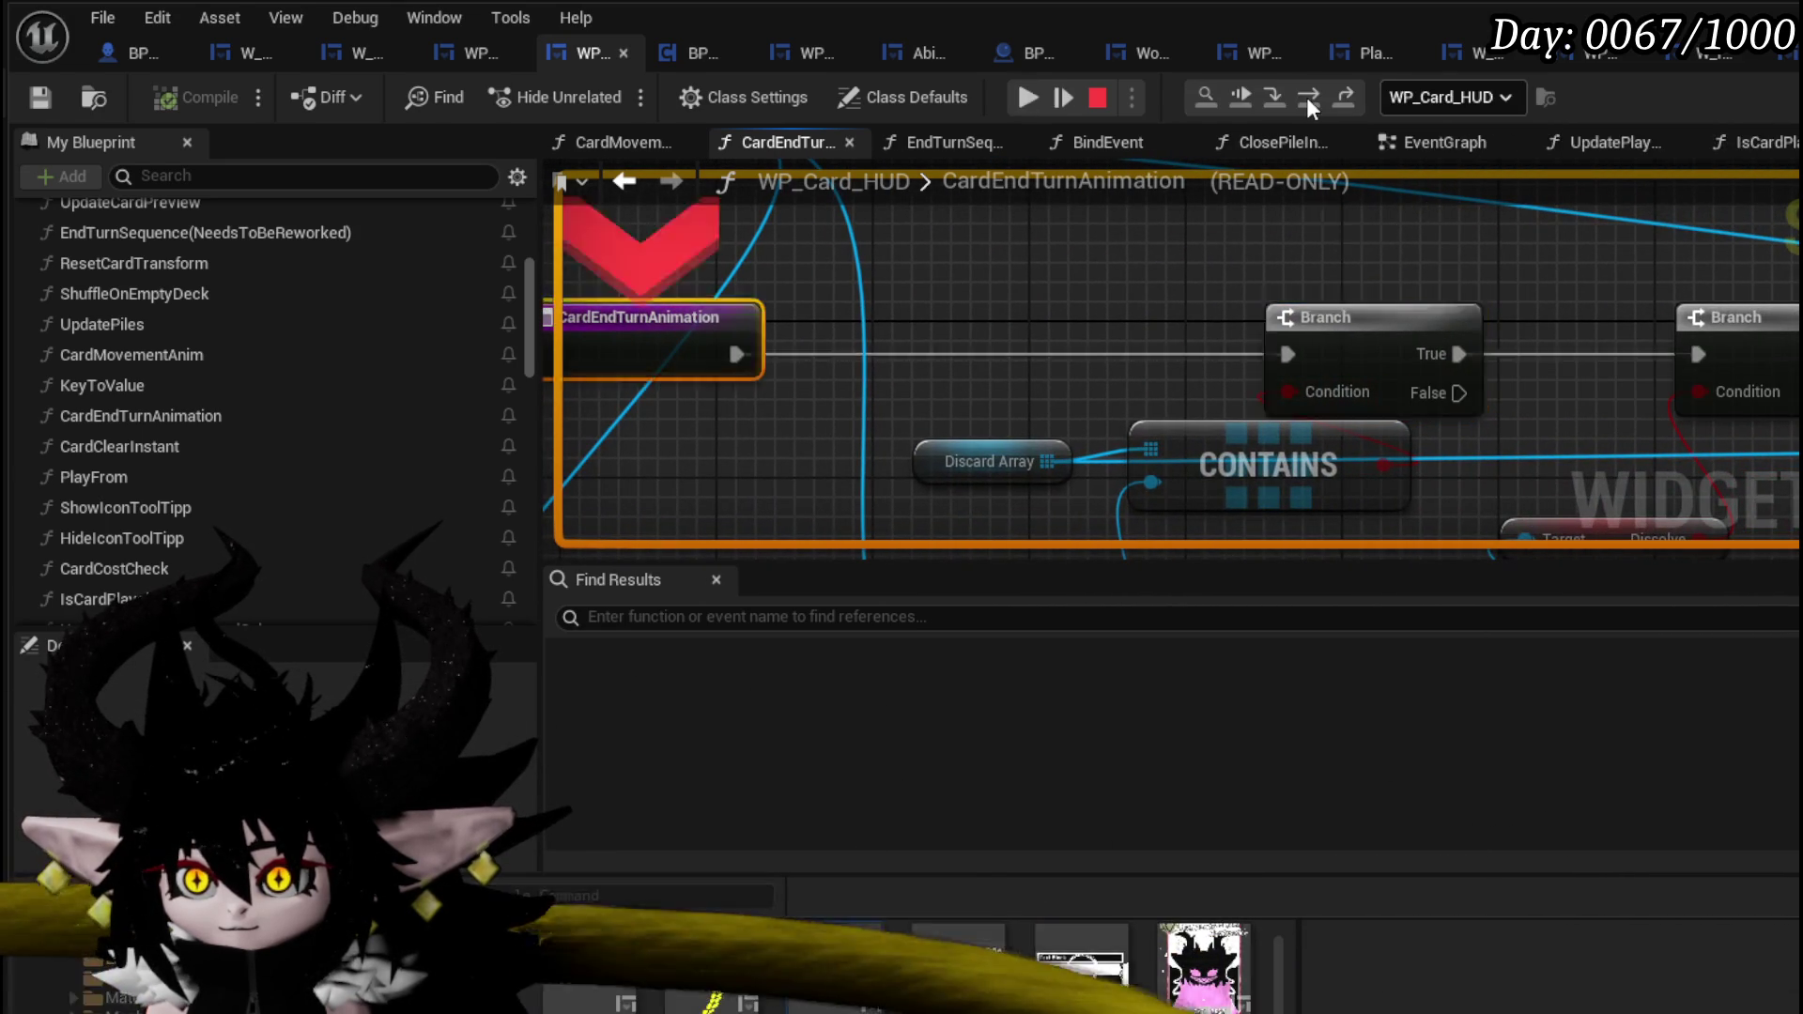
{"action": "left_click", "coordinate": [1306, 98]}
{"action": "mouse_move", "coordinate": [1338, 403]}
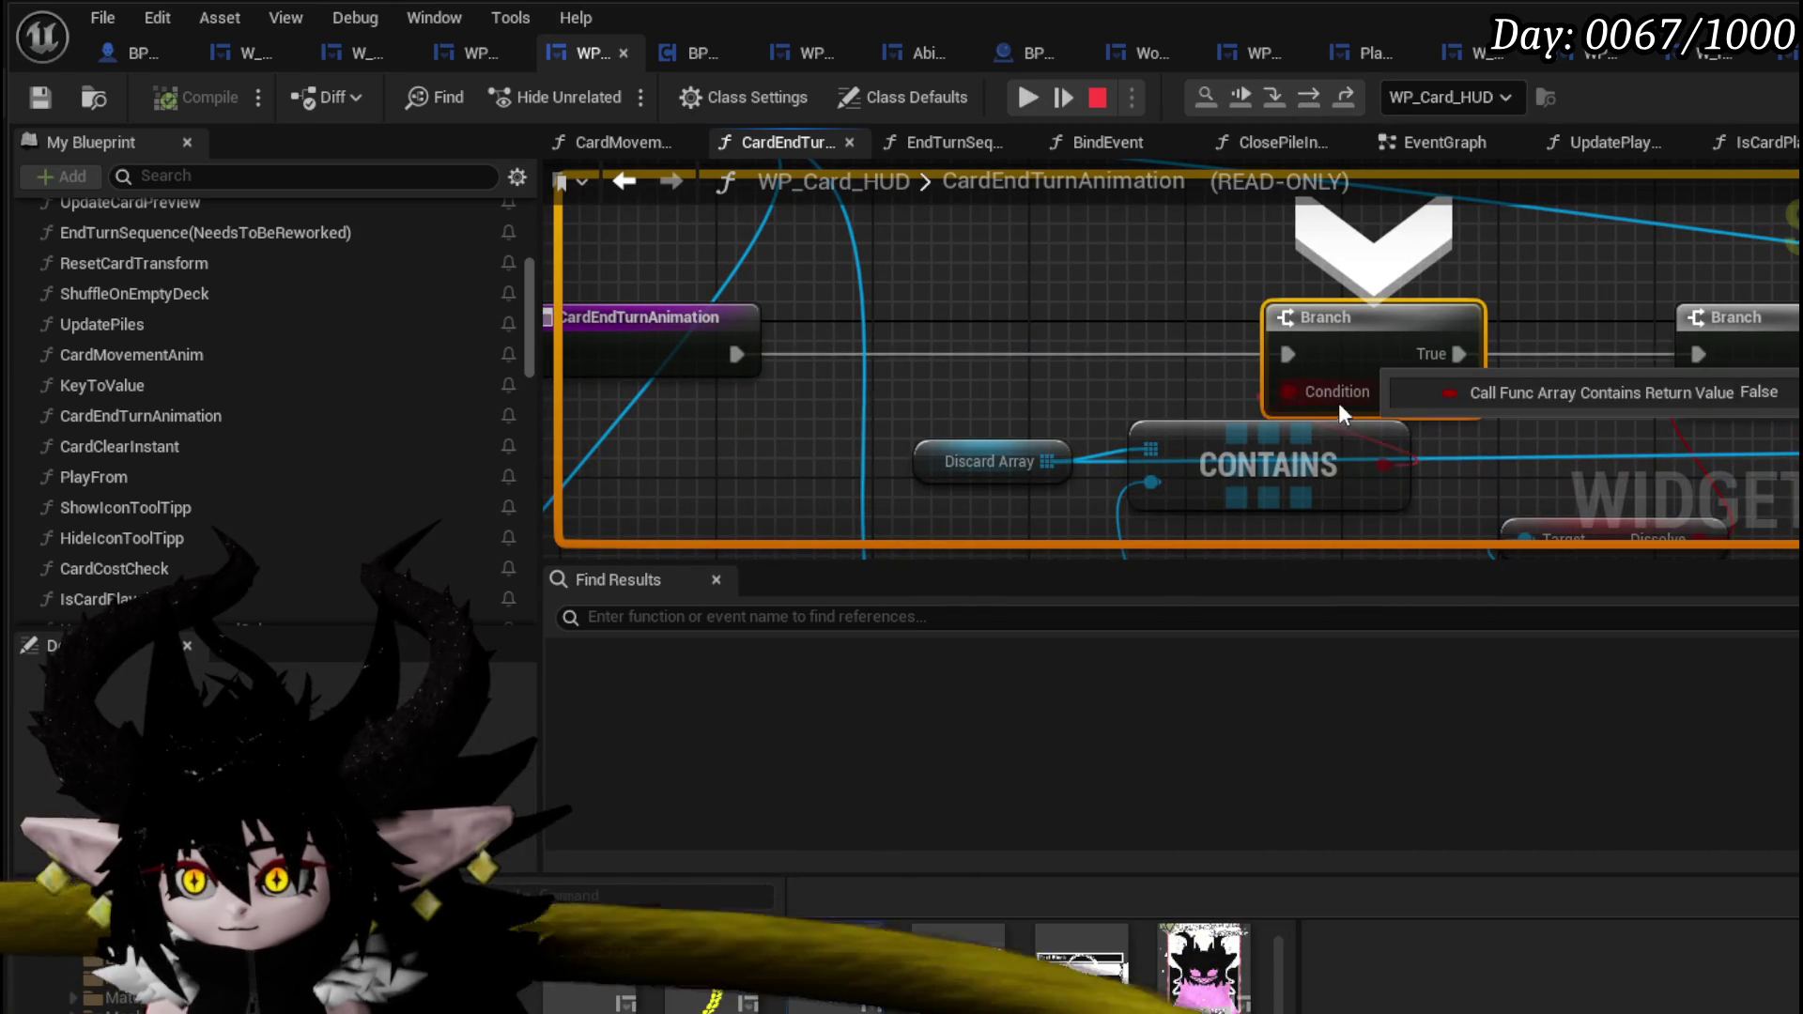
{"action": "left_click", "coordinate": [1313, 96]}
{"action": "left_click", "coordinate": [1315, 93]}
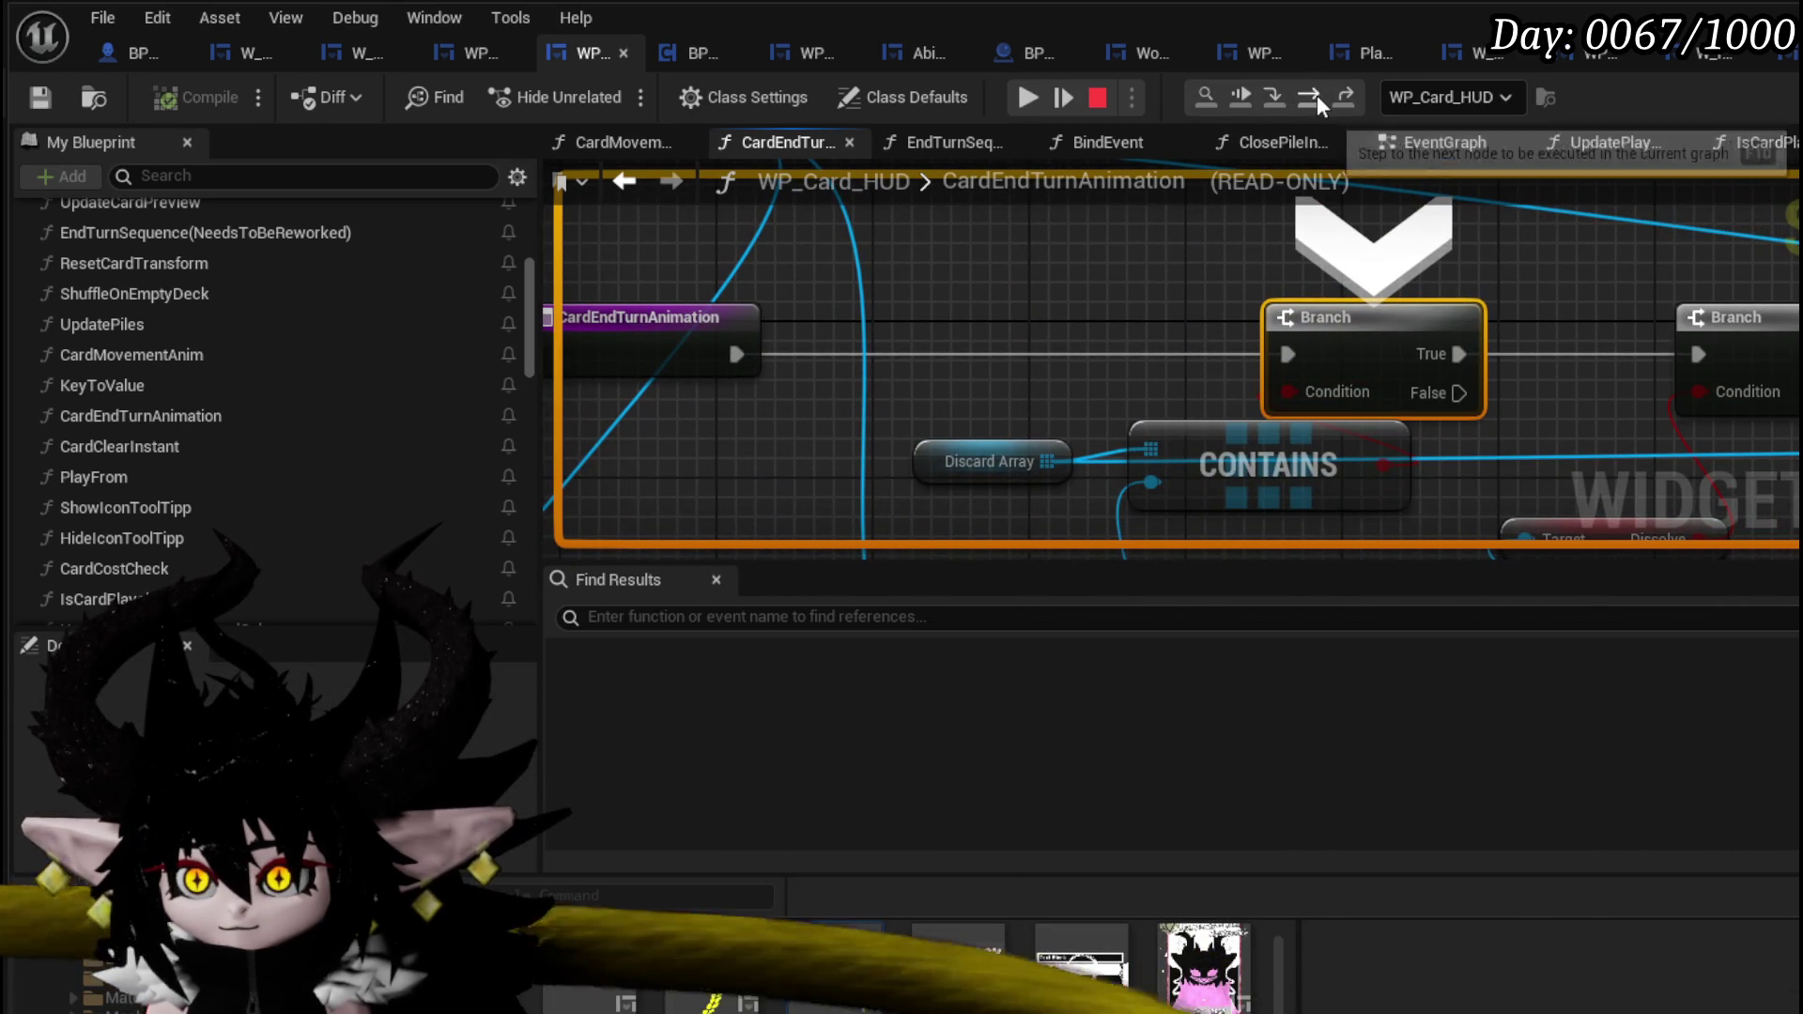
{"action": "left_click", "coordinate": [1317, 94]}
{"action": "left_click", "coordinate": [1315, 94]}
{"action": "mouse_move", "coordinate": [1303, 387]}
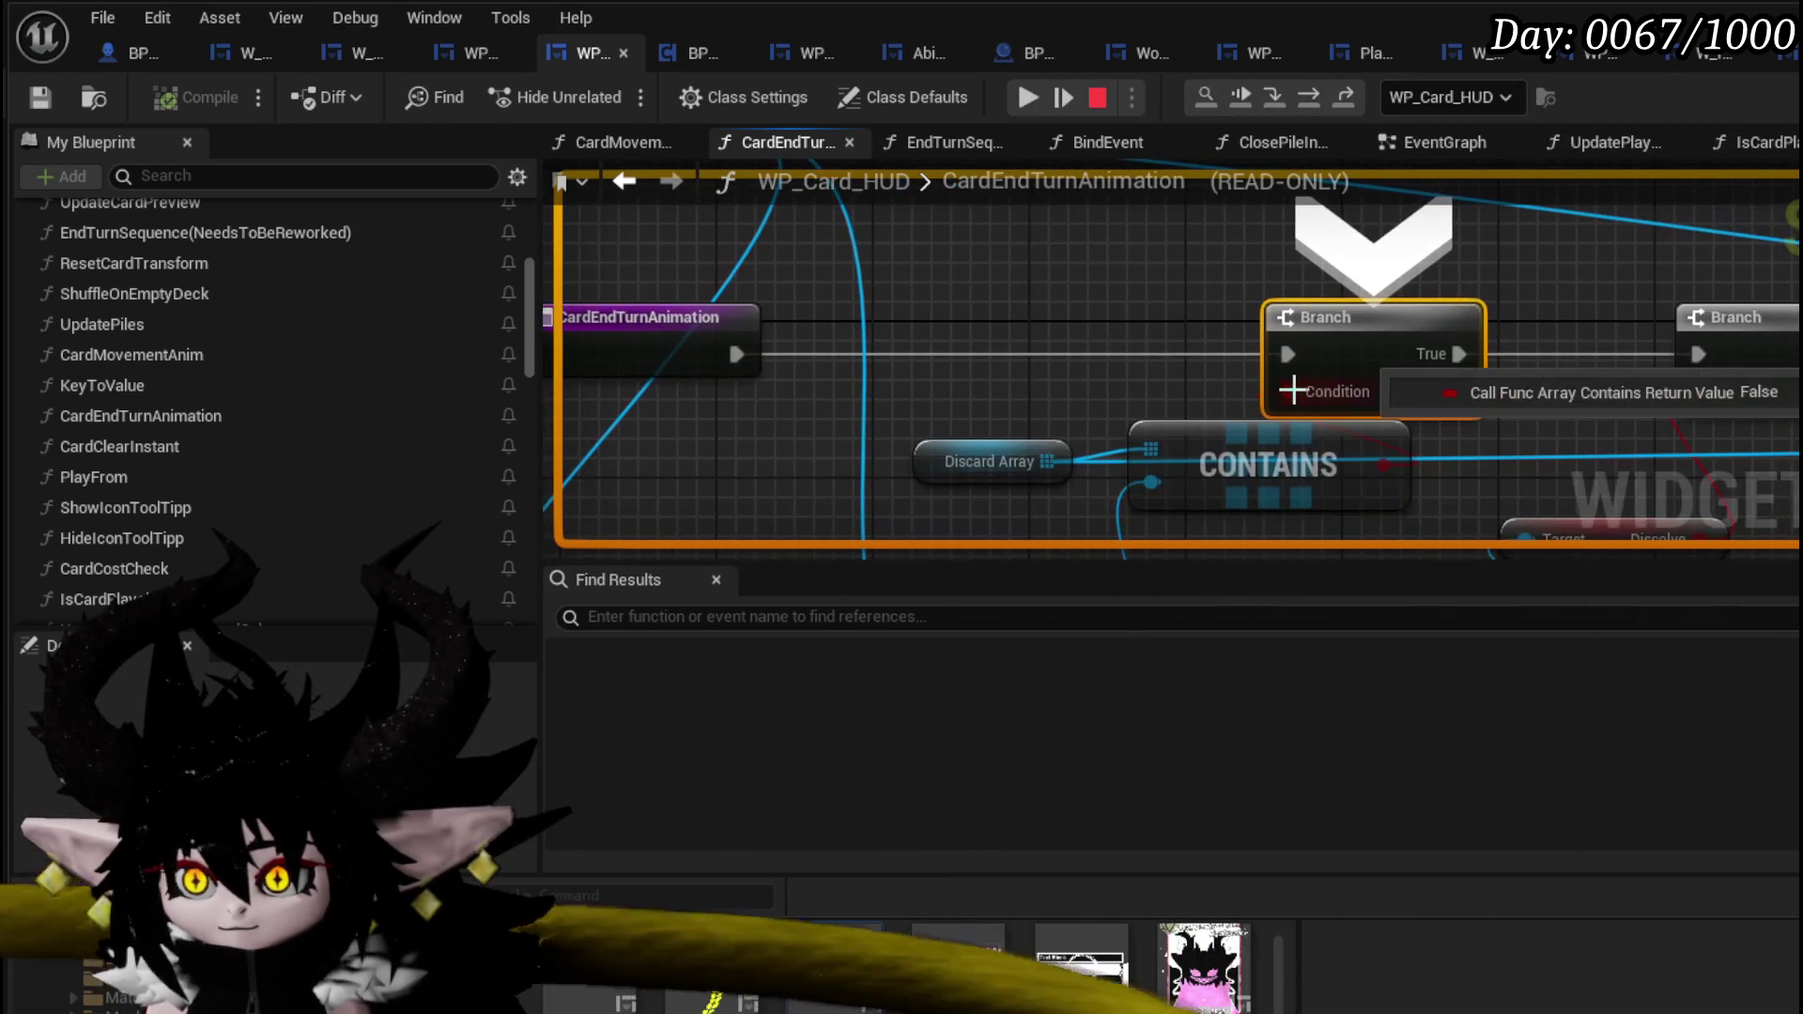
- Step through the remaining cards' Branch checks, still False, then stop the play session
{"action": "left_click", "coordinate": [1317, 94]}
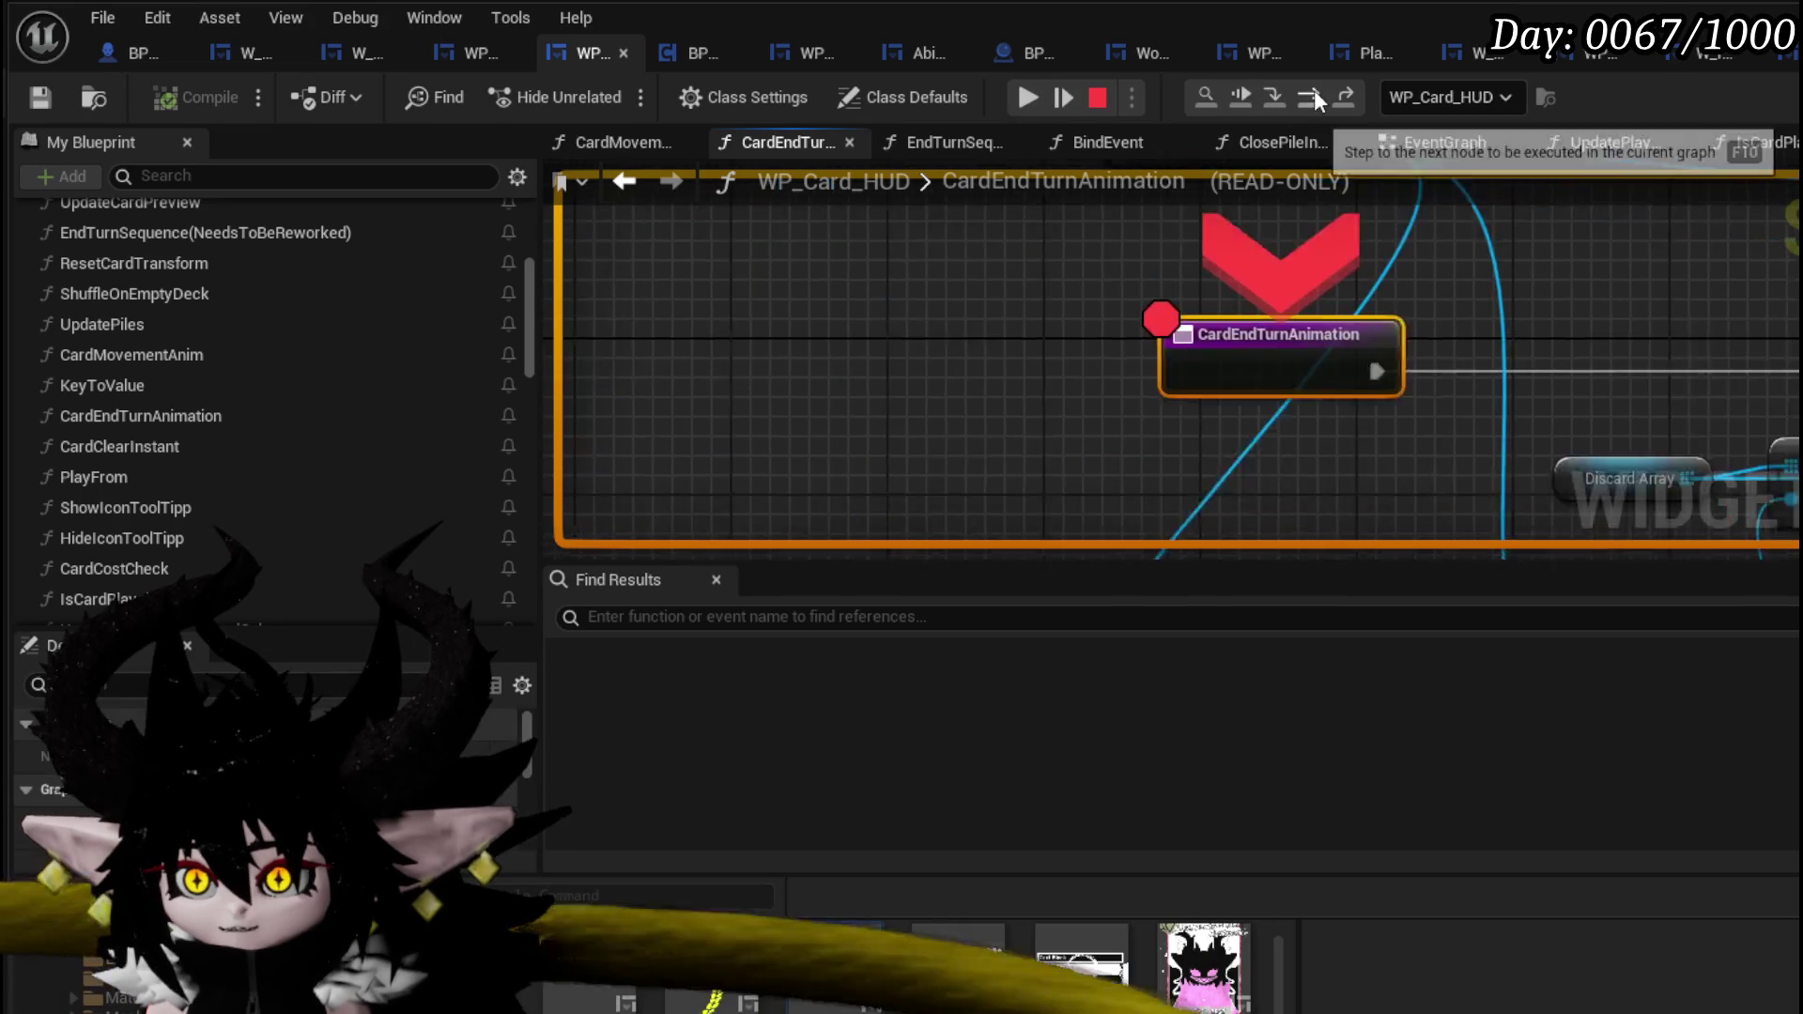
{"action": "left_click", "coordinate": [1317, 94]}
{"action": "mouse_move", "coordinate": [1358, 402]}
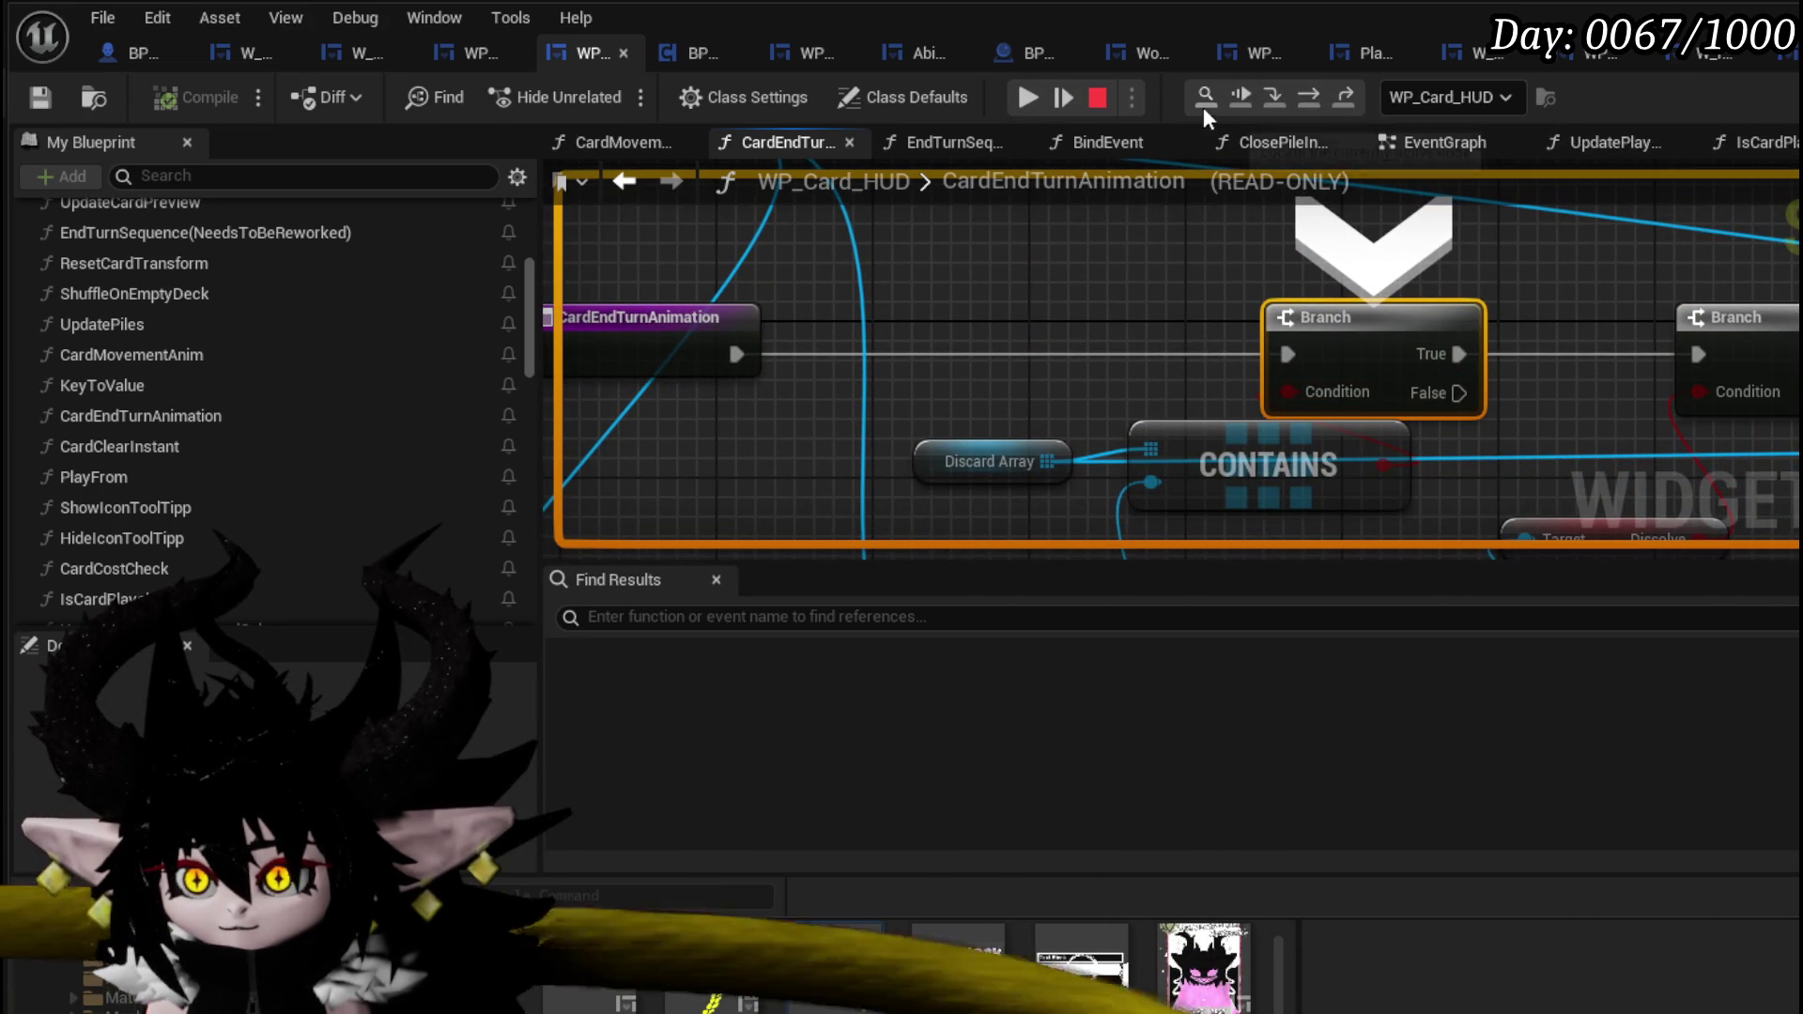
{"action": "left_click", "coordinate": [1311, 99]}
{"action": "left_click", "coordinate": [1310, 99]}
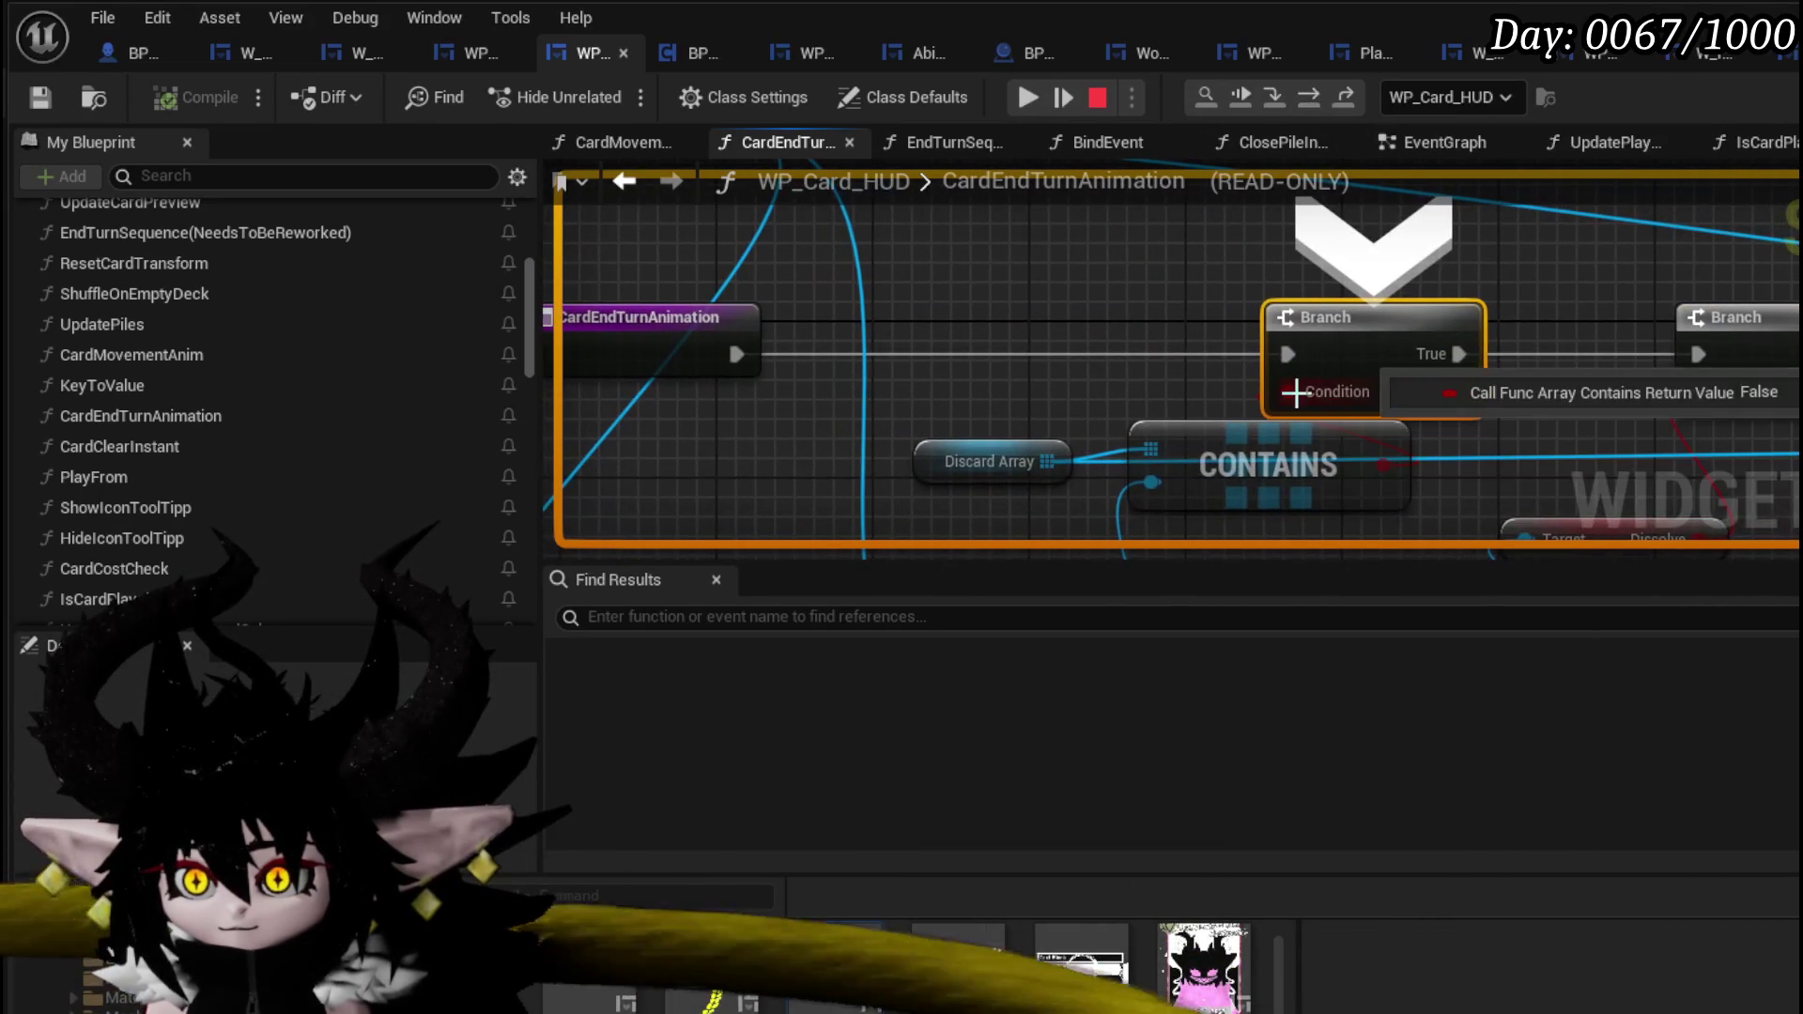
{"action": "left_click", "coordinate": [1306, 100]}
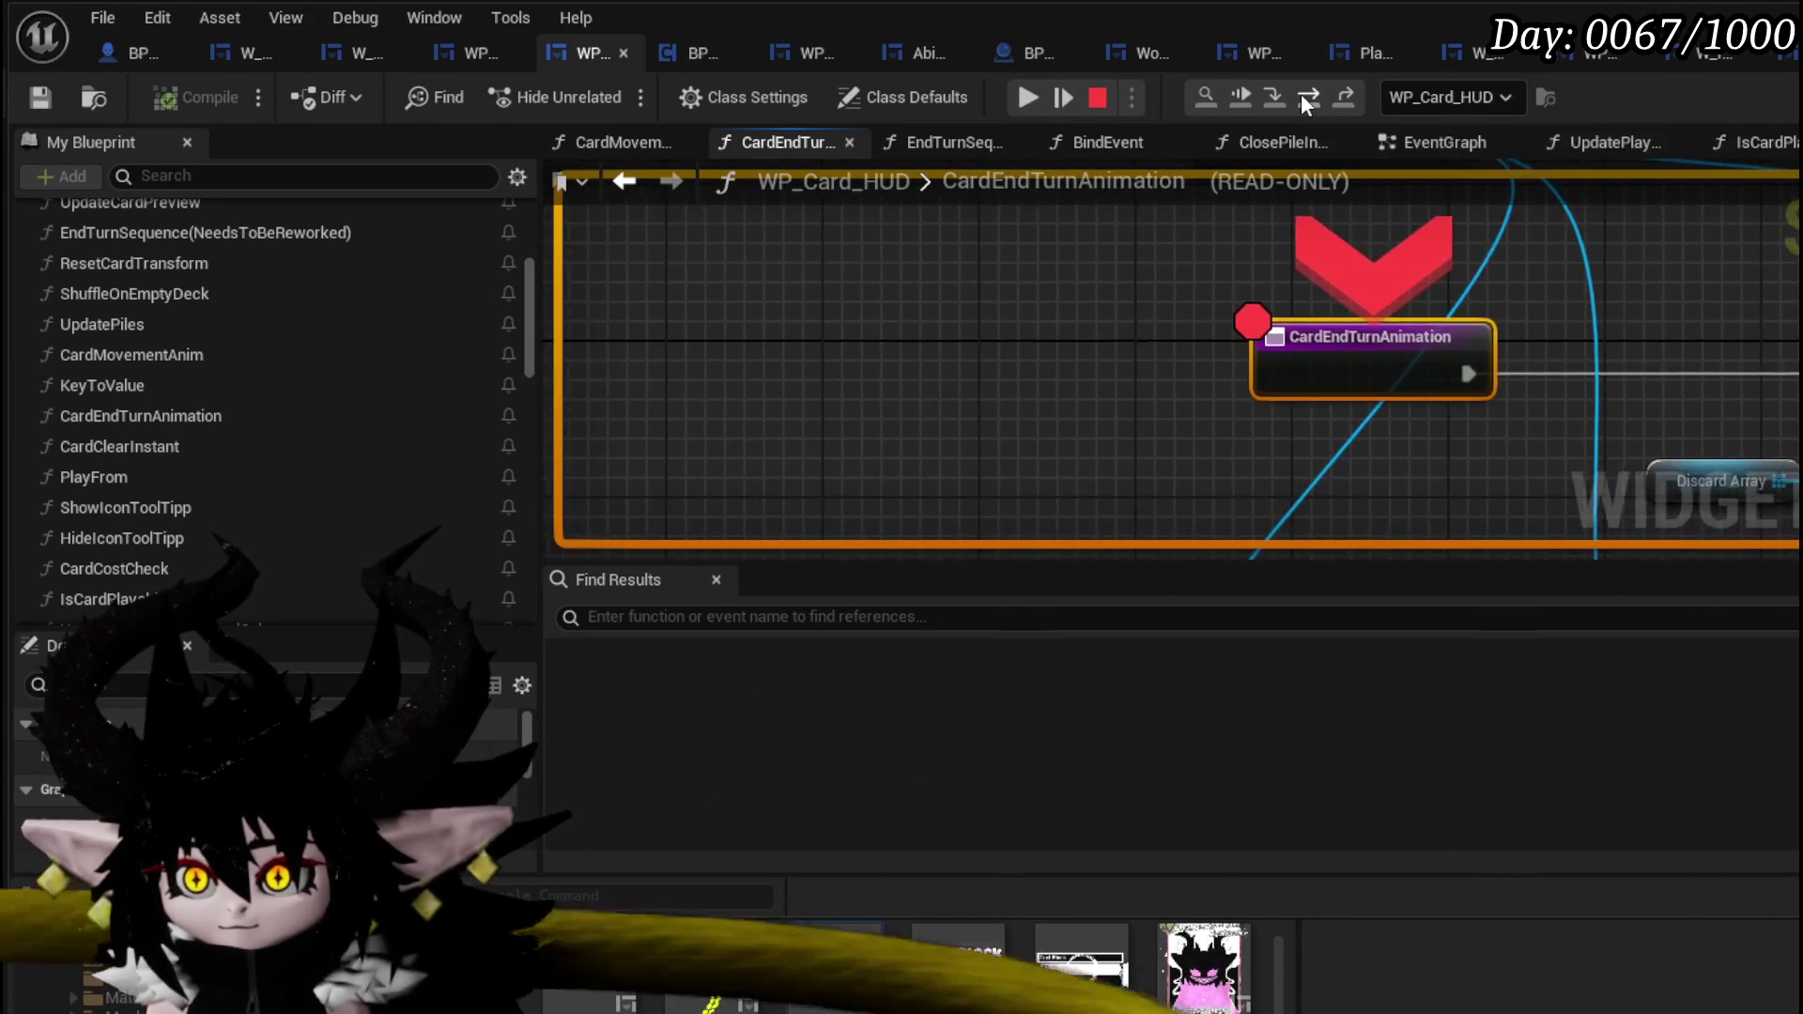
{"action": "left_click", "coordinate": [1305, 100]}
{"action": "left_click", "coordinate": [1306, 101]}
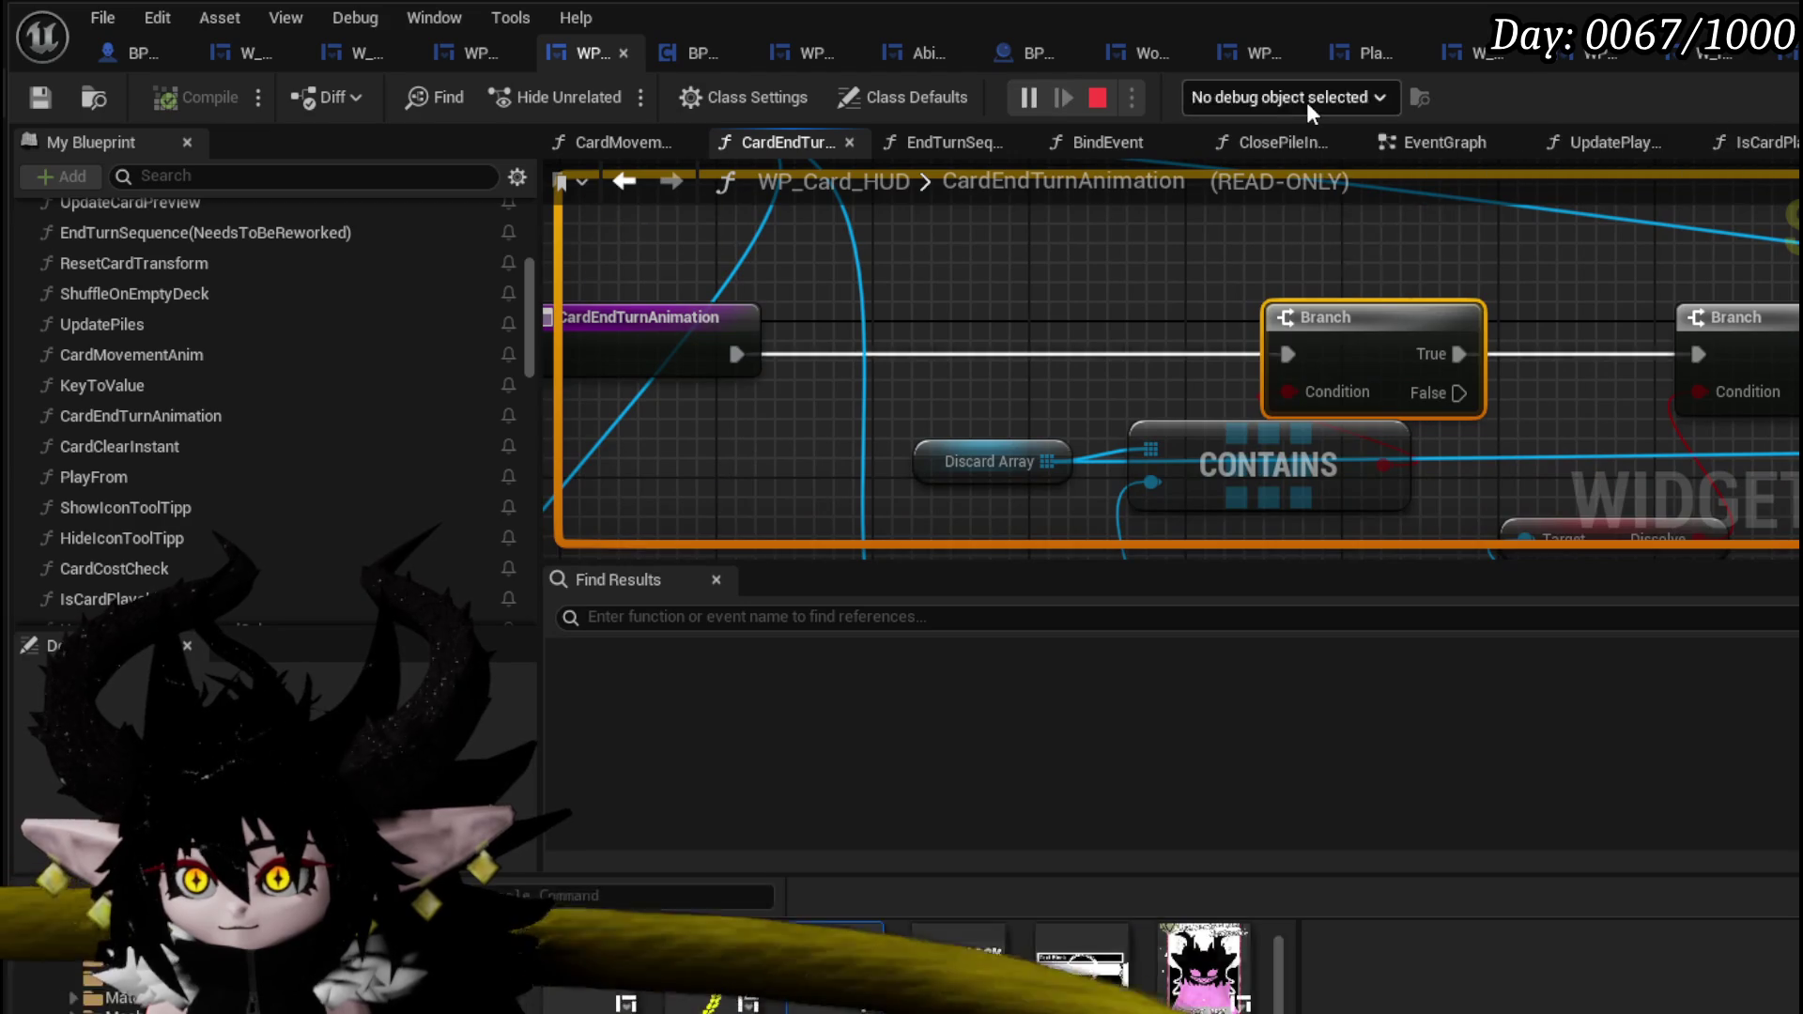
{"action": "left_click", "coordinate": [1307, 102]}
{"action": "mouse_move", "coordinate": [1338, 402]}
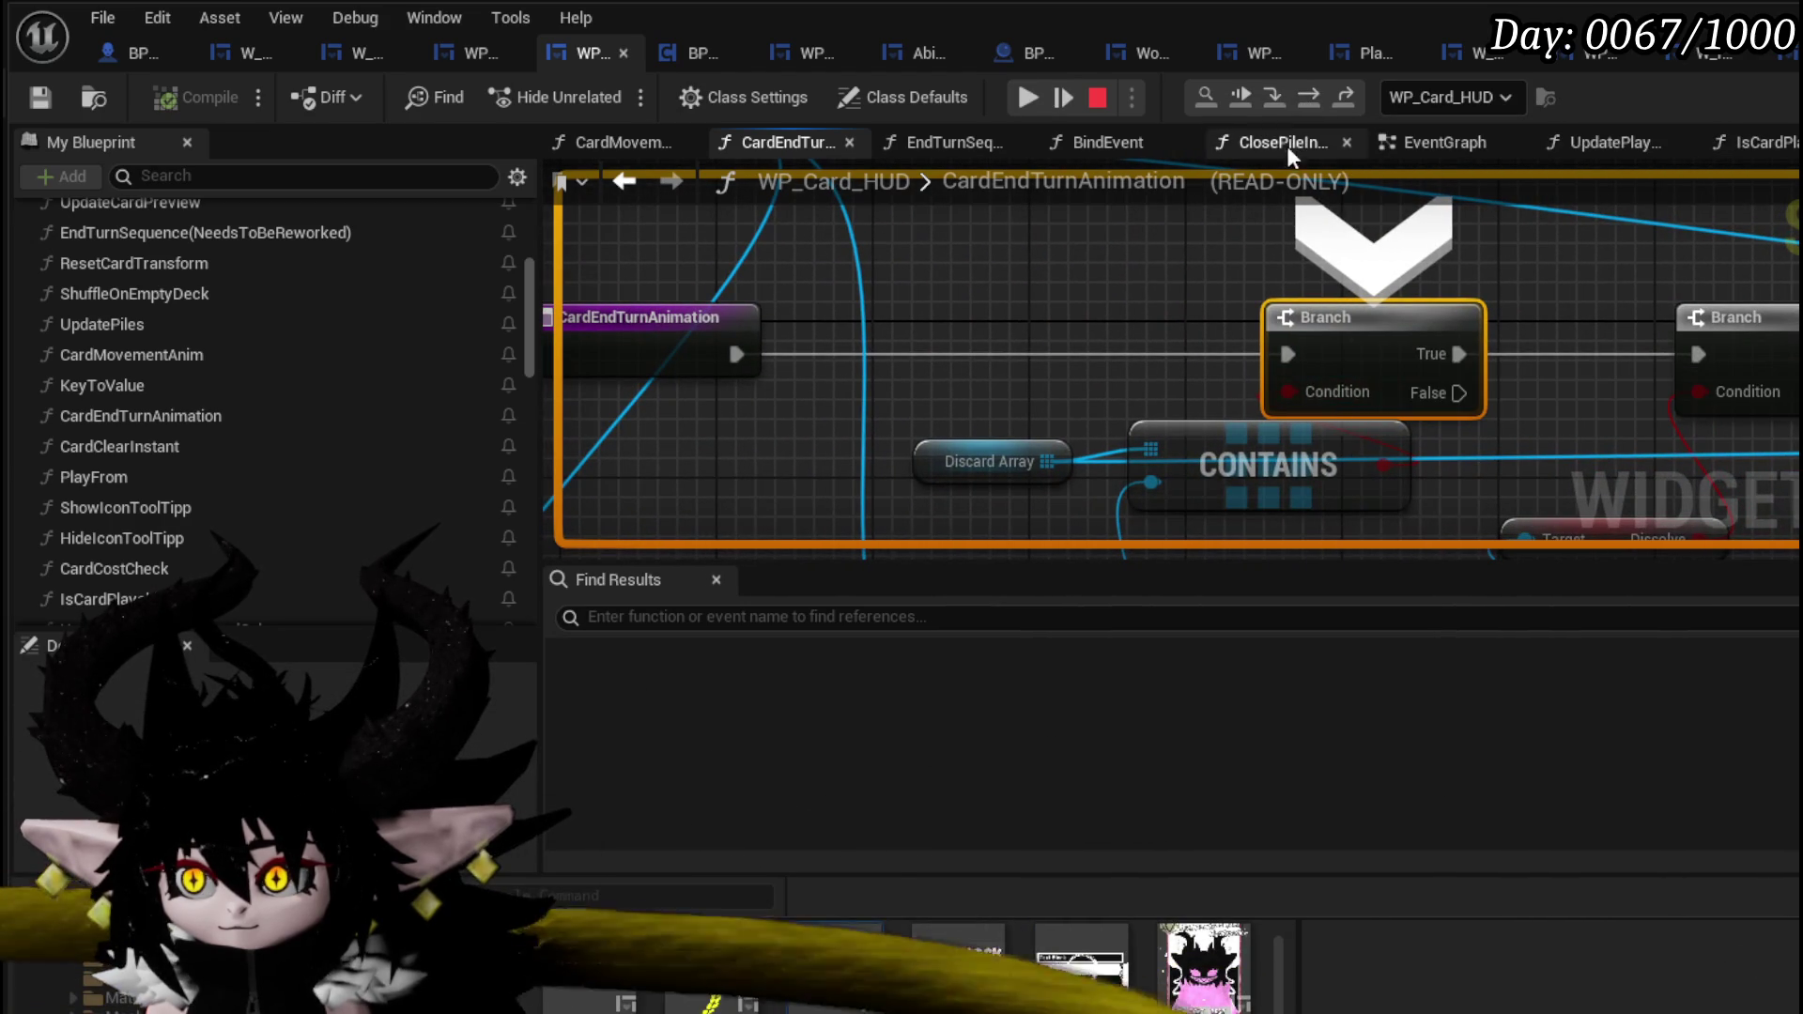
{"action": "left_click", "coordinate": [1304, 94]}
{"action": "left_click", "coordinate": [1304, 92]}
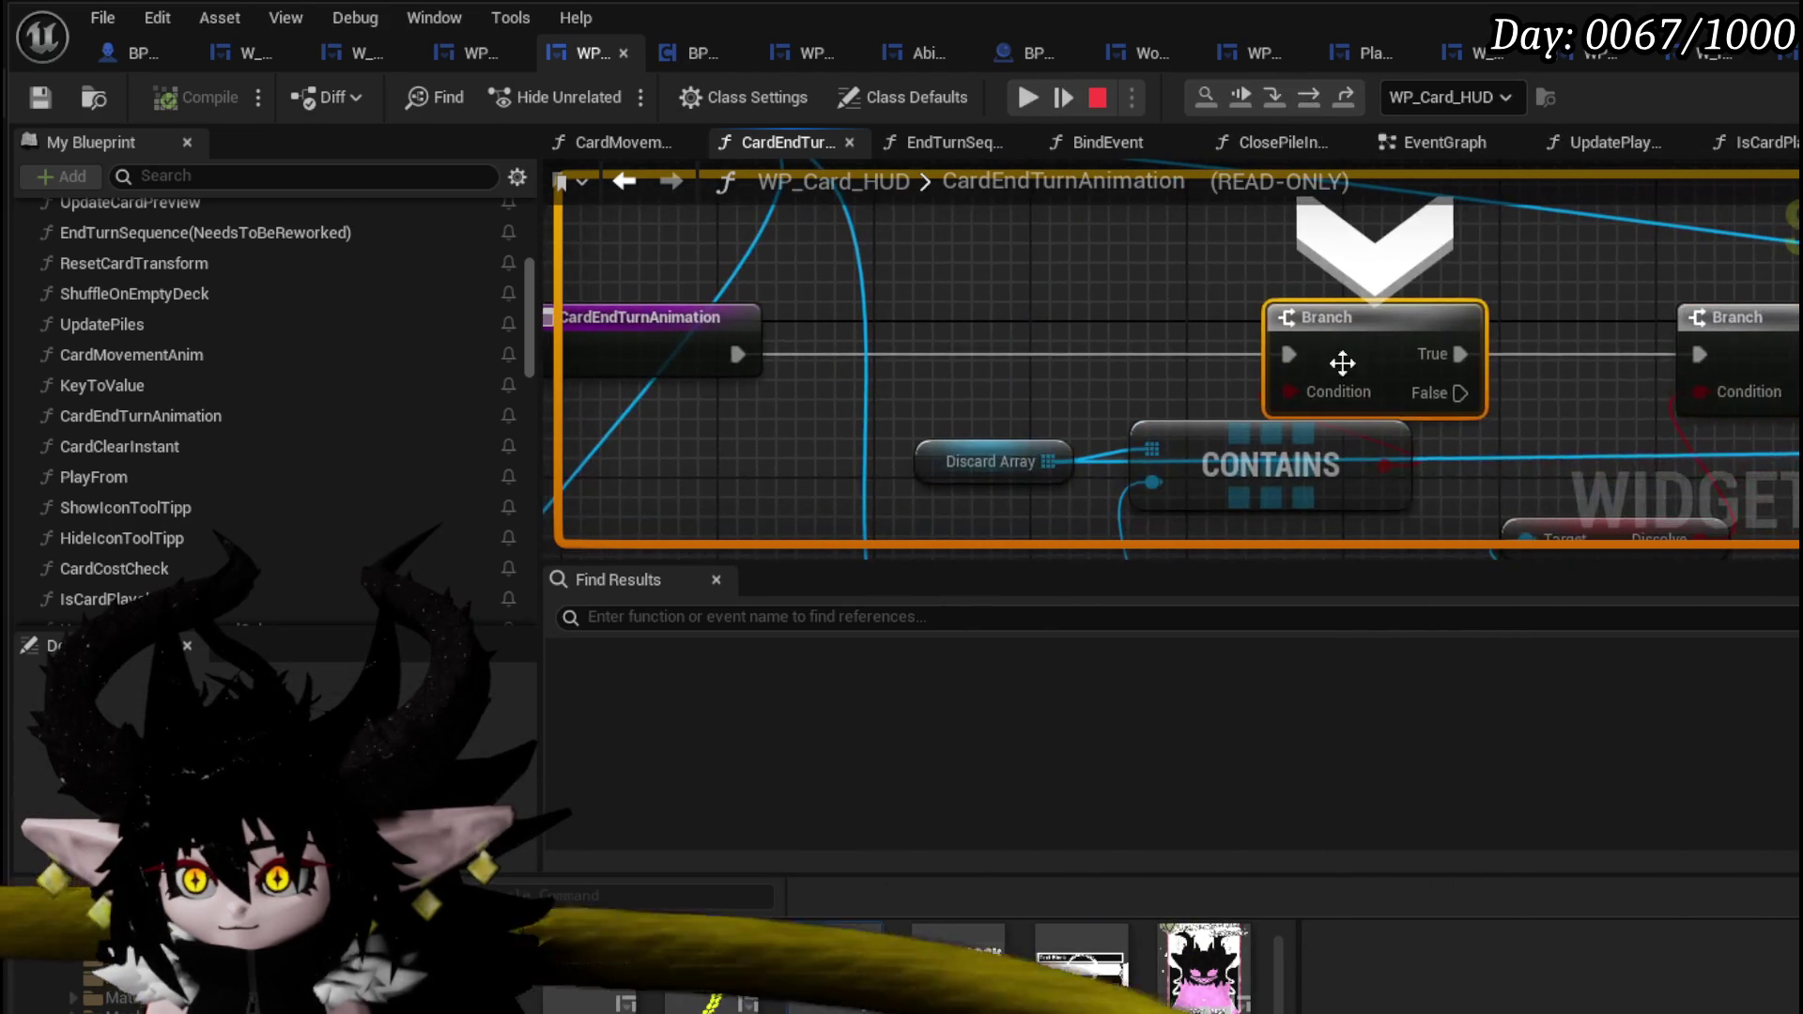
{"action": "left_click", "coordinate": [1028, 103]}
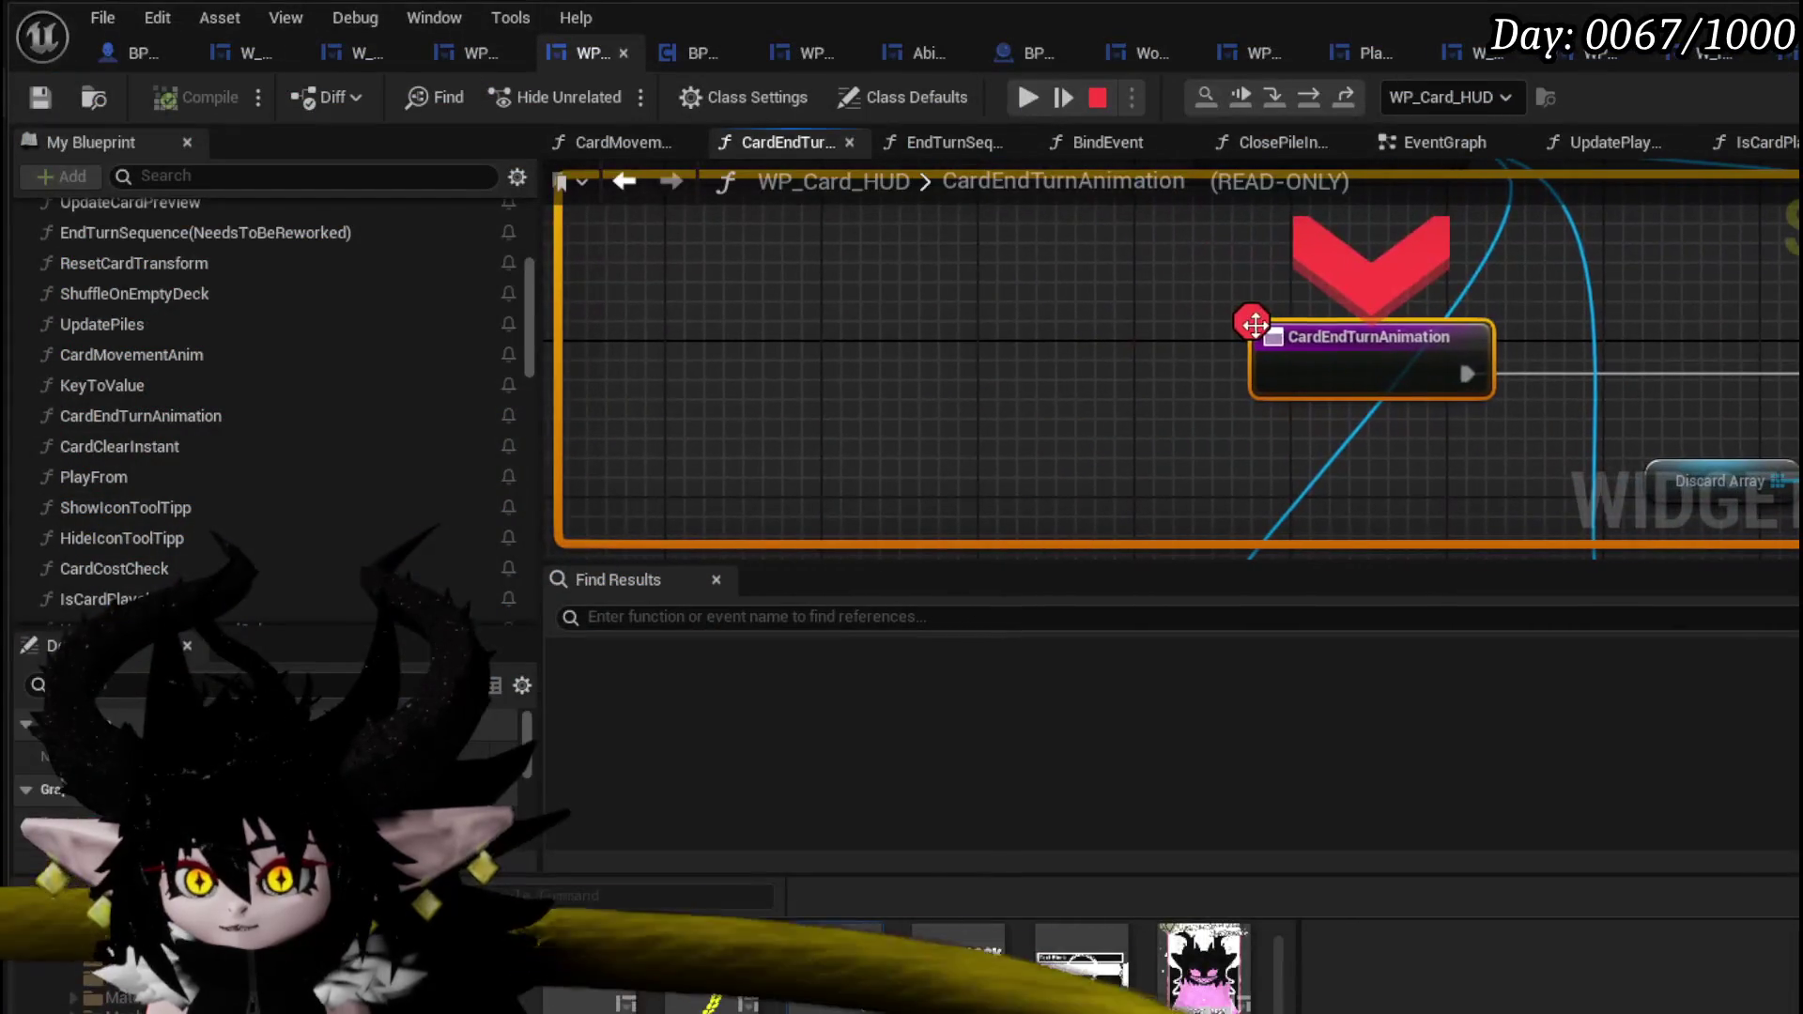
{"action": "key", "text": "Escape"}
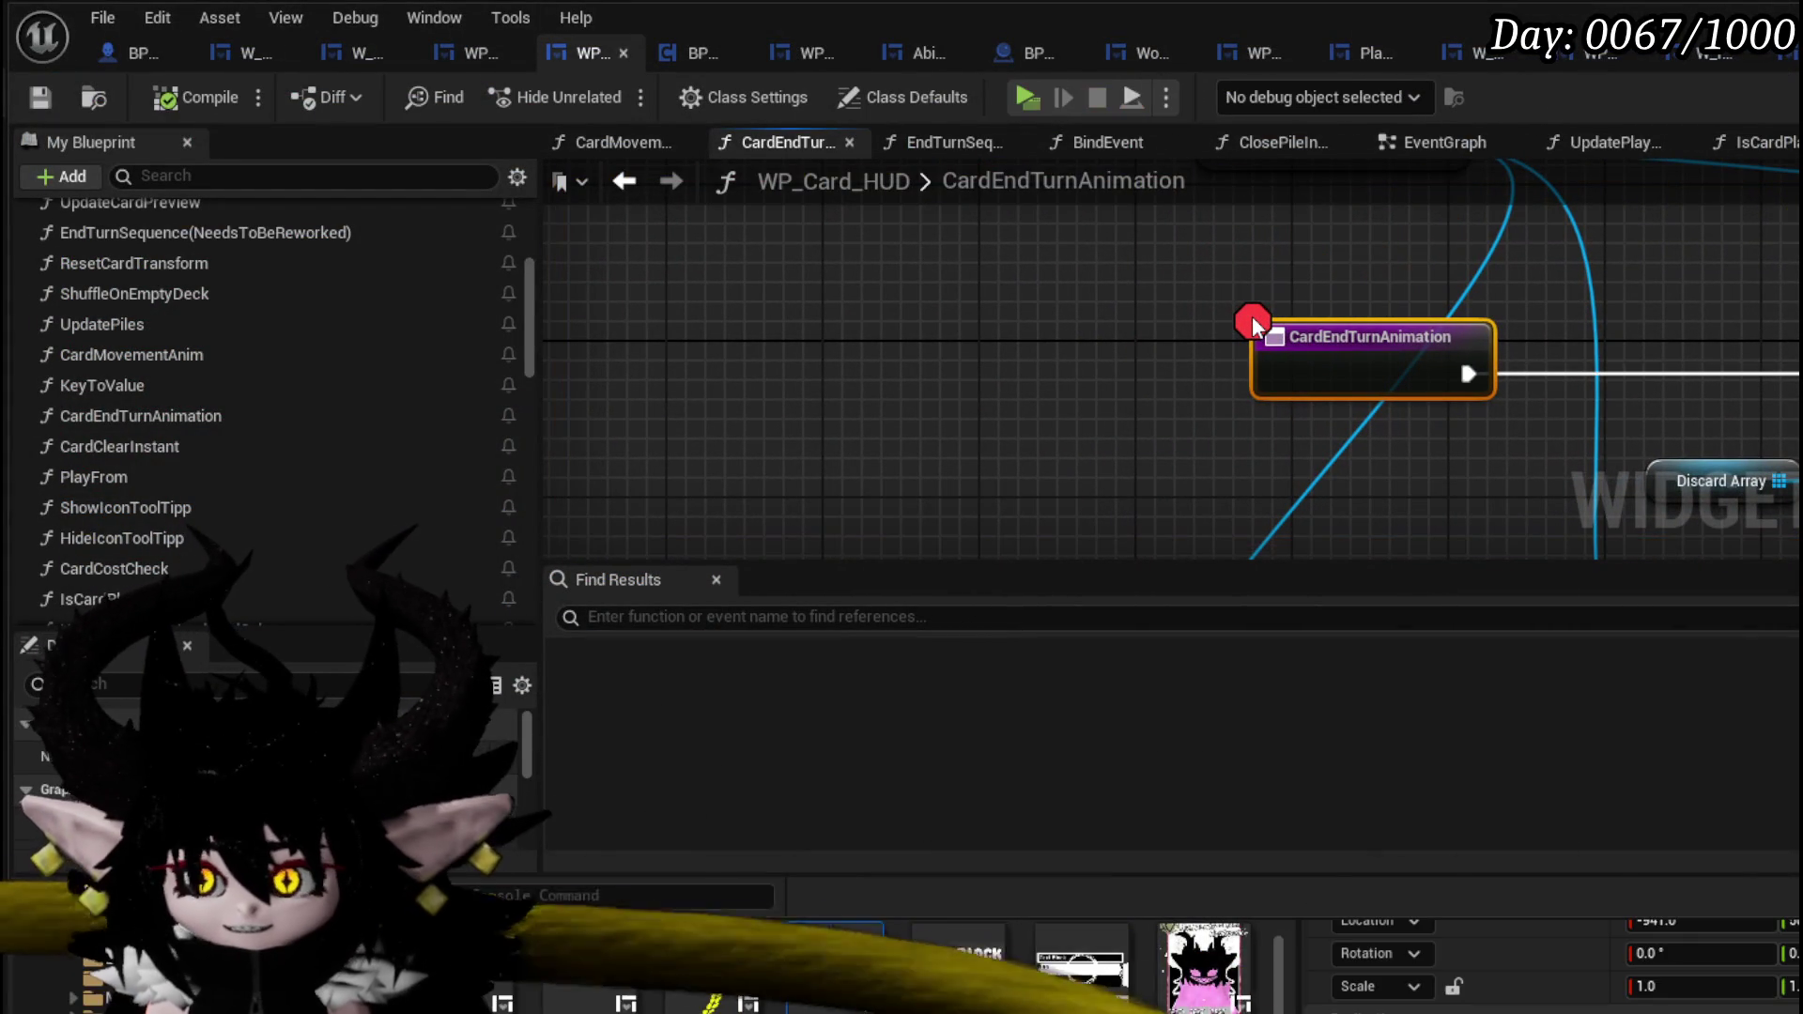
- Pan to the CardEndTurnAnimation entry and move the Card Widget Ref node down-left beside Contains
{"action": "scroll", "coordinate": [1348, 390], "scroll_direction": "down", "scroll_amount": 5}
{"action": "left_click_drag", "start_coordinate": [1345, 390], "coordinate": [648, 390]}
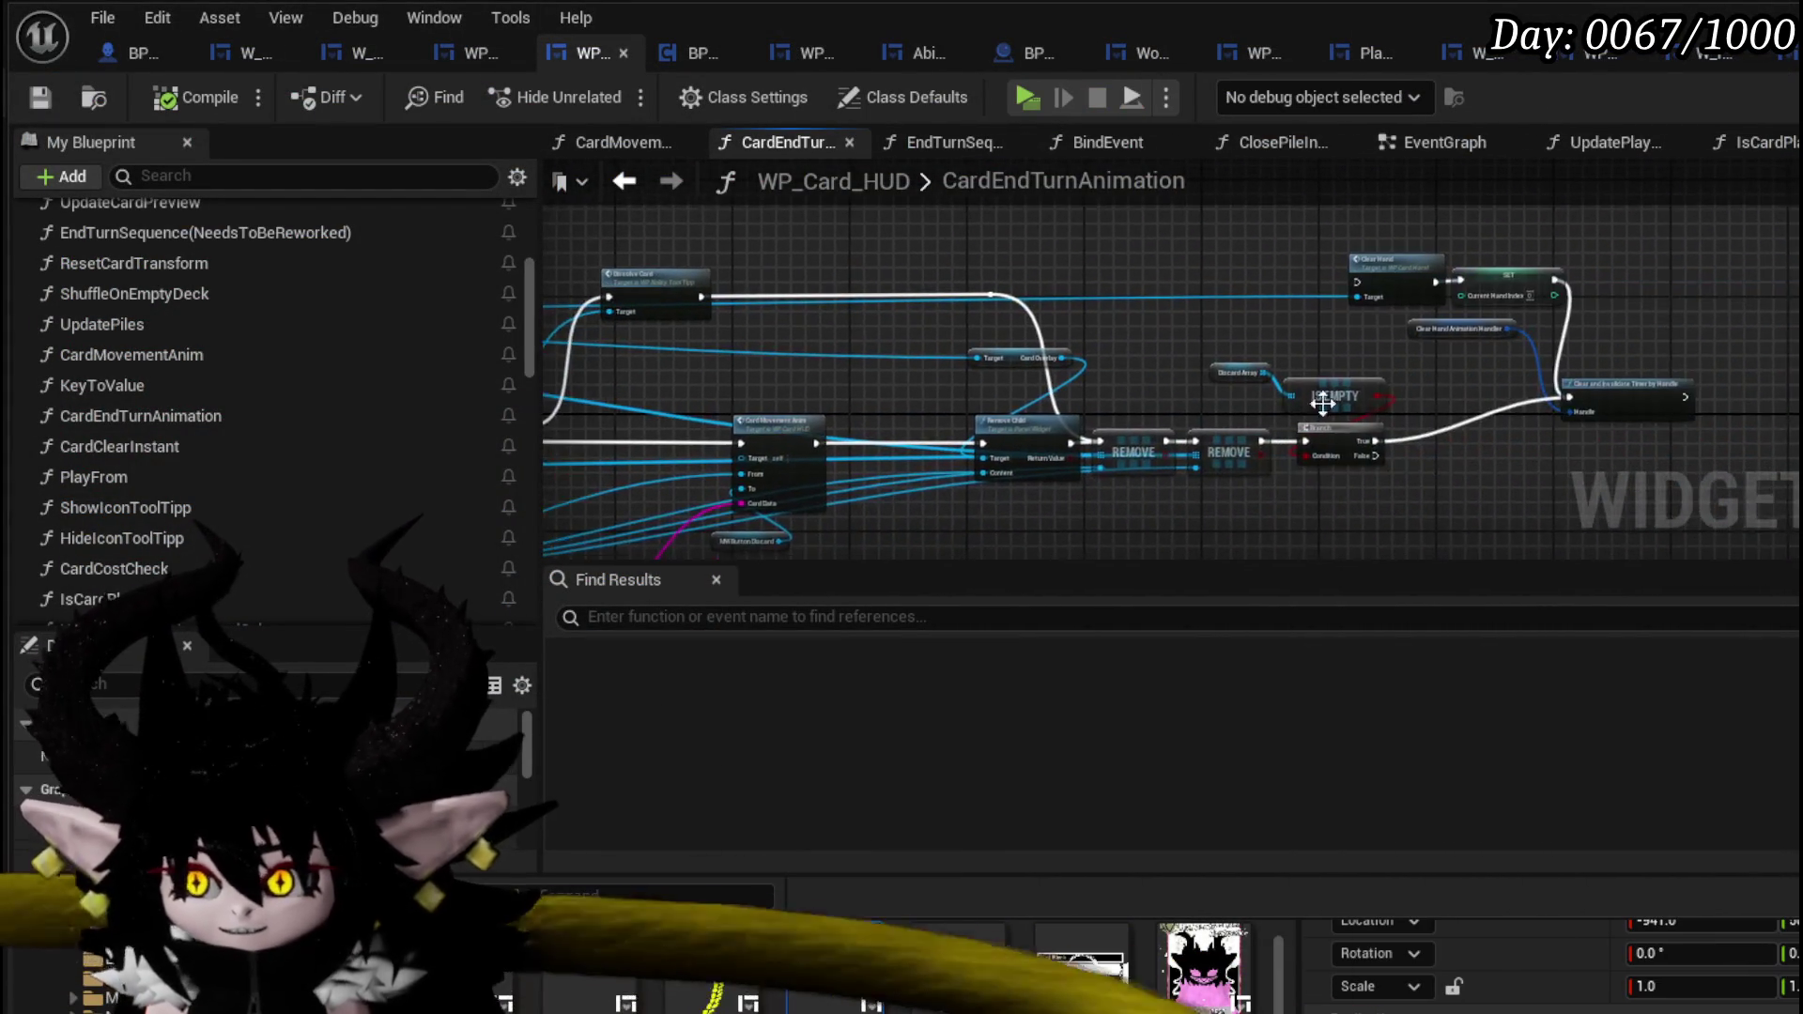
{"action": "scroll", "coordinate": [924, 447], "scroll_direction": "up", "scroll_amount": 3}
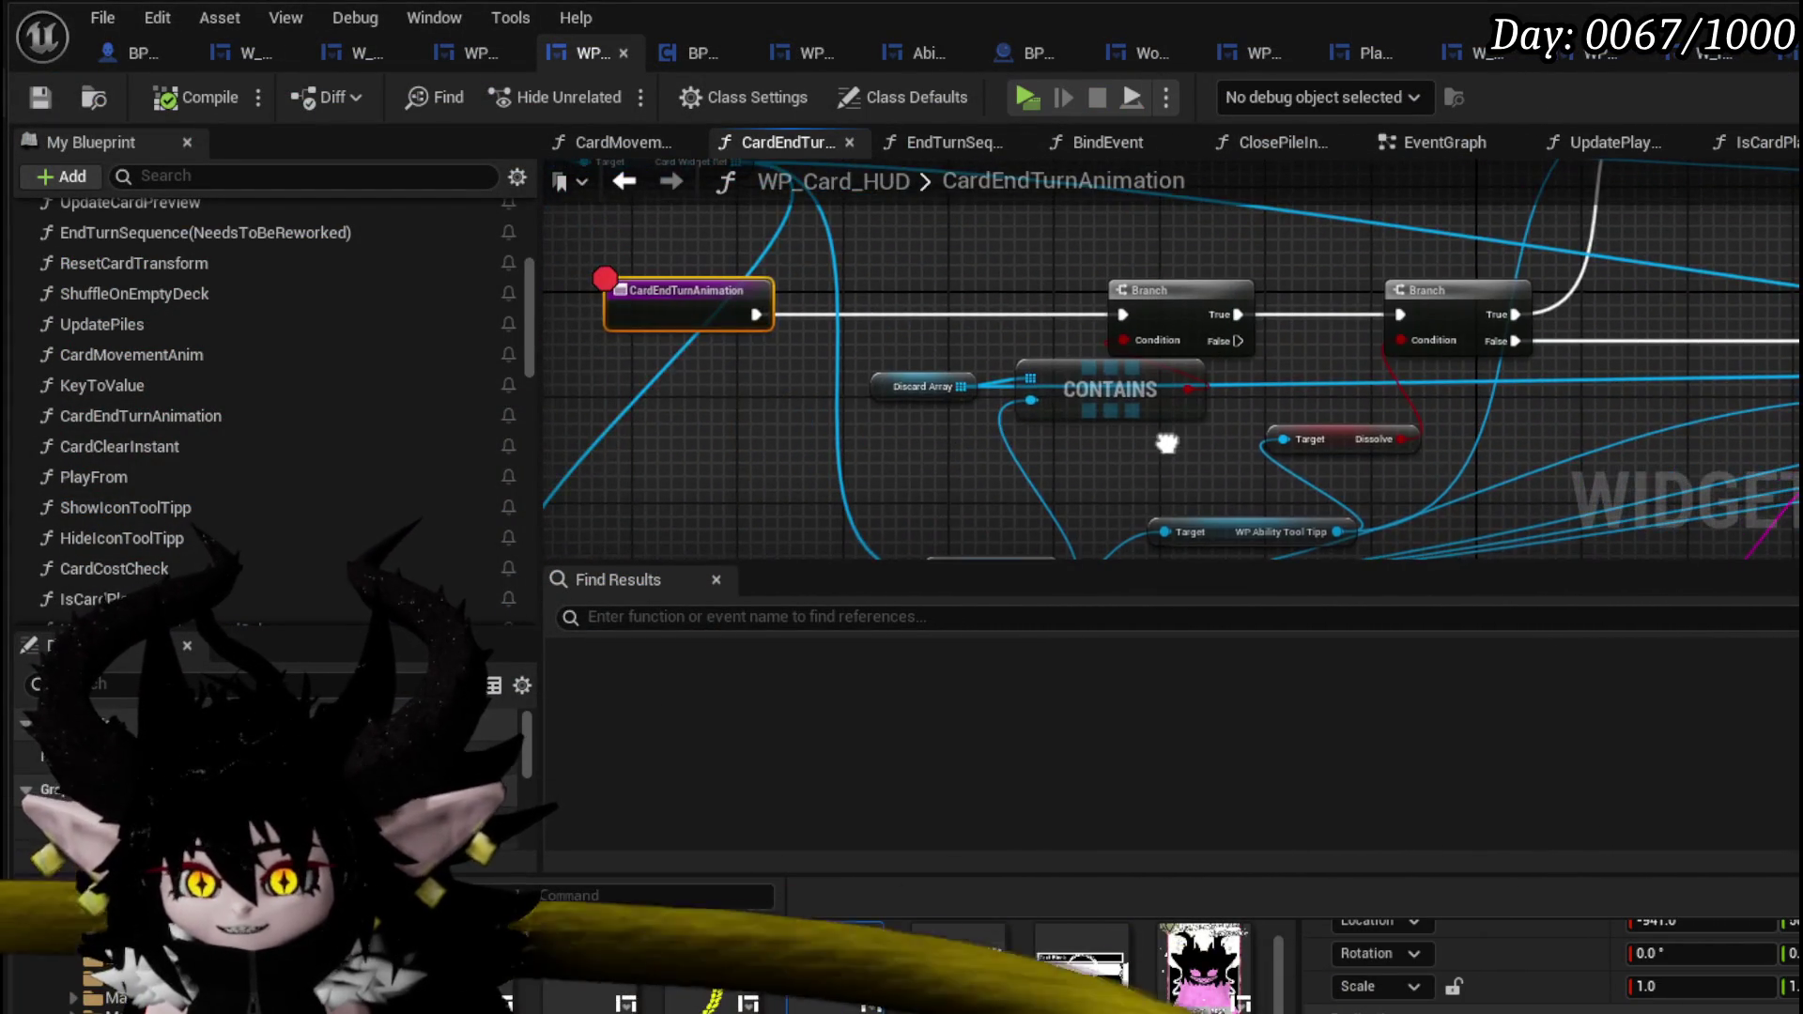
{"action": "left_click", "coordinate": [789, 474]}
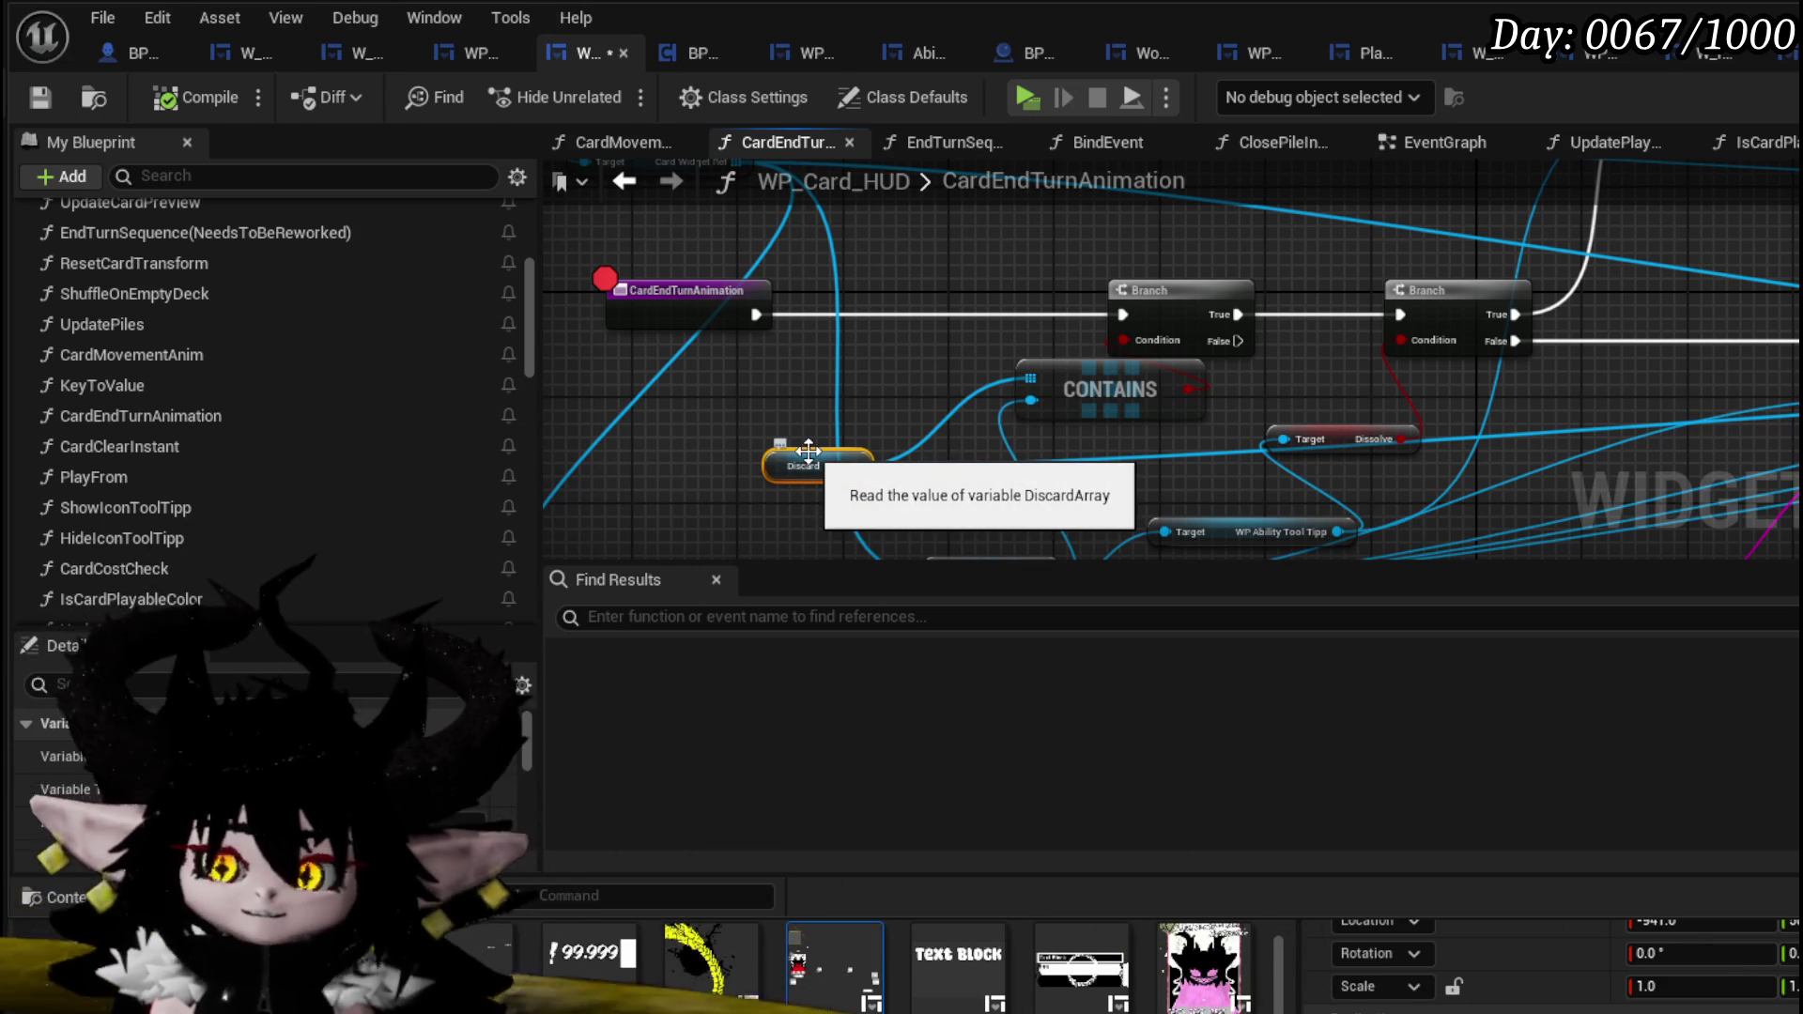
{"action": "mouse_move", "coordinate": [881, 389]}
{"action": "left_mouse_down"}
{"action": "mouse_move", "coordinate": [901, 273]}
{"action": "mouse_move", "coordinate": [966, 290]}
{"action": "mouse_move", "coordinate": [1095, 470]}
{"action": "left_mouse_up"}
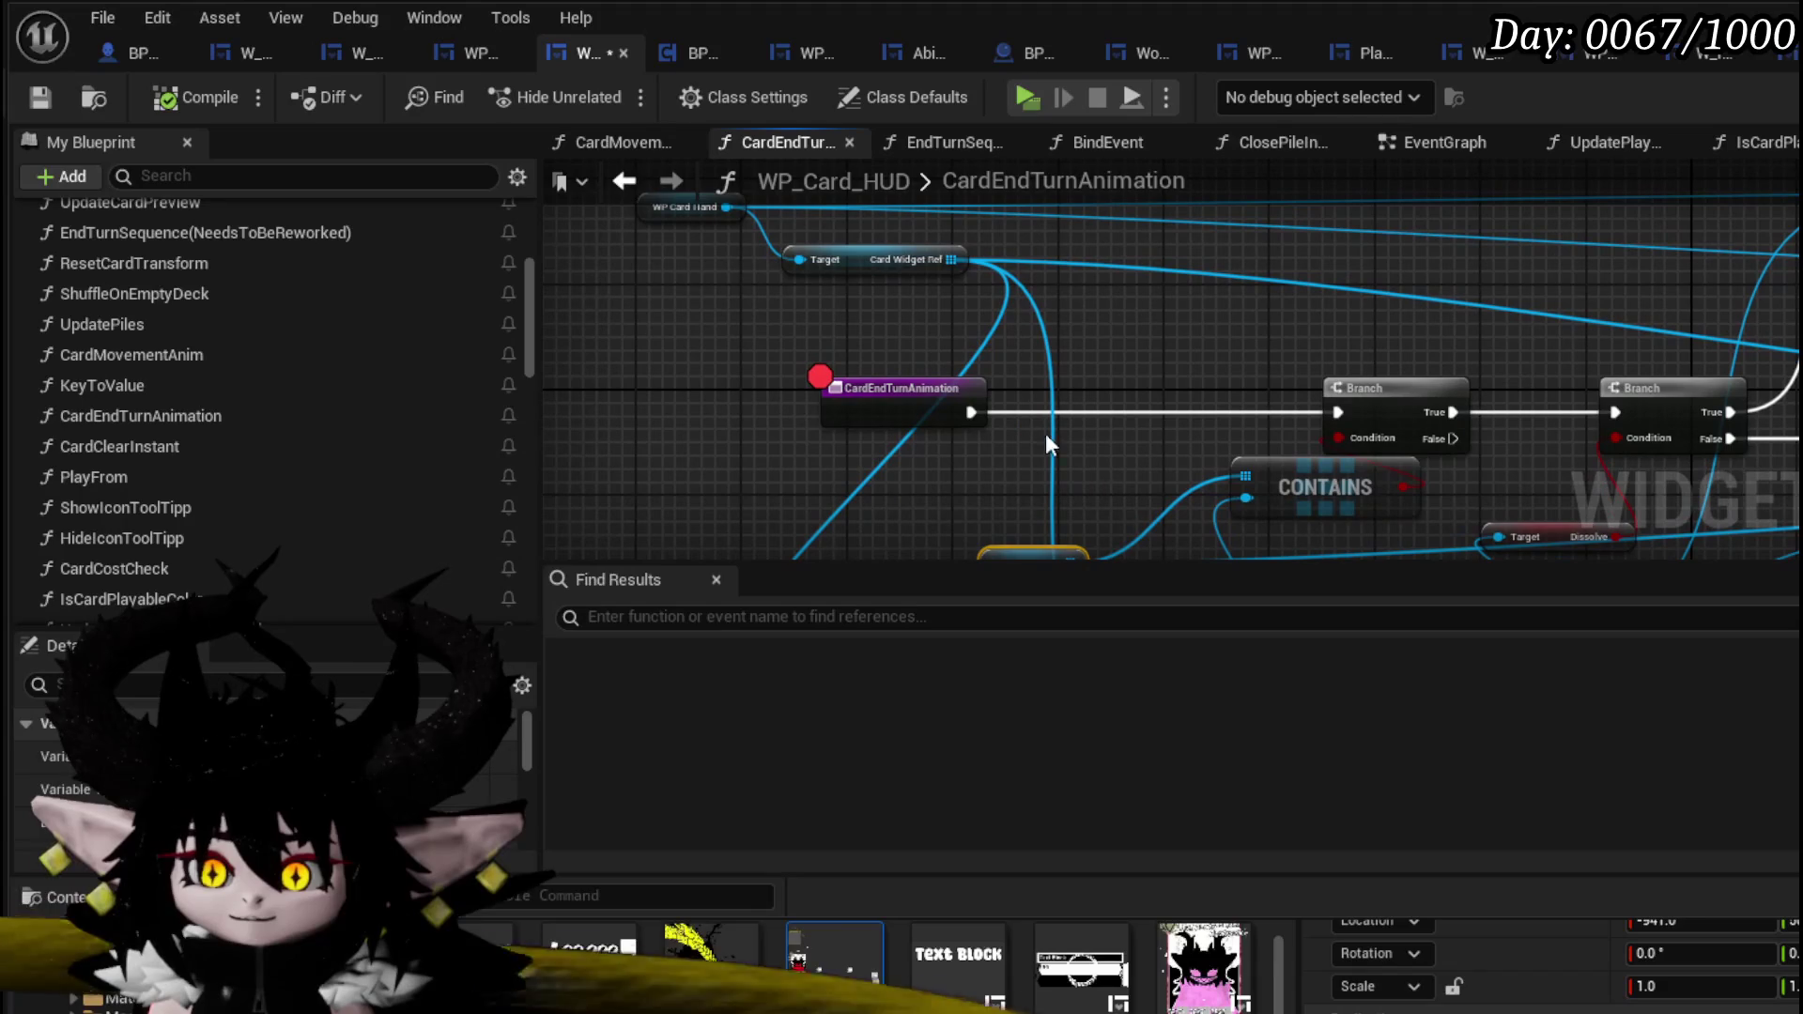
{"action": "mouse_move", "coordinate": [912, 246]}
{"action": "left_mouse_down"}
{"action": "mouse_move", "coordinate": [996, 237]}
{"action": "mouse_move", "coordinate": [832, 515]}
{"action": "mouse_move", "coordinate": [821, 492]}
{"action": "left_mouse_up"}
{"action": "left_click_drag", "start_coordinate": [1206, 521], "coordinate": [983, 291]}
{"action": "mouse_move", "coordinate": [1101, 280]}
{"action": "left_mouse_down"}
{"action": "mouse_move", "coordinate": [1245, 294]}
{"action": "mouse_move", "coordinate": [1001, 283]}
{"action": "mouse_move", "coordinate": [1182, 306]}
{"action": "left_mouse_up"}
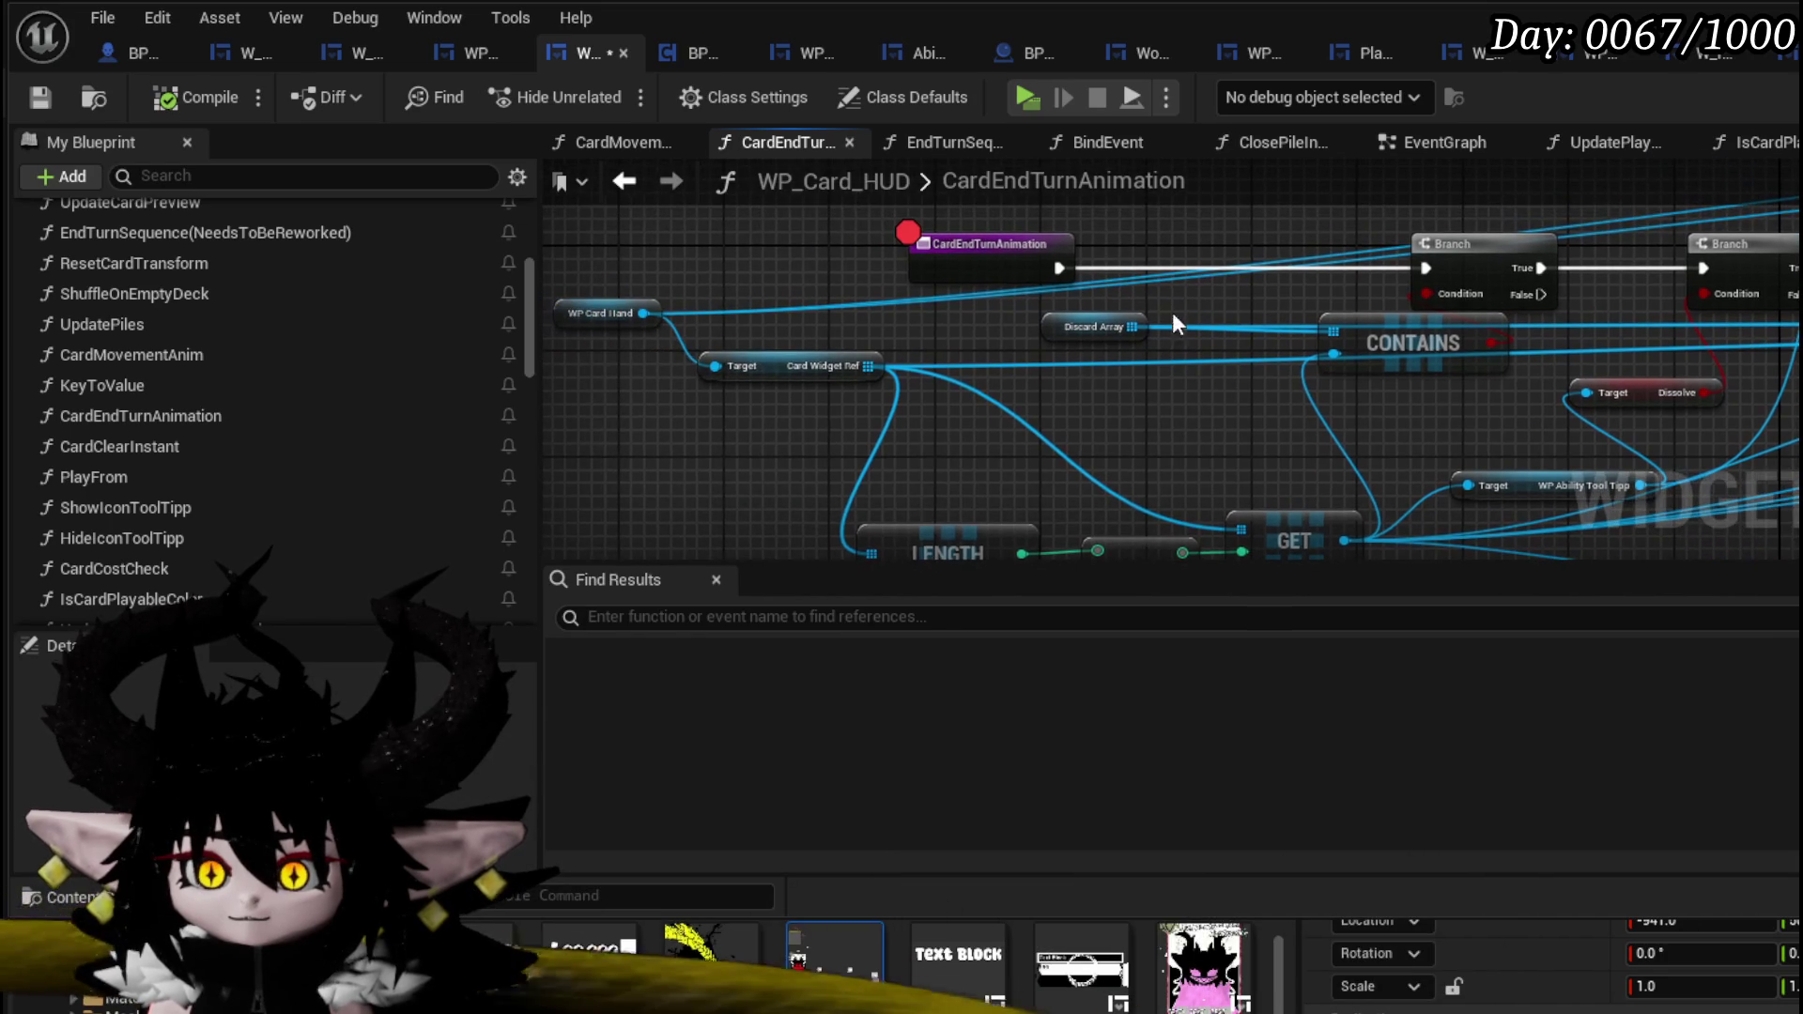
- Add trial GET and FIND nodes off the Card Widget Ref array
{"action": "left_click_drag", "start_coordinate": [870, 366], "coordinate": [995, 400]}
{"action": "type", "text": "get"}
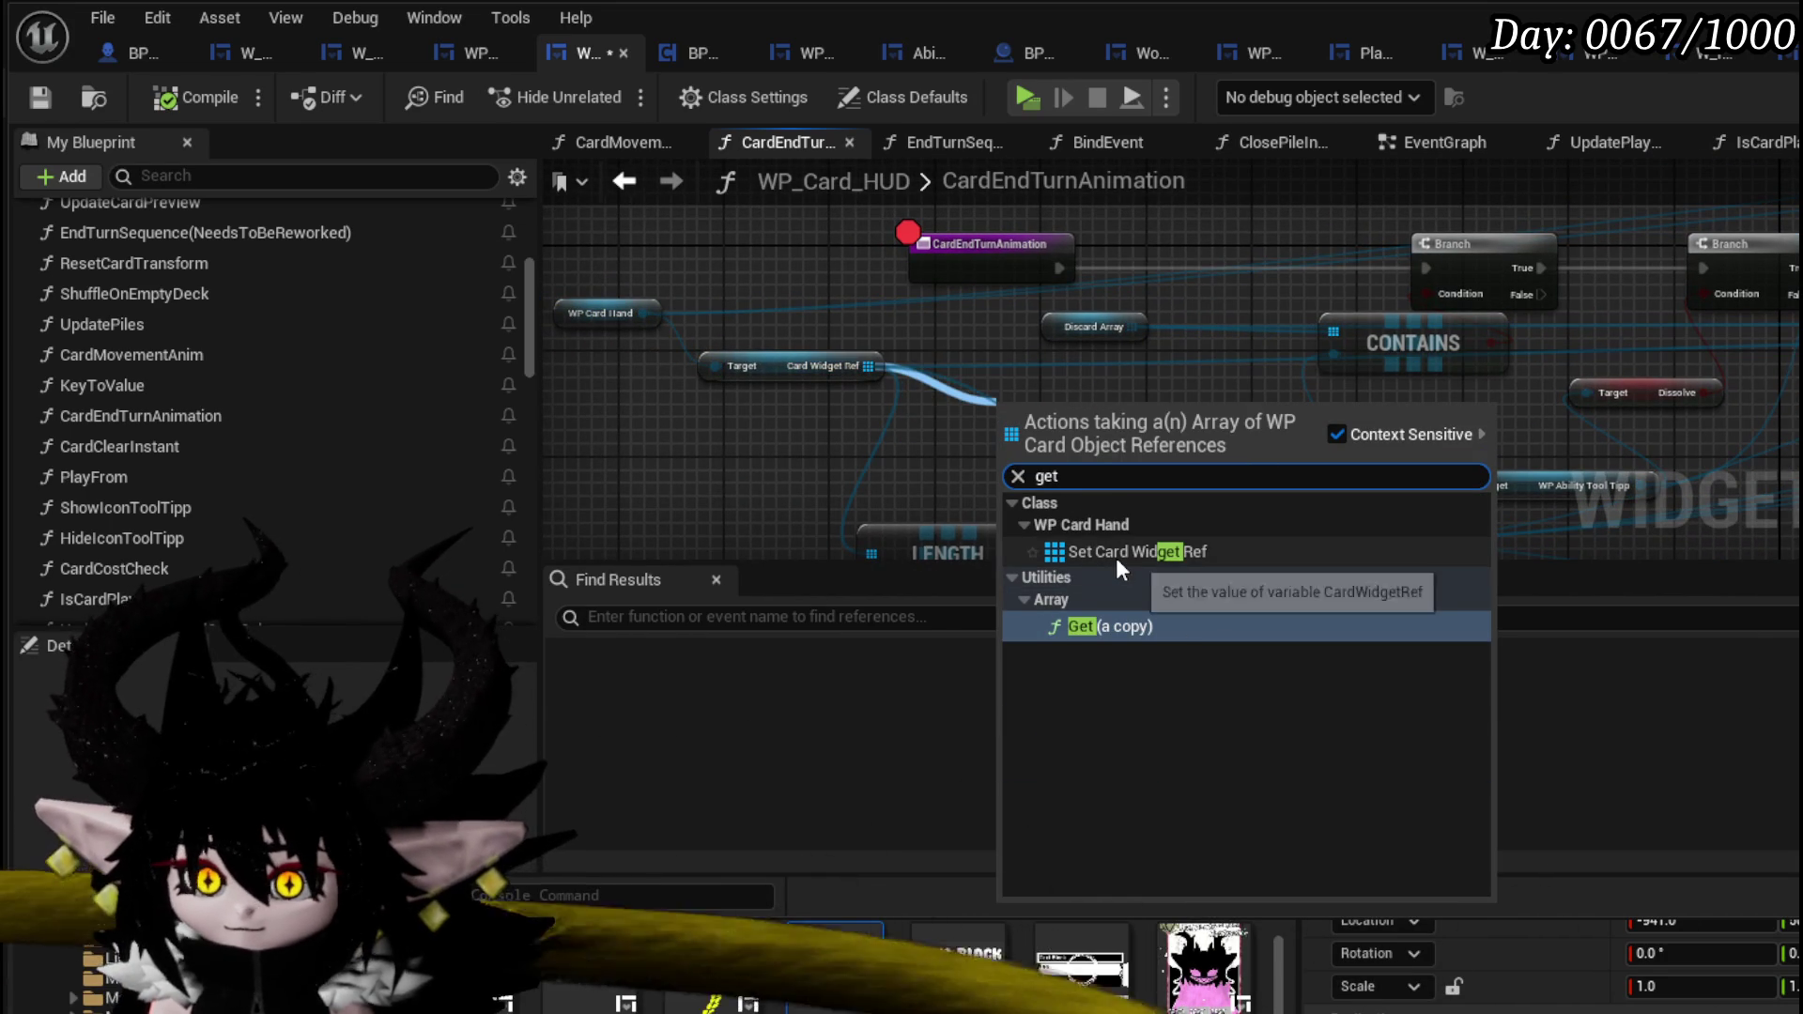
{"action": "left_click", "coordinate": [1090, 623]}
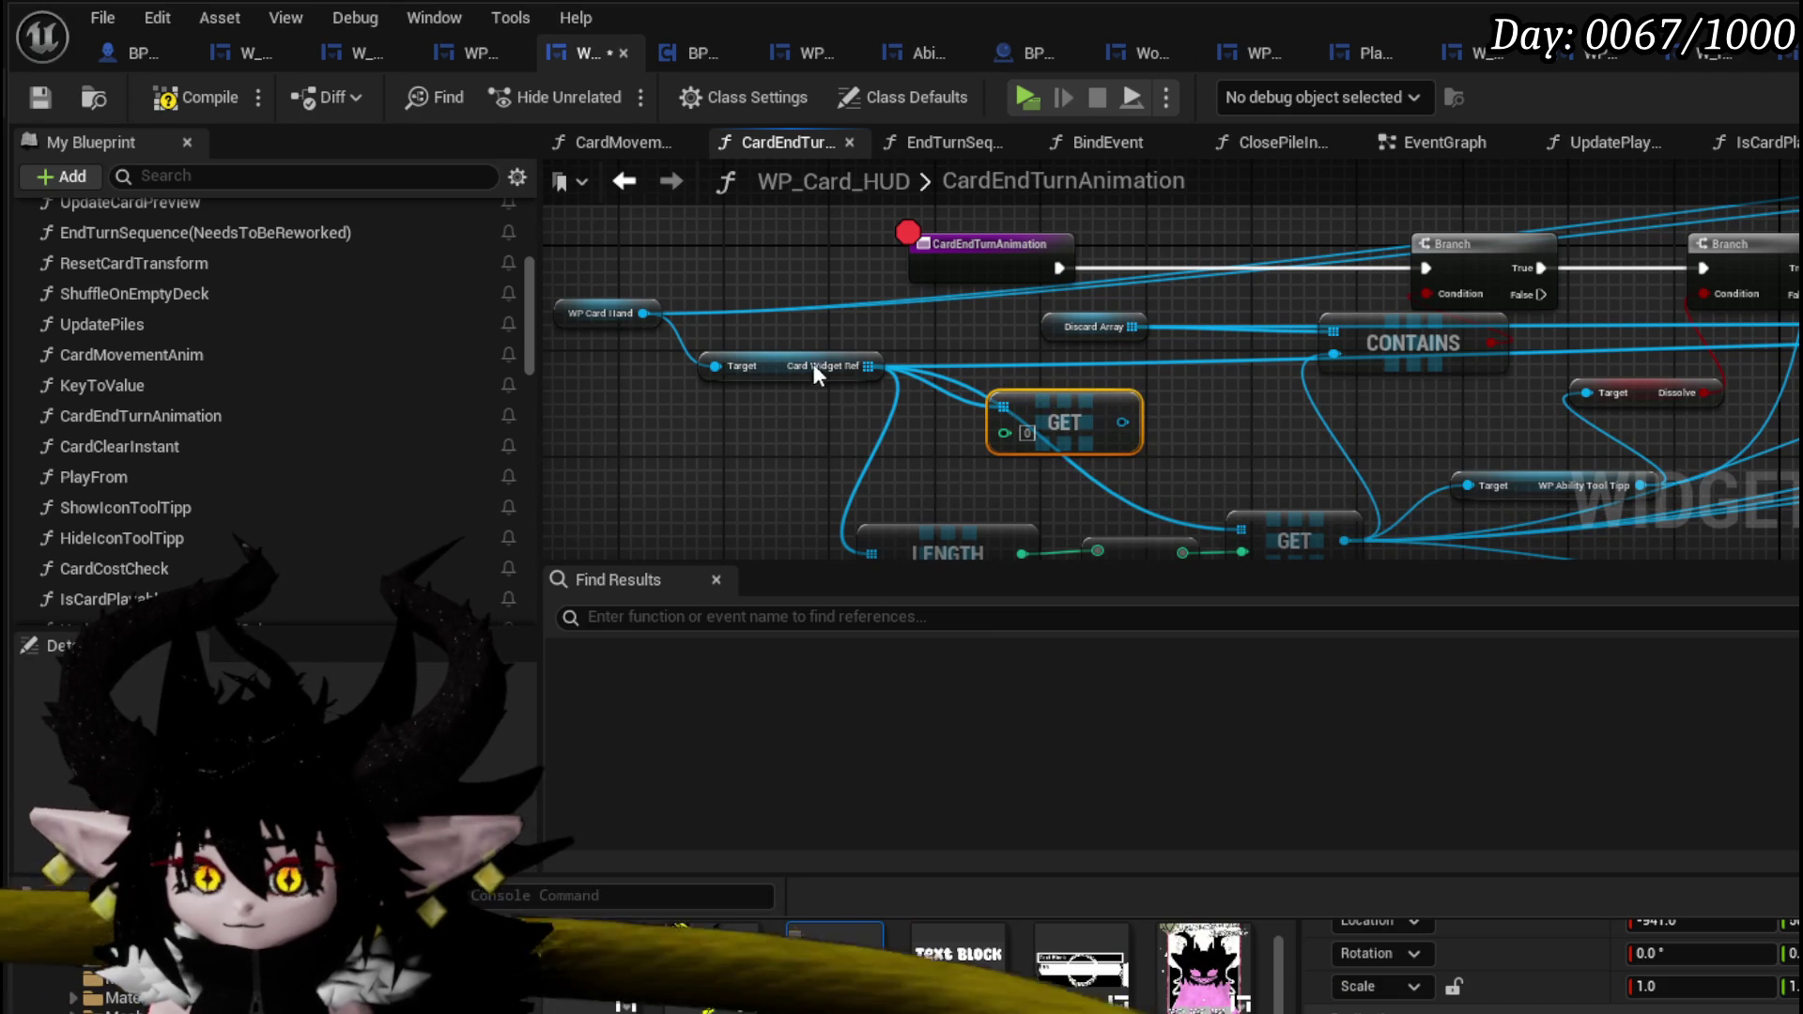
{"action": "left_click_drag", "start_coordinate": [868, 365], "coordinate": [949, 385]}
{"action": "type", "text": "f"}
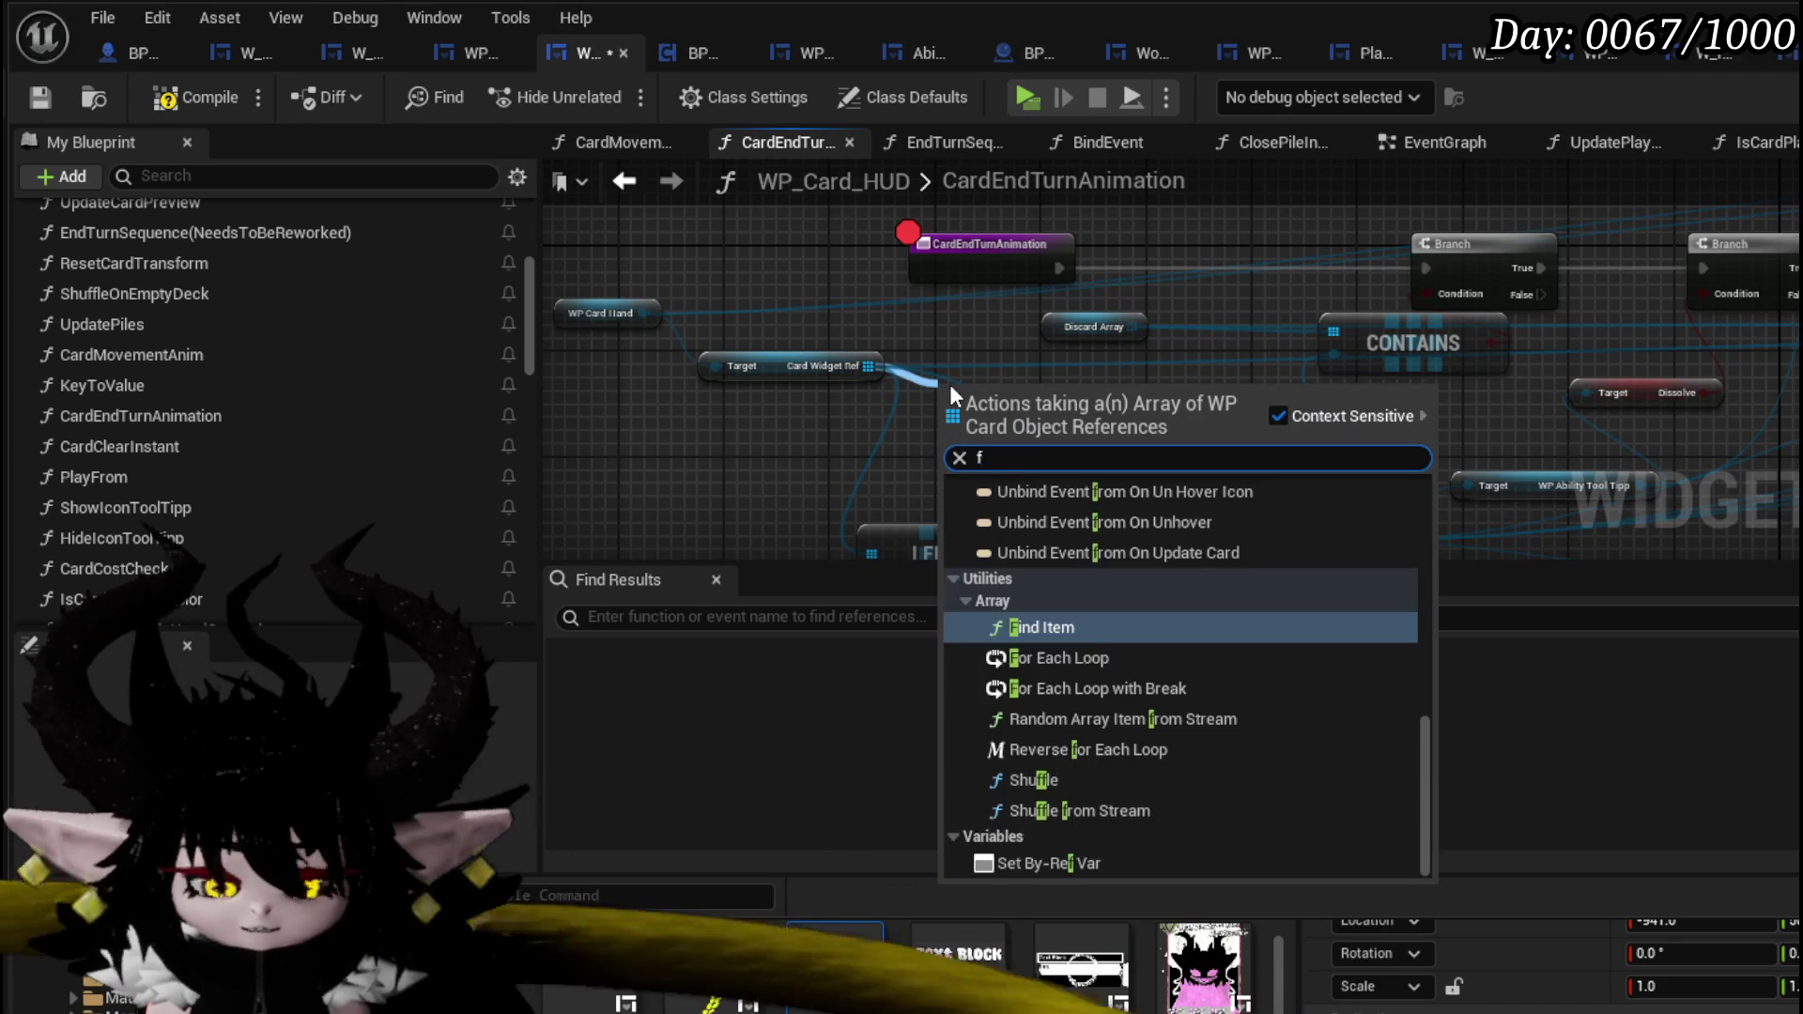
{"action": "type", "text": "ind"}
{"action": "key", "text": "Return"}
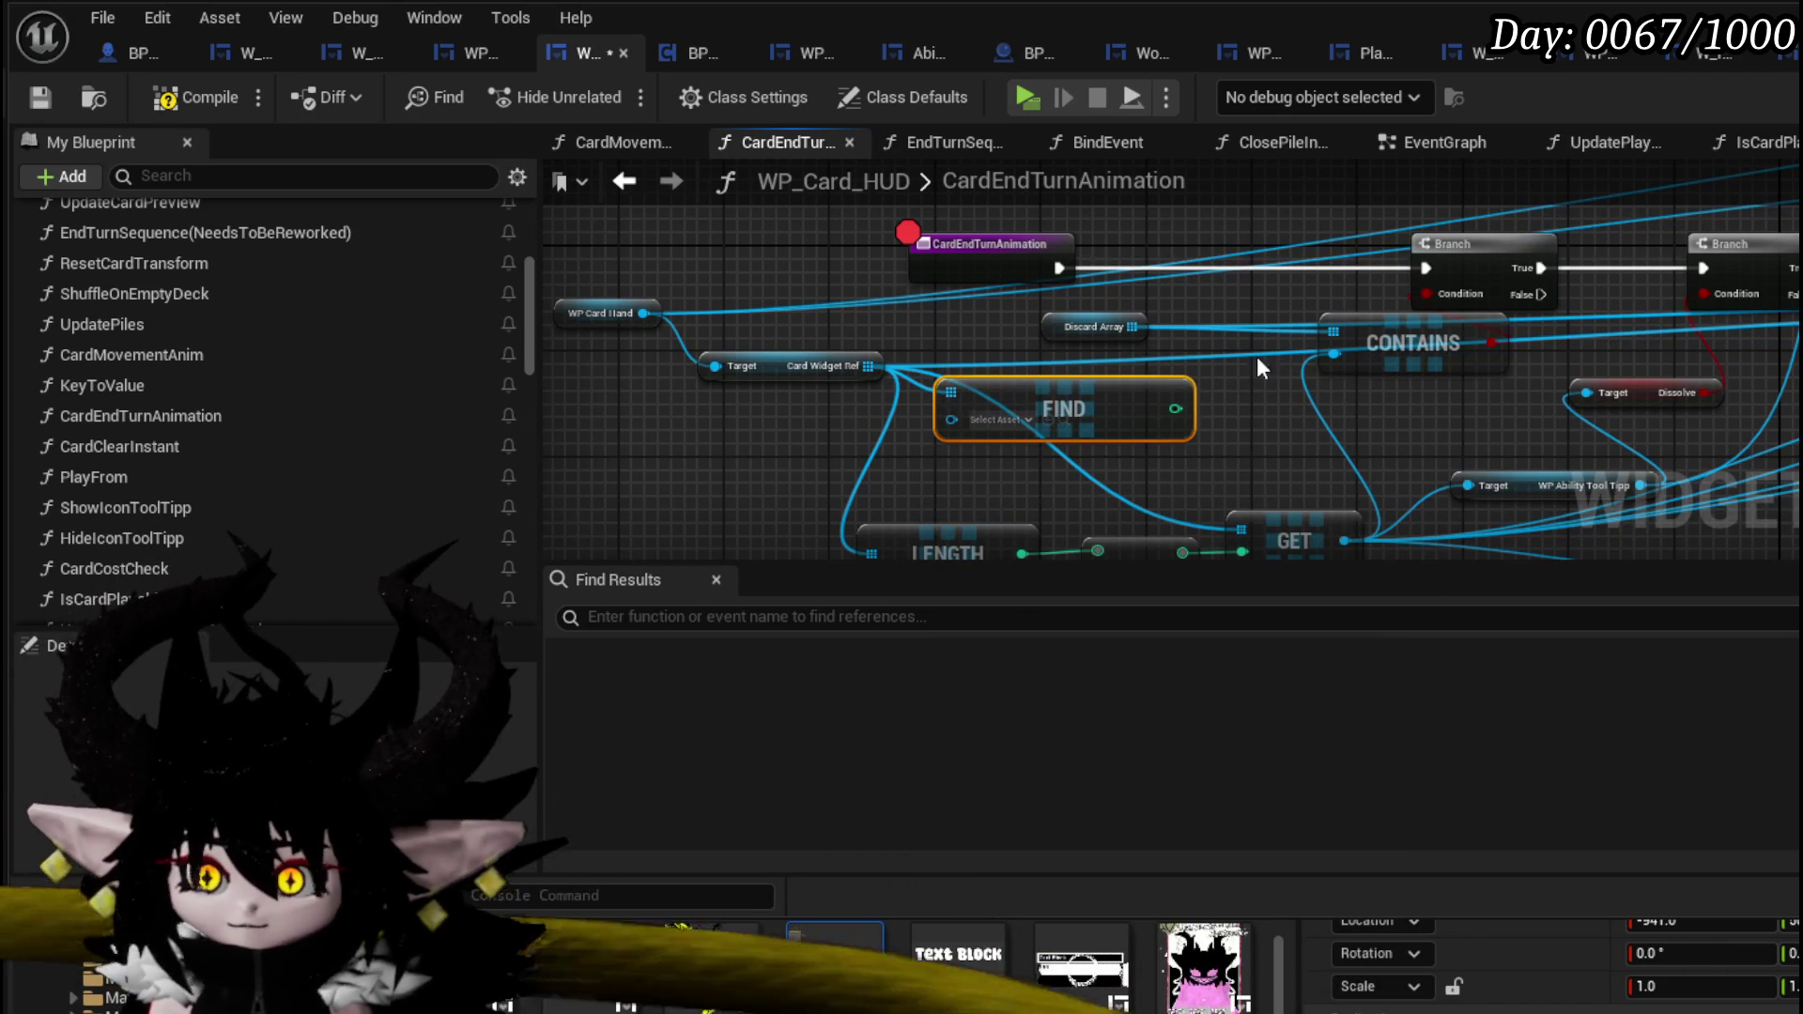
{"action": "mouse_move", "coordinate": [1062, 338]}
{"action": "left_mouse_down"}
{"action": "mouse_move", "coordinate": [1032, 239]}
{"action": "mouse_move", "coordinate": [1084, 291]}
{"action": "left_mouse_up"}
{"action": "left_click", "coordinate": [1069, 281]}
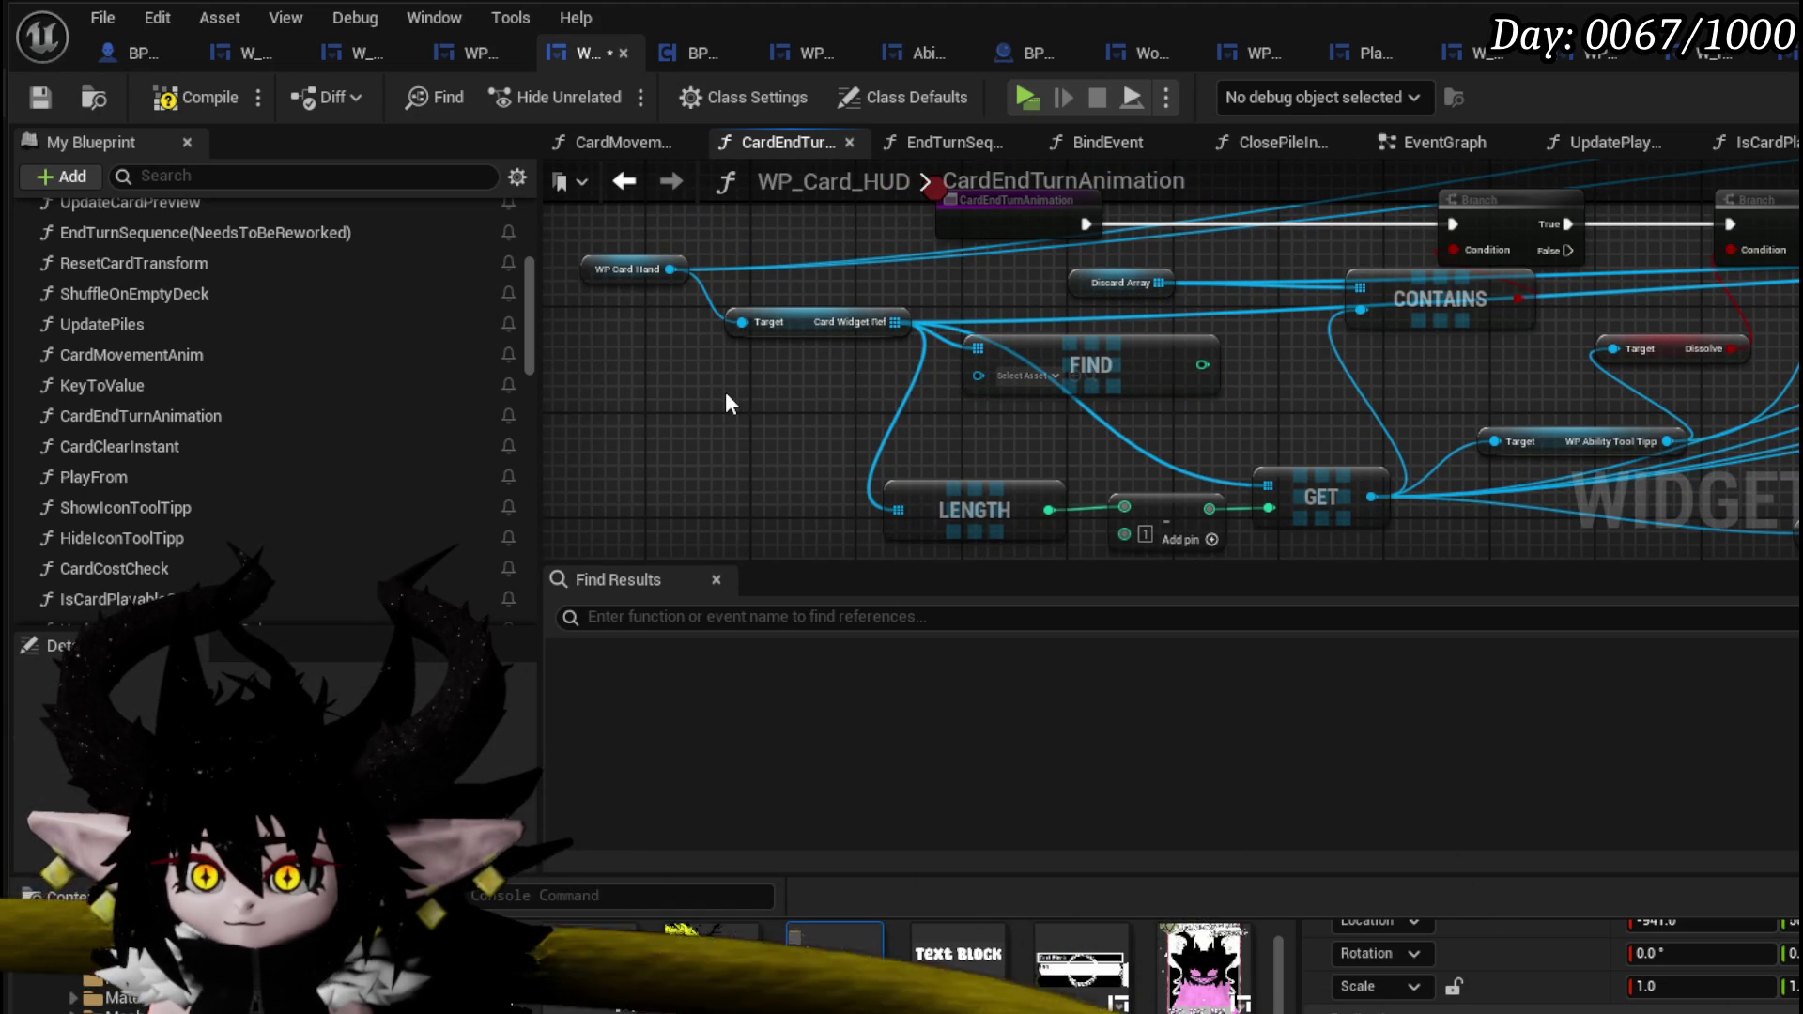
- Paste a Discard Array getter and feed a GET of it into FIND's item input
{"action": "key", "text": "ctrl+v"}
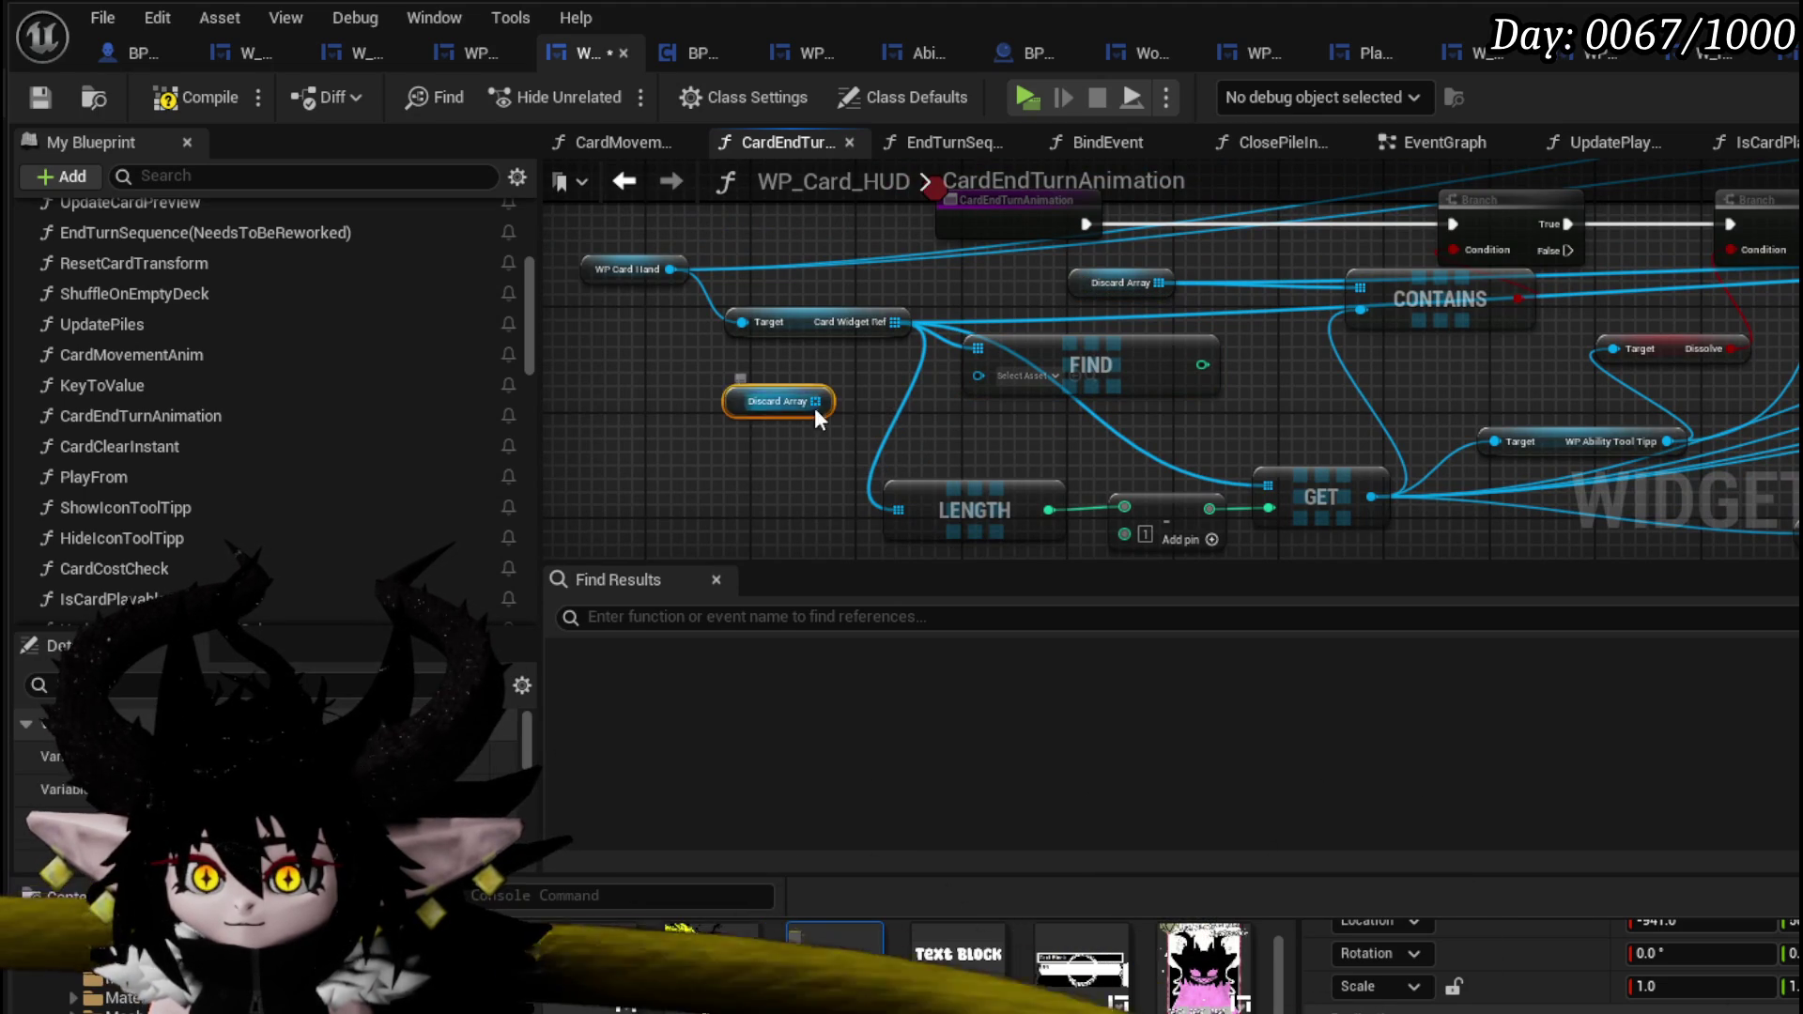
{"action": "mouse_move", "coordinate": [1314, 434]}
{"action": "left_mouse_down"}
{"action": "mouse_move", "coordinate": [1030, 407]}
{"action": "mouse_move", "coordinate": [1315, 424]}
{"action": "left_mouse_up"}
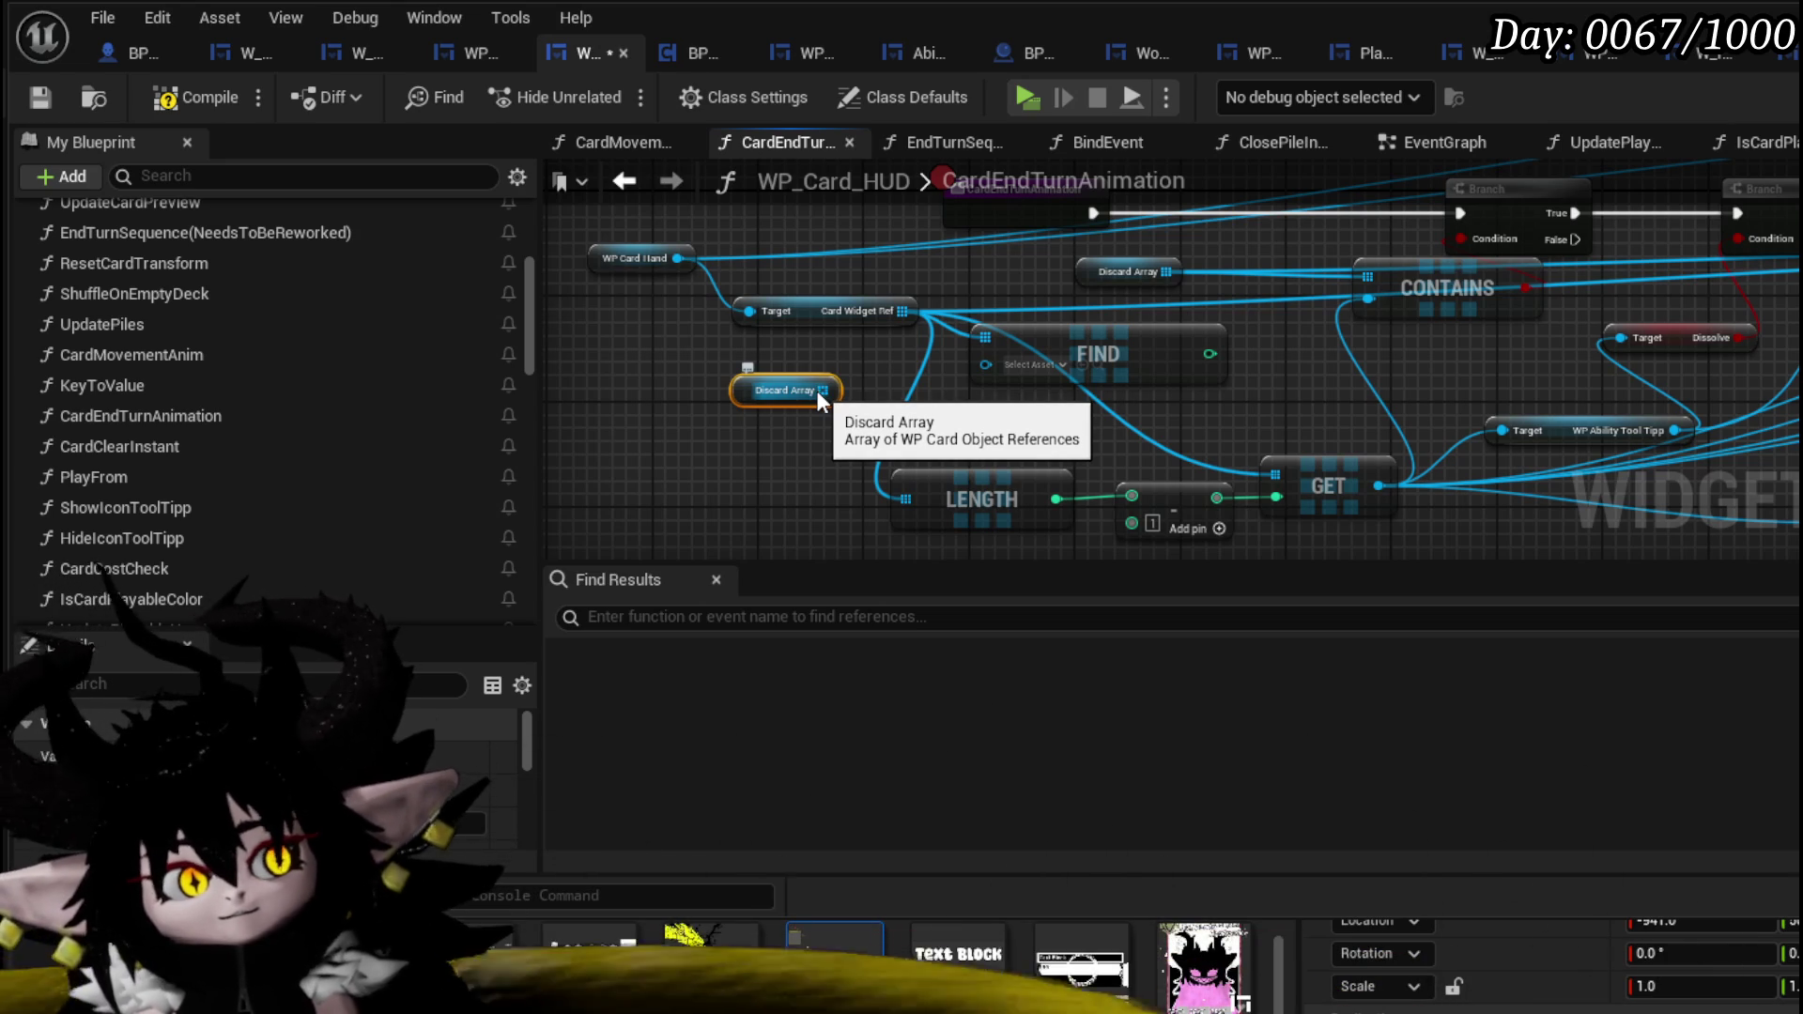
{"action": "left_click_drag", "start_coordinate": [815, 391], "coordinate": [700, 444]}
{"action": "type", "text": "get"}
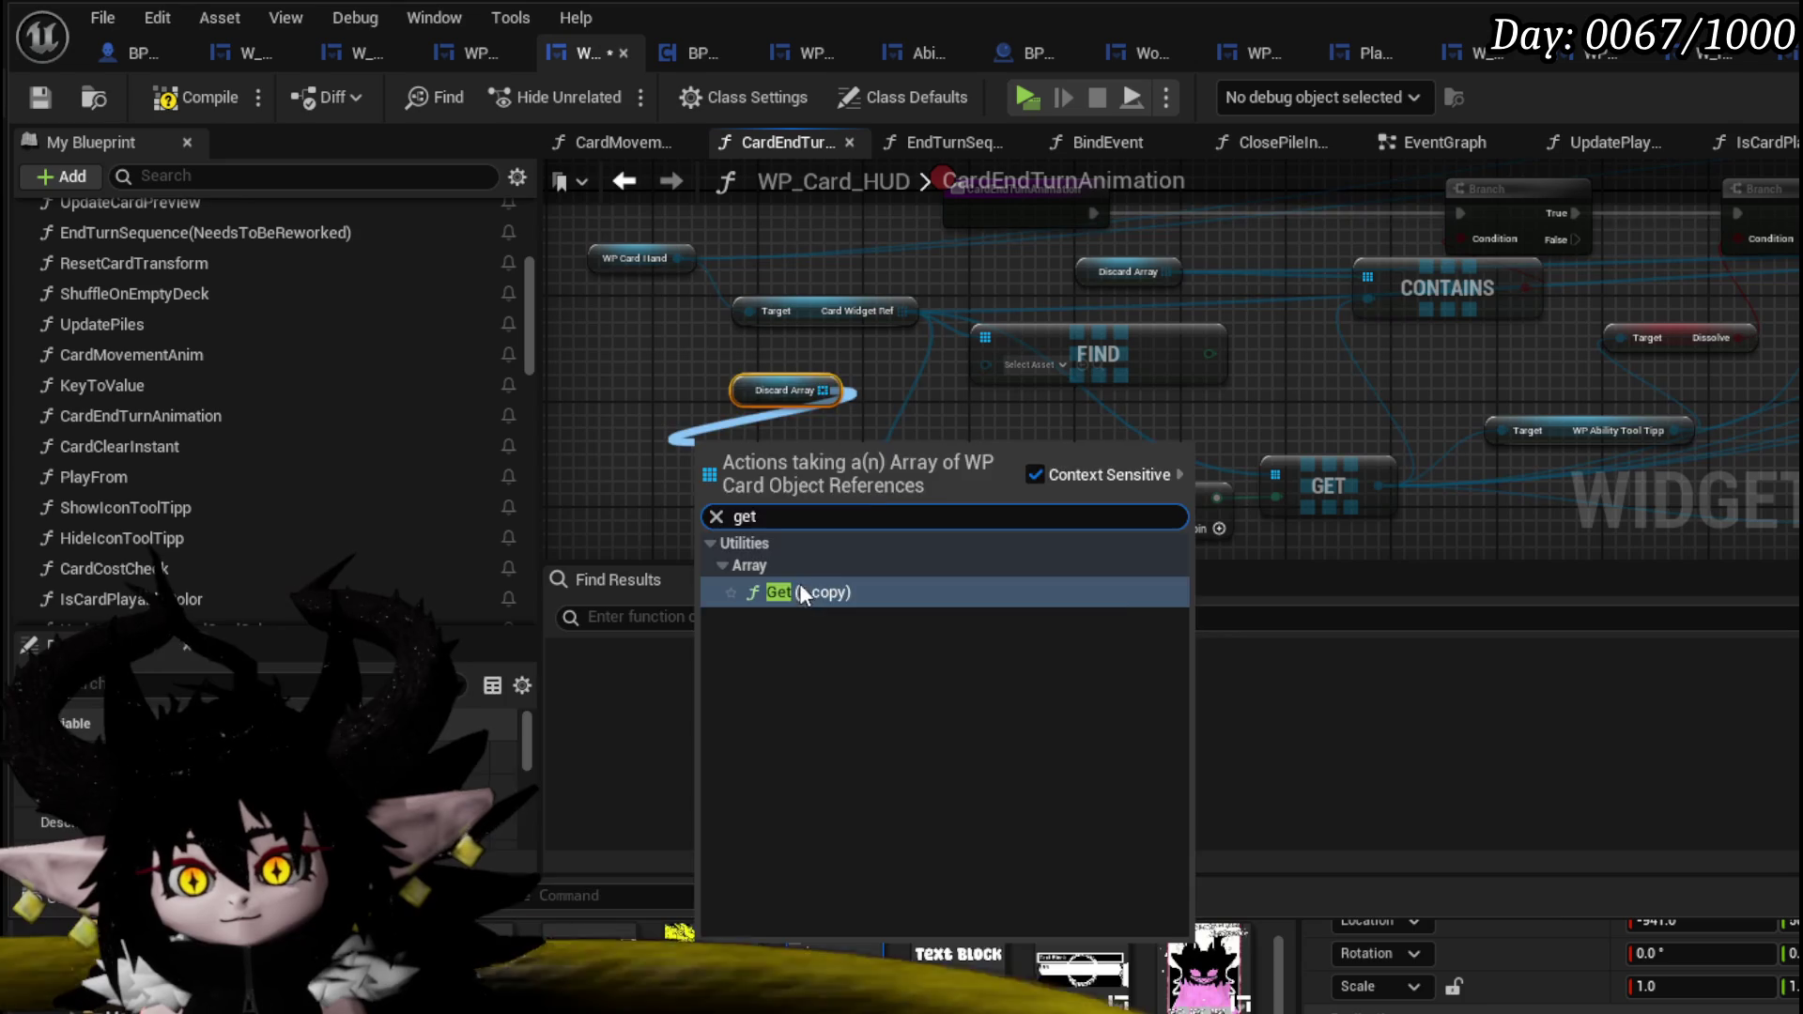
{"action": "left_click", "coordinate": [801, 592]}
{"action": "left_click_drag", "start_coordinate": [822, 473], "coordinate": [986, 364]}
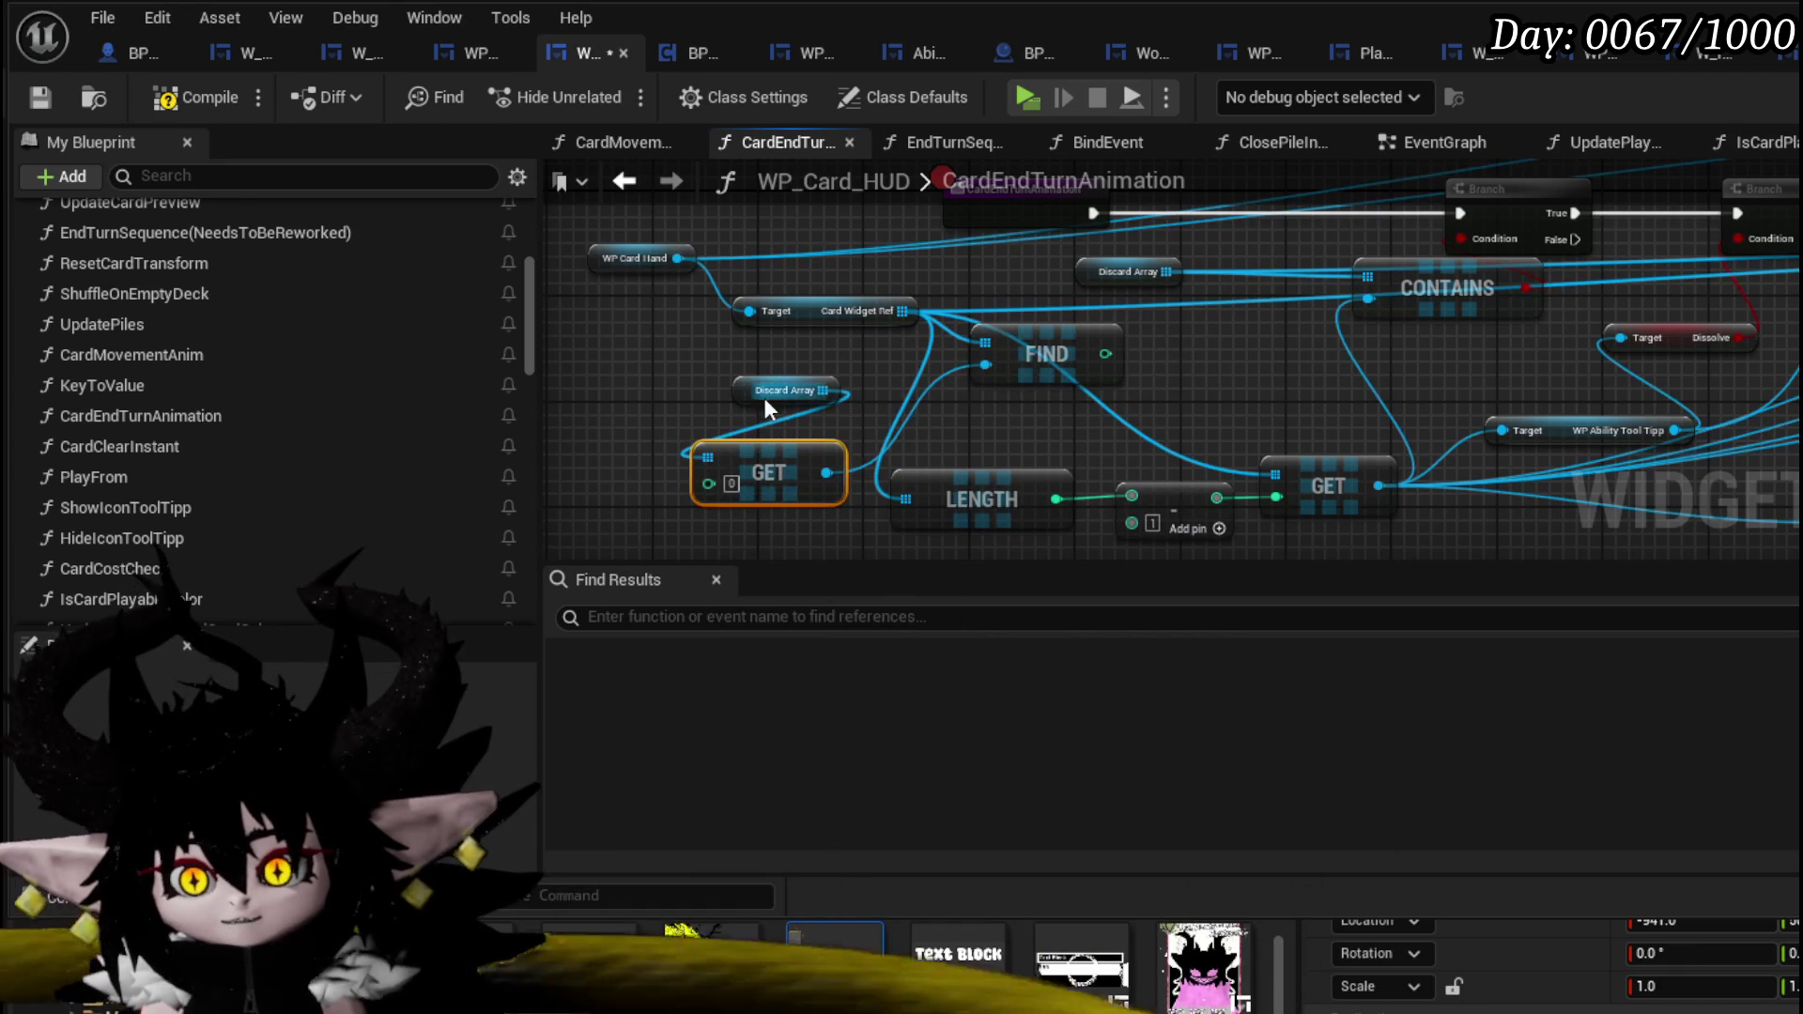
{"action": "left_click_drag", "start_coordinate": [763, 397], "coordinate": [664, 370]}
{"action": "left_click_drag", "start_coordinate": [806, 391], "coordinate": [825, 358]}
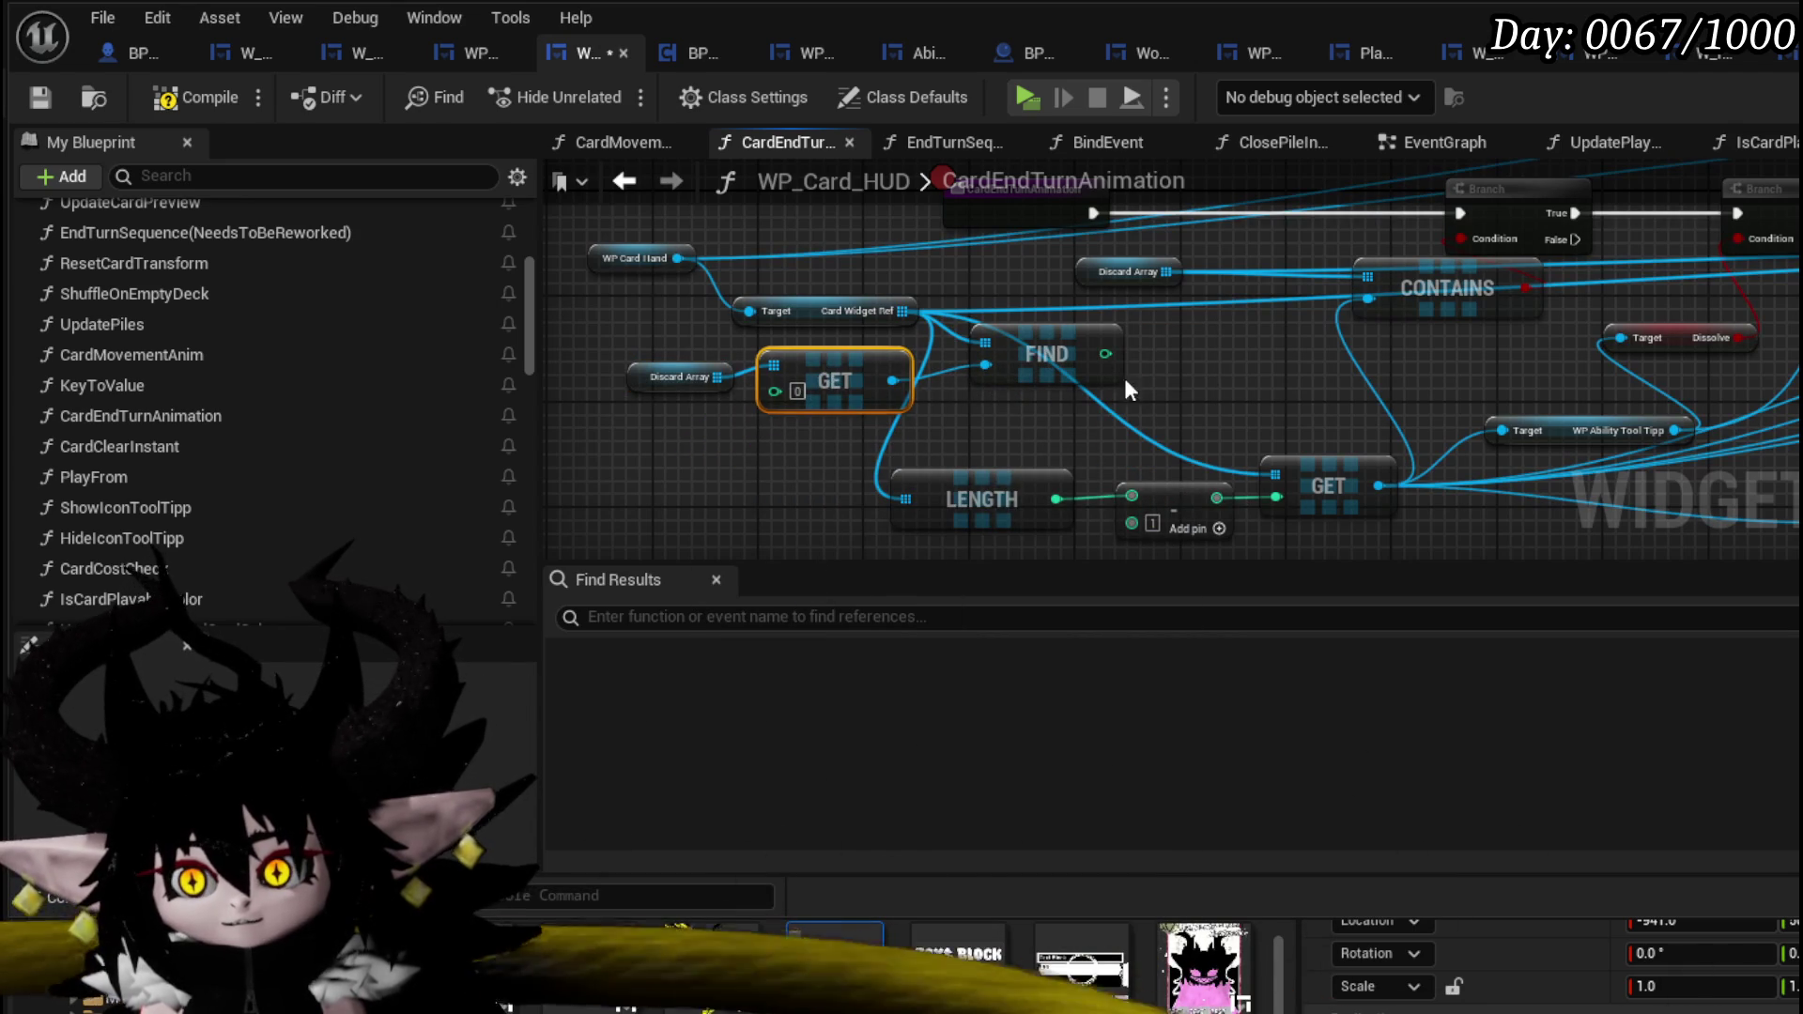
{"action": "left_click_drag", "start_coordinate": [842, 322], "coordinate": [842, 309]}
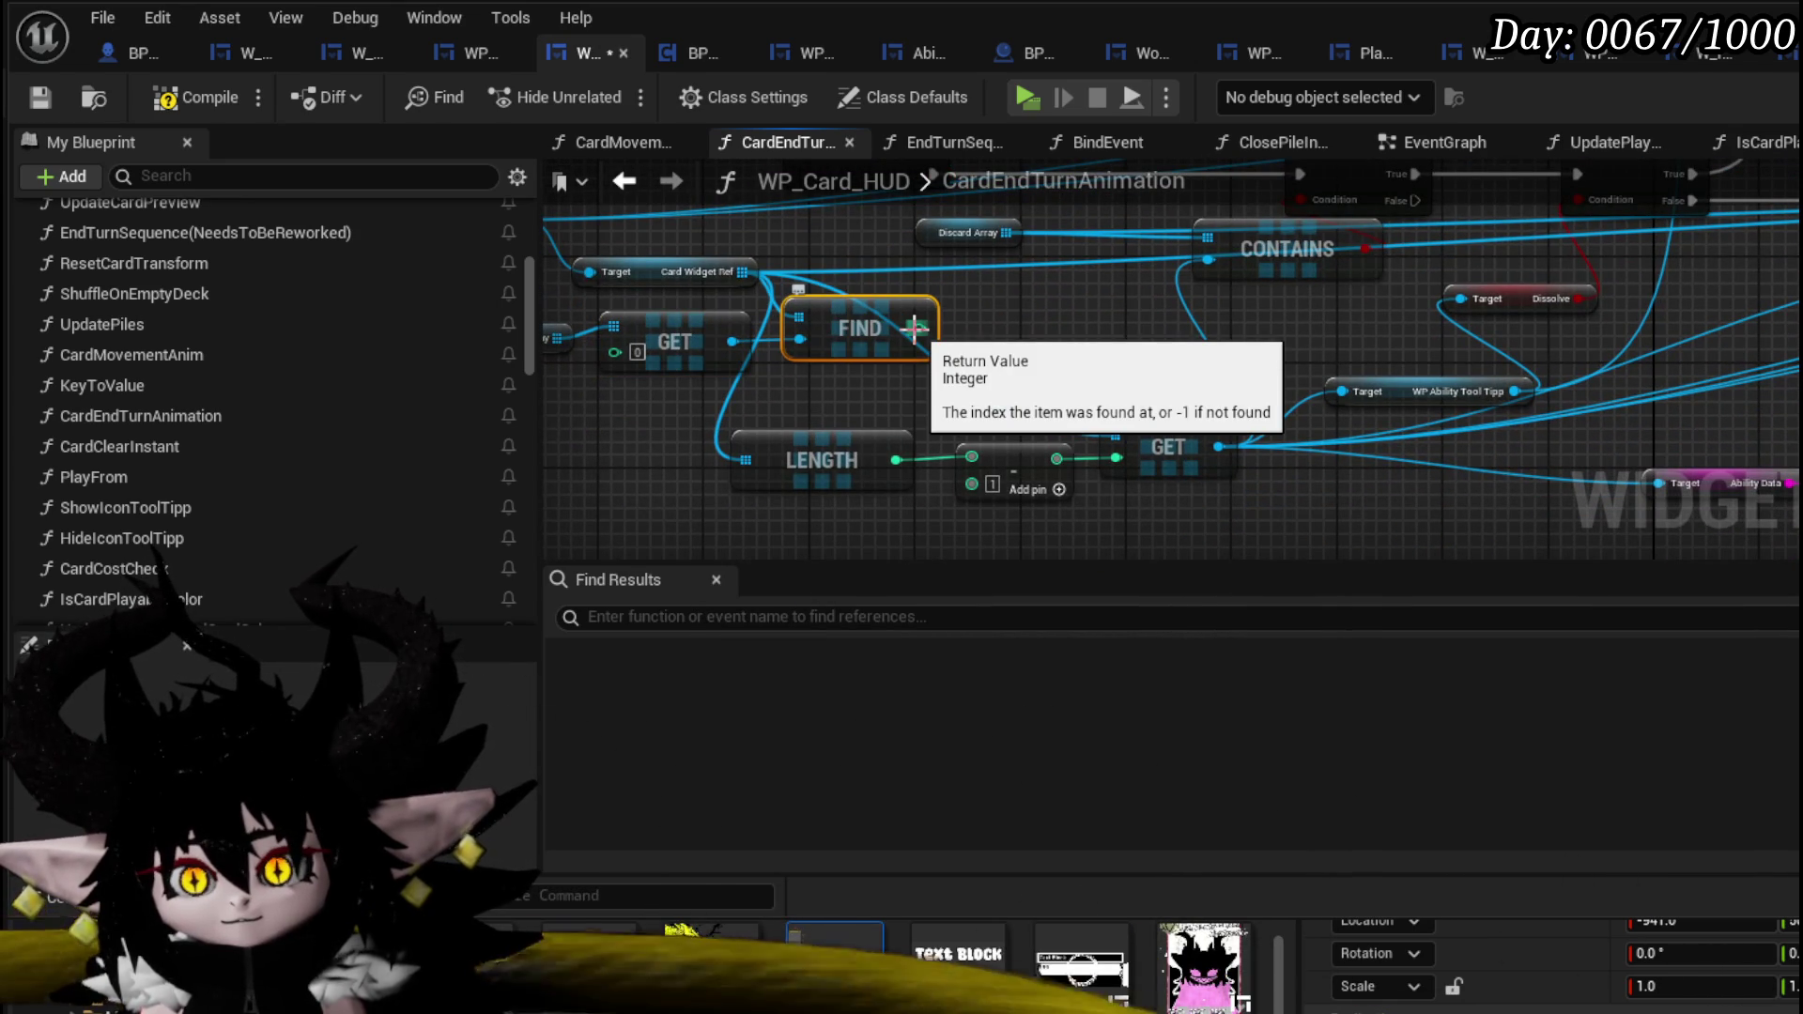
{"action": "left_click_drag", "start_coordinate": [1004, 348], "coordinate": [1186, 380]}
- Delete the trial Discard Array, GET and FIND nodes, reposition CONTAINS, and compile
{"action": "left_click_drag", "start_coordinate": [1001, 373], "coordinate": [1002, 368]}
{"action": "key", "text": "Delete"}
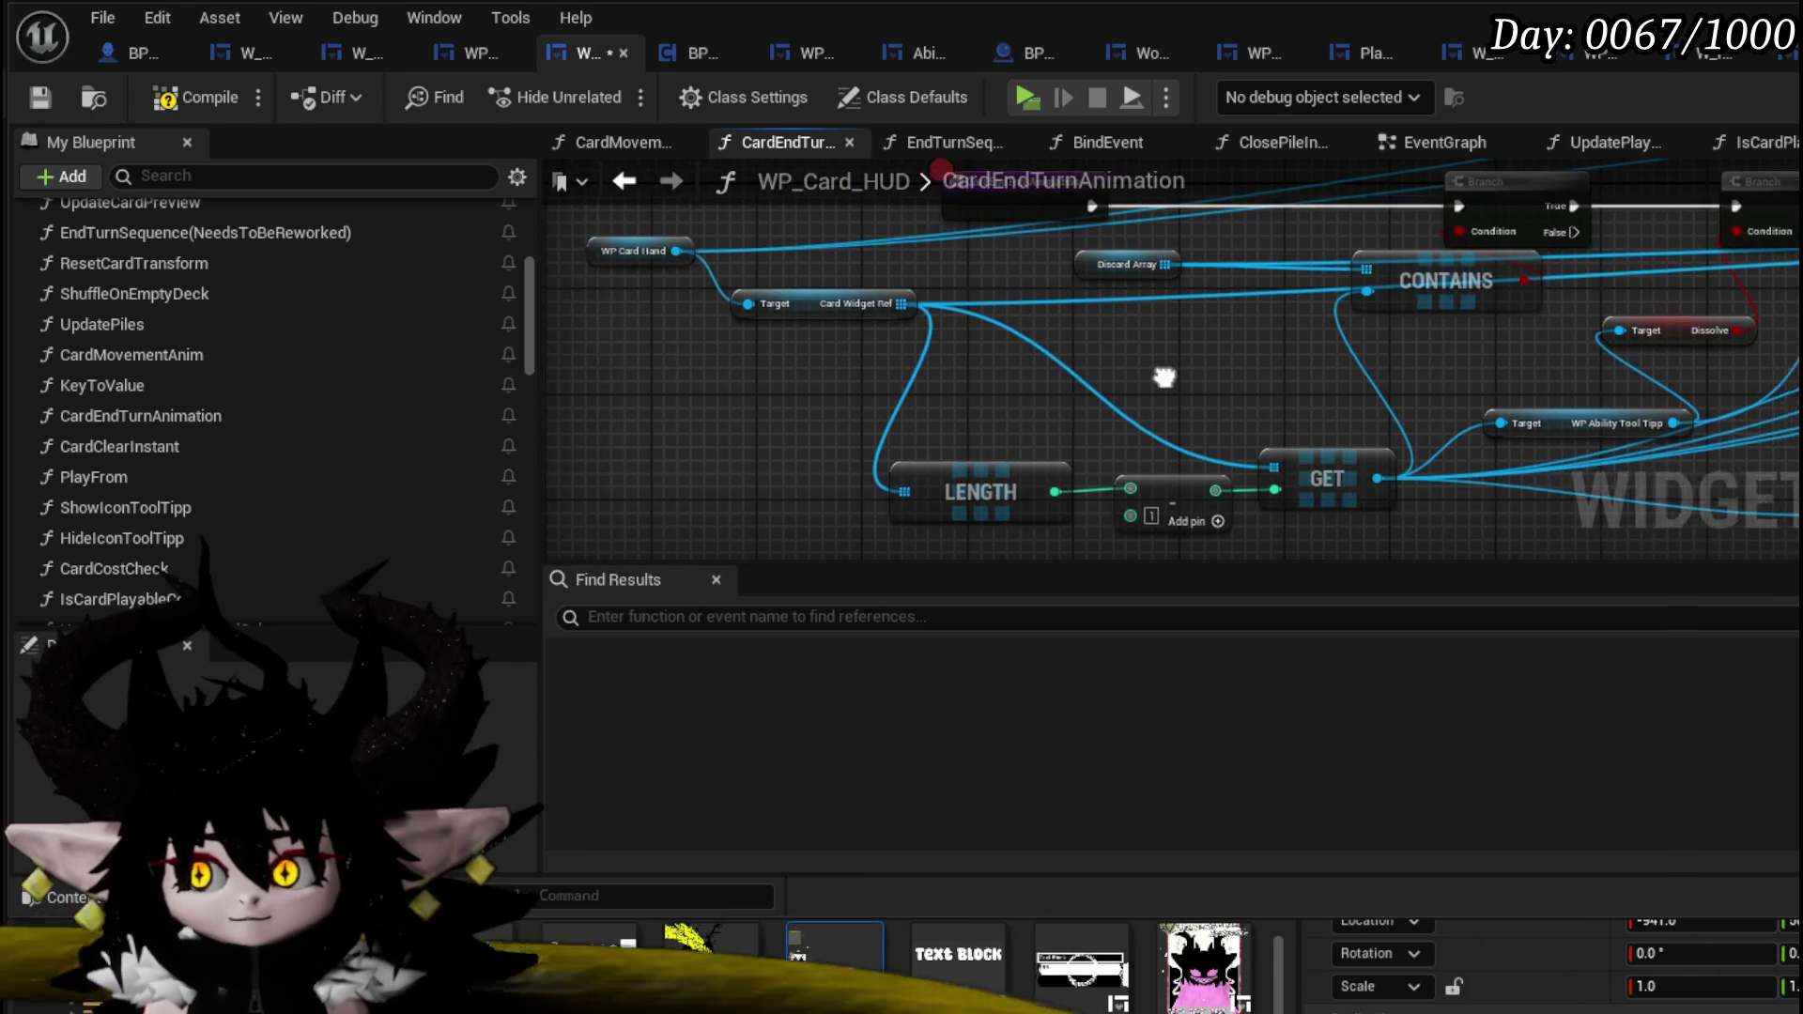
{"action": "left_click_drag", "start_coordinate": [1195, 390], "coordinate": [983, 447]}
{"action": "mouse_move", "coordinate": [975, 323]}
{"action": "left_mouse_down"}
{"action": "mouse_move", "coordinate": [939, 319]}
{"action": "mouse_move", "coordinate": [949, 371]}
{"action": "mouse_move", "coordinate": [1056, 399]}
{"action": "left_mouse_up"}
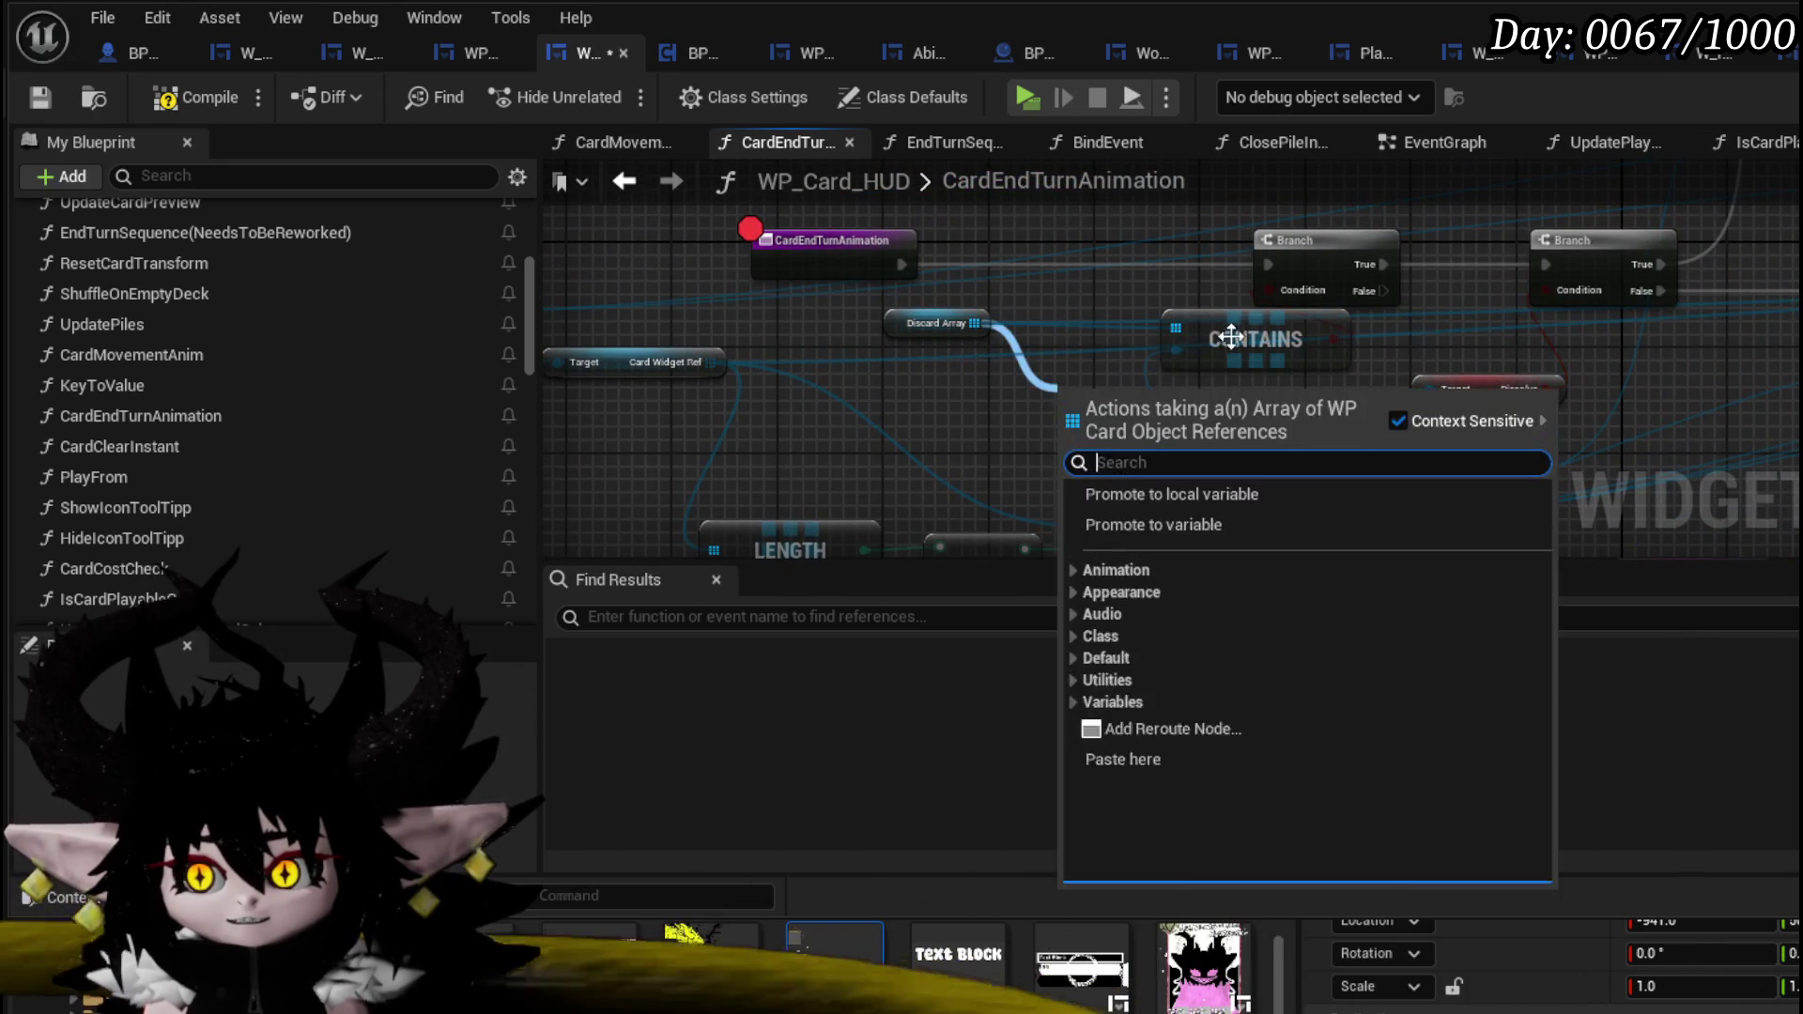
{"action": "left_click_drag", "start_coordinate": [1238, 333], "coordinate": [1225, 374]}
{"action": "left_click_drag", "start_coordinate": [978, 407], "coordinate": [1098, 455]}
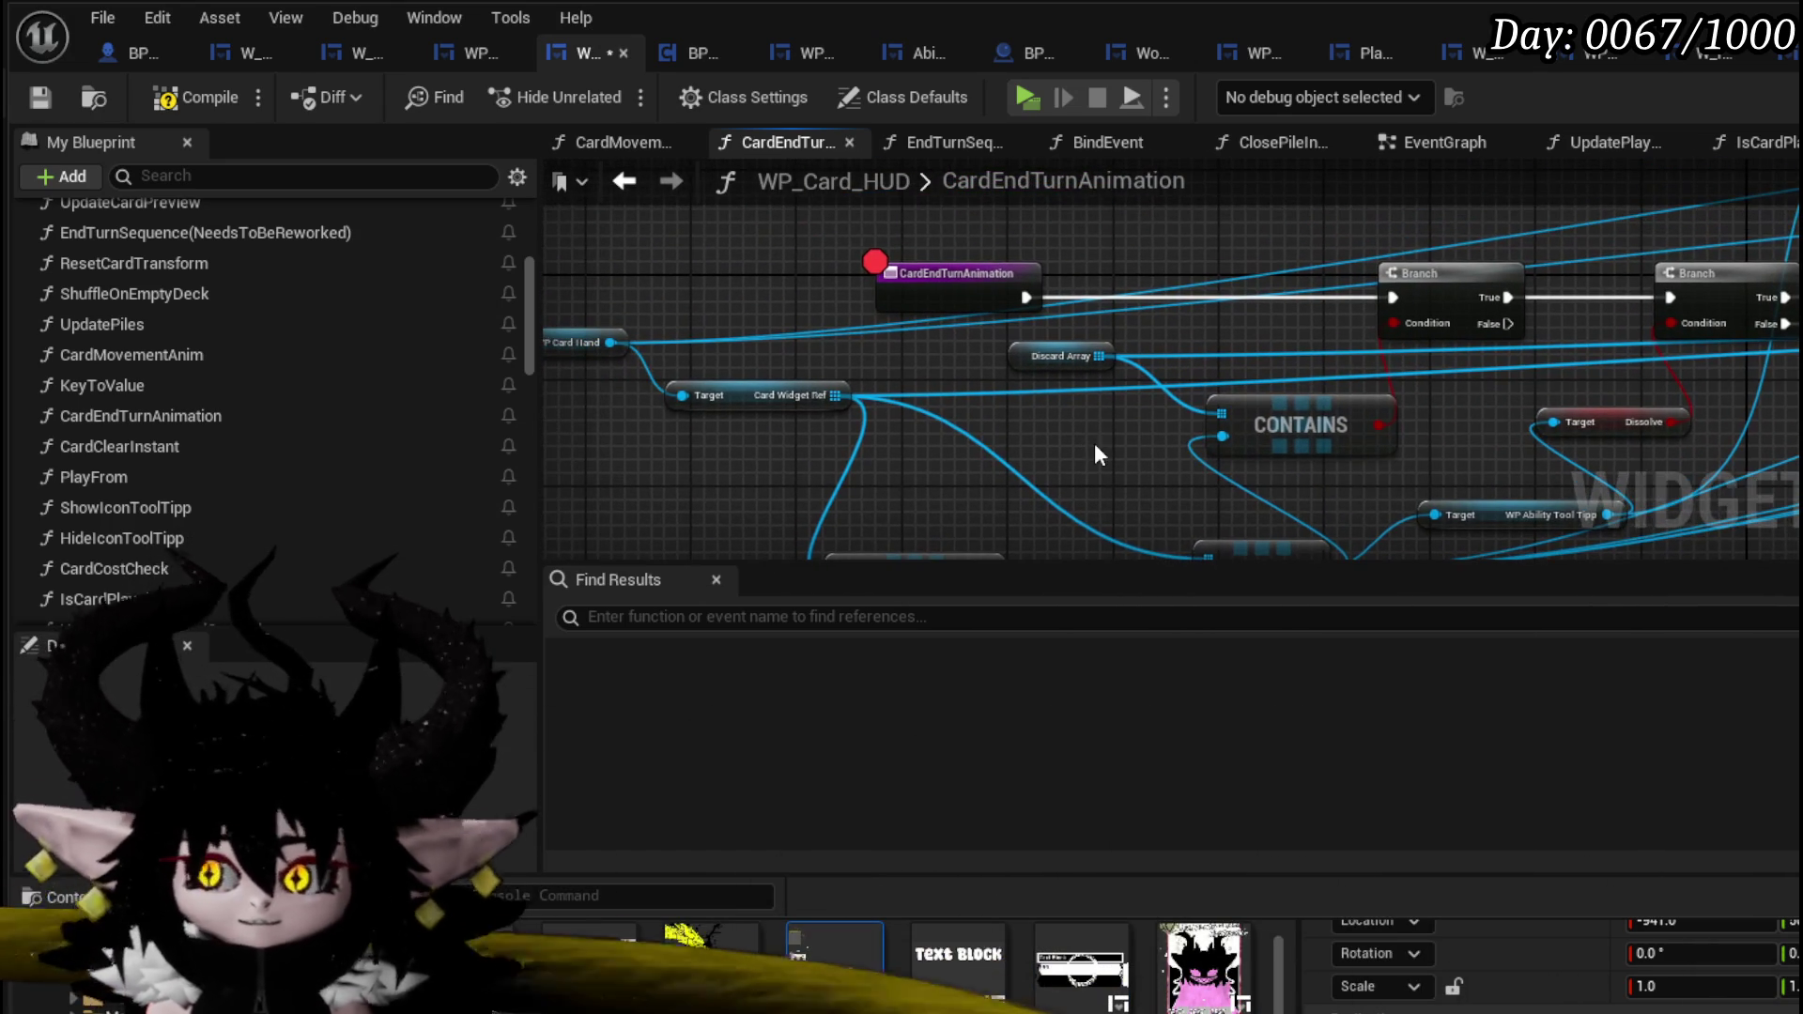
{"action": "left_click", "coordinate": [51, 100]}
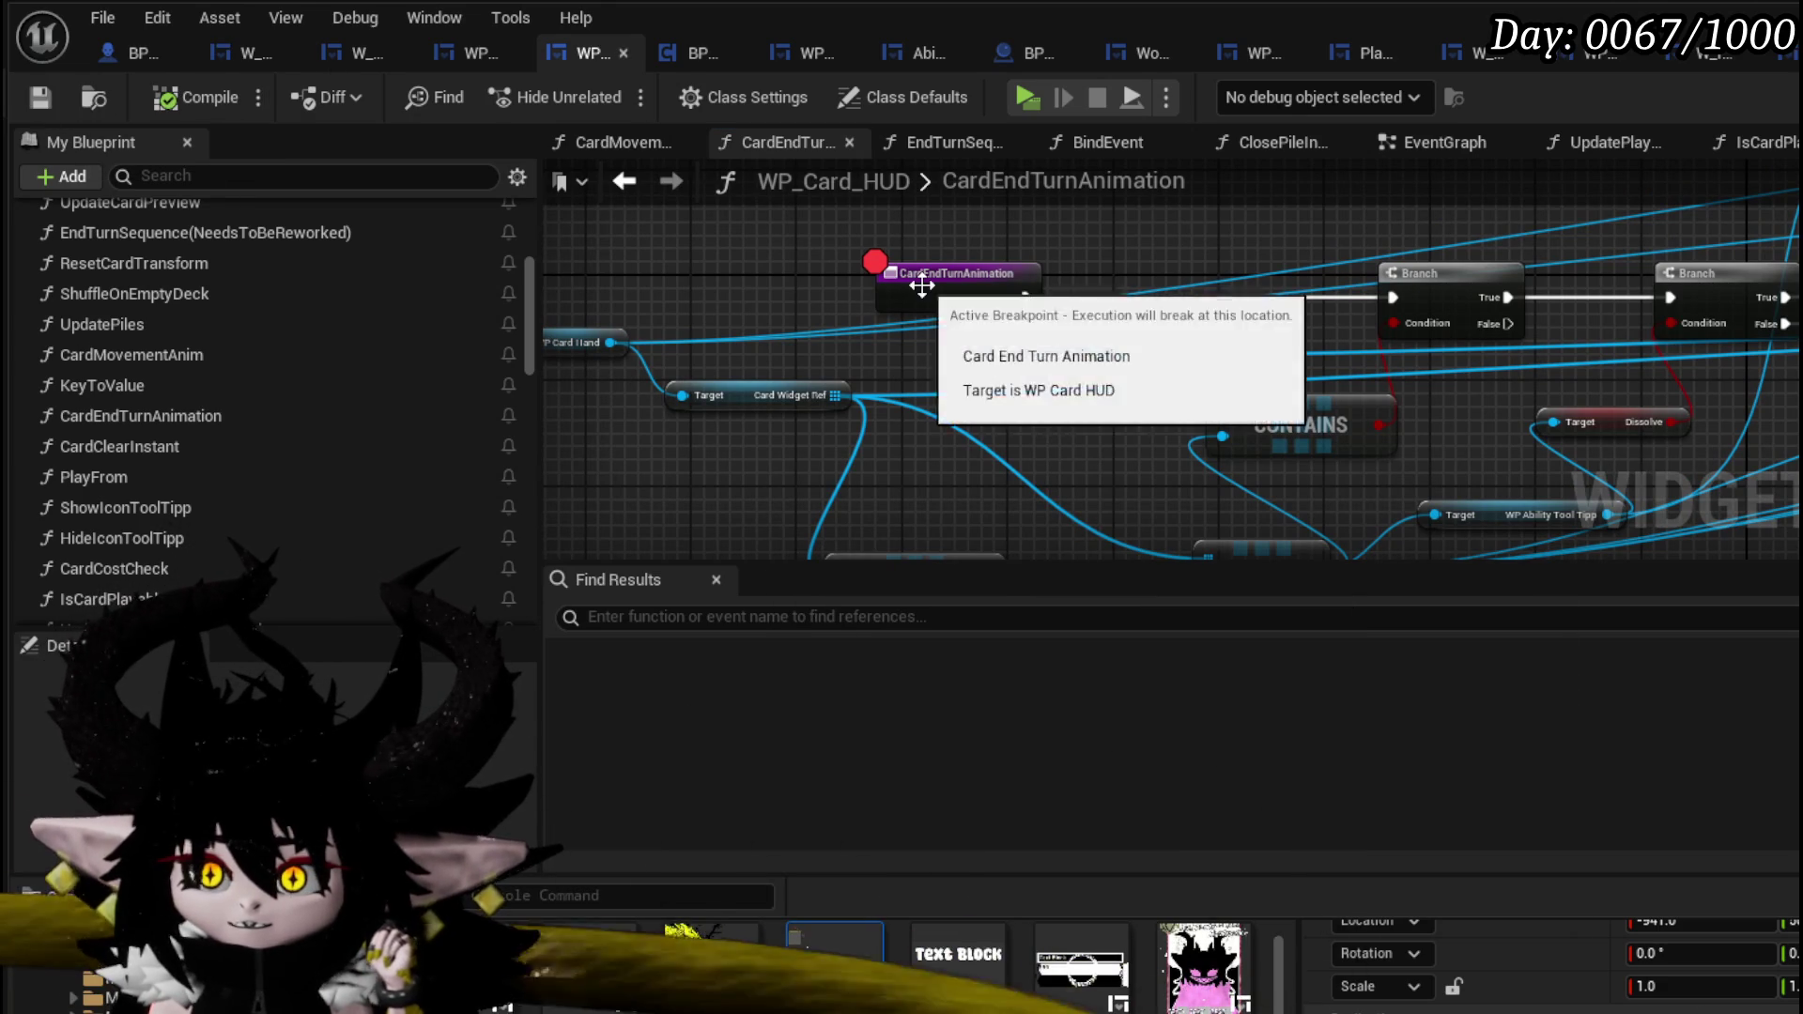
{"action": "left_click", "coordinate": [1035, 346]}
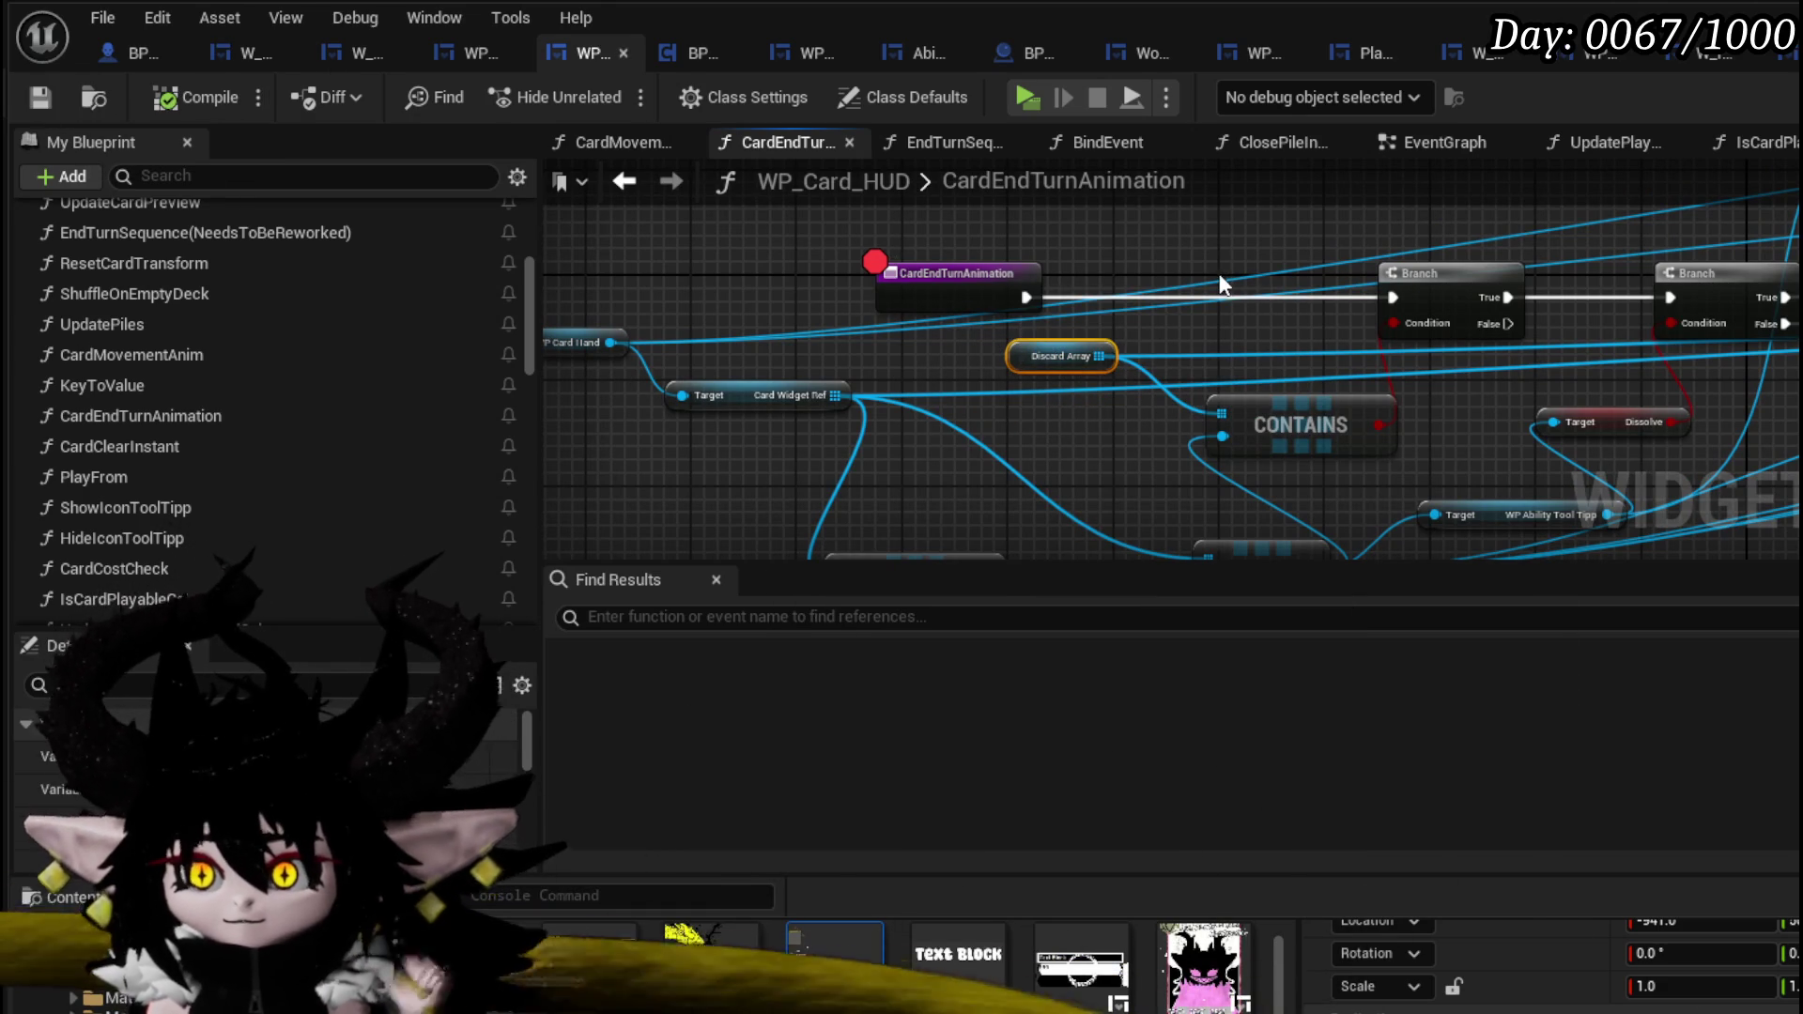
{"action": "mouse_move", "coordinate": [1214, 274]}
{"action": "left_mouse_down"}
{"action": "mouse_move", "coordinate": [1347, 331]}
{"action": "mouse_move", "coordinate": [964, 357]}
{"action": "left_mouse_up"}
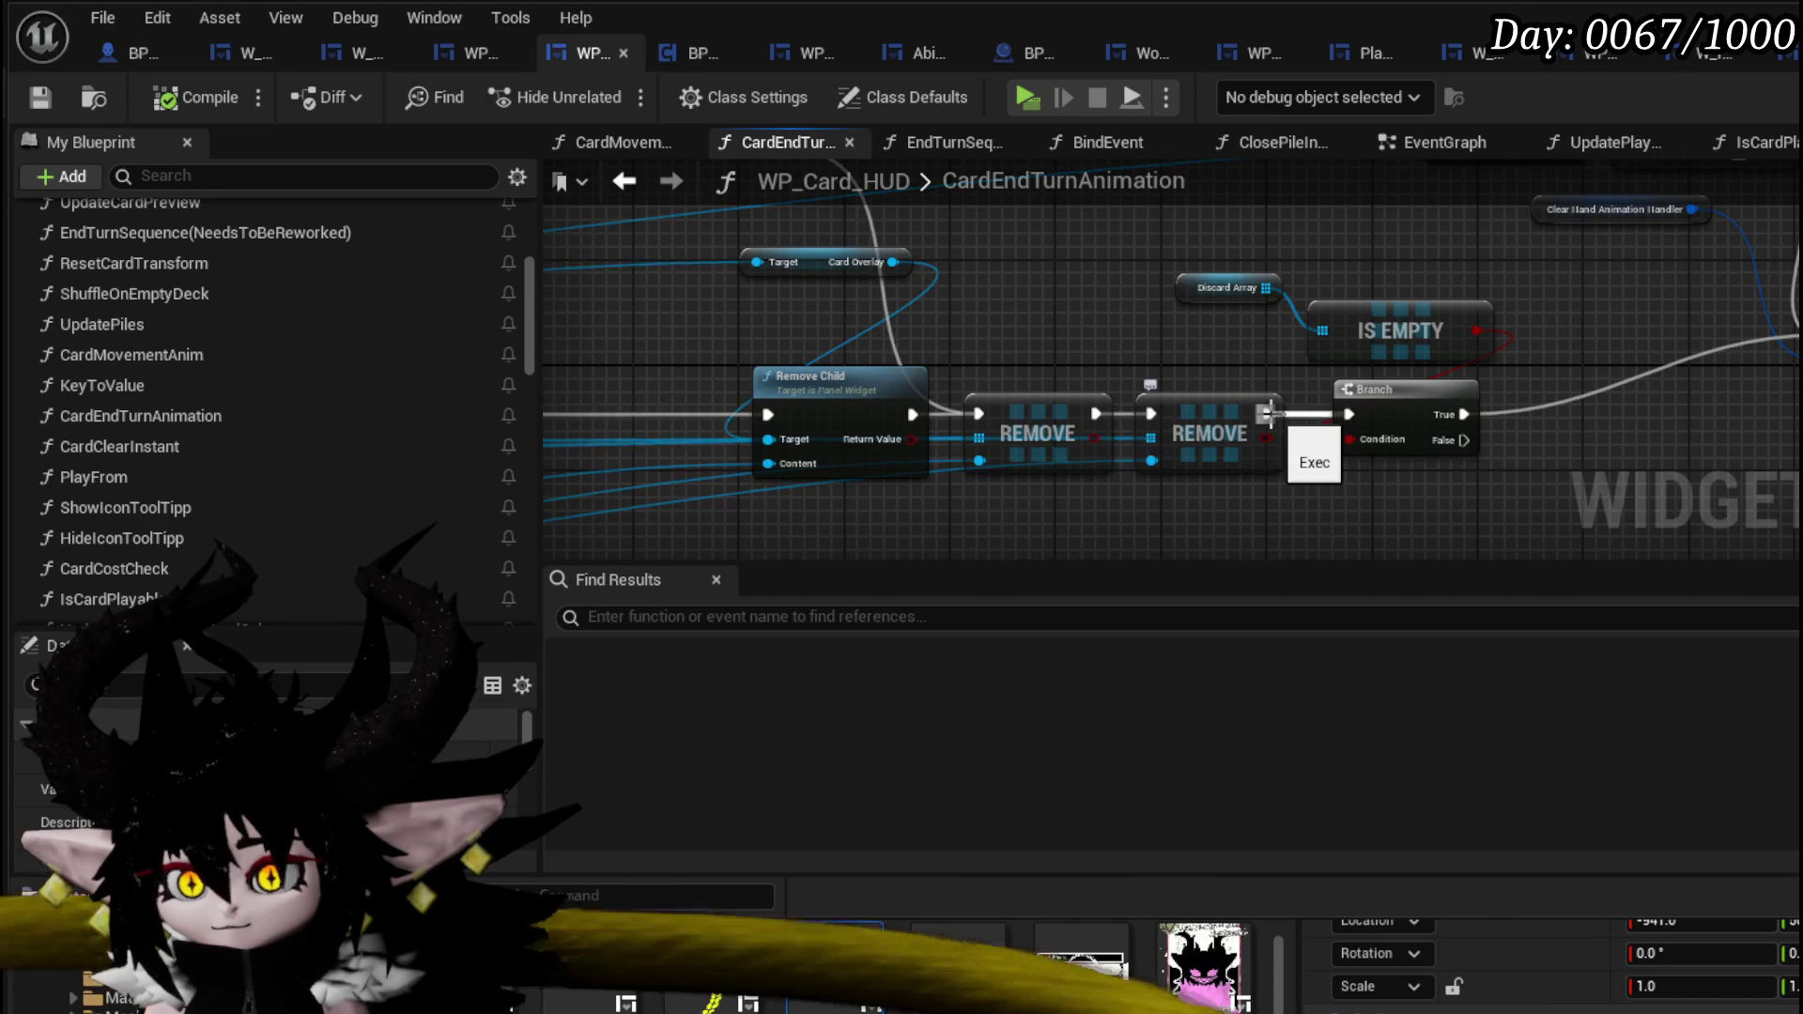
- Move the Discard Array IS EMPTY check and its Branch to the start of CardEndTurnAnimation
{"action": "mouse_move", "coordinate": [1377, 253]}
{"action": "left_mouse_down"}
{"action": "mouse_move", "coordinate": [1644, 278]}
{"action": "mouse_move", "coordinate": [1588, 359]}
{"action": "mouse_move", "coordinate": [1576, 455]}
{"action": "left_mouse_up"}
{"action": "scroll", "coordinate": [1296, 413], "scroll_direction": "down", "scroll_amount": 3}
{"action": "left_click", "coordinate": [1296, 414]}
{"action": "left_click_drag", "start_coordinate": [1604, 305], "coordinate": [1802, 444]}
{"action": "mouse_move", "coordinate": [1580, 443]}
{"action": "left_mouse_down"}
{"action": "mouse_move", "coordinate": [477, 196]}
{"action": "mouse_move", "coordinate": [566, 566]}
{"action": "mouse_move", "coordinate": [930, 156]}
{"action": "mouse_move", "coordinate": [1133, 301]}
{"action": "left_mouse_up"}
{"action": "scroll", "coordinate": [1132, 312], "scroll_direction": "up", "scroll_amount": 3}
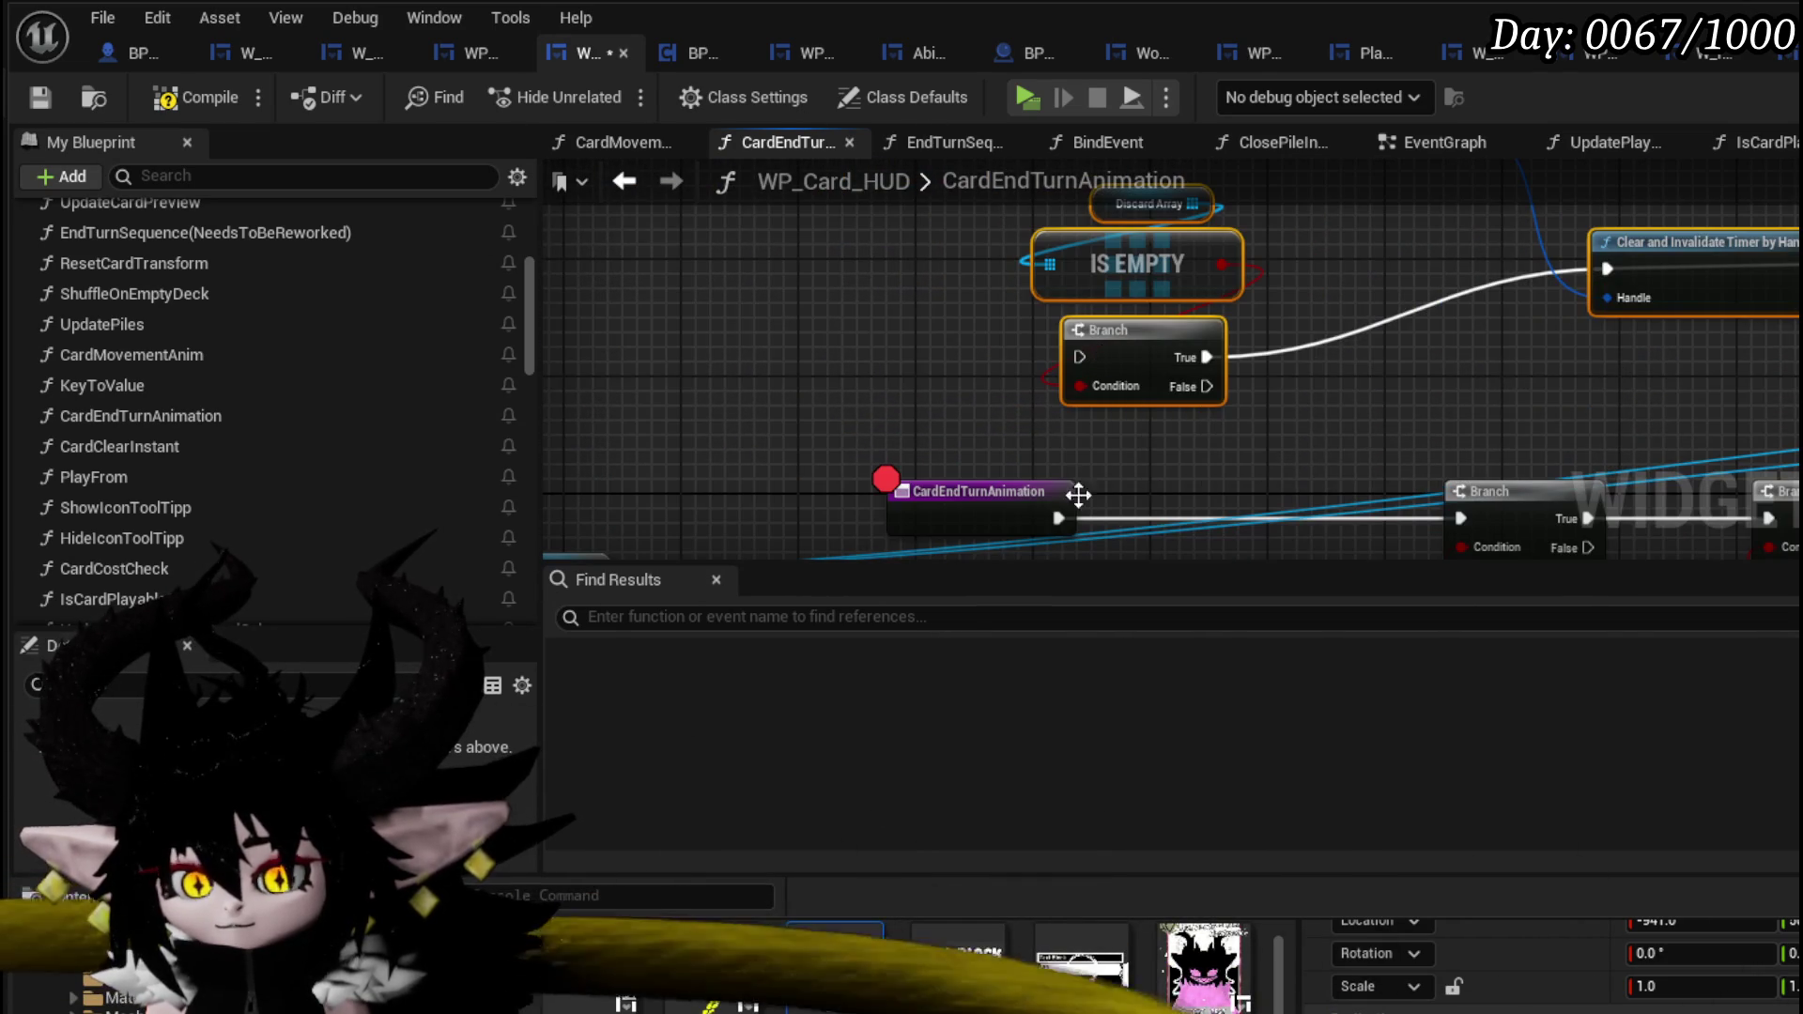
- Wire the entry exec into the empty-check Branch and its False output to the next Branch
{"action": "left_click_drag", "start_coordinate": [1058, 518], "coordinate": [1082, 357]}
{"action": "mouse_move", "coordinate": [1207, 386]}
{"action": "left_mouse_down"}
{"action": "mouse_move", "coordinate": [1472, 516]}
{"action": "mouse_move", "coordinate": [1462, 413]}
{"action": "left_mouse_up"}
{"action": "left_click_drag", "start_coordinate": [1198, 284], "coordinate": [1460, 420]}
{"action": "scroll", "coordinate": [1151, 460], "scroll_direction": "down", "scroll_amount": 3}
- Shift the empty-check group down-right and review the Dissolve Card, REMOVE and timer nodes
{"action": "left_click_drag", "start_coordinate": [1186, 286], "coordinate": [1184, 287]}
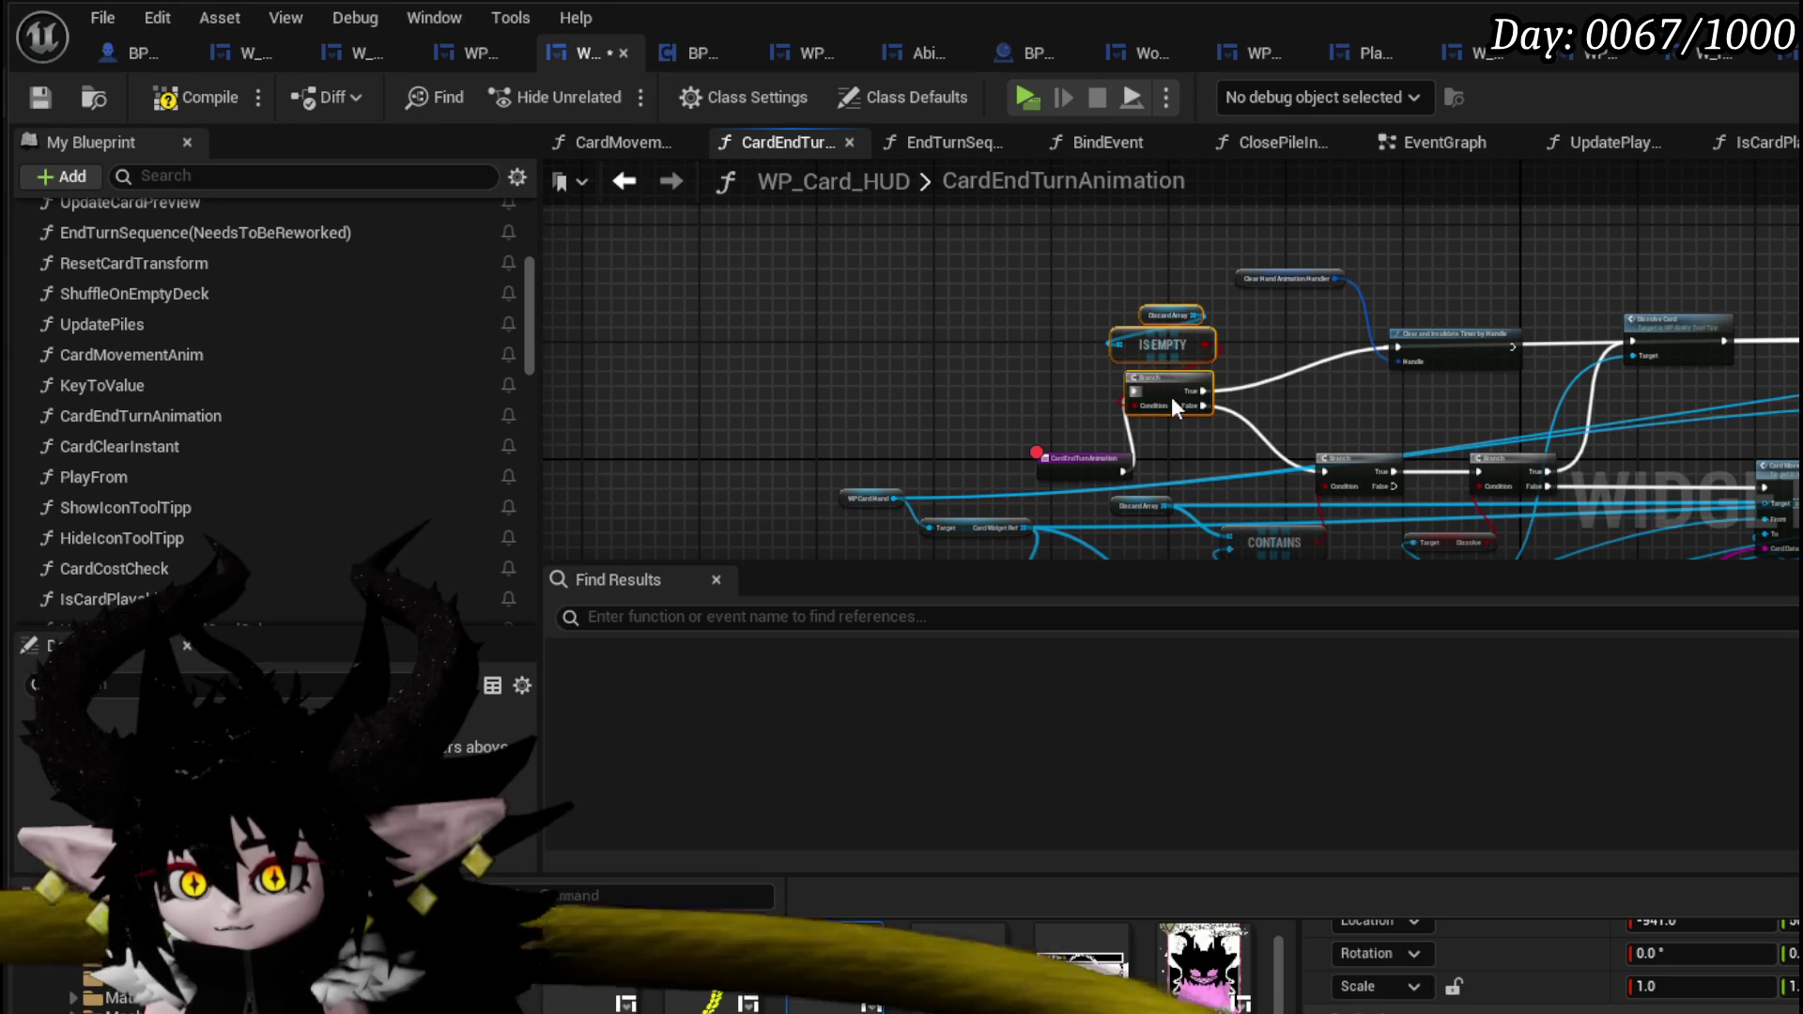
{"action": "left_click_drag", "start_coordinate": [1170, 387], "coordinate": [1204, 457]}
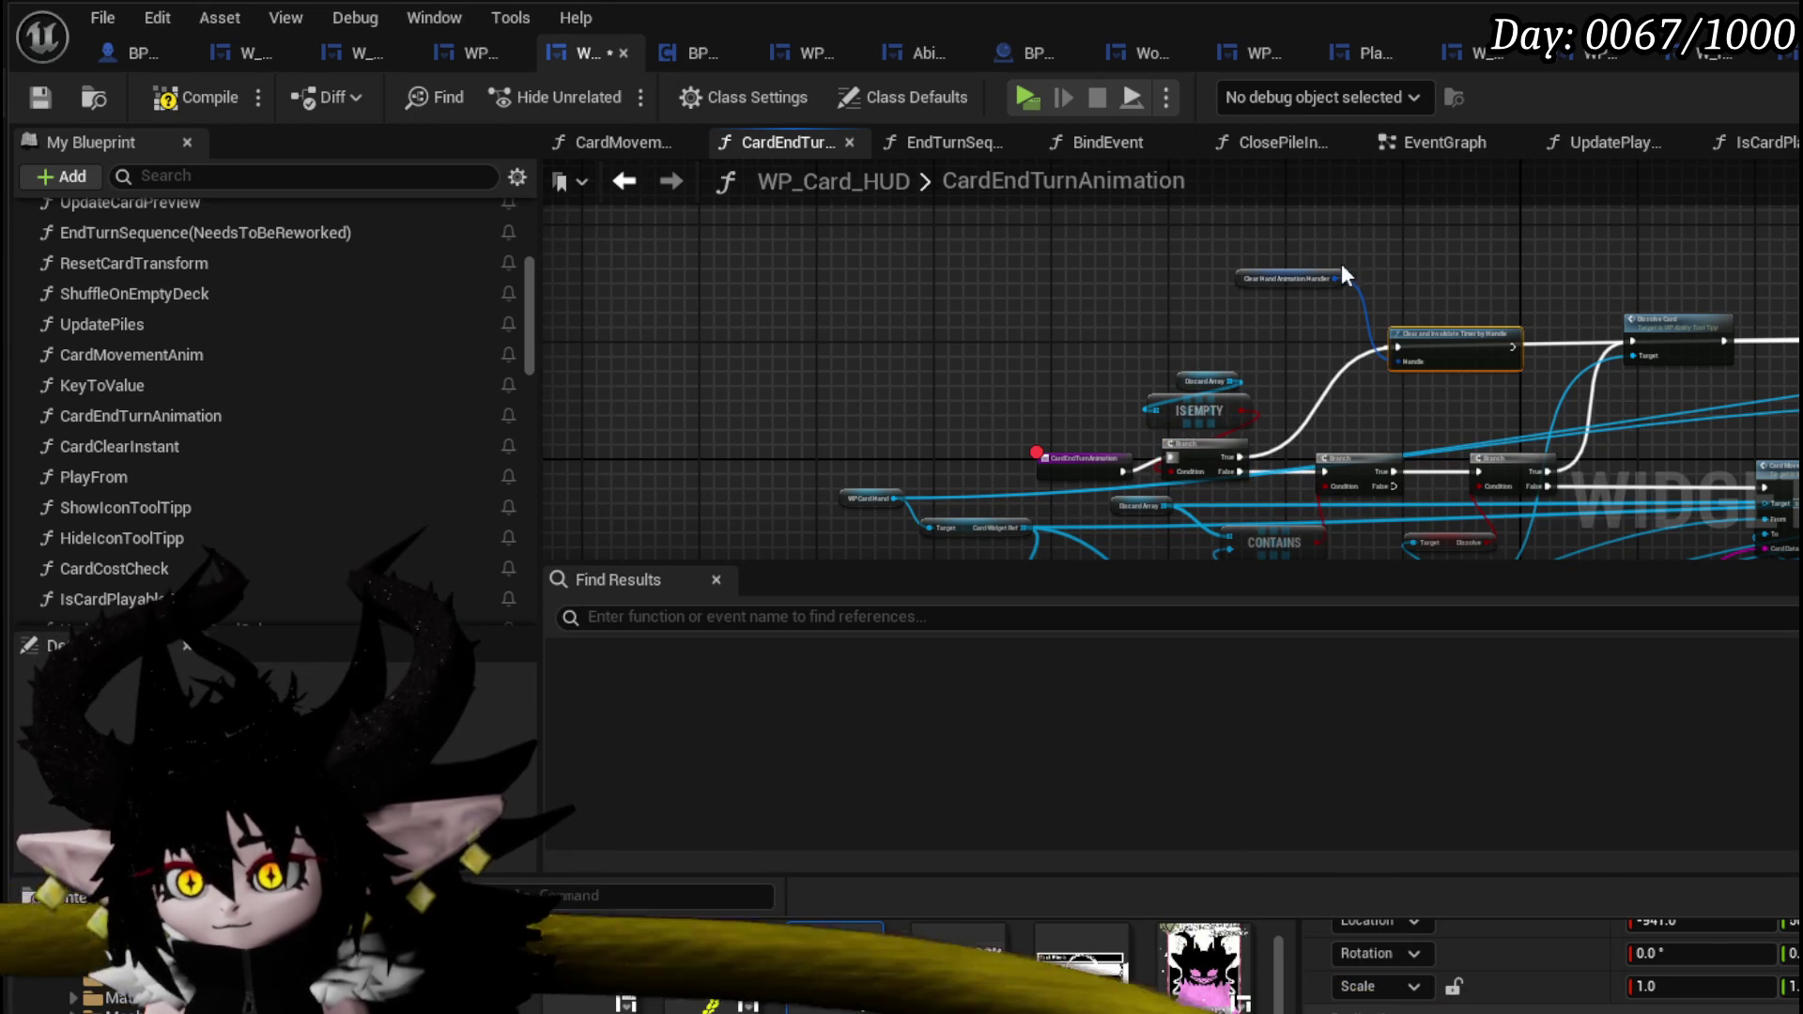
{"action": "left_click_drag", "start_coordinate": [1295, 270], "coordinate": [831, 301]}
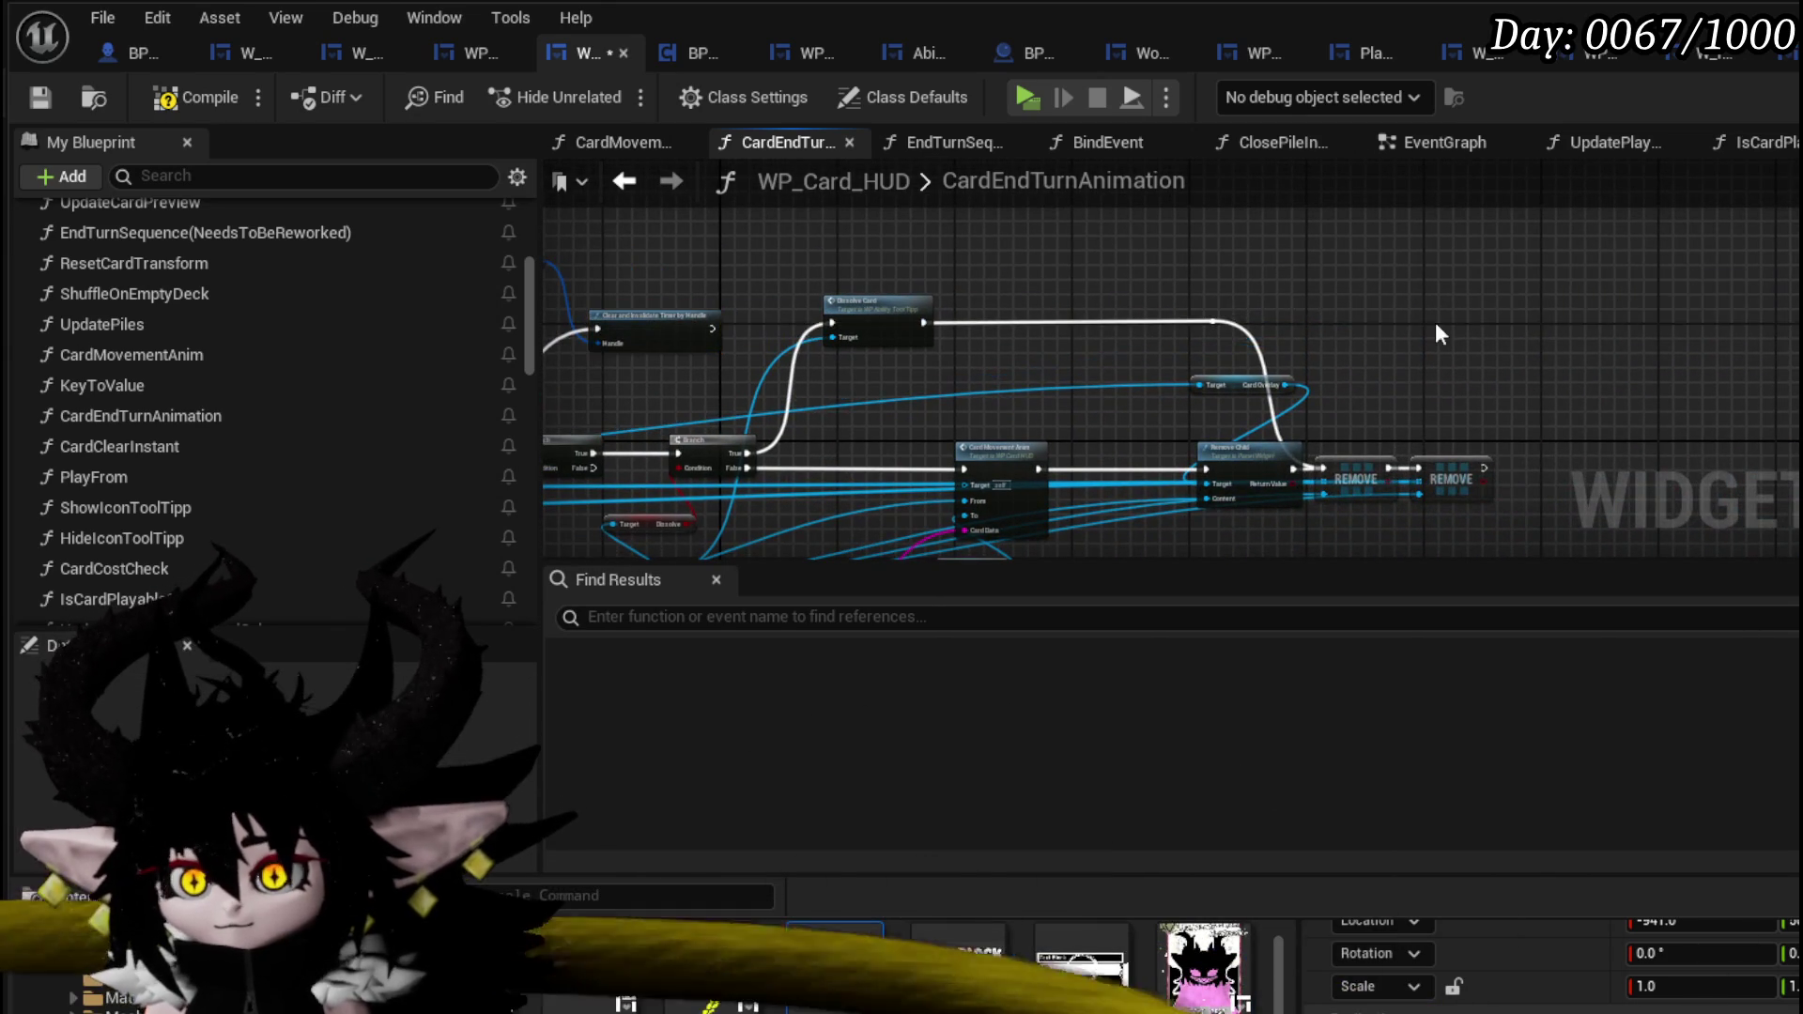
{"action": "left_click_drag", "start_coordinate": [1457, 333], "coordinate": [1765, 338]}
{"action": "left_click_drag", "start_coordinate": [1108, 298], "coordinate": [1163, 297]}
{"action": "left_click", "coordinate": [1162, 310]}
{"action": "left_click", "coordinate": [1022, 254]}
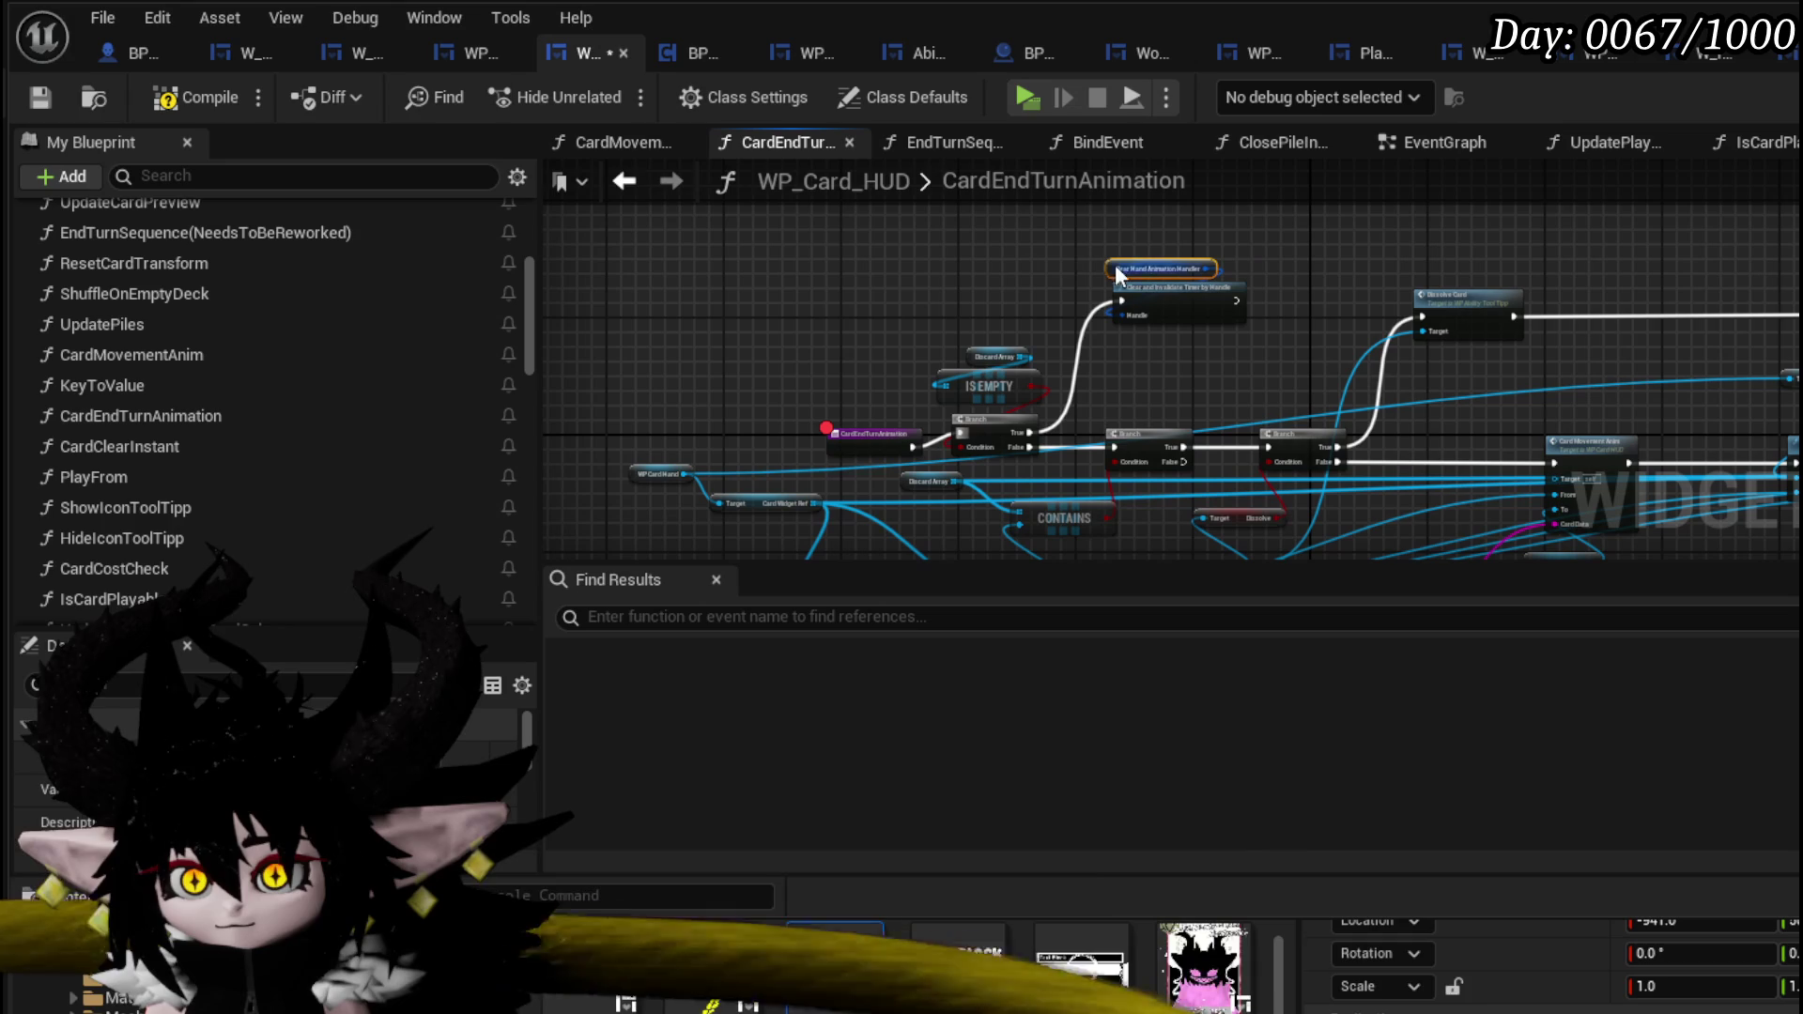
- Save the blueprint and revisit earlier graph views to review the CardEndTurnAnimation Branch checks
{"action": "left_click", "coordinate": [40, 98]}
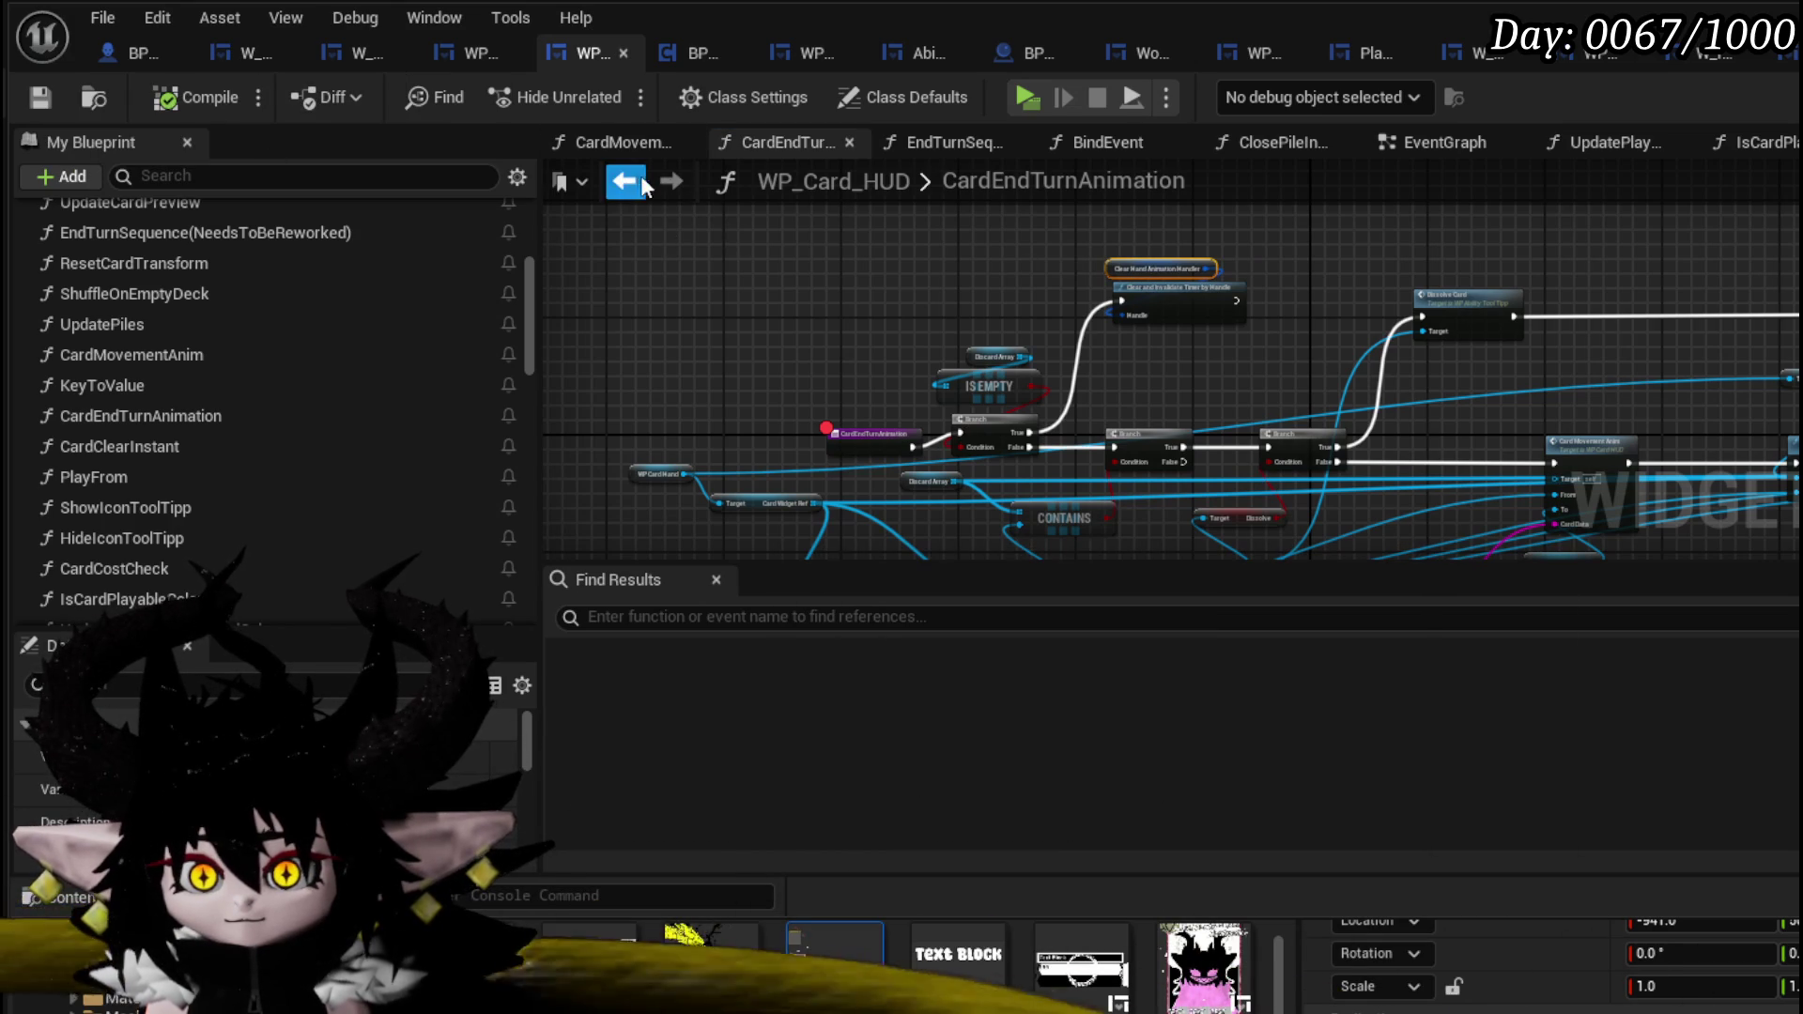
{"action": "scroll", "coordinate": [724, 218], "scroll_direction": "up", "scroll_amount": 2}
{"action": "scroll", "coordinate": [1411, 263], "scroll_direction": "down", "scroll_amount": 3}
{"action": "scroll", "coordinate": [1145, 293], "scroll_direction": "up", "scroll_amount": 2}
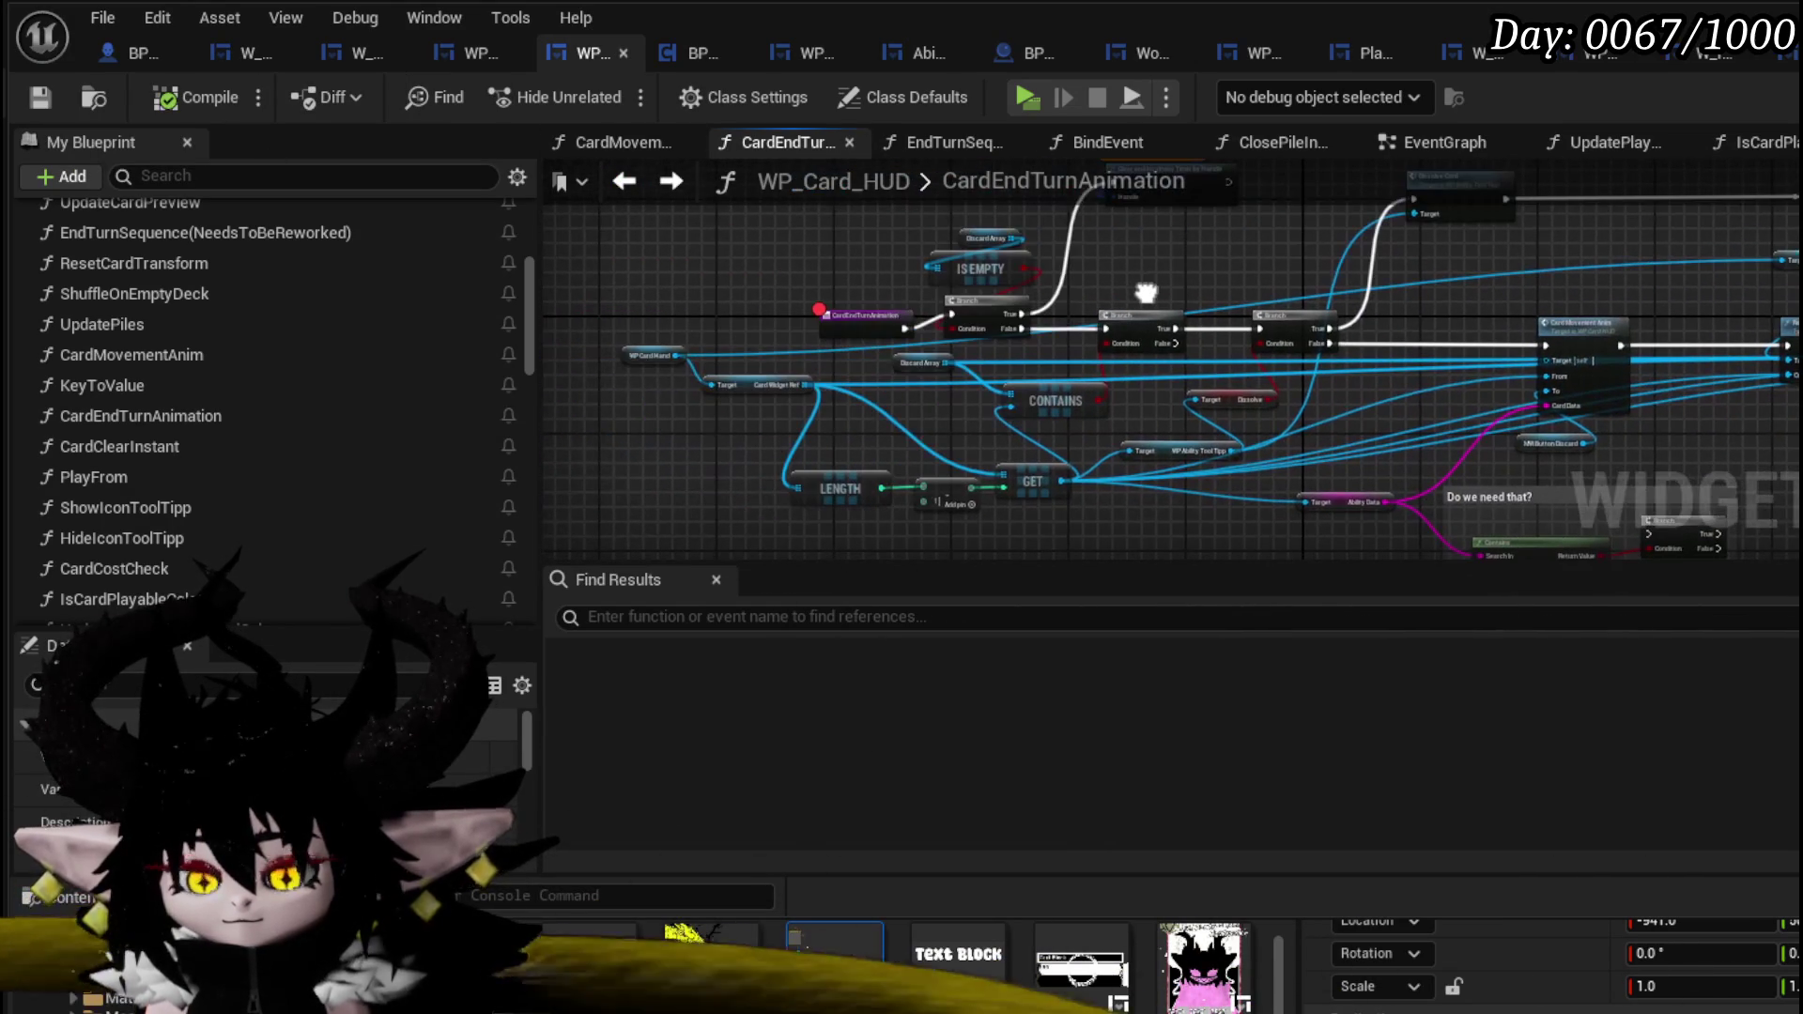
{"action": "left_click", "coordinate": [615, 182]}
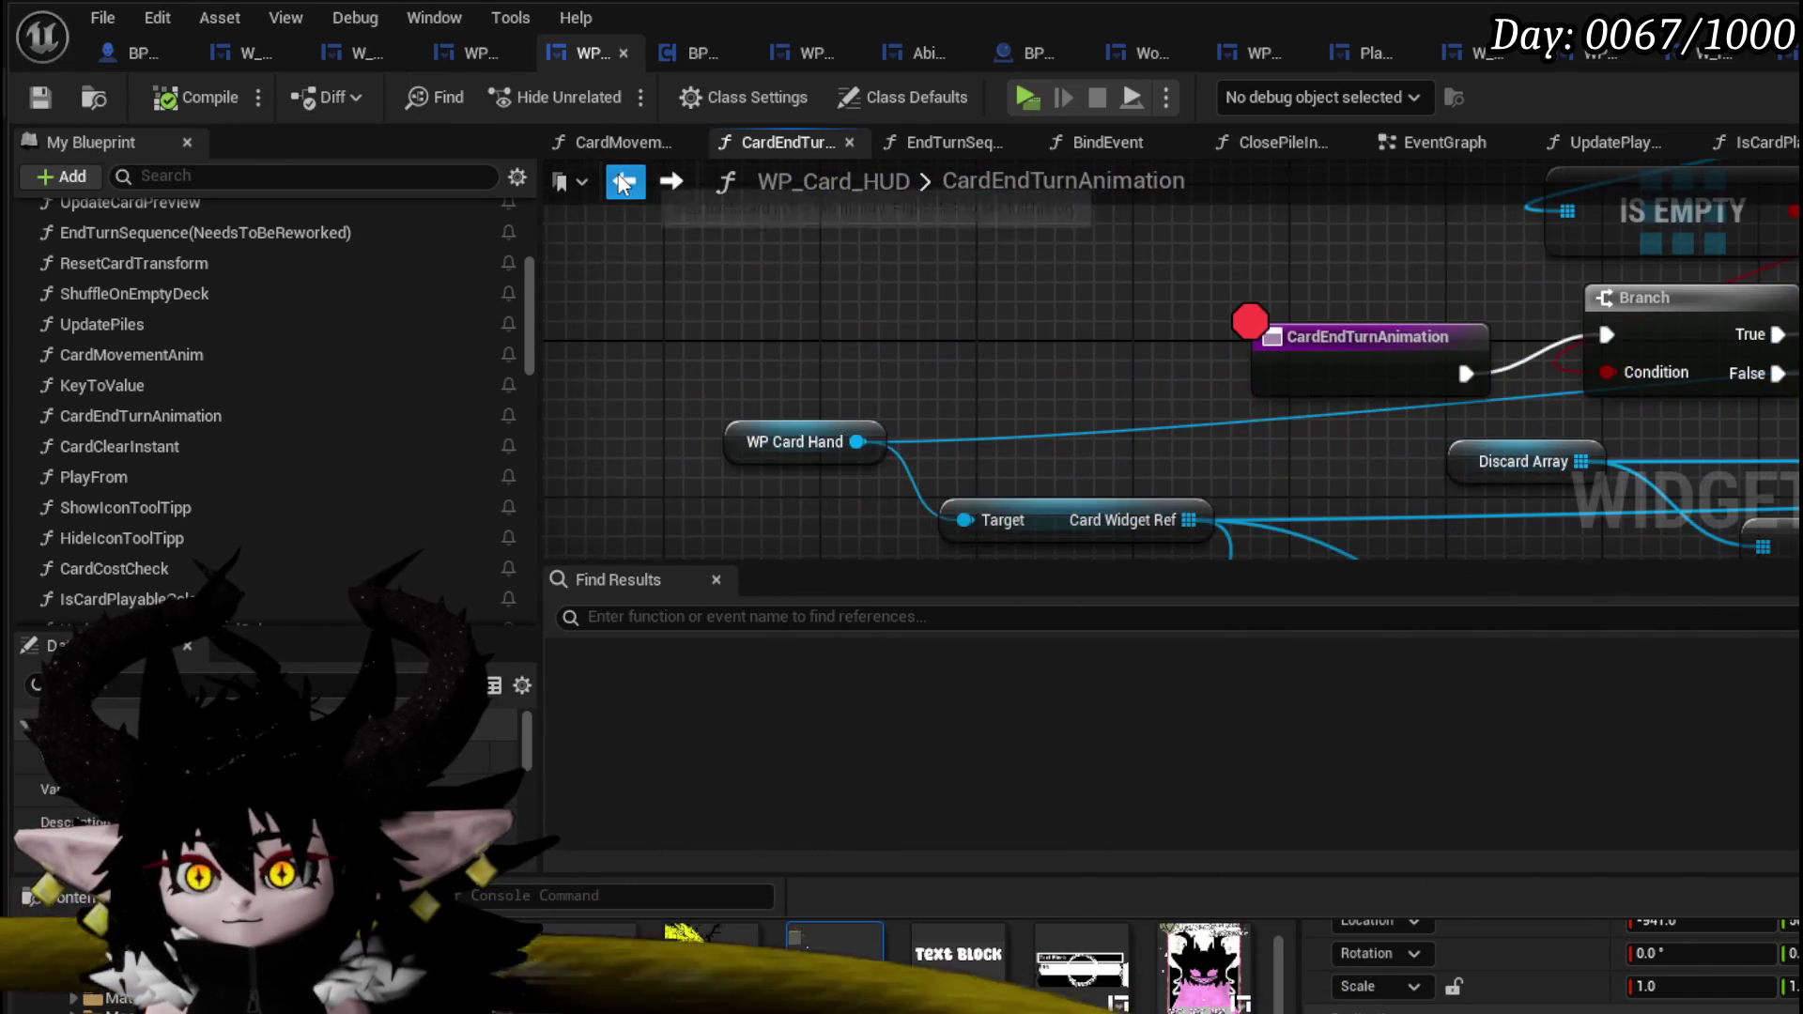
{"action": "left_click", "coordinate": [620, 182]}
{"action": "left_click", "coordinate": [620, 182]}
{"action": "left_click", "coordinate": [620, 182]}
{"action": "left_click", "coordinate": [620, 182]}
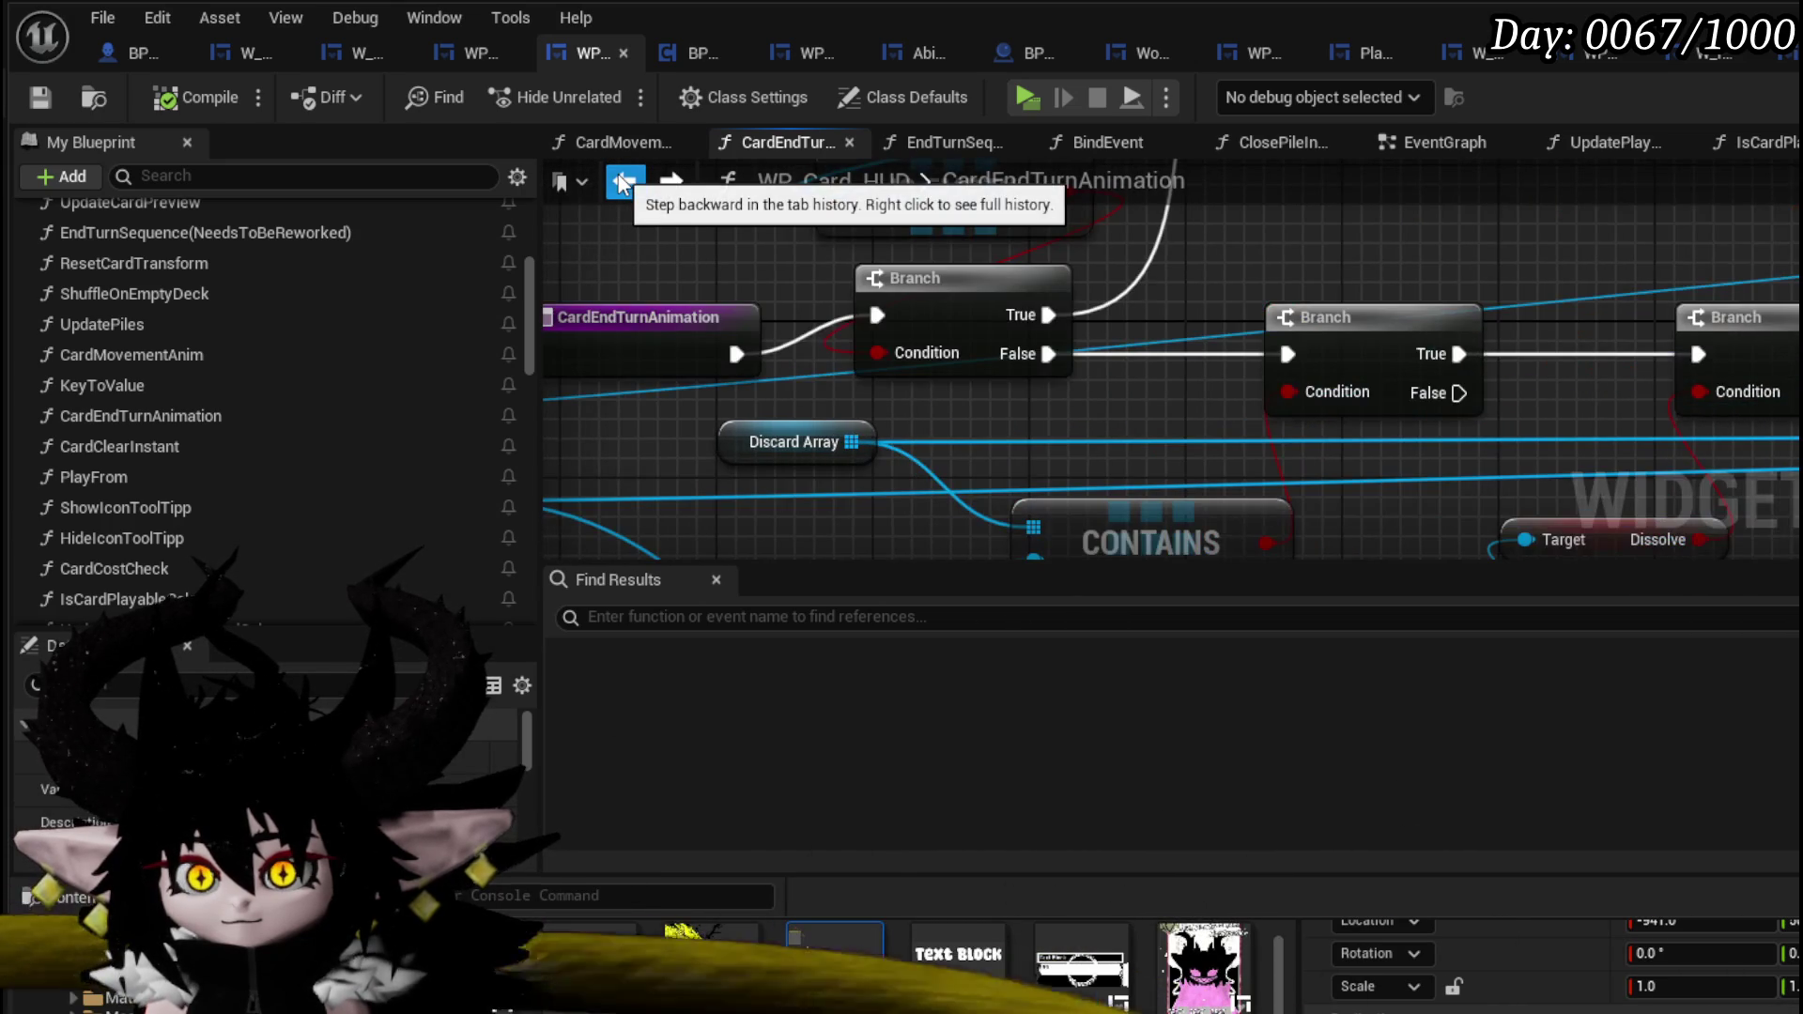
{"action": "left_click", "coordinate": [620, 183]}
{"action": "left_click", "coordinate": [620, 183]}
{"action": "left_click", "coordinate": [620, 182]}
{"action": "left_click", "coordinate": [620, 182]}
{"action": "left_click", "coordinate": [620, 183]}
{"action": "left_click", "coordinate": [620, 182]}
{"action": "left_click", "coordinate": [620, 183]}
{"action": "left_click", "coordinate": [620, 183]}
{"action": "left_click", "coordinate": [620, 182]}
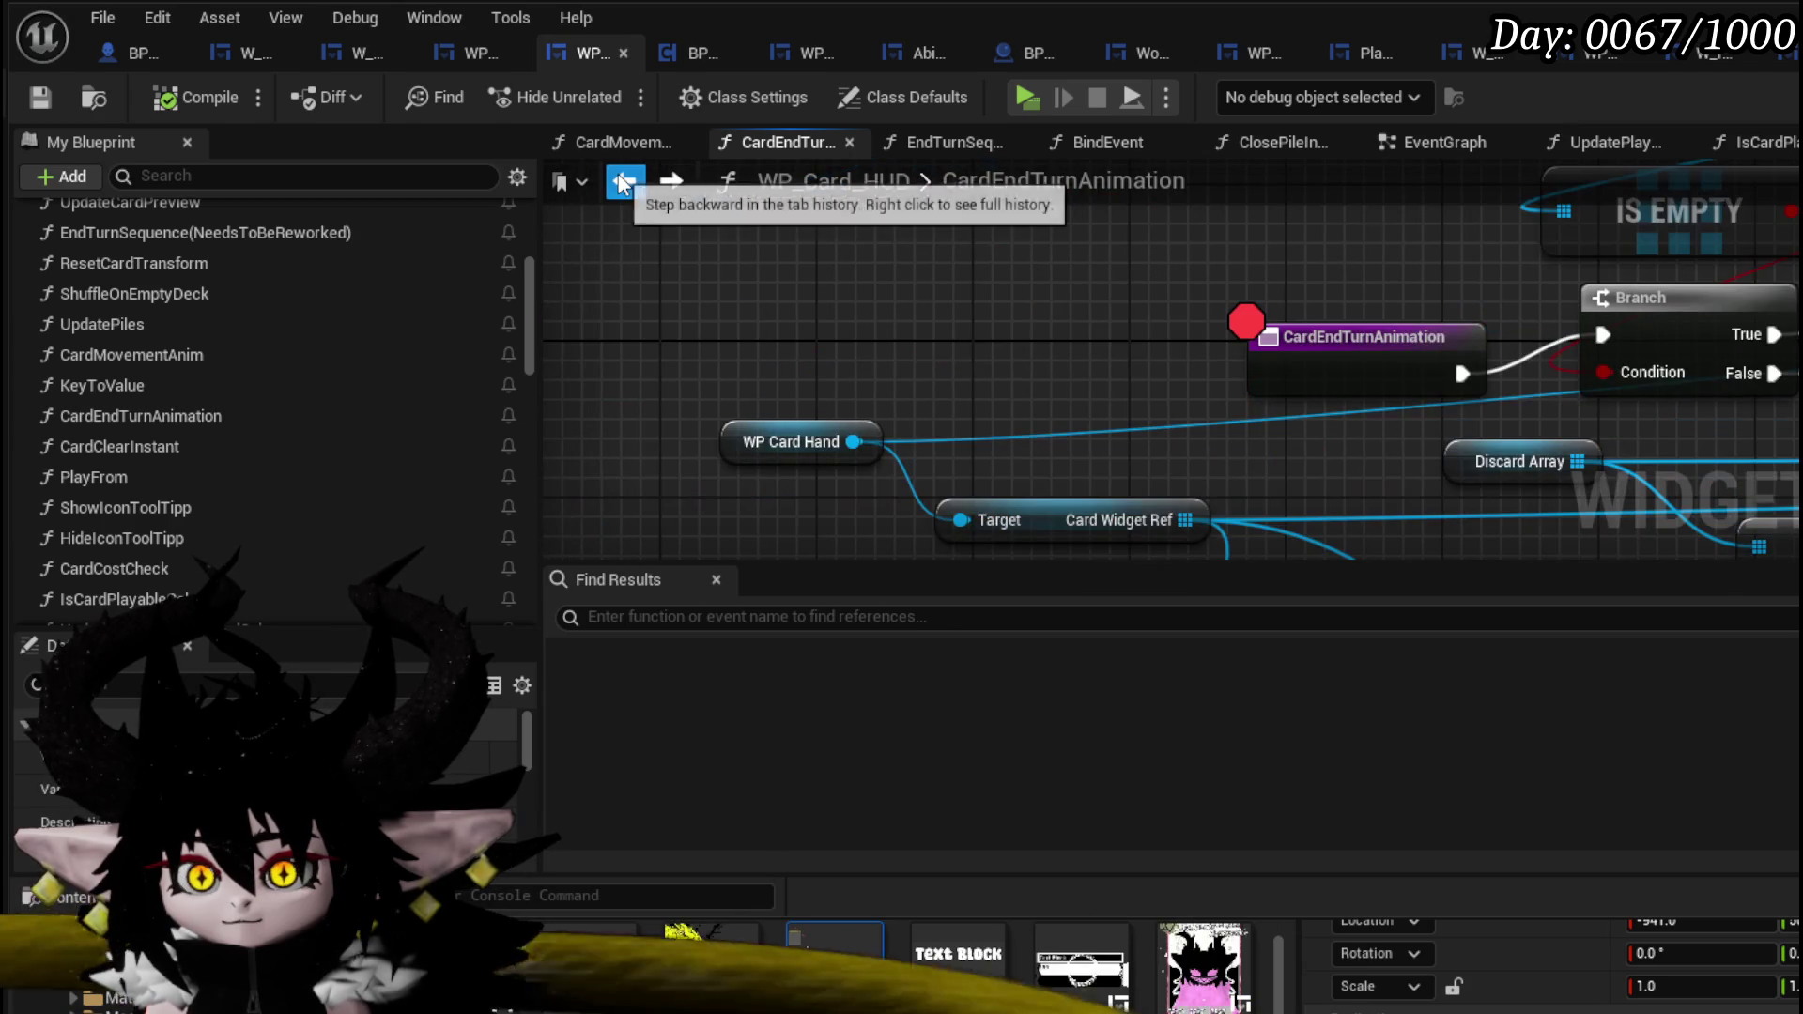
{"action": "left_click", "coordinate": [620, 183]}
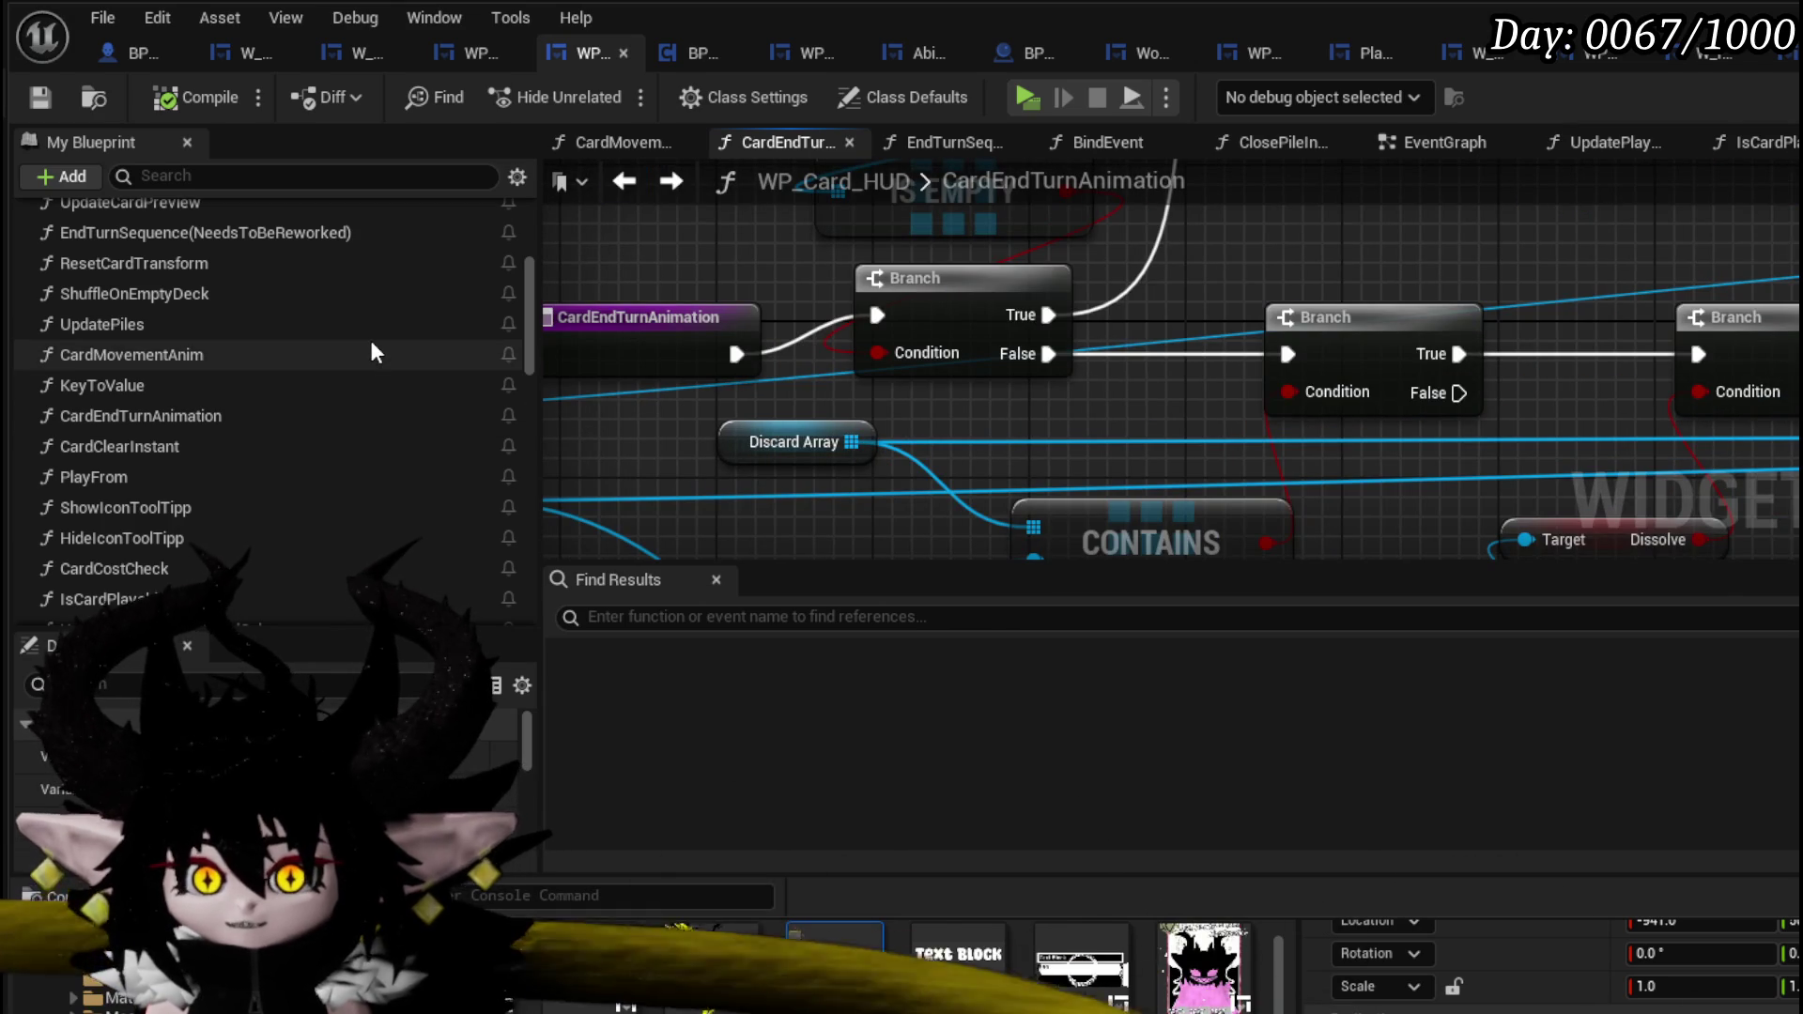
- Open the EndTurnSequence(NeedsToBeReworked) function from the My Blueprint list
{"action": "scroll", "coordinate": [362, 334], "scroll_direction": "down", "scroll_amount": 3}
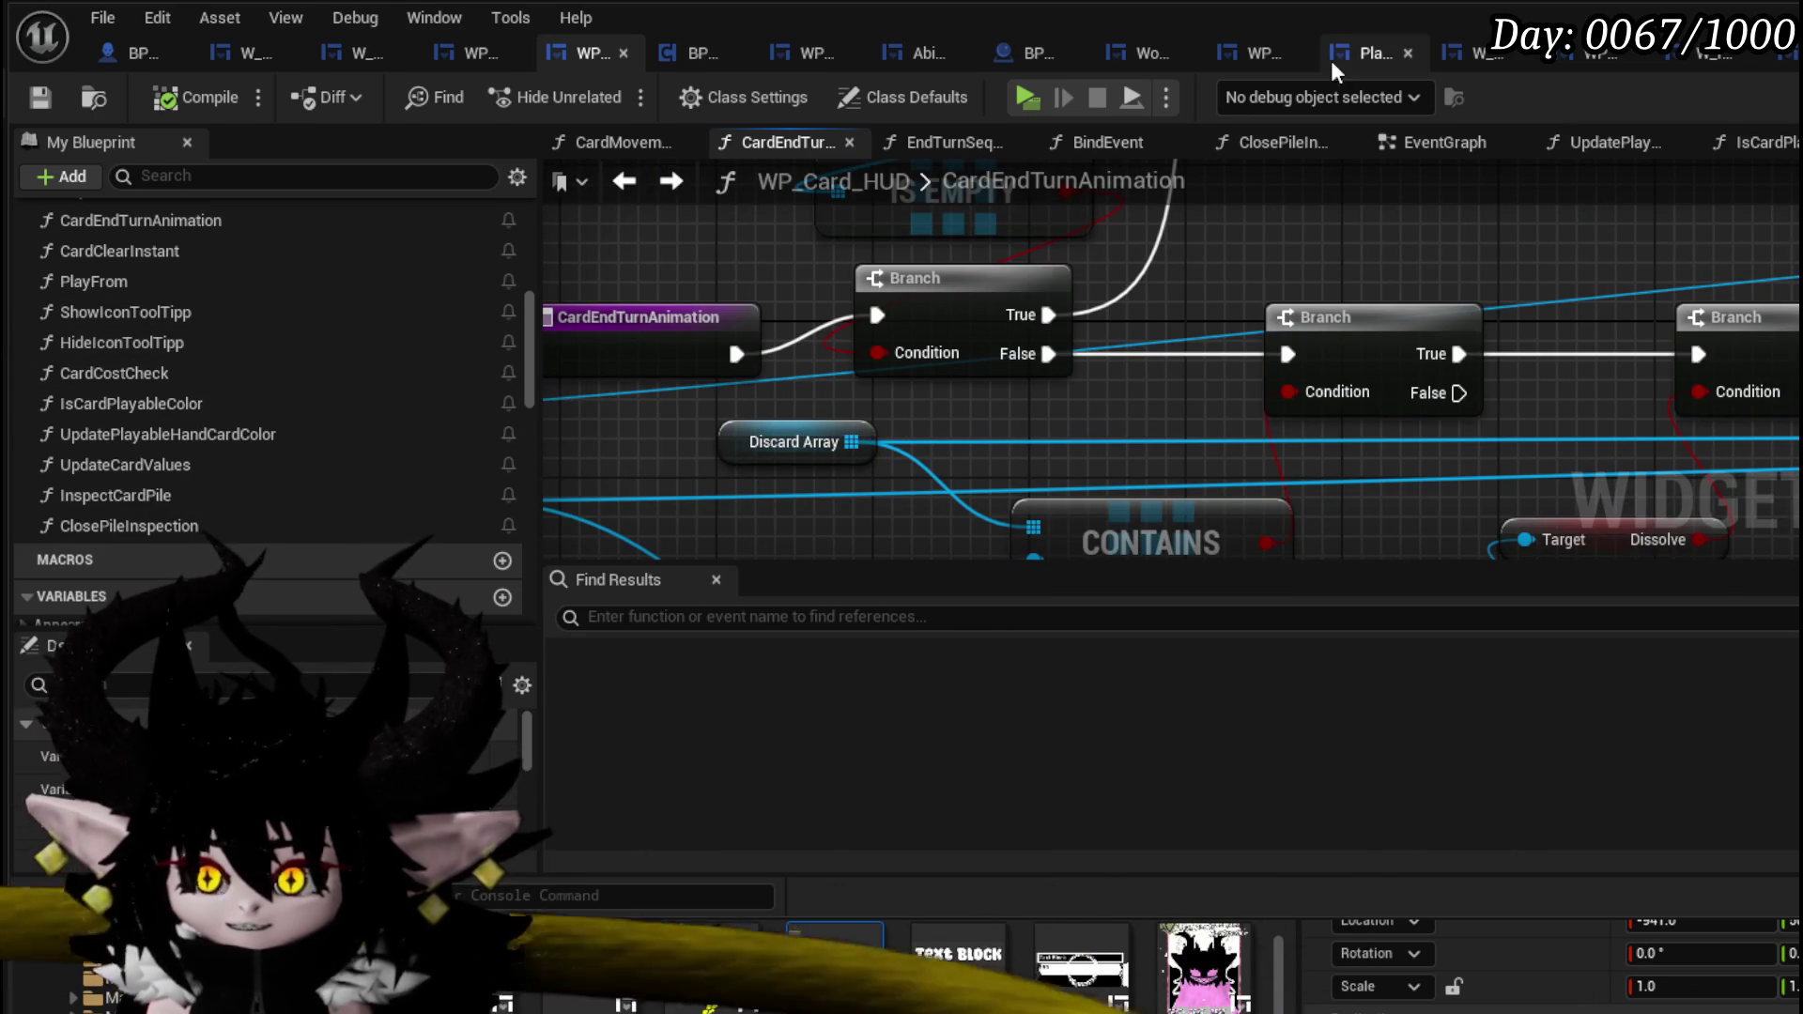
{"action": "scroll", "coordinate": [432, 367], "scroll_direction": "up", "scroll_amount": 5}
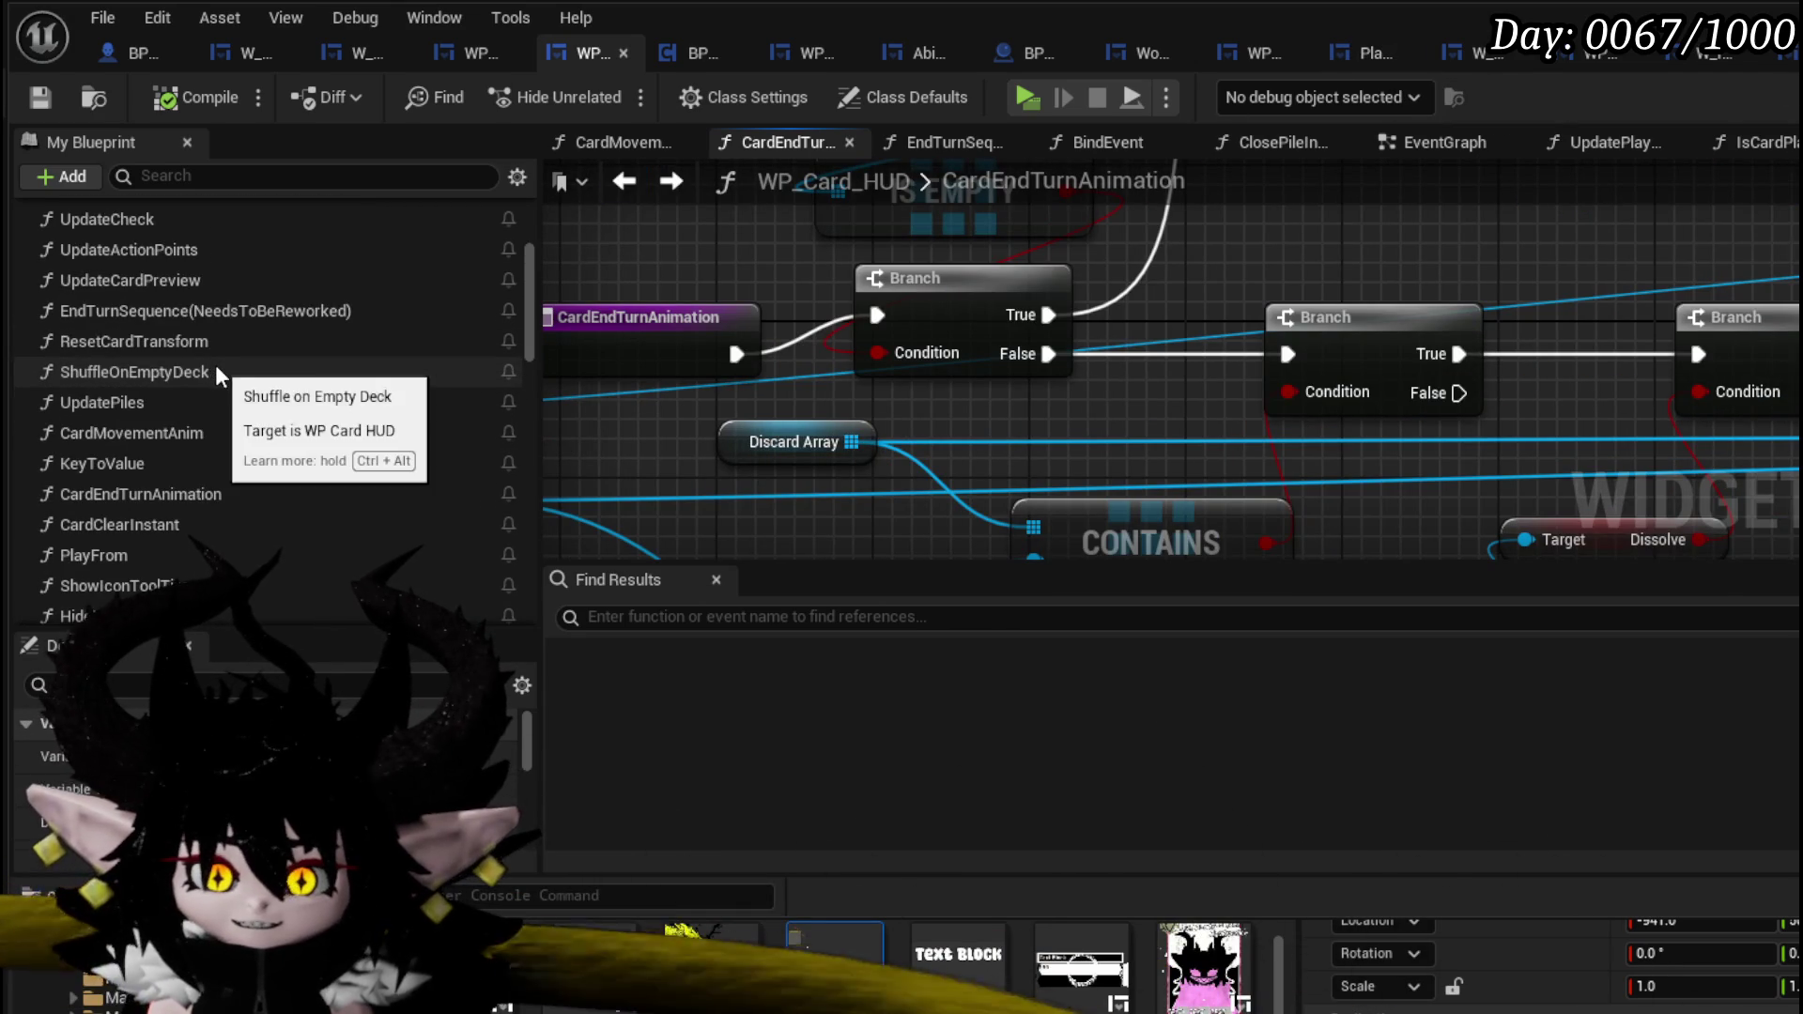
{"action": "scroll", "coordinate": [216, 363], "scroll_direction": "up", "scroll_amount": 2}
{"action": "scroll", "coordinate": [216, 362], "scroll_direction": "down", "scroll_amount": 3}
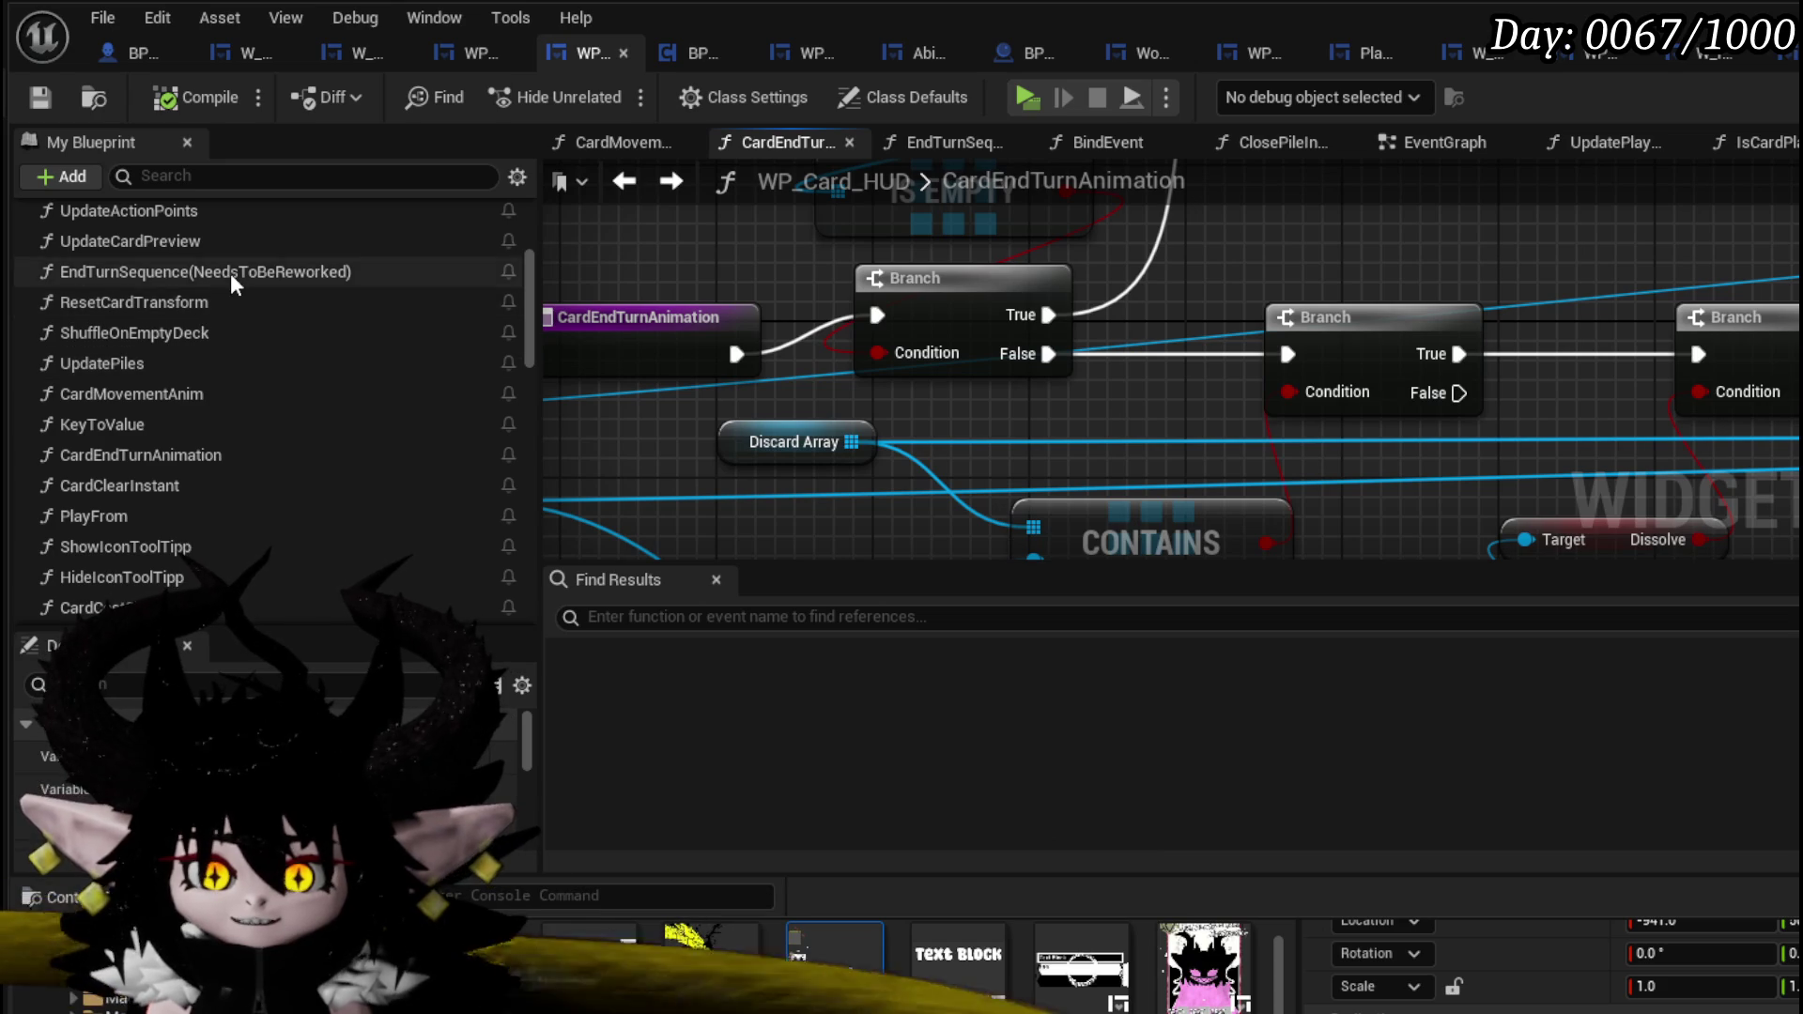
{"action": "double_click", "coordinate": [229, 273]}
- Bring the Discard Array ADD node into view and toggle a breakpoint on it
{"action": "scroll", "coordinate": [1057, 329], "scroll_direction": "down", "scroll_amount": 4}
{"action": "scroll", "coordinate": [956, 357], "scroll_direction": "up", "scroll_amount": 2}
{"action": "mouse_move", "coordinate": [956, 357]}
{"action": "left_mouse_down"}
{"action": "mouse_move", "coordinate": [1033, 445]}
{"action": "mouse_move", "coordinate": [1058, 412]}
{"action": "left_mouse_up"}
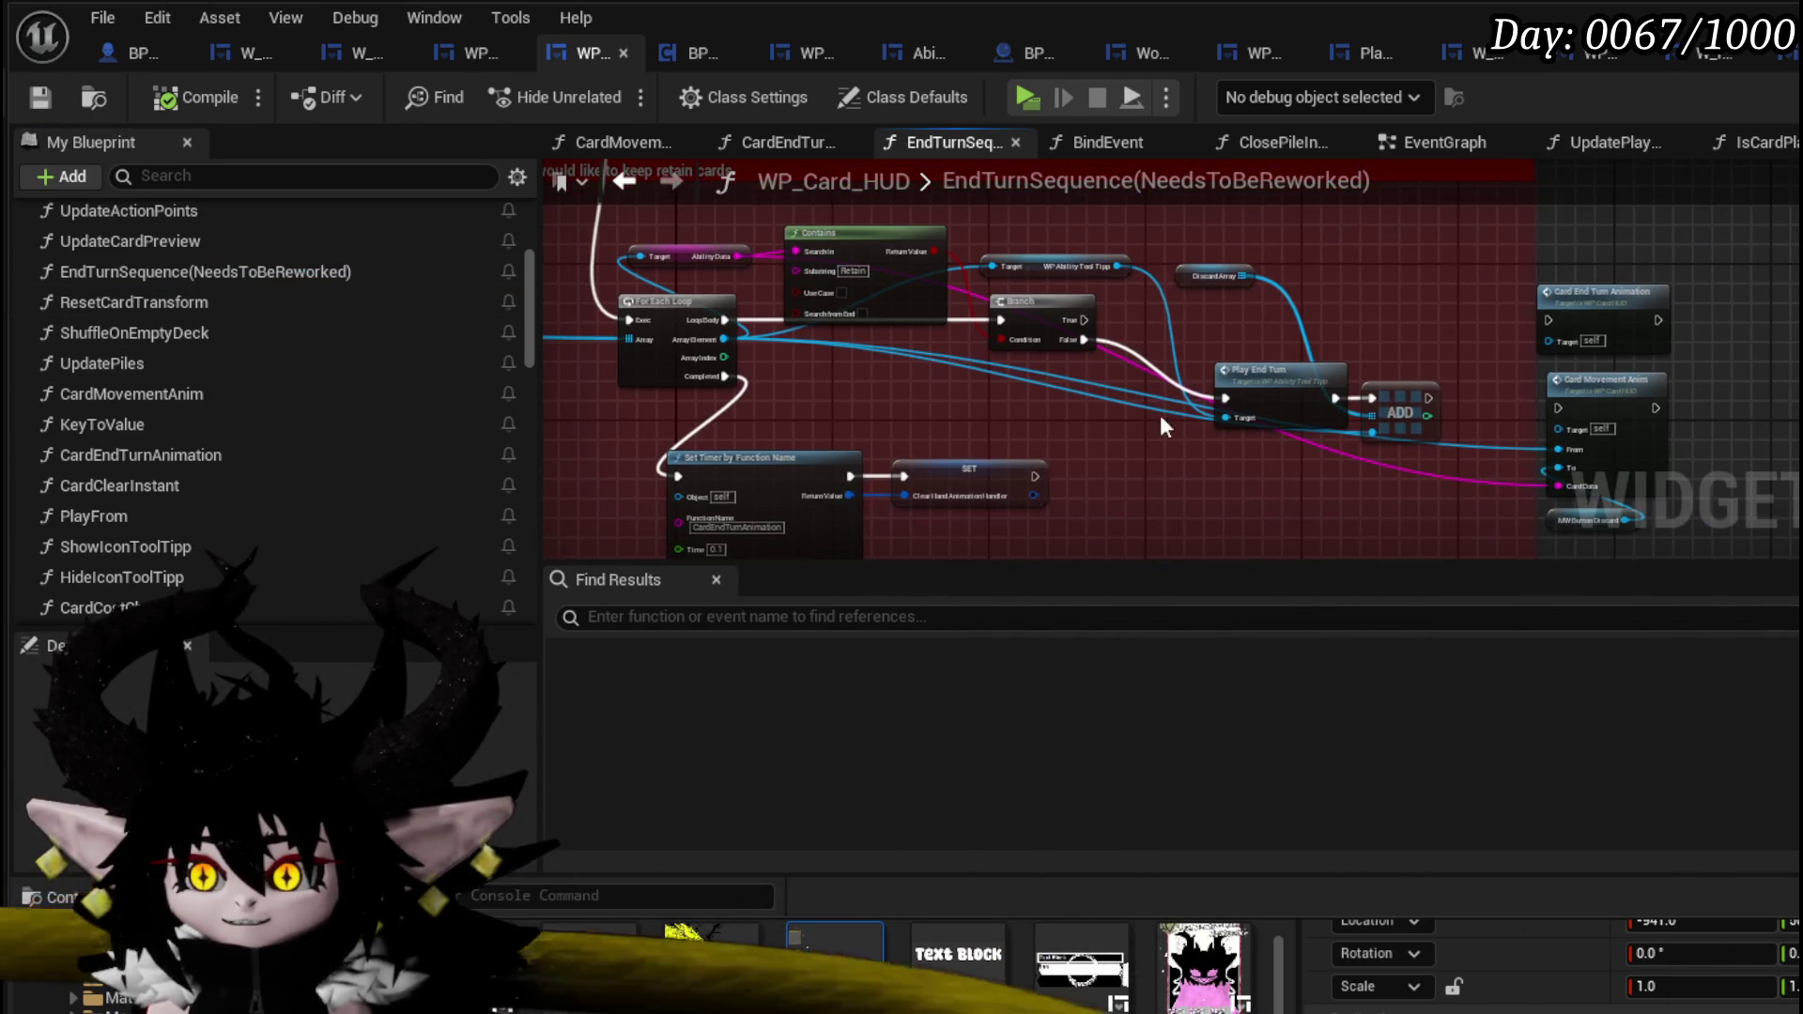
{"action": "mouse_move", "coordinate": [1416, 405]}
{"action": "left_mouse_down"}
{"action": "mouse_move", "coordinate": [1369, 405]}
{"action": "mouse_move", "coordinate": [1203, 335]}
{"action": "mouse_move", "coordinate": [944, 380]}
{"action": "left_mouse_up"}
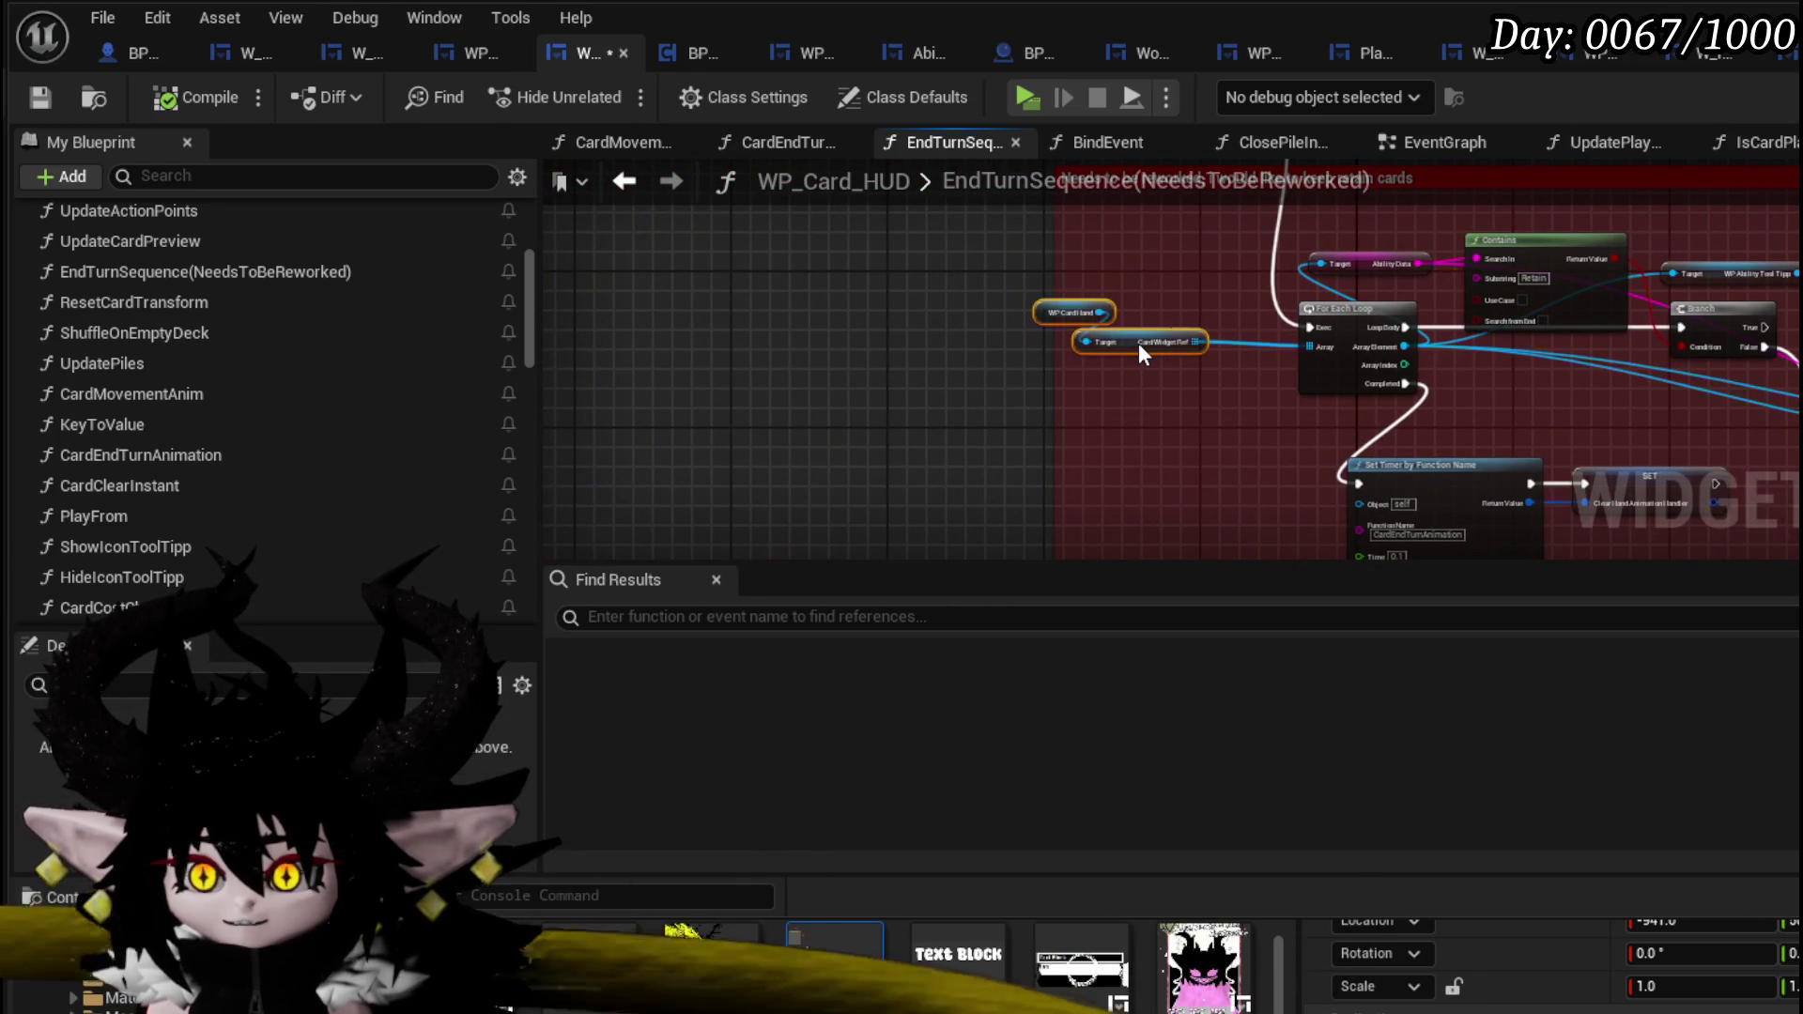
{"action": "scroll", "coordinate": [1669, 434], "scroll_direction": "up", "scroll_amount": 3}
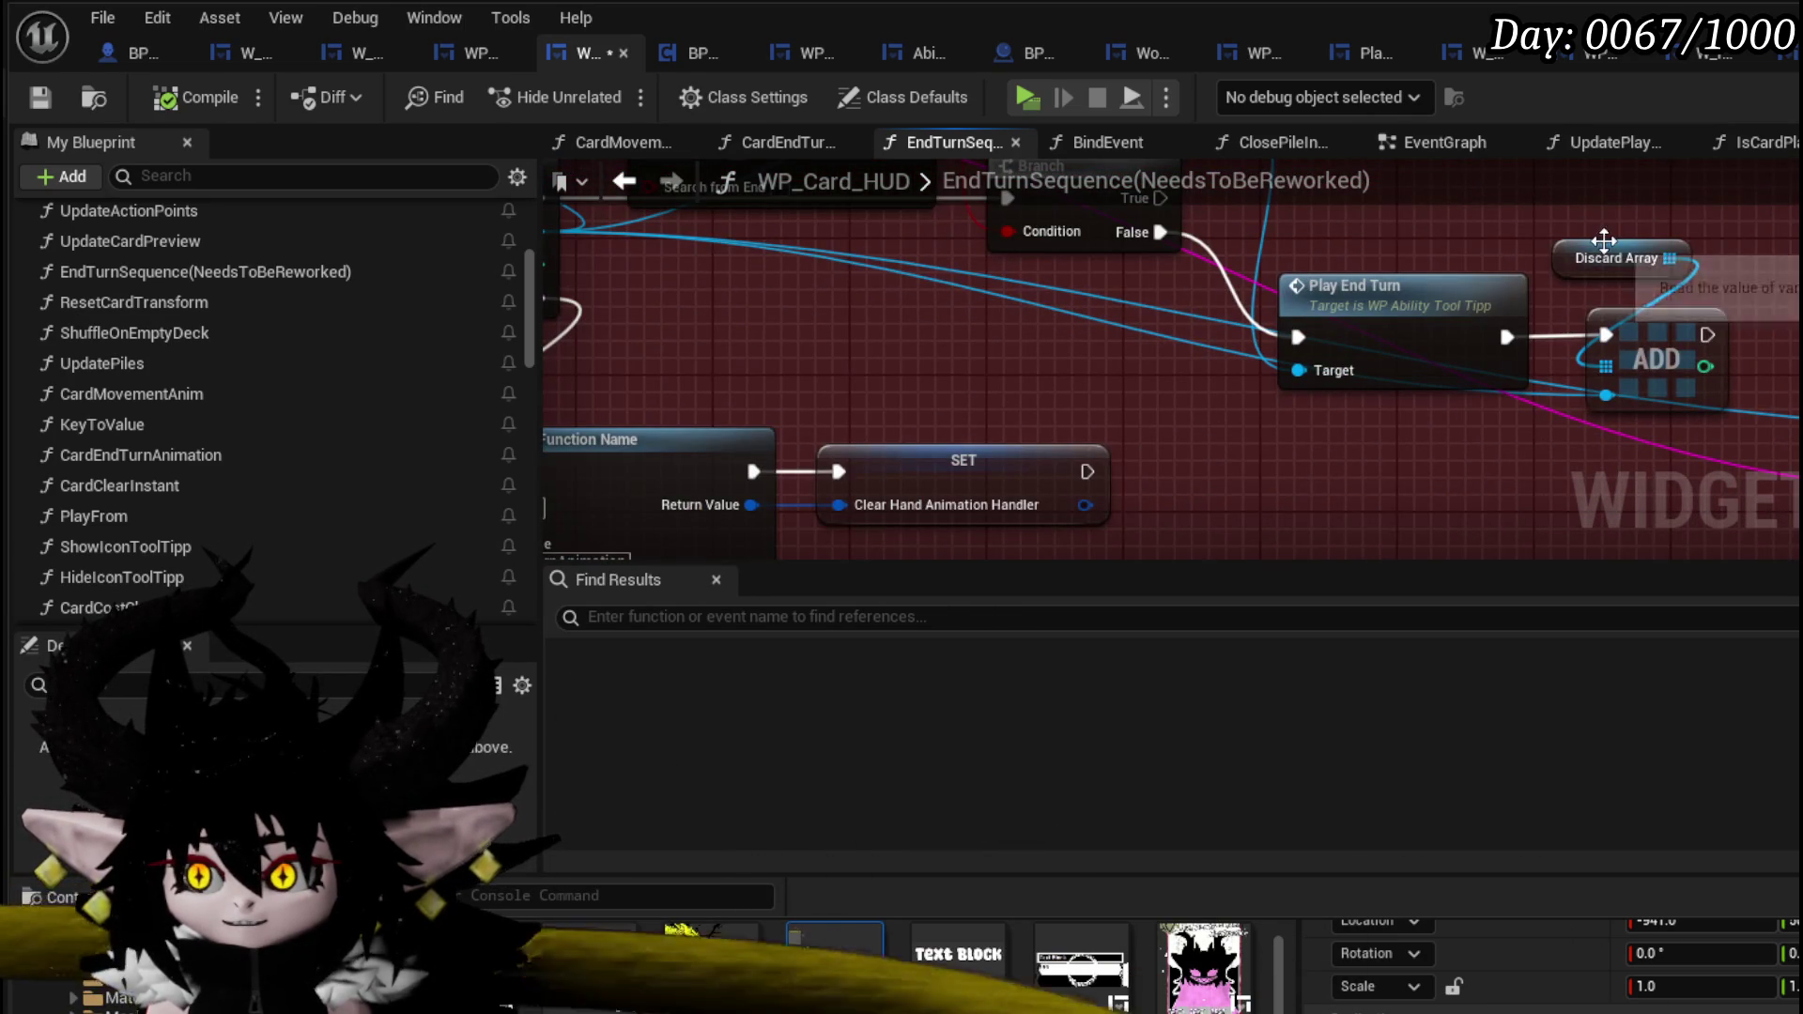
{"action": "right_click", "coordinate": [1674, 350]}
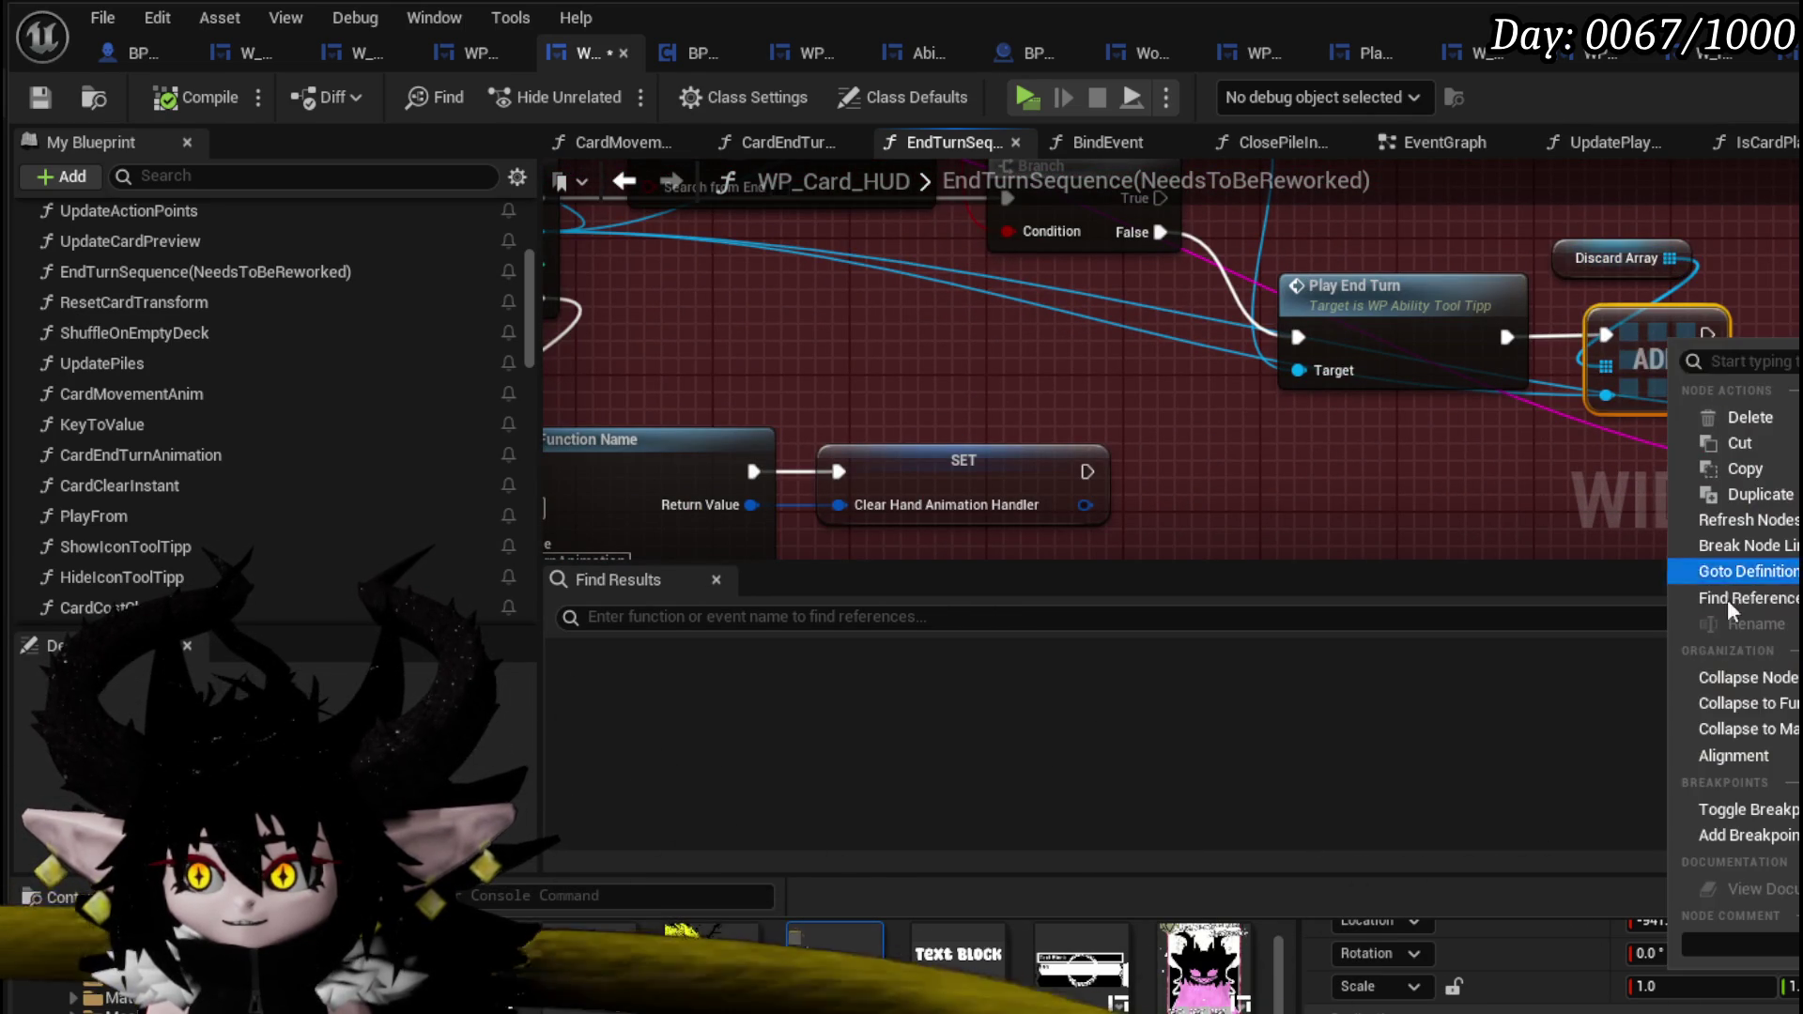
{"action": "left_click", "coordinate": [1756, 815]}
- Save WP_Card_HUD and switch back to the L_DungeonCreationTest level editor
{"action": "scroll", "coordinate": [1015, 238], "scroll_direction": "down", "scroll_amount": 1}
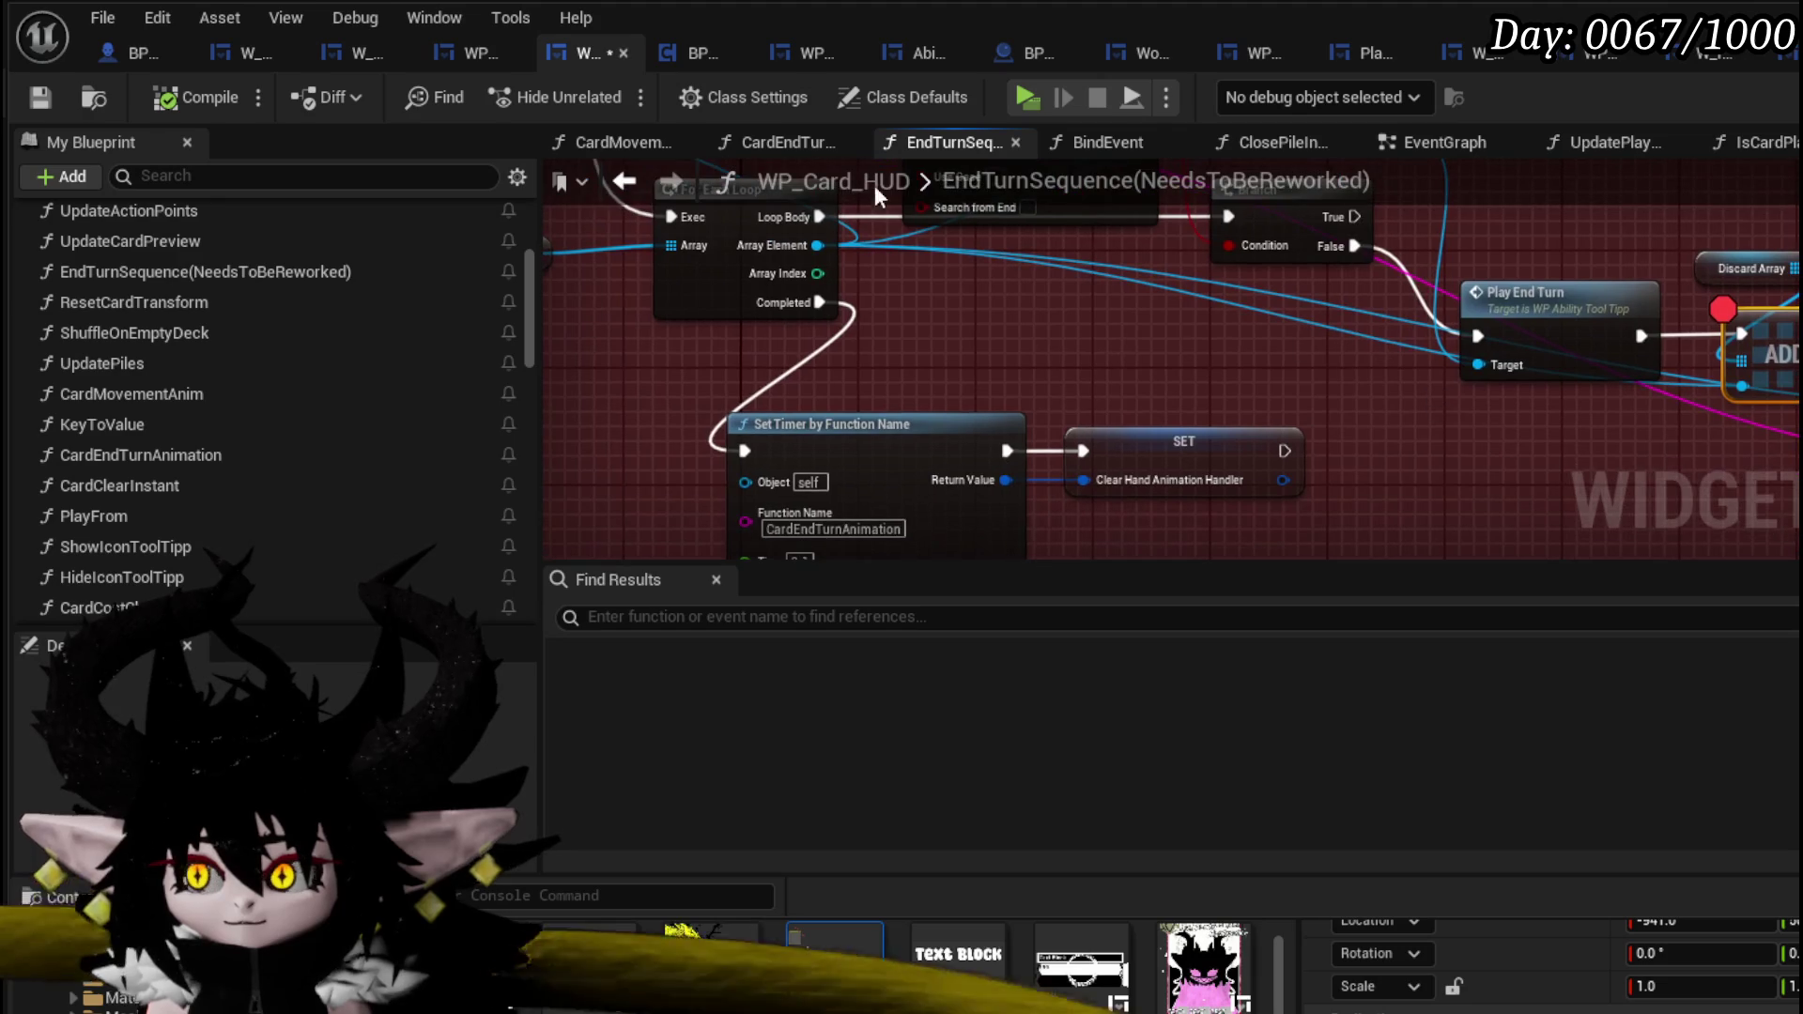
{"action": "left_click", "coordinate": [41, 98]}
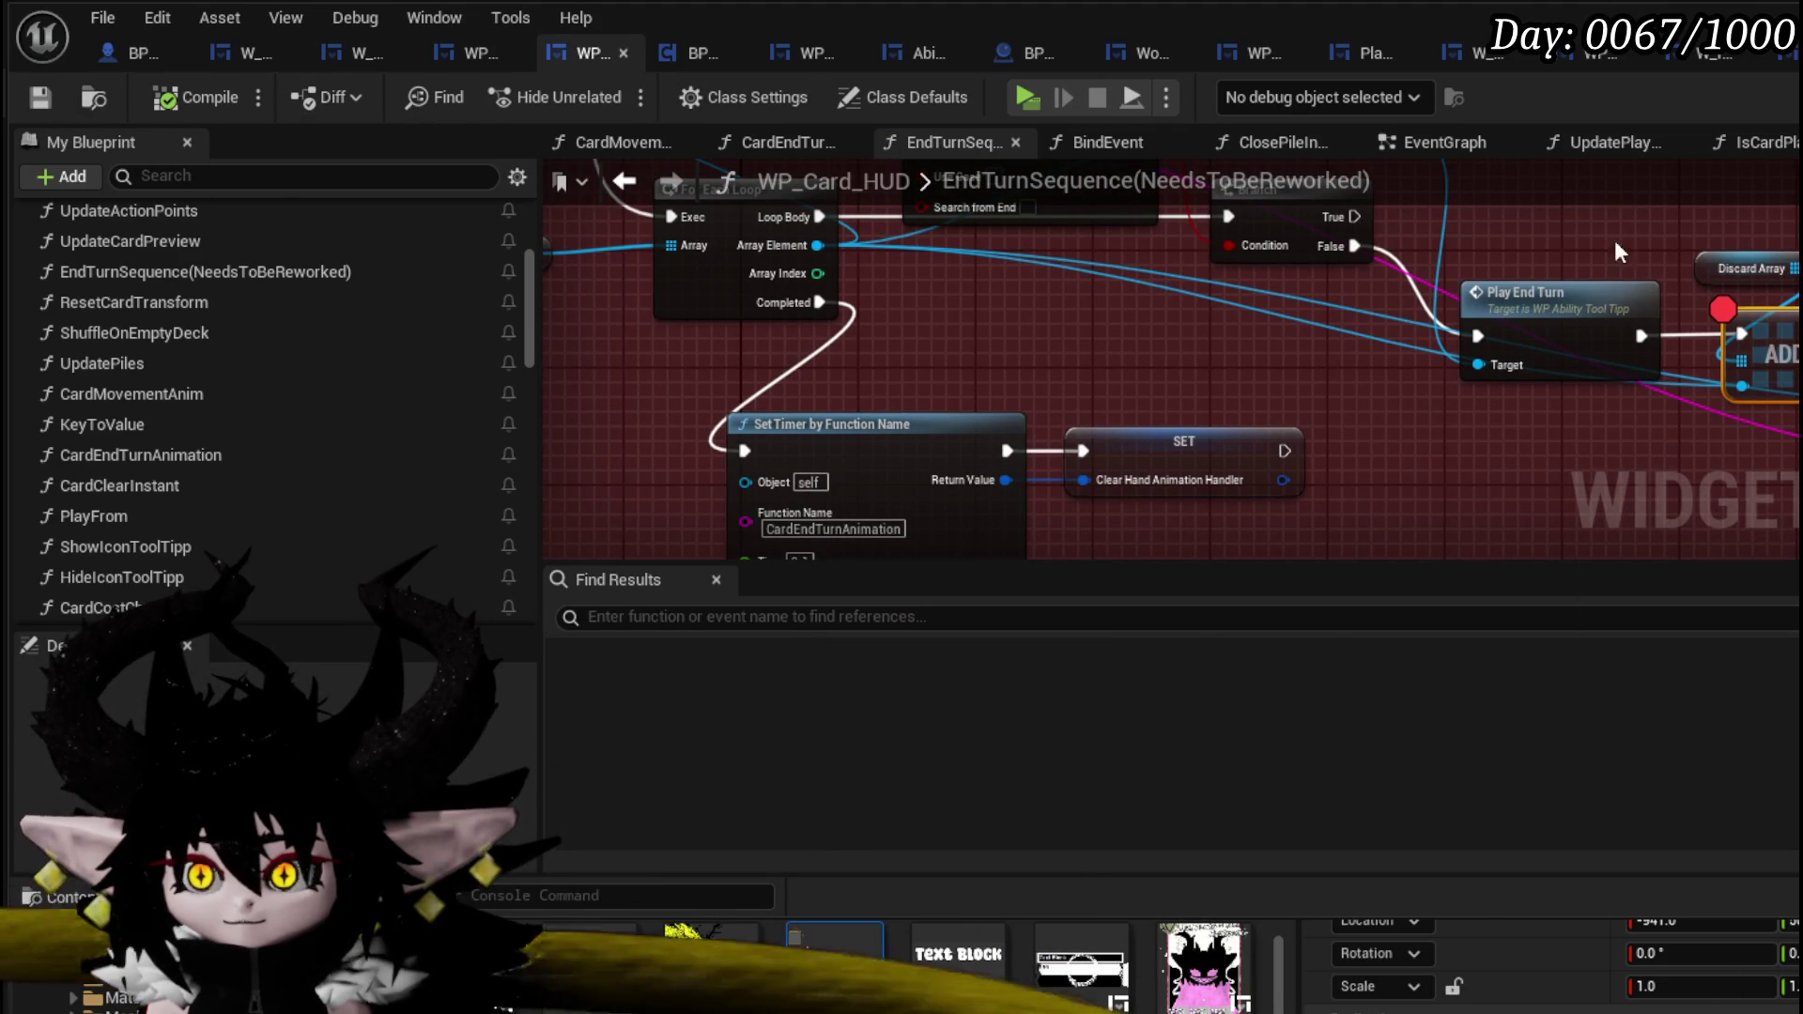
{"action": "key", "text": "alt+Tab"}
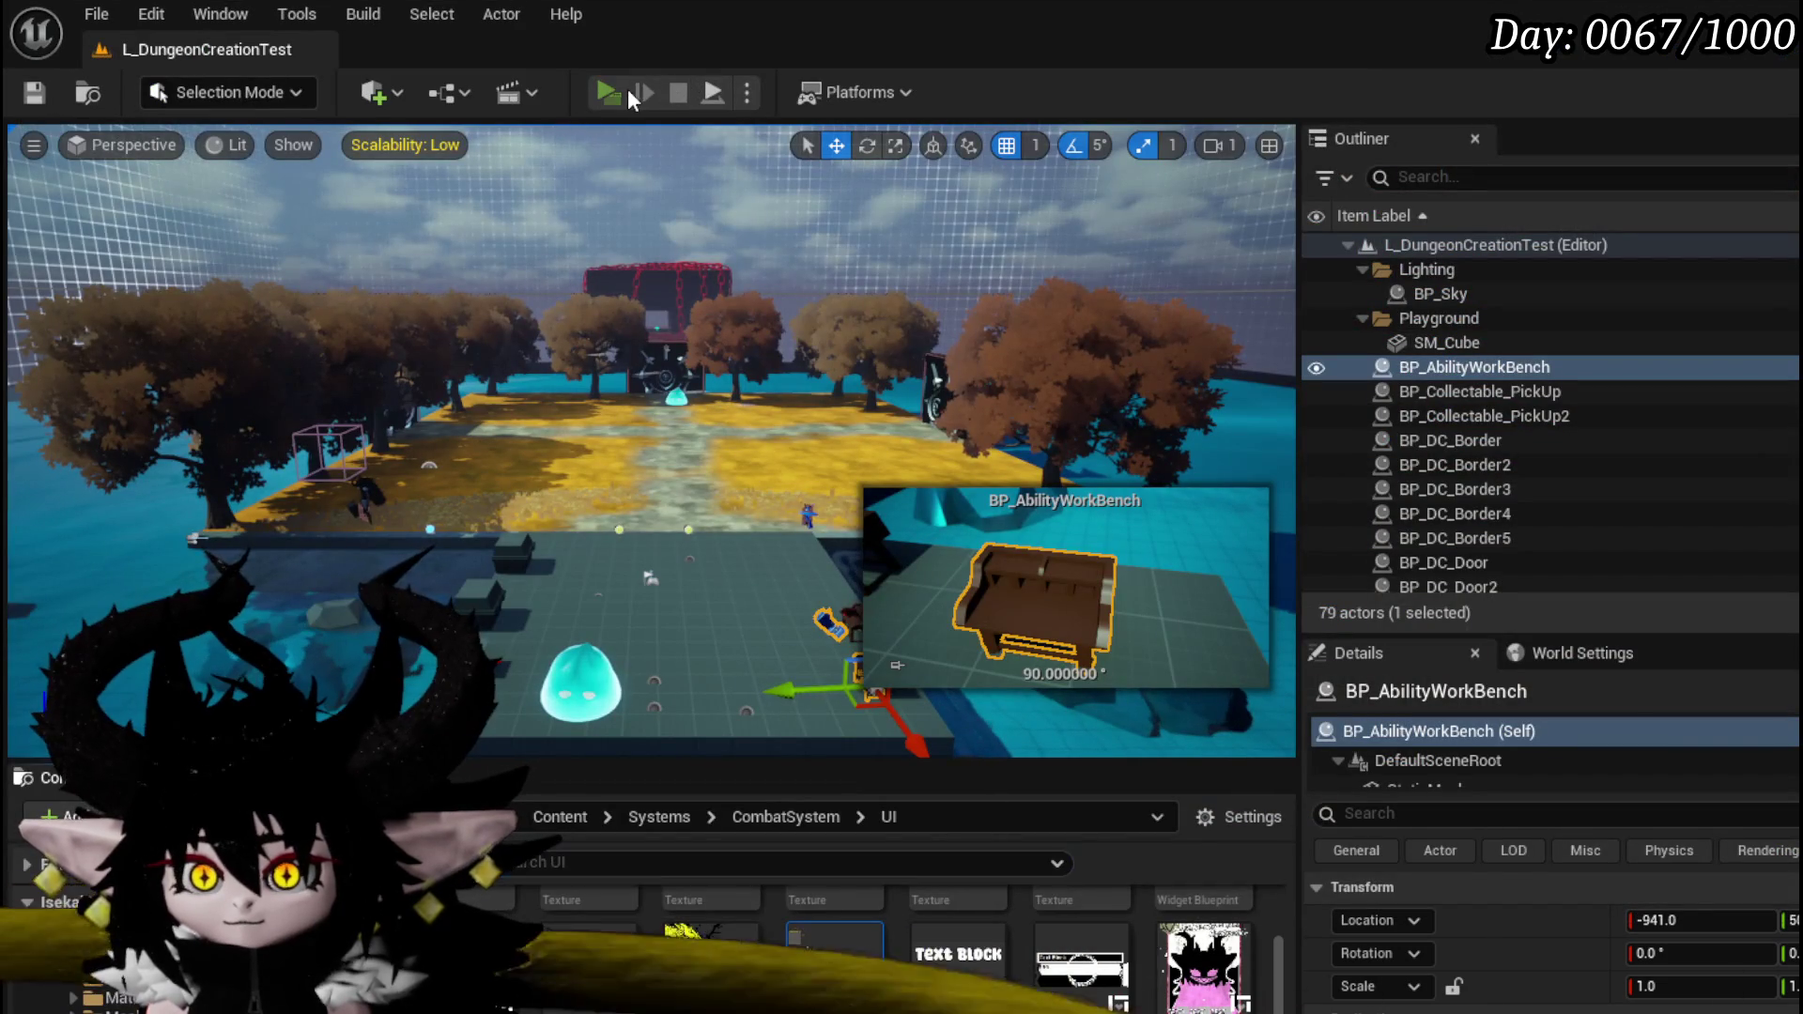
- Start a playtest and begin the battle, then stop it once the CardEndTurnAnimation breakpoint pauses execution
{"action": "left_click", "coordinate": [627, 96]}
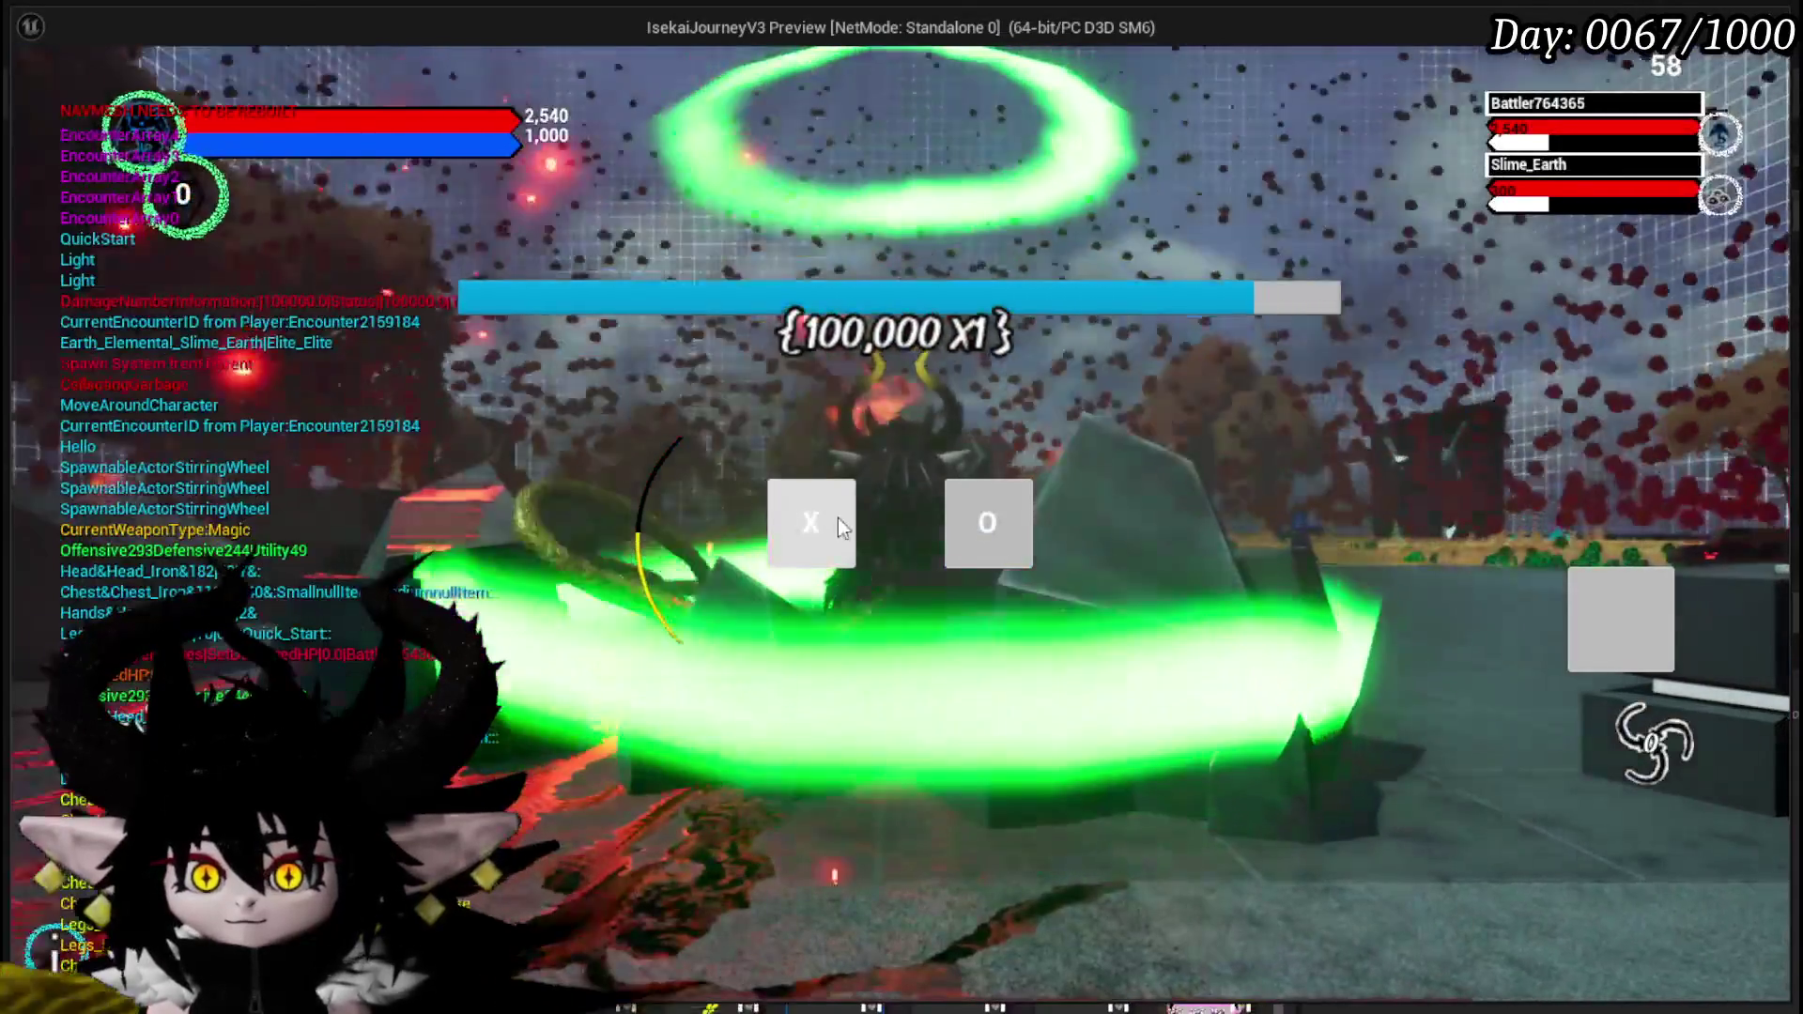
{"action": "left_click", "coordinate": [832, 520]}
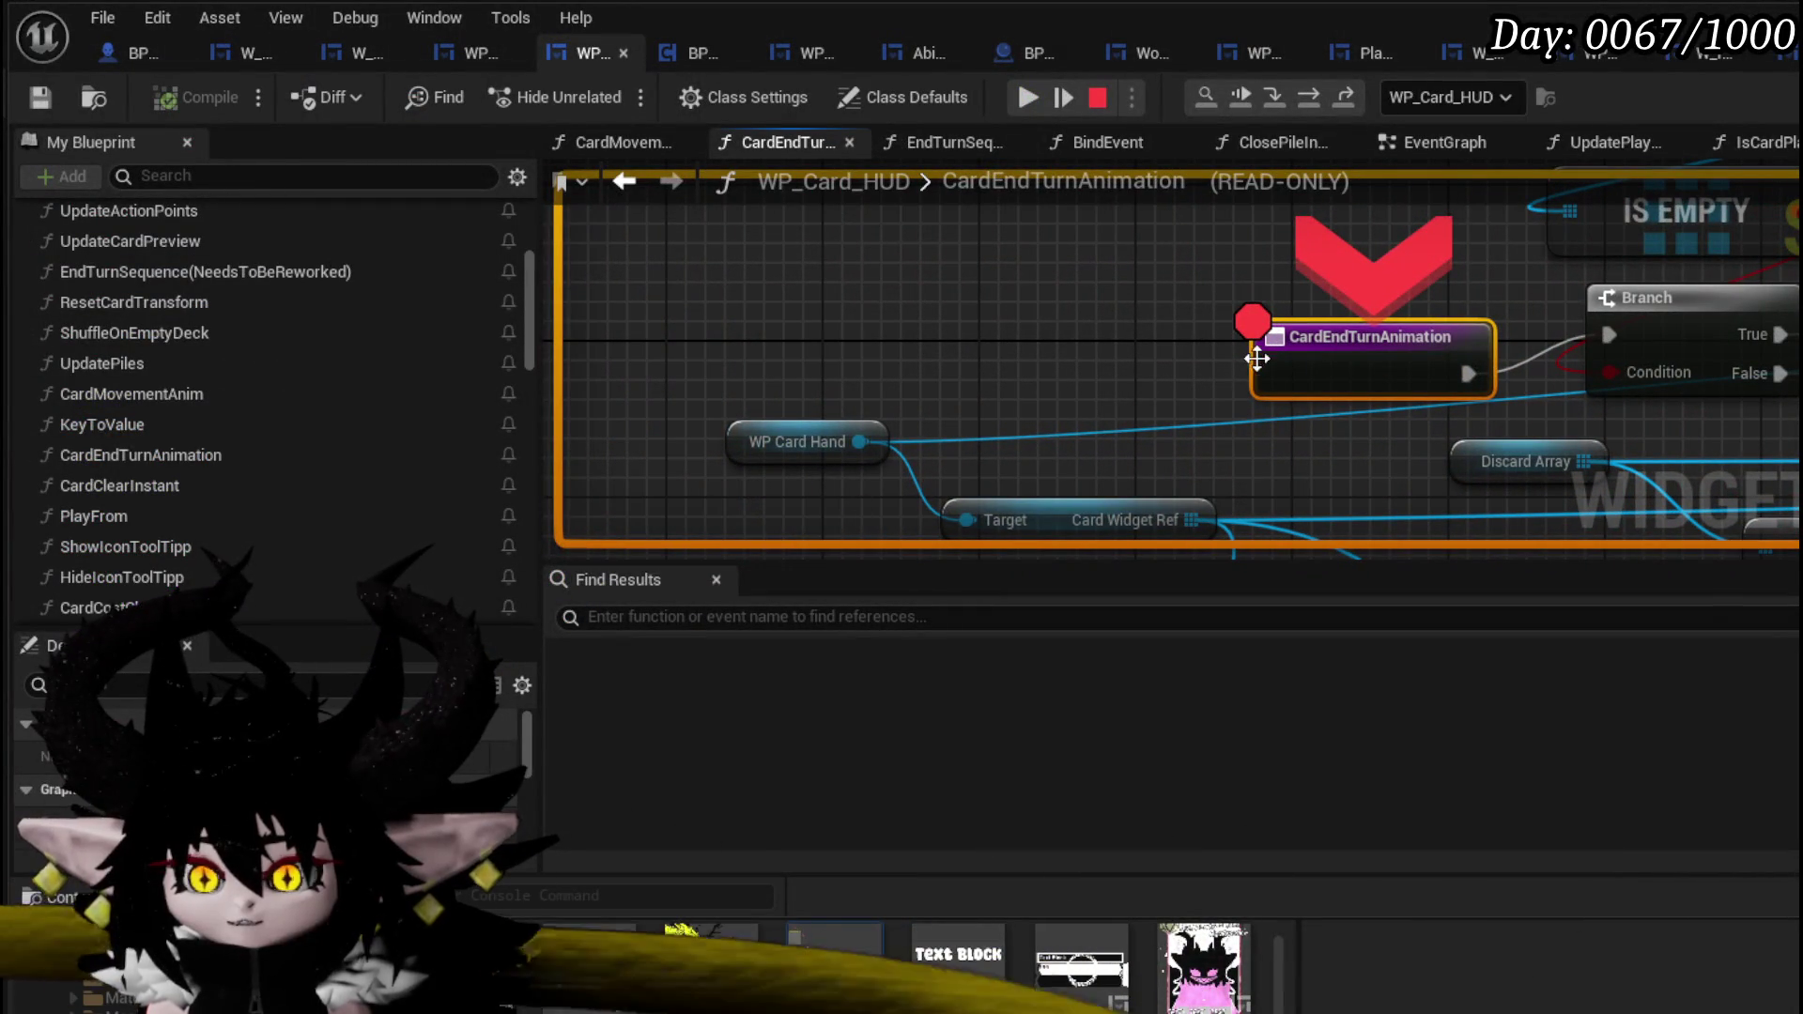
{"action": "left_click", "coordinate": [1098, 106]}
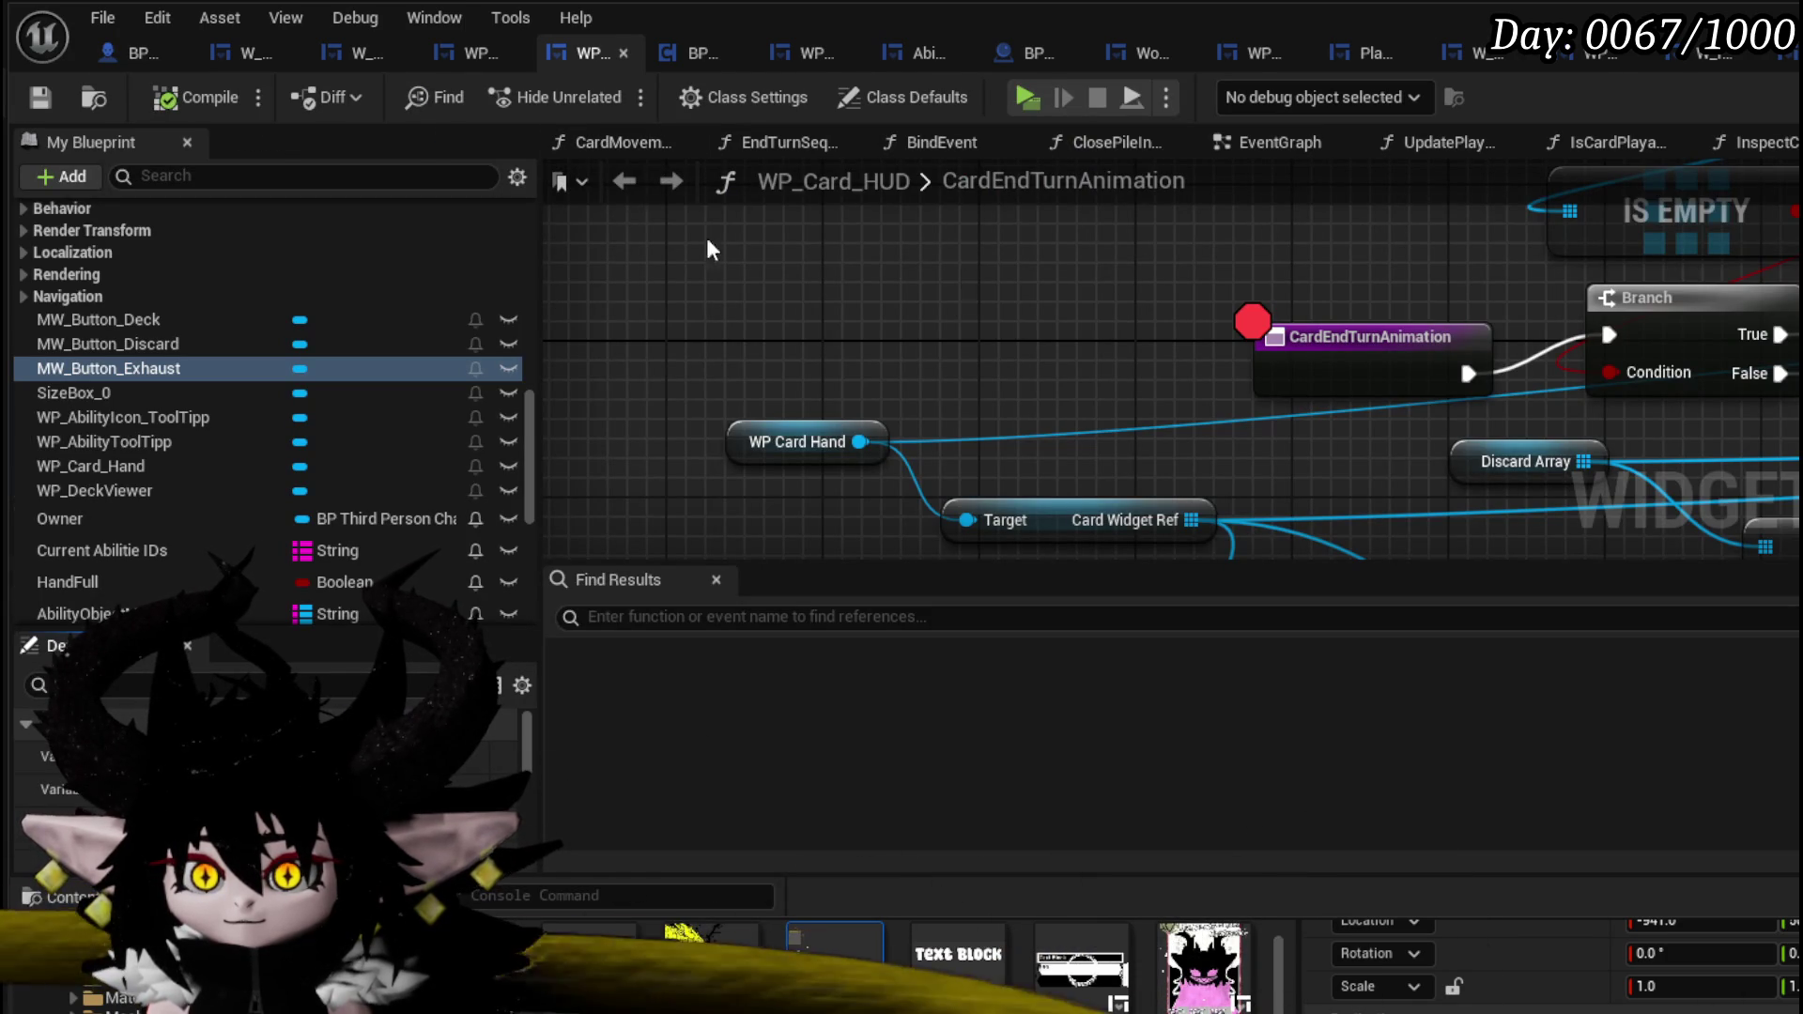
{"action": "mouse_move", "coordinate": [1155, 295]}
{"action": "left_mouse_down"}
{"action": "mouse_move", "coordinate": [570, 305]}
{"action": "mouse_move", "coordinate": [621, 327]}
{"action": "left_mouse_up"}
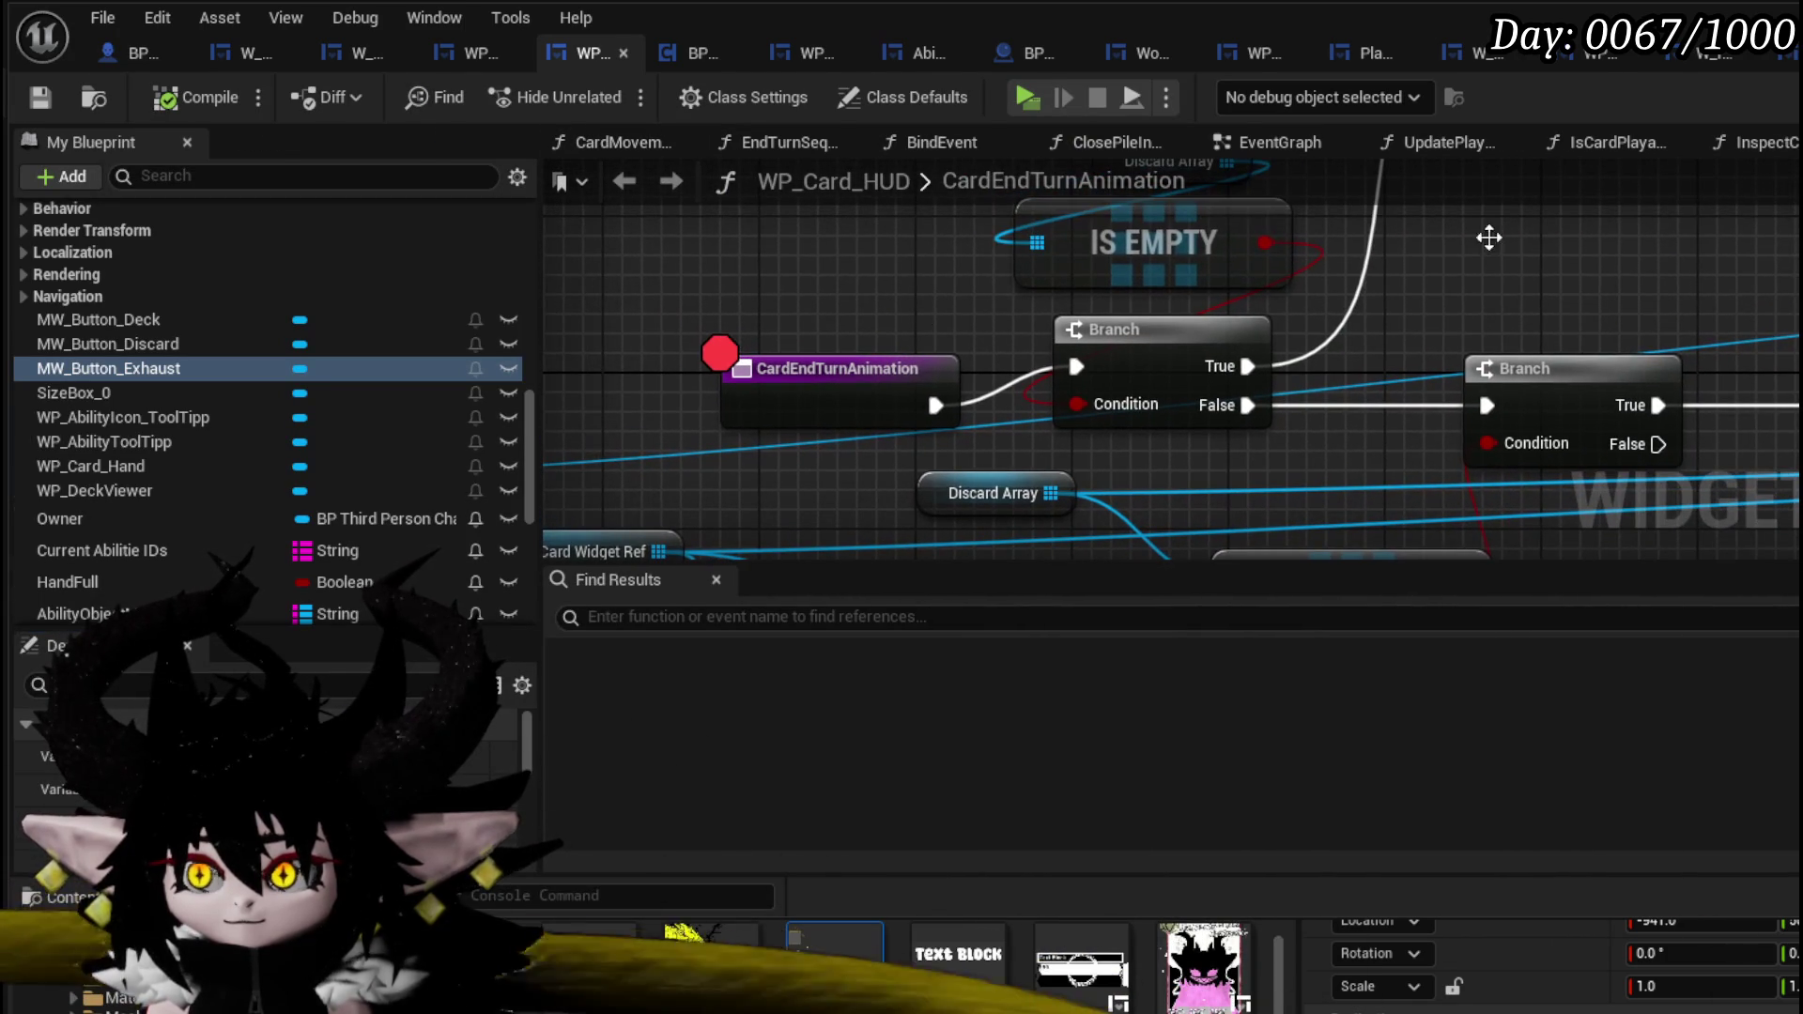
- Open the EndTurnSequence function graph in WP_Card_HUD
{"action": "scroll", "coordinate": [767, 357], "scroll_direction": "down", "scroll_amount": 2}
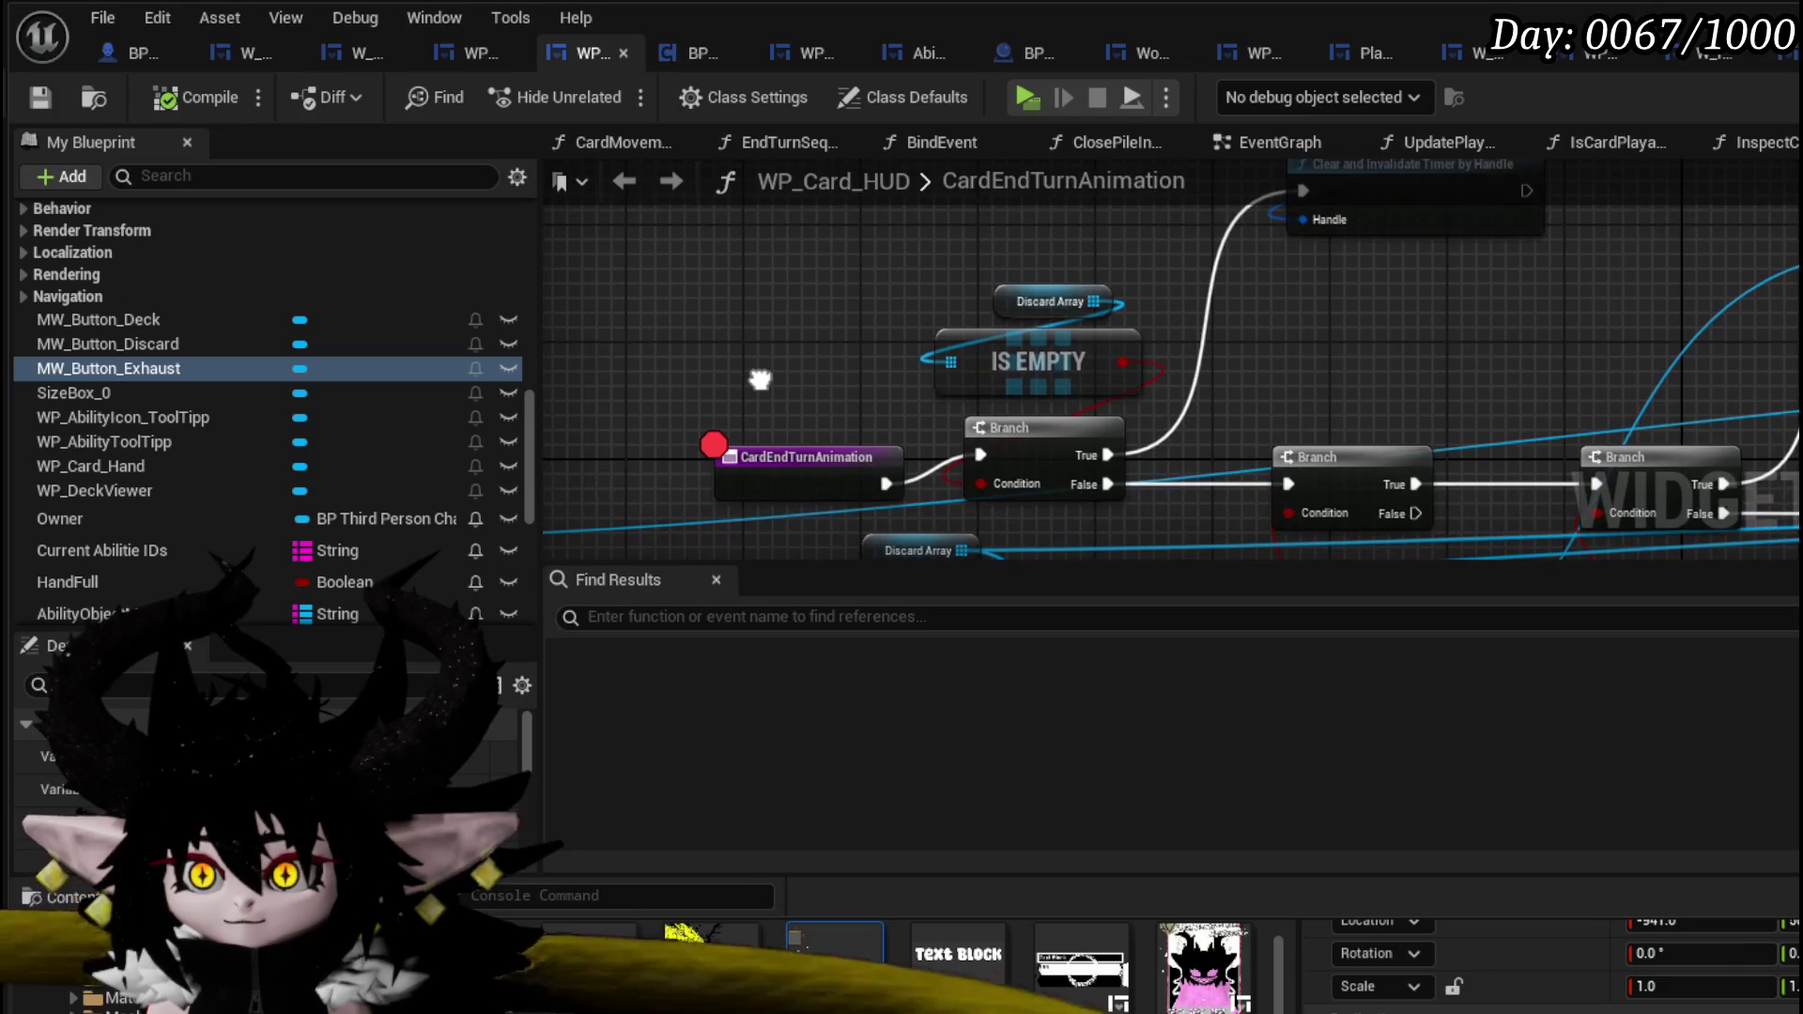
{"action": "scroll", "coordinate": [318, 283], "scroll_direction": "up", "scroll_amount": 3}
{"action": "scroll", "coordinate": [319, 272], "scroll_direction": "up", "scroll_amount": 5}
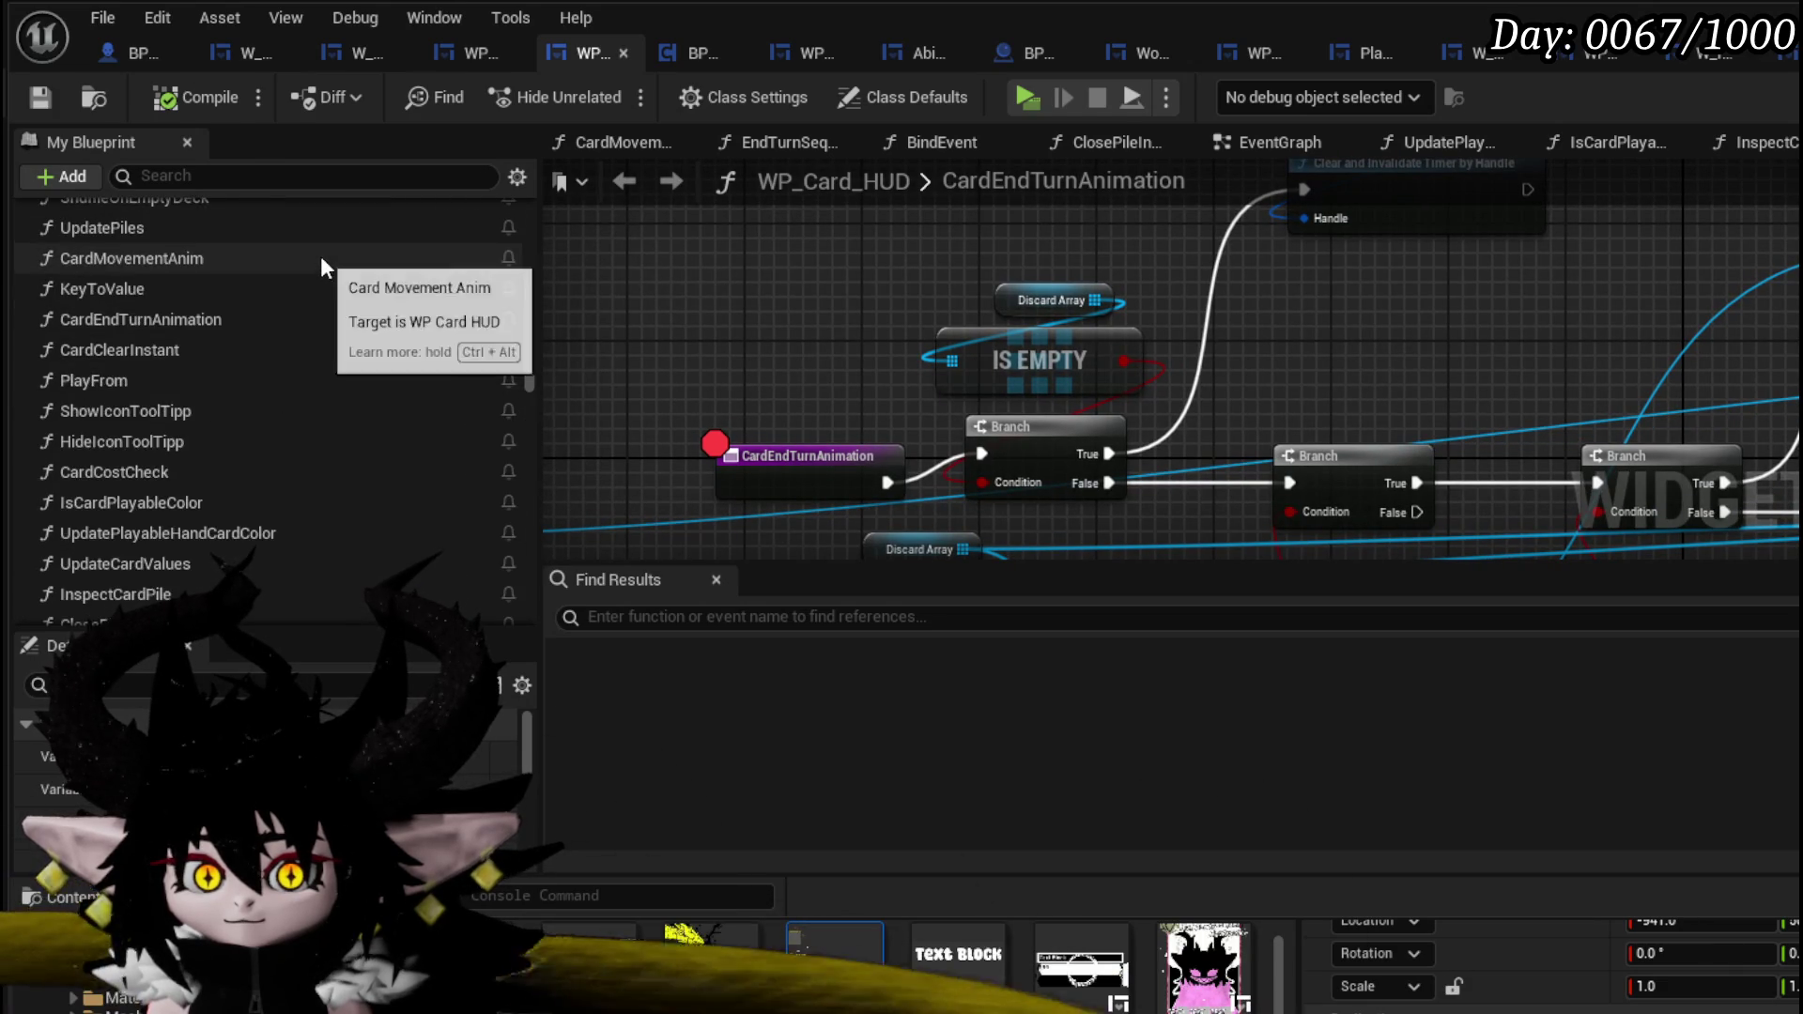
{"action": "double_click", "coordinate": [319, 255]}
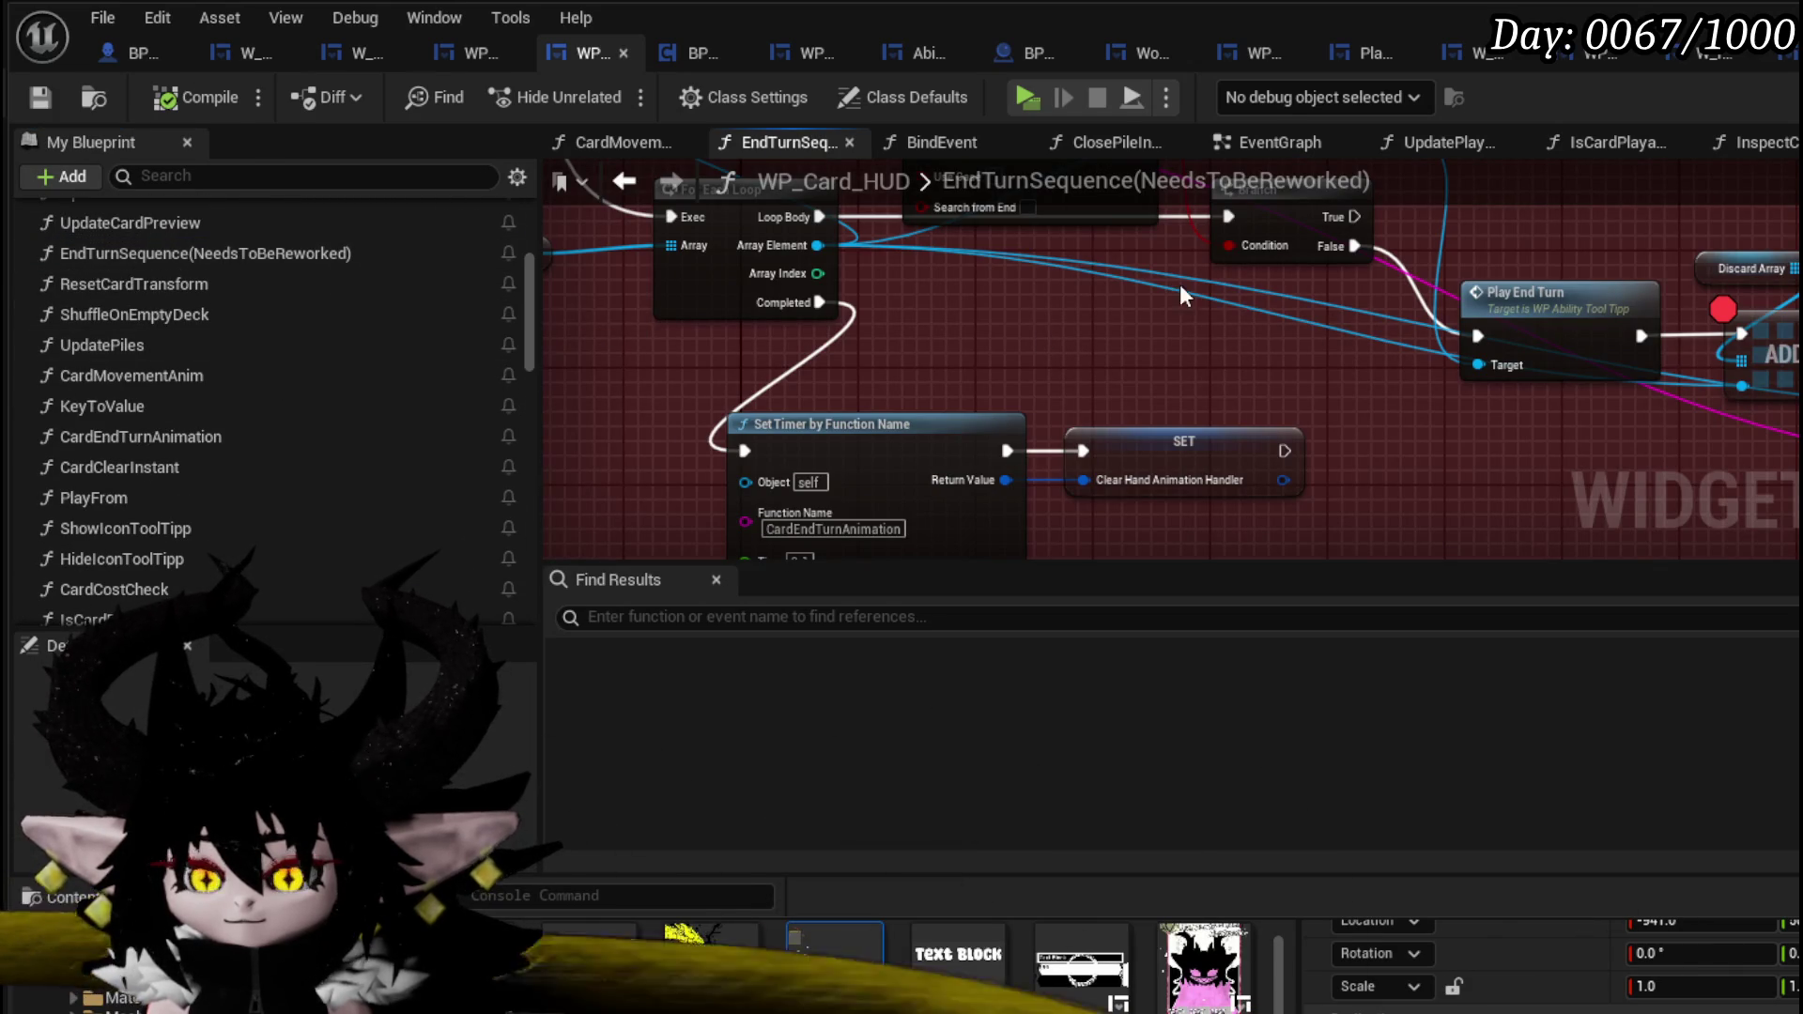
- Put a breakpoint on the Retain Branch node and save the blueprint
{"action": "left_click_drag", "start_coordinate": [1143, 306], "coordinate": [1112, 476]}
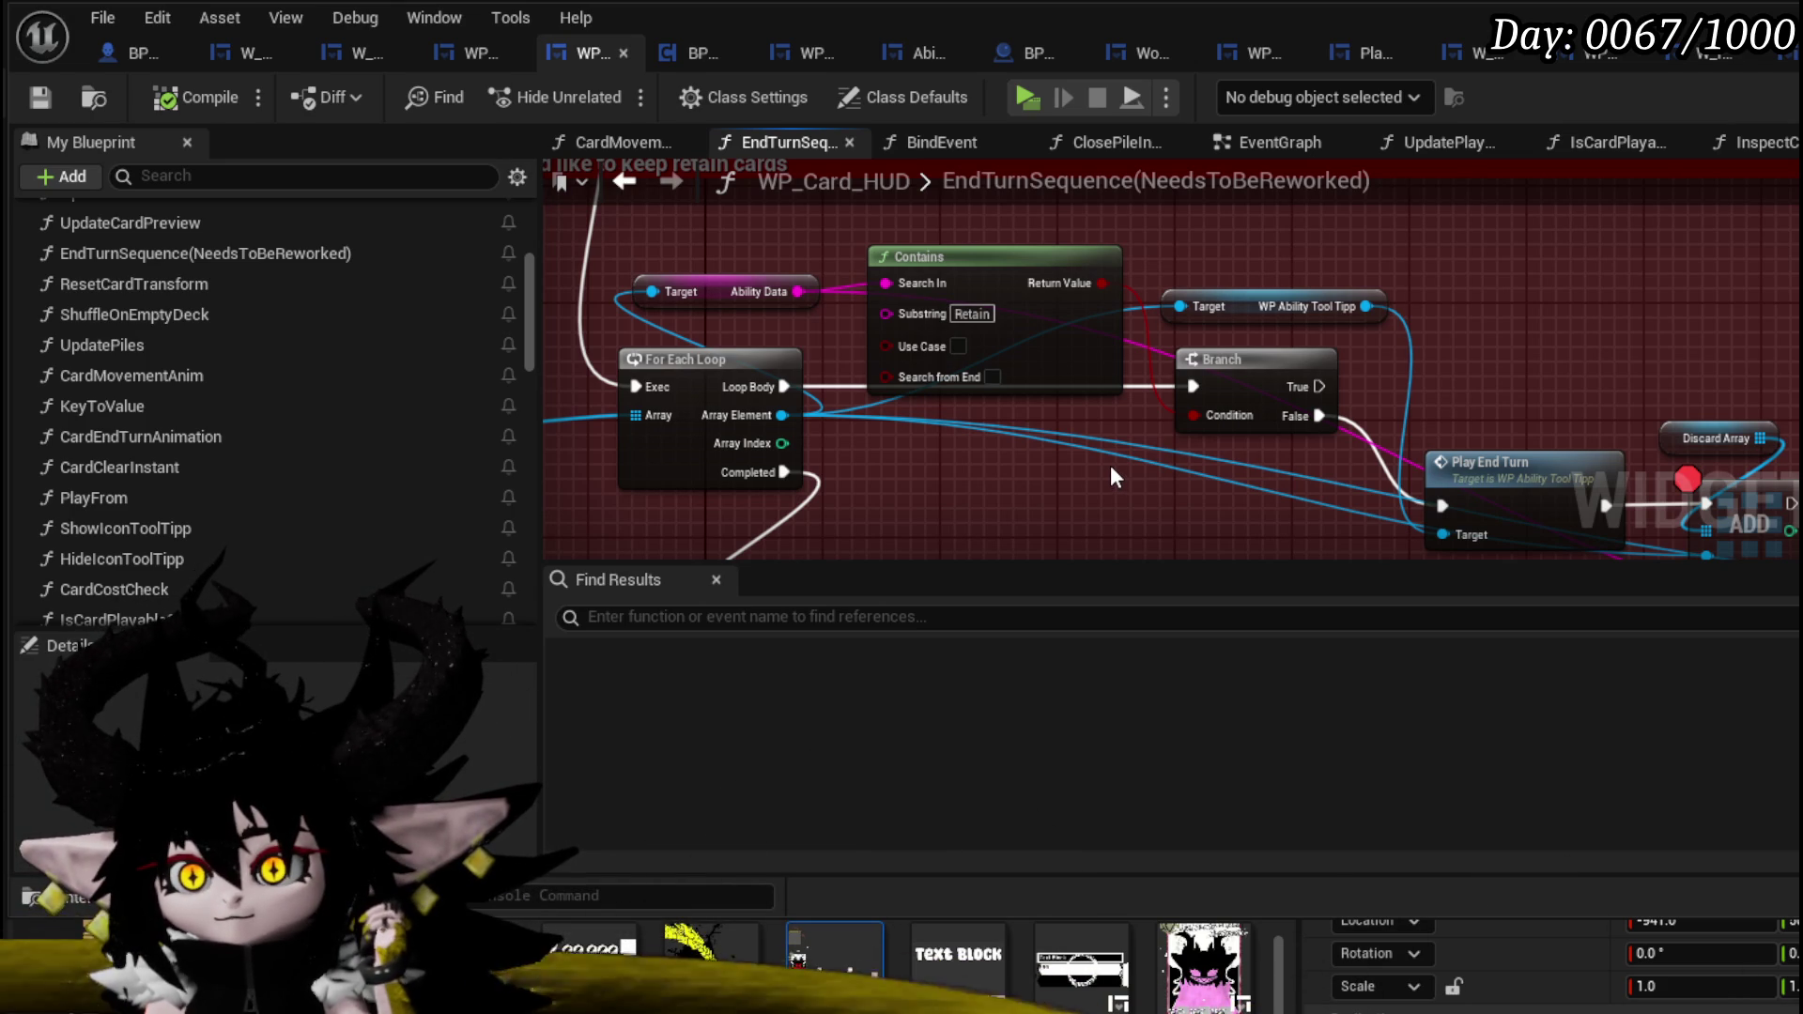
{"action": "left_click_drag", "start_coordinate": [1111, 468], "coordinate": [1499, 431]}
{"action": "mouse_move", "coordinate": [1094, 296]}
{"action": "left_mouse_down"}
{"action": "mouse_move", "coordinate": [1051, 297]}
{"action": "mouse_move", "coordinate": [1082, 326]}
{"action": "mouse_move", "coordinate": [994, 323]}
{"action": "mouse_move", "coordinate": [1192, 274]}
{"action": "mouse_move", "coordinate": [1191, 201]}
{"action": "left_mouse_up"}
{"action": "left_click_drag", "start_coordinate": [1354, 394], "coordinate": [1214, 372]}
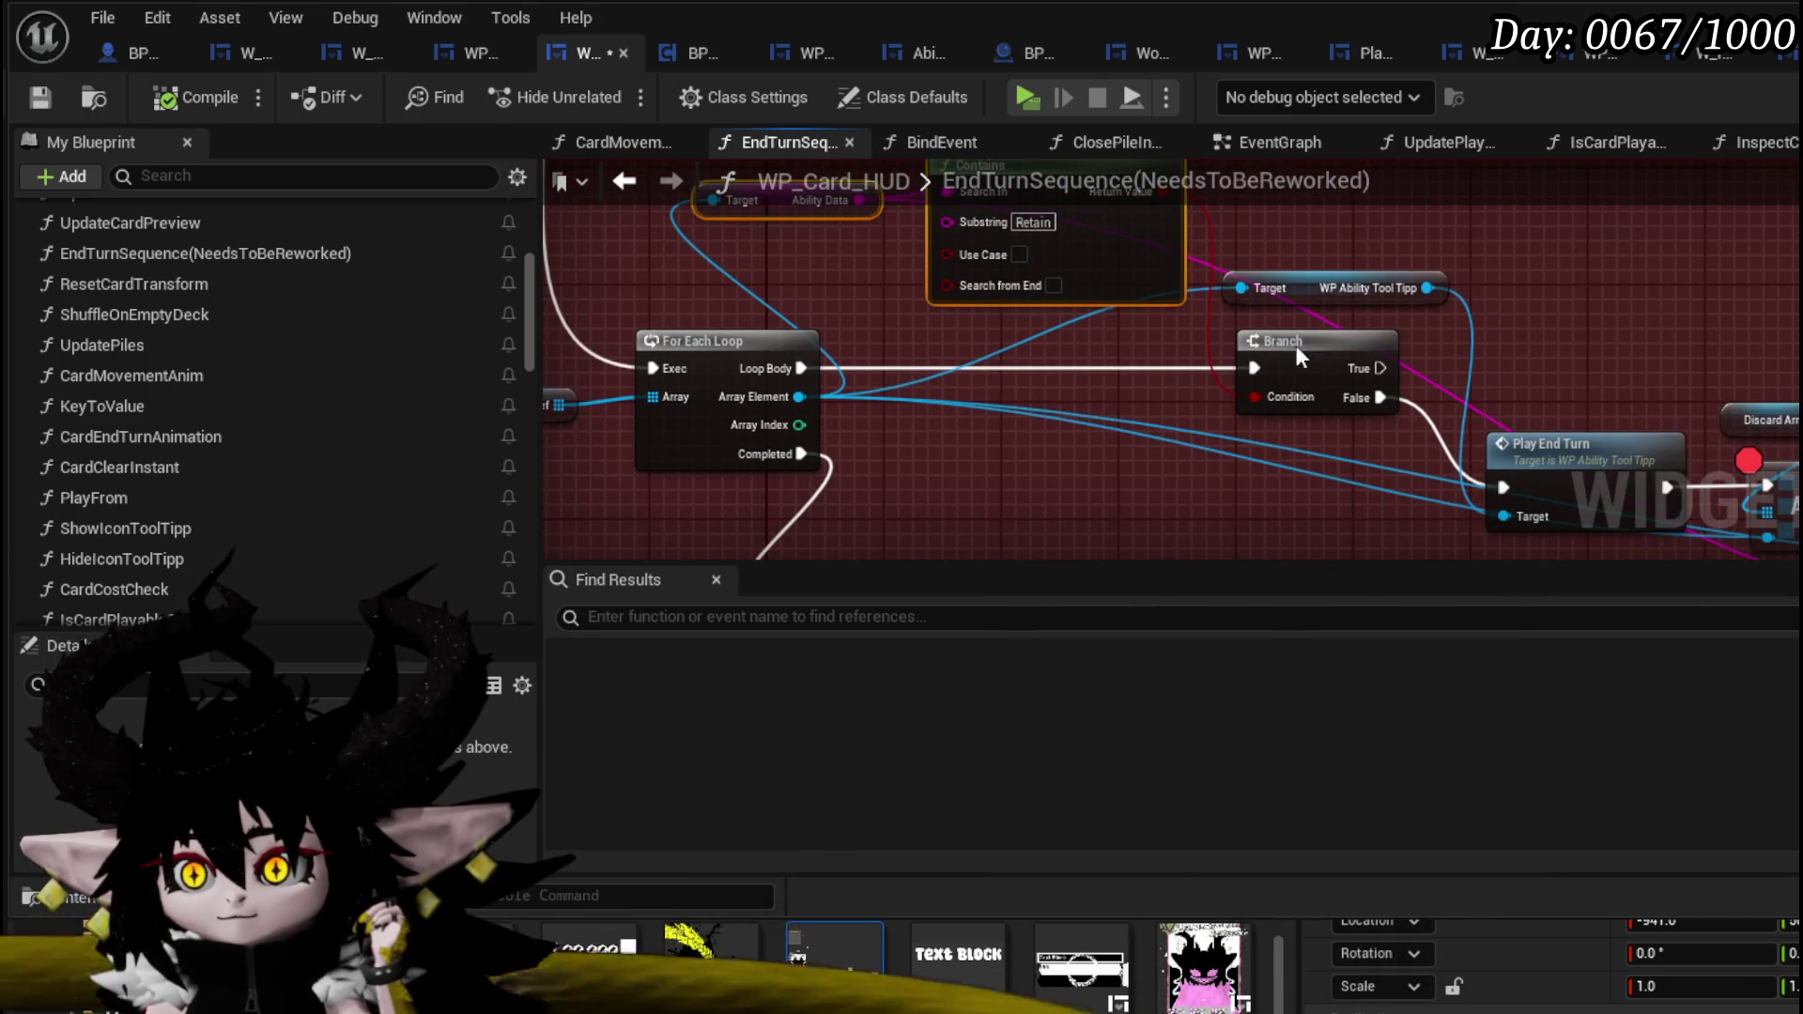
{"action": "right_click", "coordinate": [1313, 368]}
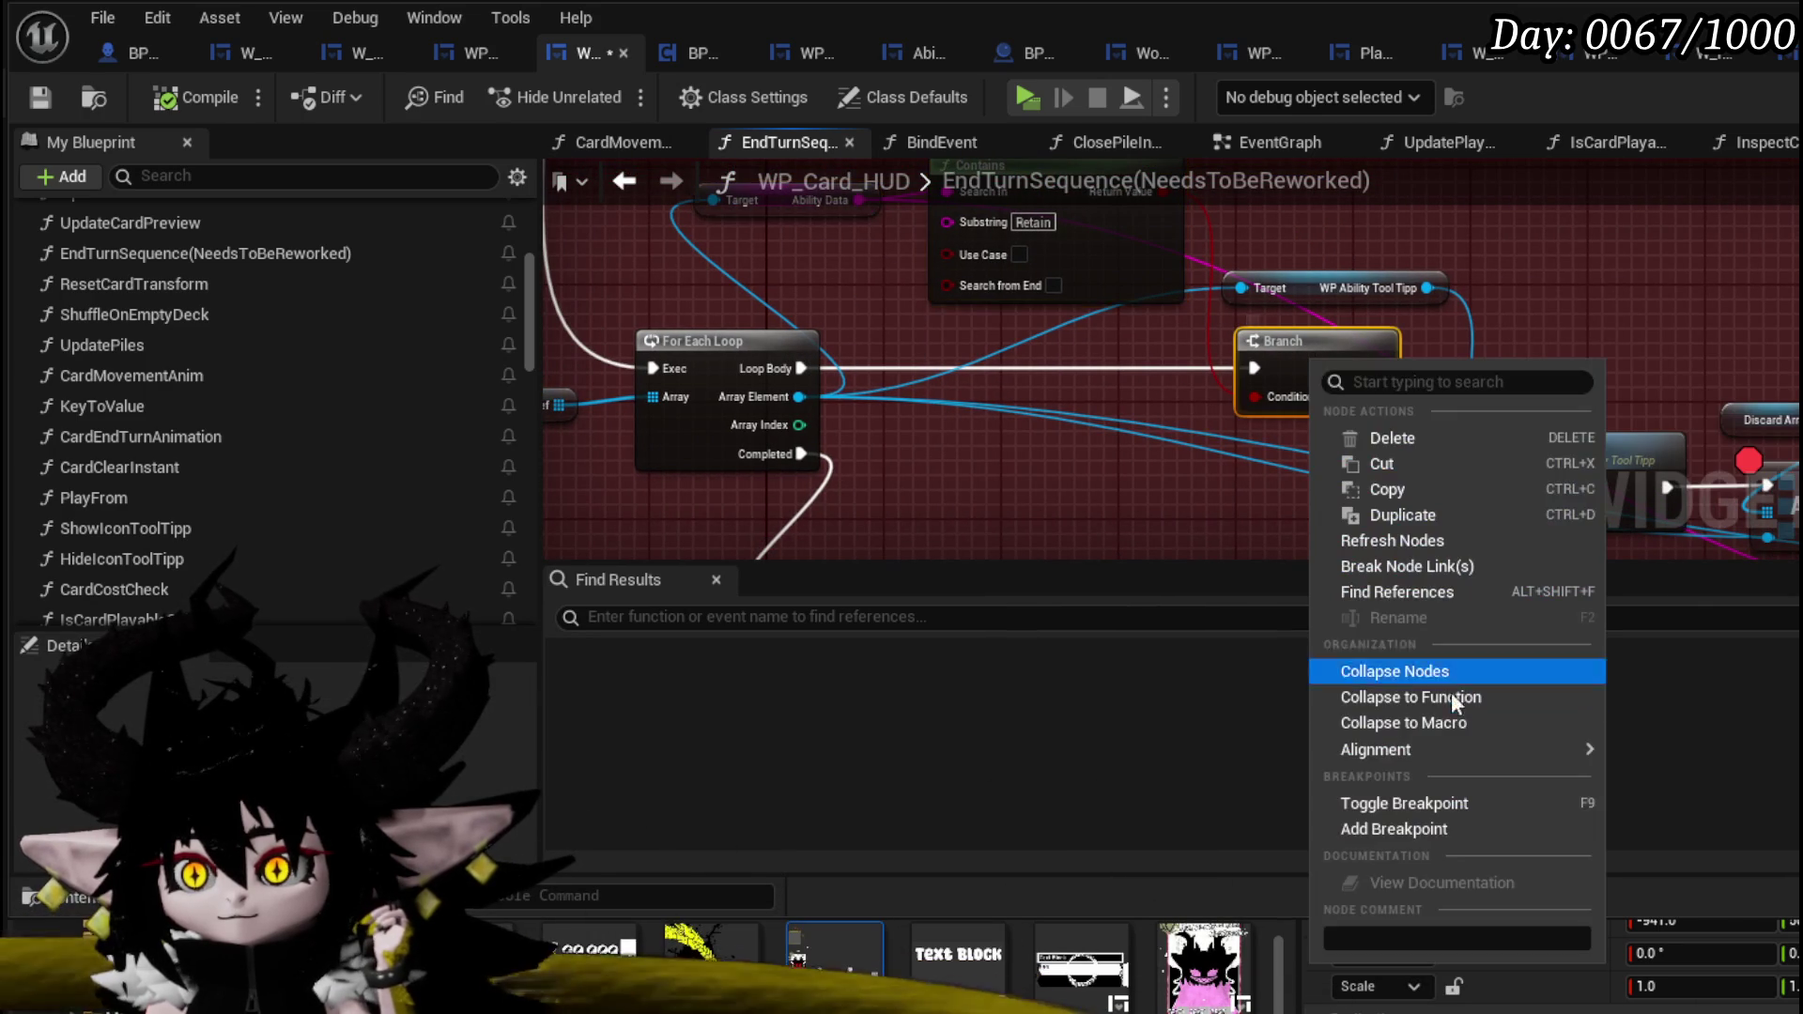
{"action": "left_click", "coordinate": [1388, 829]}
{"action": "left_click", "coordinate": [40, 97]}
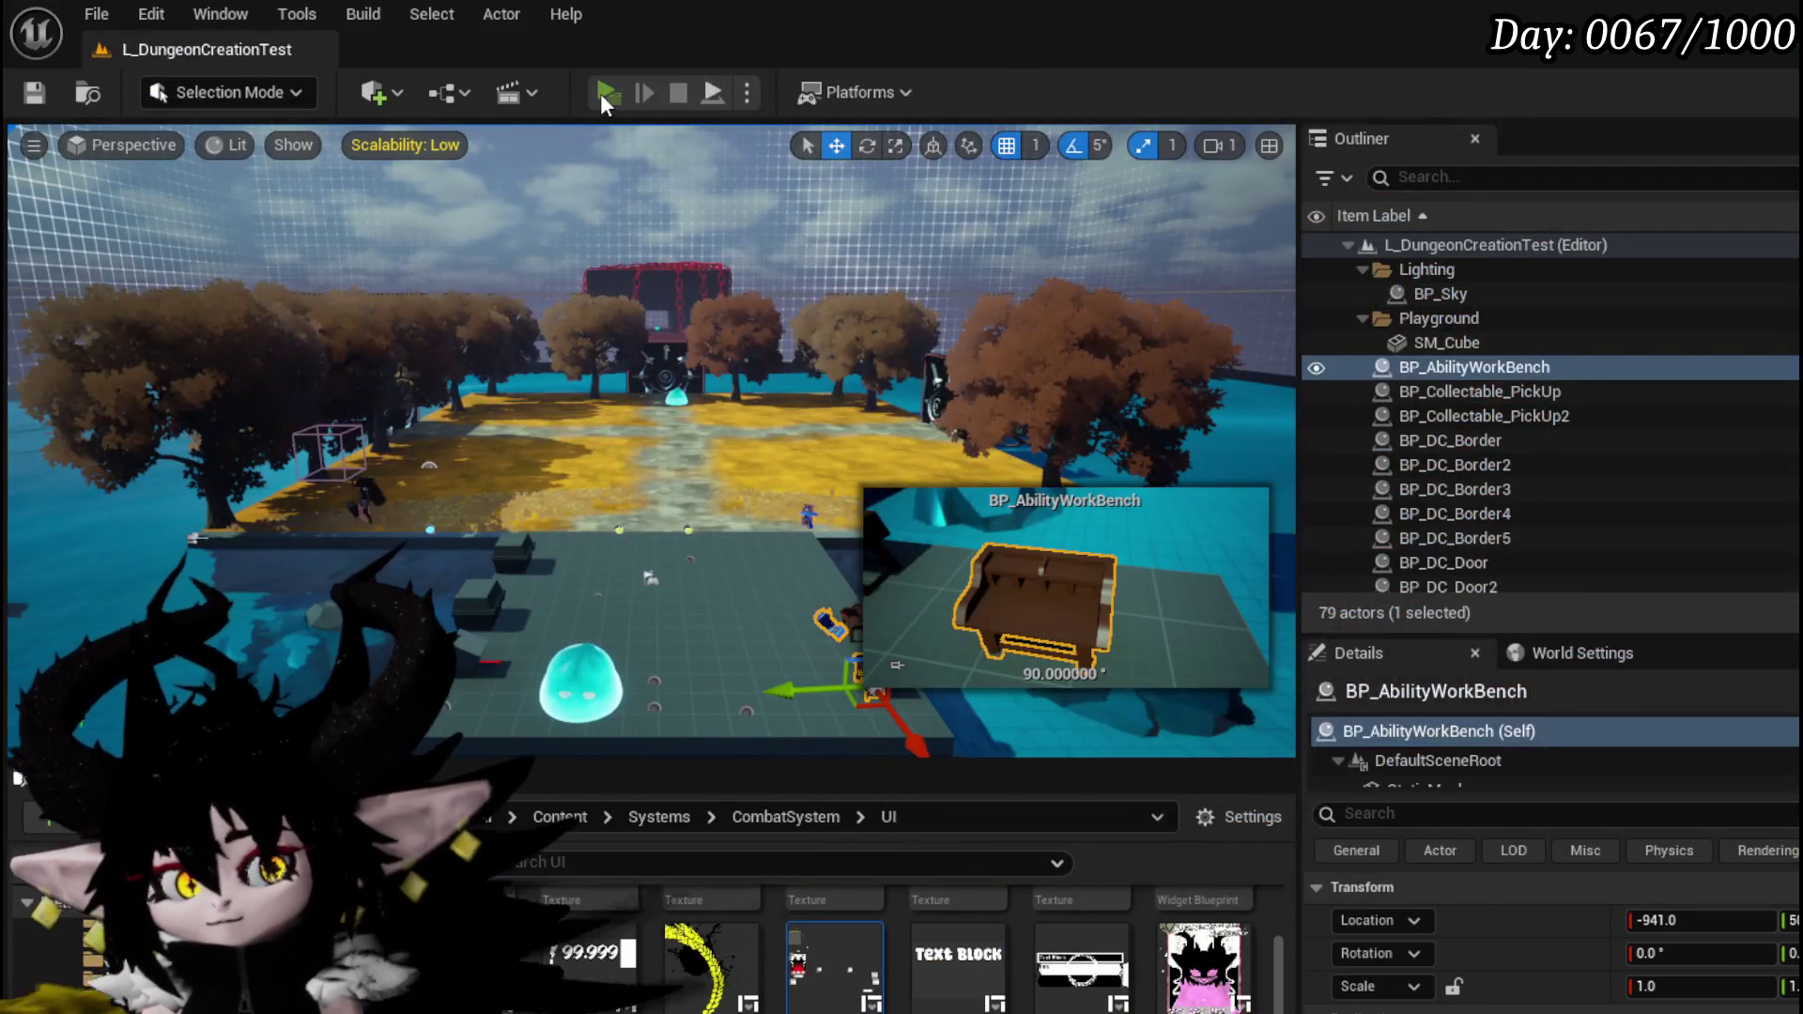
- Start a playtest and, once paused, frame the Contains, Branch and Play End Turn nodes
{"action": "left_click", "coordinate": [604, 93]}
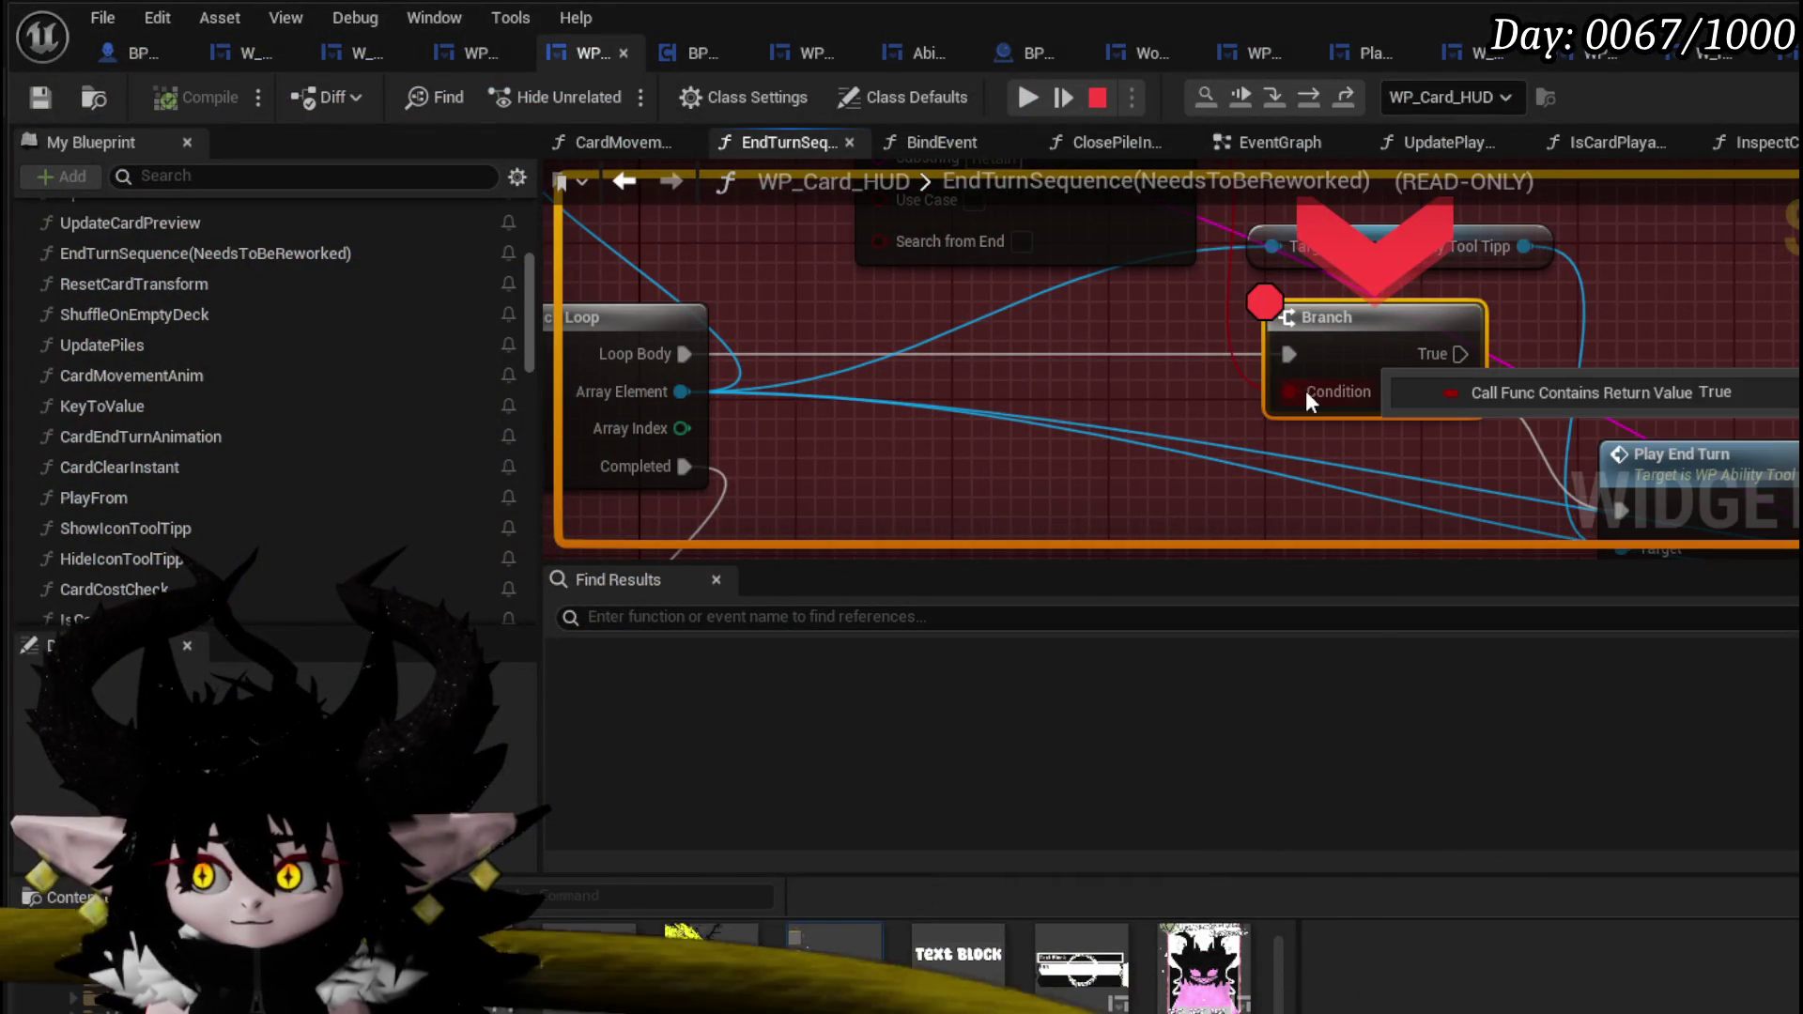
{"action": "scroll", "coordinate": [1203, 393], "scroll_direction": "down", "scroll_amount": 1}
{"action": "mouse_move", "coordinate": [1203, 393]}
{"action": "left_mouse_down"}
{"action": "mouse_move", "coordinate": [1191, 556]}
{"action": "mouse_move", "coordinate": [1189, 455]}
{"action": "left_mouse_up"}
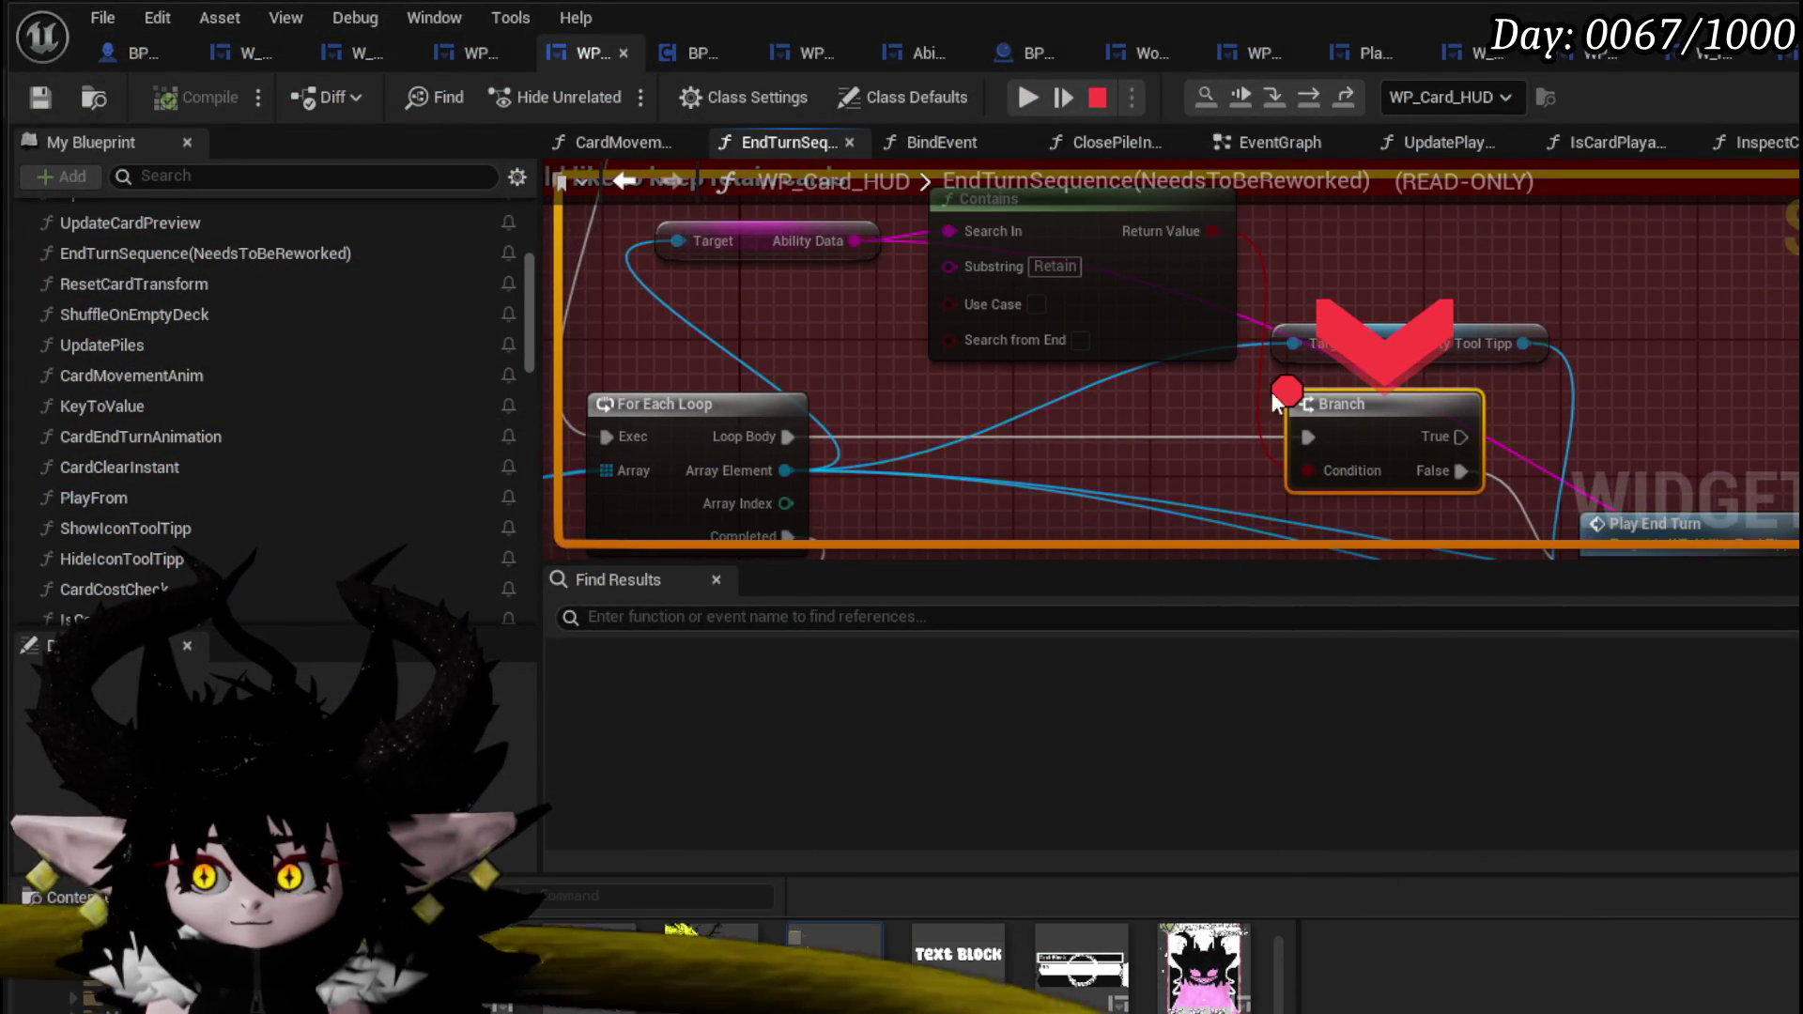
{"action": "mouse_move", "coordinate": [1581, 413]}
{"action": "left_mouse_down"}
{"action": "mouse_move", "coordinate": [1249, 258]}
{"action": "mouse_move", "coordinate": [1728, 425]}
{"action": "left_mouse_up"}
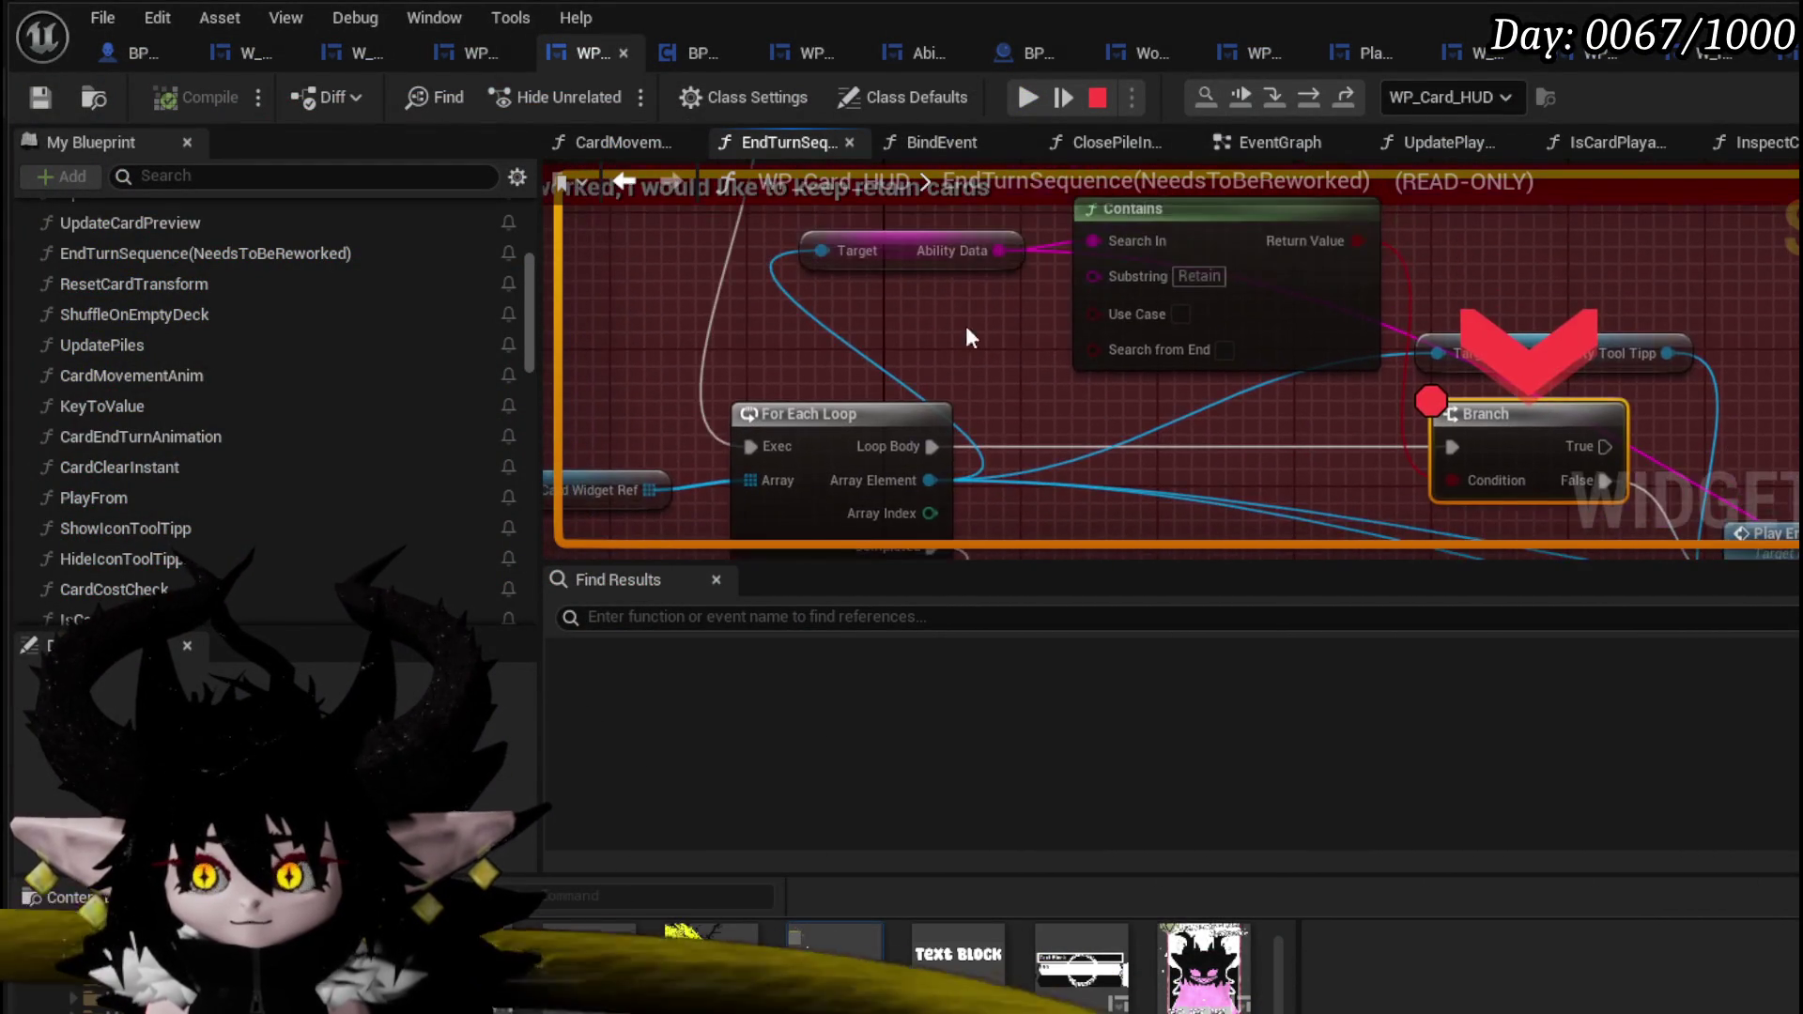
{"action": "mouse_move", "coordinate": [916, 485]}
{"action": "left_mouse_down"}
{"action": "mouse_move", "coordinate": [1239, 442]}
{"action": "mouse_move", "coordinate": [637, 365]}
{"action": "mouse_move", "coordinate": [1192, 357]}
{"action": "mouse_move", "coordinate": [1141, 475]}
{"action": "left_mouse_up"}
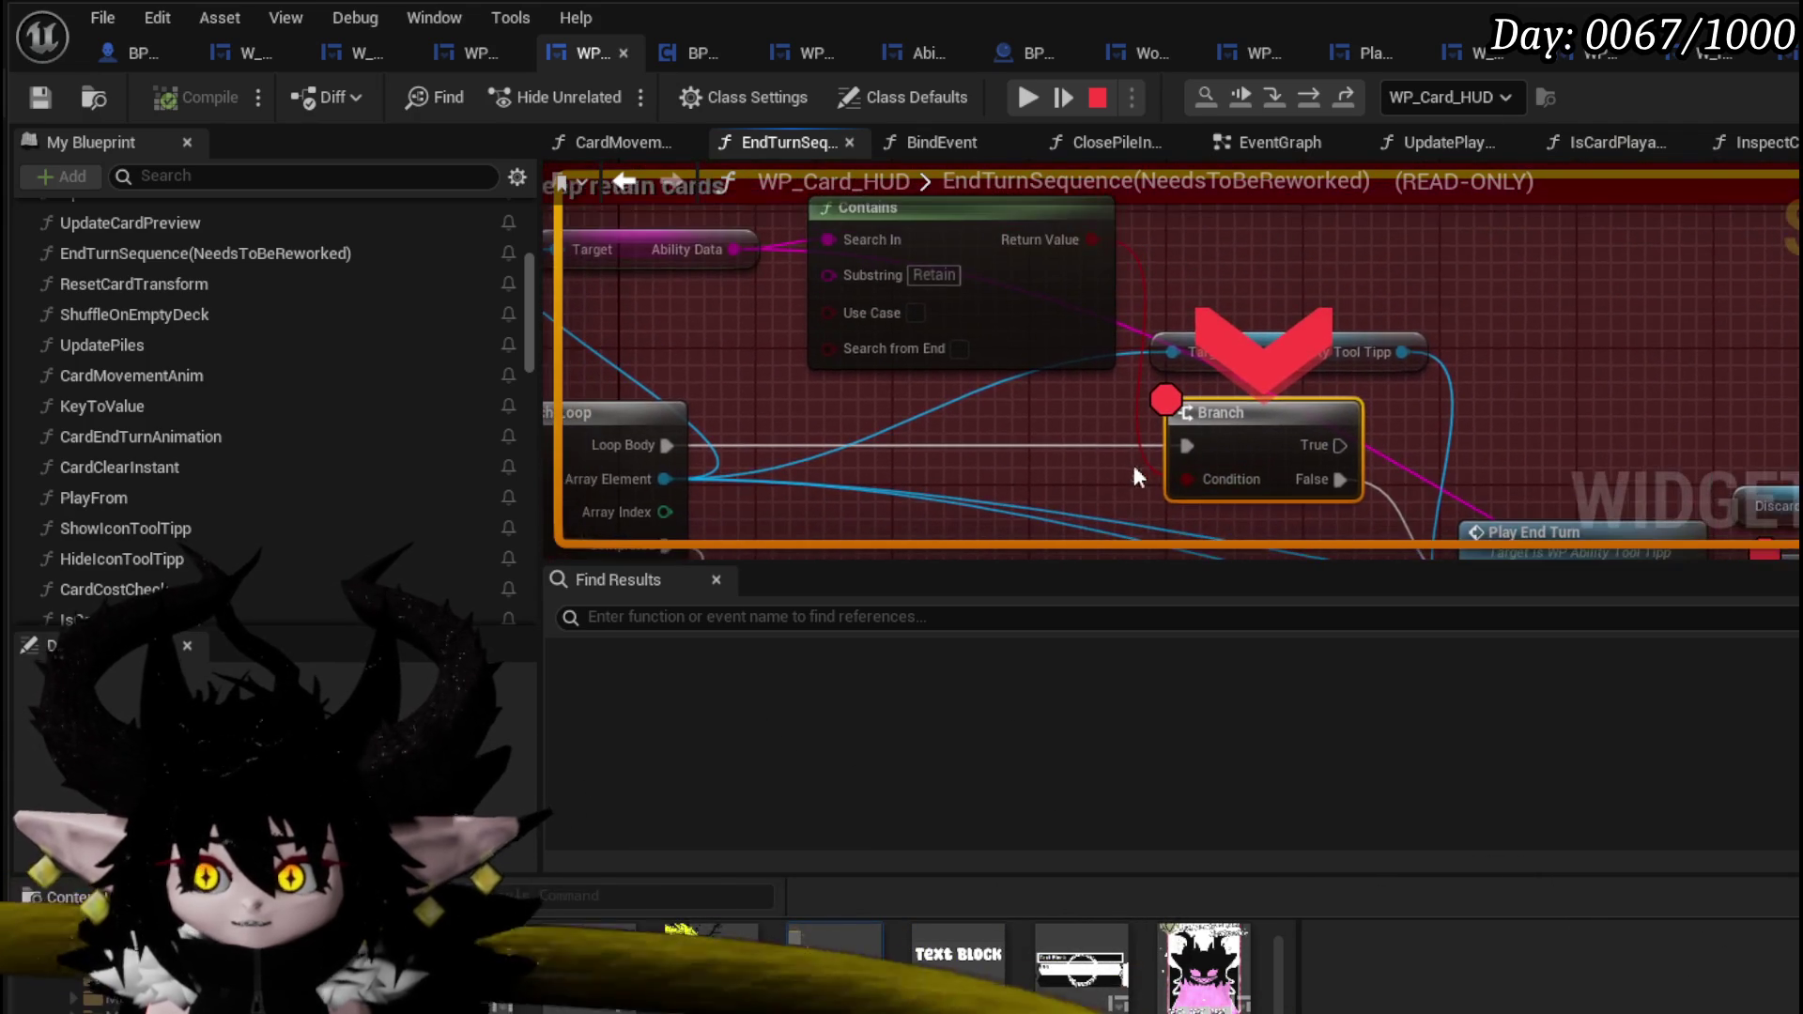
- Step into the loop, resume to the Branch breakpoint, and confirm its Condition reads True
{"action": "left_click", "coordinate": [1305, 103]}
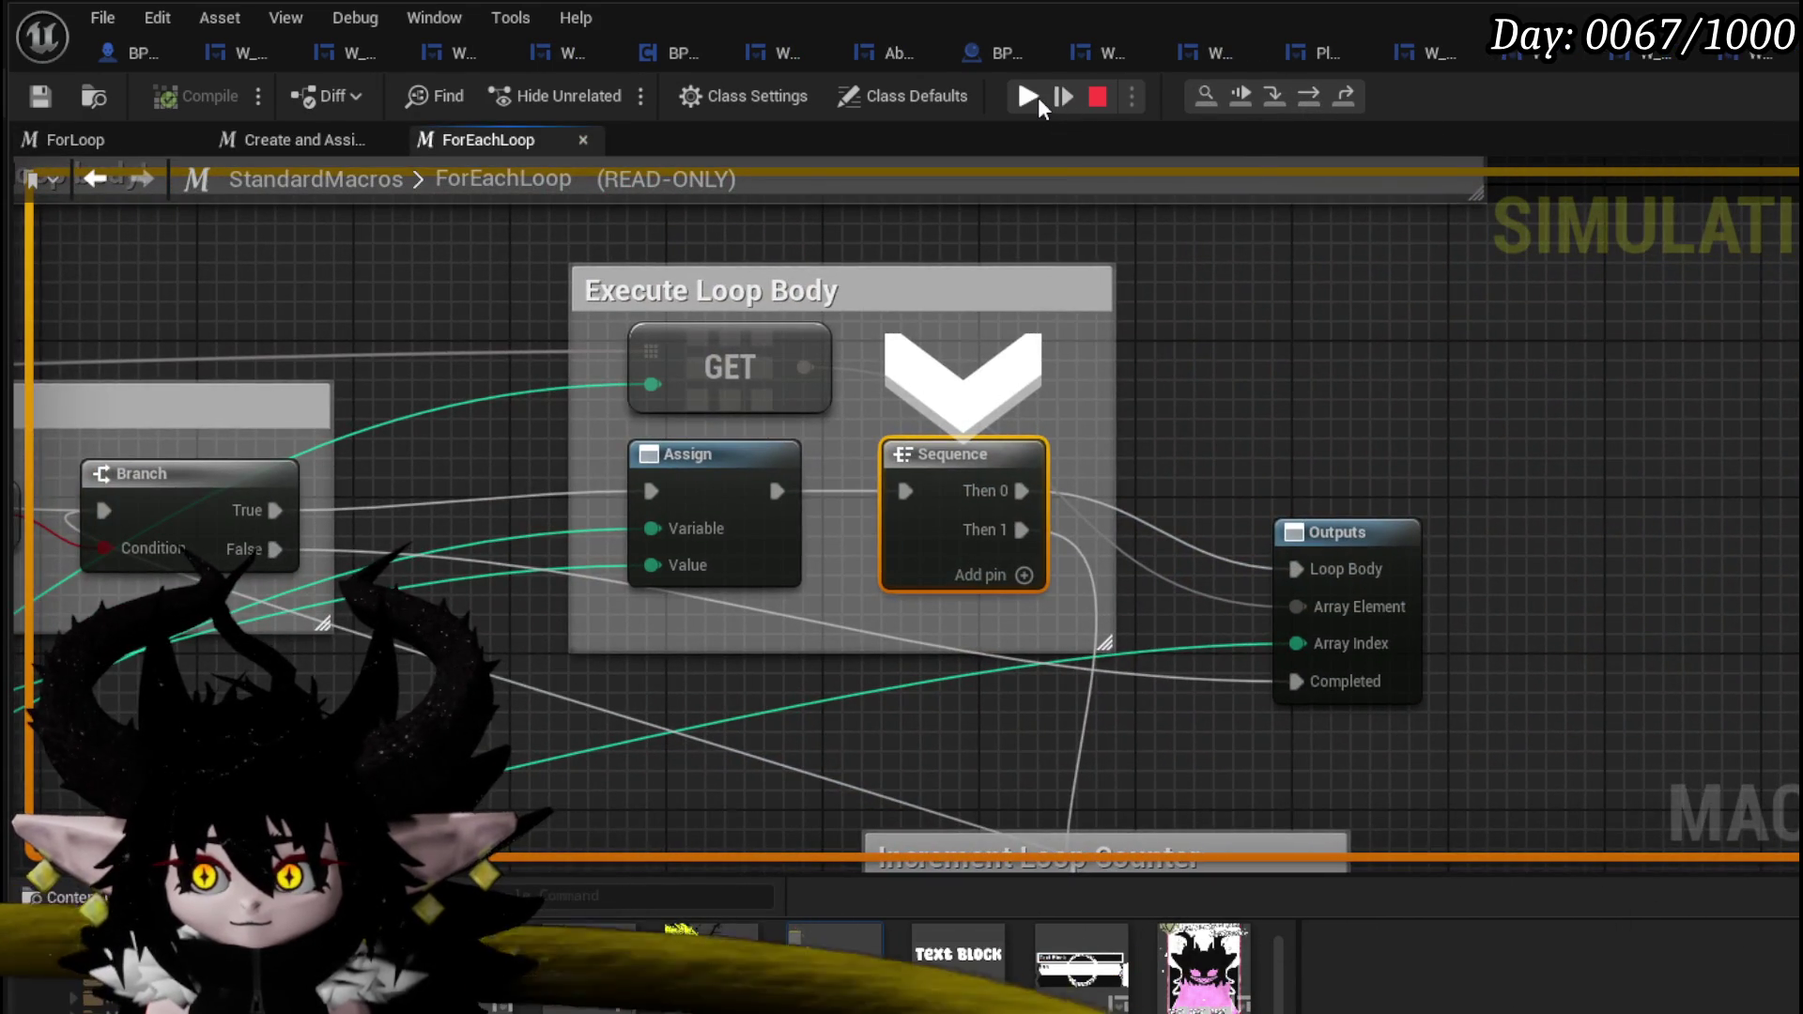
{"action": "left_click", "coordinate": [1039, 98]}
{"action": "mouse_move", "coordinate": [1294, 395]}
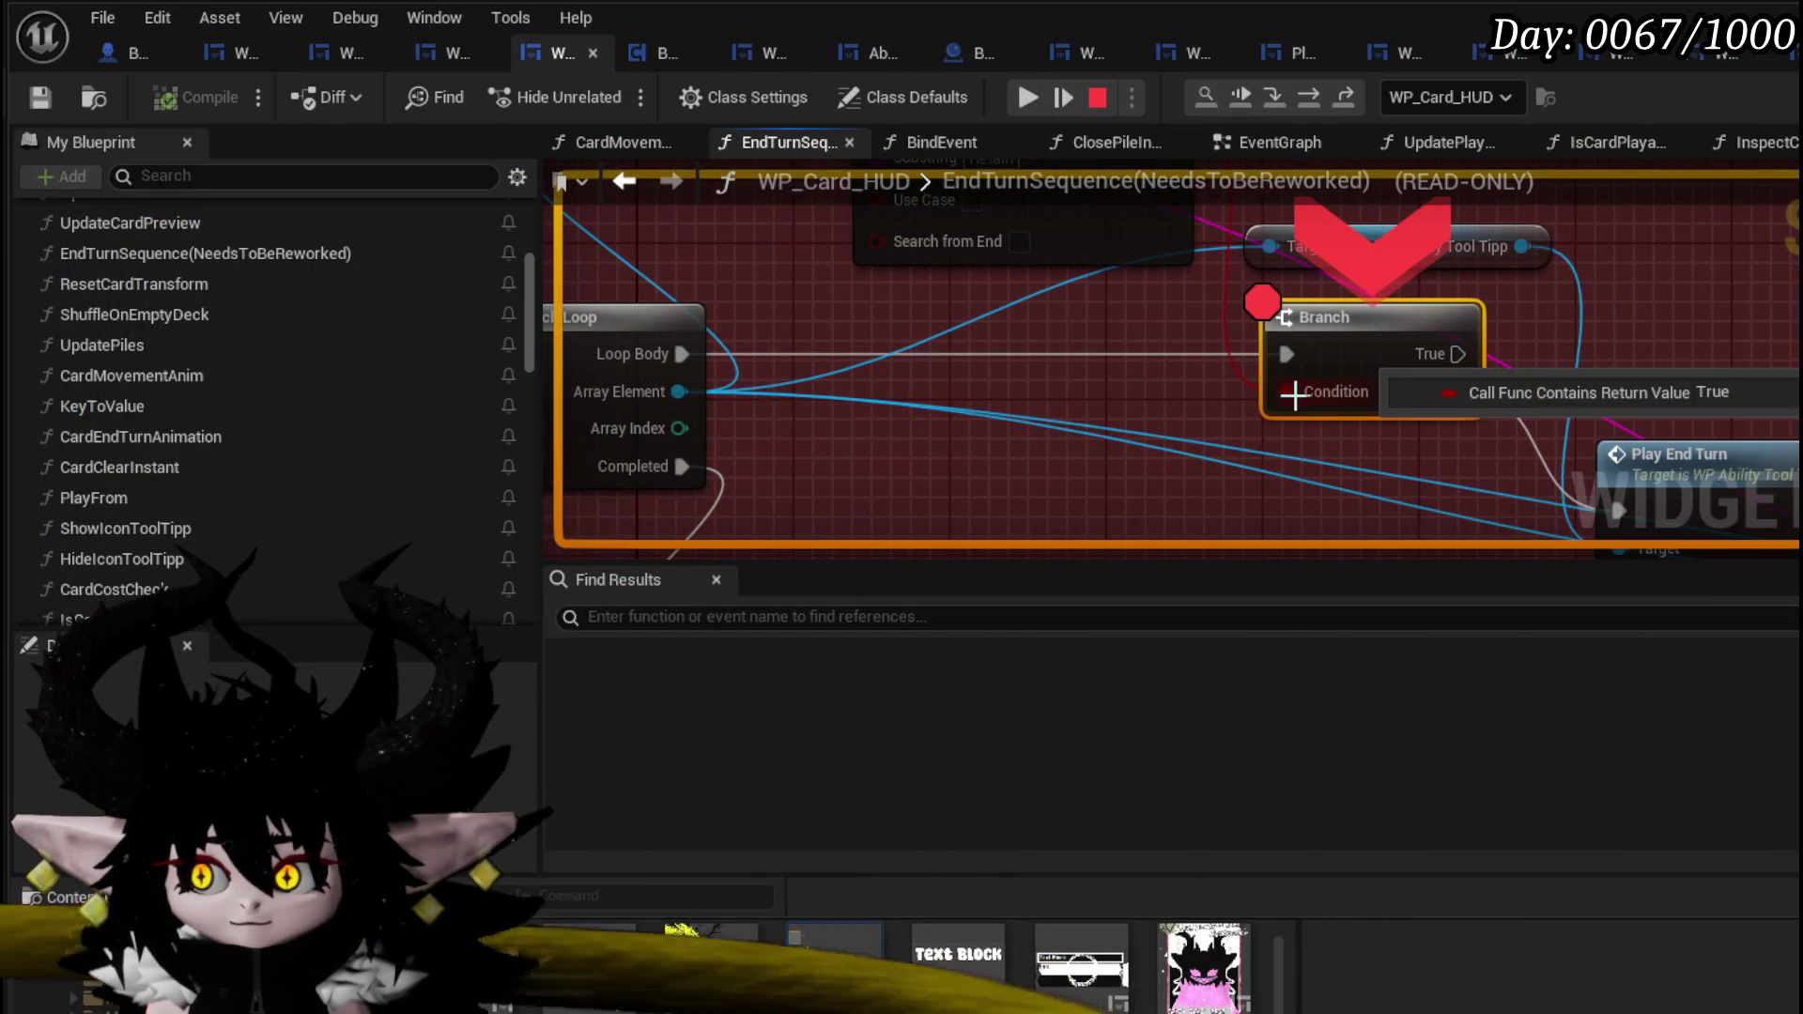
{"action": "scroll", "coordinate": [1090, 342], "scroll_direction": "down", "scroll_amount": 2}
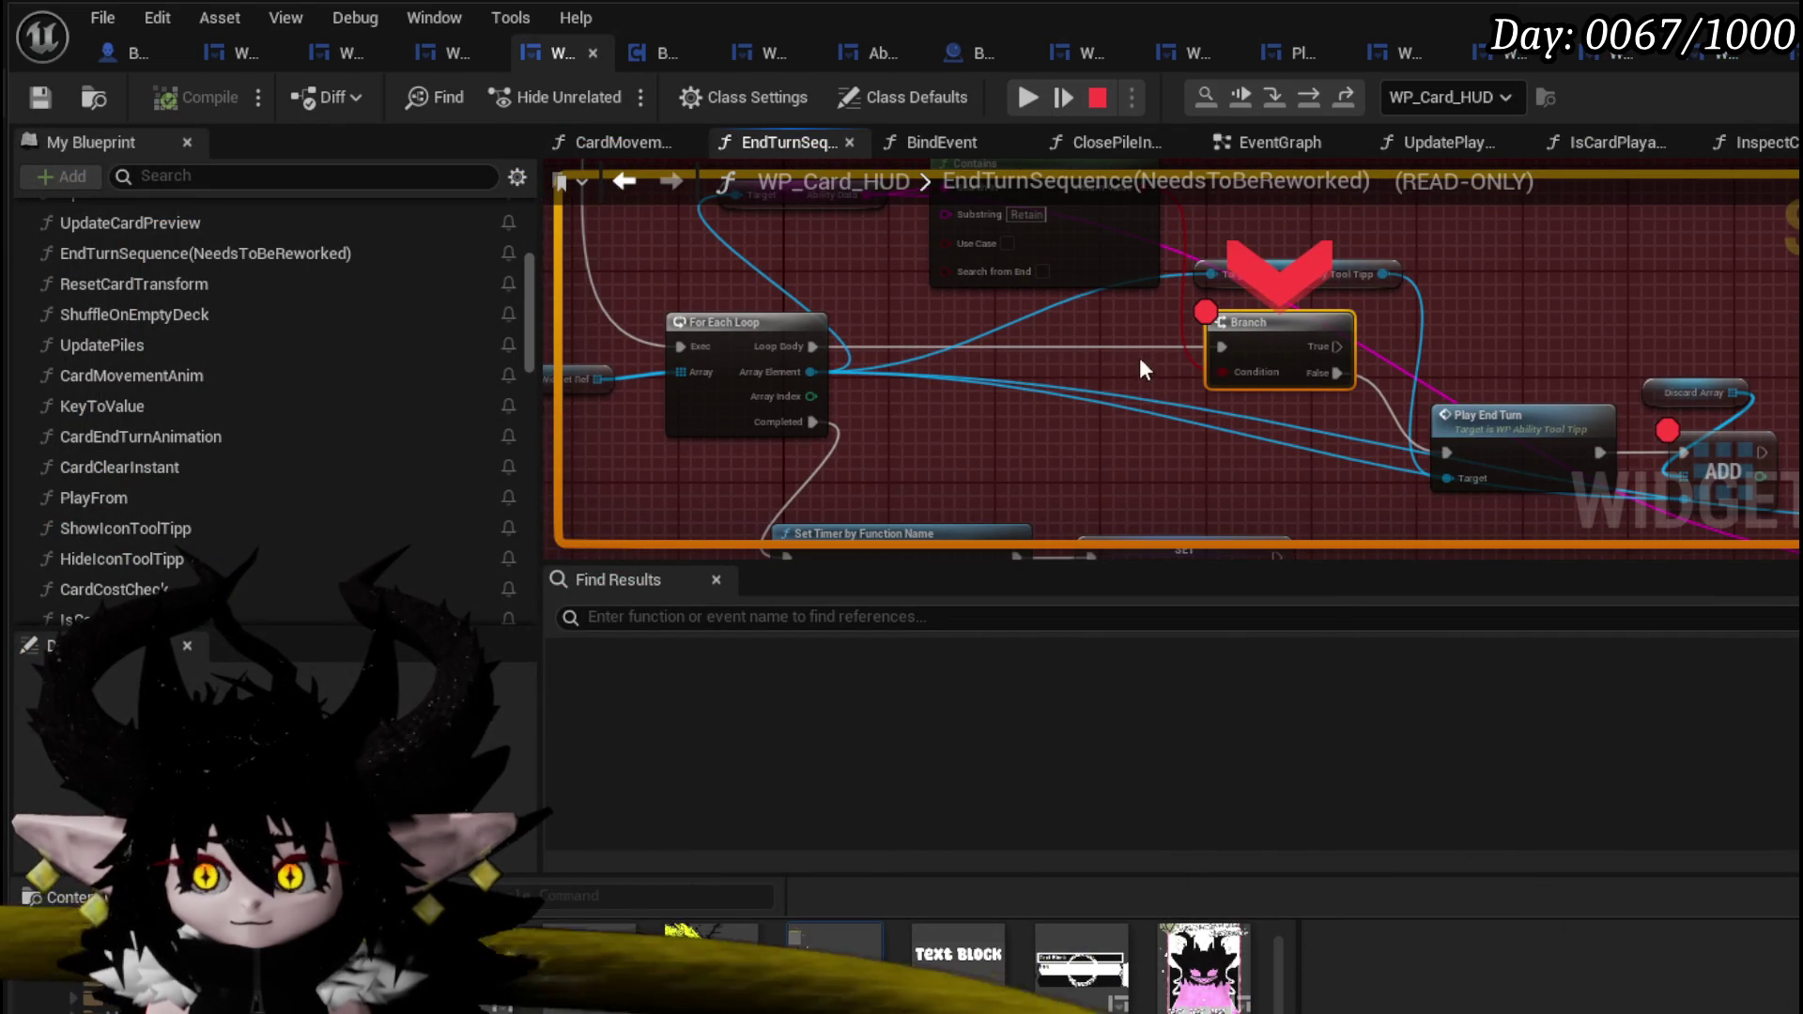
{"action": "mouse_move", "coordinate": [1423, 372]}
{"action": "left_mouse_down"}
{"action": "mouse_move", "coordinate": [1007, 335]}
{"action": "mouse_move", "coordinate": [930, 314]}
{"action": "mouse_move", "coordinate": [766, 194]}
{"action": "mouse_move", "coordinate": [1253, 417]}
{"action": "left_mouse_up"}
- Add a Print String on the Branch True output, fed by Ability Data, with Duration 220
{"action": "right_click", "coordinate": [1300, 364]}
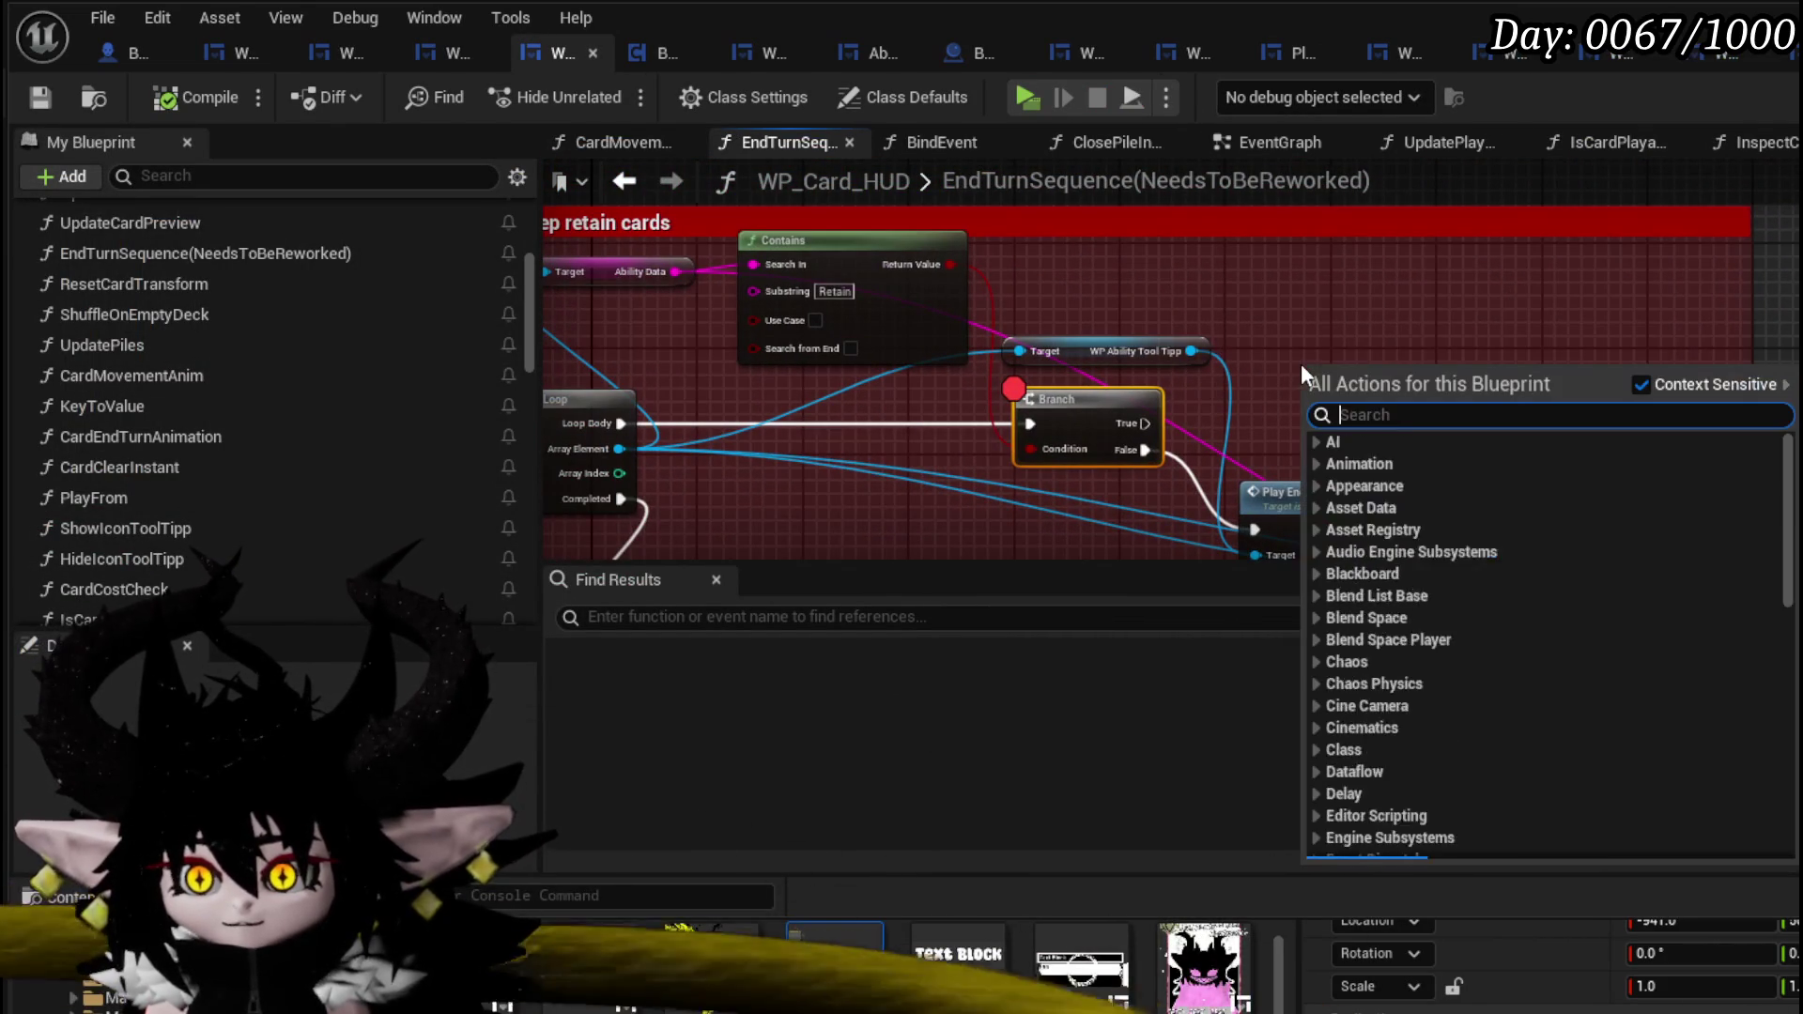
{"action": "type", "text": "Print String"}
{"action": "key", "text": "Return"}
{"action": "left_click_drag", "start_coordinate": [1315, 317], "coordinate": [1302, 303]}
{"action": "mouse_move", "coordinate": [1144, 424]}
{"action": "left_mouse_down"}
{"action": "mouse_move", "coordinate": [1281, 329]}
{"action": "mouse_move", "coordinate": [1281, 305]}
{"action": "left_mouse_up"}
{"action": "left_click_drag", "start_coordinate": [676, 272], "coordinate": [820, 355]}
{"action": "left_click", "coordinate": [1333, 357]}
{"action": "type", "text": "220"}
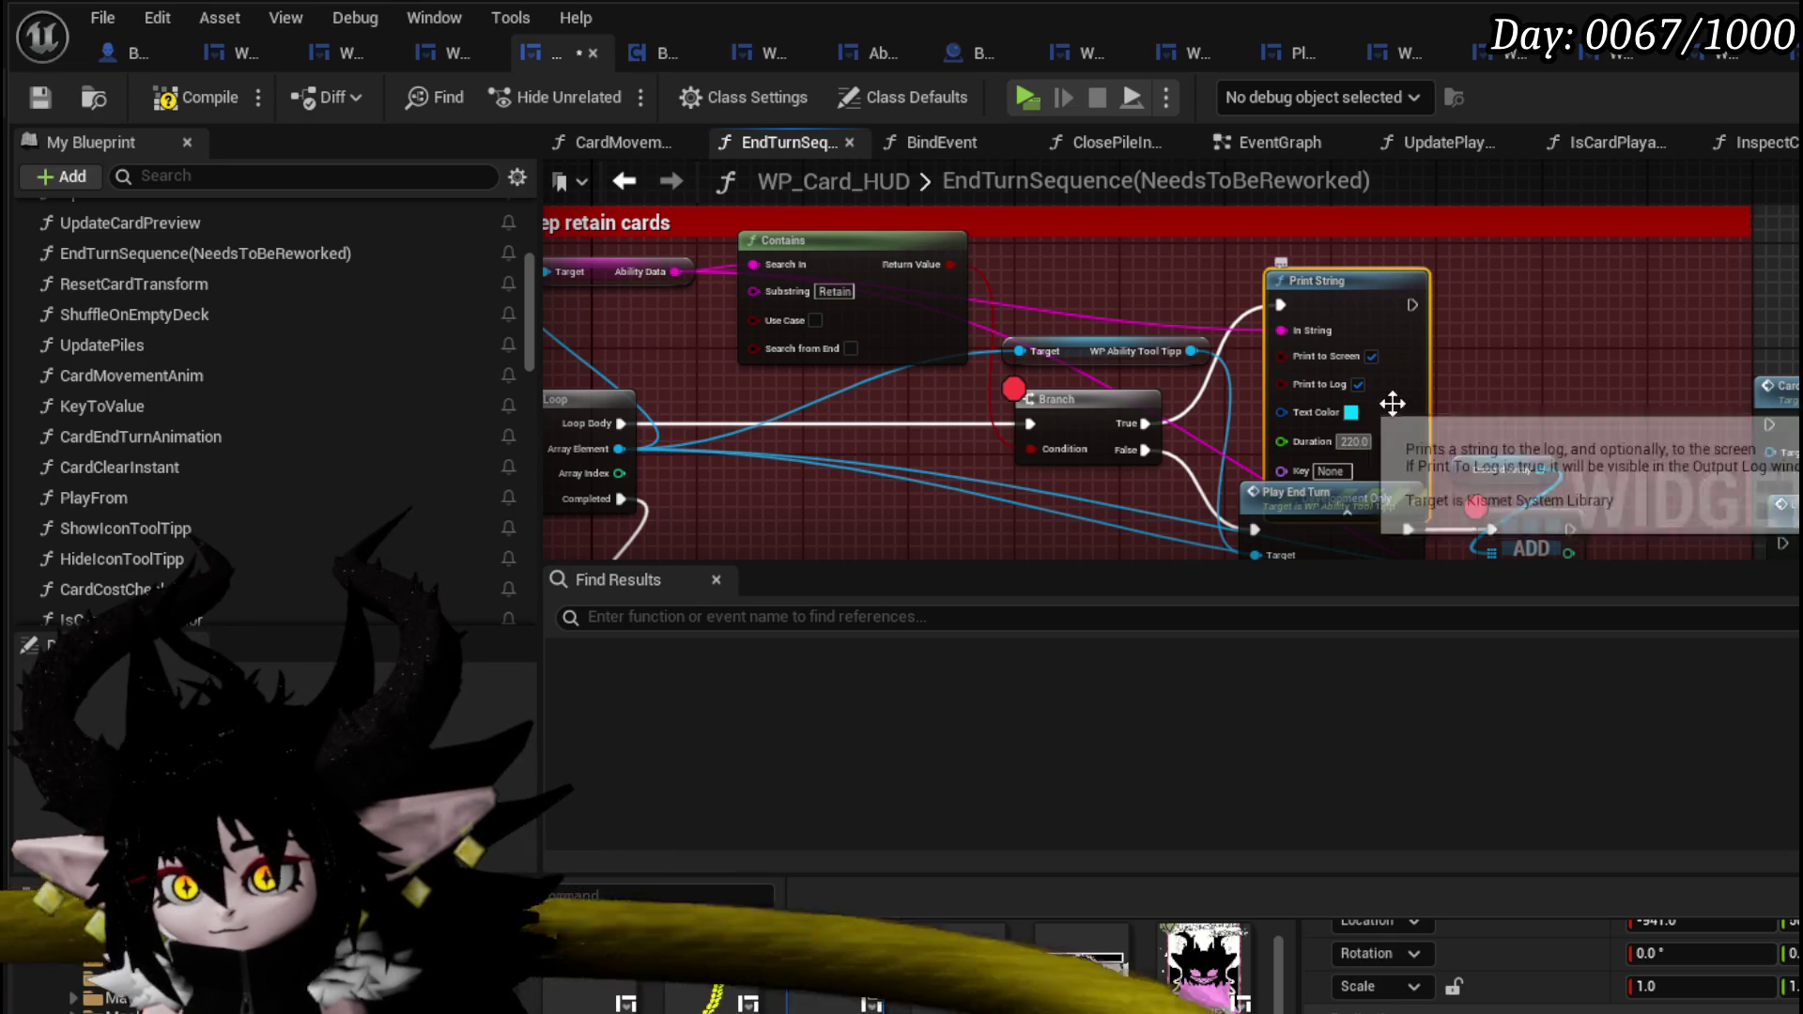
{"action": "left_click_drag", "start_coordinate": [1388, 403], "coordinate": [1412, 288]}
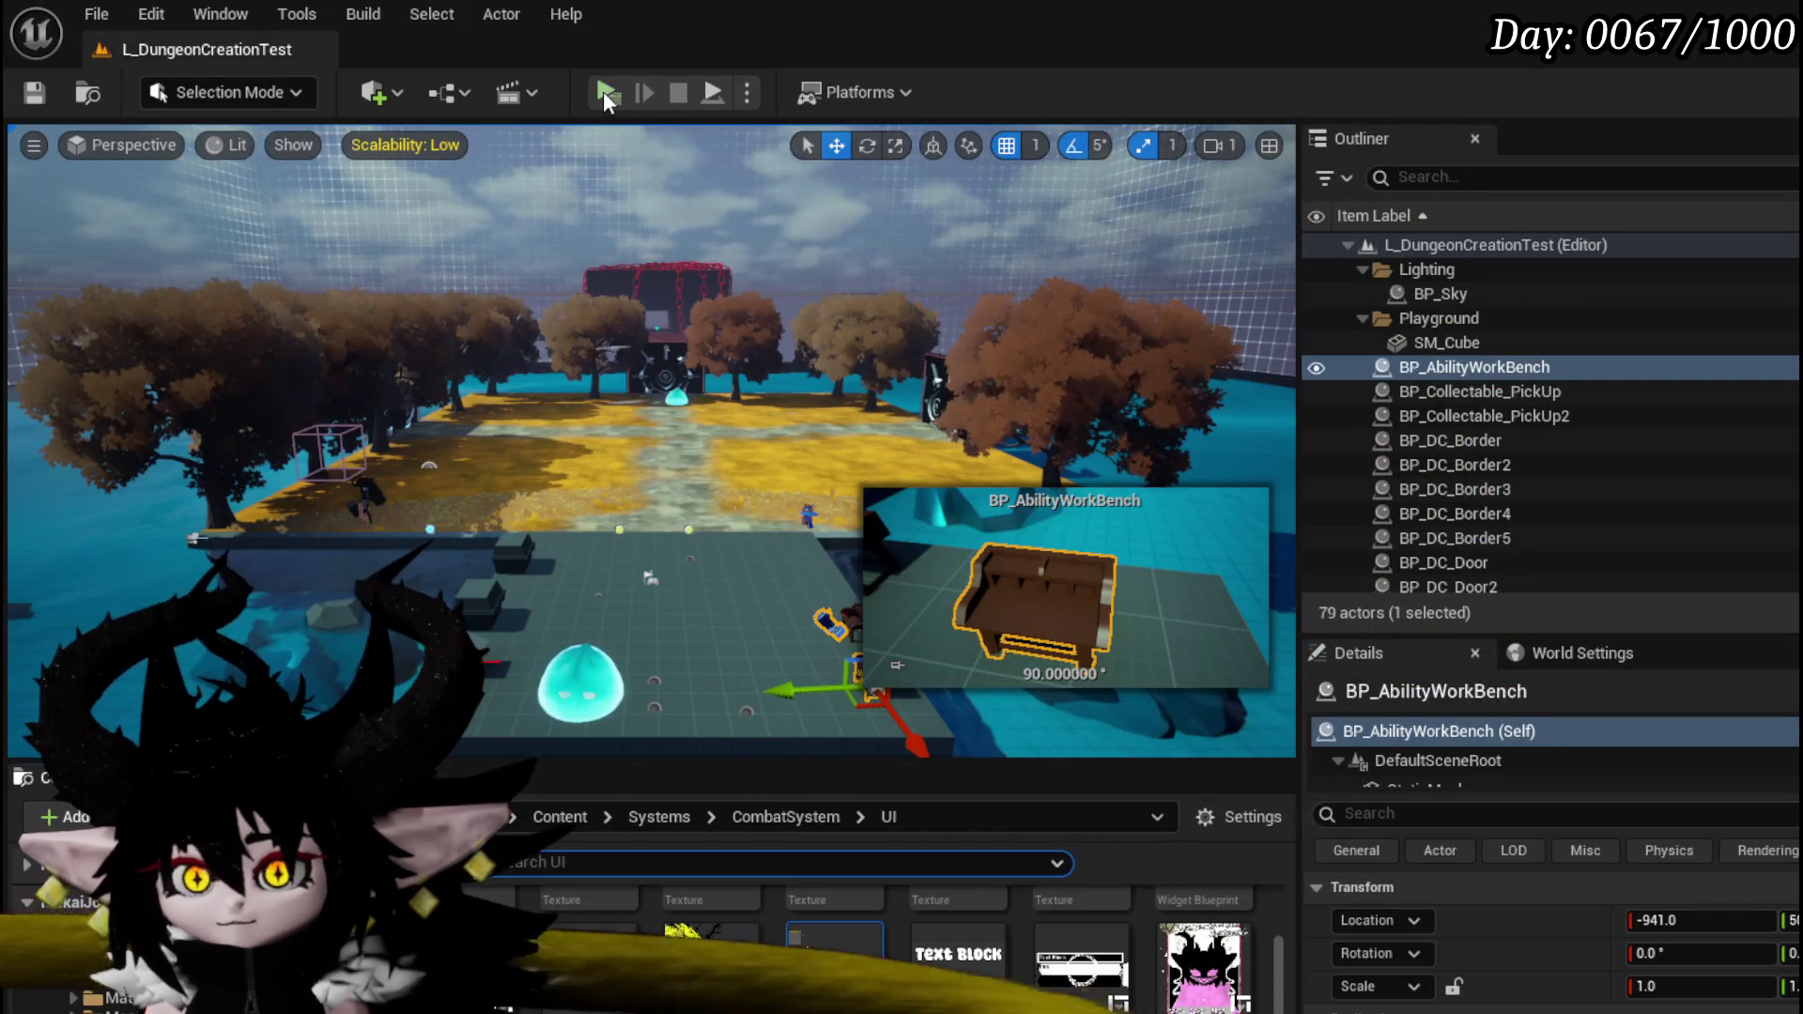
- Start a playtest and step from the Branch breakpoint on to the Print String node
{"action": "left_click", "coordinate": [605, 92]}
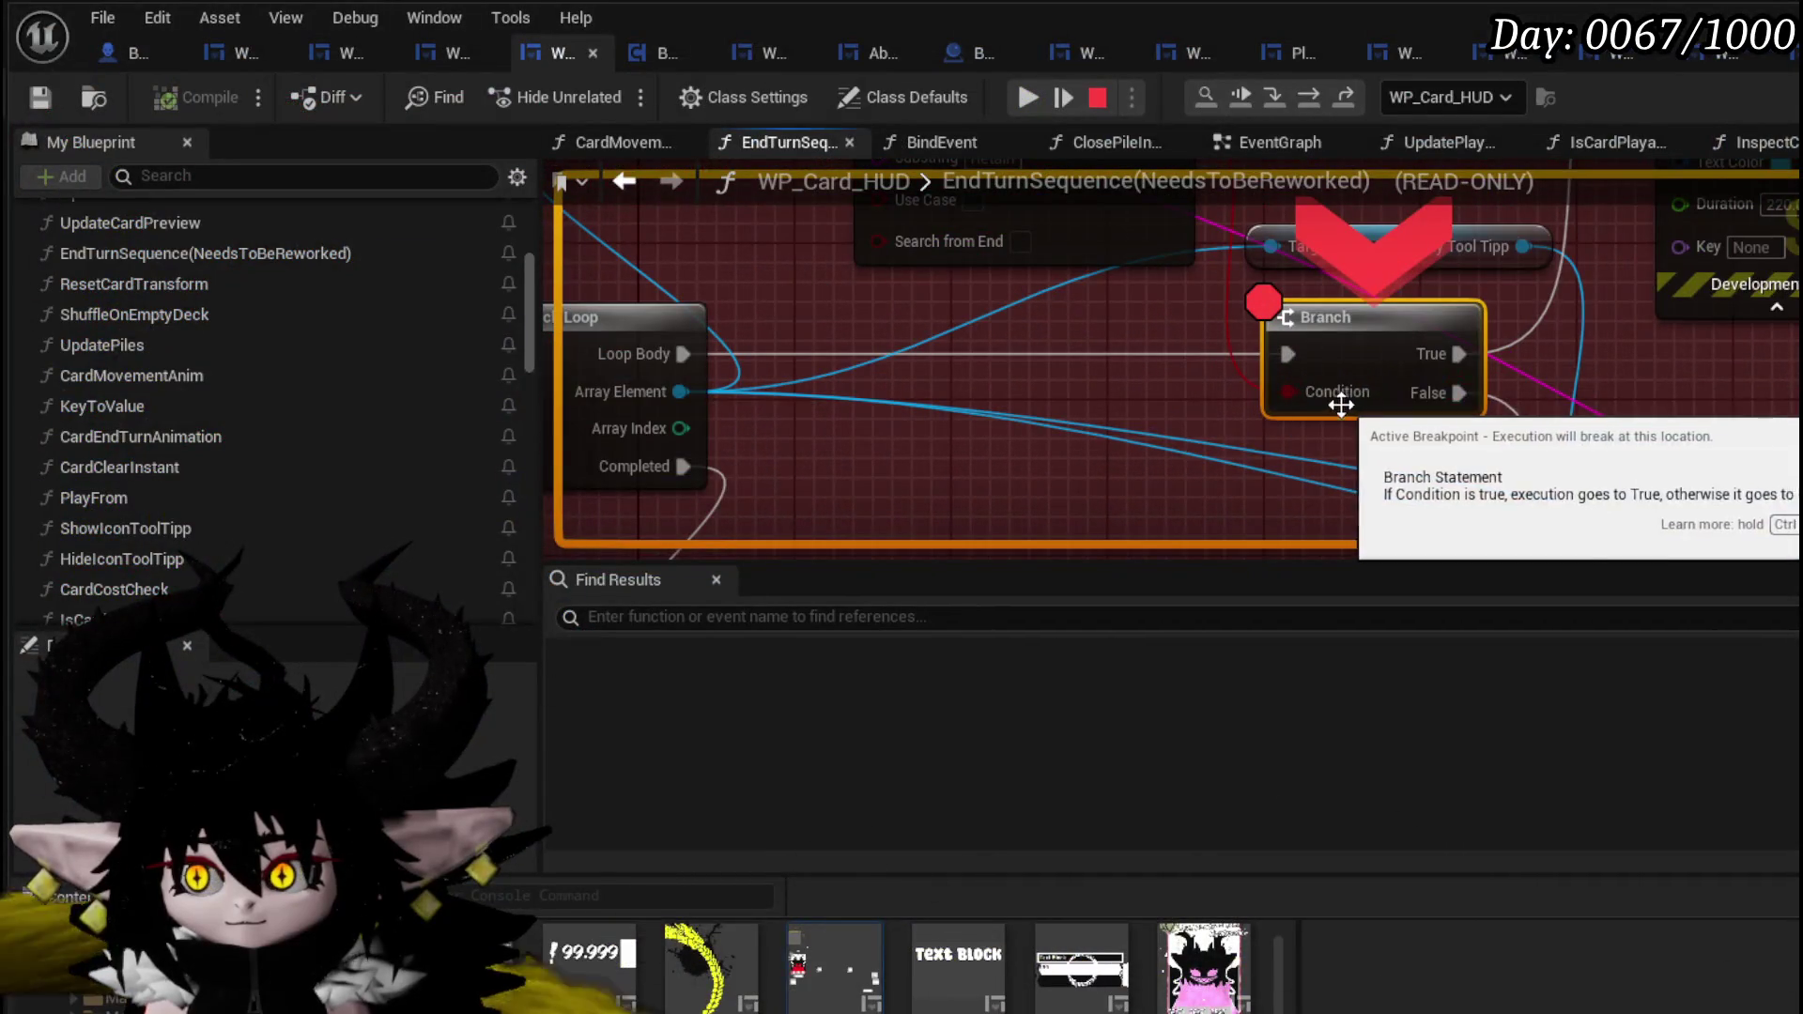
{"action": "mouse_move", "coordinate": [1310, 397]}
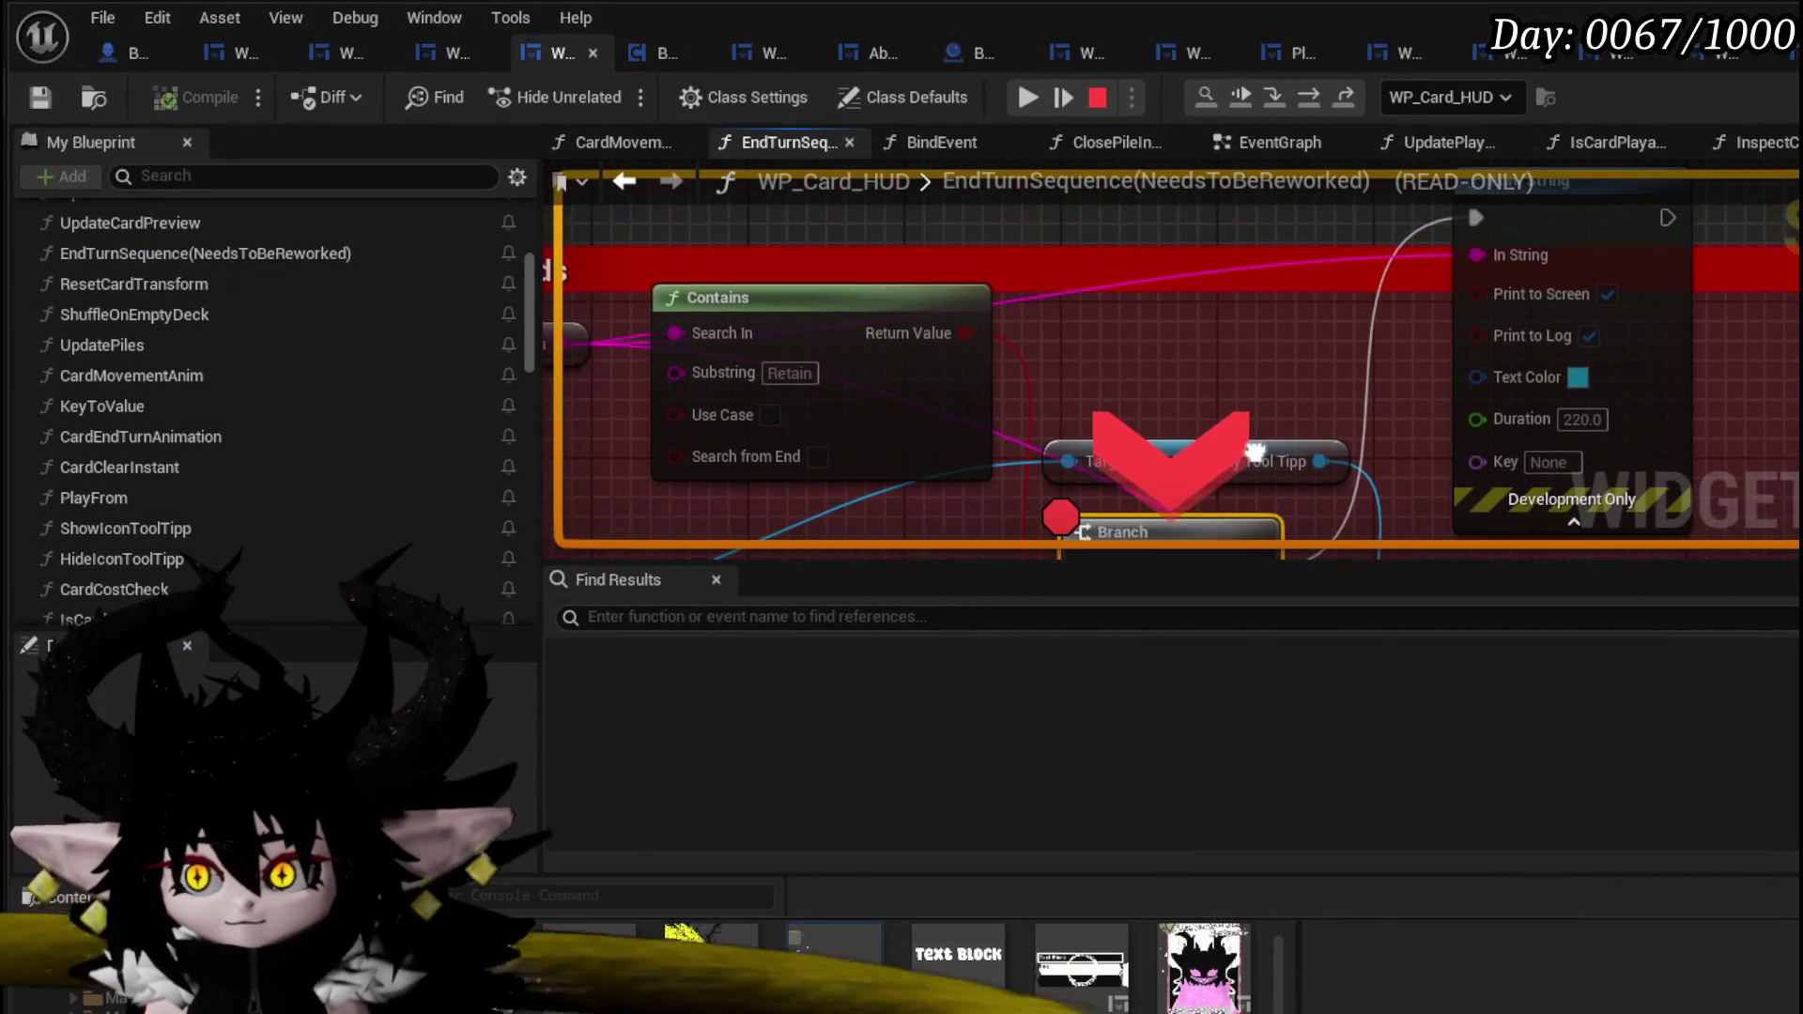
{"action": "left_click", "coordinate": [1305, 103]}
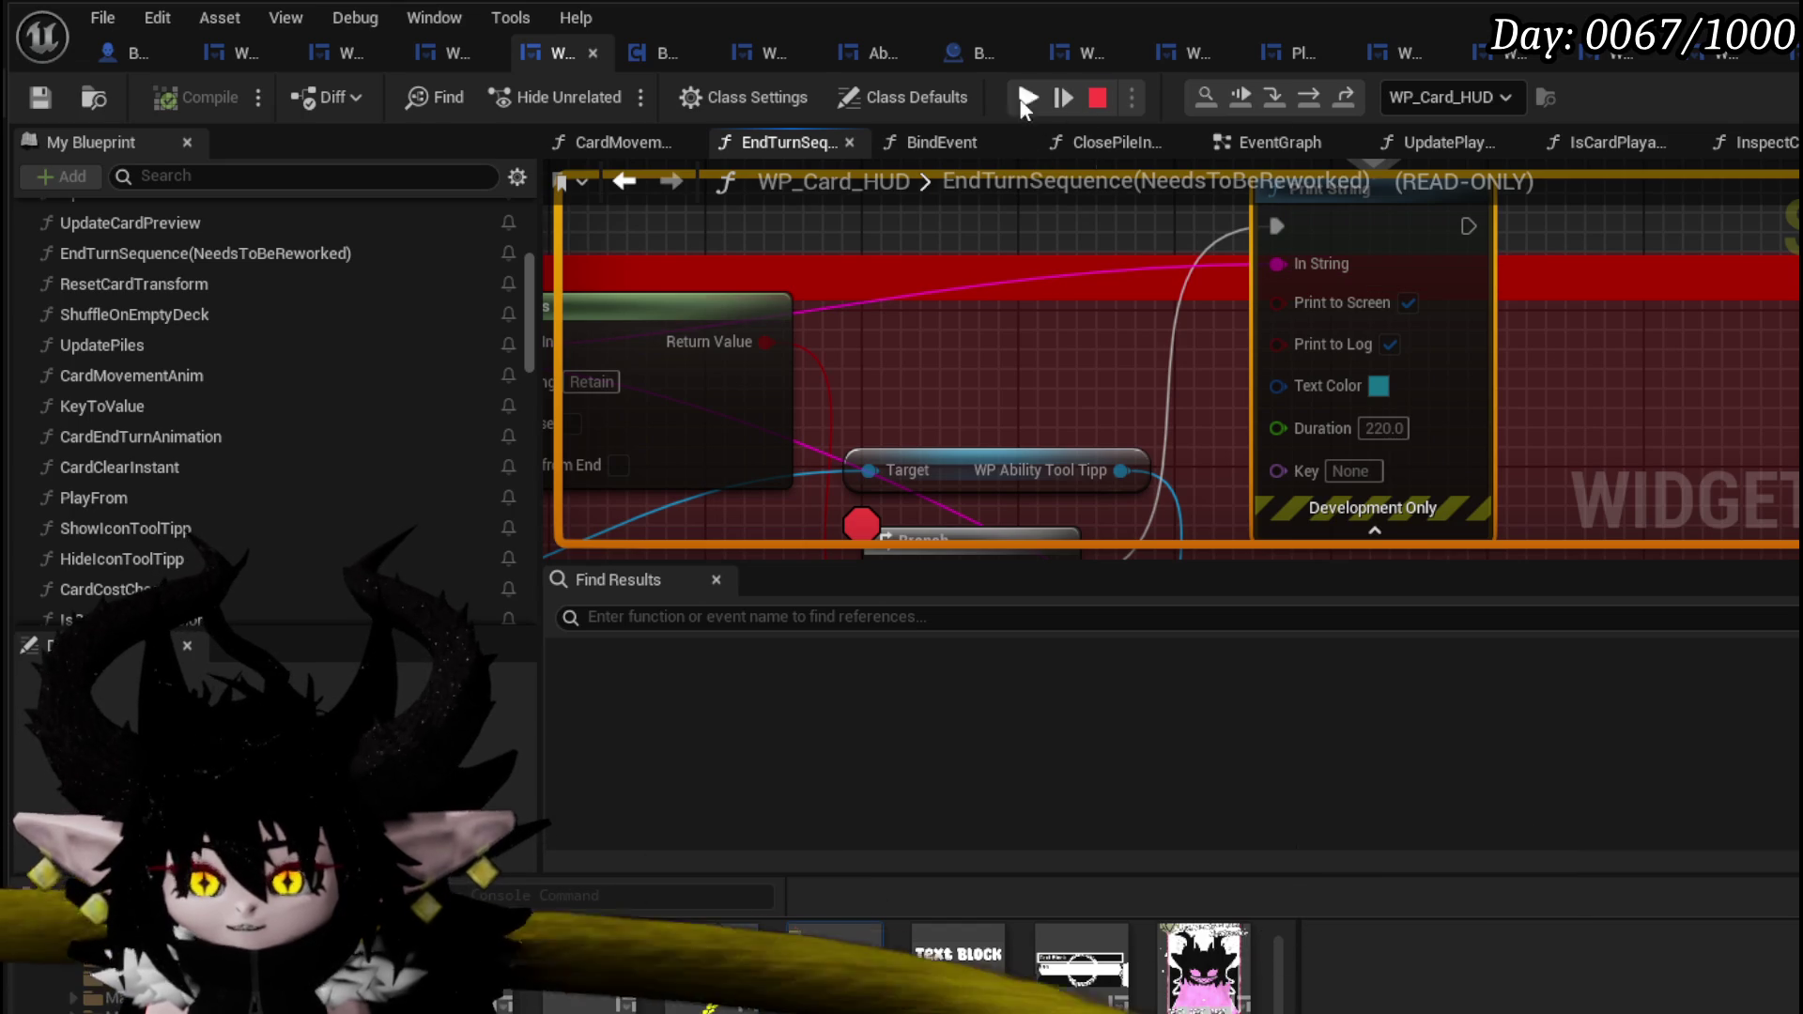
- Disable the Branch breakpoint, resume past CardEndTurnAnimation, and end the playtest with Esc
{"action": "right_click", "coordinate": [1012, 387]}
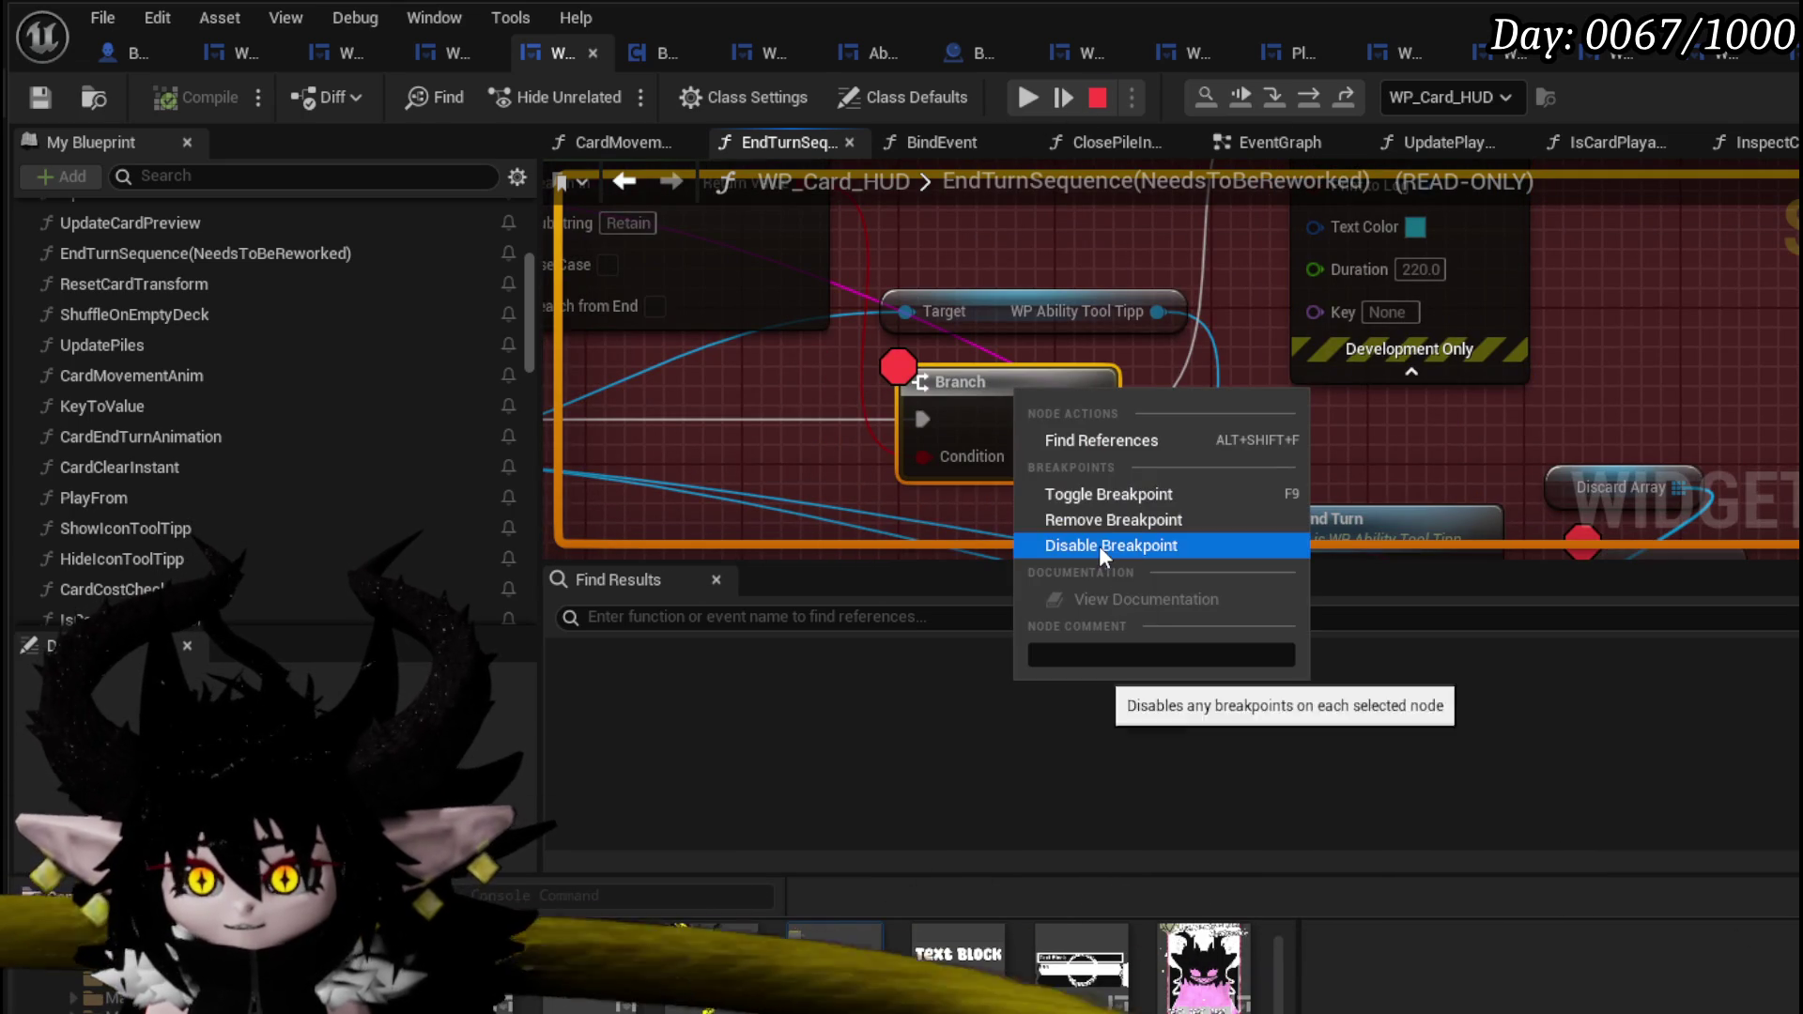
{"action": "left_click", "coordinate": [1099, 544]}
{"action": "left_click", "coordinate": [1056, 100]}
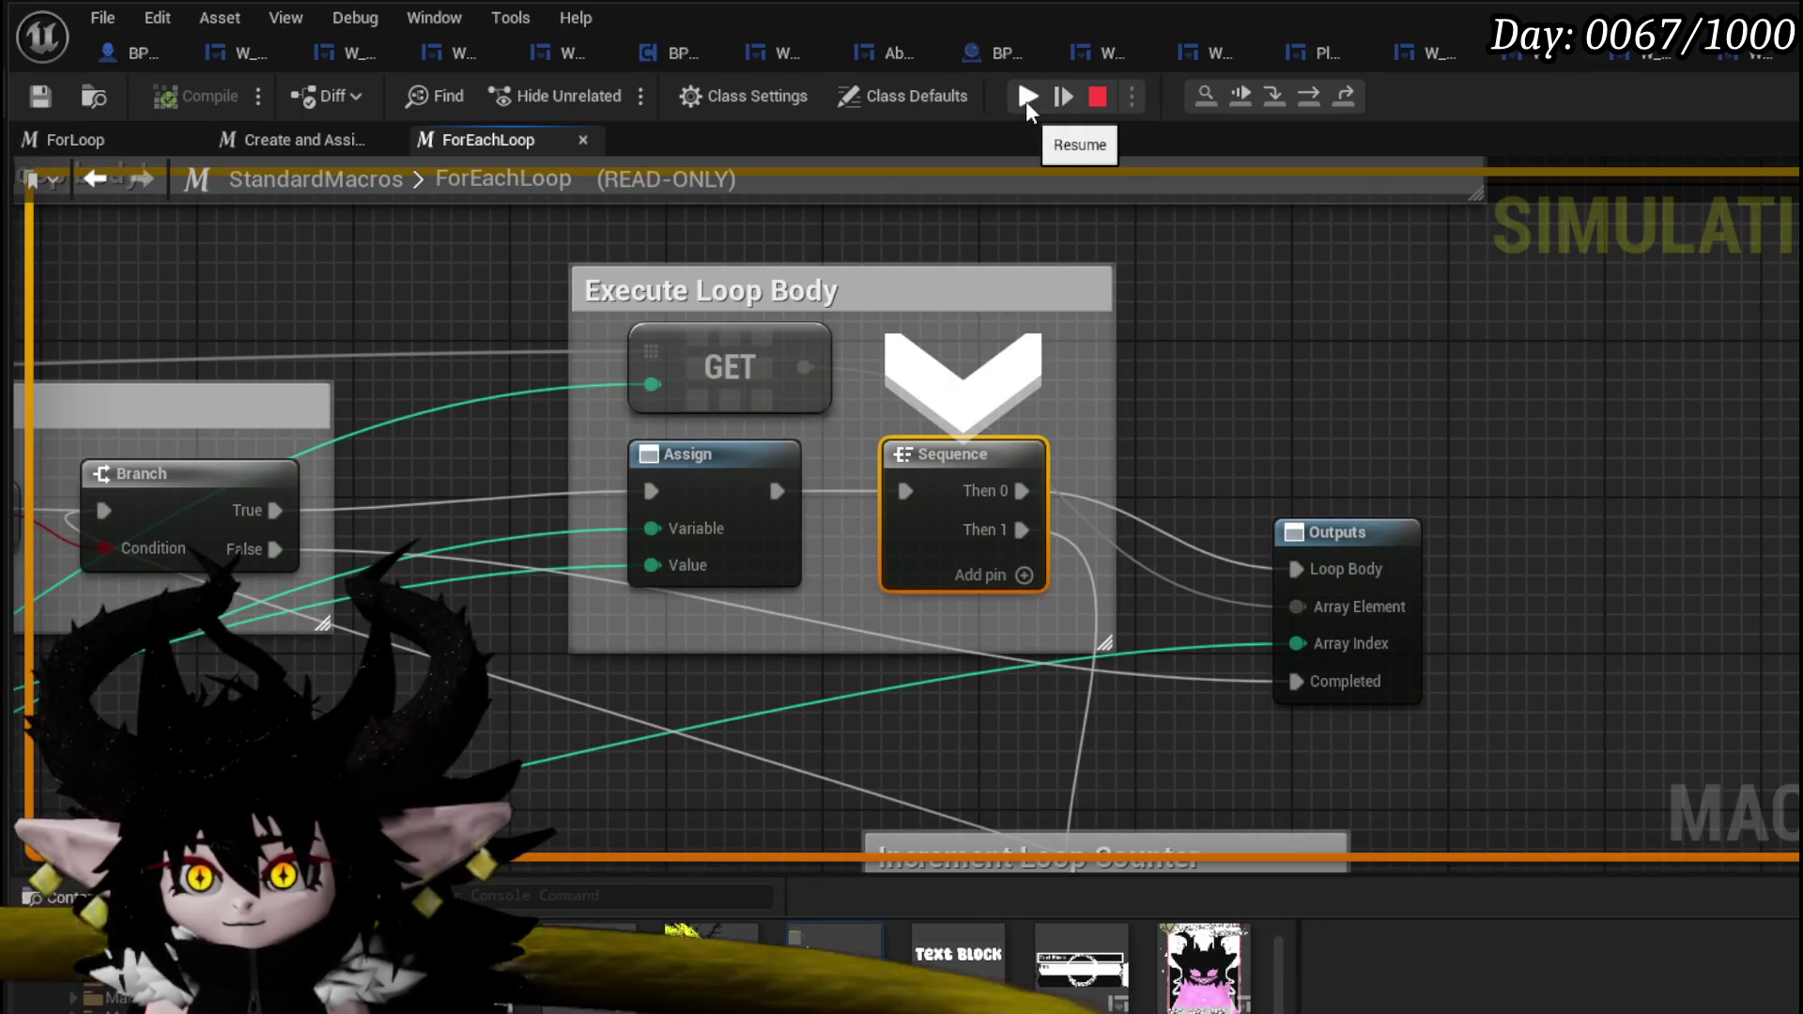
{"action": "left_click", "coordinate": [1027, 98]}
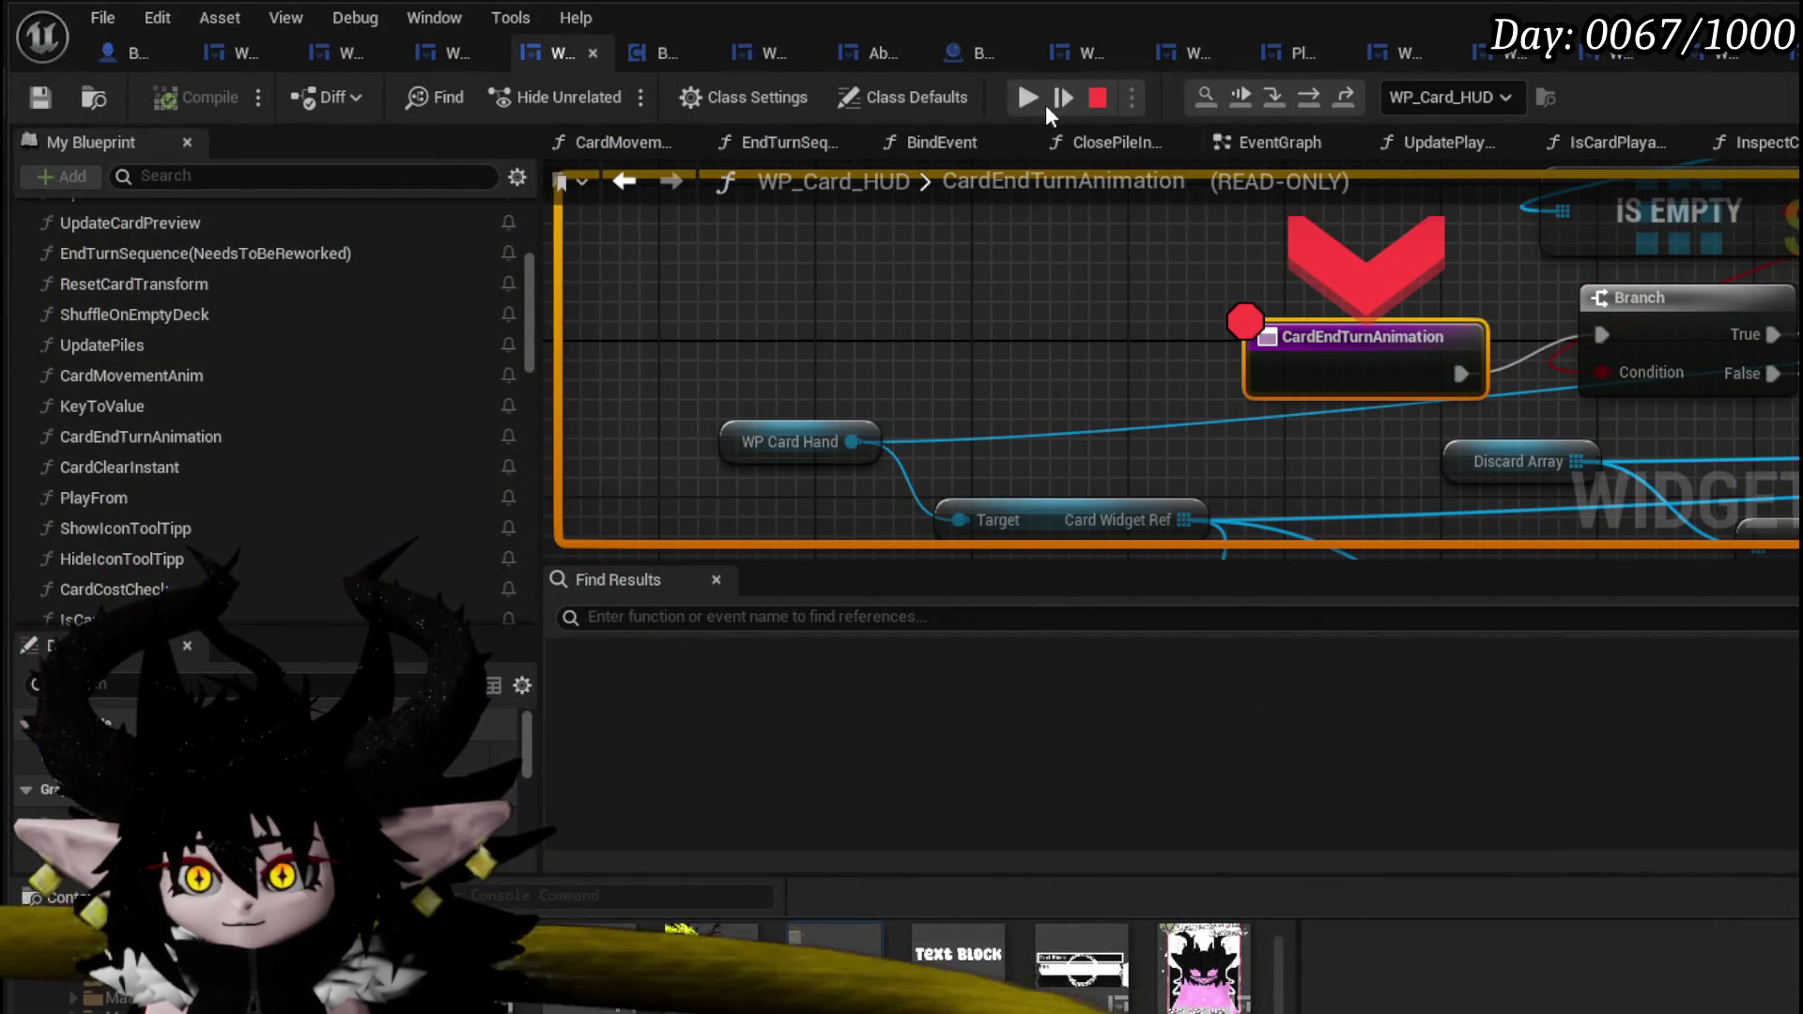
{"action": "left_click", "coordinate": [1028, 96]}
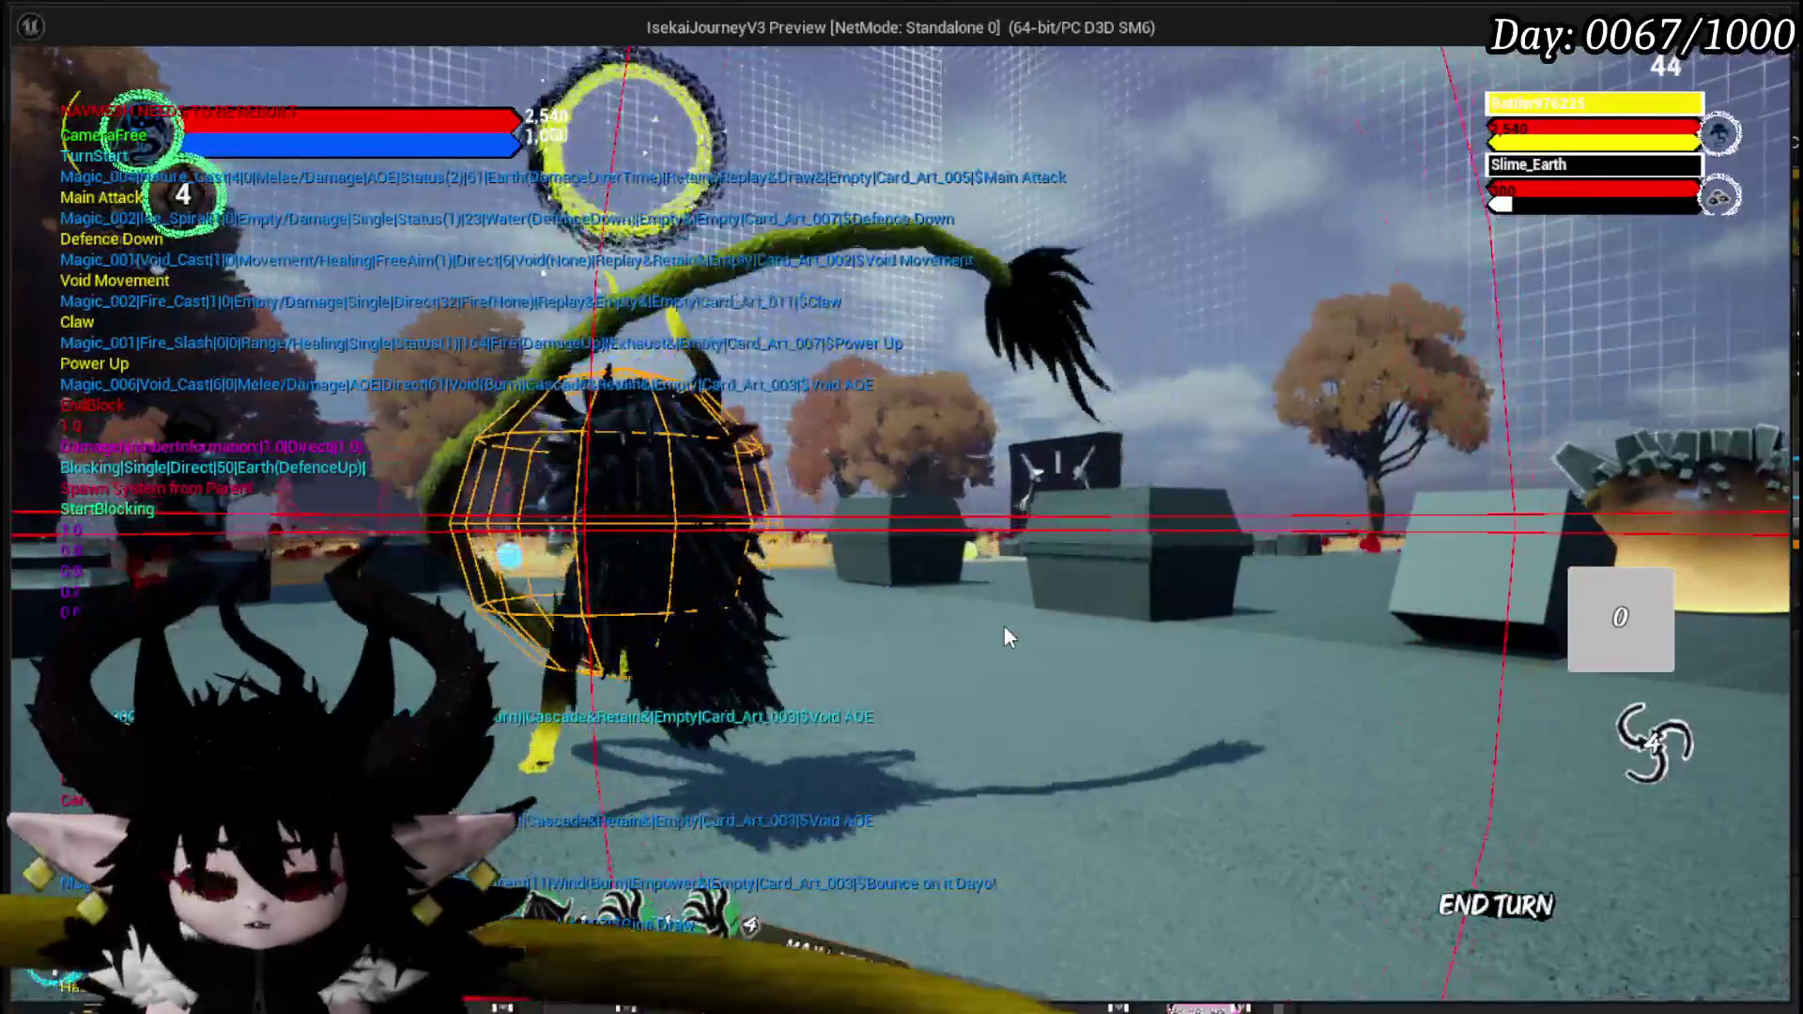
{"action": "key", "text": "Escape"}
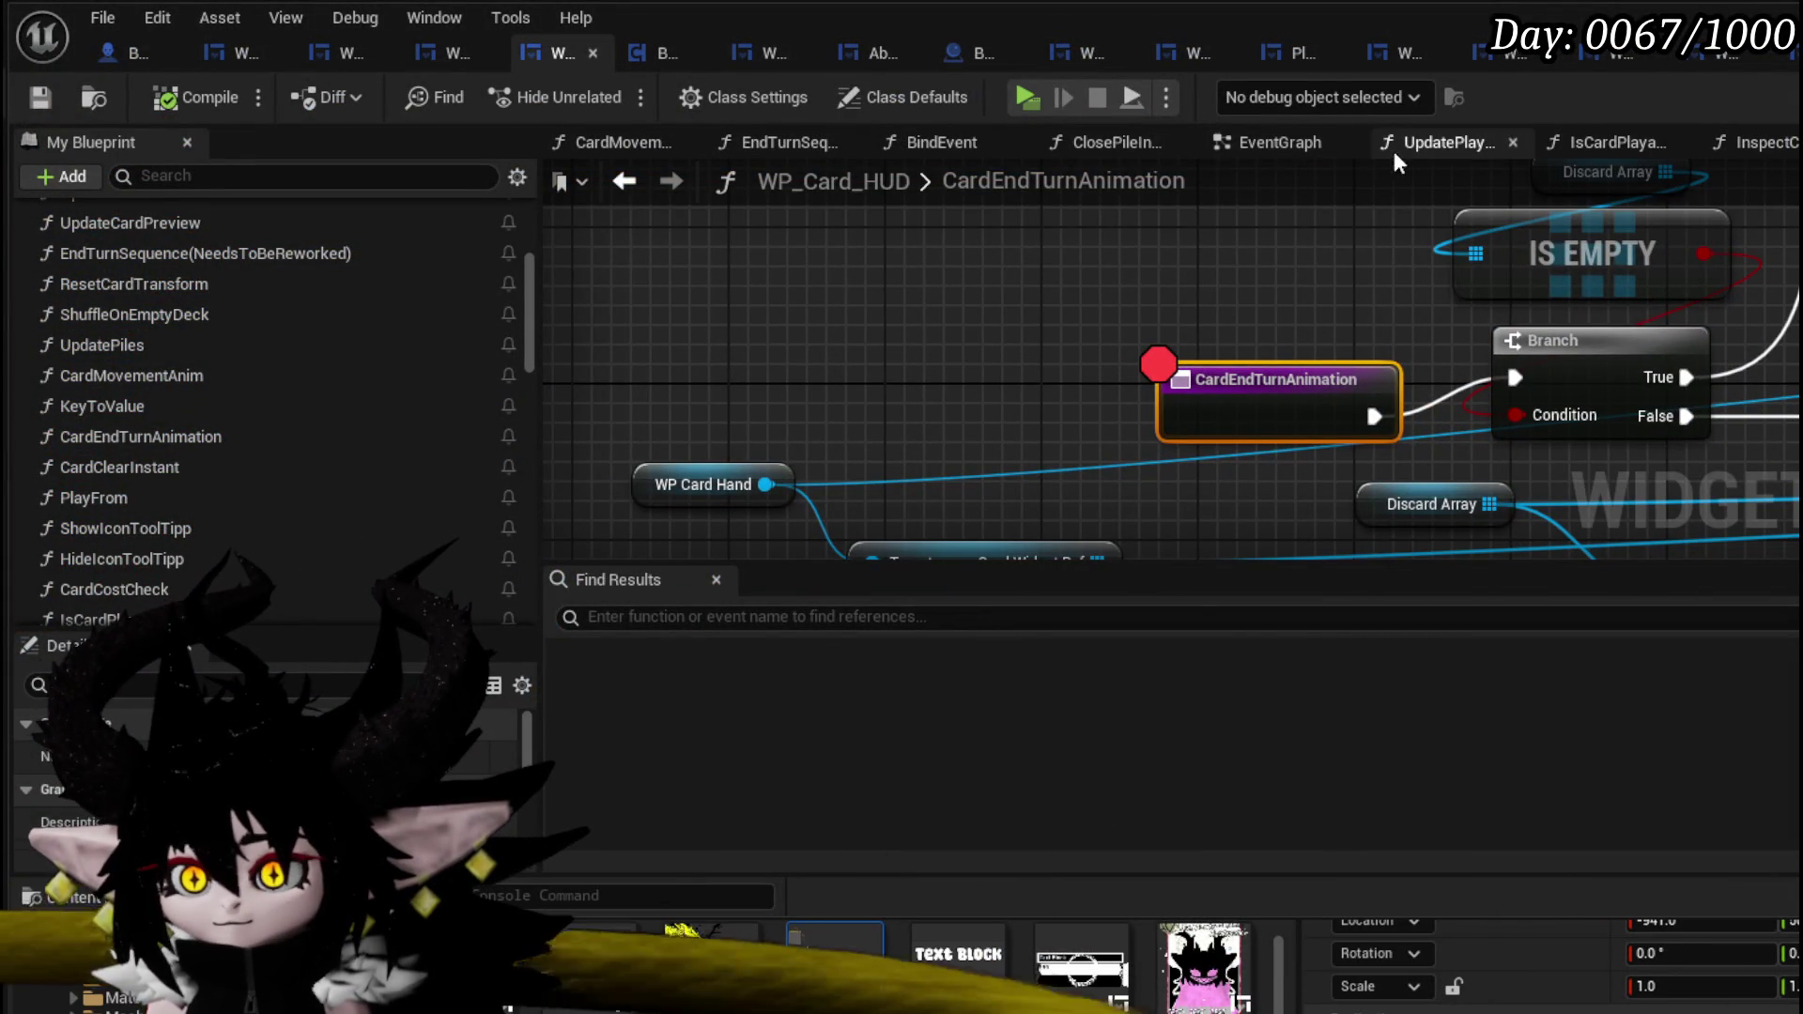
- Set the EndTurnSequence Print String text colour to yellow and compile WP_Card_HUD
{"action": "left_click", "coordinate": [830, 152]}
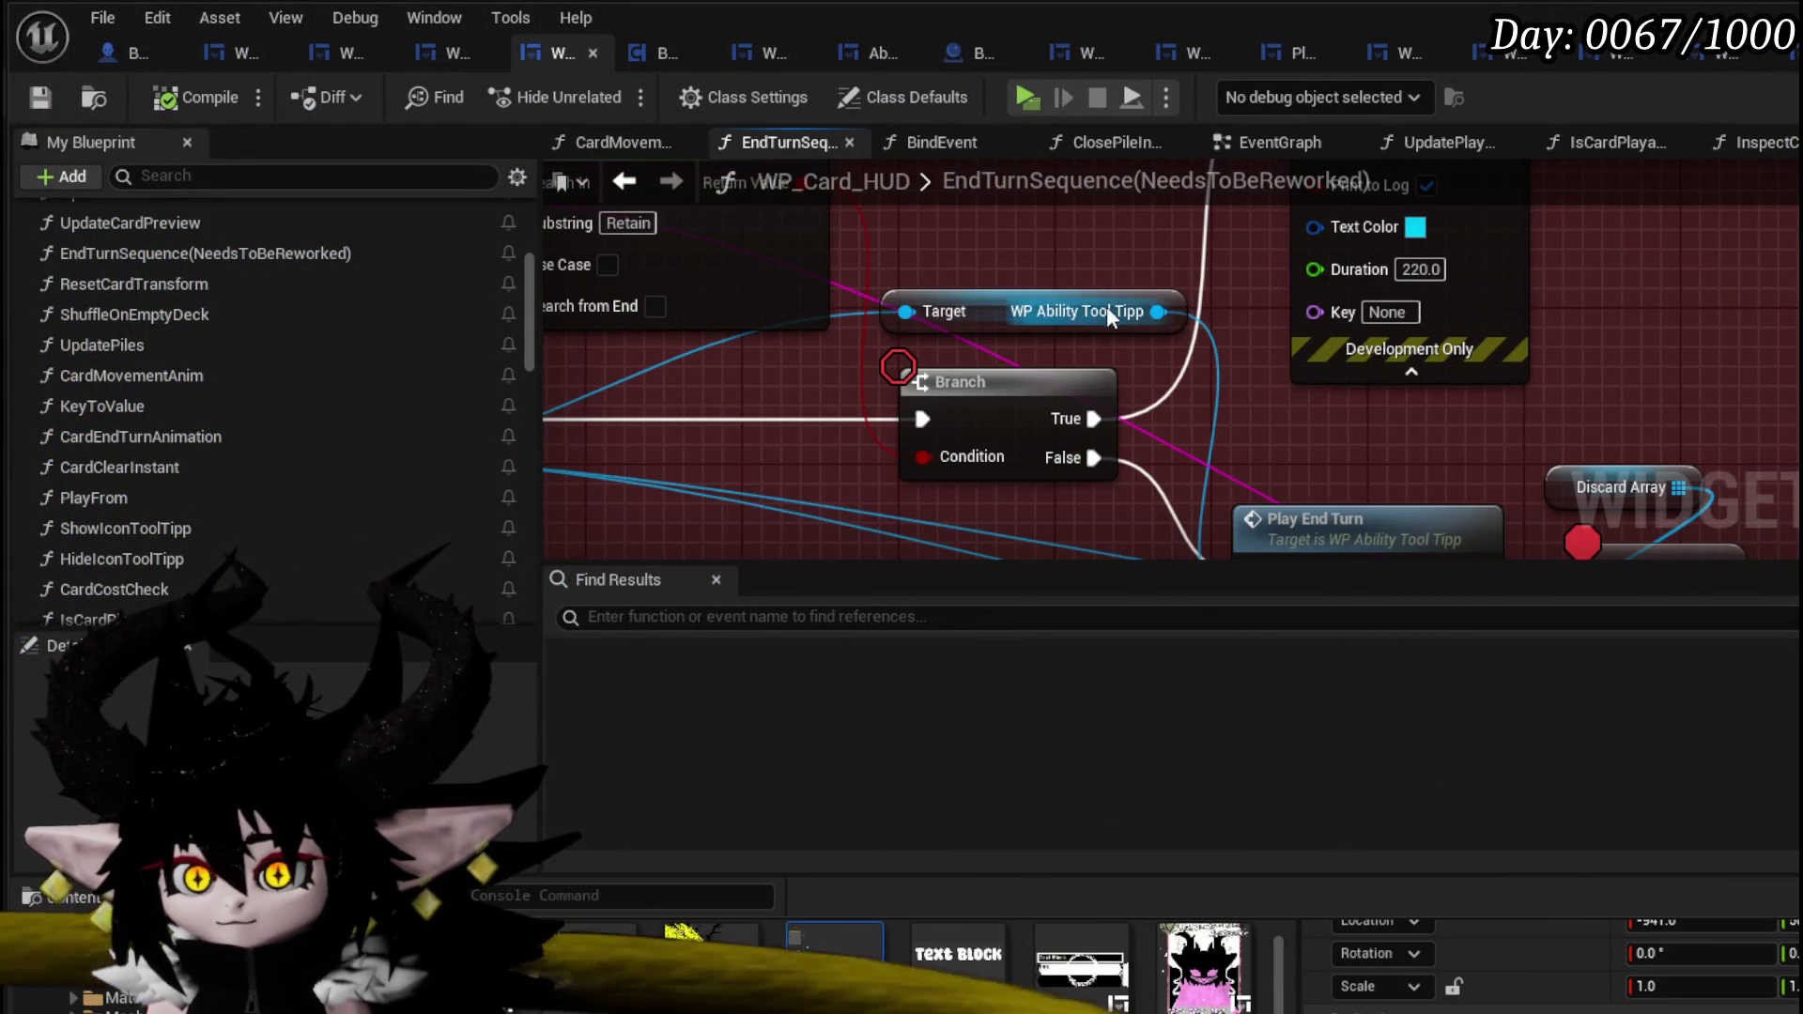
{"action": "scroll", "coordinate": [1092, 310], "scroll_direction": "down", "scroll_amount": 2}
{"action": "left_click_drag", "start_coordinate": [1057, 325], "coordinate": [1259, 280]}
{"action": "left_click", "coordinate": [1331, 373]}
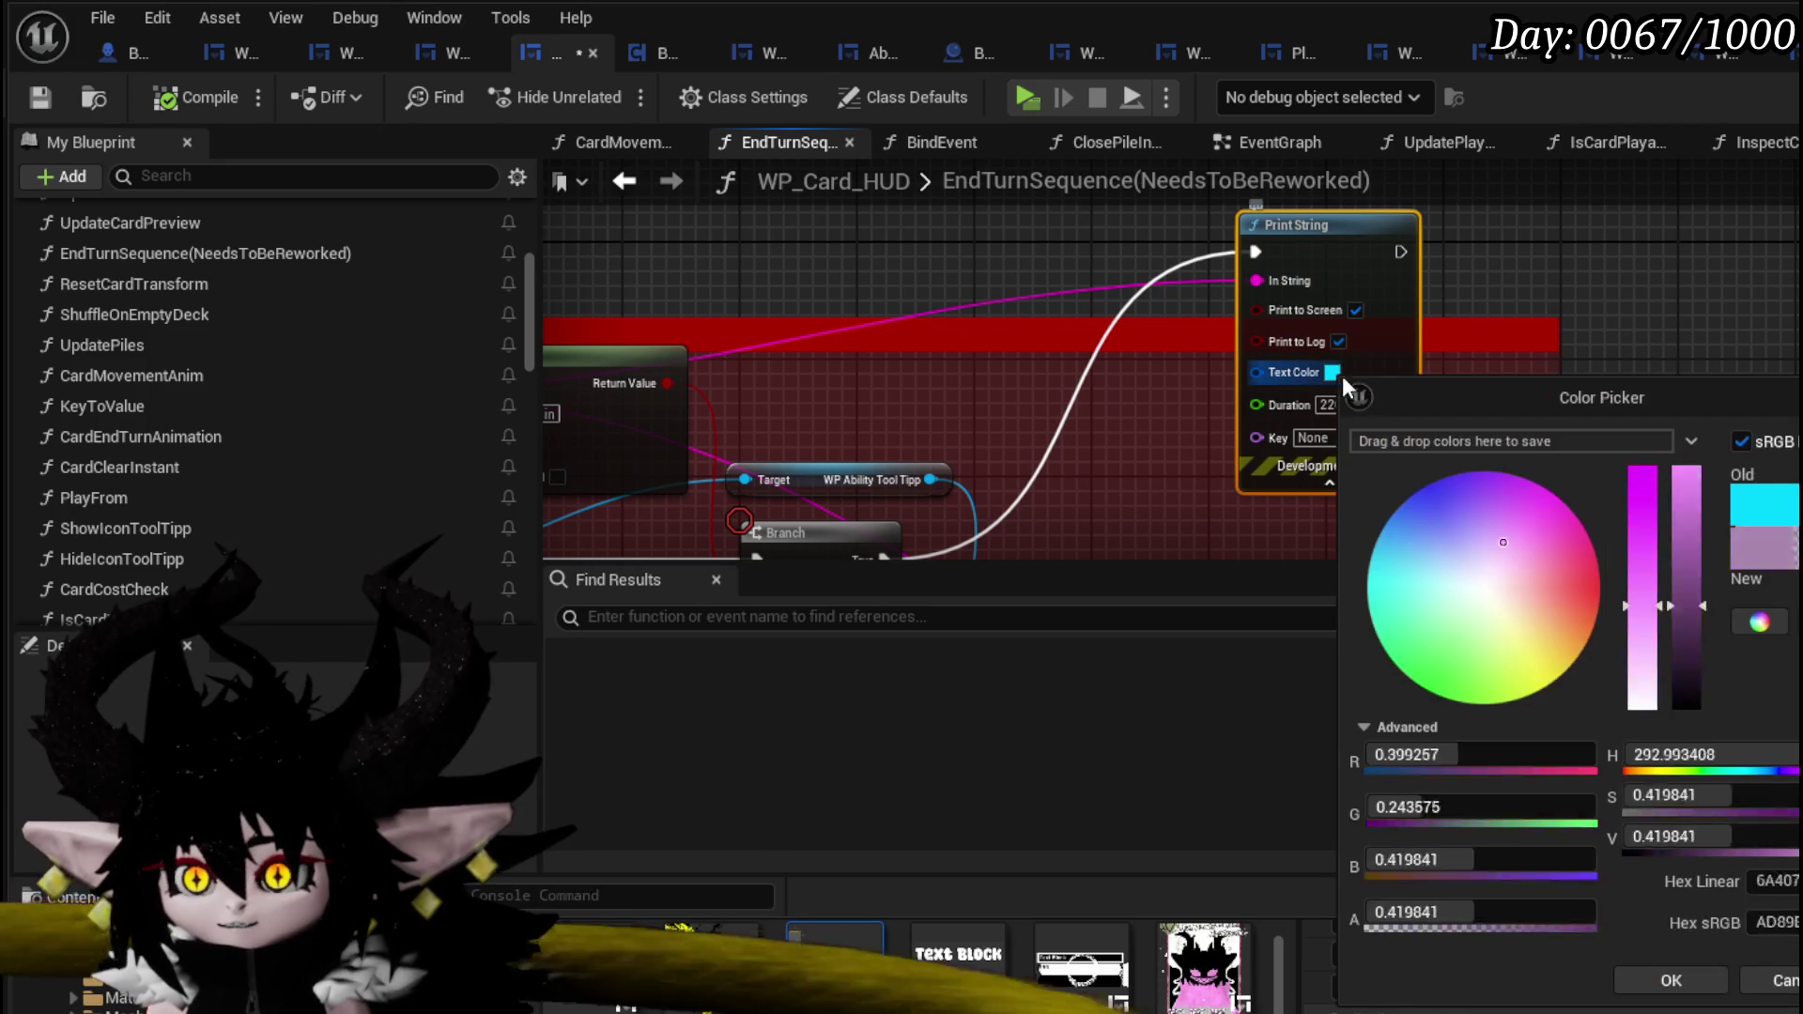
{"action": "left_click", "coordinate": [1670, 978]}
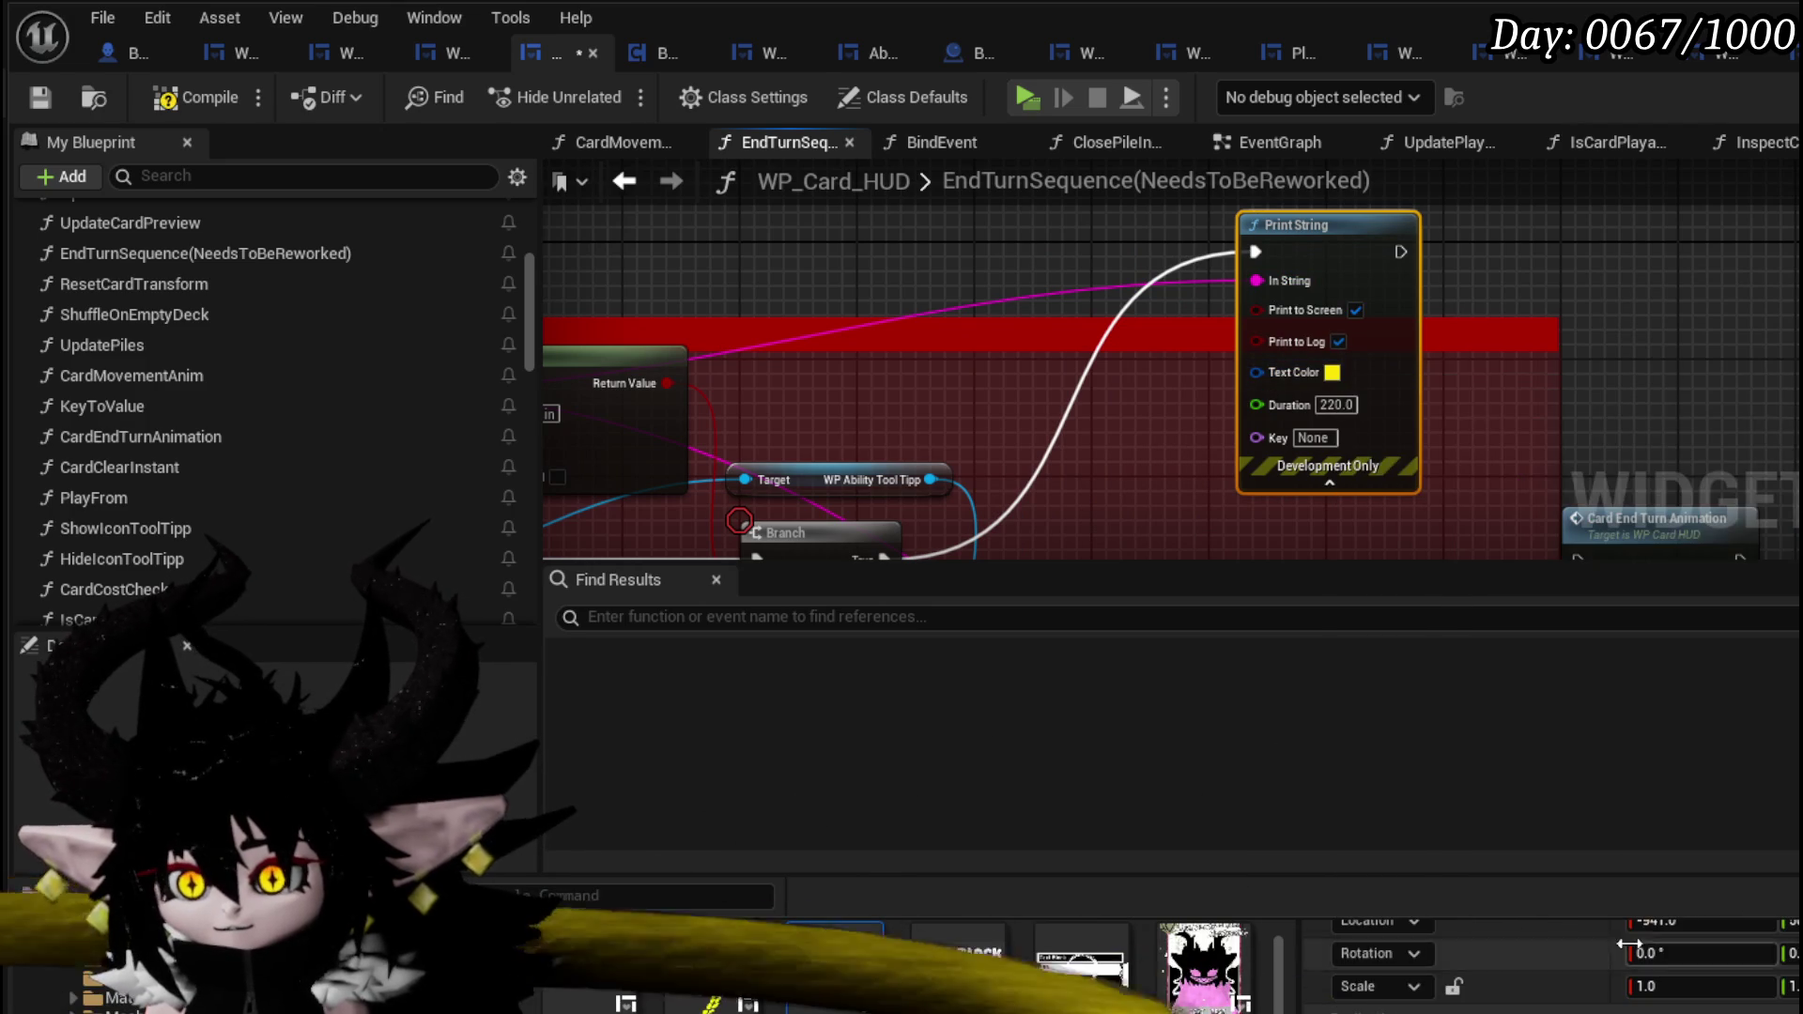
{"action": "left_click", "coordinate": [39, 95]}
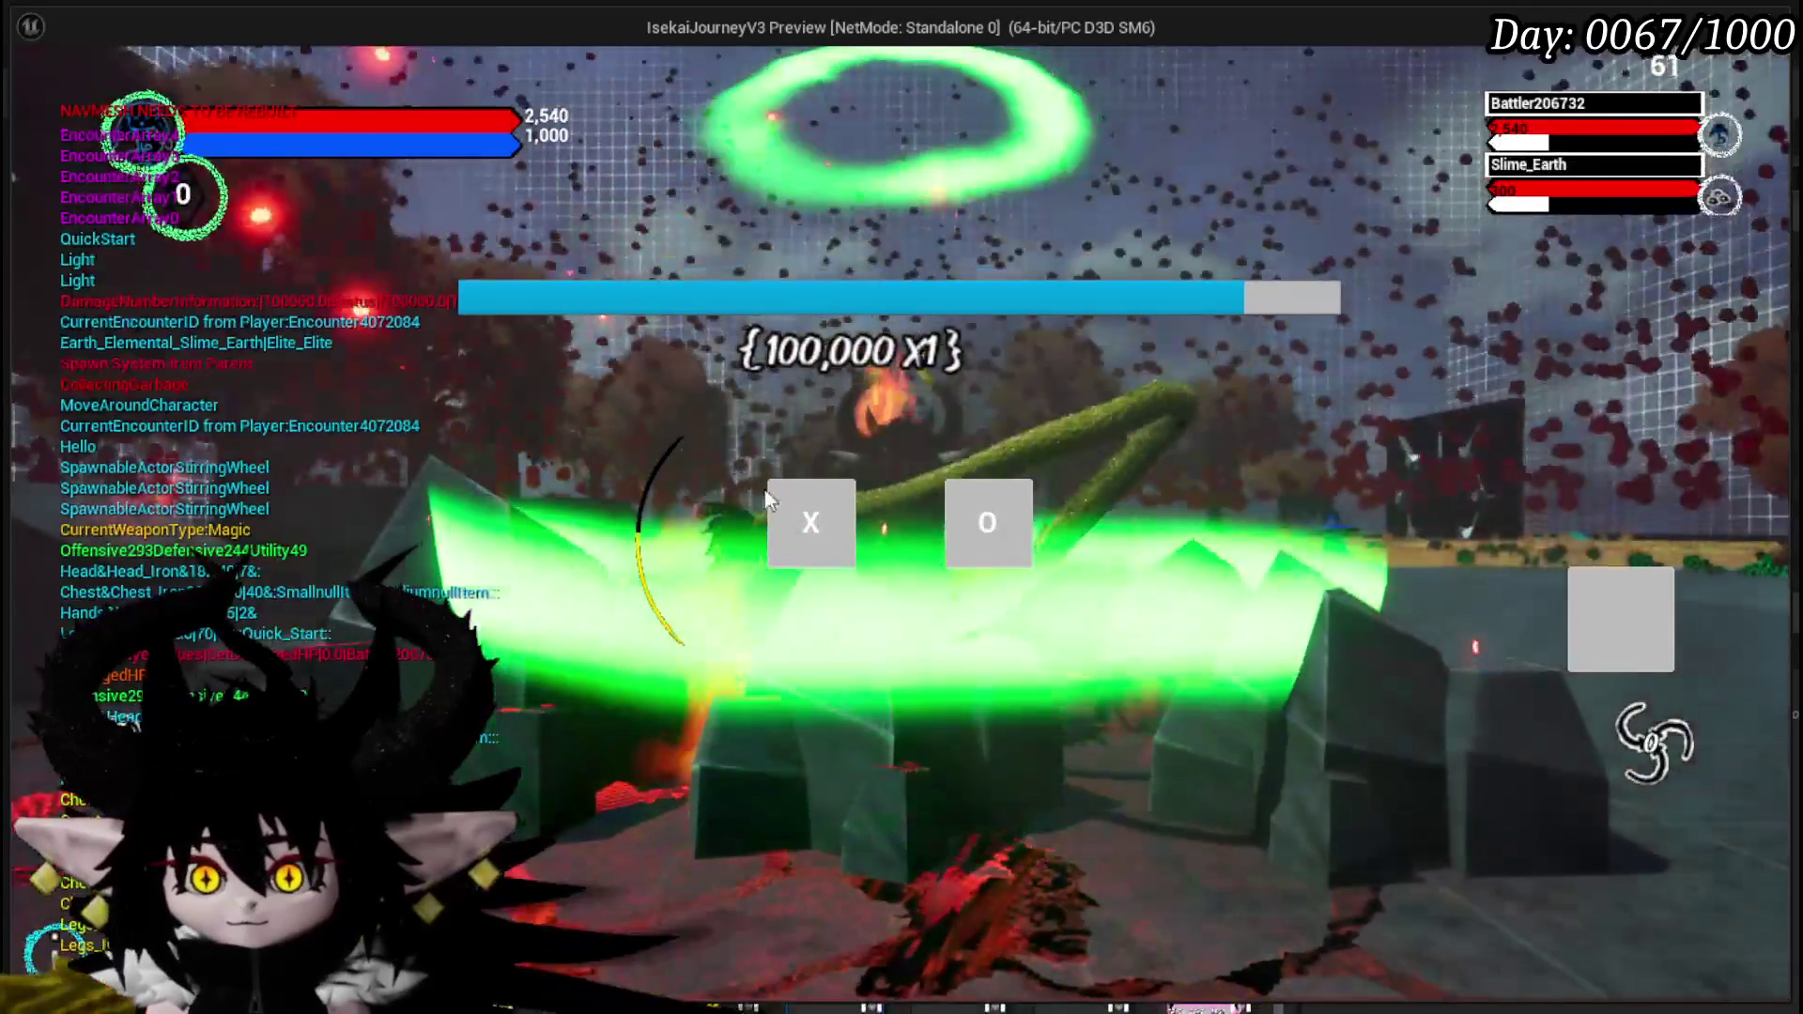
- Enter the battle, resume past the breakpoint, and end the playtest with Esc
{"action": "left_click", "coordinate": [768, 505]}
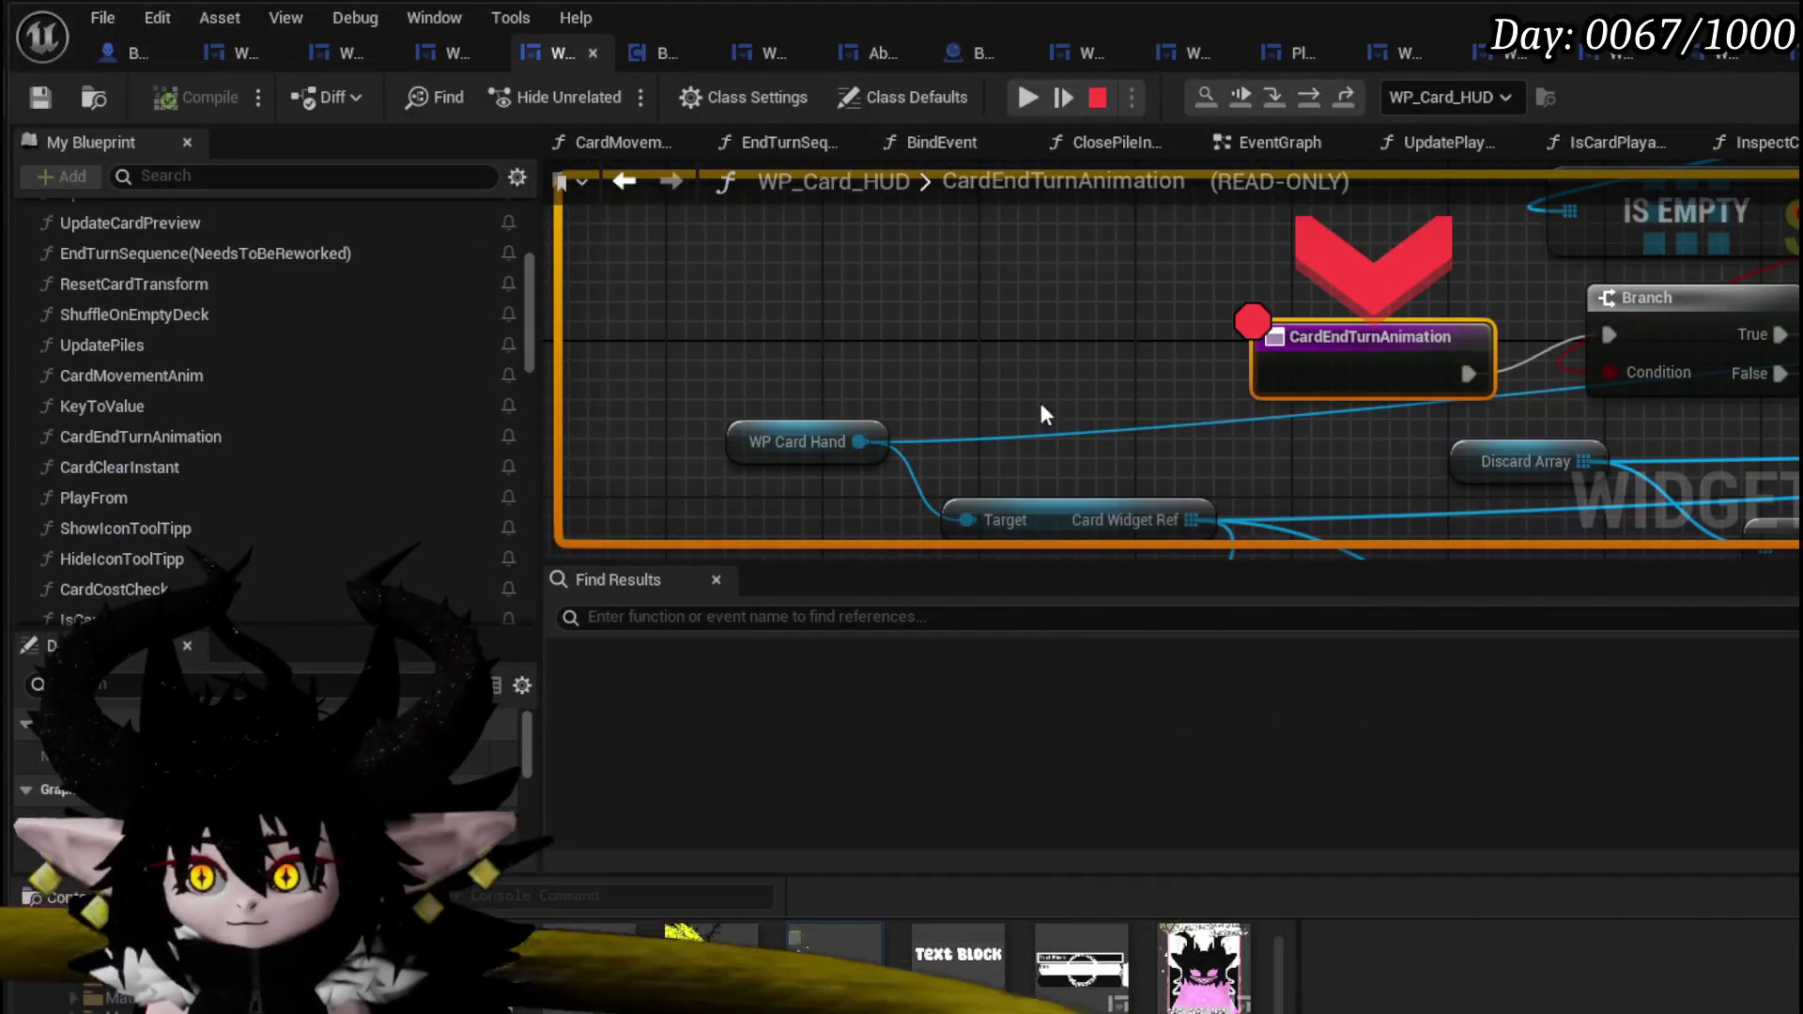
{"action": "left_click", "coordinate": [1028, 96]}
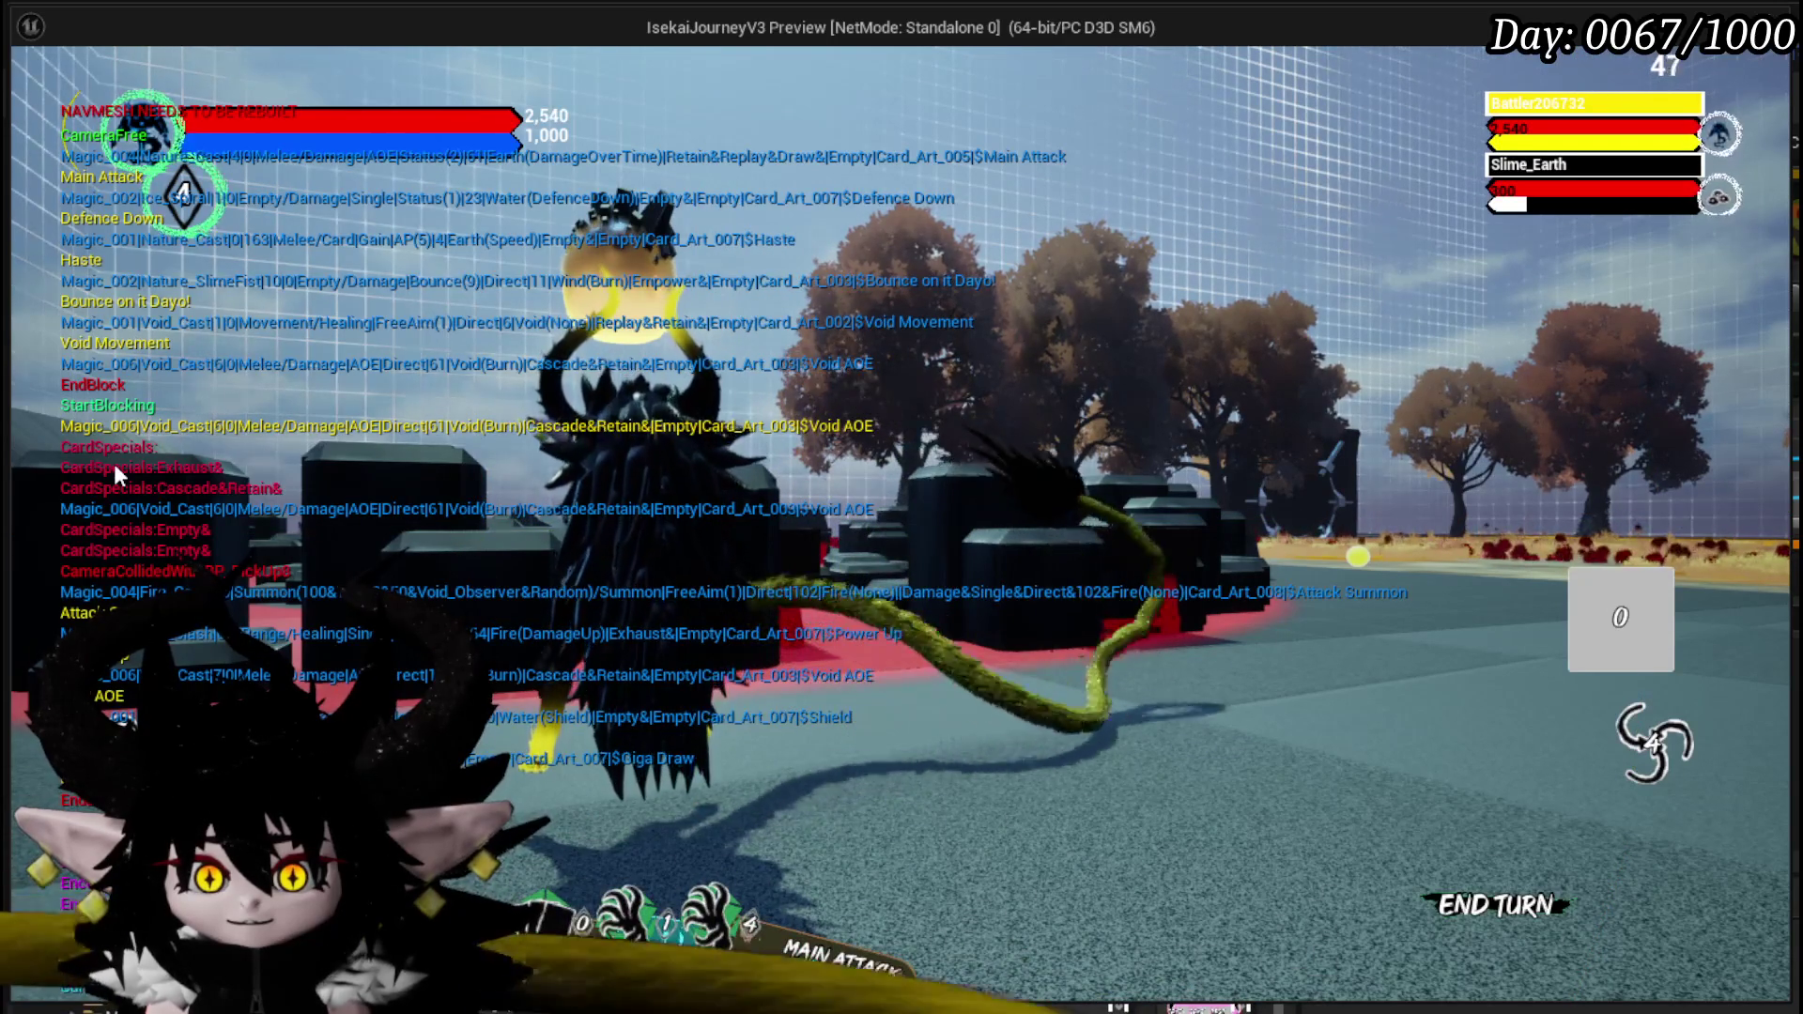
{"action": "key", "text": "Escape"}
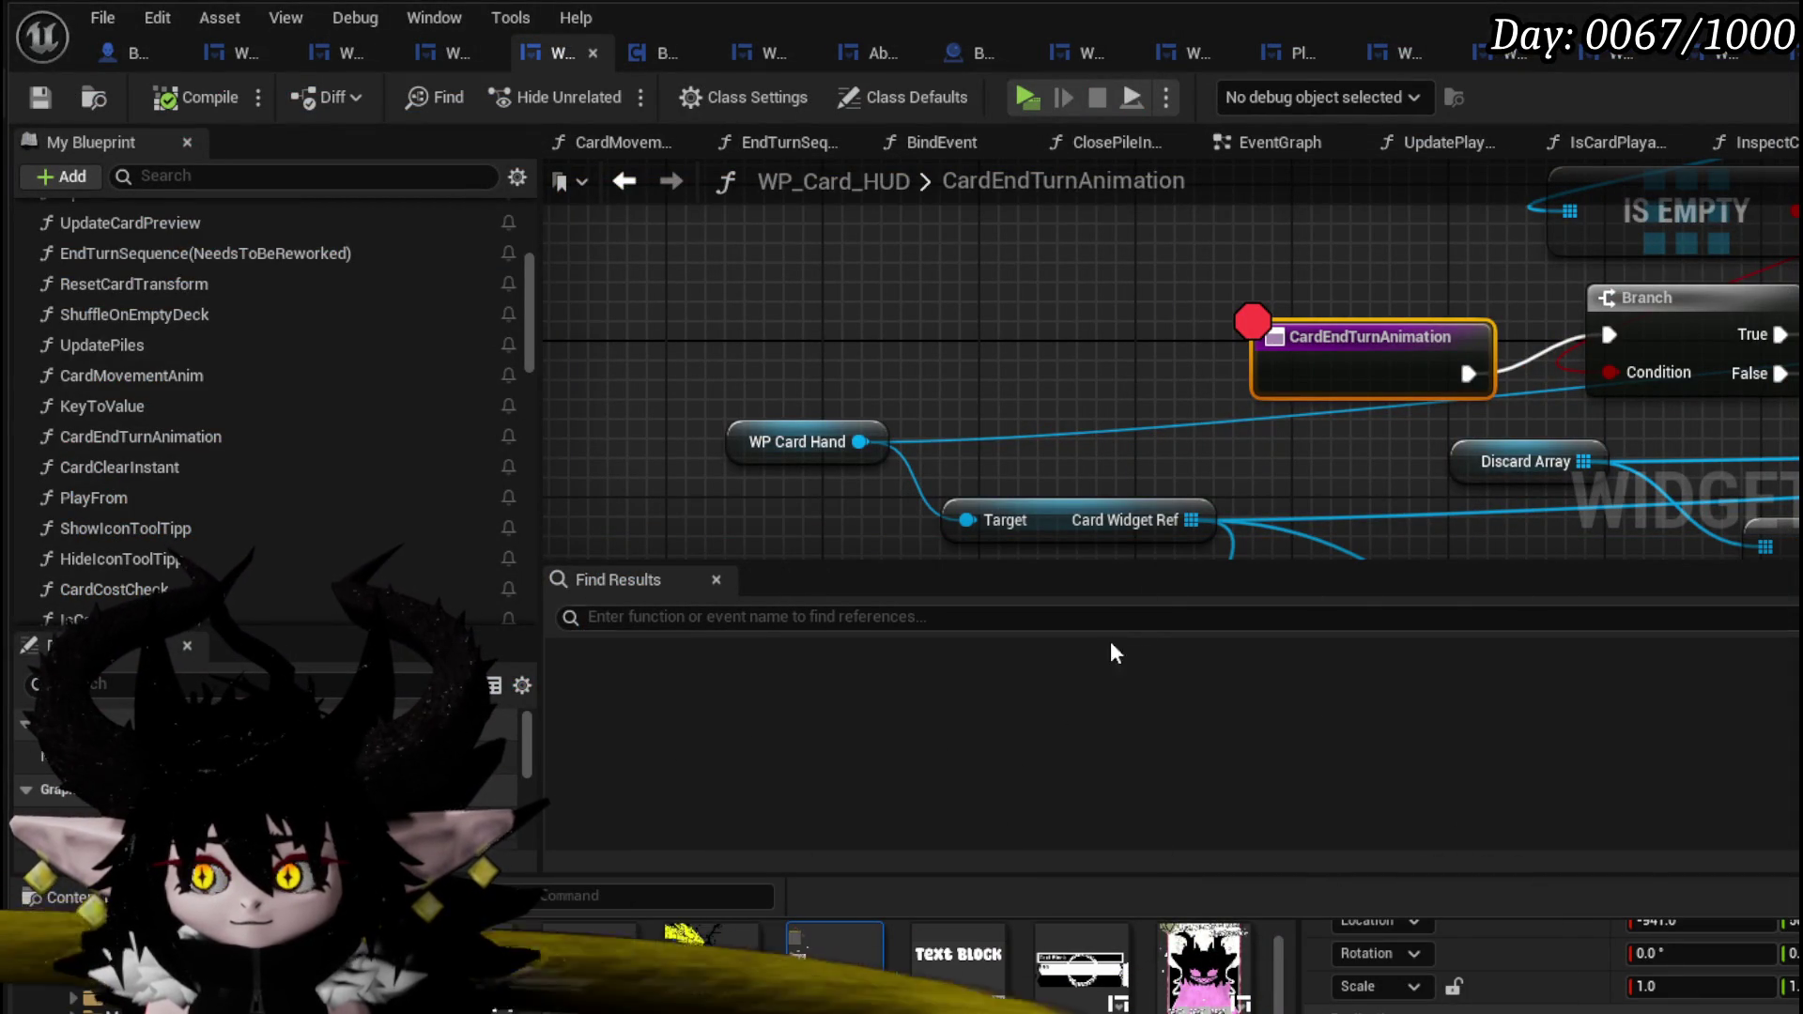
- In EndTurnSequence, add an Append node off Print String's In String wire
{"action": "scroll", "coordinate": [848, 429], "scroll_direction": "down", "scroll_amount": 4}
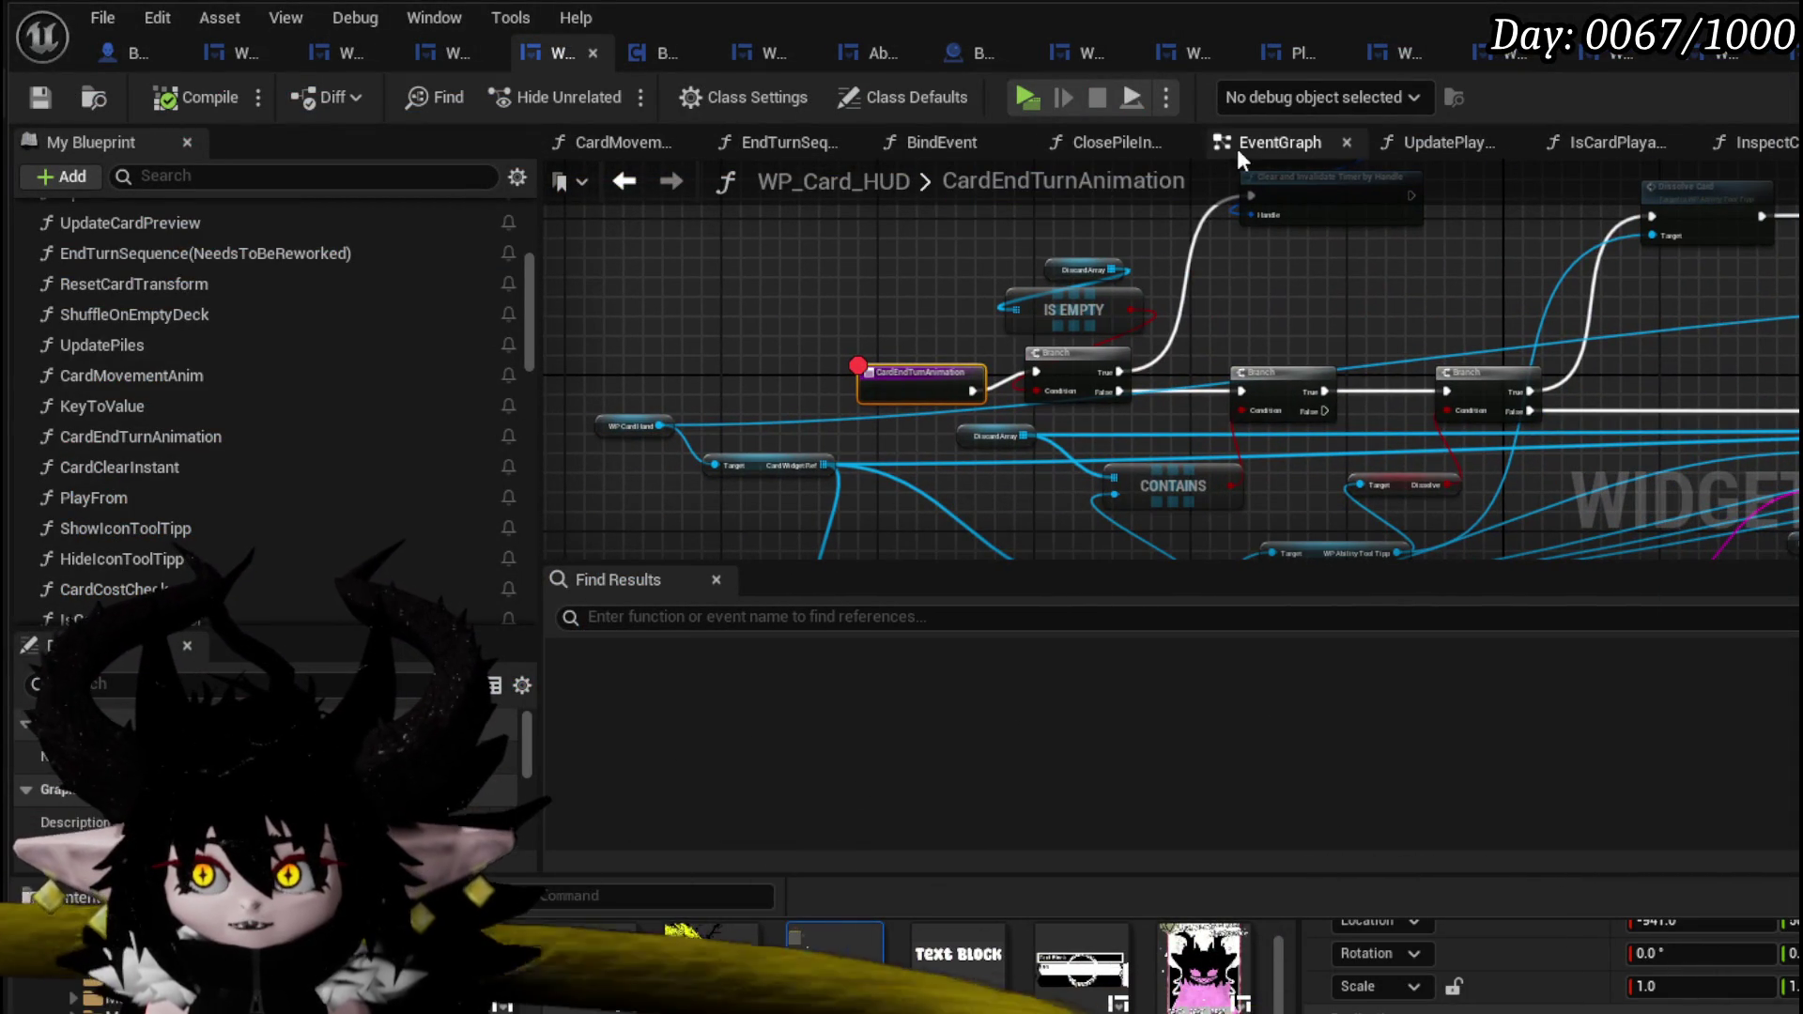
{"action": "left_click", "coordinate": [744, 151]}
{"action": "mouse_move", "coordinate": [950, 301]}
{"action": "left_mouse_down"}
{"action": "mouse_move", "coordinate": [808, 335]}
{"action": "mouse_move", "coordinate": [974, 371]}
{"action": "left_mouse_up"}
{"action": "left_click_drag", "start_coordinate": [866, 307], "coordinate": [866, 303]}
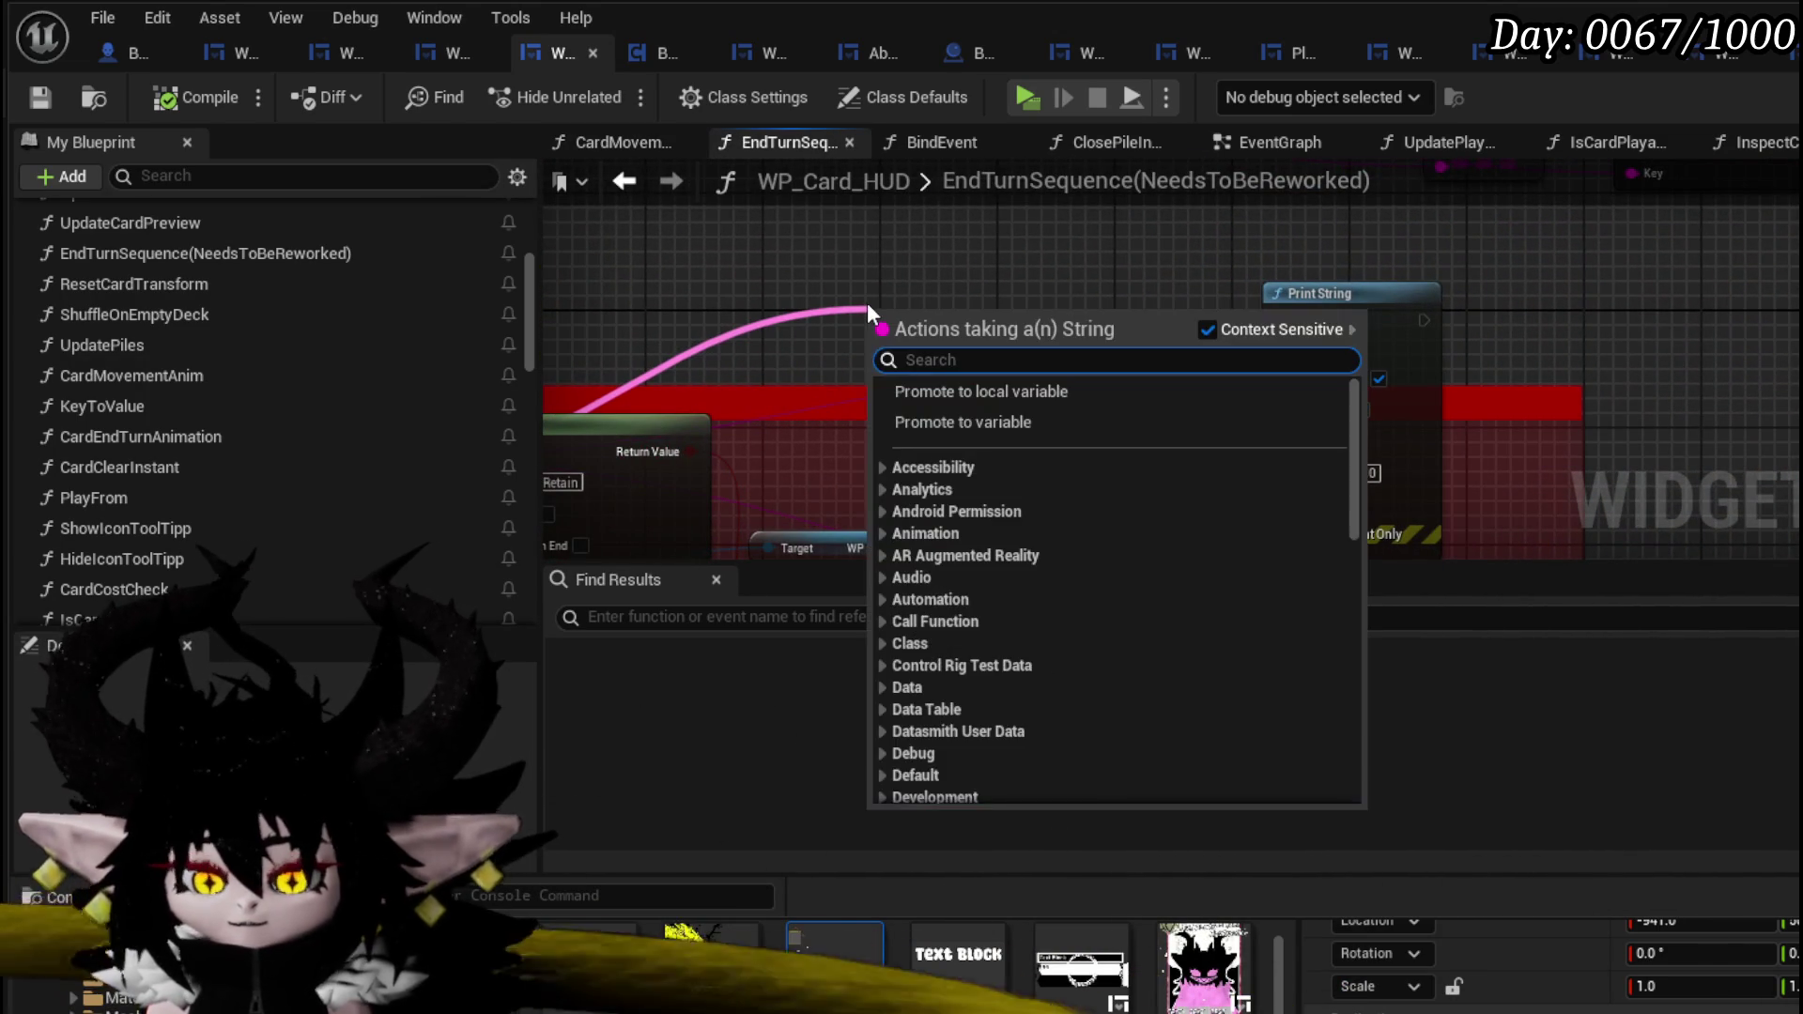
{"action": "type", "text": "App"}
{"action": "key", "text": "Return"}
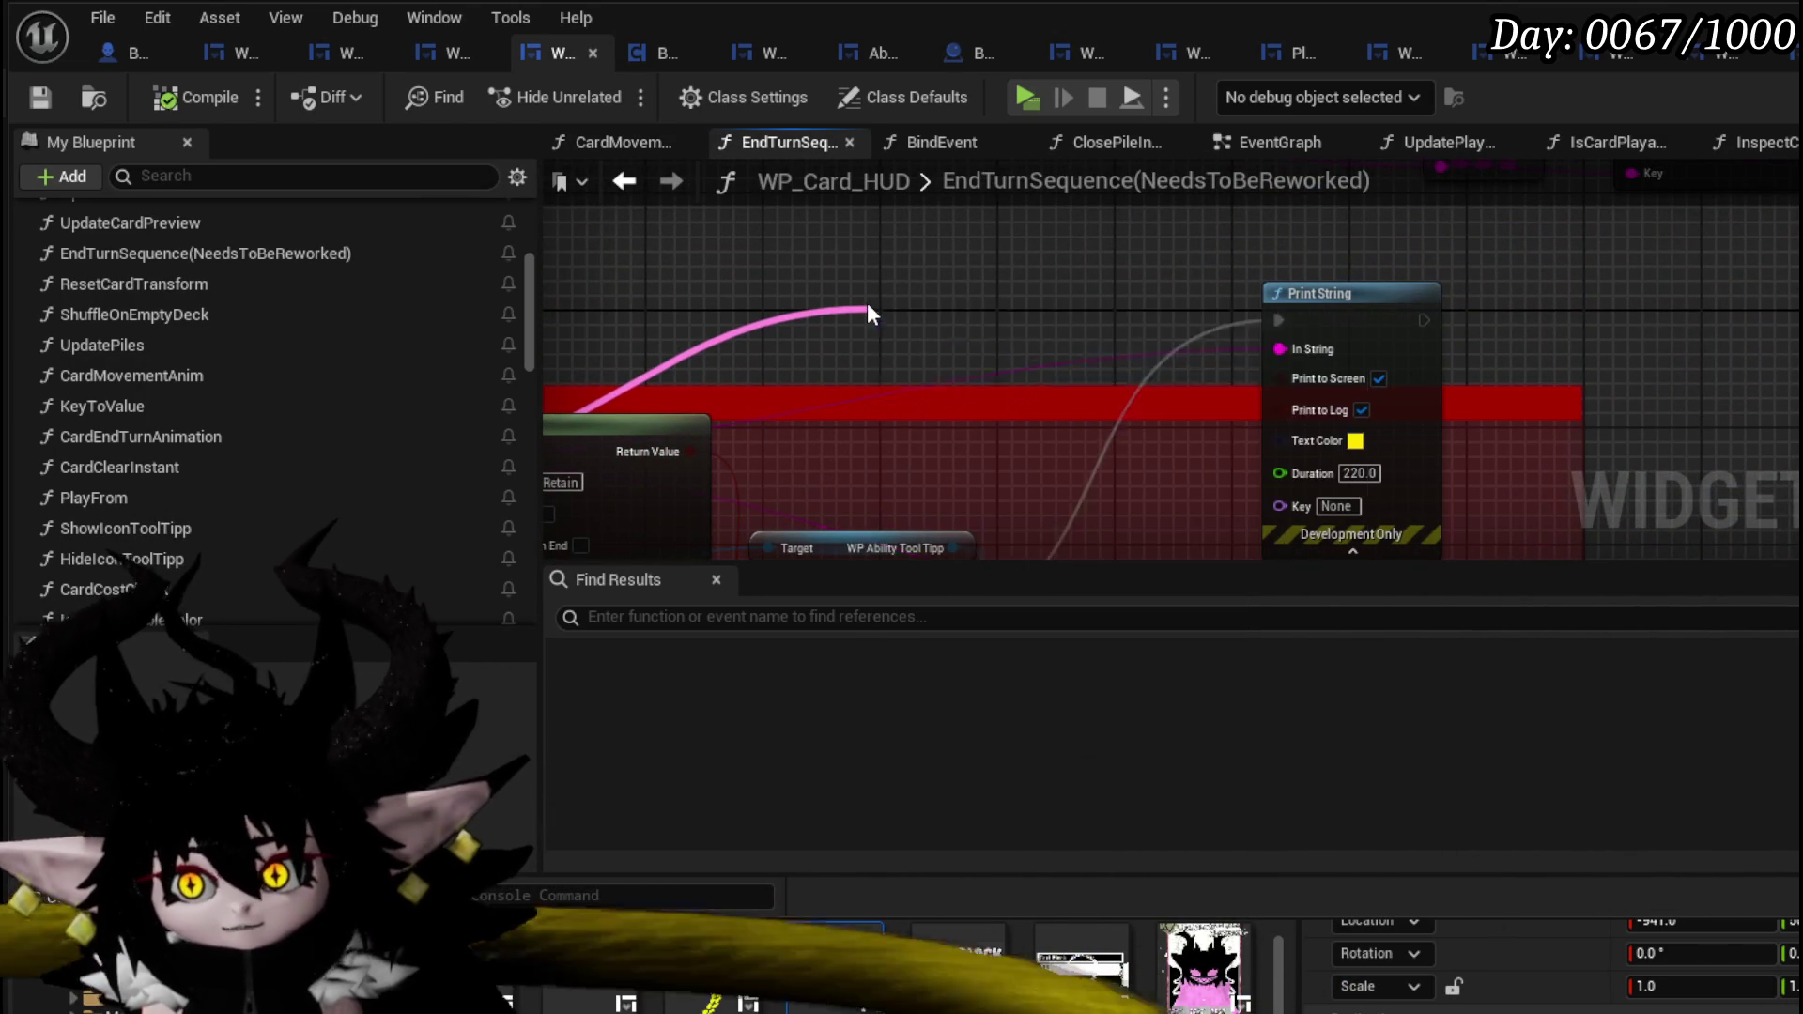
- Move the text to Append's B input, wire its result into In String, save, and play
{"action": "left_click_drag", "start_coordinate": [887, 334], "coordinate": [883, 367]}
{"action": "type", "text": "KEEPING CARD"}
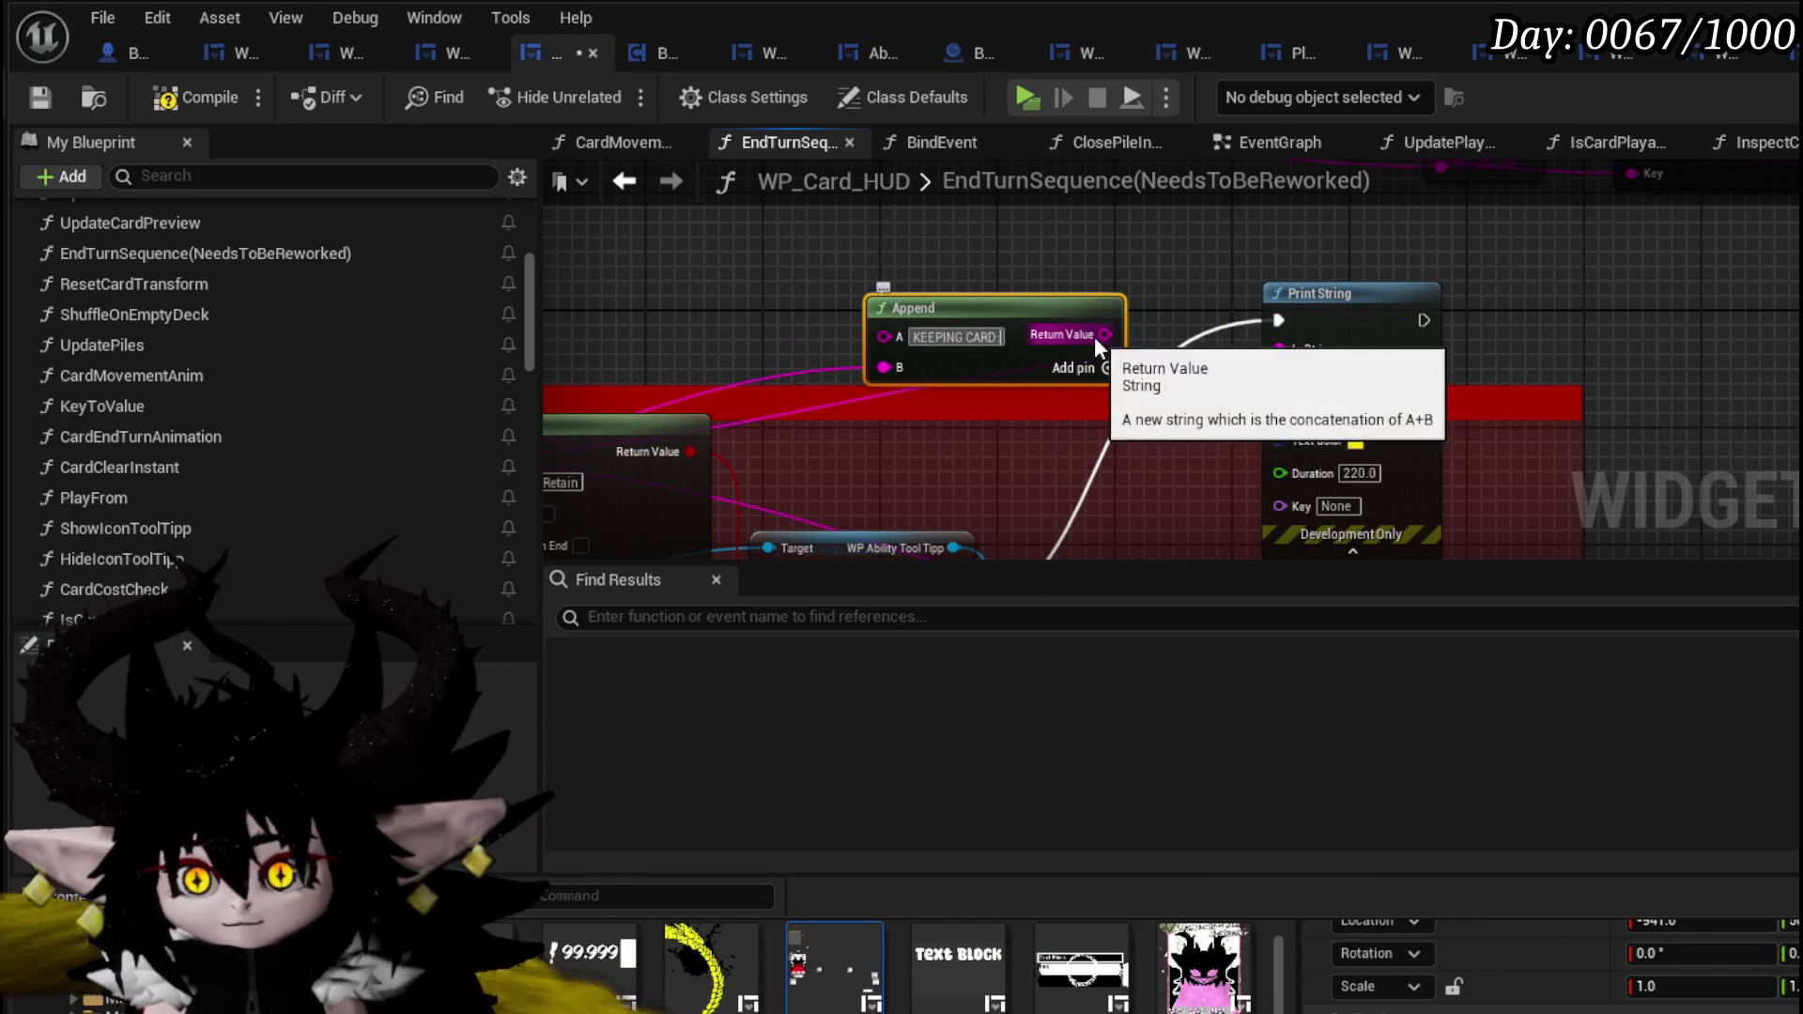
{"action": "left_click_drag", "start_coordinate": [1105, 334], "coordinate": [1277, 349]}
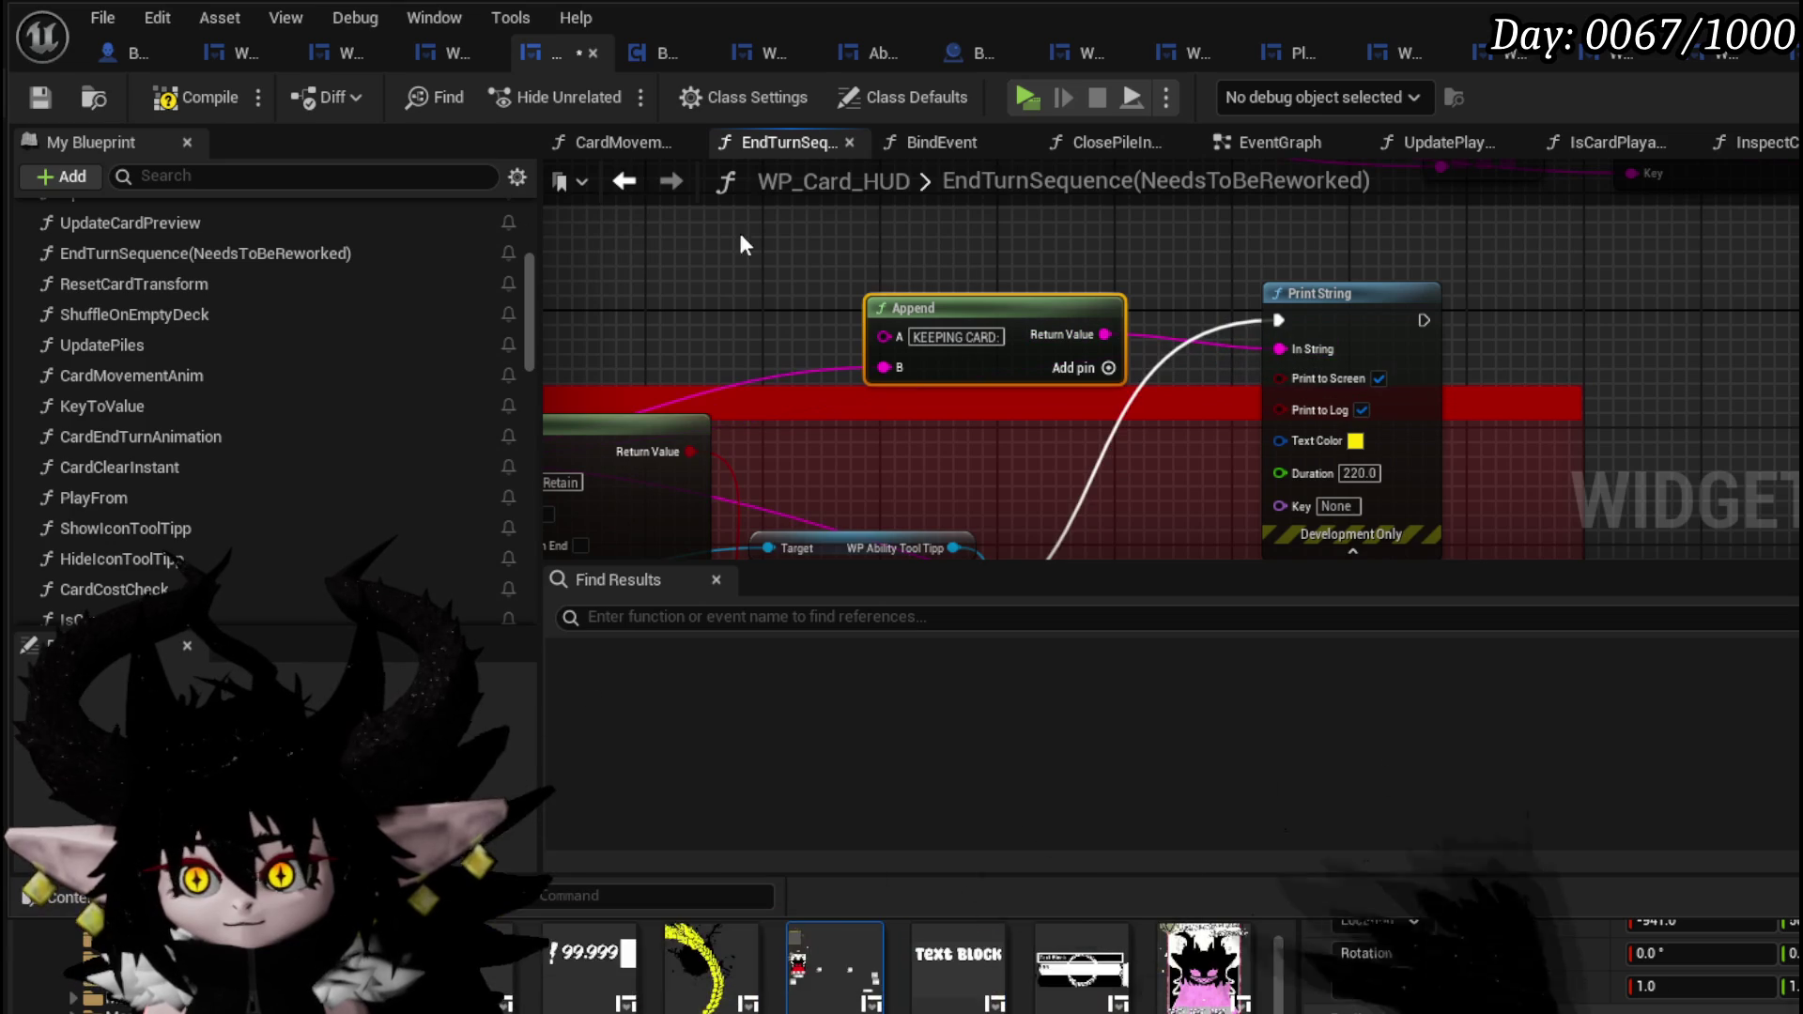
{"action": "left_click", "coordinate": [44, 97]}
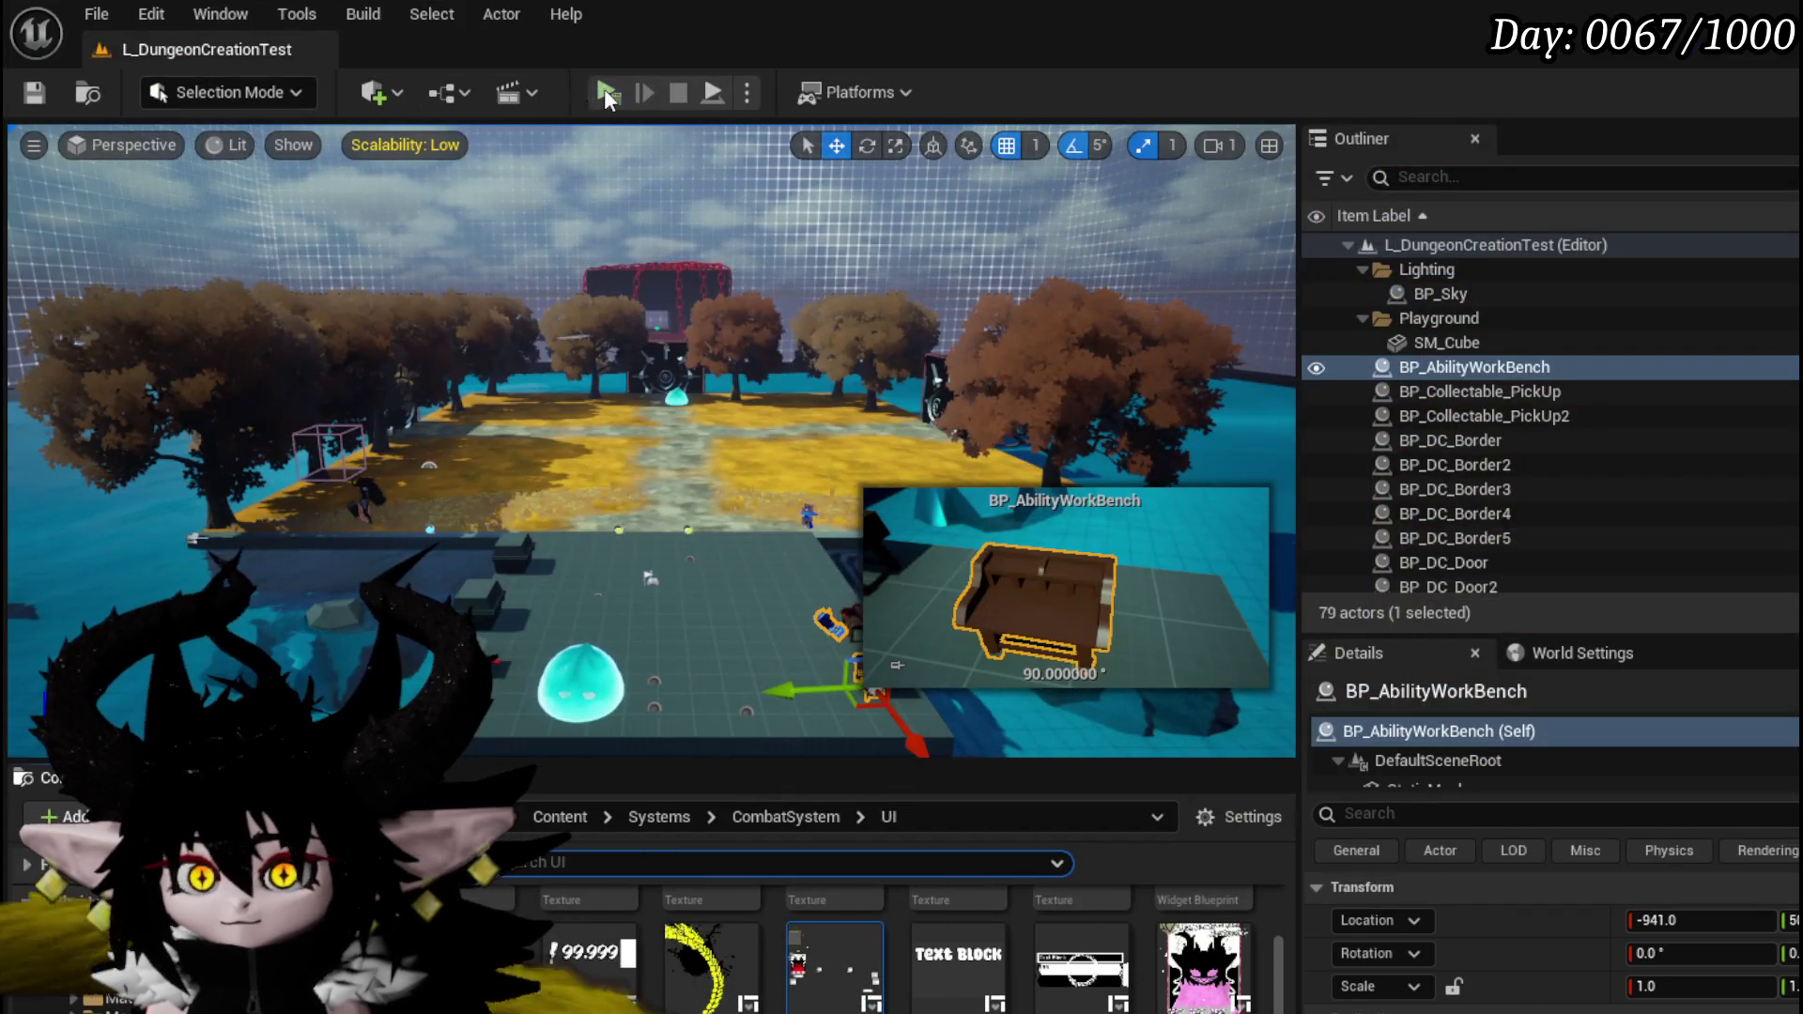
{"action": "left_click", "coordinate": [607, 94]}
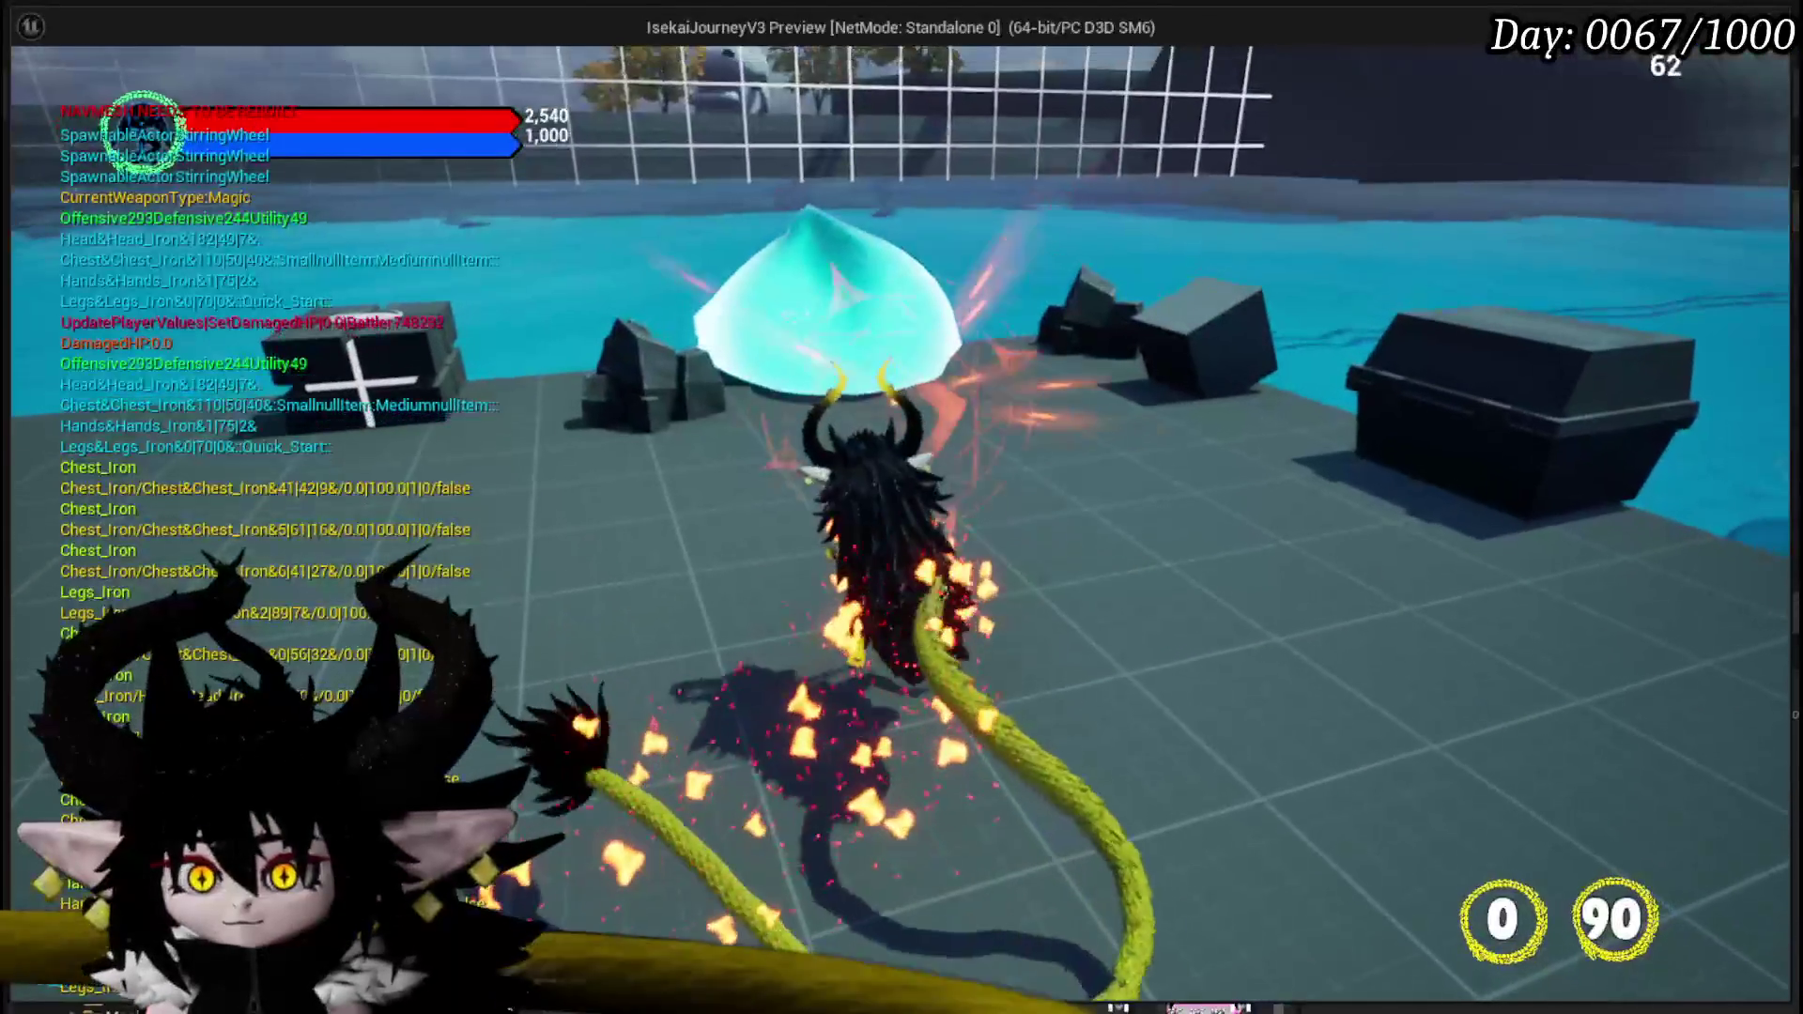
- Cast a spell at the dome, then remove the CardEndTurnAnimation breakpoint and resume the game
{"action": "key", "text": "e"}
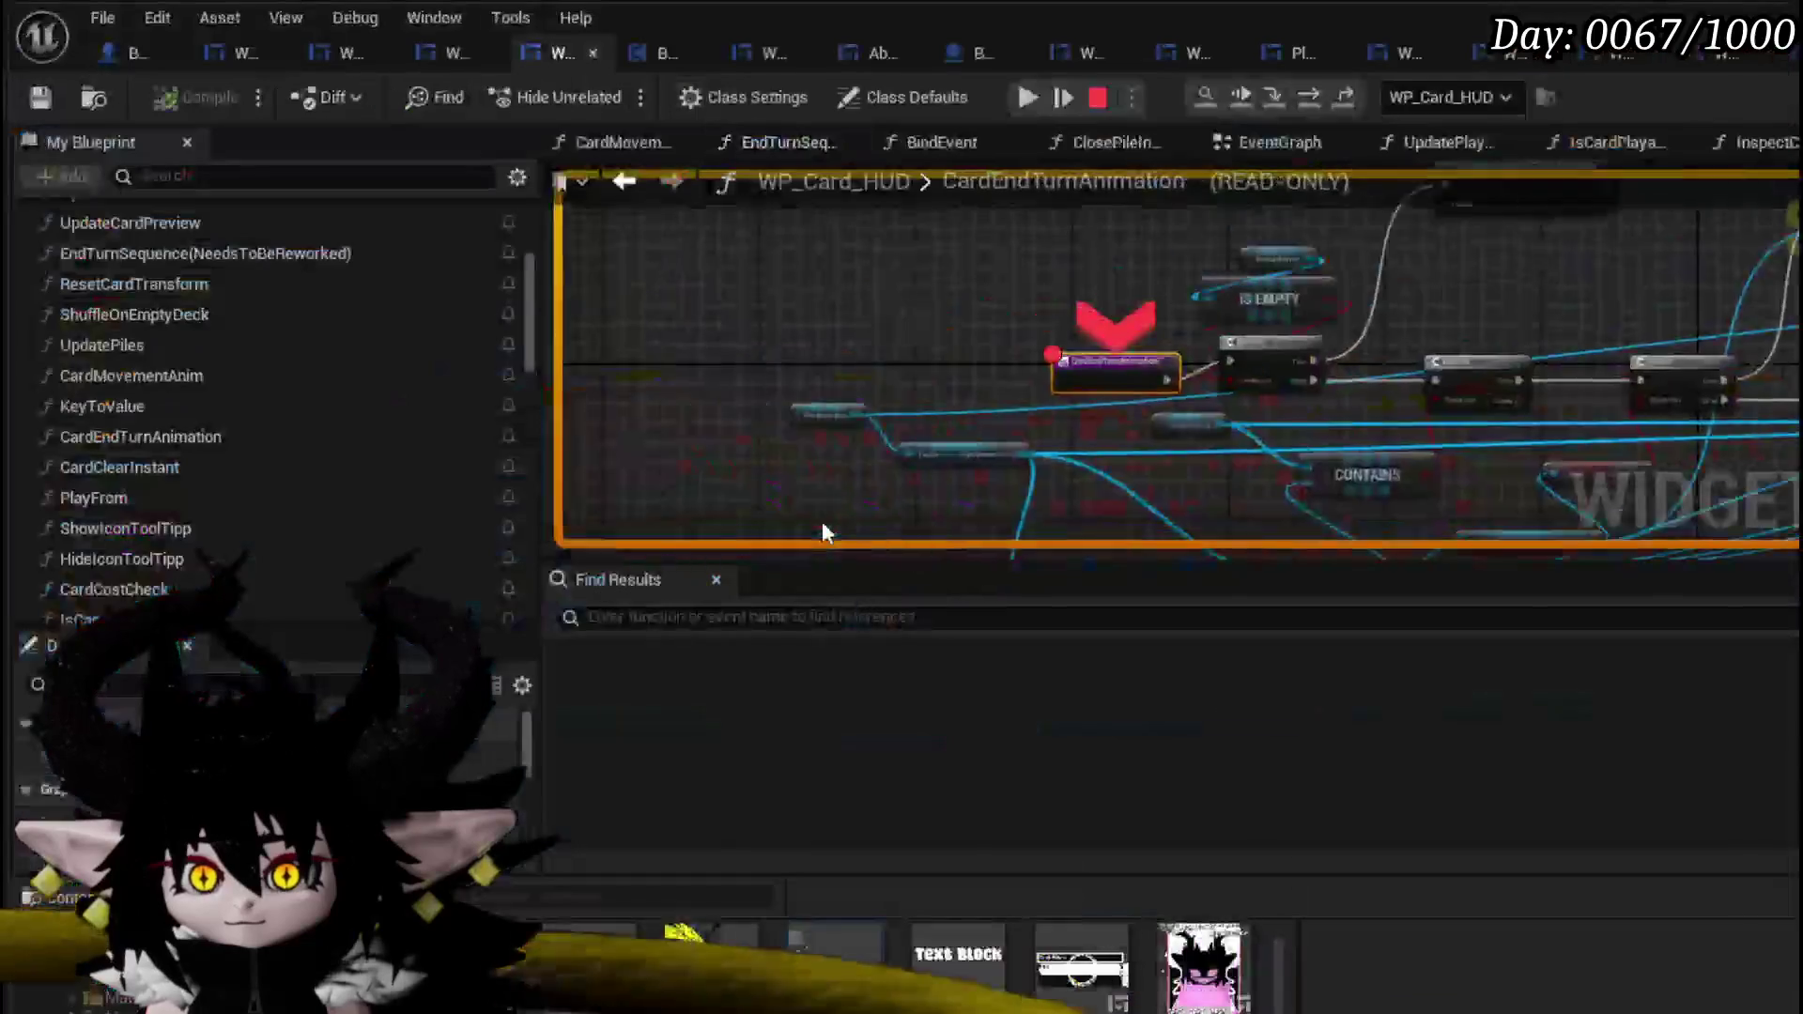
{"action": "right_click", "coordinate": [1322, 336]}
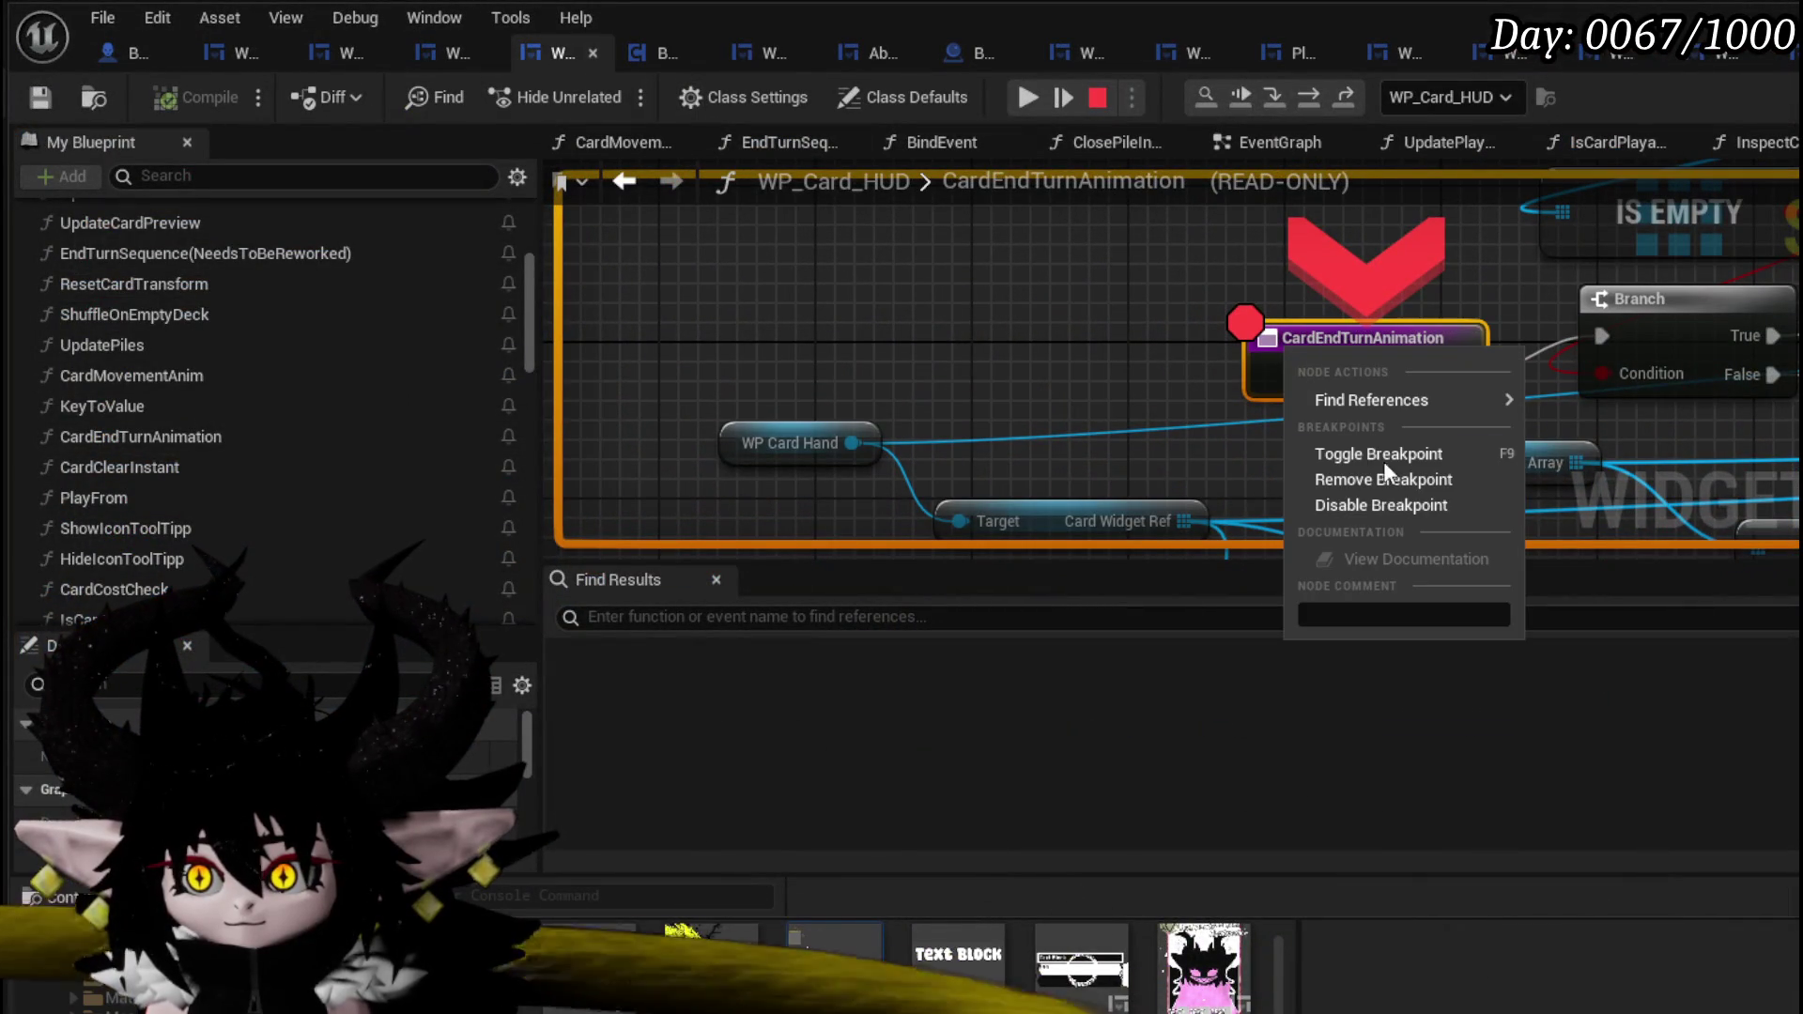
{"action": "left_click", "coordinate": [1377, 481]}
{"action": "left_click", "coordinate": [1031, 97]}
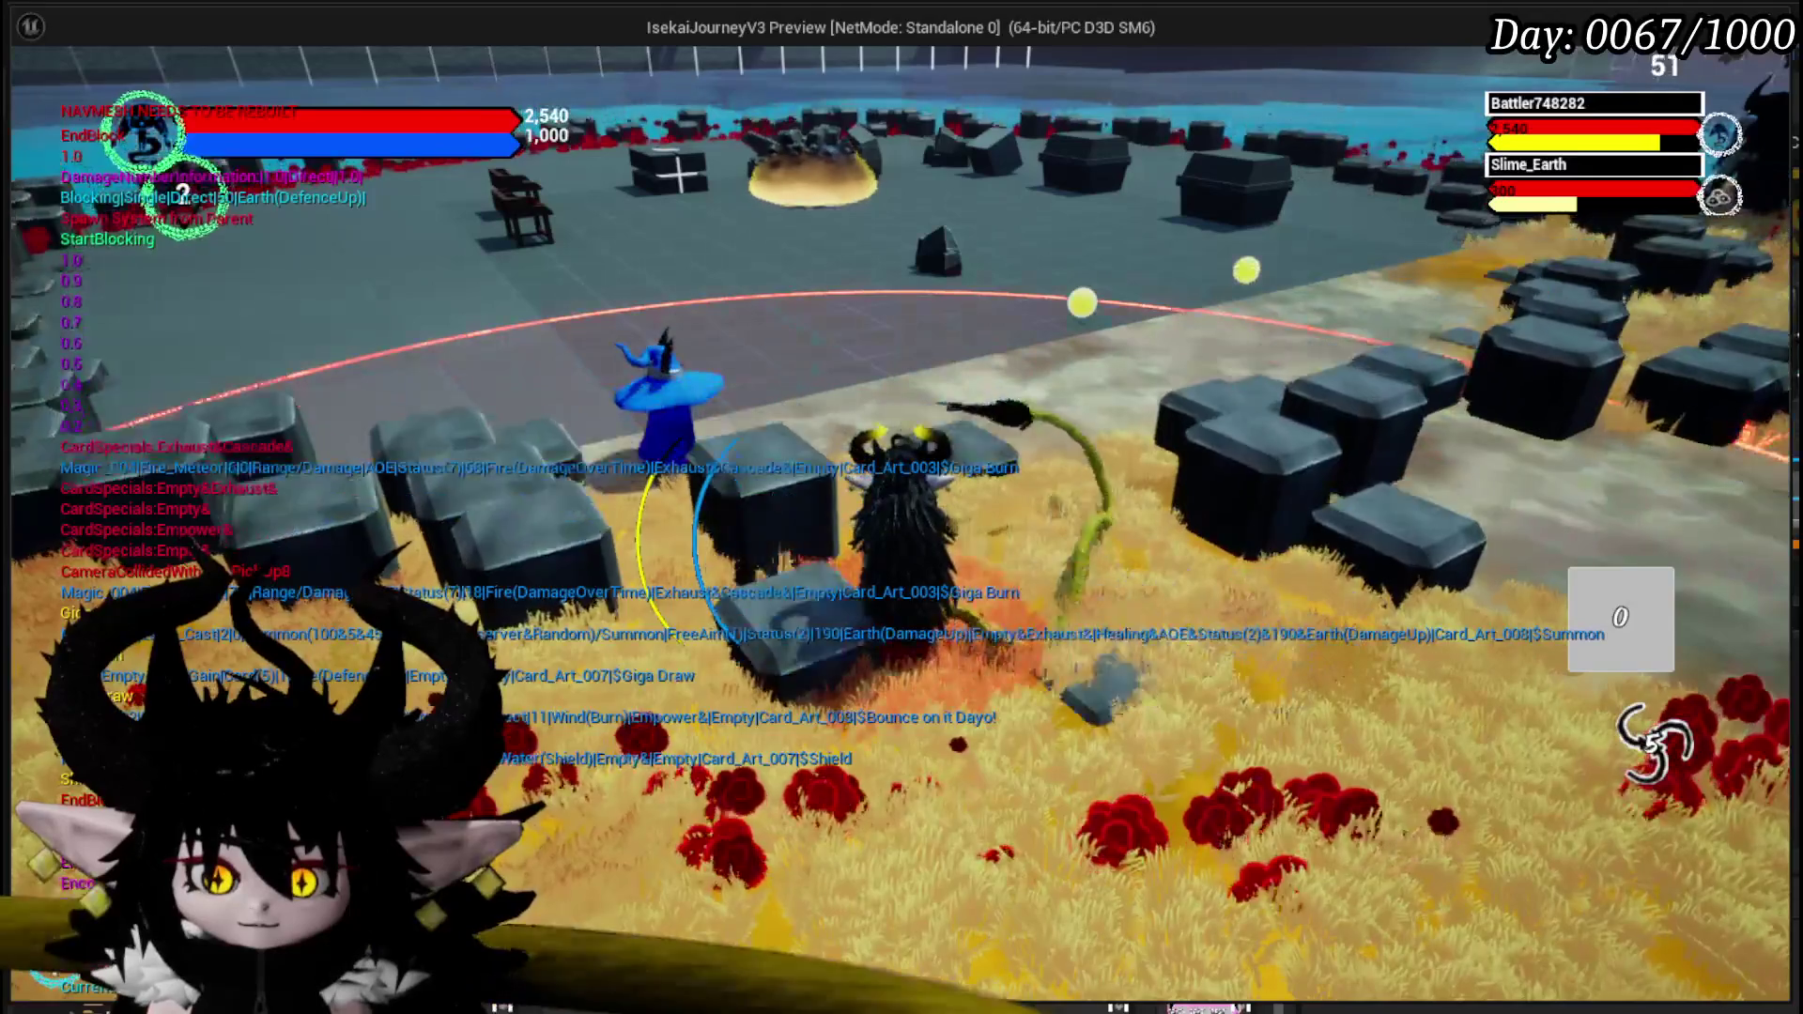
- In EndTurnSequence, wire execution into the Branch and its True output toward the ADD node
{"action": "key", "text": "alt+Tab"}
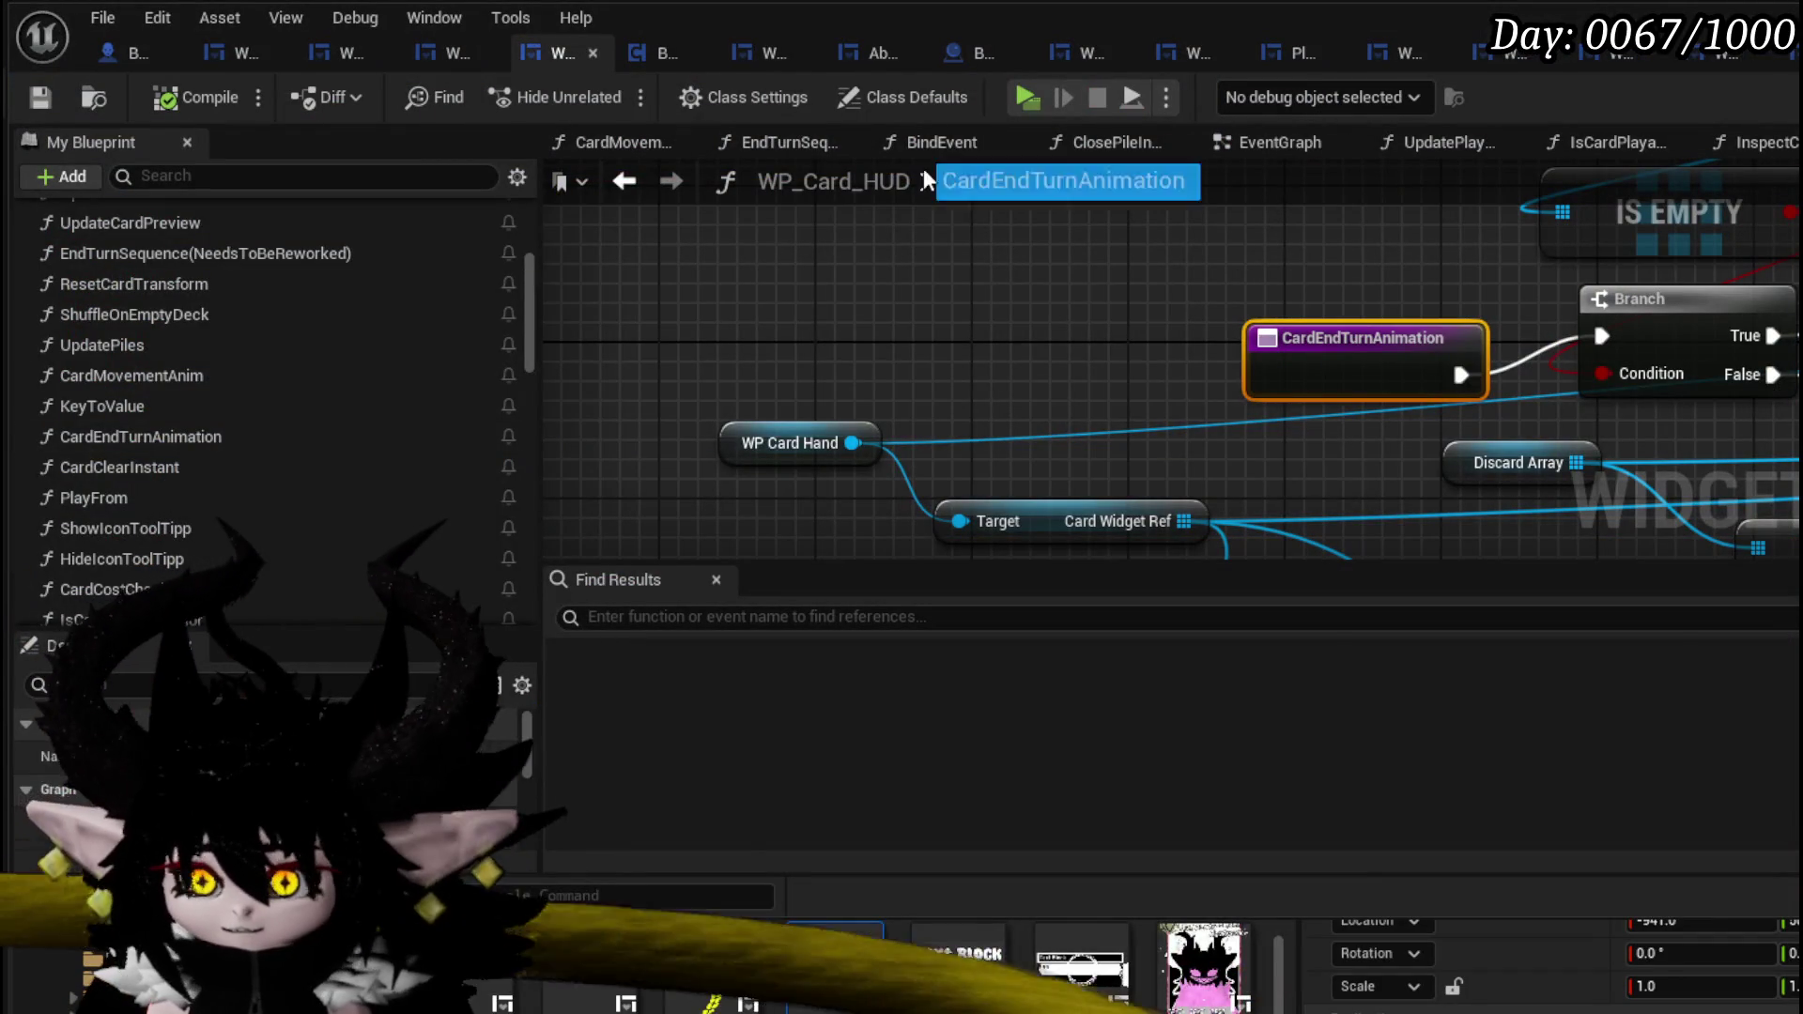
{"action": "left_click", "coordinate": [759, 146]}
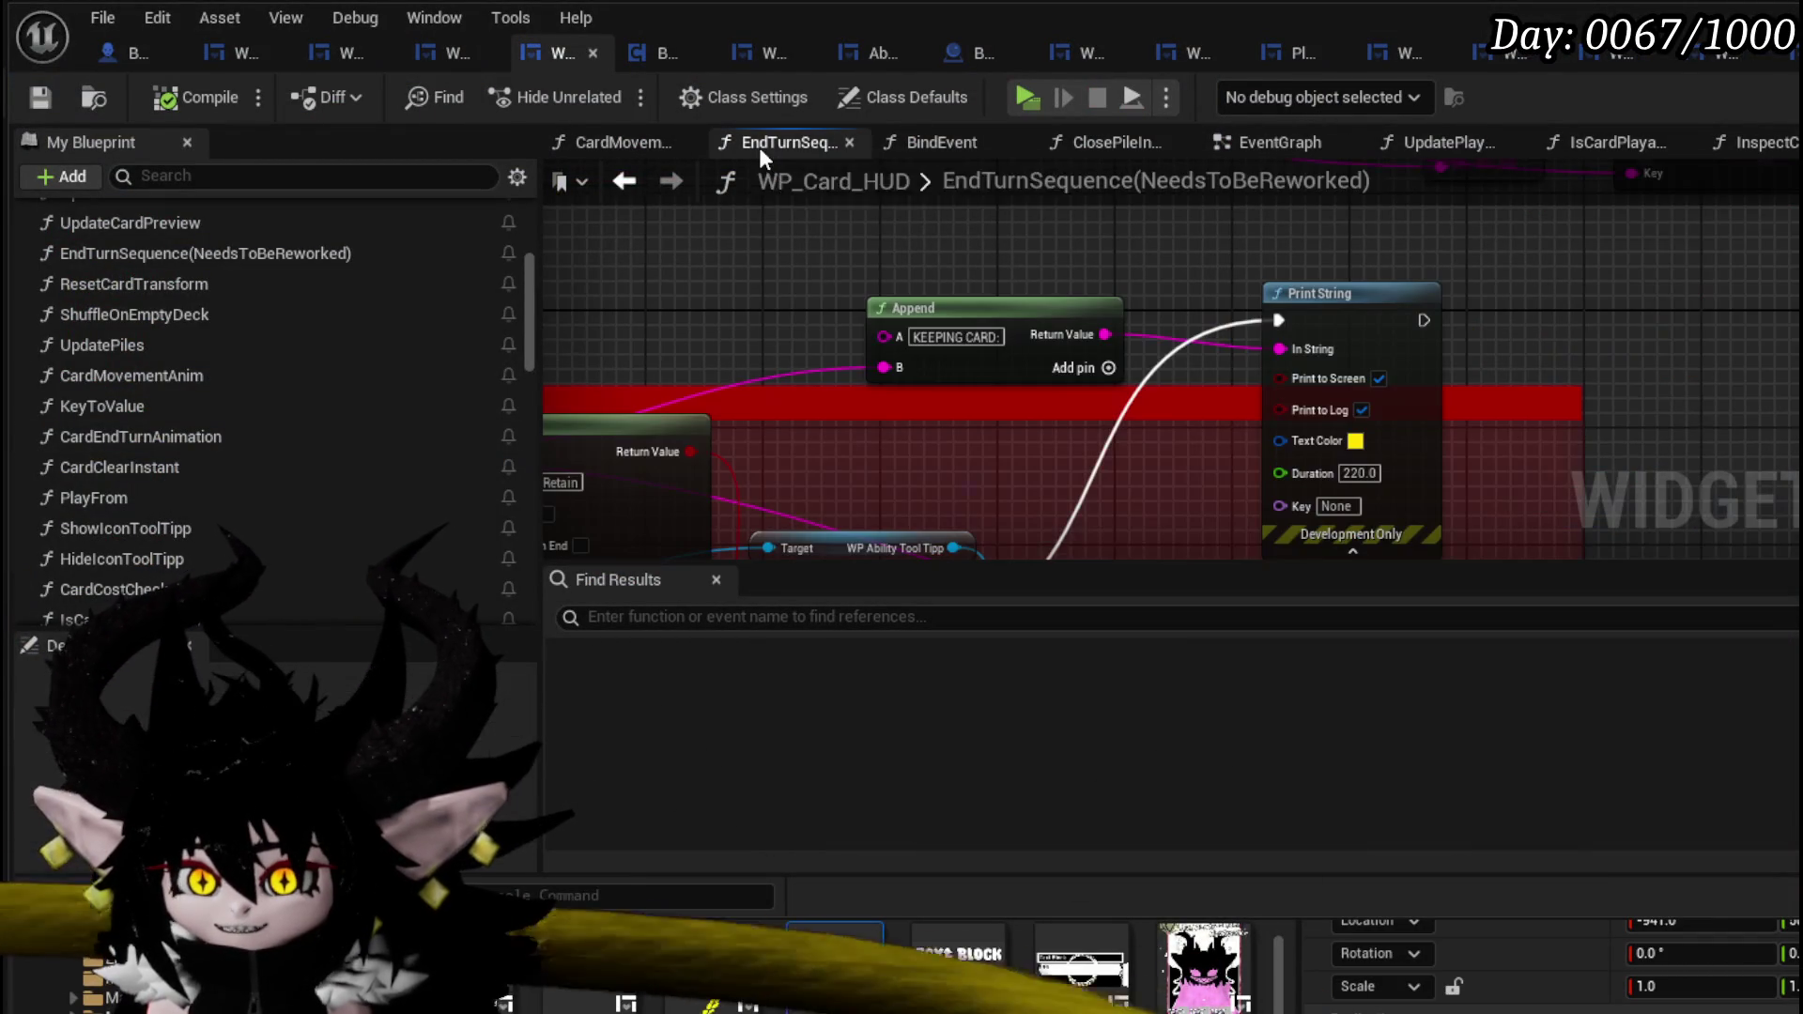
{"action": "mouse_move", "coordinate": [896, 395]}
{"action": "left_mouse_down"}
{"action": "mouse_move", "coordinate": [1121, 282]}
{"action": "mouse_move", "coordinate": [1424, 299]}
{"action": "mouse_move", "coordinate": [1405, 275]}
{"action": "mouse_move", "coordinate": [902, 330]}
{"action": "mouse_move", "coordinate": [1030, 402]}
{"action": "left_mouse_up"}
{"action": "scroll", "coordinate": [1031, 402], "scroll_direction": "down", "scroll_amount": 4}
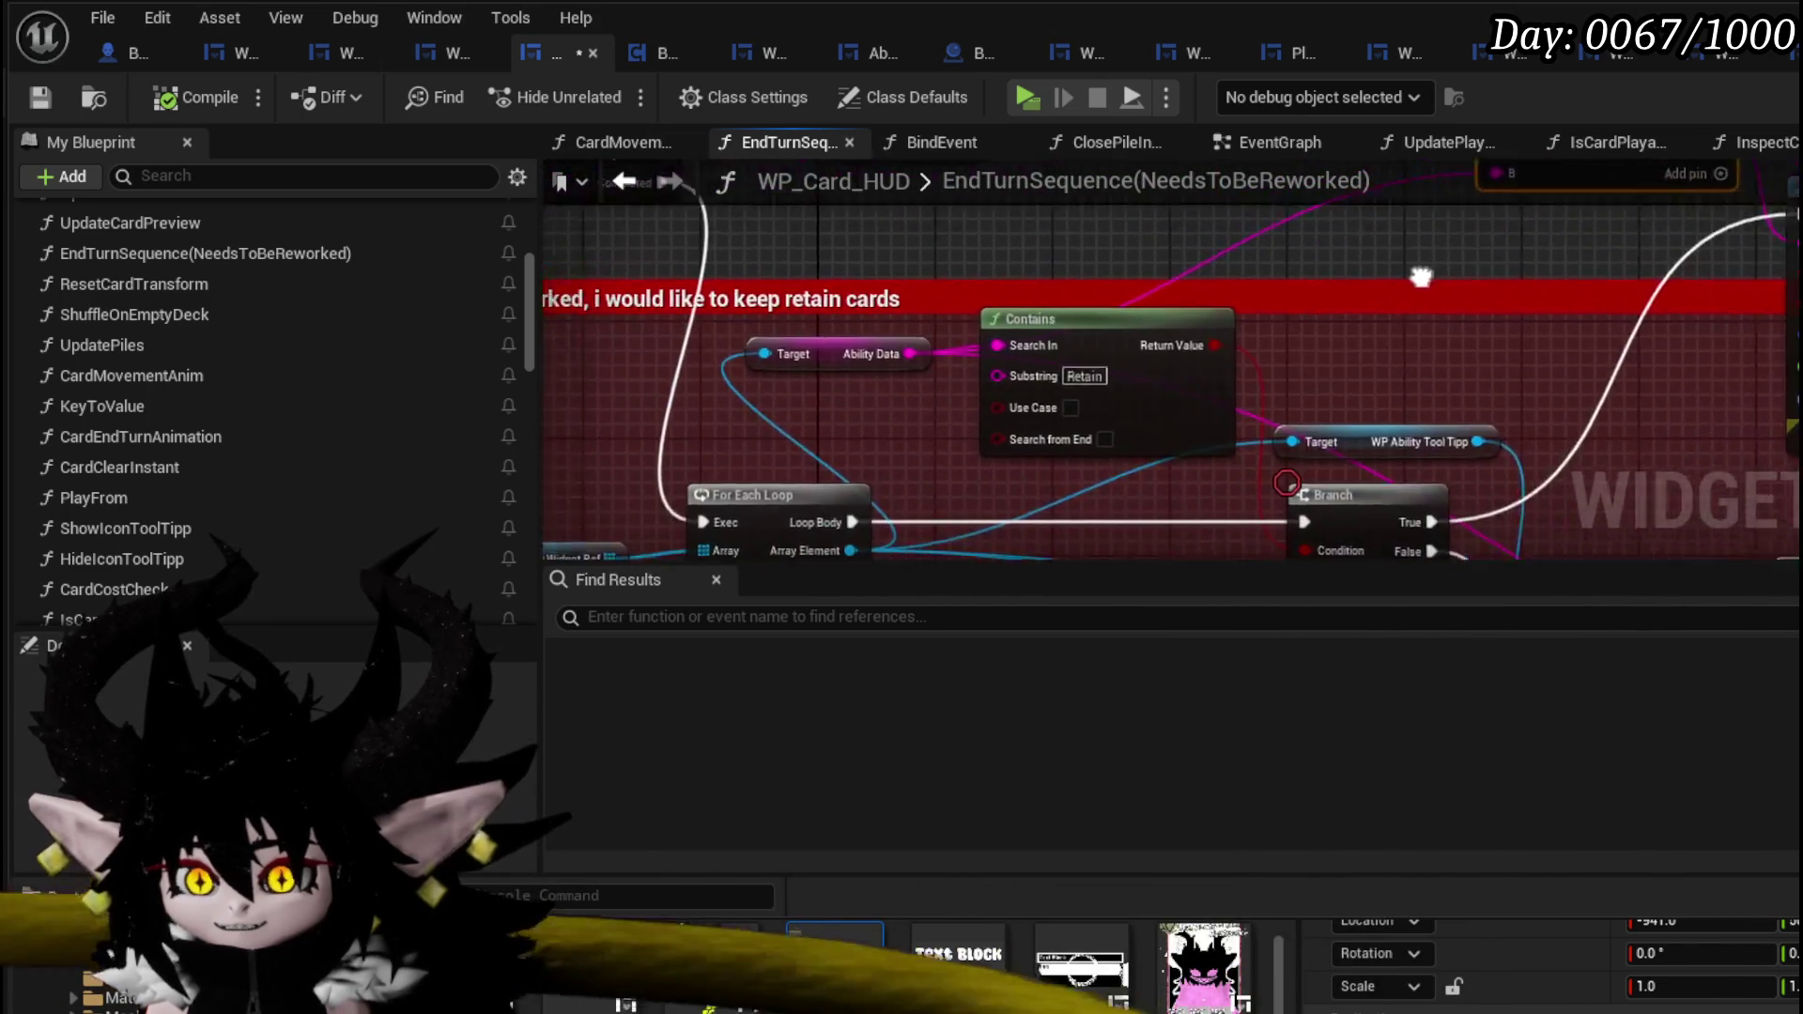
{"action": "mouse_move", "coordinate": [1343, 284]}
{"action": "left_mouse_down"}
{"action": "mouse_move", "coordinate": [1174, 244]}
{"action": "mouse_move", "coordinate": [1070, 193]}
{"action": "mouse_move", "coordinate": [1061, 441]}
{"action": "mouse_move", "coordinate": [1005, 310]}
{"action": "mouse_move", "coordinate": [1130, 304]}
{"action": "left_mouse_up"}
{"action": "scroll", "coordinate": [997, 305], "scroll_direction": "up", "scroll_amount": 4}
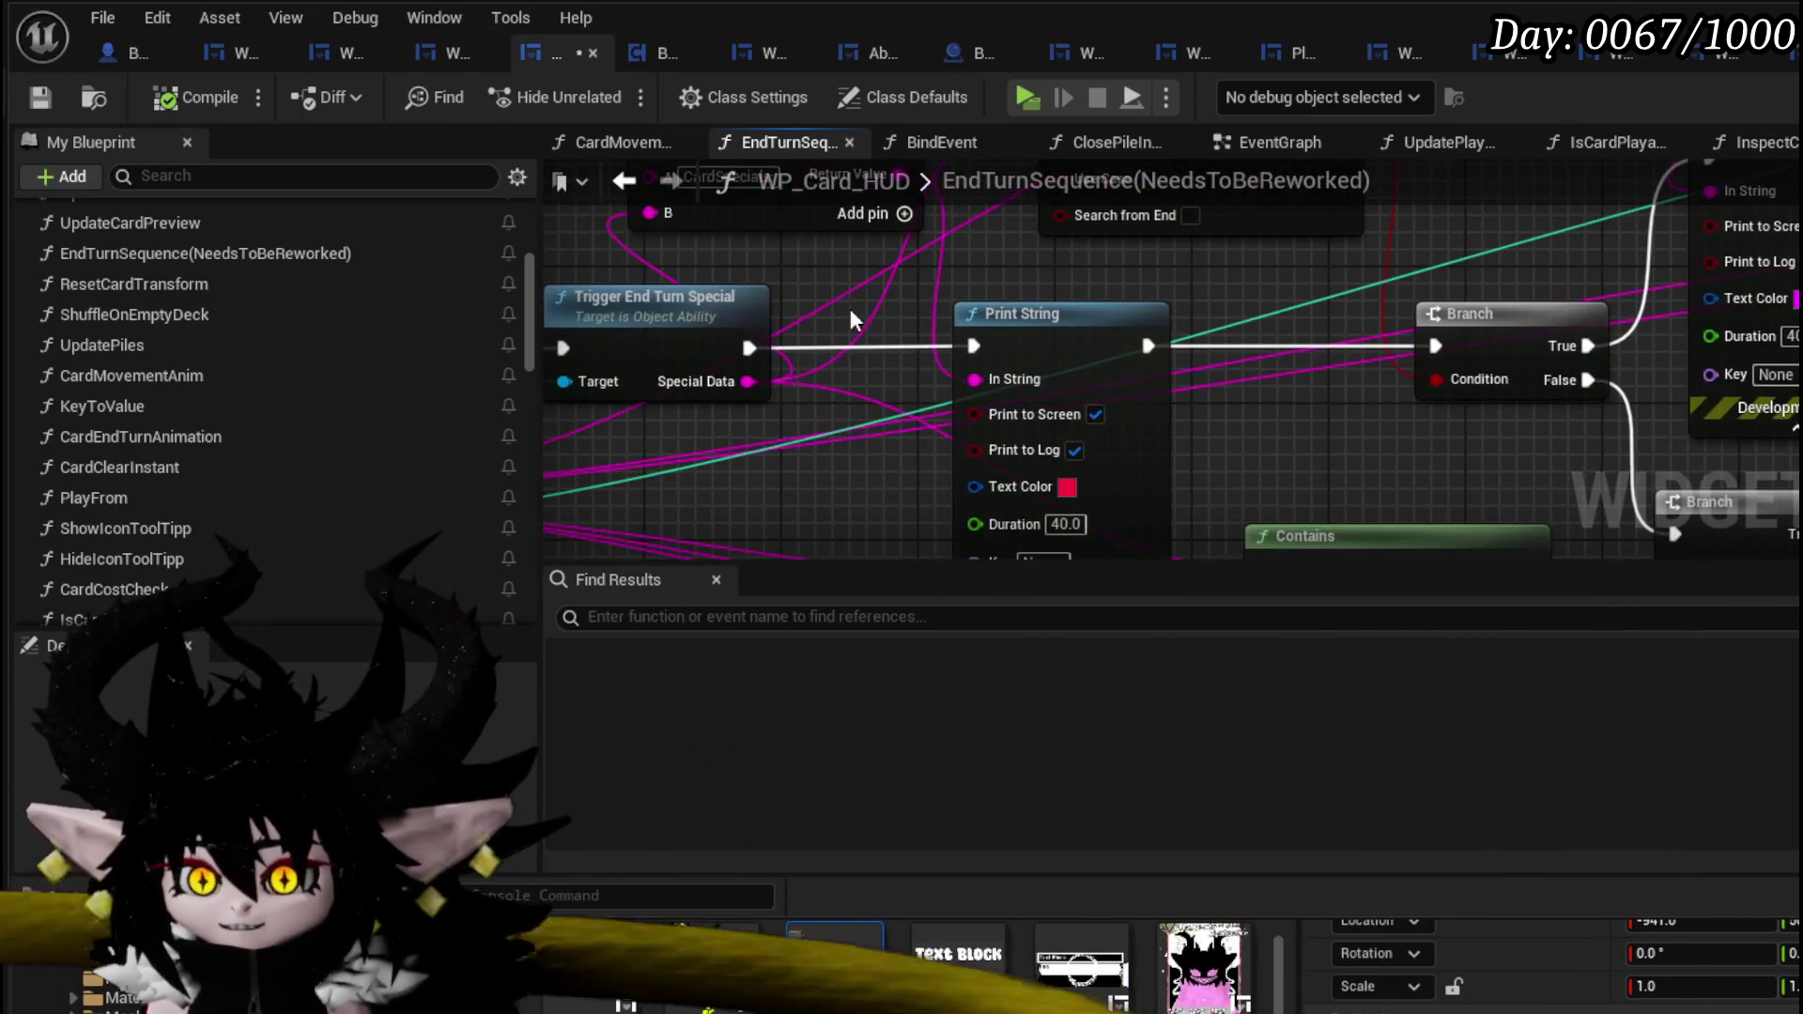
{"action": "mouse_move", "coordinate": [1440, 346]}
{"action": "left_mouse_down"}
{"action": "mouse_move", "coordinate": [742, 437]}
{"action": "mouse_move", "coordinate": [870, 459]}
{"action": "left_mouse_up"}
{"action": "mouse_move", "coordinate": [872, 524]}
{"action": "left_mouse_down"}
{"action": "mouse_move", "coordinate": [1504, 336]}
{"action": "mouse_move", "coordinate": [1474, 359]}
{"action": "left_mouse_up"}
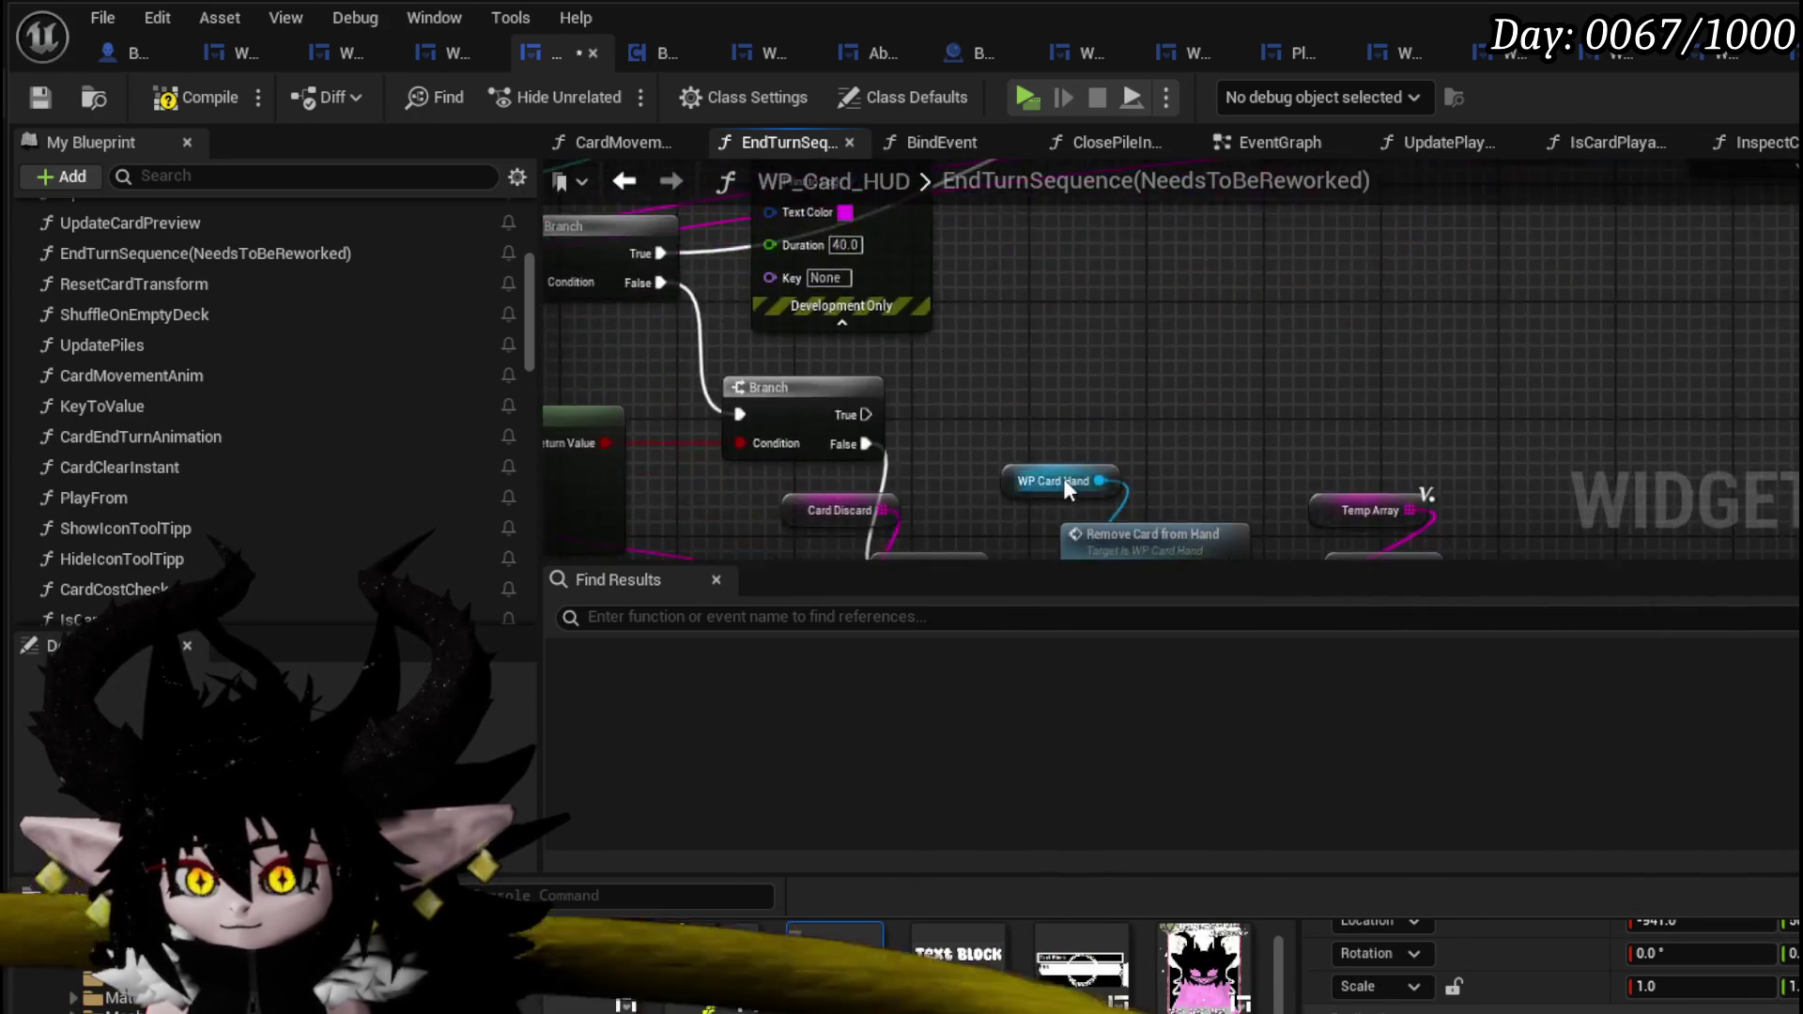
{"action": "scroll", "coordinate": [1330, 250], "scroll_direction": "down", "scroll_amount": 2}
{"action": "left_click_drag", "start_coordinate": [1137, 371], "coordinate": [1418, 346]}
{"action": "left_click_drag", "start_coordinate": [1045, 601], "coordinate": [871, 382]}
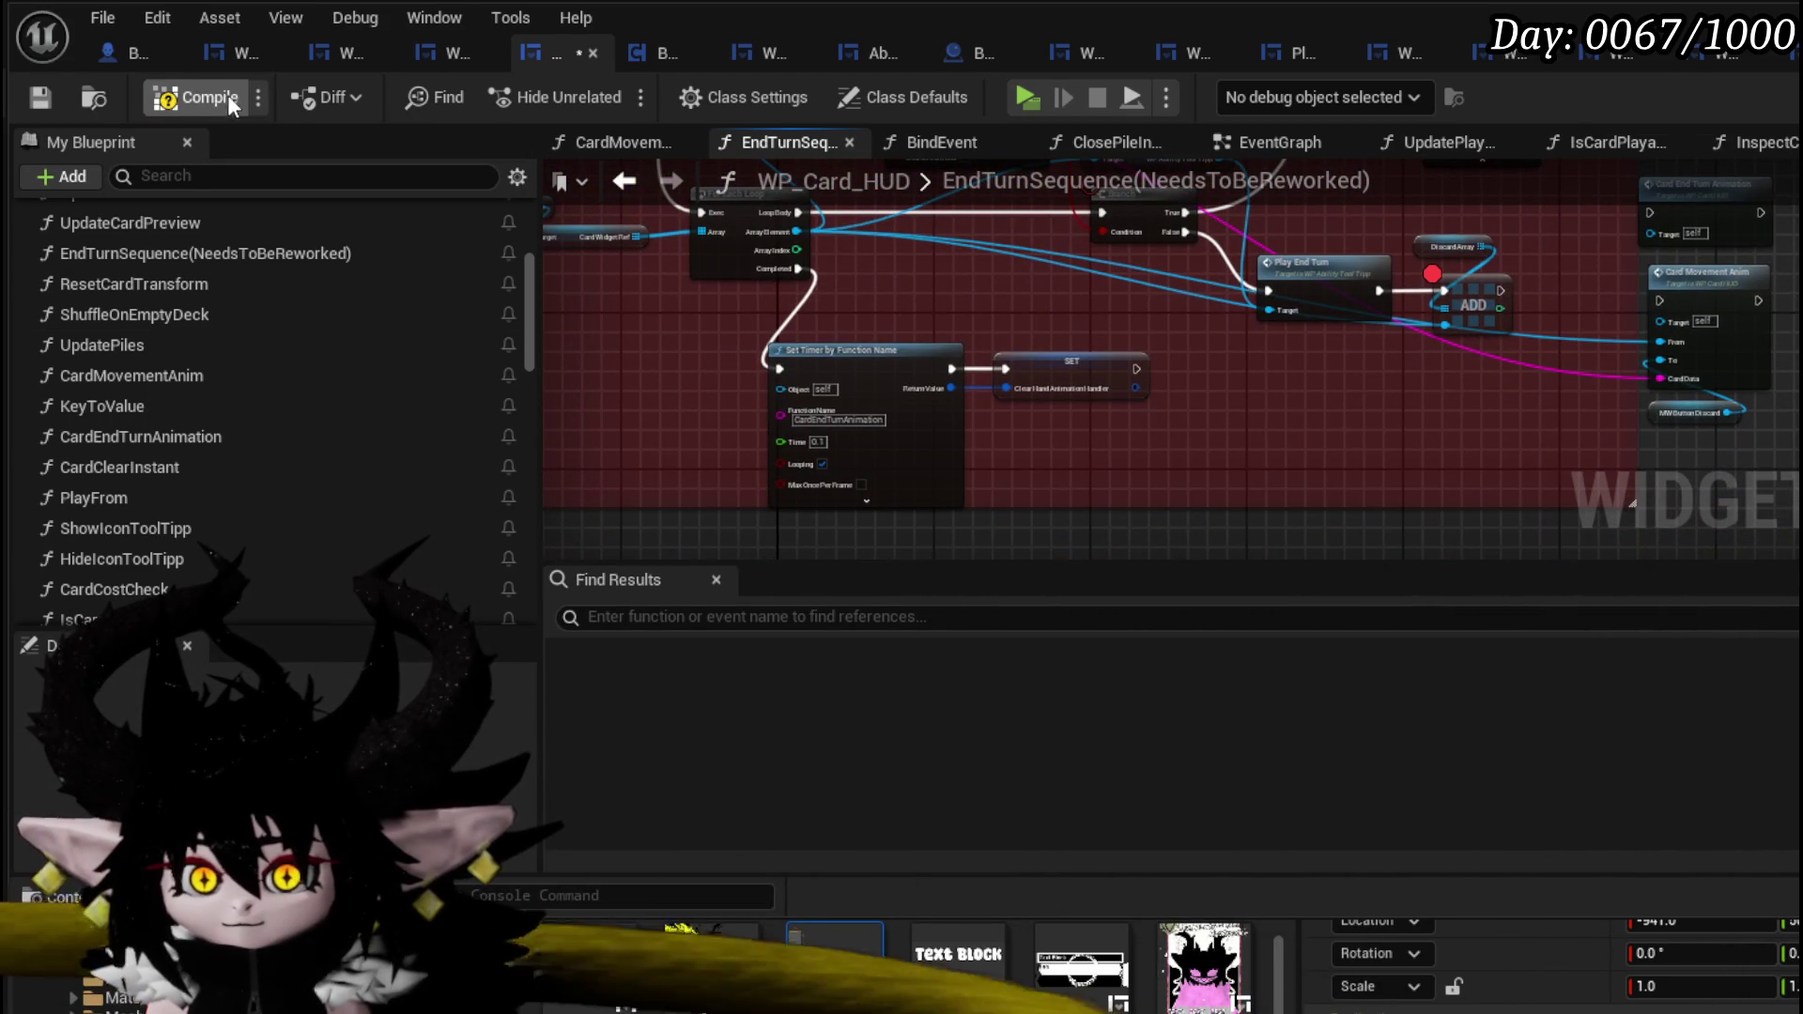
- Compile and save WP_Card_HUD, then start a new play session from the level editor
{"action": "left_click", "coordinate": [243, 95]}
{"action": "left_click", "coordinate": [35, 97]}
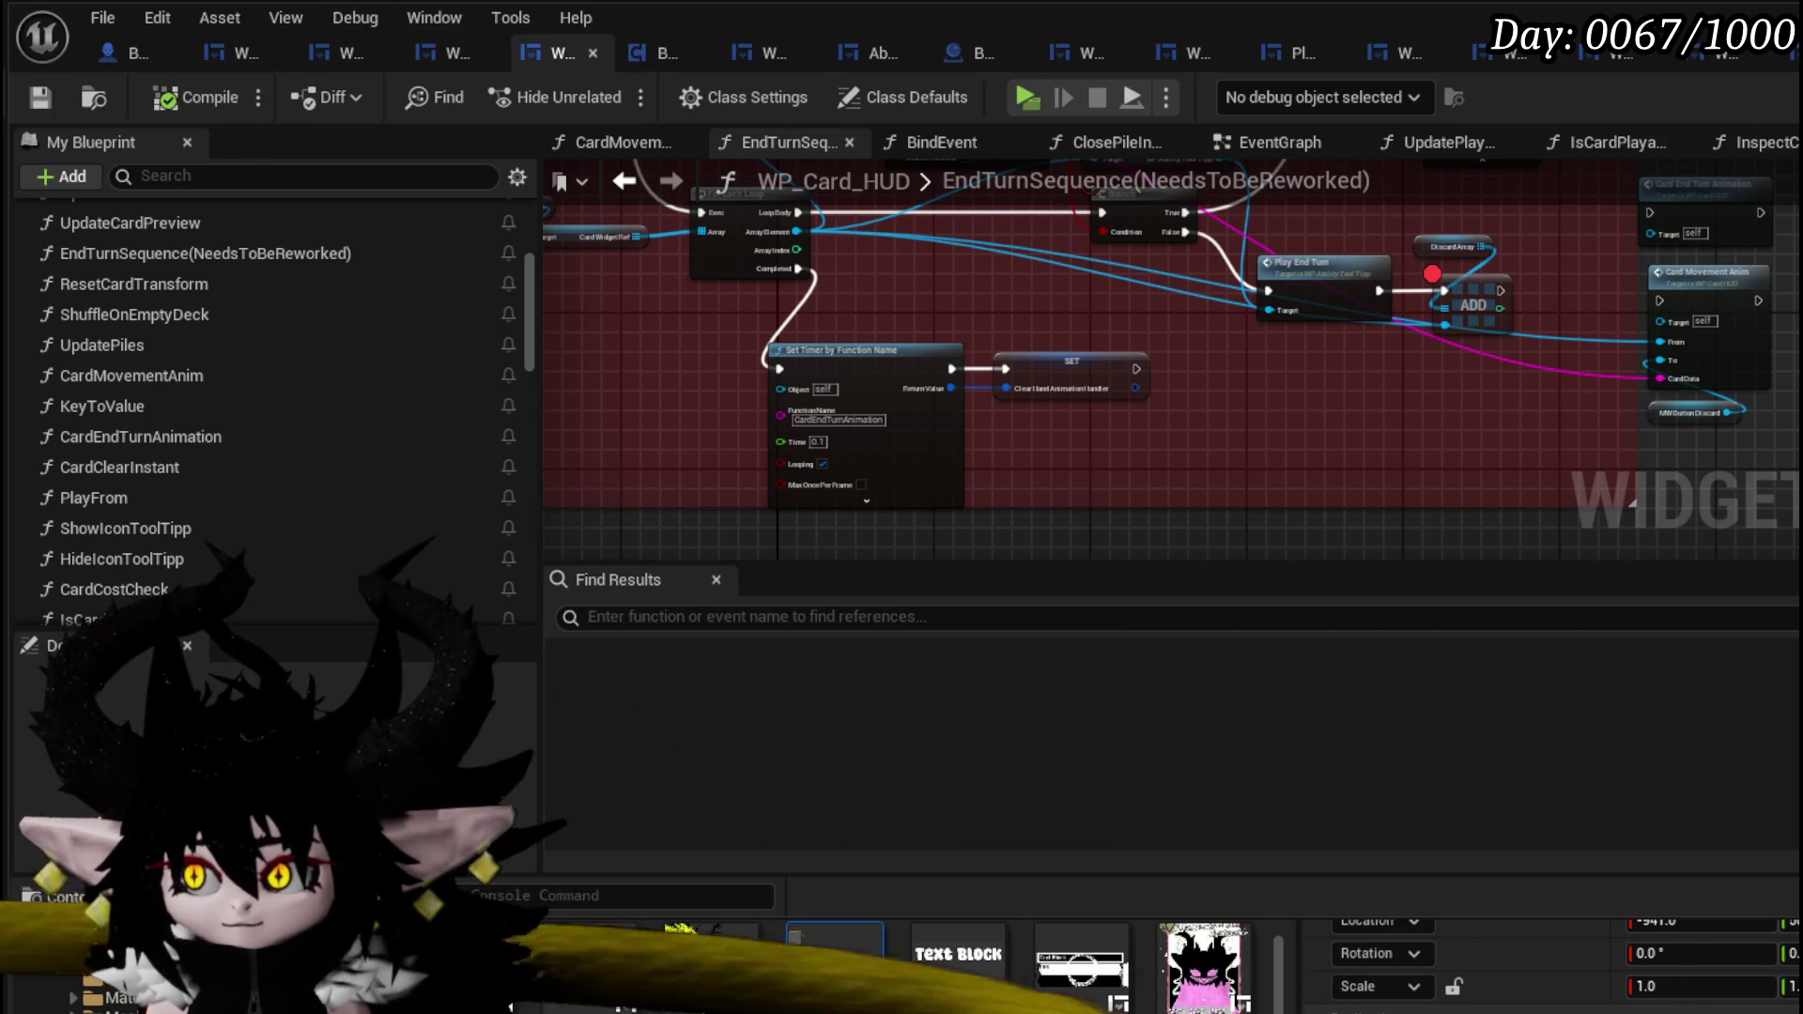
{"action": "key", "text": "alt+Tab"}
{"action": "left_click", "coordinate": [618, 100]}
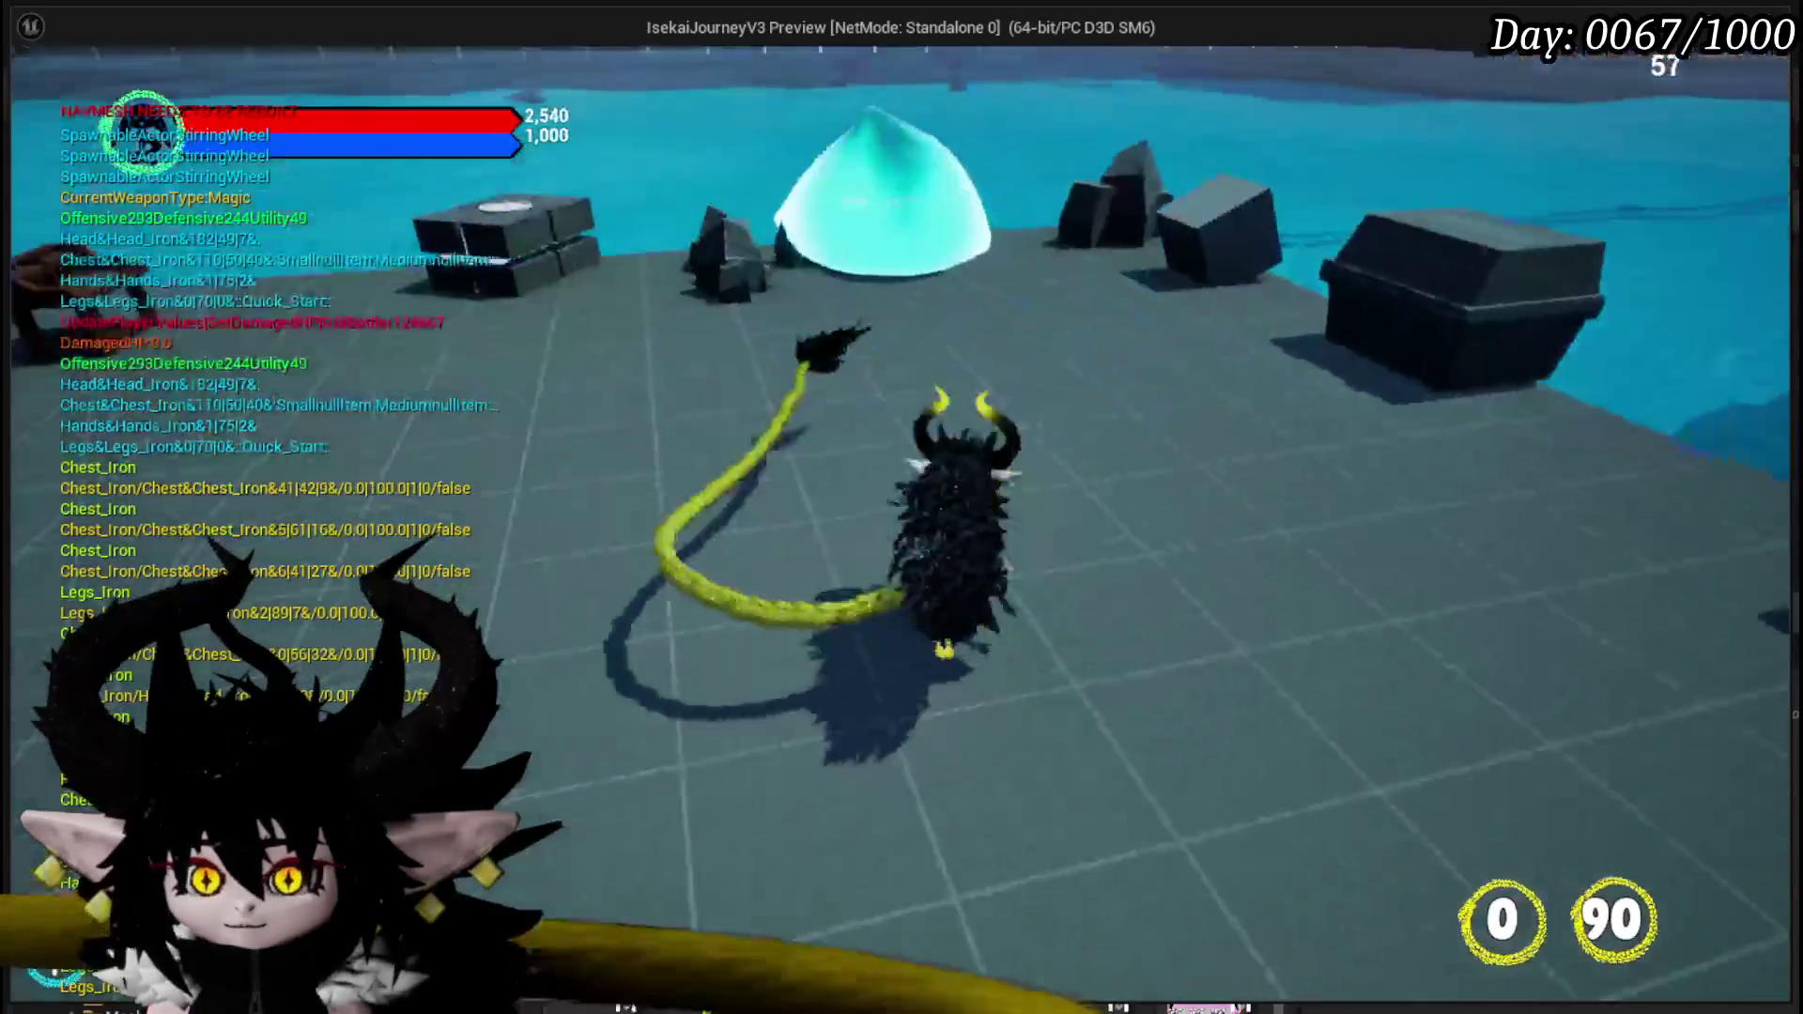
- Move toward the cyan slime, stop the playtest, and save all modified packages
{"action": "key", "text": "w"}
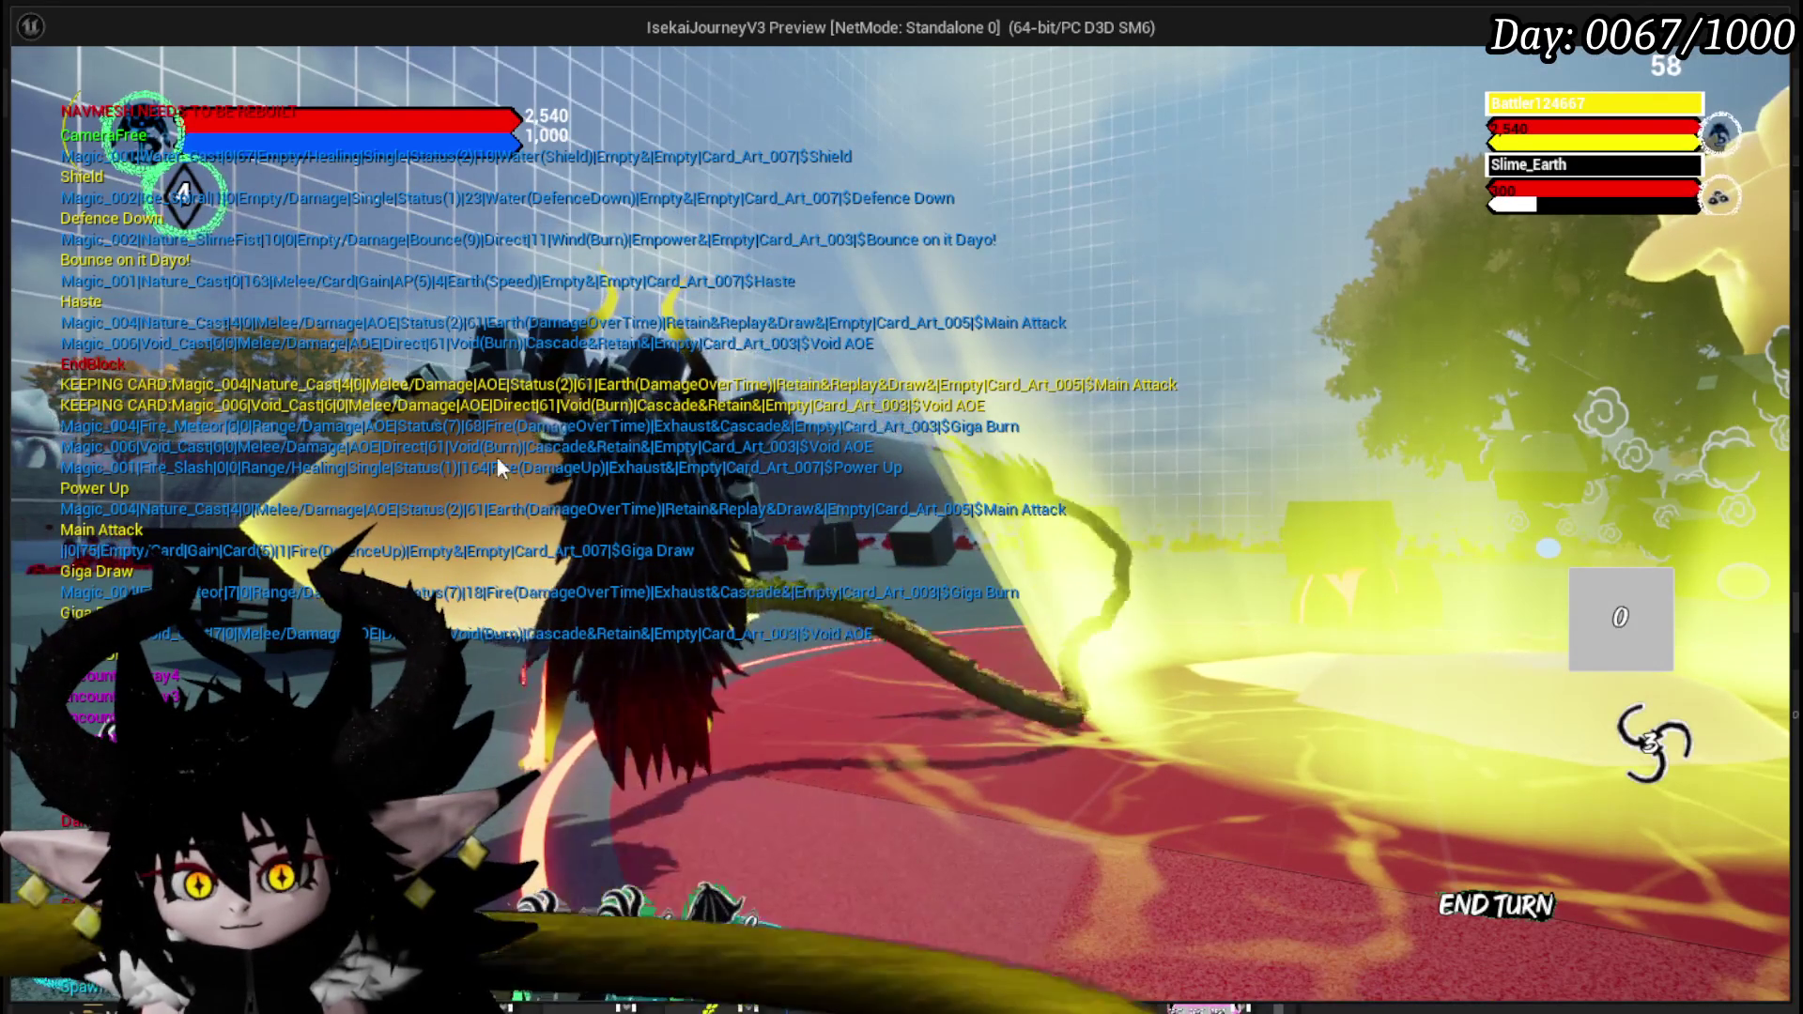
{"action": "key", "text": "Escape"}
{"action": "key", "text": "ctrl+s"}
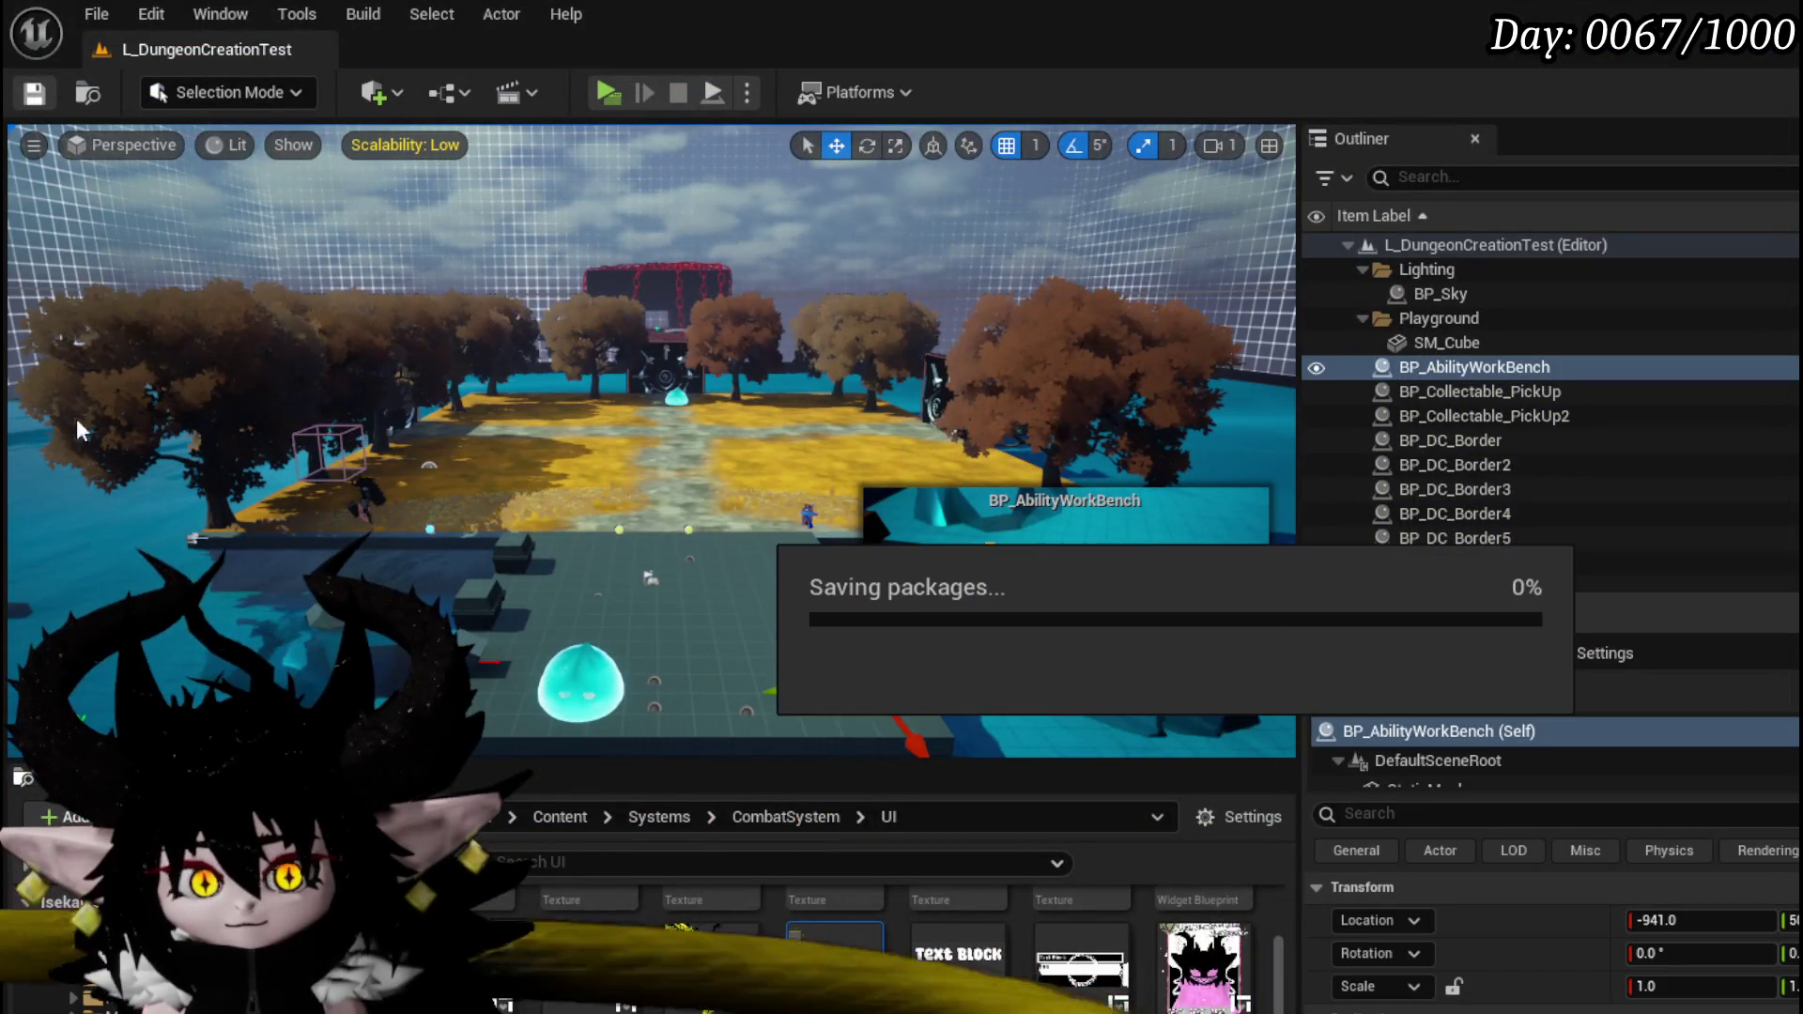
{"action": "key", "text": "alt+Tab"}
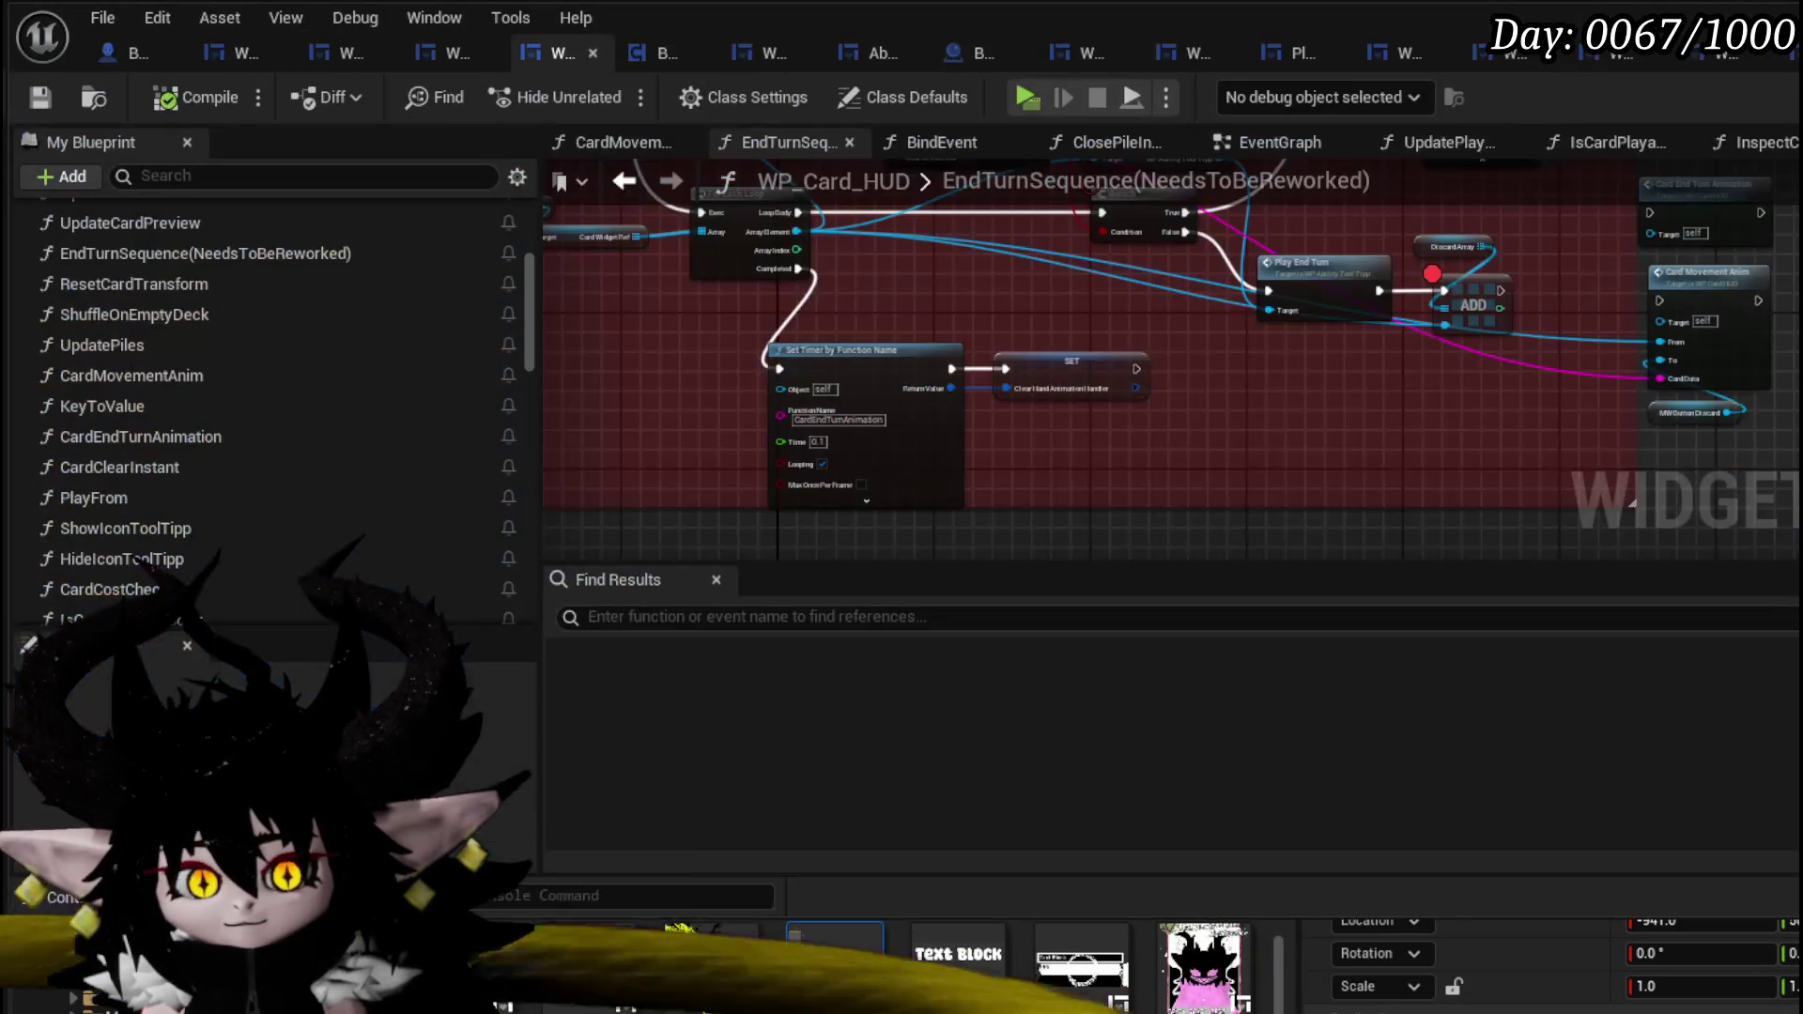
- Add breakpoints to Play End Turn, DiscardArray and ADD, then playtest casting at the cyan dome
{"action": "mouse_move", "coordinate": [1000, 381]}
{"action": "left_mouse_down"}
{"action": "mouse_move", "coordinate": [1078, 467]}
{"action": "mouse_move", "coordinate": [1064, 477]}
{"action": "left_mouse_up"}
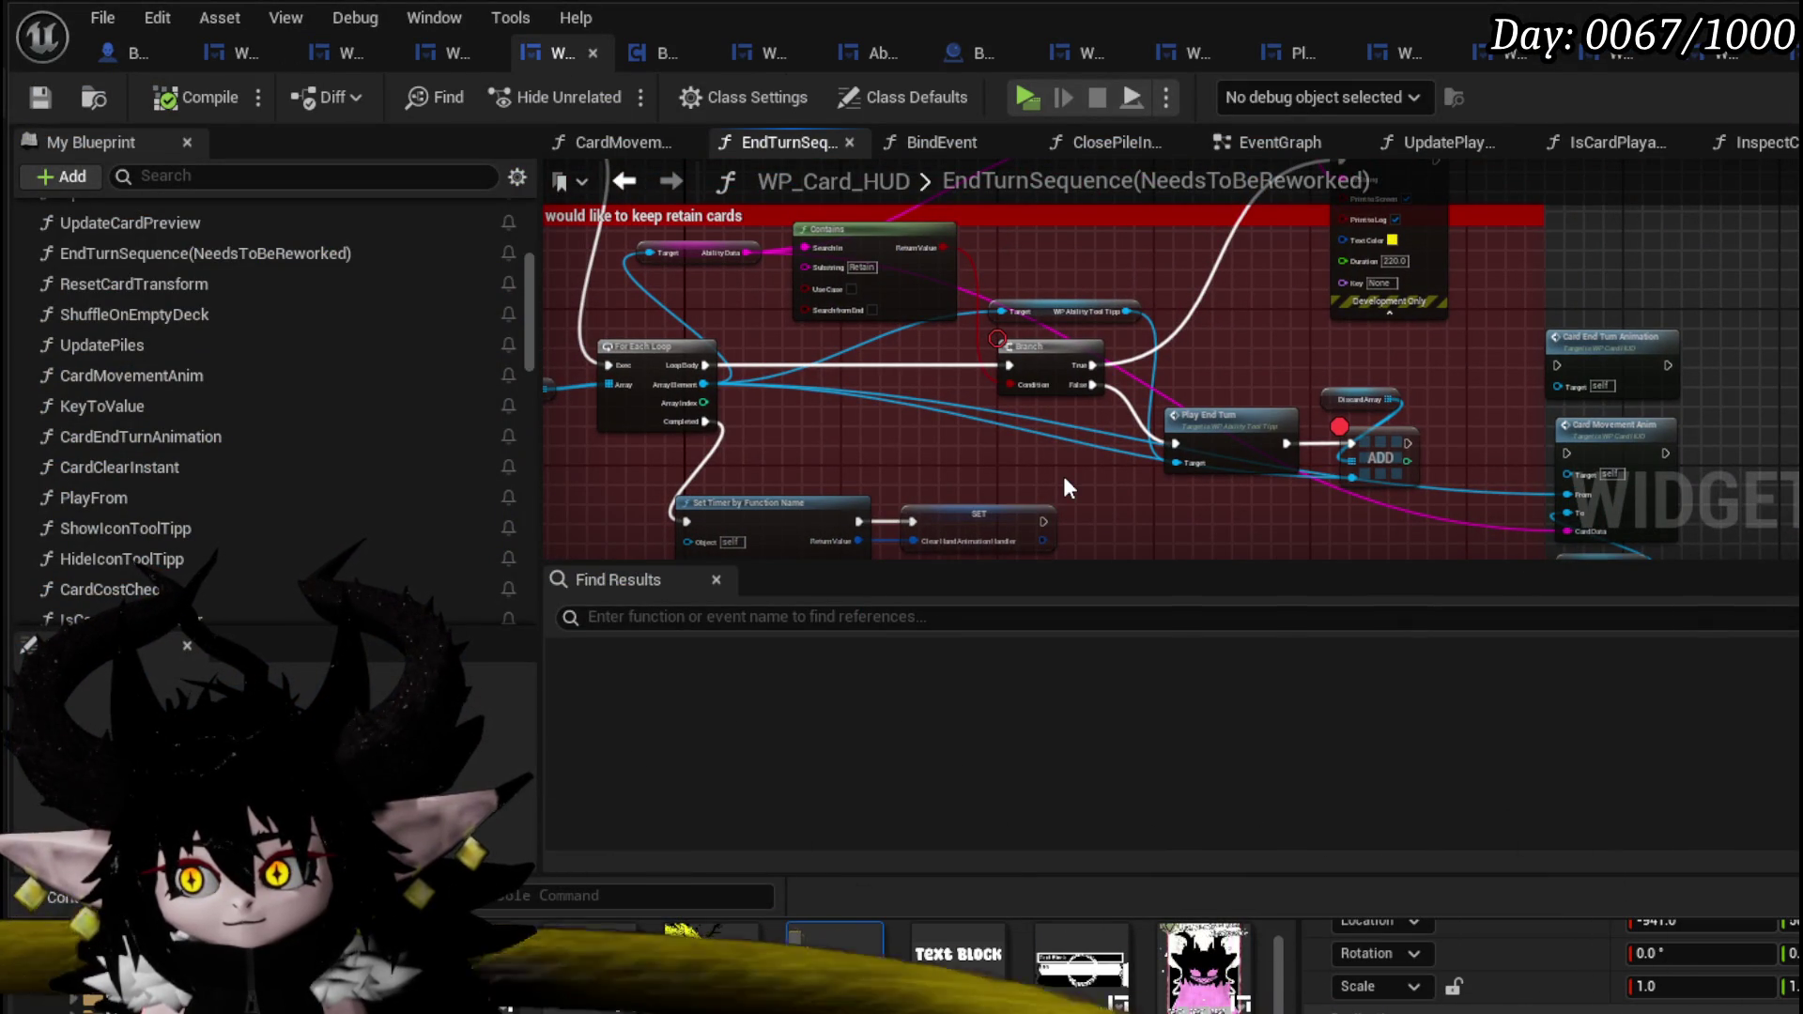
{"action": "left_click_drag", "start_coordinate": [1242, 347], "coordinate": [1354, 498]}
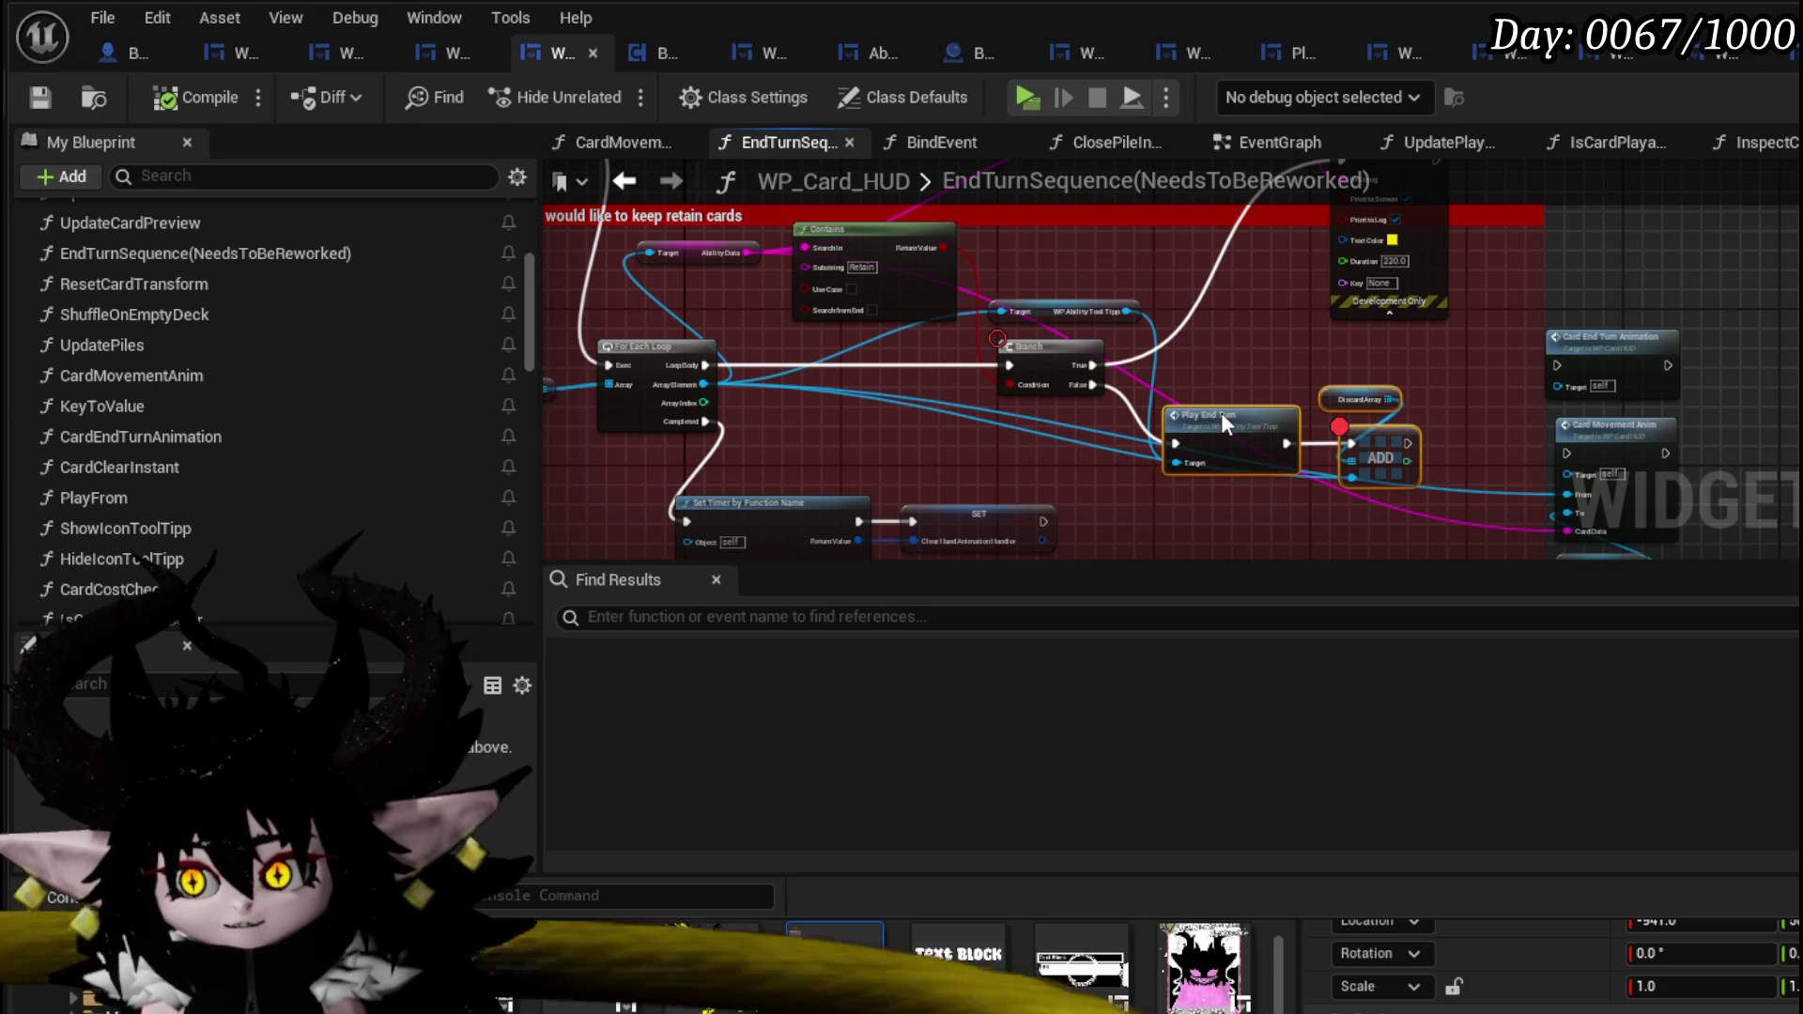
{"action": "right_click", "coordinate": [1224, 424]}
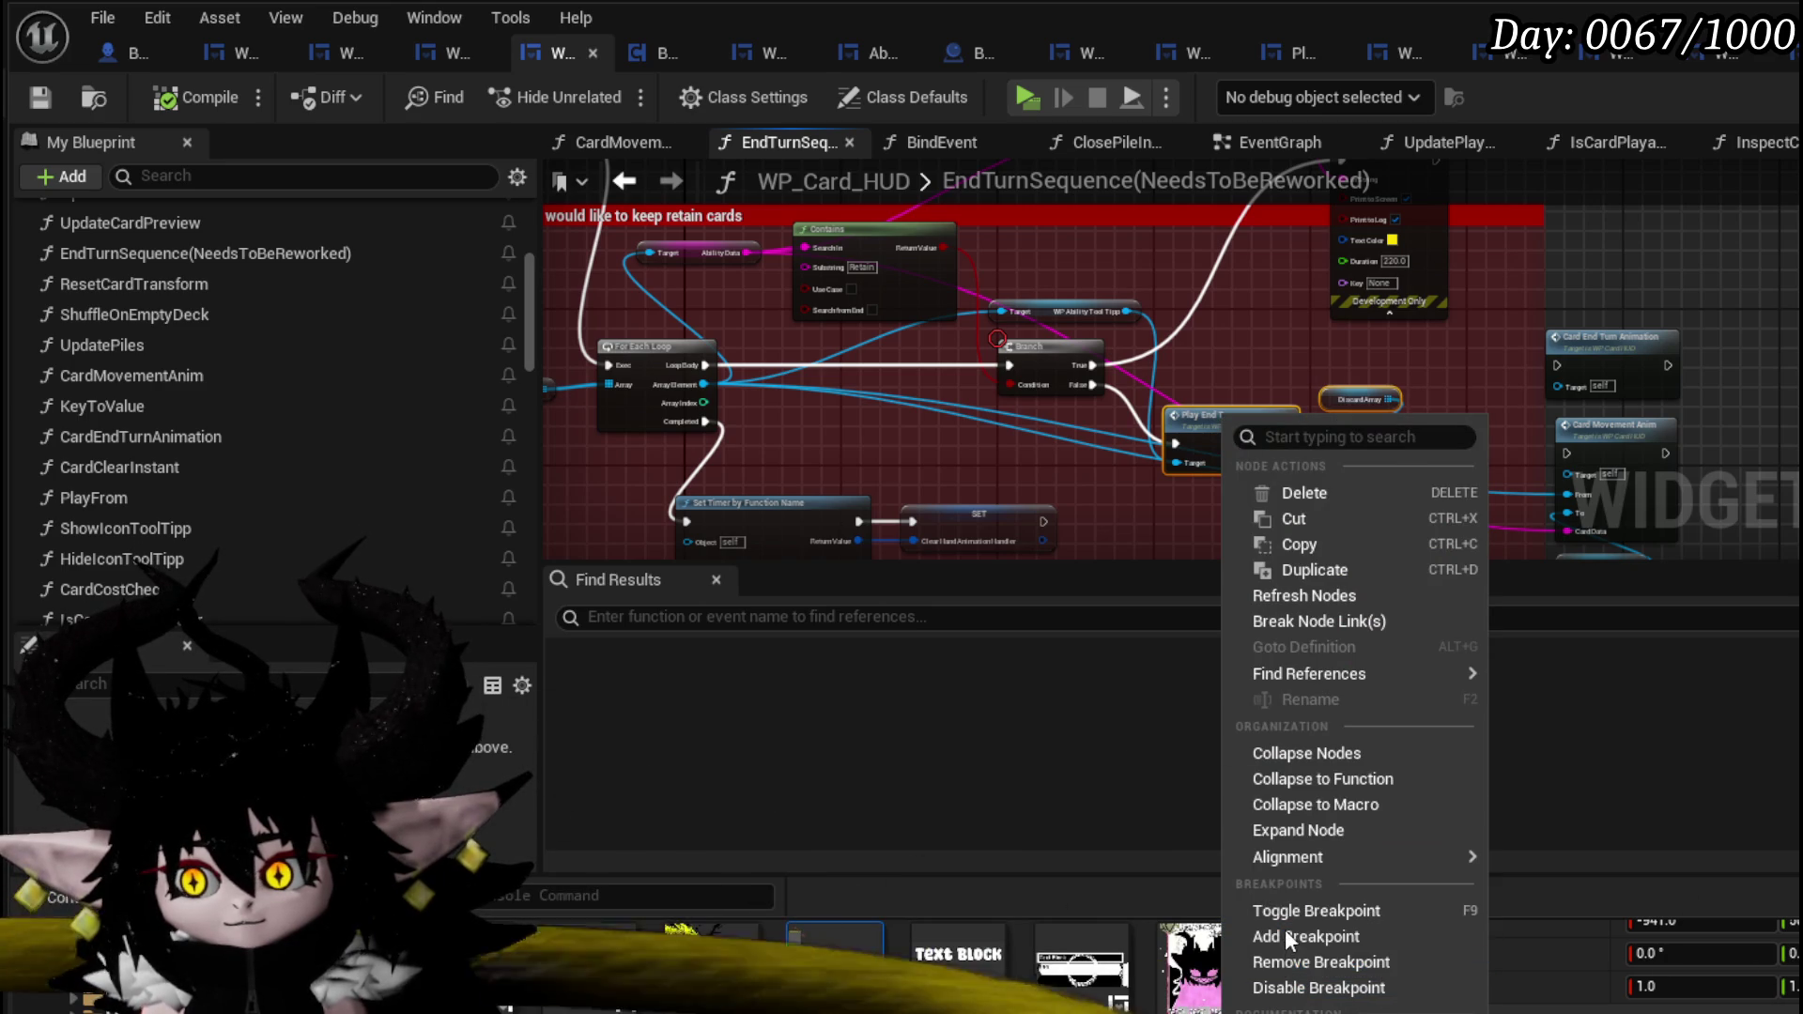
{"action": "left_click", "coordinate": [1286, 934]}
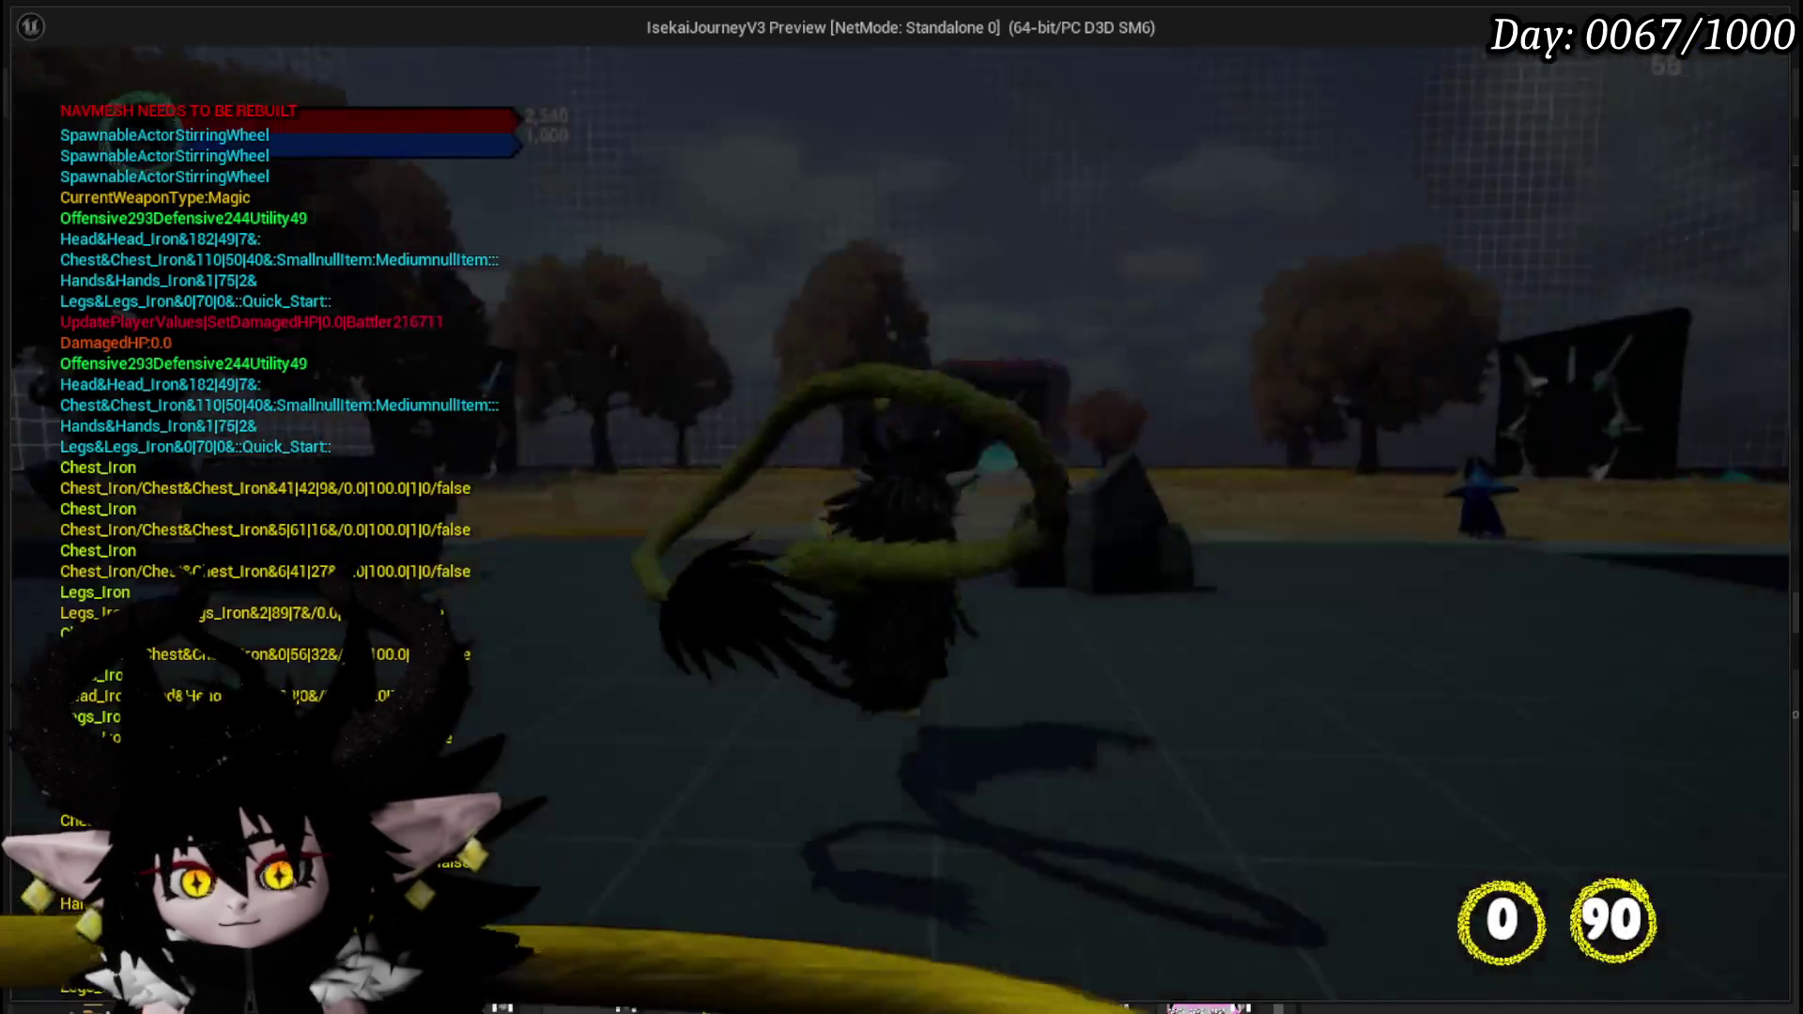
{"action": "key", "text": "w"}
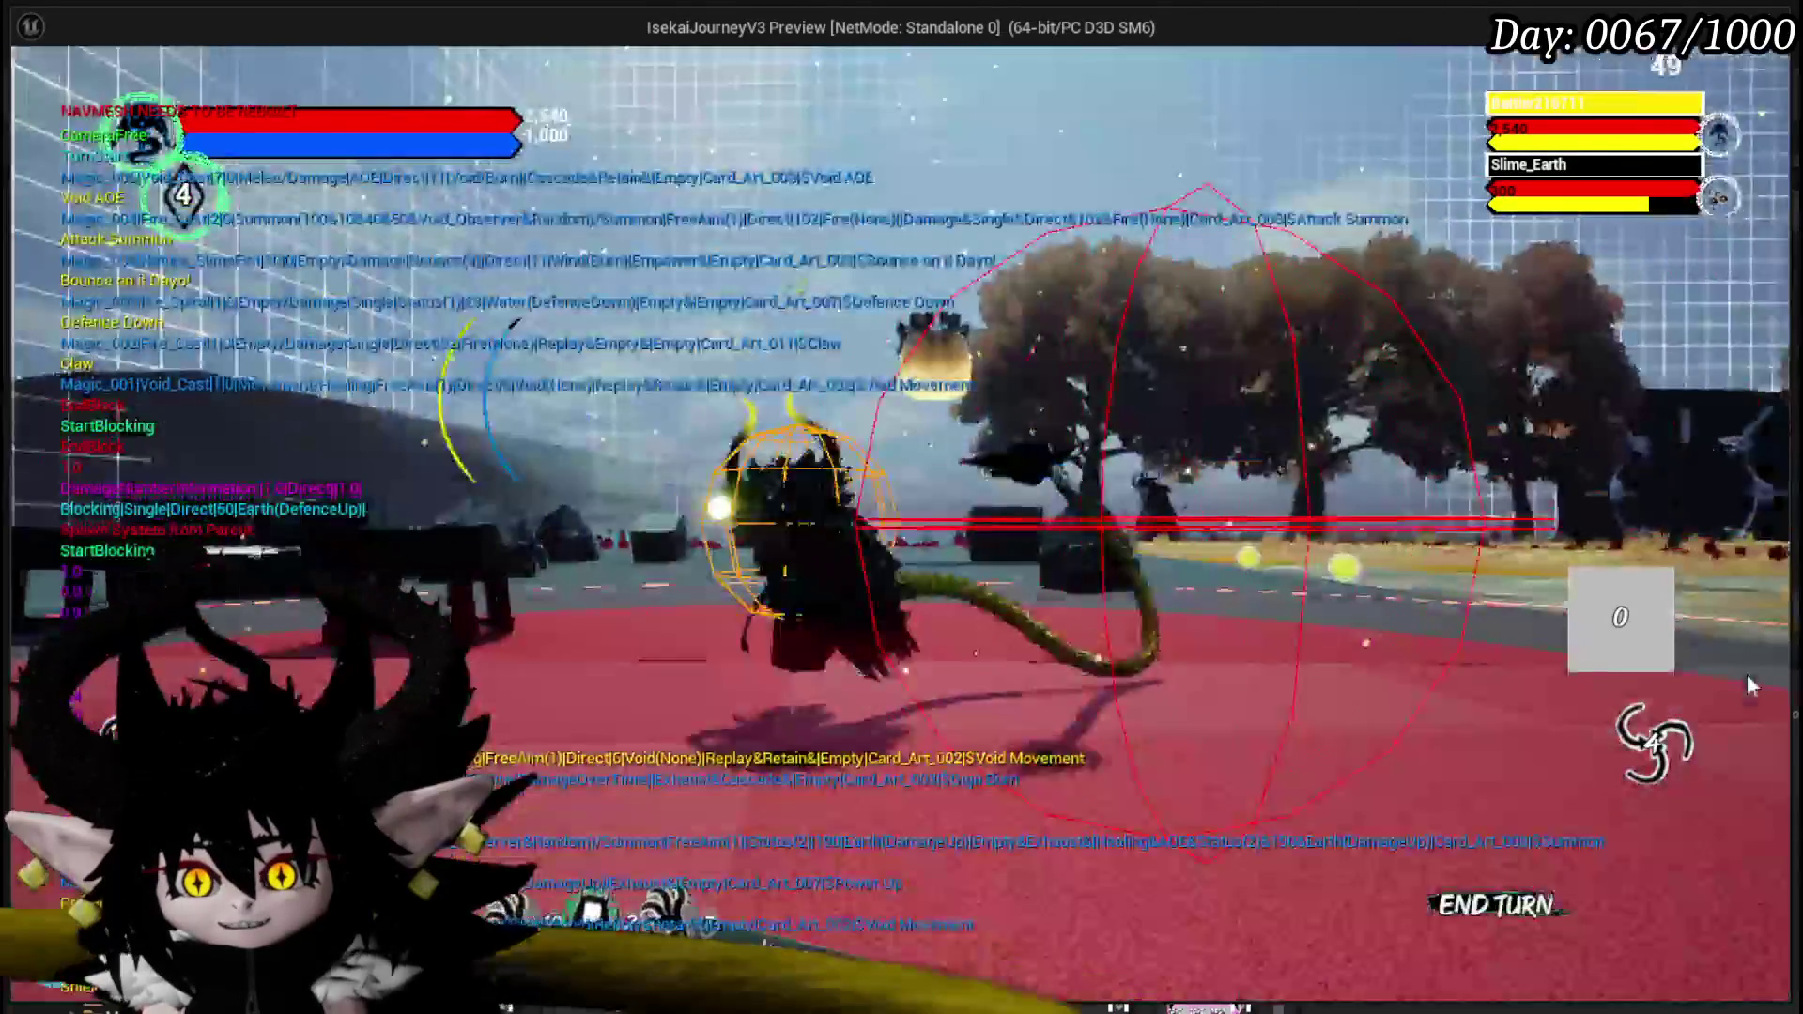
{"action": "key", "text": "Escape"}
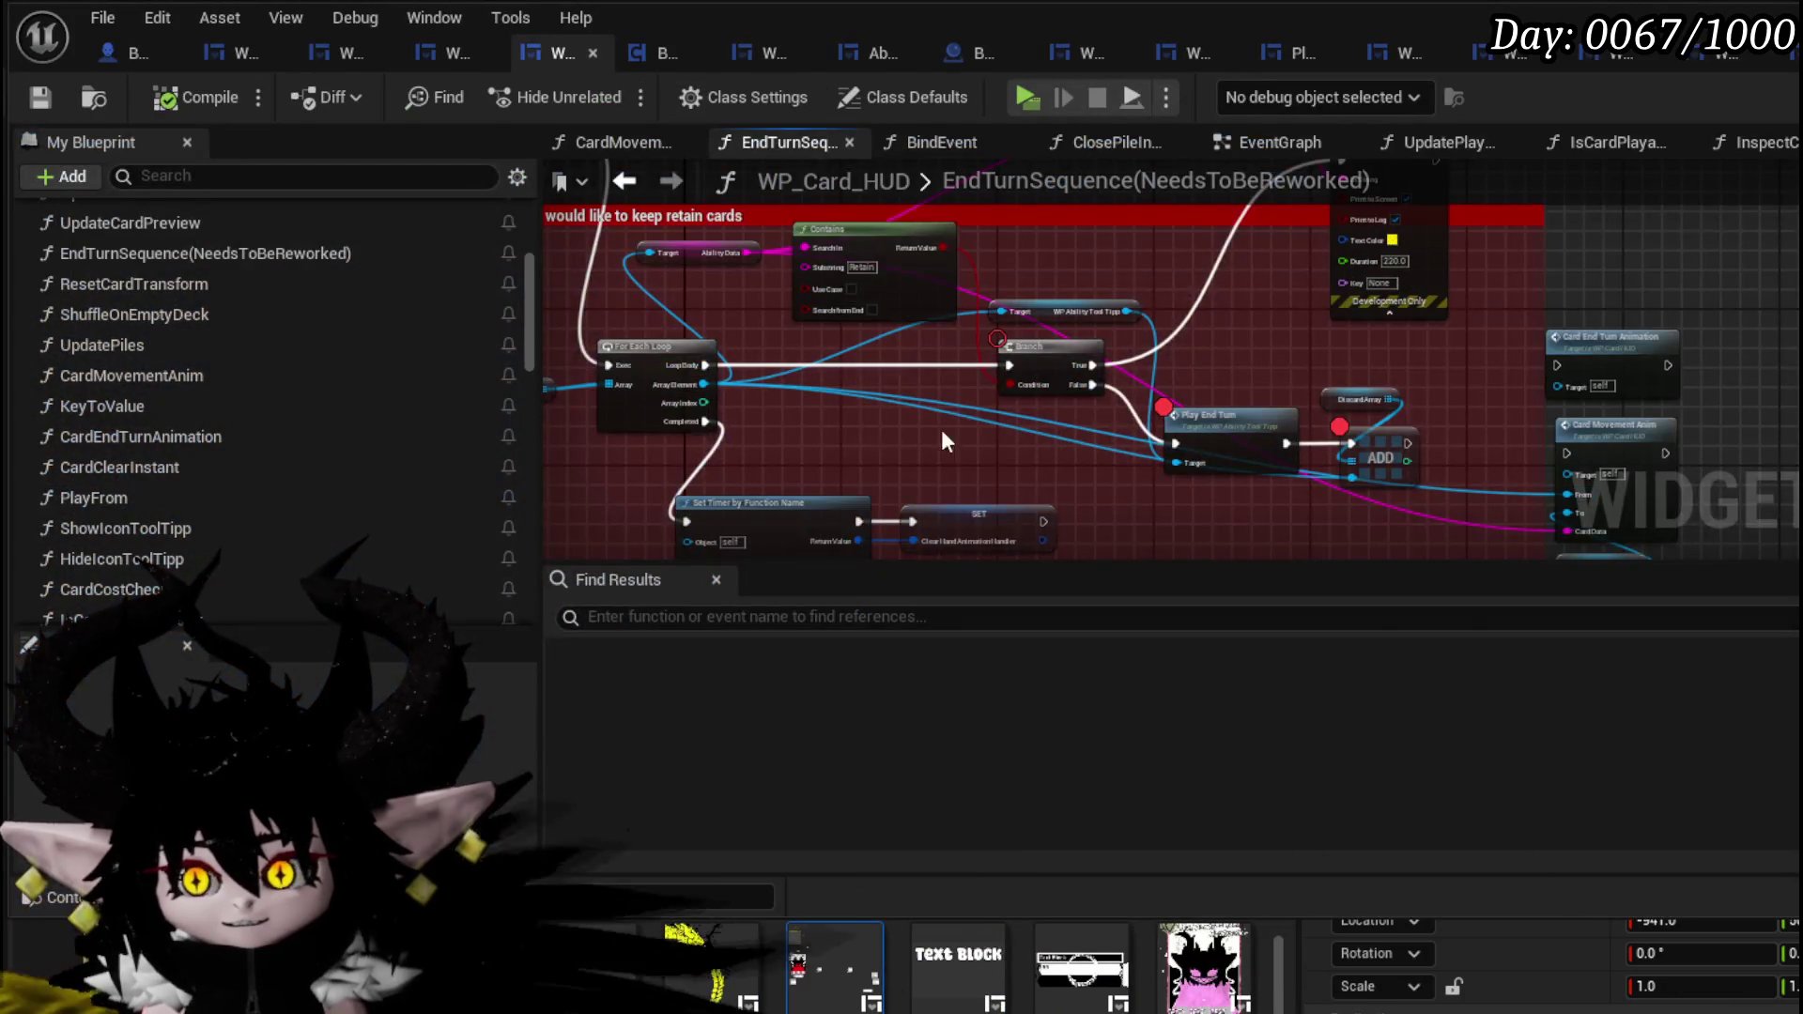
- Move the WP Ability Tool Tipp getter down beside the SET node
{"action": "mouse_move", "coordinate": [942, 430]}
{"action": "left_mouse_down"}
{"action": "mouse_move", "coordinate": [862, 419]}
{"action": "mouse_move", "coordinate": [1480, 434]}
{"action": "mouse_move", "coordinate": [870, 395]}
{"action": "mouse_move", "coordinate": [810, 410]}
{"action": "mouse_move", "coordinate": [810, 455]}
{"action": "mouse_move", "coordinate": [850, 512]}
{"action": "mouse_move", "coordinate": [940, 505]}
{"action": "left_mouse_up"}
{"action": "mouse_move", "coordinate": [1059, 263]}
{"action": "left_mouse_down"}
{"action": "mouse_move", "coordinate": [1016, 322]}
{"action": "mouse_move", "coordinate": [1028, 376]}
{"action": "mouse_move", "coordinate": [996, 386]}
{"action": "mouse_move", "coordinate": [979, 357]}
{"action": "left_mouse_up"}
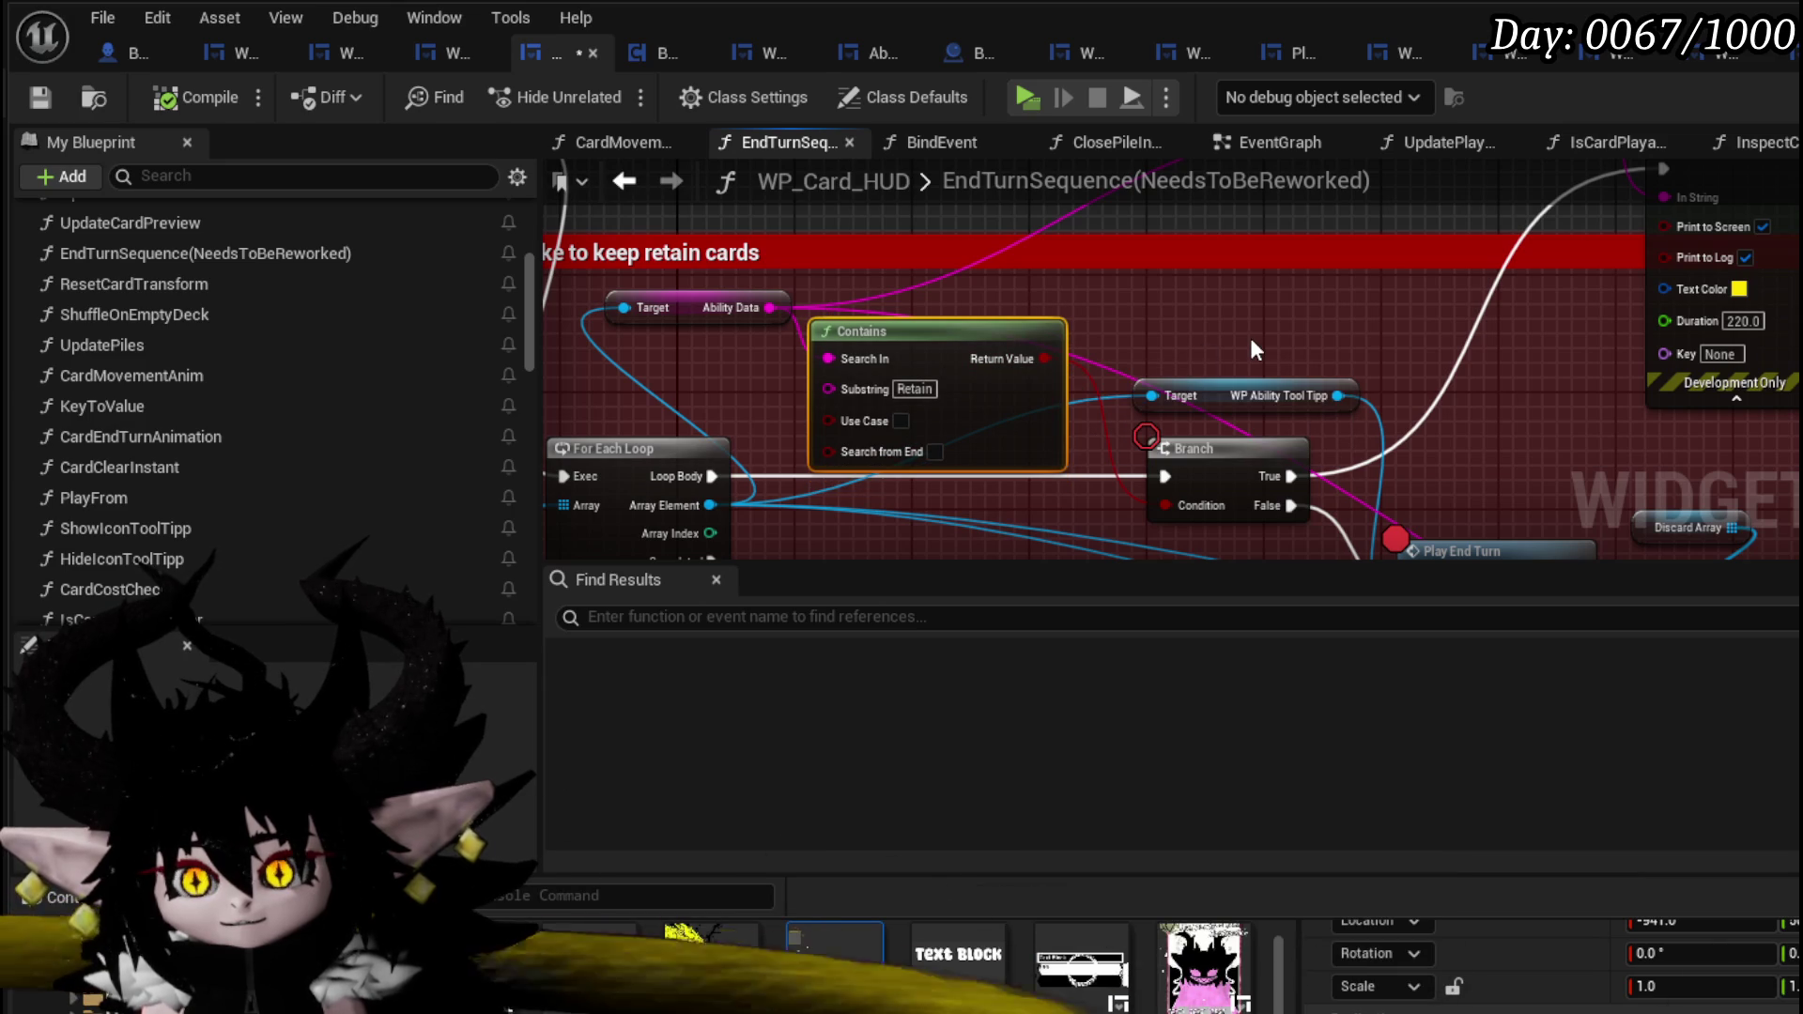
{"action": "mouse_move", "coordinate": [1253, 391]}
{"action": "left_mouse_down"}
{"action": "mouse_move", "coordinate": [1246, 303]}
{"action": "mouse_move", "coordinate": [1050, 496]}
{"action": "mouse_move", "coordinate": [1052, 470]}
{"action": "mouse_move", "coordinate": [1047, 512]}
{"action": "mouse_move", "coordinate": [1047, 393]}
{"action": "mouse_move", "coordinate": [1051, 515]}
{"action": "left_mouse_up"}
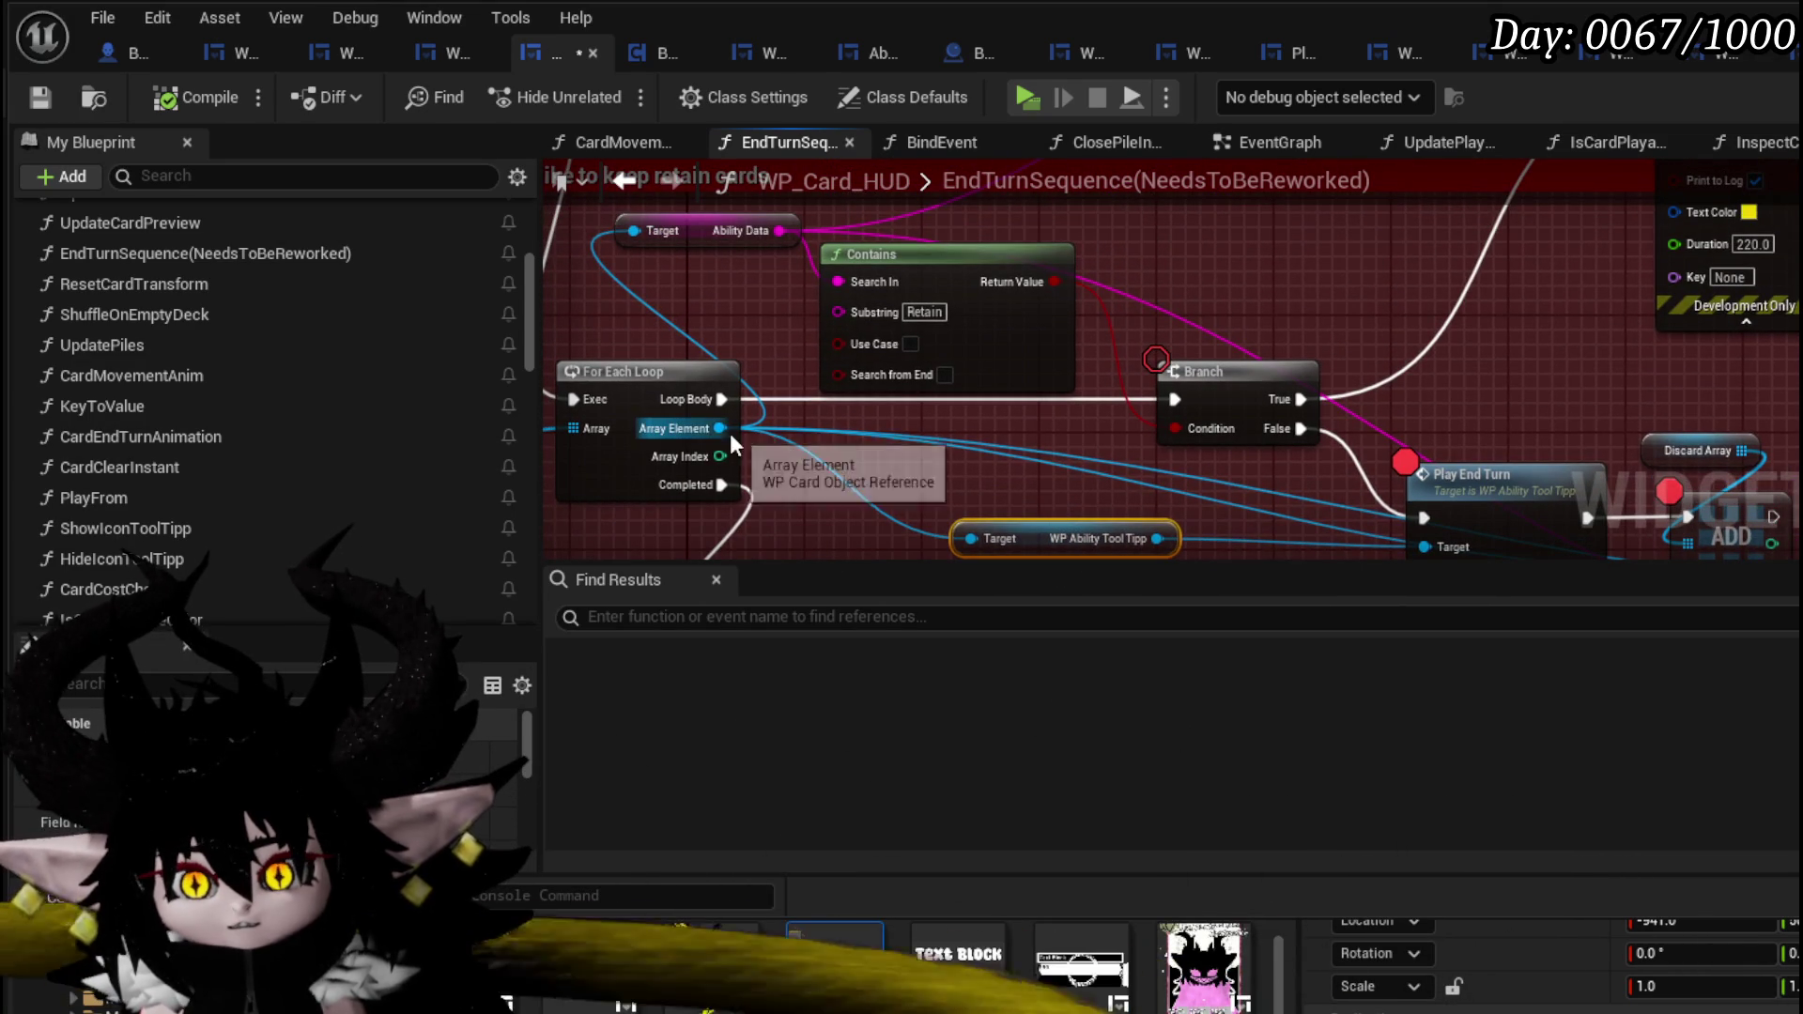
{"action": "left_click_drag", "start_coordinate": [719, 428], "coordinate": [825, 448]}
{"action": "type", "text": "Spec"}
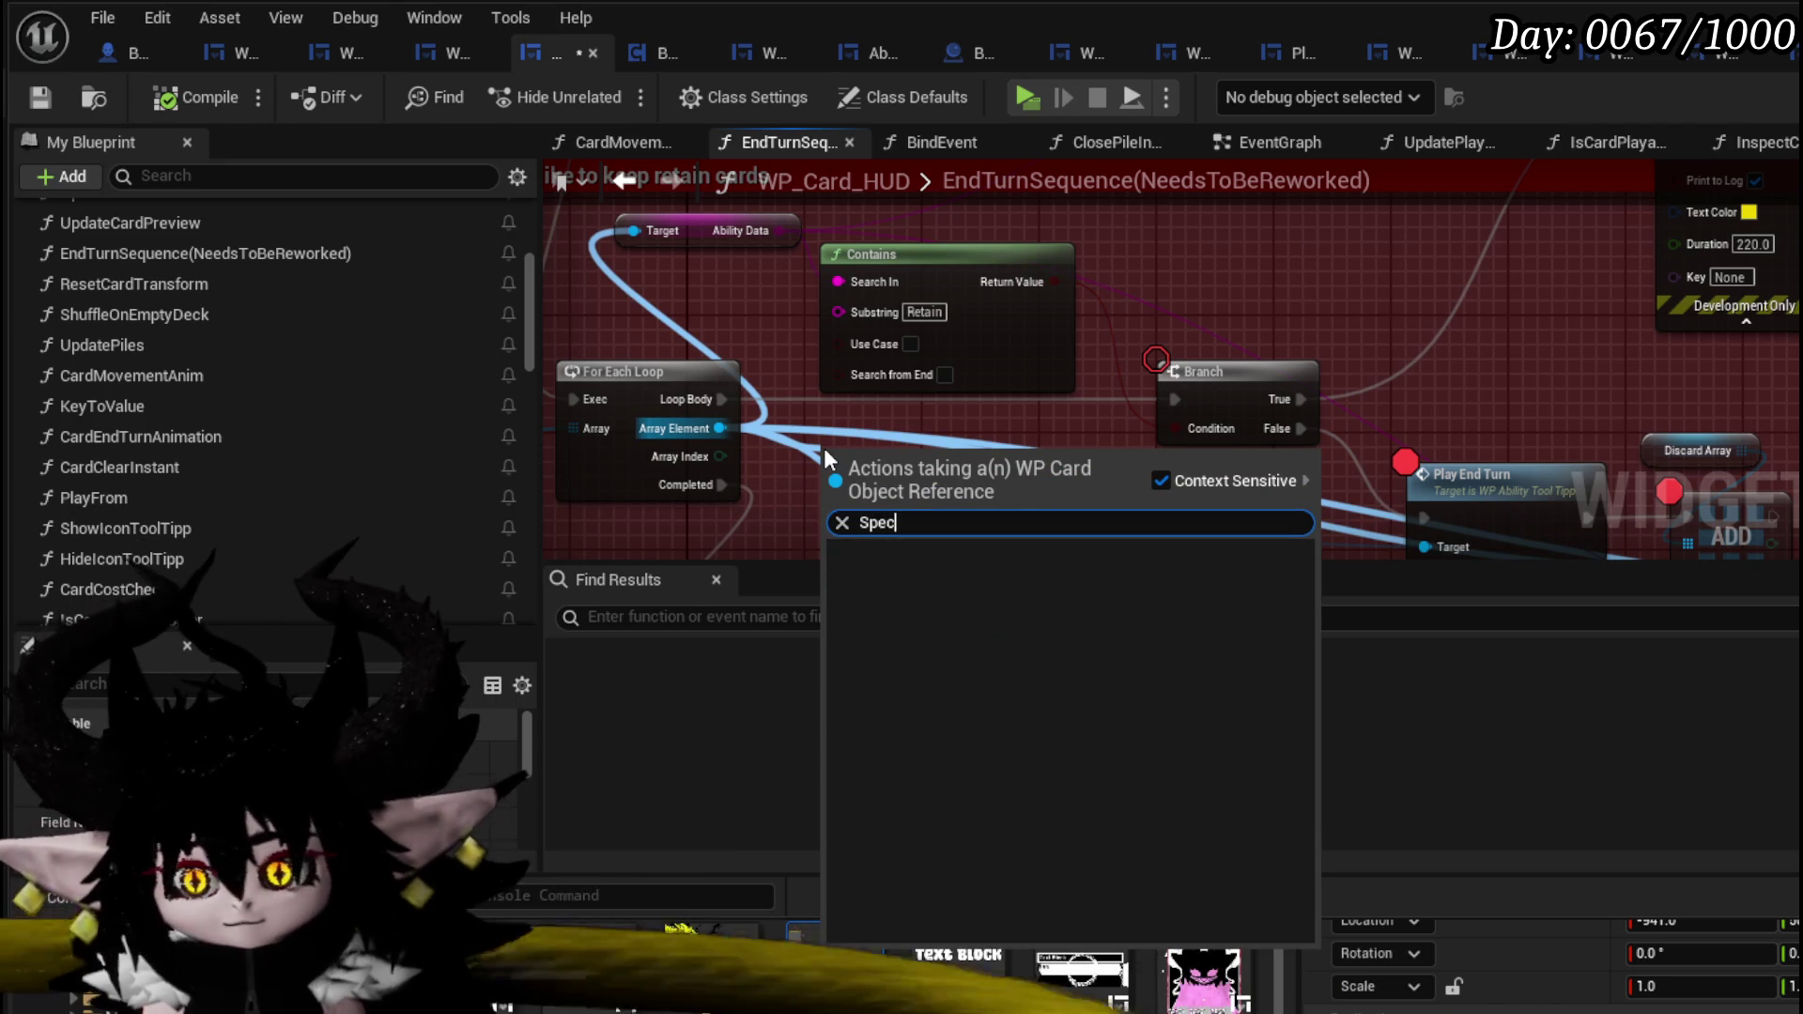
{"action": "type", "text": "e"}
{"action": "left_click", "coordinate": [1253, 300]}
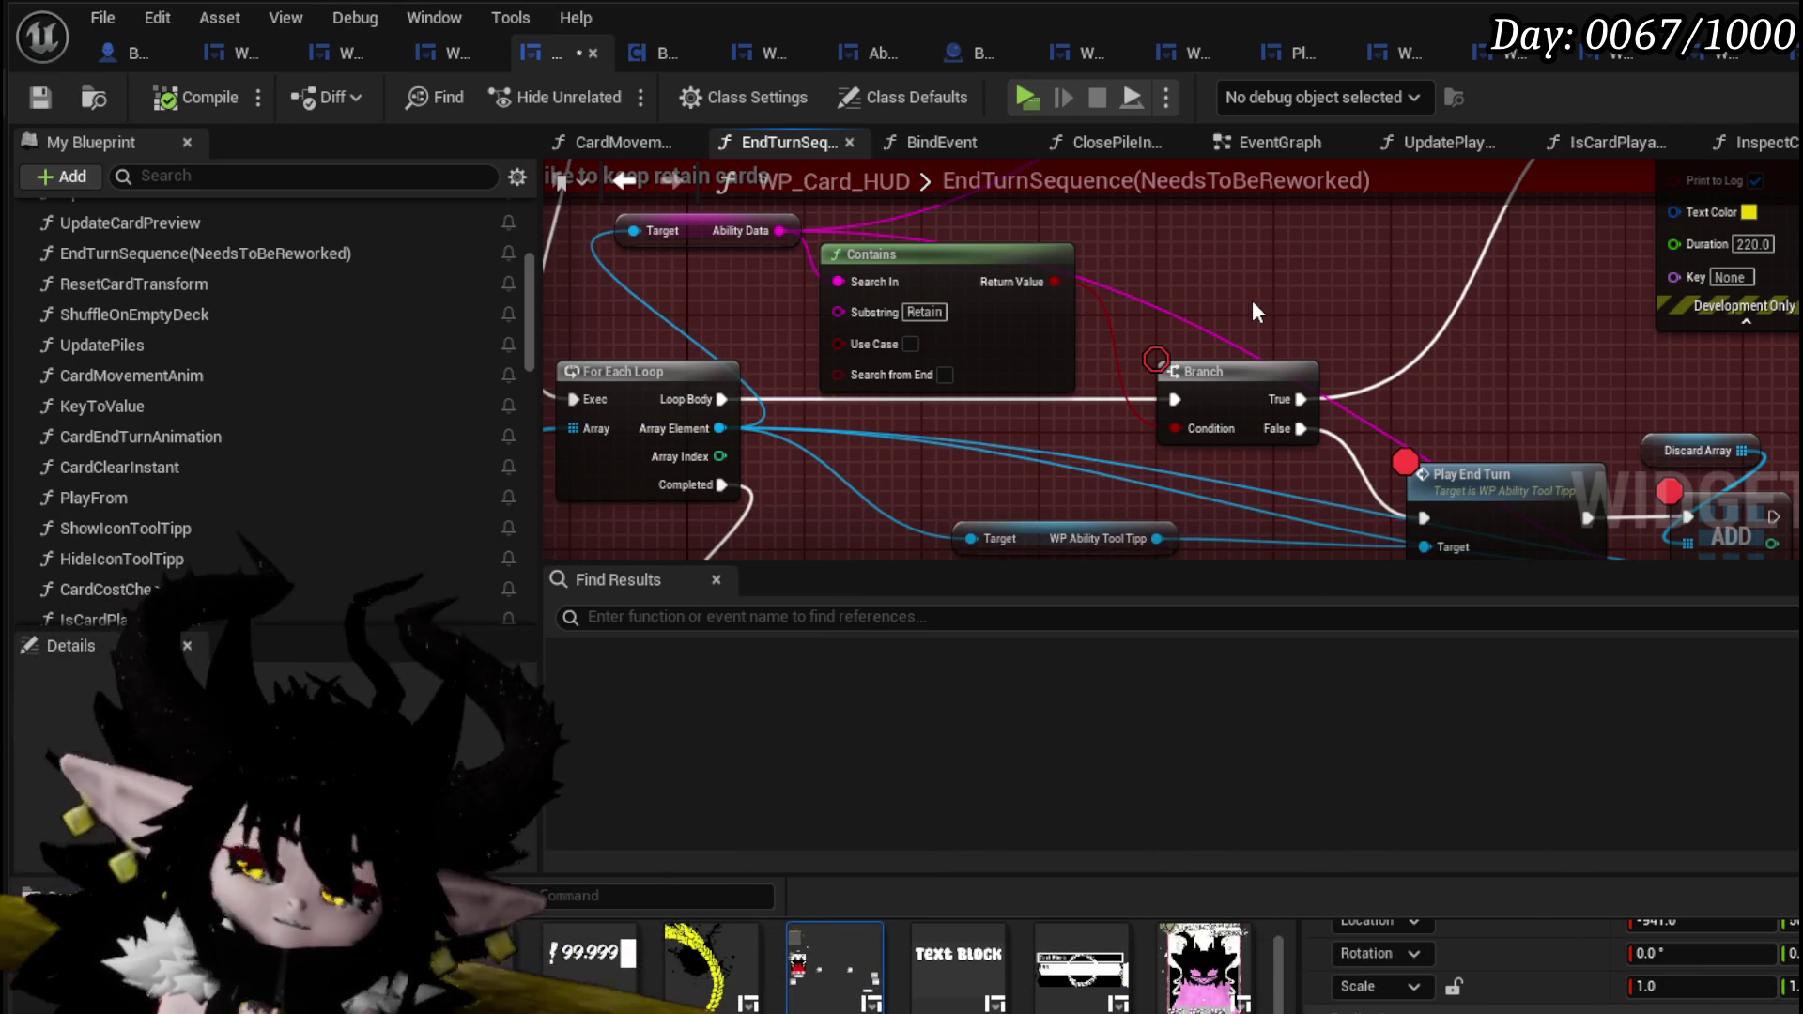
- Place Print String before the Branch and wire Loop Body through Print String into the Branch
{"action": "scroll", "coordinate": [1283, 279], "scroll_direction": "down", "scroll_amount": 3}
{"action": "left_click_drag", "start_coordinate": [1361, 266], "coordinate": [1288, 238]}
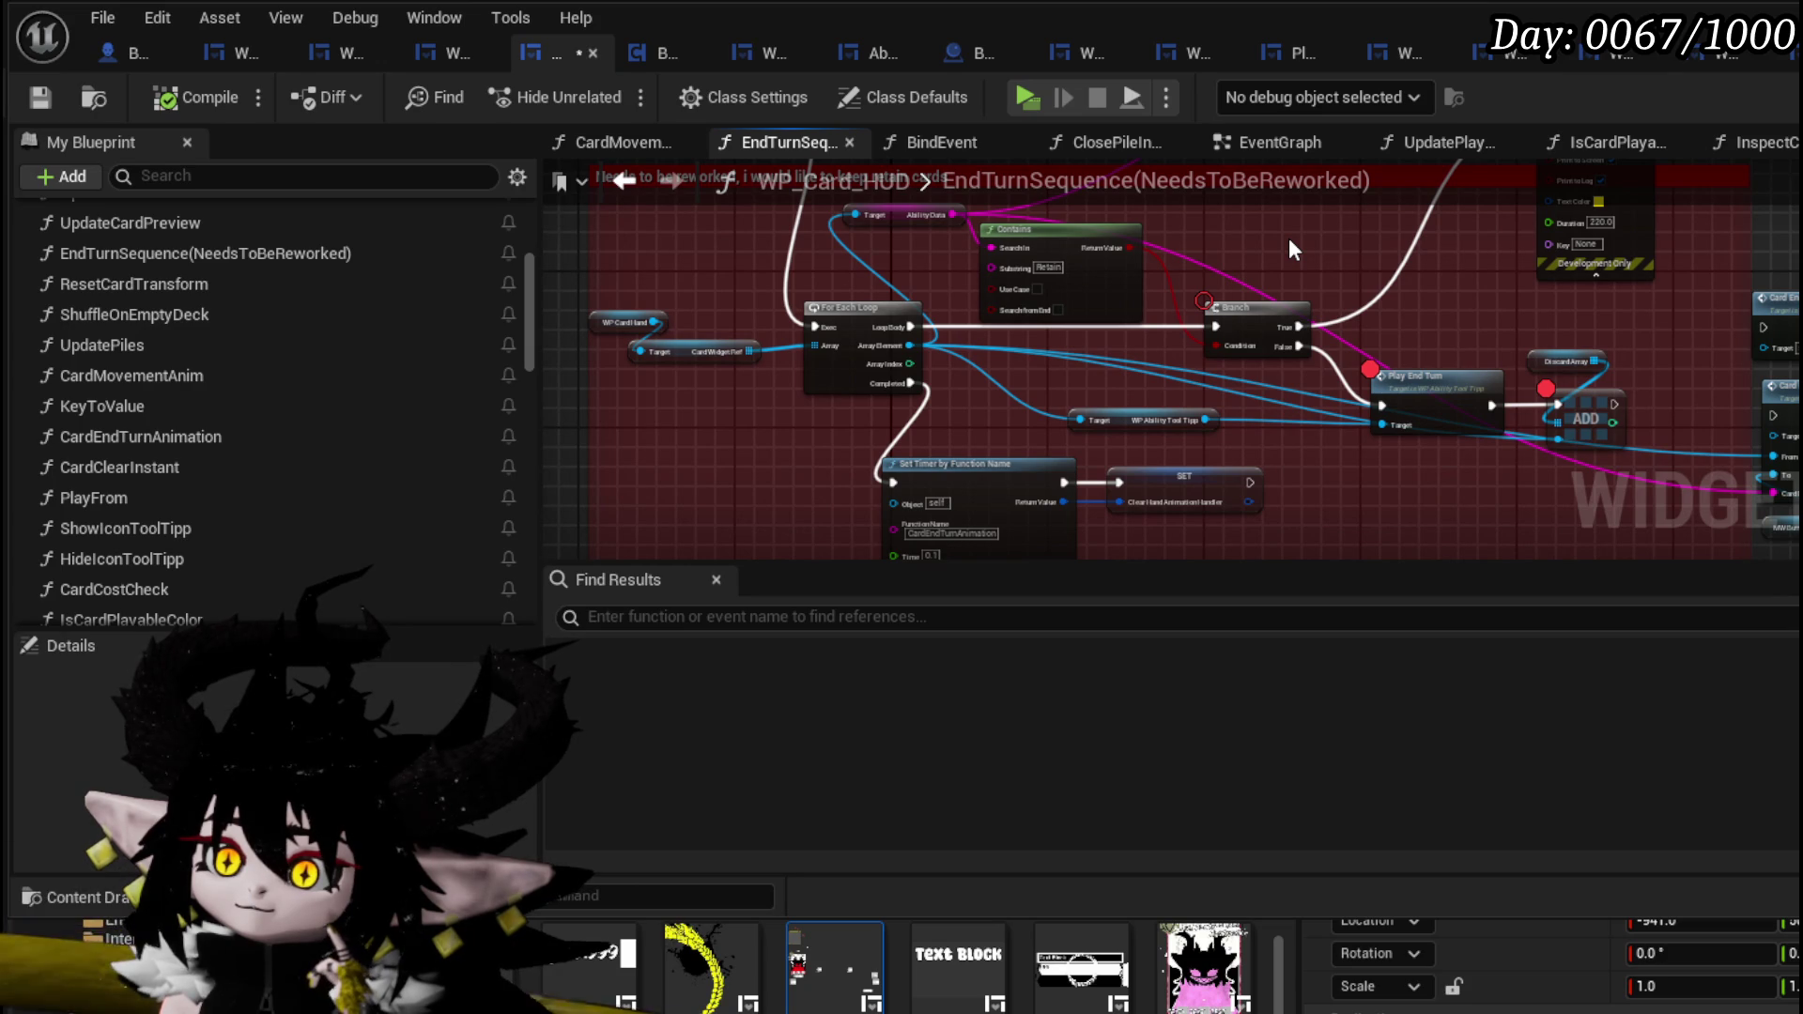
{"action": "left_click_drag", "start_coordinate": [1289, 238], "coordinate": [1125, 370]}
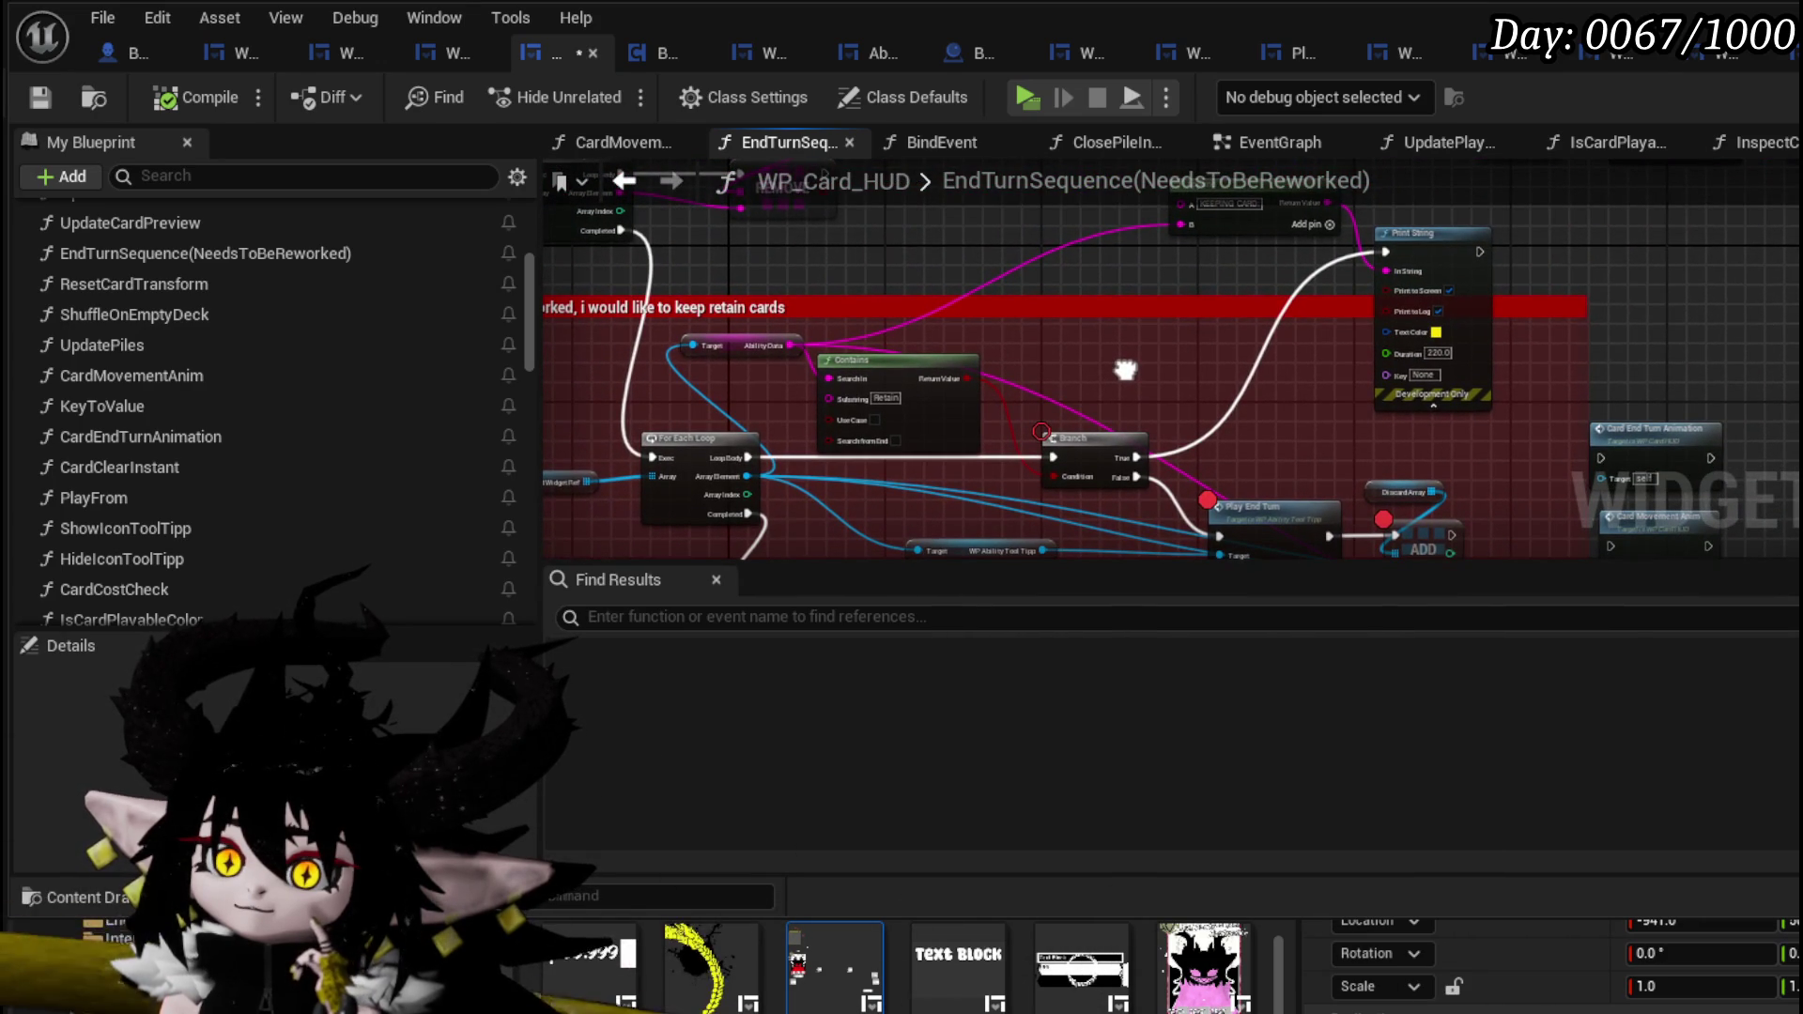
{"action": "scroll", "coordinate": [1005, 342], "scroll_direction": "up", "scroll_amount": 3}
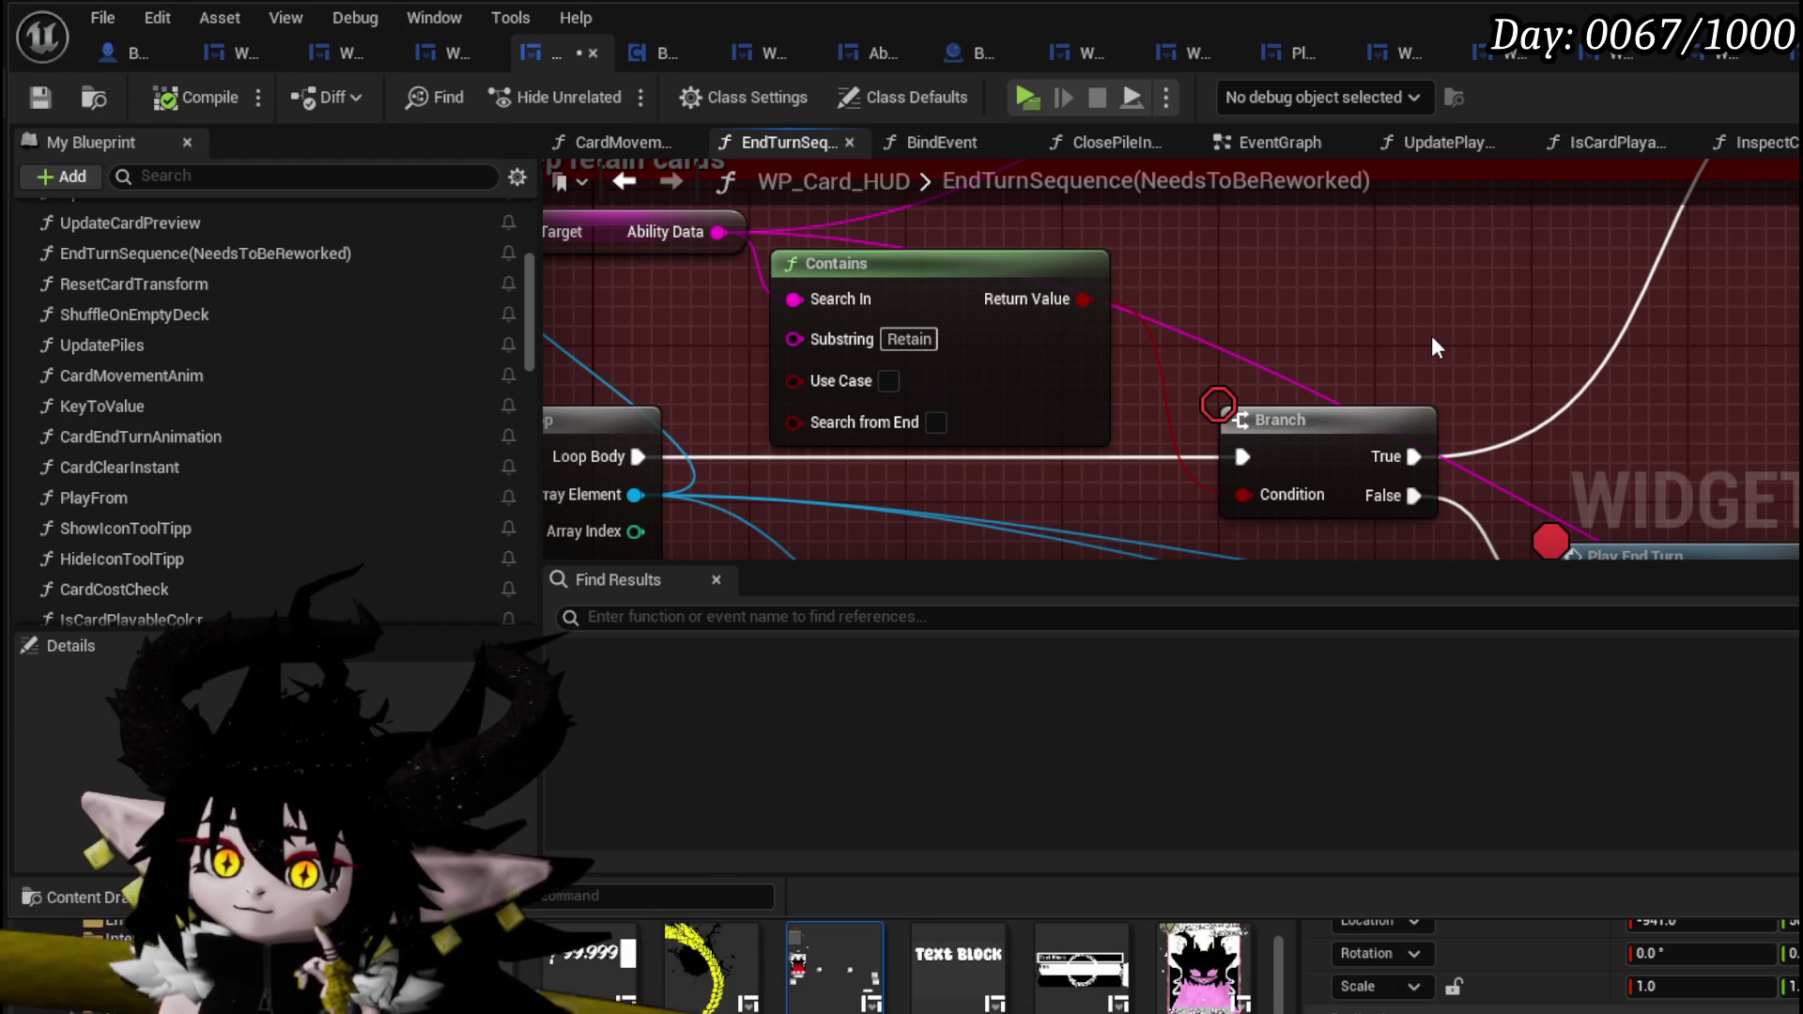
{"action": "scroll", "coordinate": [1431, 335], "scroll_direction": "down", "scroll_amount": 2}
{"action": "mouse_move", "coordinate": [1431, 335]}
{"action": "left_mouse_down"}
{"action": "mouse_move", "coordinate": [1715, 345]}
{"action": "mouse_move", "coordinate": [1226, 254]}
{"action": "mouse_move", "coordinate": [1473, 292]}
{"action": "mouse_move", "coordinate": [1087, 391]}
{"action": "mouse_move", "coordinate": [1144, 391]}
{"action": "left_mouse_up"}
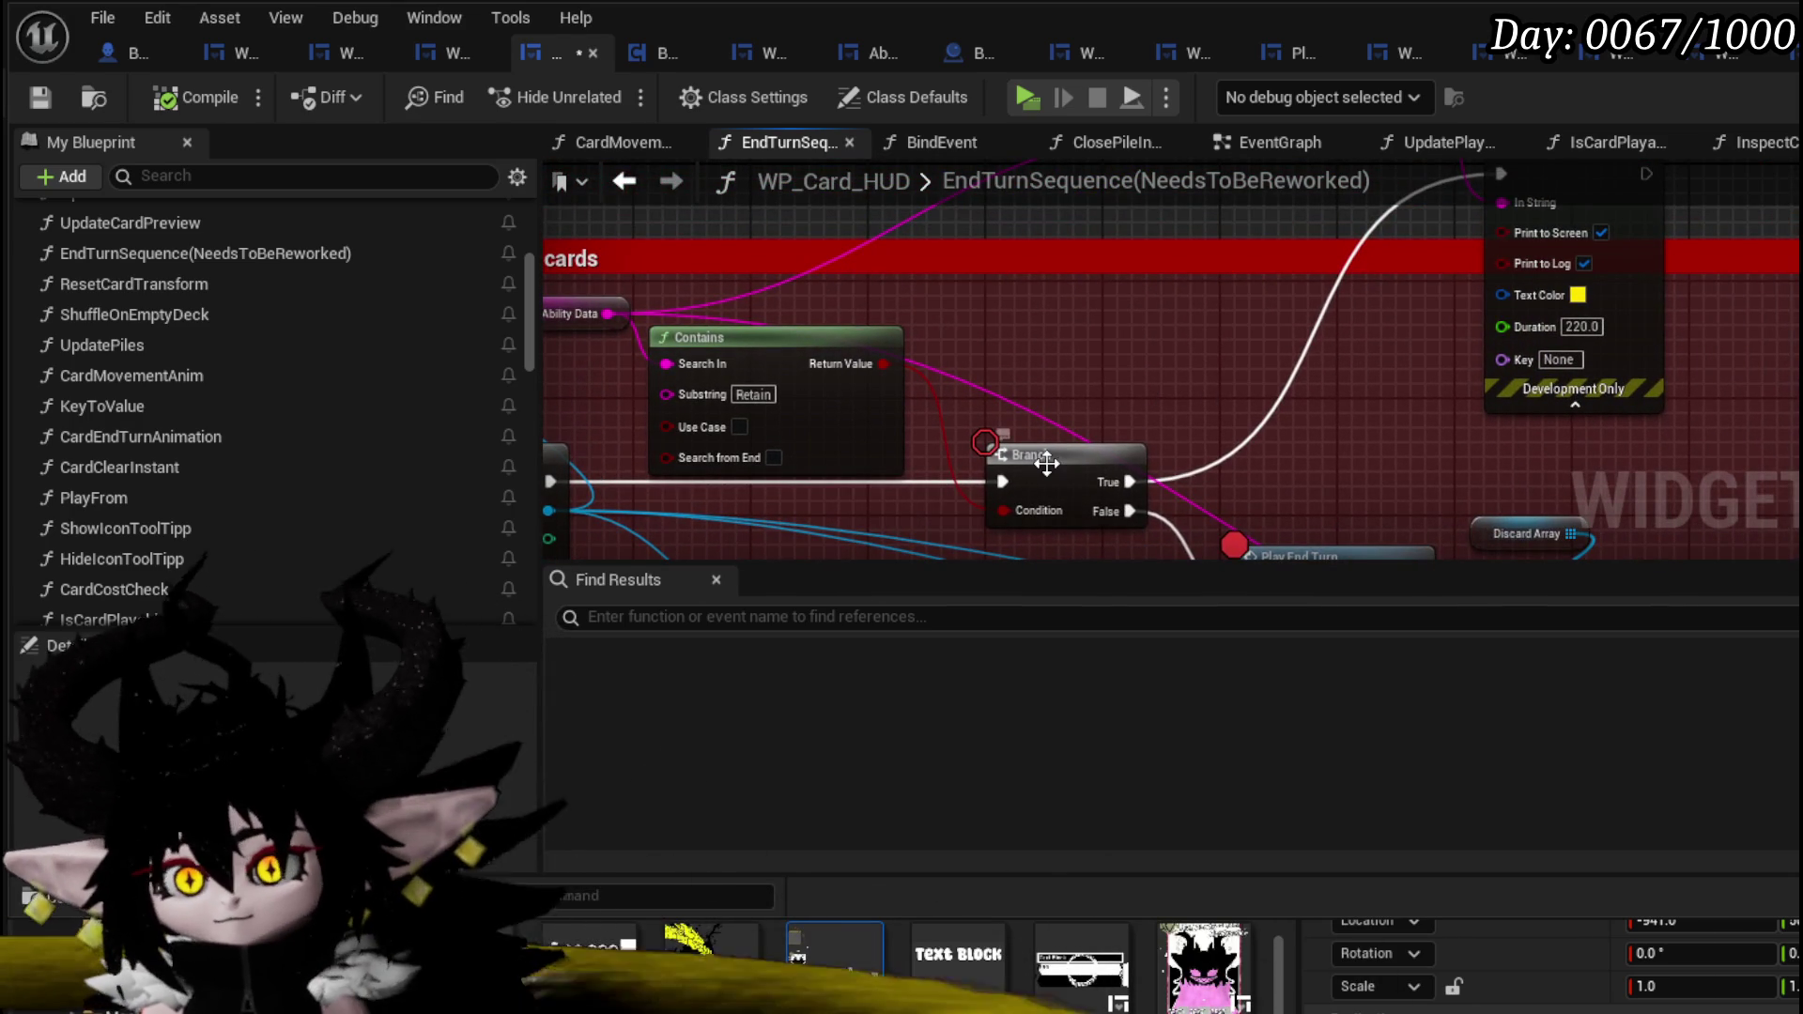
{"action": "left_click_drag", "start_coordinate": [1014, 455], "coordinate": [1058, 455]}
{"action": "mouse_move", "coordinate": [1639, 251]}
{"action": "left_mouse_down"}
{"action": "mouse_move", "coordinate": [920, 501]}
{"action": "mouse_move", "coordinate": [1000, 331]}
{"action": "mouse_move", "coordinate": [973, 278]}
{"action": "left_mouse_up"}
{"action": "left_click_drag", "start_coordinate": [866, 254], "coordinate": [656, 317]}
{"action": "left_click_drag", "start_coordinate": [961, 297], "coordinate": [939, 296]}
{"action": "left_click_drag", "start_coordinate": [1079, 299], "coordinate": [1125, 299]}
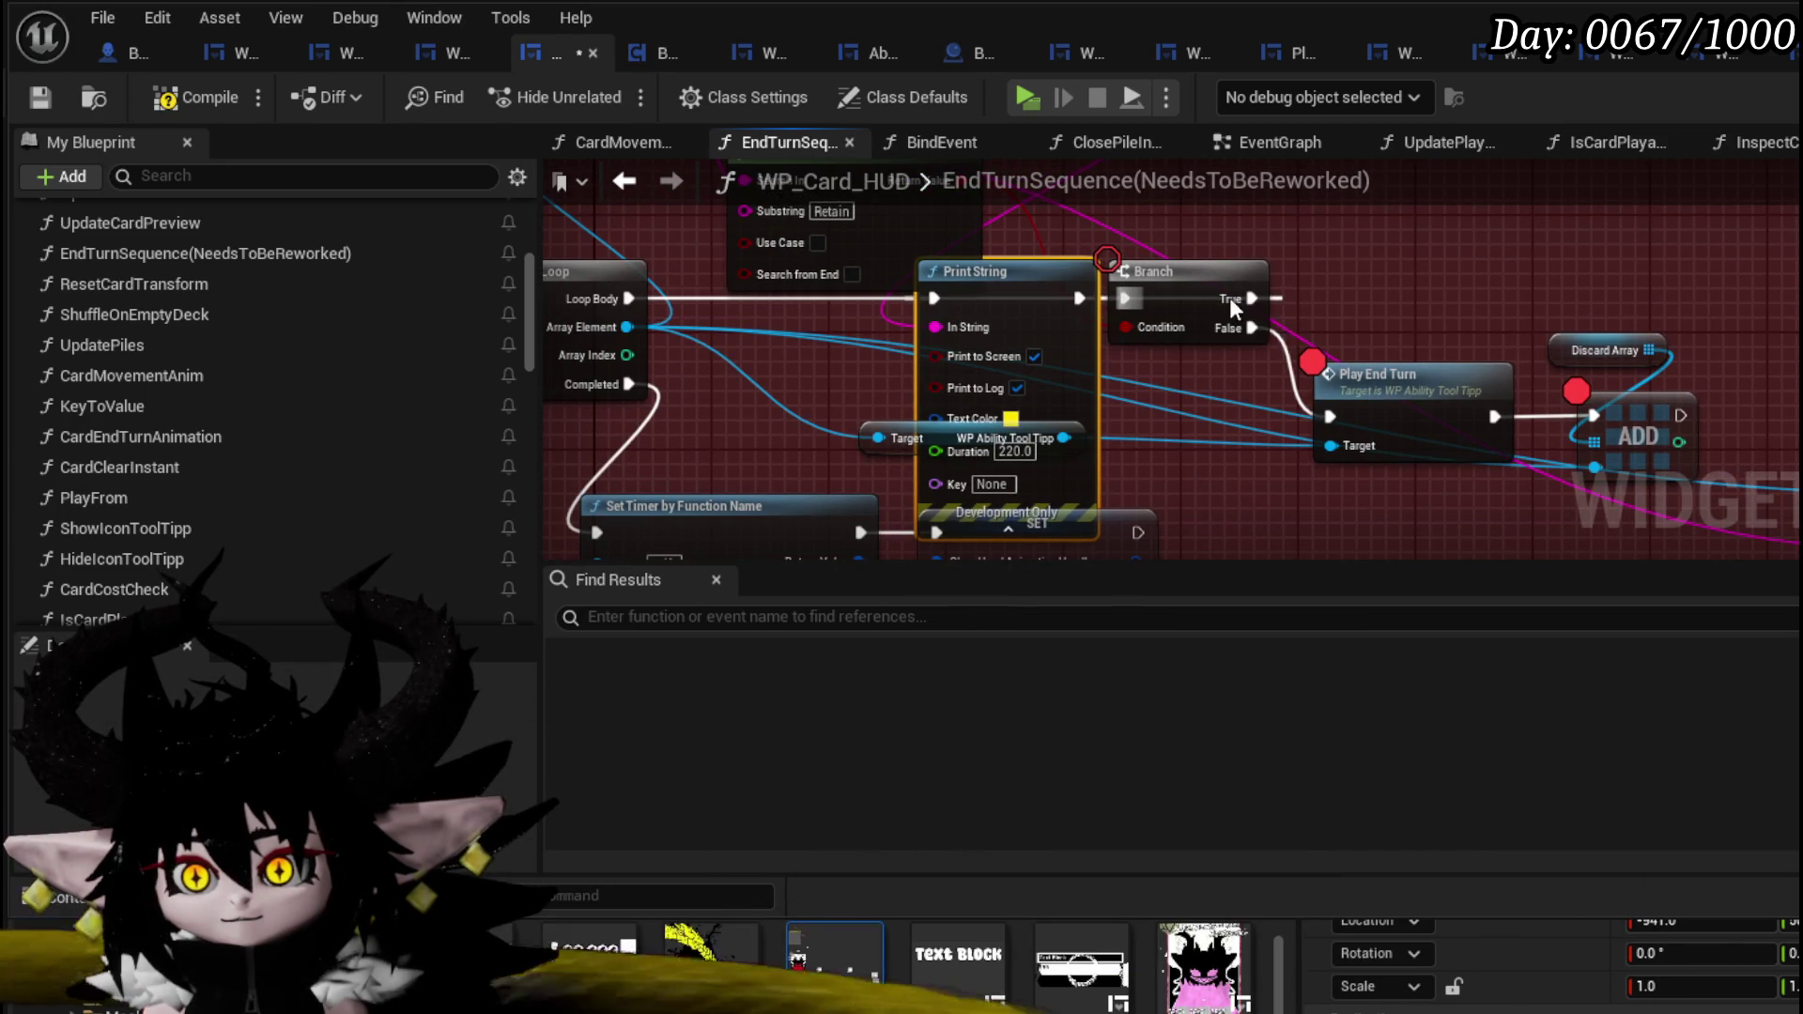
- Shift Set Timer and SET down-left, put the getter below Print String, and compile
{"action": "scroll", "coordinate": [1212, 301], "scroll_direction": "down", "scroll_amount": 2}
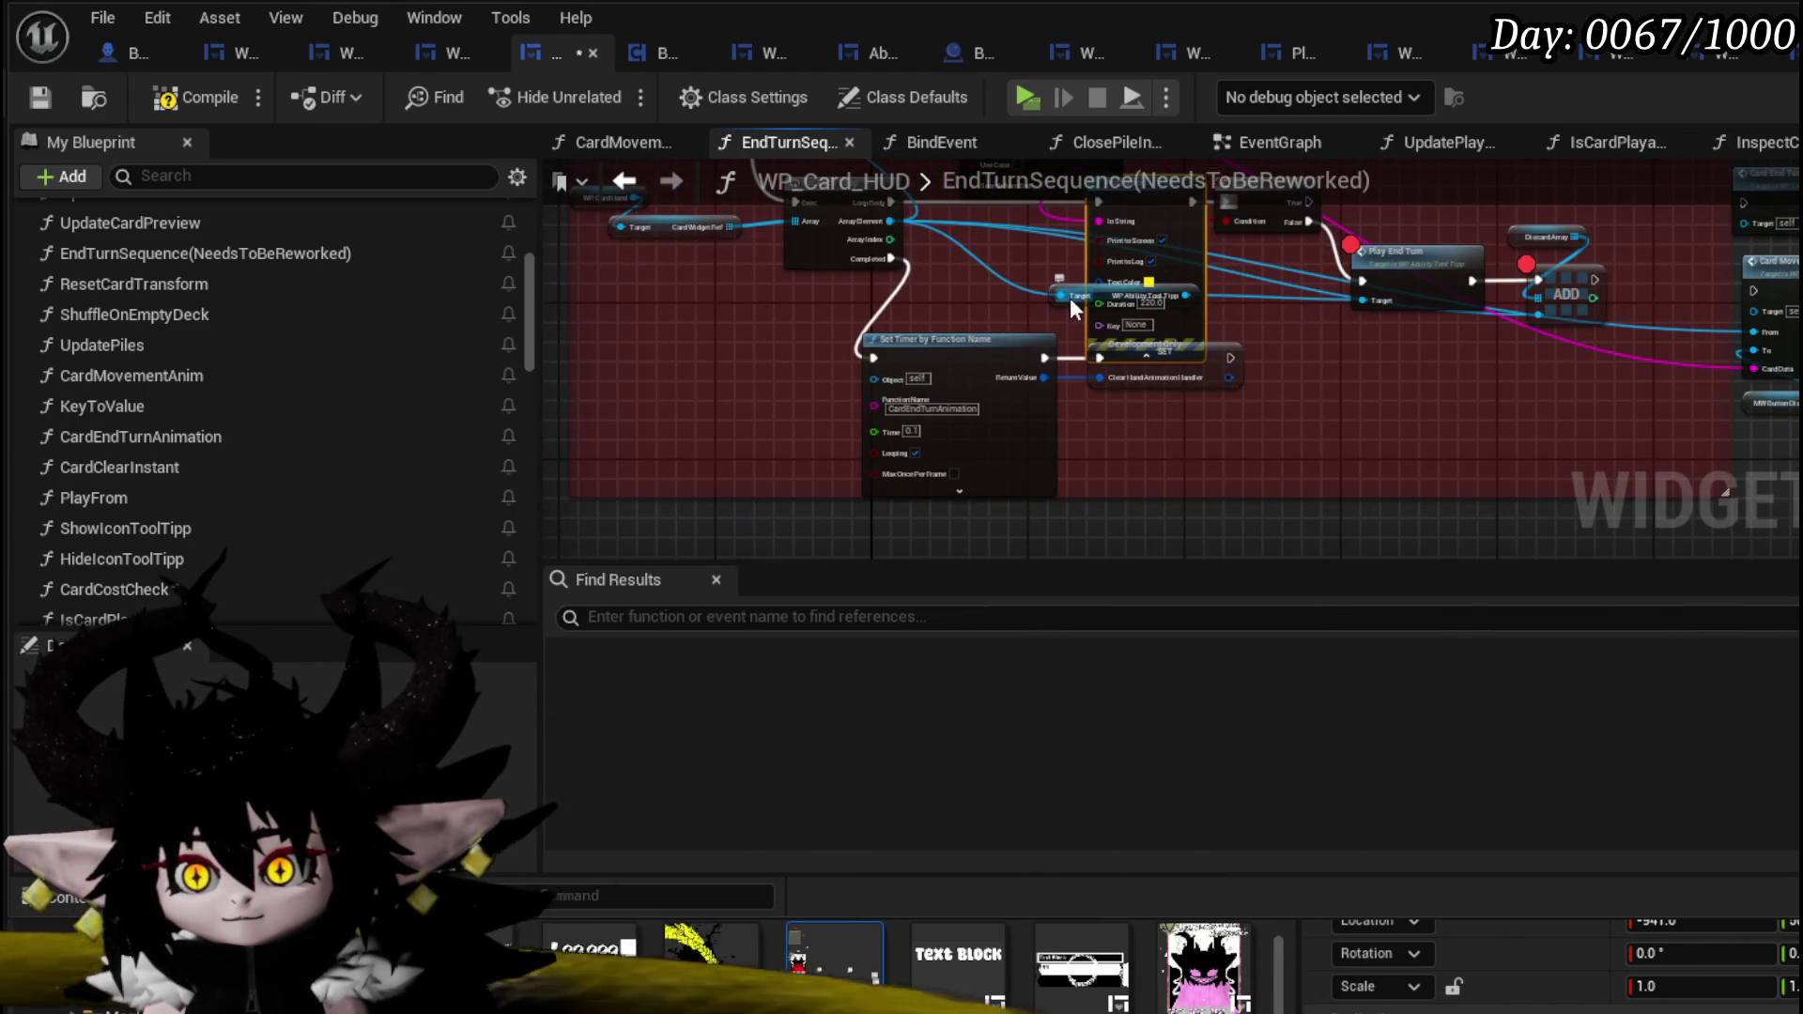
{"action": "mouse_move", "coordinate": [789, 507]}
{"action": "left_mouse_down"}
{"action": "mouse_move", "coordinate": [1151, 376]}
{"action": "mouse_move", "coordinate": [936, 435]}
{"action": "left_mouse_up"}
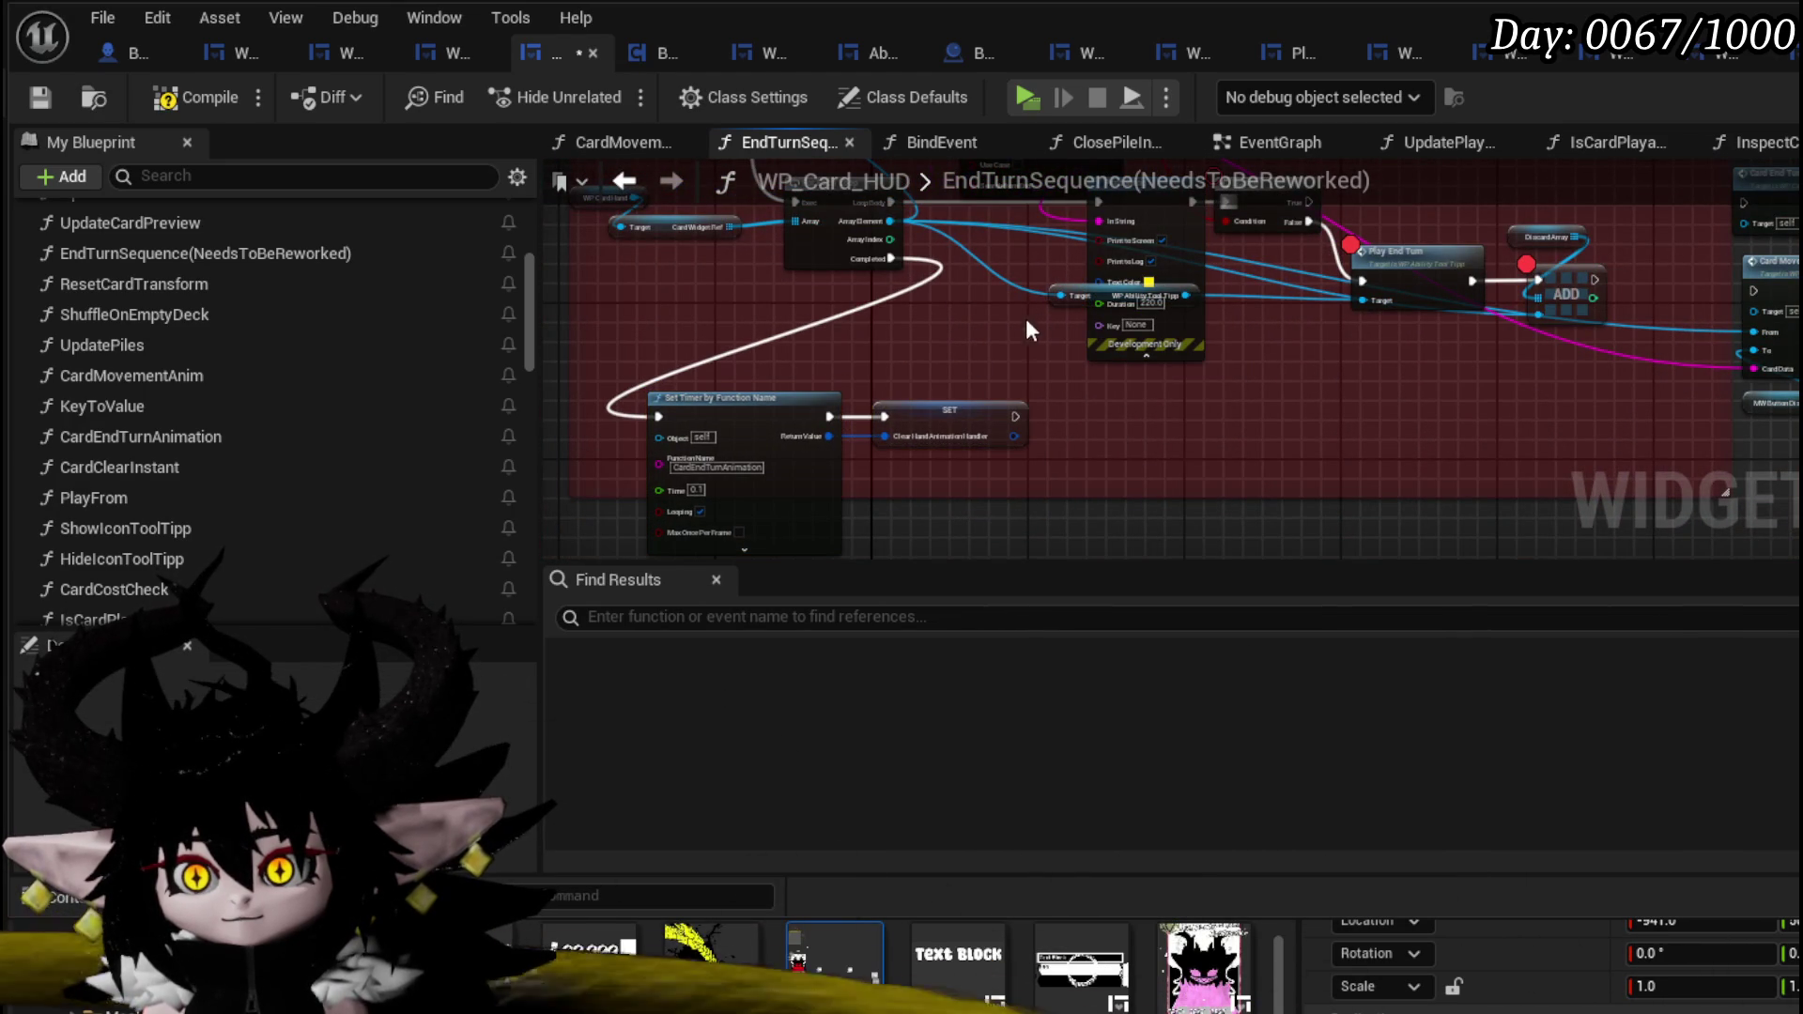
{"action": "mouse_move", "coordinate": [1083, 288]}
{"action": "left_mouse_down"}
{"action": "mouse_move", "coordinate": [1105, 394]}
{"action": "mouse_move", "coordinate": [1034, 454]}
{"action": "left_mouse_up"}
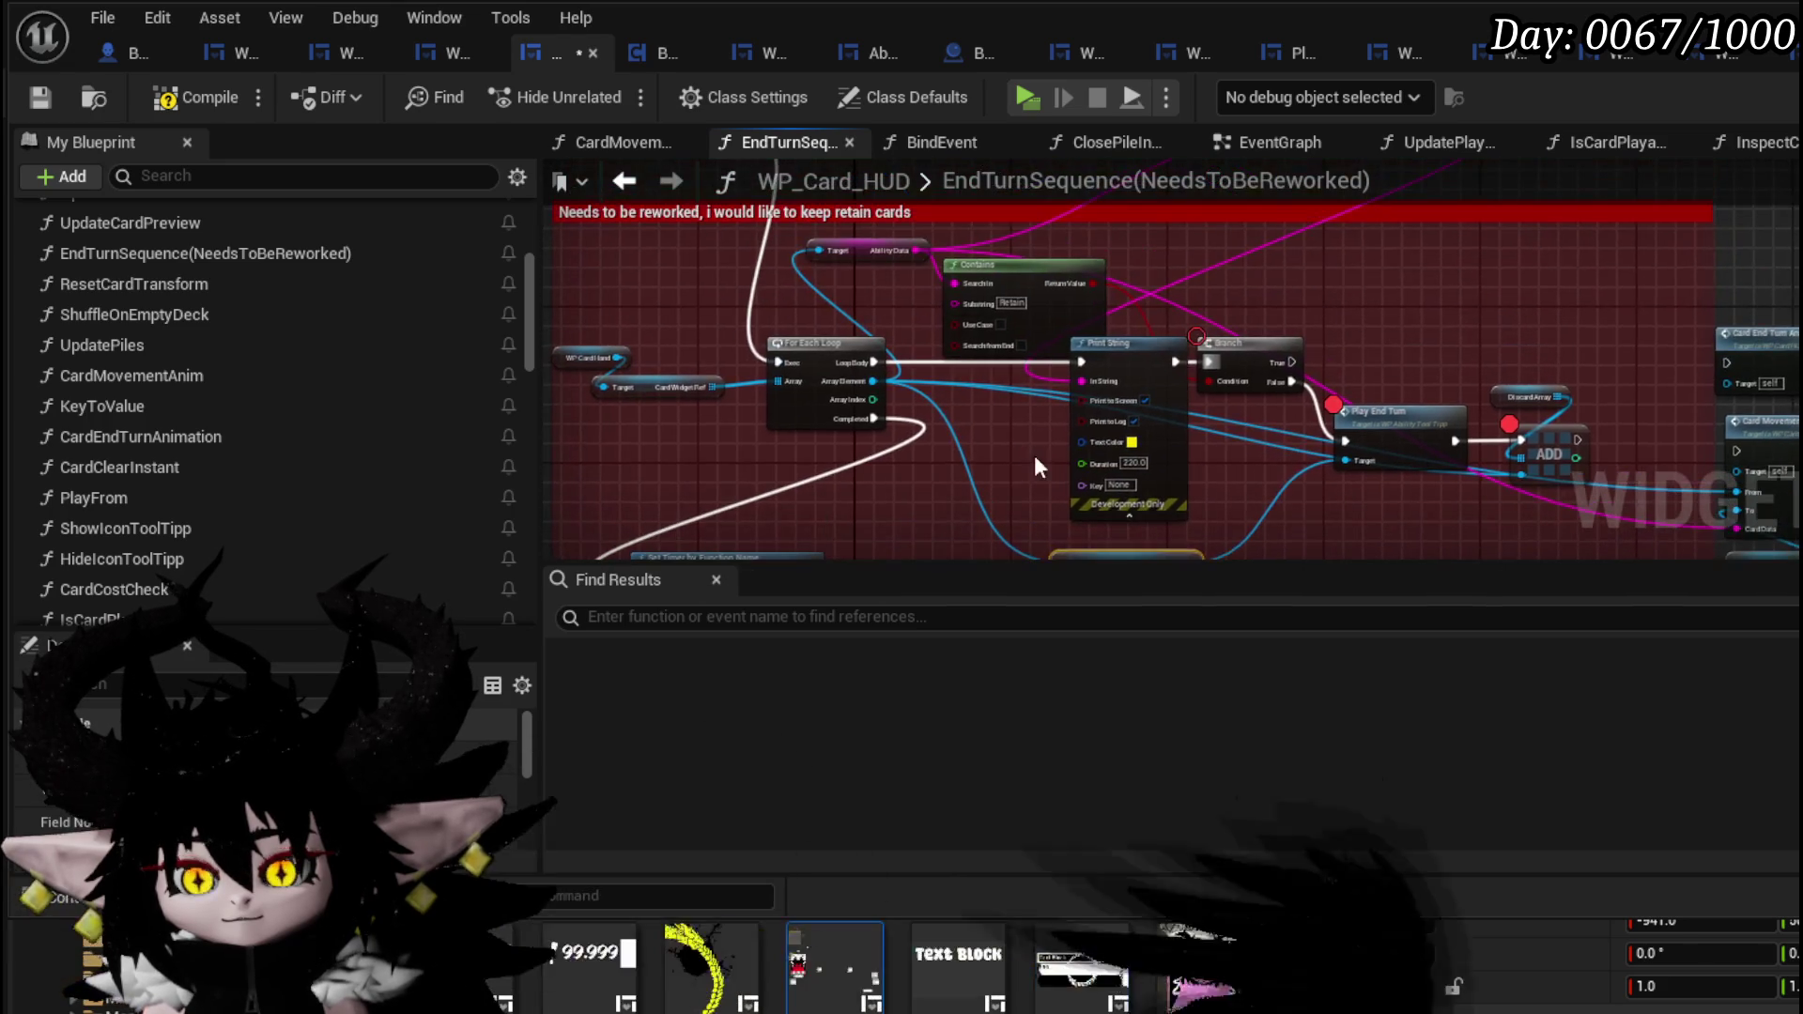
{"action": "left_click", "coordinate": [40, 99]}
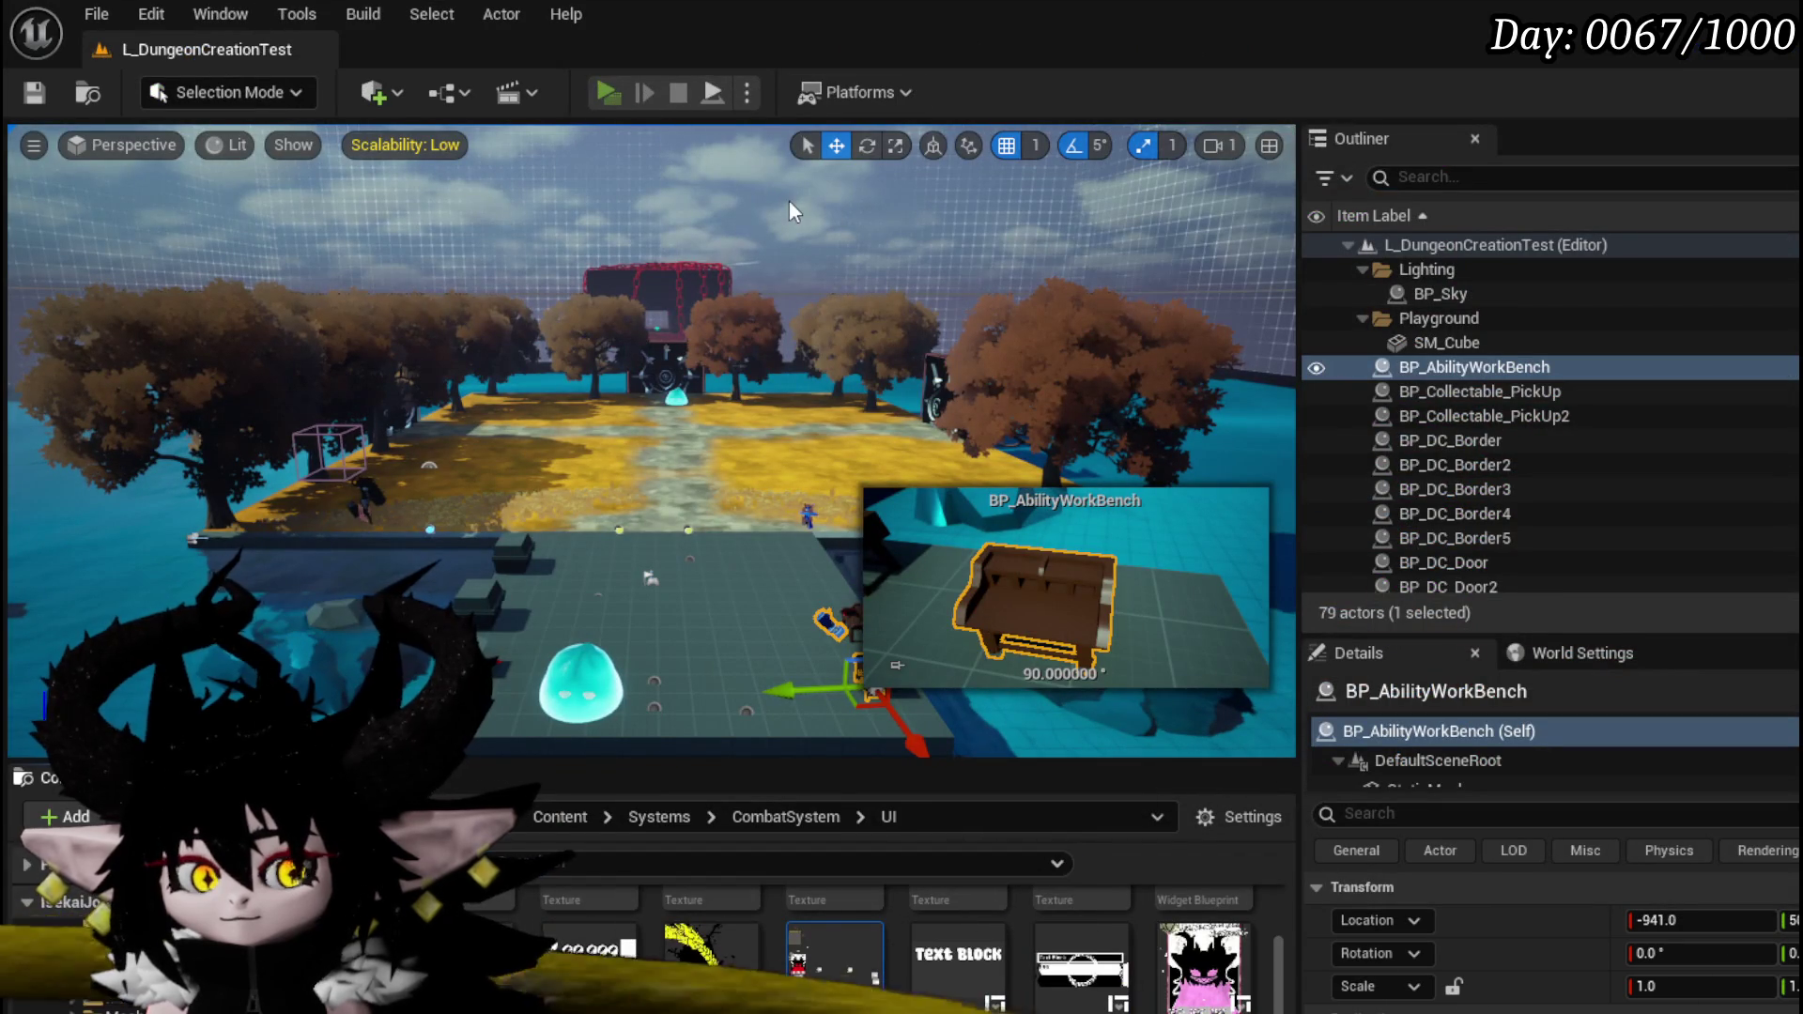
- Playtest the level, starting a battle turn and clicking END TURN
{"action": "key", "text": "alt+p"}
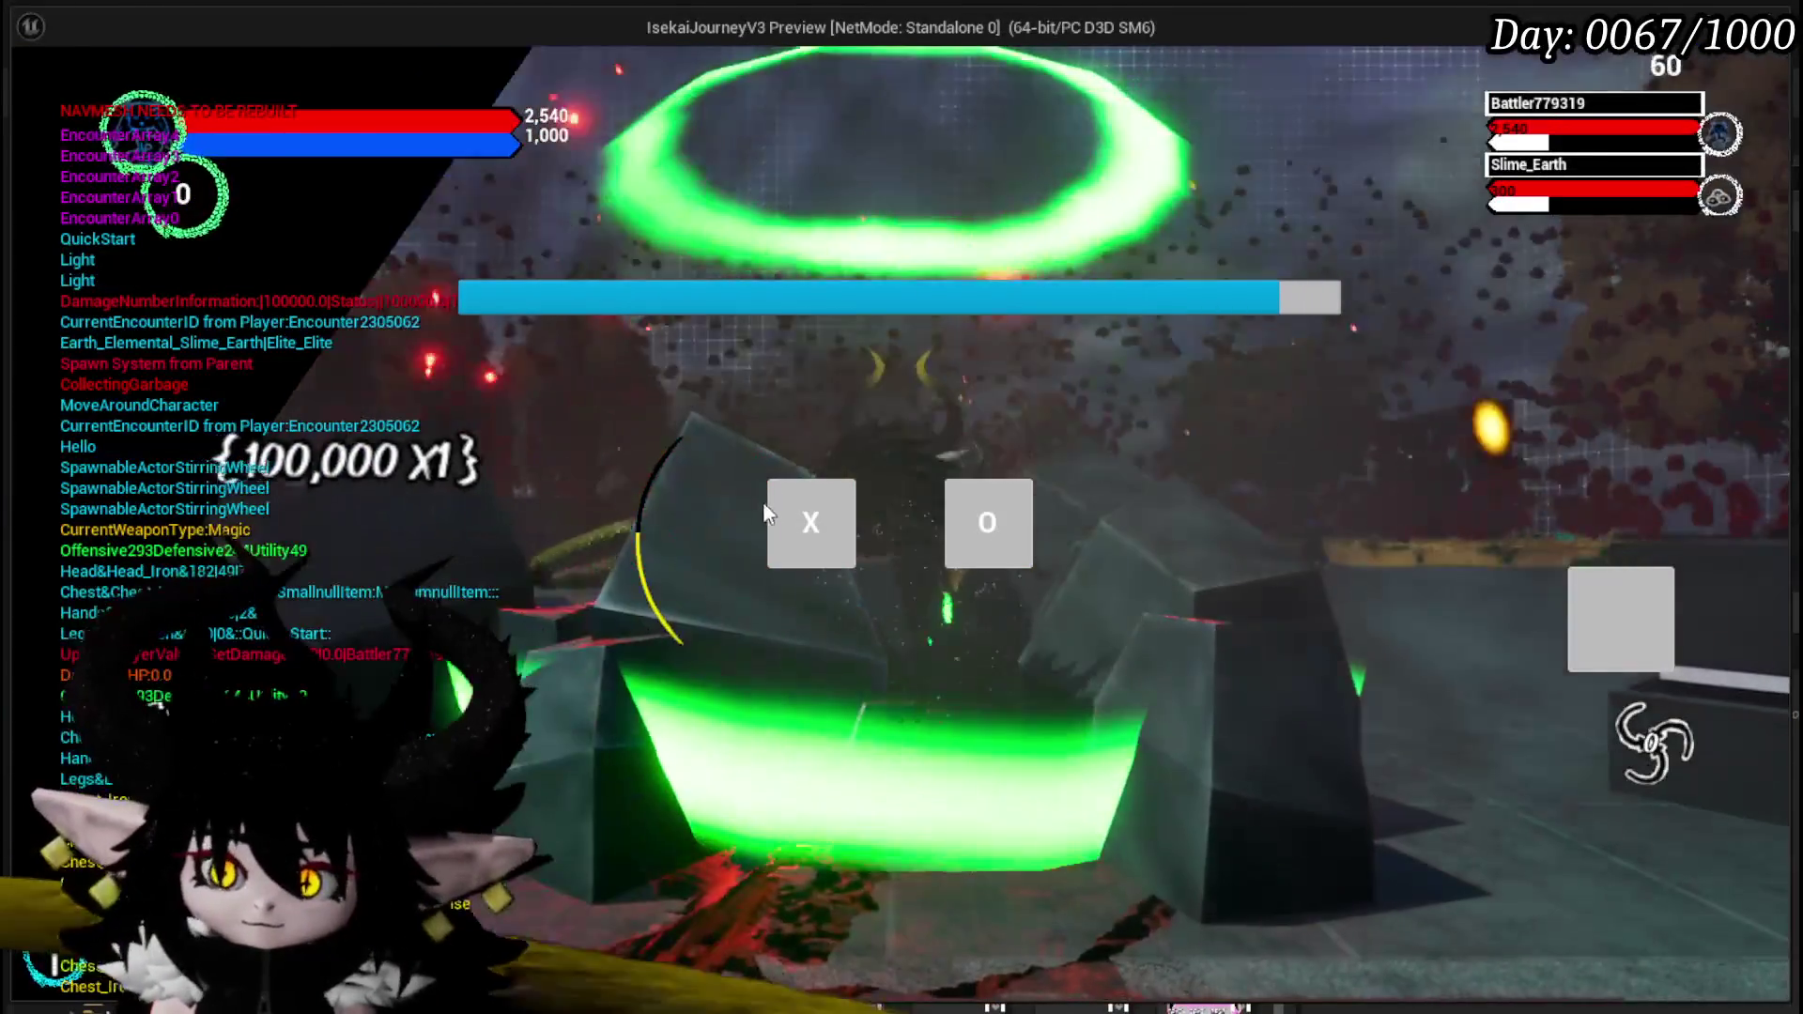
{"action": "left_click", "coordinate": [772, 515]}
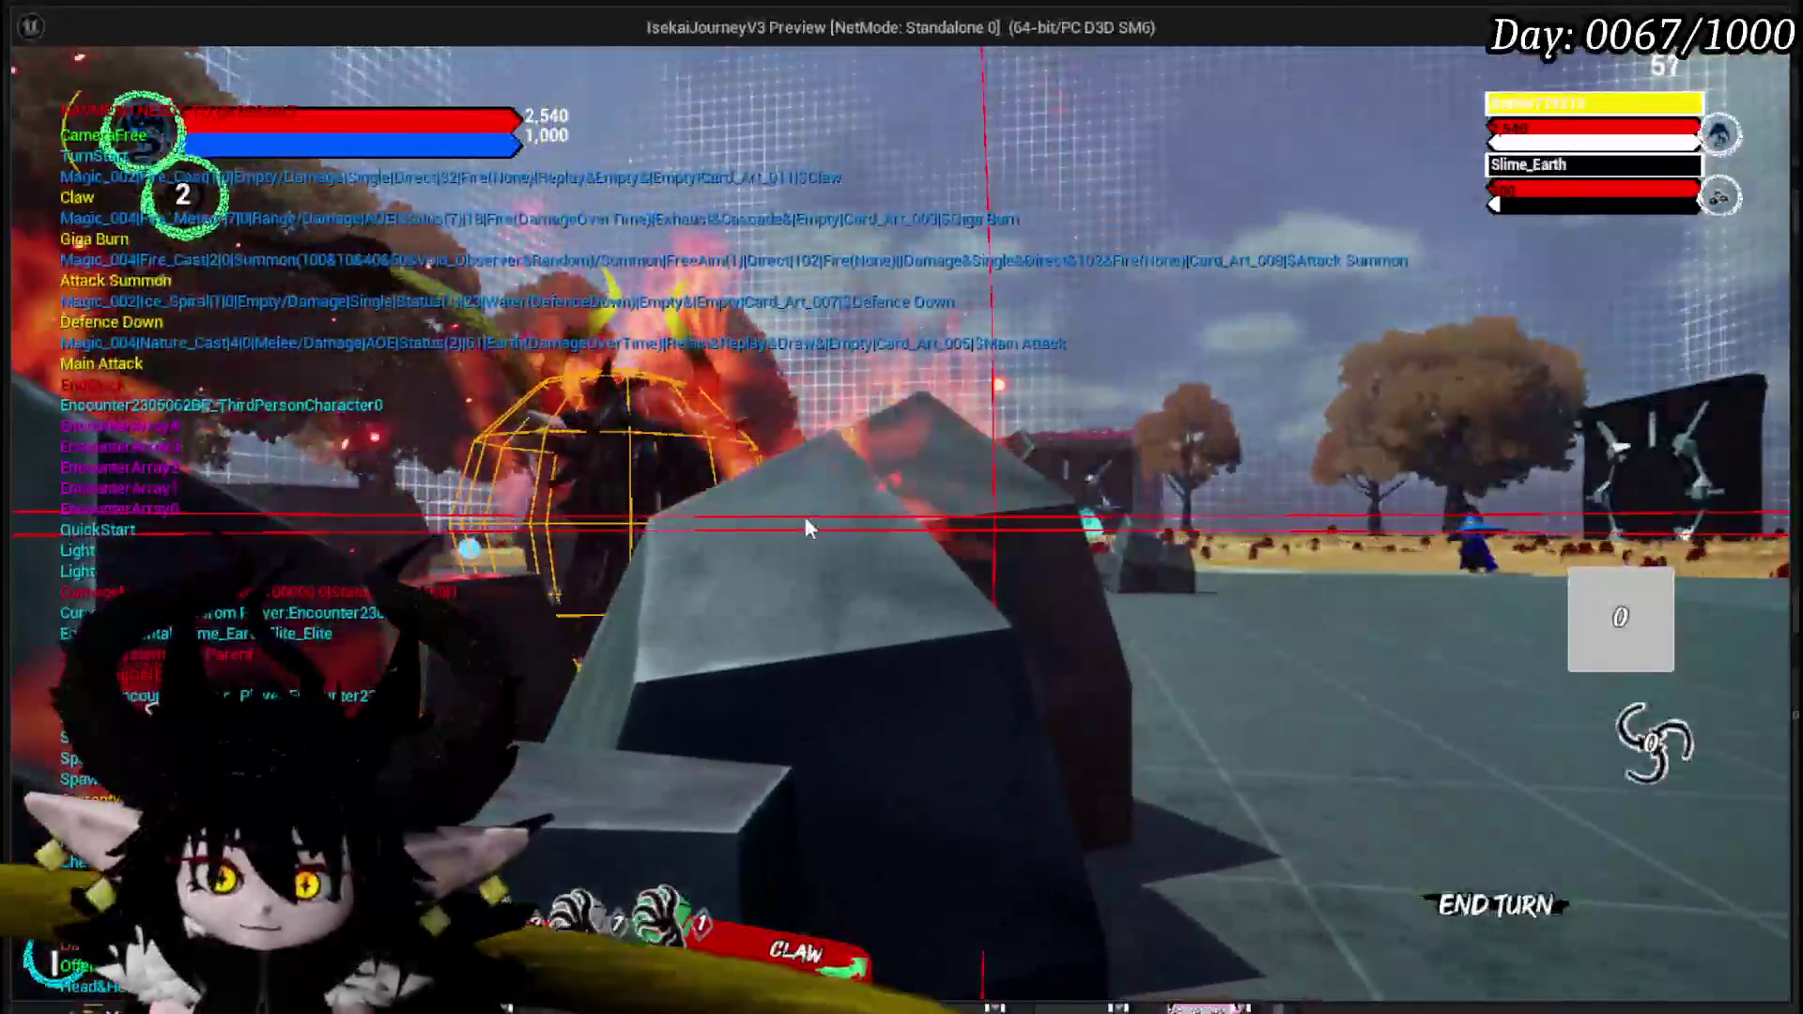
{"action": "left_click", "coordinate": [804, 517]}
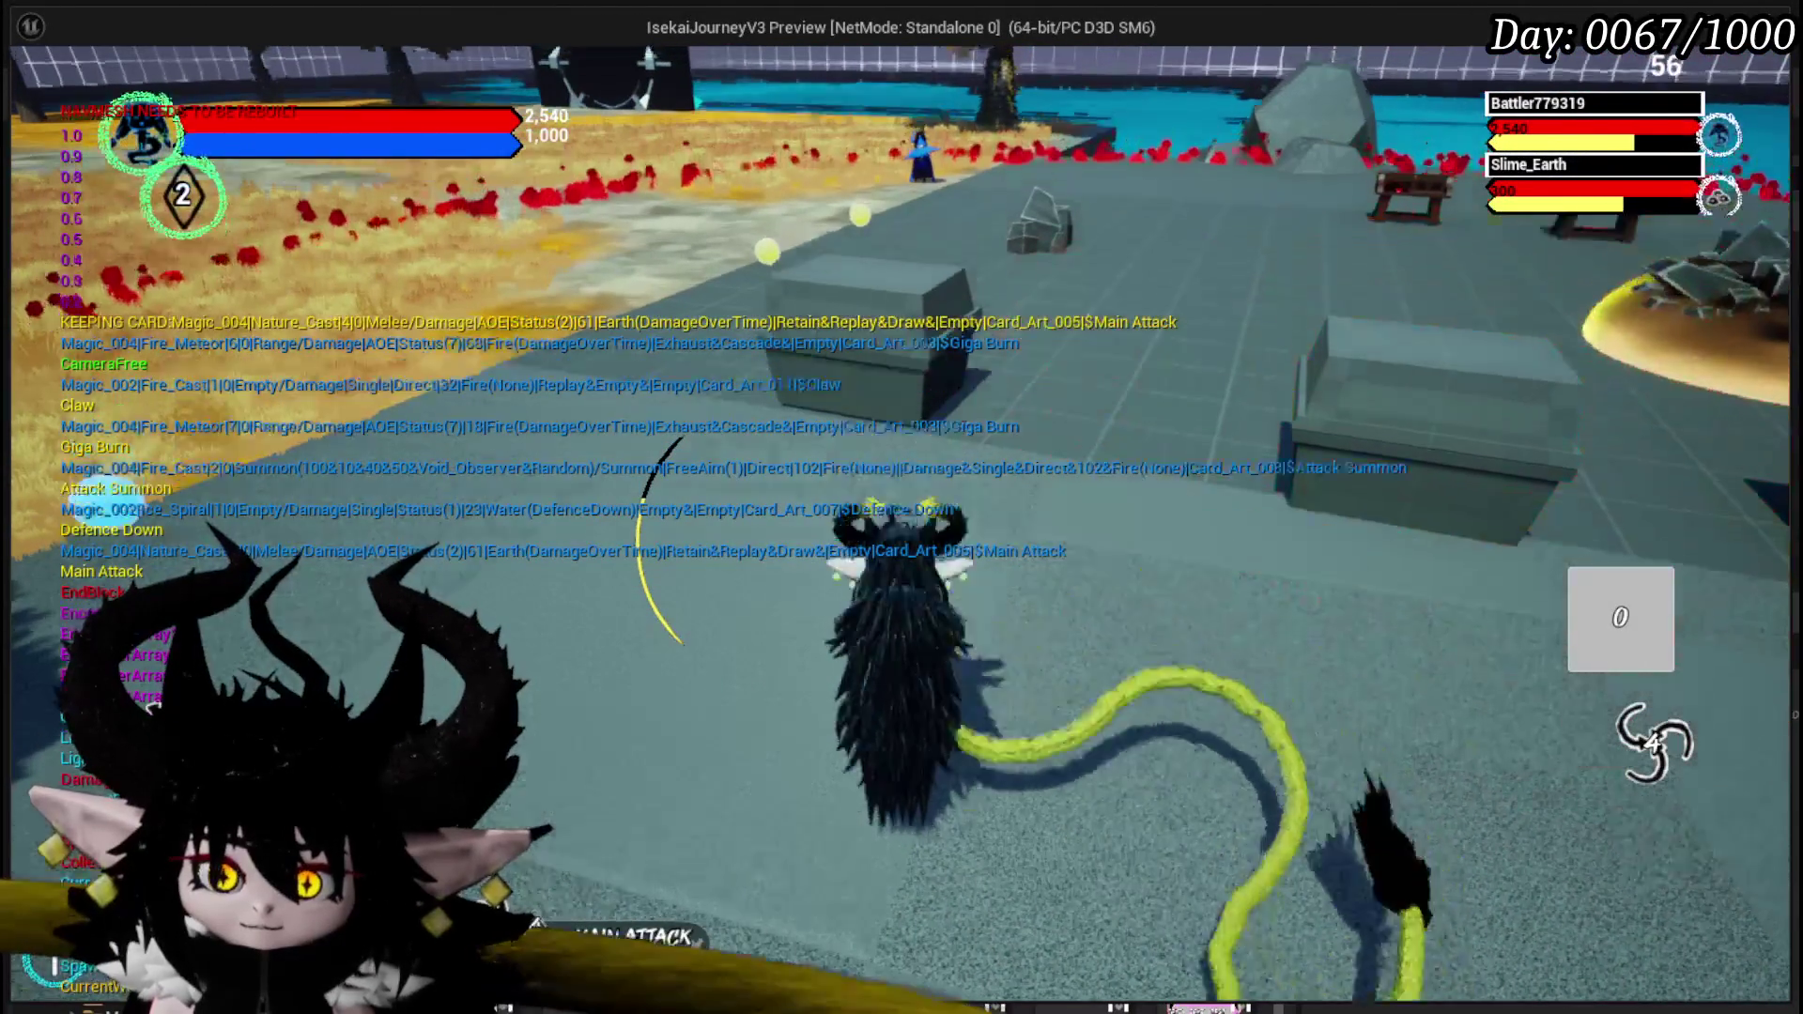
- Stop the play session, save the level and return to the WP_Card_HUD Blueprint
{"action": "key", "text": "alt+Tab"}
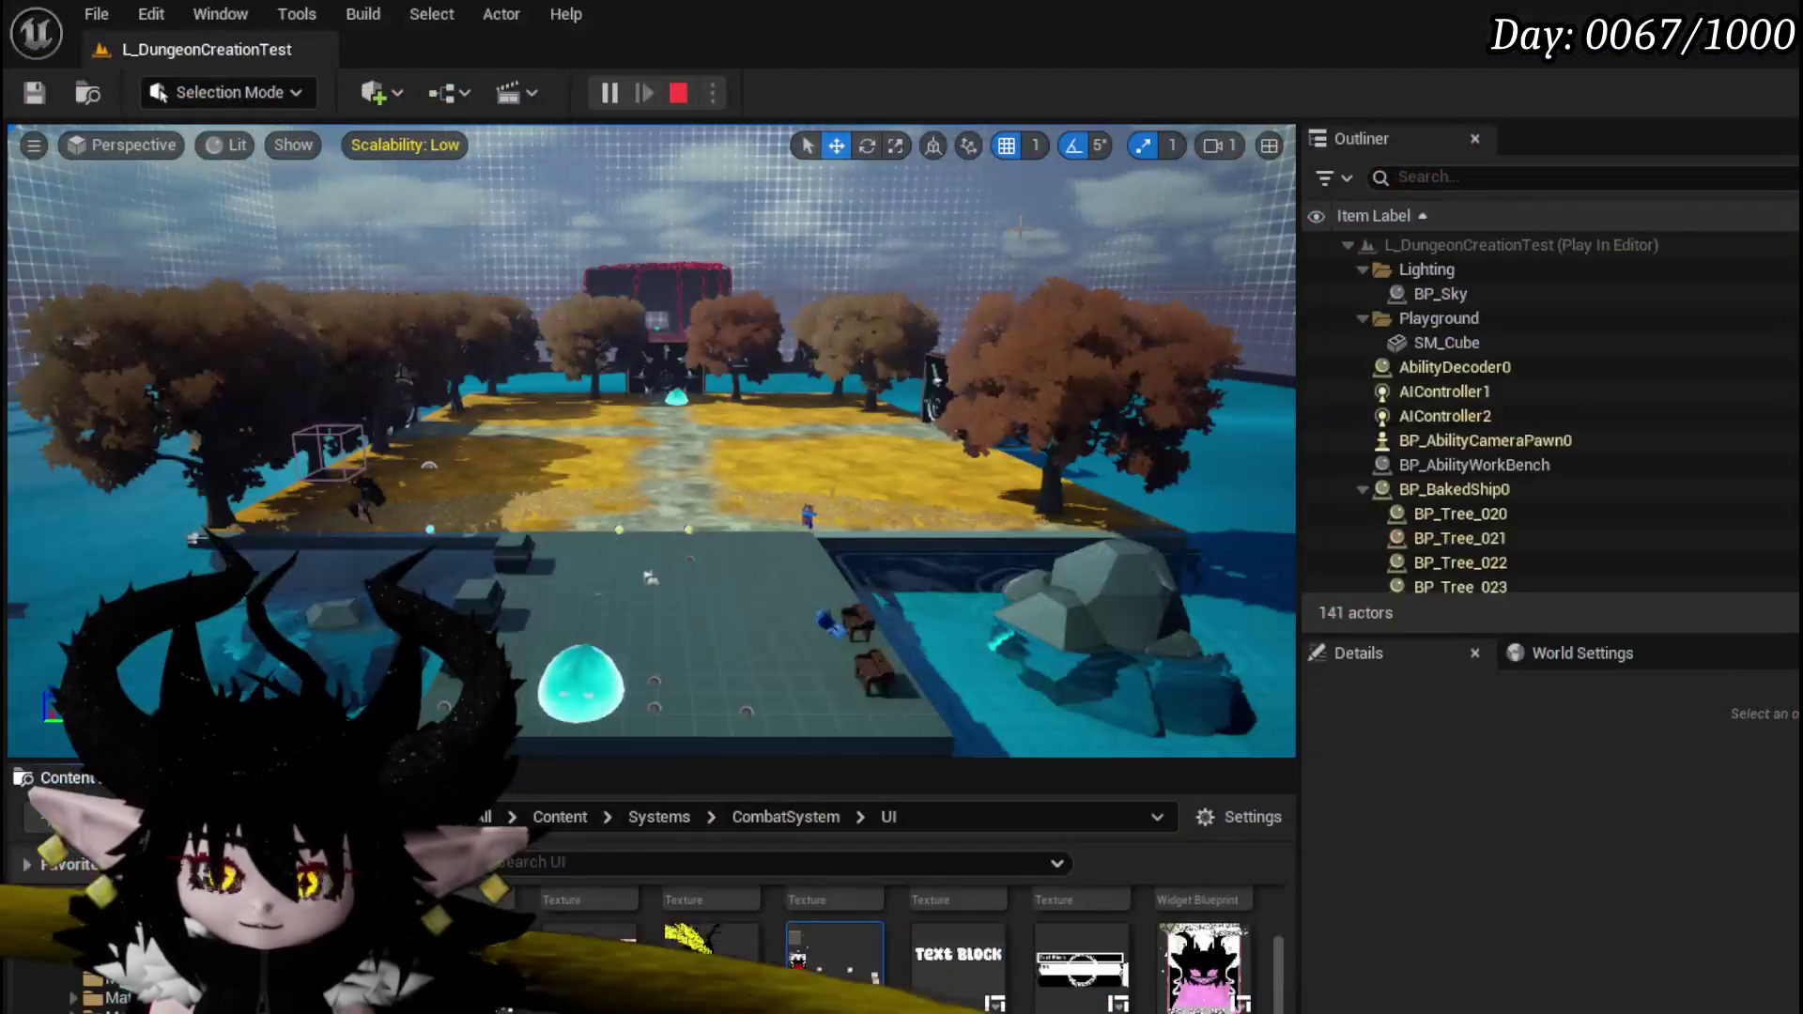
{"action": "key", "text": "Escape"}
{"action": "left_click", "coordinate": [20, 79]}
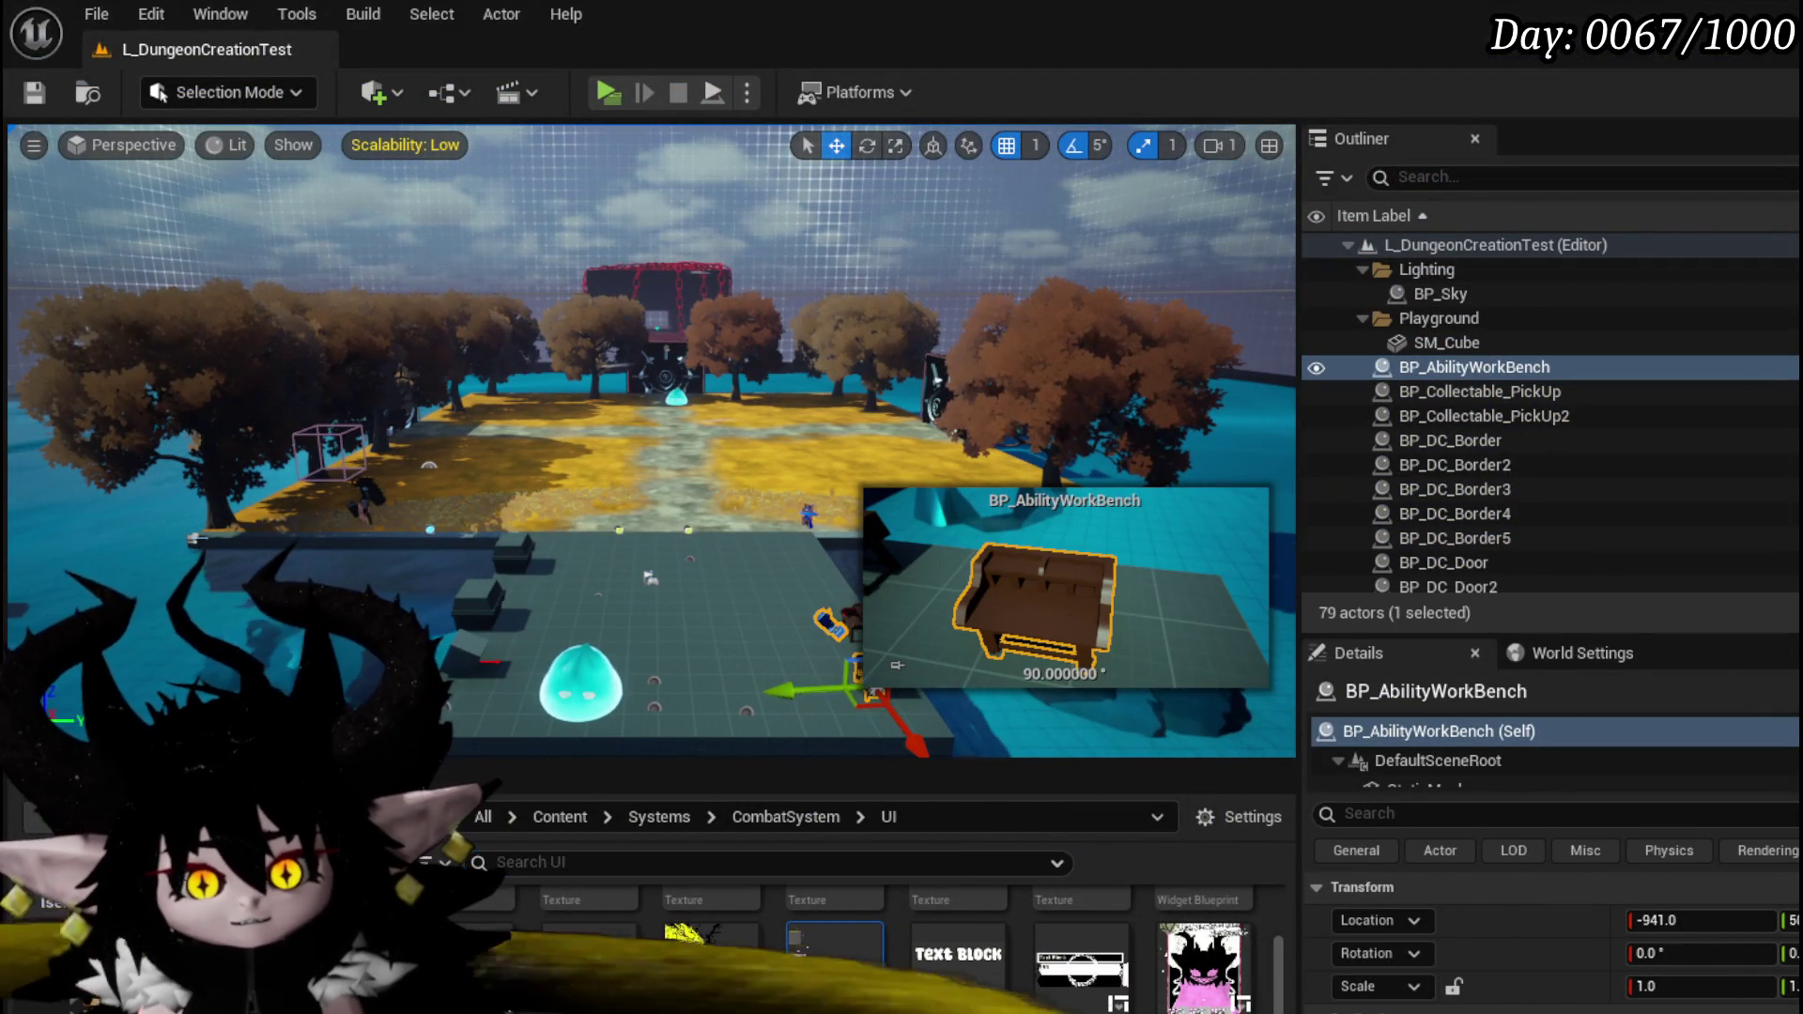
{"action": "key", "text": "alt+Tab"}
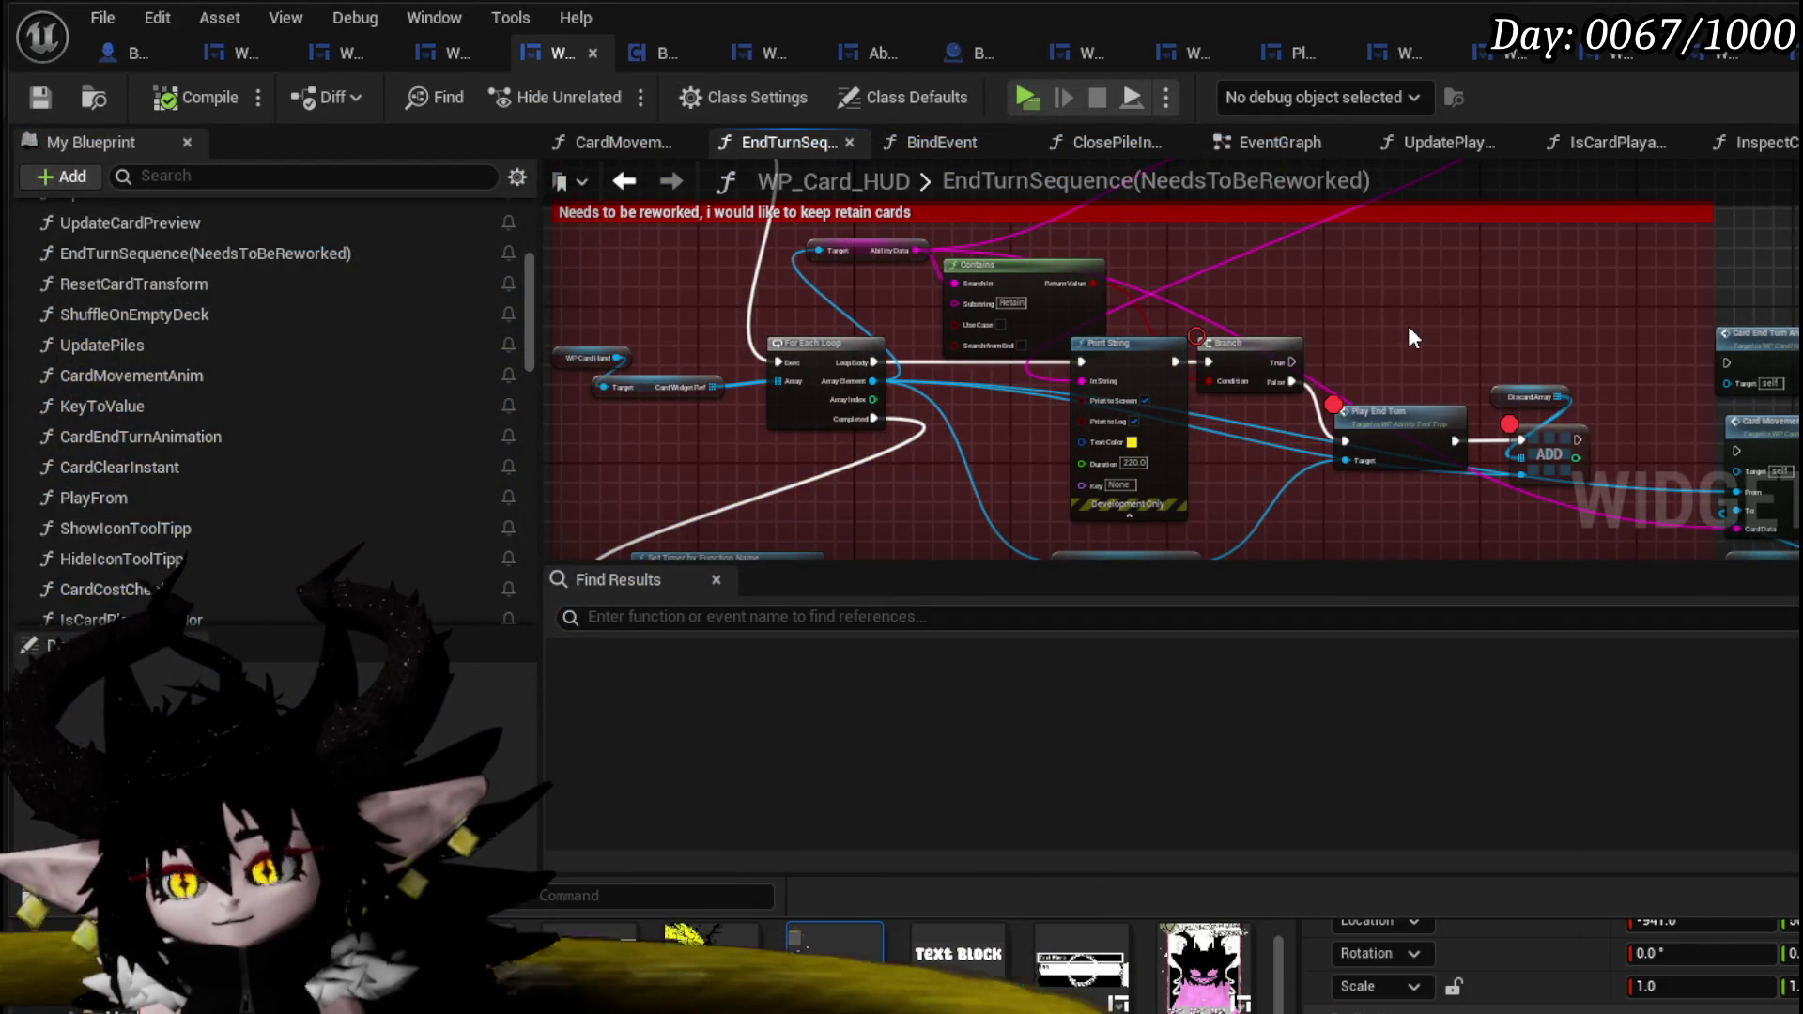
- Pan EndTurnSequence to the Remove Card from Hand call and open its RemoveCardFromHand function
{"action": "left_click_drag", "start_coordinate": [661, 430], "coordinate": [578, 348]}
{"action": "mouse_move", "coordinate": [1484, 273]}
{"action": "left_mouse_down"}
{"action": "mouse_move", "coordinate": [1525, 450]}
{"action": "mouse_move", "coordinate": [1241, 405]}
{"action": "left_mouse_up"}
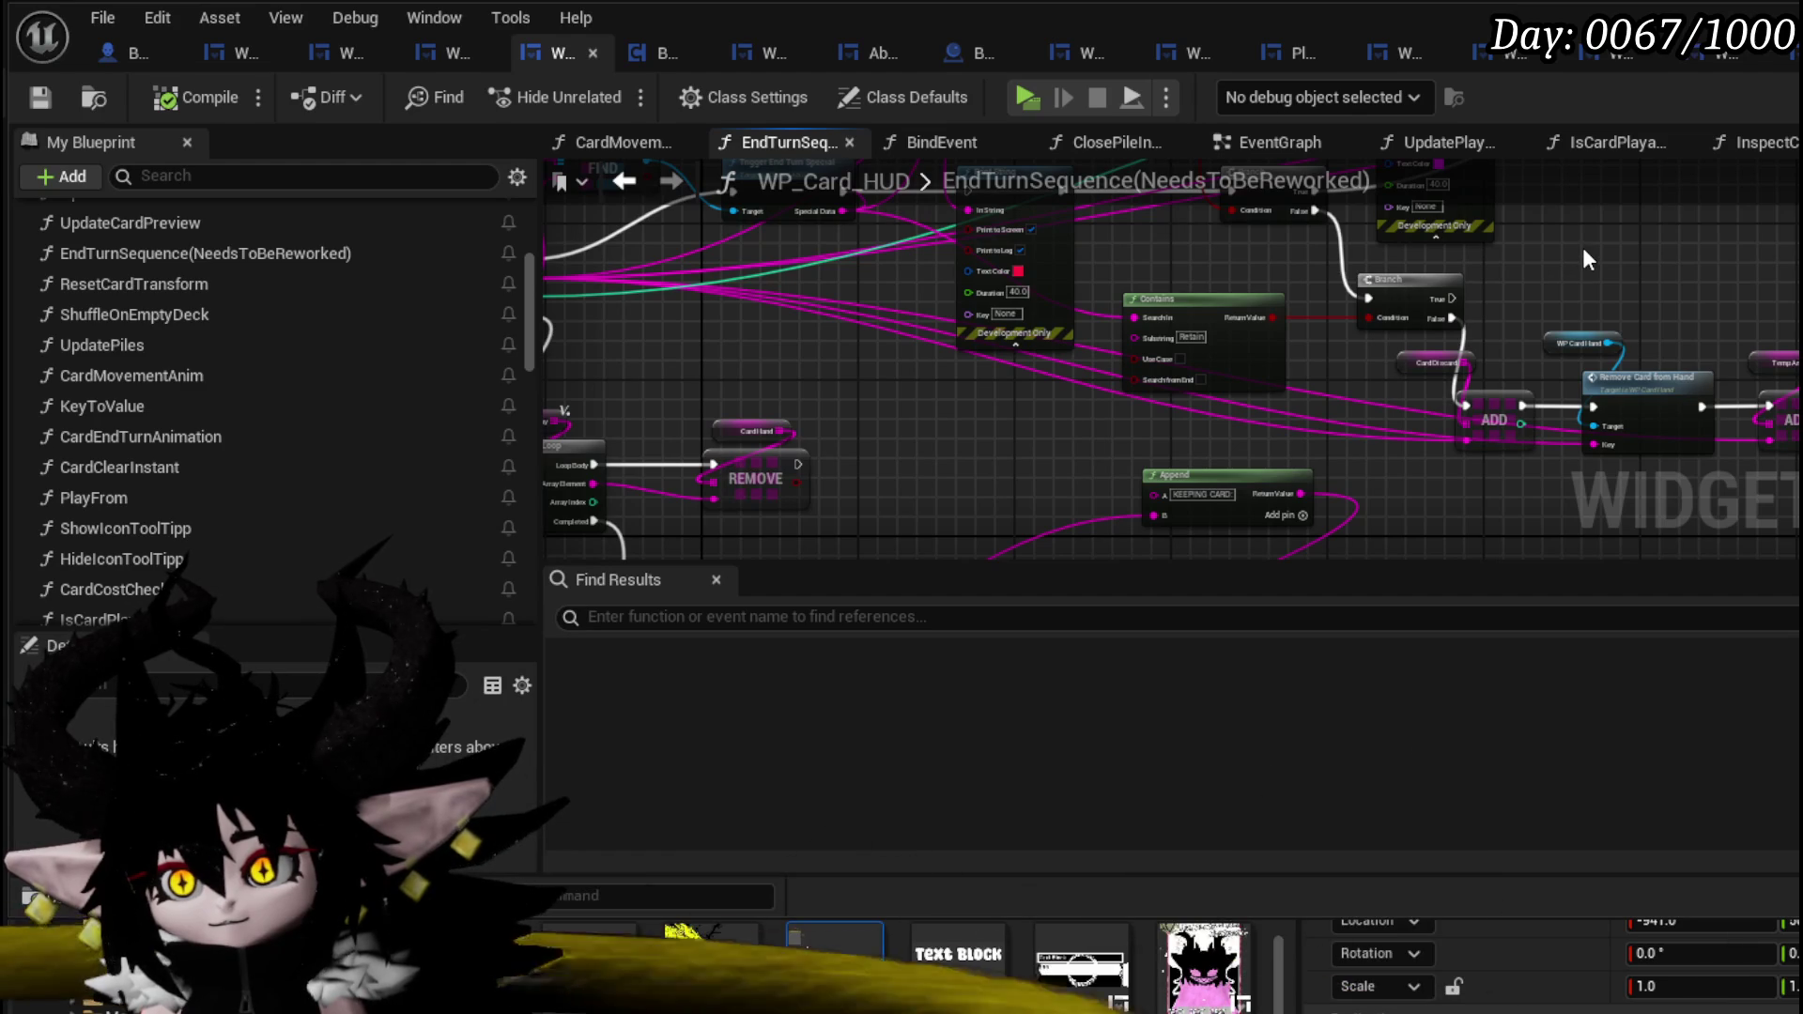
{"action": "mouse_move", "coordinate": [1583, 259]}
{"action": "left_mouse_down"}
{"action": "mouse_move", "coordinate": [1385, 501]}
{"action": "mouse_move", "coordinate": [1772, 331]}
{"action": "left_mouse_up"}
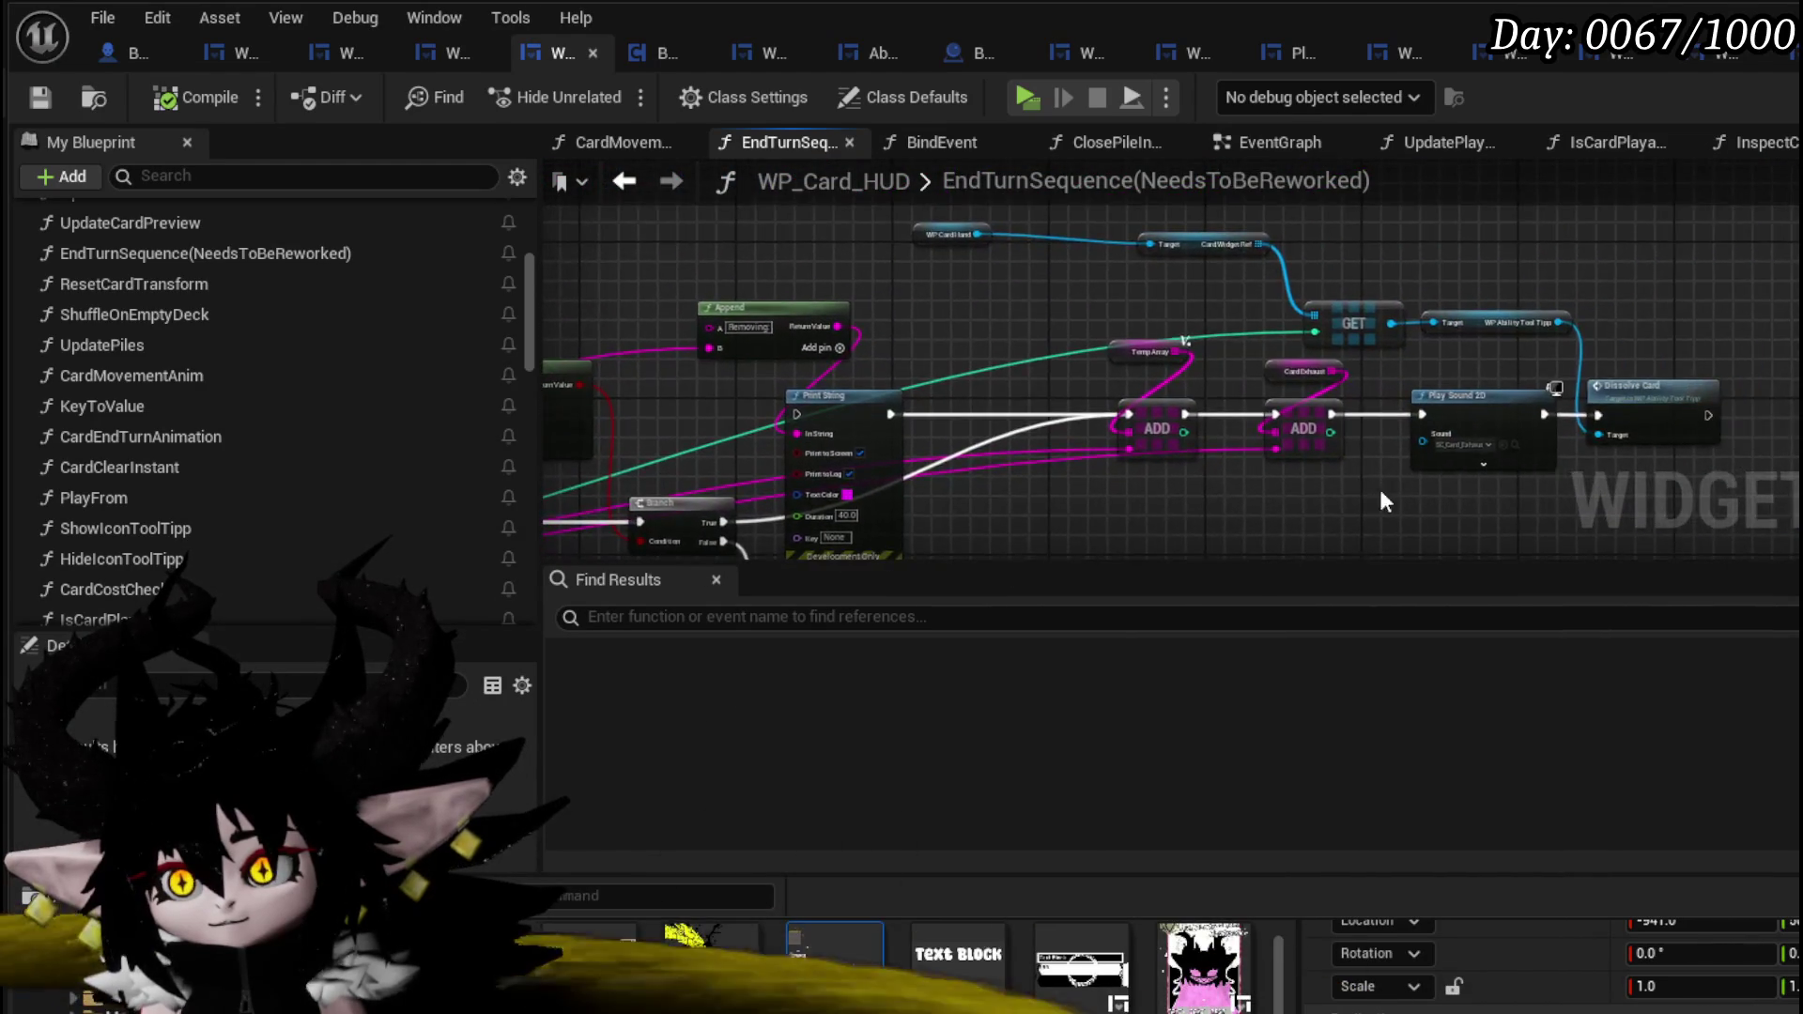
{"action": "scroll", "coordinate": [1388, 483], "scroll_direction": "up", "scroll_amount": 2}
{"action": "scroll", "coordinate": [1388, 483], "scroll_direction": "down", "scroll_amount": 2}
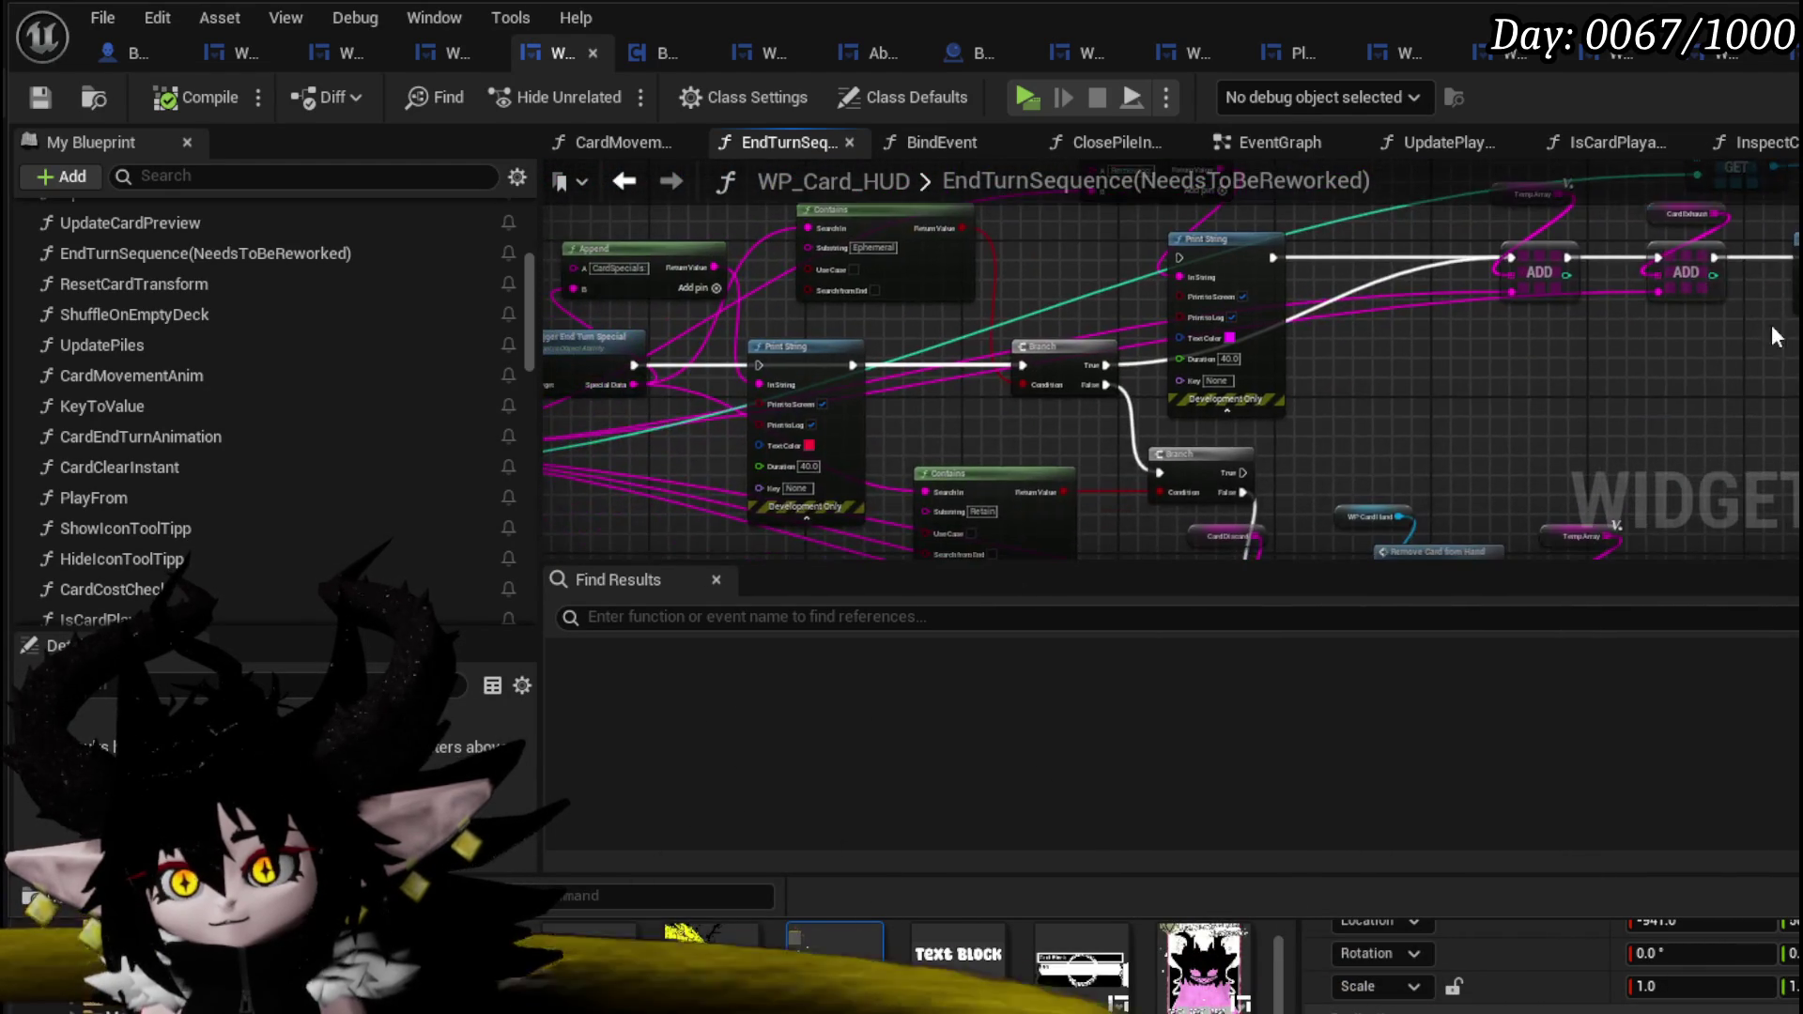
{"action": "mouse_move", "coordinate": [1477, 398]}
{"action": "left_mouse_down"}
{"action": "mouse_move", "coordinate": [1397, 487]}
{"action": "mouse_move", "coordinate": [1714, 341]}
{"action": "left_mouse_up"}
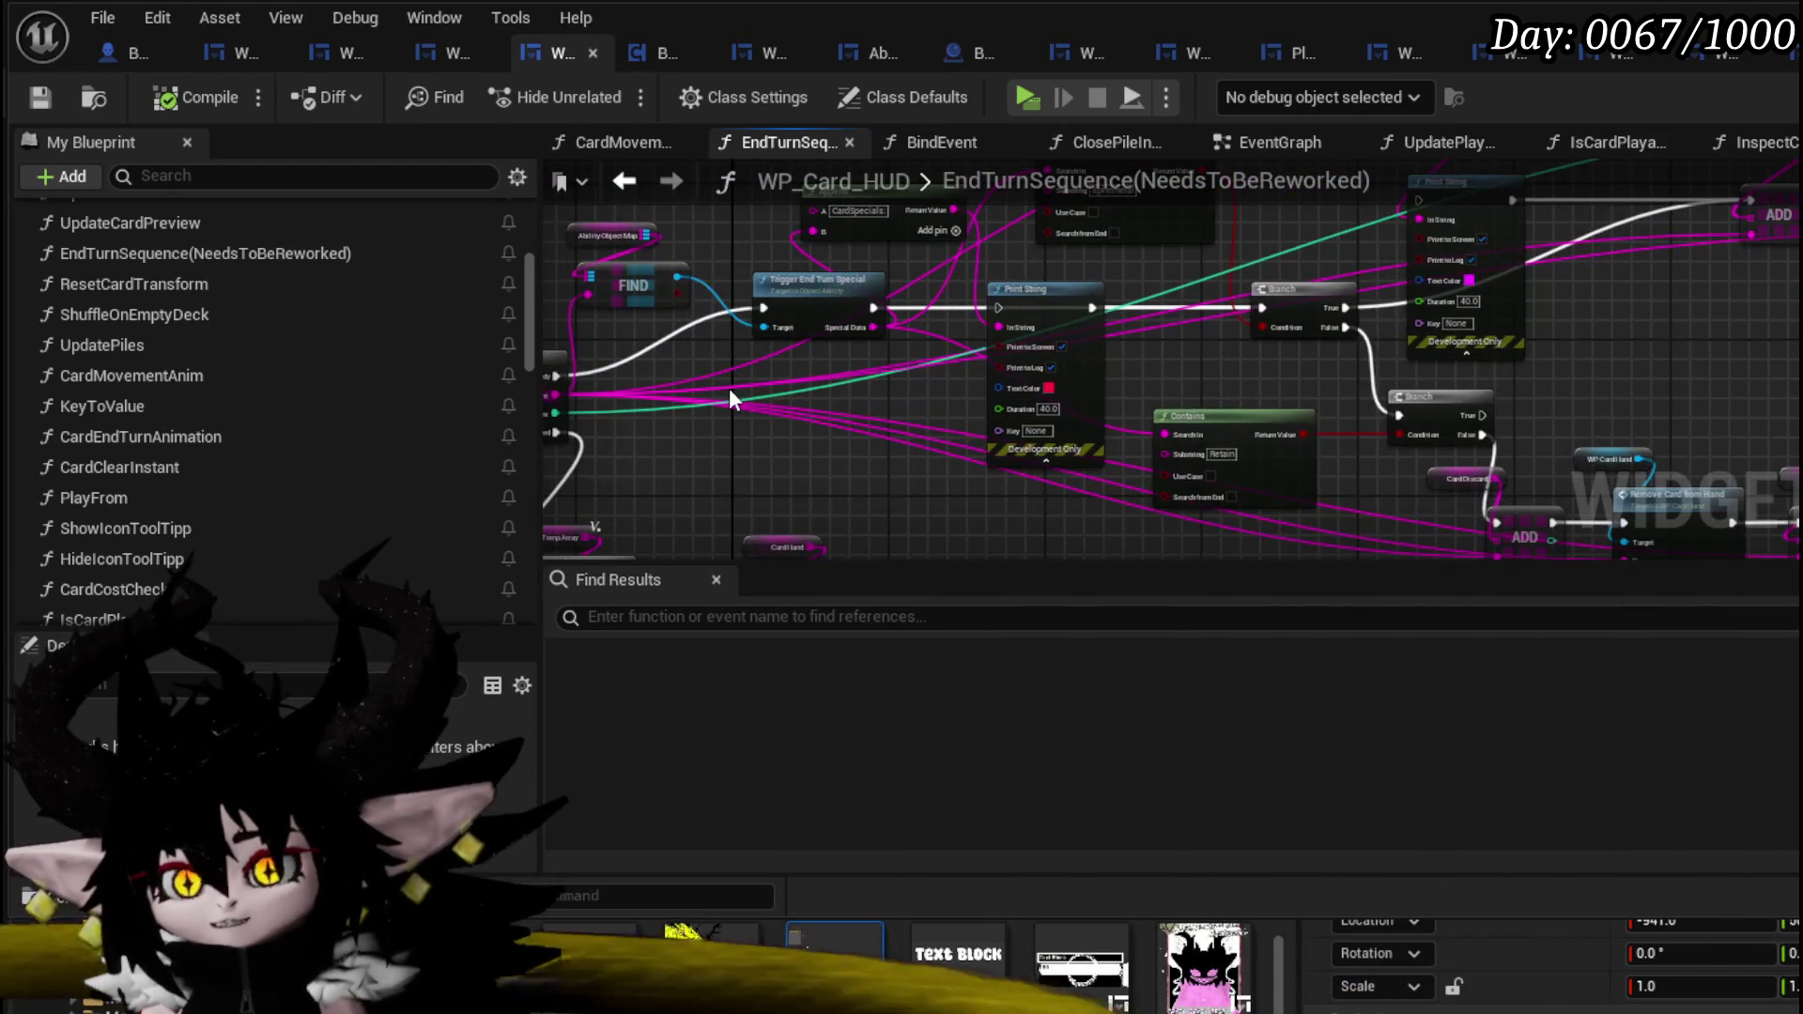
{"action": "scroll", "coordinate": [729, 396], "scroll_direction": "down", "scroll_amount": 2}
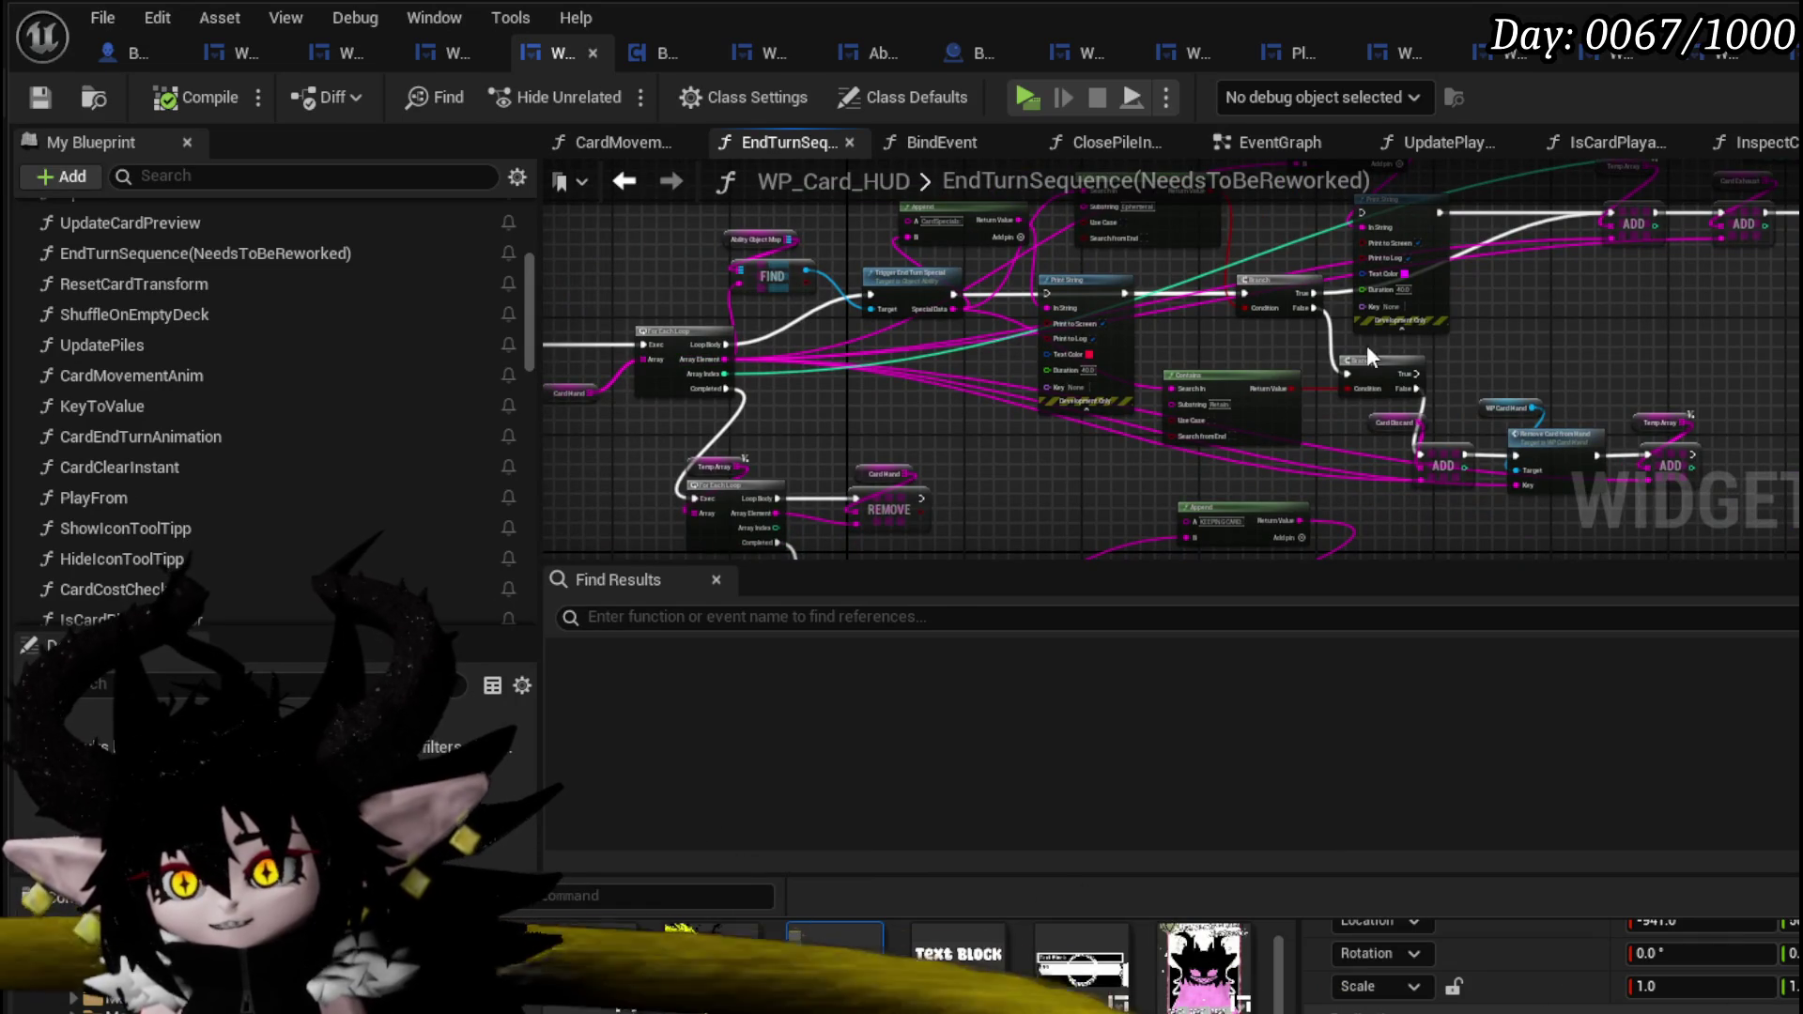
{"action": "scroll", "coordinate": [1740, 319], "scroll_direction": "up", "scroll_amount": 4}
{"action": "left_click_drag", "start_coordinate": [1739, 319], "coordinate": [1418, 274]}
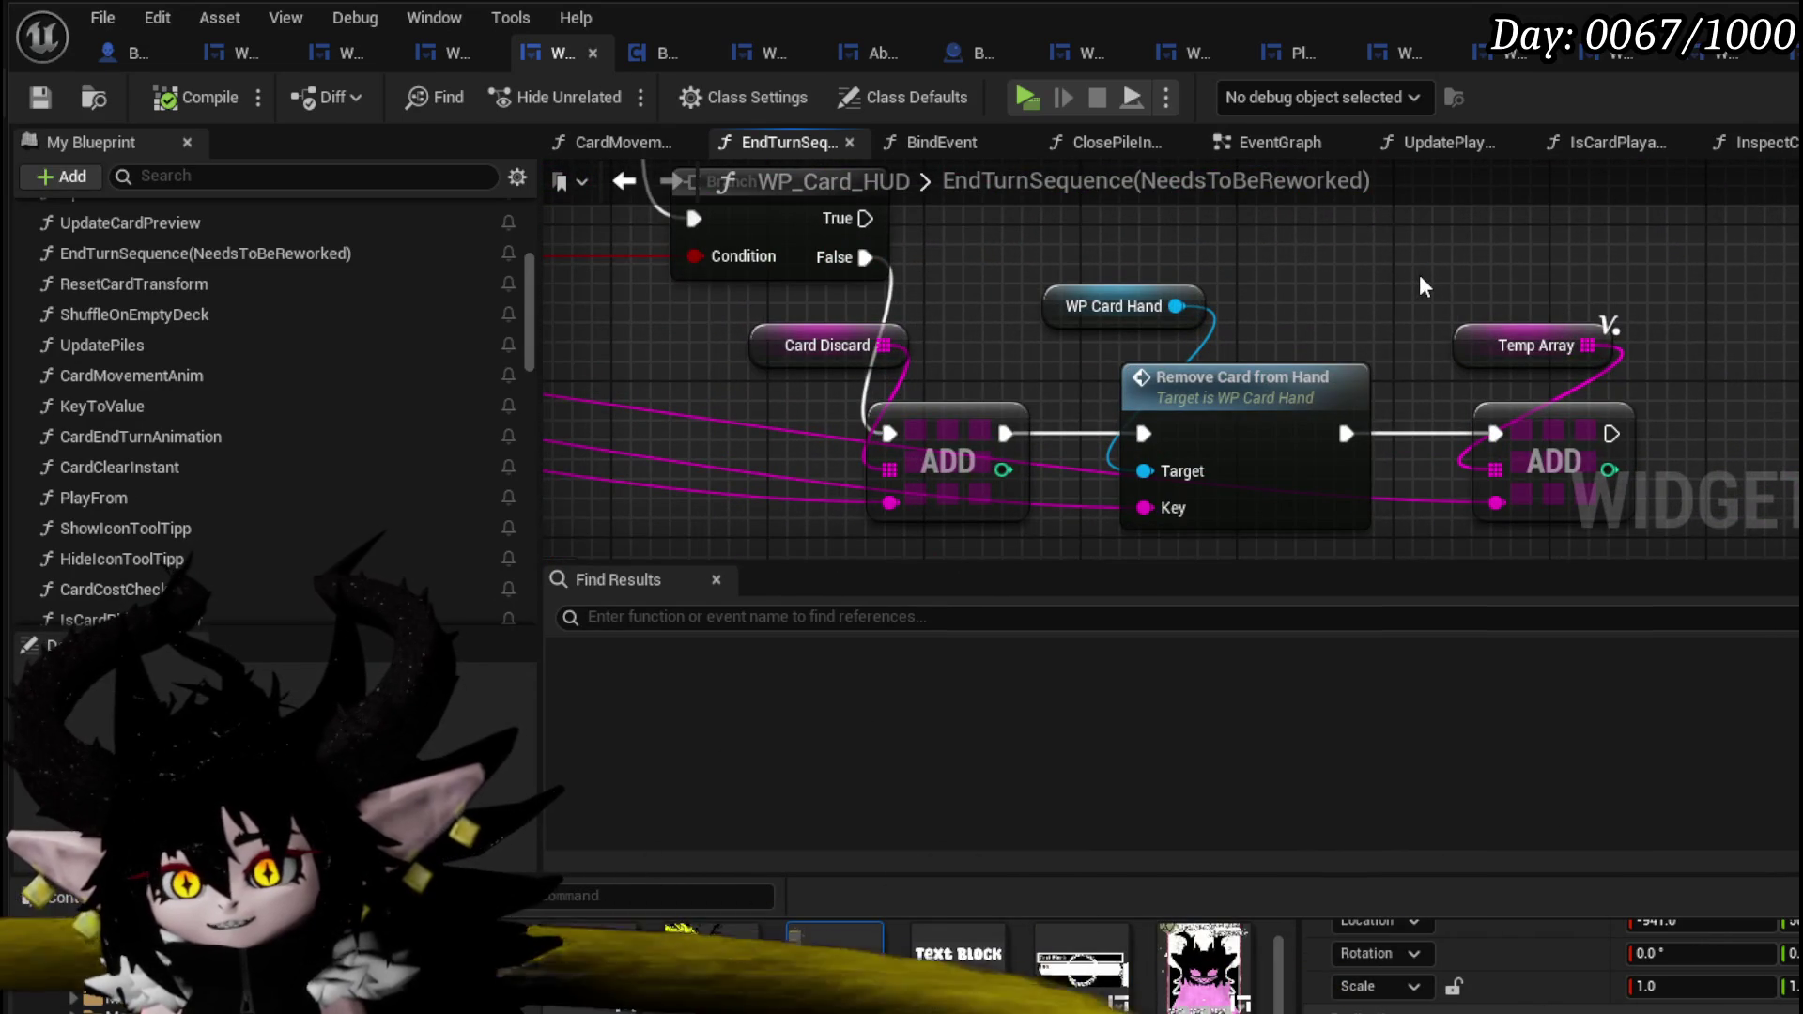
{"action": "left_click", "coordinate": [1298, 388]}
{"action": "double_click", "coordinate": [1364, 357]}
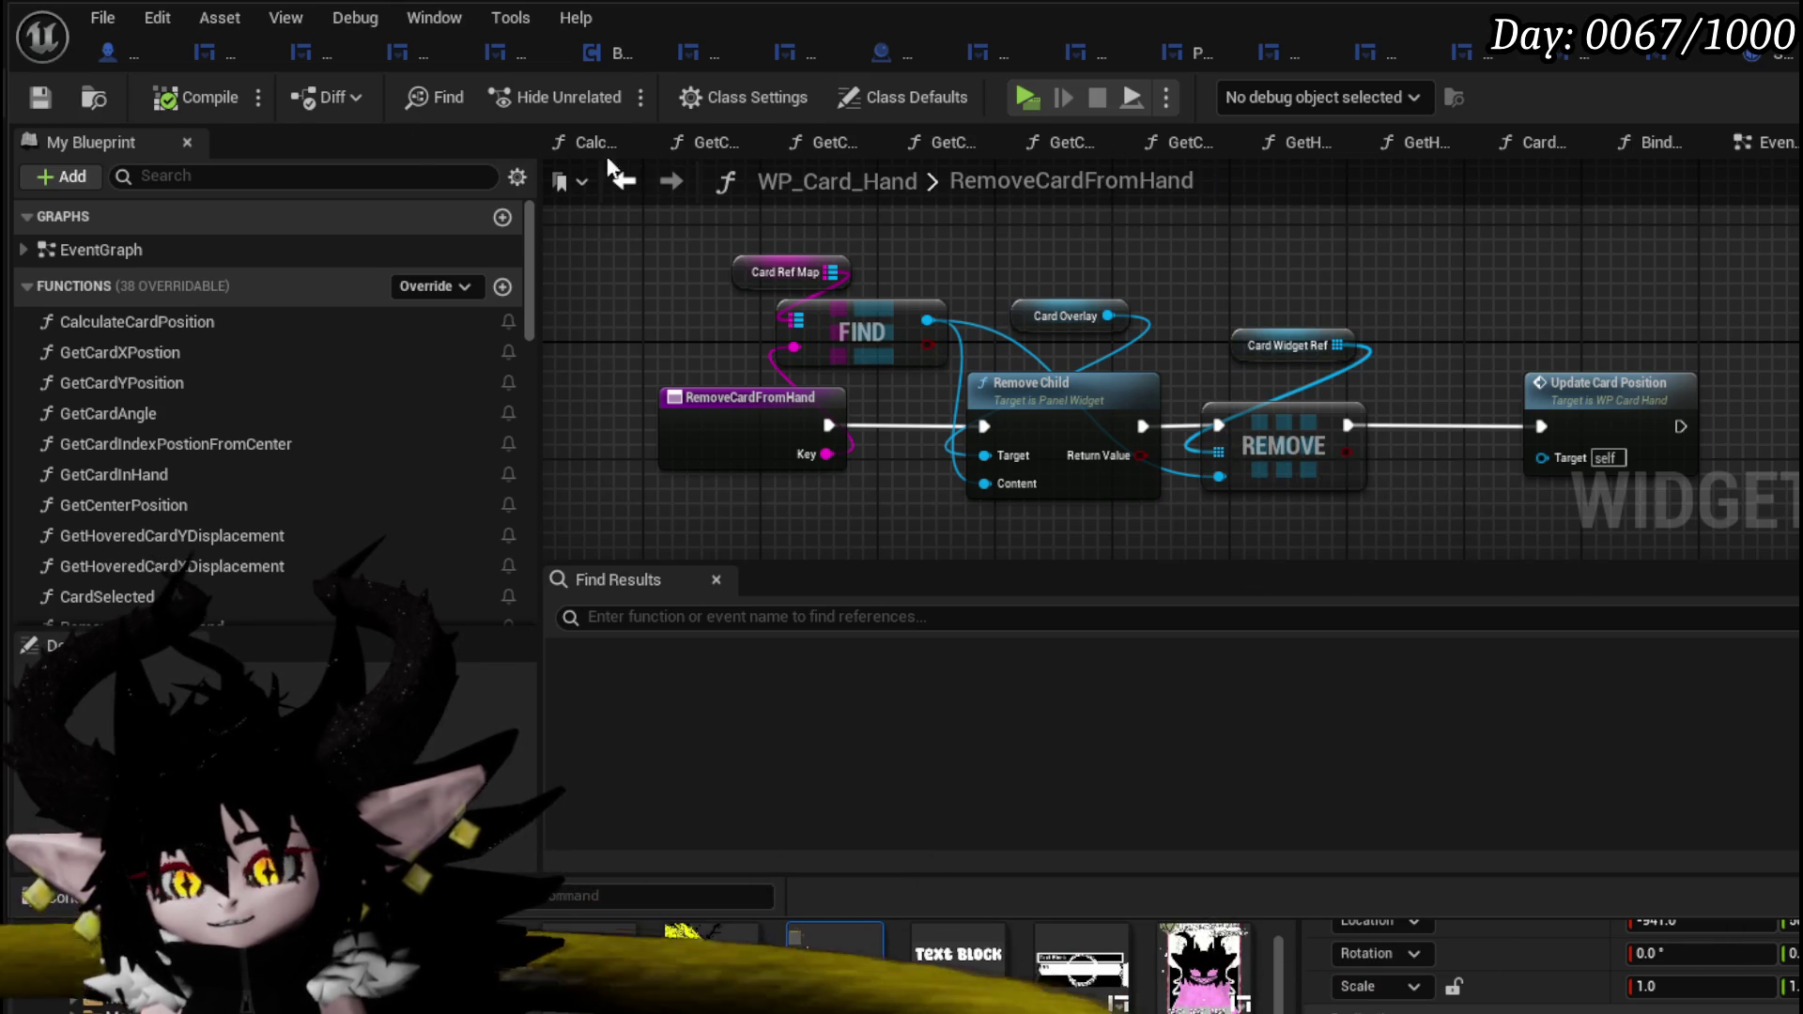
{"action": "left_click", "coordinate": [623, 180]}
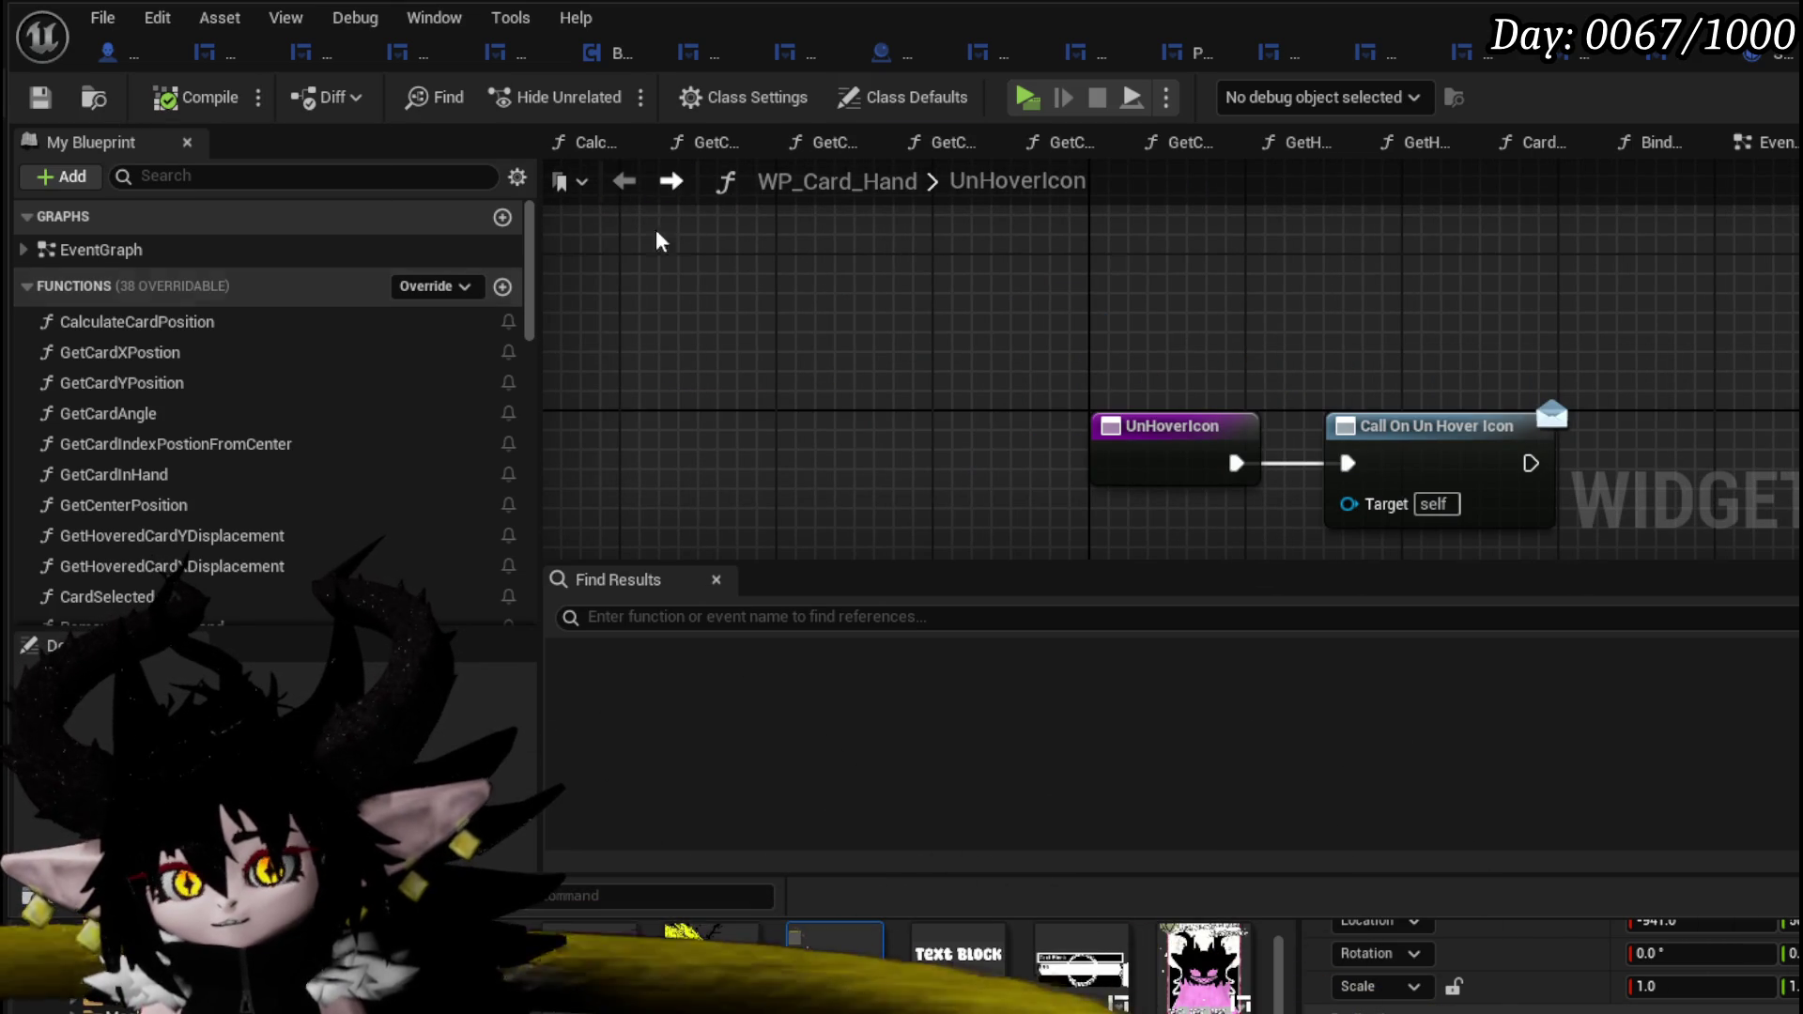
{"action": "left_click", "coordinate": [670, 181]}
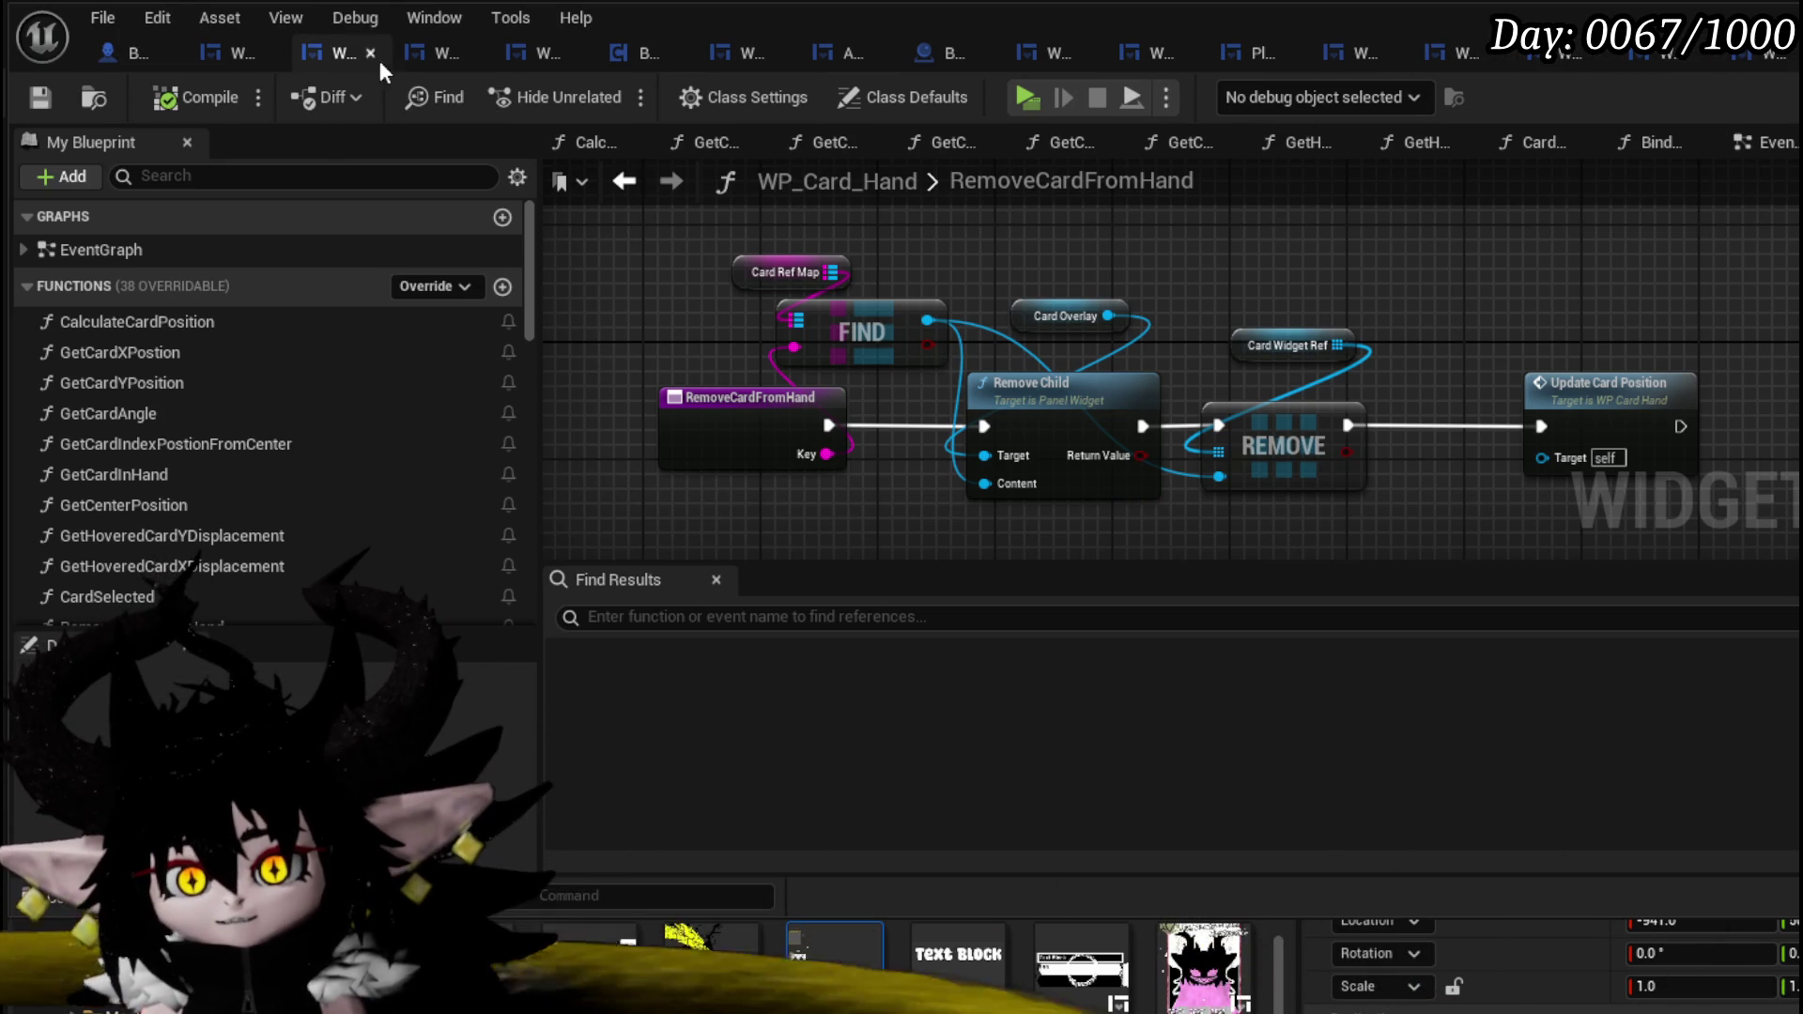
{"action": "left_click", "coordinate": [543, 50]}
- Bring the WP_Card_HUD editor forward and view the Contains, Branch, Play Sound 2D and Dissolve Card nodes
{"action": "left_click_drag", "start_coordinate": [449, 48], "coordinate": [134, 51]}
{"action": "right_click", "coordinate": [133, 53]}
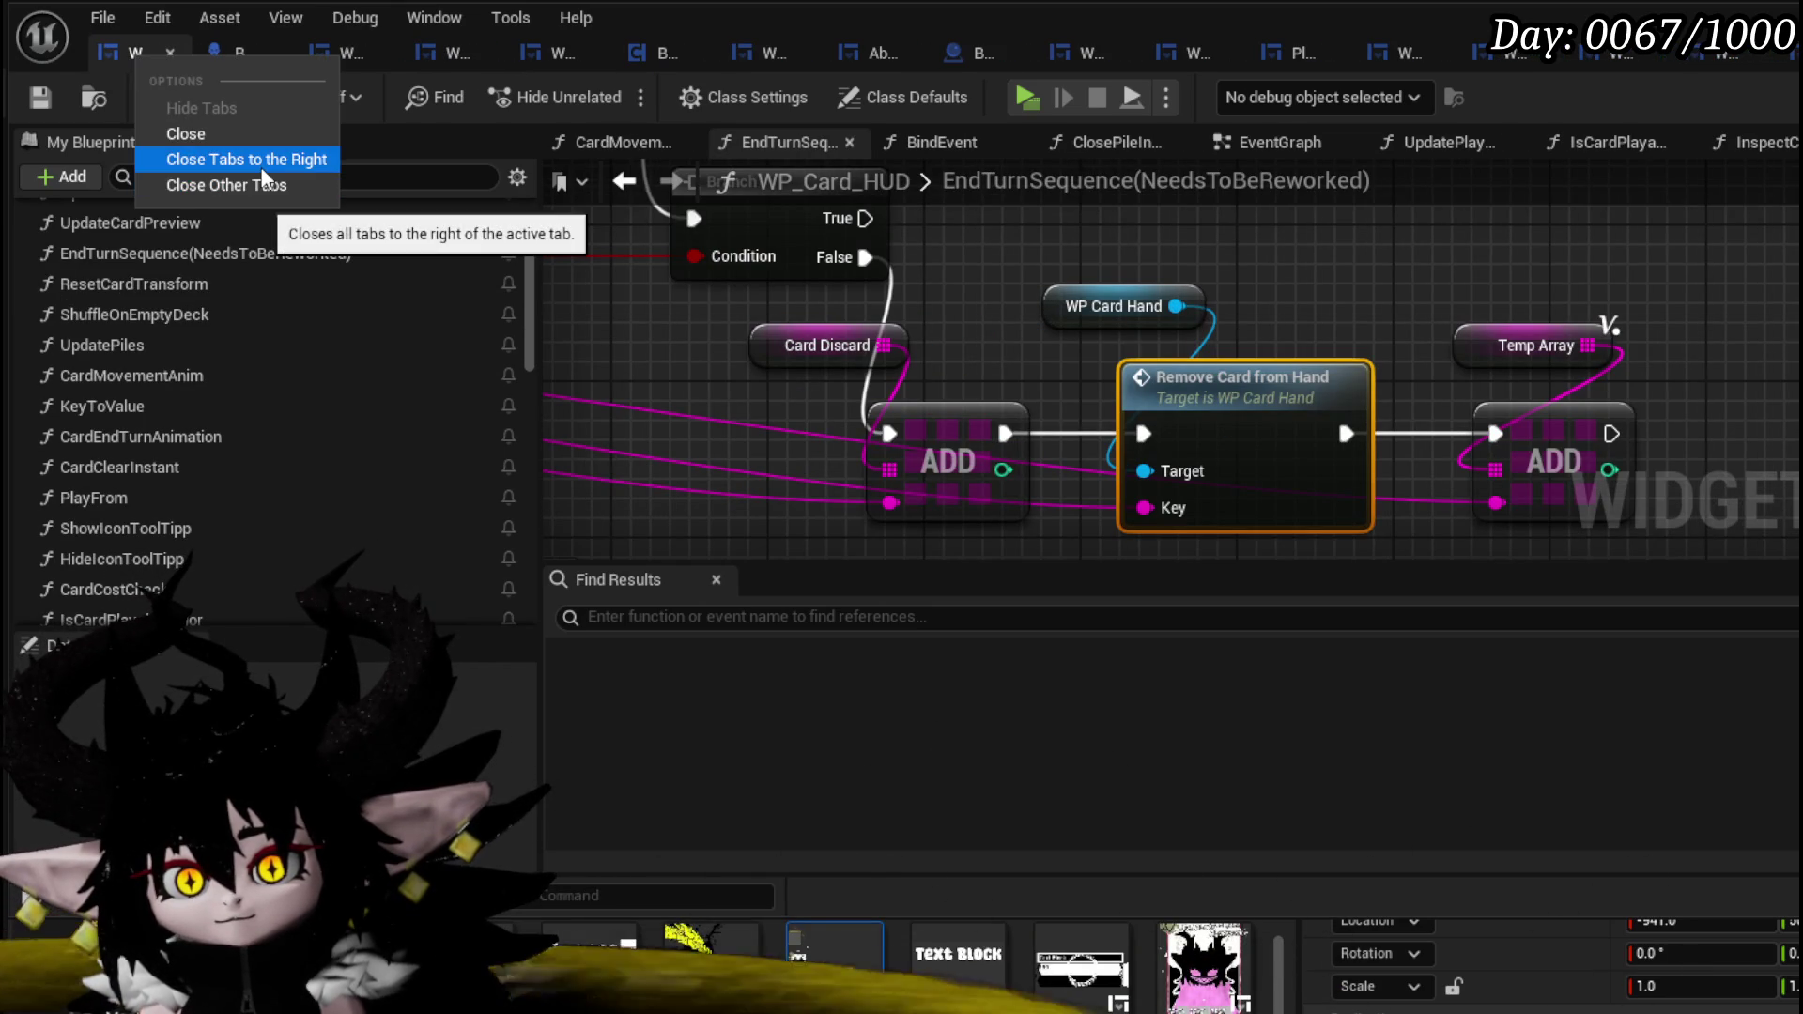
{"action": "key", "text": "Escape"}
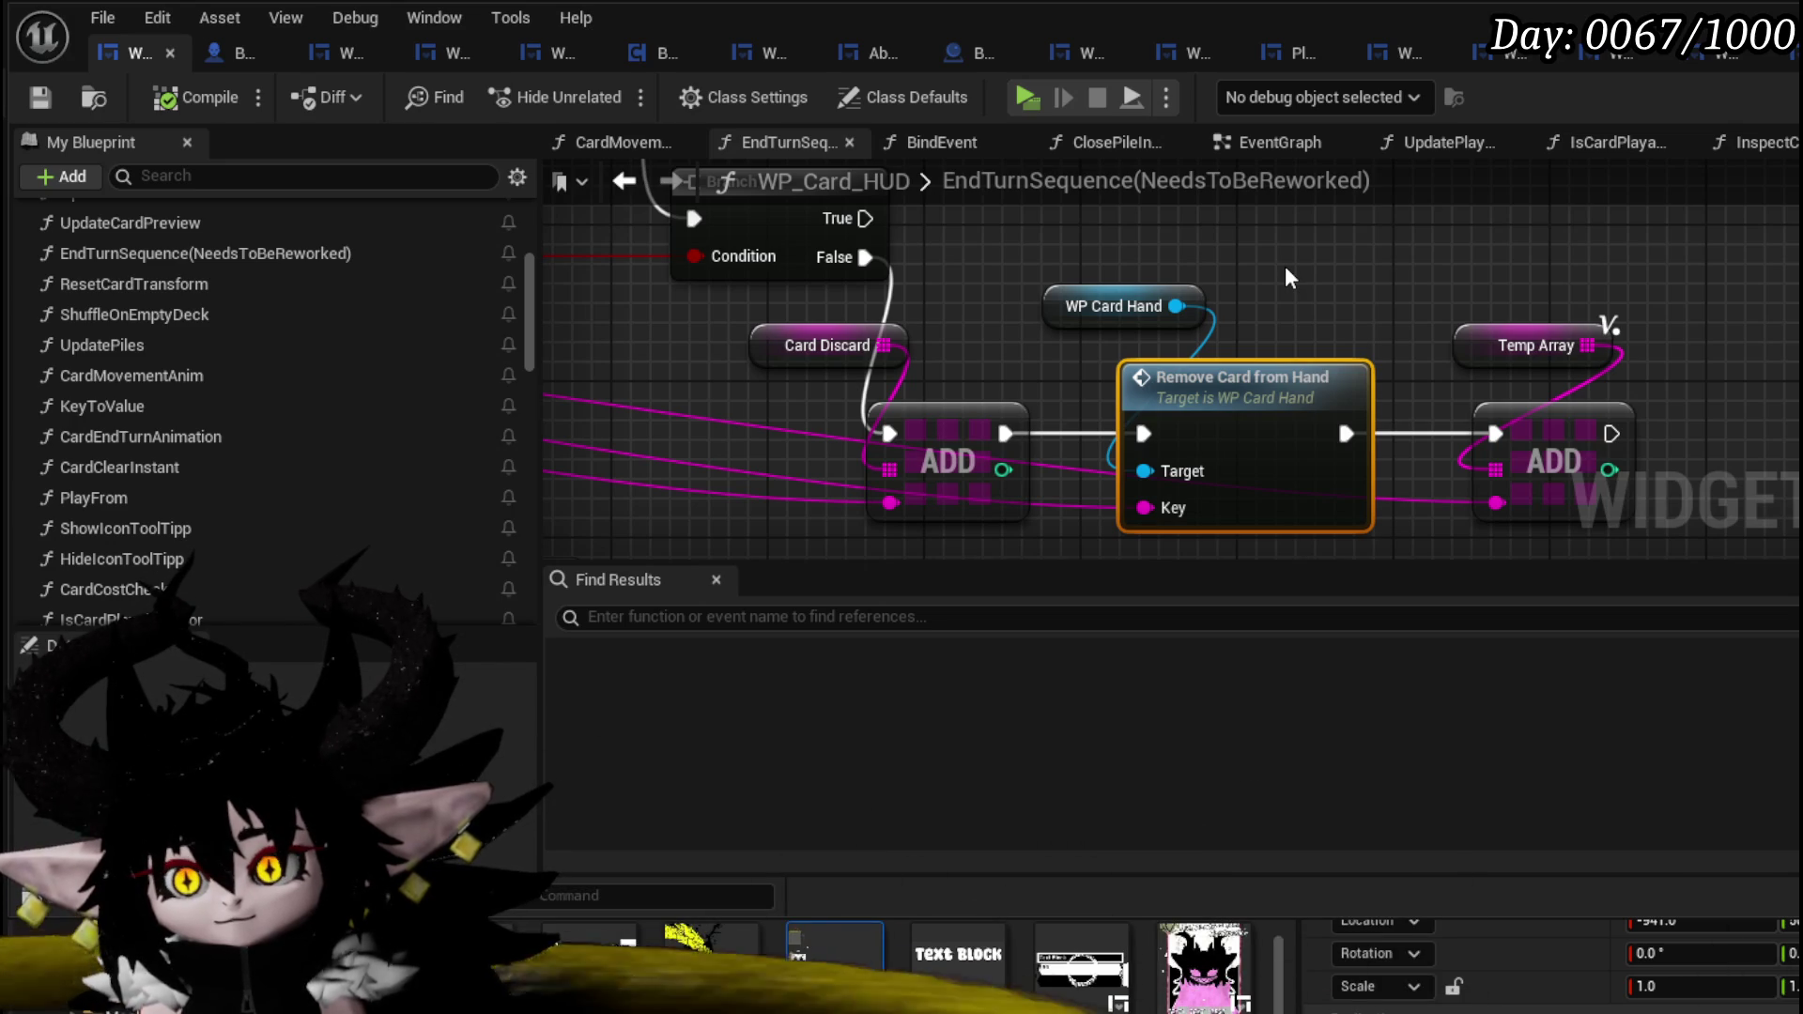
{"action": "scroll", "coordinate": [1285, 266], "scroll_direction": "down", "scroll_amount": 4}
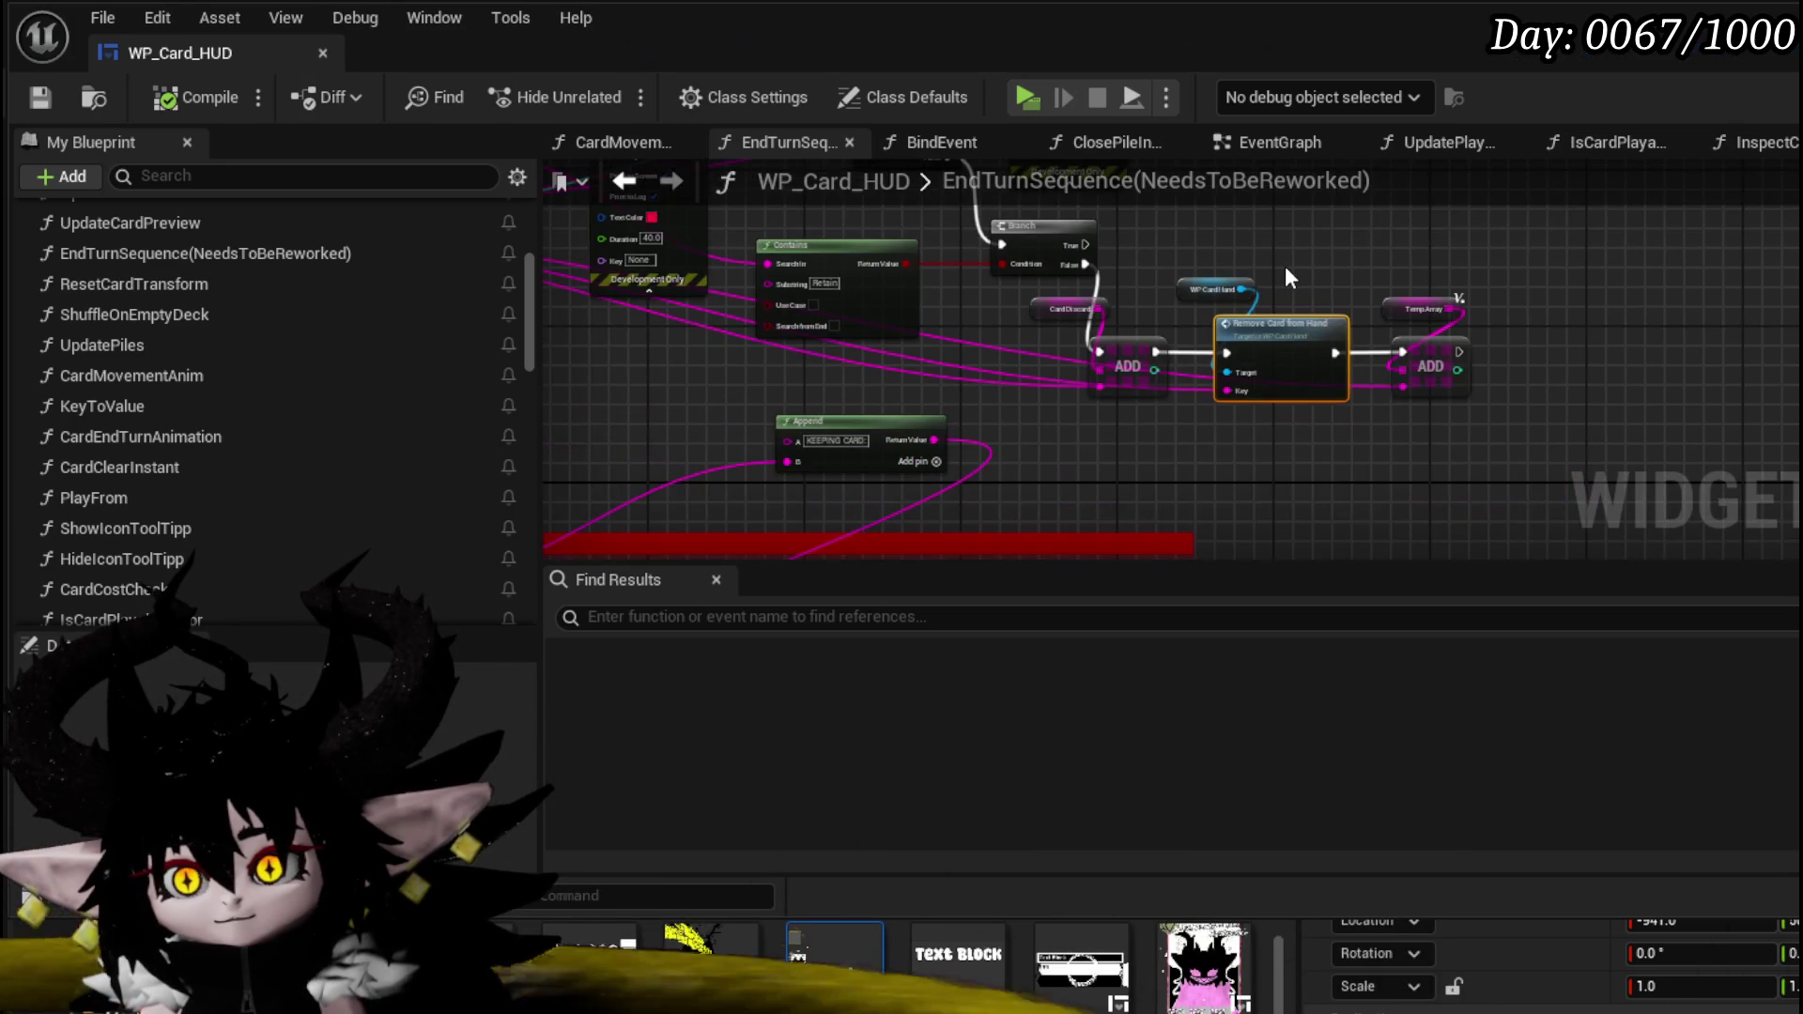
{"action": "mouse_move", "coordinate": [1220, 265]}
{"action": "left_mouse_down"}
{"action": "mouse_move", "coordinate": [1201, 410]}
{"action": "mouse_move", "coordinate": [1280, 382]}
{"action": "mouse_move", "coordinate": [1220, 434]}
{"action": "mouse_move", "coordinate": [1258, 188]}
{"action": "left_mouse_up"}
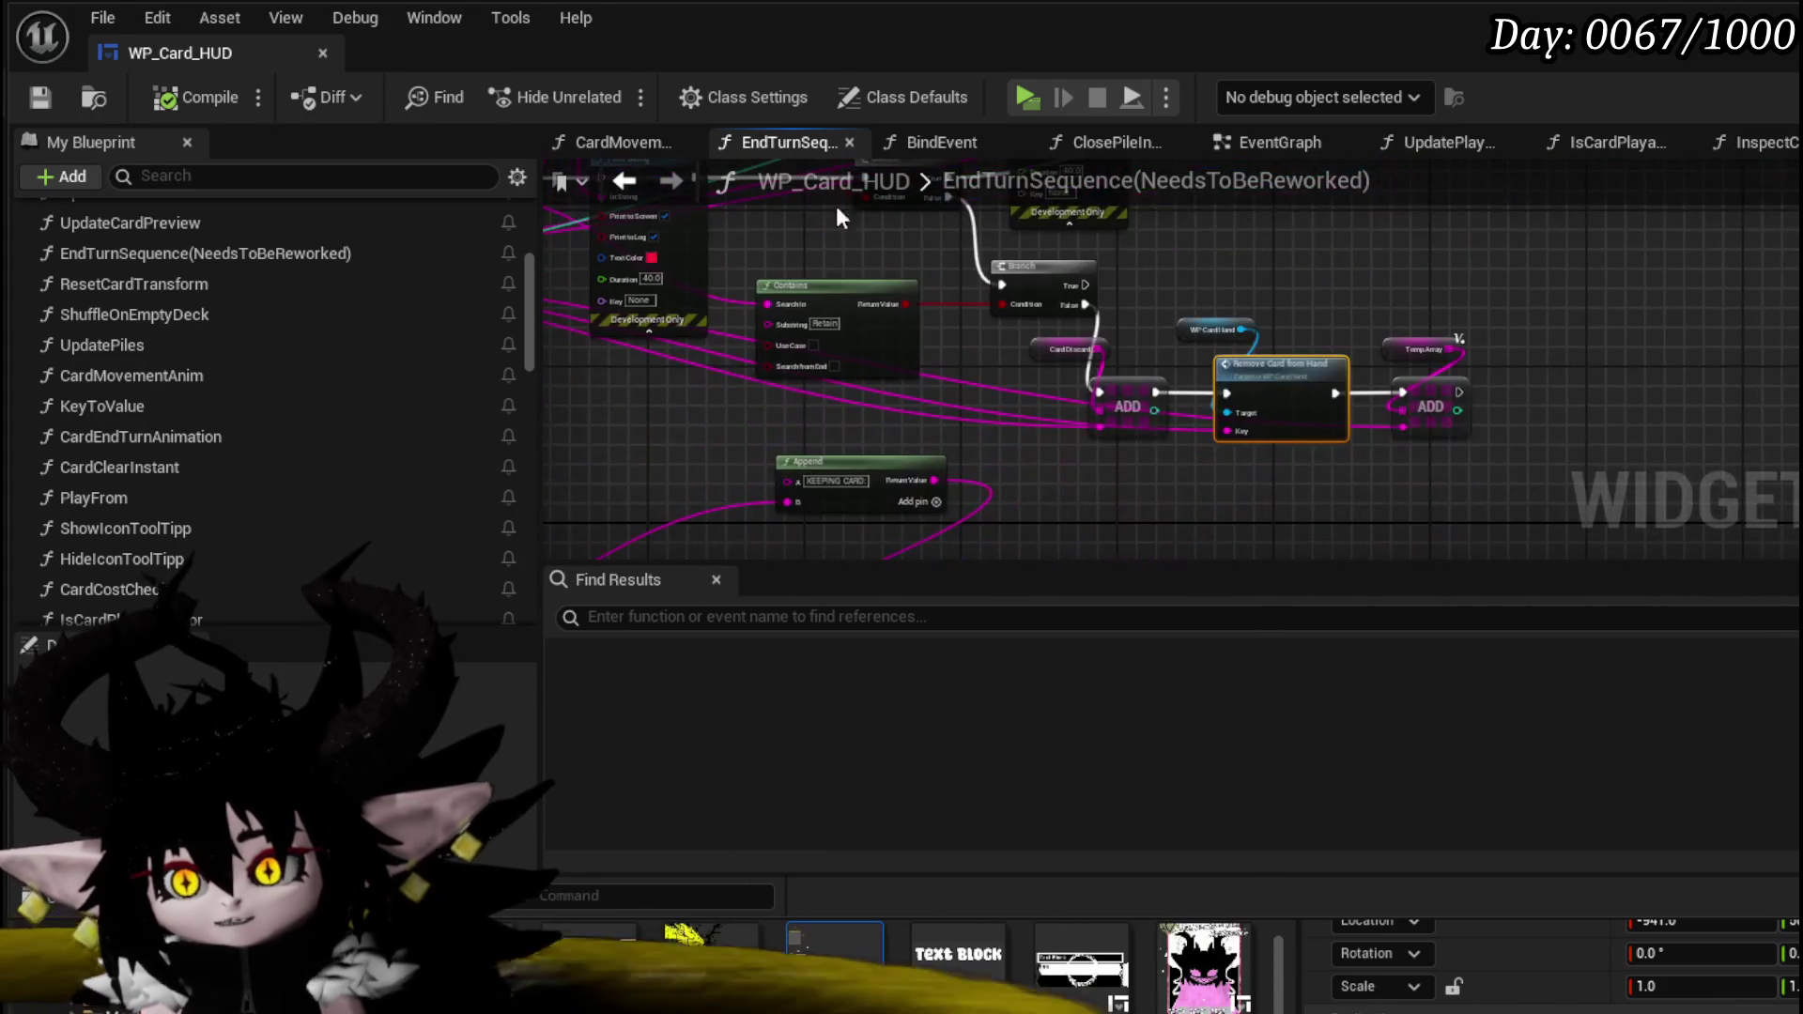
{"action": "scroll", "coordinate": [1203, 398], "scroll_direction": "up", "scroll_amount": 3}
{"action": "scroll", "coordinate": [1518, 399], "scroll_direction": "down", "scroll_amount": 2}
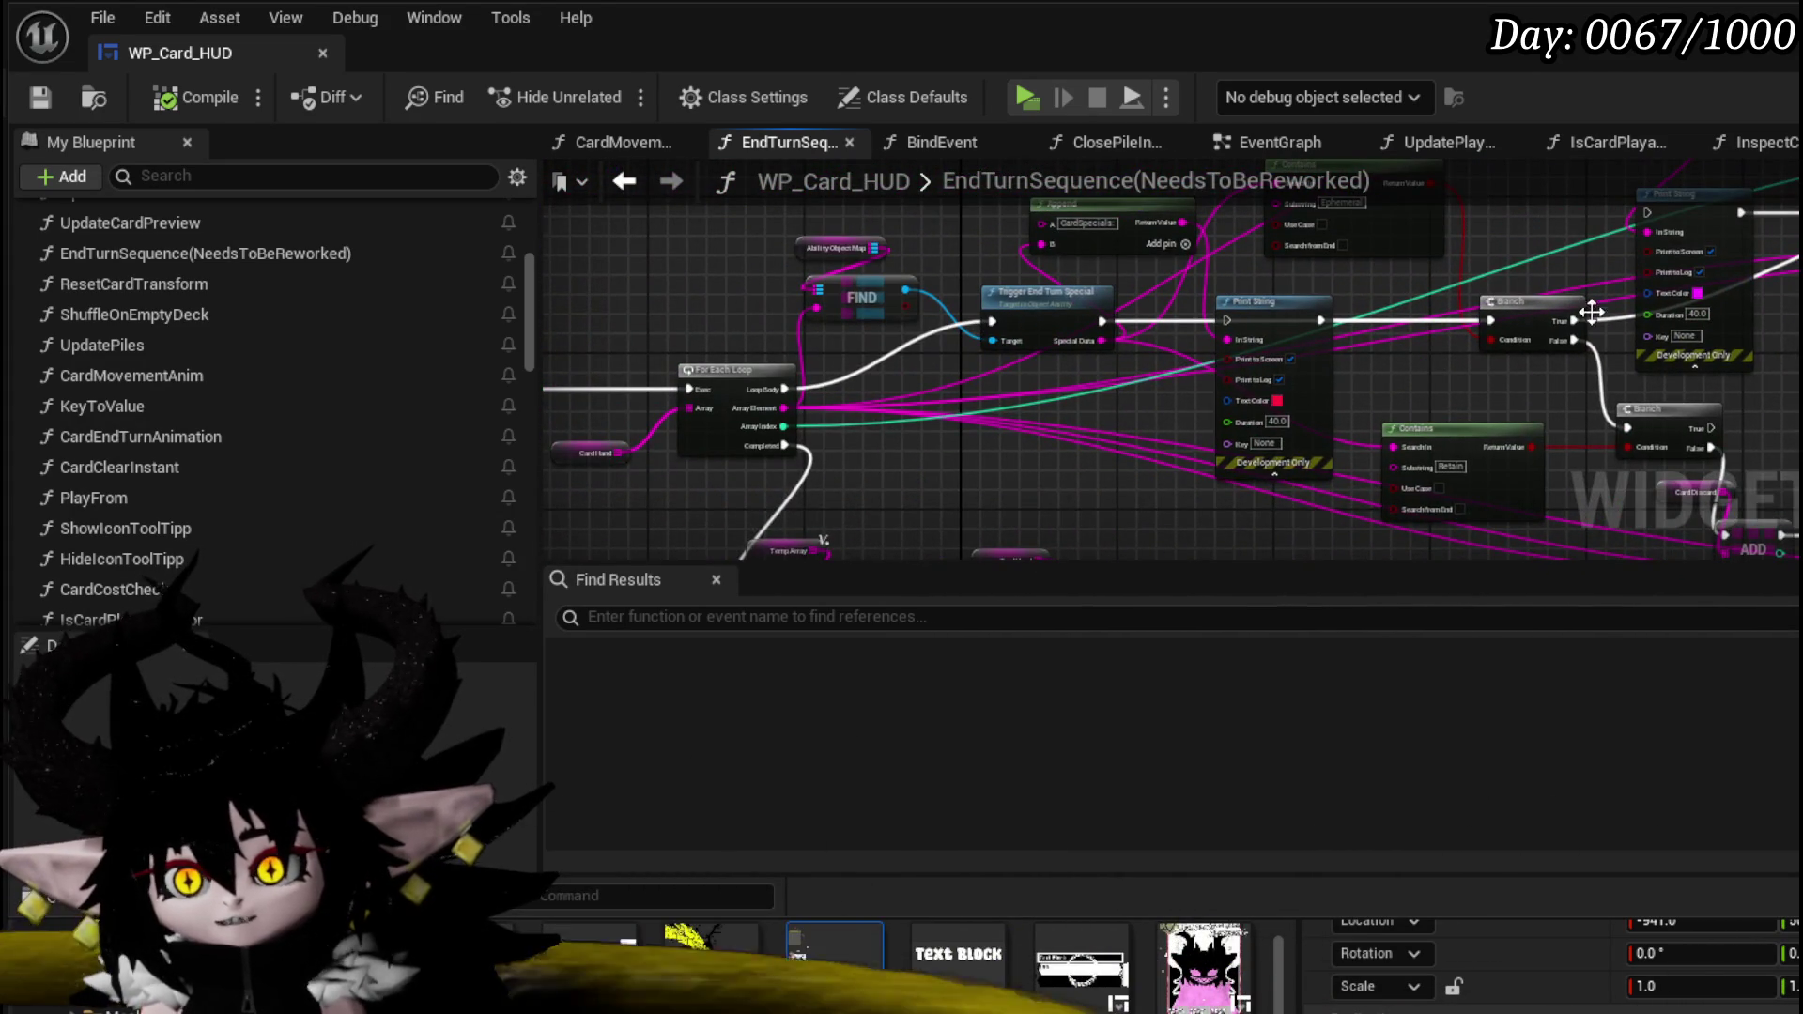
{"action": "left_click_drag", "start_coordinate": [1586, 310], "coordinate": [1213, 335]}
{"action": "mouse_move", "coordinate": [1321, 385]}
{"action": "left_mouse_down"}
{"action": "mouse_move", "coordinate": [1161, 411]}
{"action": "mouse_move", "coordinate": [1107, 440]}
{"action": "left_mouse_up"}
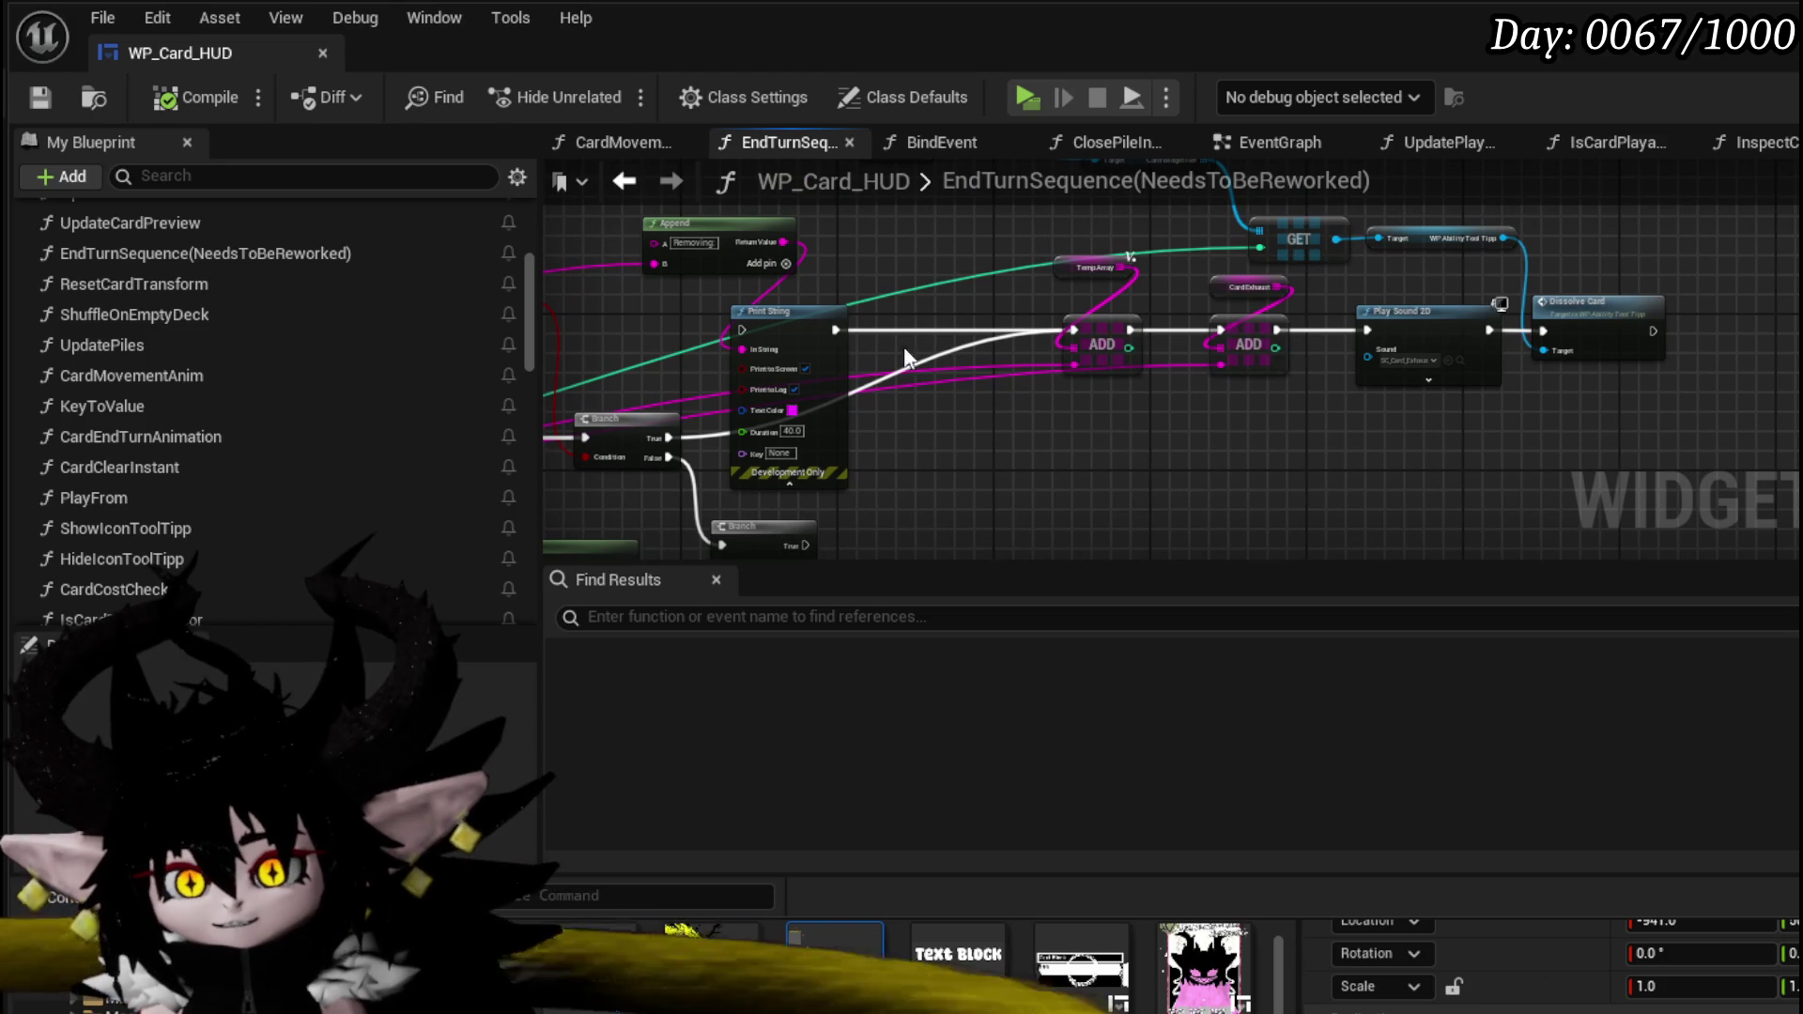
- Move the EndTurnSequence tab to first position and close all other graph tabs
{"action": "right_click", "coordinate": [769, 139]}
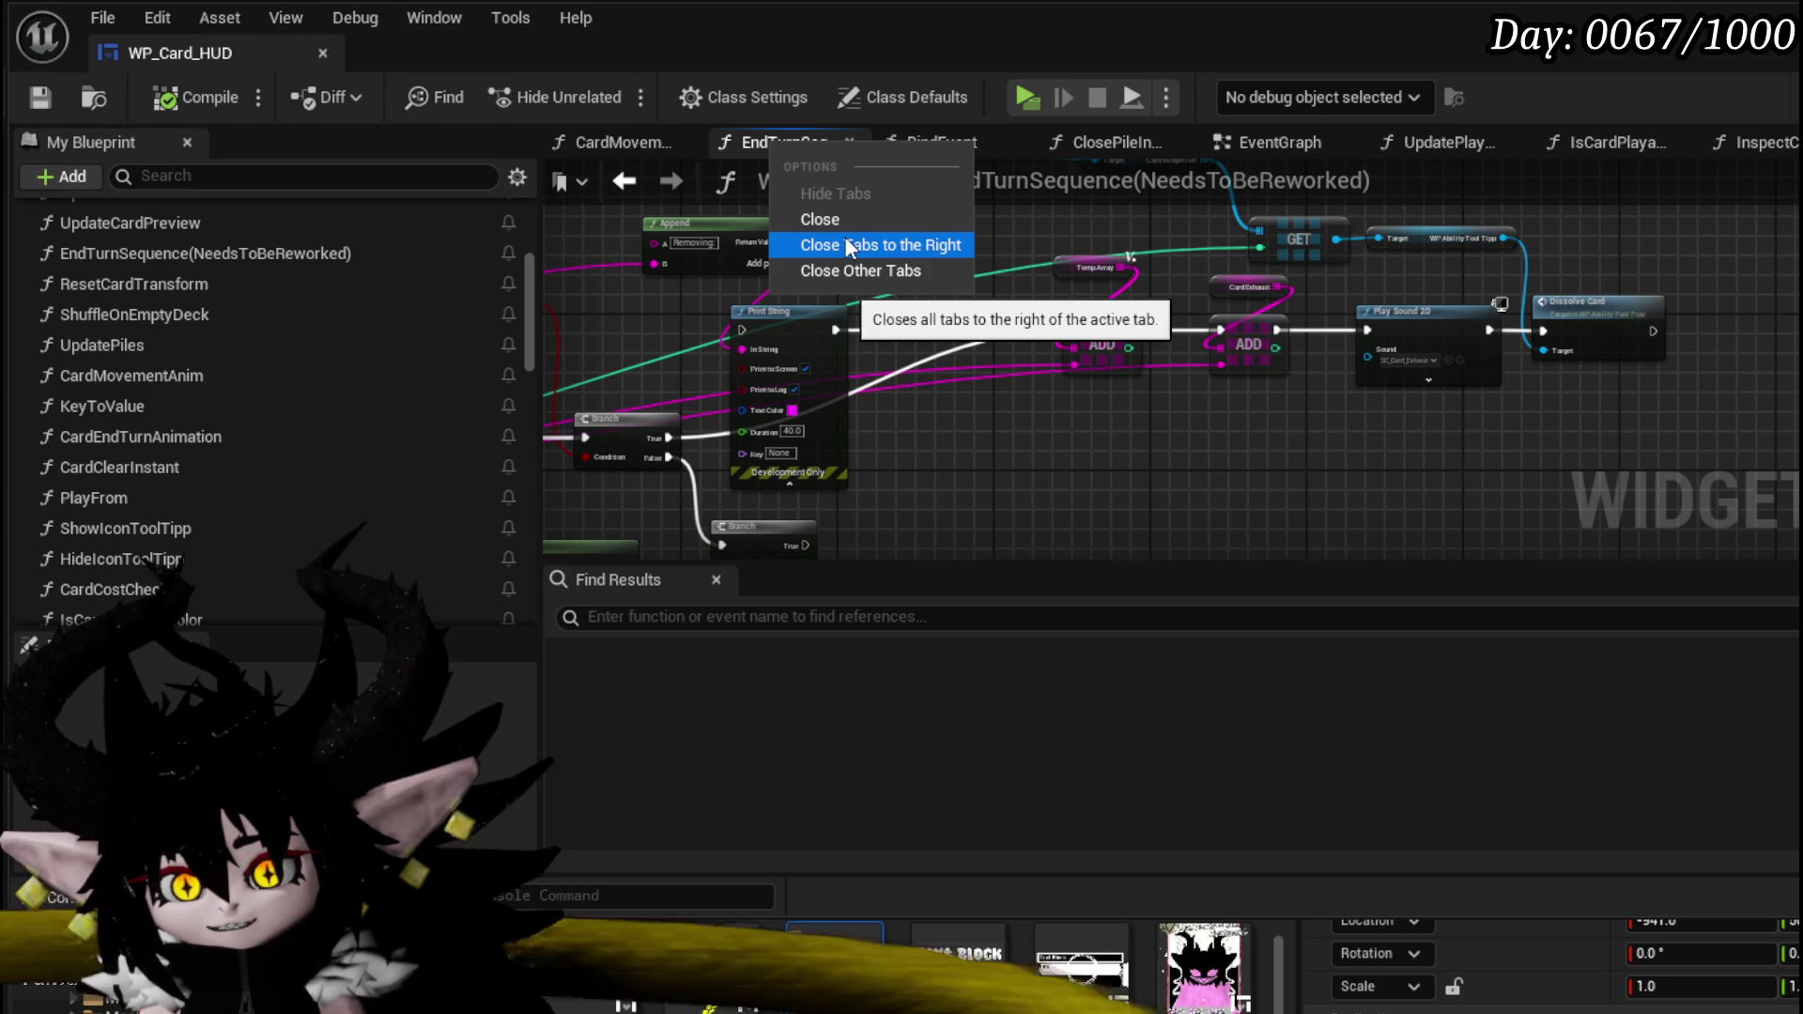
{"action": "key", "text": "Escape"}
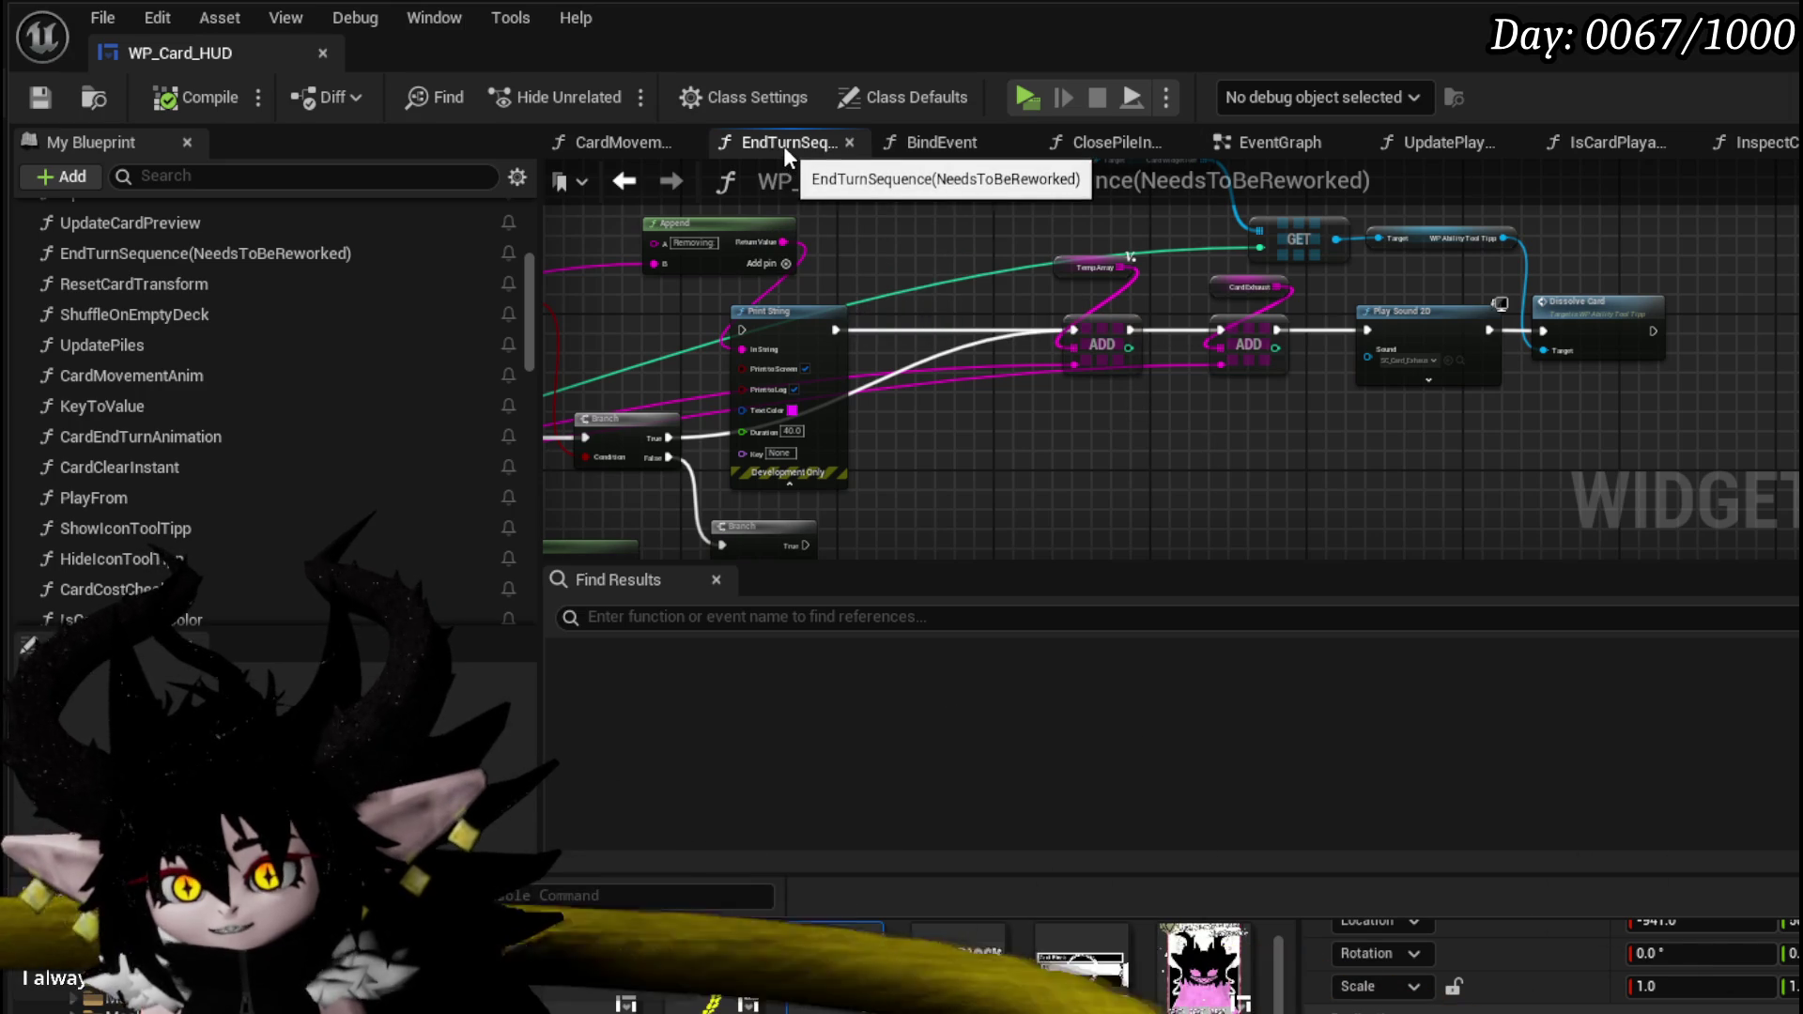
{"action": "left_click_drag", "start_coordinate": [782, 144], "coordinate": [635, 143]}
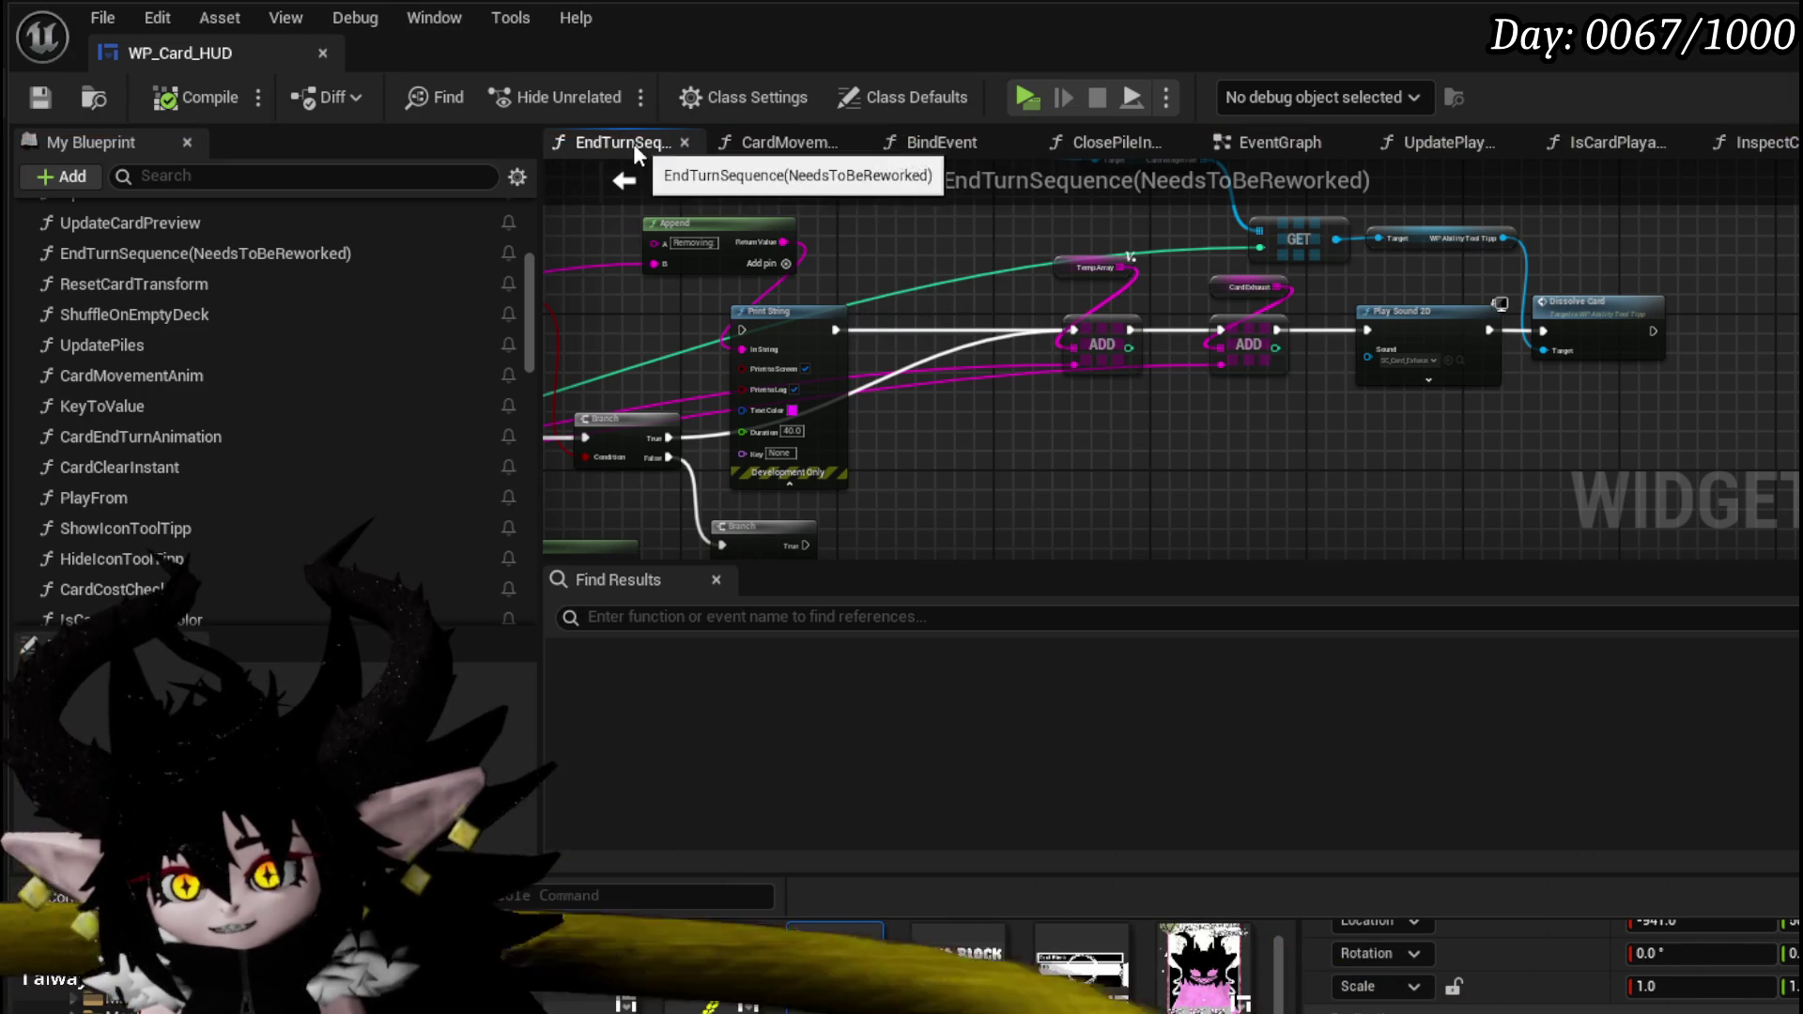
{"action": "right_click", "coordinate": [588, 144]}
{"action": "left_click", "coordinate": [667, 247]}
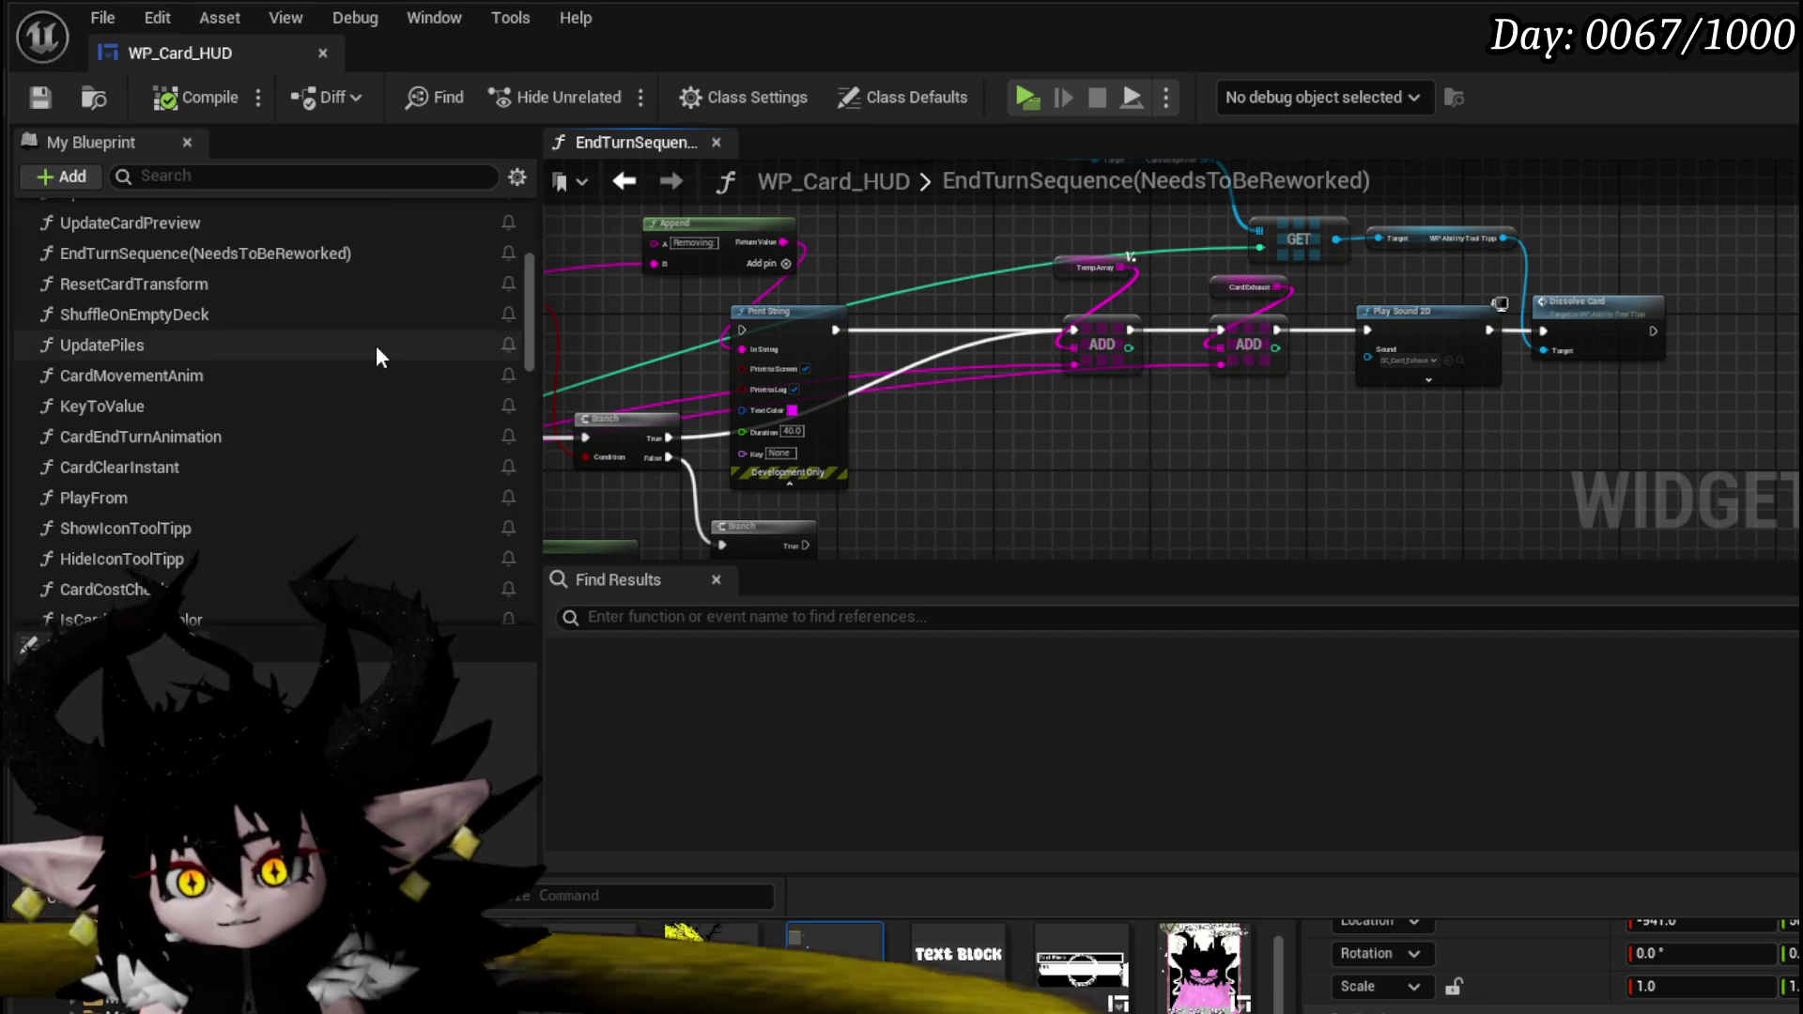
- Reopen the EventGraph and the EndTurnSequence function graph from My Blueprint
{"action": "scroll", "coordinate": [376, 345], "scroll_direction": "up", "scroll_amount": 5}
{"action": "left_click", "coordinate": [109, 249]}
{"action": "double_click", "coordinate": [109, 249]}
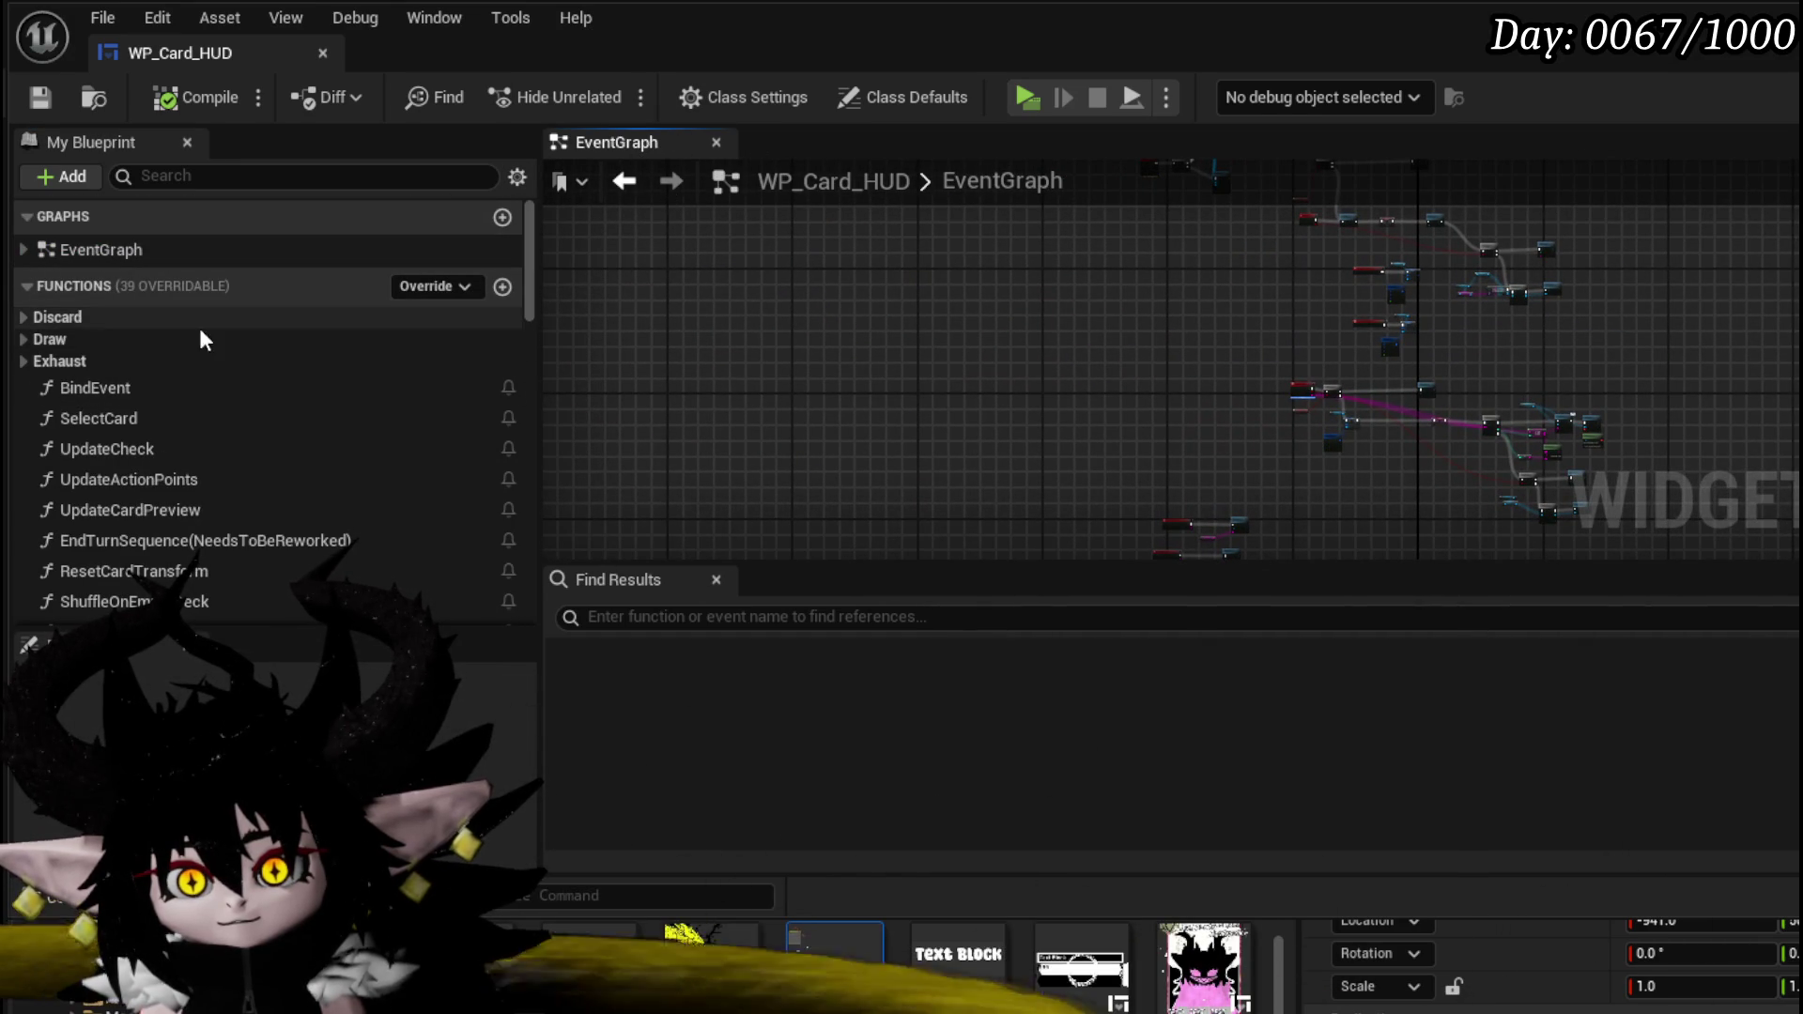
{"action": "left_click", "coordinate": [203, 545]}
{"action": "double_click", "coordinate": [201, 545]}
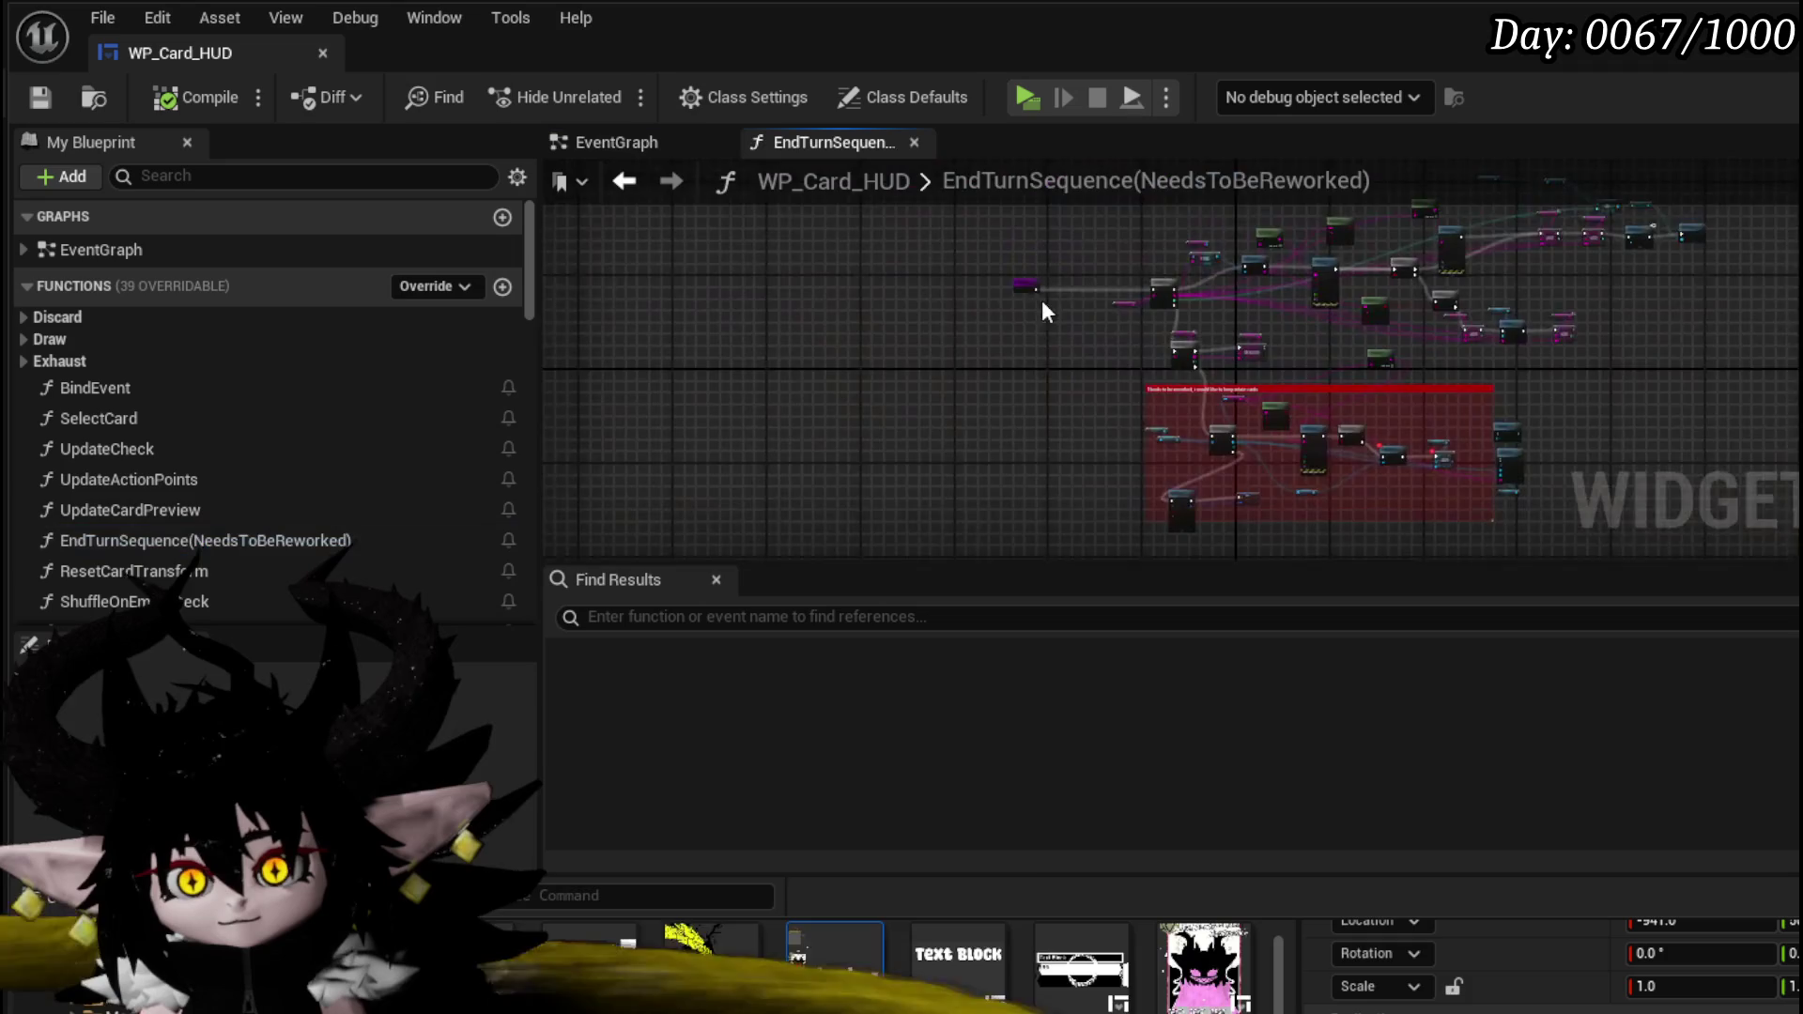
{"action": "scroll", "coordinate": [1175, 301], "scroll_direction": "up", "scroll_amount": 4}
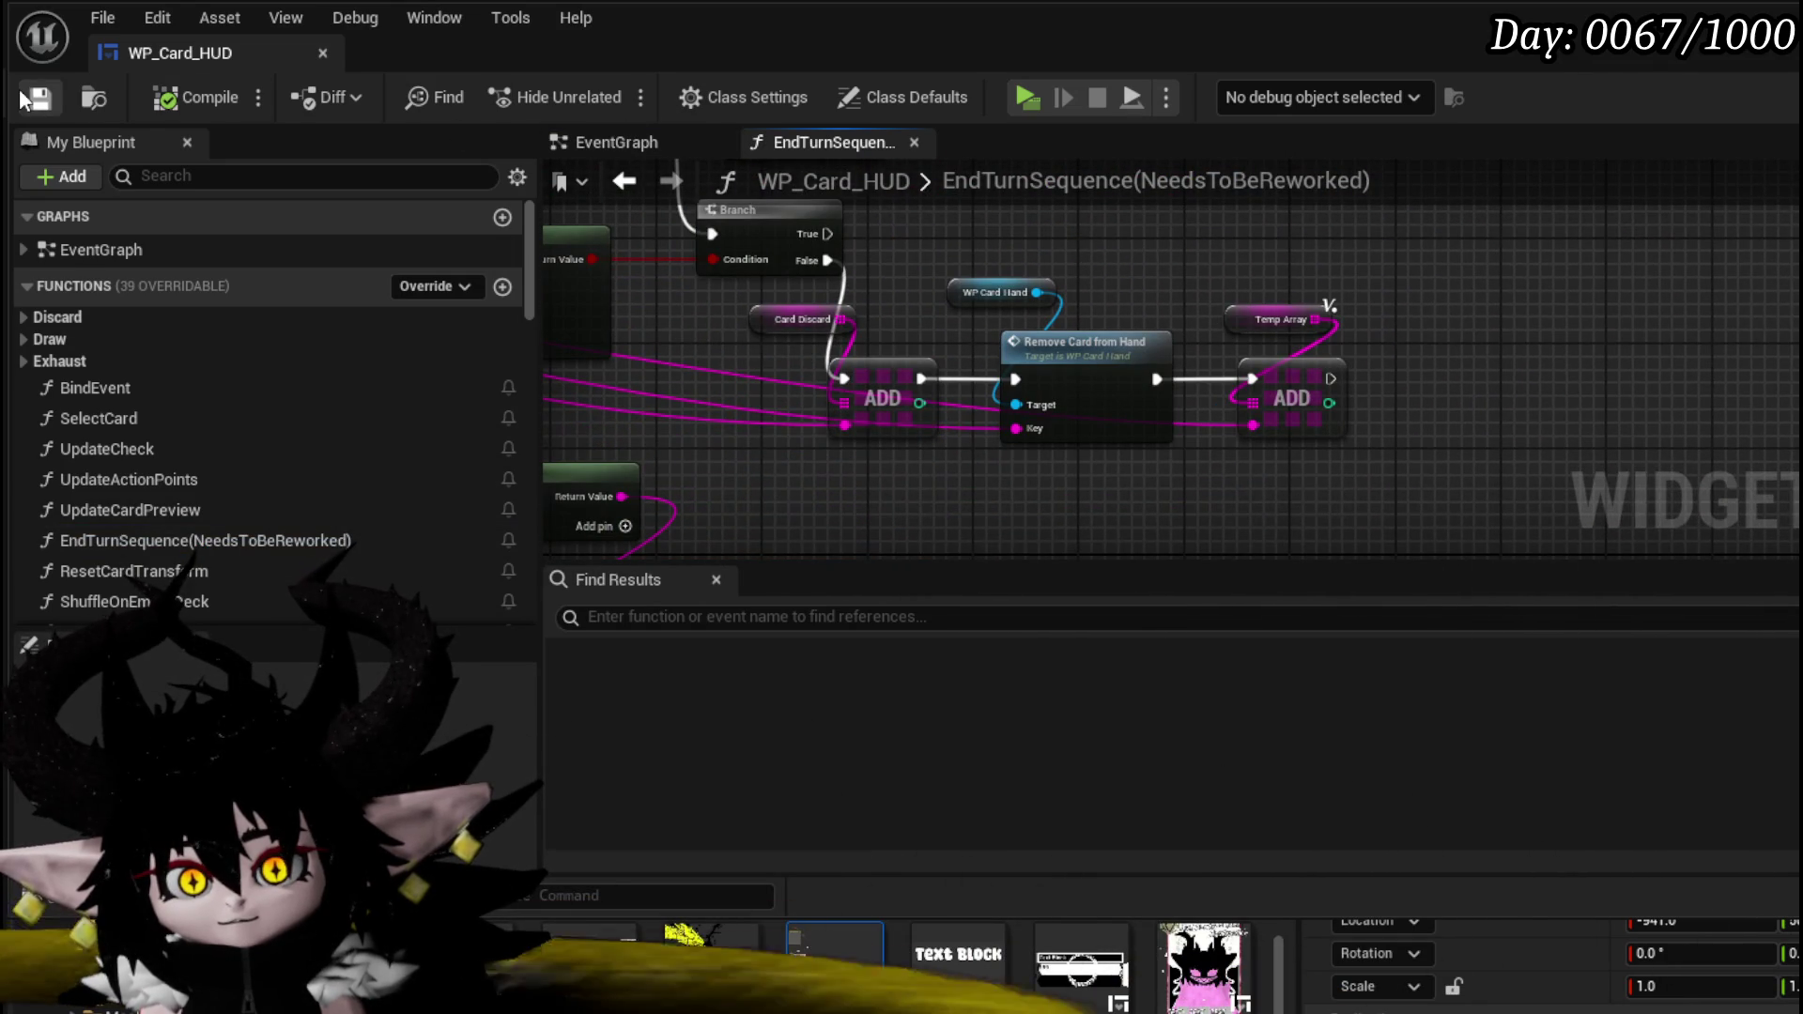
{"action": "scroll", "coordinate": [1118, 261], "scroll_direction": "up", "scroll_amount": 2}
{"action": "scroll", "coordinate": [1079, 341], "scroll_direction": "up", "scroll_amount": 4}
{"action": "scroll", "coordinate": [1056, 435], "scroll_direction": "down", "scroll_amount": 2}
{"action": "scroll", "coordinate": [1210, 326], "scroll_direction": "up", "scroll_amount": 1}
- Wire Play Sound 2D to Dissolve Card and connect Card Discard ADD directly to Temp Array ADD, bypassing Remove Card from Hand
{"action": "mouse_move", "coordinate": [1210, 326]}
{"action": "left_mouse_down"}
{"action": "mouse_move", "coordinate": [975, 461]}
{"action": "mouse_move", "coordinate": [956, 301]}
{"action": "left_mouse_up"}
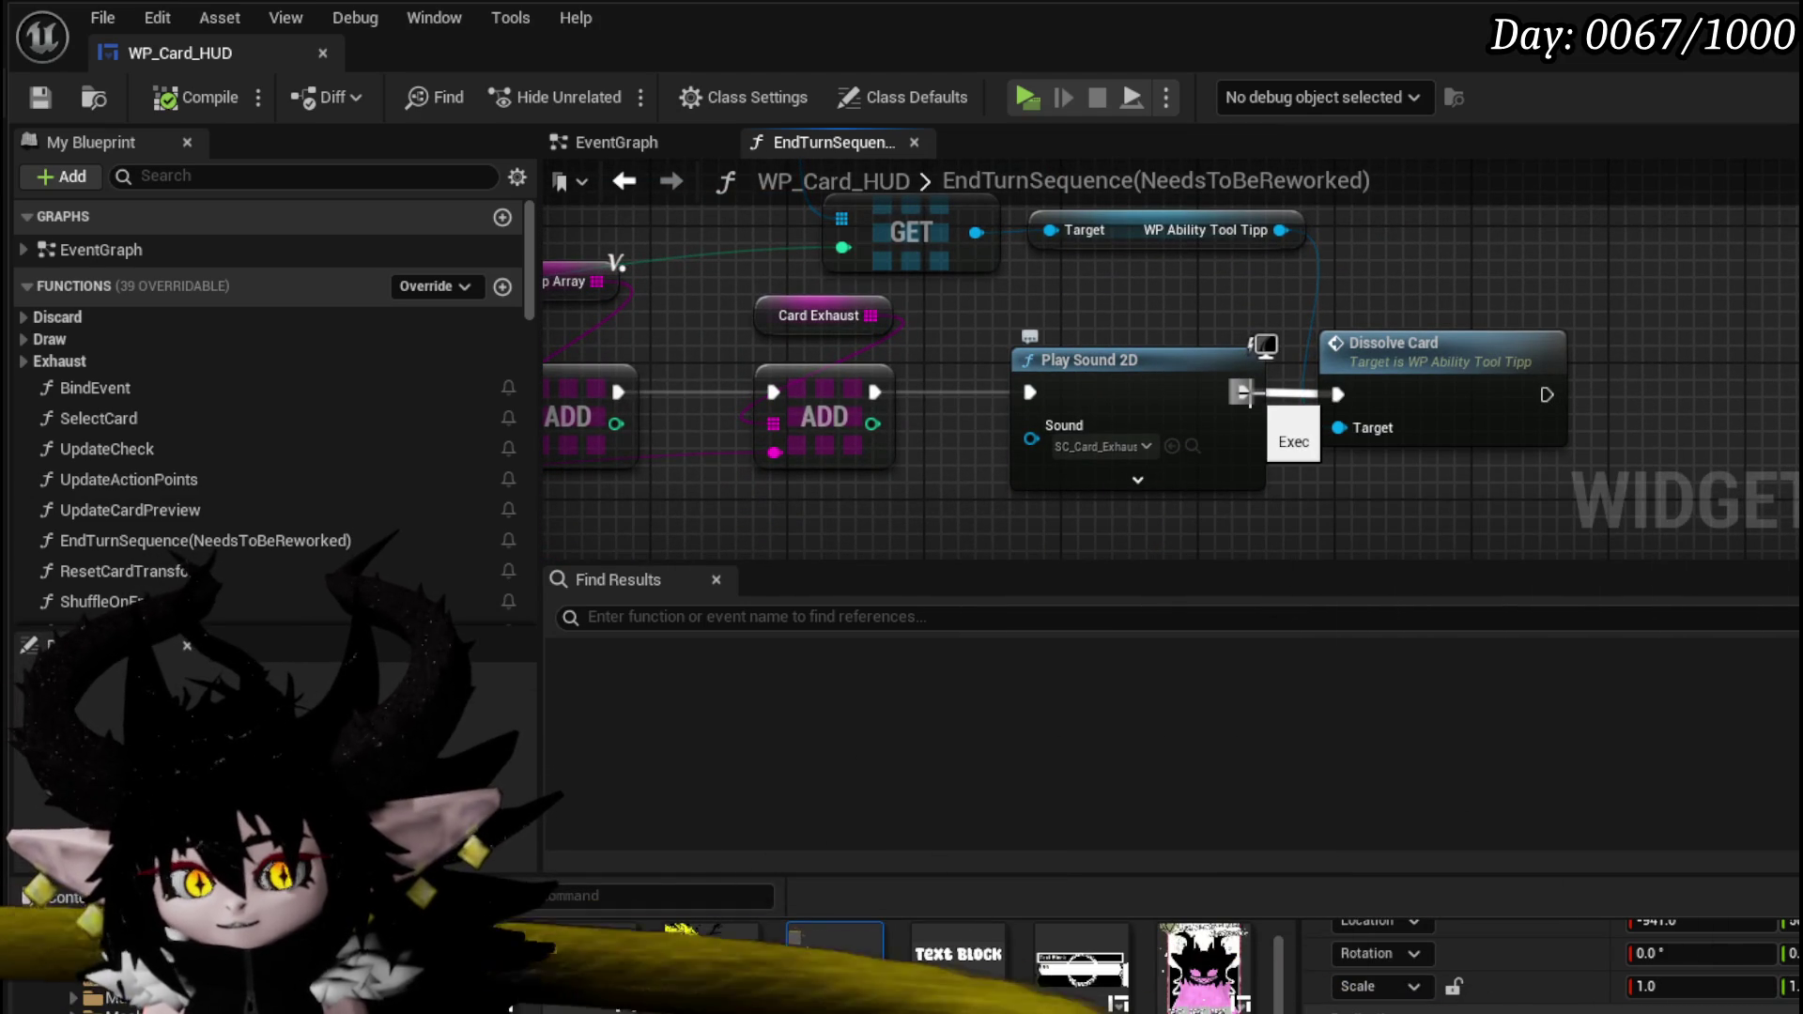
{"action": "mouse_move", "coordinate": [1242, 392]}
{"action": "left_mouse_down"}
{"action": "mouse_move", "coordinate": [1338, 394]}
{"action": "mouse_move", "coordinate": [1380, 420]}
{"action": "mouse_move", "coordinate": [1050, 396]}
{"action": "mouse_move", "coordinate": [1018, 341]}
{"action": "mouse_move", "coordinate": [1205, 258]}
{"action": "left_mouse_up"}
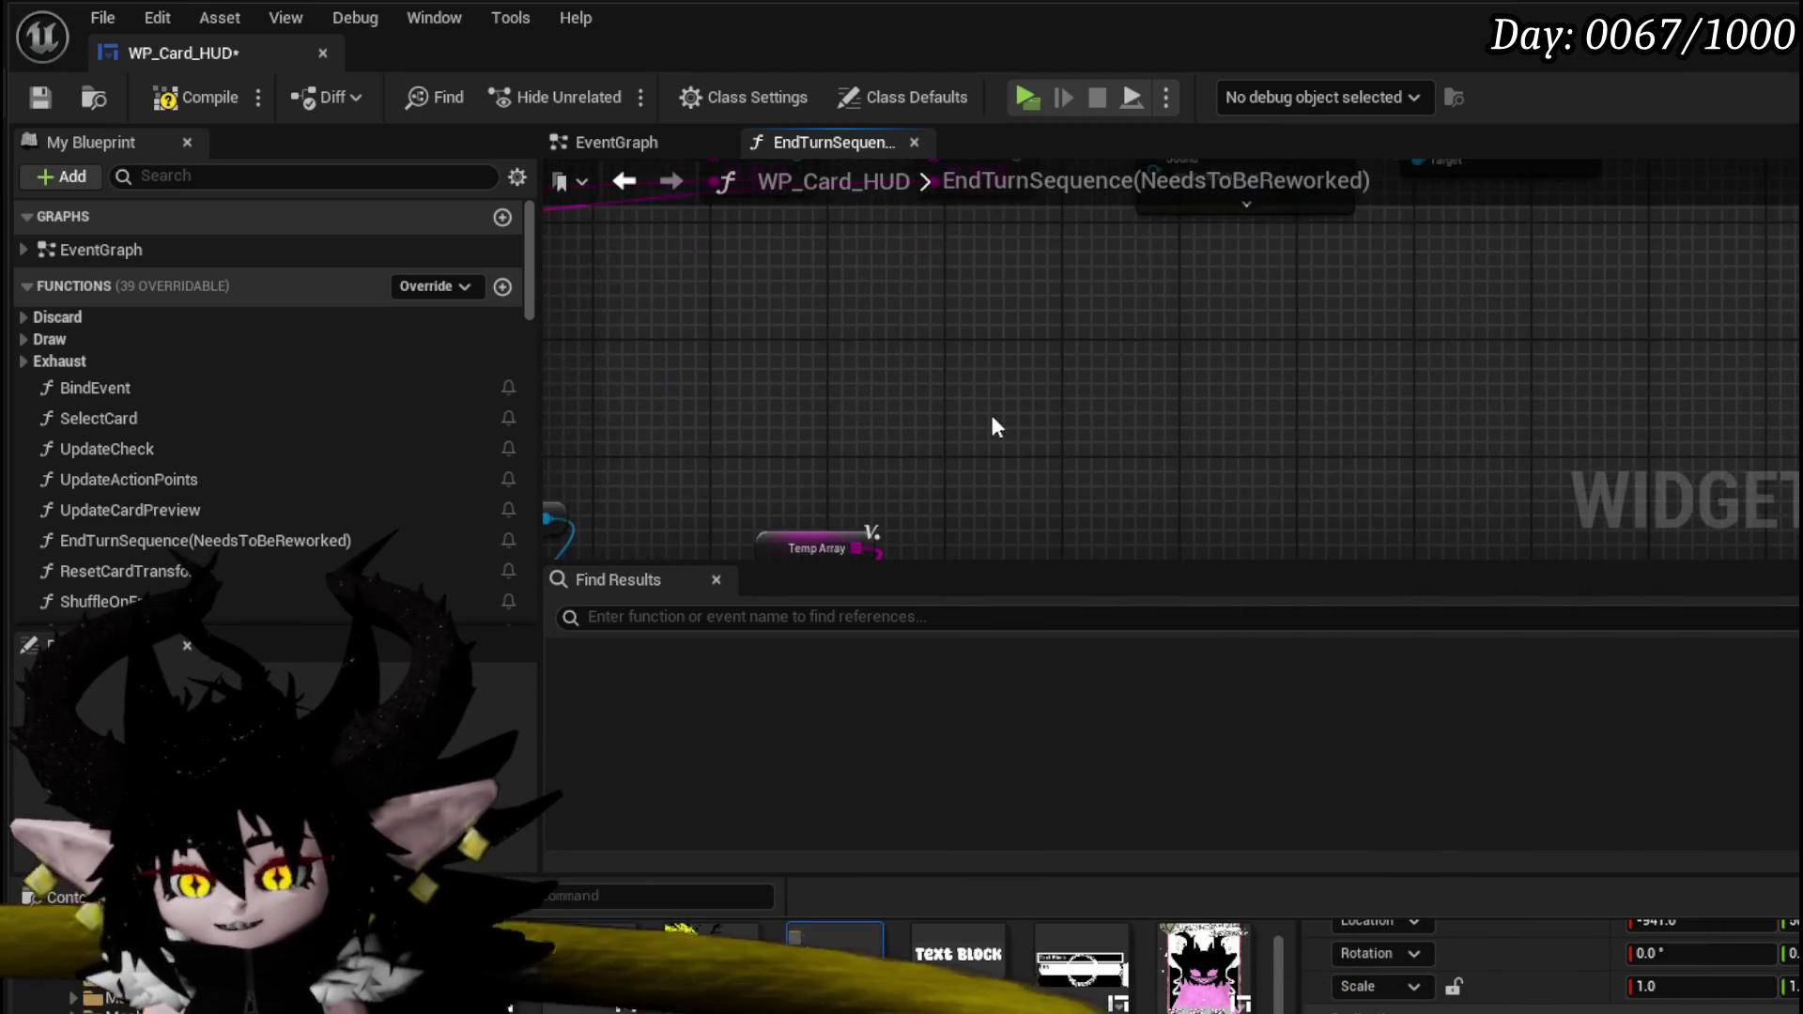
{"action": "left_click_drag", "start_coordinate": [911, 327], "coordinate": [1280, 328]}
{"action": "mouse_move", "coordinate": [1027, 223]}
{"action": "left_mouse_down"}
{"action": "mouse_move", "coordinate": [974, 265]}
{"action": "mouse_move", "coordinate": [915, 369]}
{"action": "mouse_move", "coordinate": [915, 222]}
{"action": "left_mouse_up"}
{"action": "left_click_drag", "start_coordinate": [1441, 331], "coordinate": [1522, 365]}
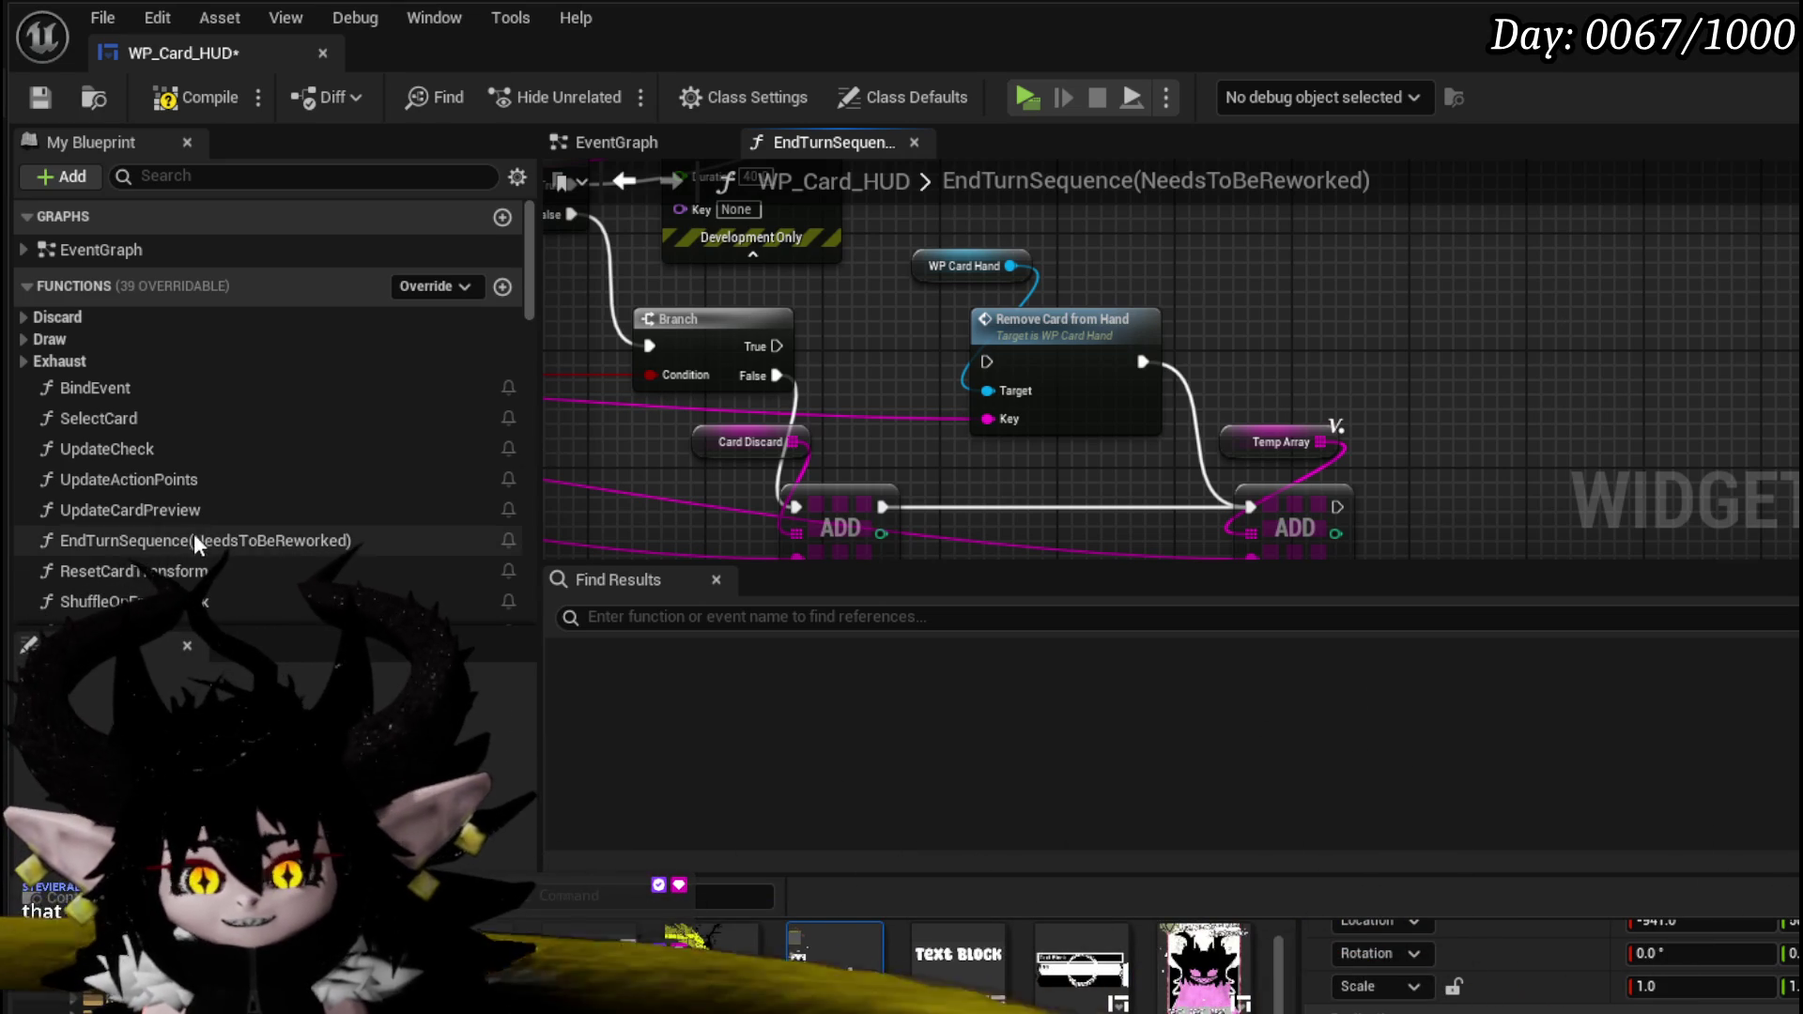
- Select EndTurnSequence in My Blueprint, then compile and save WP_Card_HUD
{"action": "scroll", "coordinate": [231, 413], "scroll_direction": "down", "scroll_amount": 3}
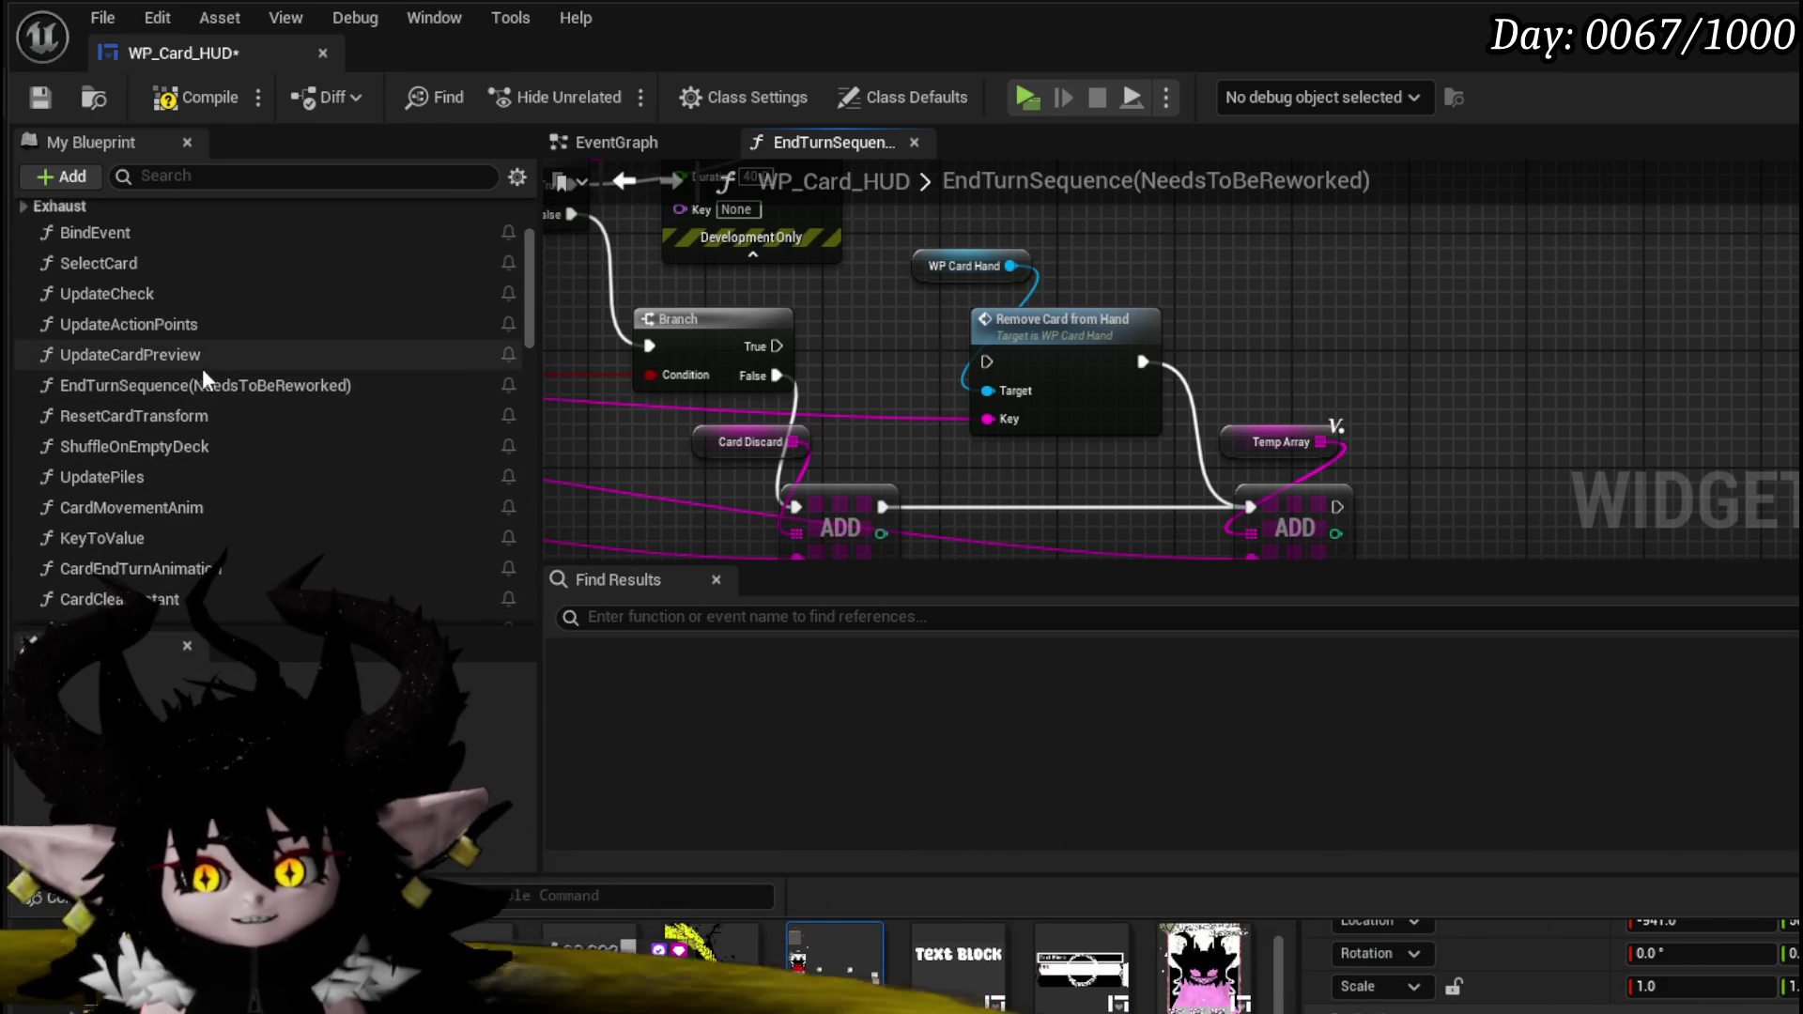
{"action": "left_click", "coordinate": [194, 384]}
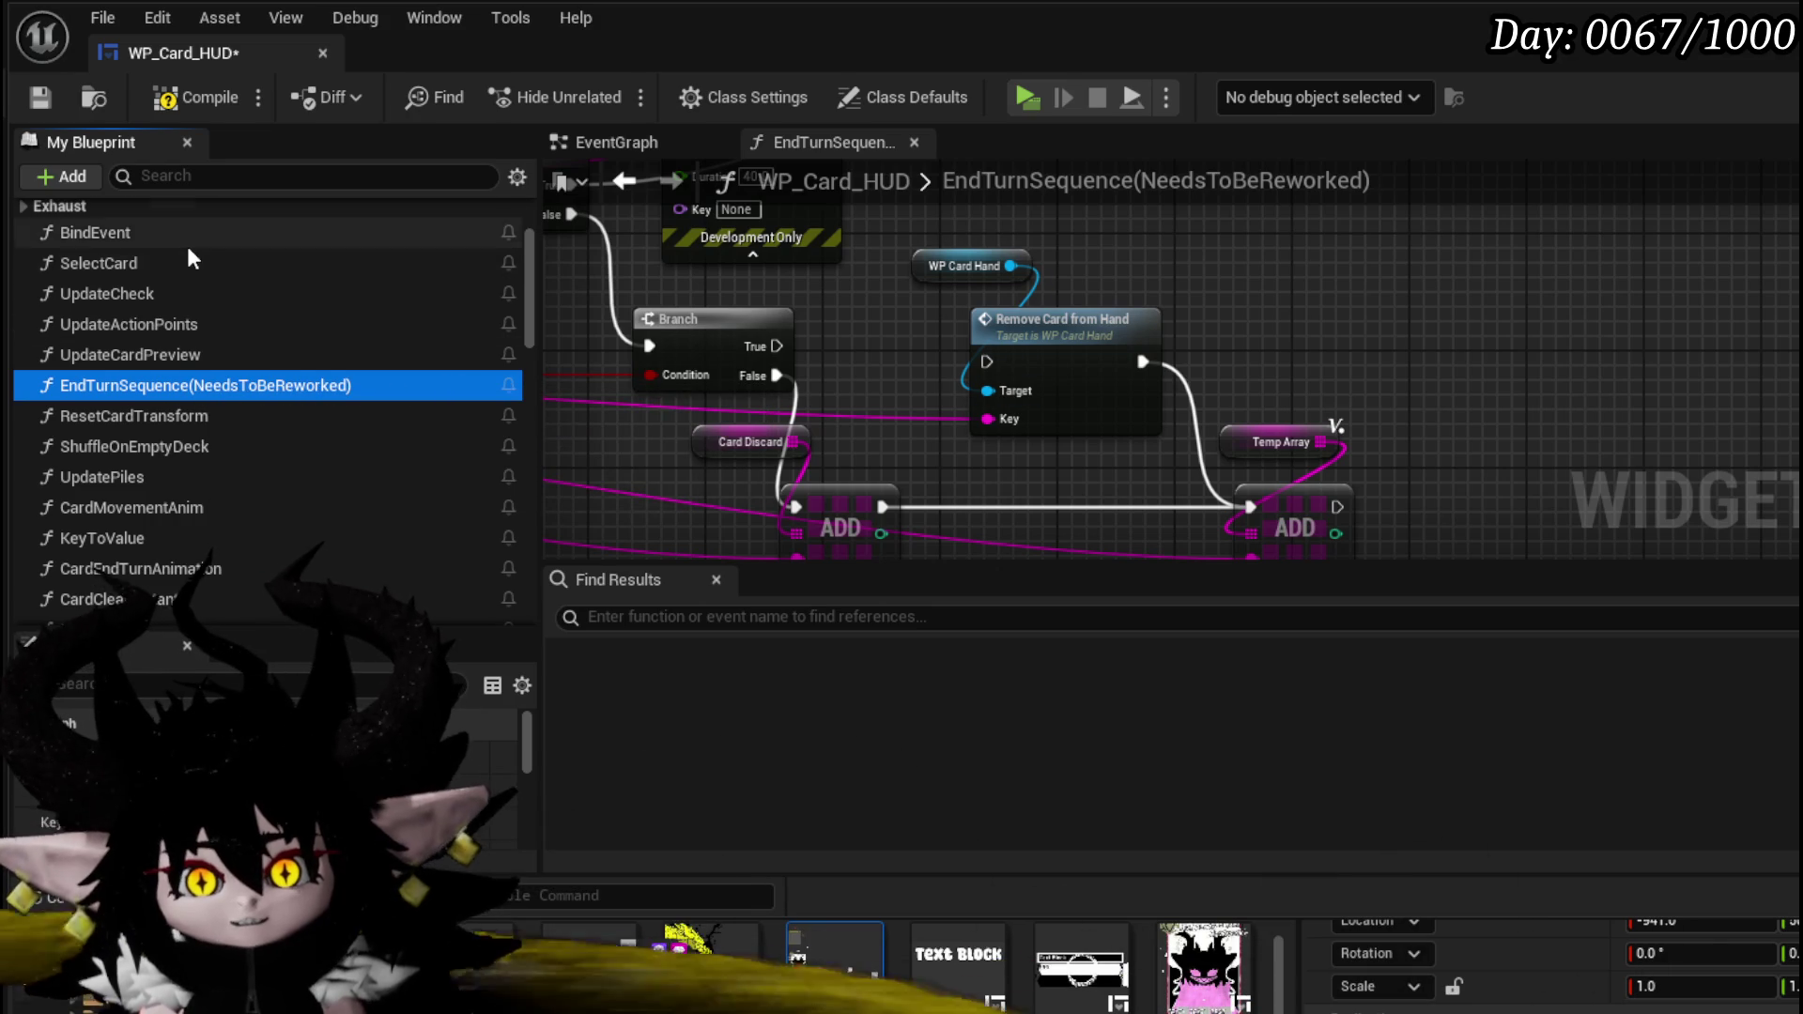
{"action": "scroll", "coordinate": [206, 282], "scroll_direction": "down", "scroll_amount": 6}
{"action": "scroll", "coordinate": [239, 357], "scroll_direction": "up", "scroll_amount": 3}
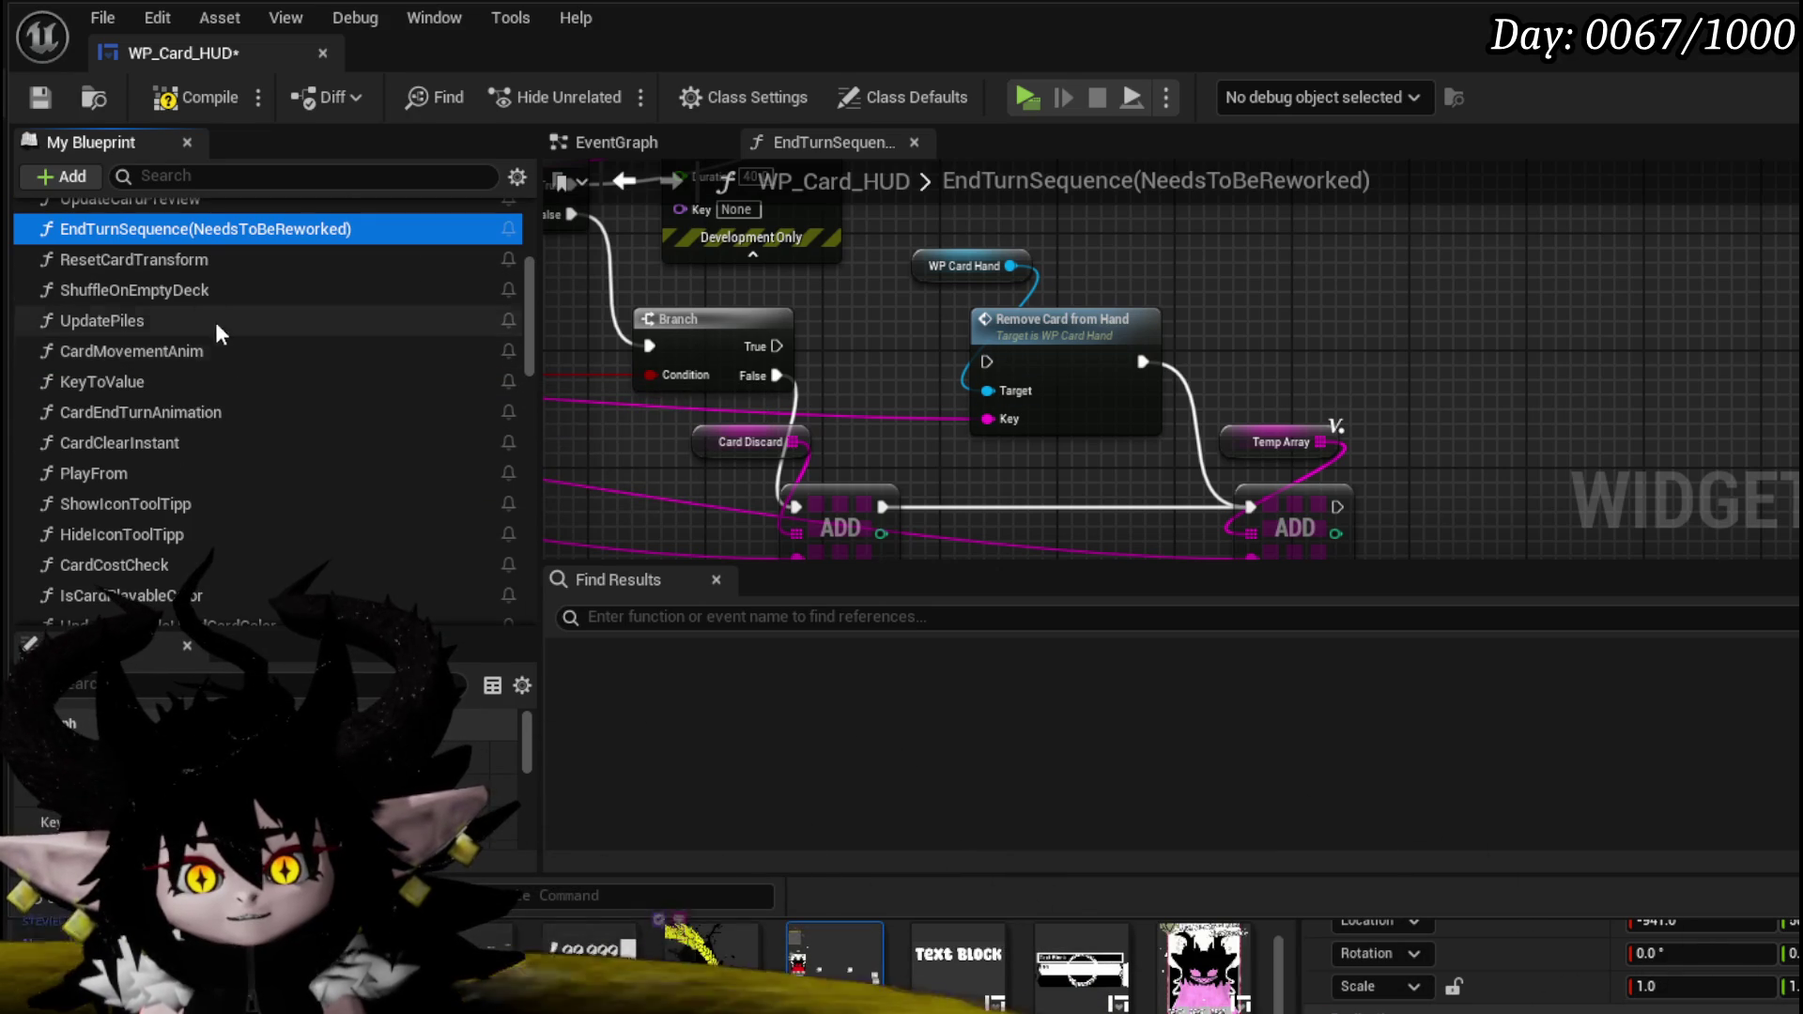
{"action": "left_click", "coordinate": [205, 102]}
{"action": "left_click", "coordinate": [37, 98]}
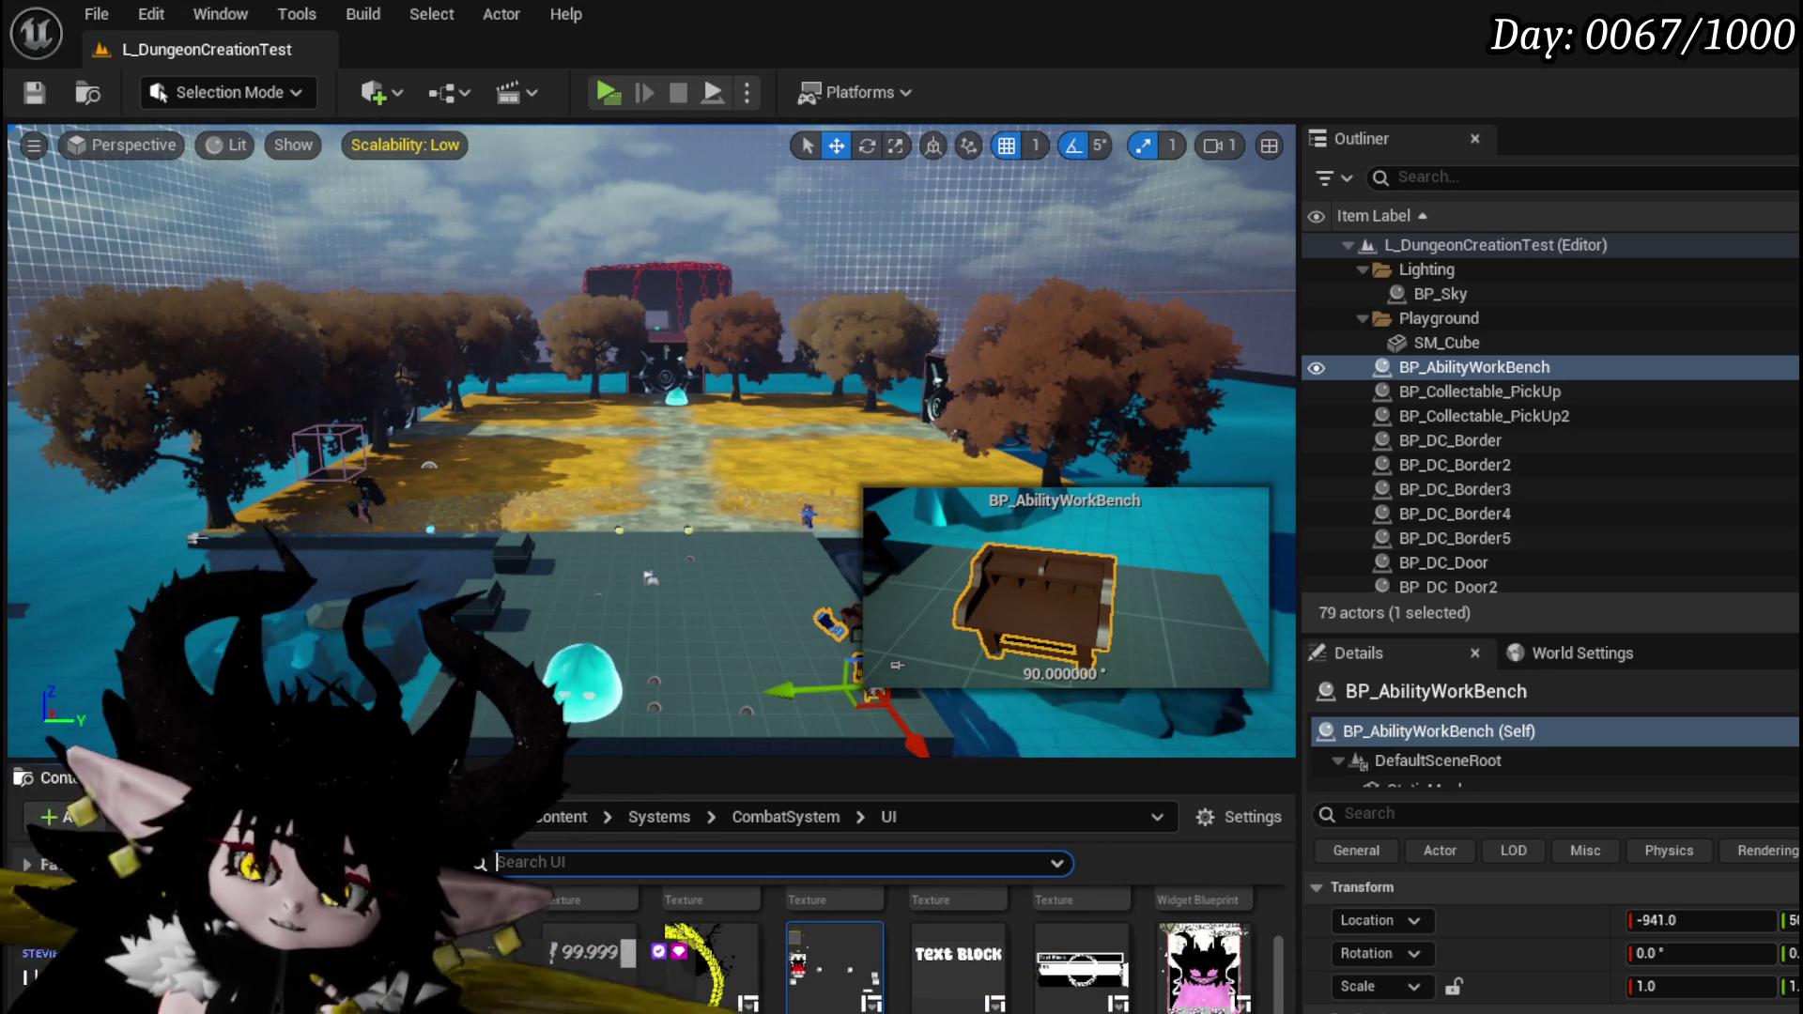
- Save the current L_DungeonCreationTest level
{"action": "mouse_move", "coordinate": [1259, 950]}
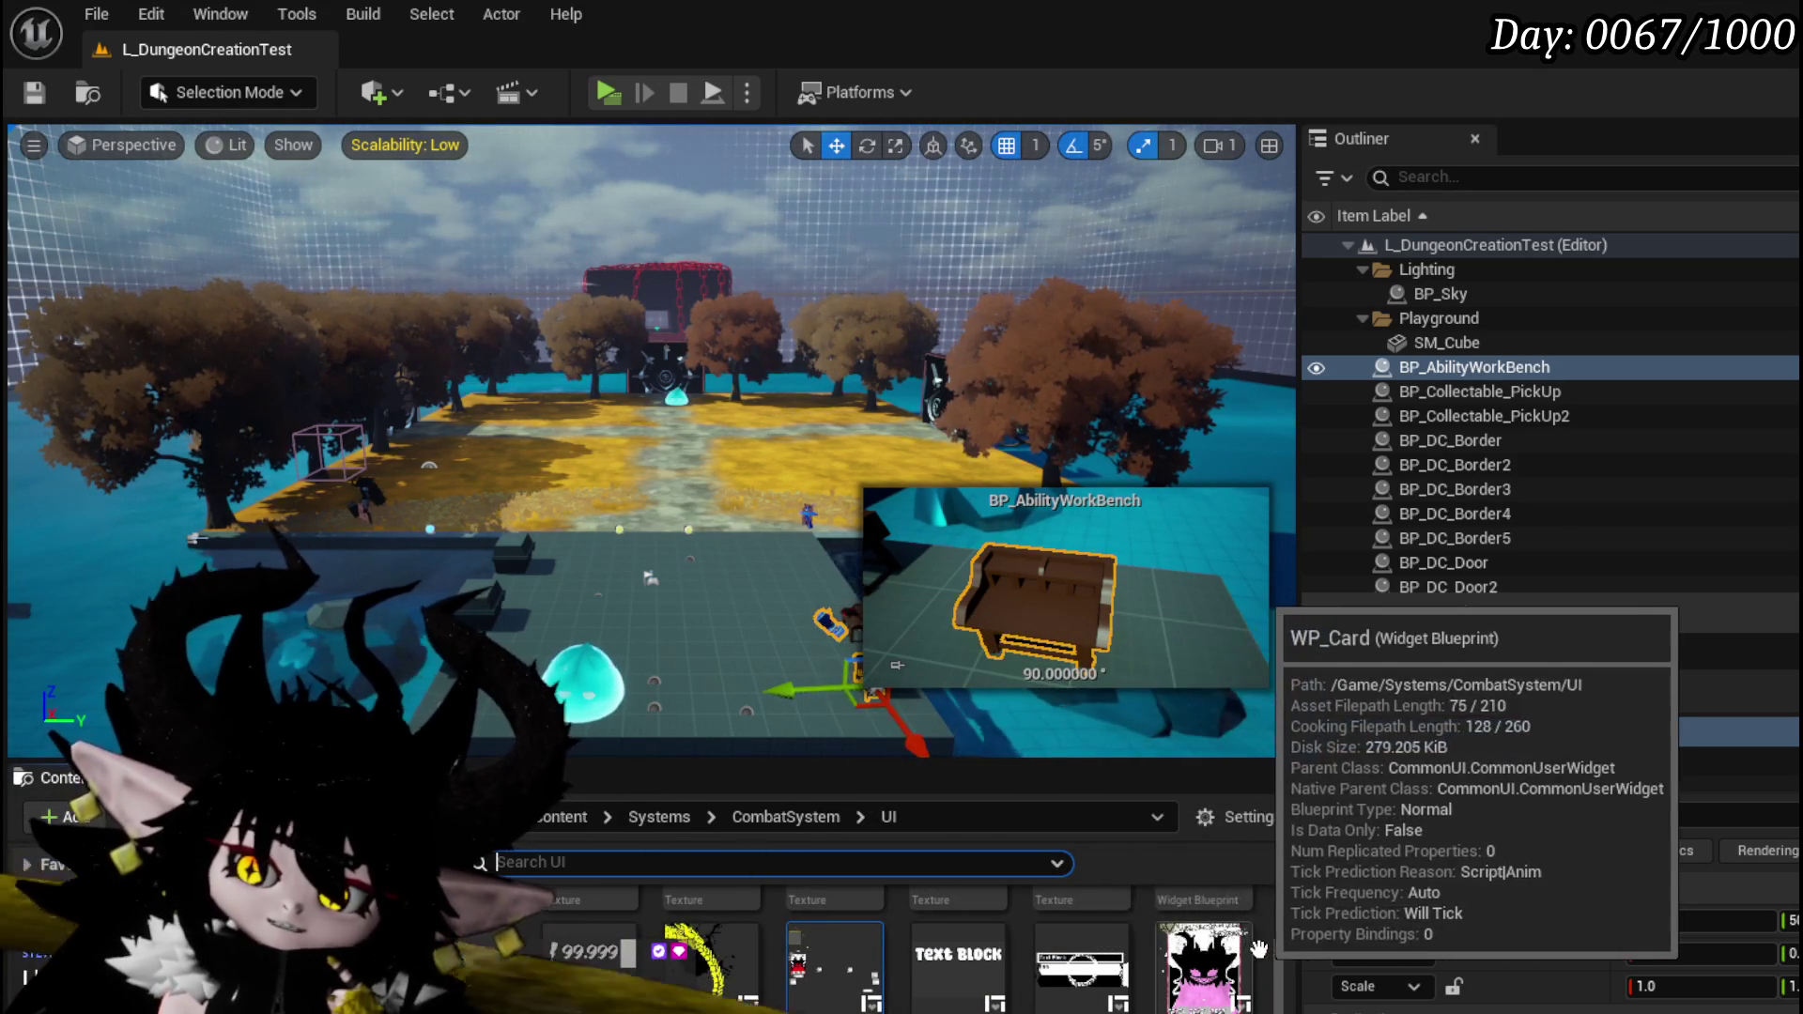
{"action": "scroll", "coordinate": [1268, 922], "scroll_direction": "down", "scroll_amount": 2}
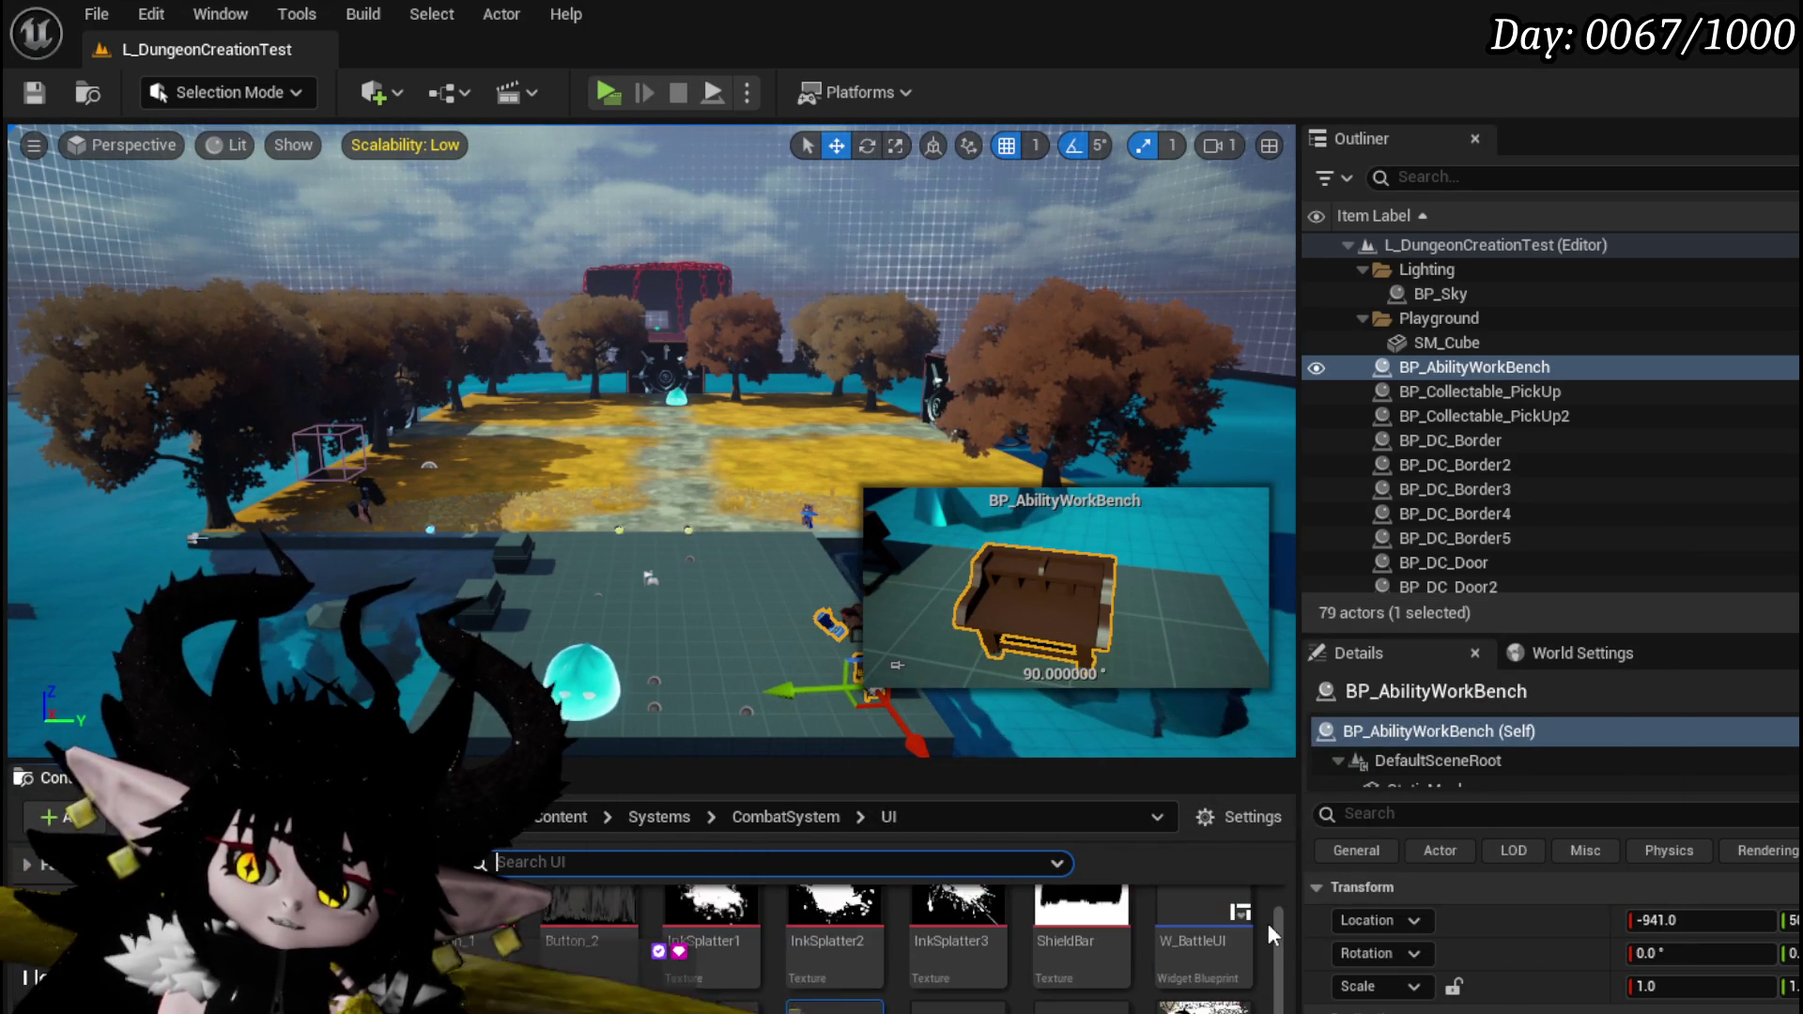
{"action": "scroll", "coordinate": [1268, 925], "scroll_direction": "up", "scroll_amount": 1}
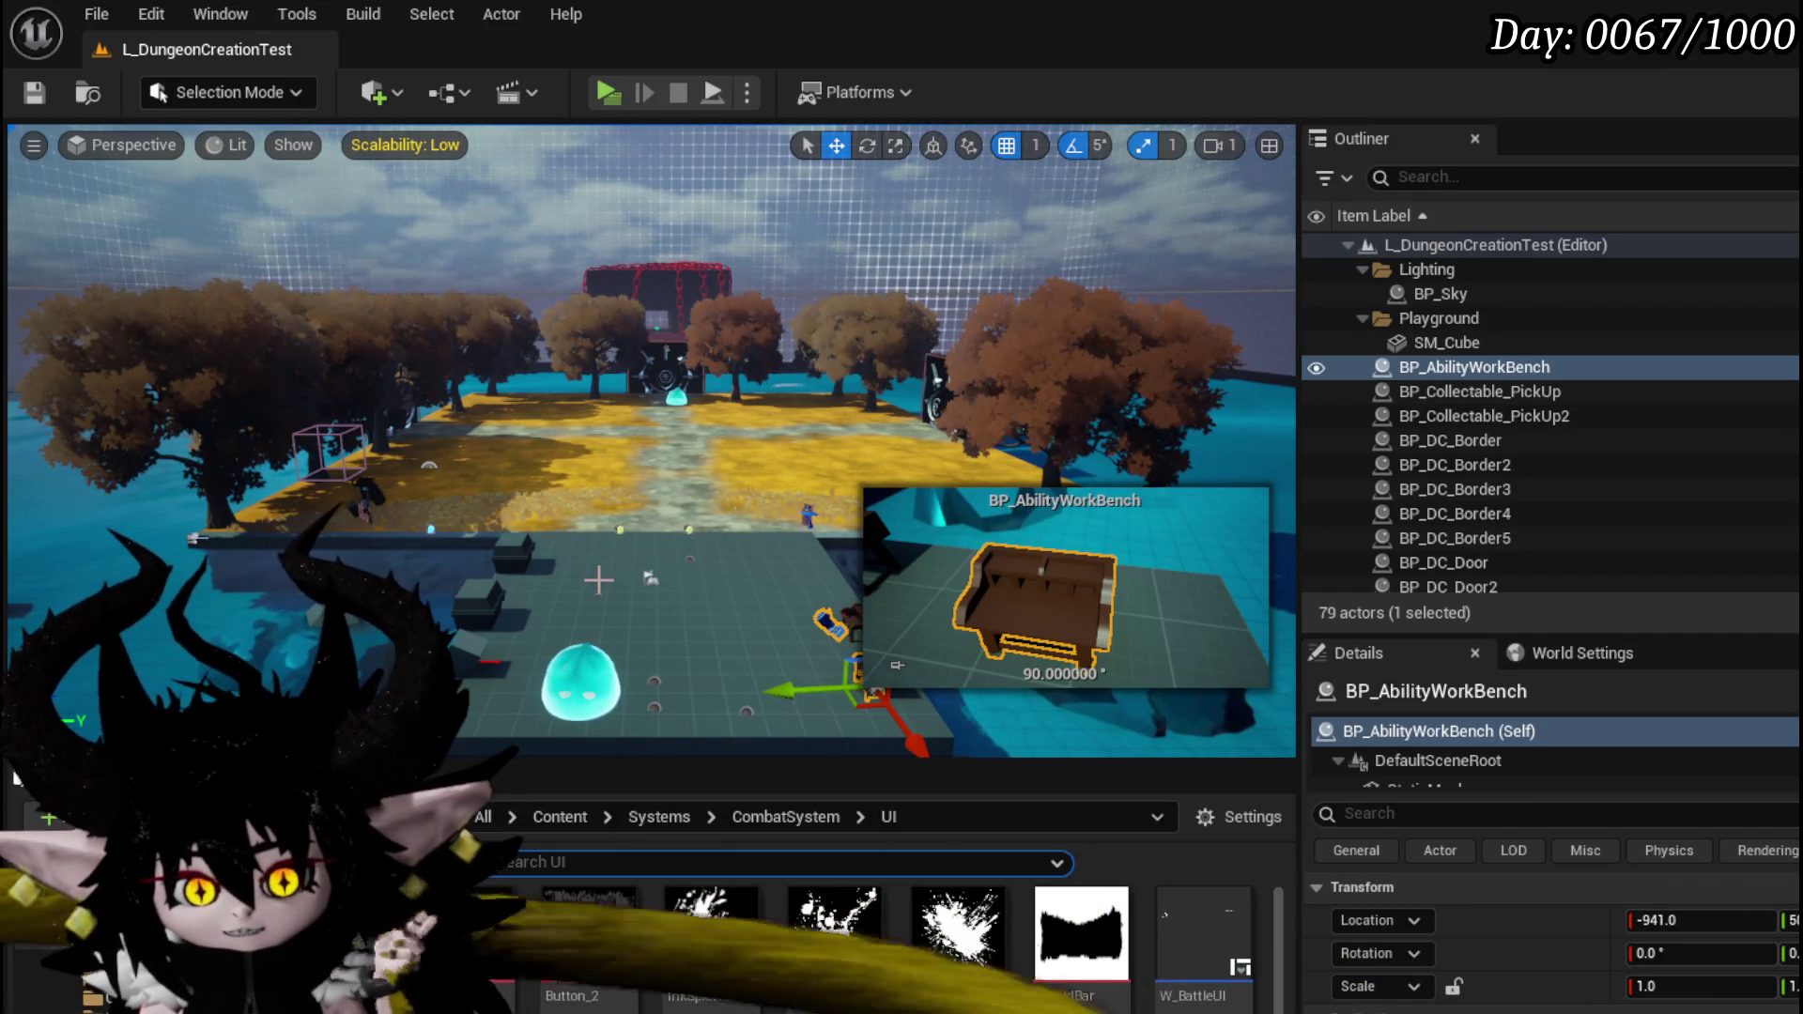
{"action": "left_click", "coordinate": [33, 92]}
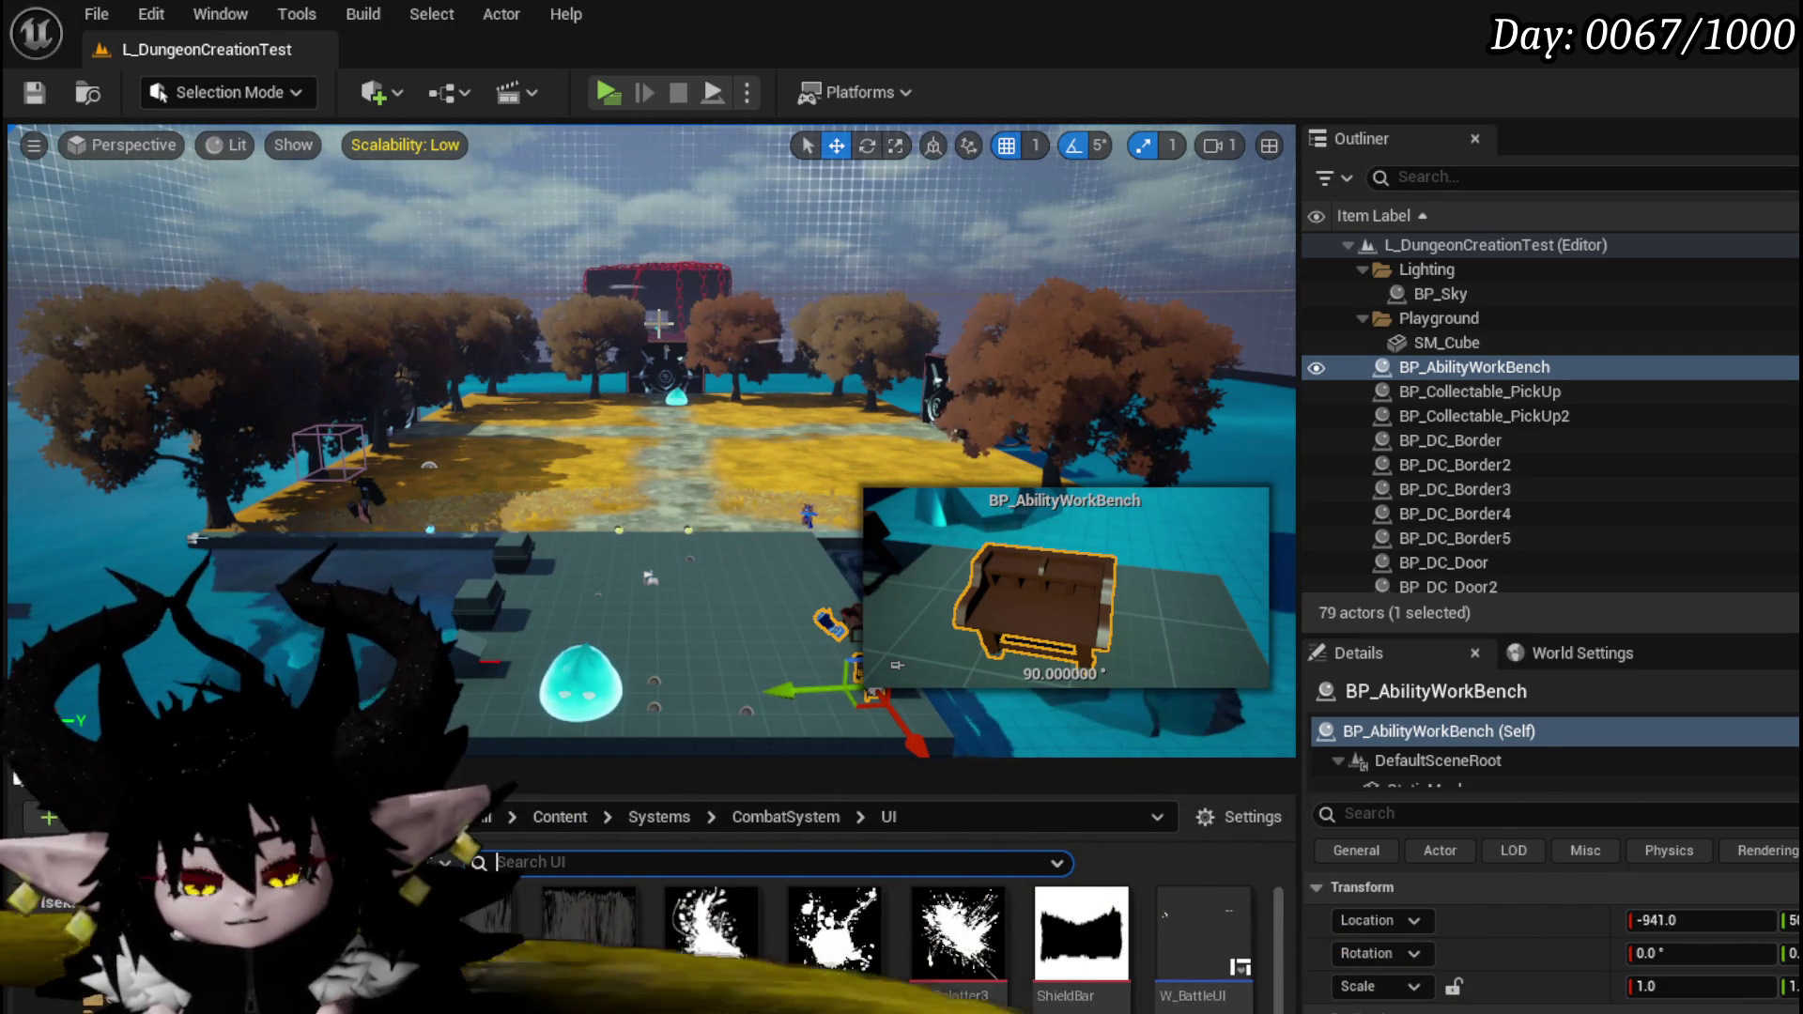
- Save all modified packages and select the WP_ActionSelection widget blueprint in the Content Browser
{"action": "left_click_drag", "start_coordinate": [498, 340], "coordinate": [572, 425]}
{"action": "left_click", "coordinate": [35, 94]}
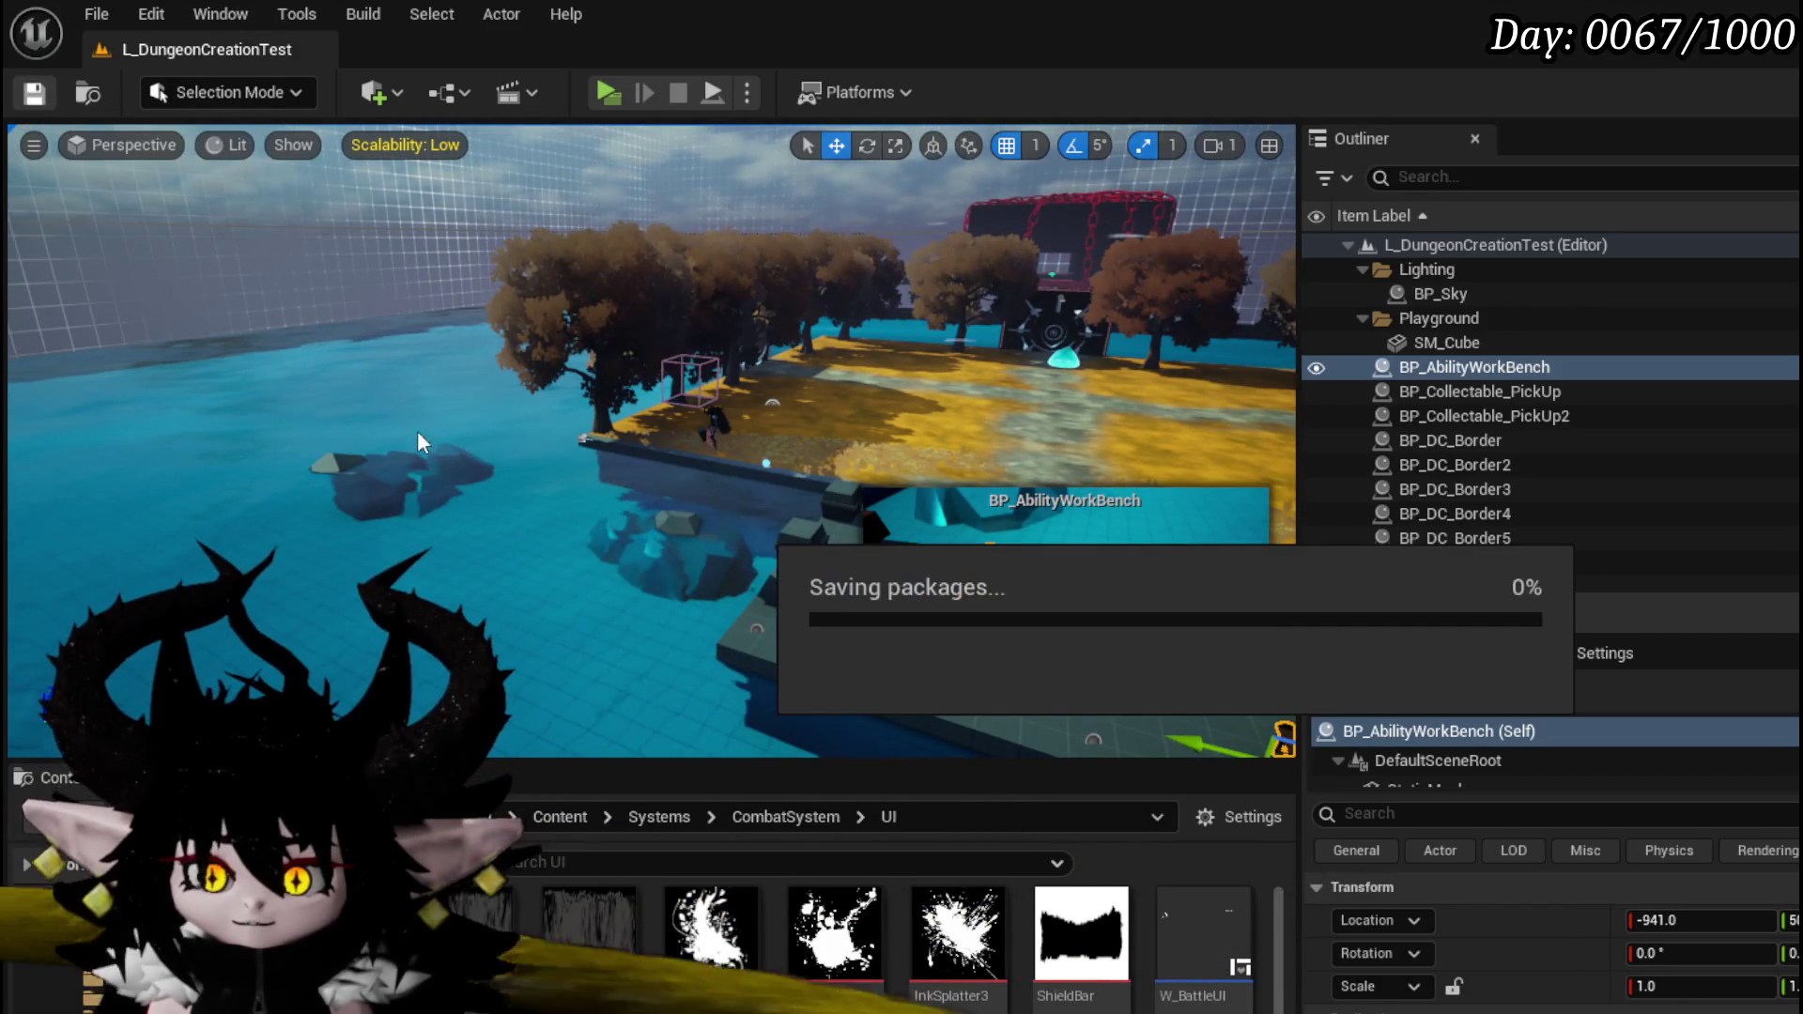
{"action": "mouse_move", "coordinate": [861, 724]}
{"action": "left_mouse_down"}
{"action": "mouse_move", "coordinate": [730, 512]}
{"action": "mouse_move", "coordinate": [826, 512]}
{"action": "left_mouse_up"}
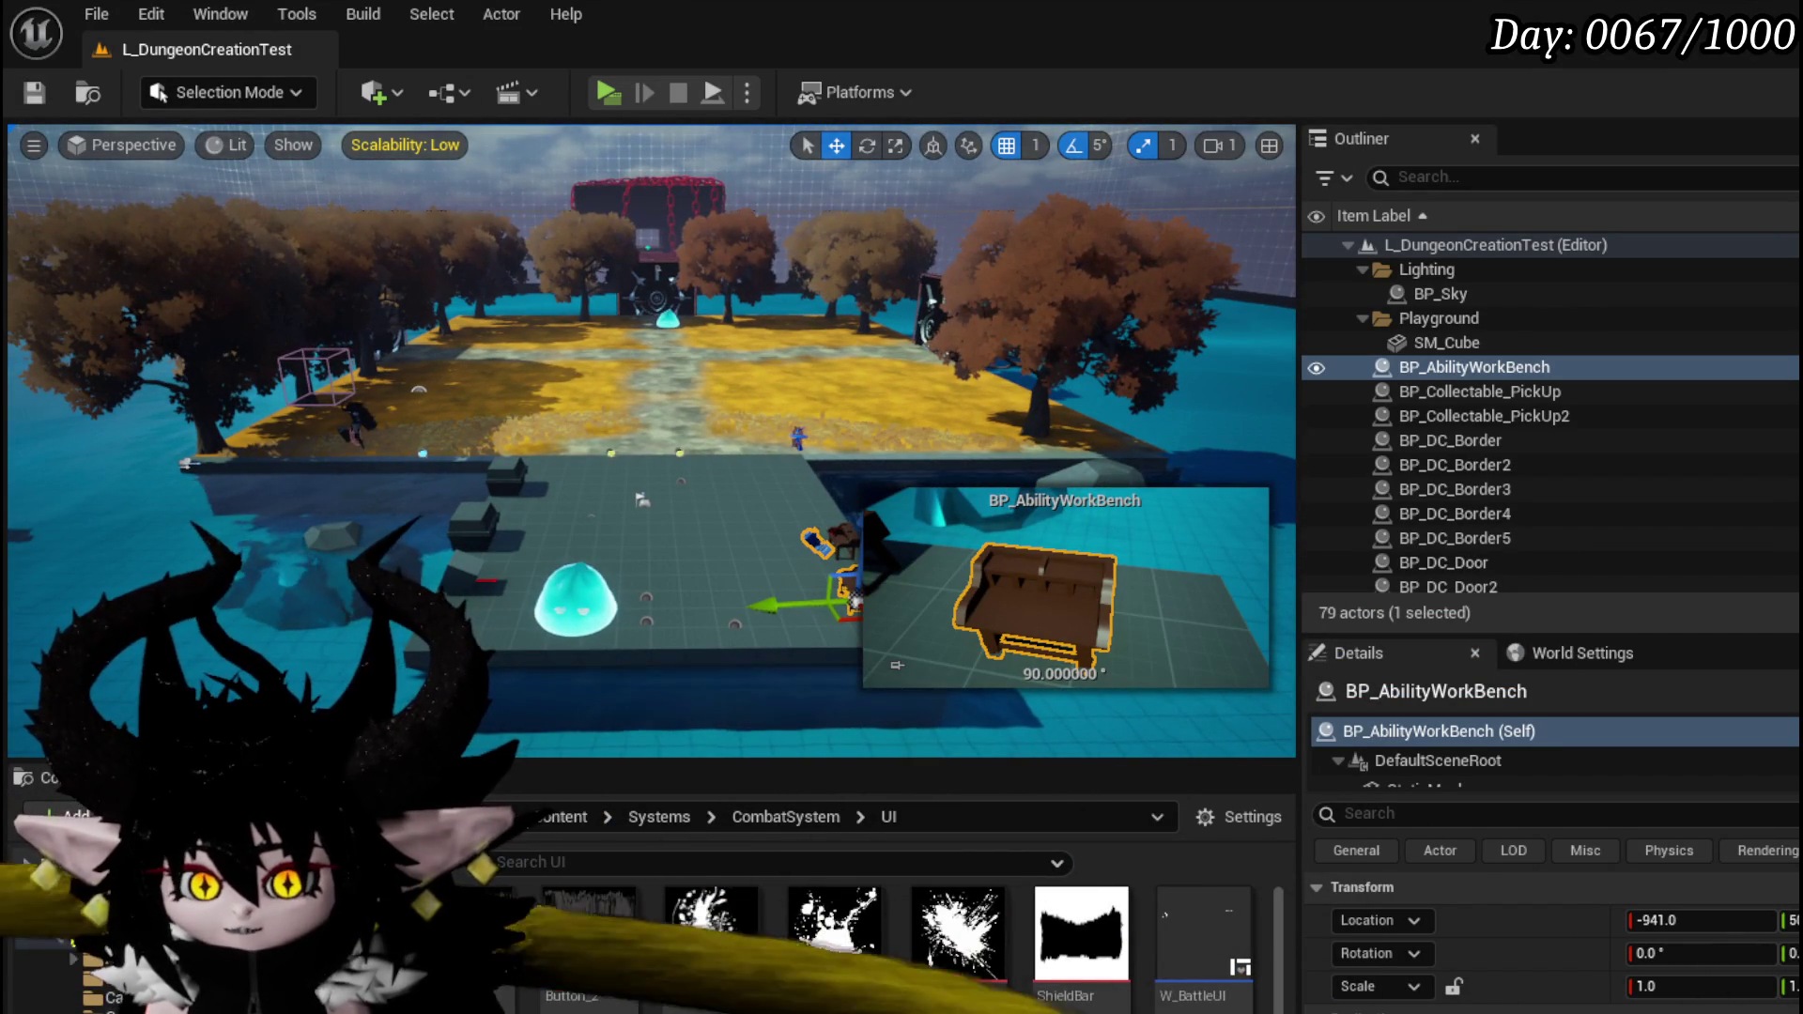
{"action": "scroll", "coordinate": [1160, 972], "scroll_direction": "down", "scroll_amount": 2}
{"action": "scroll", "coordinate": [906, 932], "scroll_direction": "down", "scroll_amount": 1}
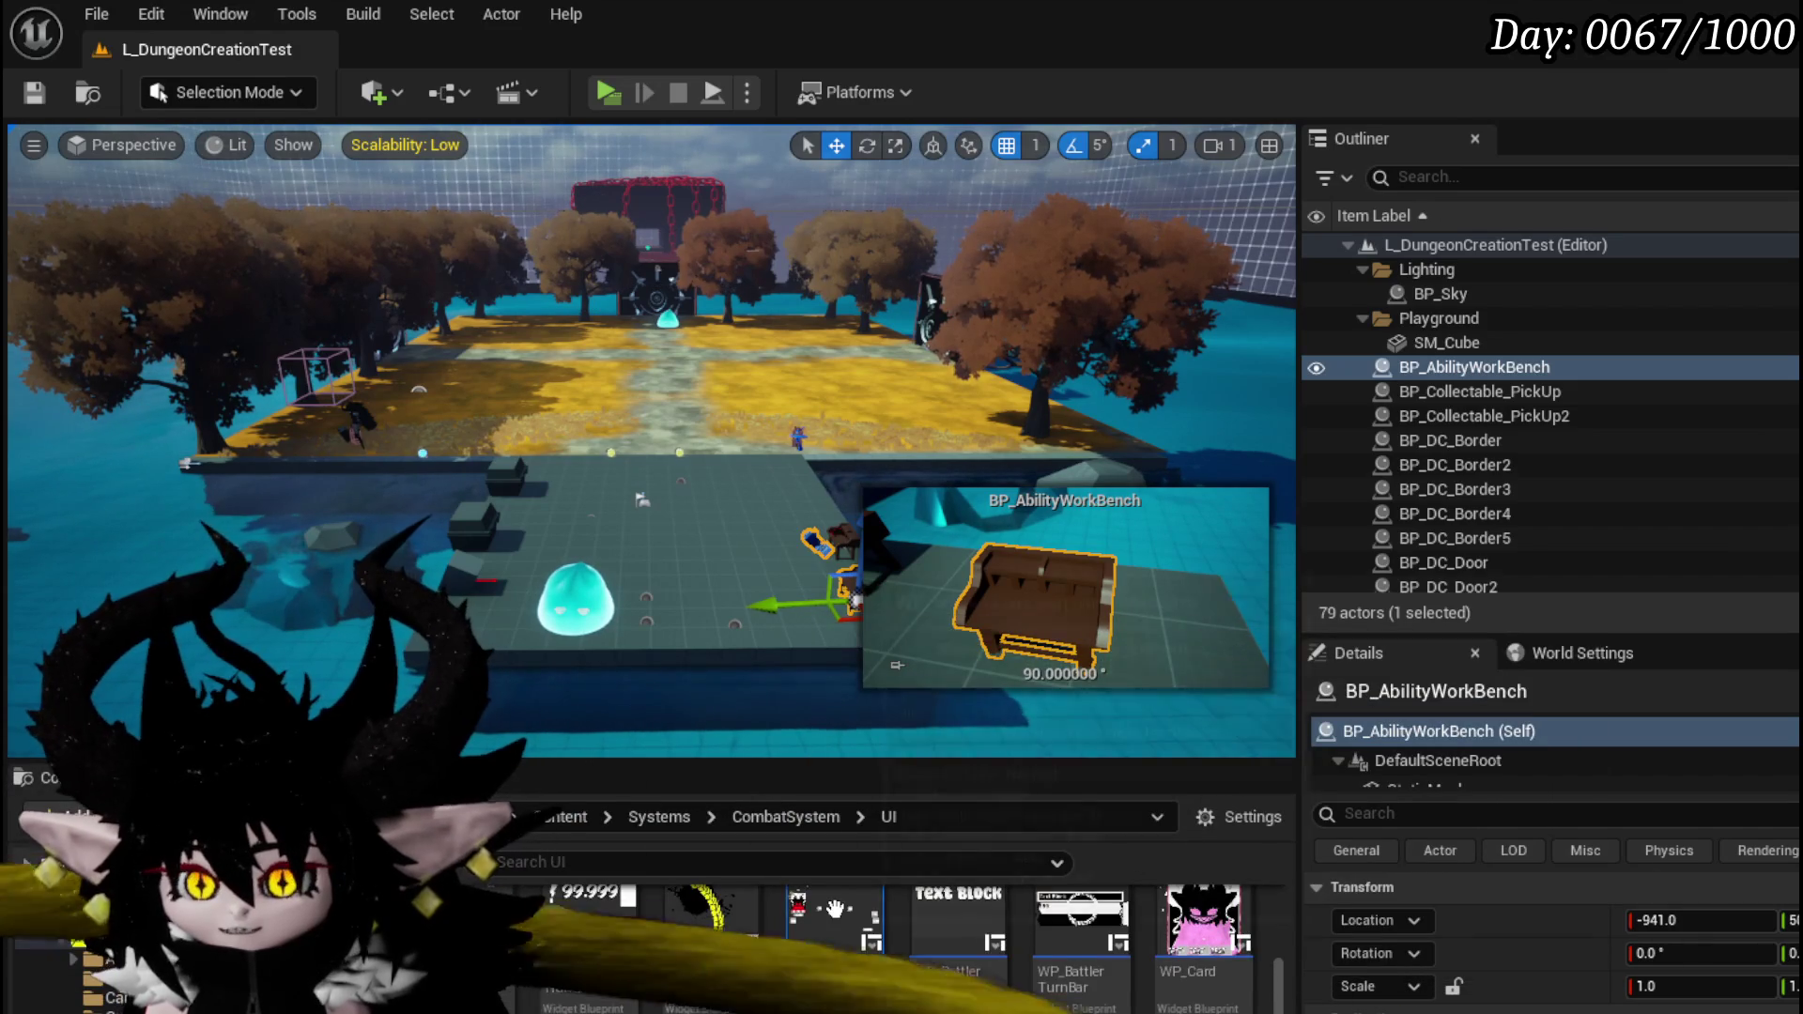
{"action": "left_click", "coordinate": [834, 908]}
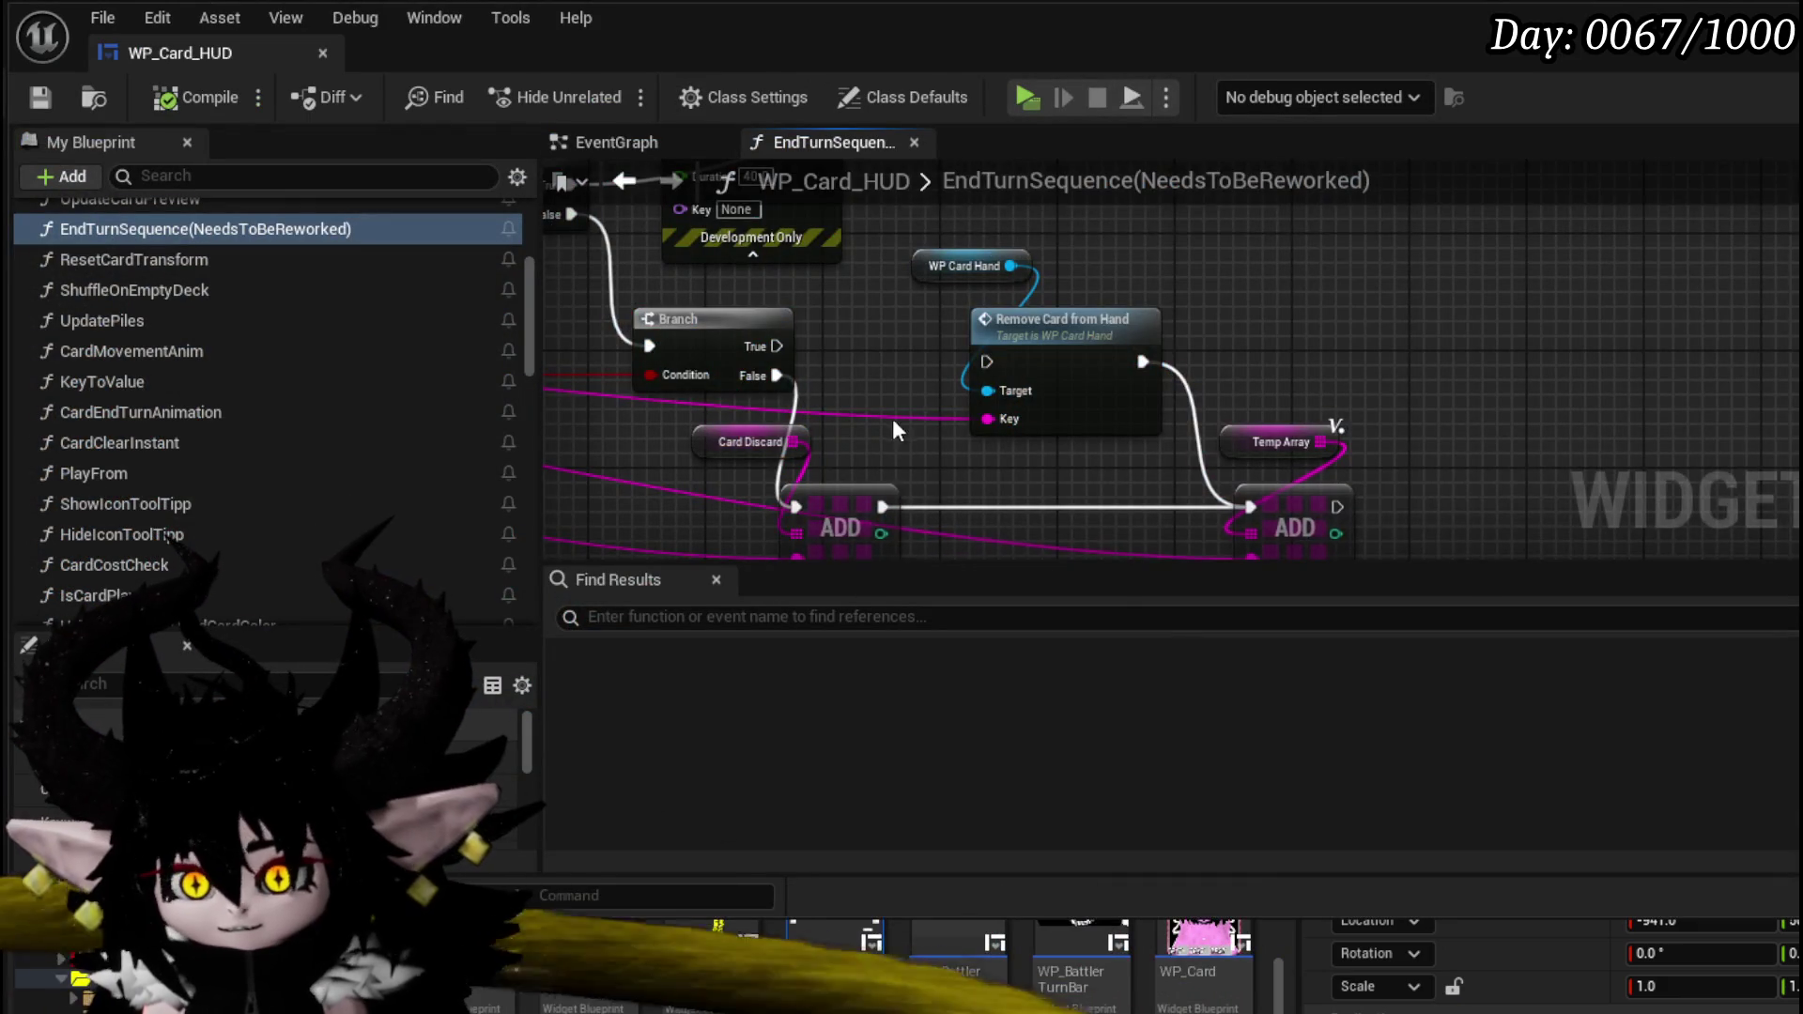
- Shift the Card Discard and ADD nodes right, move the getter left, then save WP_Card_HUD with Ctrl+S
{"action": "left_click_drag", "start_coordinate": [861, 377], "coordinate": [860, 380]}
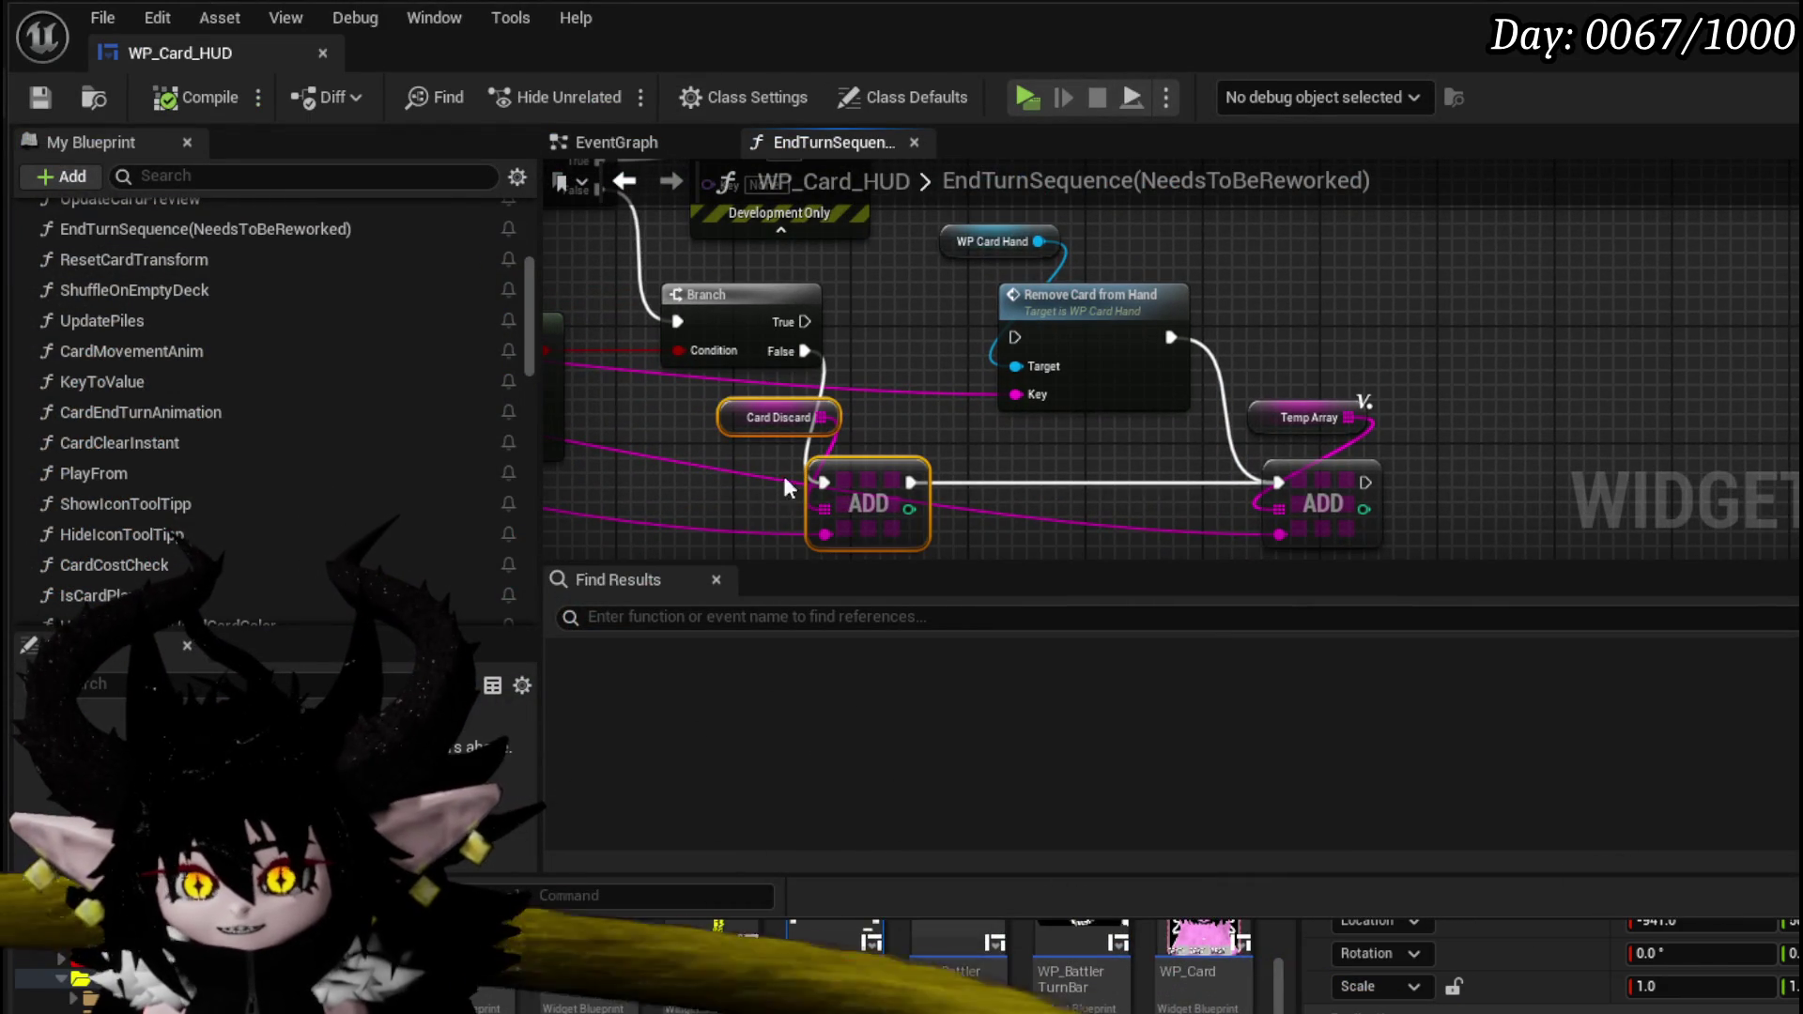
{"action": "left_click_drag", "start_coordinate": [927, 474], "coordinate": [1015, 469]}
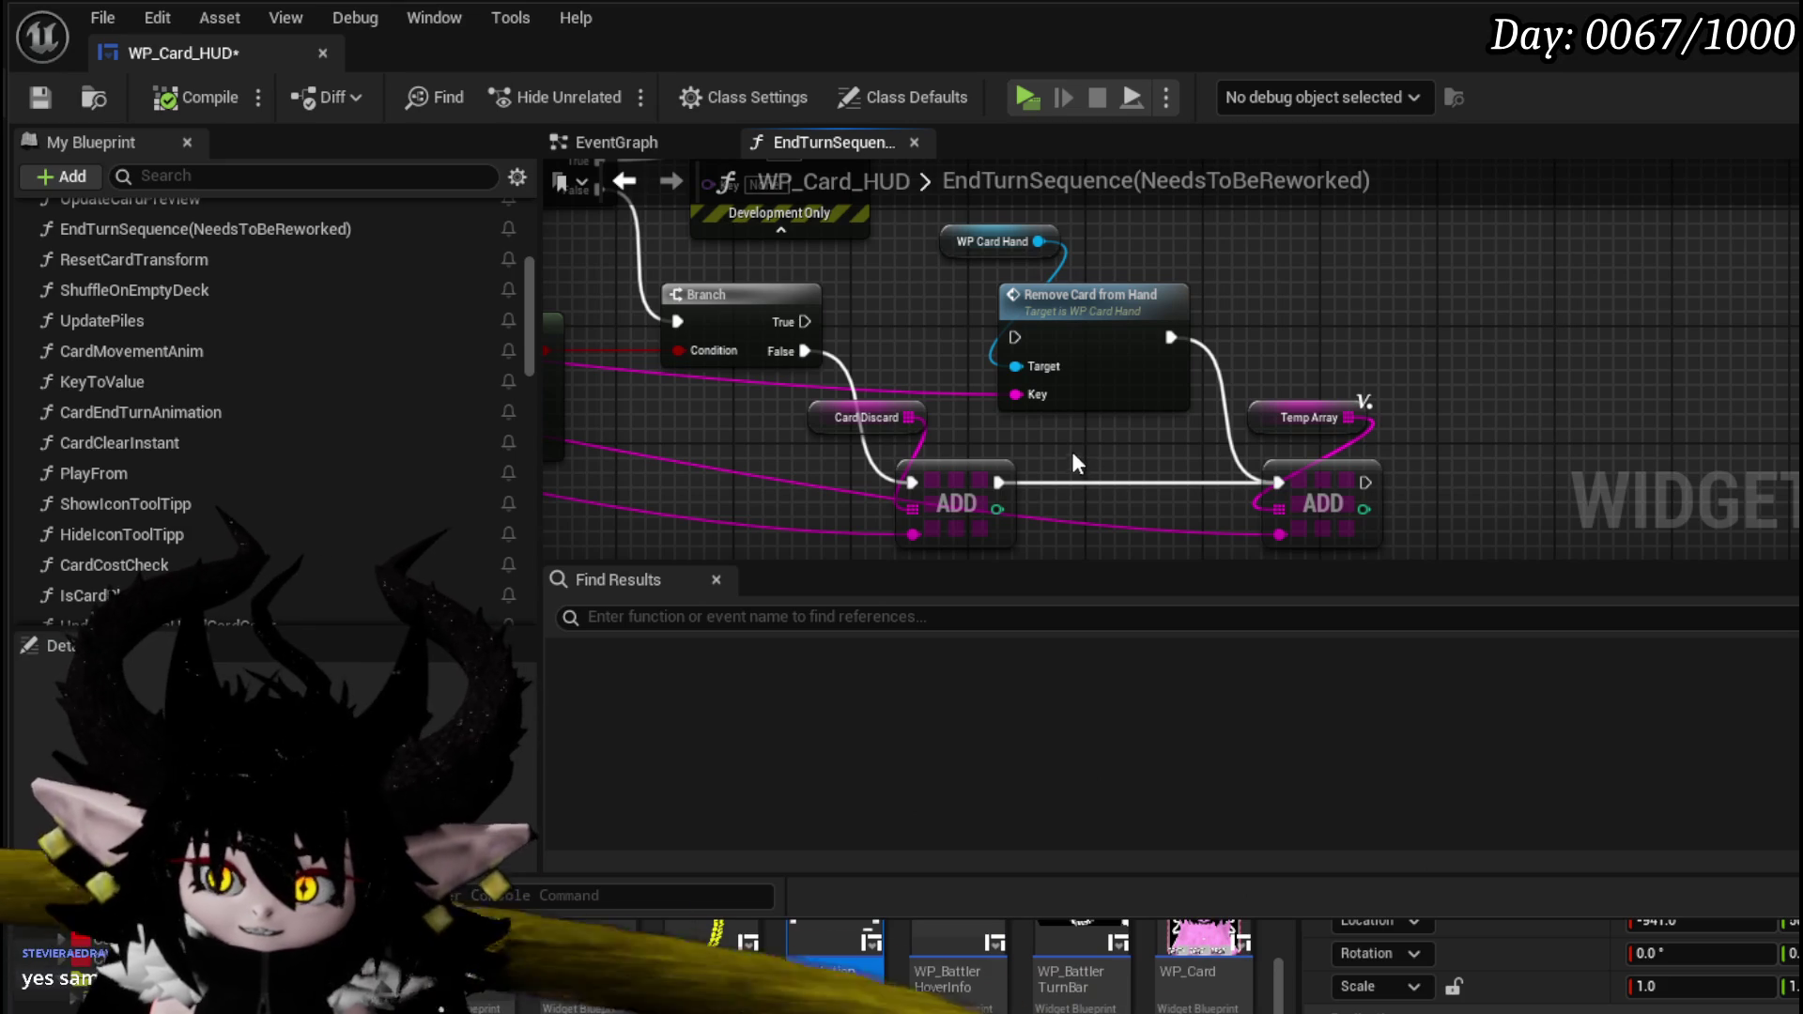
{"action": "left_click_drag", "start_coordinate": [872, 420], "coordinate": [785, 436]}
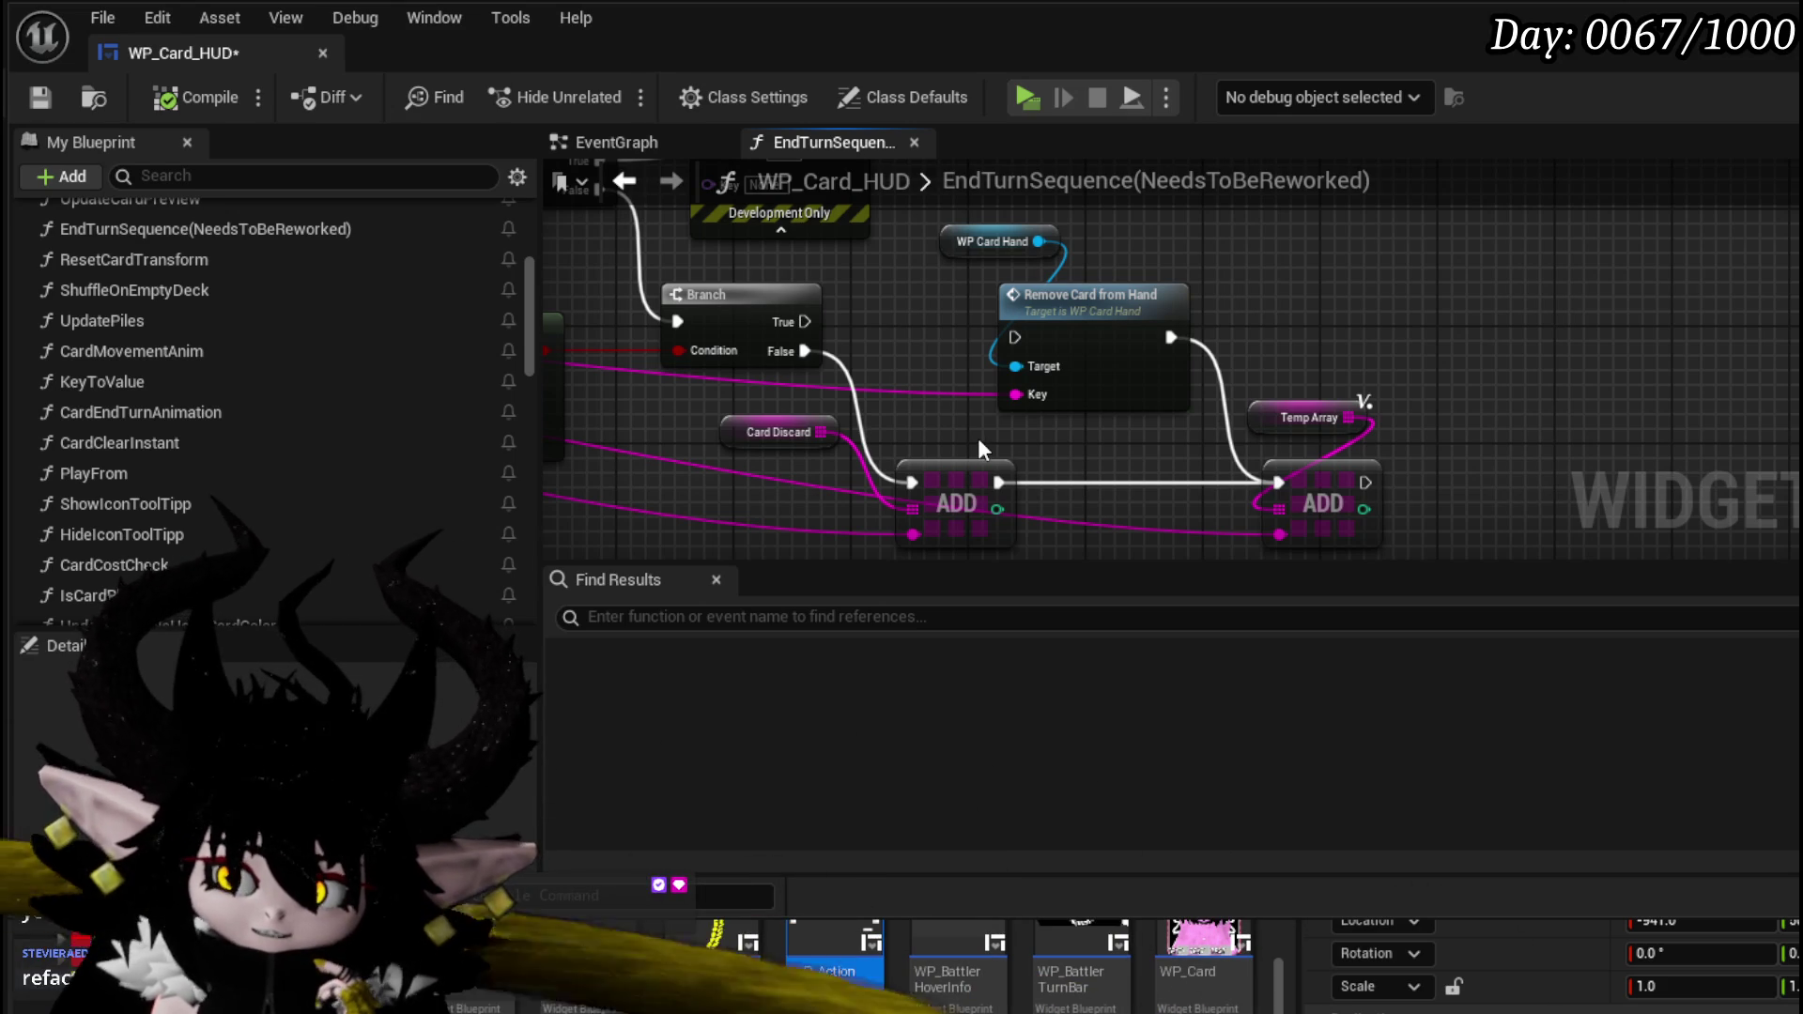
{"action": "mouse_move", "coordinate": [978, 436]}
{"action": "left_mouse_down"}
{"action": "mouse_move", "coordinate": [939, 409]}
{"action": "mouse_move", "coordinate": [977, 433]}
{"action": "mouse_move", "coordinate": [1022, 415]}
{"action": "mouse_move", "coordinate": [921, 472]}
{"action": "mouse_move", "coordinate": [1050, 347]}
{"action": "mouse_move", "coordinate": [1033, 282]}
{"action": "mouse_move", "coordinate": [994, 354]}
{"action": "mouse_move", "coordinate": [1157, 210]}
{"action": "left_mouse_up"}
{"action": "scroll", "coordinate": [939, 423], "scroll_direction": "down", "scroll_amount": 1}
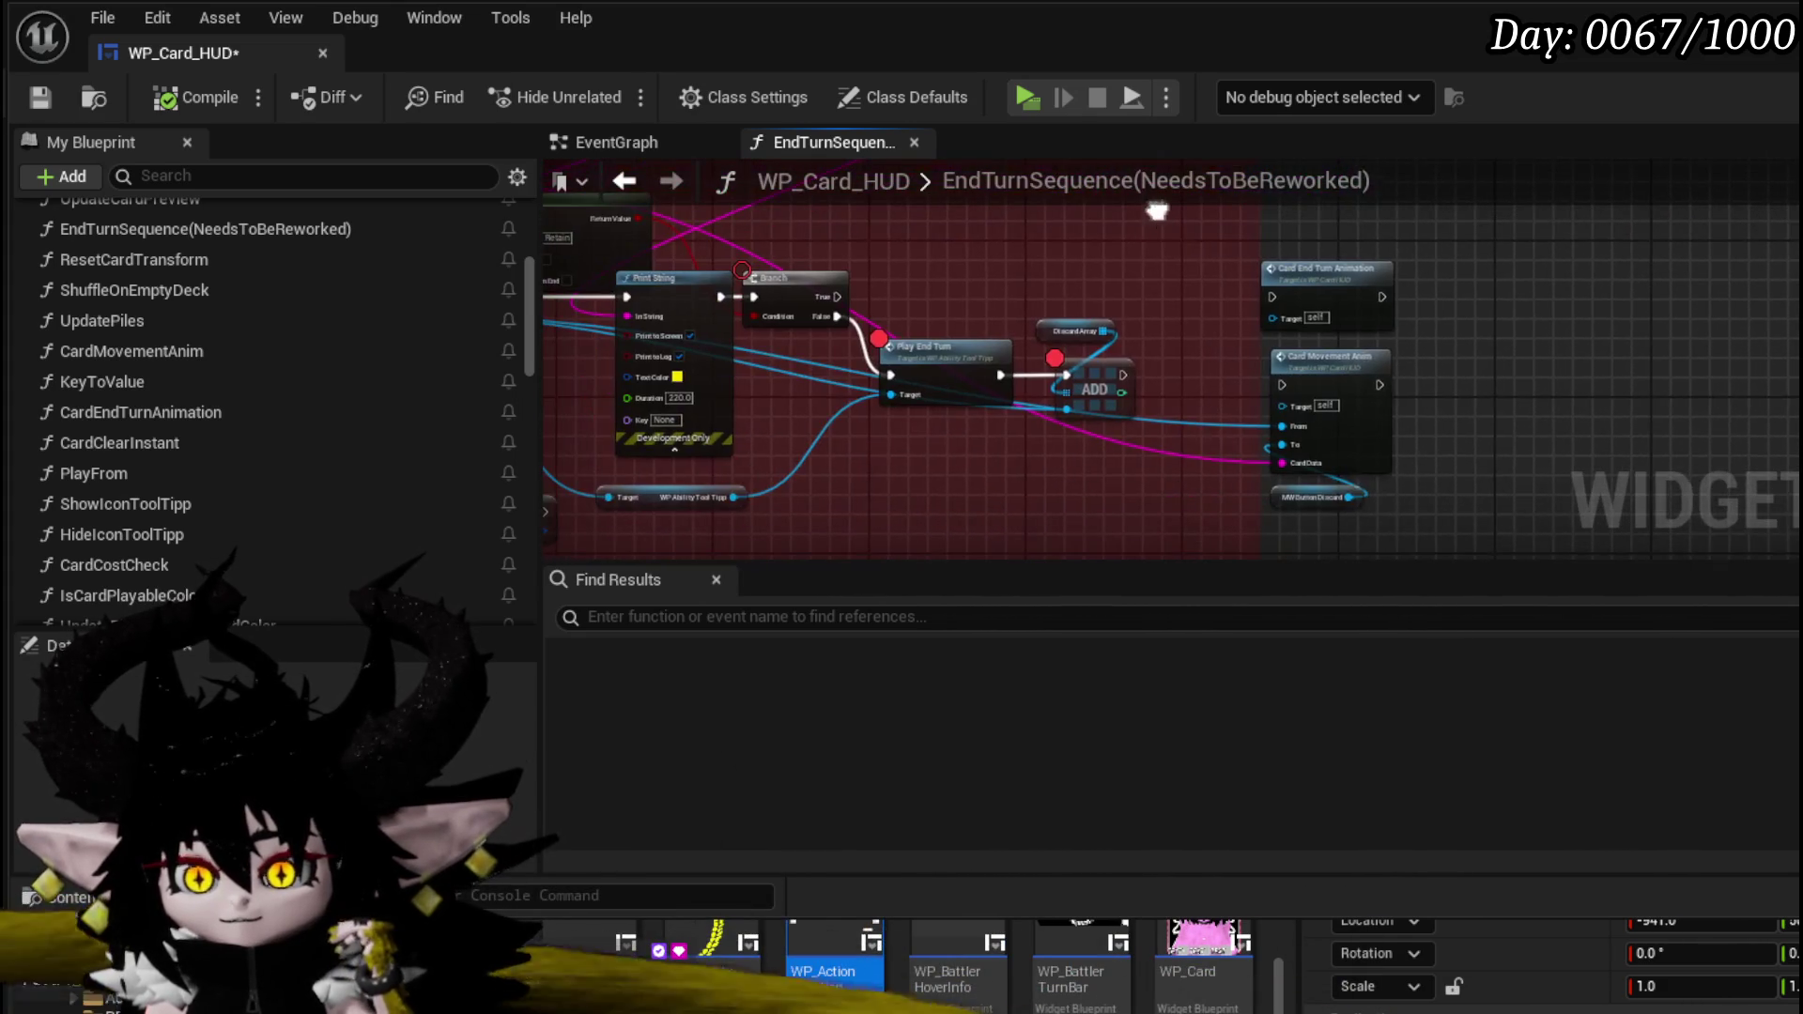
{"action": "left_click_drag", "start_coordinate": [989, 312], "coordinate": [1257, 317]}
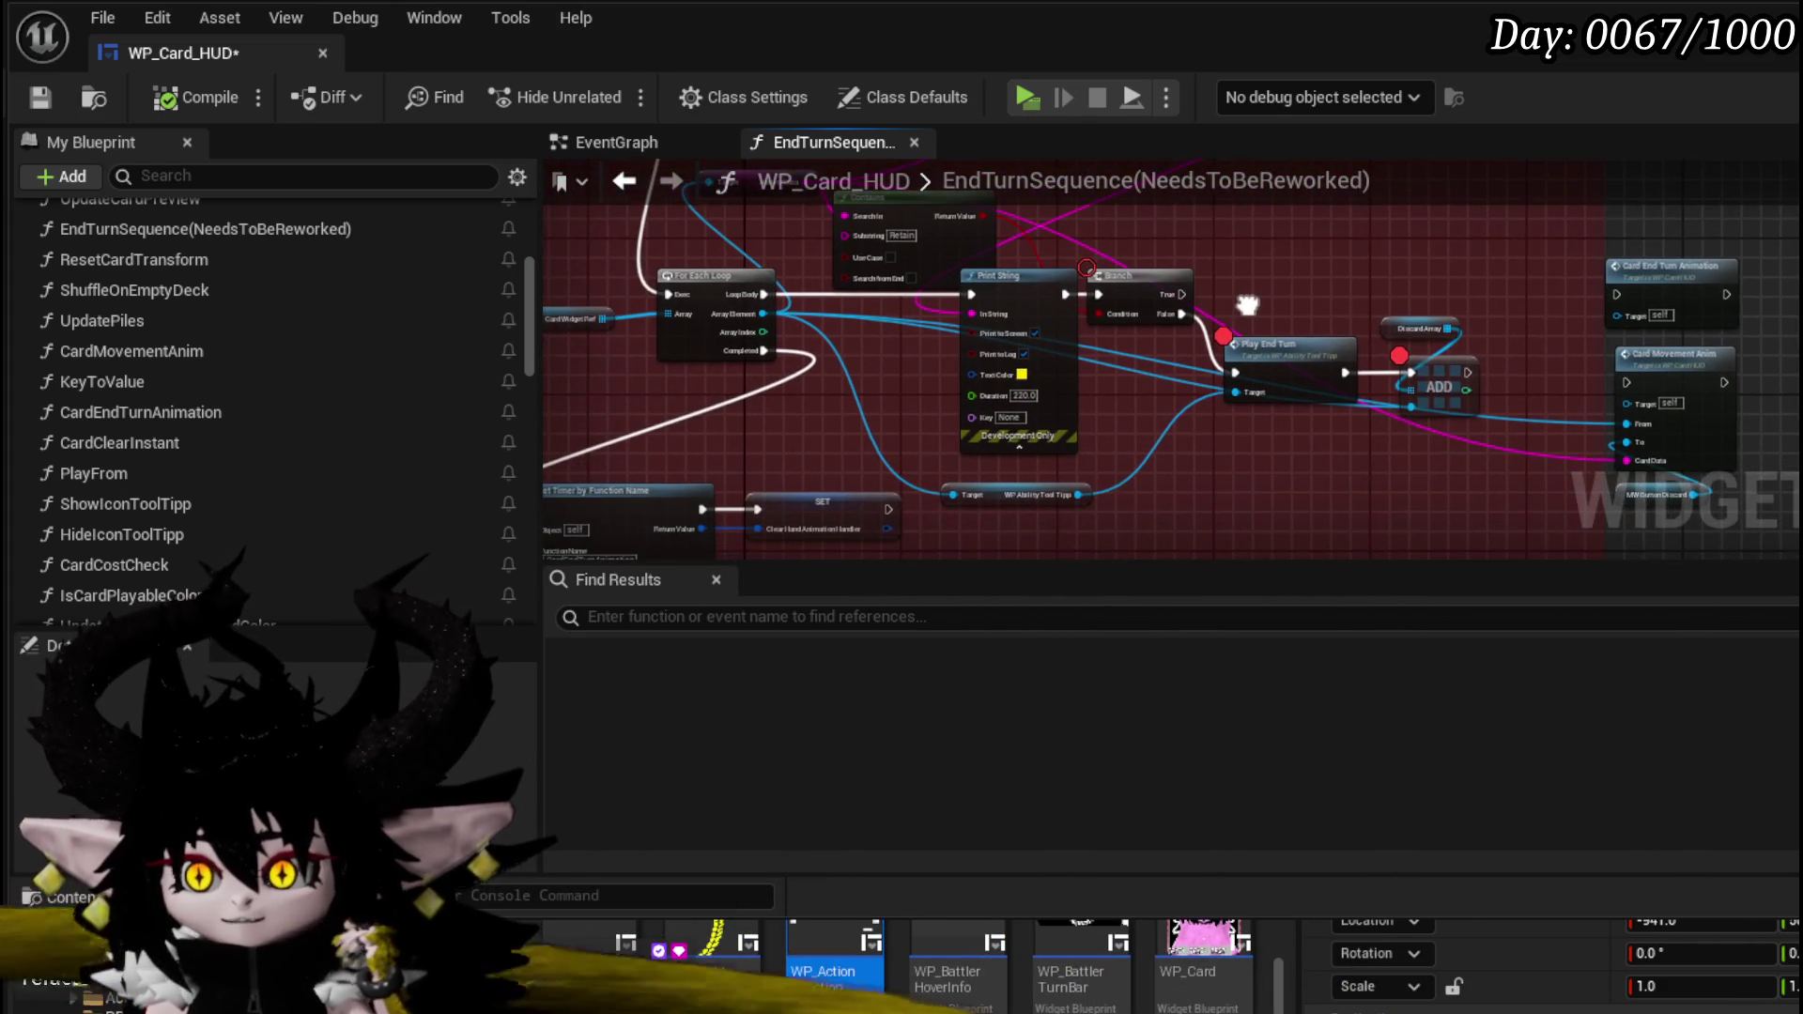
{"action": "key", "text": "ctrl+s"}
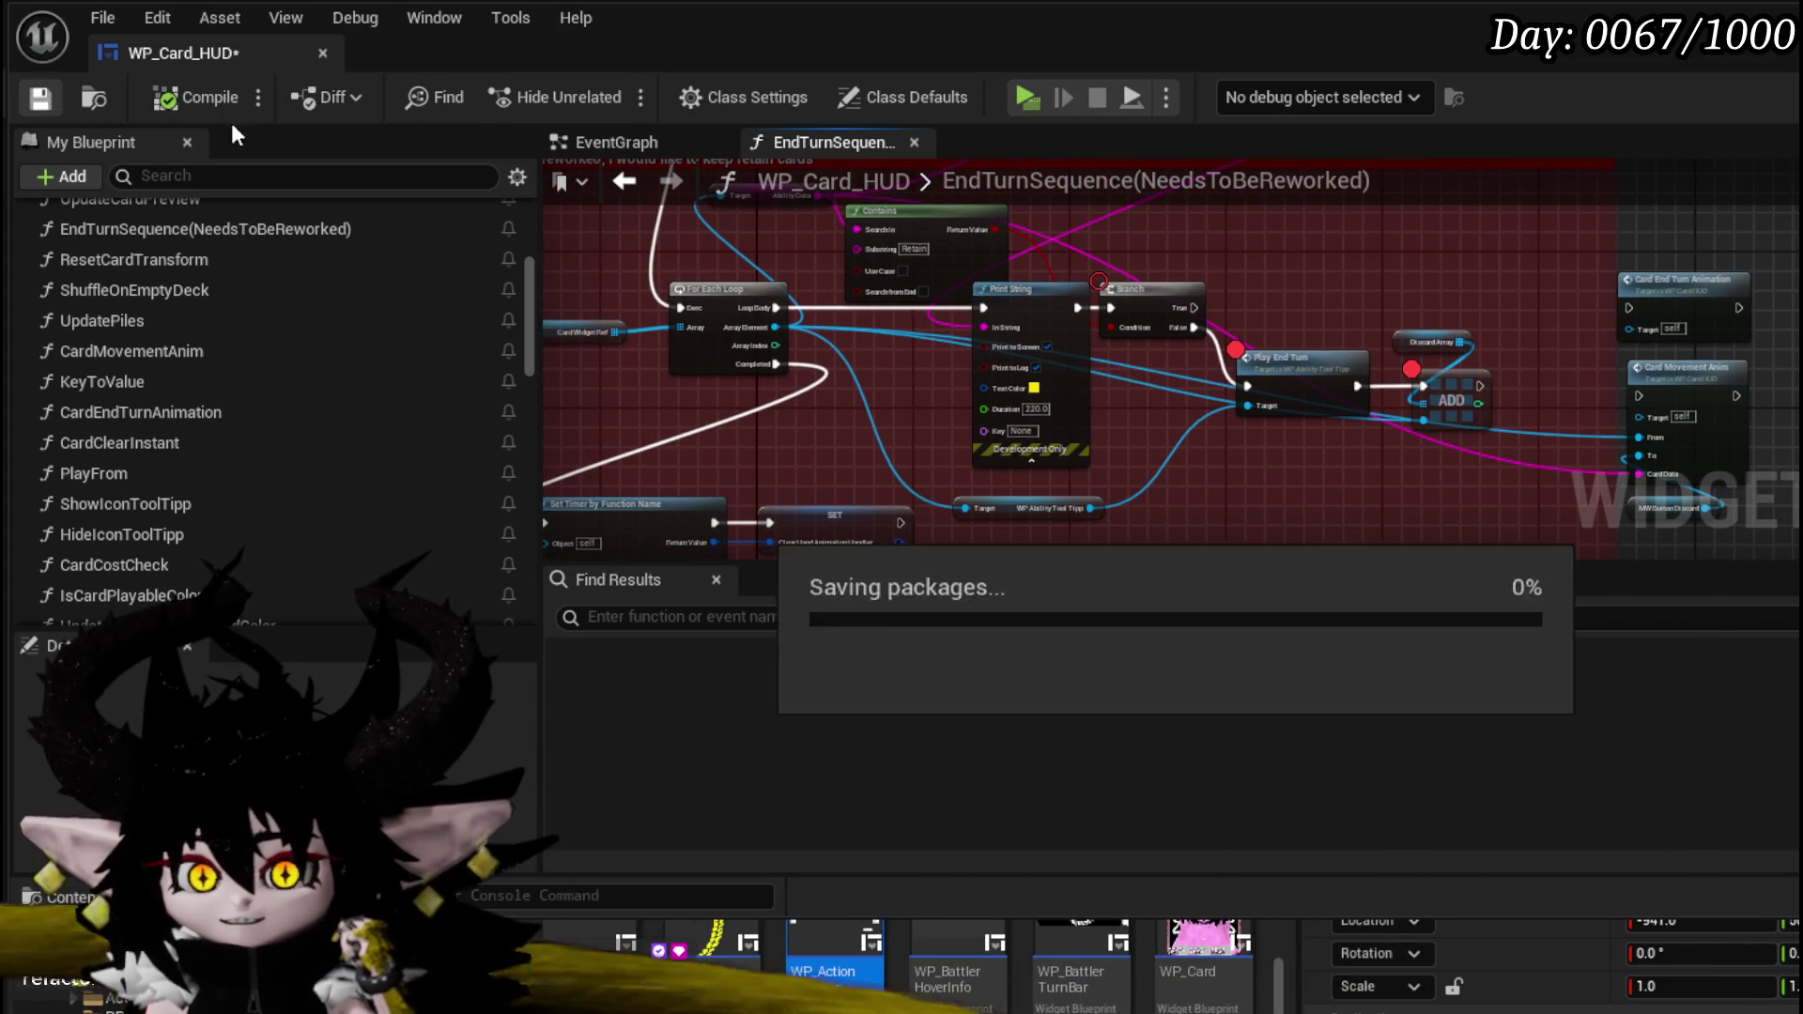
- Launch a playtest, cast a spell with E to start the earth slime battle, and dismiss the damage prompt
{"action": "key", "text": "alt+Tab"}
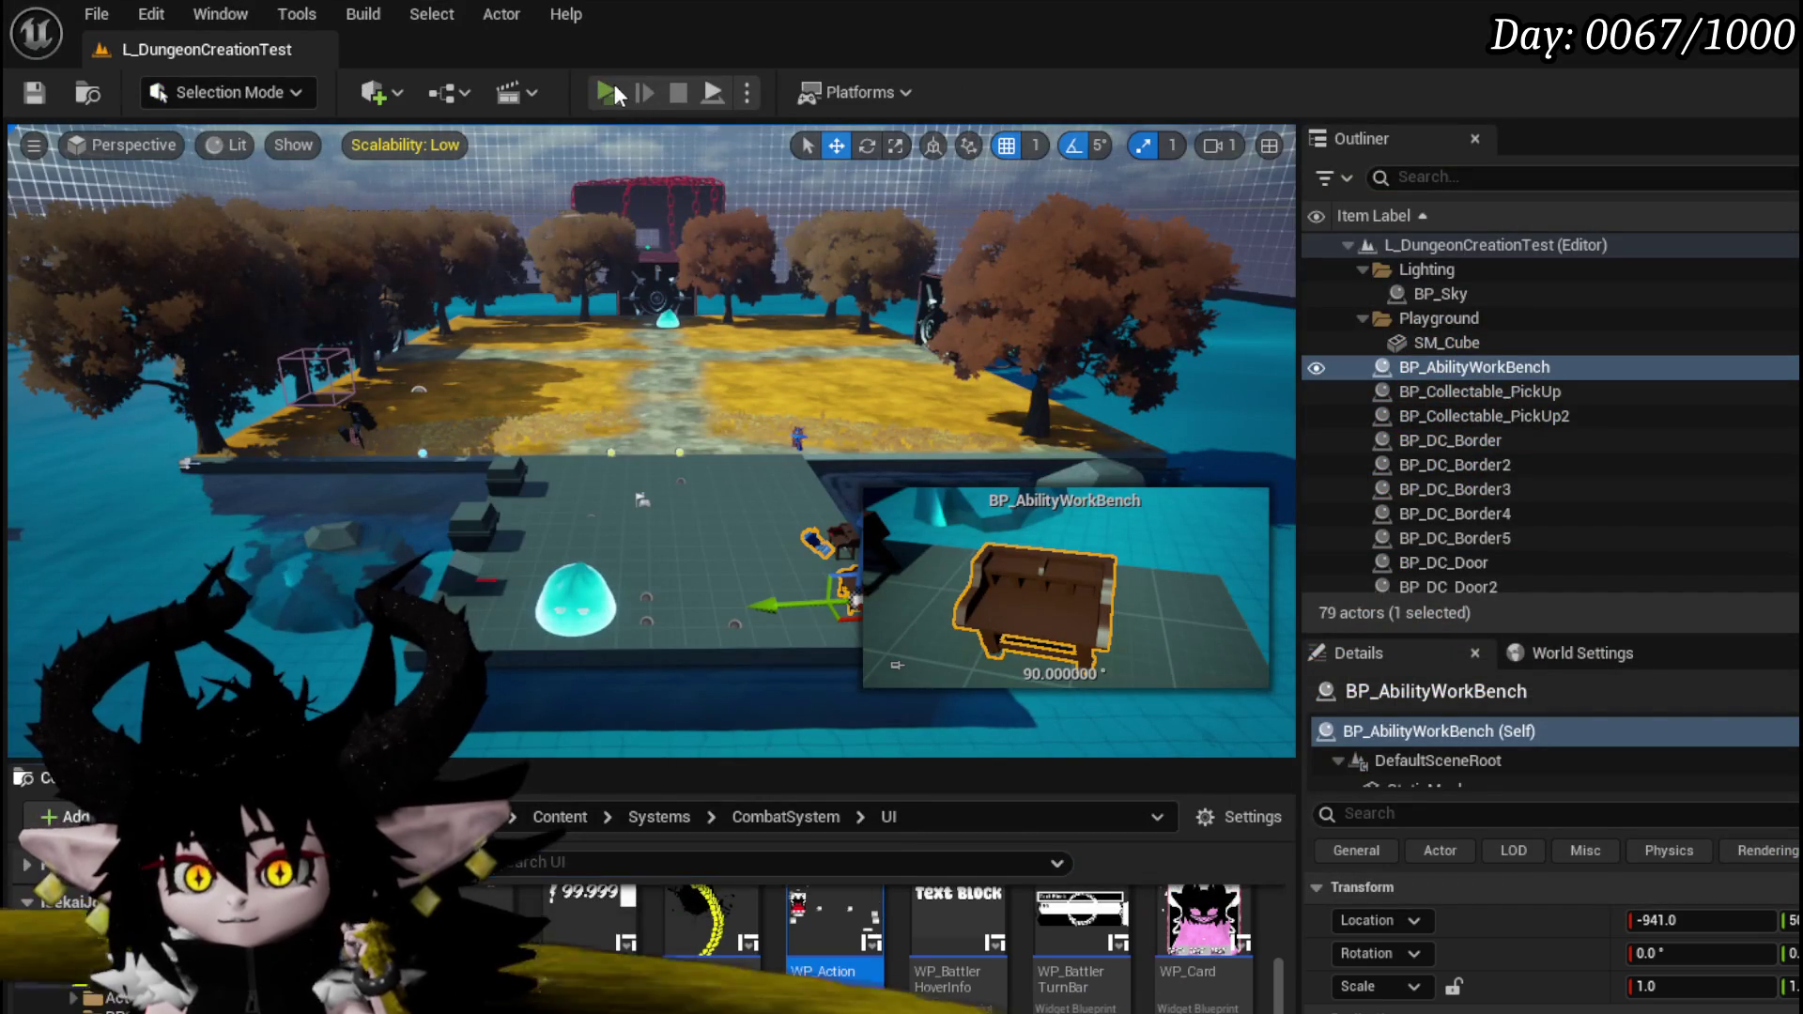
{"action": "left_click", "coordinate": [609, 92]}
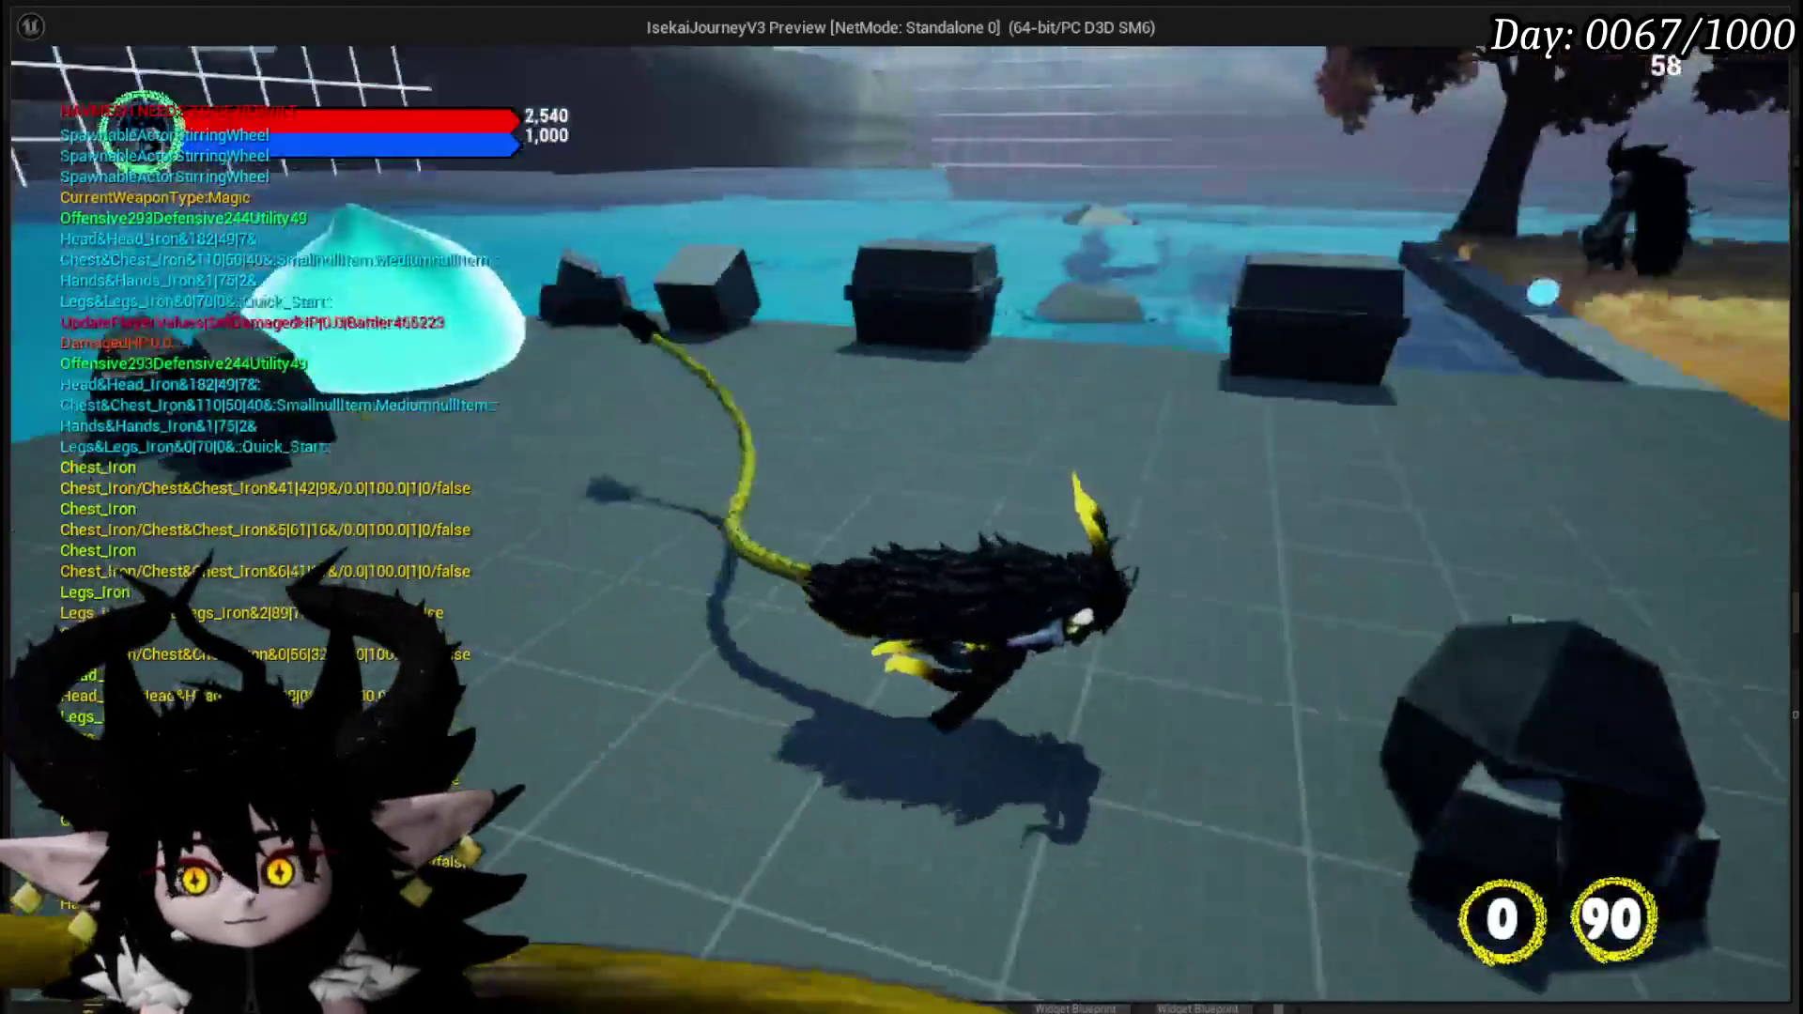
{"action": "key", "text": "e"}
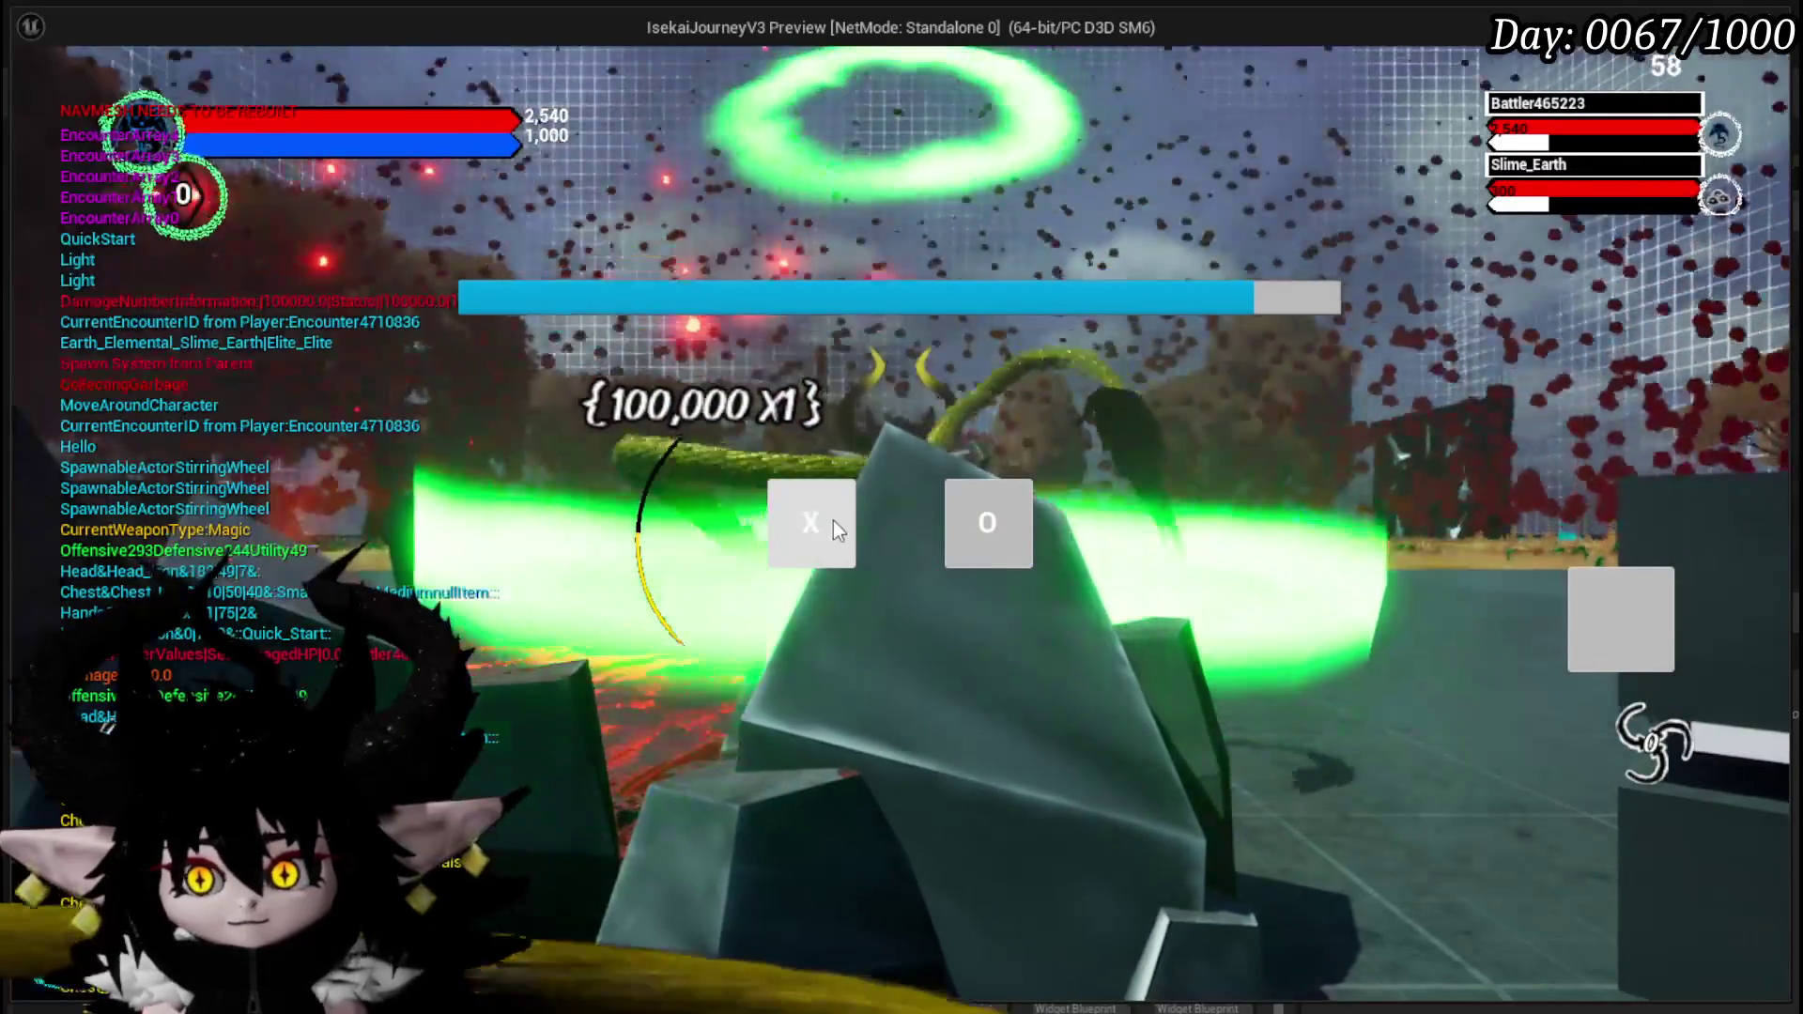
{"action": "left_click", "coordinate": [833, 522]}
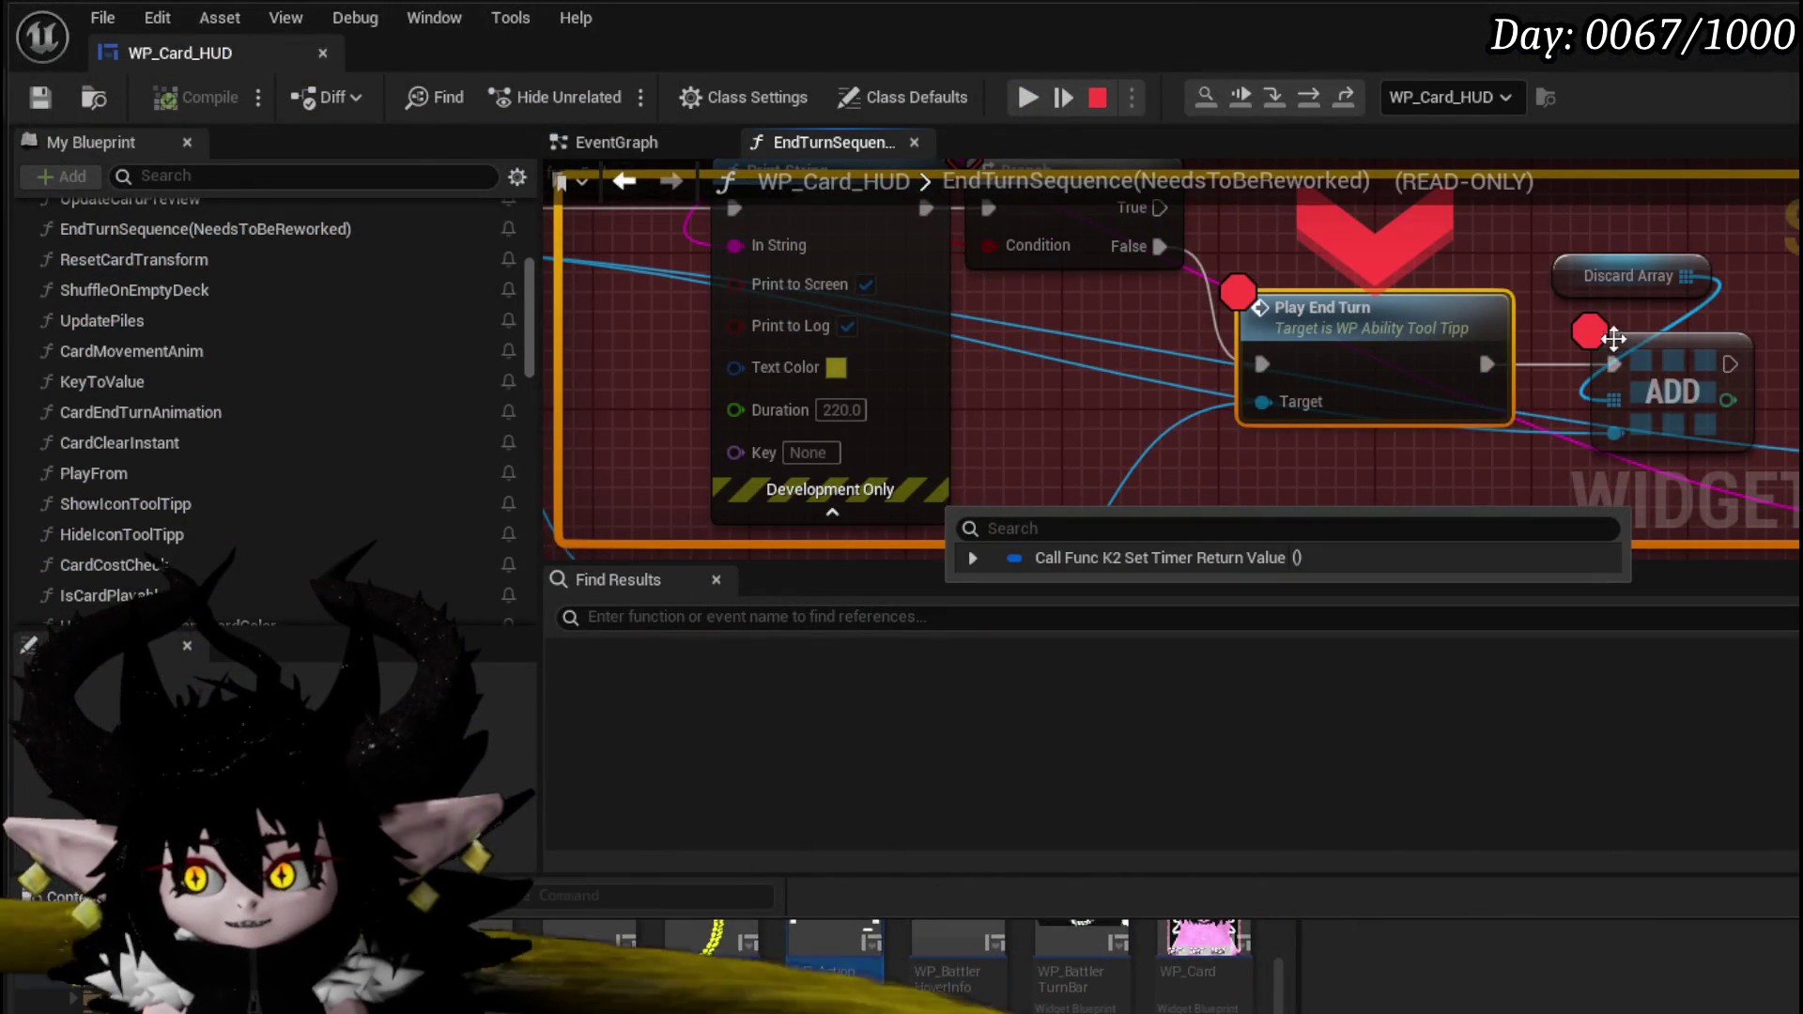
- Resume and step through the end-turn breakpoints, watching for KEEPING CARD logs, then stop PIE
{"action": "scroll", "coordinate": [1390, 310], "scroll_direction": "down", "scroll_amount": 5}
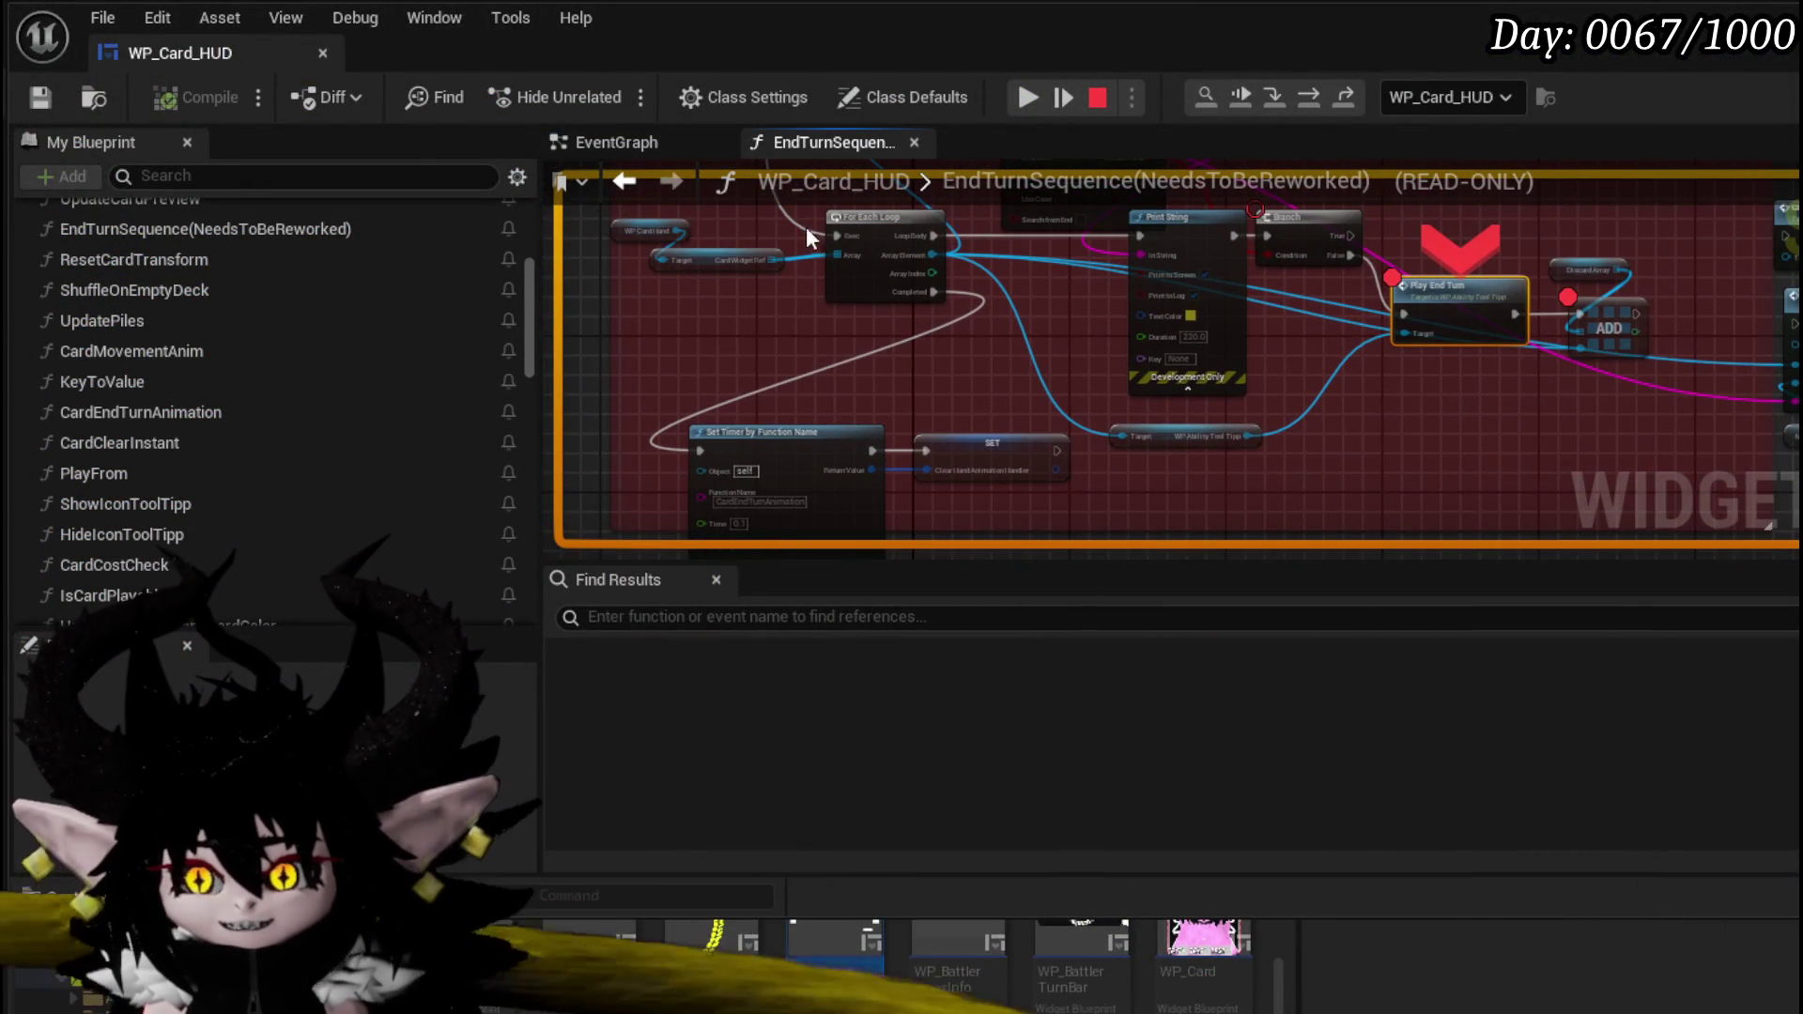
{"action": "left_click", "coordinate": [1028, 96]}
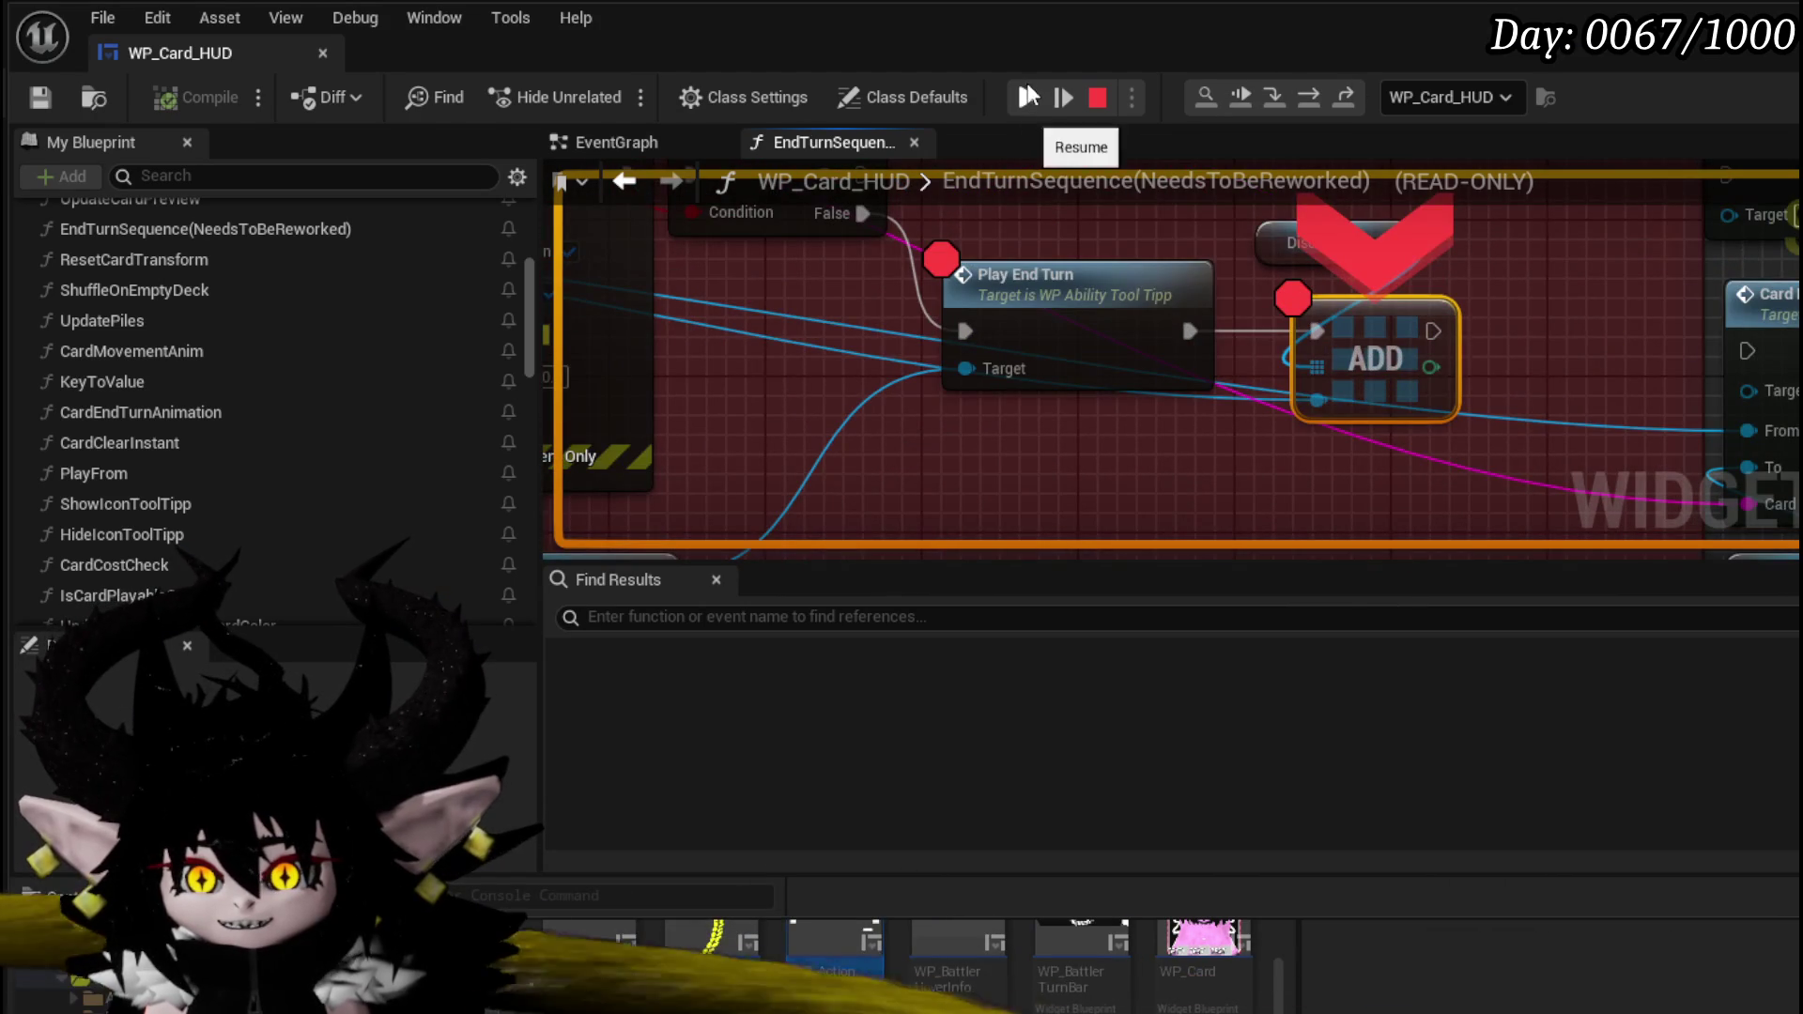
{"action": "left_click", "coordinate": [1029, 94]}
{"action": "left_click", "coordinate": [1029, 100]}
{"action": "left_click", "coordinate": [1026, 100]}
{"action": "left_click", "coordinate": [1025, 100]}
{"action": "left_click", "coordinate": [1026, 100]}
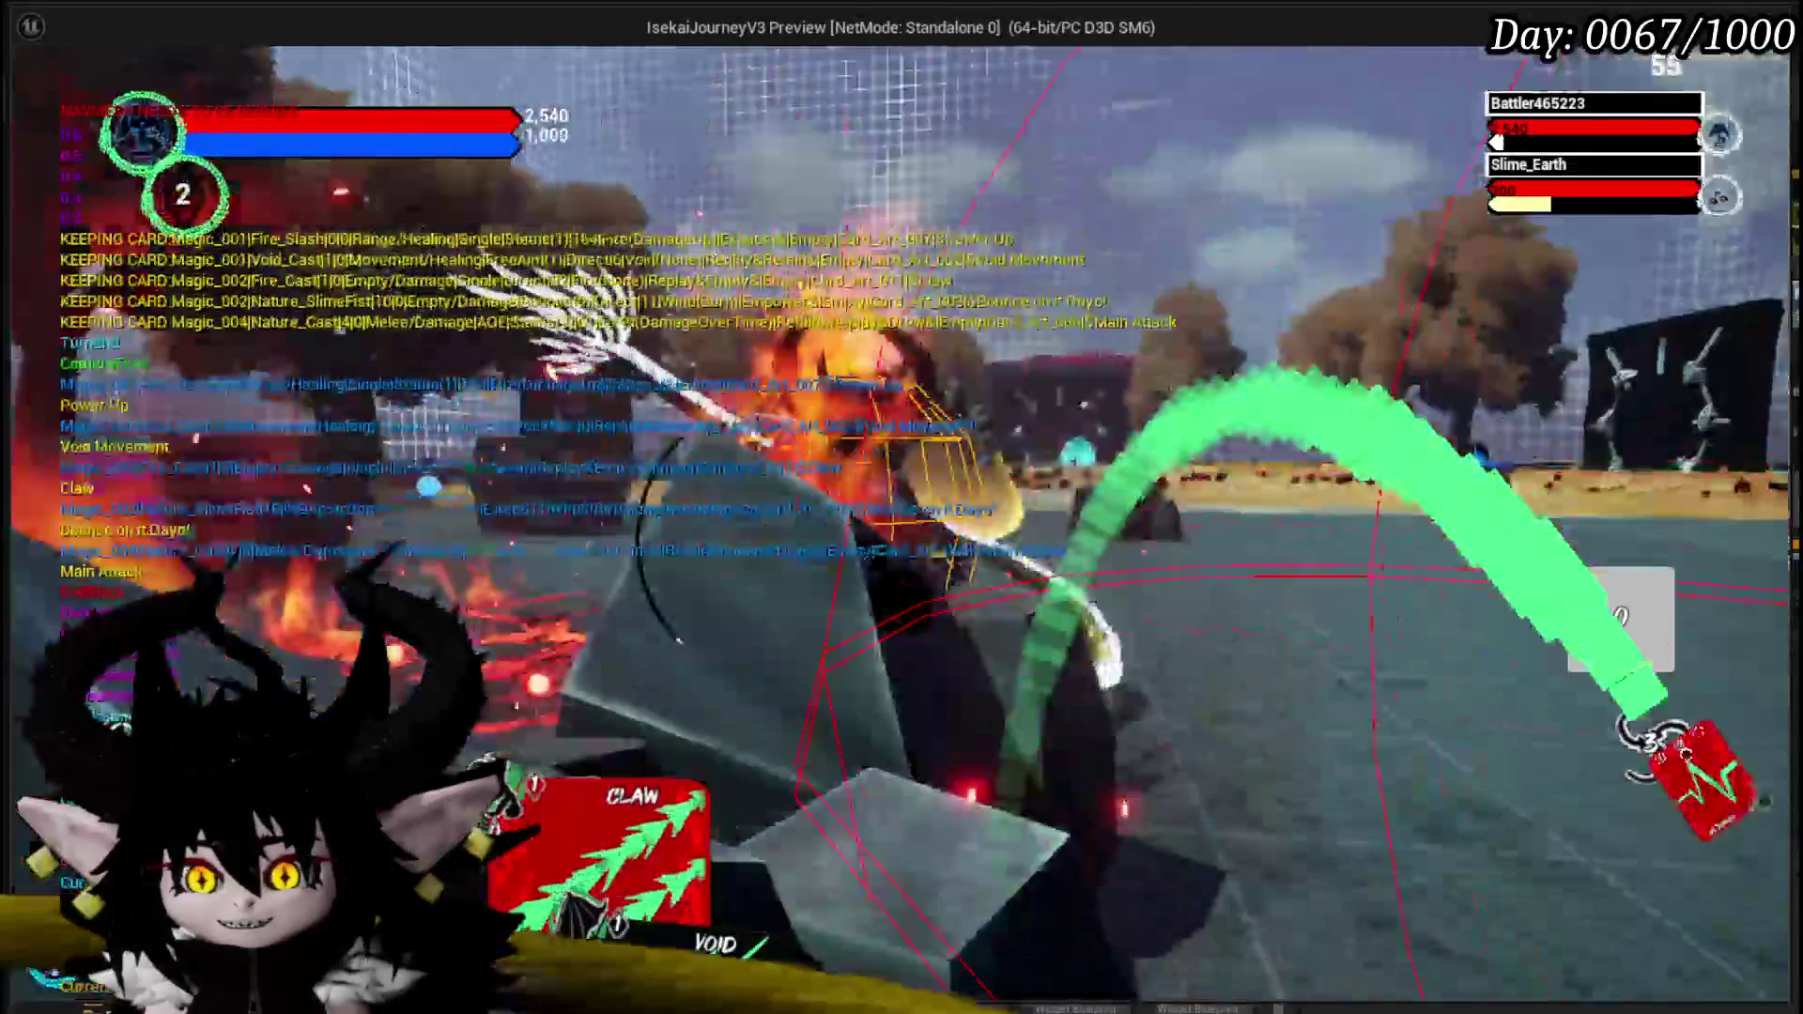
{"action": "key", "text": "w"}
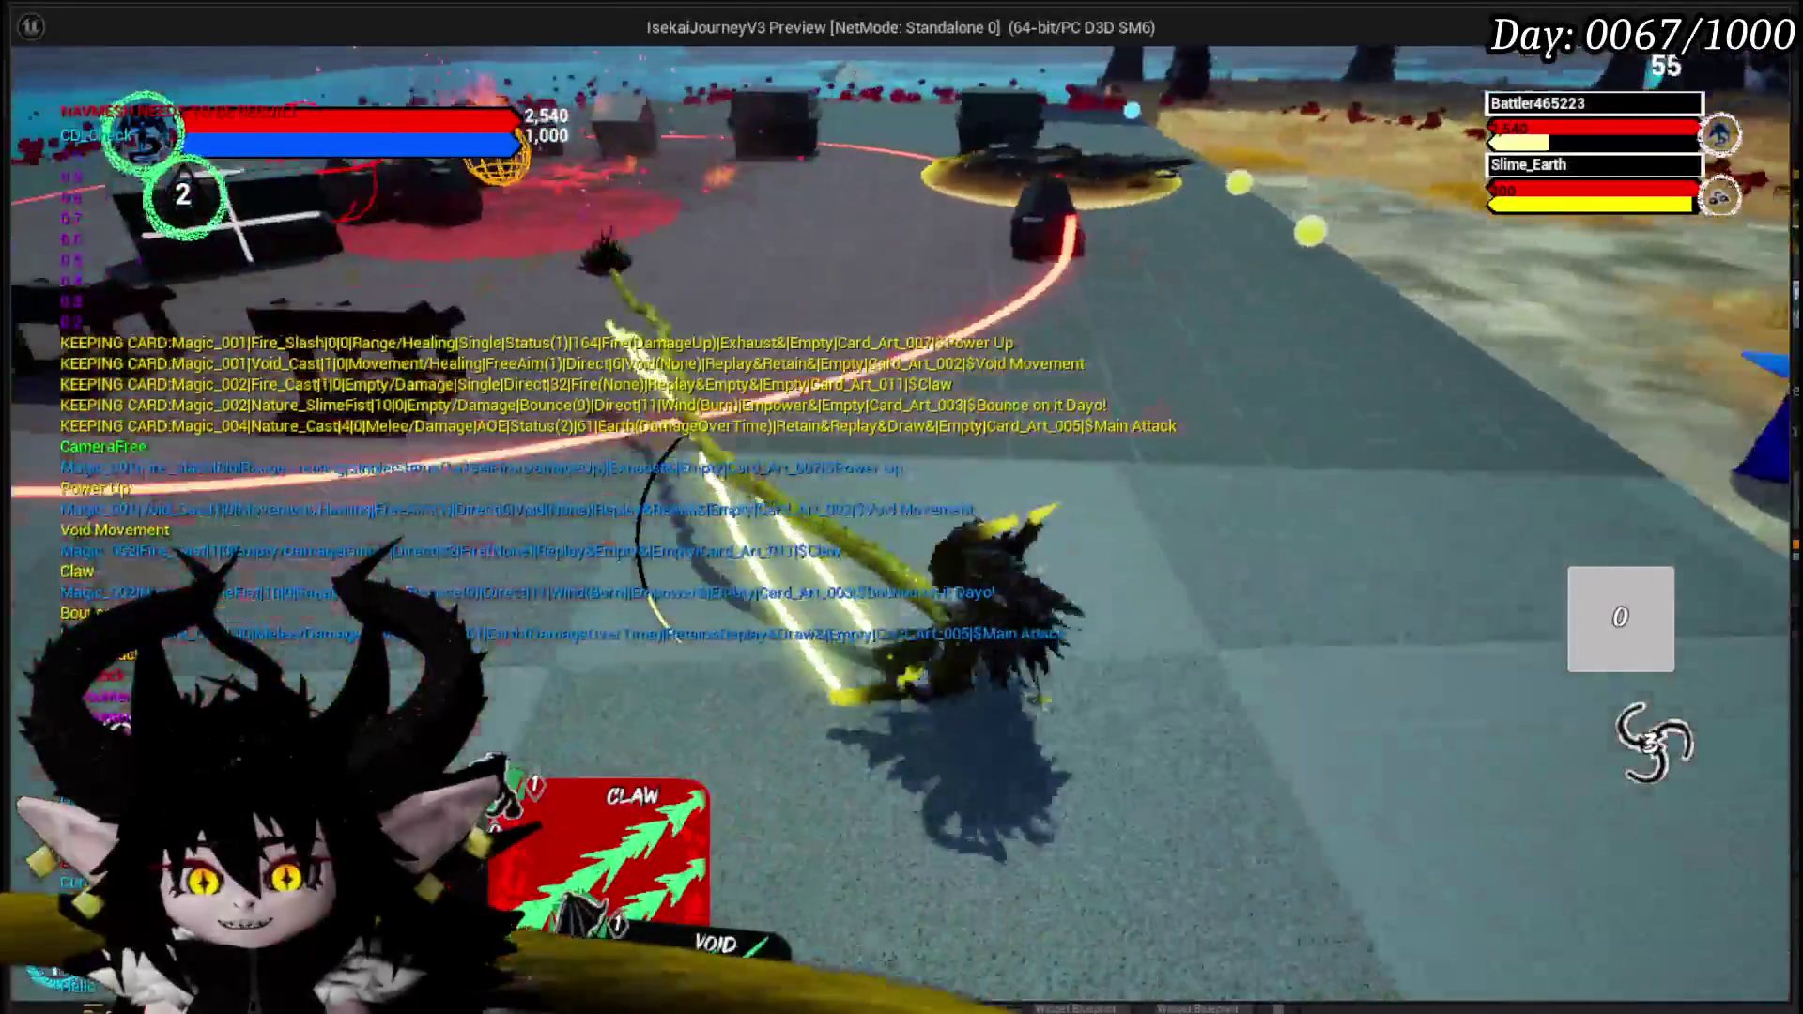
{"action": "key", "text": "Escape"}
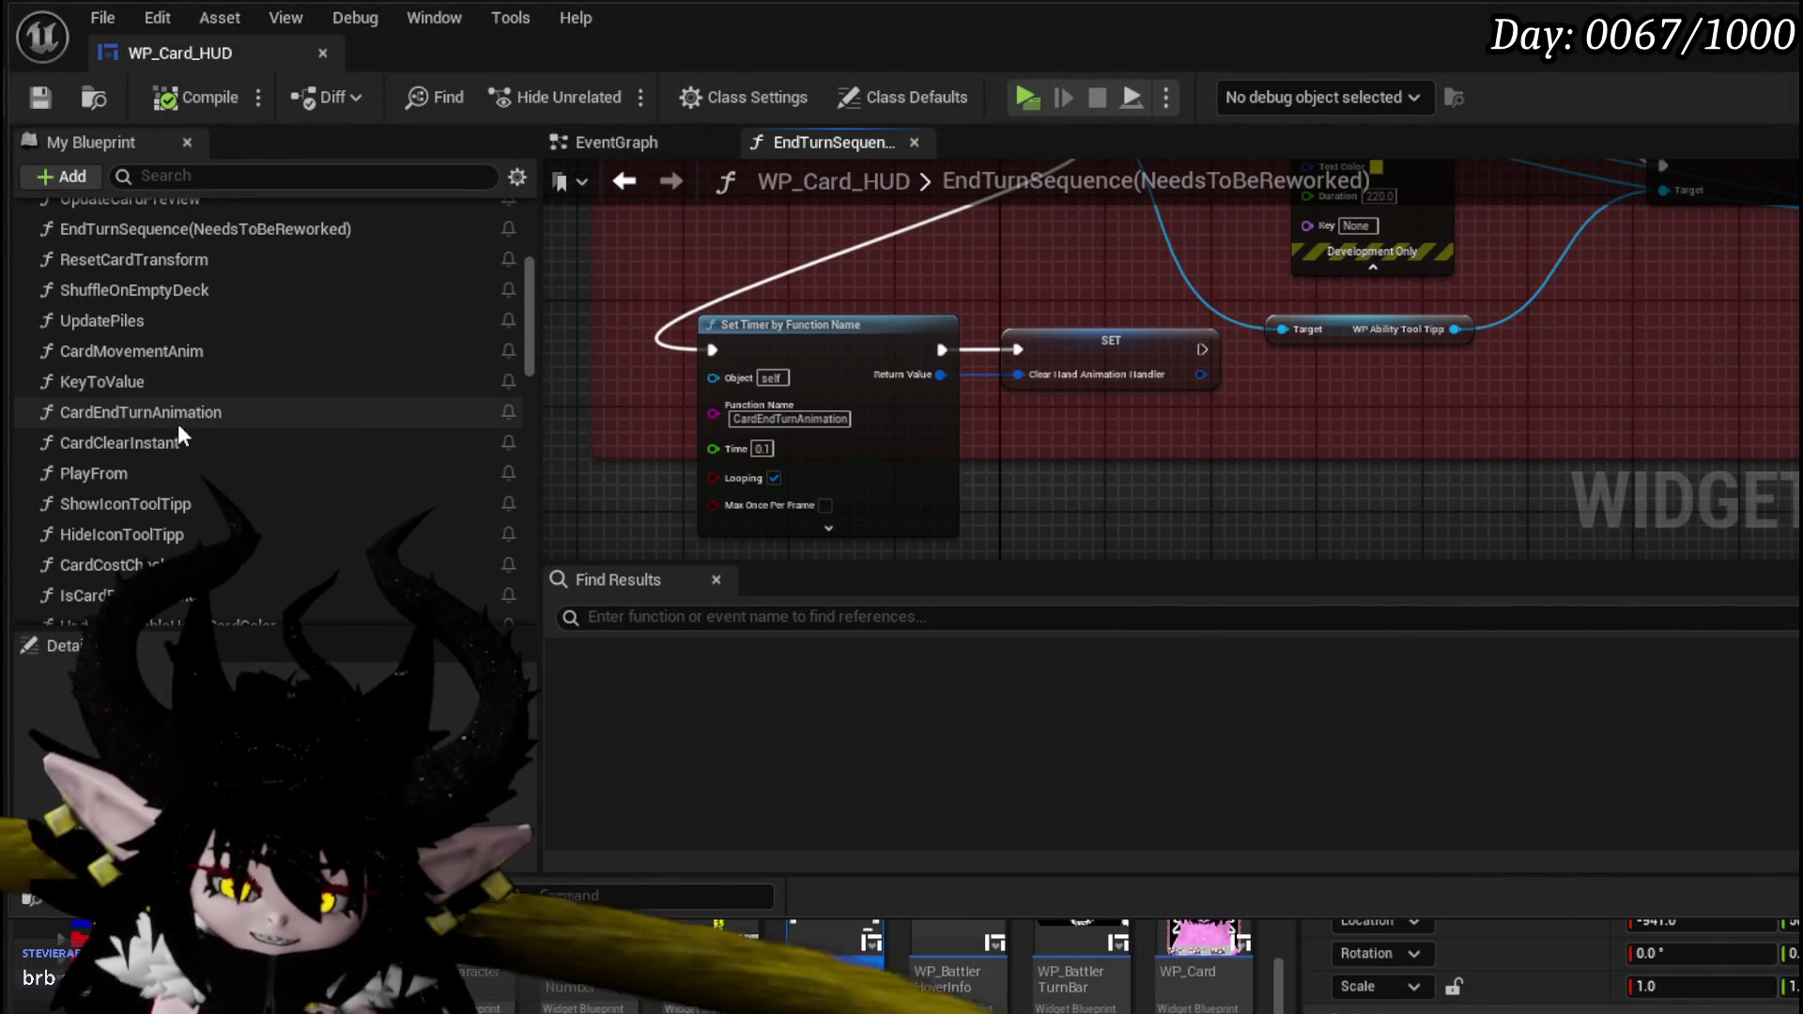
- Open CardEndTurnAnimation and move the Branch, Discard Array and IS EMPTY nodes left
{"action": "double_click", "coordinate": [161, 412]}
{"action": "scroll", "coordinate": [1000, 449], "scroll_direction": "up", "scroll_amount": 5}
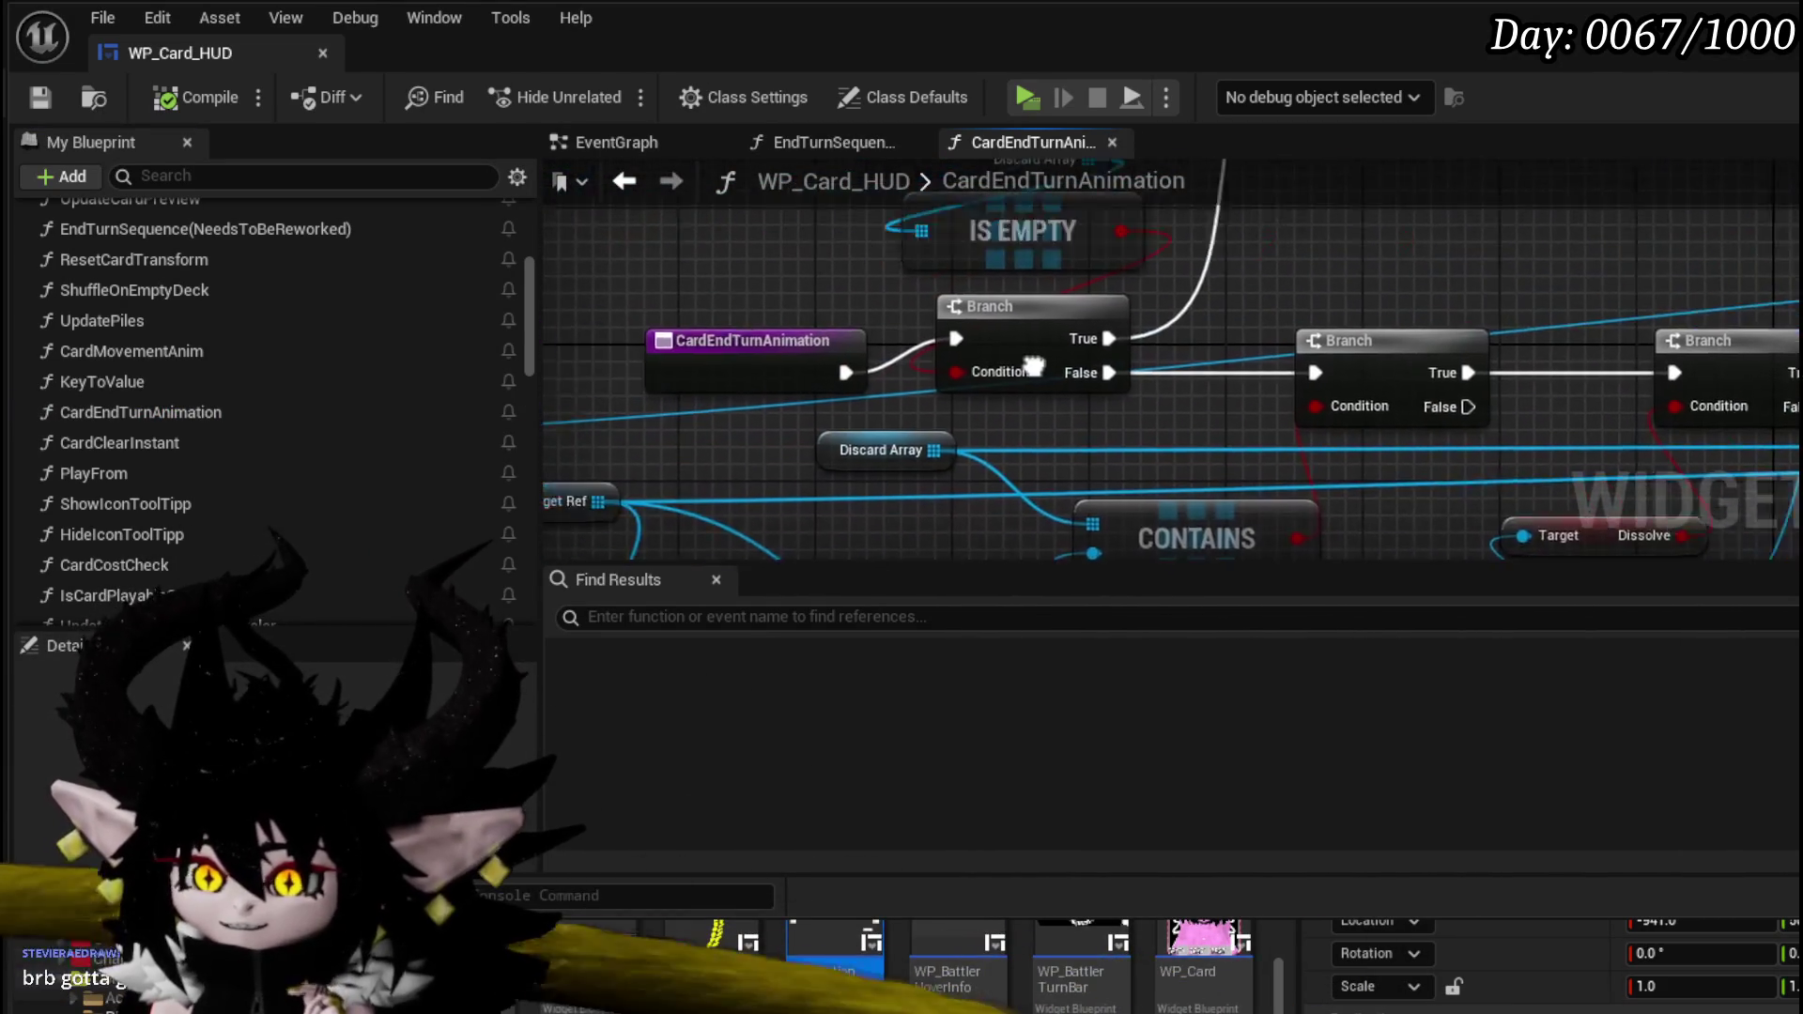
{"action": "left_click", "coordinate": [765, 351]}
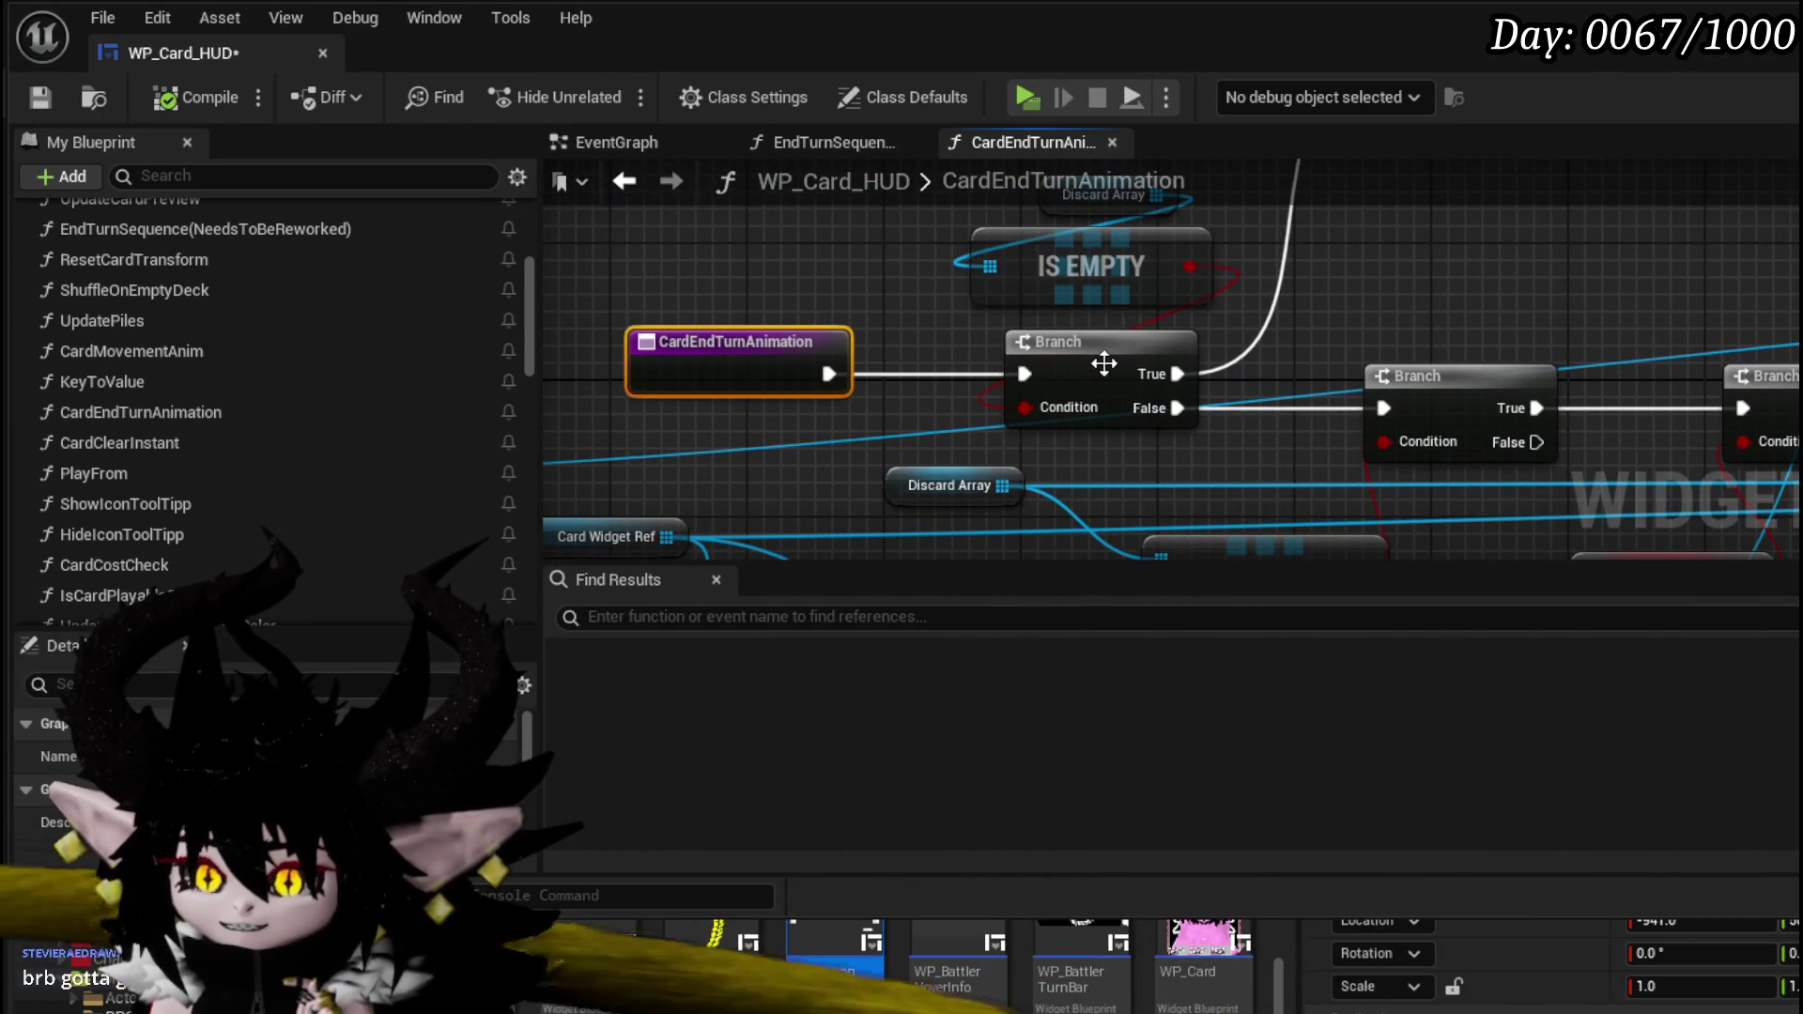
{"action": "left_click_drag", "start_coordinate": [1103, 363], "coordinate": [1039, 357]}
{"action": "left_click_drag", "start_coordinate": [944, 274], "coordinate": [1042, 405]}
{"action": "left_click_drag", "start_coordinate": [1042, 406], "coordinate": [808, 388]}
{"action": "left_click", "coordinate": [828, 235]}
- Nudge the Discard Array node up-left and move the LENGTH and minus nodes left
{"action": "mouse_move", "coordinate": [1120, 271]}
{"action": "left_mouse_down"}
{"action": "mouse_move", "coordinate": [1258, 424]}
{"action": "mouse_move", "coordinate": [1005, 339]}
{"action": "mouse_move", "coordinate": [878, 386]}
{"action": "mouse_move", "coordinate": [862, 424]}
{"action": "left_mouse_up"}
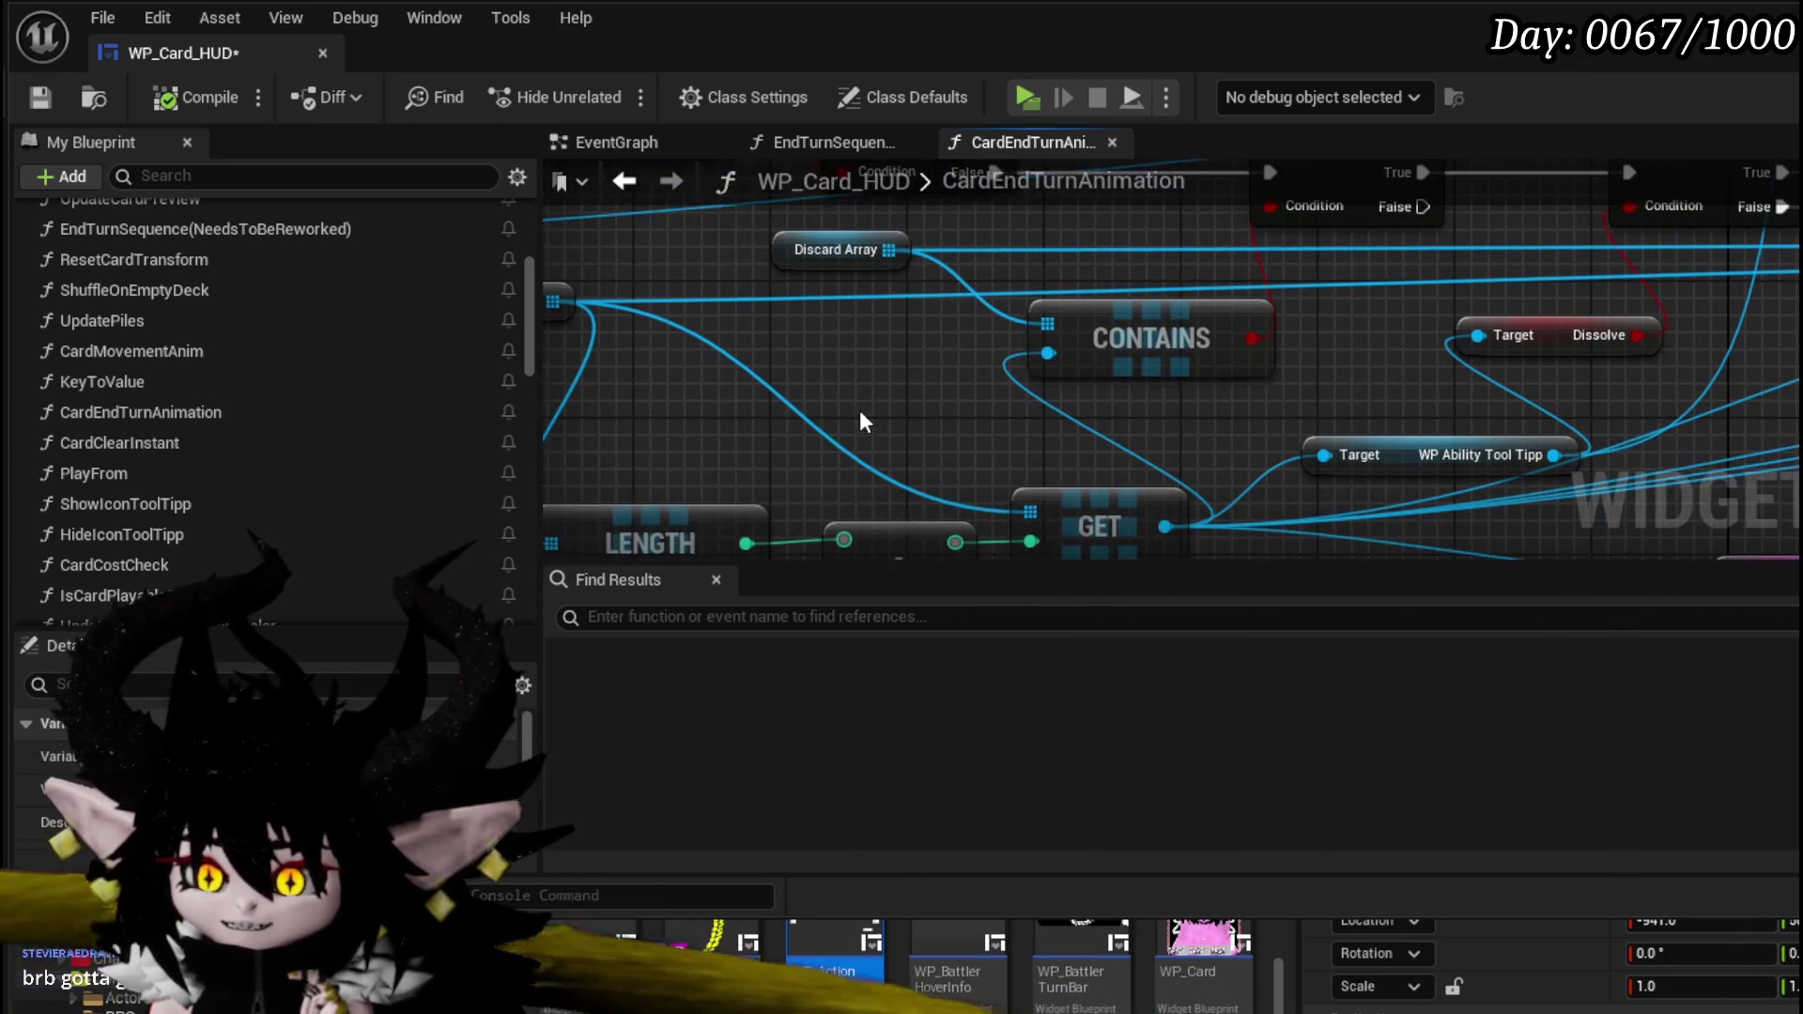
{"action": "scroll", "coordinate": [862, 424], "scroll_direction": "down", "scroll_amount": 2}
{"action": "left_click_drag", "start_coordinate": [865, 333], "coordinate": [822, 469]}
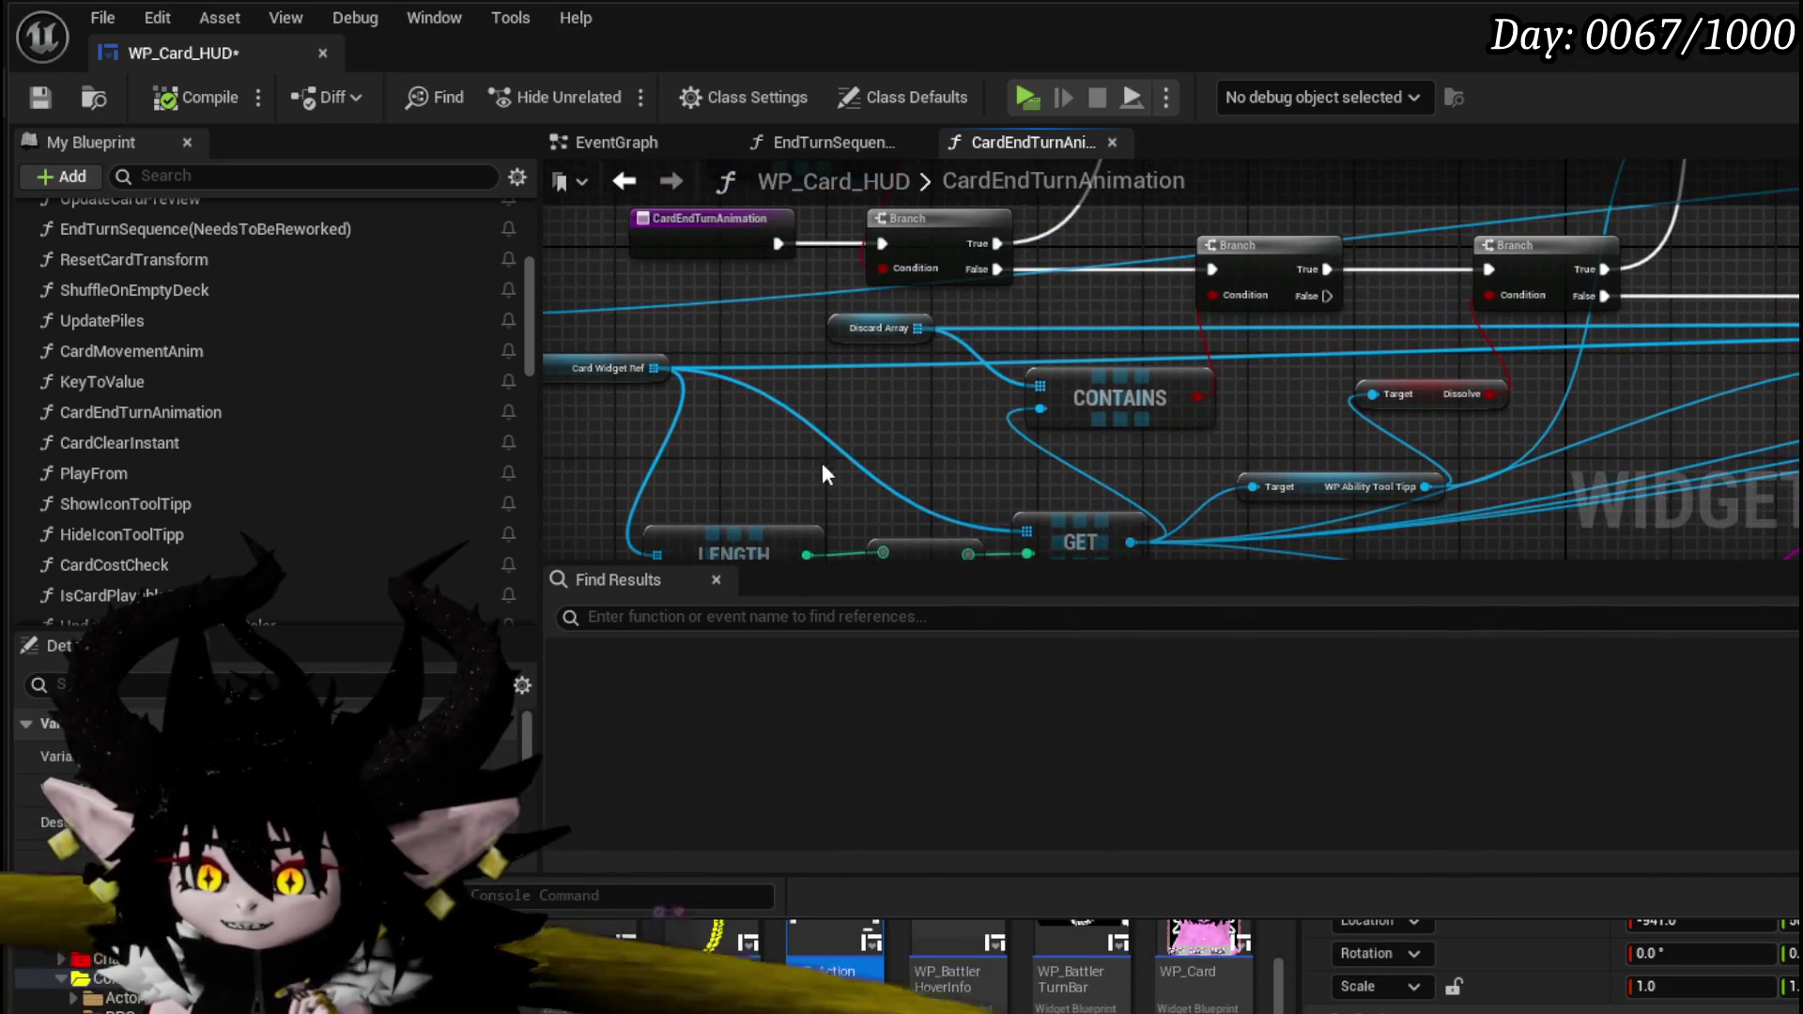
{"action": "left_click_drag", "start_coordinate": [873, 335], "coordinate": [830, 329]}
{"action": "mouse_move", "coordinate": [582, 383]}
{"action": "left_mouse_down"}
{"action": "mouse_move", "coordinate": [724, 351]}
{"action": "mouse_move", "coordinate": [892, 355]}
{"action": "left_mouse_up"}
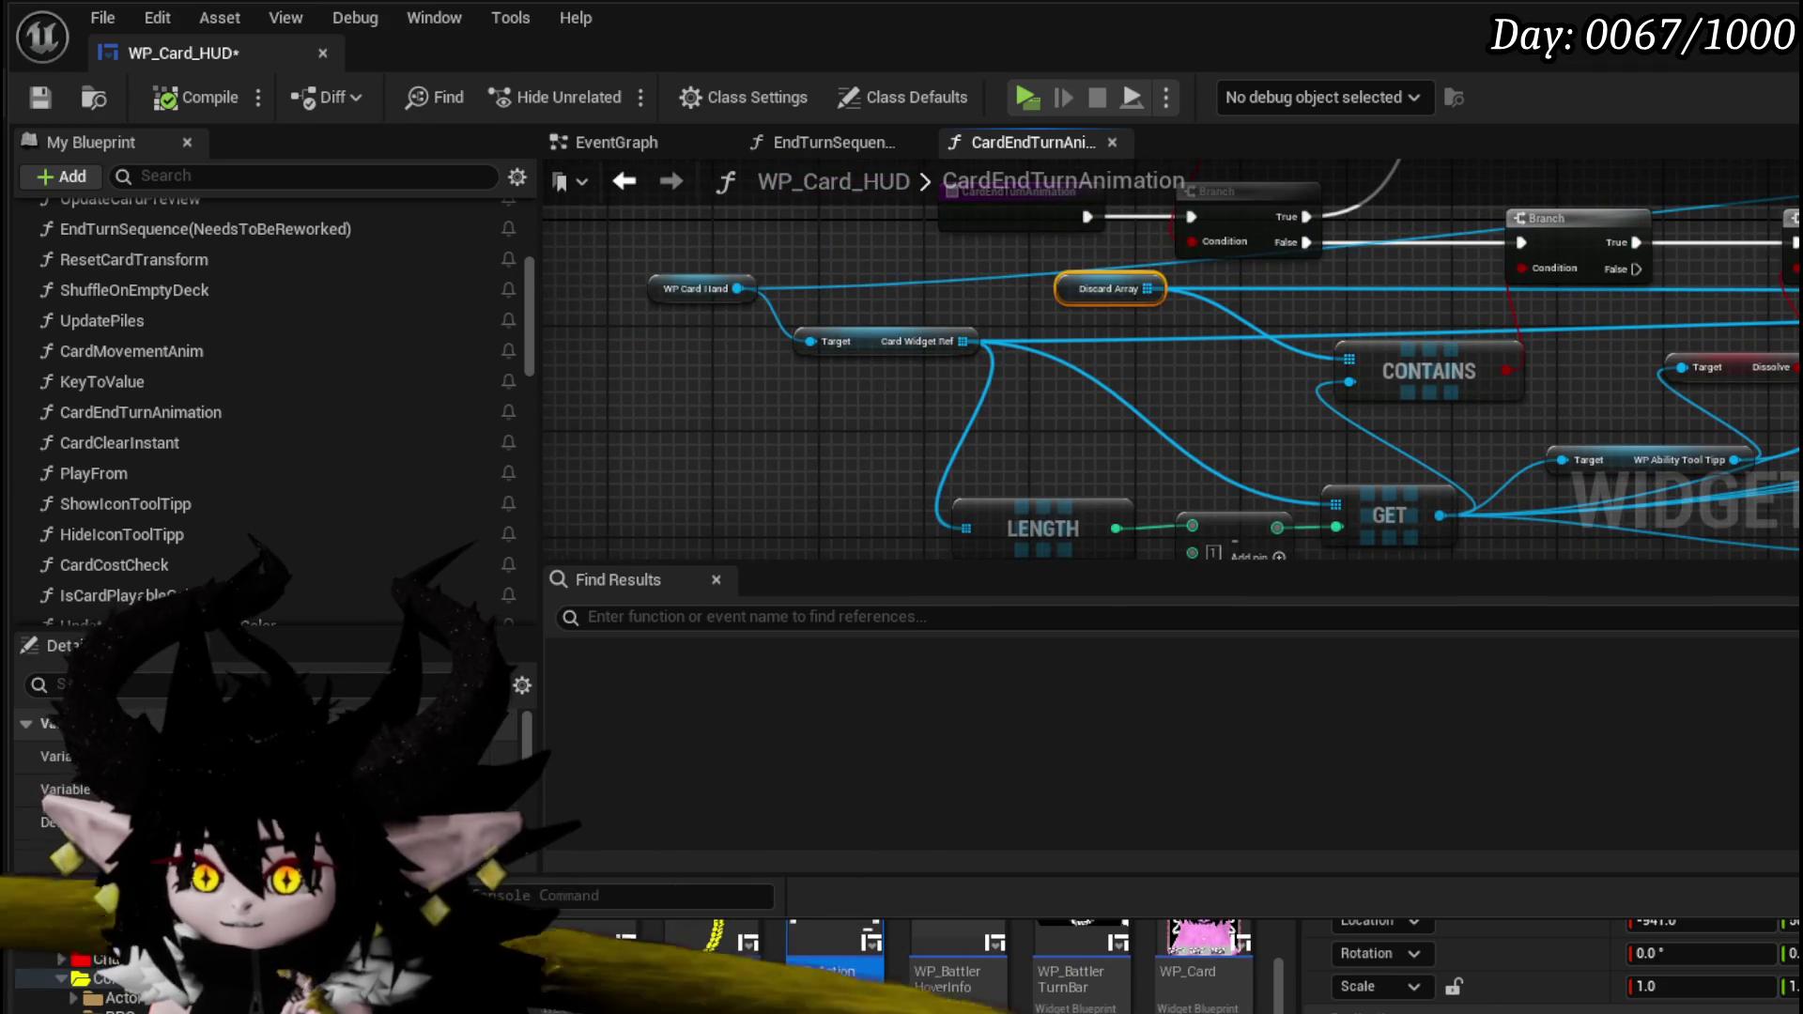
{"action": "left_click_drag", "start_coordinate": [1045, 435], "coordinate": [893, 347]}
{"action": "left_click_drag", "start_coordinate": [1078, 457], "coordinate": [956, 428]}
{"action": "left_click", "coordinate": [1023, 327]}
- Try selecting the LENGTH, minus and nearby nodes, then bring up the entry node's actions
{"action": "mouse_move", "coordinate": [999, 318]}
{"action": "left_mouse_down"}
{"action": "mouse_move", "coordinate": [918, 350]}
{"action": "mouse_move", "coordinate": [1053, 375]}
{"action": "mouse_move", "coordinate": [1085, 361]}
{"action": "left_mouse_up"}
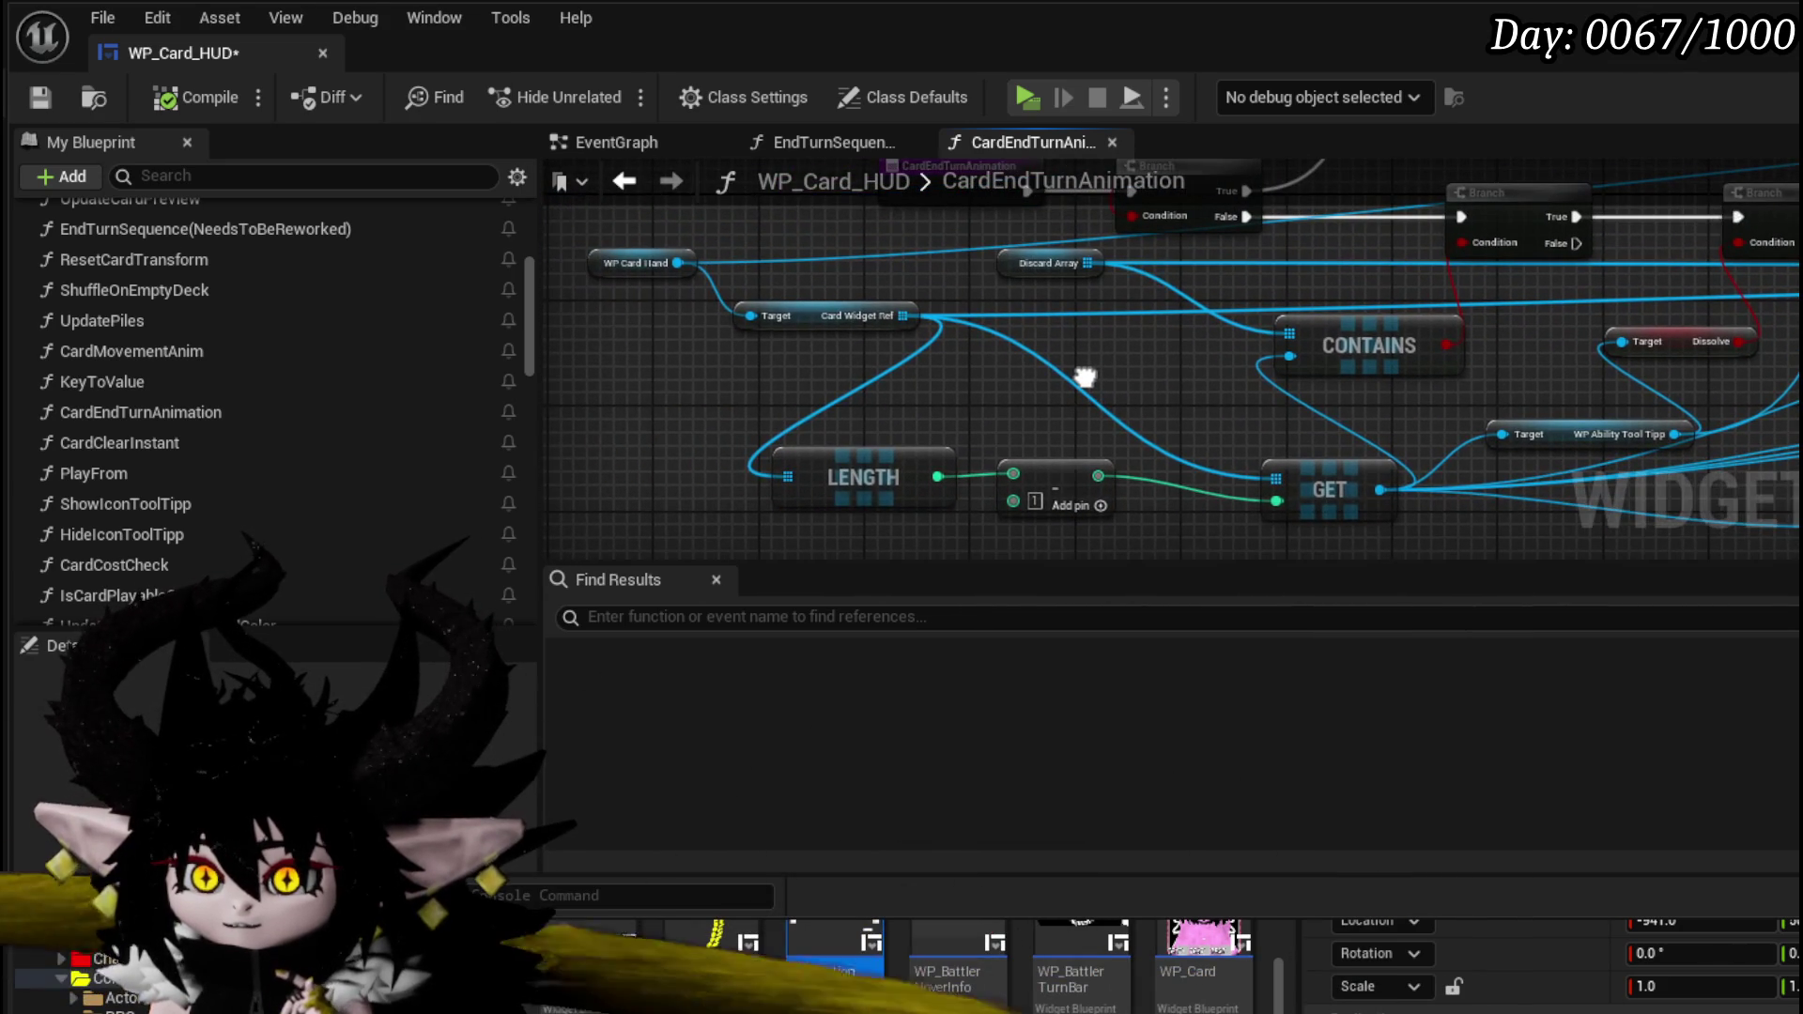
{"action": "left_click_drag", "start_coordinate": [1052, 464], "coordinate": [1052, 464]}
{"action": "left_click", "coordinate": [1128, 343]}
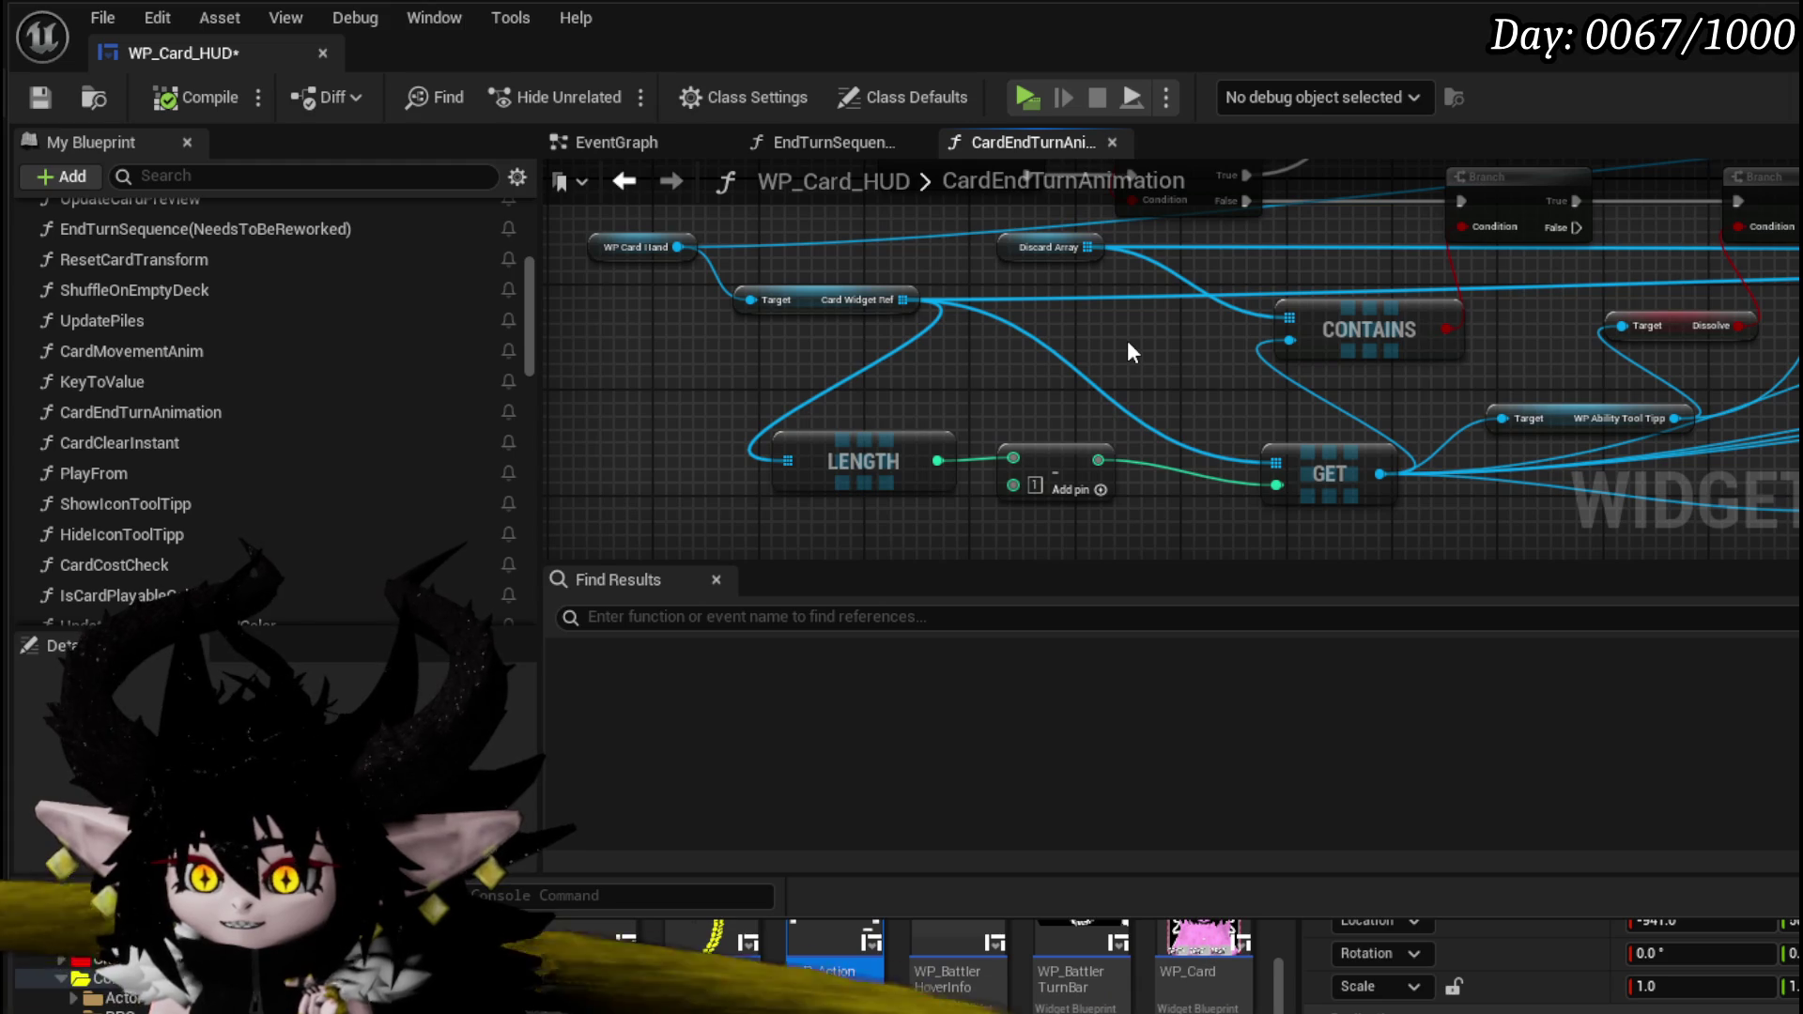
{"action": "mouse_move", "coordinate": [1127, 352]}
{"action": "left_mouse_down"}
{"action": "mouse_move", "coordinate": [935, 376]}
{"action": "mouse_move", "coordinate": [1187, 357]}
{"action": "left_mouse_up"}
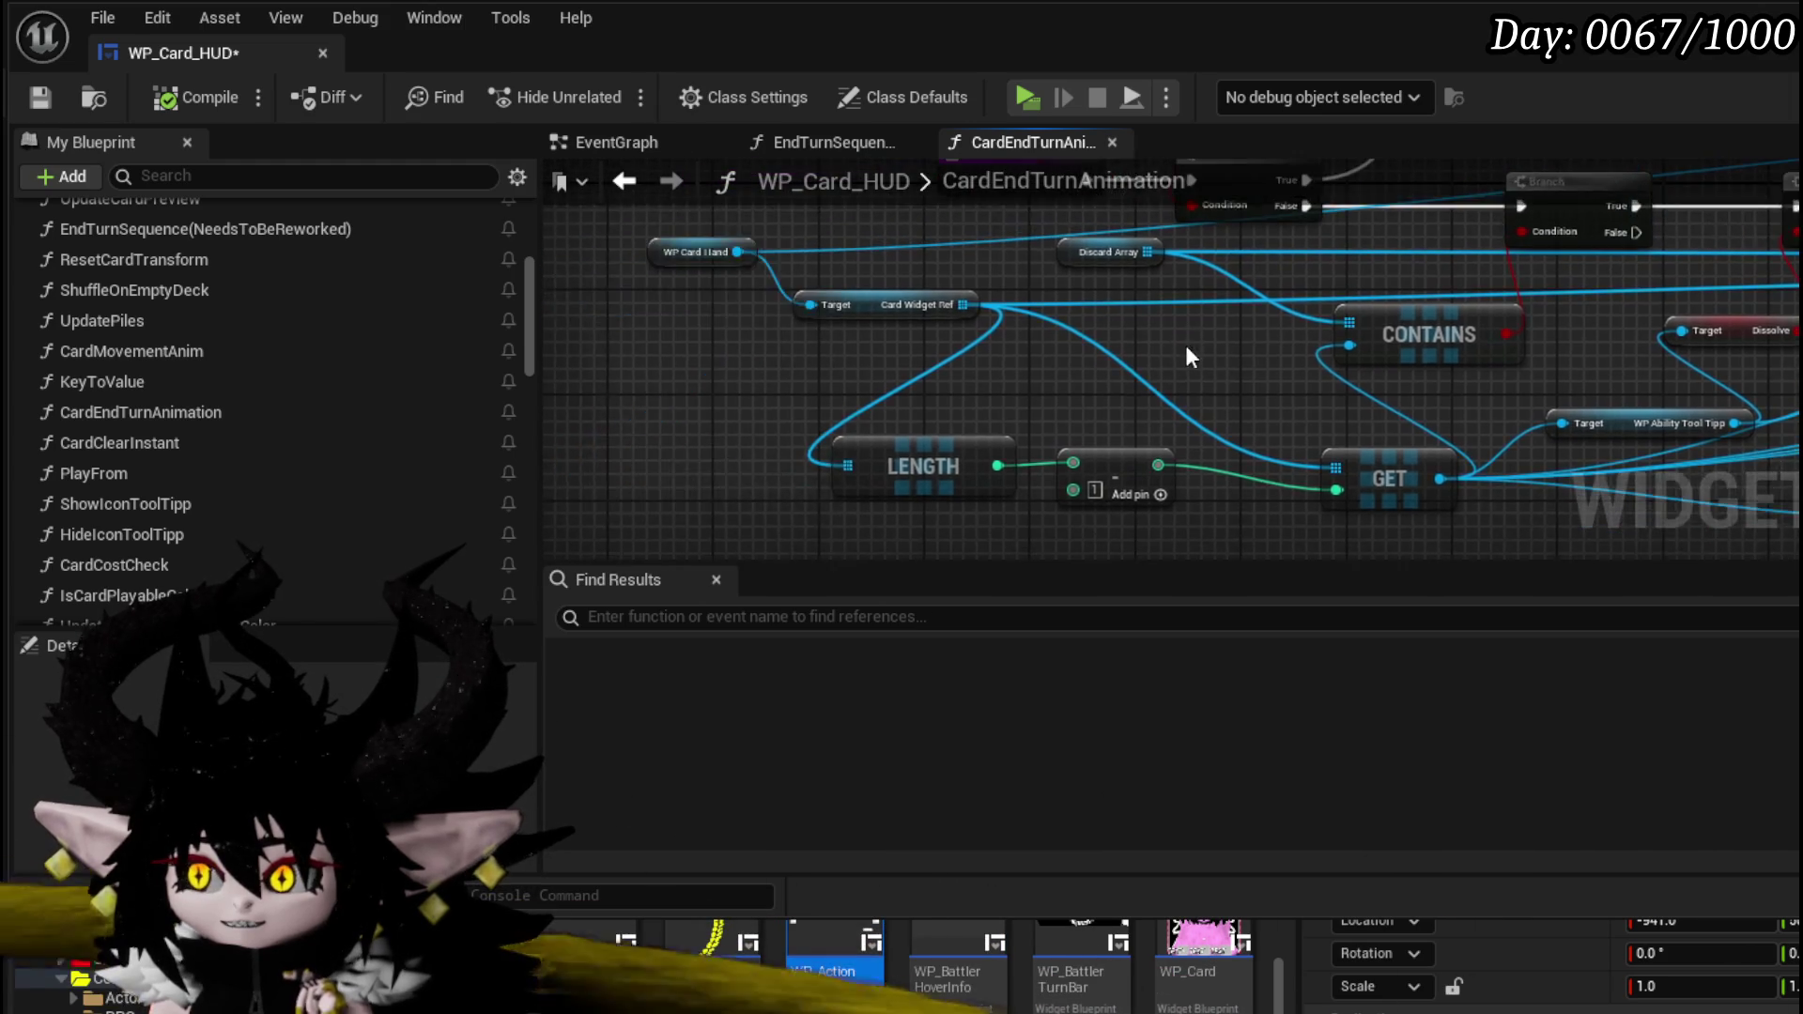
{"action": "scroll", "coordinate": [1187, 358], "scroll_direction": "down", "scroll_amount": 3}
{"action": "mouse_move", "coordinate": [837, 479]}
{"action": "left_mouse_down"}
{"action": "mouse_move", "coordinate": [1136, 386]}
{"action": "mouse_move", "coordinate": [1074, 353]}
{"action": "mouse_move", "coordinate": [1087, 278]}
{"action": "left_mouse_up"}
{"action": "left_click", "coordinate": [1074, 353]}
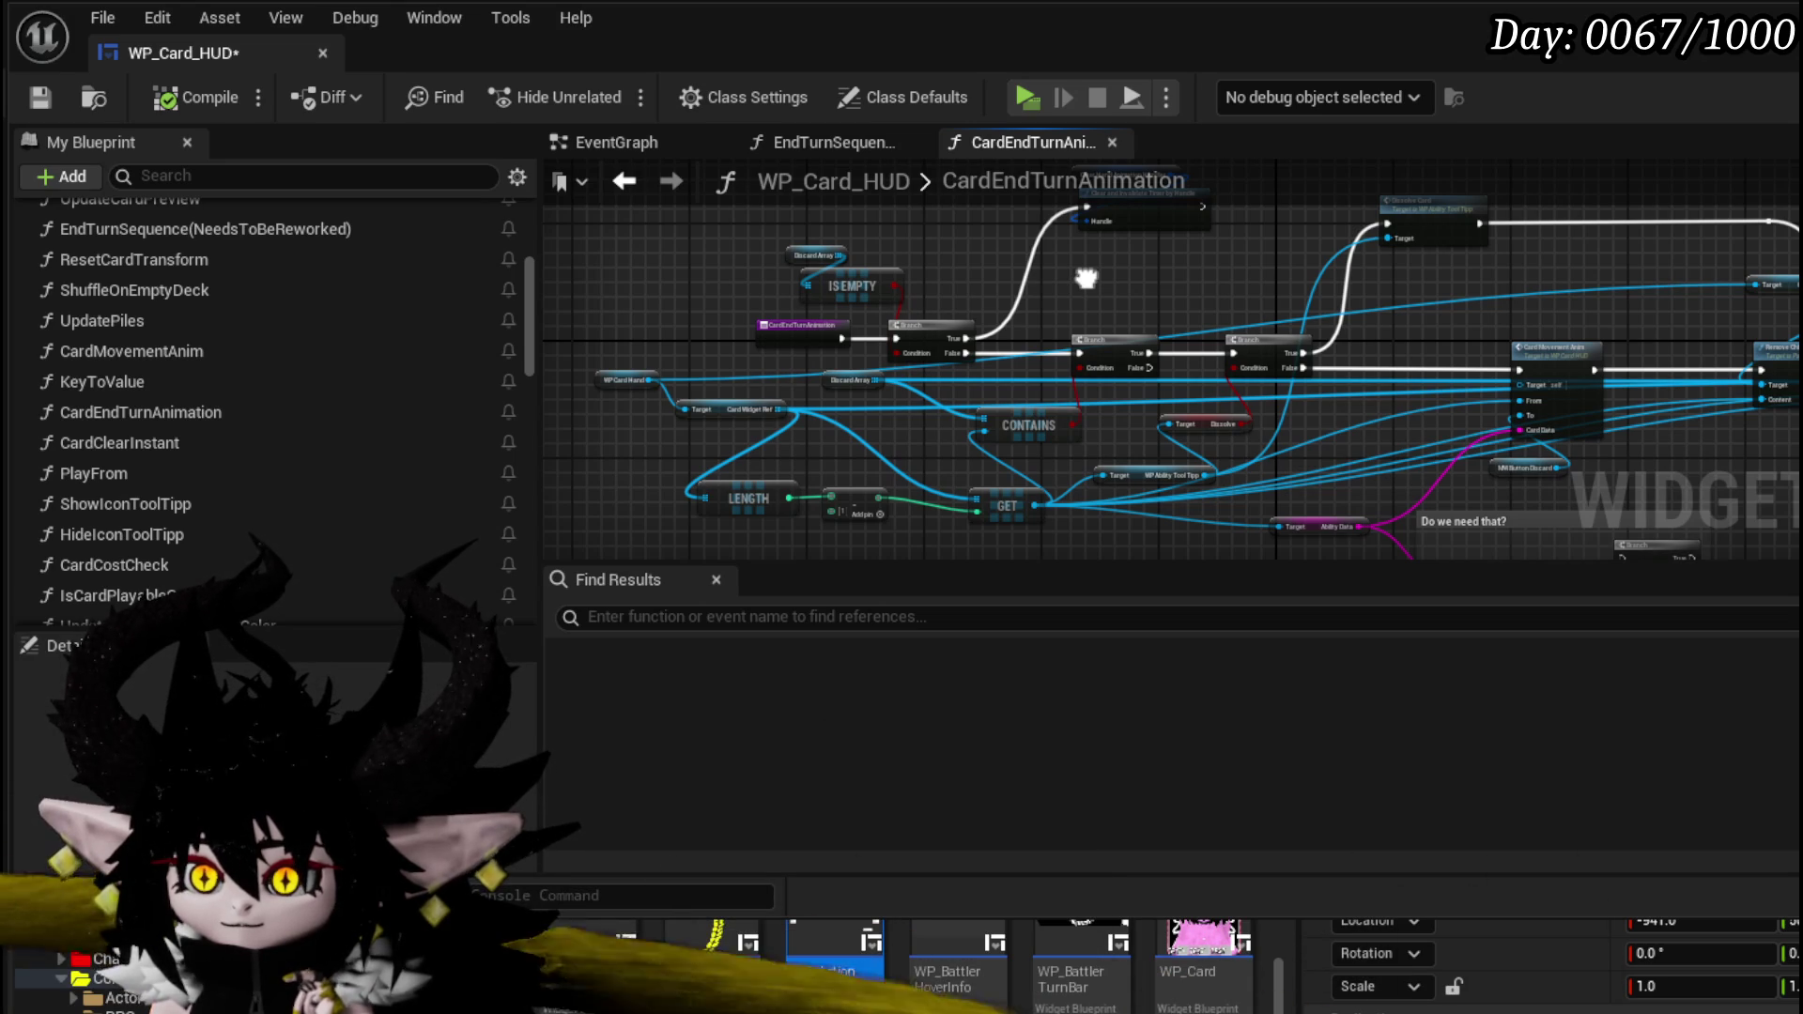
{"action": "left_click_drag", "start_coordinate": [1087, 278], "coordinate": [1112, 265]}
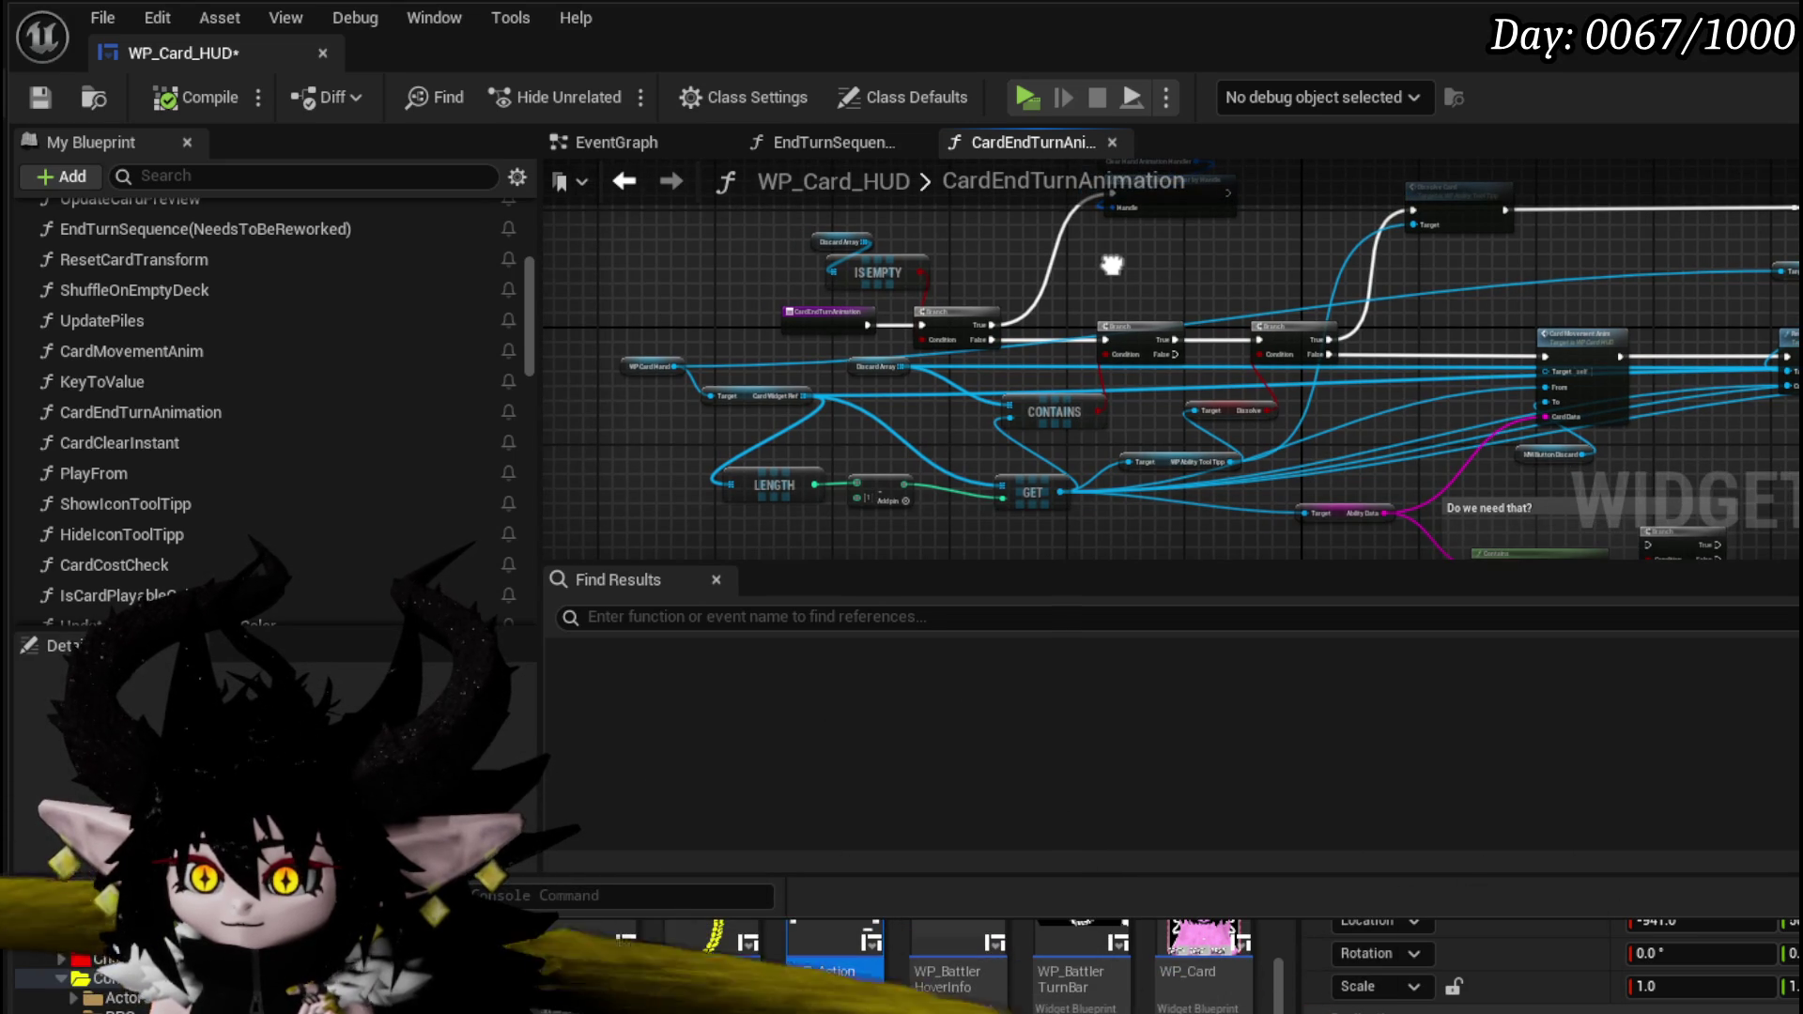
{"action": "right_click", "coordinate": [847, 320]}
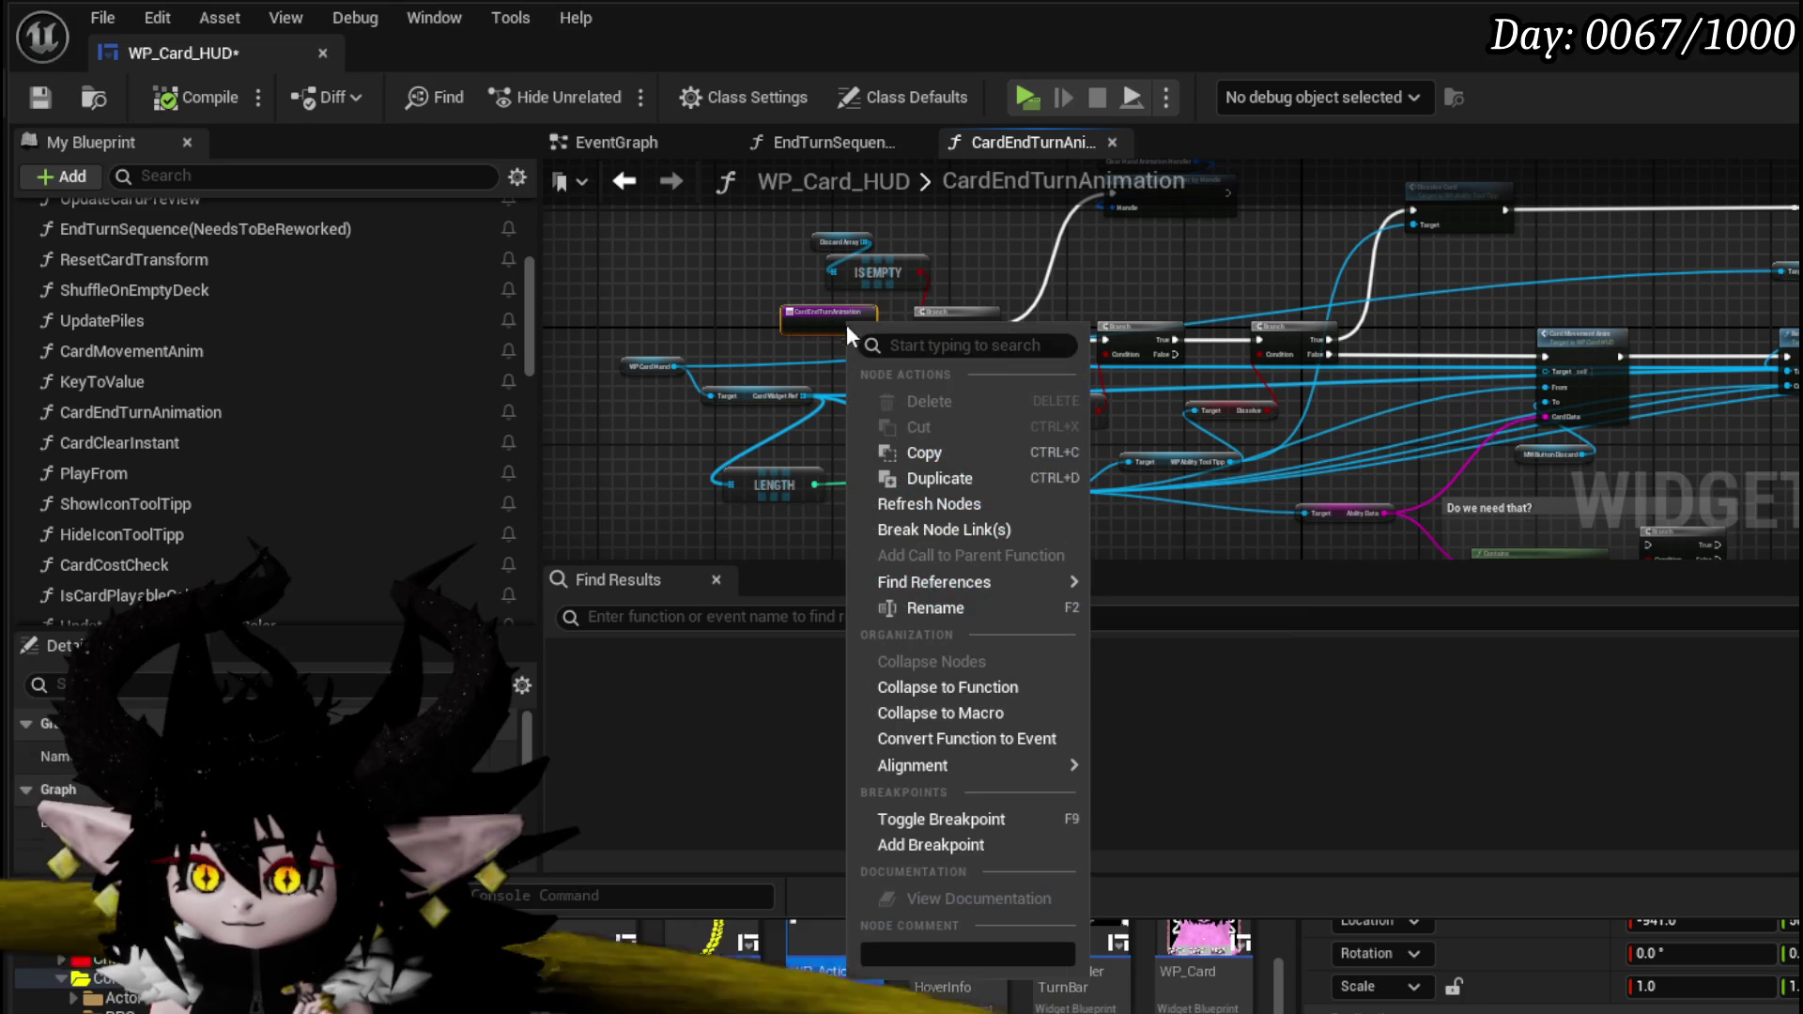
- Breakpoint the CardEndTurnAnimation entry, then start the earth slime battle turn until Play End Turn pauses
{"action": "left_click", "coordinate": [944, 842]}
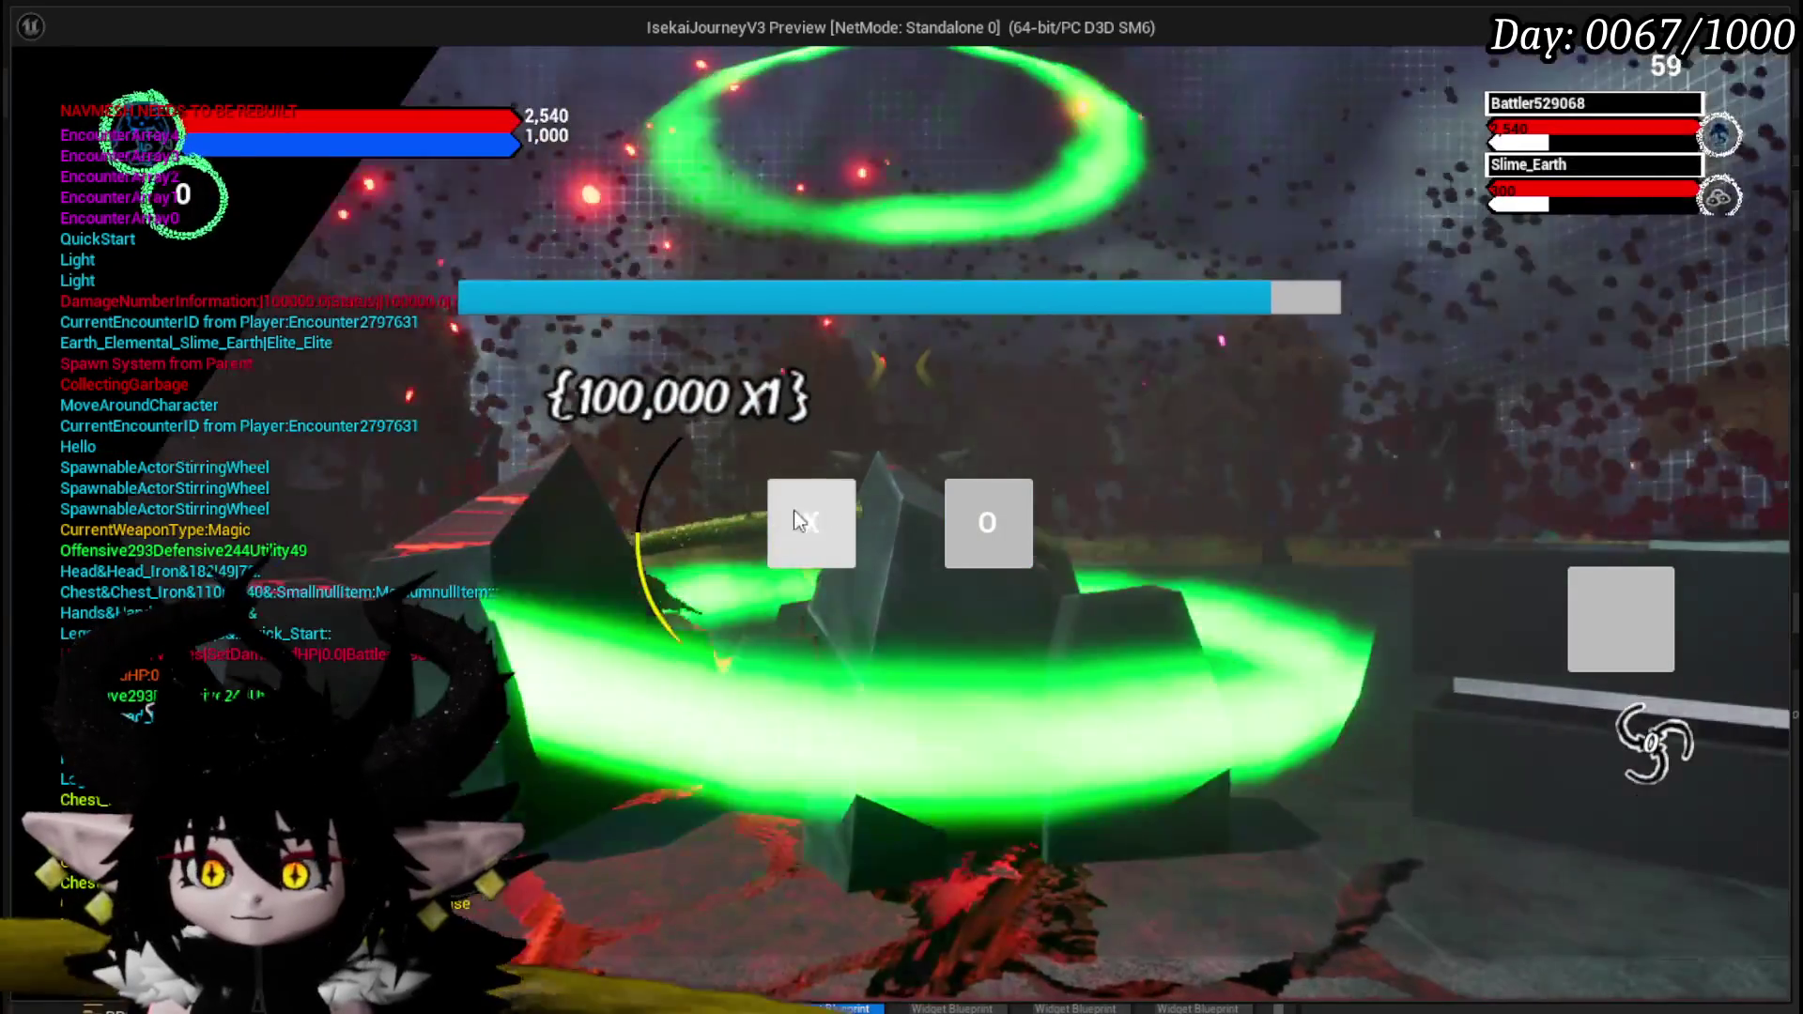
{"action": "left_click", "coordinate": [782, 523]}
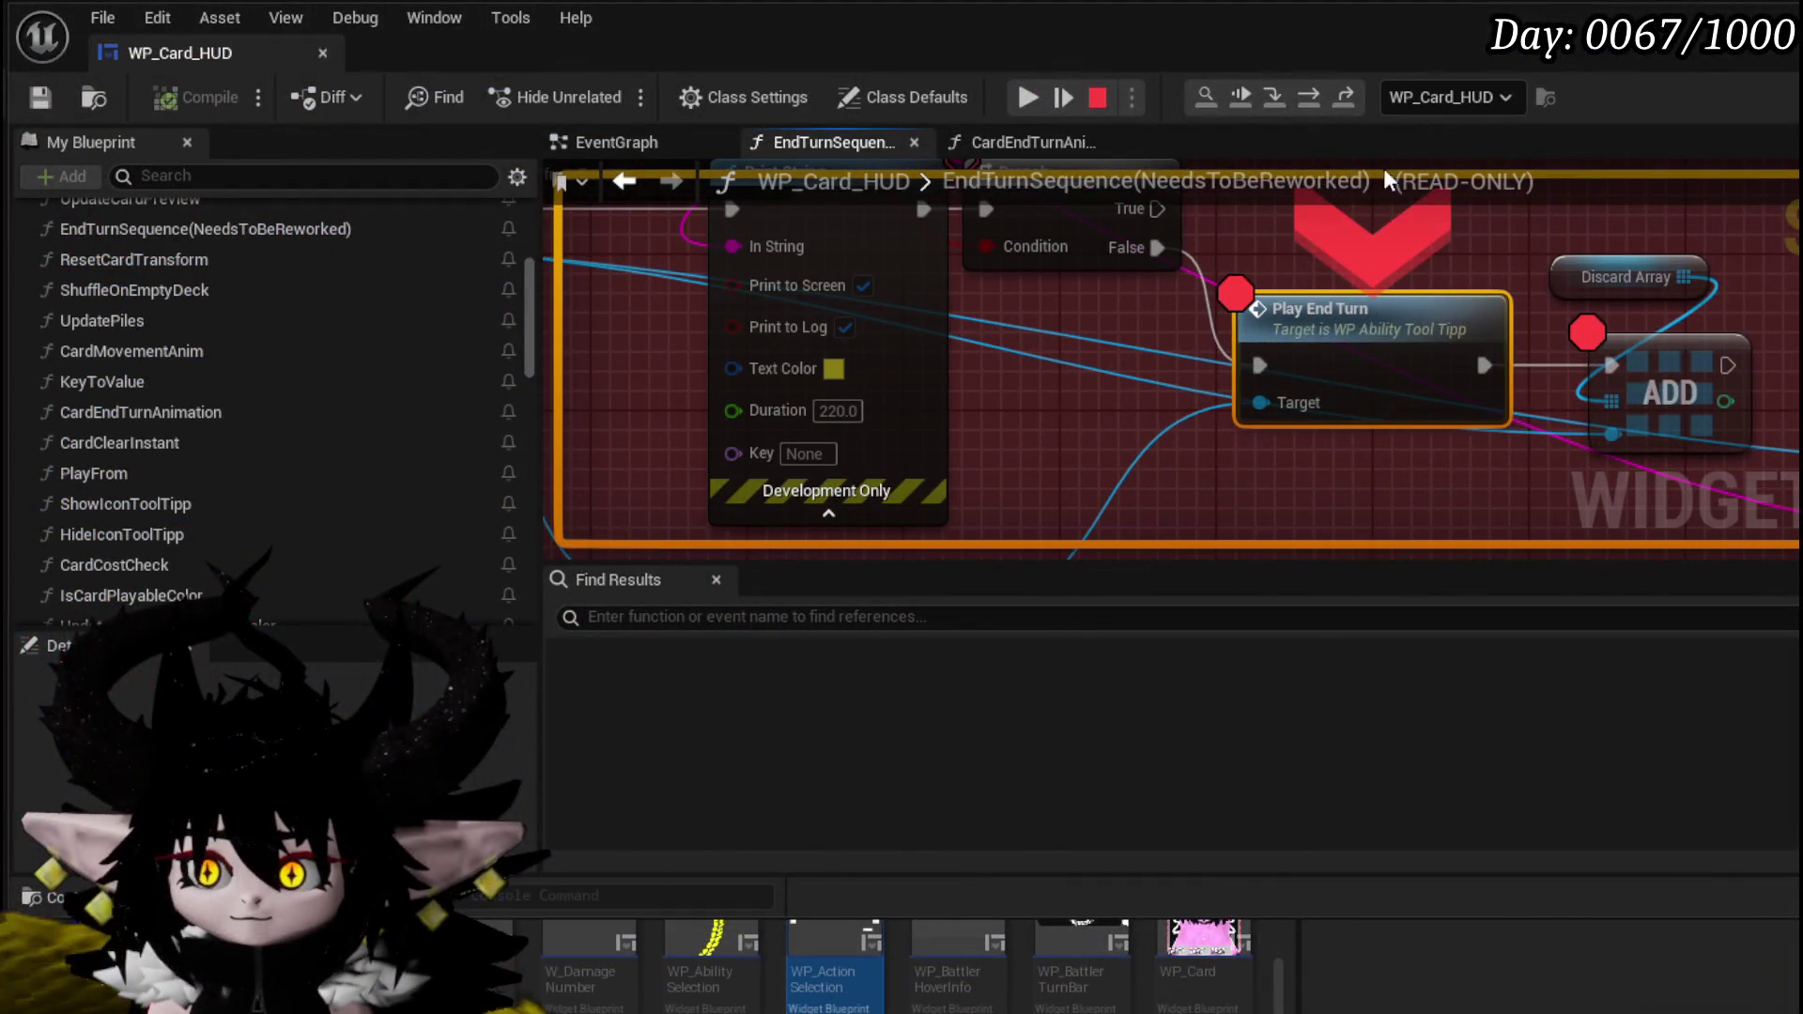
{"action": "right_click", "coordinate": [1300, 323]}
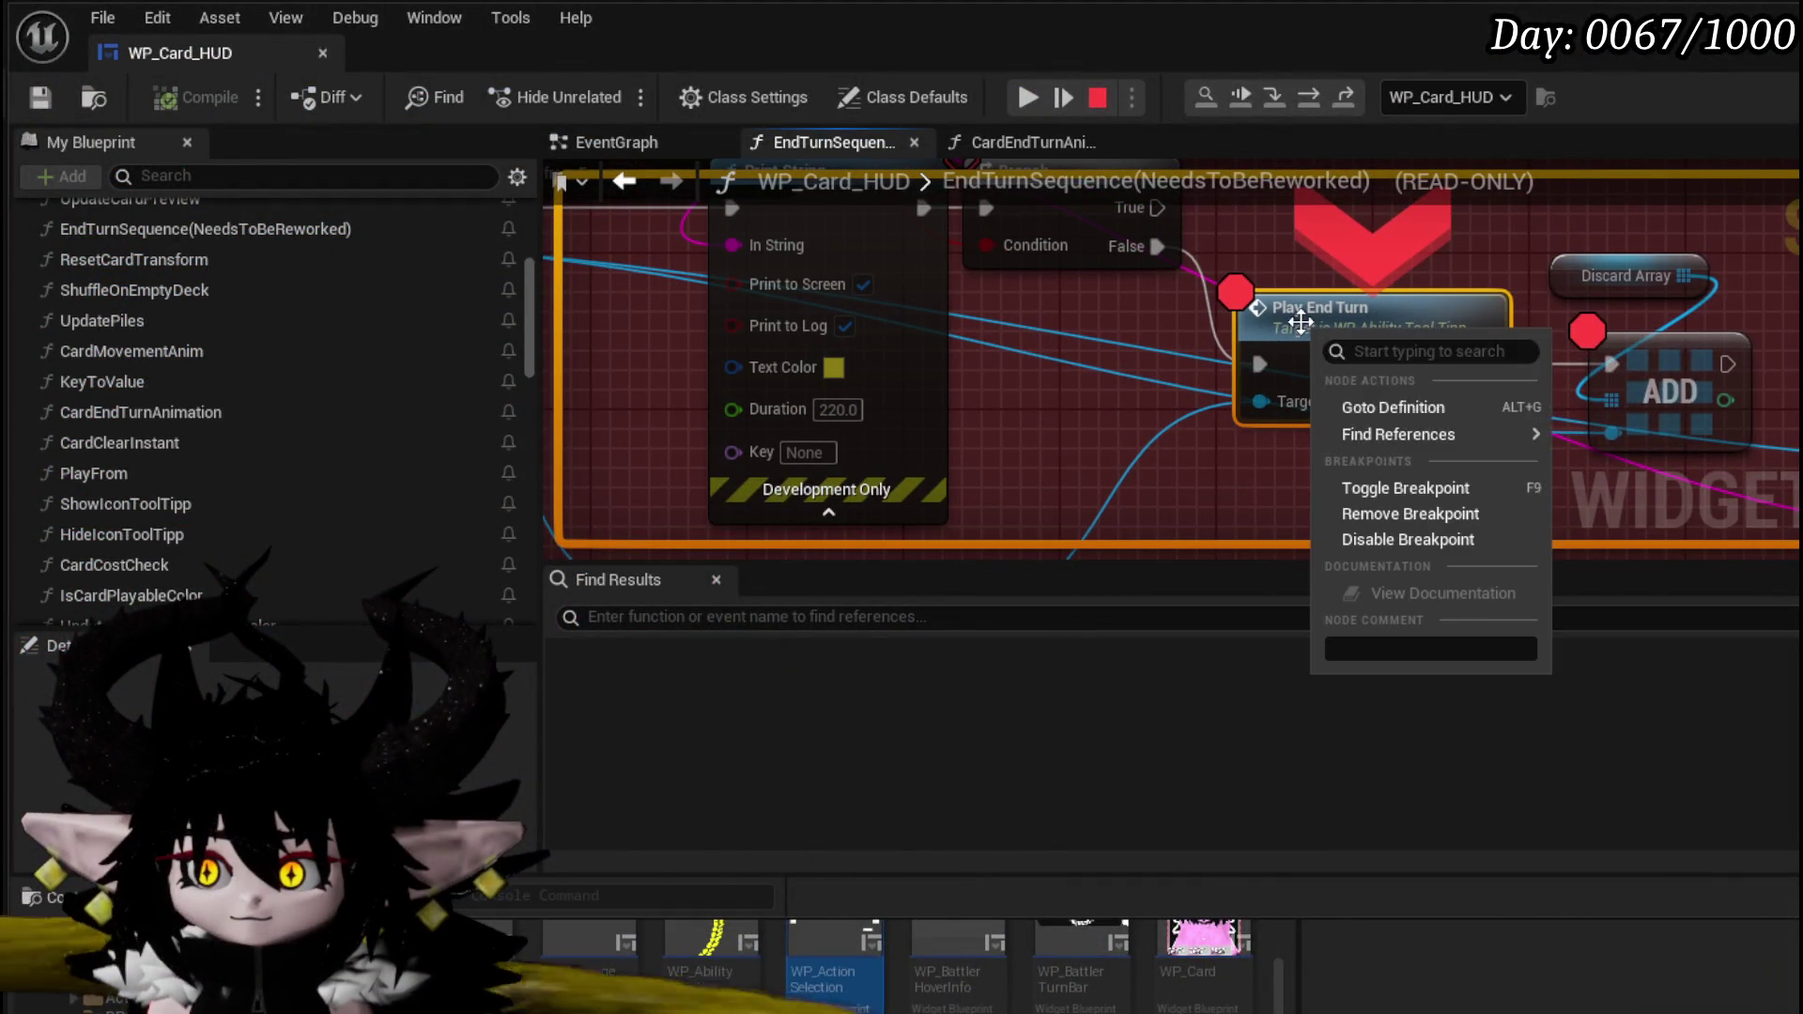
- Remove the breakpoints on the Play End Turn and ADD nodes
{"action": "left_click", "coordinate": [1406, 488]}
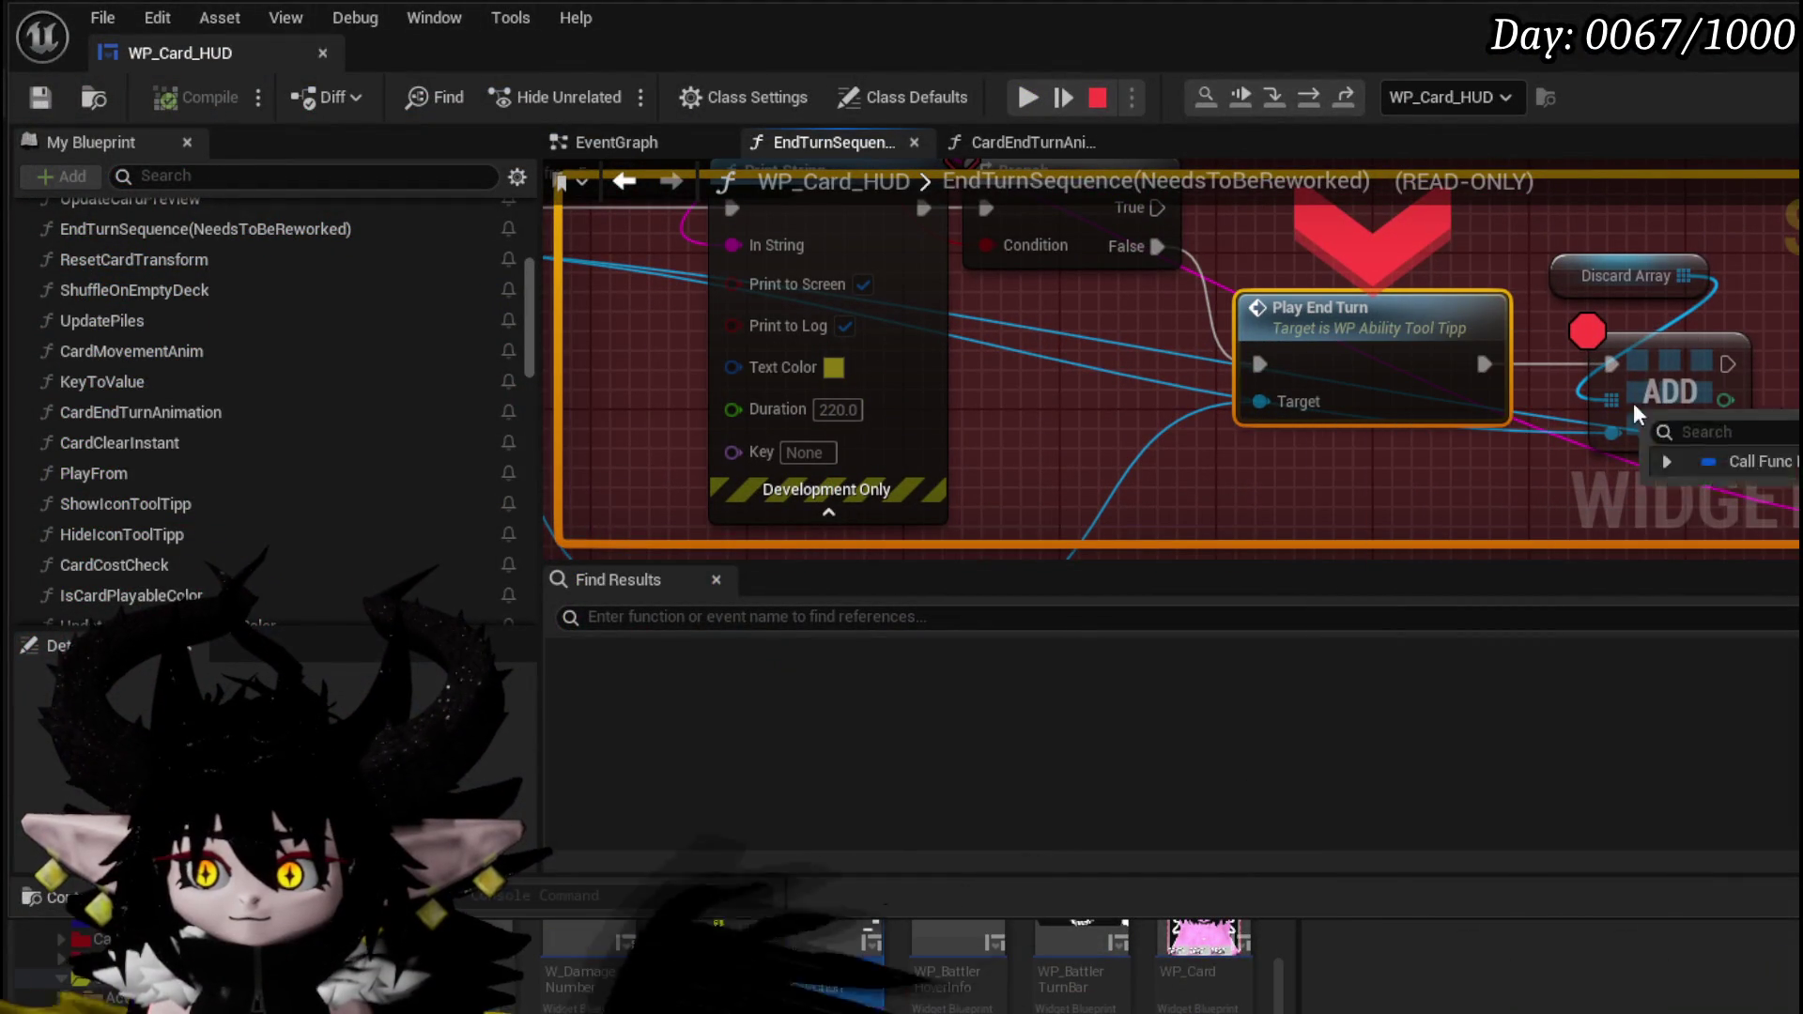
{"action": "right_click", "coordinate": [1660, 342]}
{"action": "left_click", "coordinate": [1681, 631]}
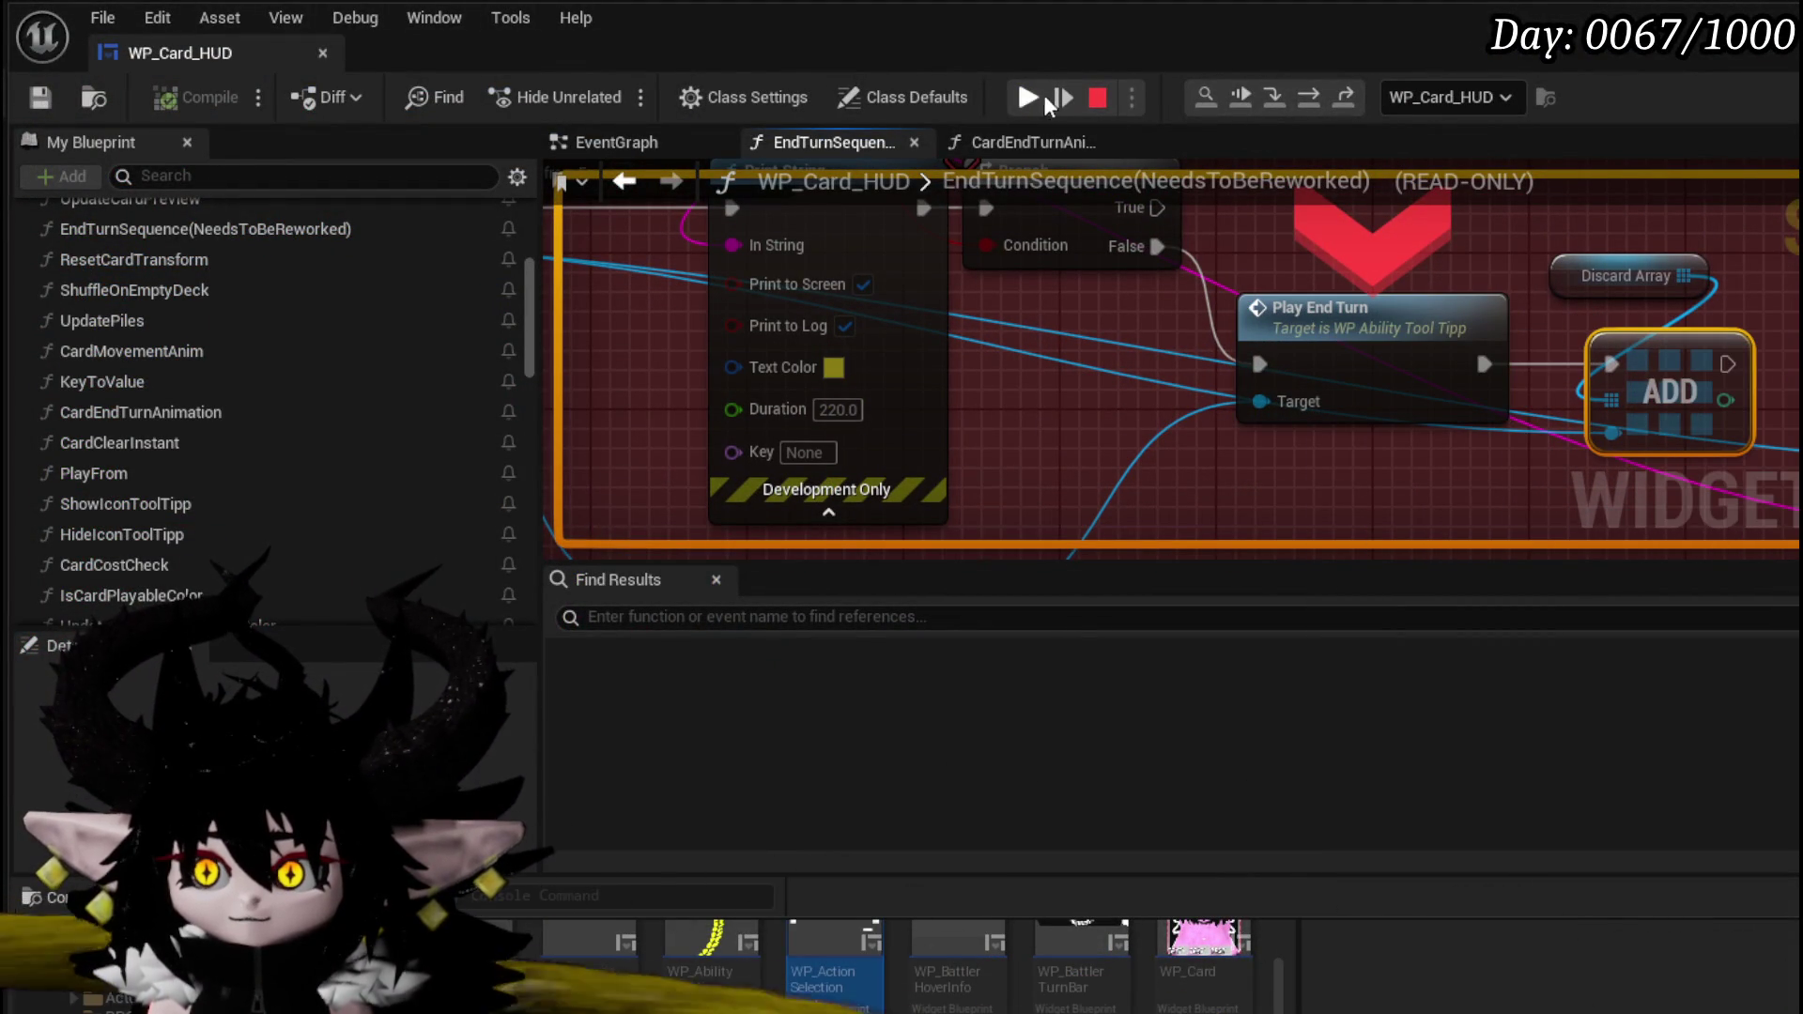
- Resume and step through the Branch nodes on to the Card Movement Anim node
{"action": "left_click", "coordinate": [1049, 97]}
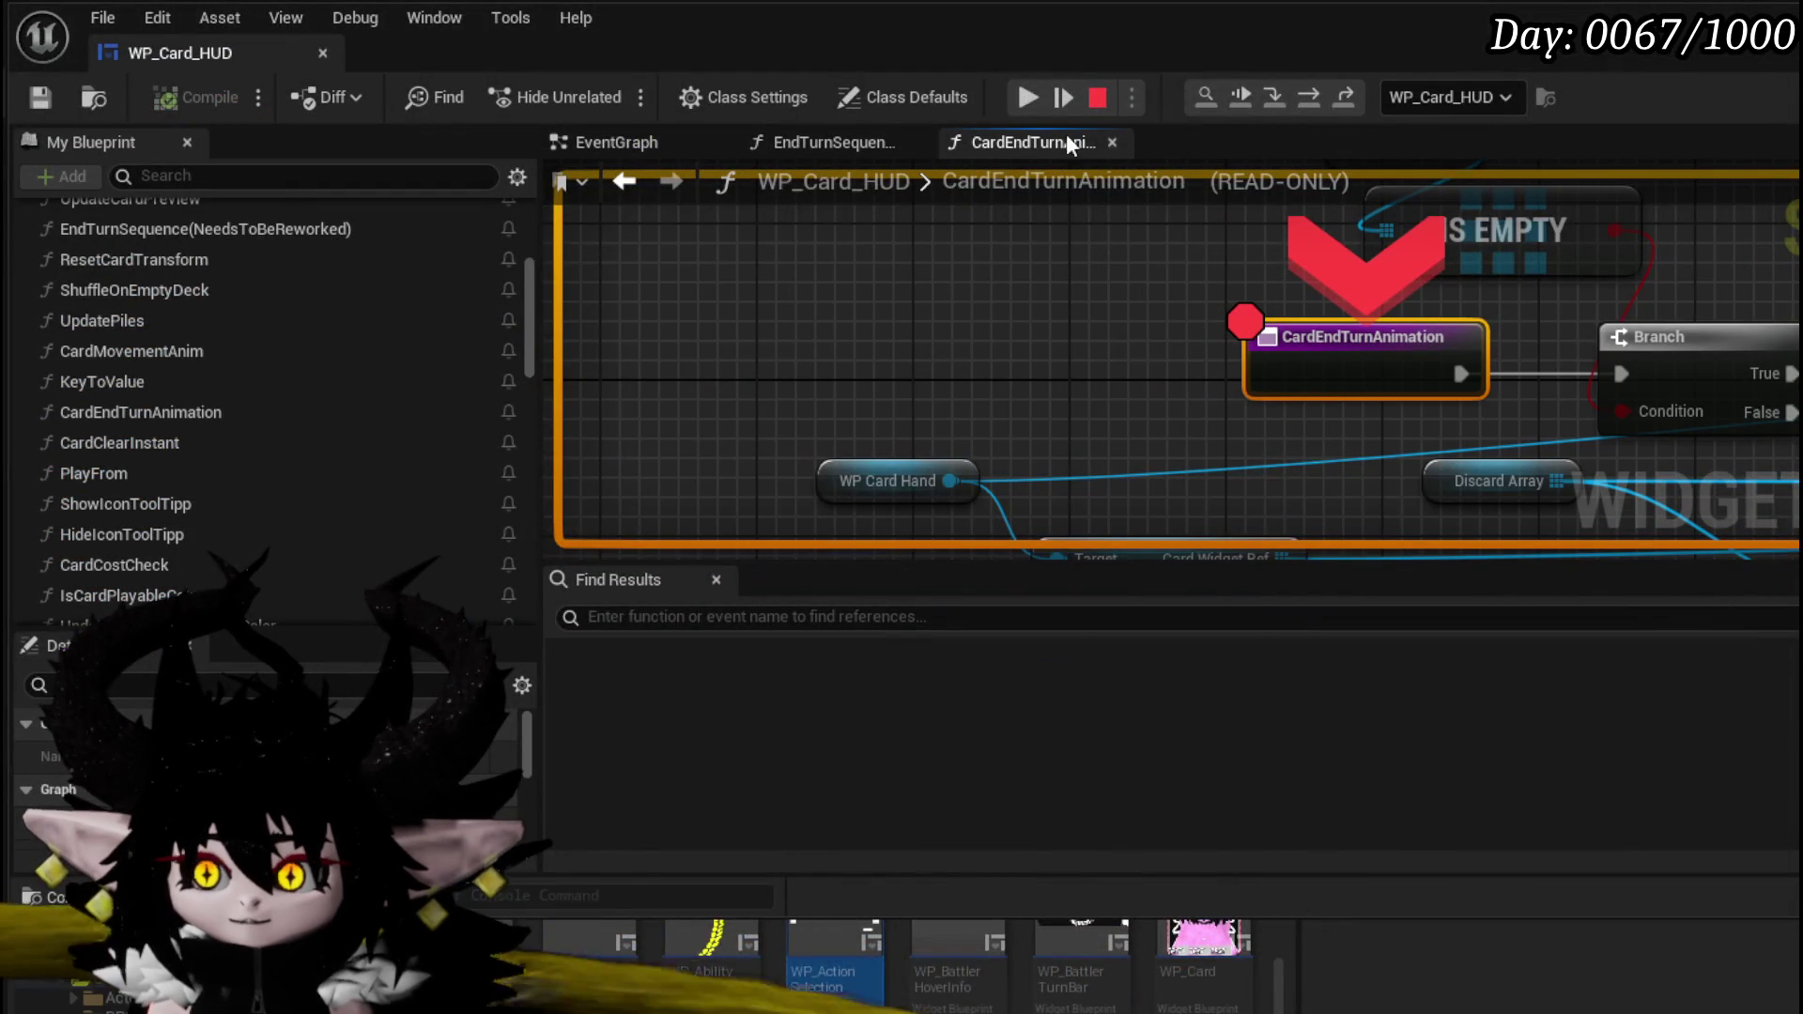
{"action": "left_click", "coordinate": [1307, 99]}
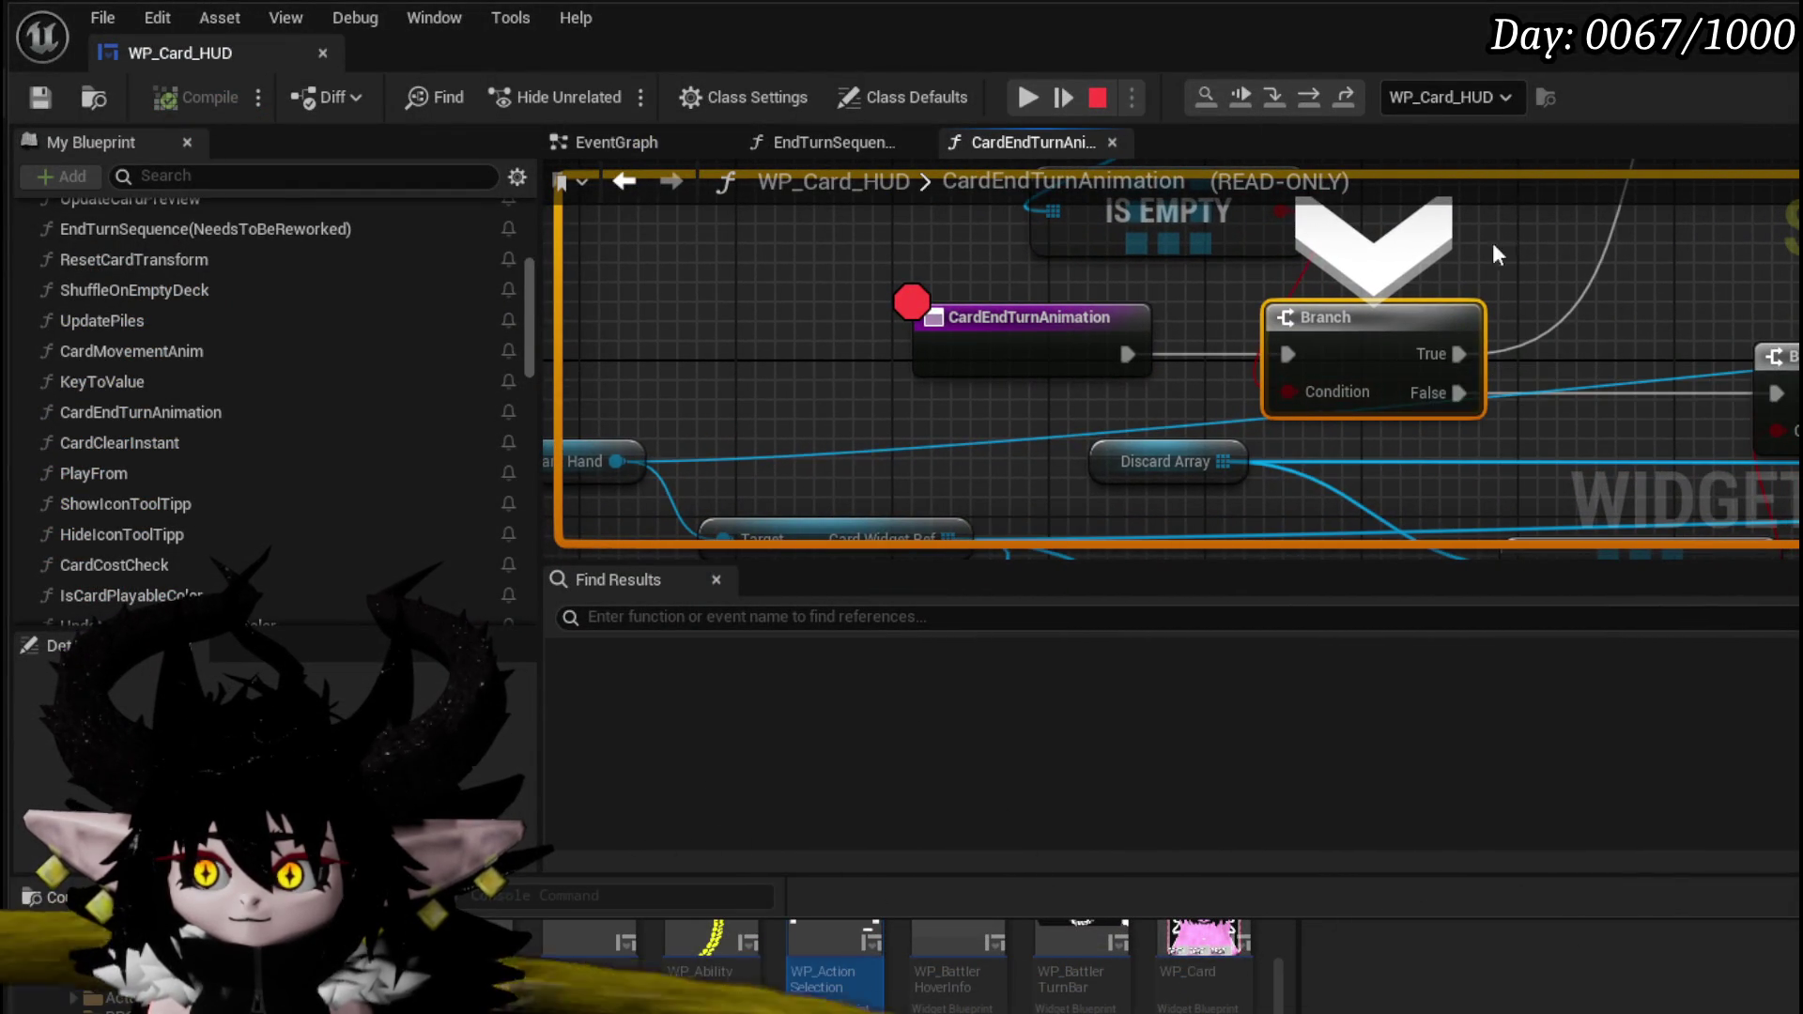
{"action": "left_click", "coordinate": [1311, 98]}
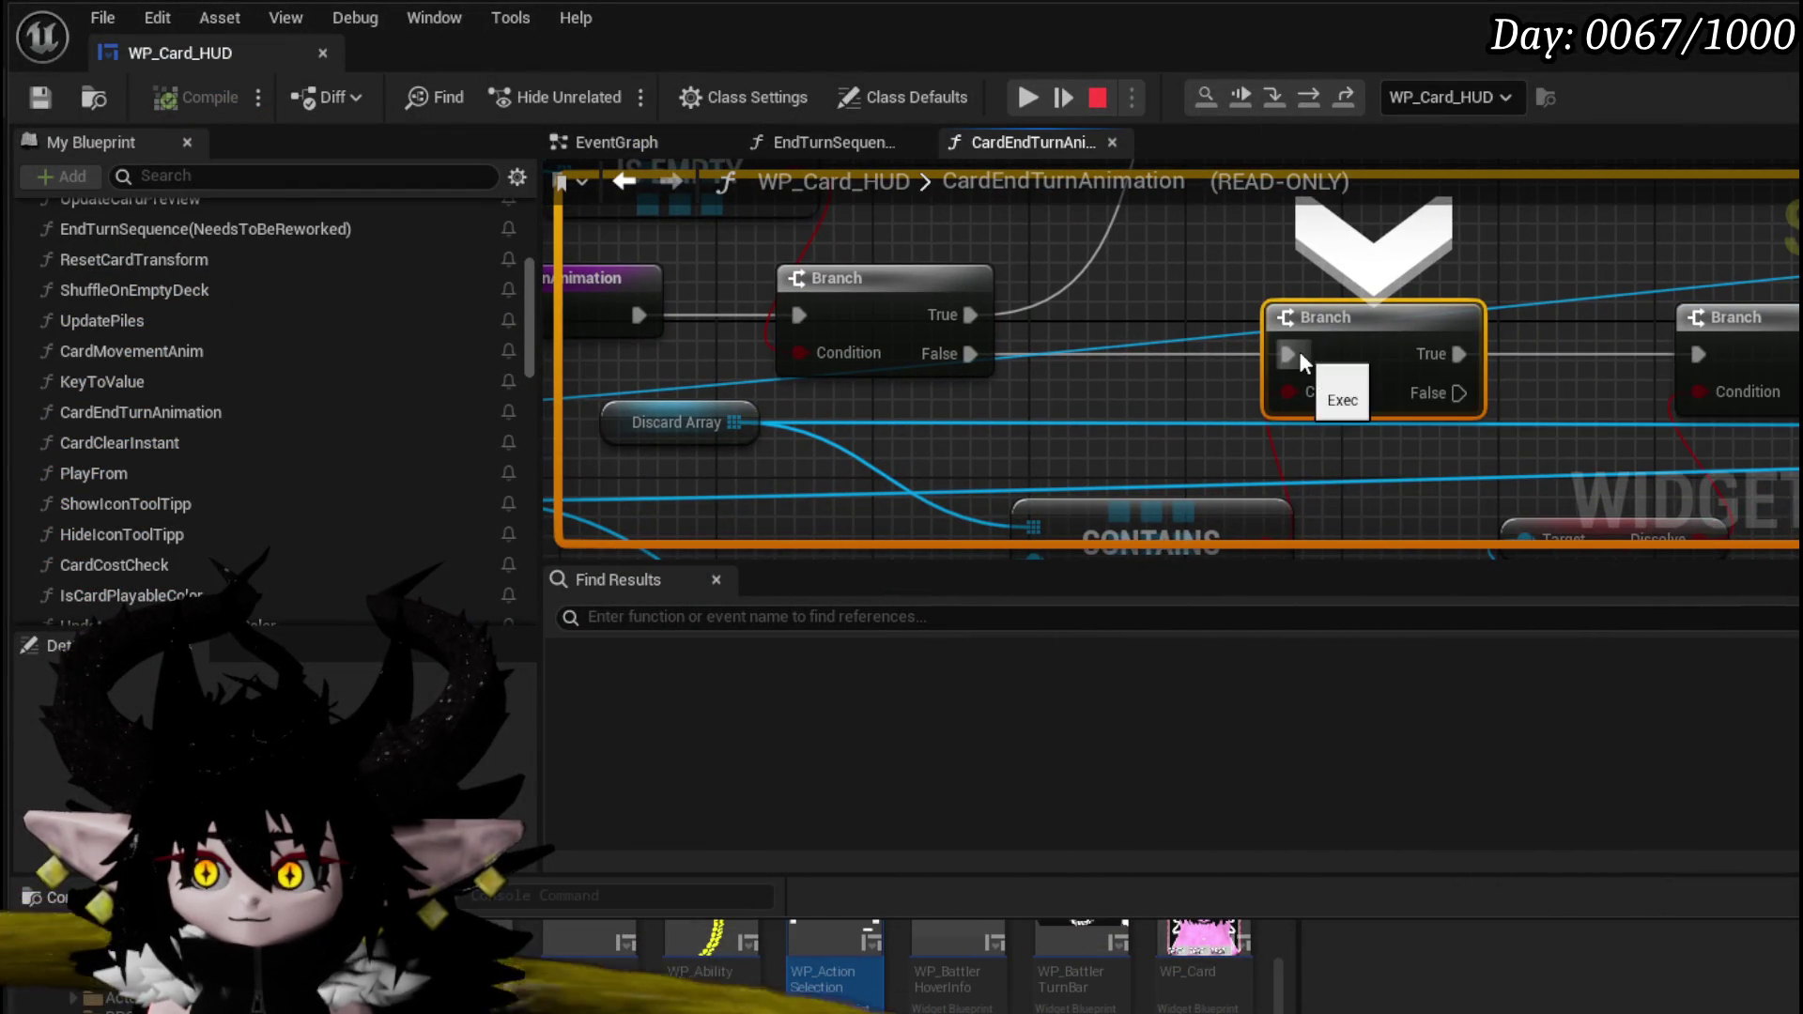
{"action": "left_click", "coordinate": [1308, 95]}
{"action": "mouse_move", "coordinate": [1309, 391]}
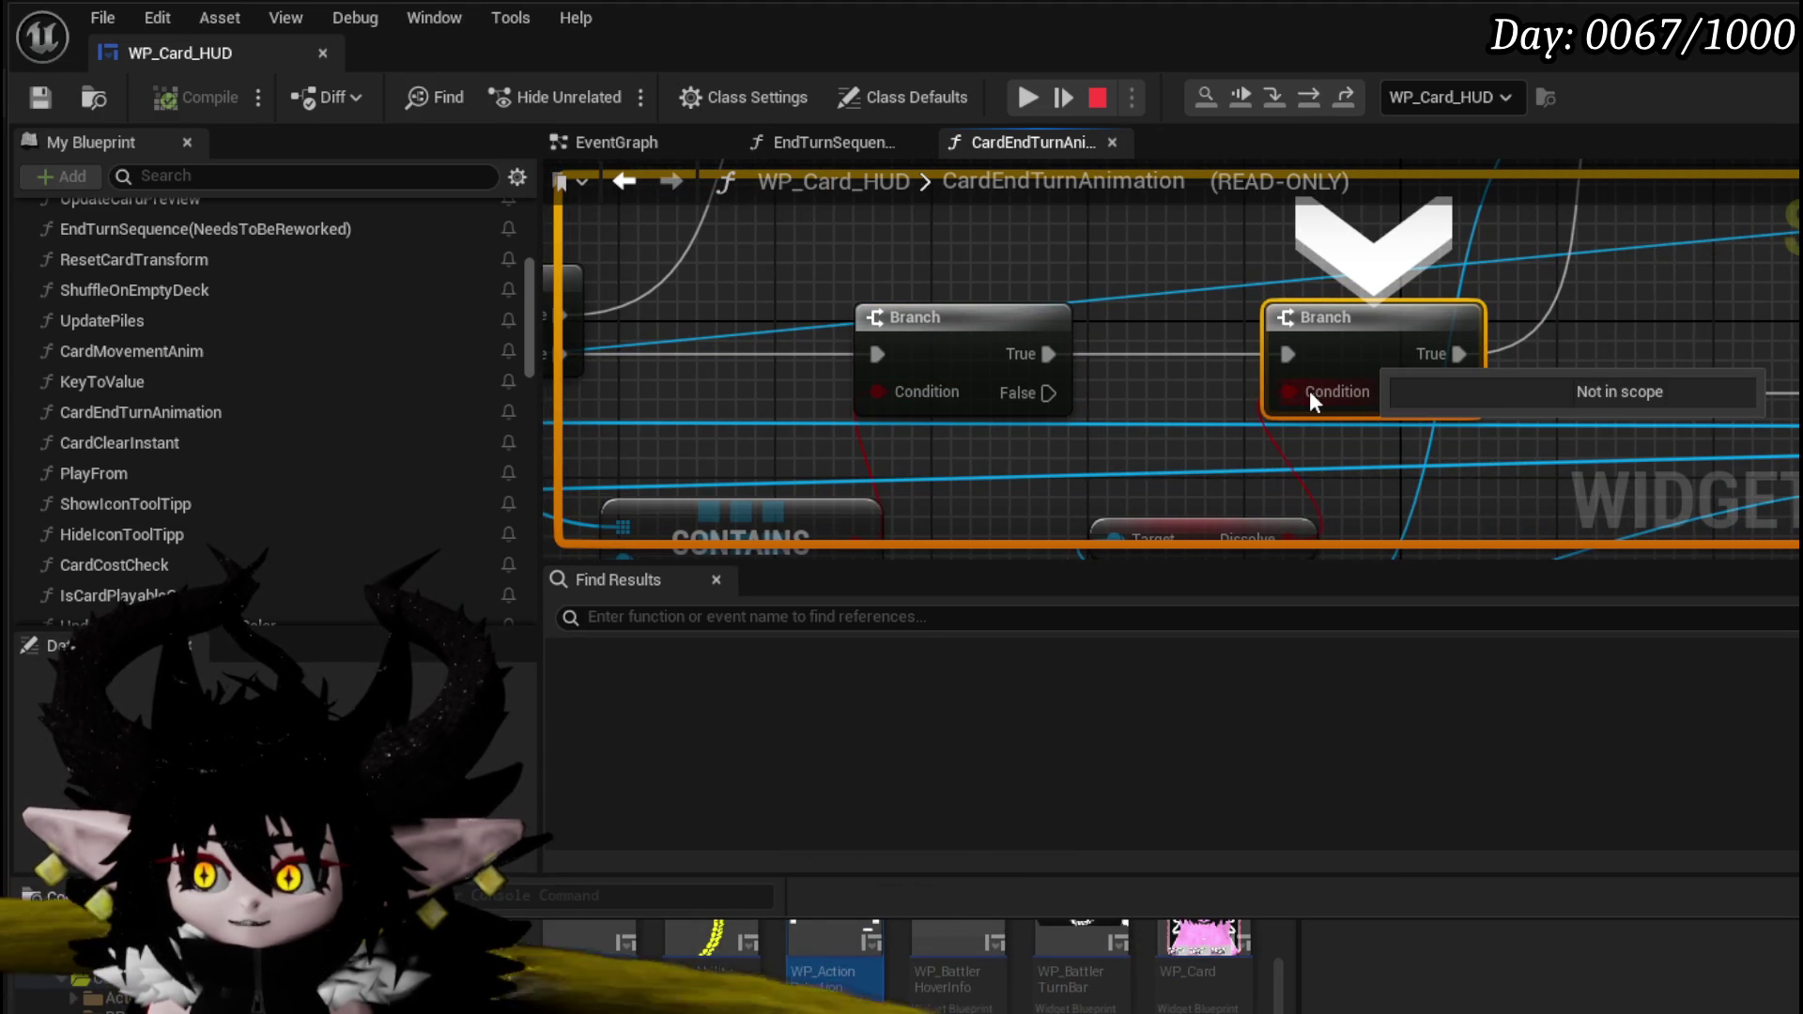
{"action": "scroll", "coordinate": [997, 238], "scroll_direction": "down", "scroll_amount": 3}
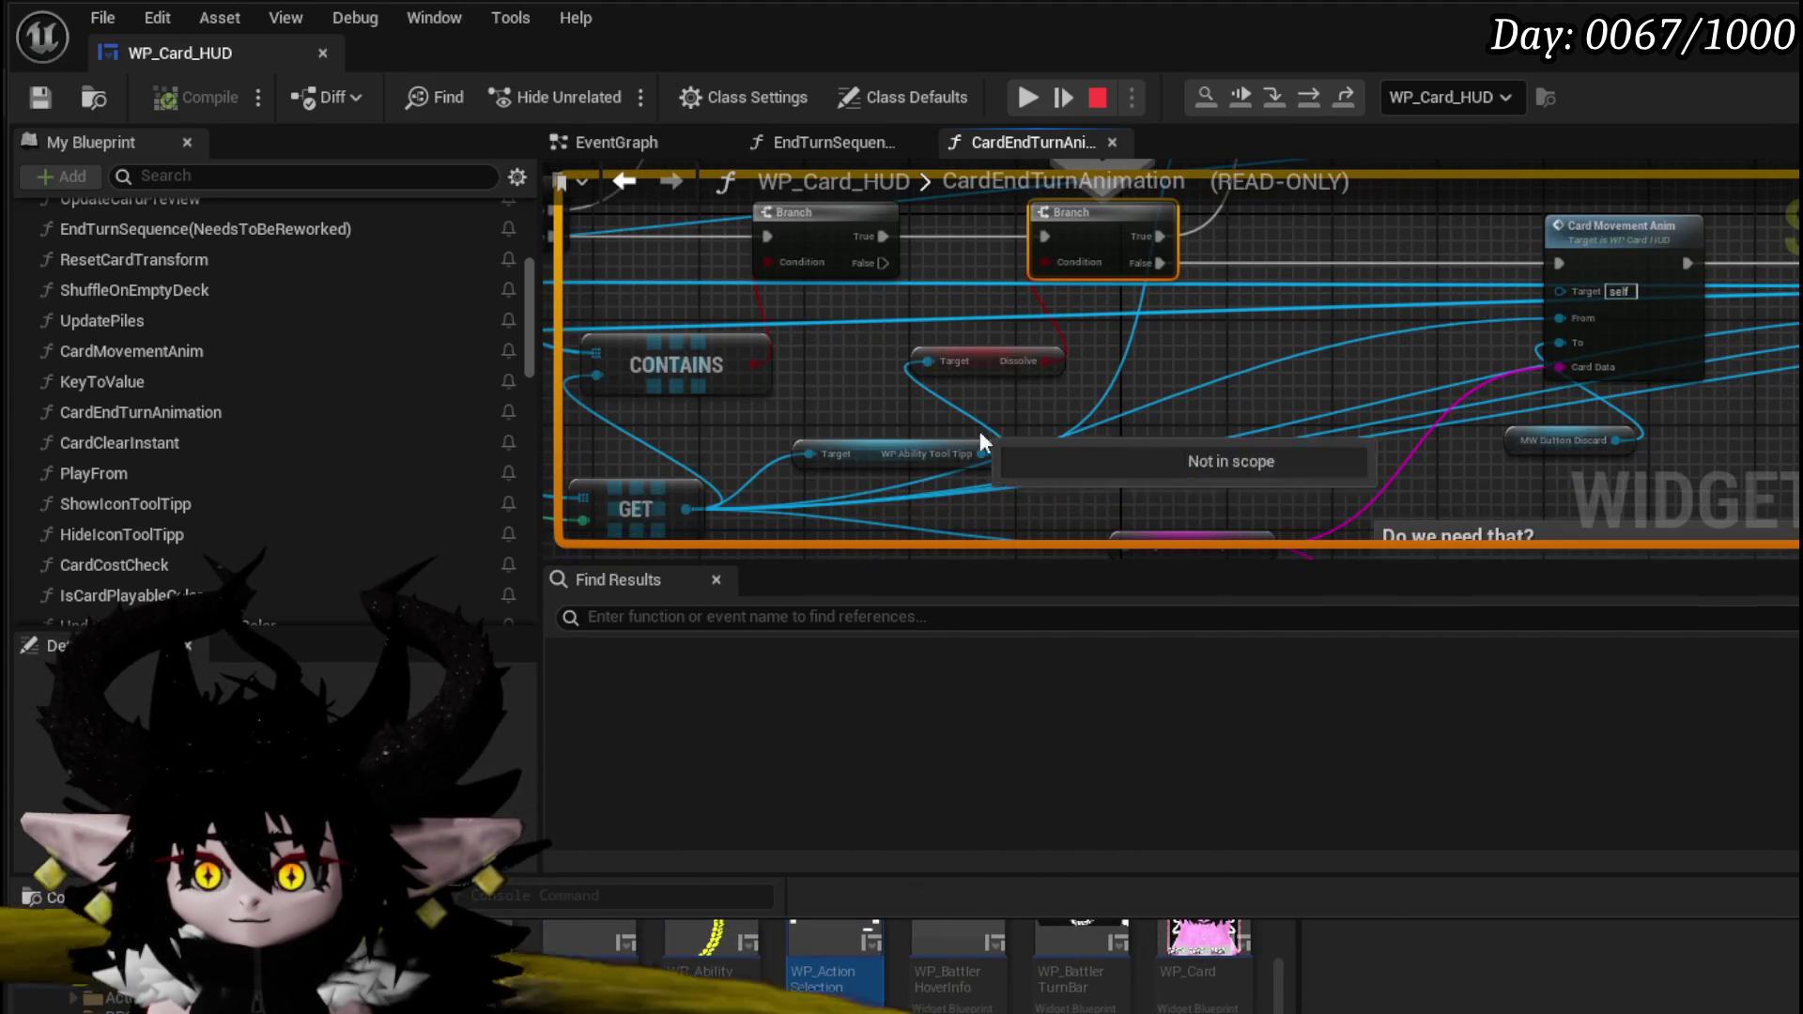
{"action": "left_click_drag", "start_coordinate": [1156, 342], "coordinate": [1133, 393]}
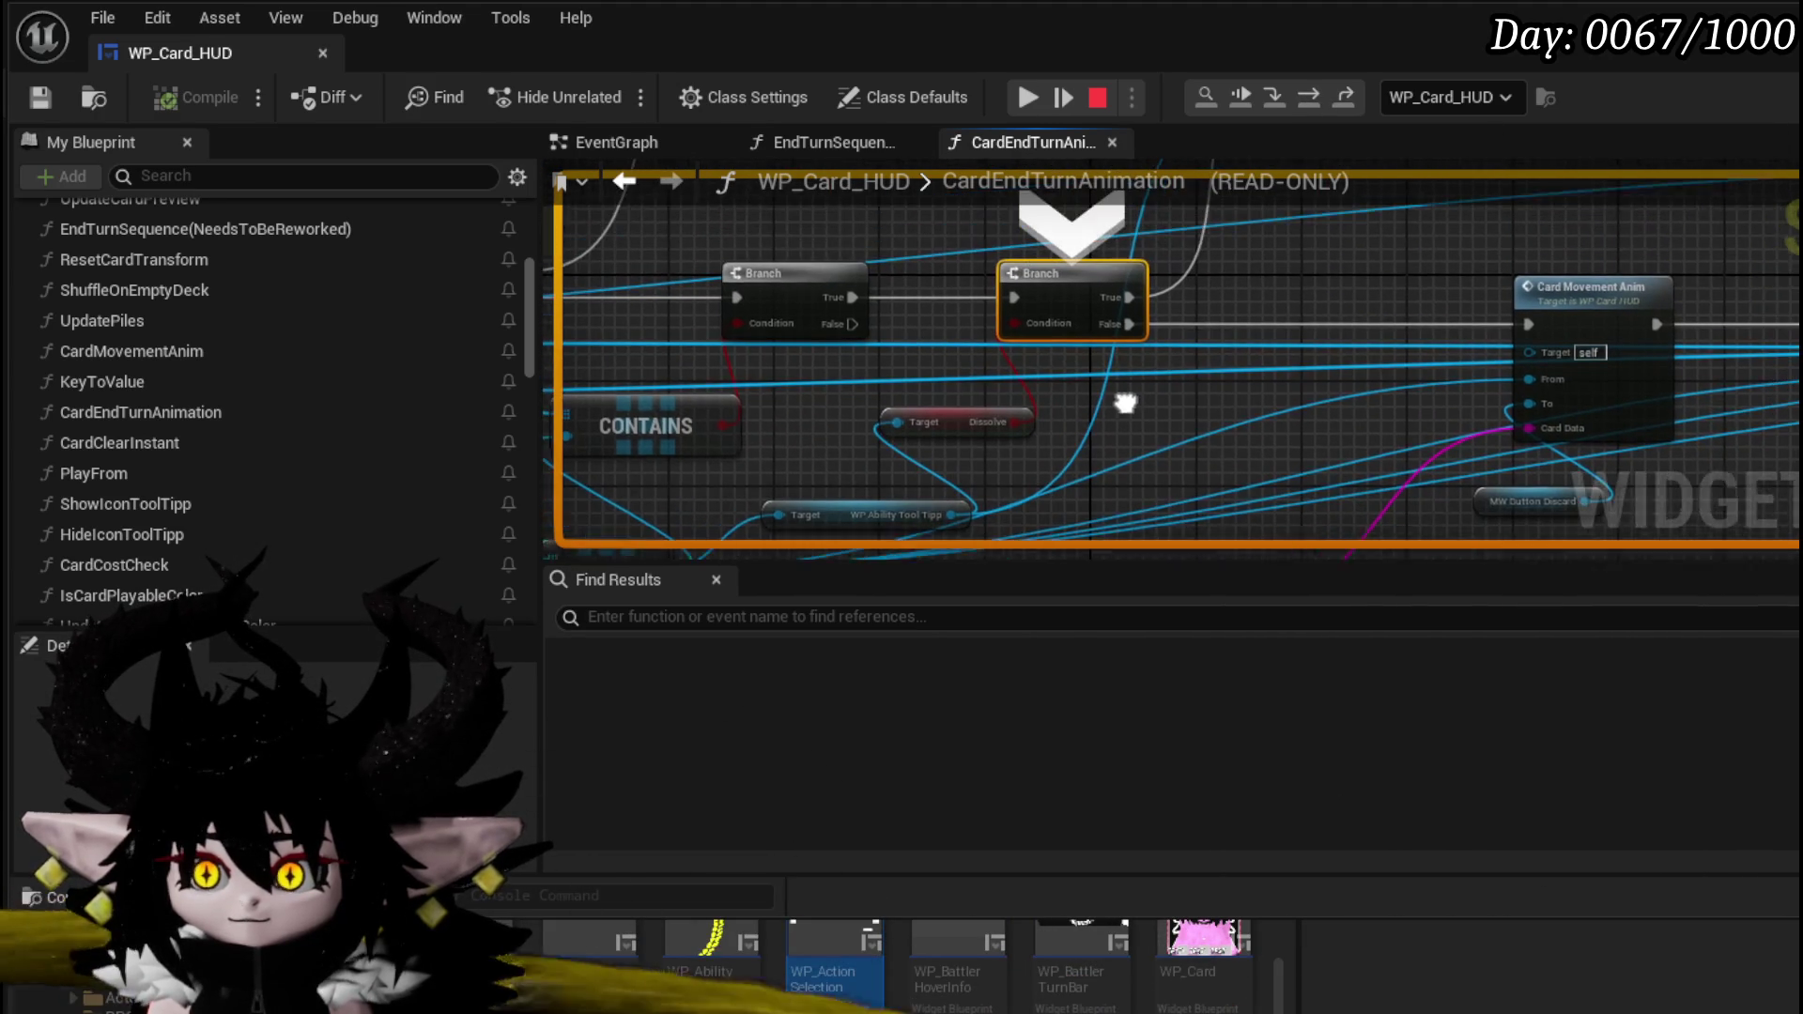
{"action": "left_click", "coordinate": [1322, 96]}
{"action": "scroll", "coordinate": [1320, 317], "scroll_direction": "up", "scroll_amount": 2}
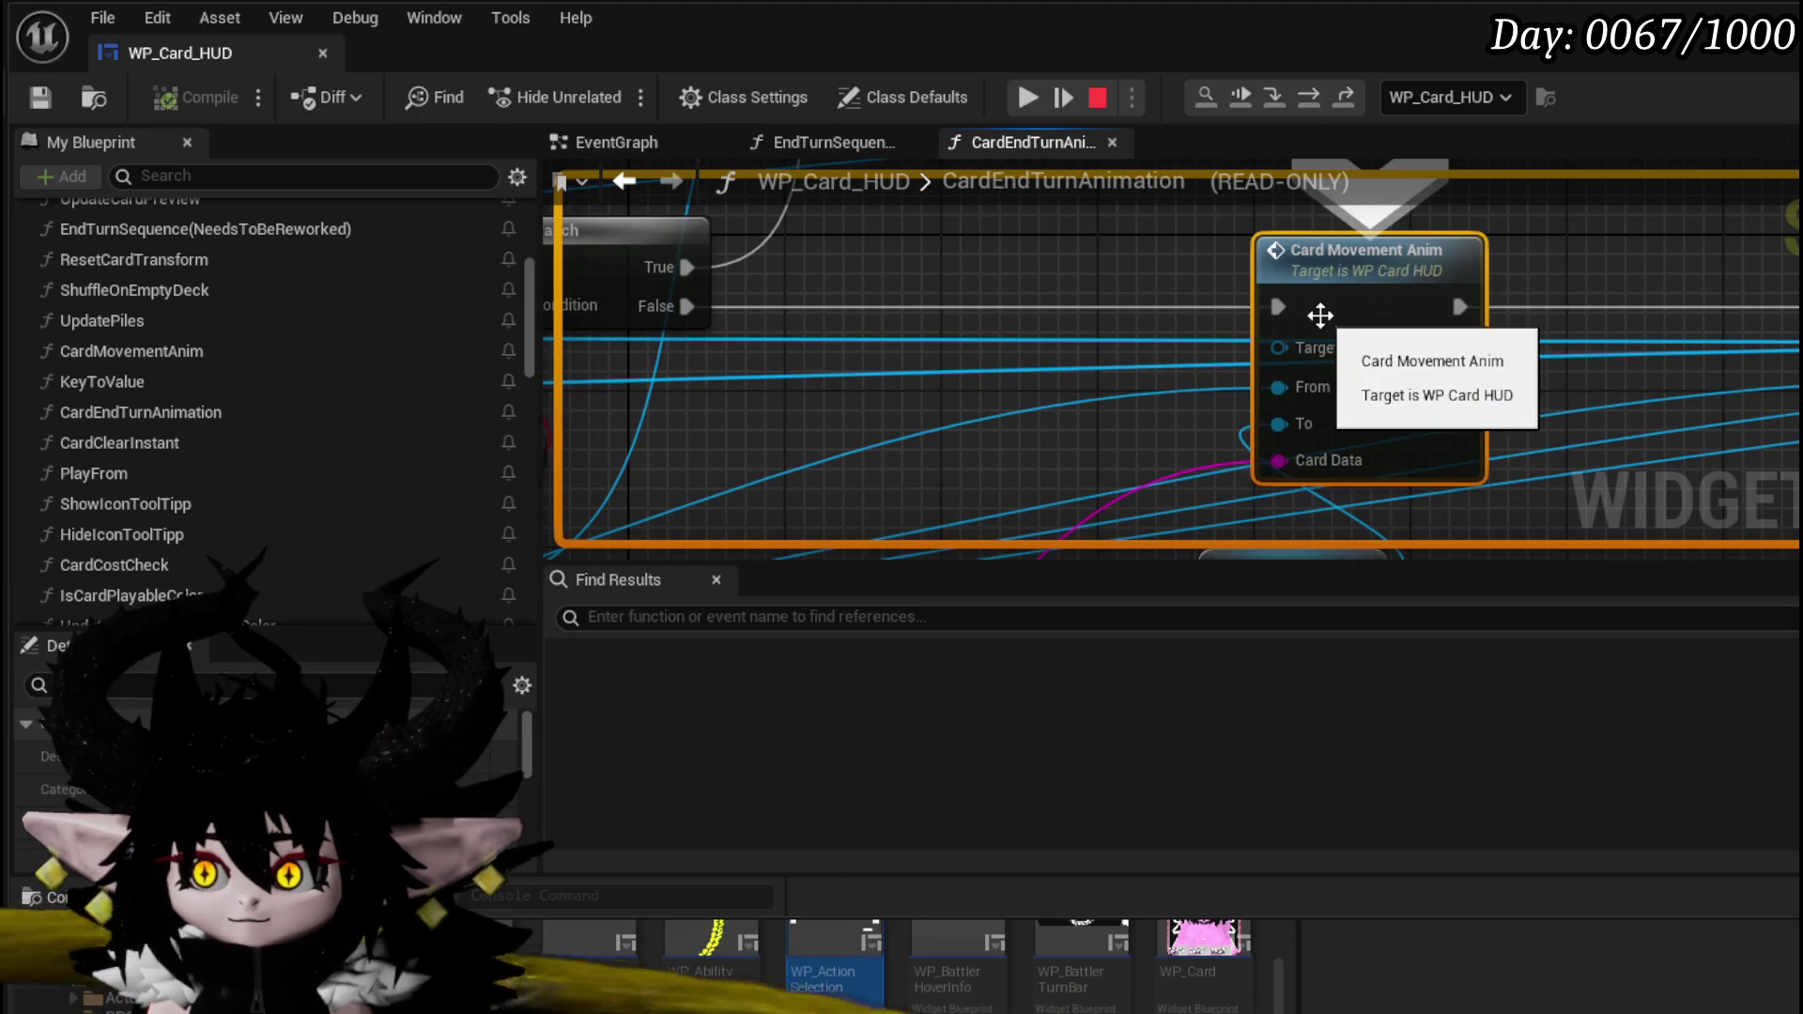
- Resume to the CardEndTurnAnimation breakpoint twice, stepping to the second Branch to inspect its Condition
{"action": "left_click", "coordinate": [1028, 97]}
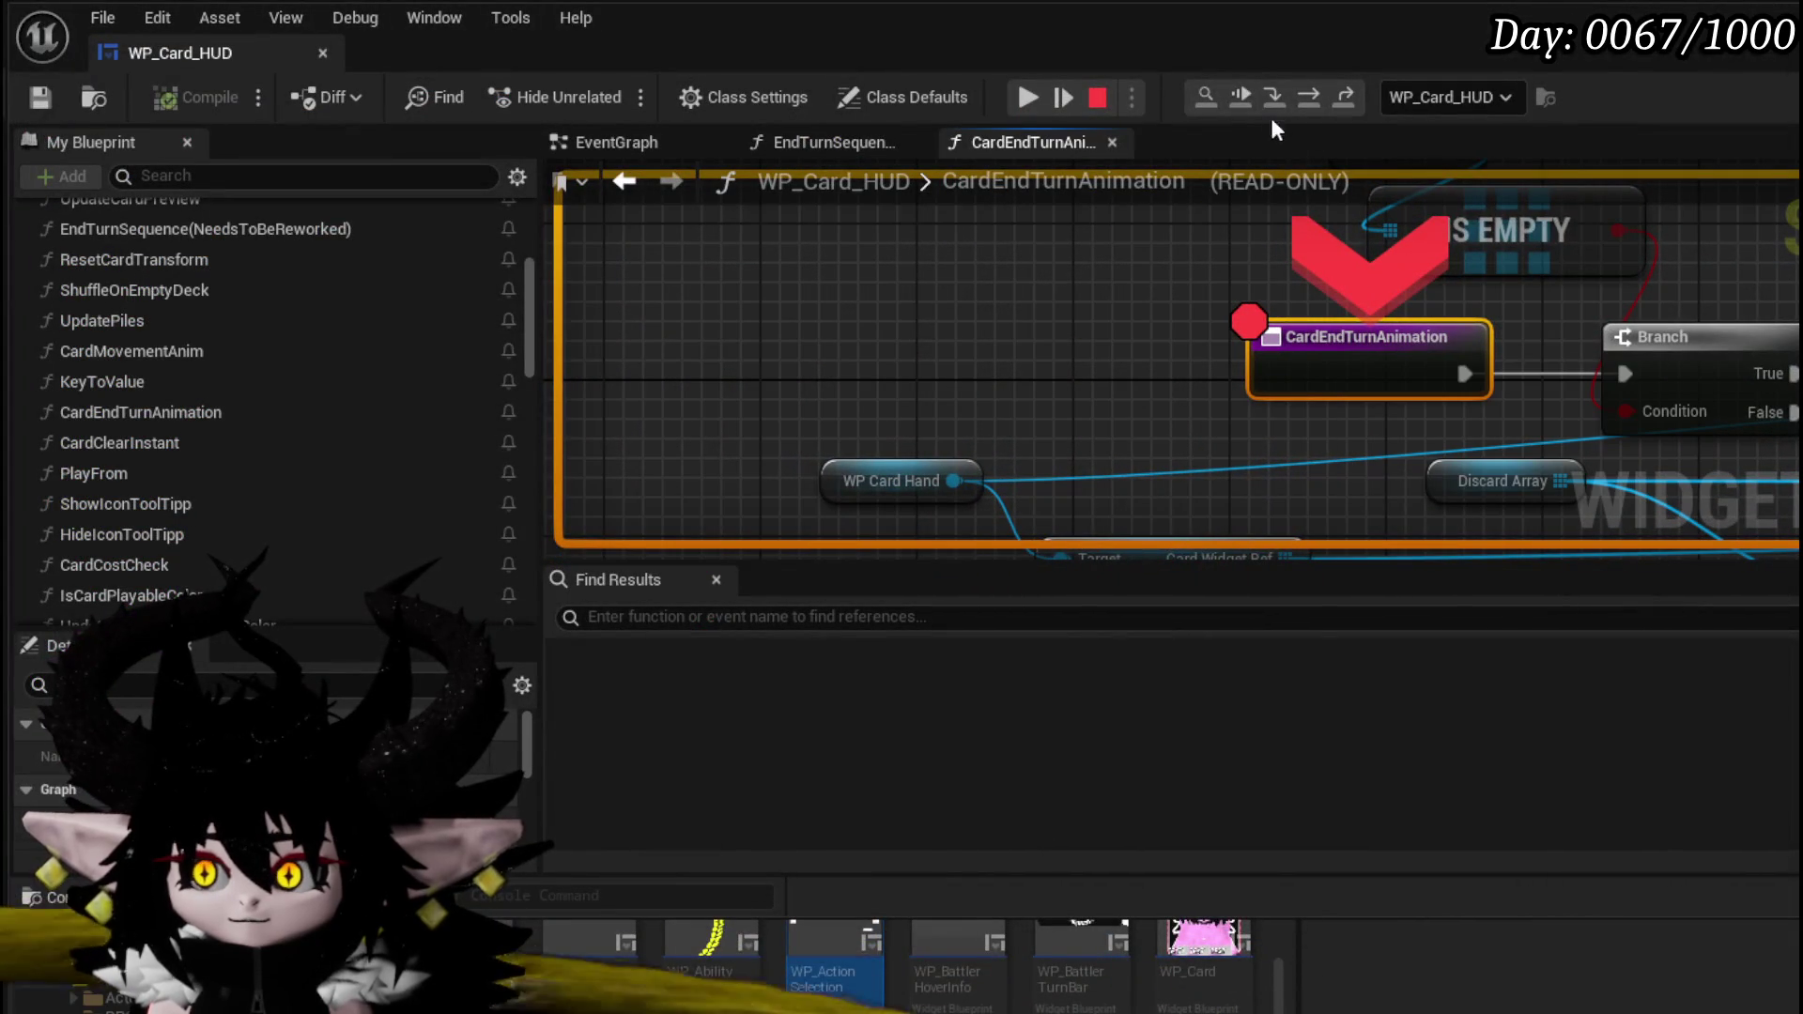
{"action": "left_click", "coordinate": [1322, 94]}
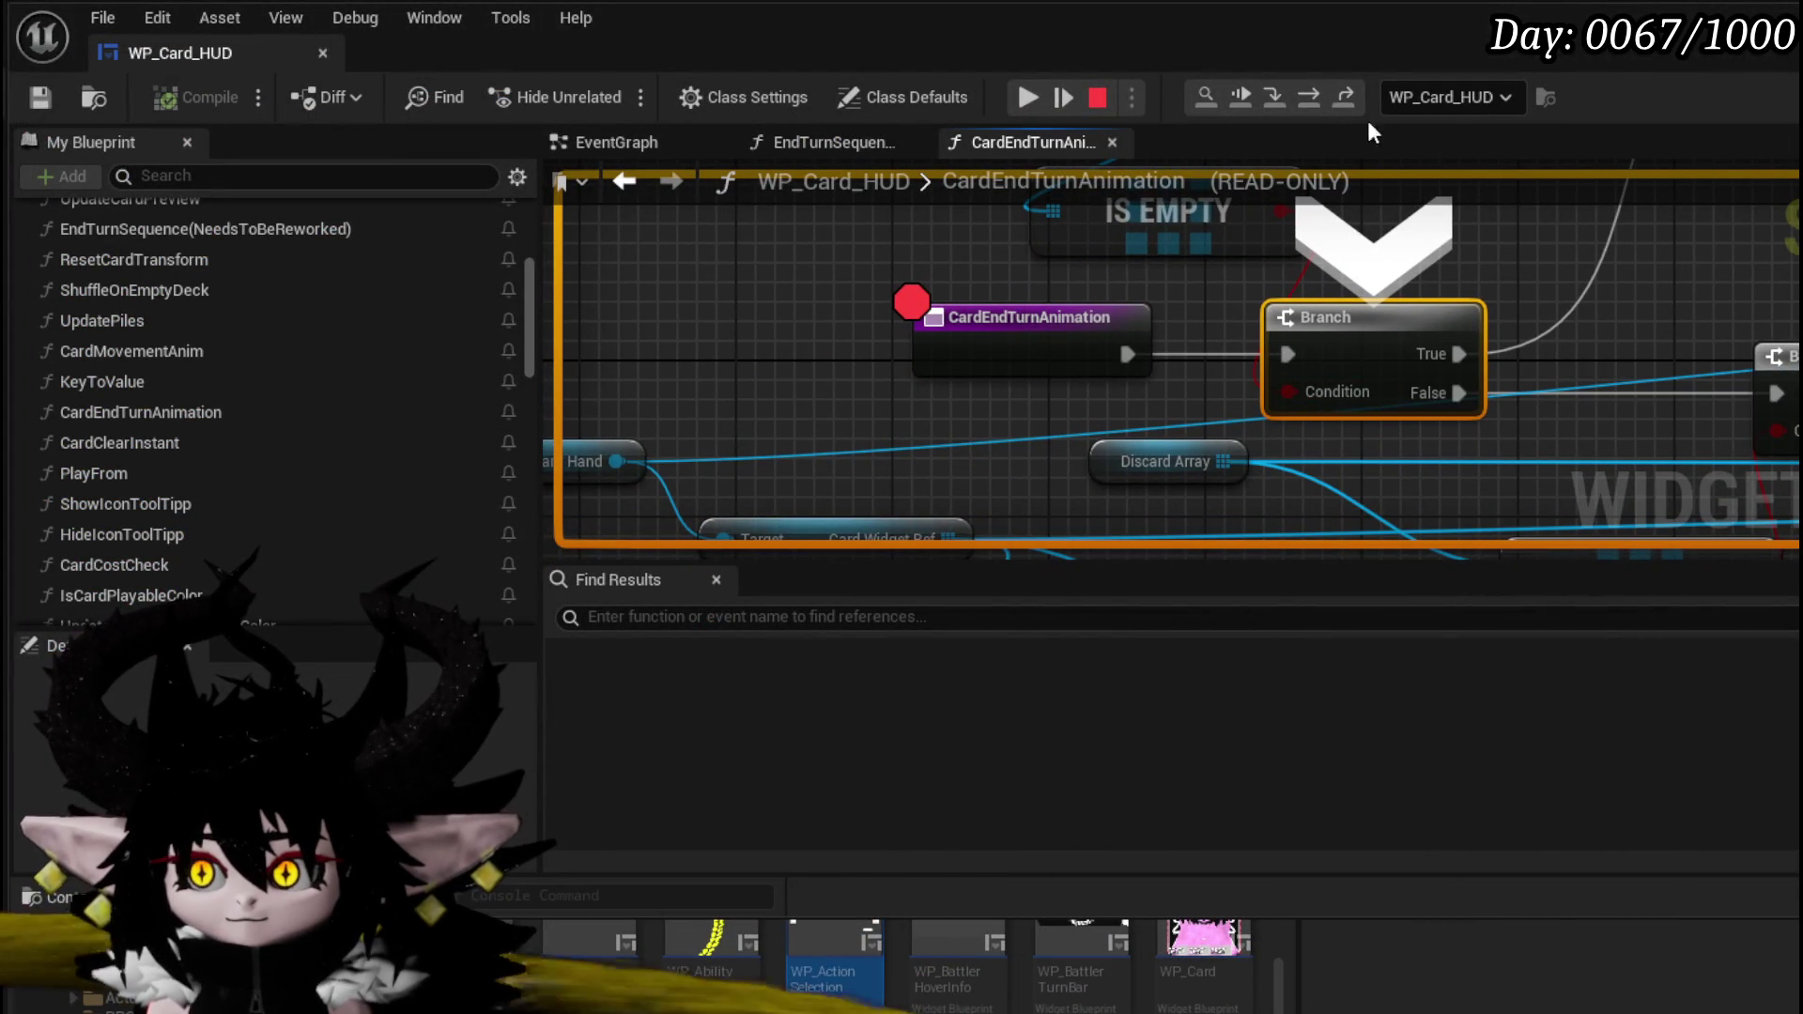
{"action": "left_click", "coordinate": [1343, 97]}
{"action": "mouse_move", "coordinate": [1341, 392]}
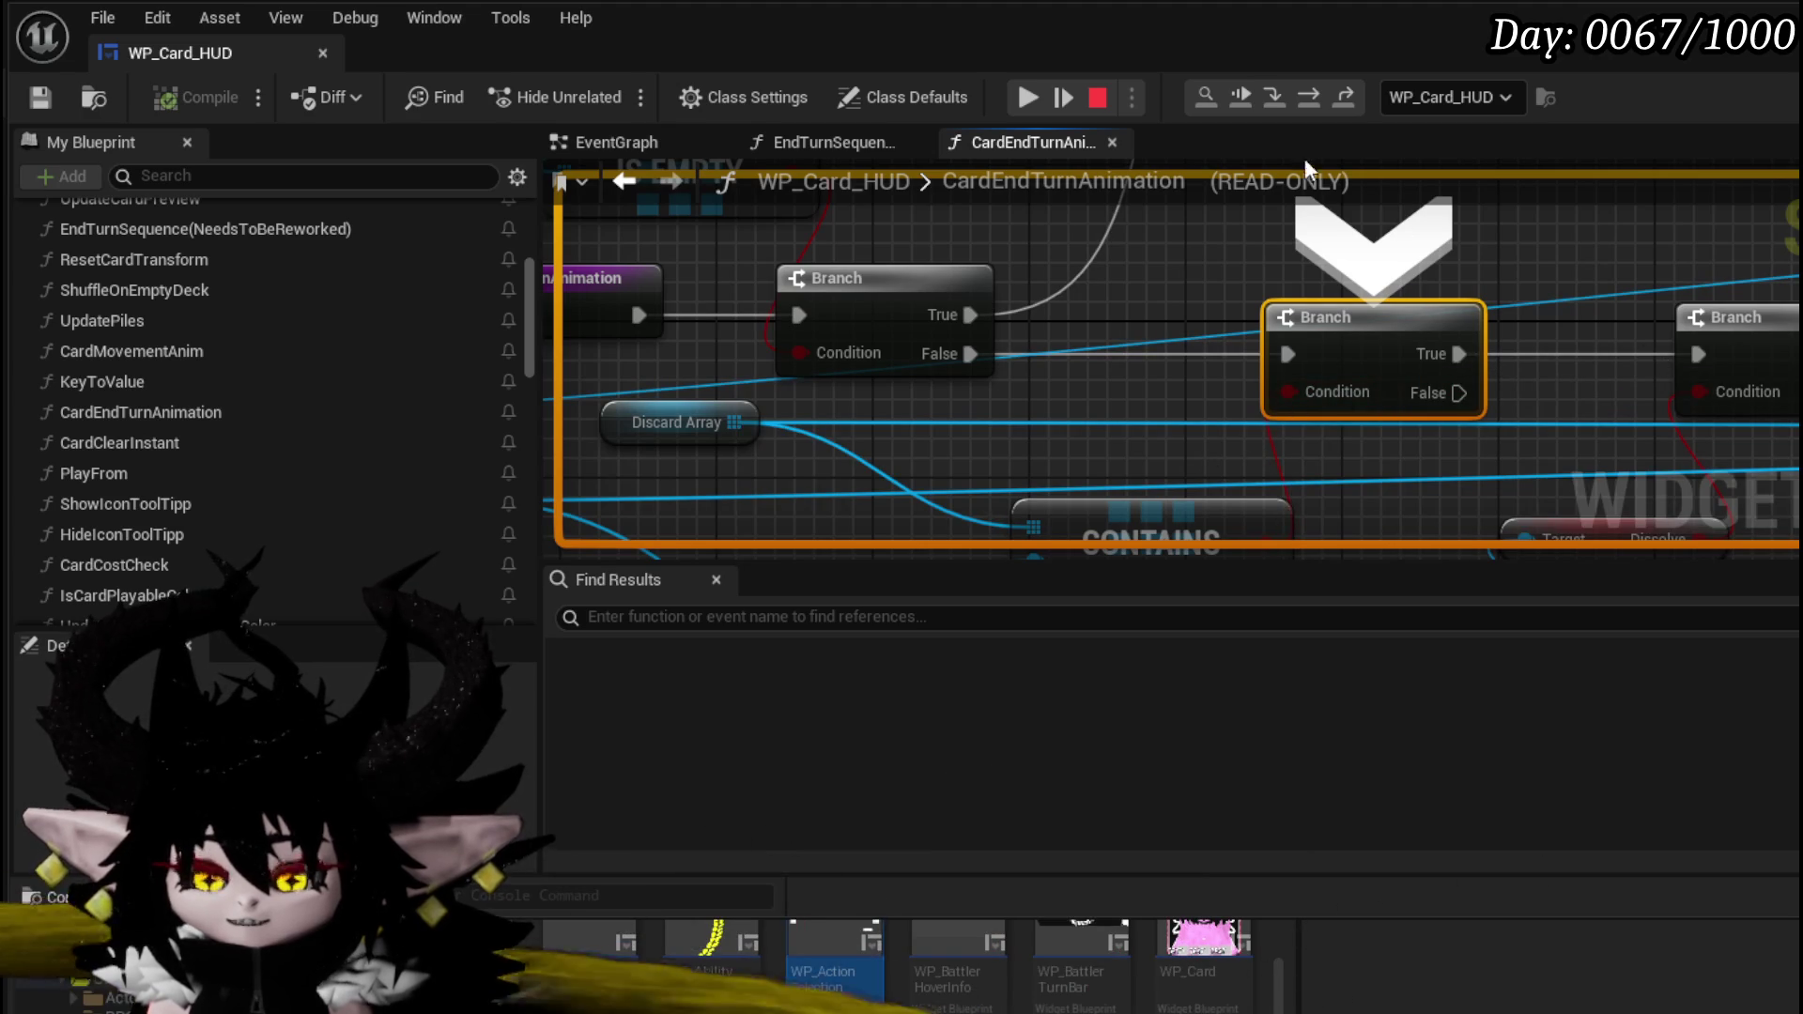
{"action": "left_click", "coordinate": [1318, 87]}
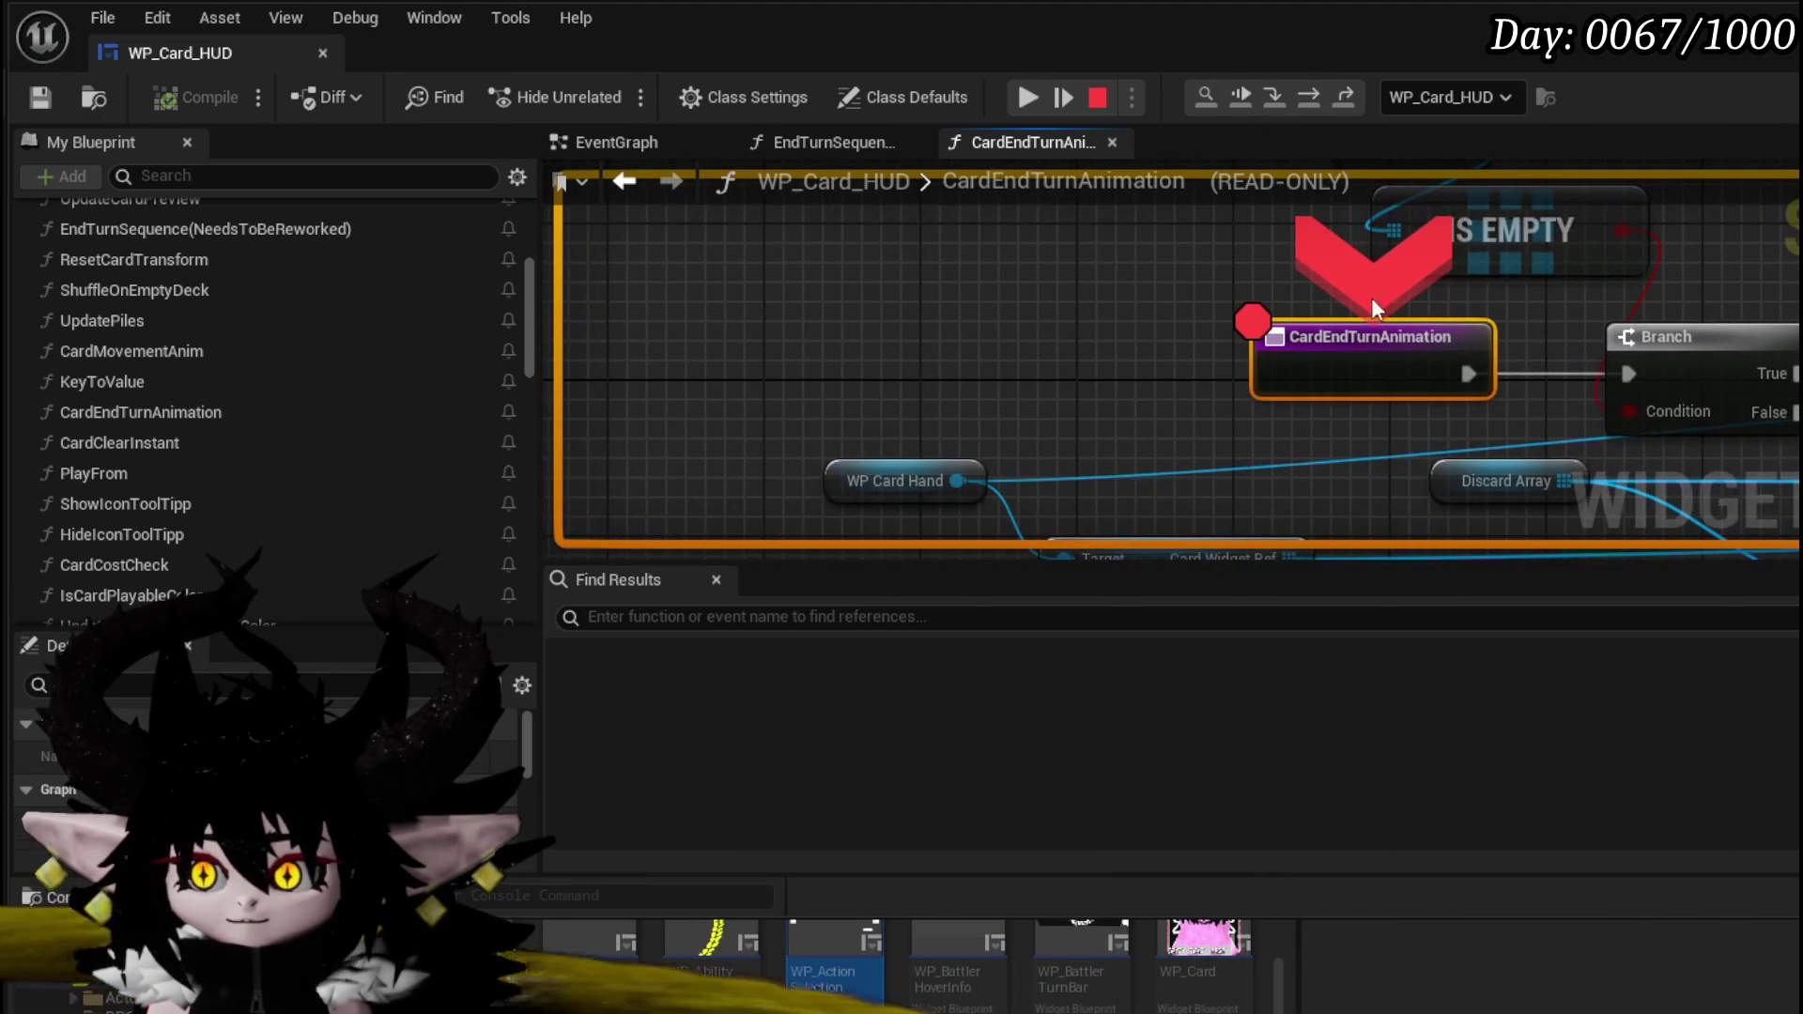
{"action": "left_click", "coordinate": [1317, 89]}
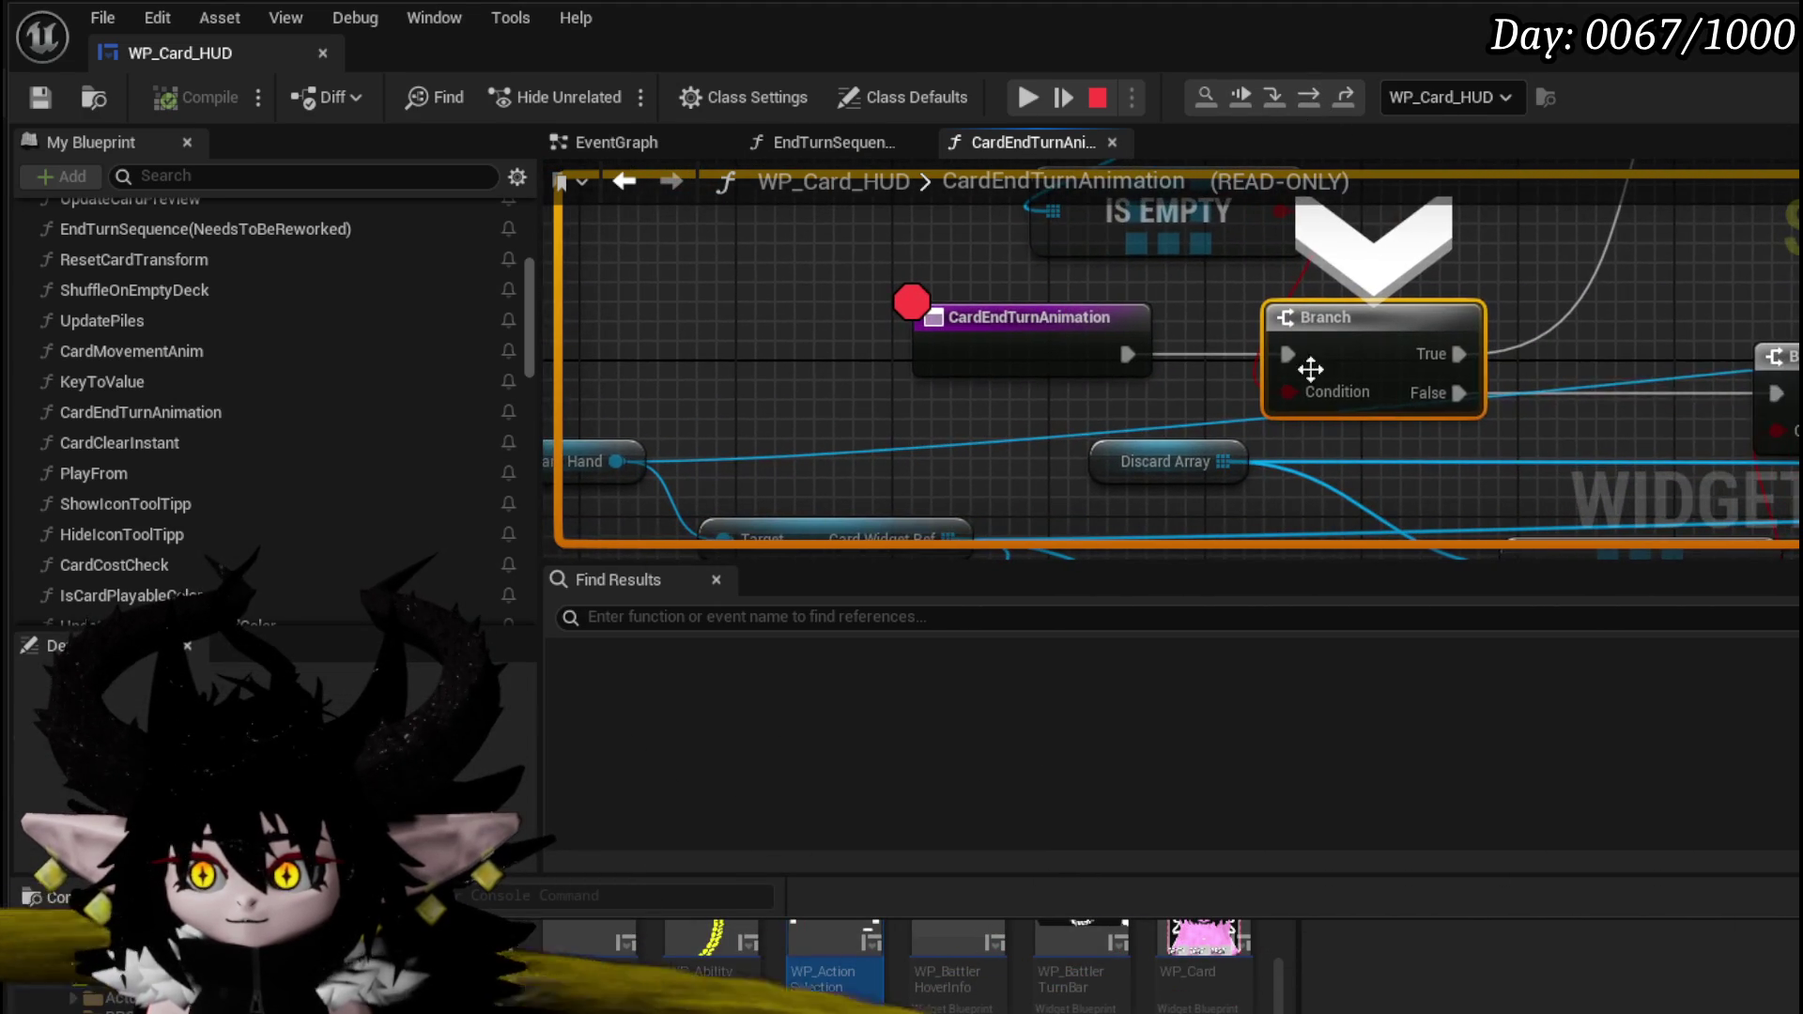
{"action": "left_click", "coordinate": [1313, 97]}
{"action": "mouse_move", "coordinate": [1297, 391]}
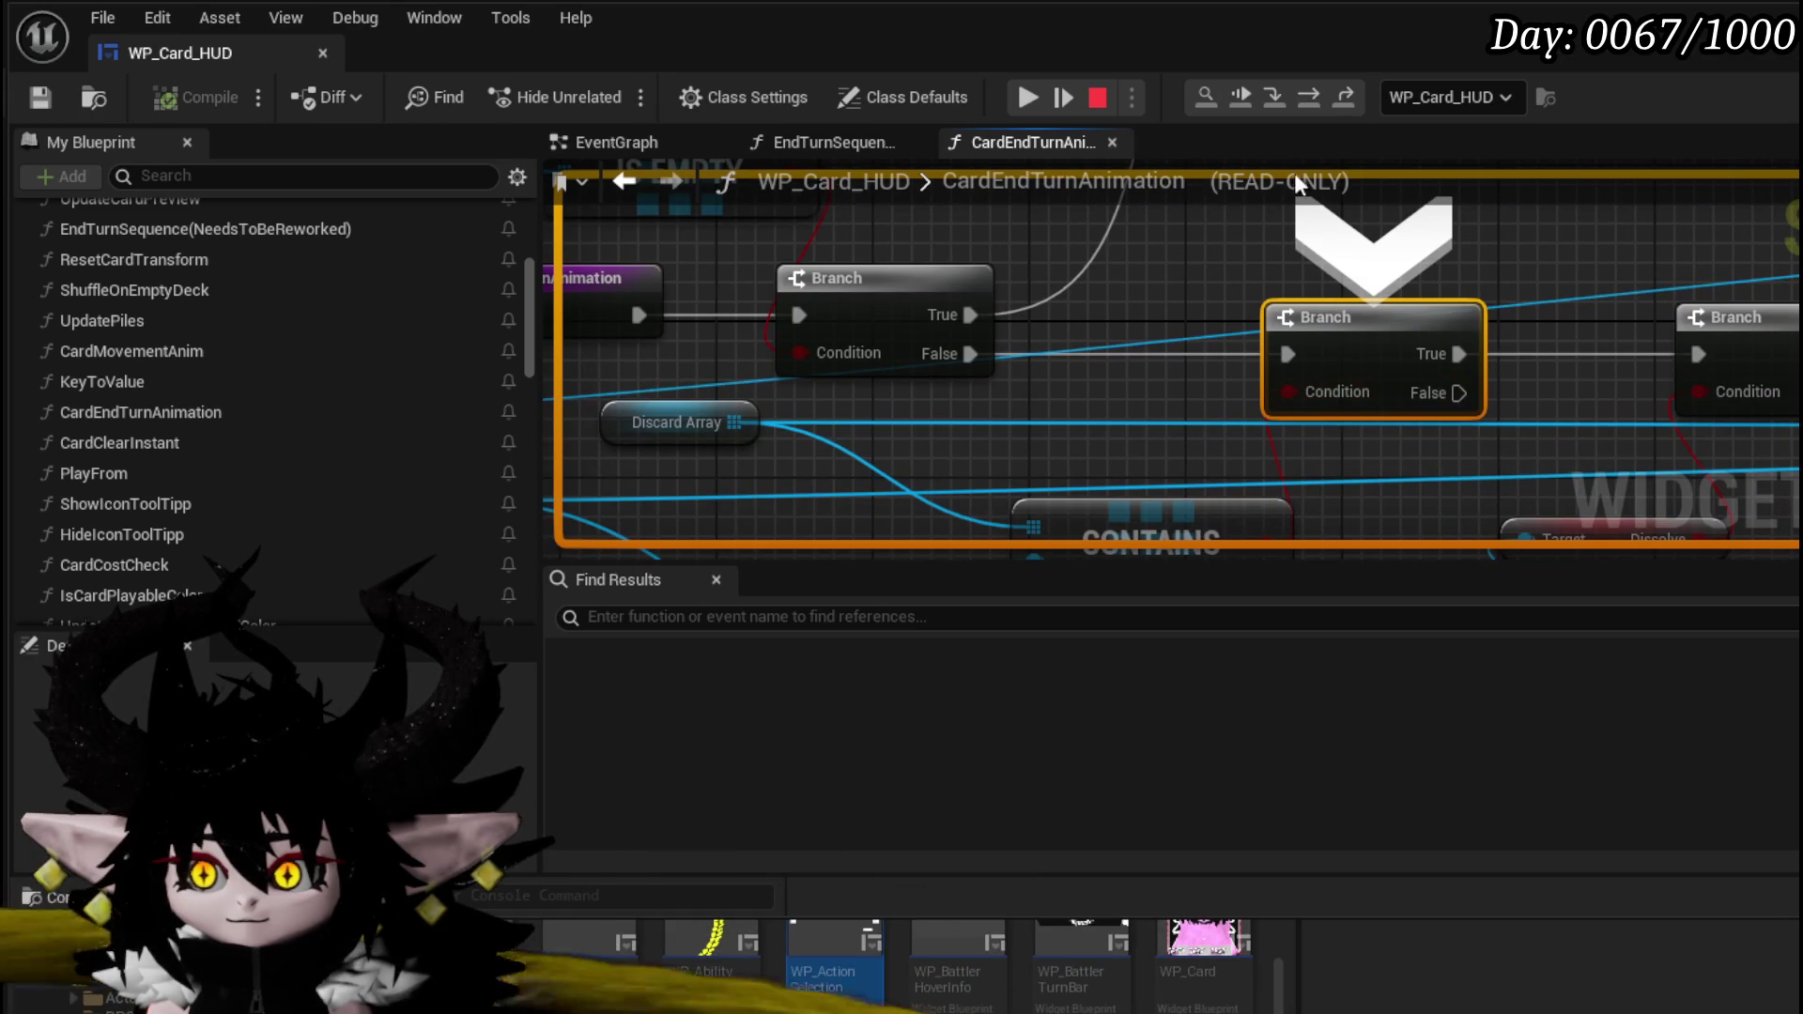
- Repeat the second Branch check twice more, view the LENGTH and GET nodes, and stop play
{"action": "left_click", "coordinate": [1316, 99]}
{"action": "left_click", "coordinate": [1316, 98]}
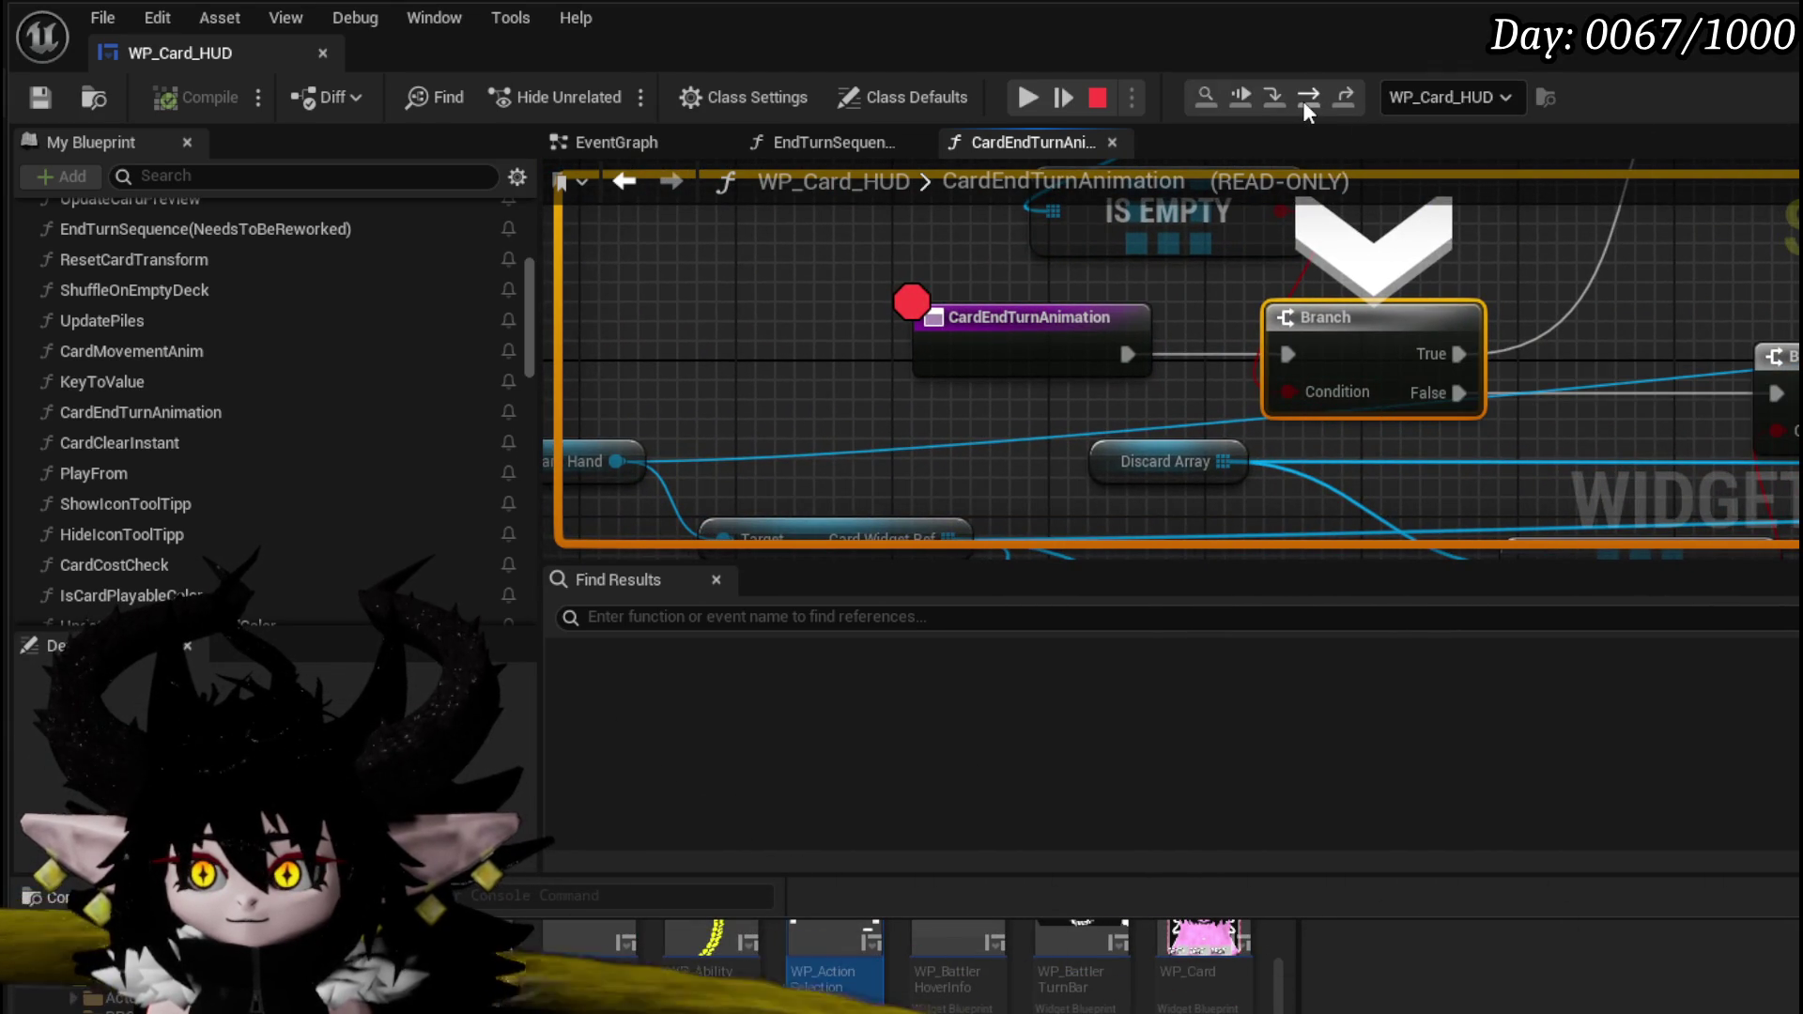
{"action": "left_click", "coordinate": [1304, 99]}
{"action": "mouse_move", "coordinate": [1316, 392]}
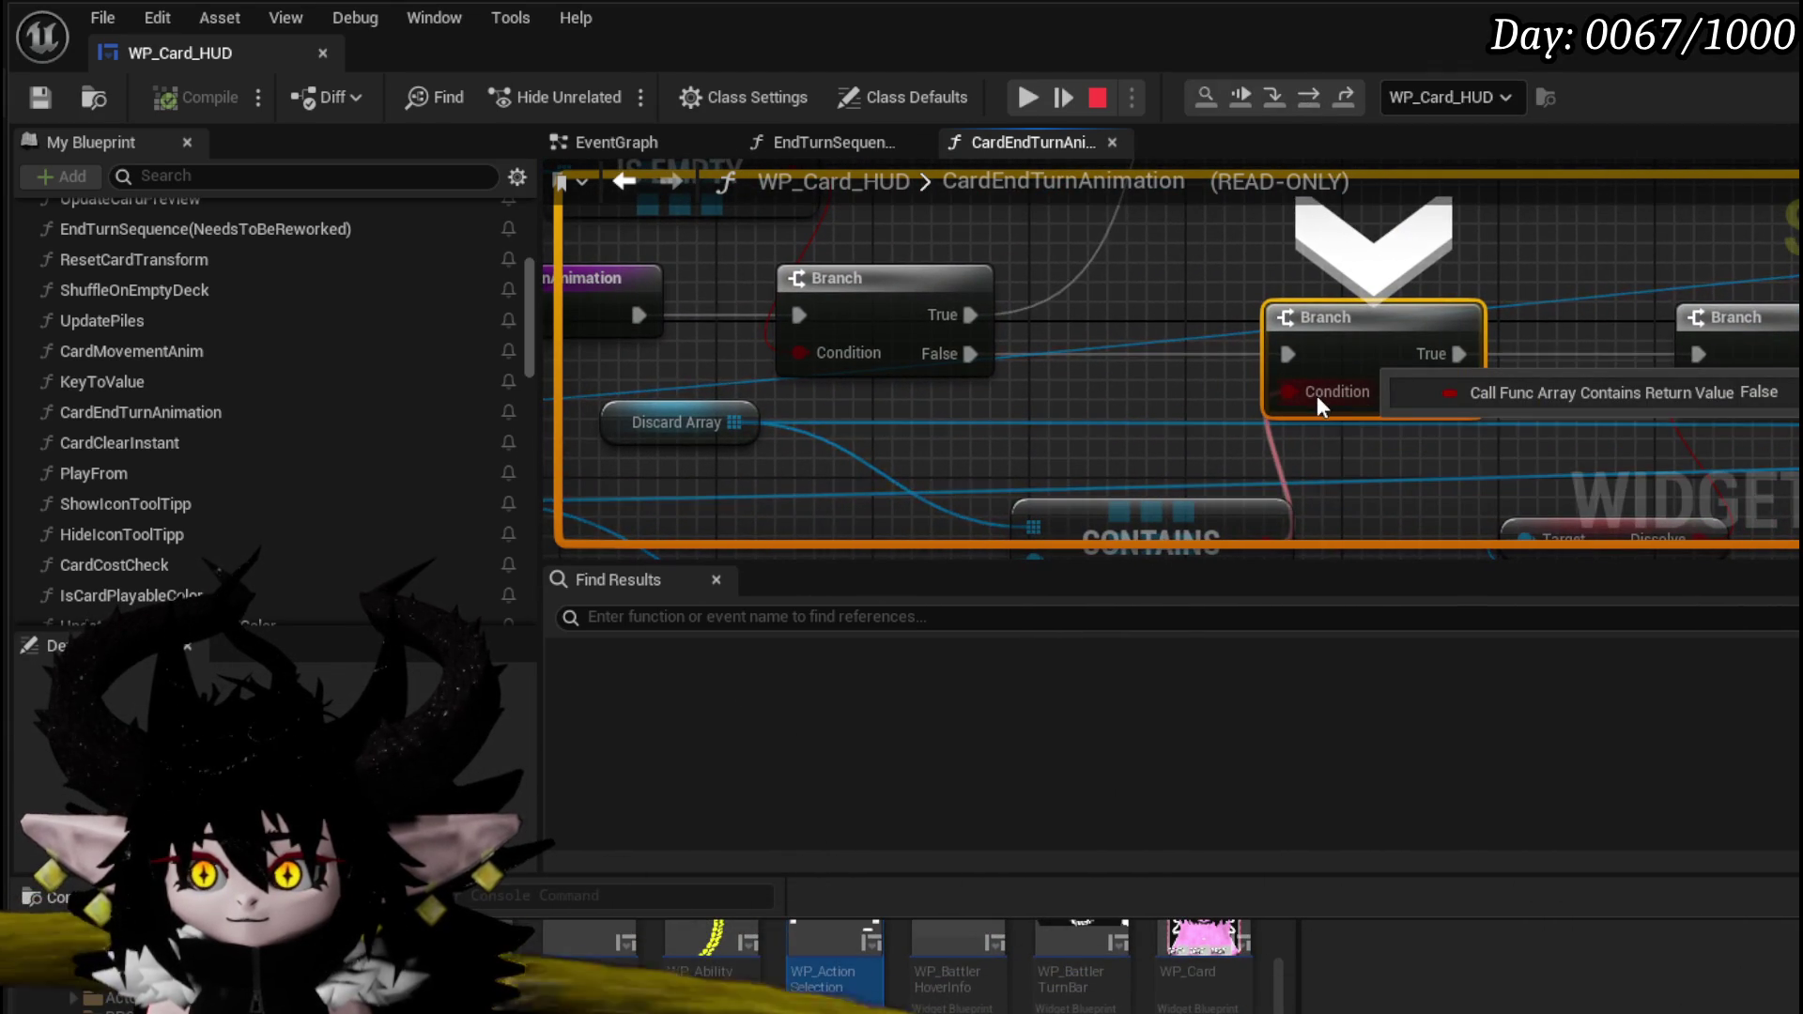
{"action": "left_click", "coordinate": [1320, 90]}
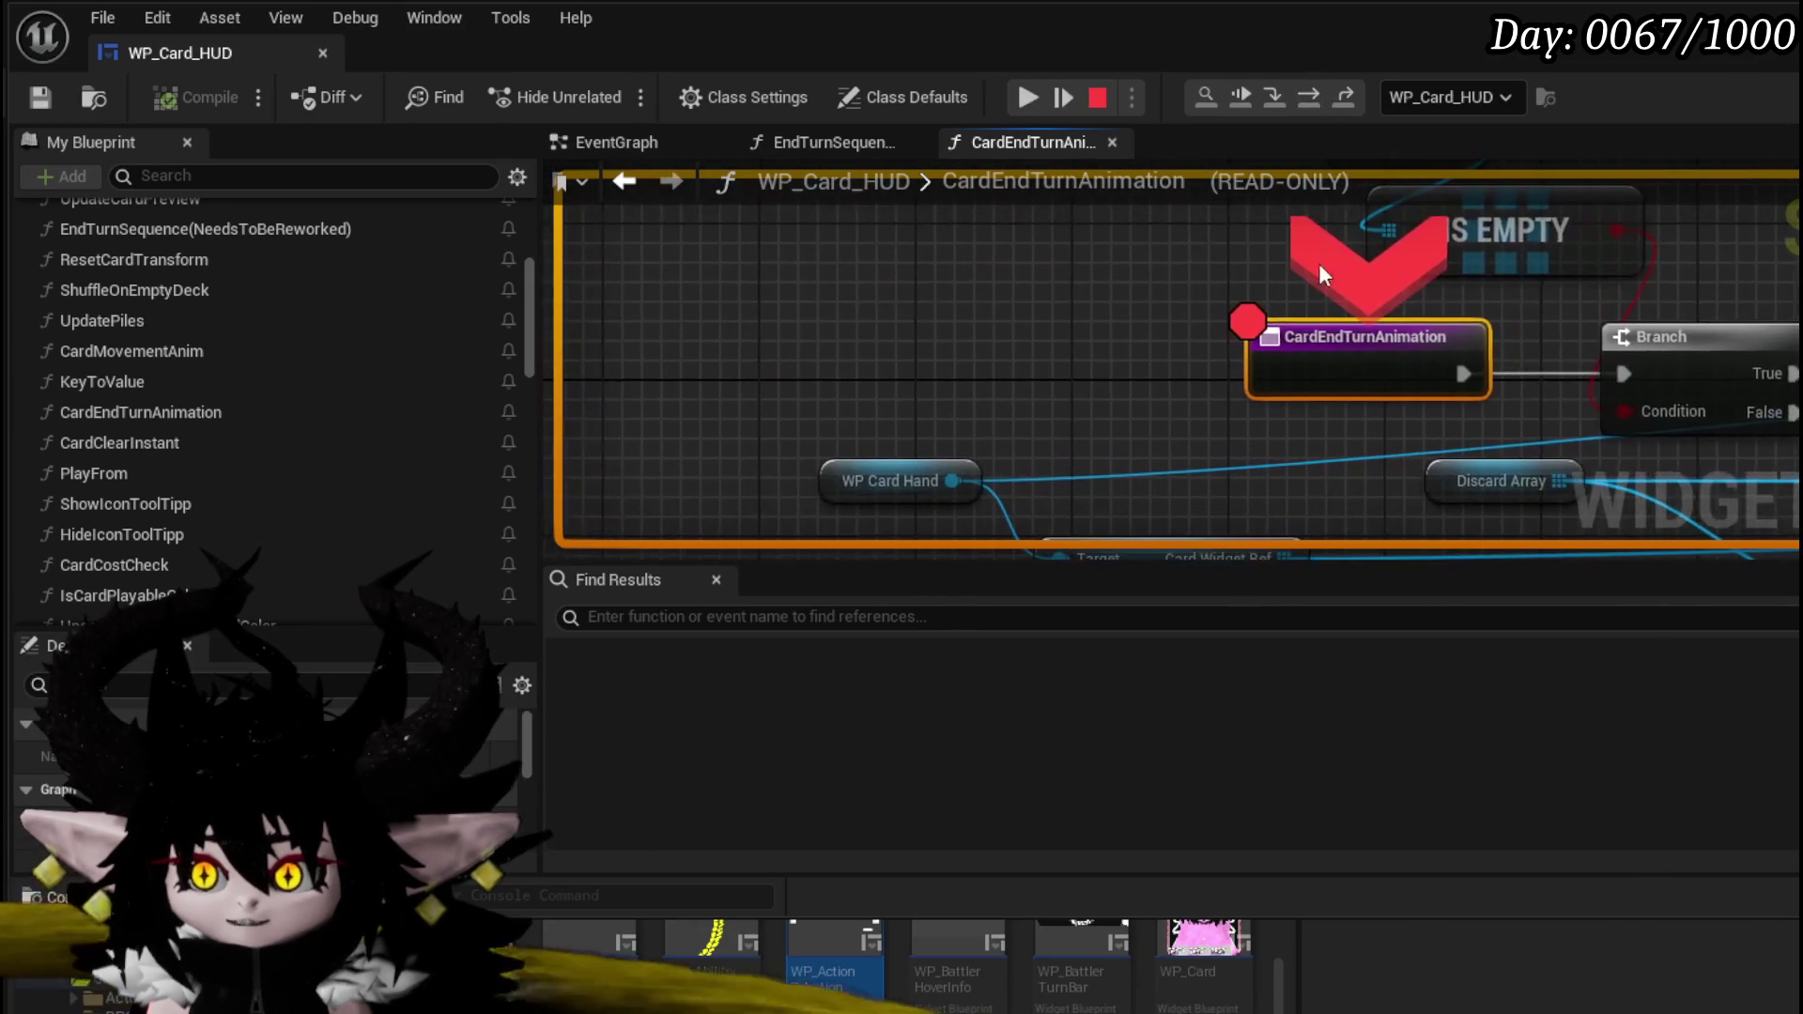
{"action": "left_click", "coordinate": [1308, 101]}
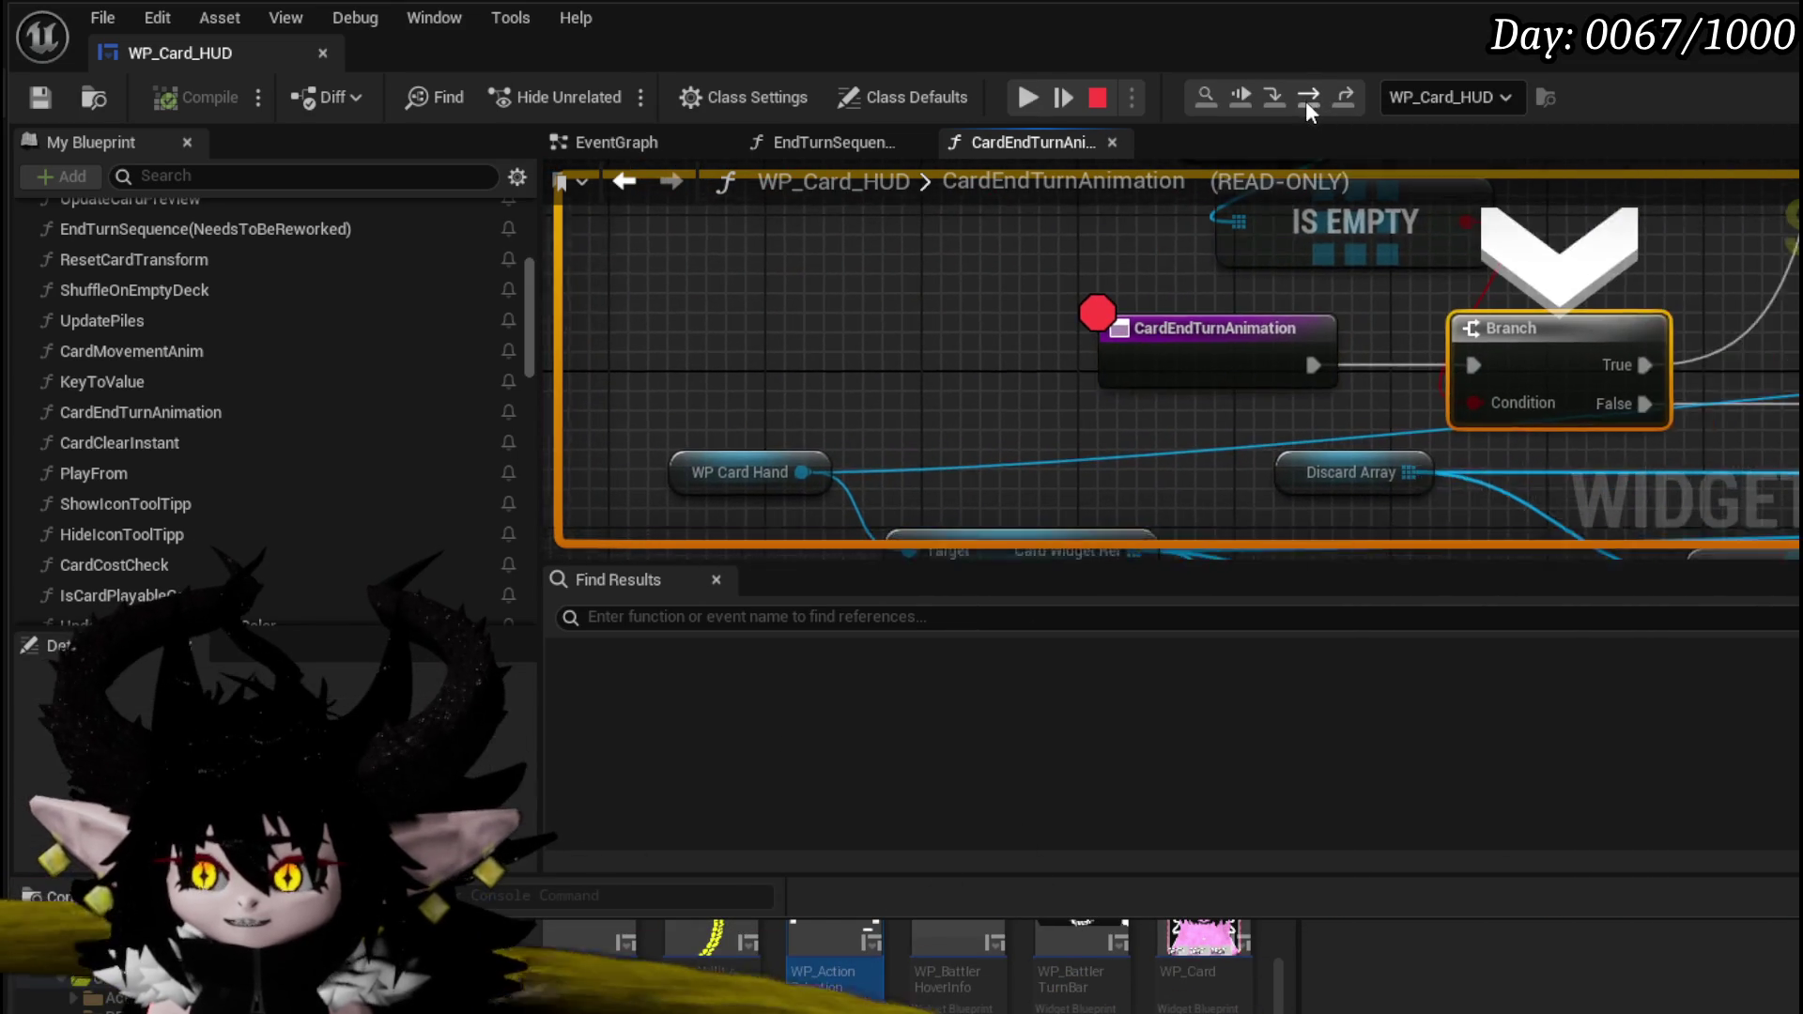
{"action": "left_click", "coordinate": [1307, 97]}
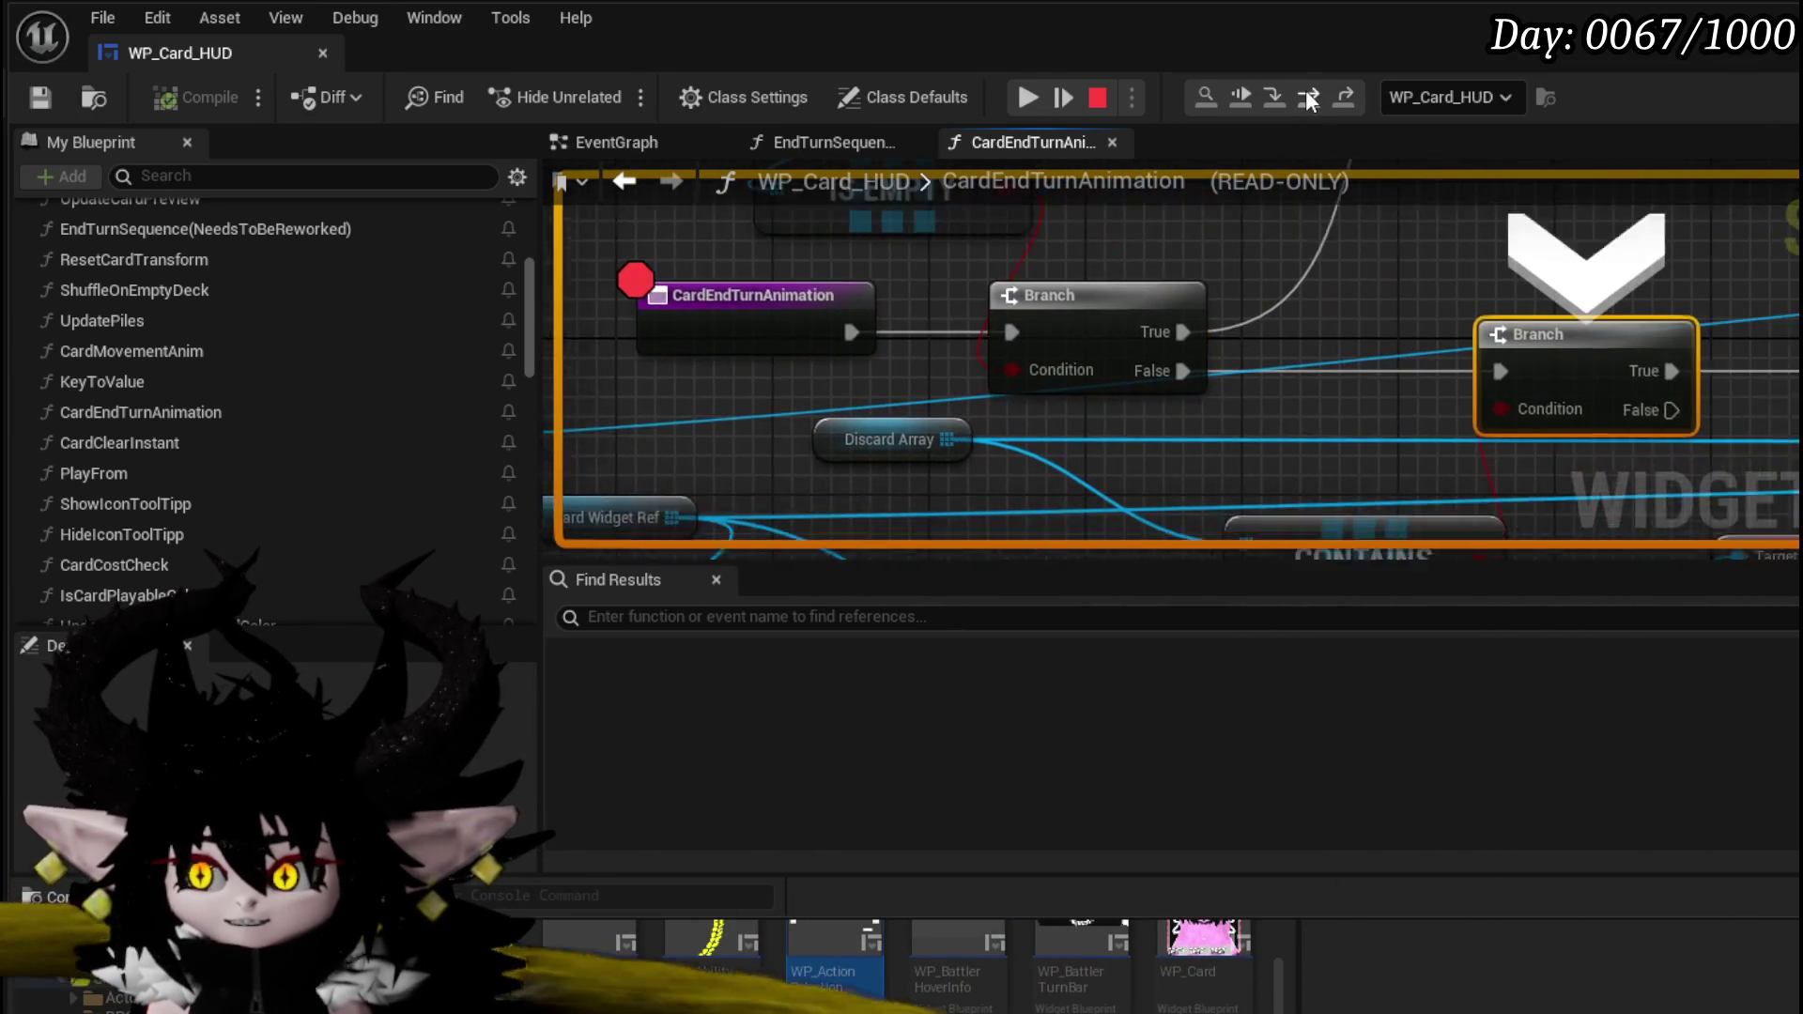
{"action": "scroll", "coordinate": [1326, 389], "scroll_direction": "down", "scroll_amount": 2}
{"action": "left_click_drag", "start_coordinate": [1326, 389], "coordinate": [1272, 162]}
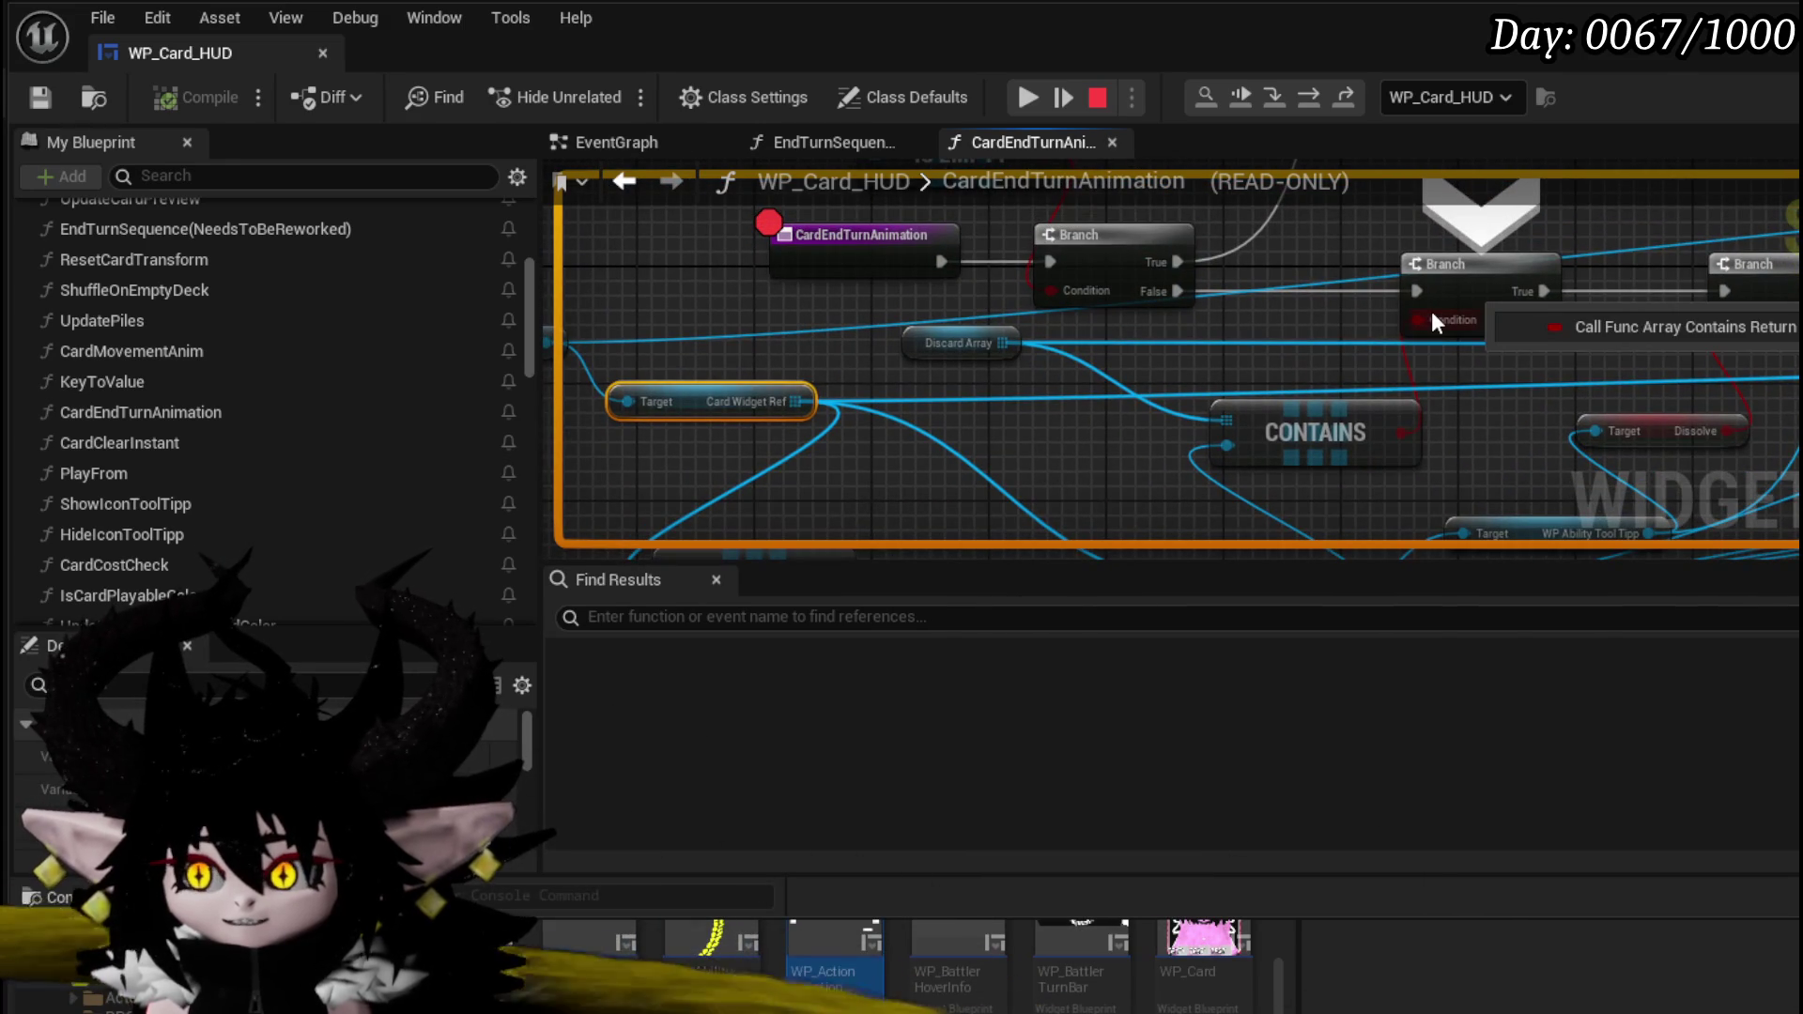
{"action": "left_click_drag", "start_coordinate": [1424, 312], "coordinate": [1354, 237]}
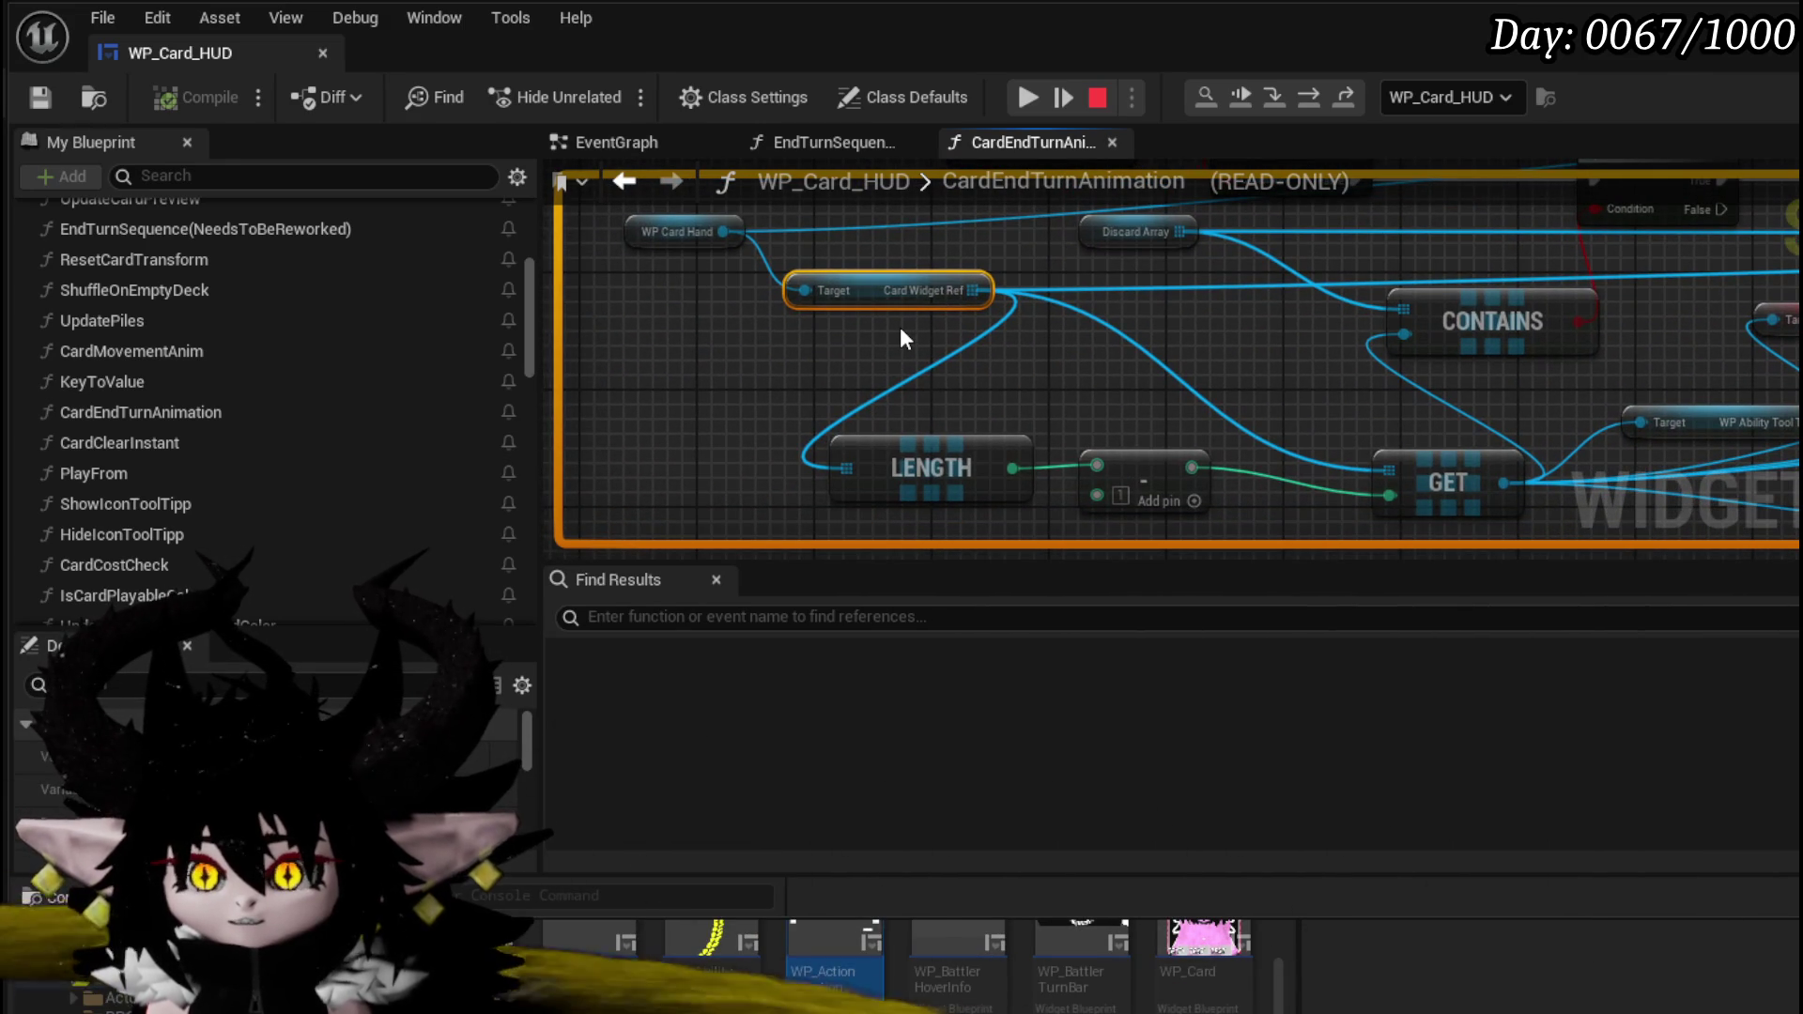
{"action": "left_click", "coordinate": [1097, 98]}
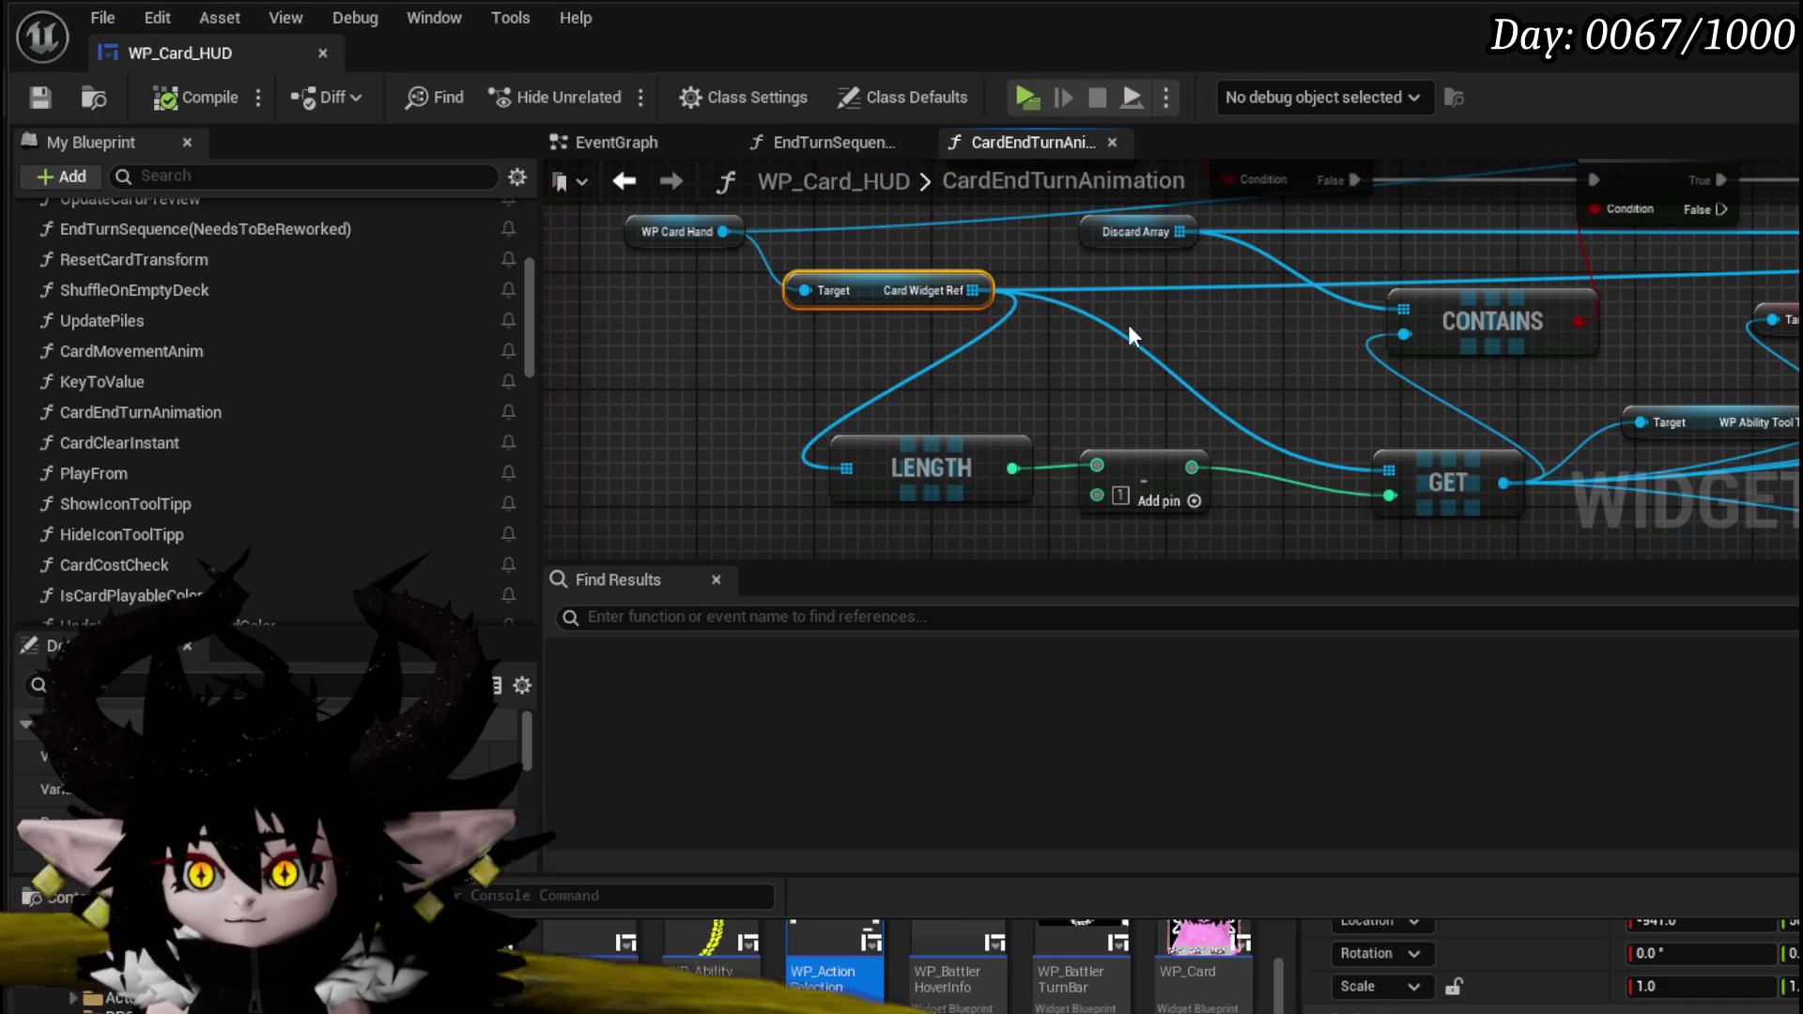
- Add a GET node for Card Widget Ref and connect Card Widget Ref into CONTAINS
{"action": "left_click_drag", "start_coordinate": [973, 290], "coordinate": [1031, 315]}
{"action": "type", "text": "get"}
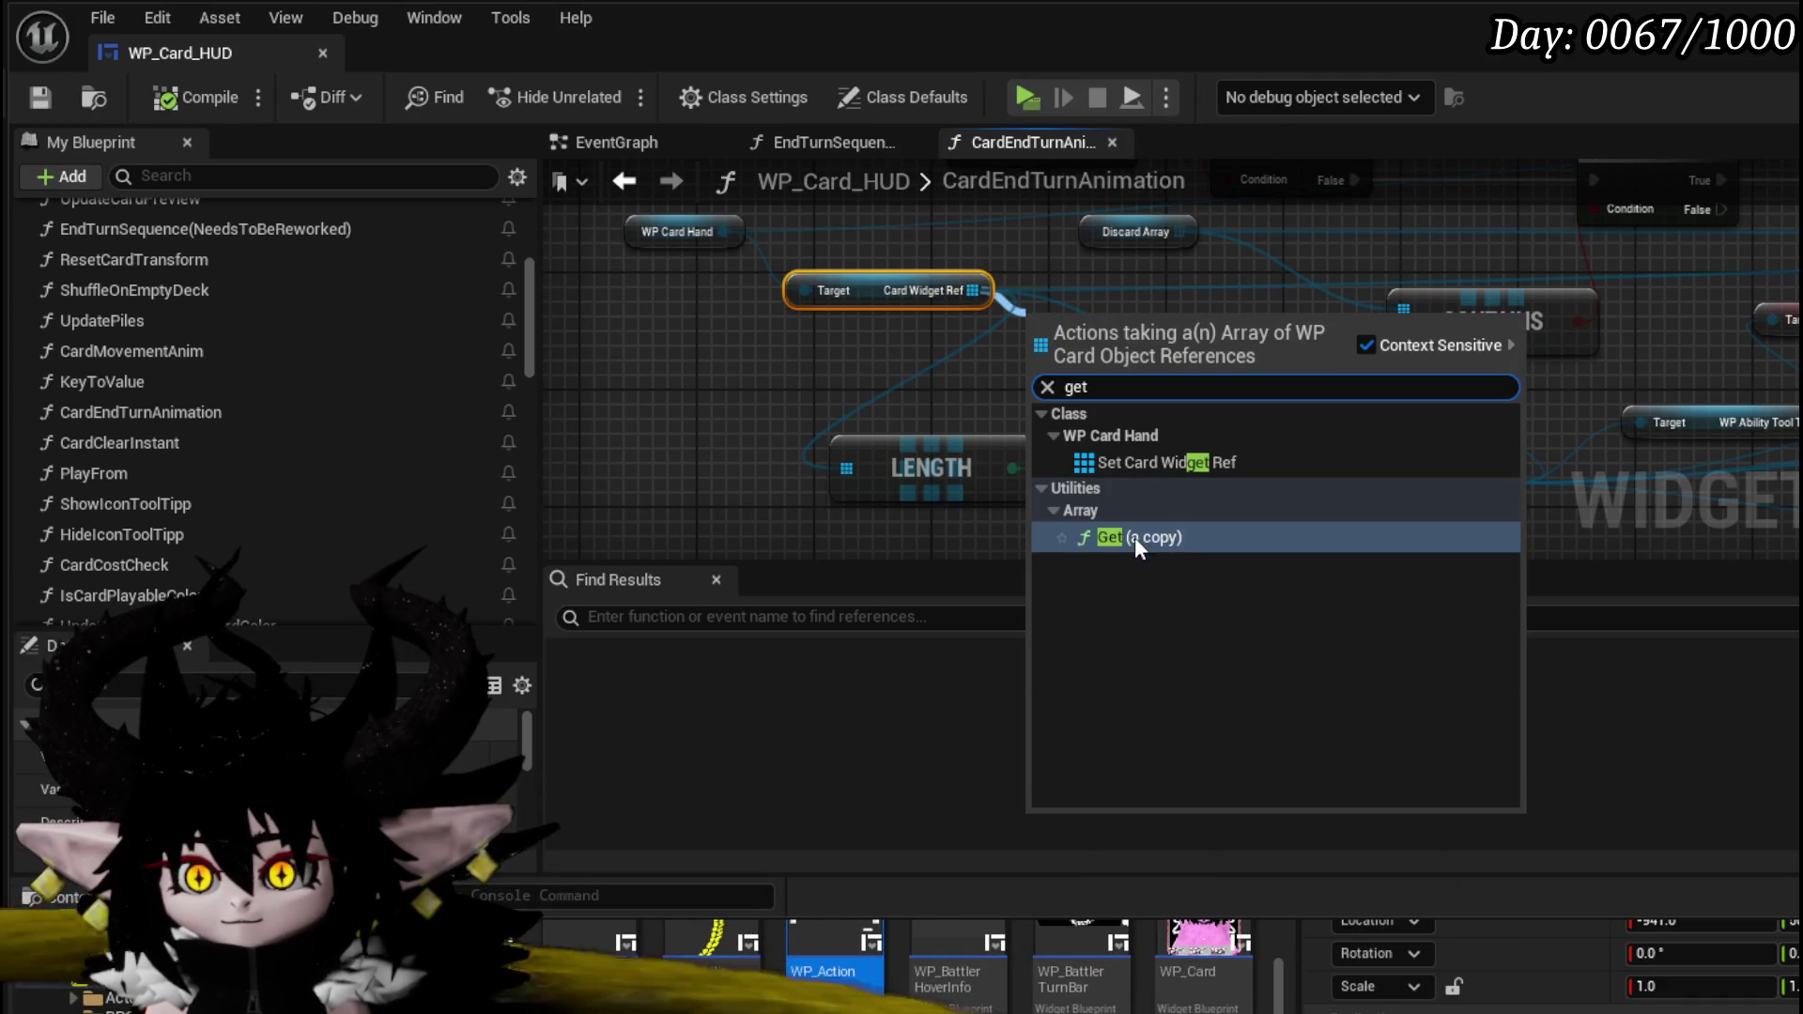
{"action": "left_click", "coordinate": [1135, 537]}
{"action": "left_click_drag", "start_coordinate": [1405, 336], "coordinate": [1405, 335]}
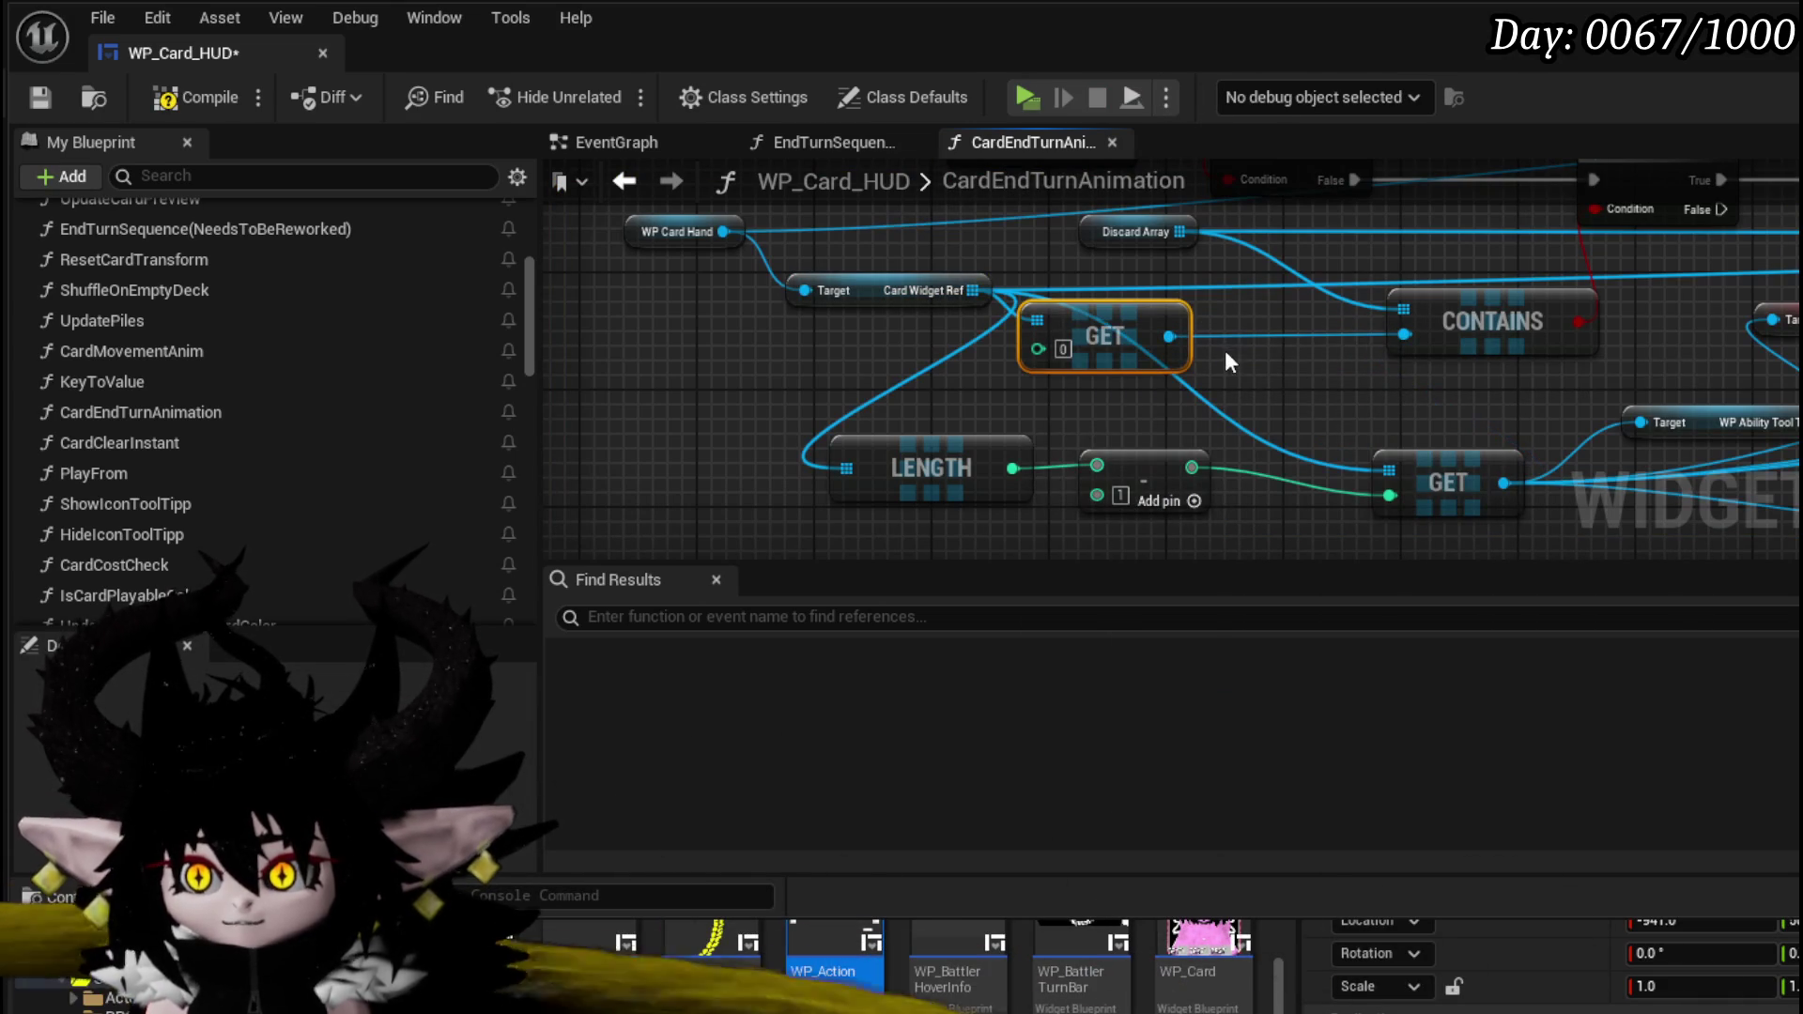
{"action": "left_click_drag", "start_coordinate": [1120, 329], "coordinate": [1237, 329]}
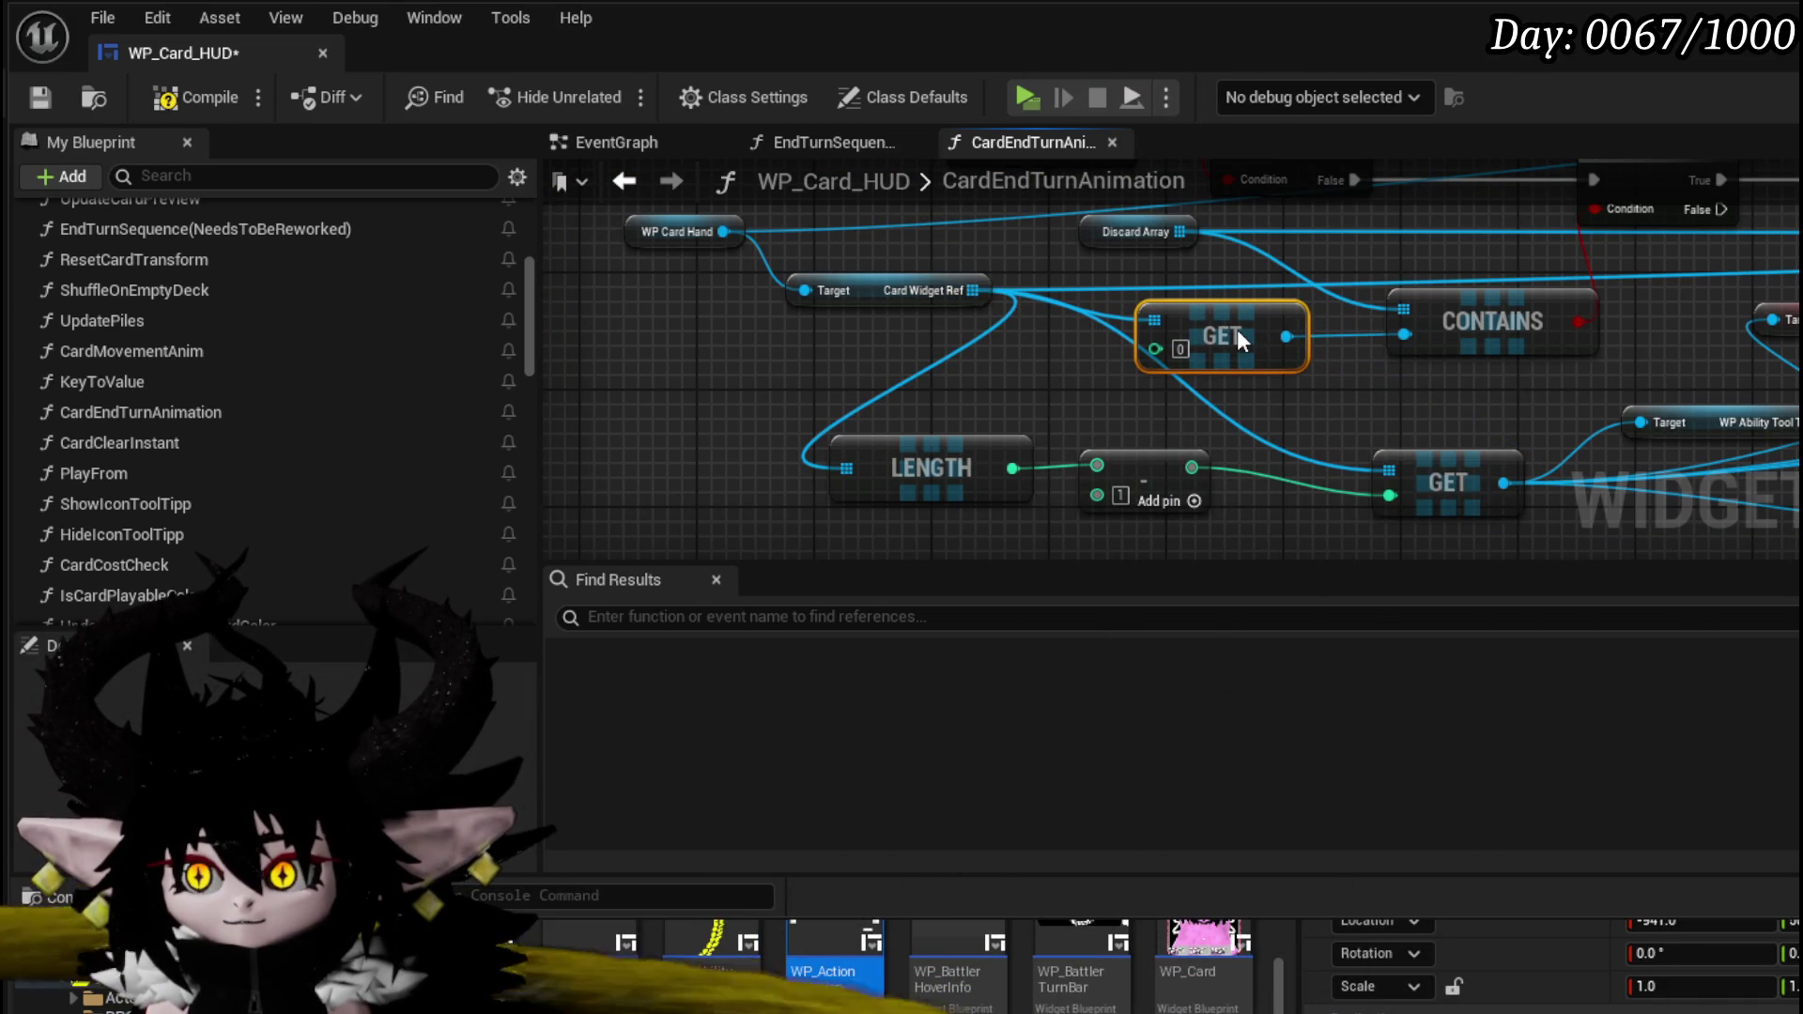
{"action": "mouse_move", "coordinate": [893, 291]}
{"action": "left_mouse_down"}
{"action": "mouse_move", "coordinate": [885, 319]}
{"action": "mouse_move", "coordinate": [890, 295]}
{"action": "left_mouse_up"}
{"action": "left_click_drag", "start_coordinate": [1040, 351], "coordinate": [957, 429]}
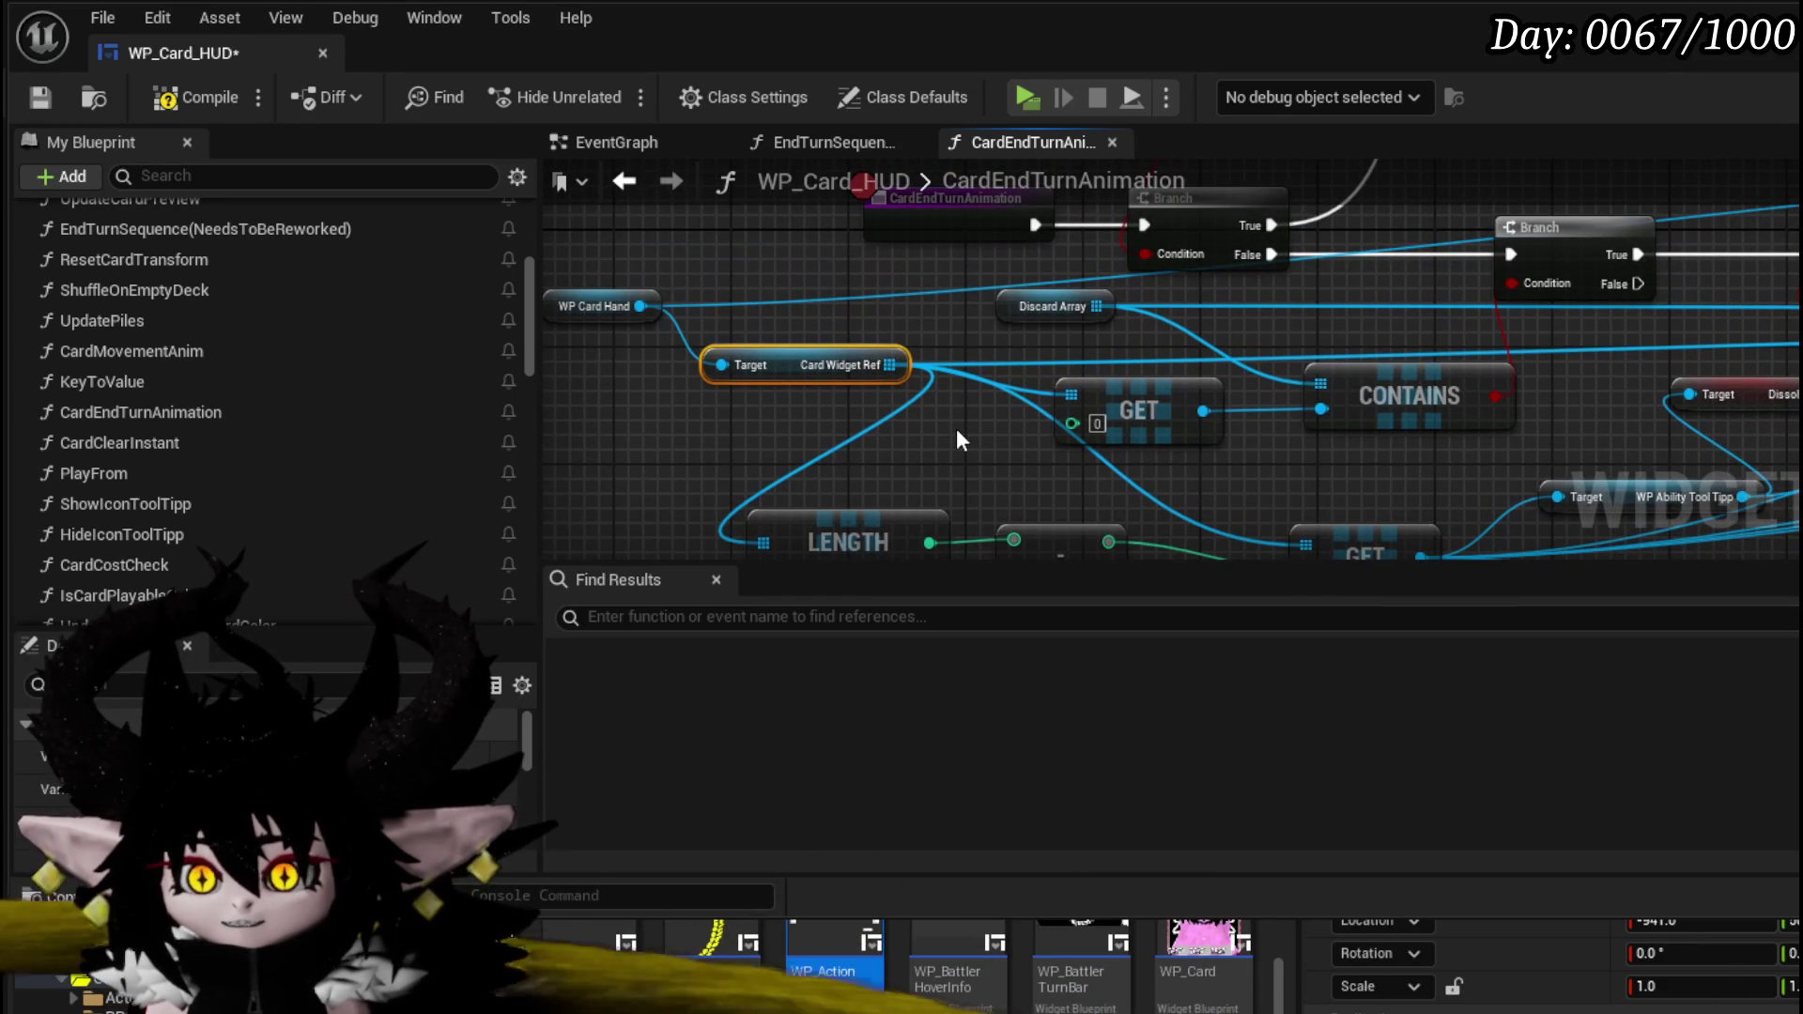
{"action": "left_click_drag", "start_coordinate": [896, 364], "coordinate": [1322, 384]}
{"action": "left_click_drag", "start_coordinate": [1379, 391], "coordinate": [1378, 363]}
- Add a GET (a copy) node off Discard Array and wire its output into CONTAINS
{"action": "mouse_move", "coordinate": [1056, 311]}
{"action": "left_mouse_down"}
{"action": "mouse_move", "coordinate": [948, 411]}
{"action": "mouse_move", "coordinate": [793, 429]}
{"action": "mouse_move", "coordinate": [892, 445]}
{"action": "left_mouse_up"}
{"action": "type", "text": "ge"}
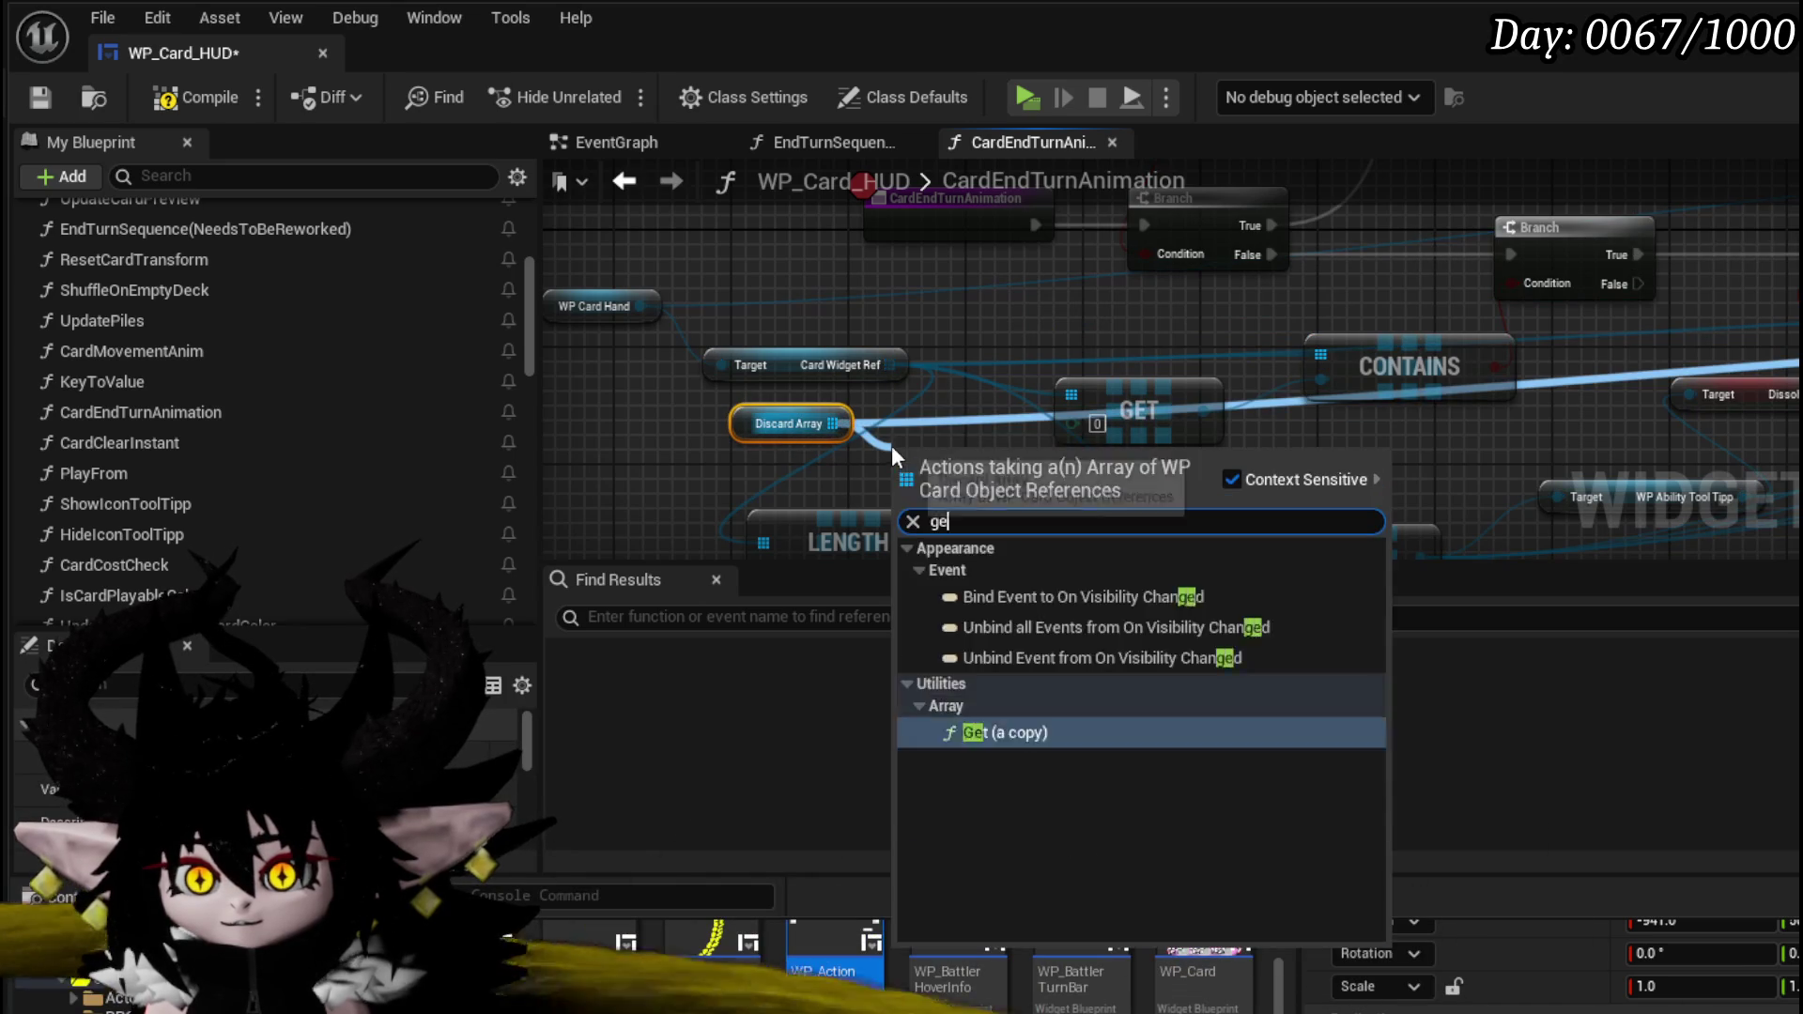
{"action": "type", "text": "t"}
{"action": "left_click", "coordinate": [995, 588]}
{"action": "mouse_move", "coordinate": [1032, 471]}
{"action": "left_mouse_down"}
{"action": "mouse_move", "coordinate": [1050, 444]}
{"action": "mouse_move", "coordinate": [1321, 380]}
{"action": "left_mouse_up"}
{"action": "left_click", "coordinate": [1118, 399]}
{"action": "left_click_drag", "start_coordinate": [954, 469], "coordinate": [1024, 439]}
{"action": "left_click_drag", "start_coordinate": [770, 424], "coordinate": [813, 426]}
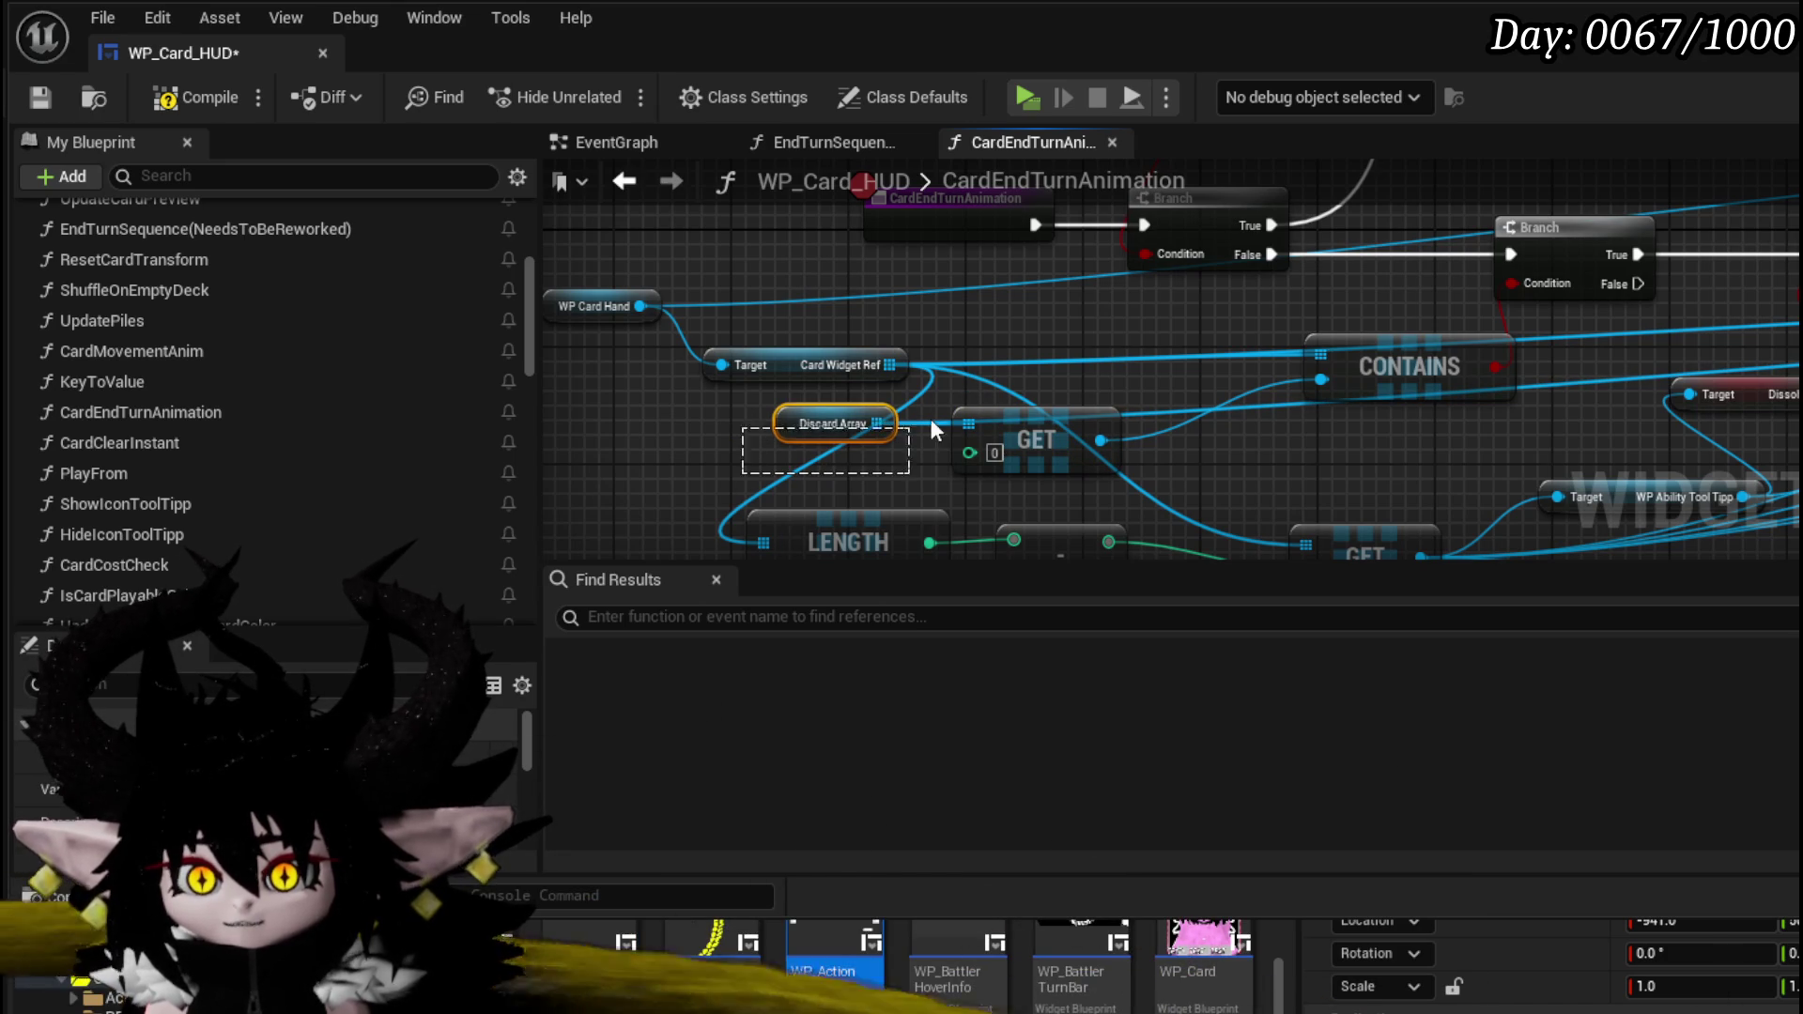
- Rearrange the LENGTH, subtract and GET nodes, moving Discard Array and its GET slightly down
{"action": "left_click_drag", "start_coordinate": [711, 381], "coordinate": [866, 394]}
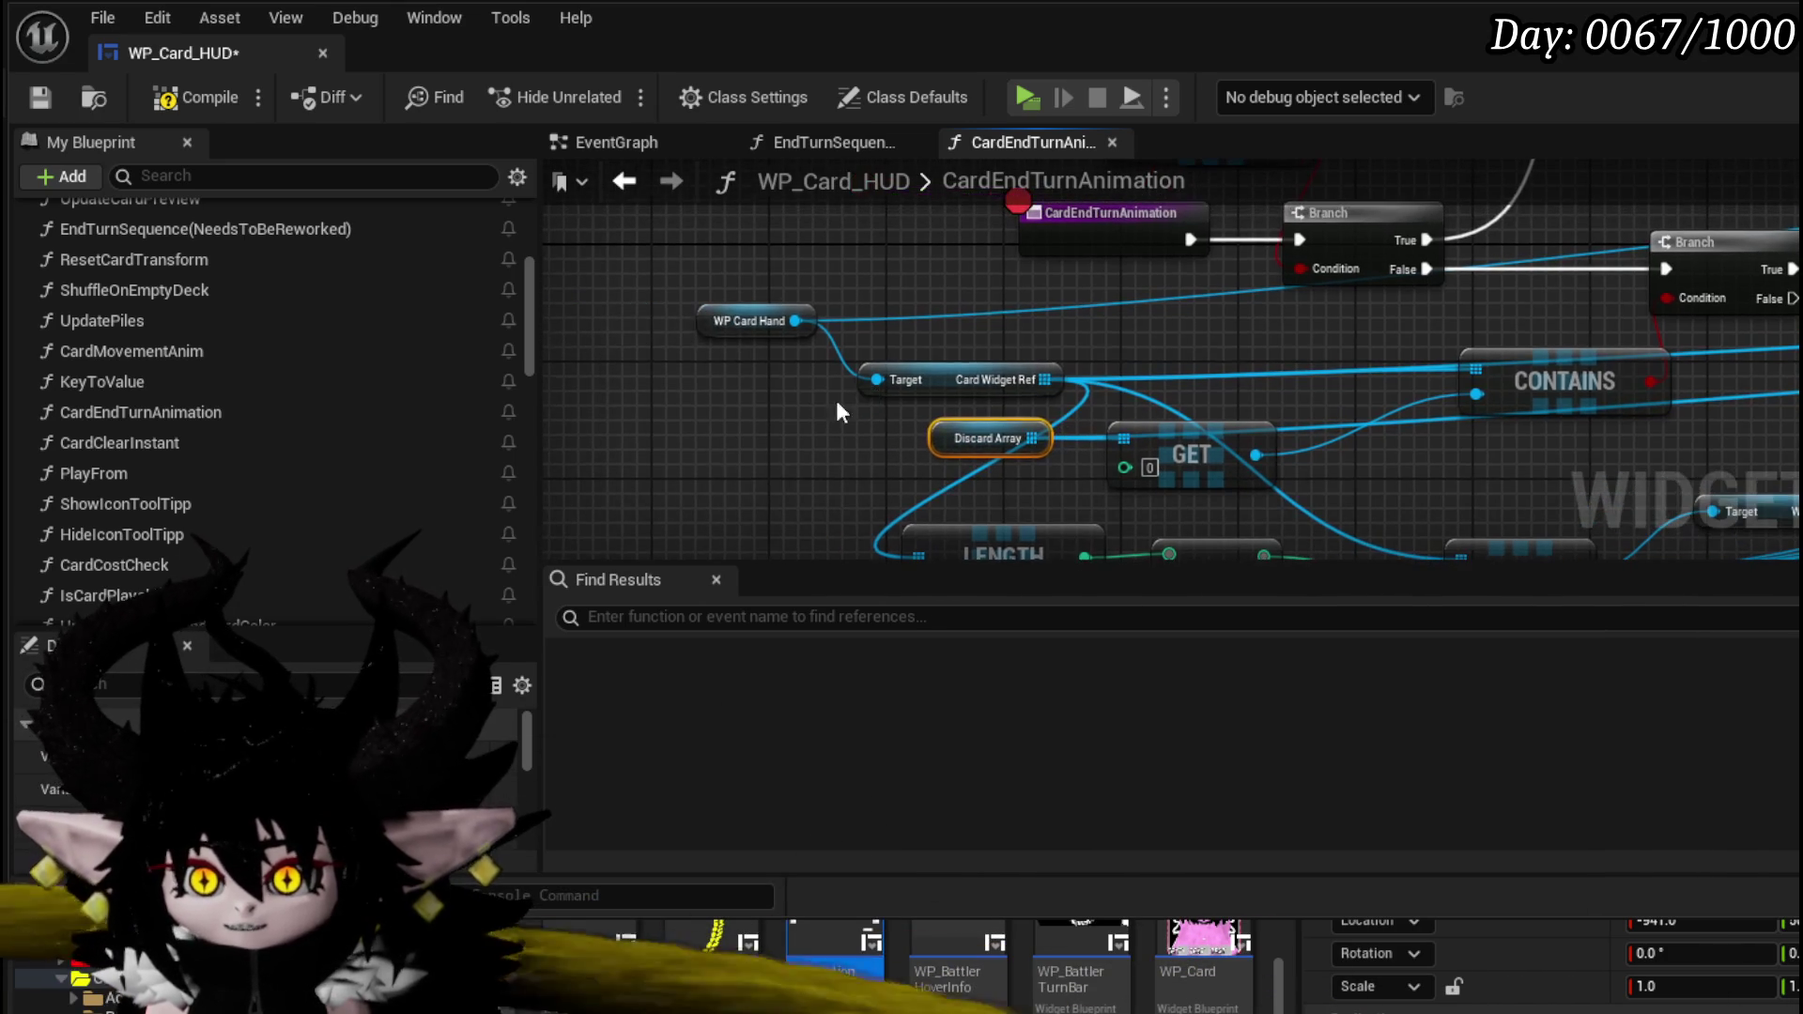
{"action": "mouse_move", "coordinate": [971, 296]}
{"action": "left_mouse_down"}
{"action": "mouse_move", "coordinate": [915, 403]}
{"action": "mouse_move", "coordinate": [1087, 284]}
{"action": "left_mouse_up"}
{"action": "left_click_drag", "start_coordinate": [977, 422], "coordinate": [1010, 300]}
{"action": "mouse_move", "coordinate": [794, 481]}
{"action": "left_mouse_down"}
{"action": "mouse_move", "coordinate": [1354, 391]}
{"action": "mouse_move", "coordinate": [1237, 351]}
{"action": "mouse_move", "coordinate": [1087, 508]}
{"action": "left_mouse_up"}
{"action": "left_click_drag", "start_coordinate": [1026, 430], "coordinate": [1080, 483]}
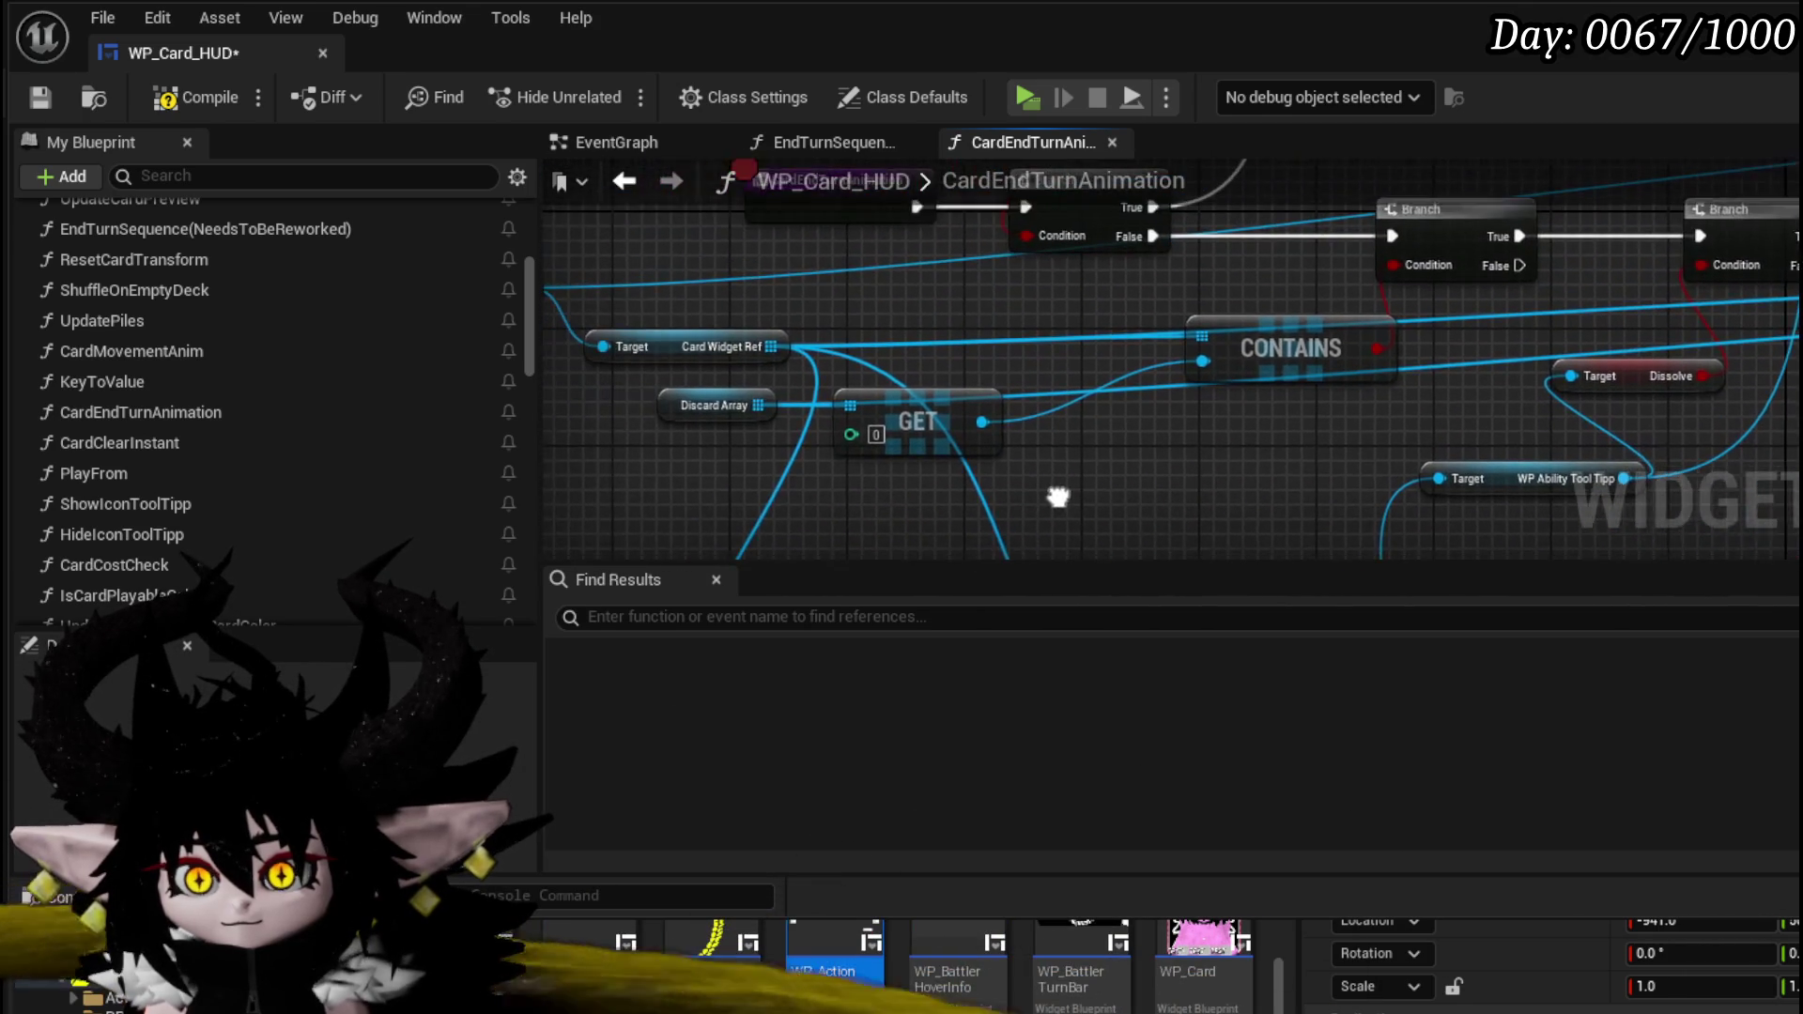
{"action": "left_click_drag", "start_coordinate": [931, 417], "coordinate": [934, 446]}
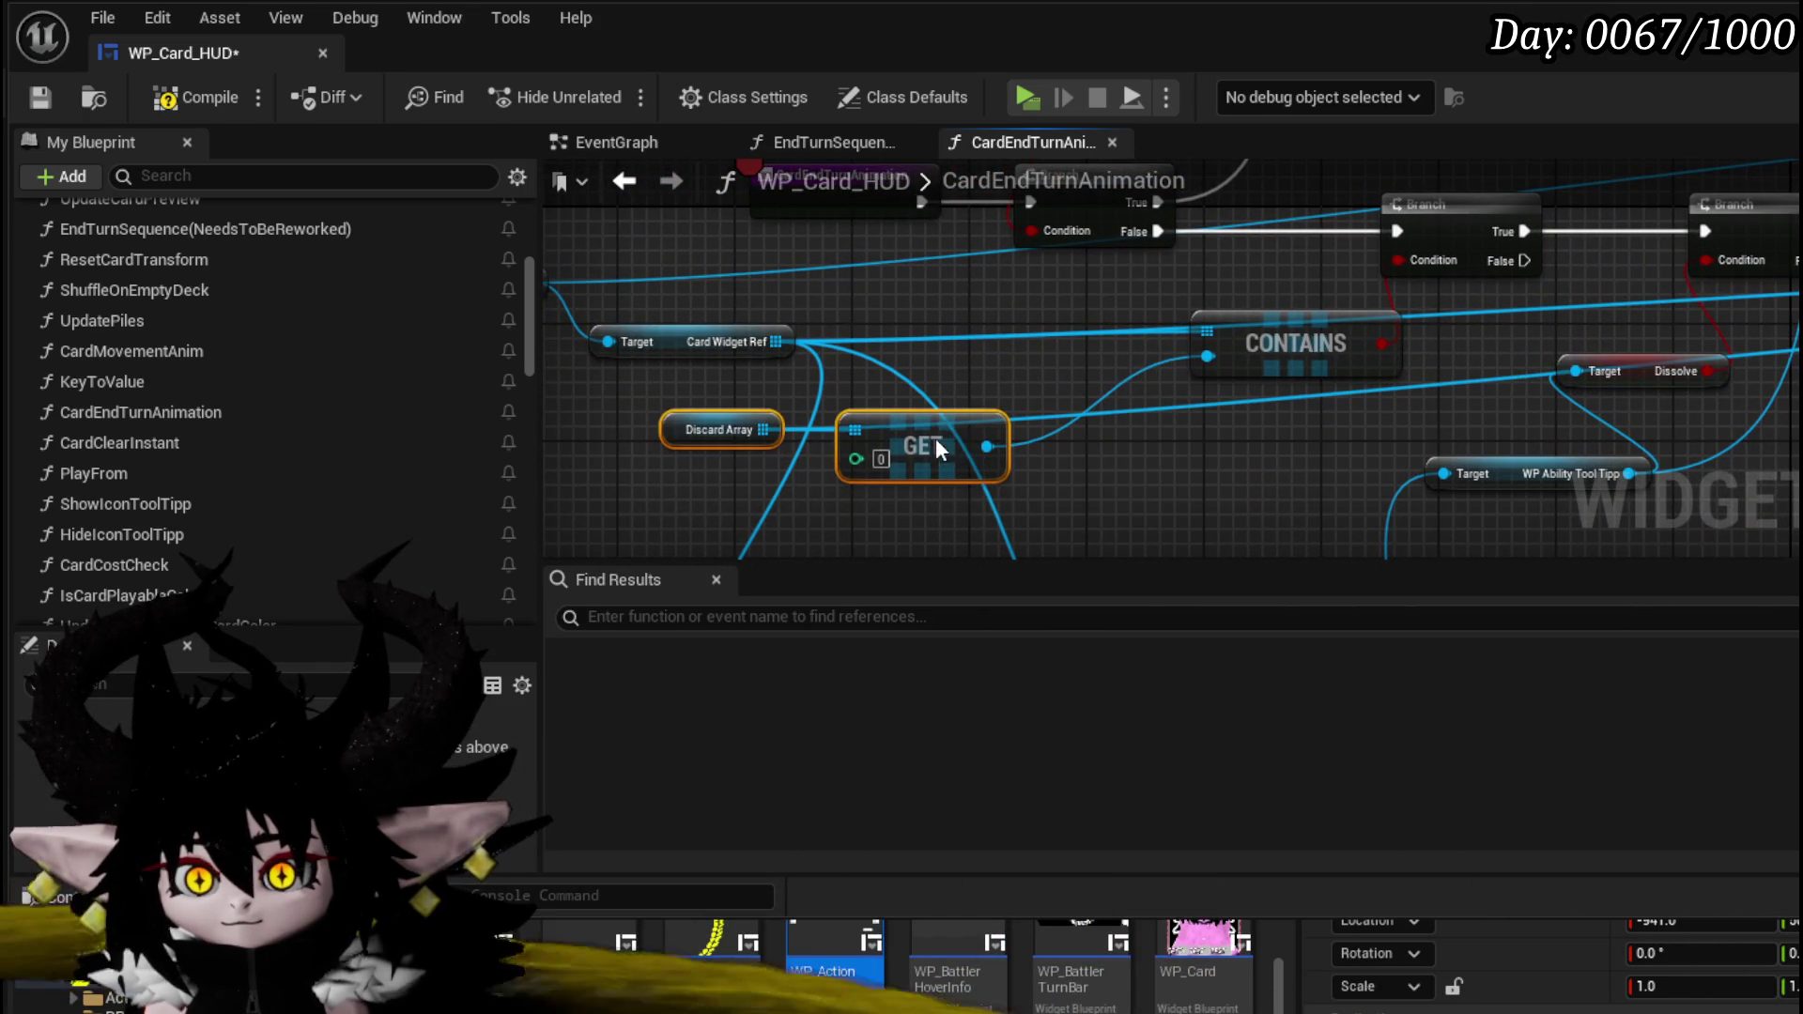
{"action": "left_click", "coordinate": [1048, 391]}
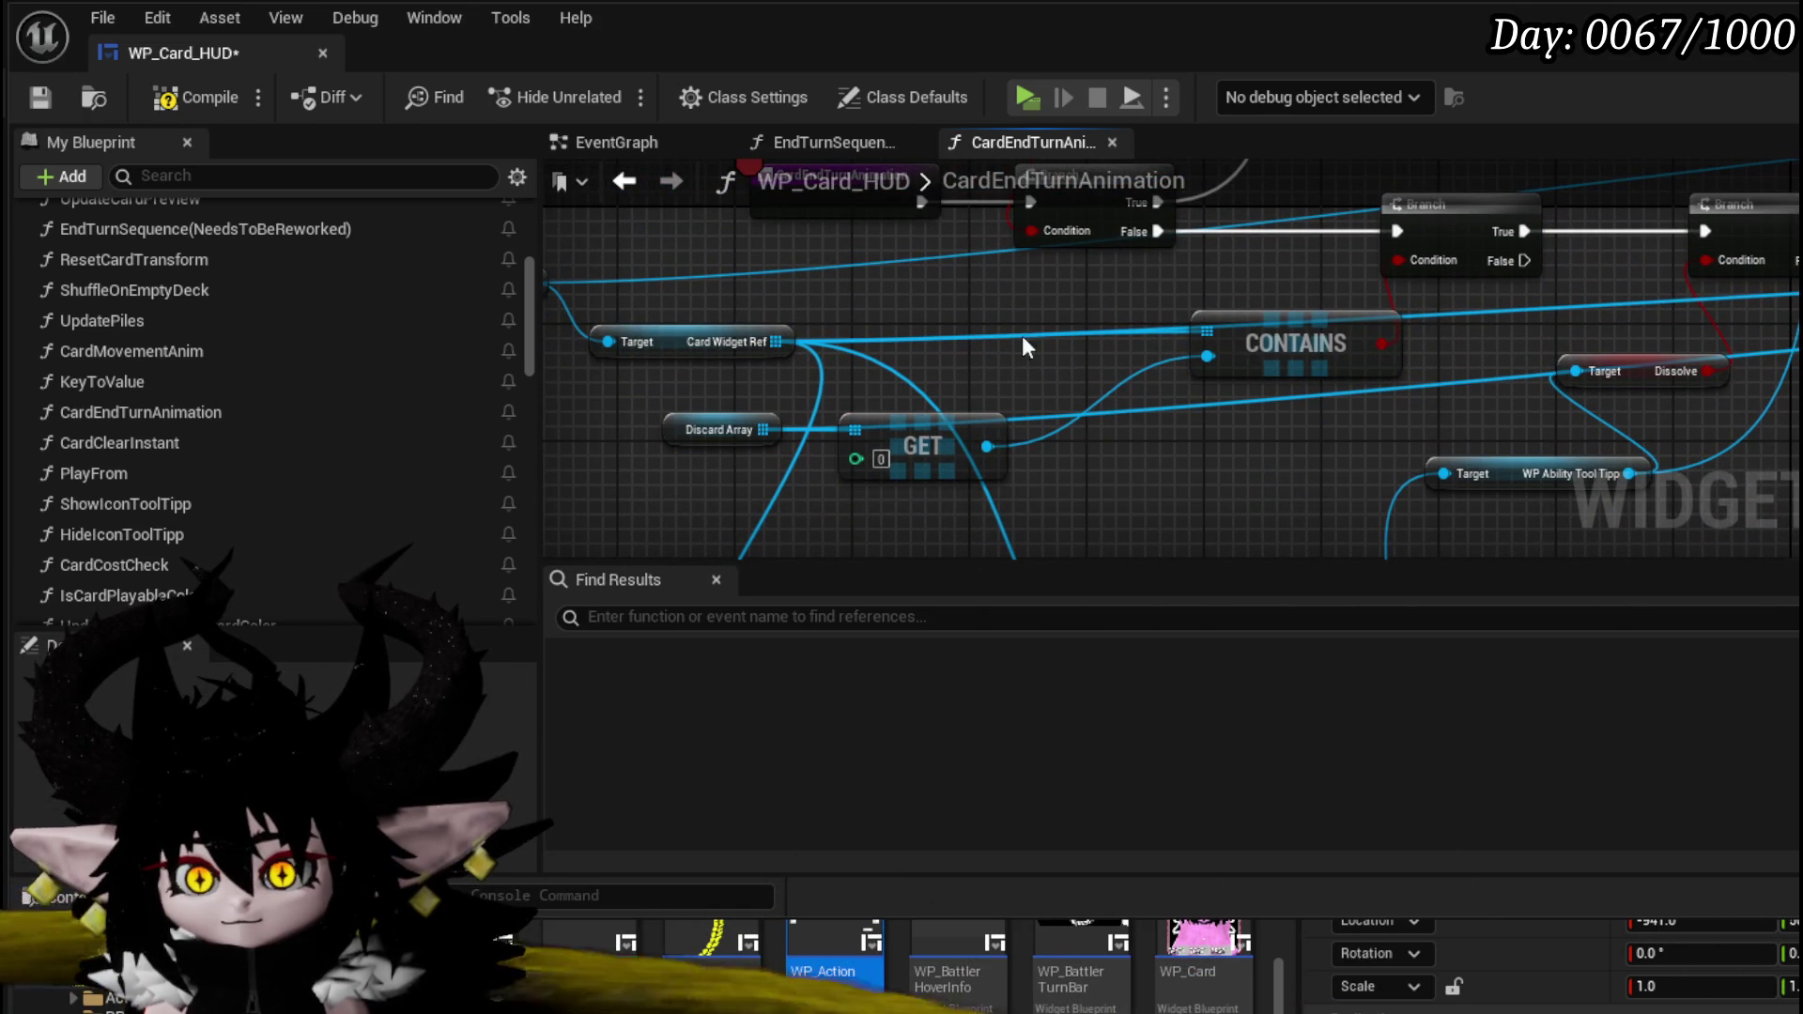
{"action": "mouse_move", "coordinate": [915, 436]}
{"action": "left_mouse_down"}
{"action": "mouse_move", "coordinate": [757, 466]}
{"action": "mouse_move", "coordinate": [1484, 484]}
{"action": "mouse_move", "coordinate": [1798, 439]}
{"action": "mouse_move", "coordinate": [1474, 483]}
{"action": "mouse_move", "coordinate": [1799, 418]}
{"action": "mouse_move", "coordinate": [1727, 329]}
{"action": "mouse_move", "coordinate": [1798, 381]}
{"action": "mouse_move", "coordinate": [1282, 329]}
{"action": "mouse_move", "coordinate": [1302, 335]}
{"action": "left_mouse_up"}
- Connect Remove Child's Content to REMOVE and move the lower GET's outputs onto the upper GET
{"action": "left_click_drag", "start_coordinate": [1394, 423], "coordinate": [1258, 451]}
{"action": "left_click_drag", "start_coordinate": [1108, 380], "coordinate": [1546, 374]}
{"action": "scroll", "coordinate": [1474, 411], "scroll_direction": "down", "scroll_amount": 3}
{"action": "mouse_move", "coordinate": [1070, 426]}
{"action": "left_mouse_down"}
{"action": "mouse_move", "coordinate": [1148, 381]}
{"action": "mouse_move", "coordinate": [1011, 346]}
{"action": "mouse_move", "coordinate": [1174, 317]}
{"action": "mouse_move", "coordinate": [842, 397]}
{"action": "left_mouse_up"}
{"action": "scroll", "coordinate": [1148, 381], "scroll_direction": "up", "scroll_amount": 2}
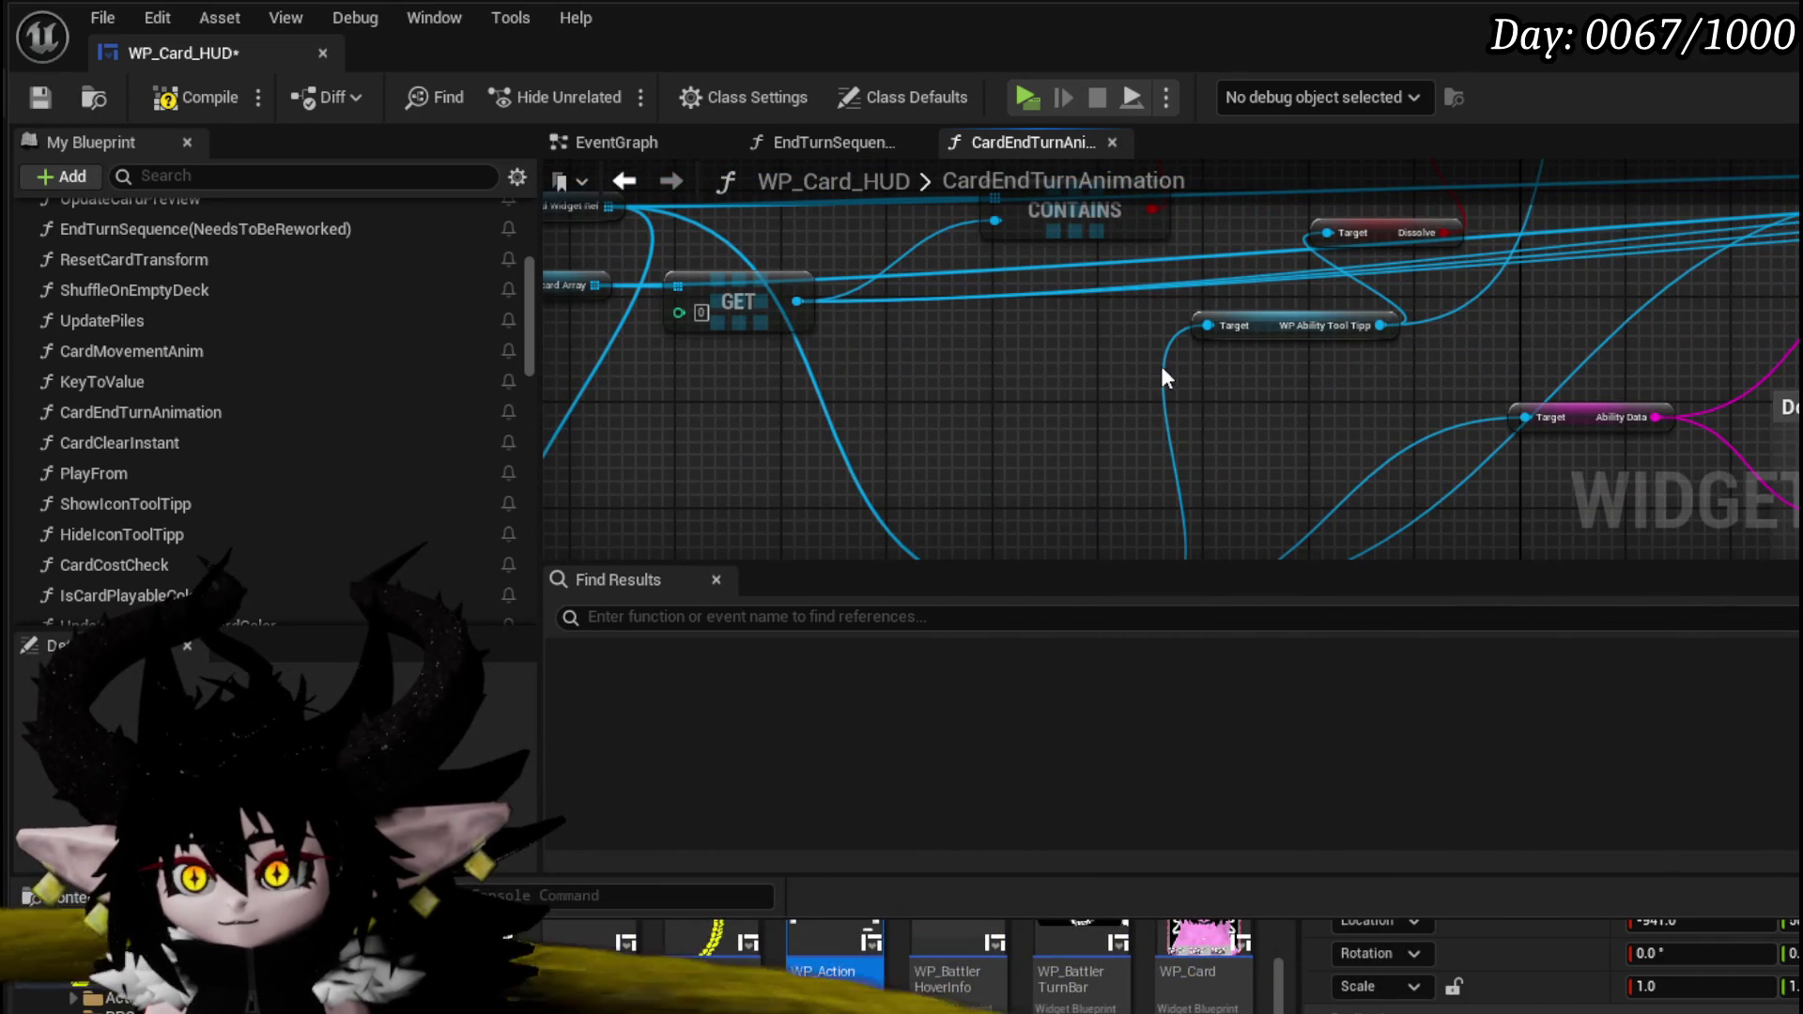
{"action": "left_click_drag", "start_coordinate": [1062, 370], "coordinate": [984, 210]}
{"action": "mouse_move", "coordinate": [1169, 503]}
{"action": "left_mouse_down"}
{"action": "mouse_move", "coordinate": [828, 201]}
{"action": "mouse_move", "coordinate": [825, 222]}
{"action": "left_mouse_up"}
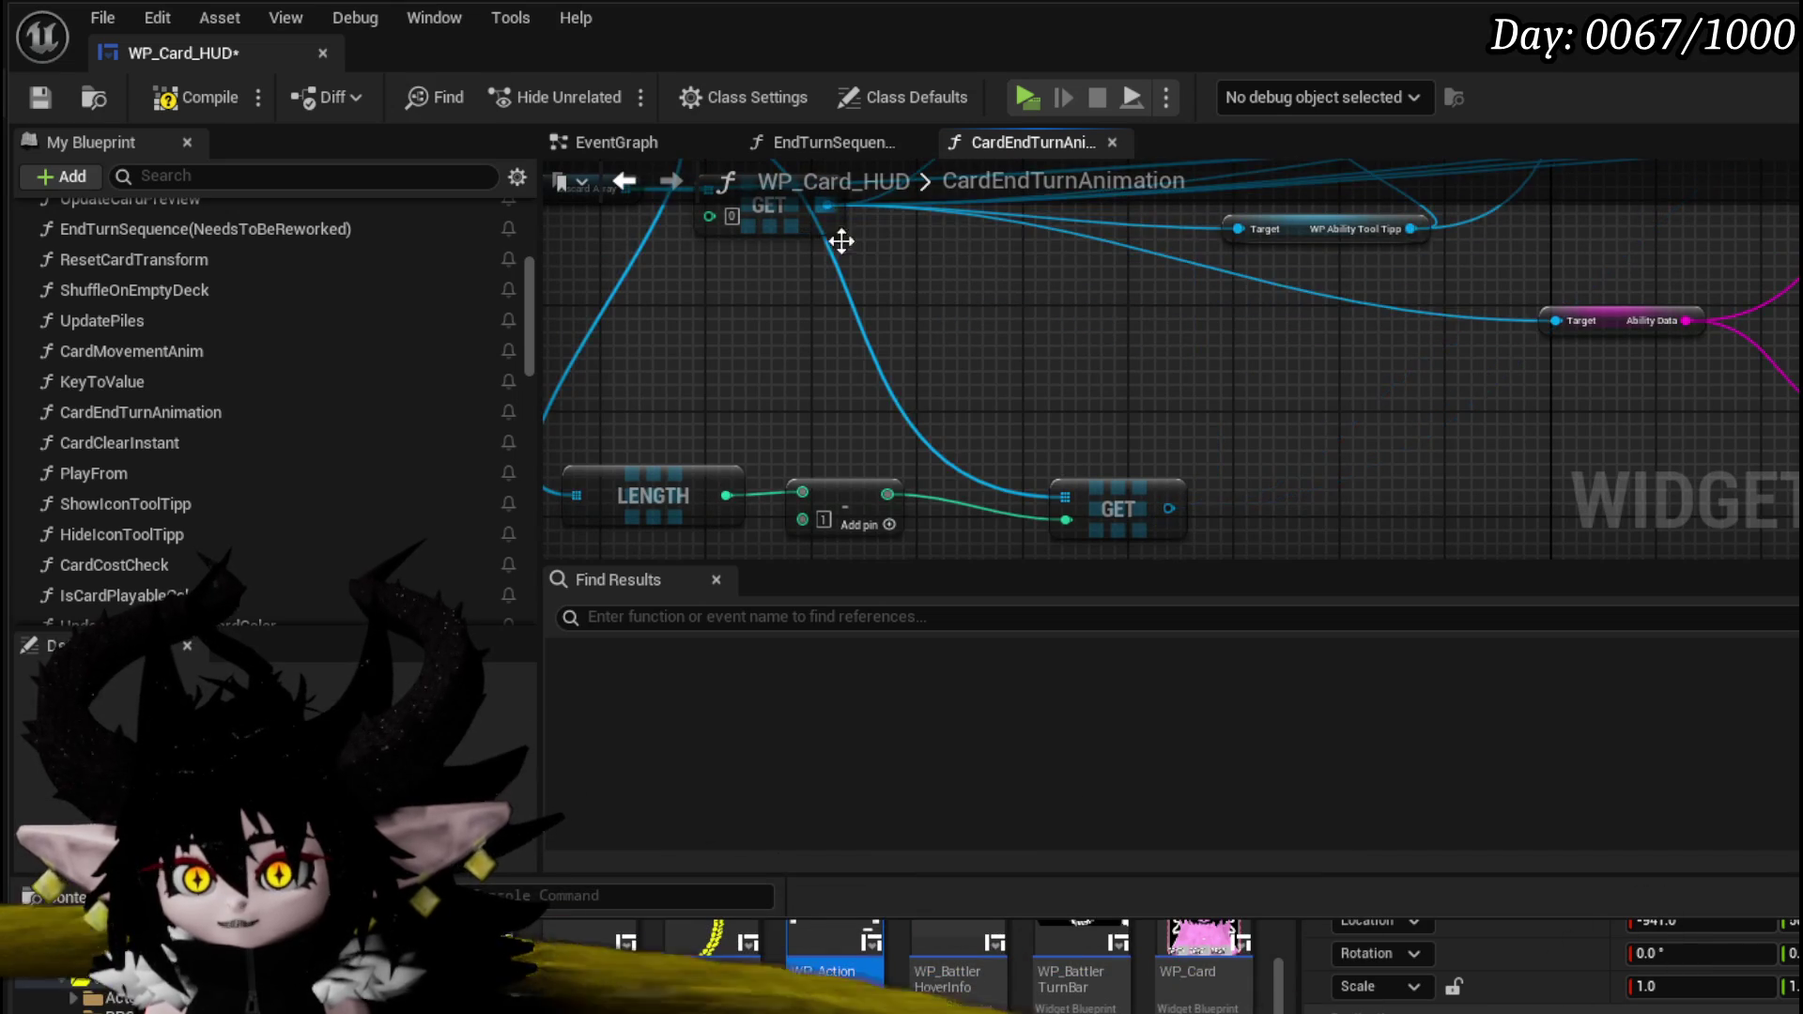
{"action": "scroll", "coordinate": [825, 222], "scroll_direction": "down", "scroll_amount": 2}
{"action": "mouse_move", "coordinate": [908, 327]}
{"action": "left_mouse_down"}
{"action": "mouse_move", "coordinate": [977, 370]}
{"action": "mouse_move", "coordinate": [889, 503]}
{"action": "mouse_move", "coordinate": [724, 455]}
{"action": "mouse_move", "coordinate": [704, 336]}
{"action": "left_mouse_up"}
{"action": "scroll", "coordinate": [724, 460], "scroll_direction": "up", "scroll_amount": 1}
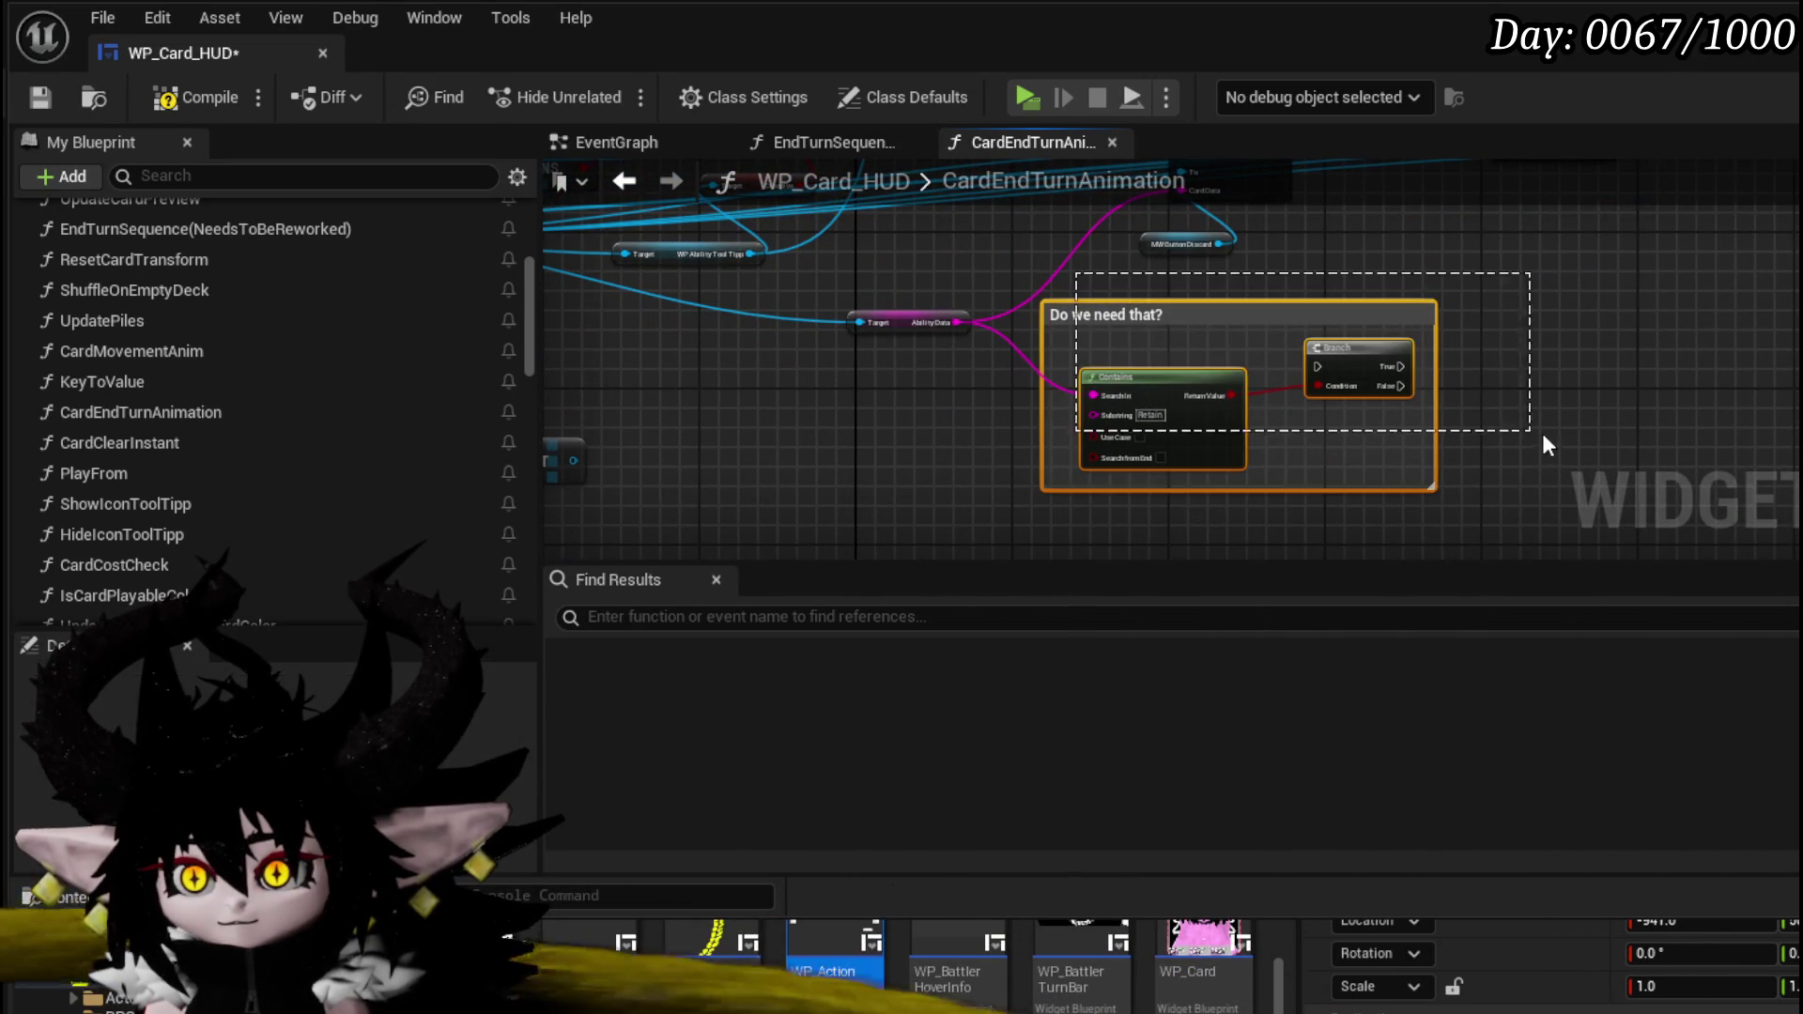
- Delete the 'Do we need that?' check, place Discard Array beside GET, and compile and save
{"action": "left_click_drag", "start_coordinate": [1537, 434], "coordinate": [1536, 434]}
{"action": "key", "text": "Delete"}
{"action": "left_click_drag", "start_coordinate": [1315, 318], "coordinate": [1492, 490]}
{"action": "left_click_drag", "start_coordinate": [1079, 458], "coordinate": [1456, 461]}
{"action": "scroll", "coordinate": [1048, 383], "scroll_direction": "up", "scroll_amount": 2}
{"action": "mouse_move", "coordinate": [628, 373]}
{"action": "left_mouse_down"}
{"action": "mouse_move", "coordinate": [605, 347]}
{"action": "mouse_move", "coordinate": [590, 389]}
{"action": "mouse_move", "coordinate": [659, 320]}
{"action": "mouse_move", "coordinate": [657, 394]}
{"action": "mouse_move", "coordinate": [807, 361]}
{"action": "left_mouse_up"}
{"action": "left_click_drag", "start_coordinate": [724, 438], "coordinate": [990, 348]}
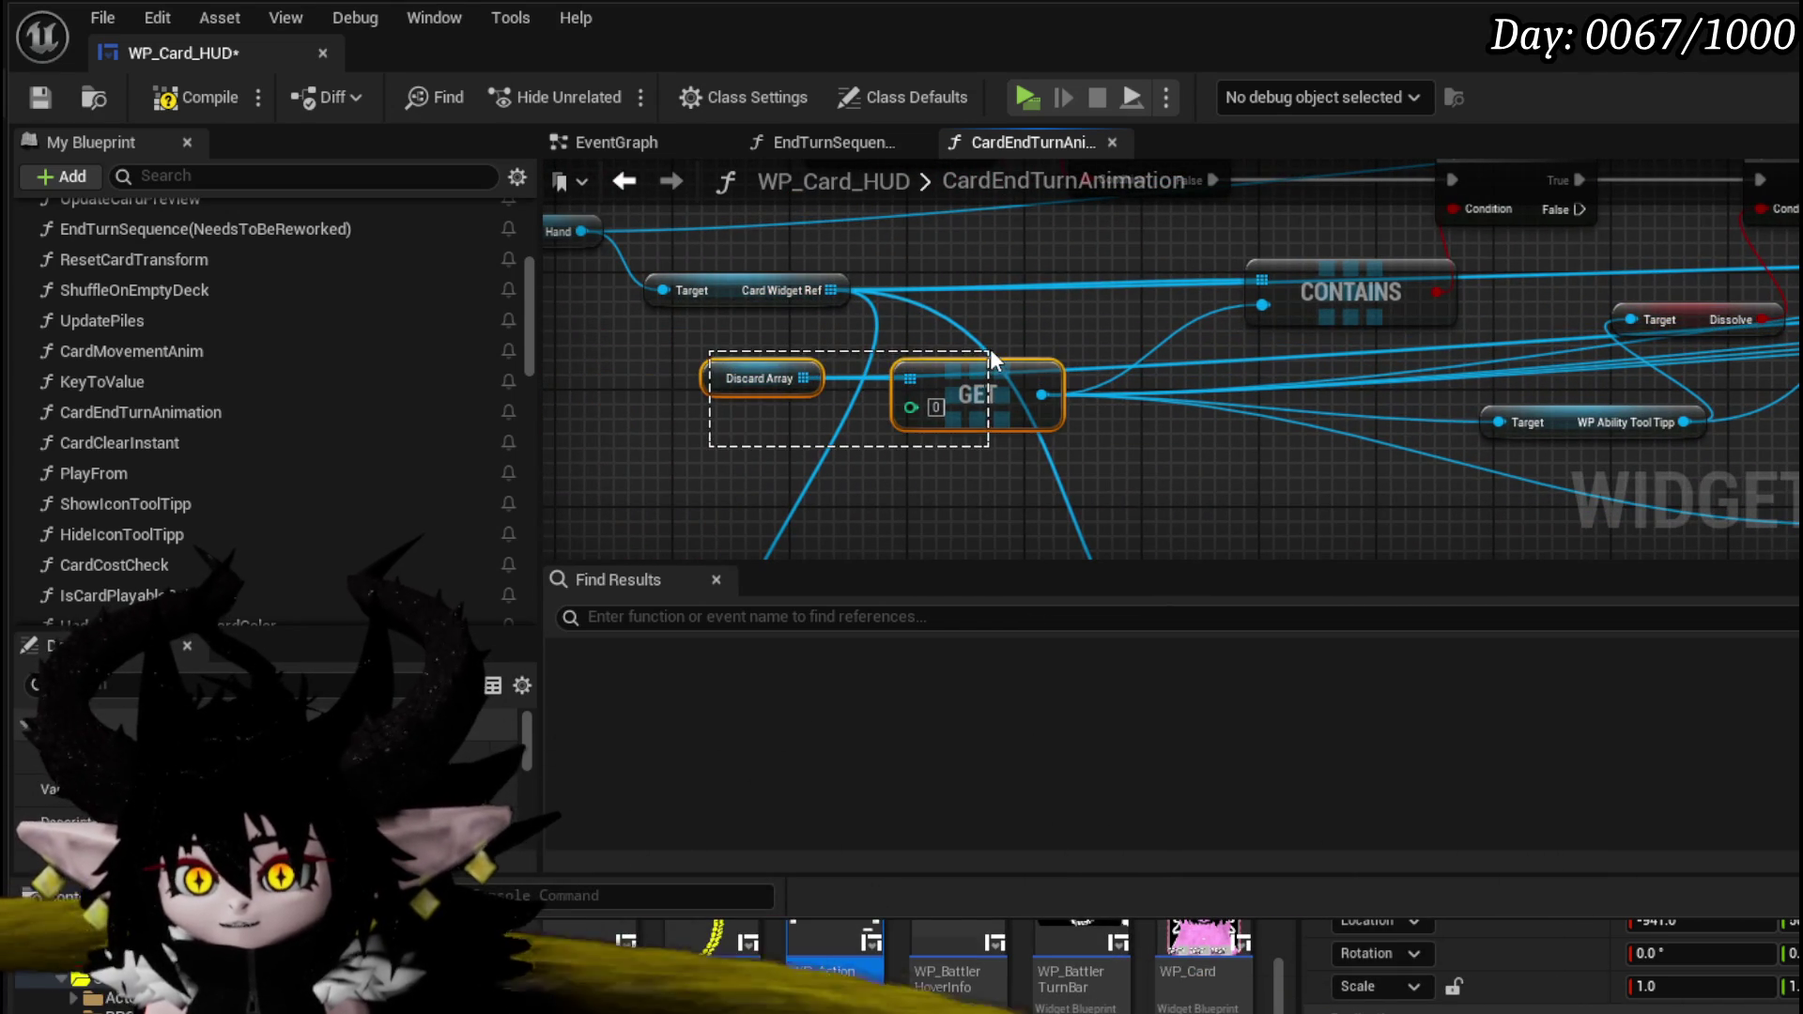
{"action": "left_click_drag", "start_coordinate": [1591, 333], "coordinate": [1468, 372]}
{"action": "left_click_drag", "start_coordinate": [1626, 246], "coordinate": [1723, 222]}
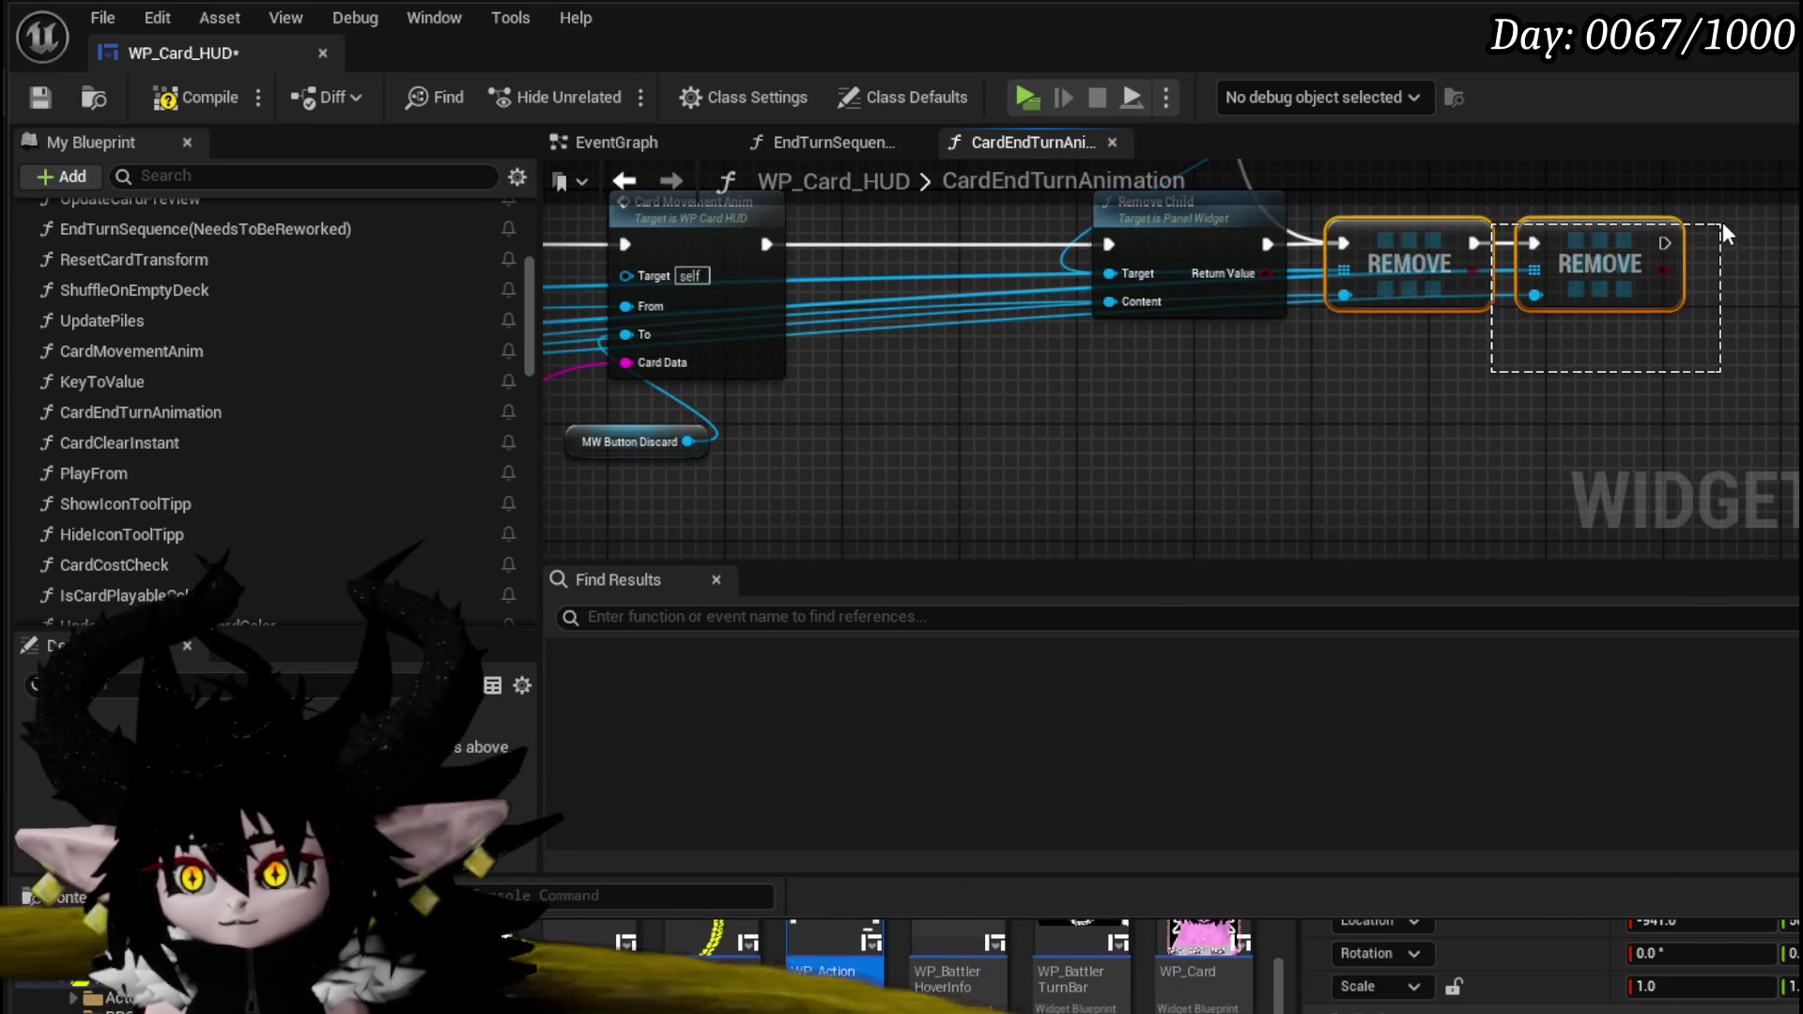
{"action": "mouse_move", "coordinate": [1244, 393]}
{"action": "left_mouse_down"}
{"action": "mouse_move", "coordinate": [993, 376]}
{"action": "mouse_move", "coordinate": [892, 413]}
{"action": "mouse_move", "coordinate": [1050, 415]}
{"action": "left_mouse_up"}
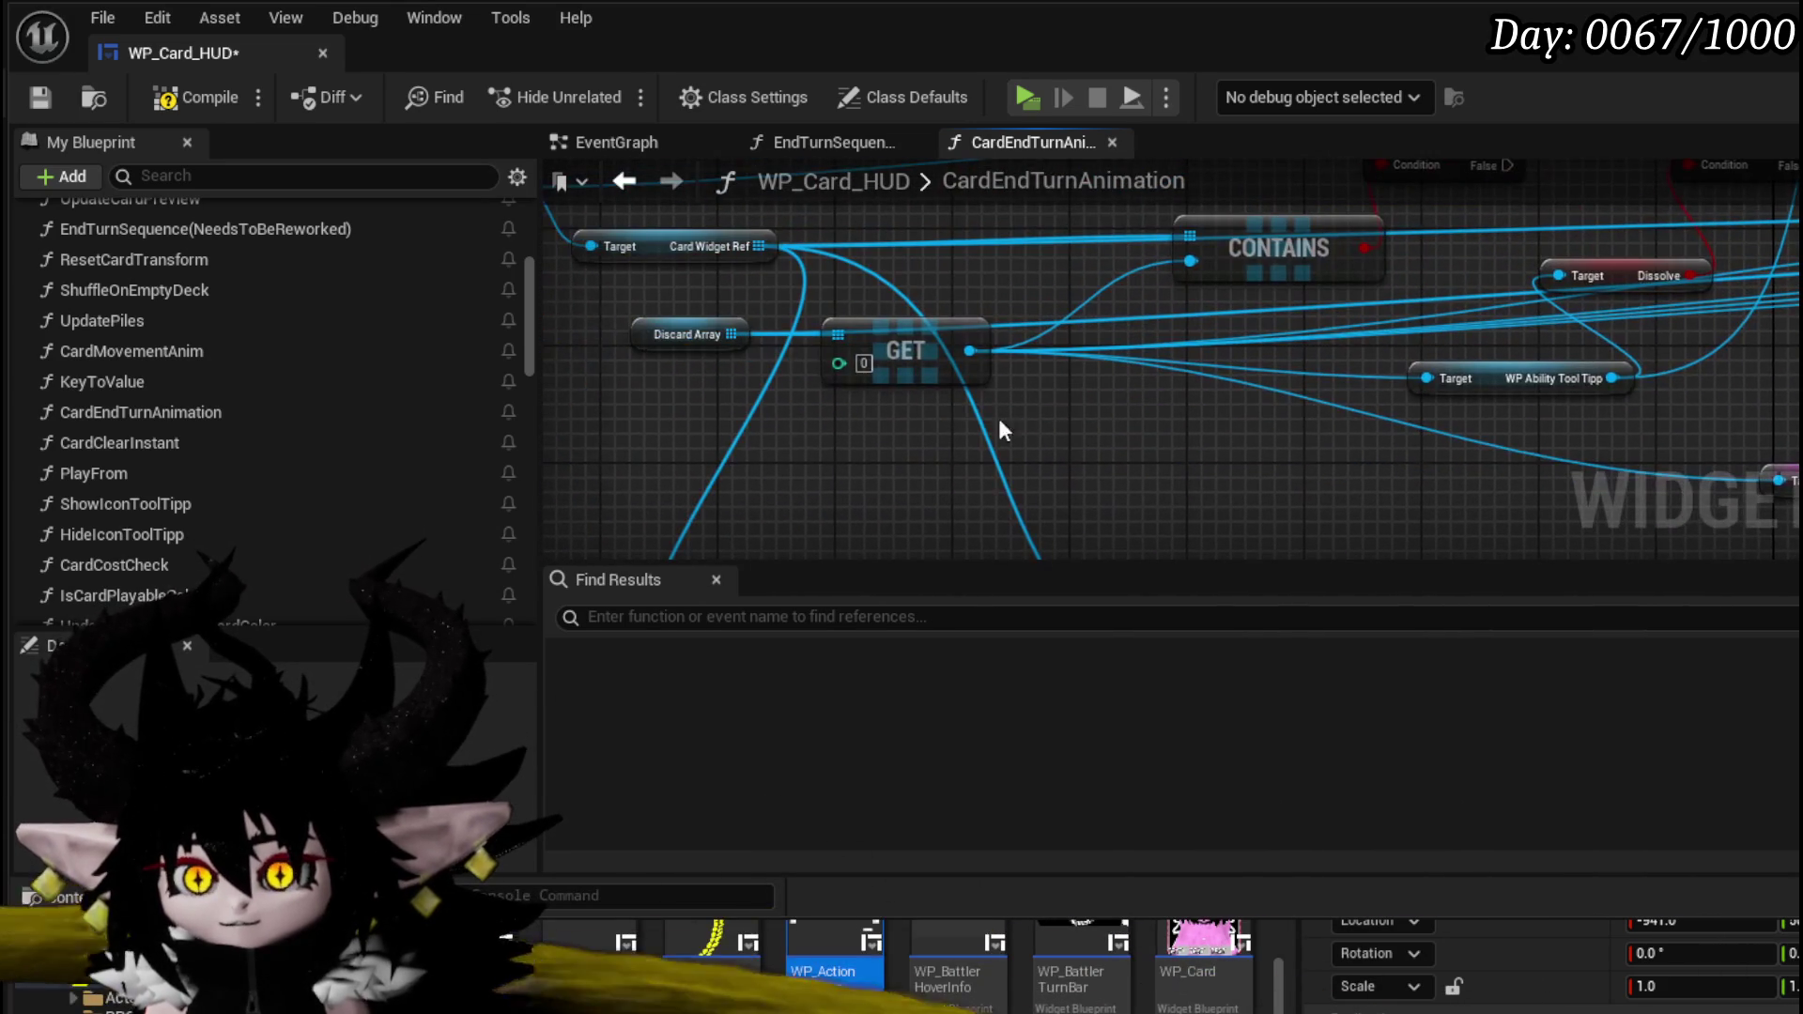
{"action": "left_click_drag", "start_coordinate": [676, 445], "coordinate": [943, 319]}
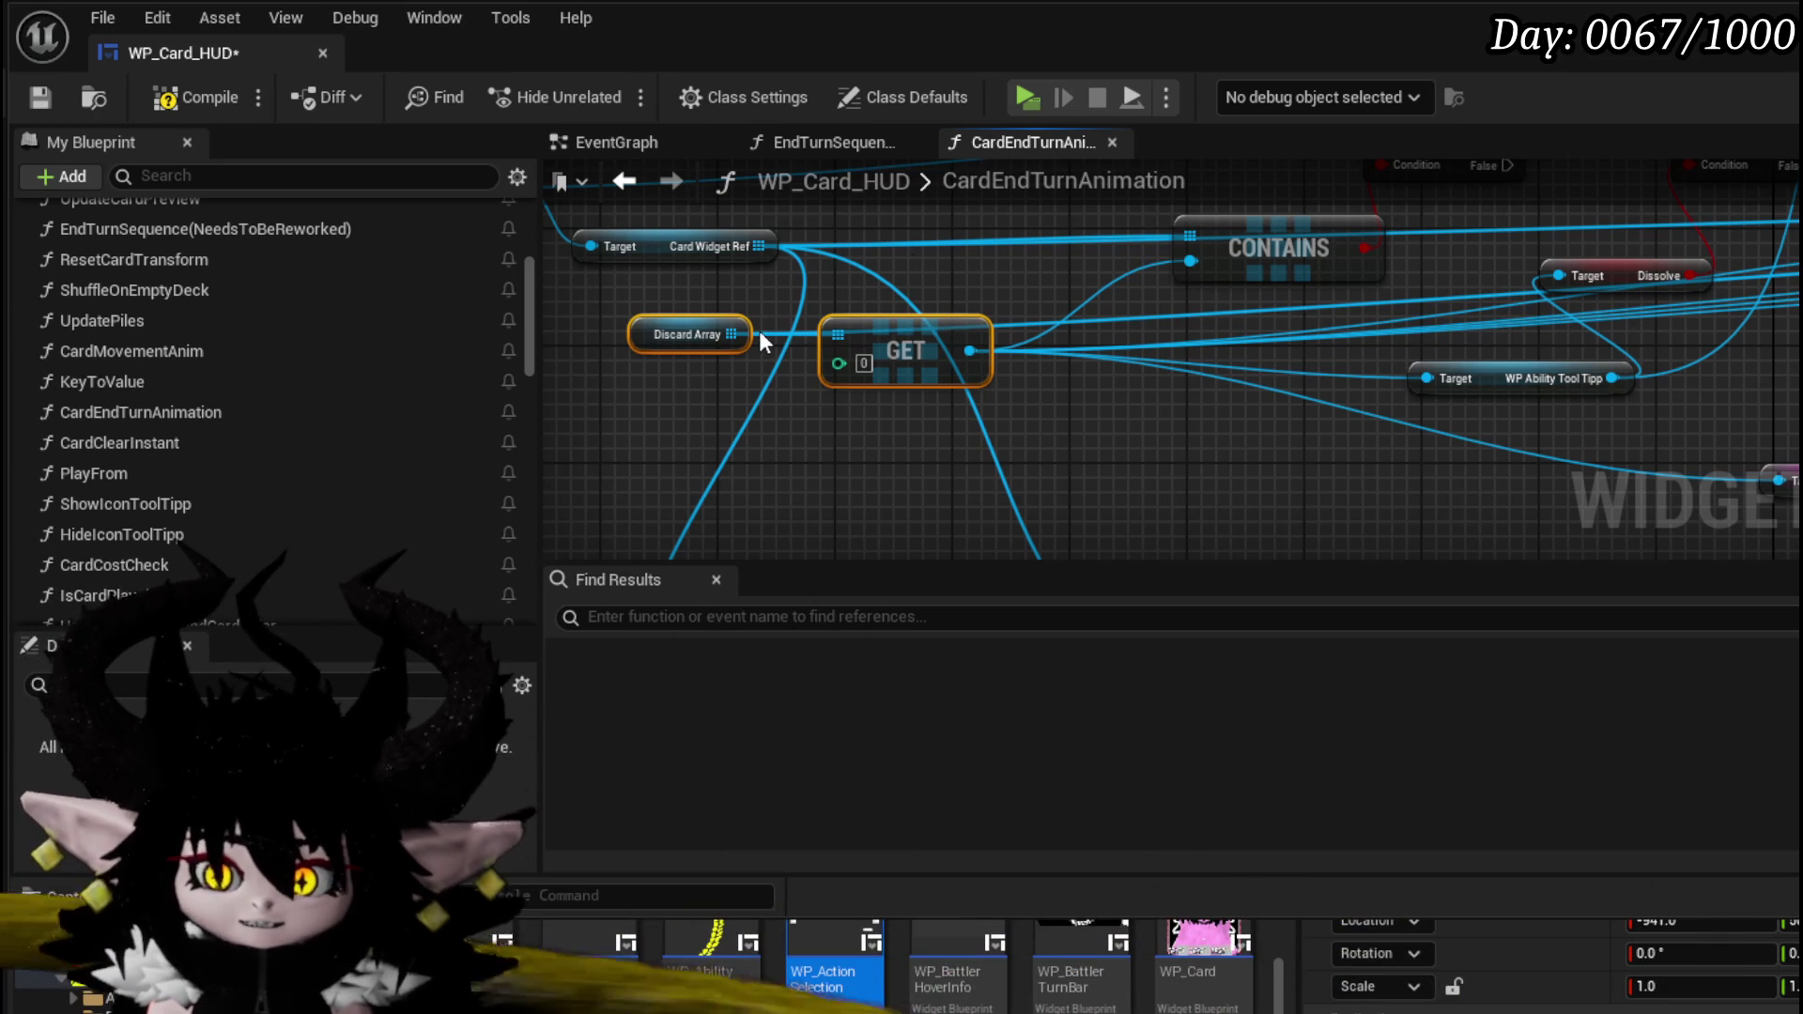
{"action": "left_click", "coordinate": [39, 98]}
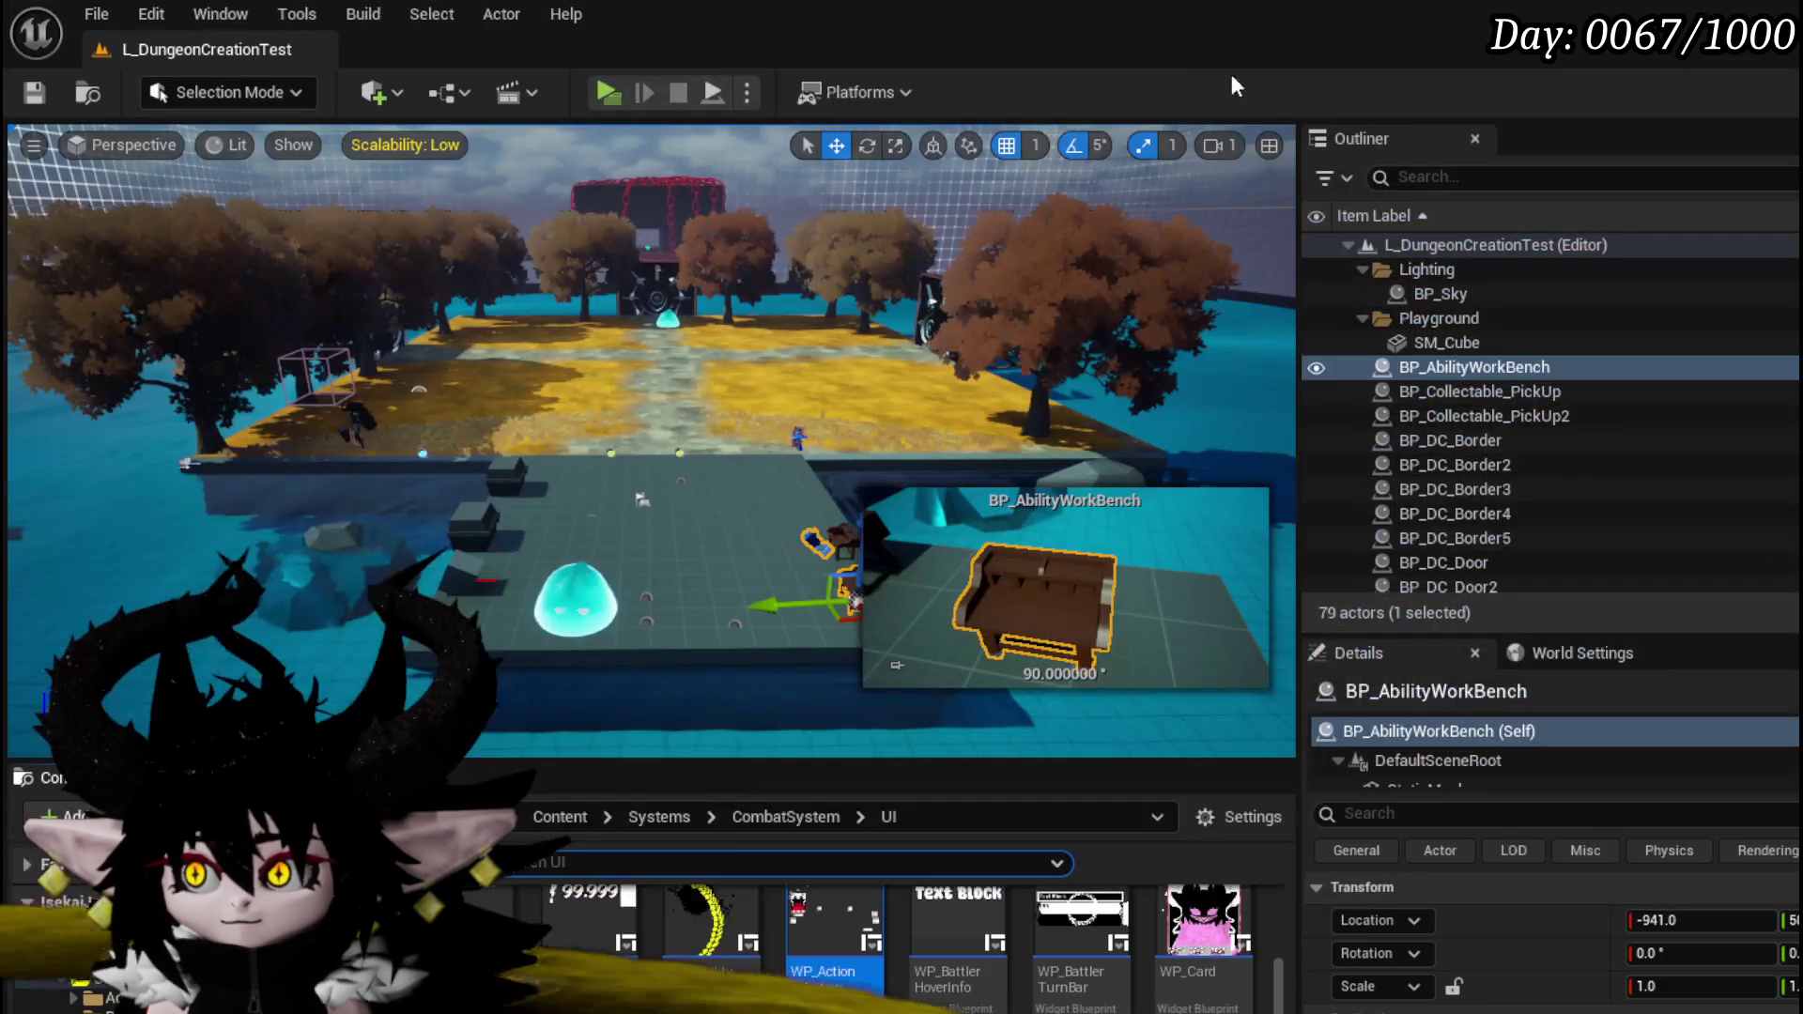
- Launch a standalone preview, start the slime battle, and remove the CardEndTurnAnimation breakpoint
{"action": "key", "text": "alt+p"}
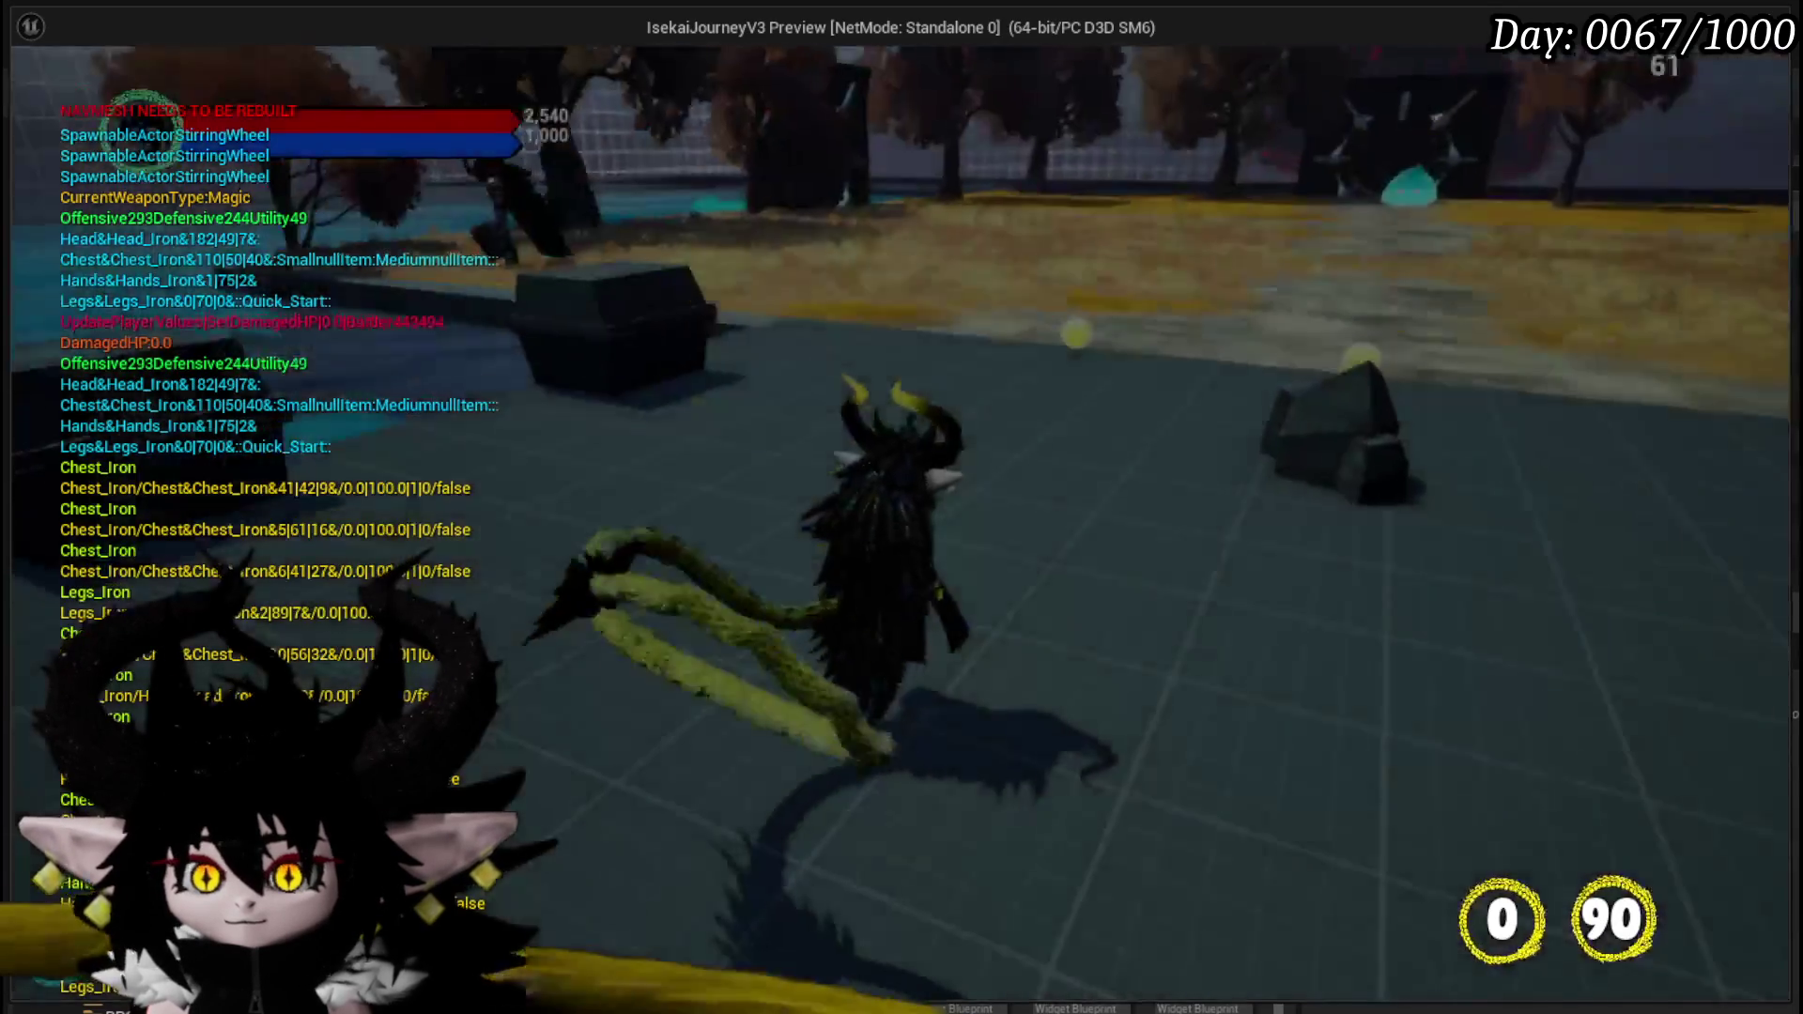
{"action": "key", "text": "w"}
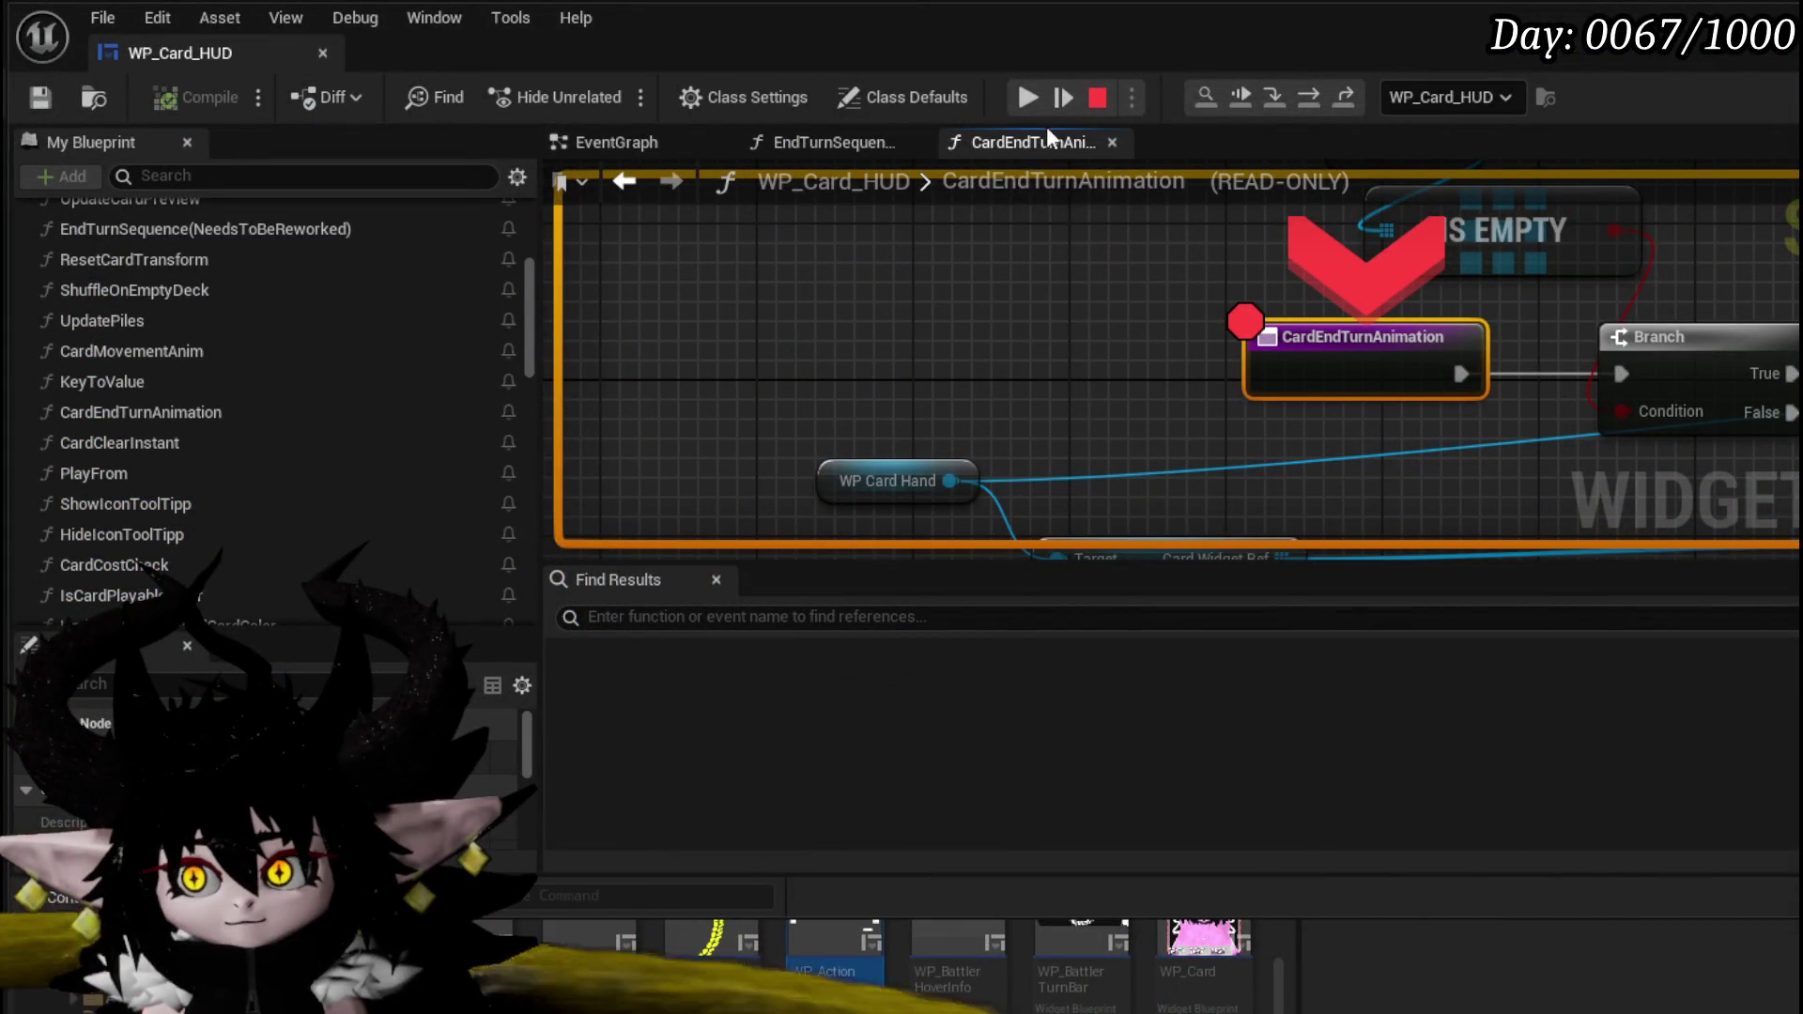
{"action": "right_click", "coordinate": [1309, 338]}
{"action": "left_click", "coordinate": [1384, 469]}
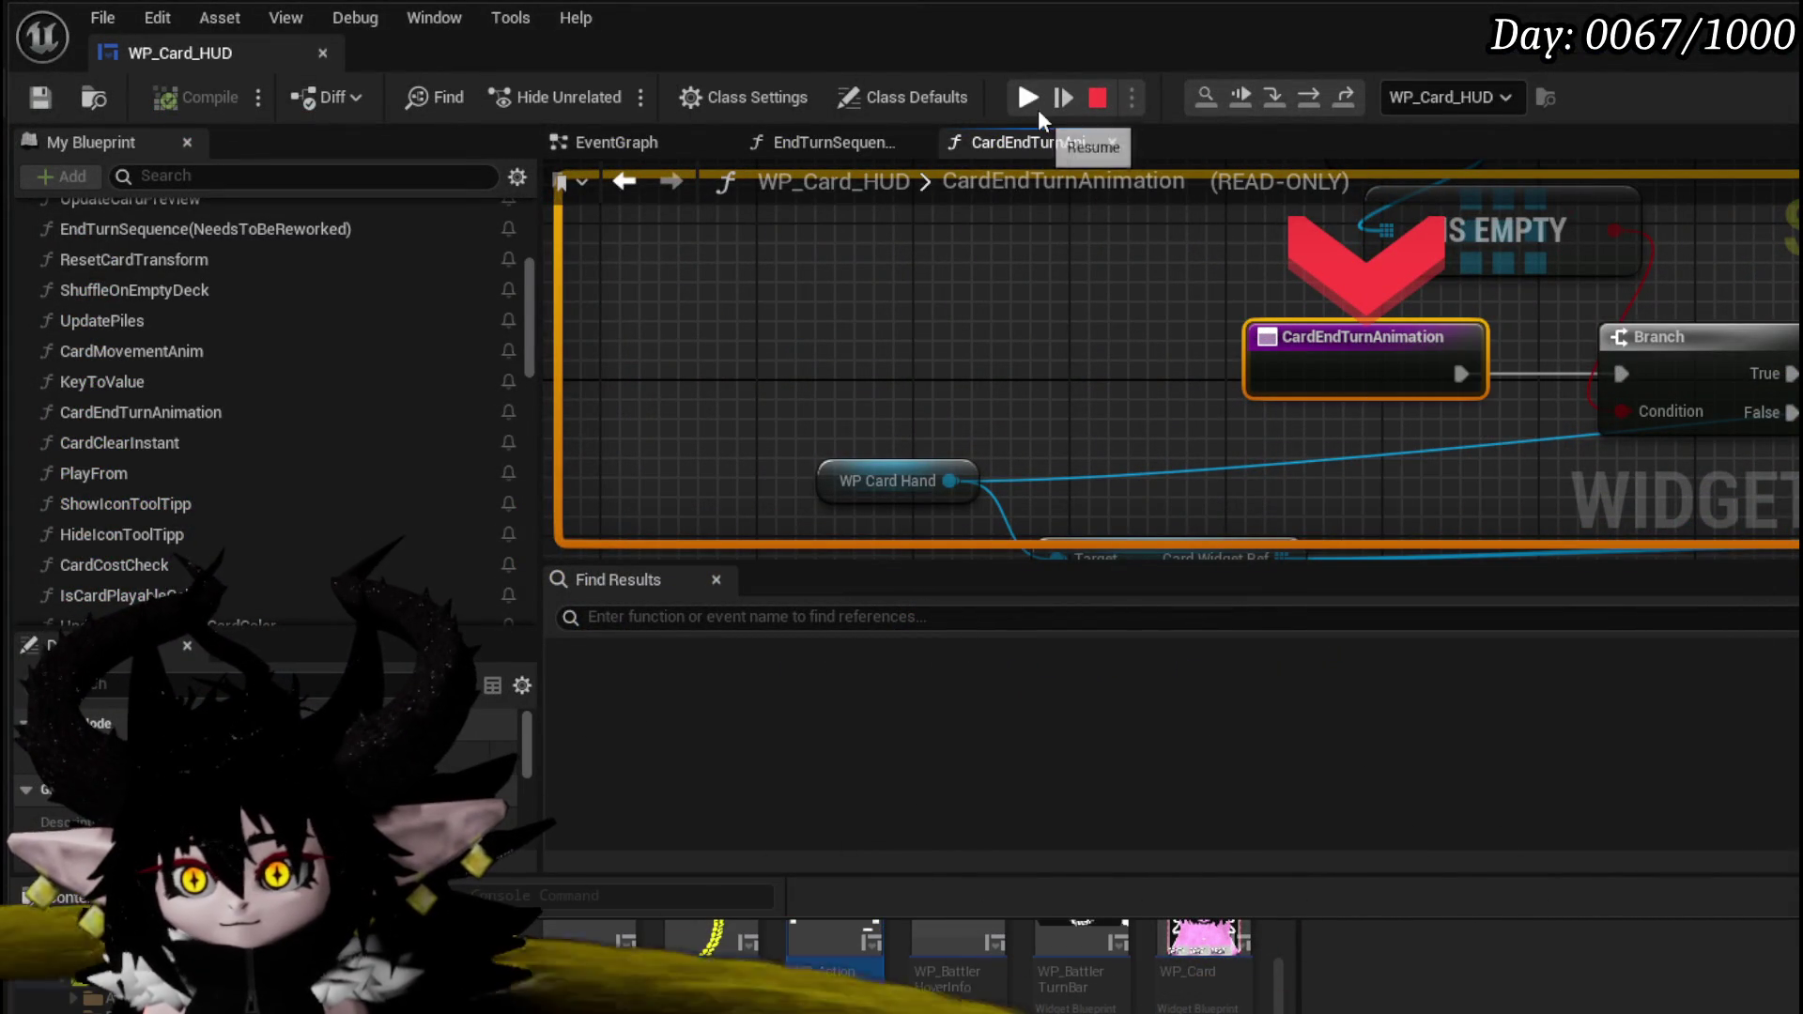
{"action": "left_click", "coordinate": [1039, 109]}
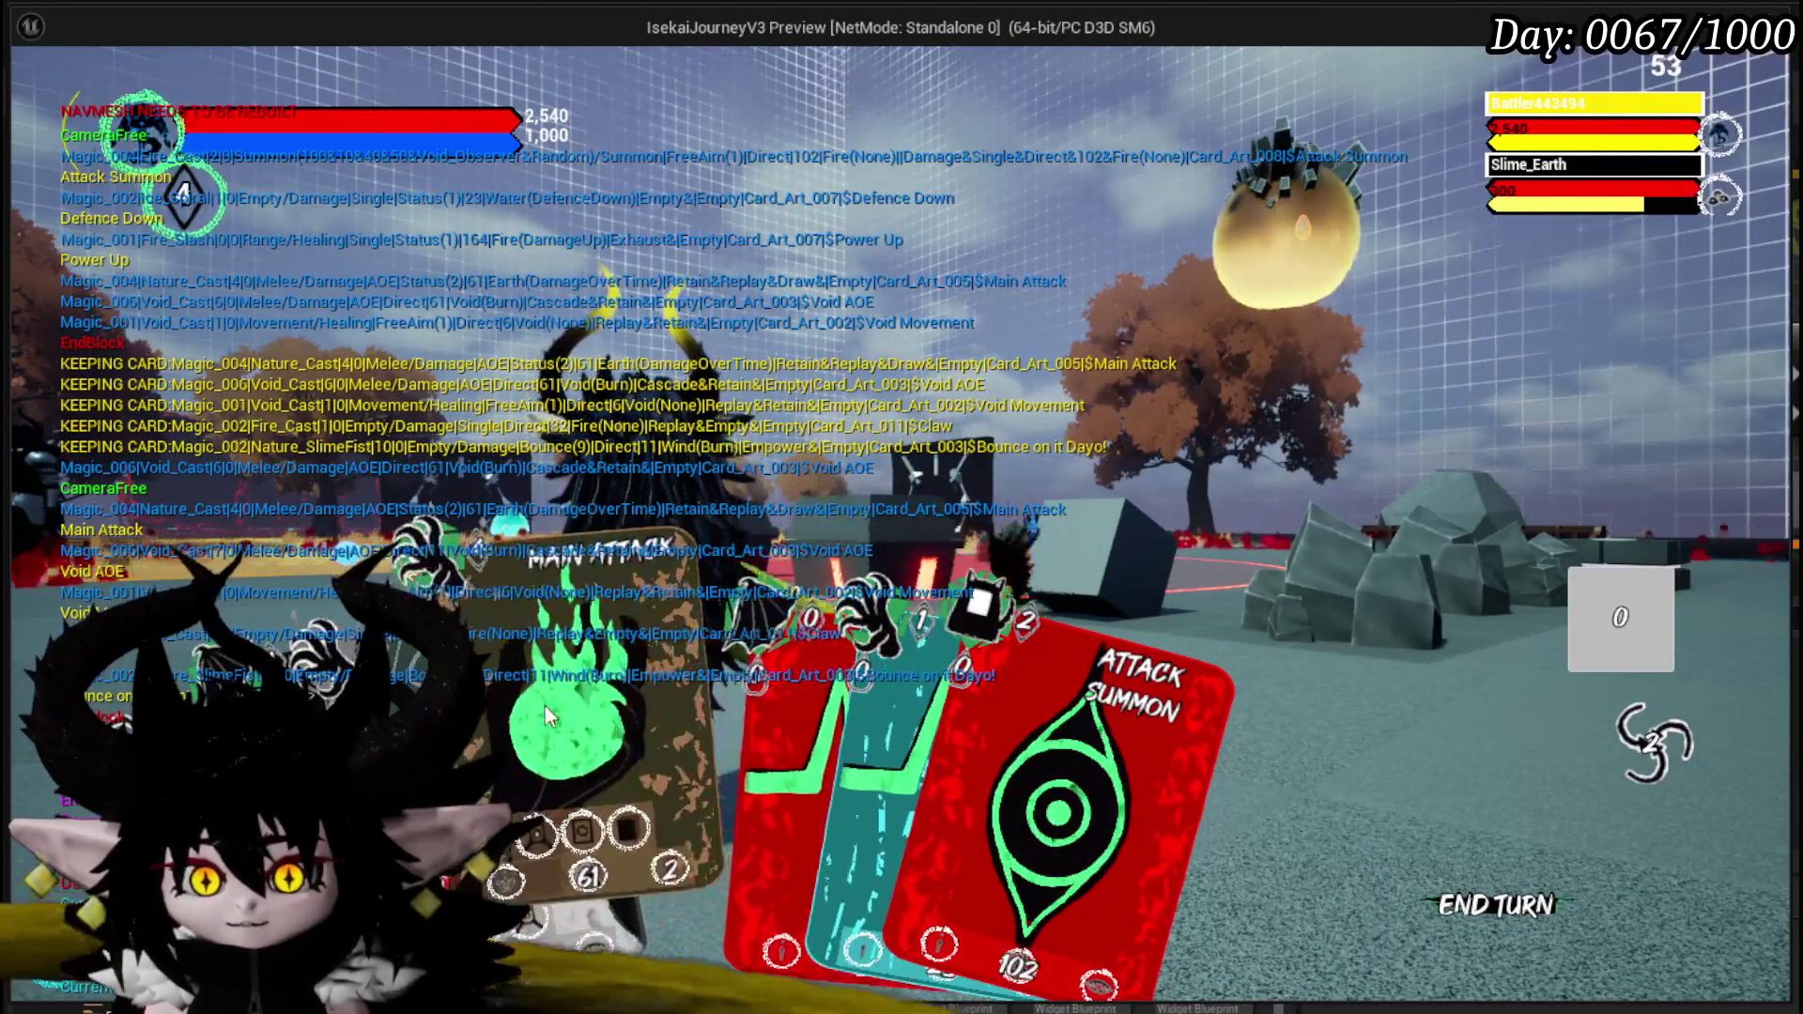
- Play the Main Attack card, return from the card-choice screen, then play Bounce on it Dayo!
{"action": "left_click", "coordinate": [545, 707]}
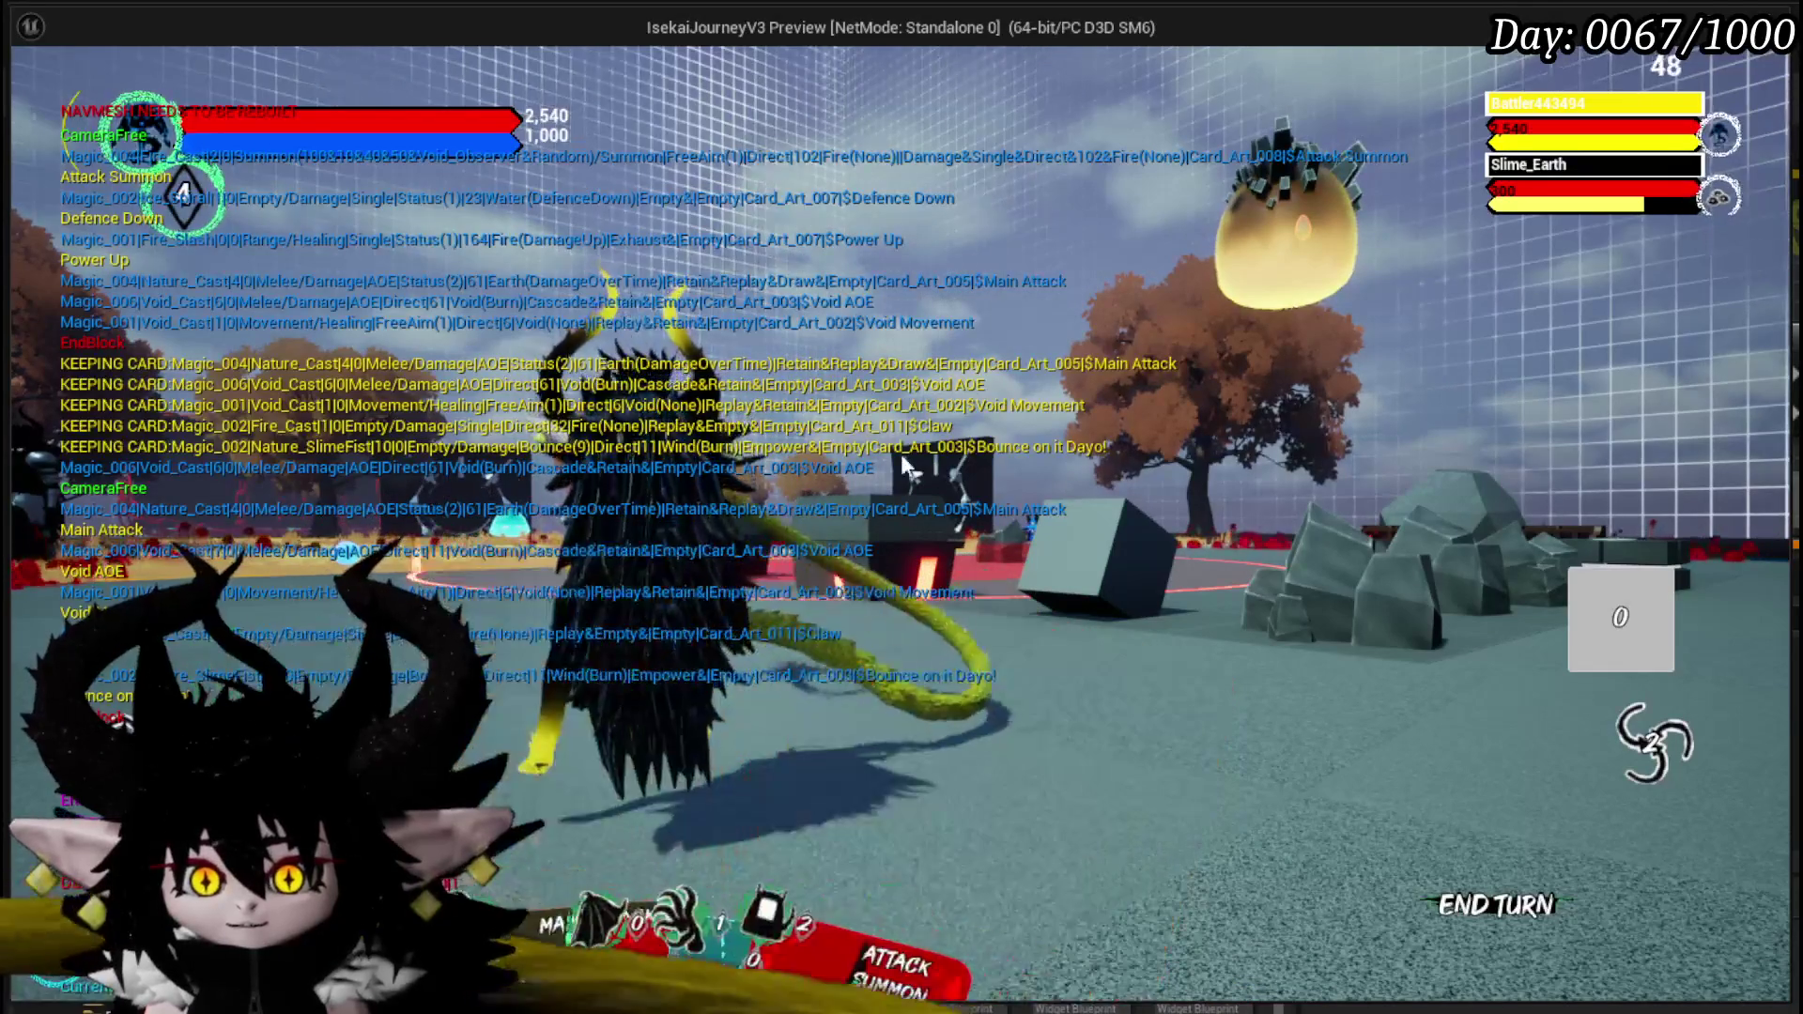
{"action": "left_click", "coordinate": [1006, 514]}
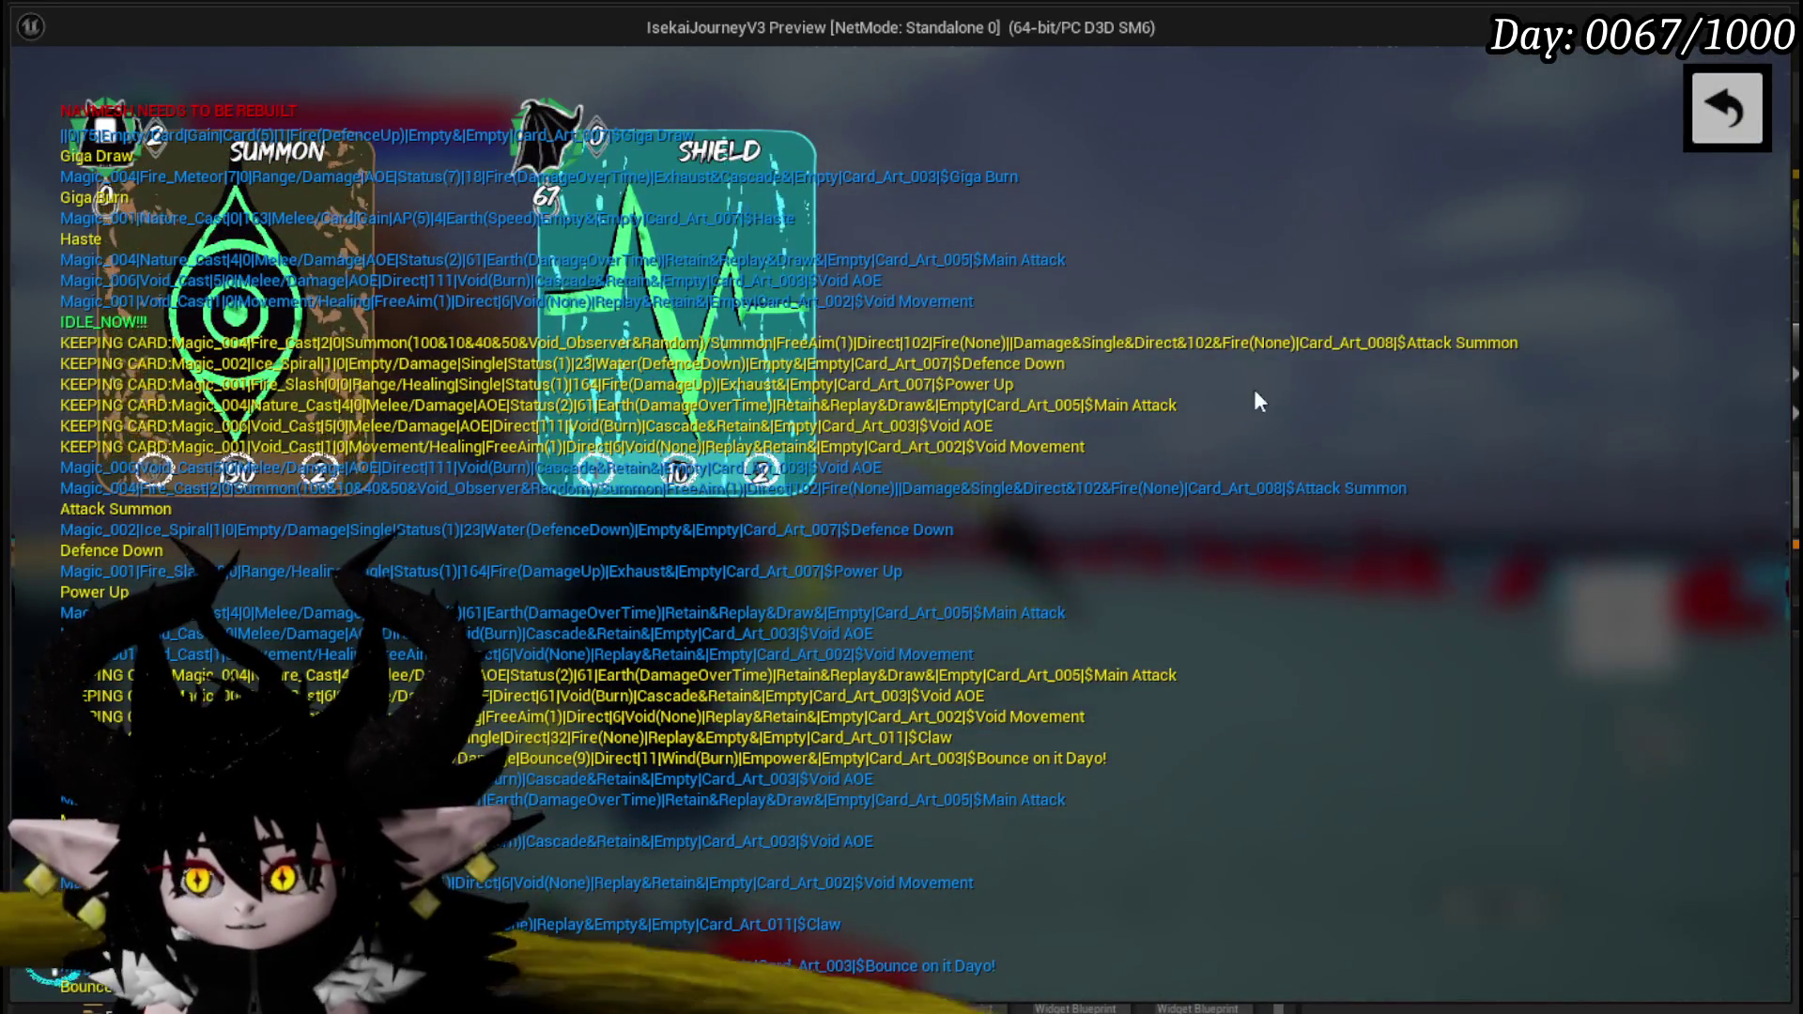
{"action": "left_click", "coordinate": [1726, 118]}
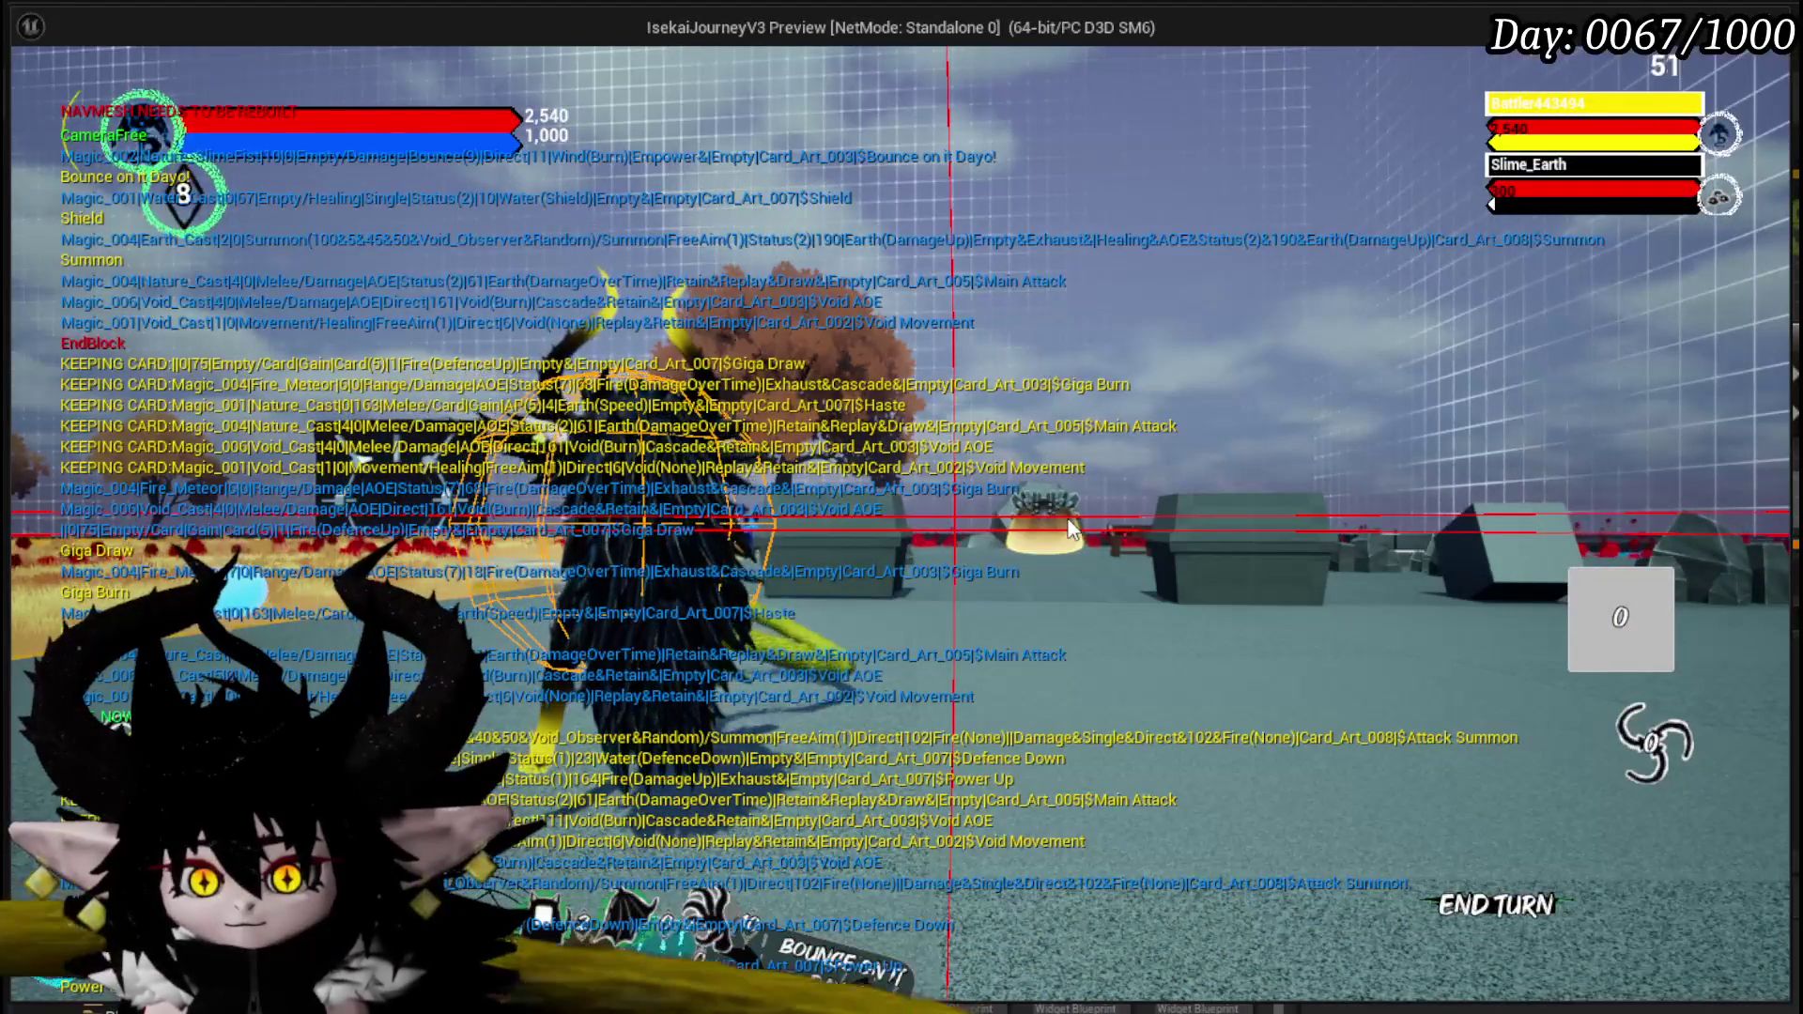
{"action": "mouse_move", "coordinate": [770, 798]}
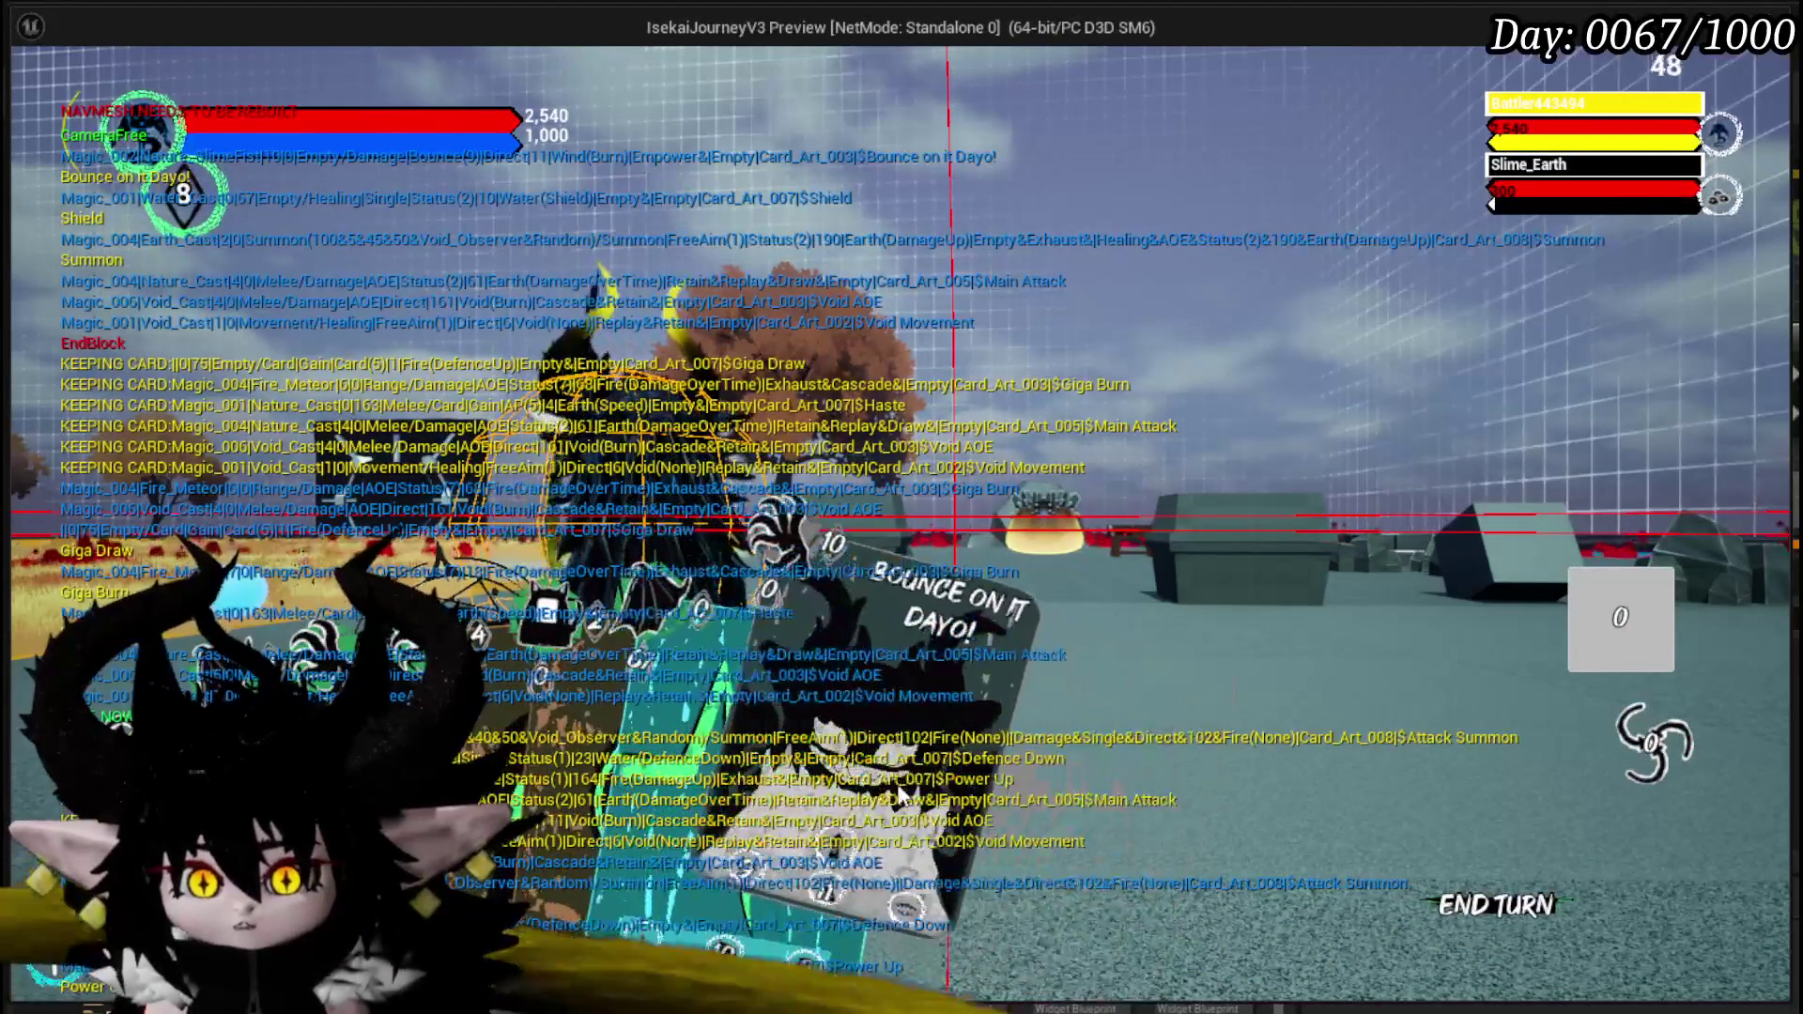
{"action": "left_click_drag", "start_coordinate": [899, 797], "coordinate": [883, 487]}
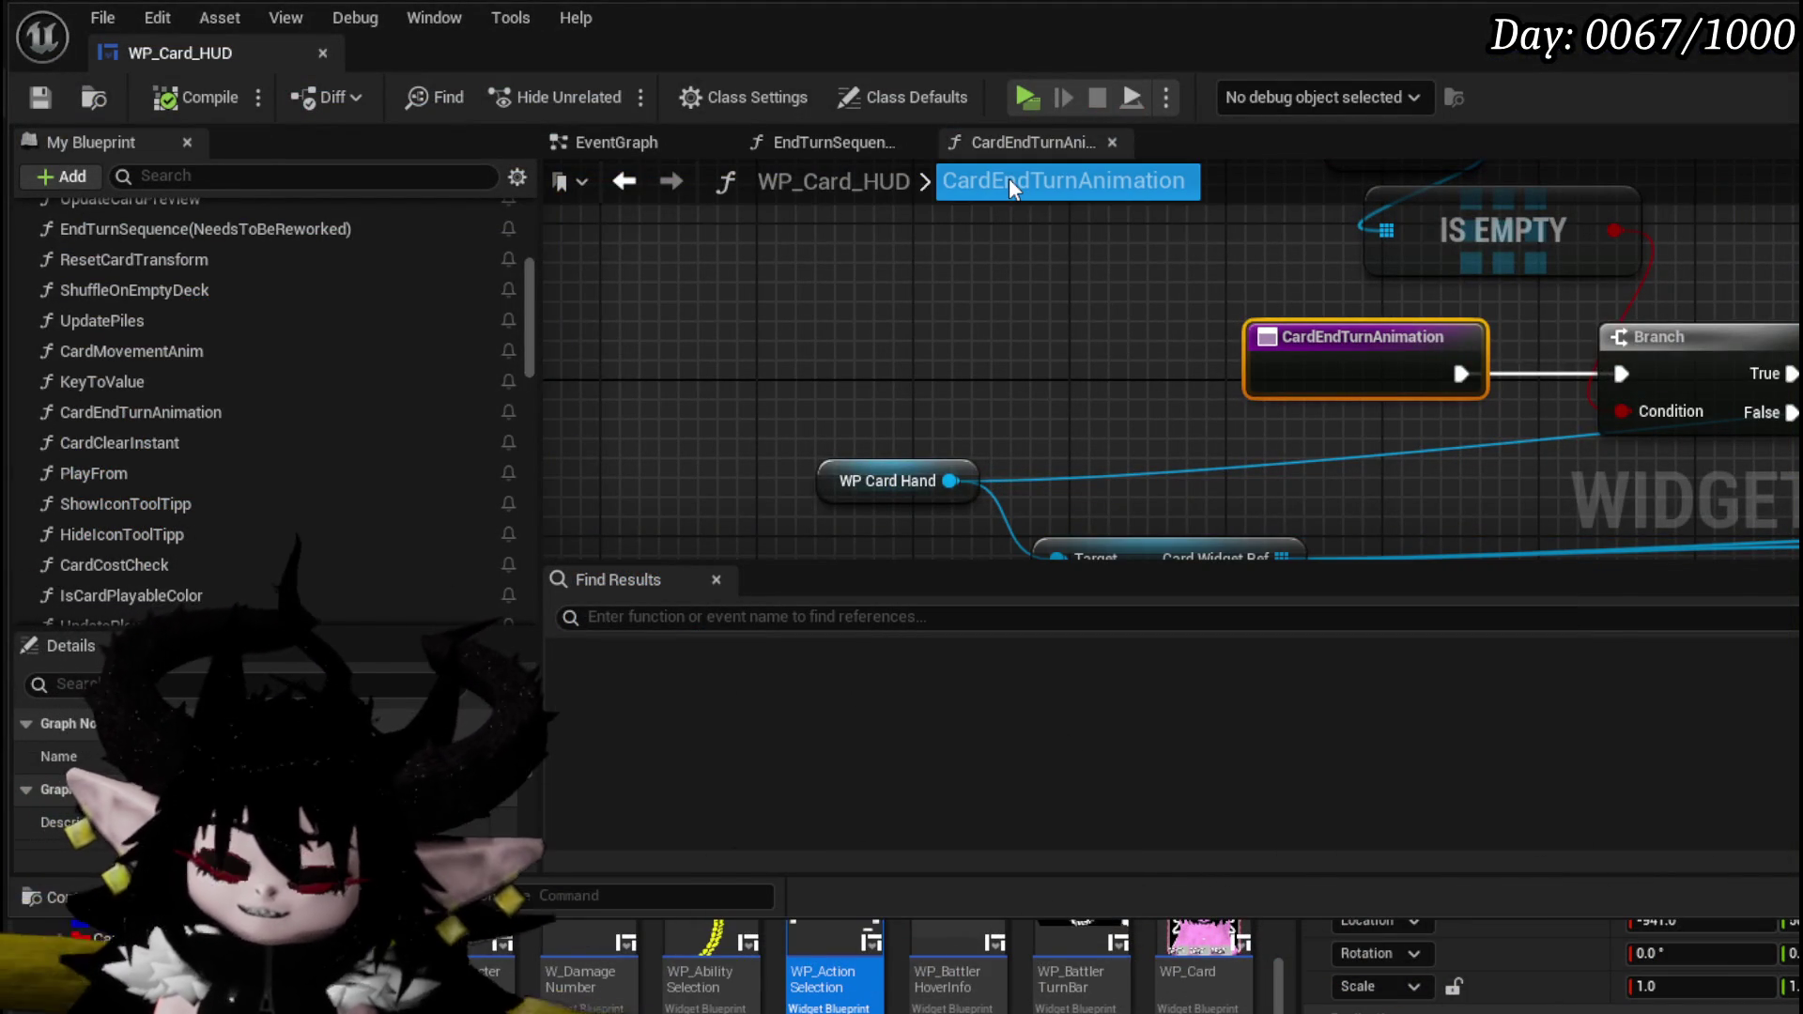
- Delete the LENGTH, Add and GET nodes from CardEndTurnAnimation
{"action": "left_click_drag", "start_coordinate": [1215, 278], "coordinate": [788, 256]}
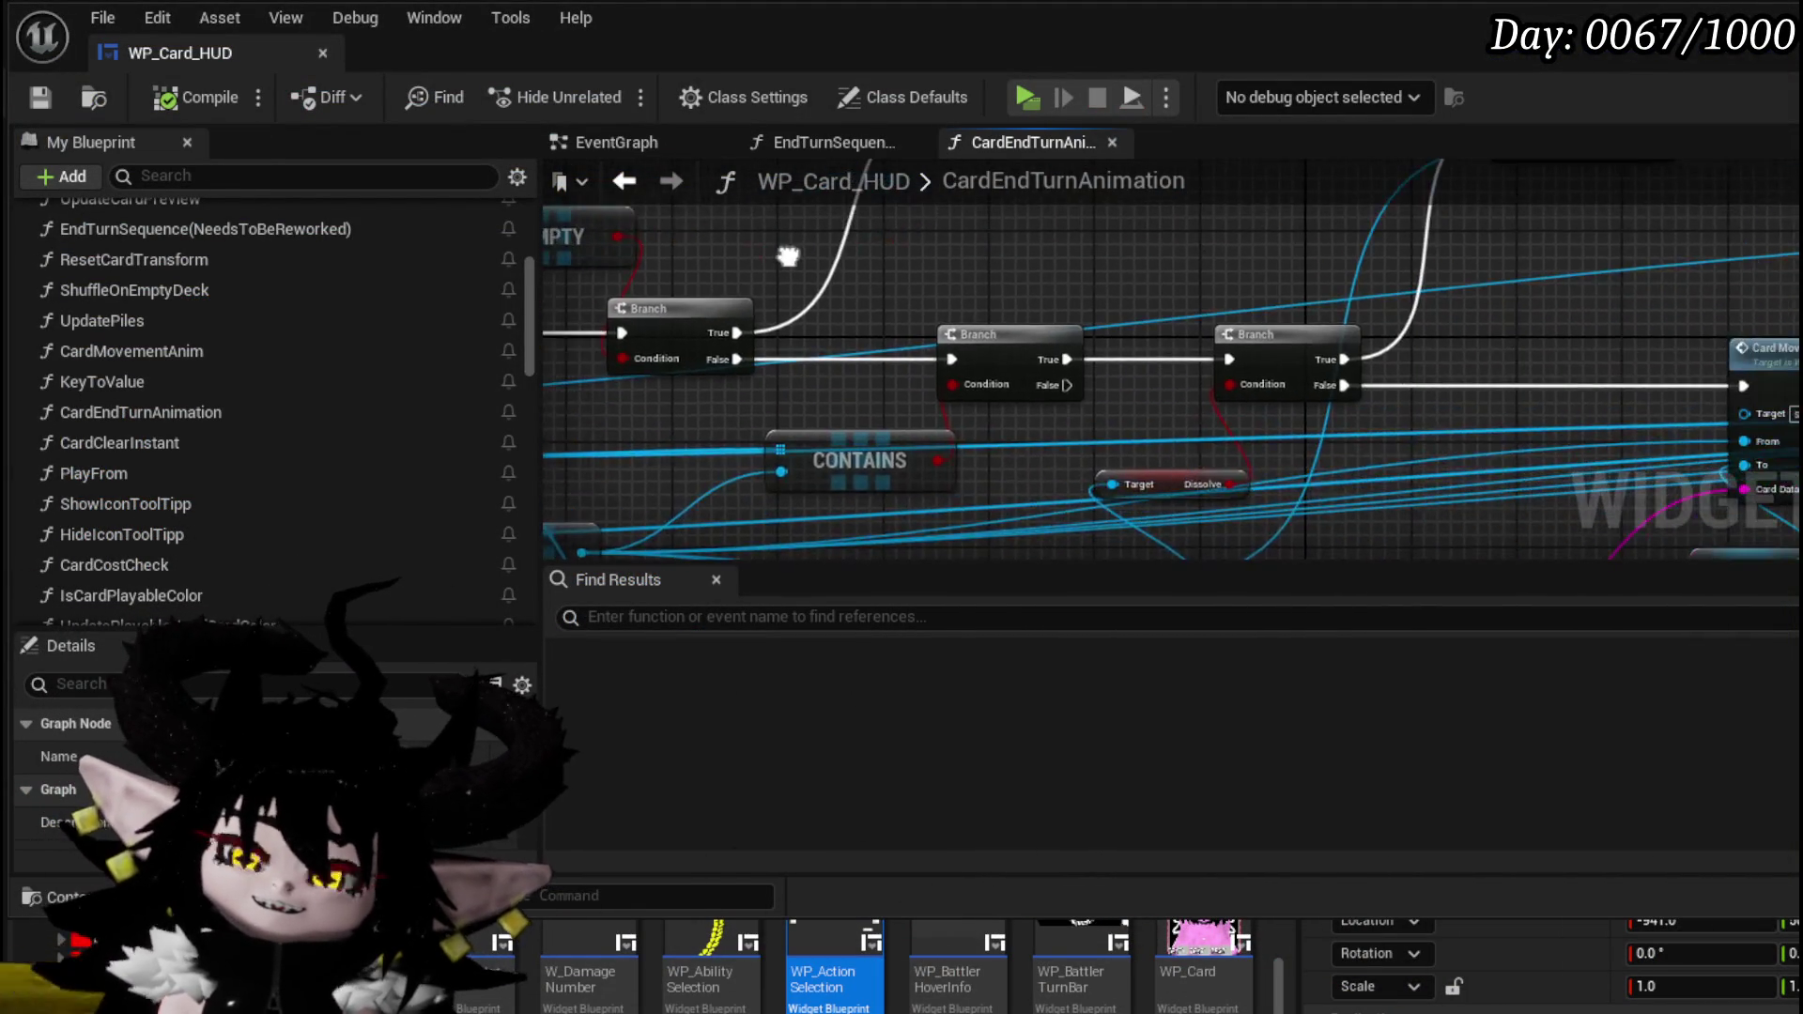
{"action": "scroll", "coordinate": [949, 257], "scroll_direction": "down", "scroll_amount": 3}
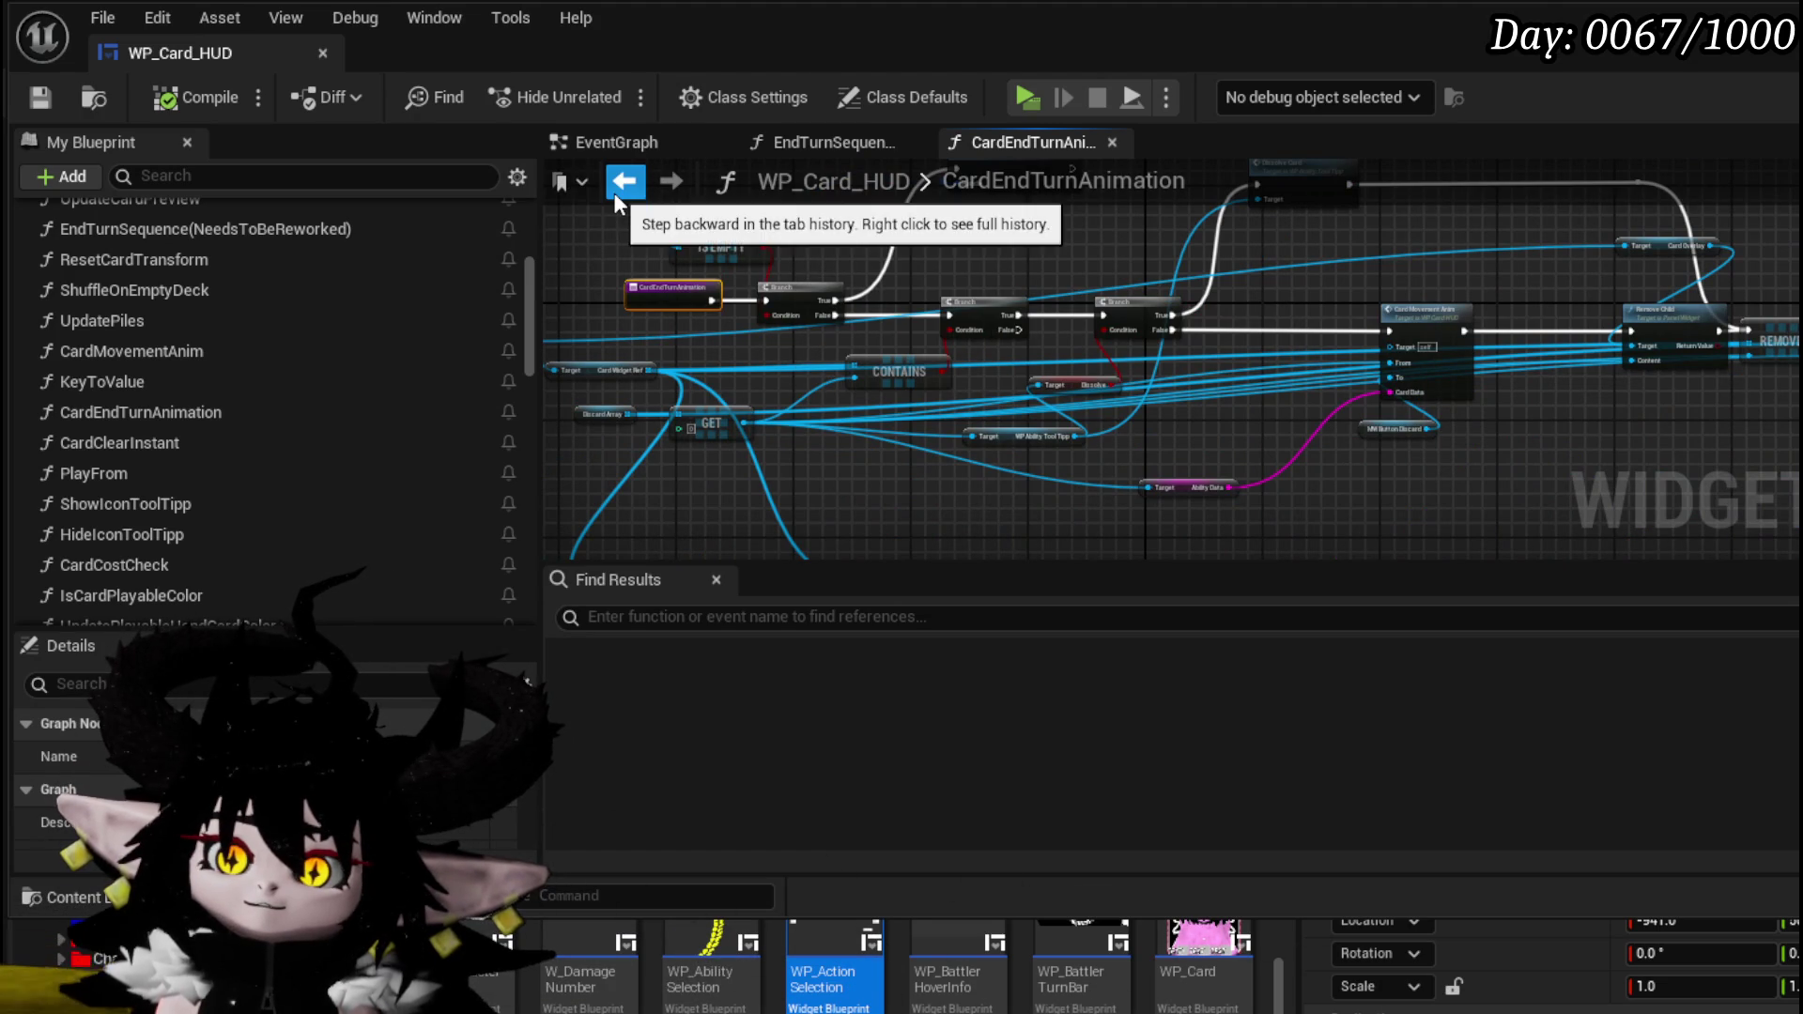
{"action": "scroll", "coordinate": [852, 272], "scroll_direction": "down", "scroll_amount": 3}
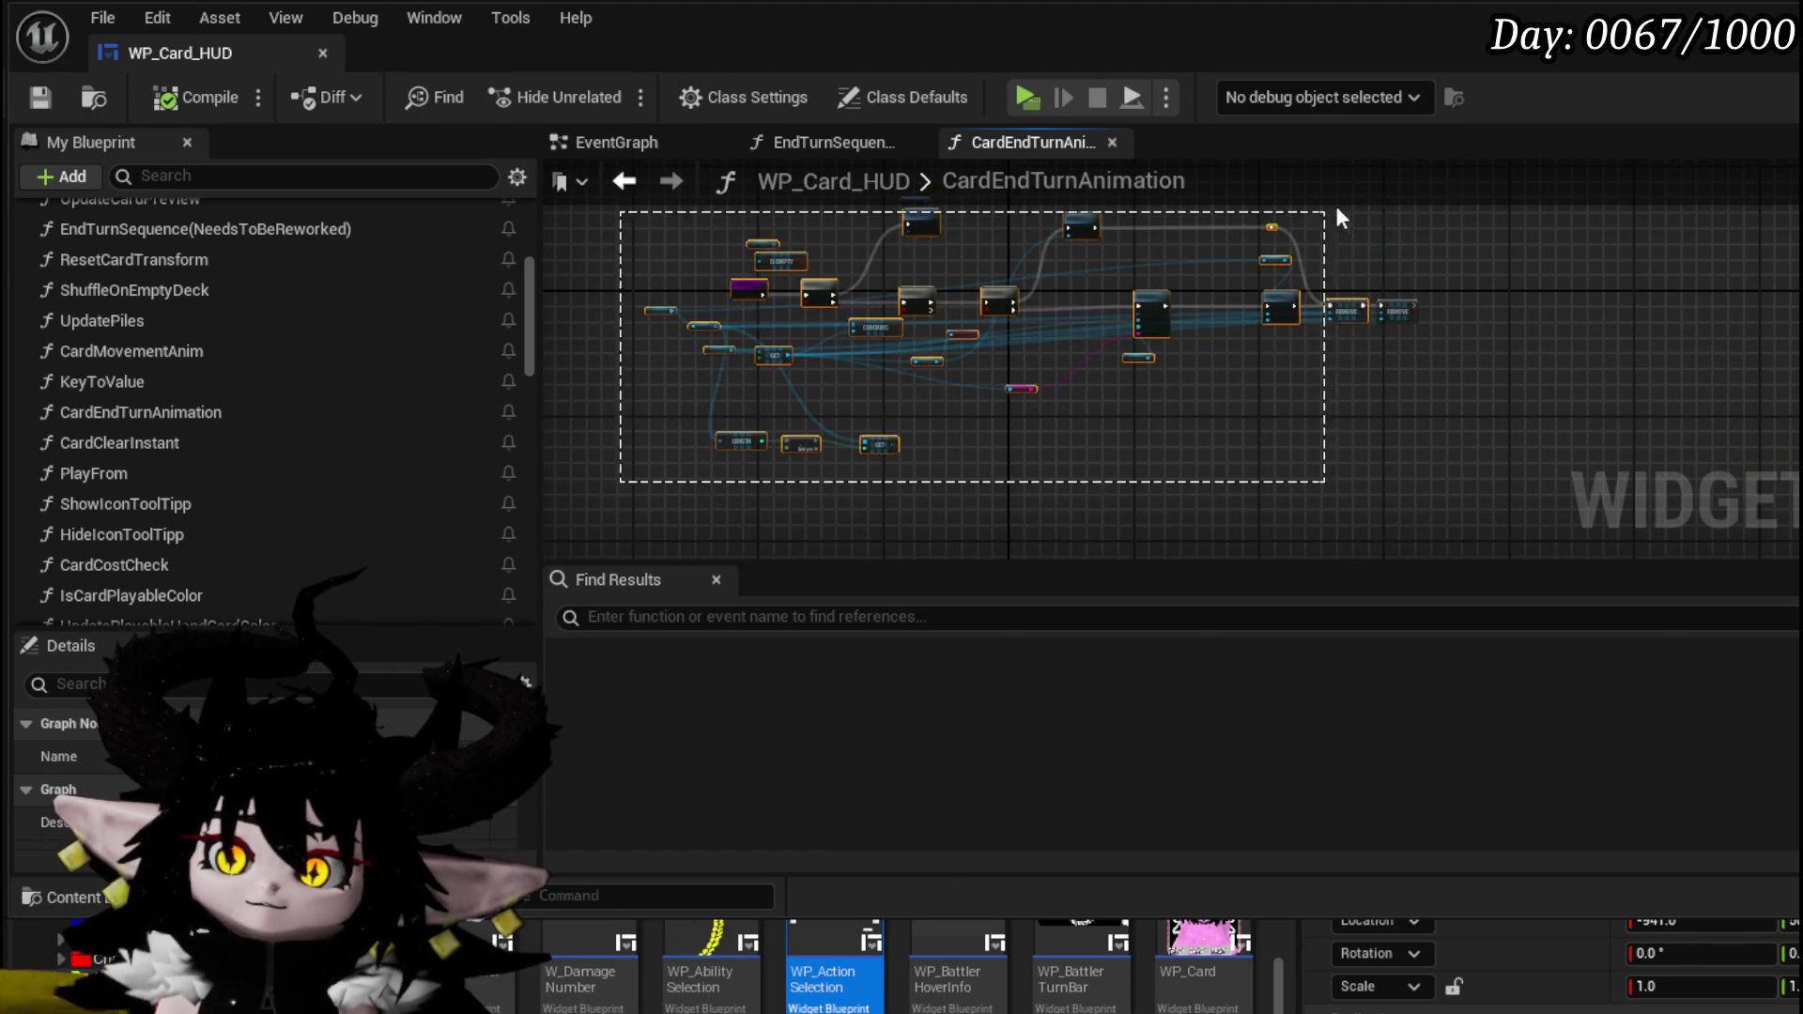
{"action": "left_click_drag", "start_coordinate": [1325, 221], "coordinate": [1324, 221]}
{"action": "scroll", "coordinate": [714, 403], "scroll_direction": "up", "scroll_amount": 5}
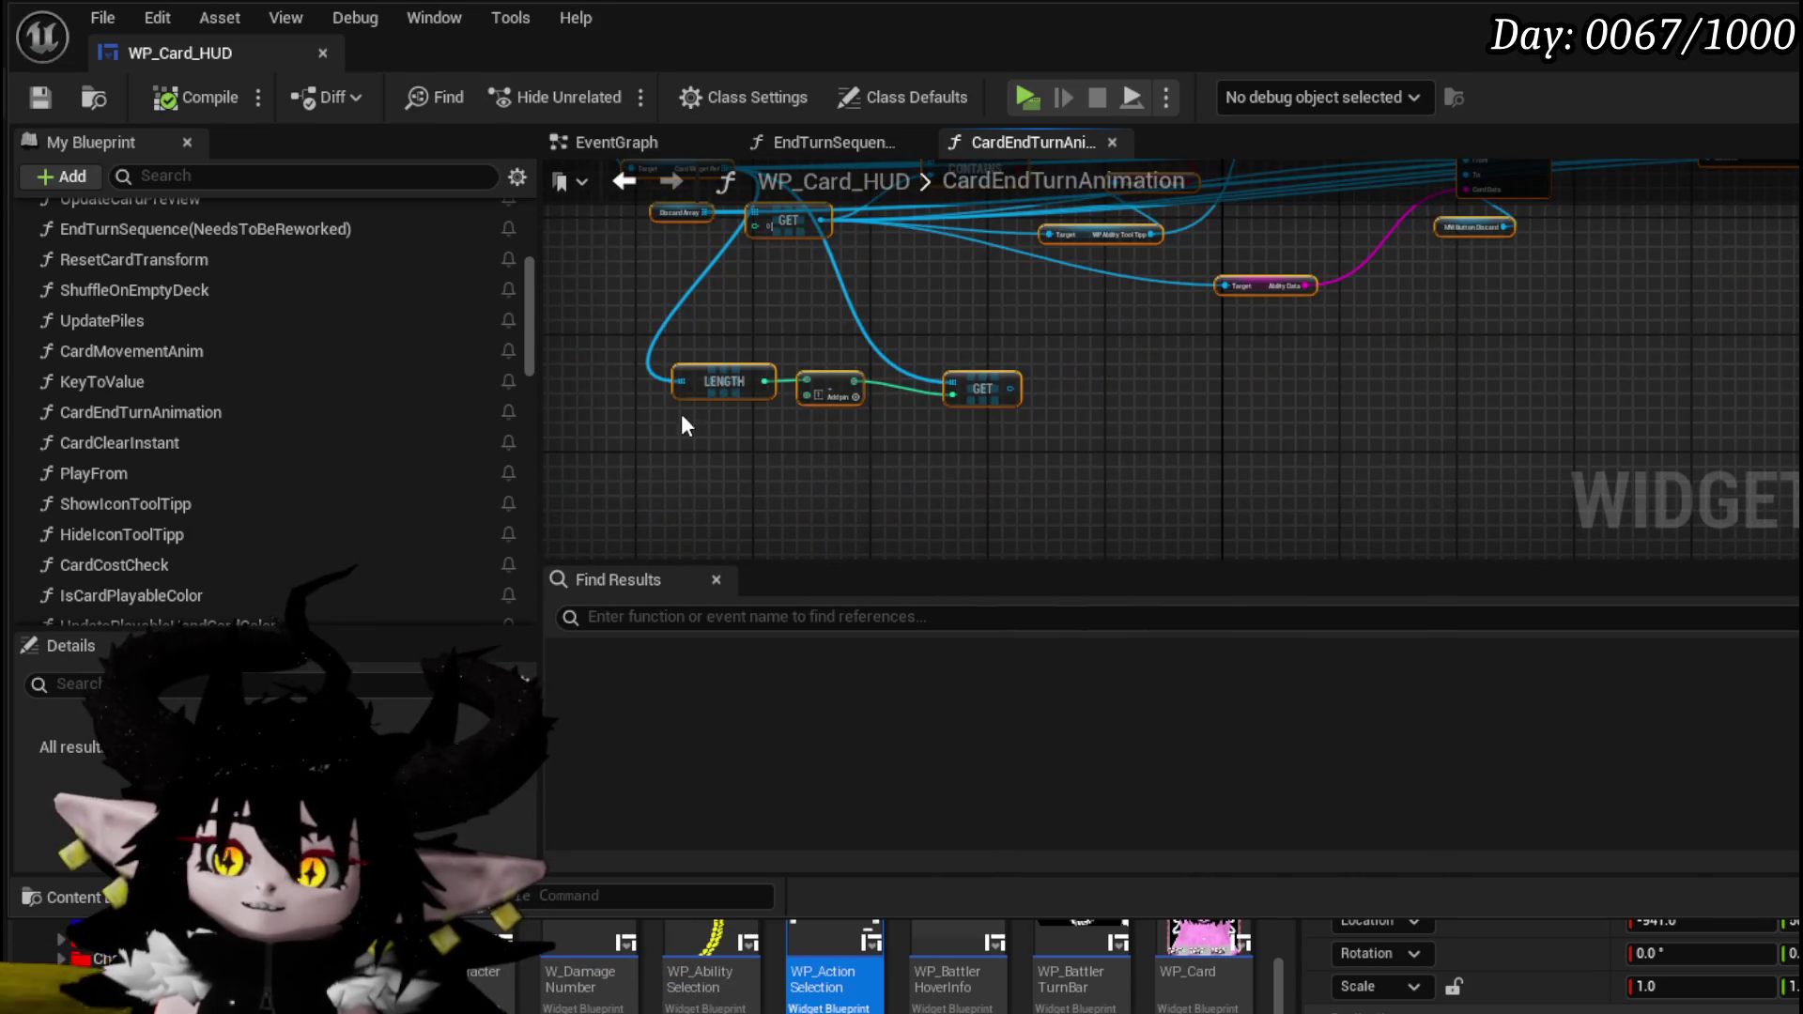
{"action": "key", "text": "Delete"}
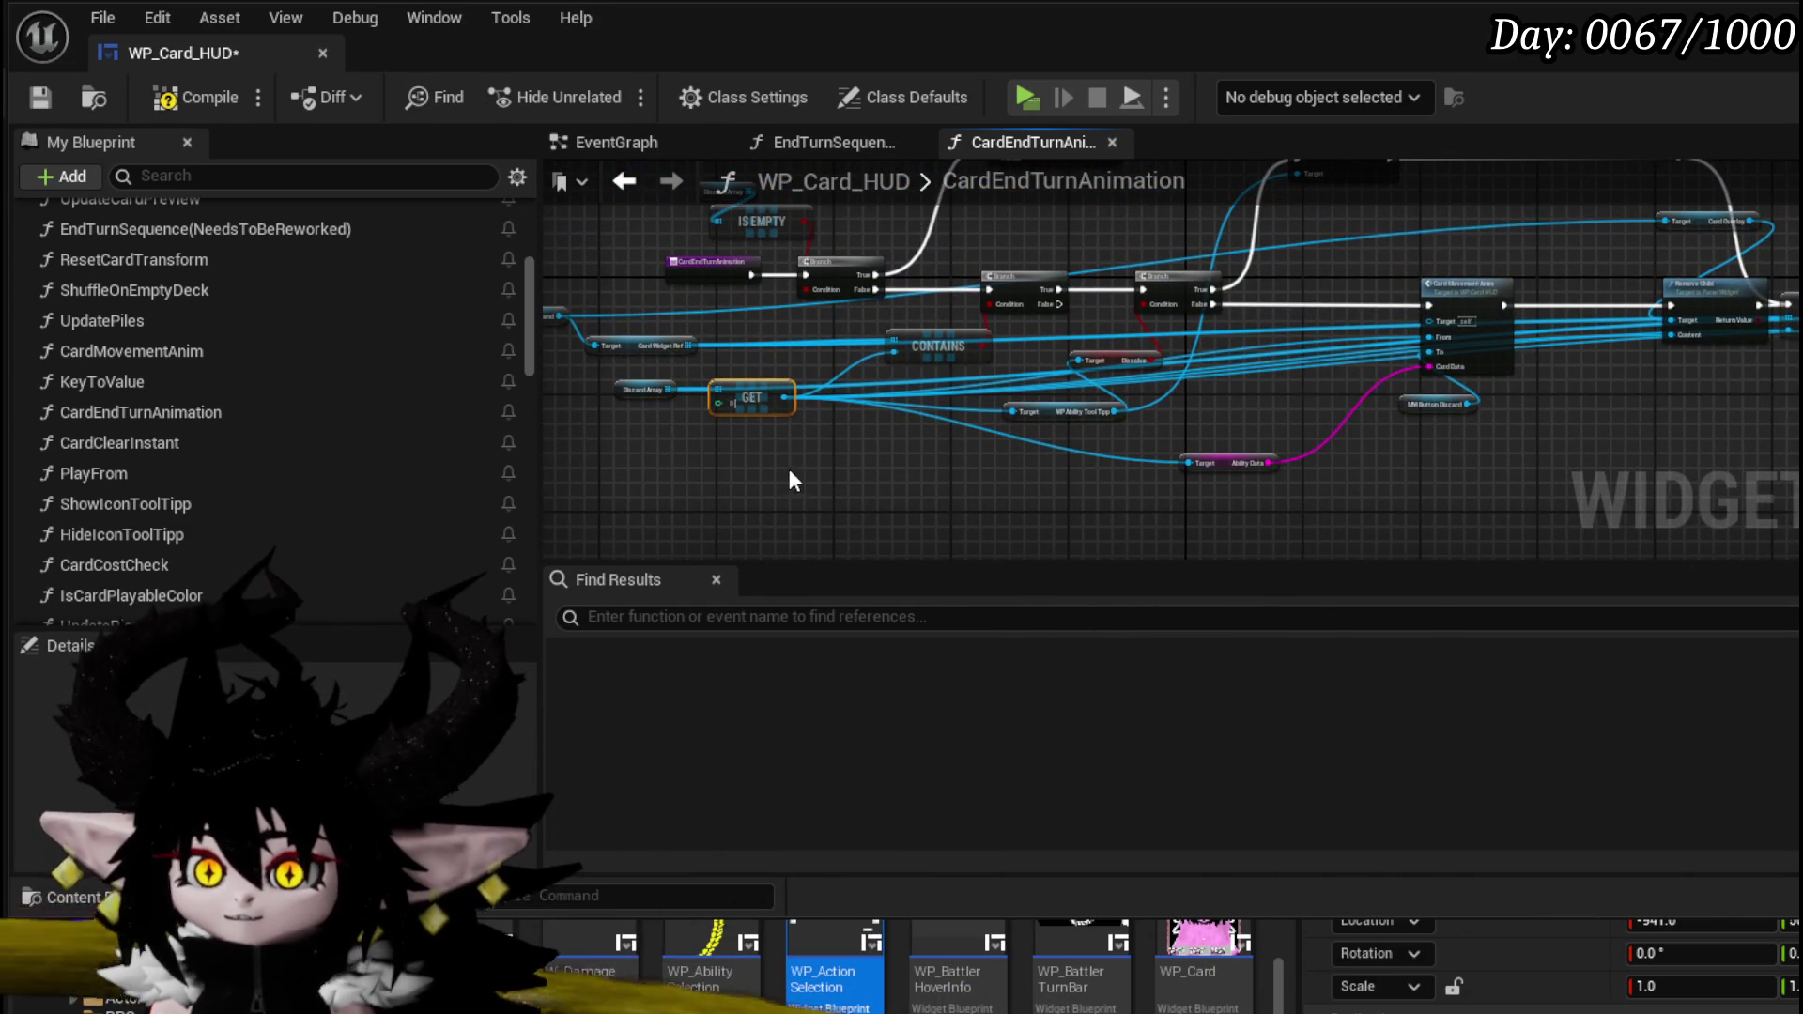
{"action": "left_click_drag", "start_coordinate": [747, 395], "coordinate": [758, 432]}
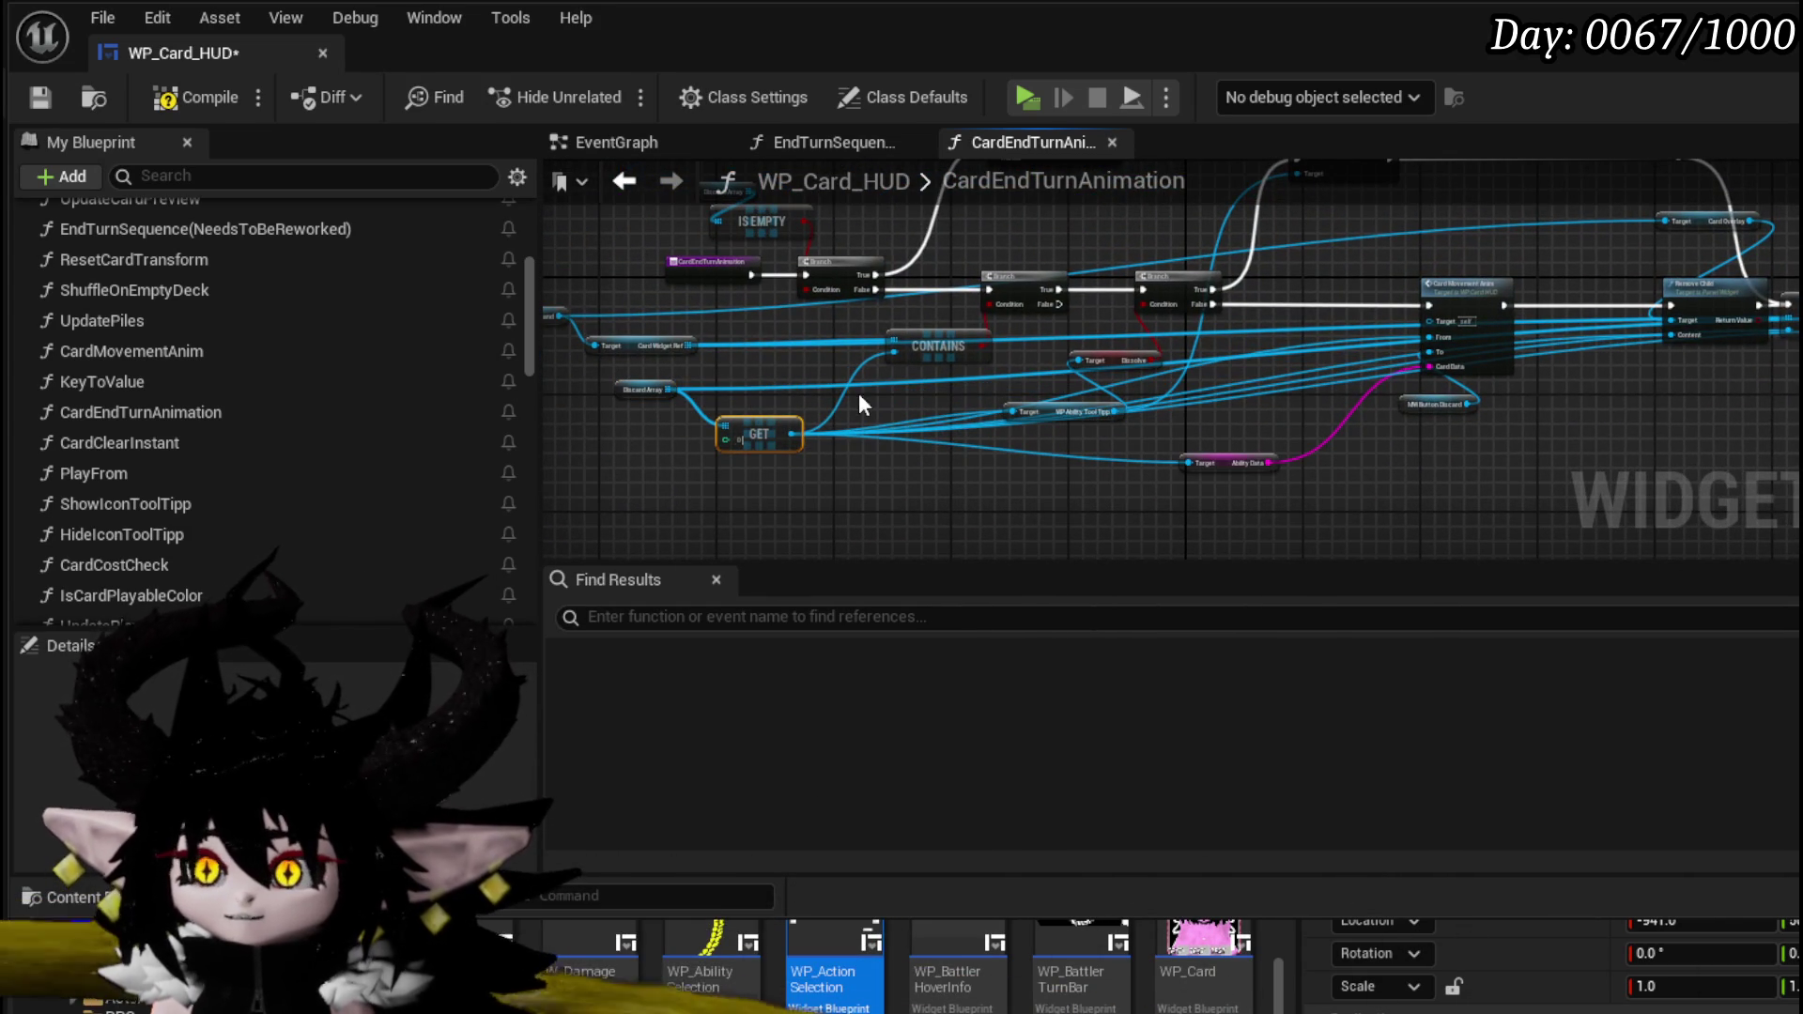
- Paste a copy of Discard Array and connect it to the second REMOVE's array input
{"action": "left_click", "coordinate": [648, 389]}
{"action": "scroll", "coordinate": [1359, 390], "scroll_direction": "up", "scroll_amount": 3}
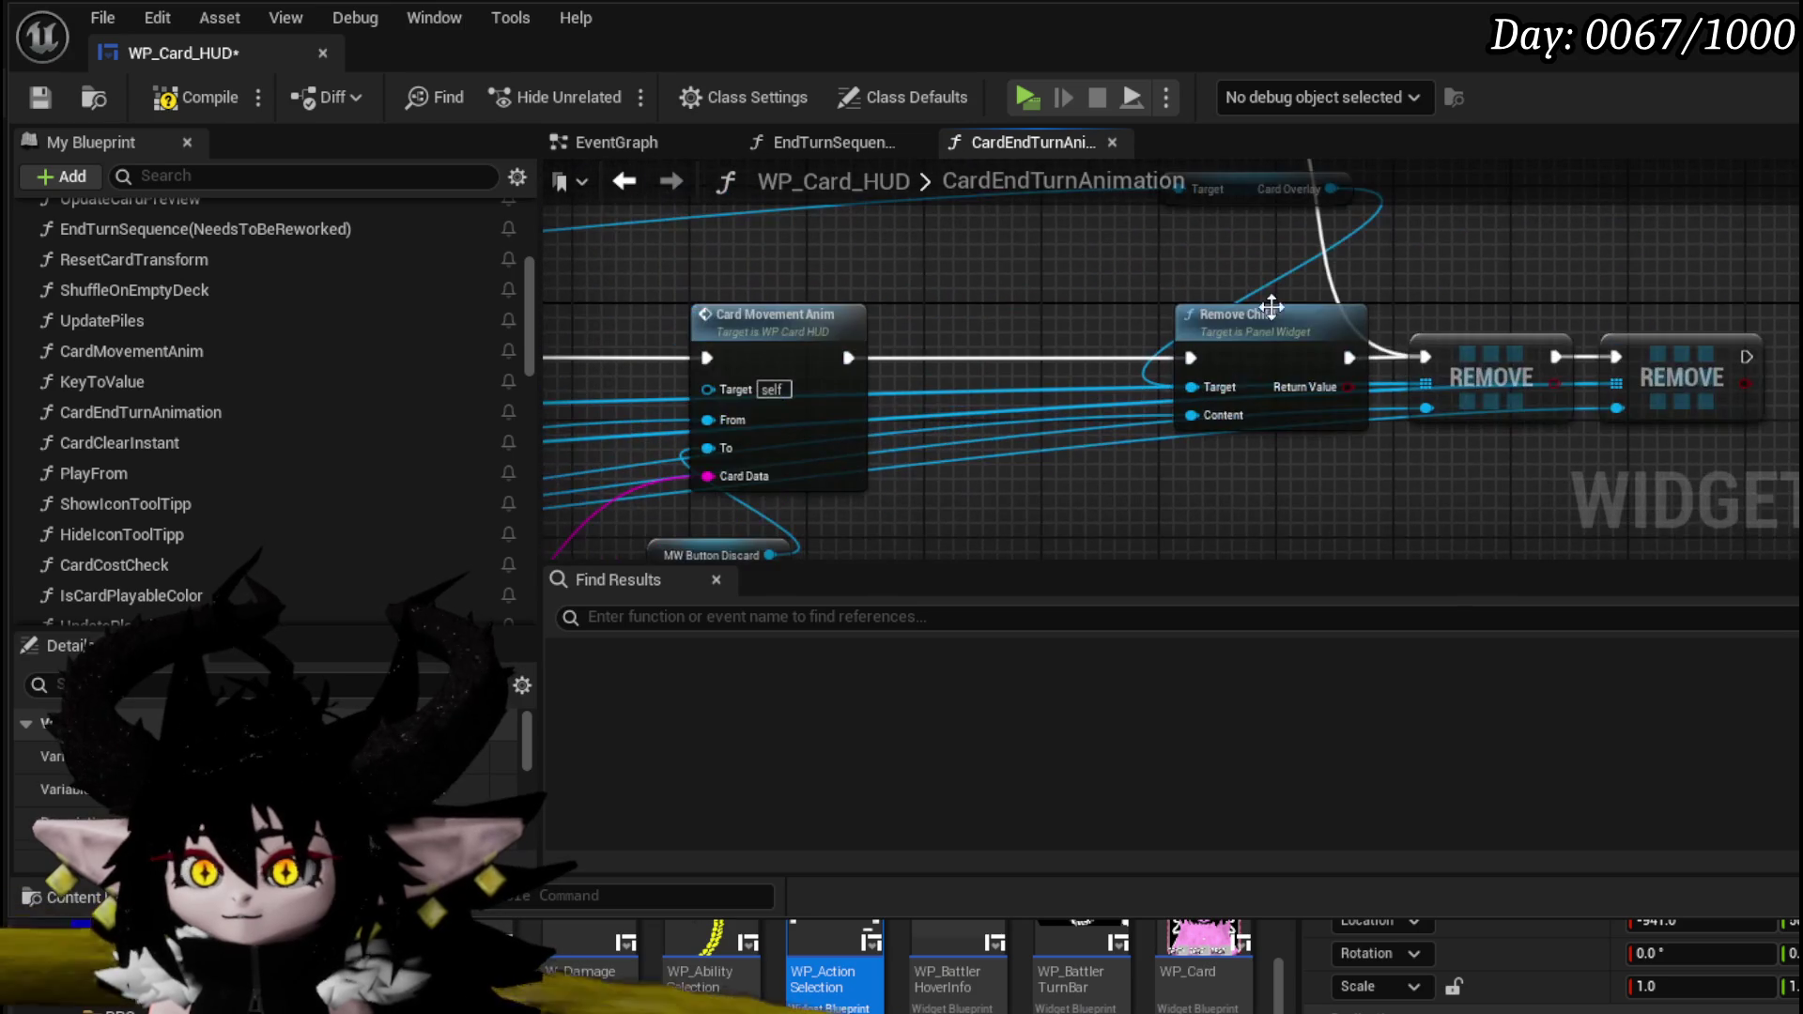
{"action": "key", "text": "ctrl+v"}
{"action": "left_click_drag", "start_coordinate": [1643, 247], "coordinate": [1637, 258]}
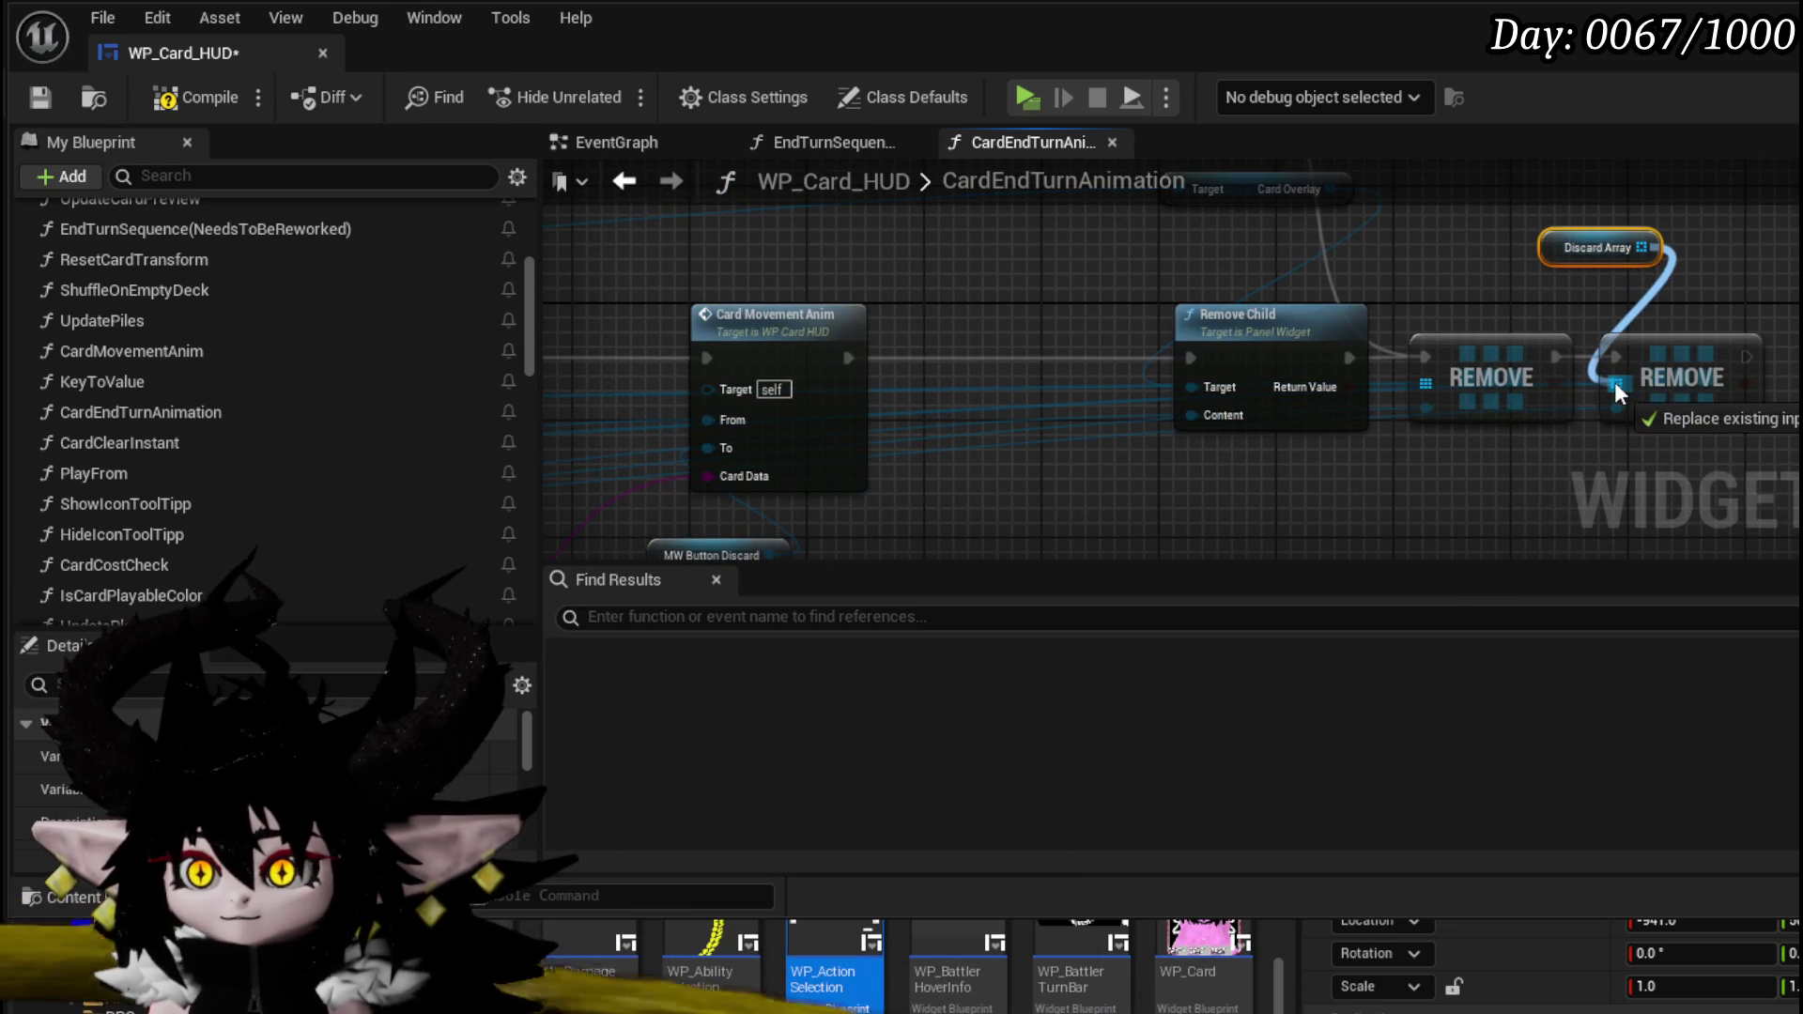
{"action": "left_click_drag", "start_coordinate": [1614, 381], "coordinate": [1615, 381]}
- Paste WP Card Hand and Card Widget Ref, wire them into the first REMOVE, then compile and save
{"action": "left_click_drag", "start_coordinate": [717, 346], "coordinate": [1581, 302]}
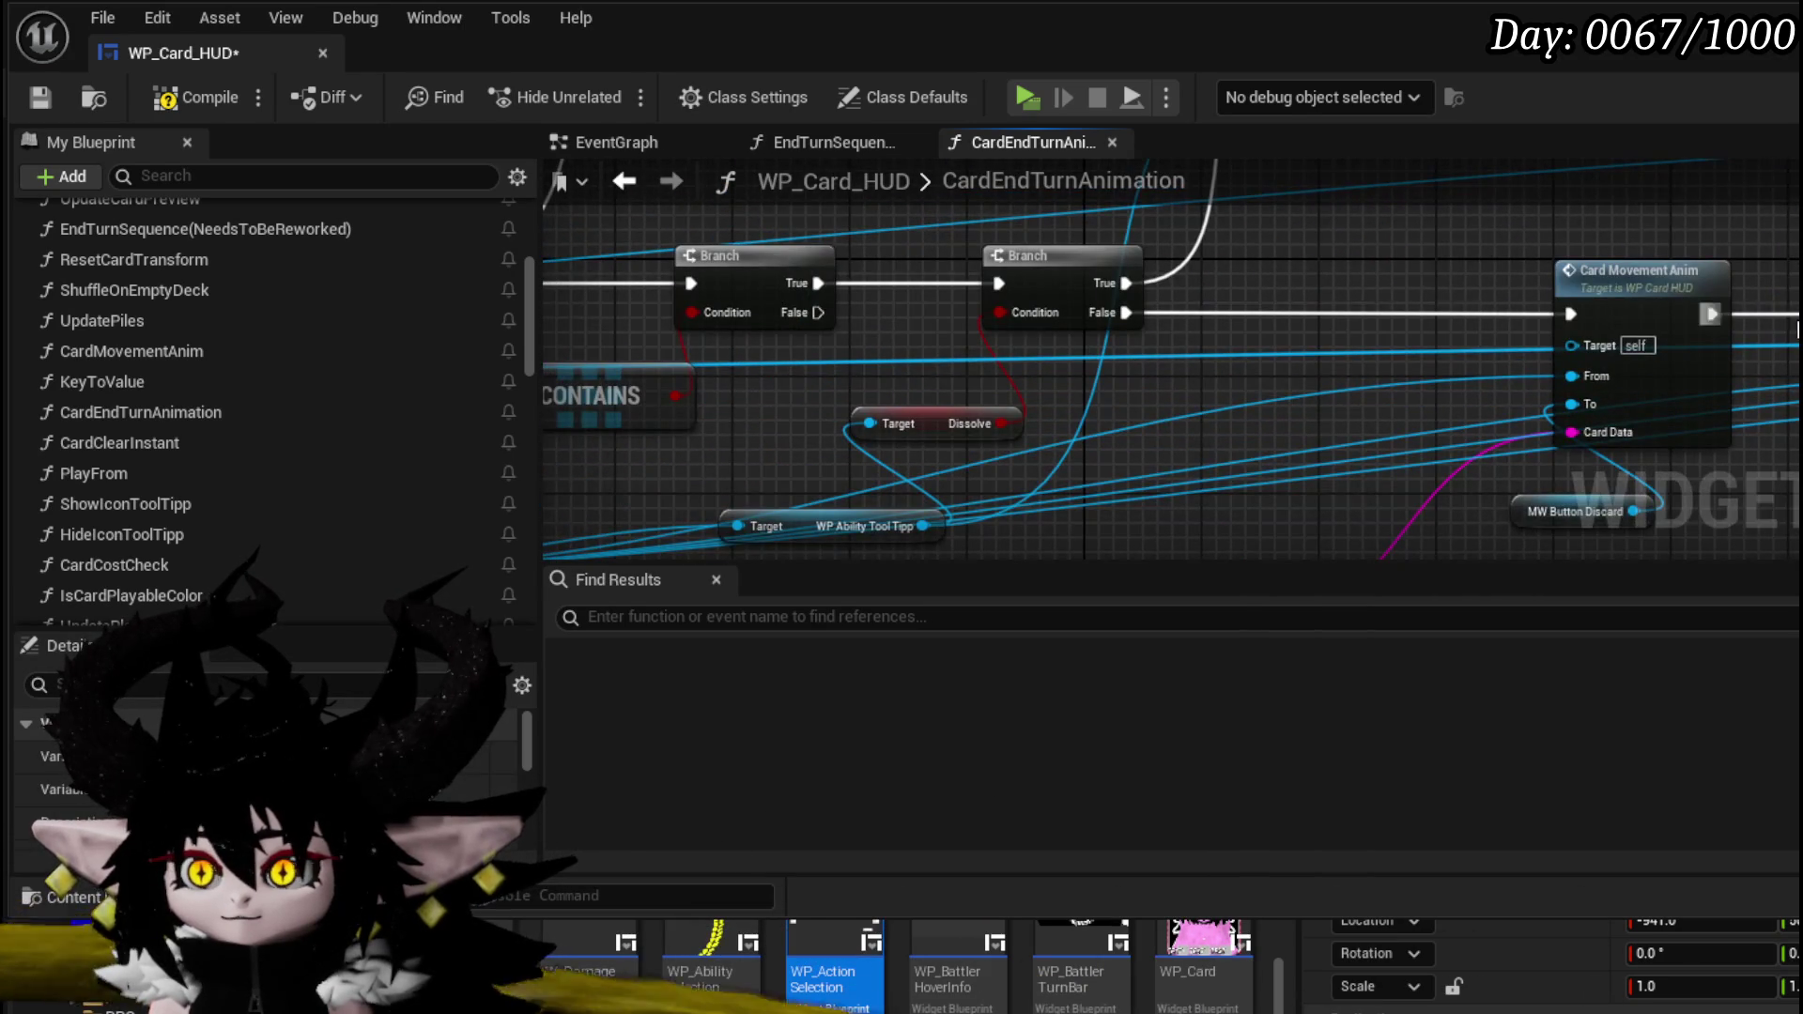
{"action": "right_click", "coordinate": [1581, 302]}
{"action": "left_click_drag", "start_coordinate": [1285, 308], "coordinate": [841, 321]}
{"action": "mouse_move", "coordinate": [859, 393]}
{"action": "left_mouse_down"}
{"action": "mouse_move", "coordinate": [786, 367]}
{"action": "mouse_move", "coordinate": [1341, 359]}
{"action": "mouse_move", "coordinate": [1409, 308]}
{"action": "left_mouse_up"}
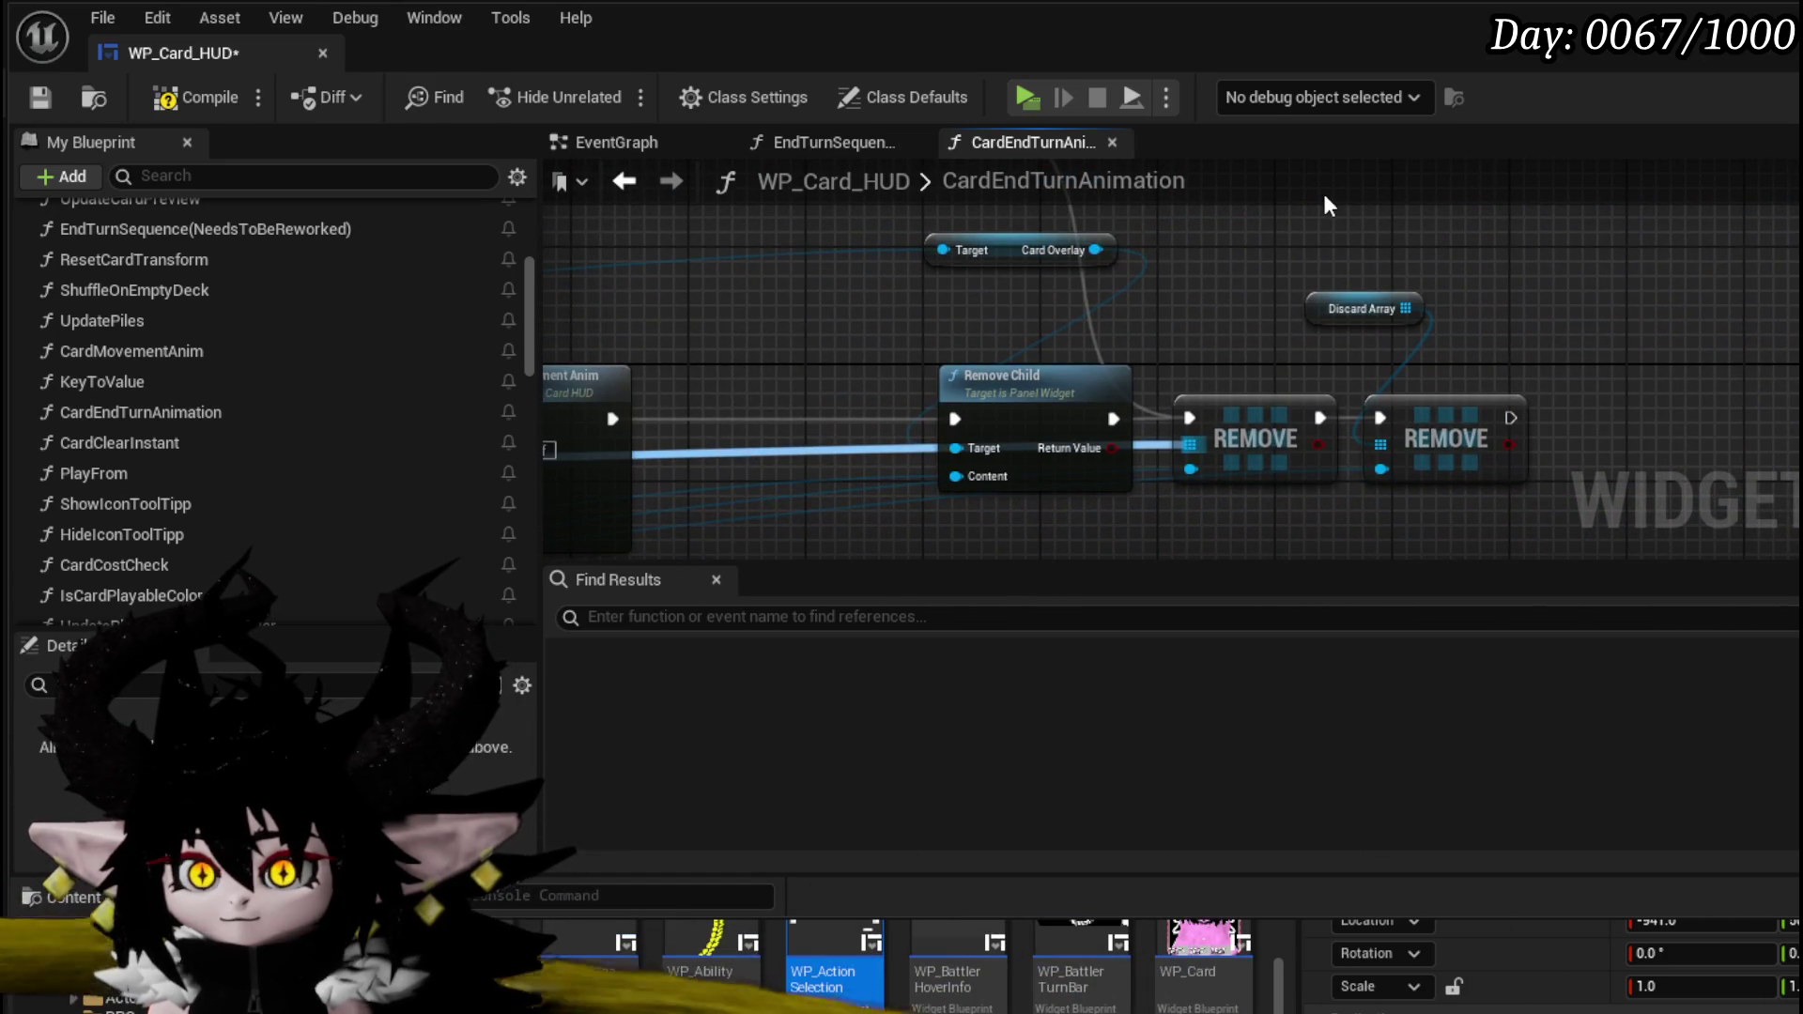
{"action": "key", "text": "ctrl+v"}
{"action": "left_click_drag", "start_coordinate": [1667, 250], "coordinate": [1197, 445]}
{"action": "mouse_move", "coordinate": [1527, 257]}
{"action": "left_mouse_down"}
{"action": "mouse_move", "coordinate": [1406, 279]}
{"action": "mouse_move", "coordinate": [1204, 374]}
{"action": "mouse_move", "coordinate": [1153, 359]}
{"action": "left_mouse_up"}
{"action": "left_click", "coordinate": [1071, 329]}
{"action": "left_click_drag", "start_coordinate": [1116, 296], "coordinate": [1152, 304]}
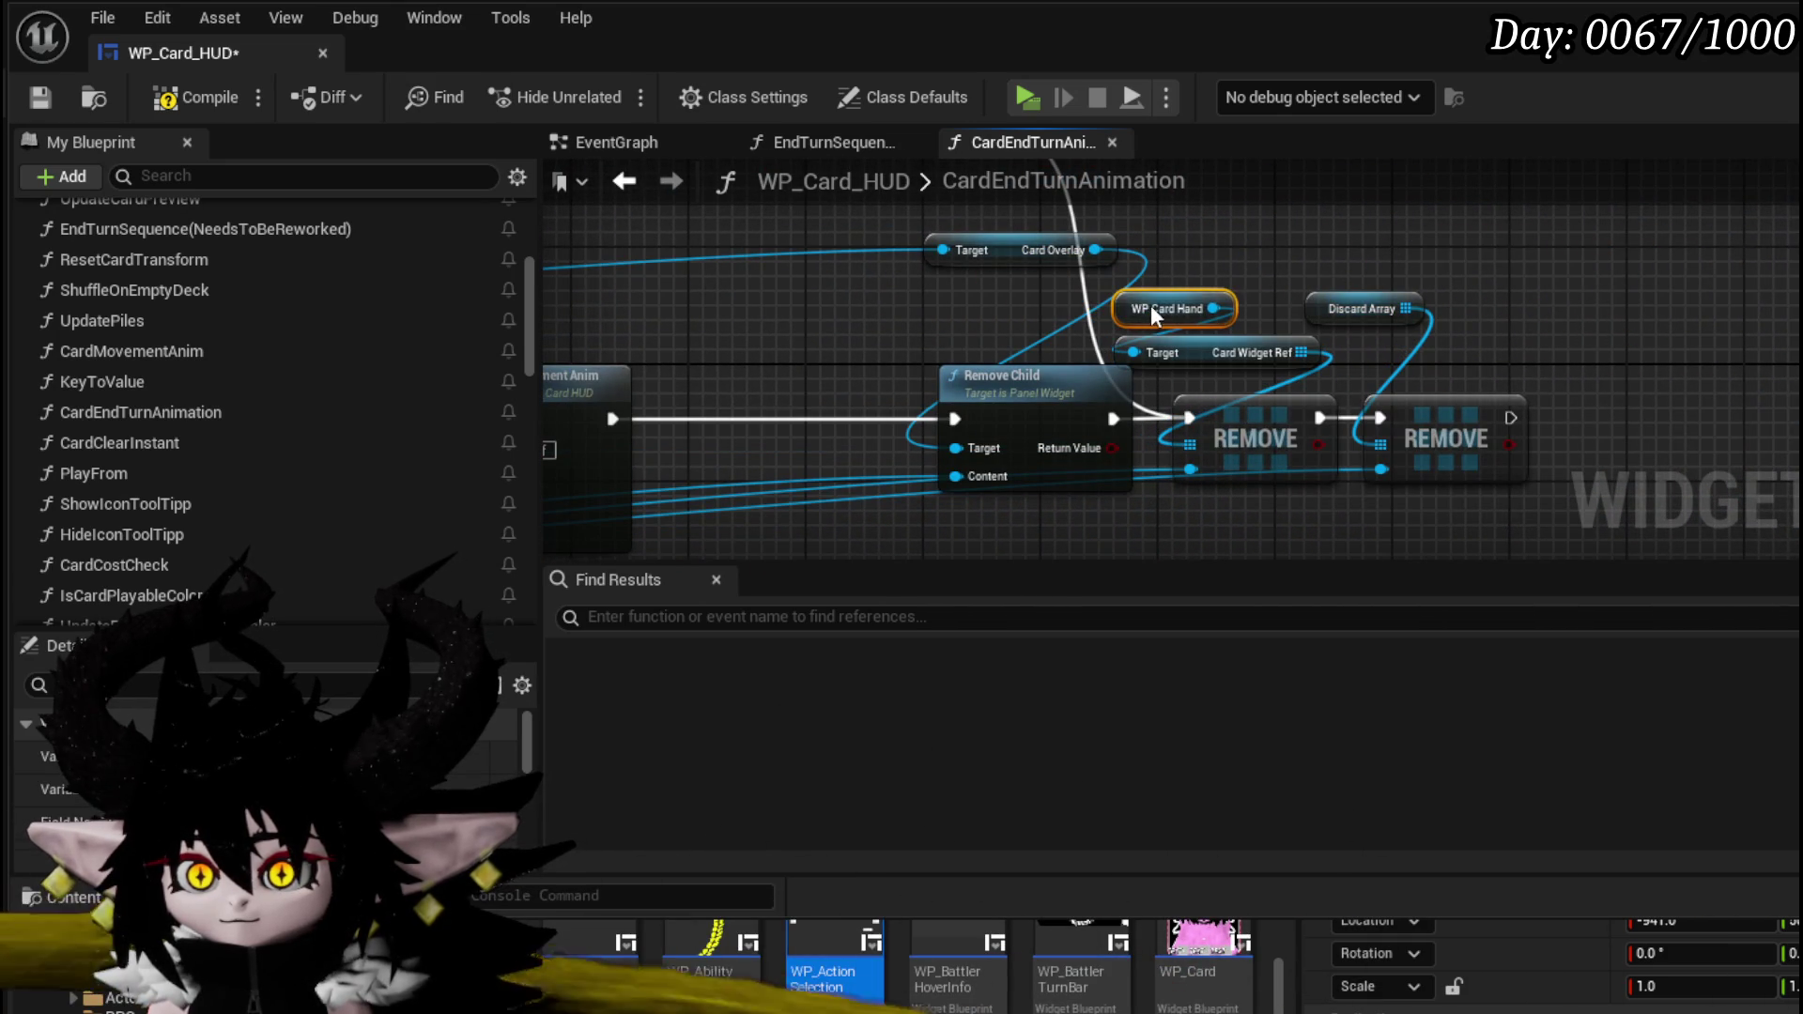
{"action": "mouse_move", "coordinate": [1406, 308]}
{"action": "left_mouse_down"}
{"action": "mouse_move", "coordinate": [1424, 347]}
{"action": "mouse_move", "coordinate": [1318, 305]}
{"action": "mouse_move", "coordinate": [1394, 350]}
{"action": "left_mouse_up"}
{"action": "mouse_move", "coordinate": [1005, 252]}
{"action": "left_mouse_down"}
{"action": "mouse_move", "coordinate": [1103, 244]}
{"action": "mouse_move", "coordinate": [930, 310]}
{"action": "left_mouse_up"}
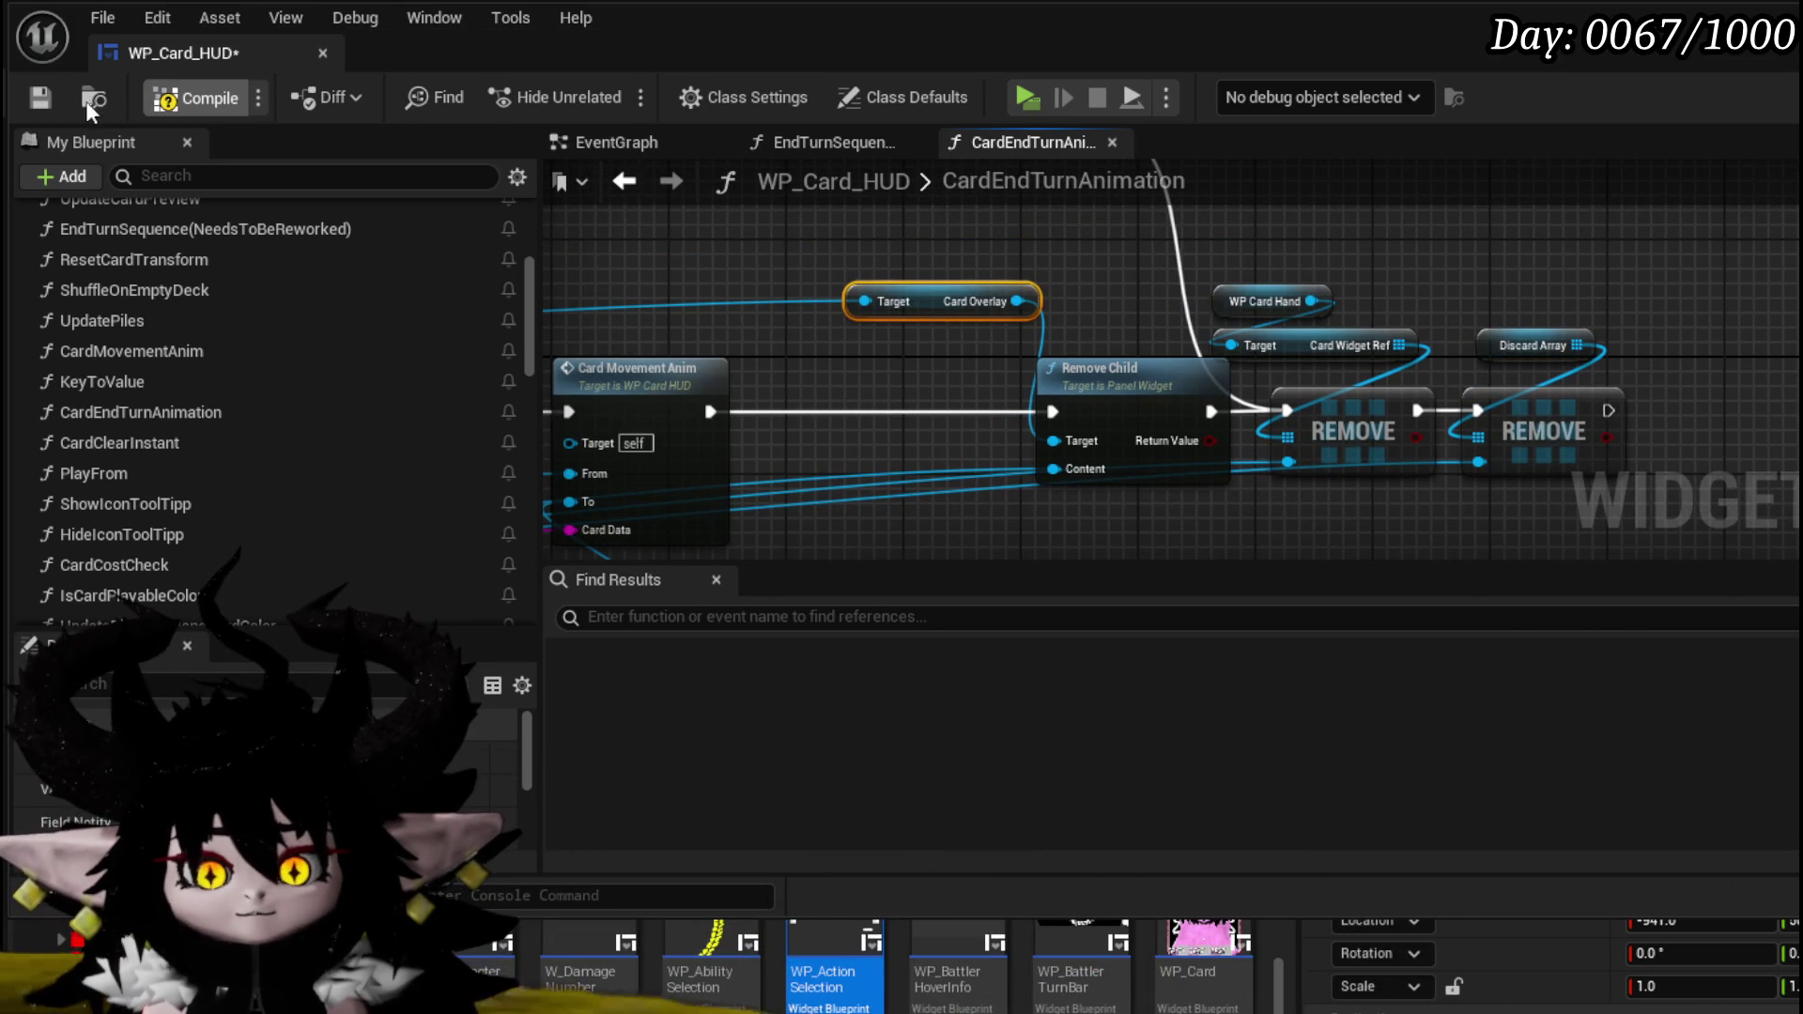
{"action": "left_click", "coordinate": [39, 97]}
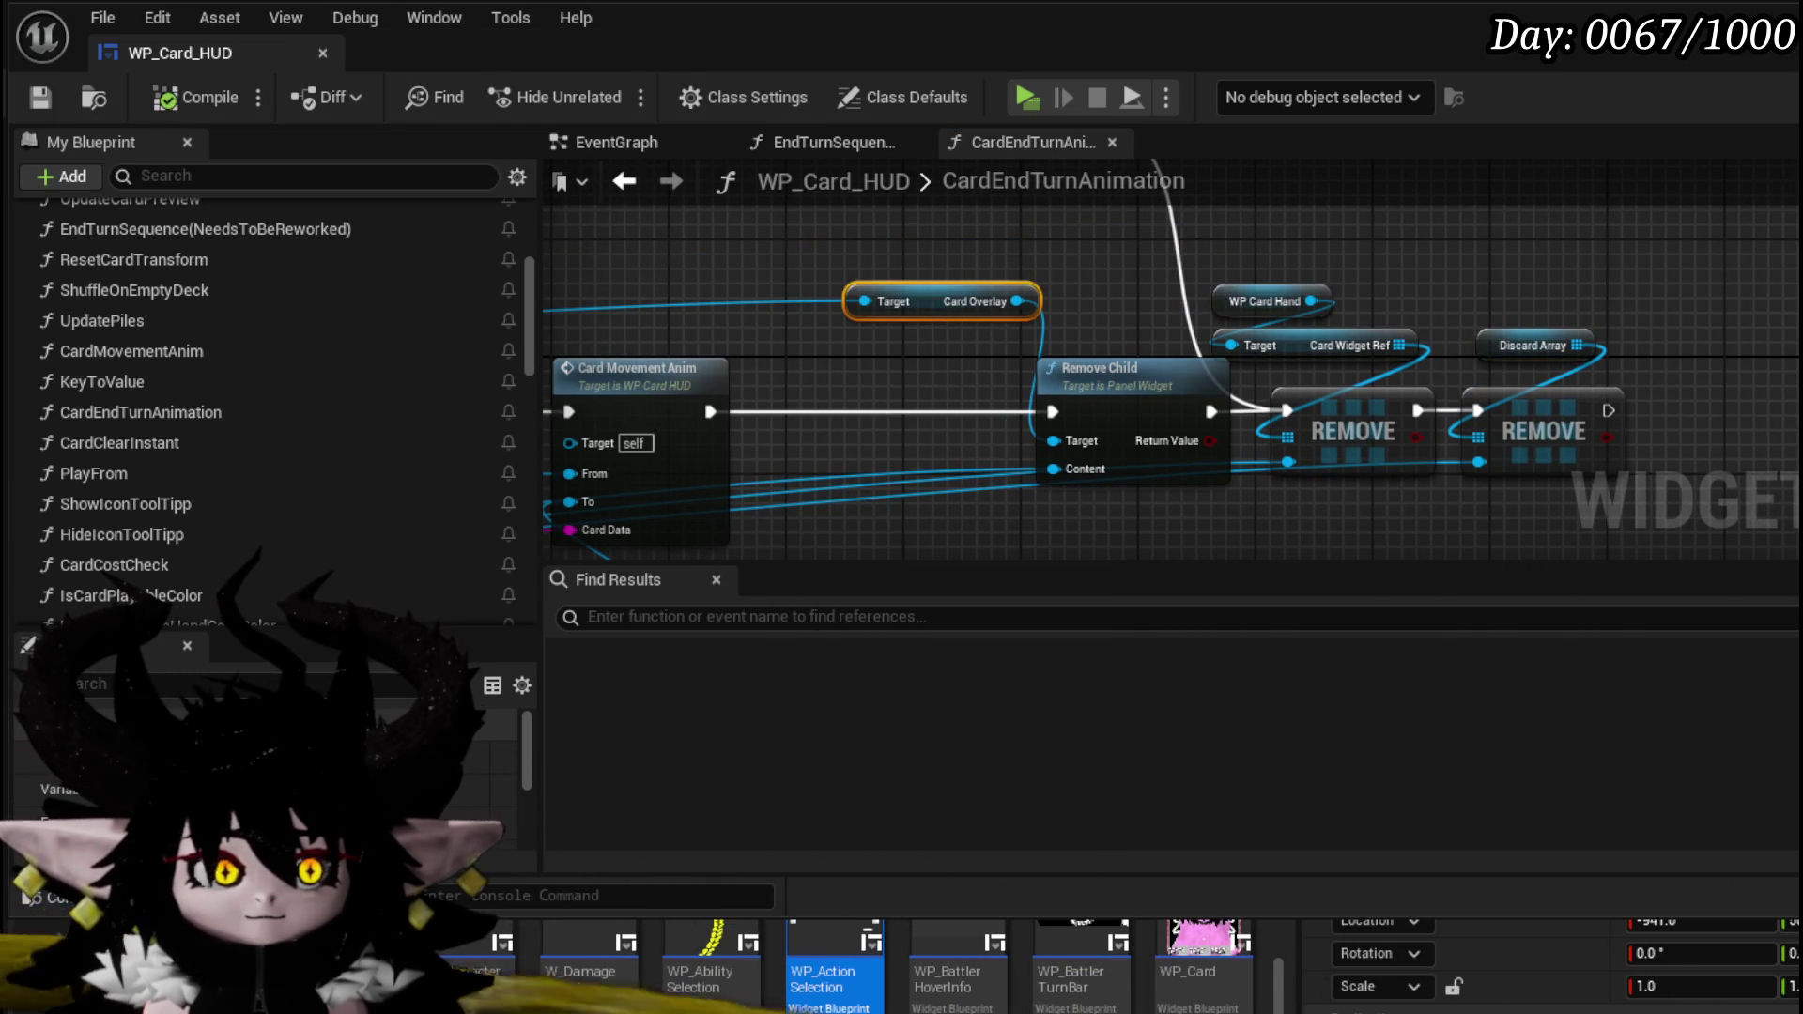
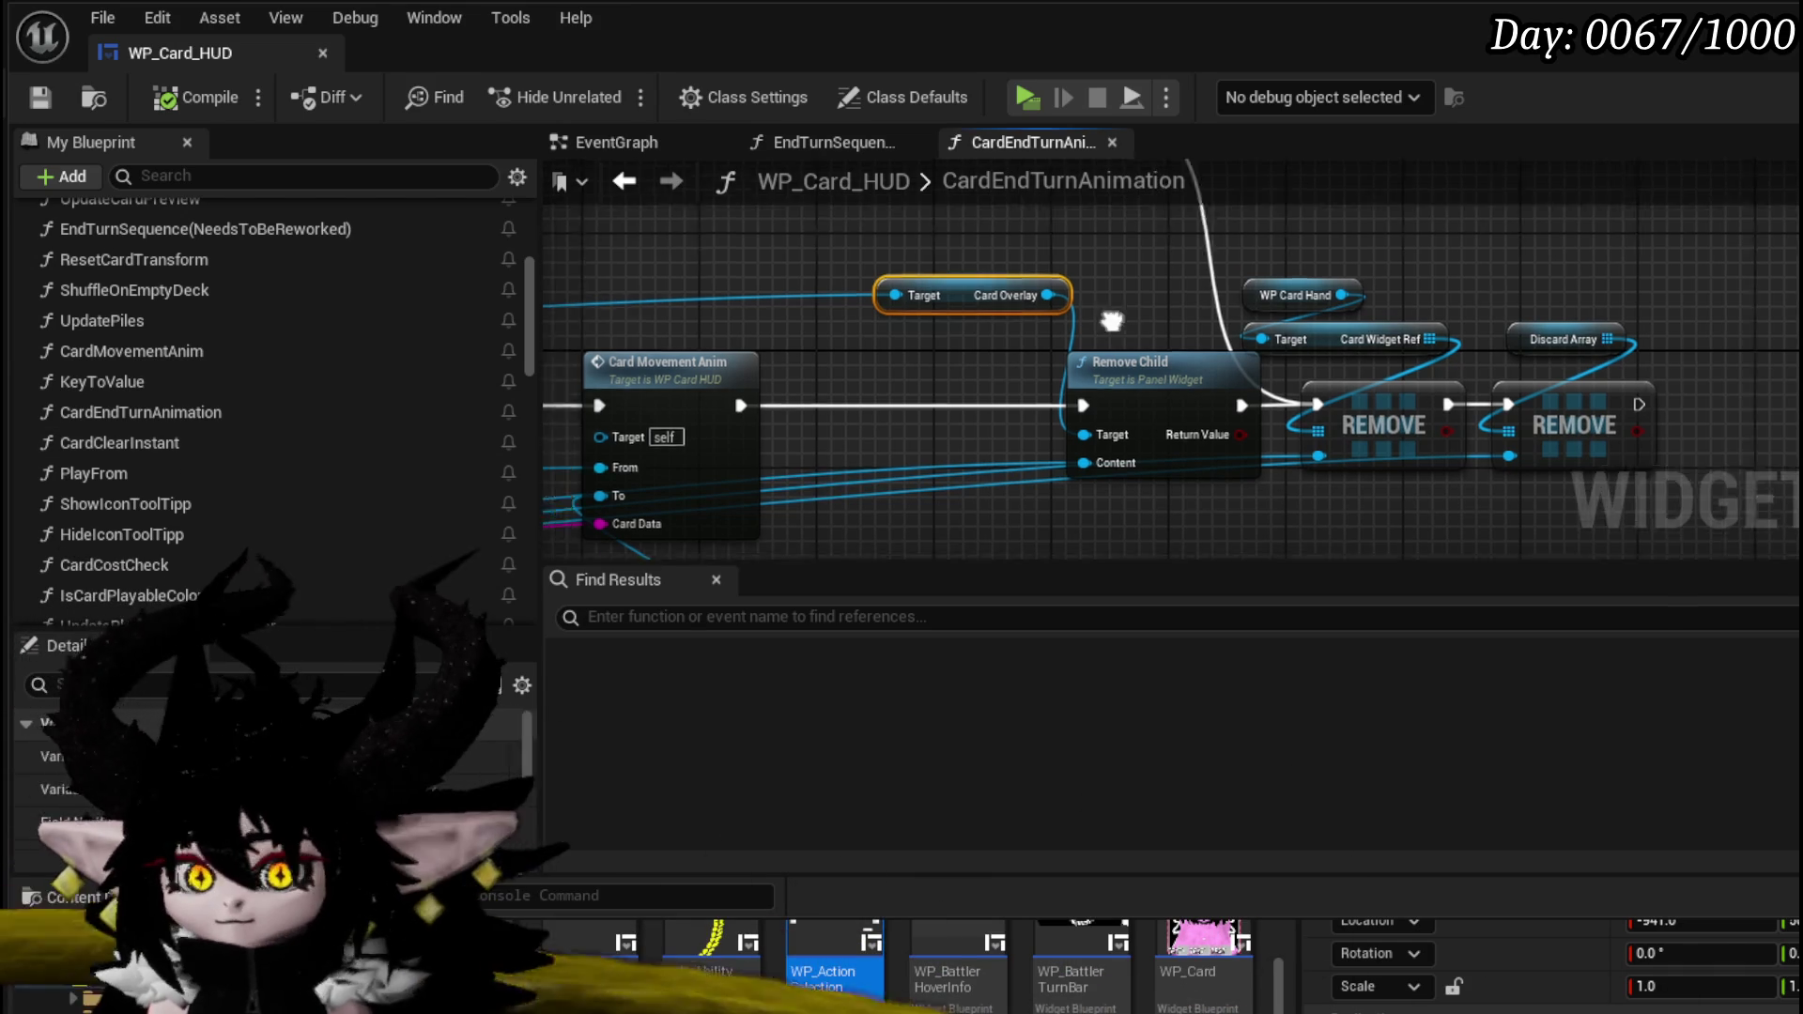
- Select the StartTurnDraw variable in WP_Card_HUD's My Blueprint panel
{"action": "scroll", "coordinate": [1208, 323], "scroll_direction": "down", "scroll_amount": 5}
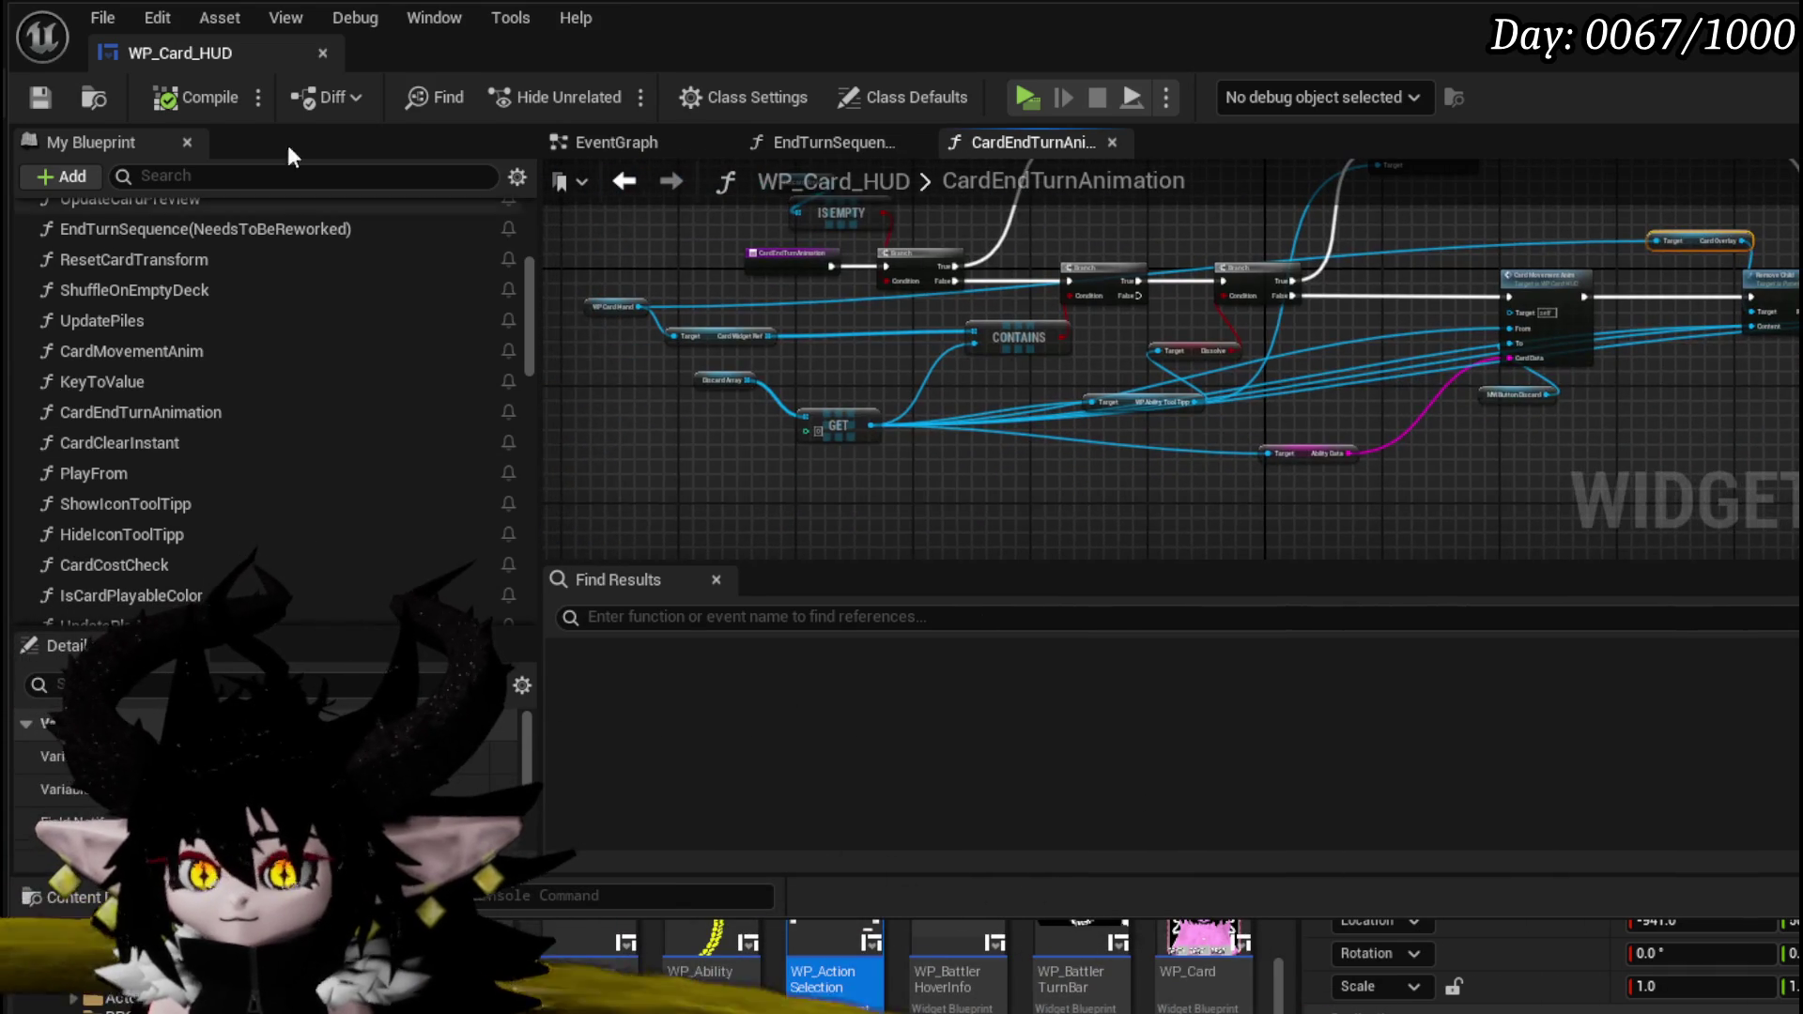
{"action": "scroll", "coordinate": [185, 357], "scroll_direction": "up", "scroll_amount": 4}
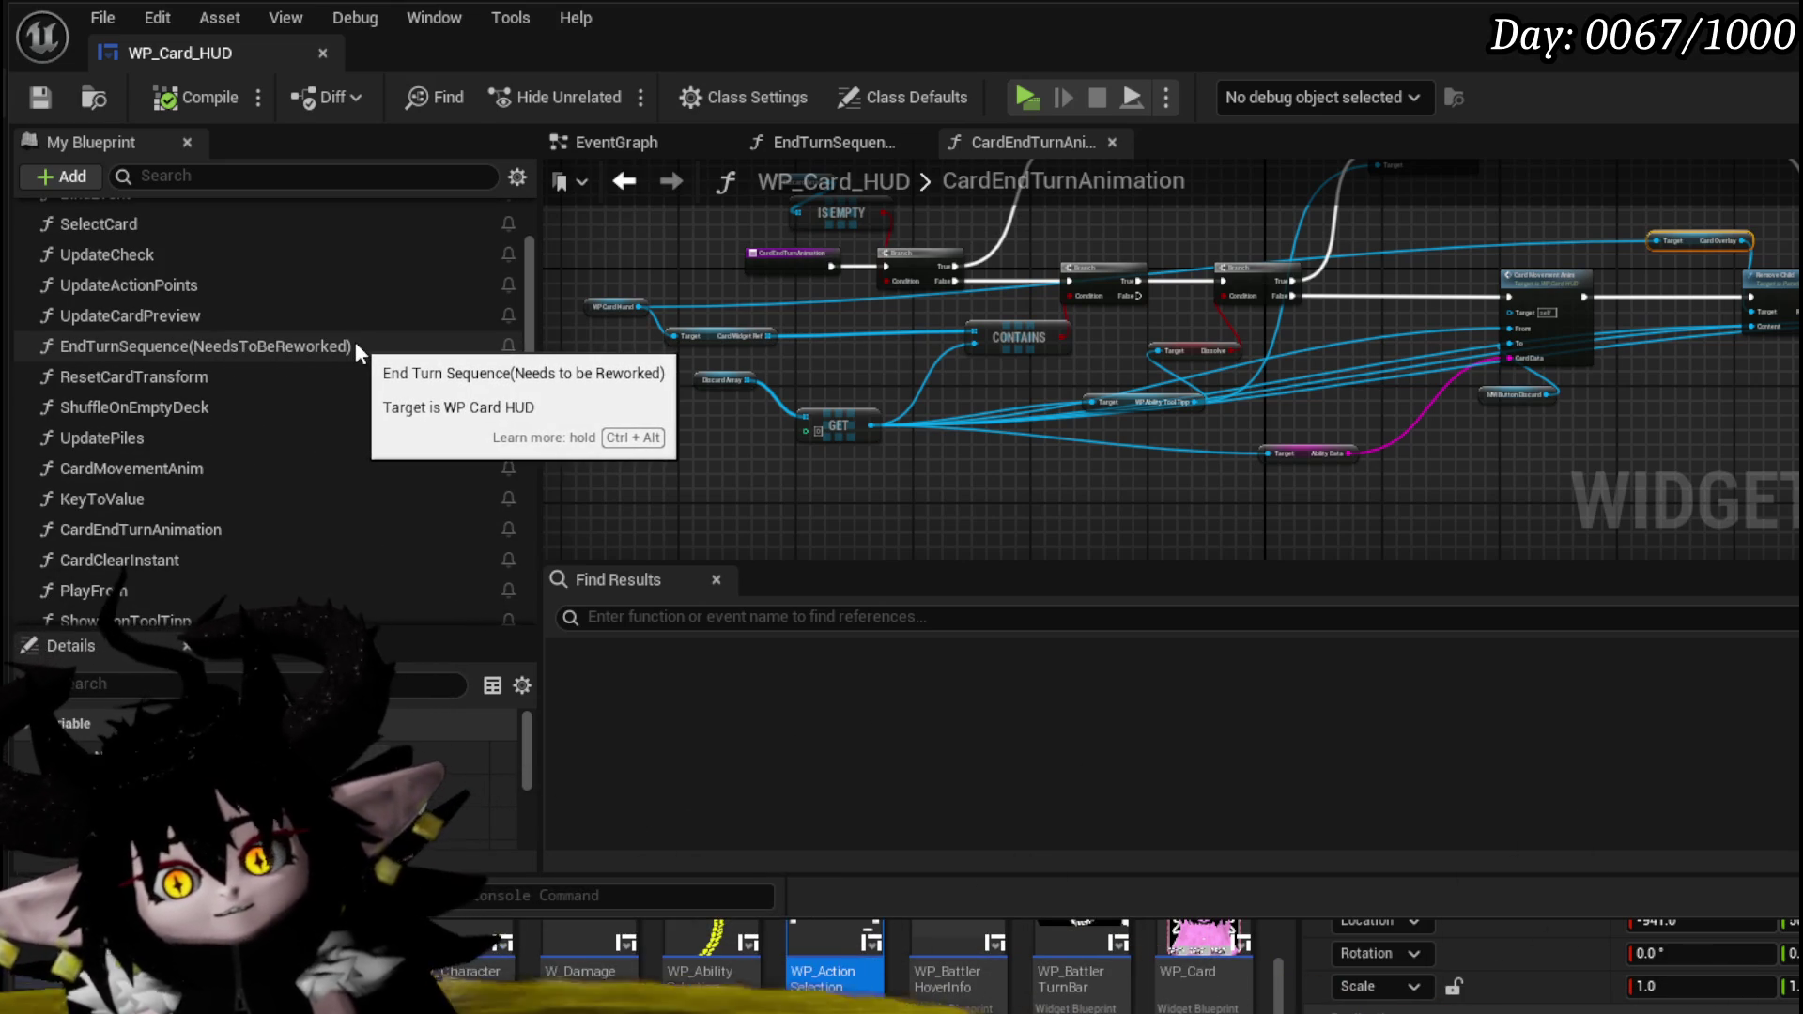
{"action": "scroll", "coordinate": [356, 342], "scroll_direction": "down", "scroll_amount": 3}
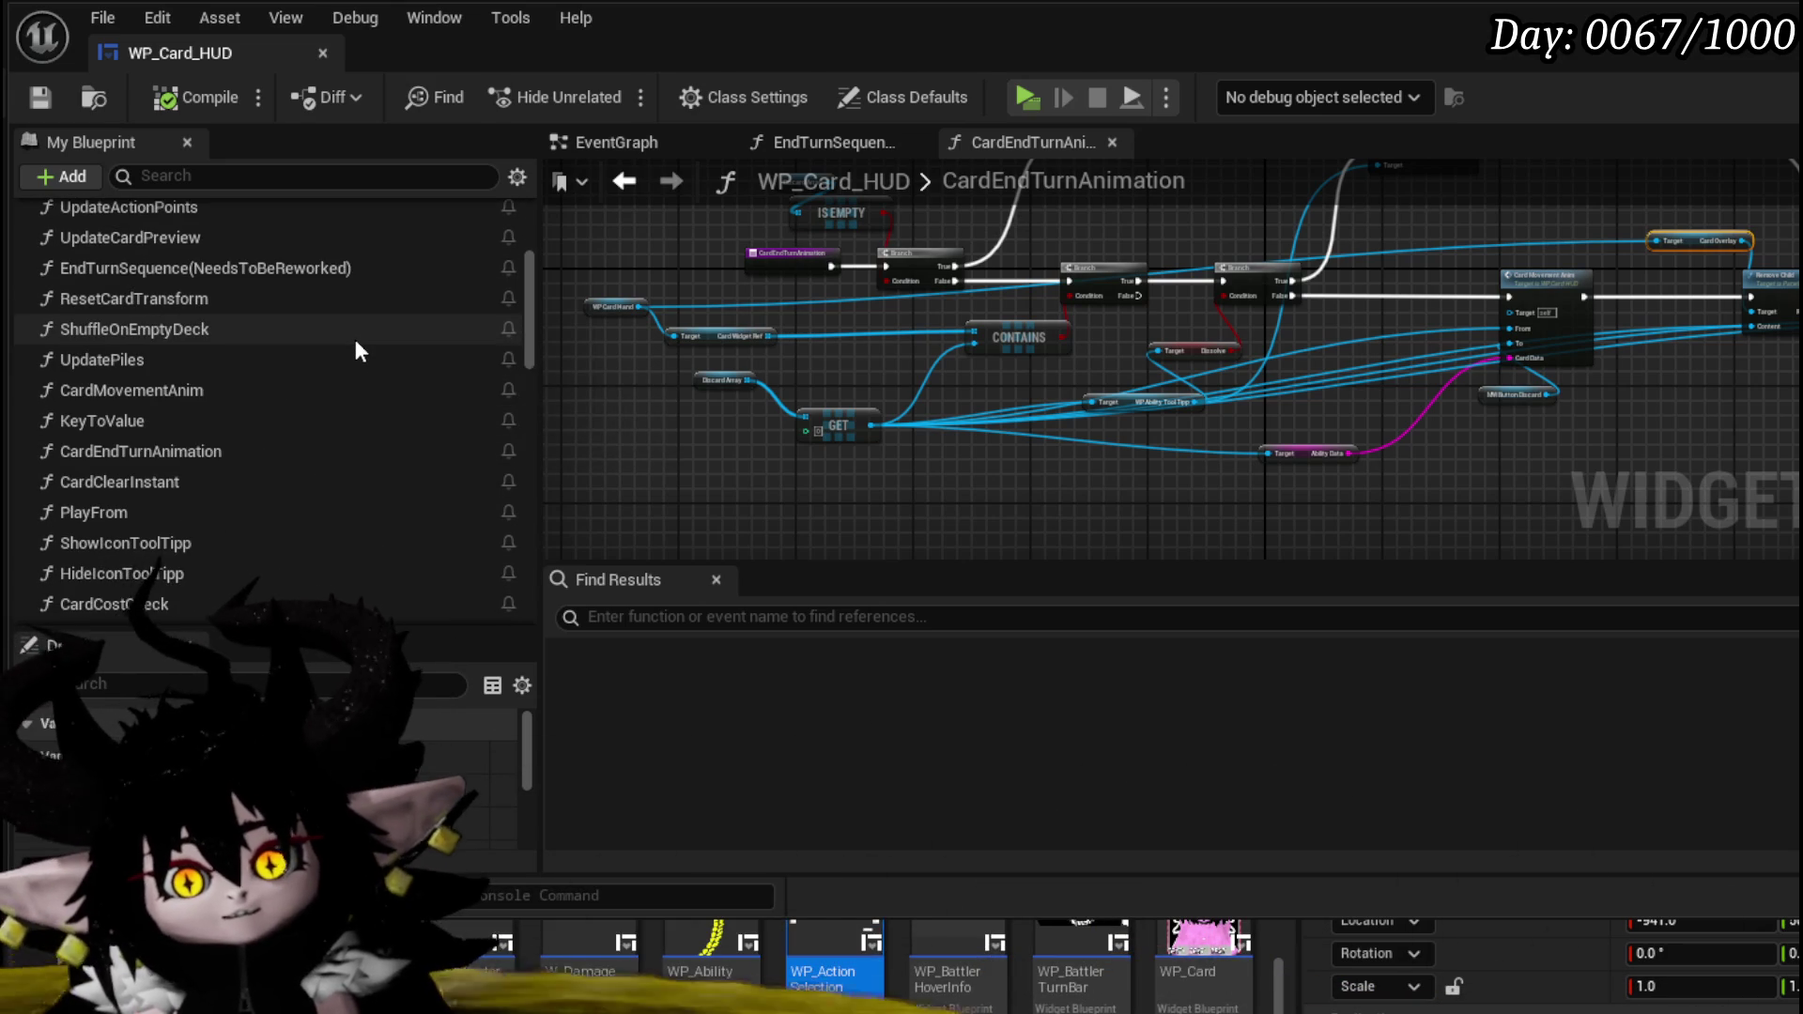
{"action": "scroll", "coordinate": [355, 349], "scroll_direction": "down", "scroll_amount": 4}
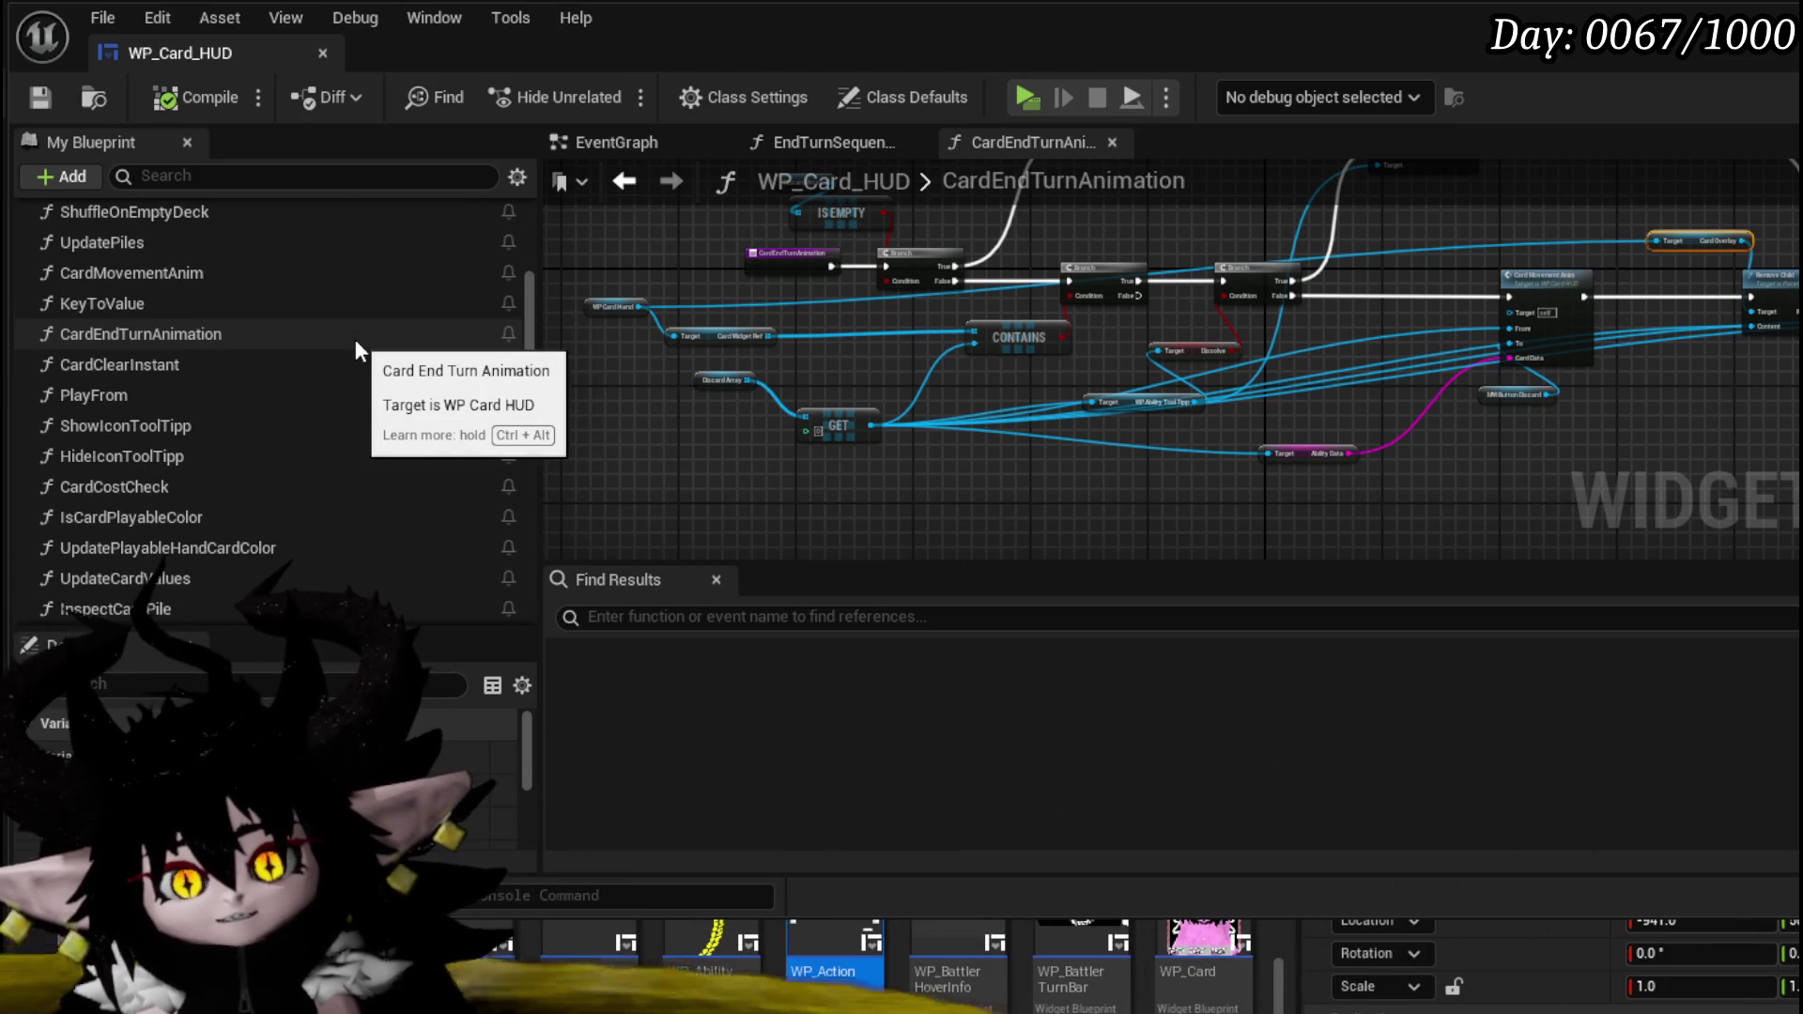
{"action": "scroll", "coordinate": [356, 343], "scroll_direction": "down", "scroll_amount": 1}
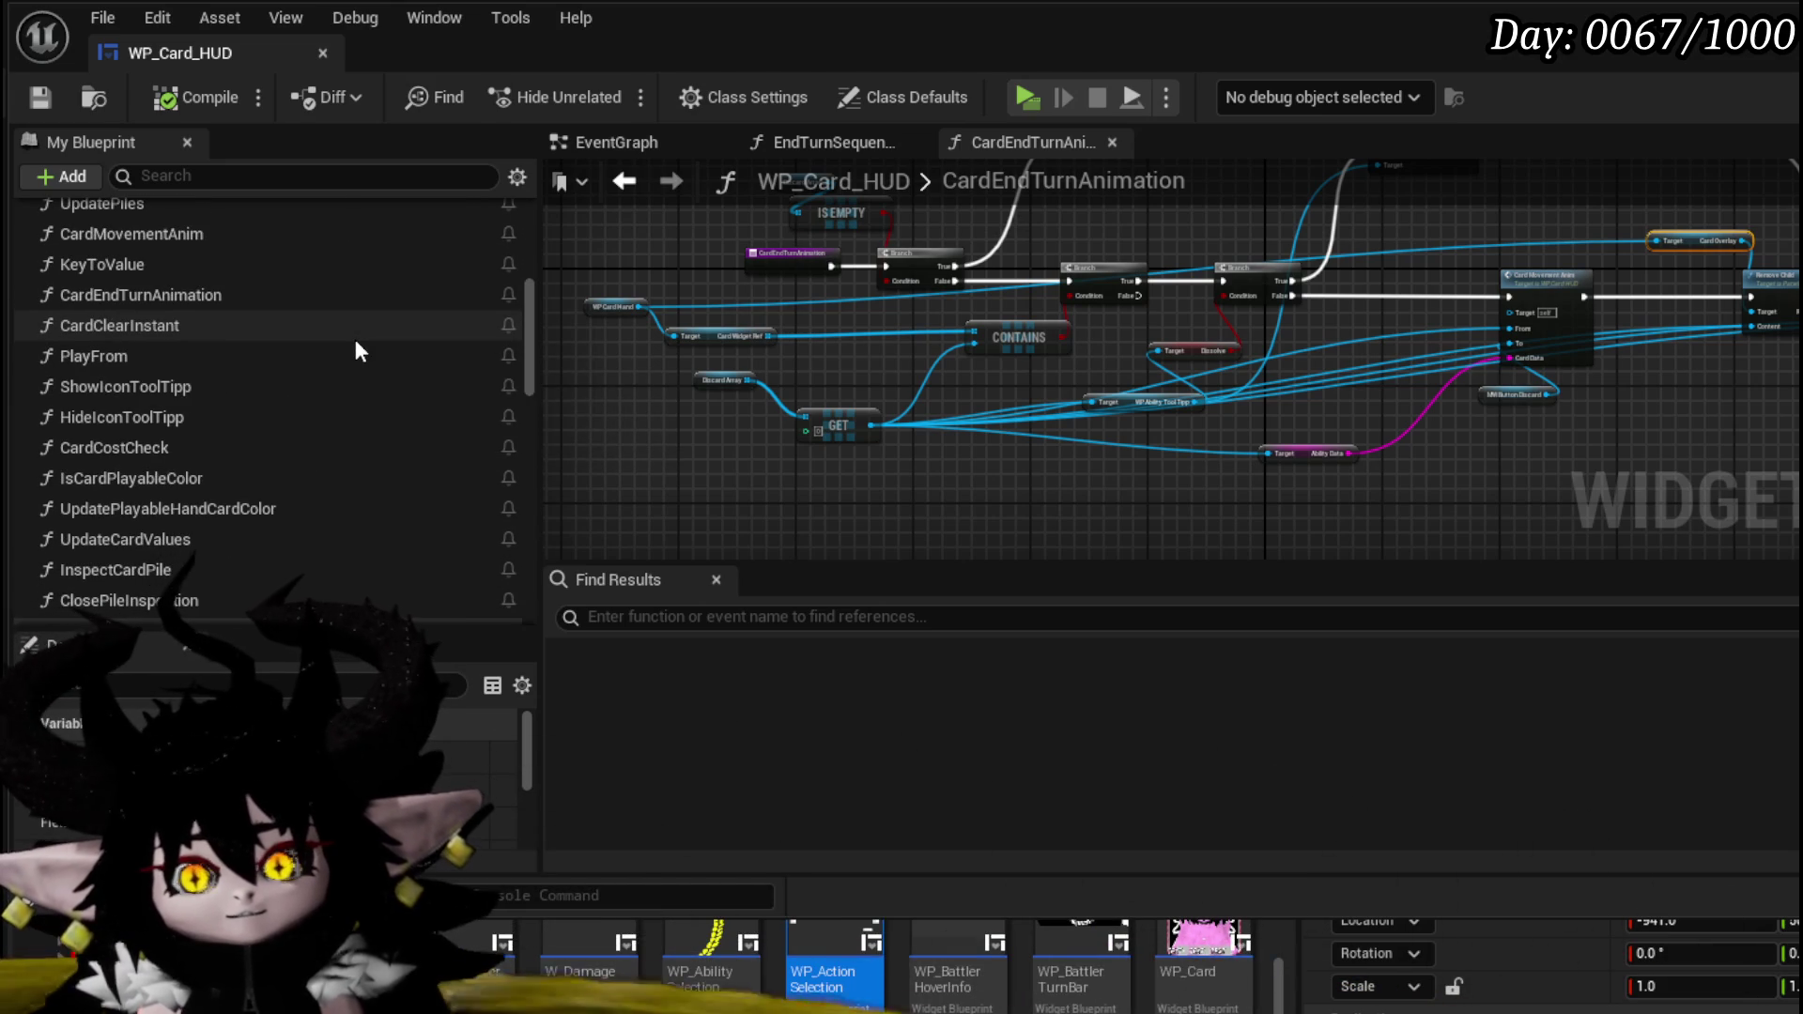
{"action": "scroll", "coordinate": [355, 351], "scroll_direction": "down", "scroll_amount": 5}
{"action": "scroll", "coordinate": [356, 349], "scroll_direction": "down", "scroll_amount": 10}
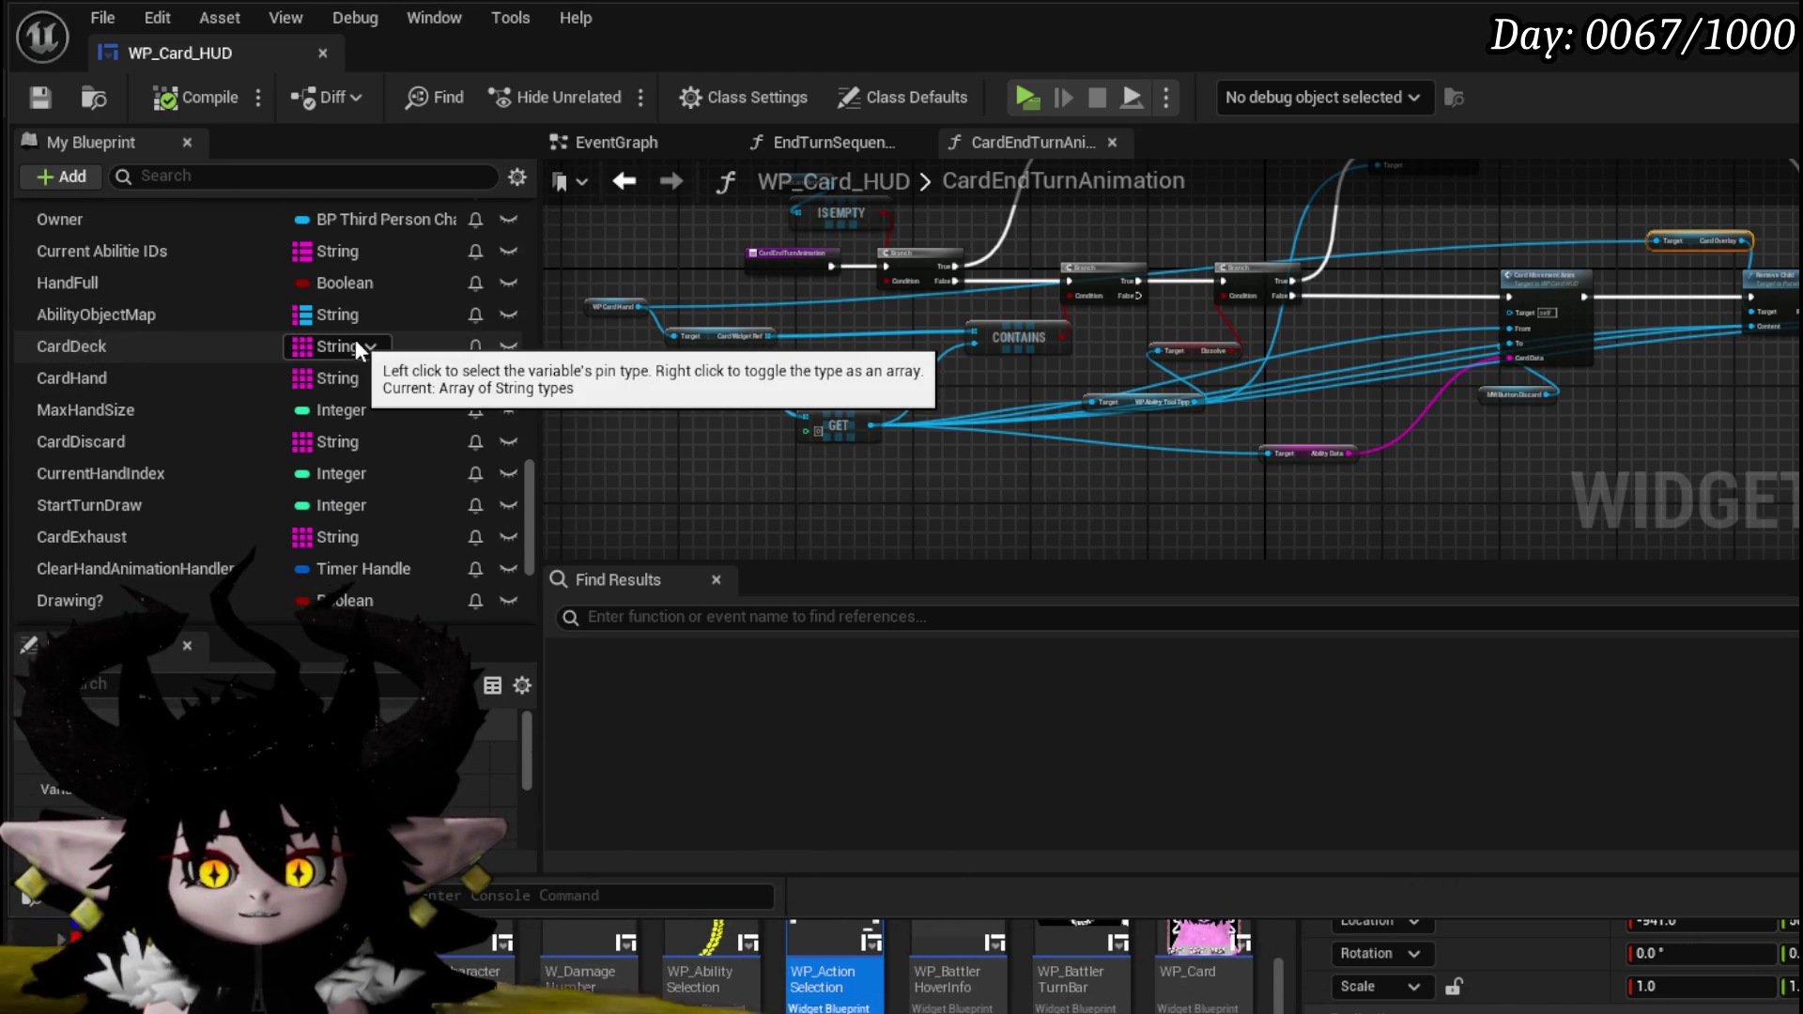
{"action": "scroll", "coordinate": [355, 341], "scroll_direction": "down", "scroll_amount": 4}
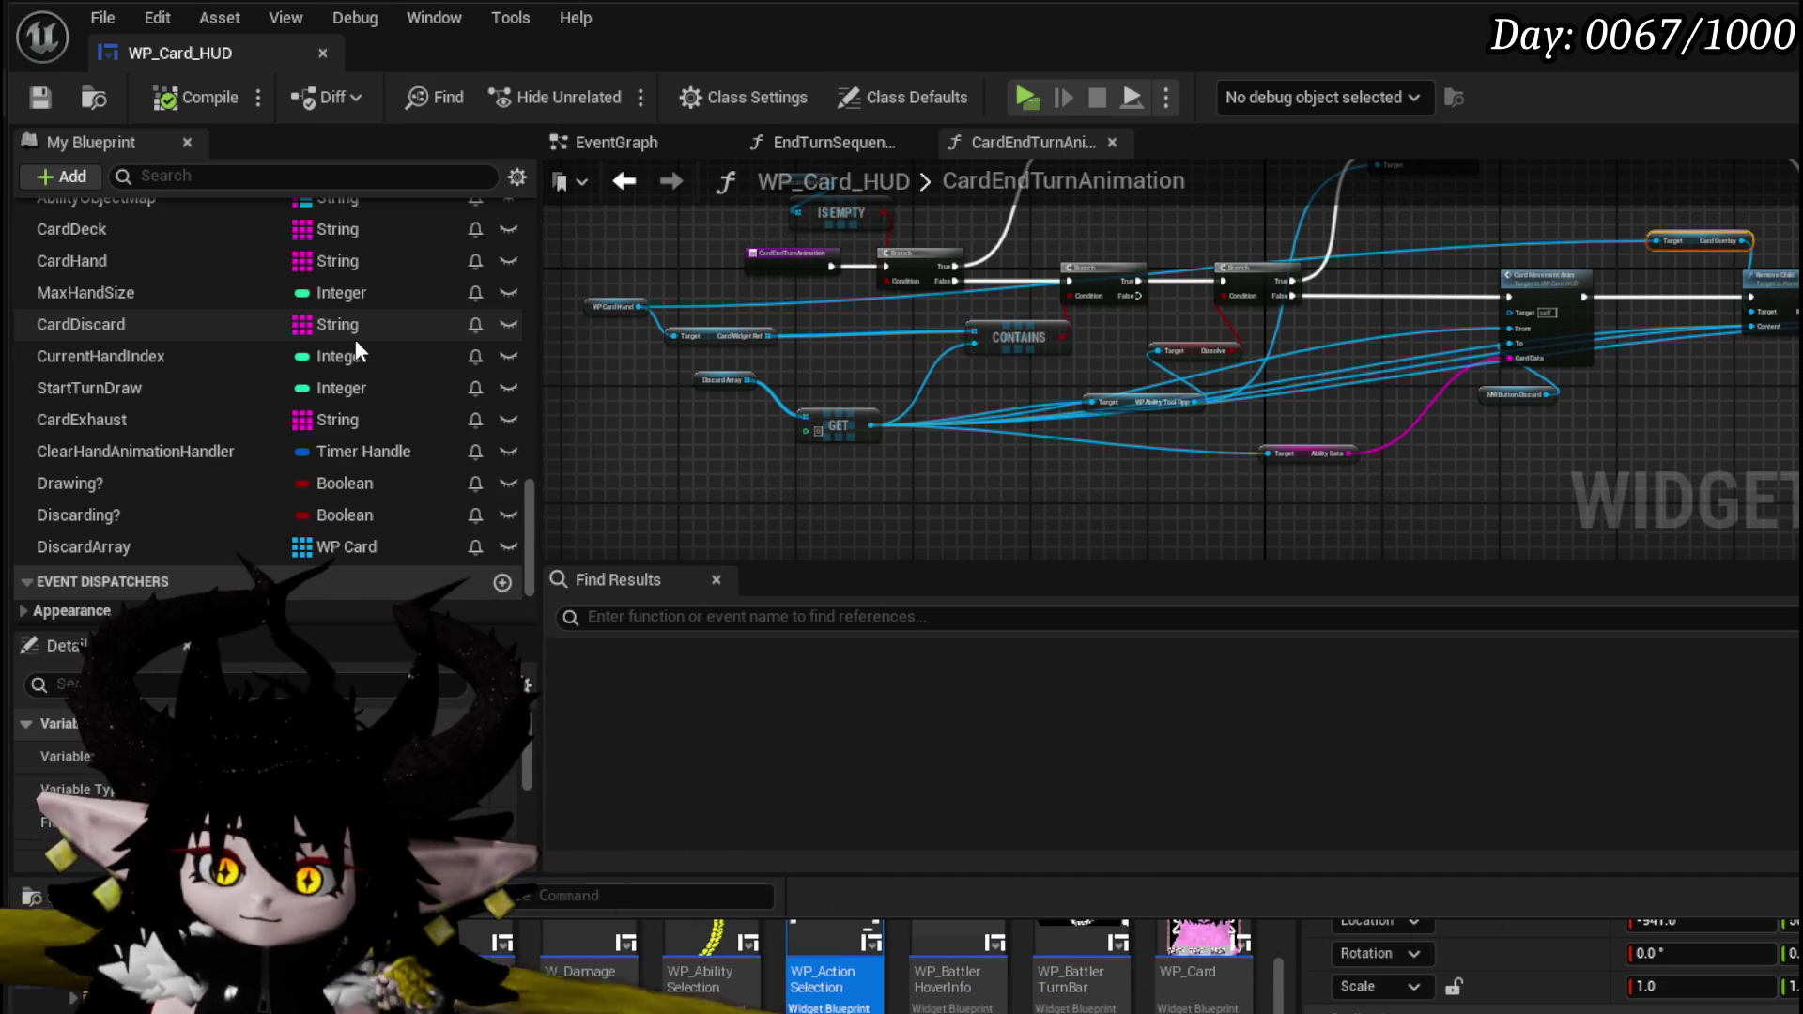
{"action": "left_click", "coordinate": [133, 397]}
{"action": "scroll", "coordinate": [313, 505], "scroll_direction": "down", "scroll_amount": 3}
{"action": "scroll", "coordinate": [360, 725], "scroll_direction": "down", "scroll_amount": 3}
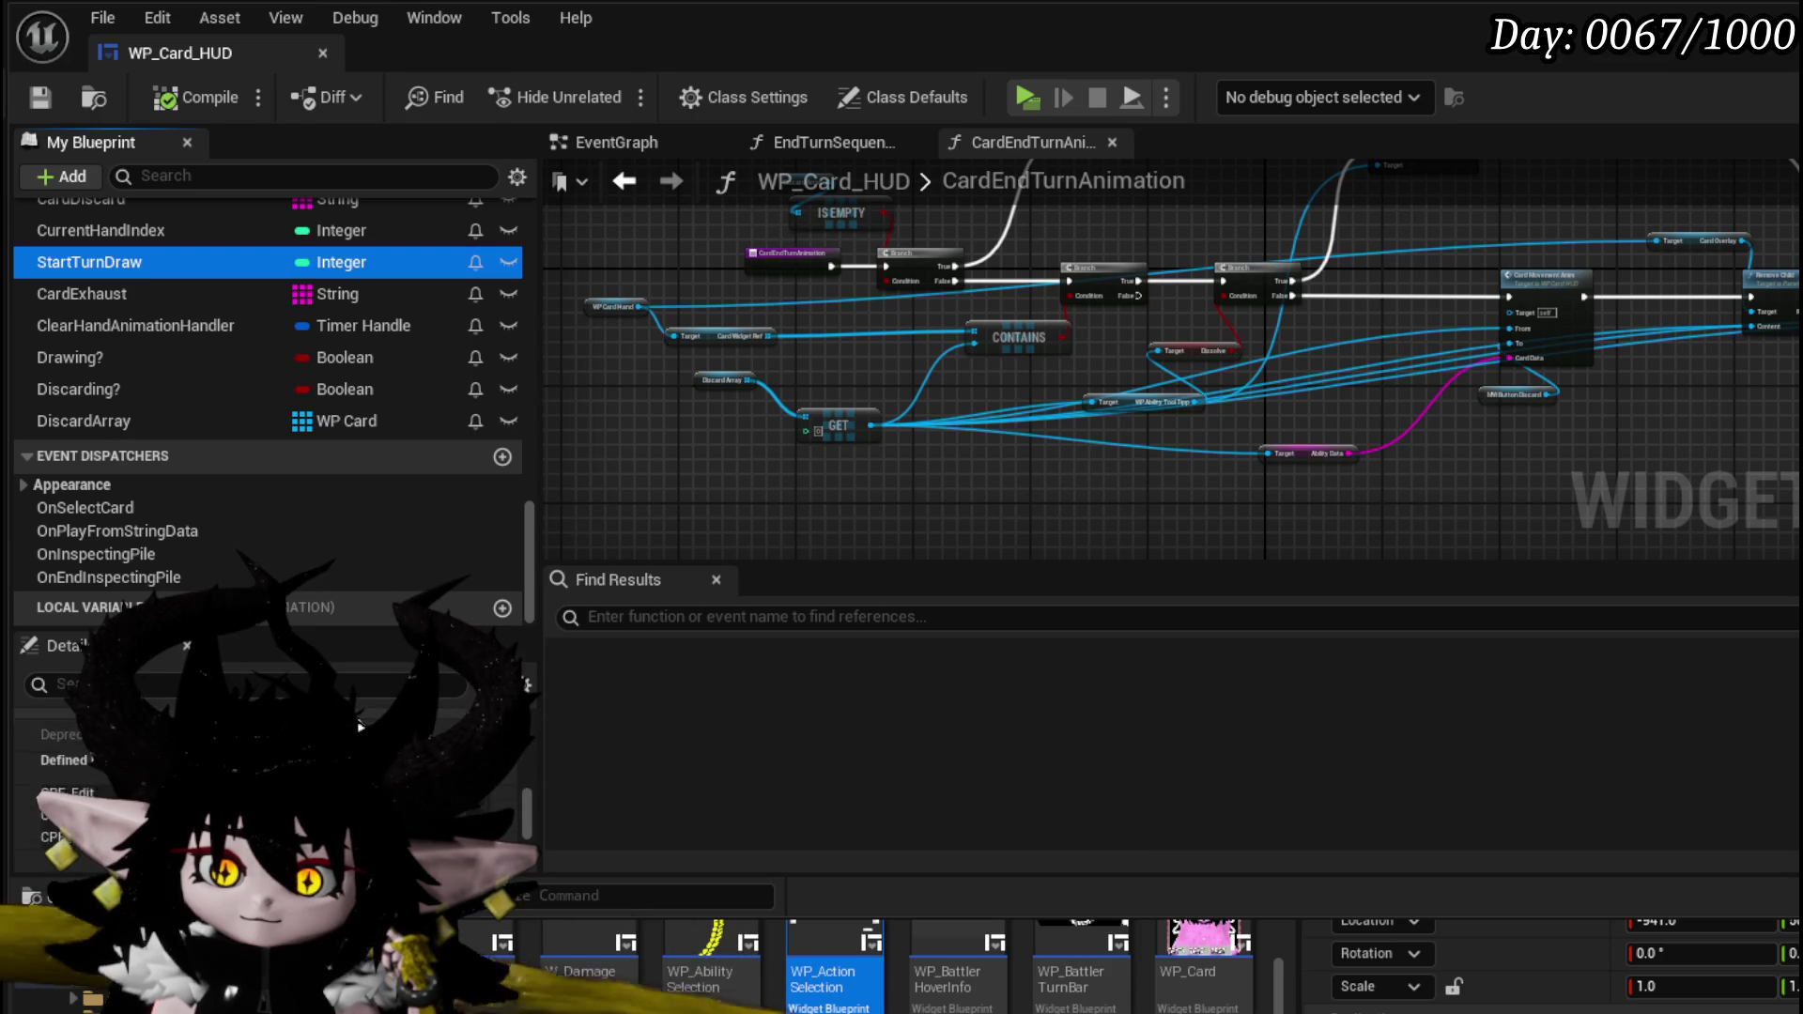
{"action": "scroll", "coordinate": [360, 725], "scroll_direction": "down", "scroll_amount": 3}
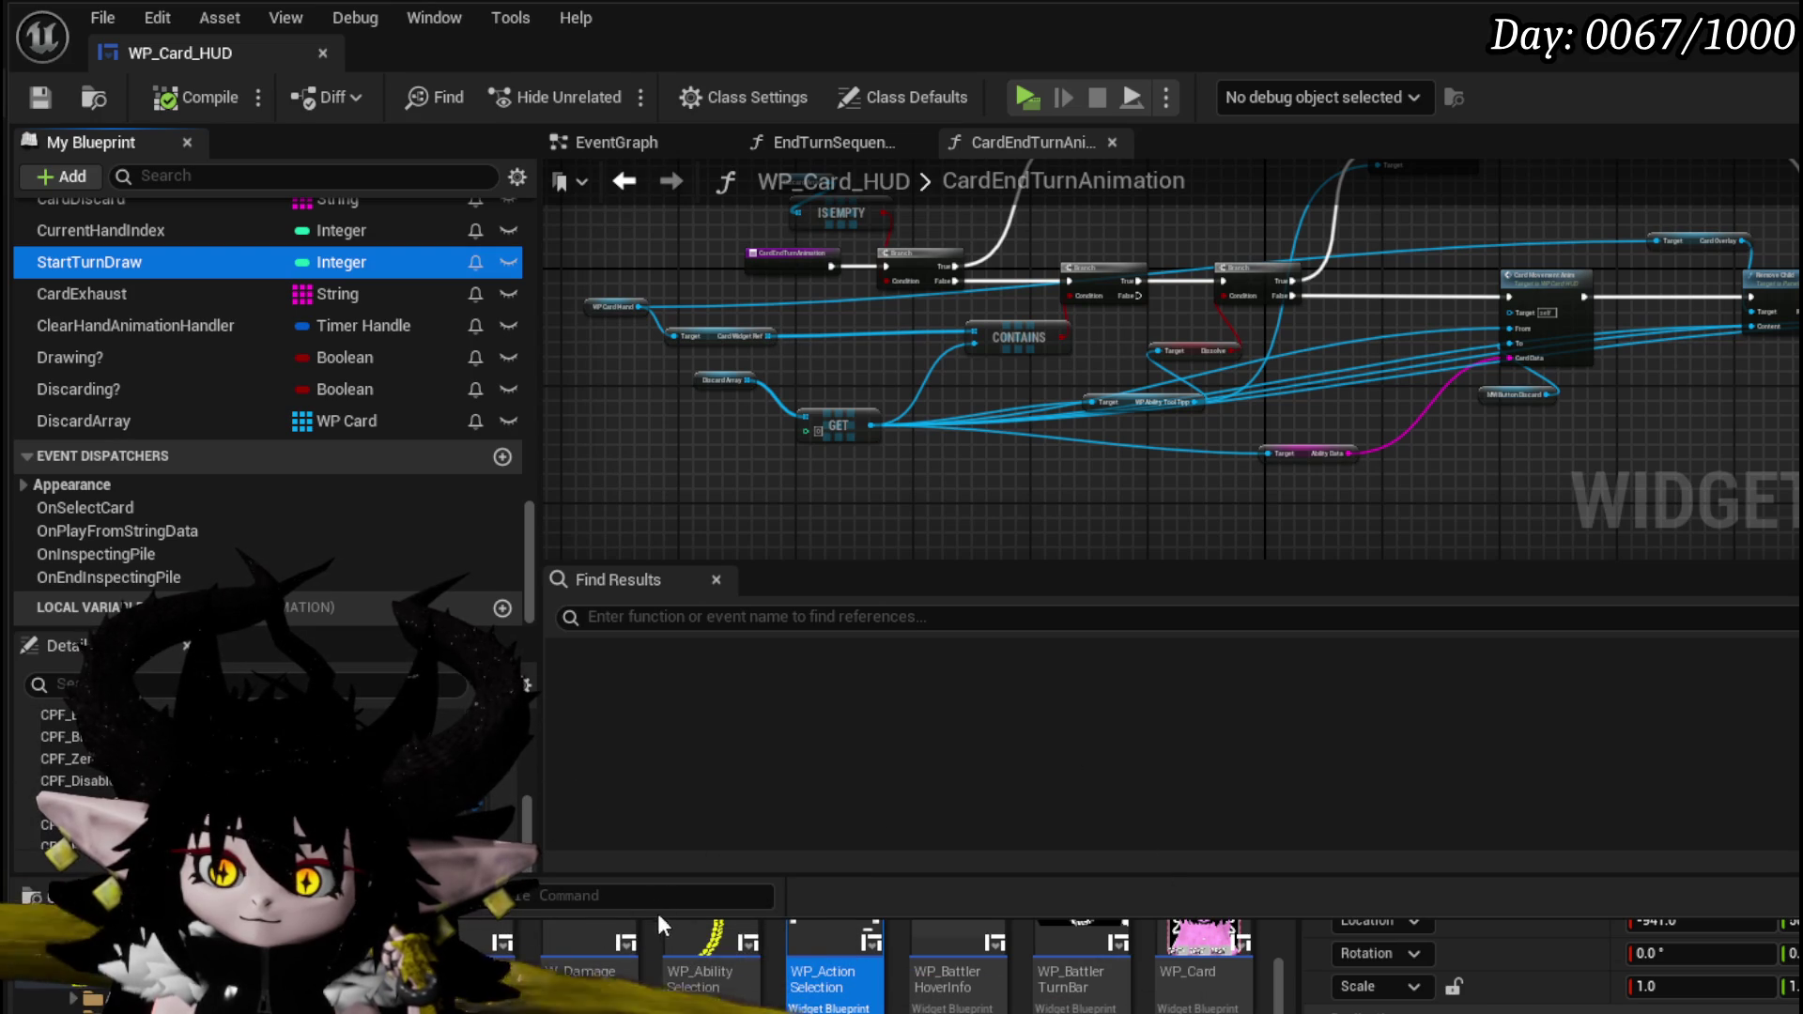
- Hide the content drawer, expand the Draw group and open DrawCardFromDeck
{"action": "key", "text": "ctrl+space"}
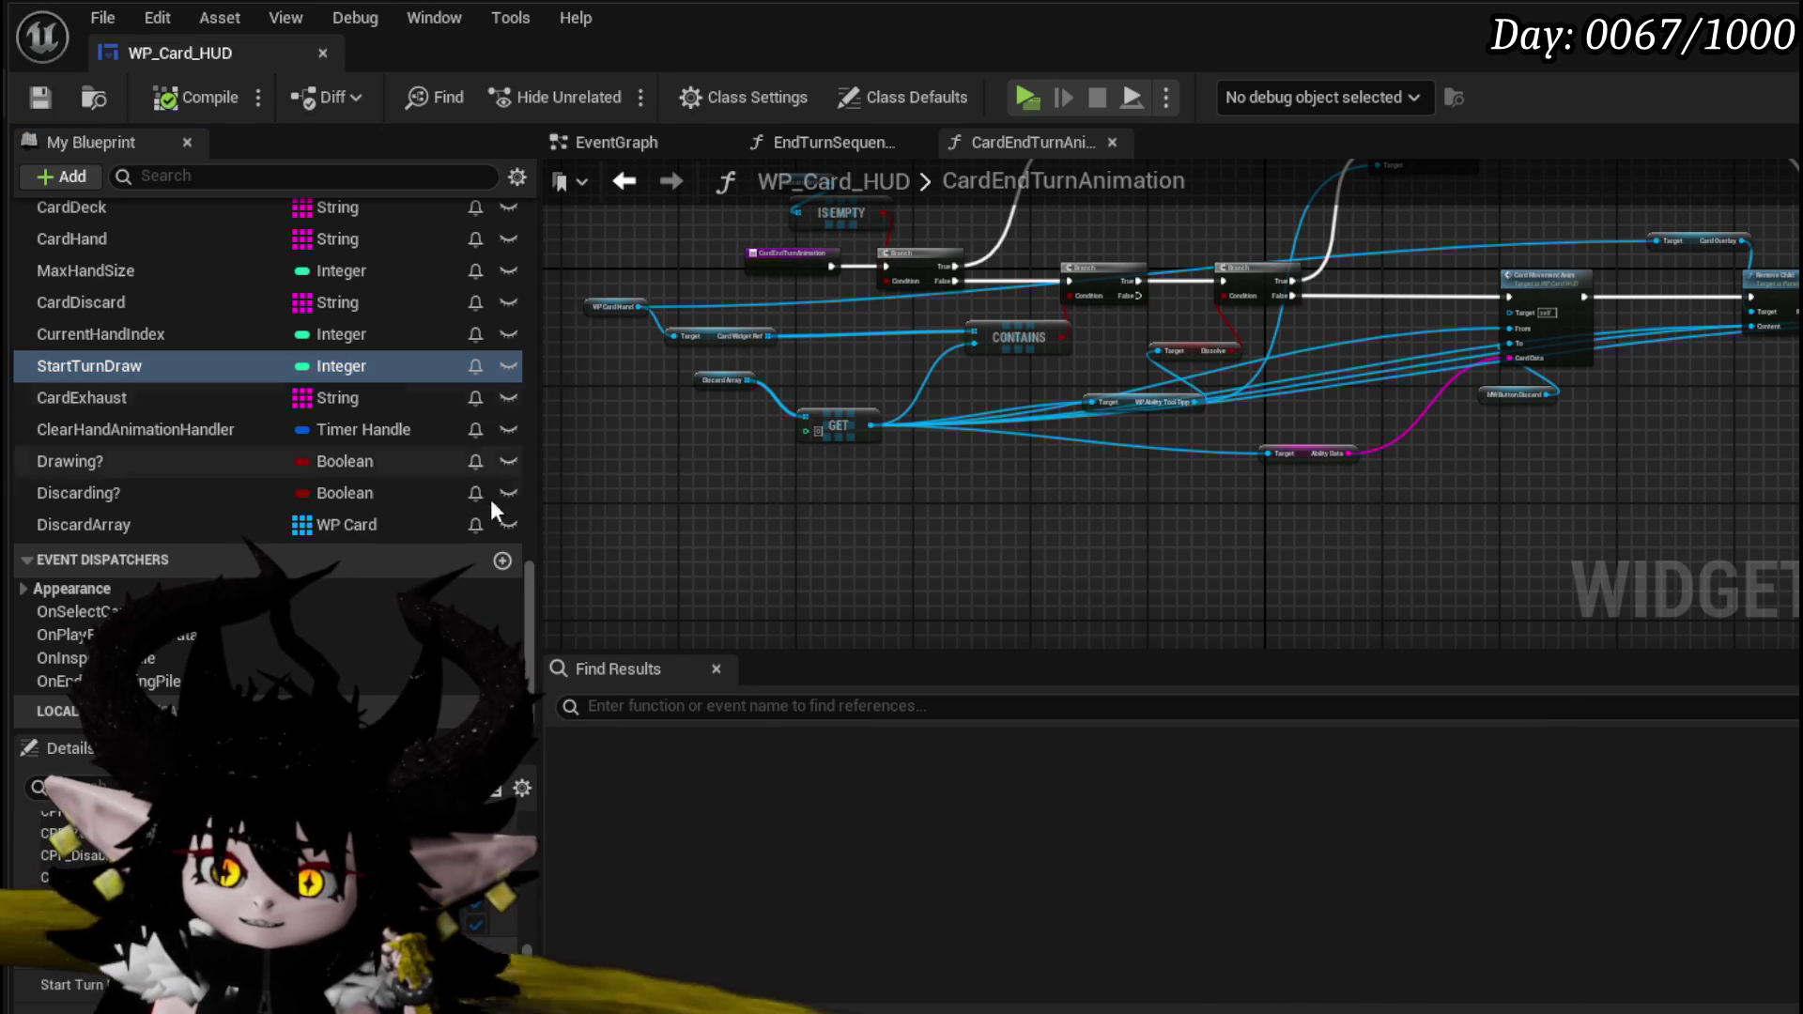
{"action": "scroll", "coordinate": [225, 310], "scroll_direction": "up", "scroll_amount": 5}
{"action": "scroll", "coordinate": [226, 310], "scroll_direction": "up", "scroll_amount": 3}
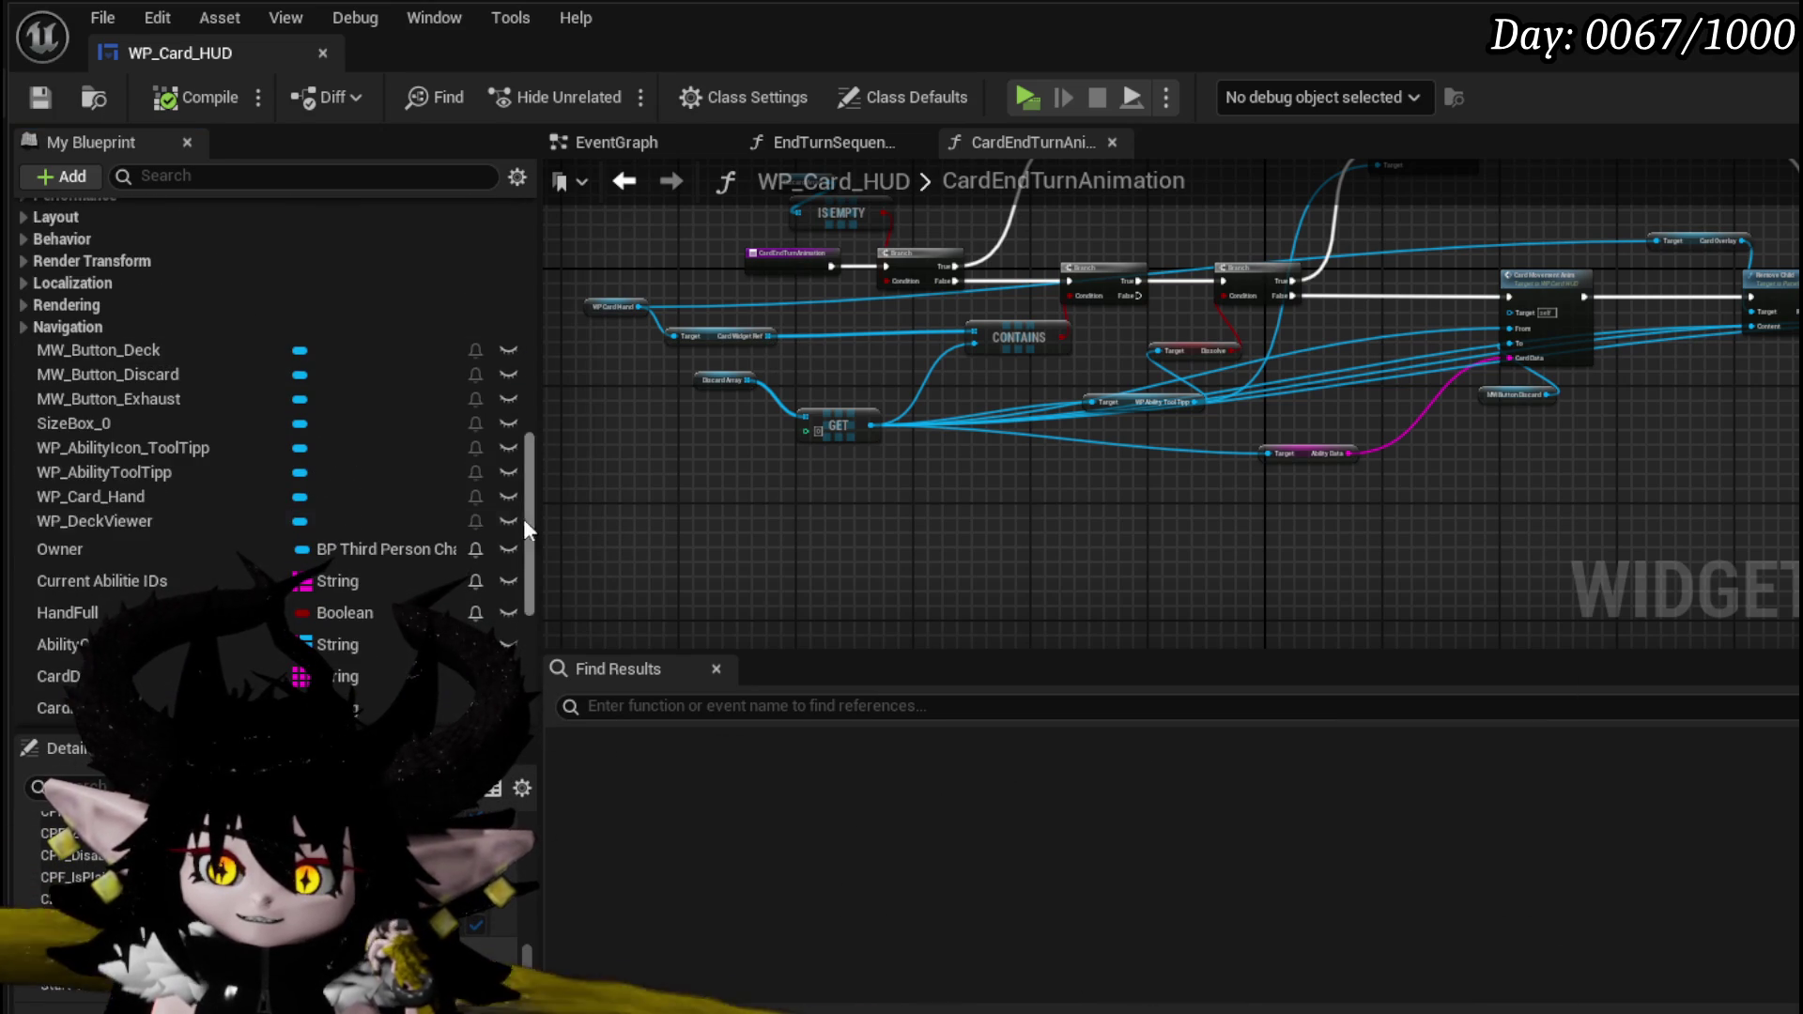
{"action": "mouse_move", "coordinate": [521, 489]}
{"action": "left_mouse_down"}
{"action": "mouse_move", "coordinate": [543, 388]}
{"action": "mouse_move", "coordinate": [524, 295]}
{"action": "left_mouse_up"}
{"action": "left_click", "coordinate": [24, 328]}
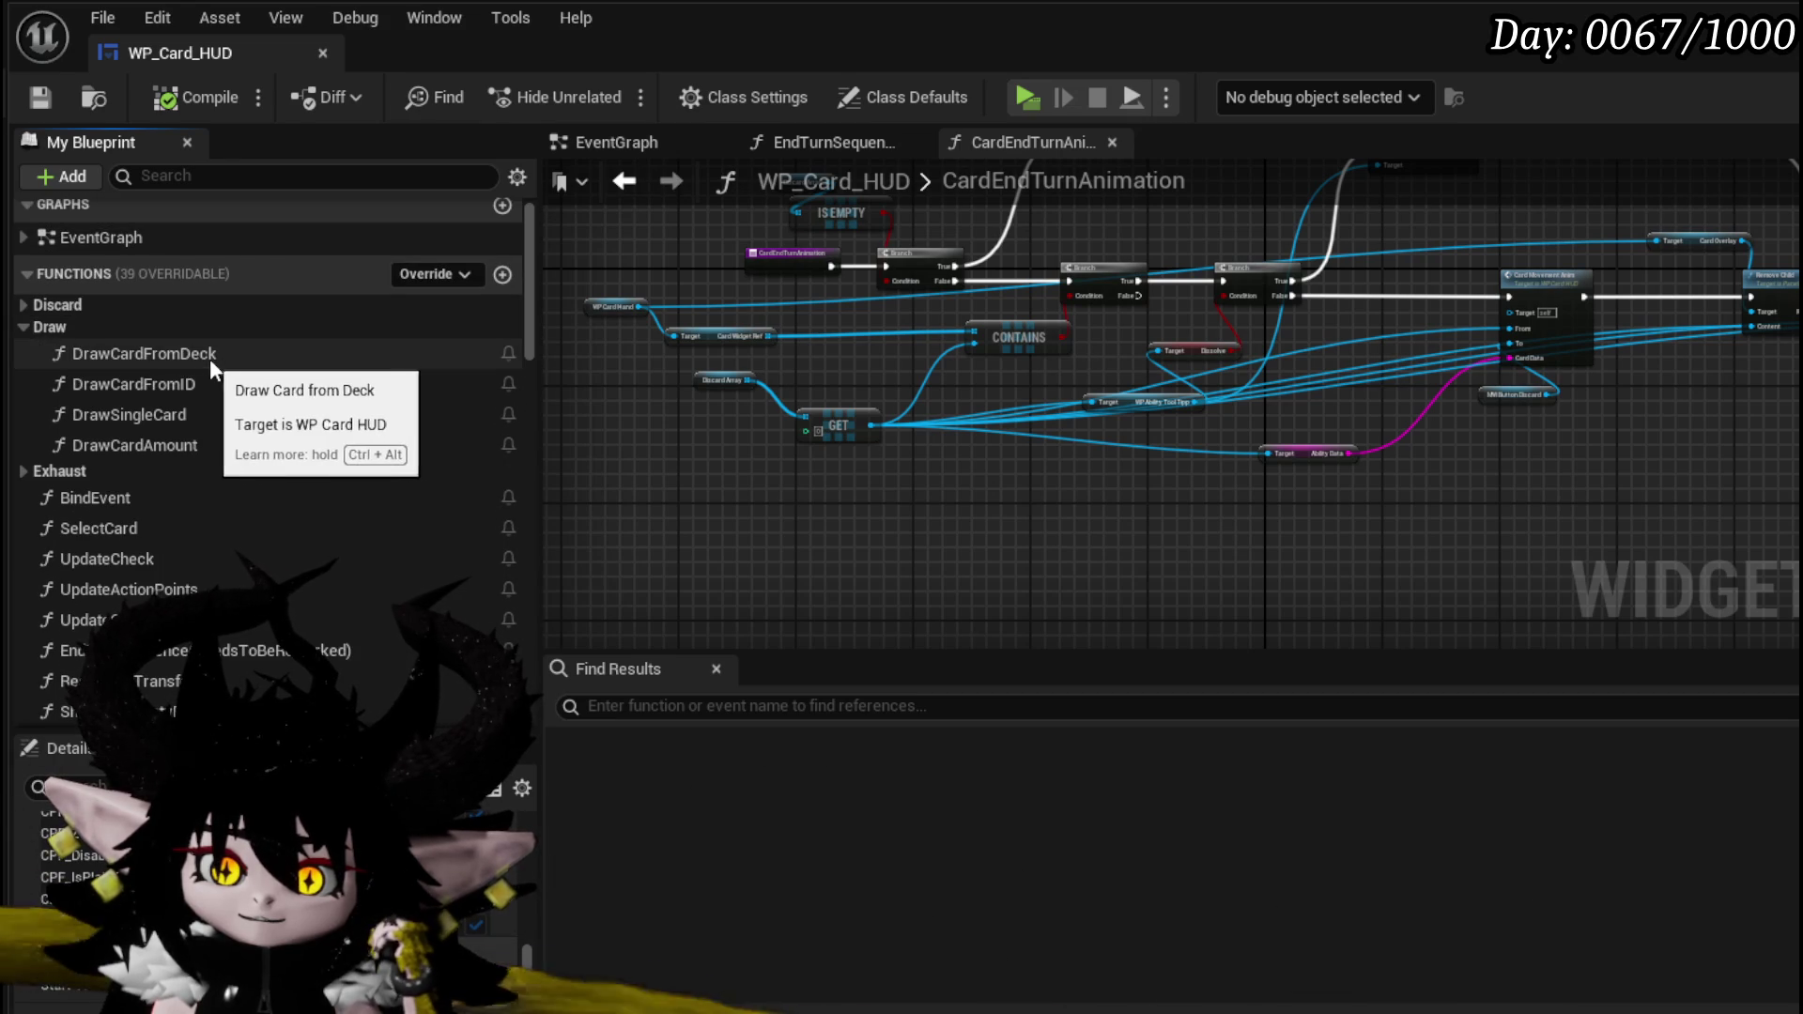
{"action": "double_click", "coordinate": [287, 359]}
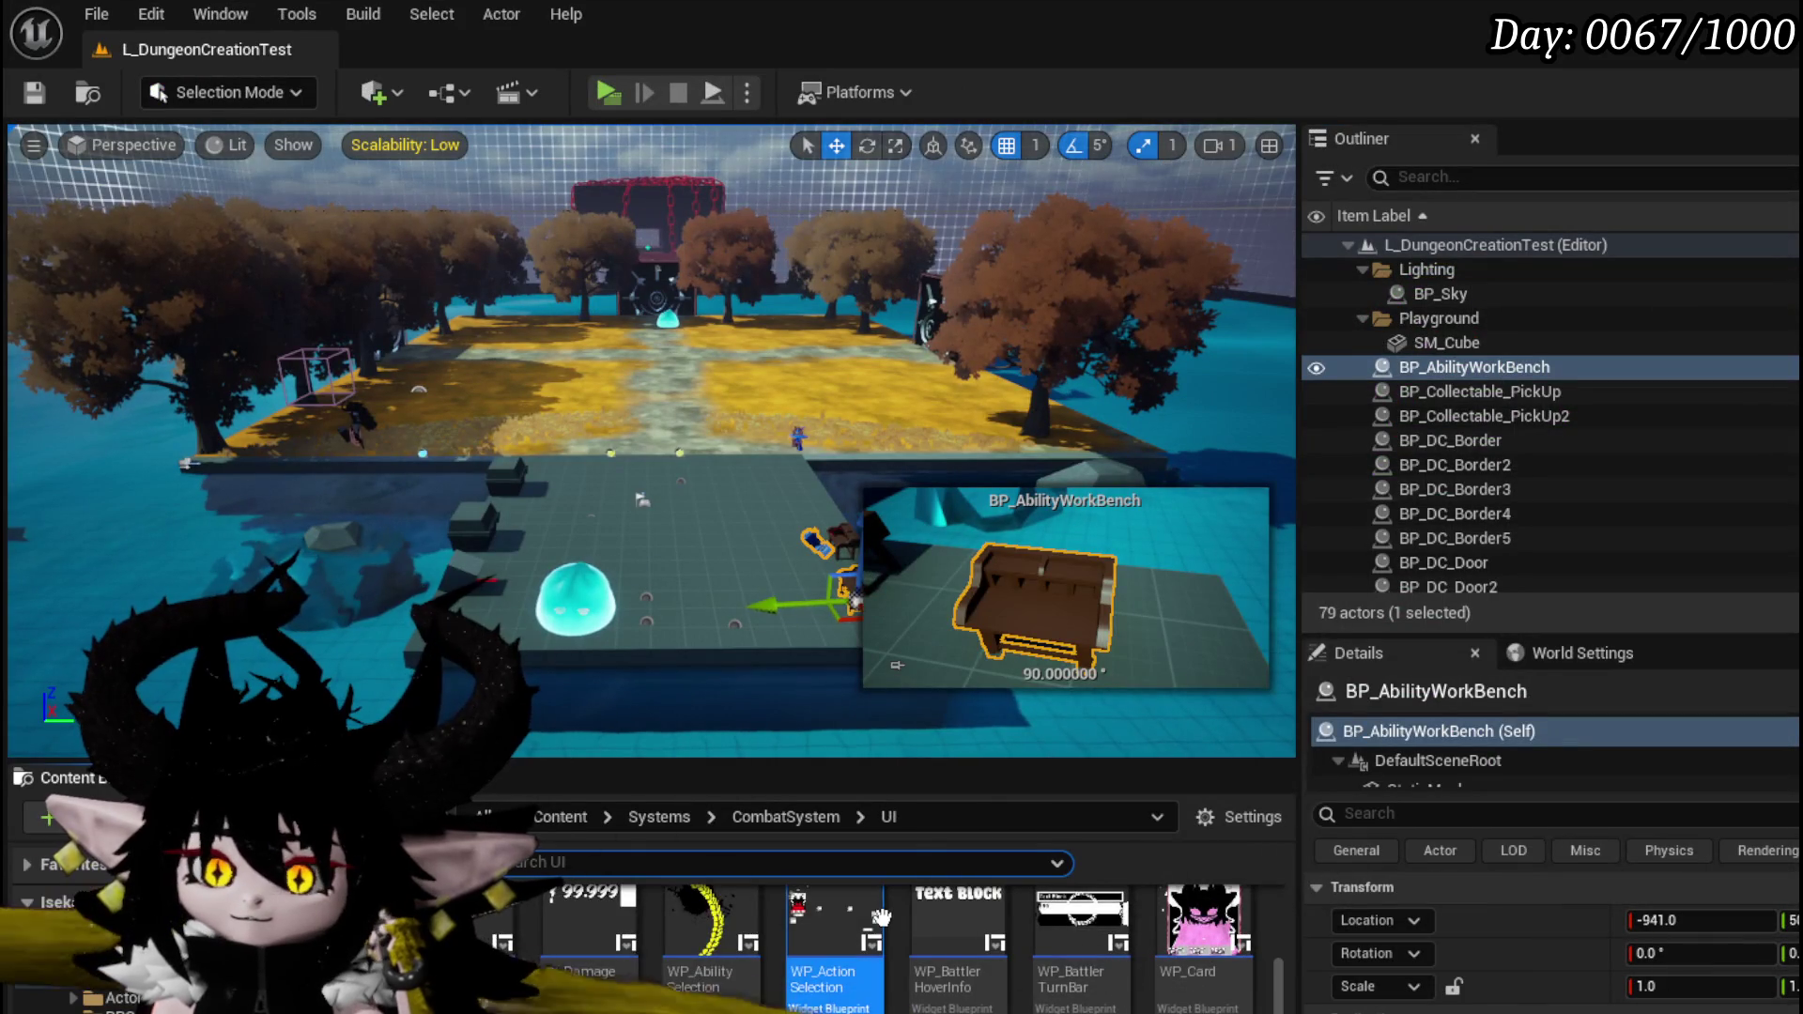
- Open WP_ActionSelection and its StartTurn function, then jump to WP_Card_HUD's Draw Cards event
{"action": "double_click", "coordinate": [881, 916]}
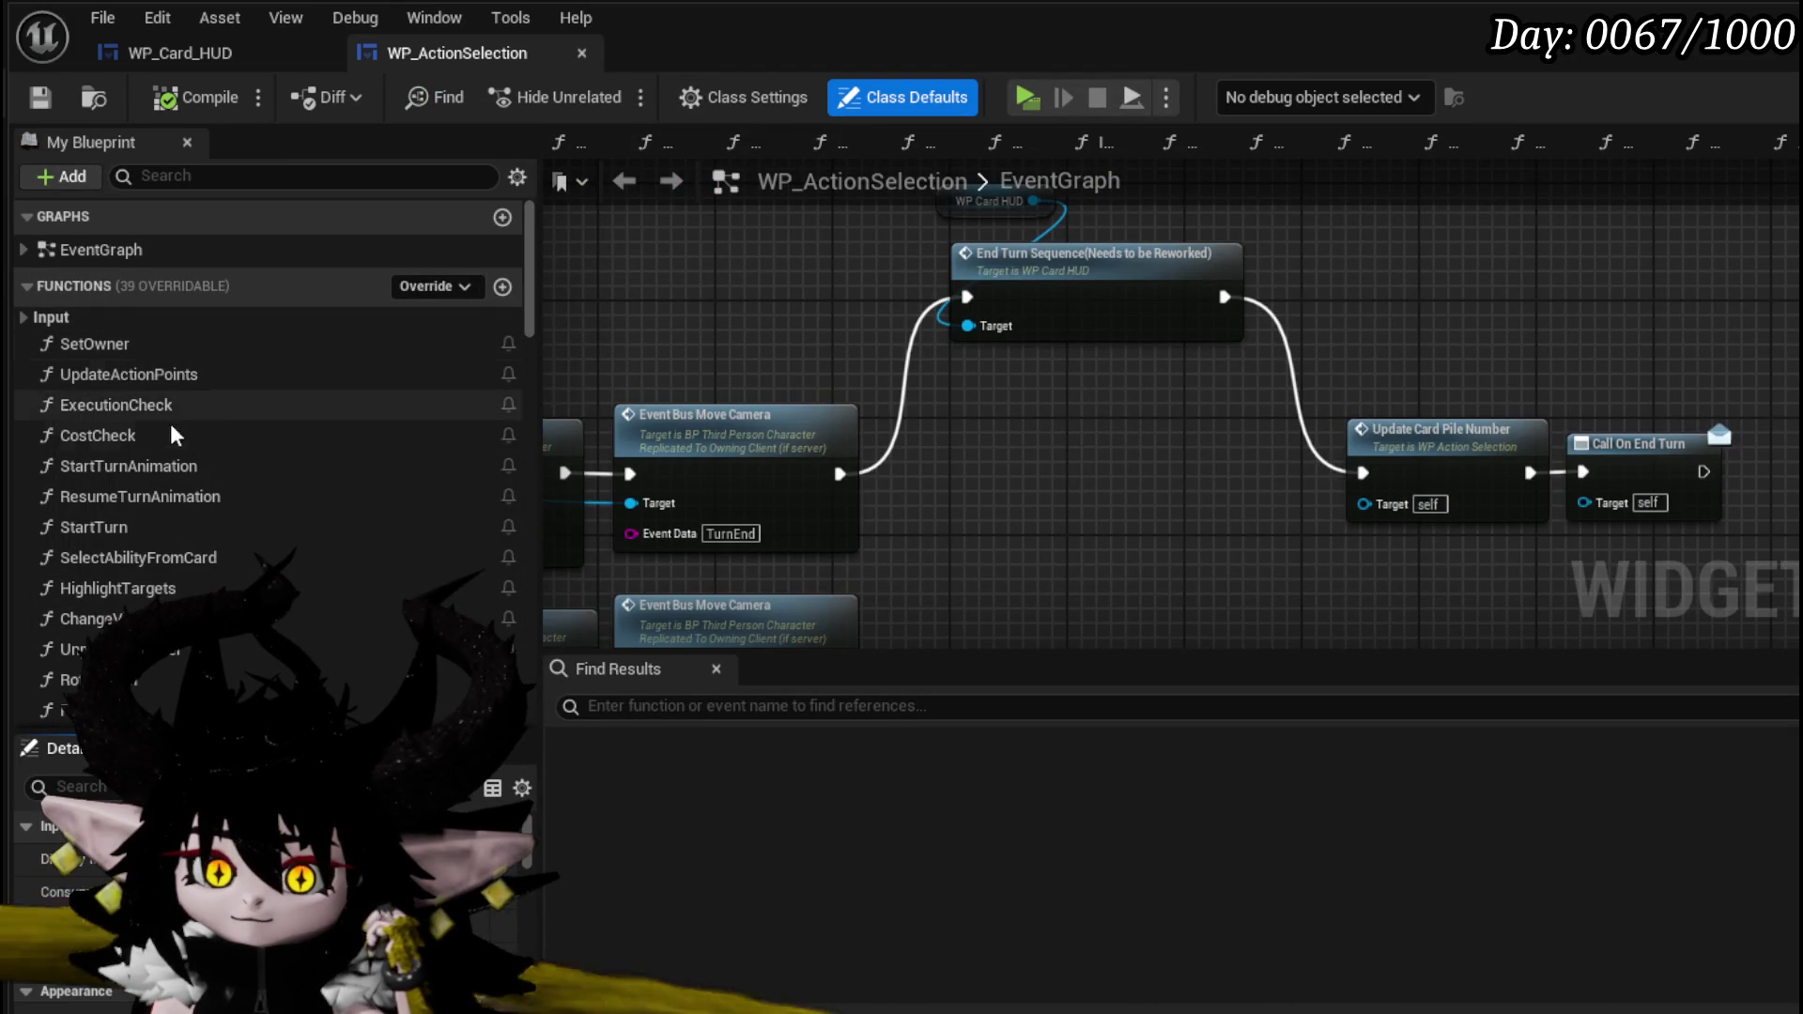
{"action": "scroll", "coordinate": [737, 350], "scroll_direction": "down", "scroll_amount": 8}
{"action": "mouse_move", "coordinate": [738, 349]}
{"action": "left_mouse_down"}
{"action": "mouse_move", "coordinate": [917, 370]}
{"action": "mouse_move", "coordinate": [1015, 354]}
{"action": "mouse_move", "coordinate": [852, 361]}
{"action": "left_mouse_up"}
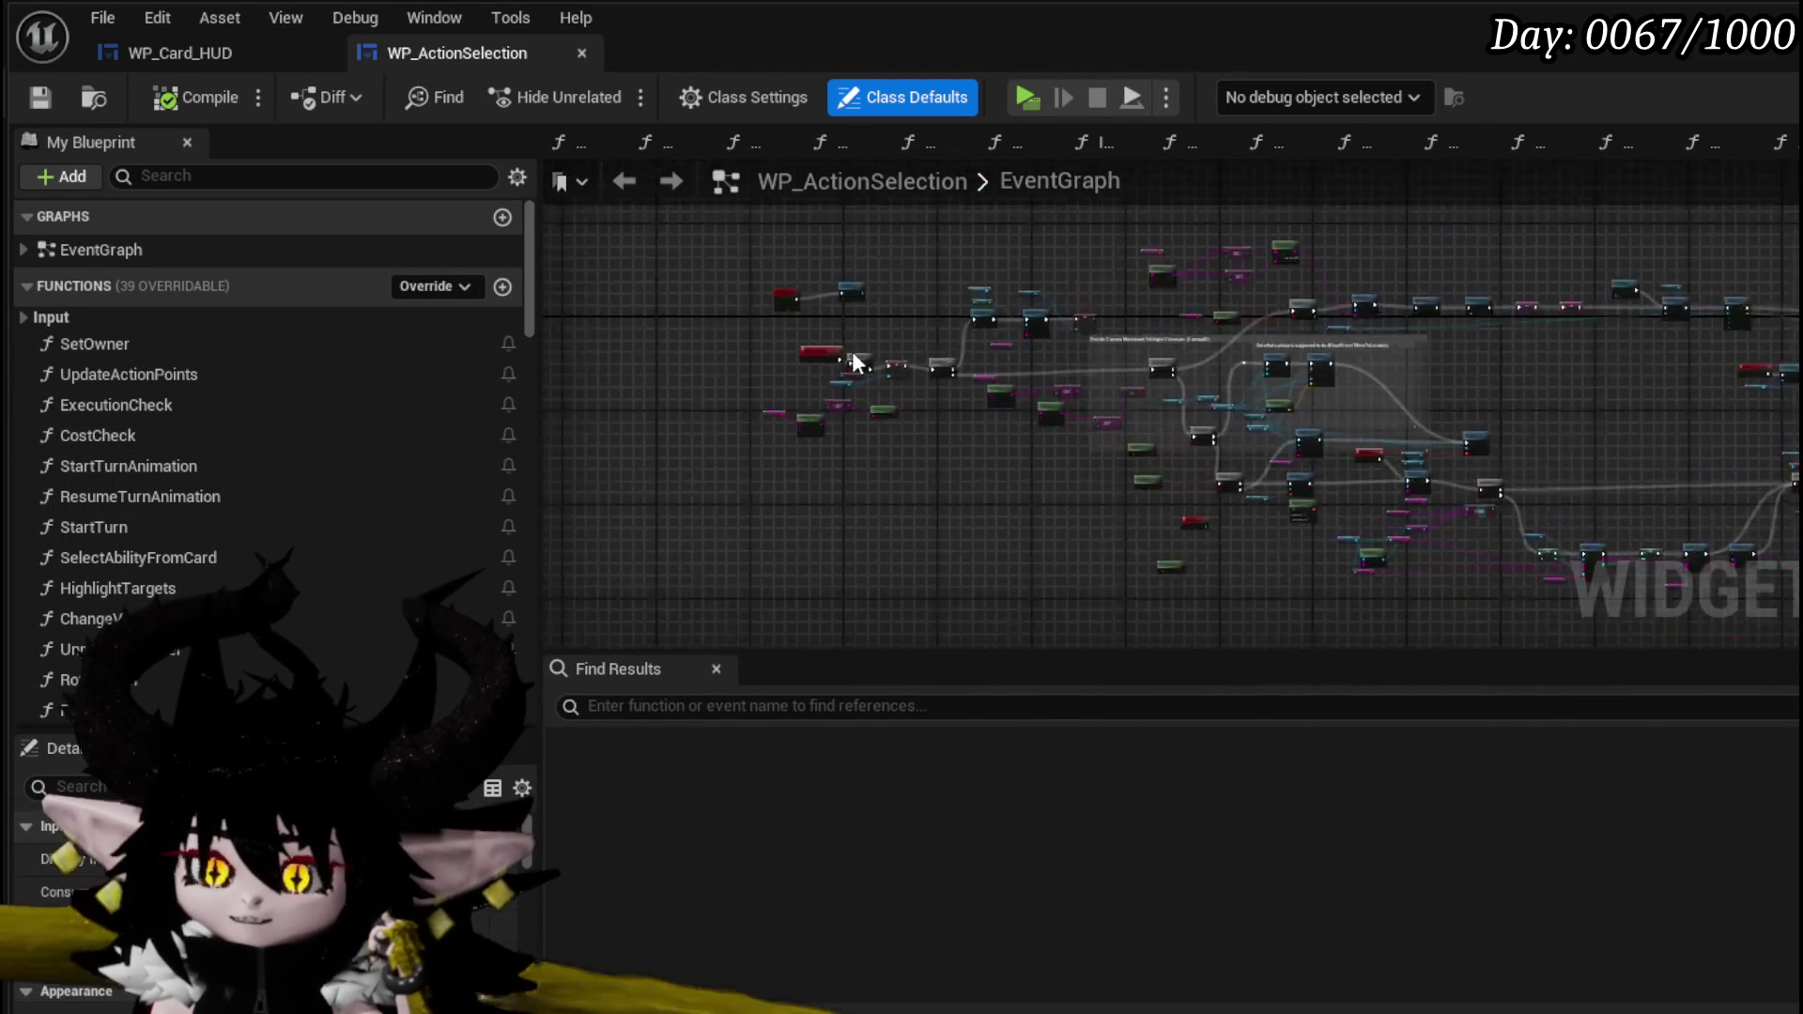
{"action": "scroll", "coordinate": [990, 310], "scroll_direction": "up", "scroll_amount": 8}
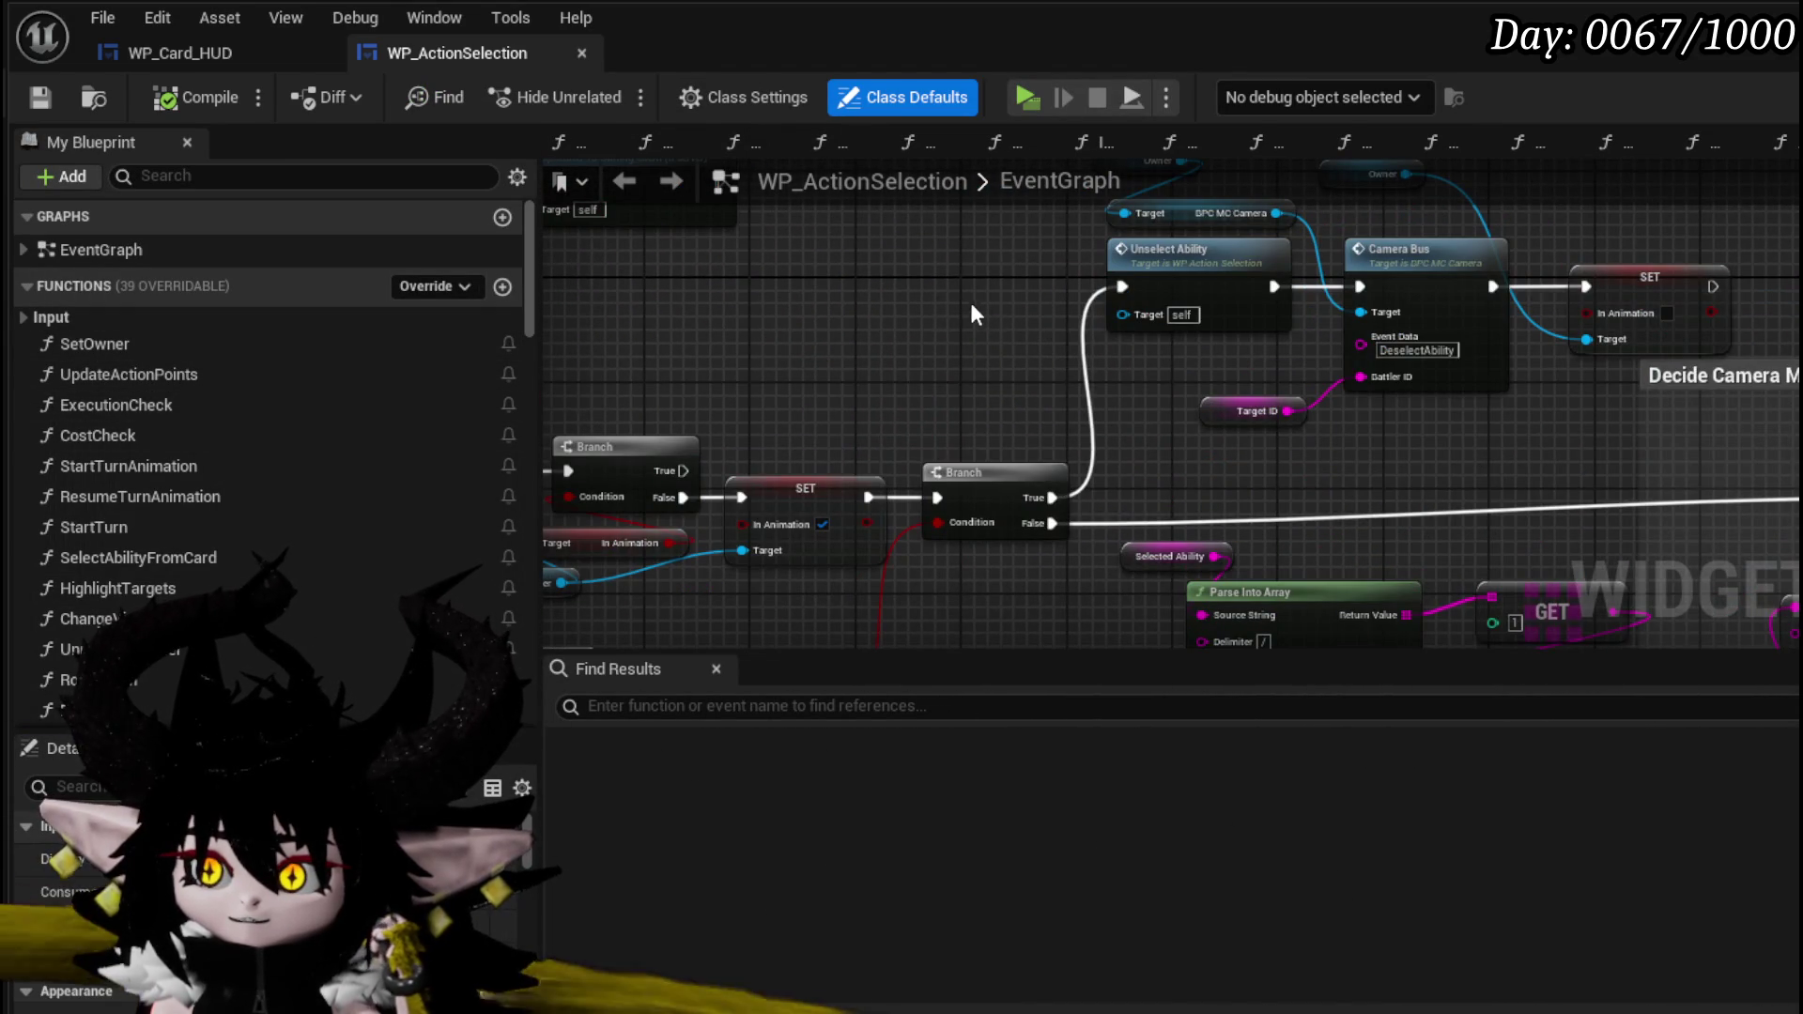
{"action": "left_click_drag", "start_coordinate": [978, 313], "coordinate": [1095, 399]}
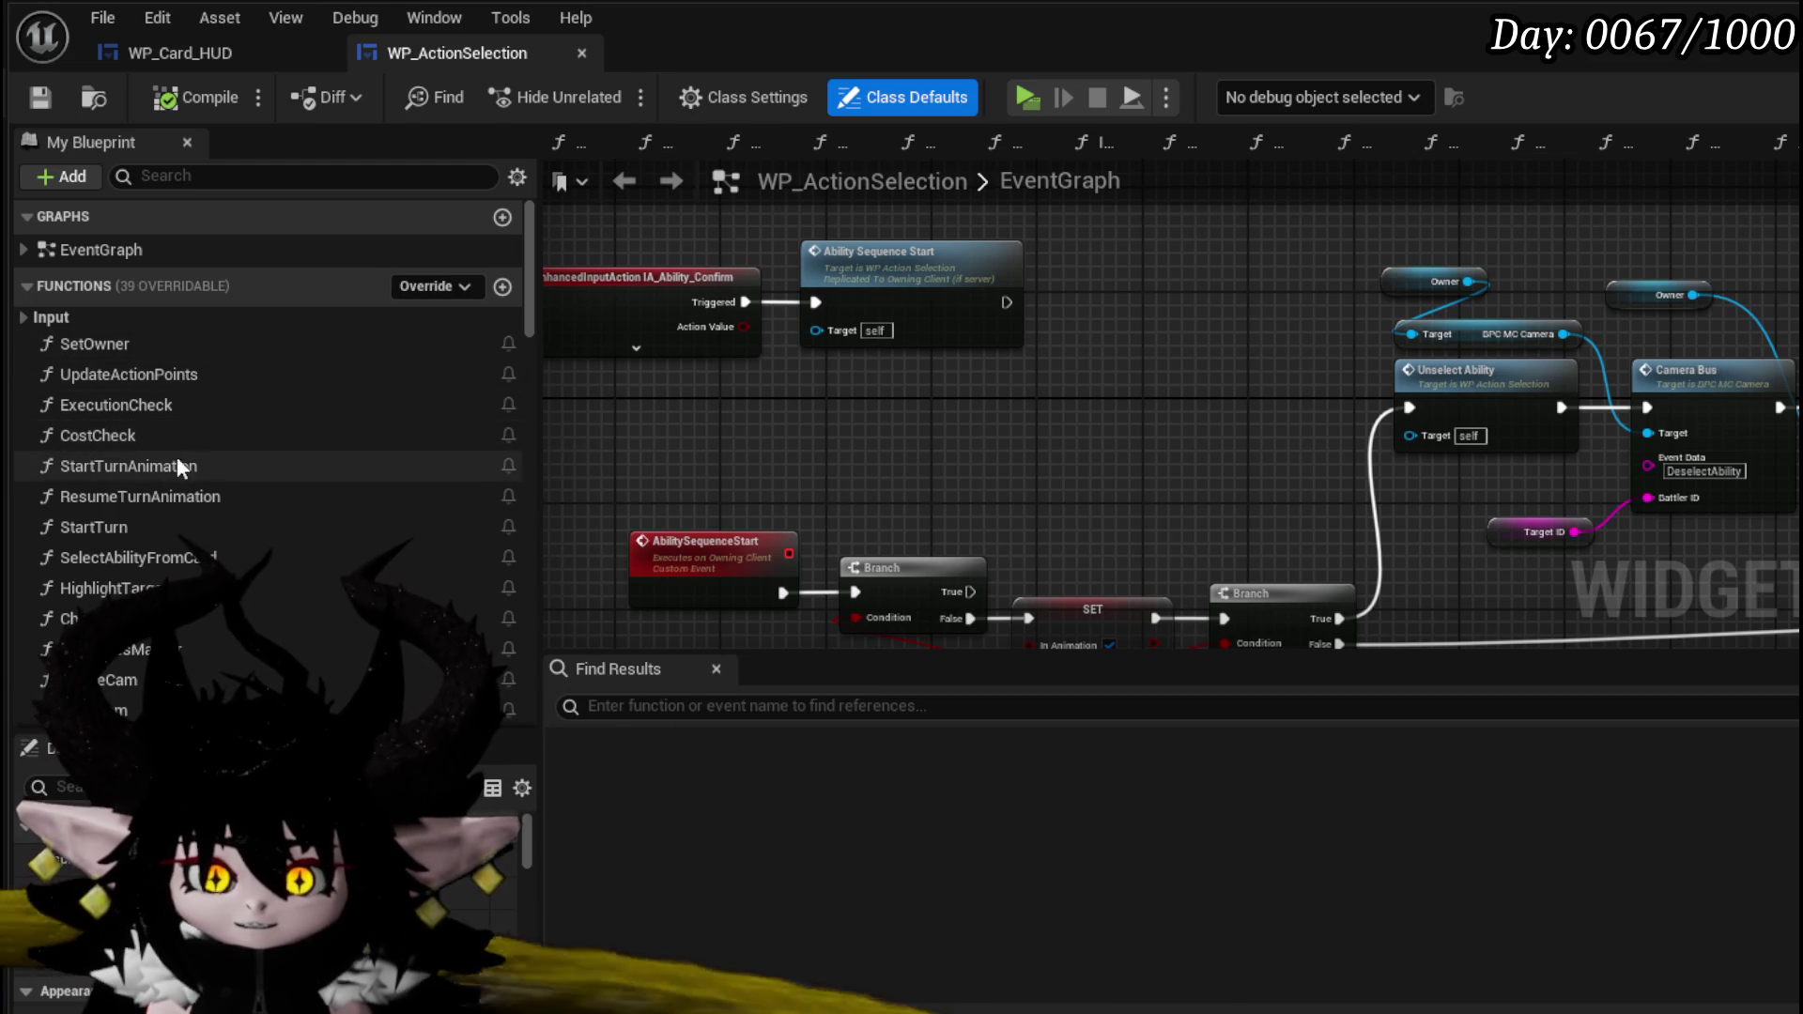
{"action": "double_click", "coordinate": [107, 537]}
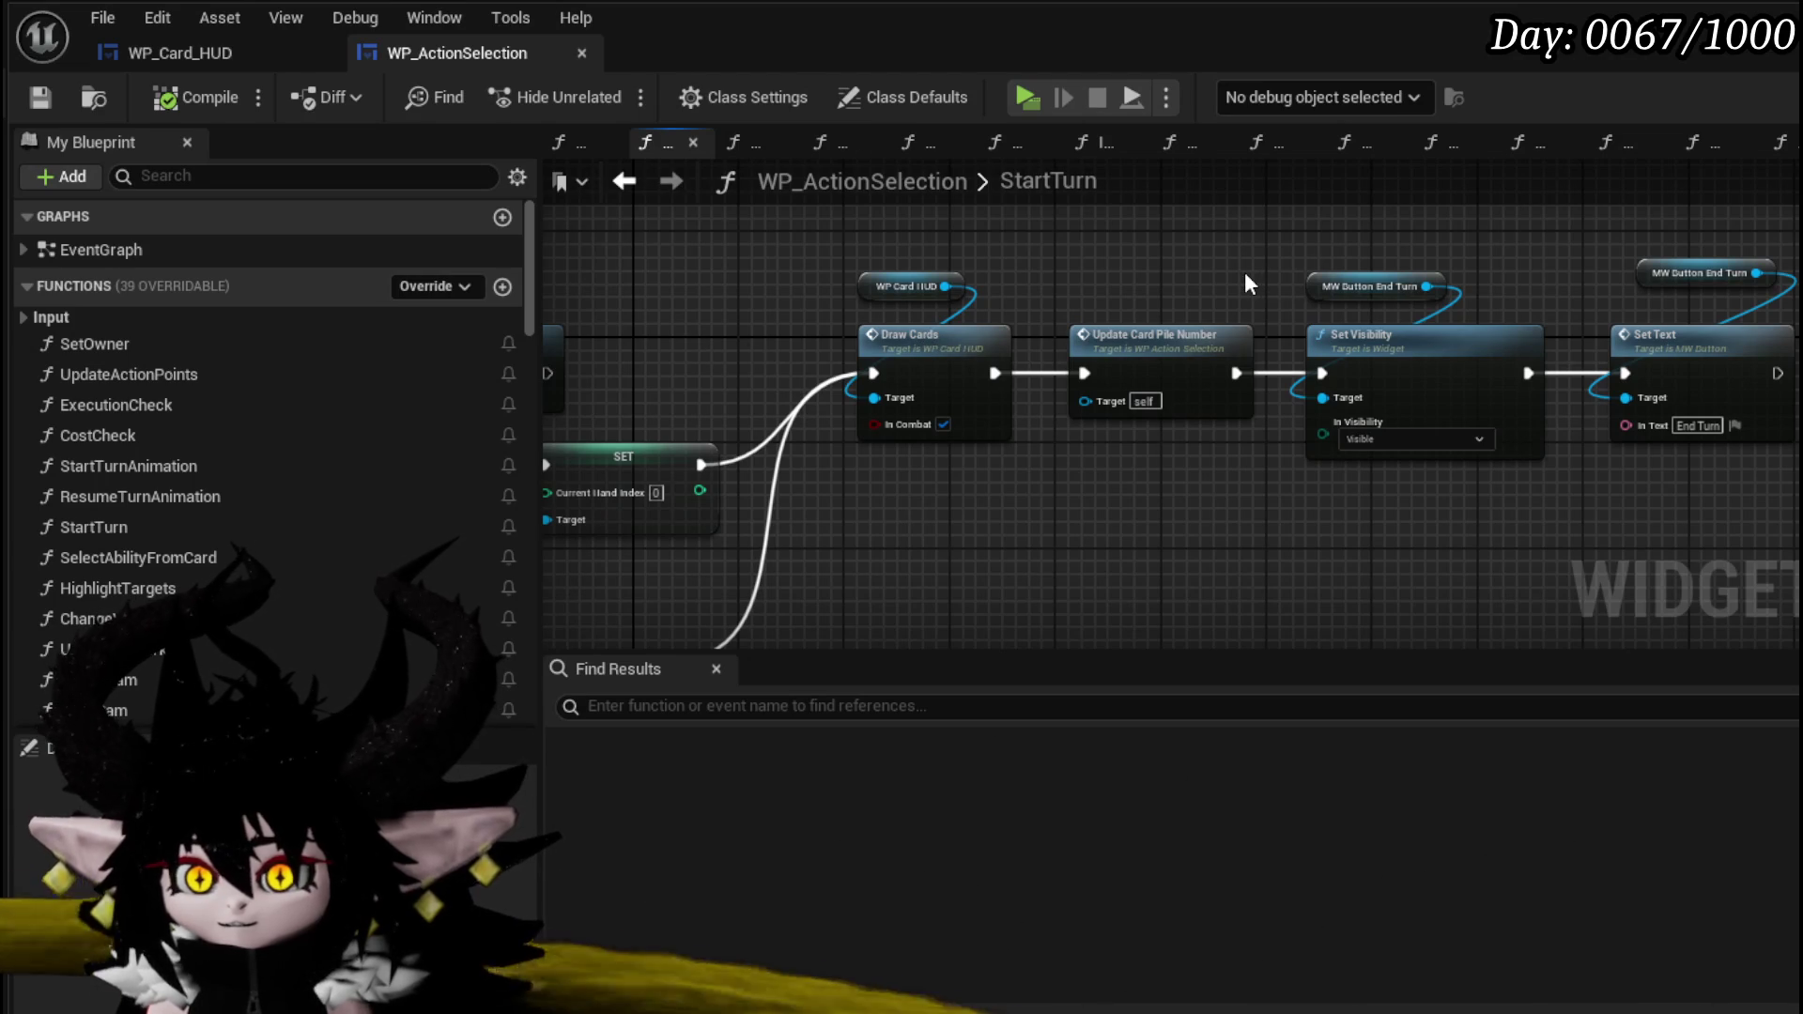
{"action": "double_click", "coordinate": [918, 350]}
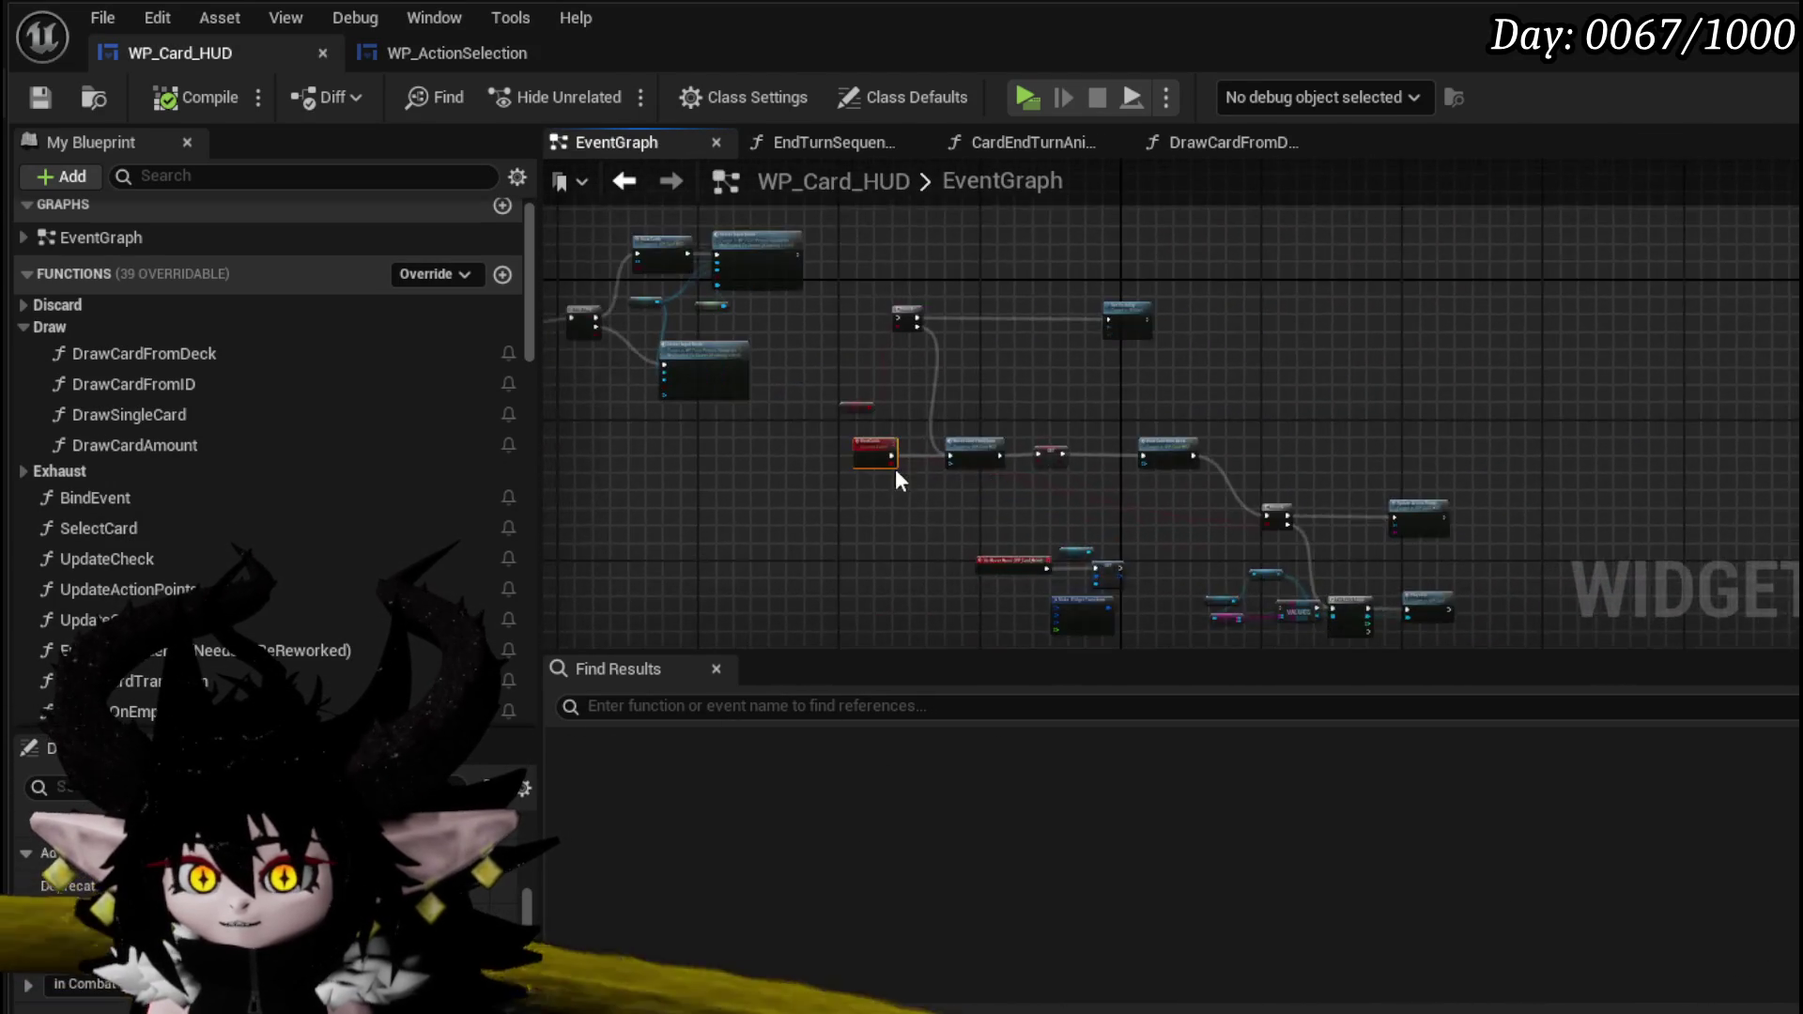
- Follow the Draw Cards event chain to the Draw Card from Deck and Branch nodes
{"action": "scroll", "coordinate": [900, 470], "scroll_direction": "up", "scroll_amount": 3}
{"action": "scroll", "coordinate": [1079, 362], "scroll_direction": "up", "scroll_amount": 3}
{"action": "left_click_drag", "start_coordinate": [1056, 382], "coordinate": [1127, 251]}
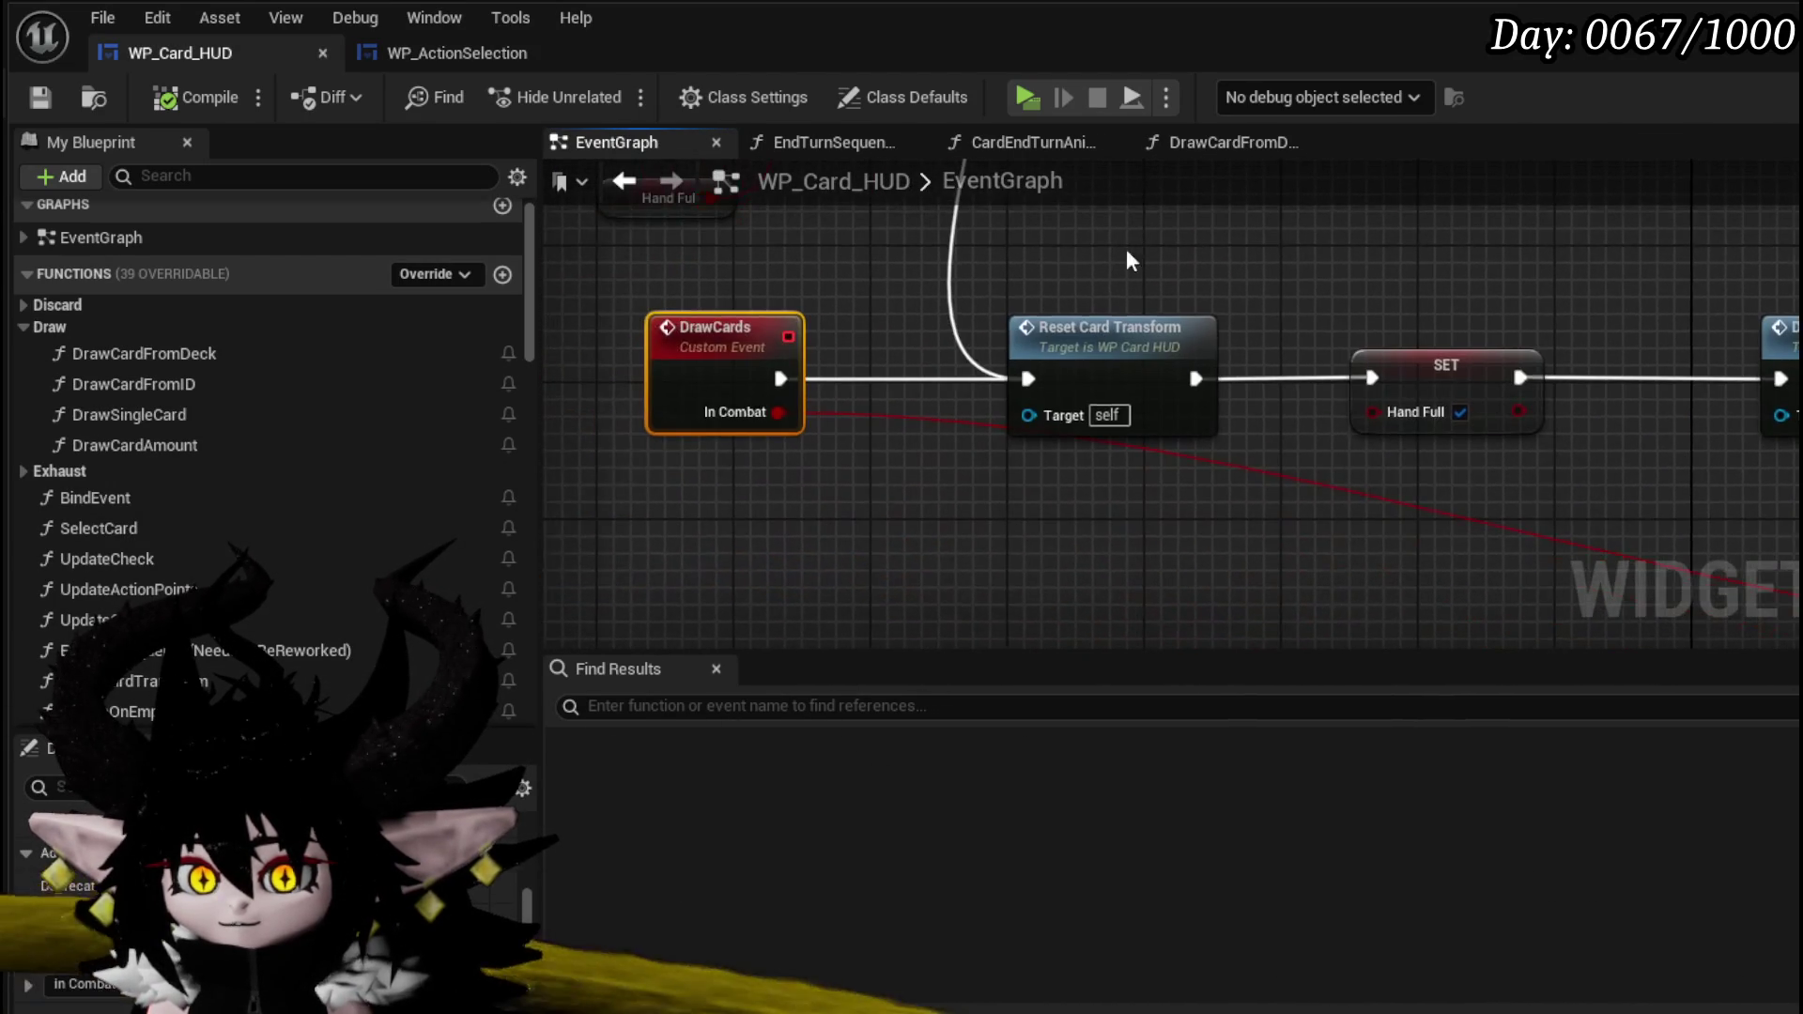
{"action": "mouse_move", "coordinate": [1349, 330]}
{"action": "left_mouse_down"}
{"action": "mouse_move", "coordinate": [962, 265]}
{"action": "mouse_move", "coordinate": [851, 265]}
{"action": "left_mouse_up"}
{"action": "mouse_move", "coordinate": [1141, 392]}
{"action": "left_mouse_down"}
{"action": "mouse_move", "coordinate": [1167, 435]}
{"action": "mouse_move", "coordinate": [833, 342]}
{"action": "mouse_move", "coordinate": [821, 274]}
{"action": "mouse_move", "coordinate": [970, 424]}
{"action": "mouse_move", "coordinate": [787, 296]}
{"action": "mouse_move", "coordinate": [1078, 500]}
{"action": "left_mouse_up"}
{"action": "scroll", "coordinate": [939, 390], "scroll_direction": "down", "scroll_amount": 2}
{"action": "scroll", "coordinate": [1061, 449], "scroll_direction": "up", "scroll_amount": 1}
- Open DrawCardFromDeck, pan to the For Loop, and move Start Turn Draw lower
{"action": "double_click", "coordinate": [1072, 314]}
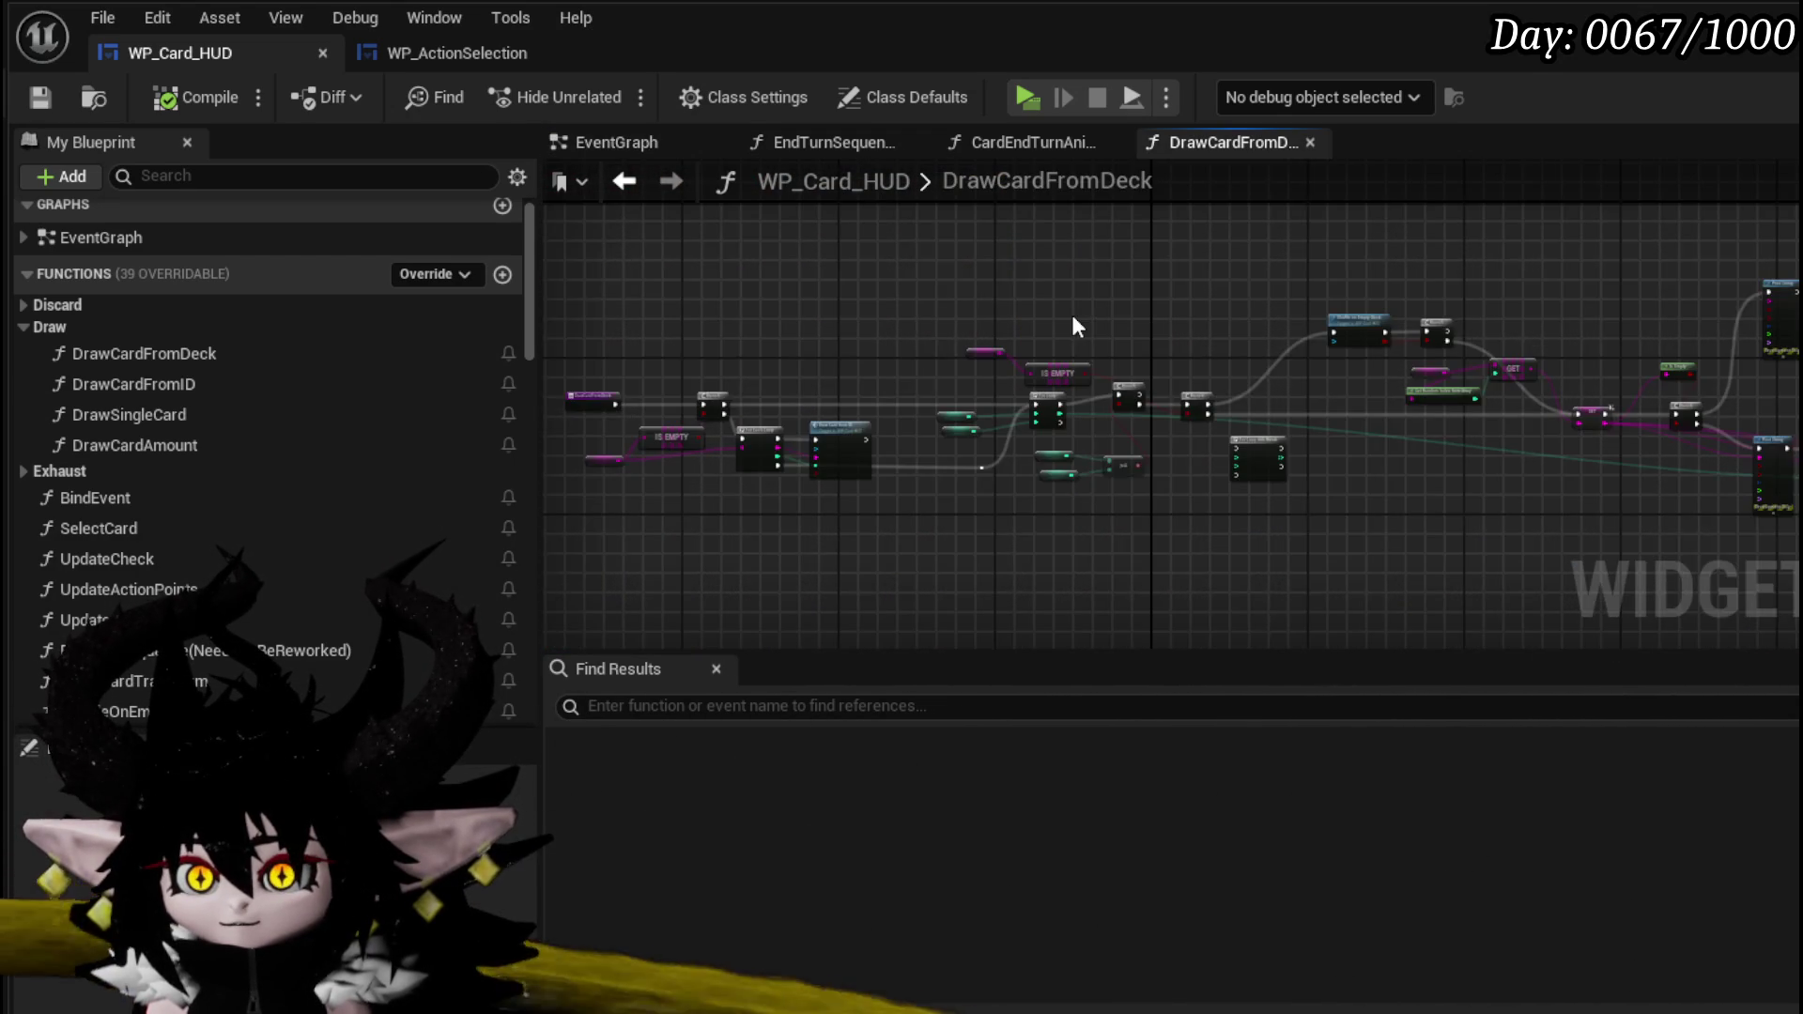
{"action": "left_click", "coordinate": [778, 401]}
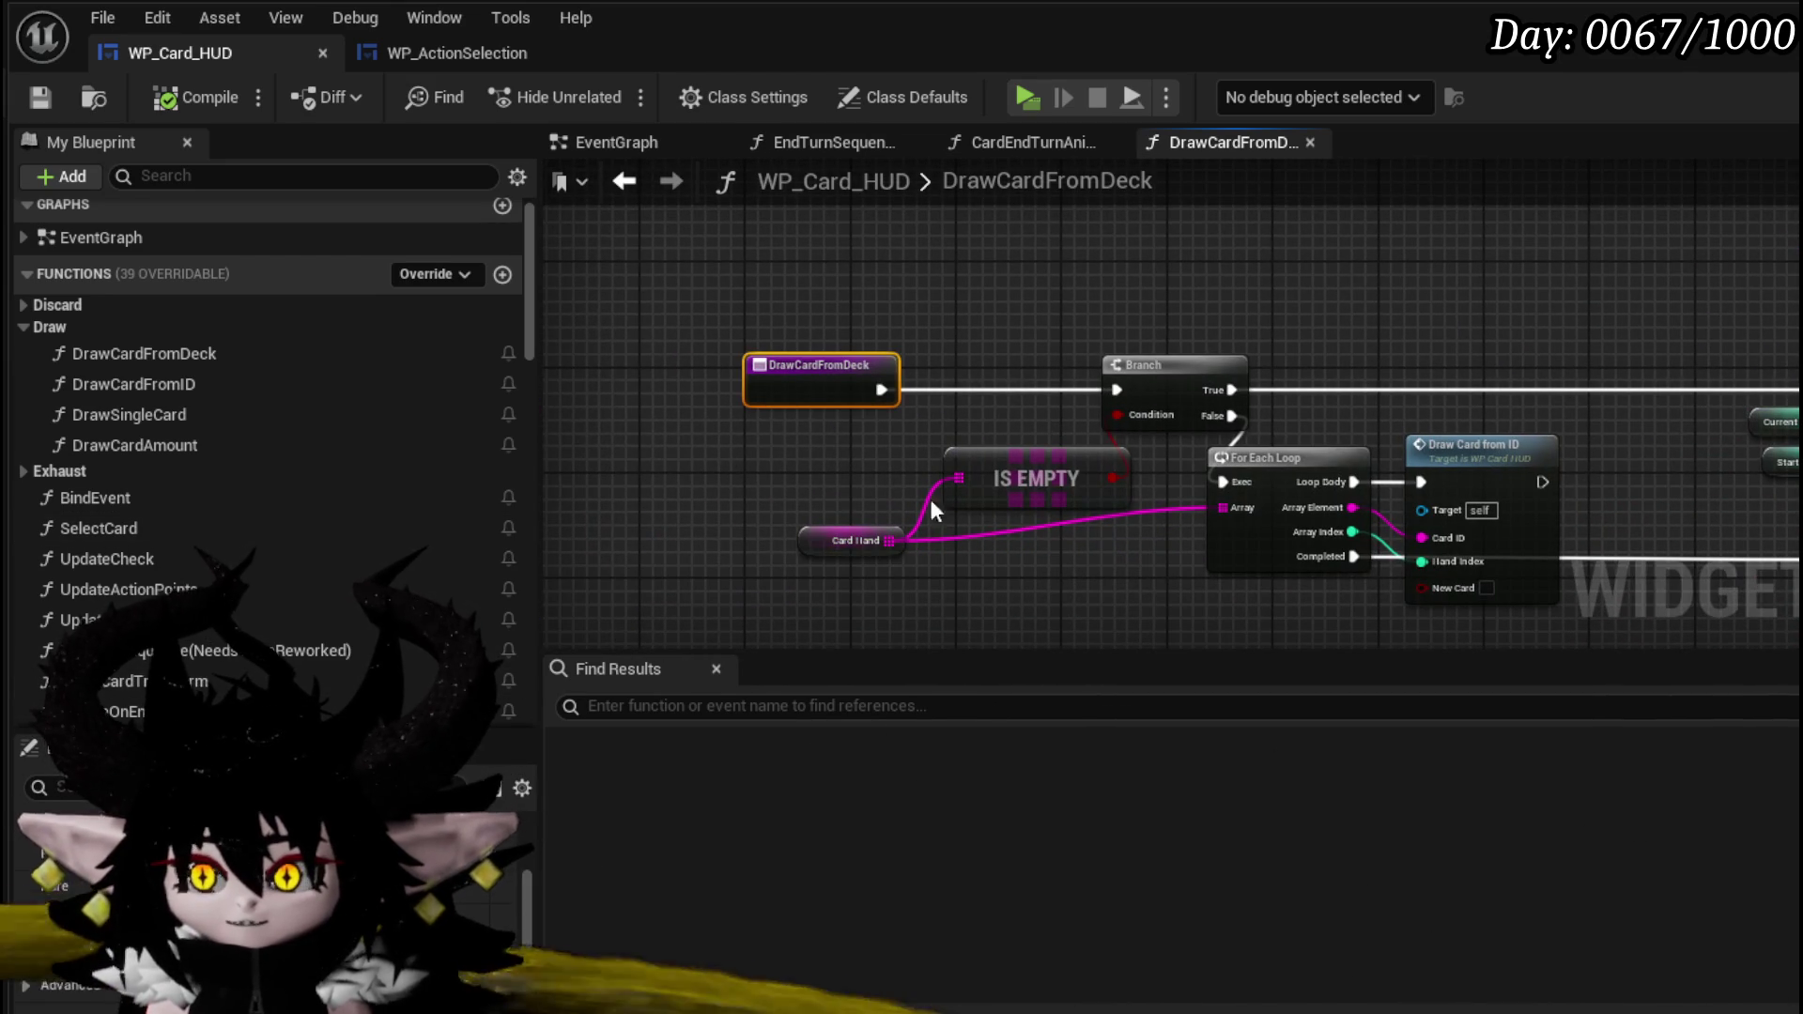
{"action": "mouse_move", "coordinate": [1649, 432]}
{"action": "left_mouse_down"}
{"action": "mouse_move", "coordinate": [1249, 340]}
{"action": "mouse_move", "coordinate": [719, 414]}
{"action": "mouse_move", "coordinate": [1301, 401]}
{"action": "mouse_move", "coordinate": [938, 394]}
{"action": "mouse_move", "coordinate": [858, 398]}
{"action": "mouse_move", "coordinate": [1399, 402]}
{"action": "mouse_move", "coordinate": [1115, 326]}
{"action": "mouse_move", "coordinate": [1057, 360]}
{"action": "mouse_move", "coordinate": [779, 371]}
{"action": "left_mouse_up"}
{"action": "left_click_drag", "start_coordinate": [890, 410], "coordinate": [868, 477]}
- Add an Add node summing Current Hand Index and Start Turn Draw for the loop end
{"action": "mouse_move", "coordinate": [896, 366]}
{"action": "left_mouse_down"}
{"action": "mouse_move", "coordinate": [828, 353]}
{"action": "mouse_move", "coordinate": [884, 367]}
{"action": "left_mouse_up"}
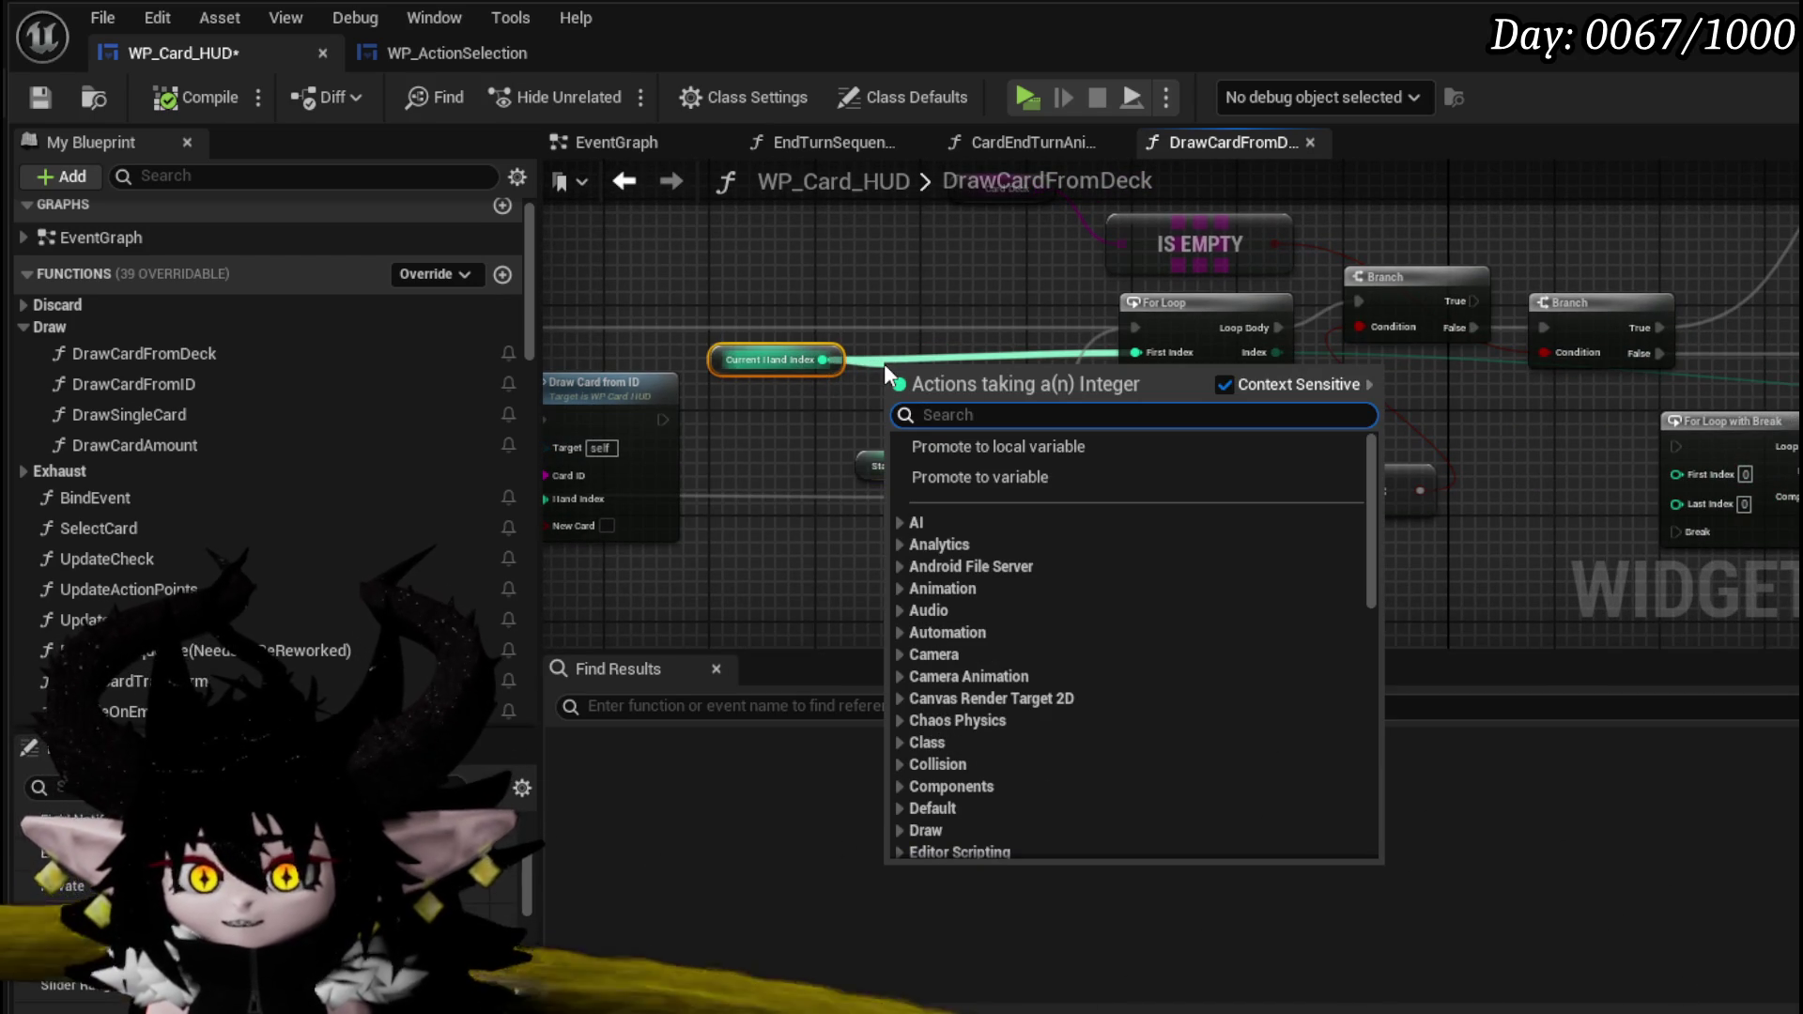
{"action": "type", "text": "+"}
{"action": "left_click", "coordinate": [990, 566]}
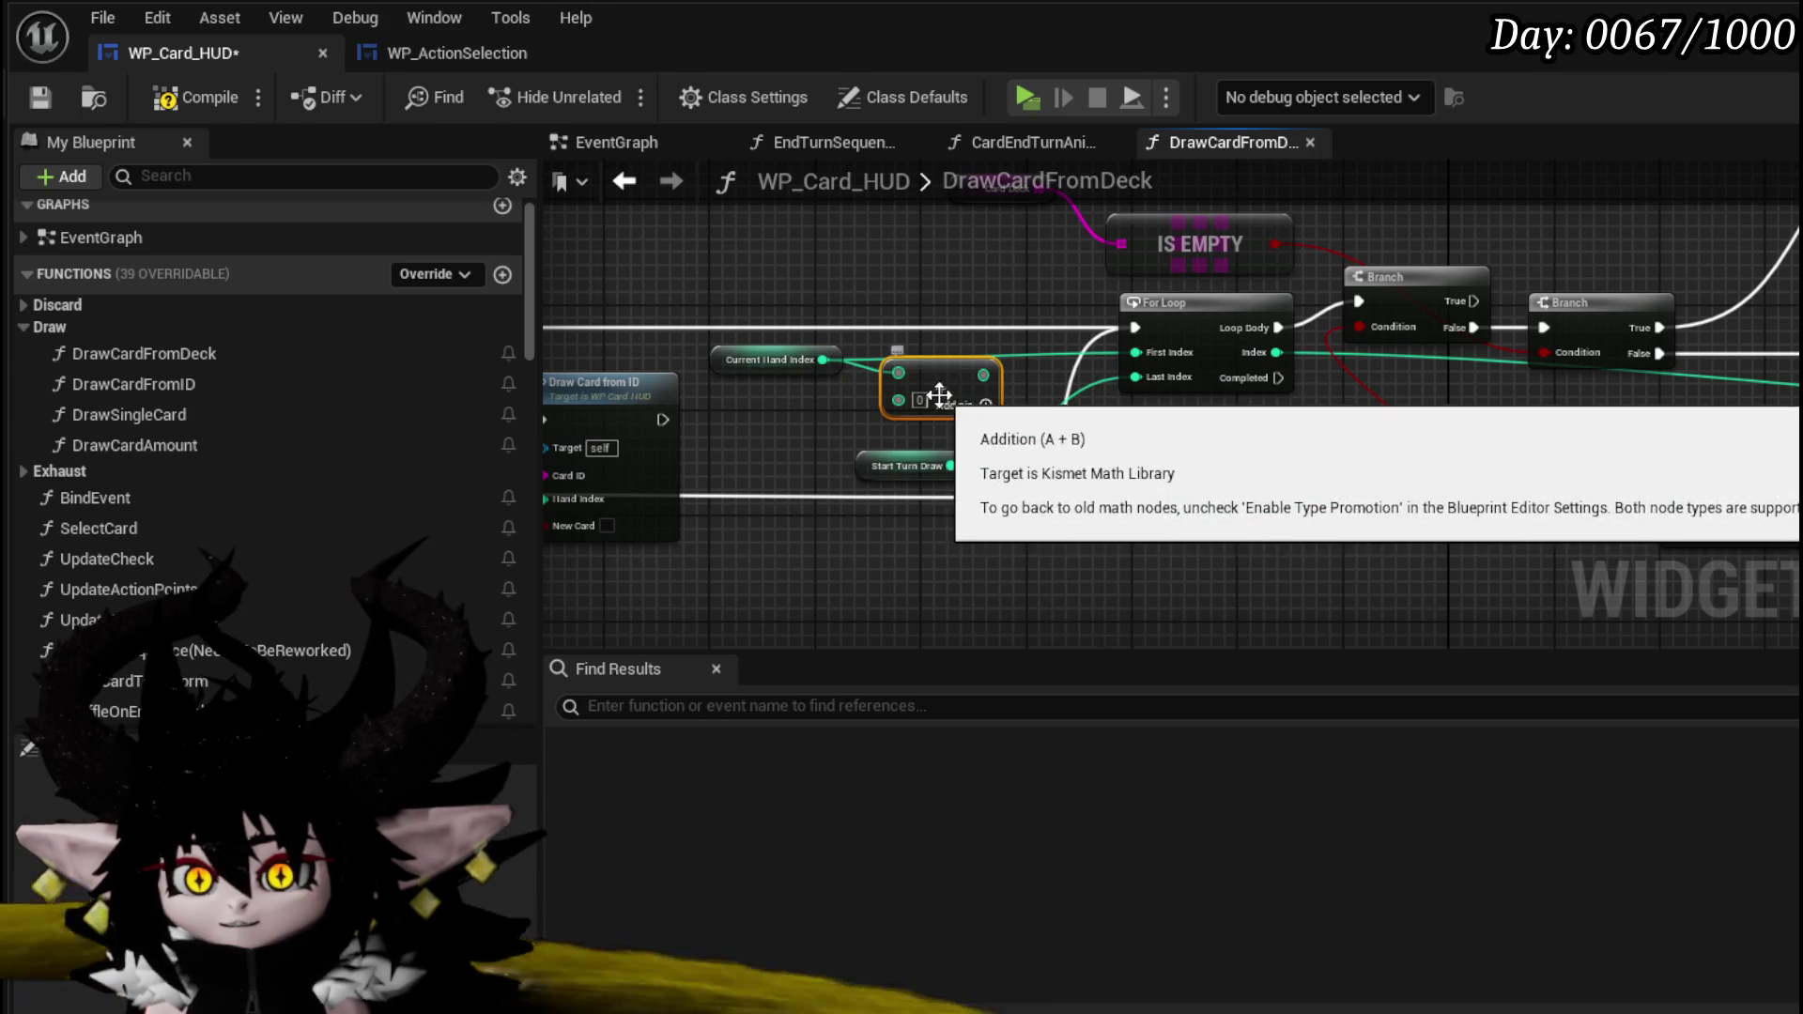
{"action": "mouse_move", "coordinate": [952, 465]}
{"action": "left_mouse_down"}
{"action": "mouse_move", "coordinate": [897, 413]}
{"action": "mouse_move", "coordinate": [795, 459]}
{"action": "left_mouse_up"}
{"action": "left_click_drag", "start_coordinate": [962, 370], "coordinate": [1158, 376]}
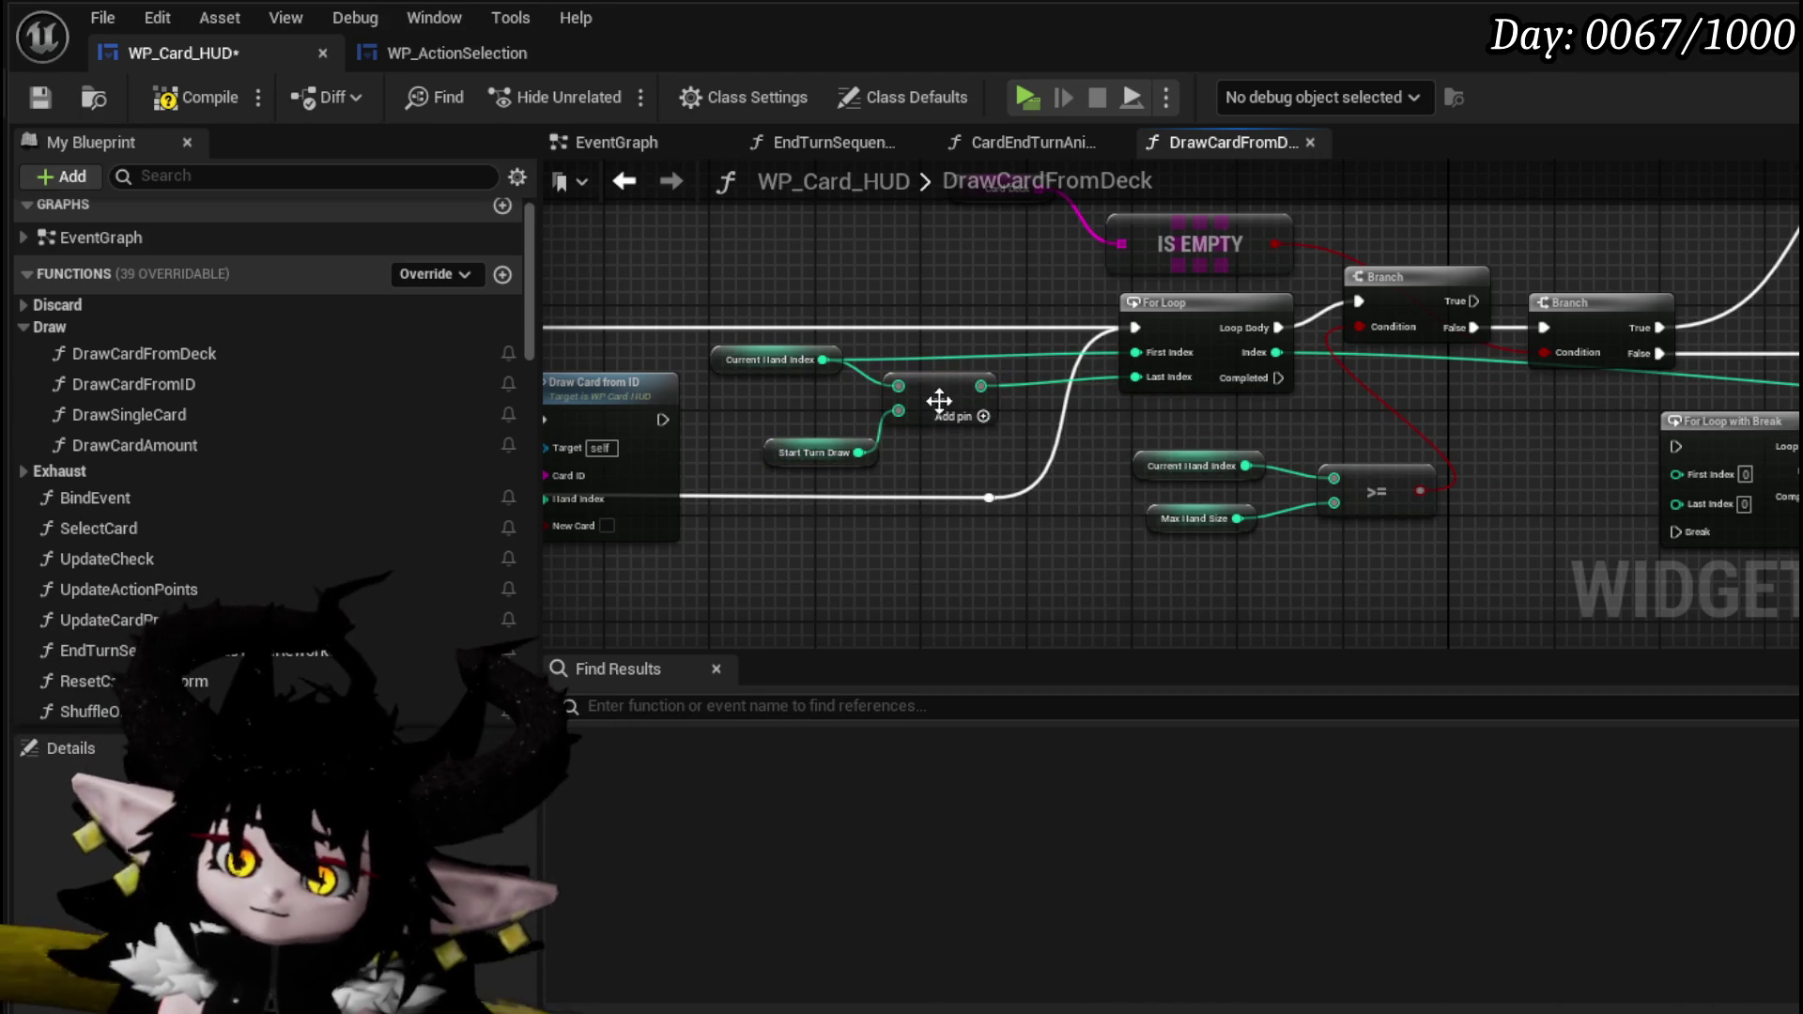
{"action": "left_click_drag", "start_coordinate": [938, 396], "coordinate": [964, 396]}
- Tidy the getter and Add nodes, then save the WP_Card_HUD blueprint
{"action": "left_click_drag", "start_coordinate": [746, 357], "coordinate": [865, 459]}
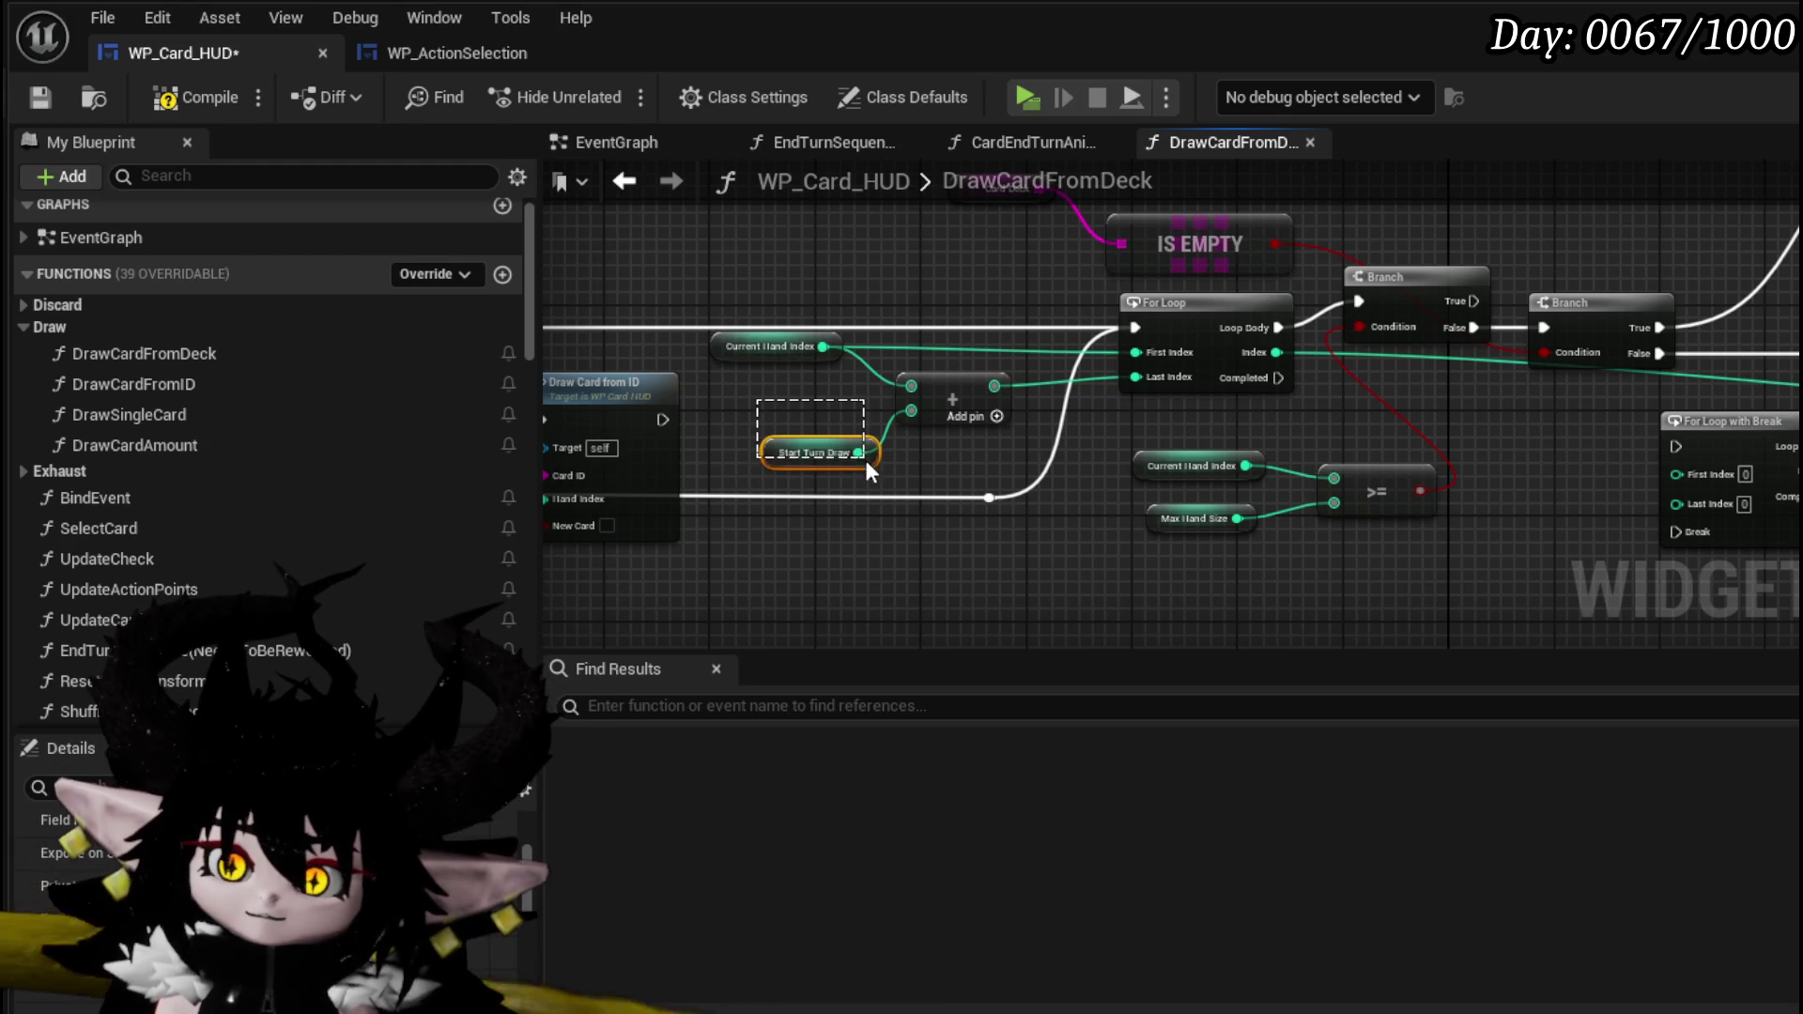
{"action": "left_click_drag", "start_coordinate": [742, 423], "coordinate": [881, 485]}
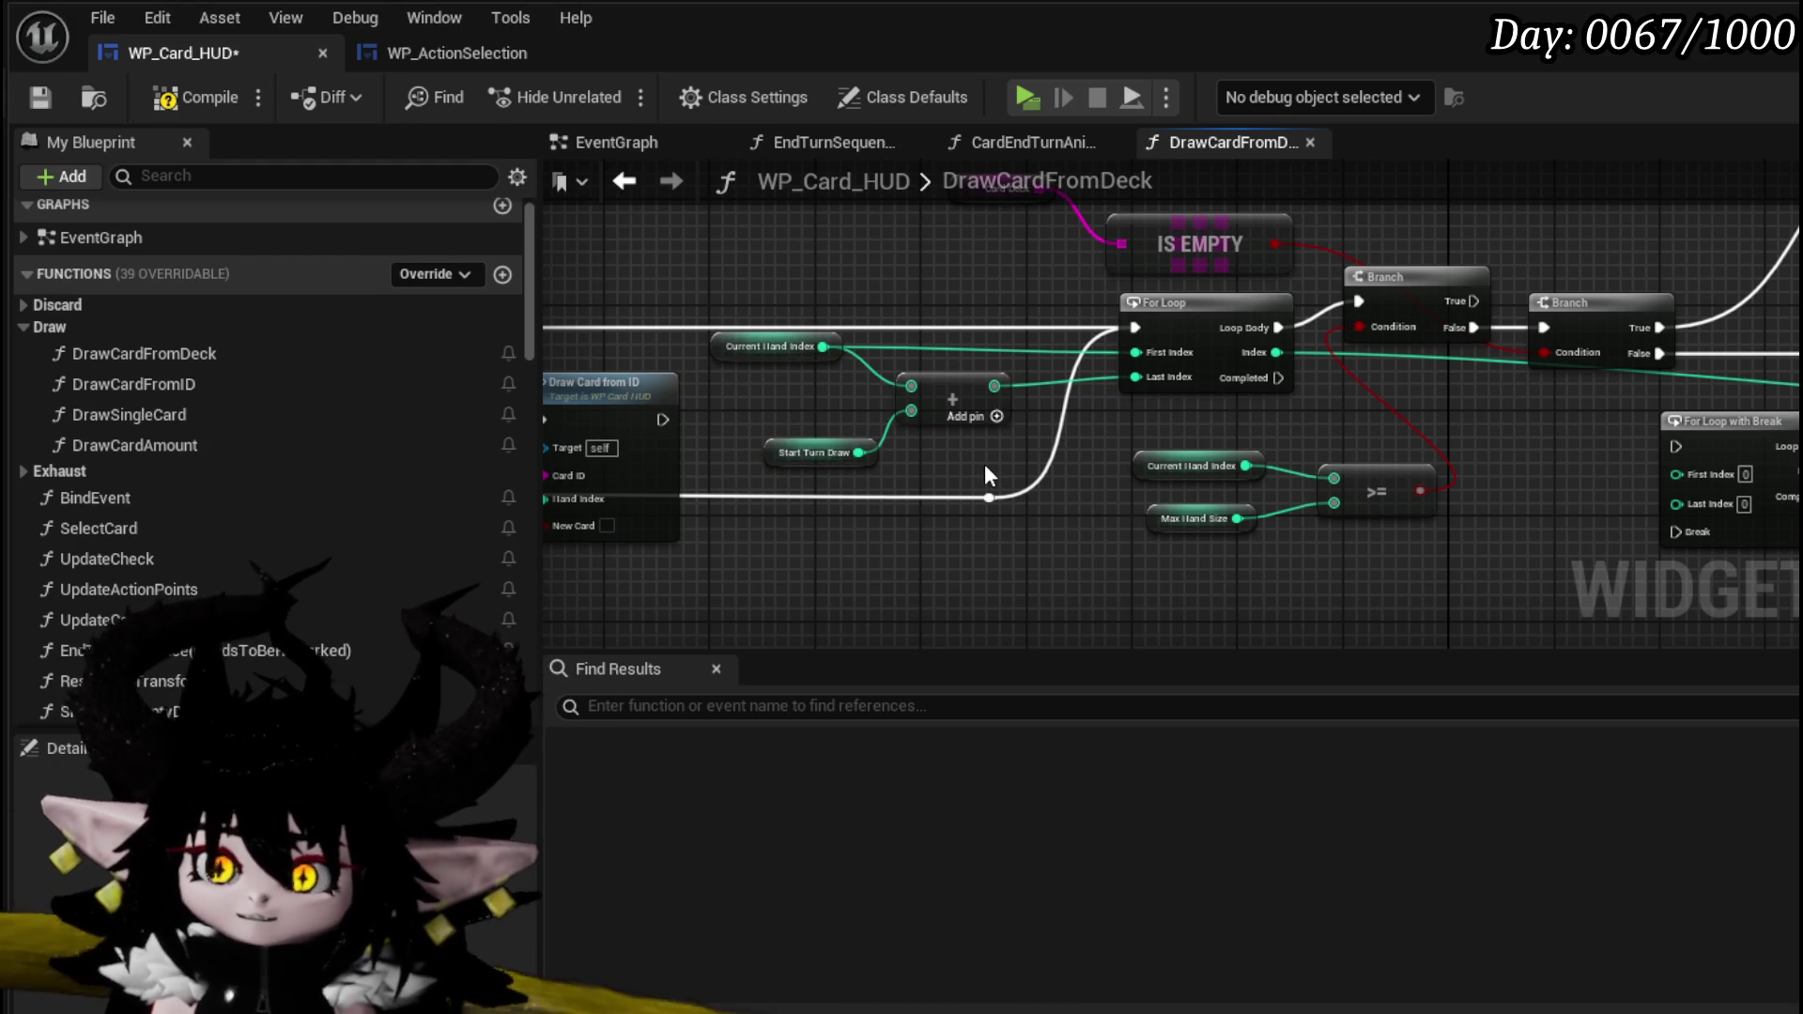
{"action": "mouse_move", "coordinate": [709, 413]}
{"action": "left_mouse_down"}
{"action": "mouse_move", "coordinate": [895, 467]}
{"action": "mouse_move", "coordinate": [795, 453]}
{"action": "mouse_move", "coordinate": [1010, 477]}
{"action": "left_mouse_up"}
{"action": "left_click", "coordinate": [934, 449]}
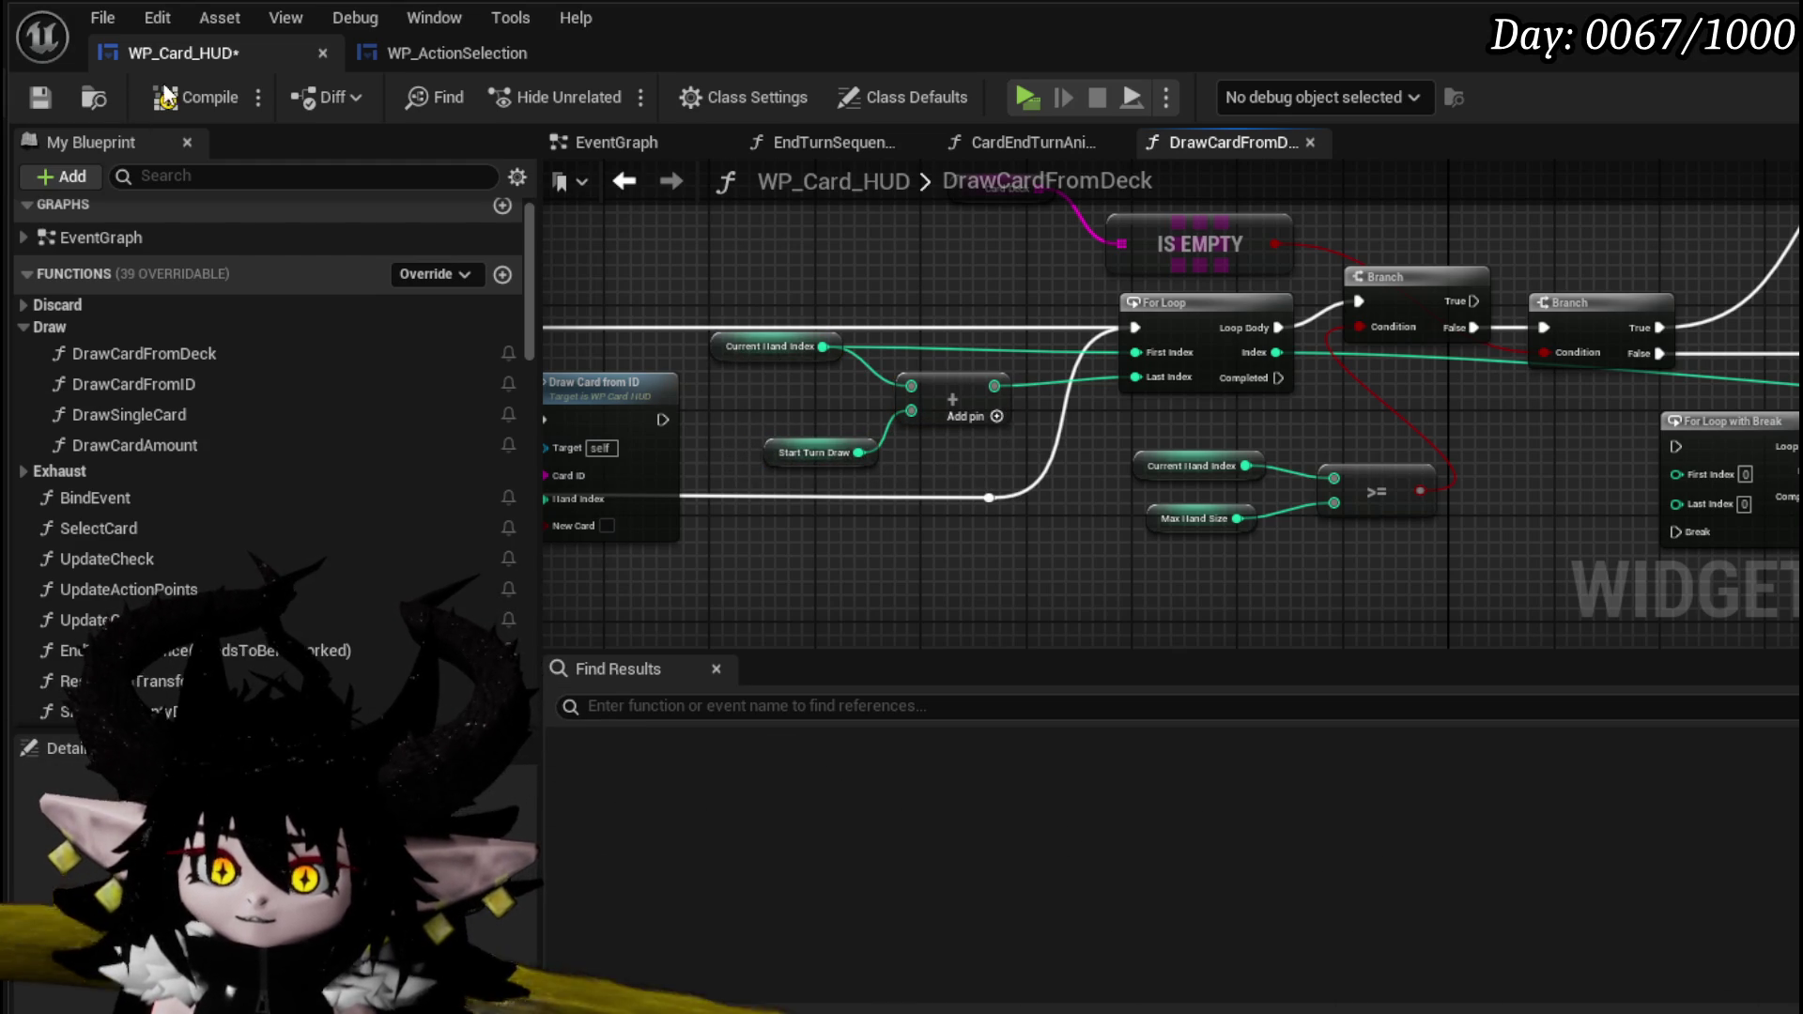
{"action": "left_click", "coordinate": [45, 95]}
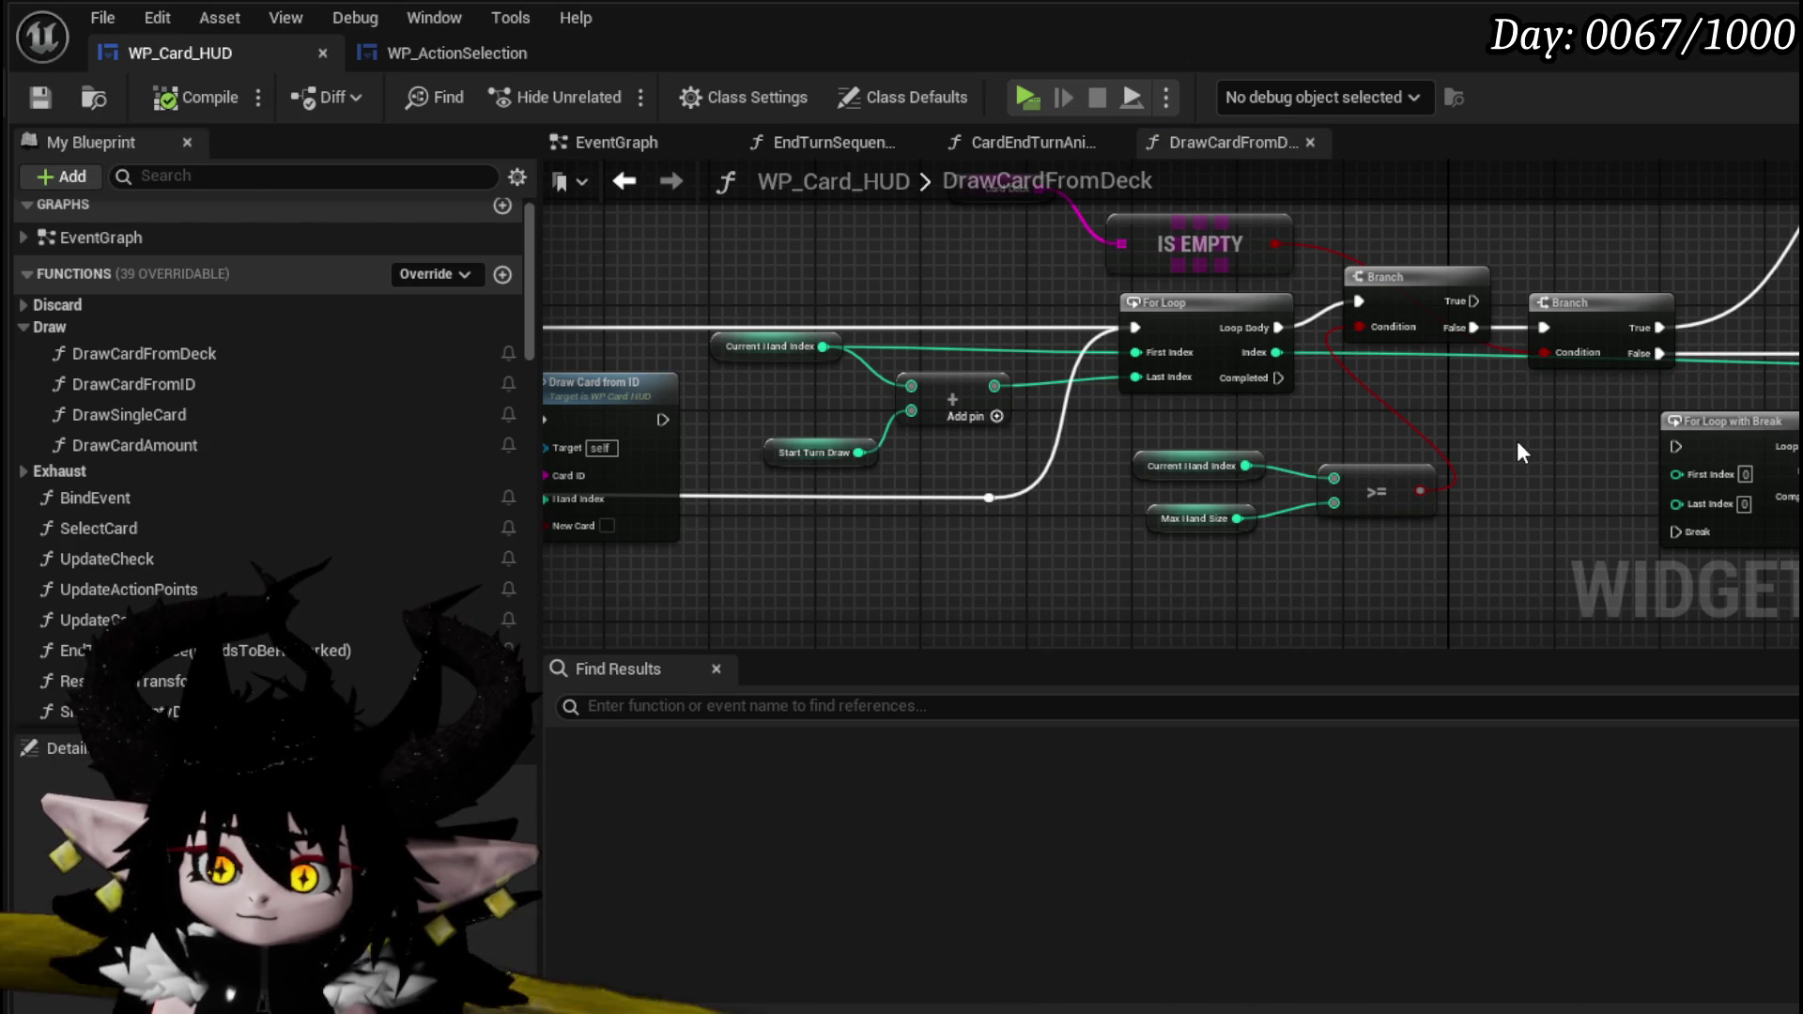
{"action": "mouse_move", "coordinate": [1518, 453]}
{"action": "left_mouse_down"}
{"action": "mouse_move", "coordinate": [1065, 440]}
{"action": "mouse_move", "coordinate": [1005, 455]}
{"action": "mouse_move", "coordinate": [1348, 437]}
{"action": "left_mouse_up"}
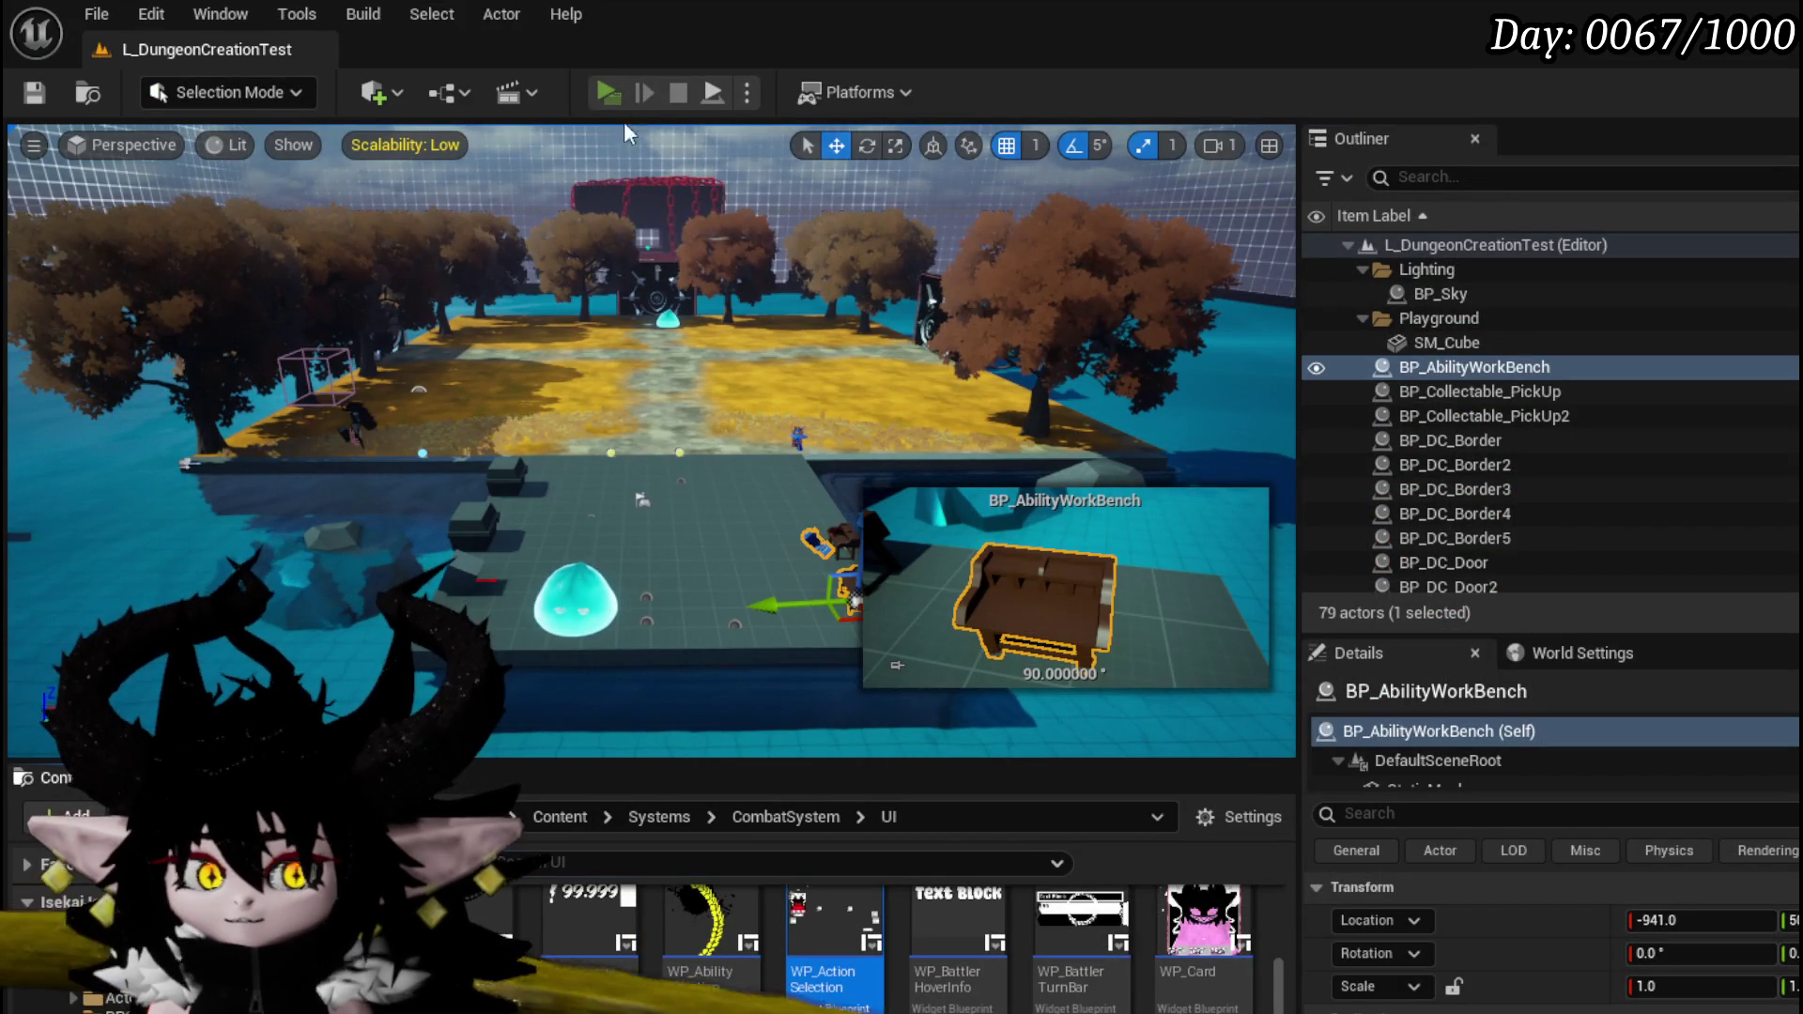
- Playtest the card battle: cast fire, cancel a Summon, play Claw on the slime, then stop
{"action": "left_click", "coordinate": [611, 98]}
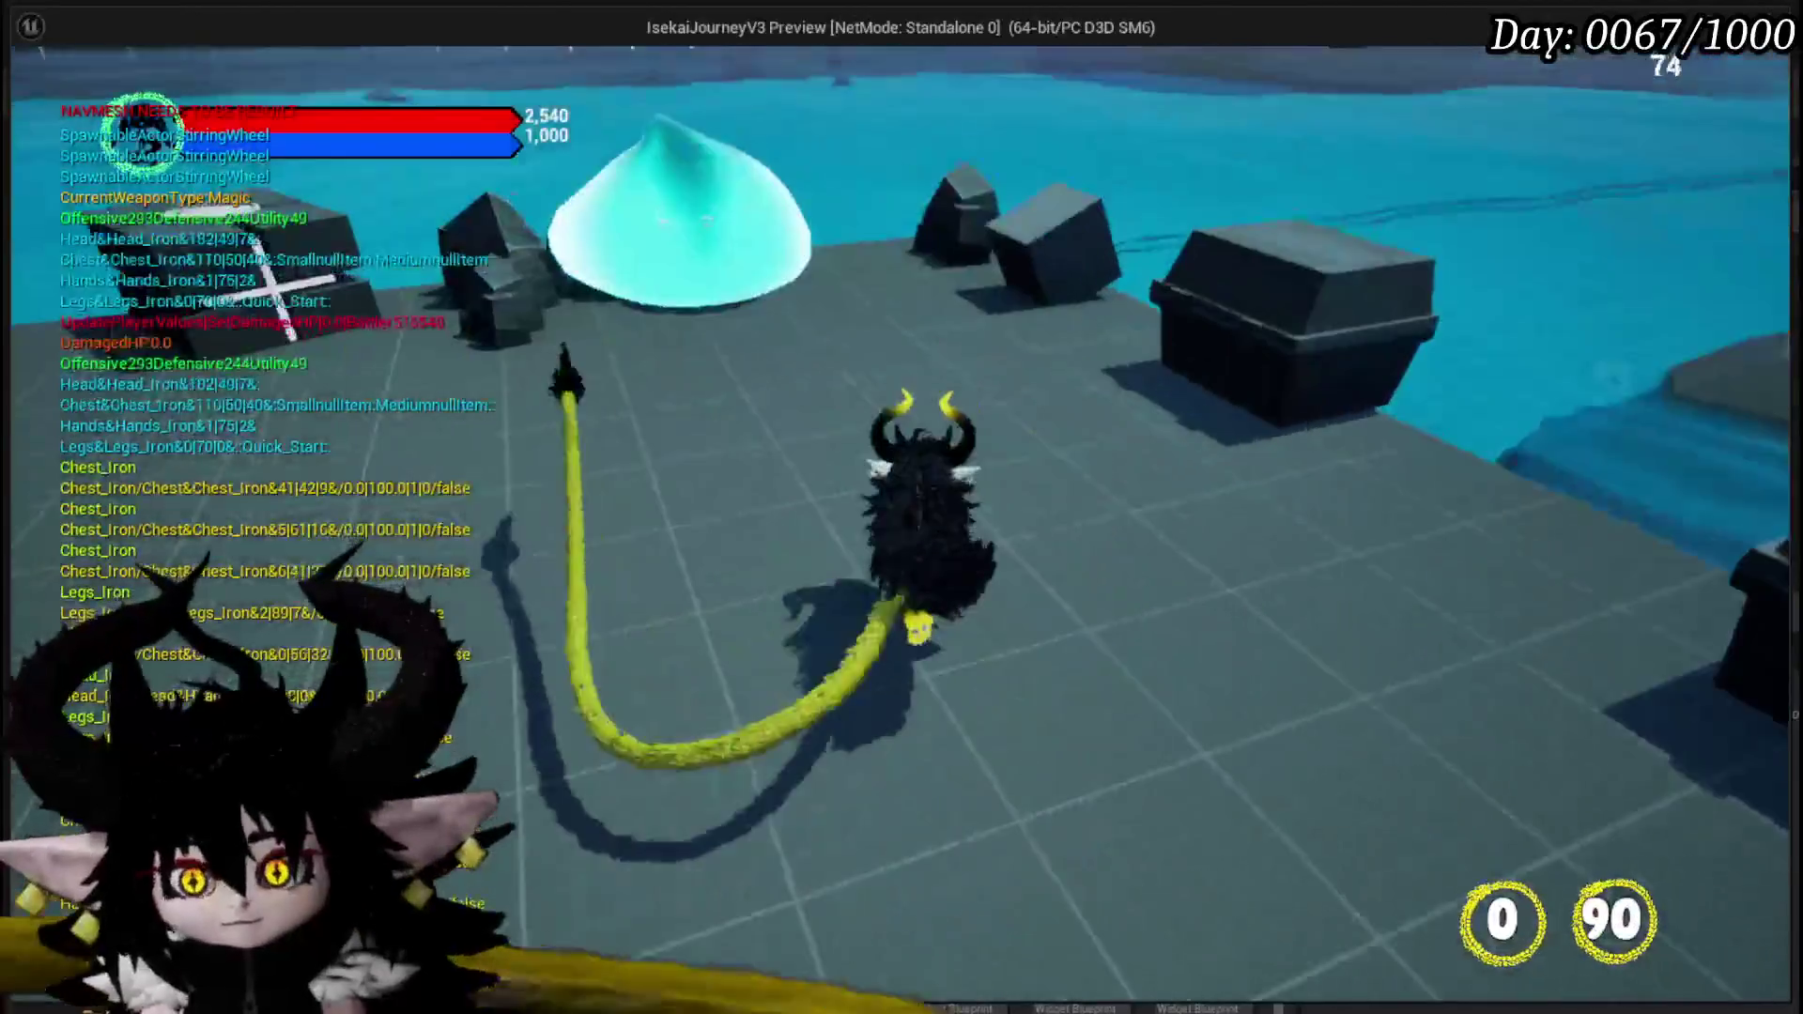
{"action": "key", "text": "1"}
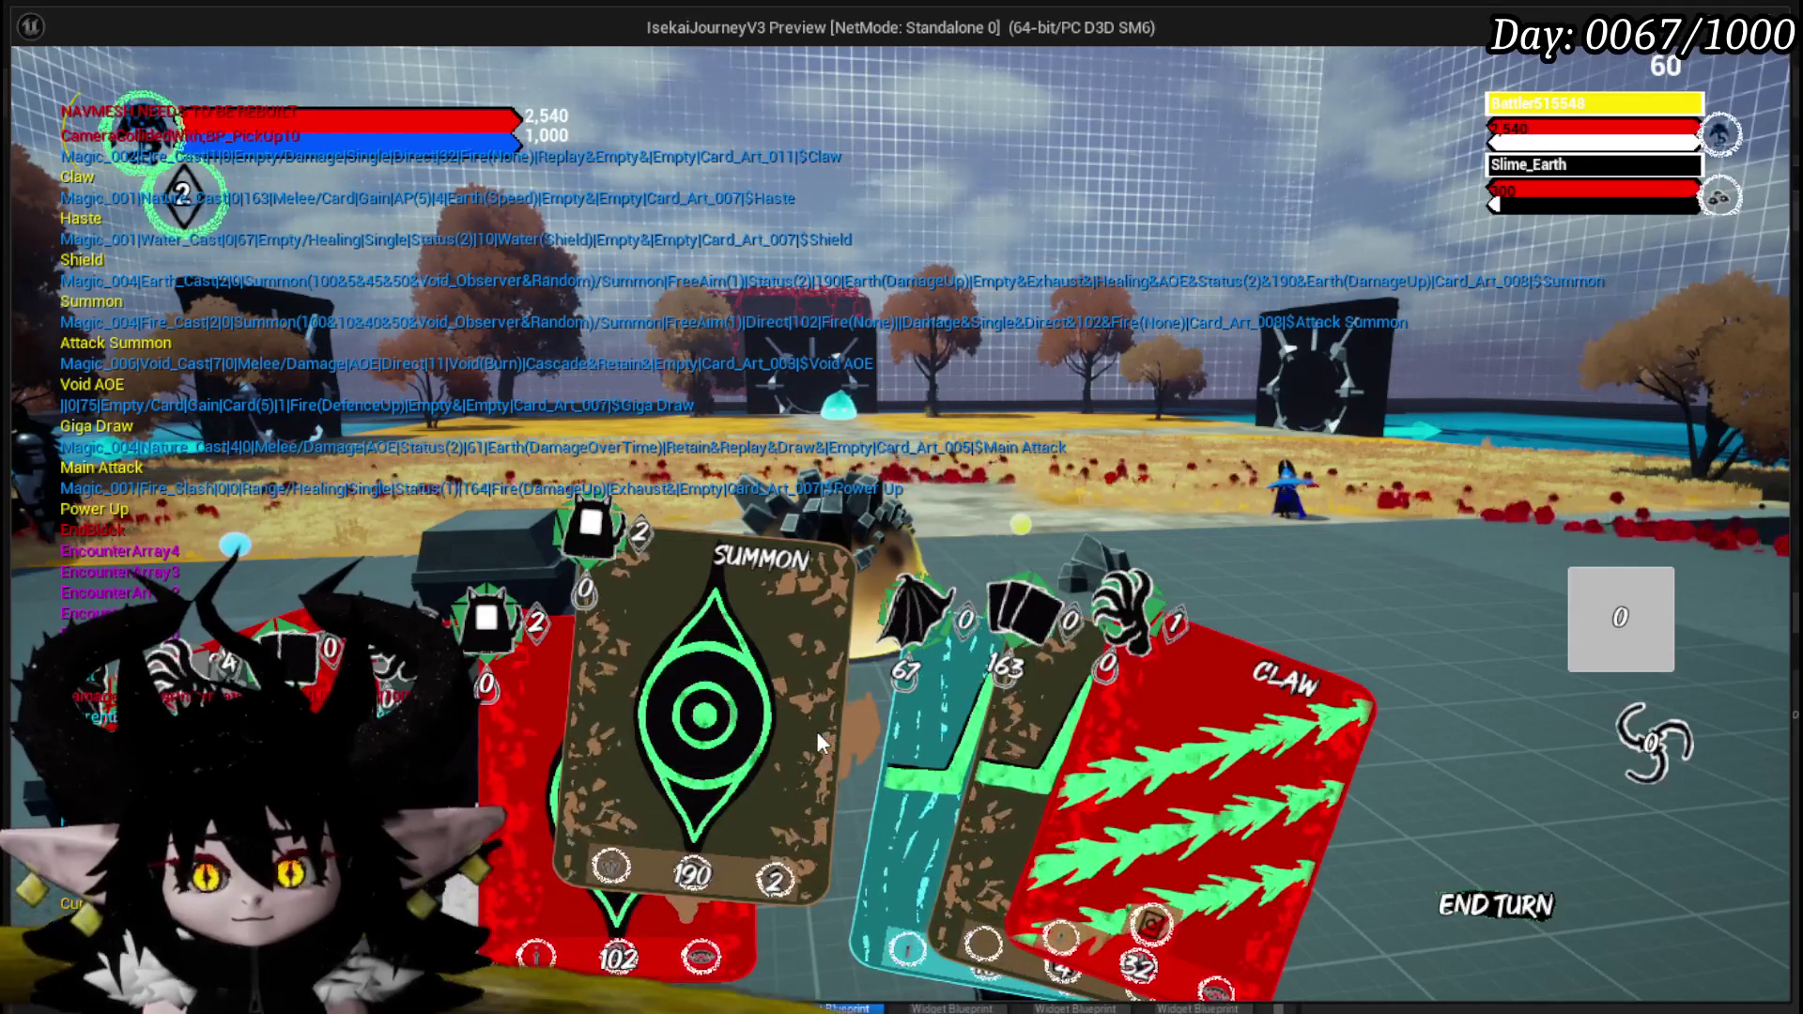
{"action": "left_click", "coordinate": [815, 731]}
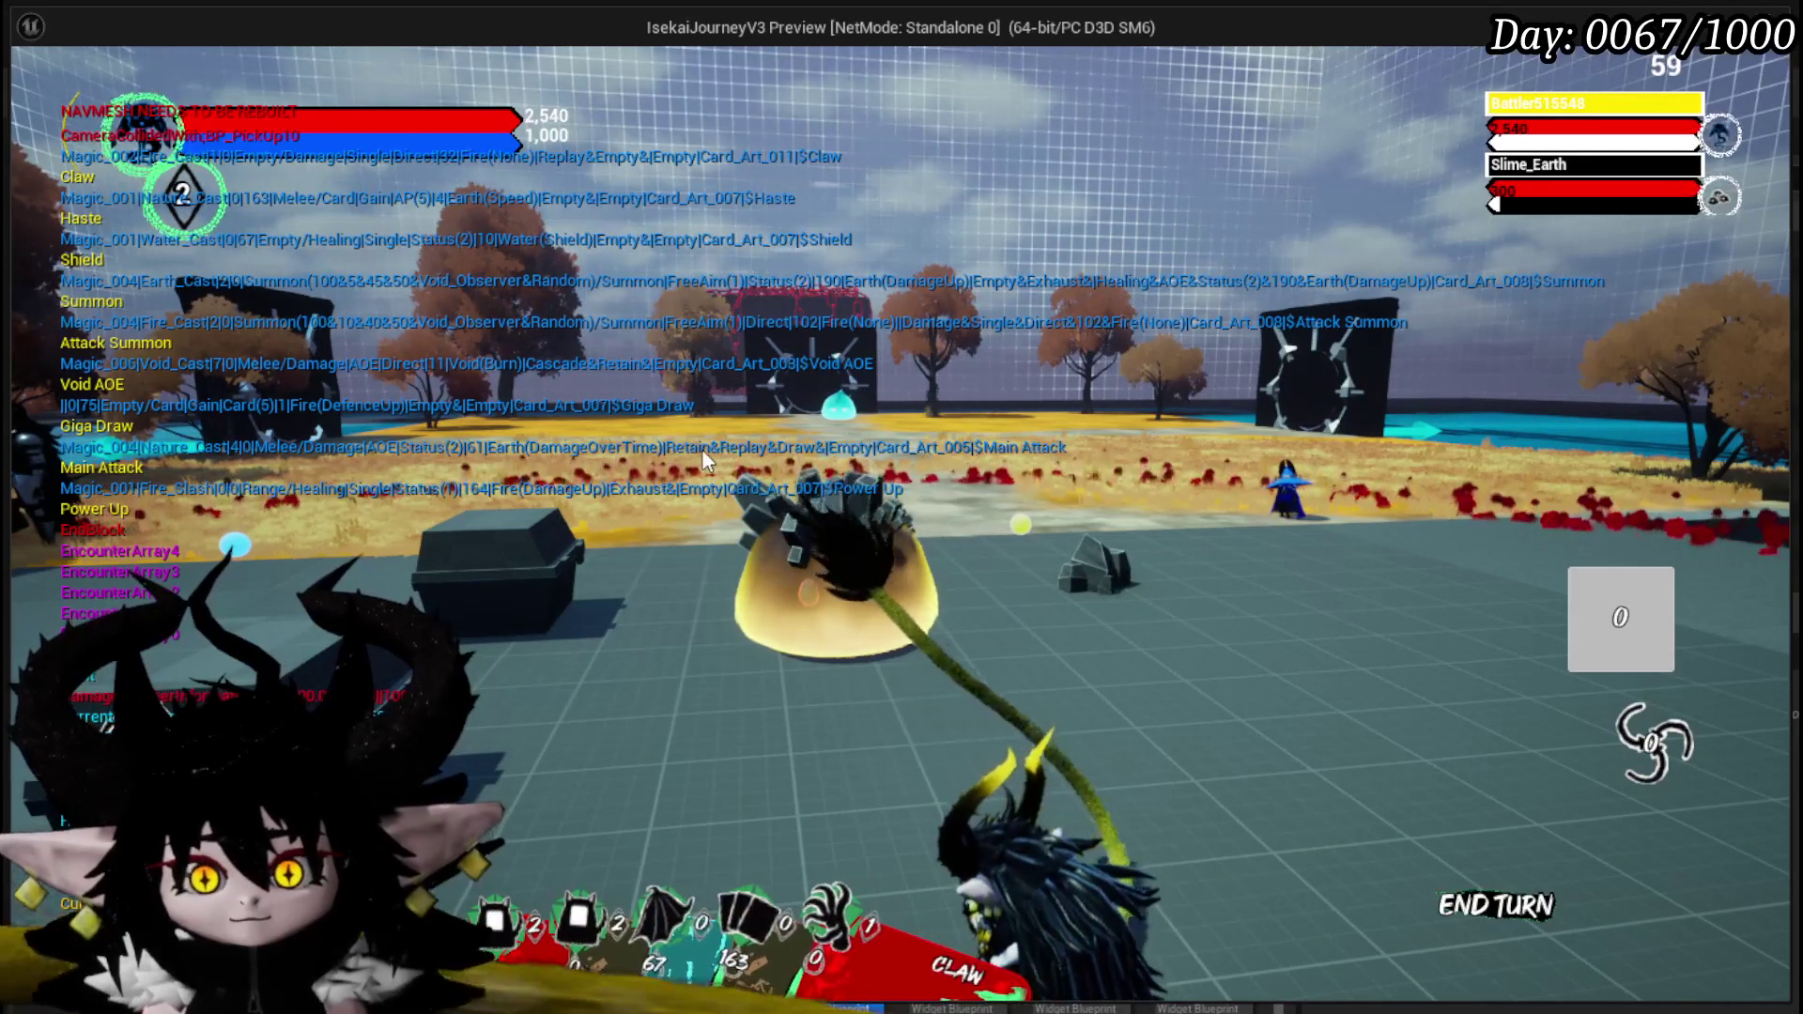
{"action": "right_click", "coordinate": [701, 449]}
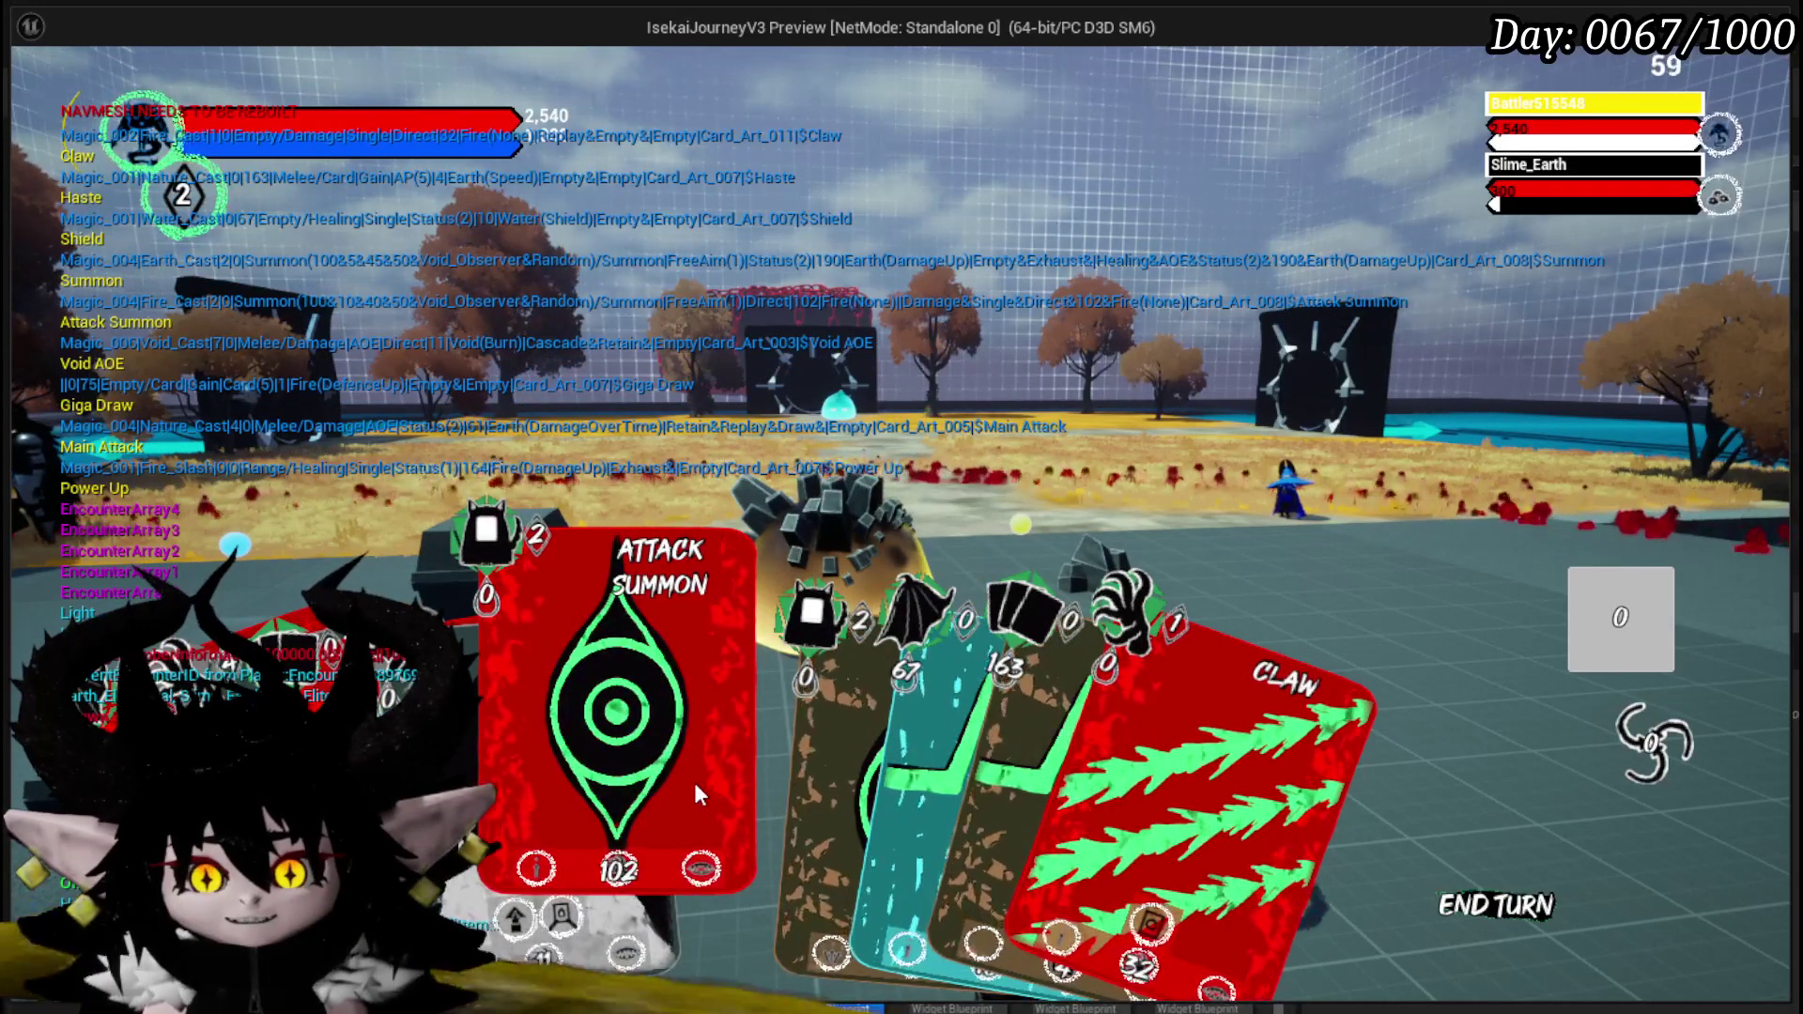
{"action": "left_click", "coordinate": [864, 486]}
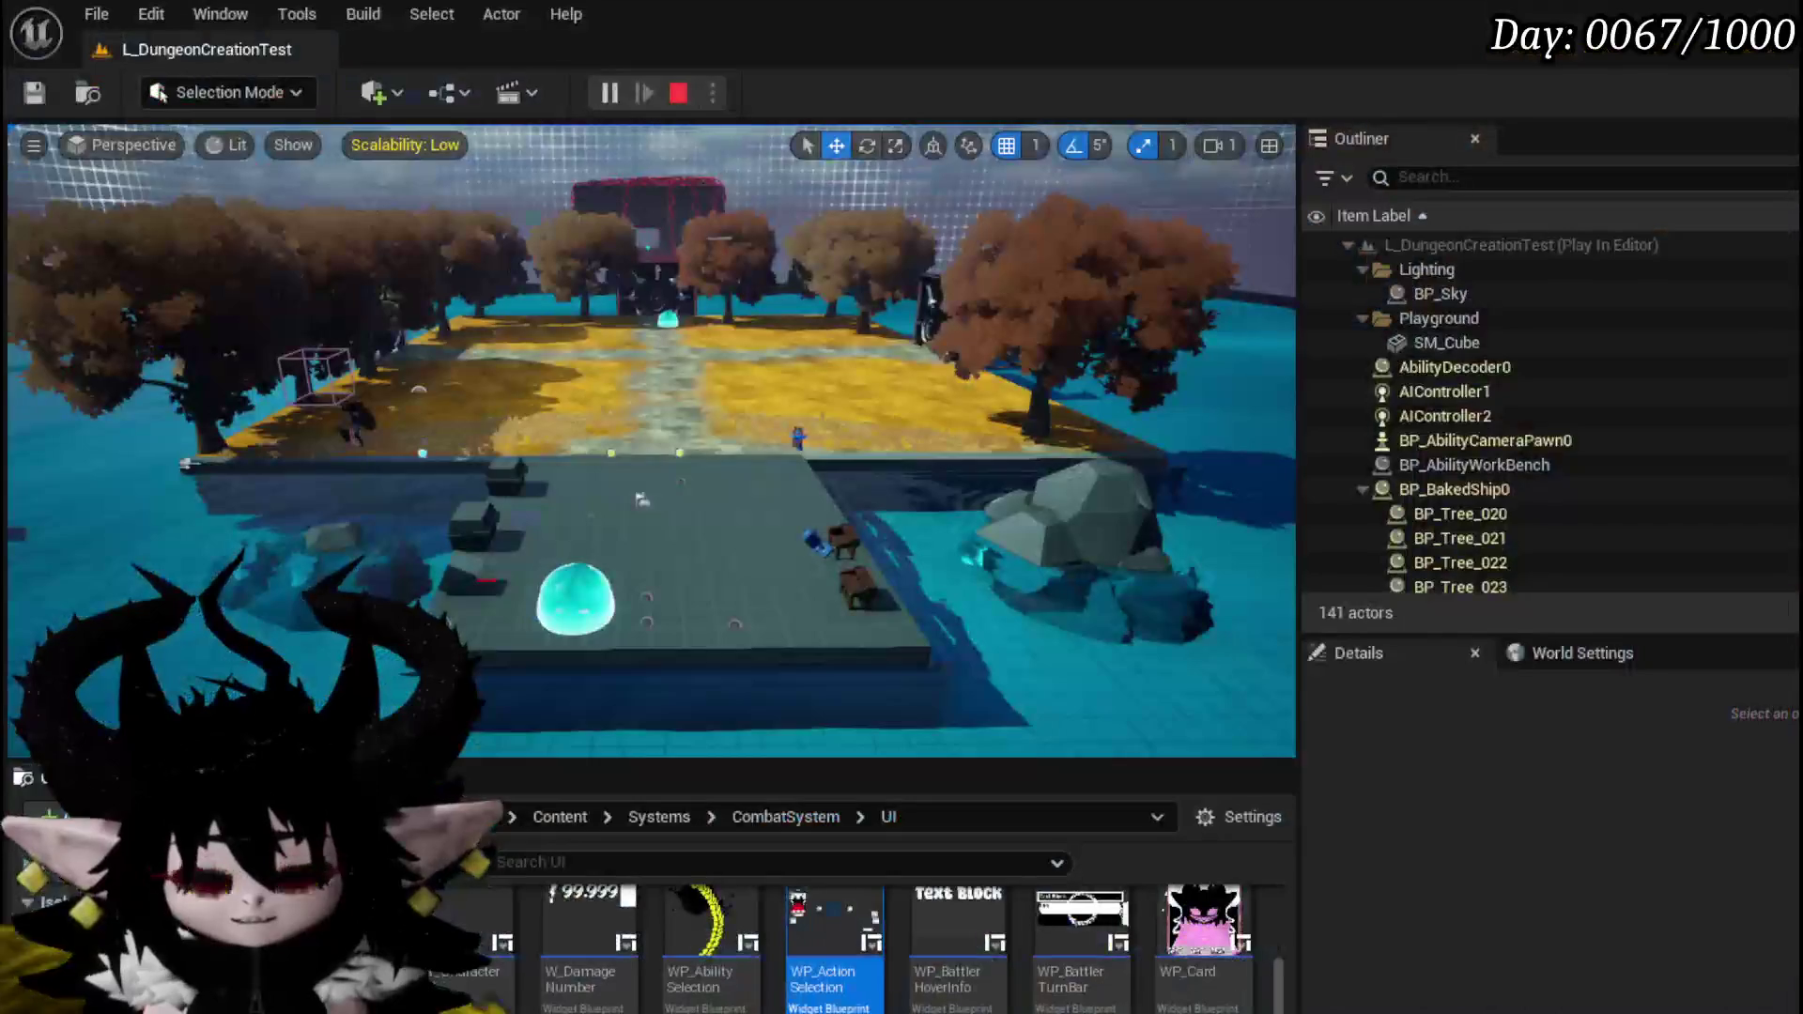
{"action": "key", "text": "Escape"}
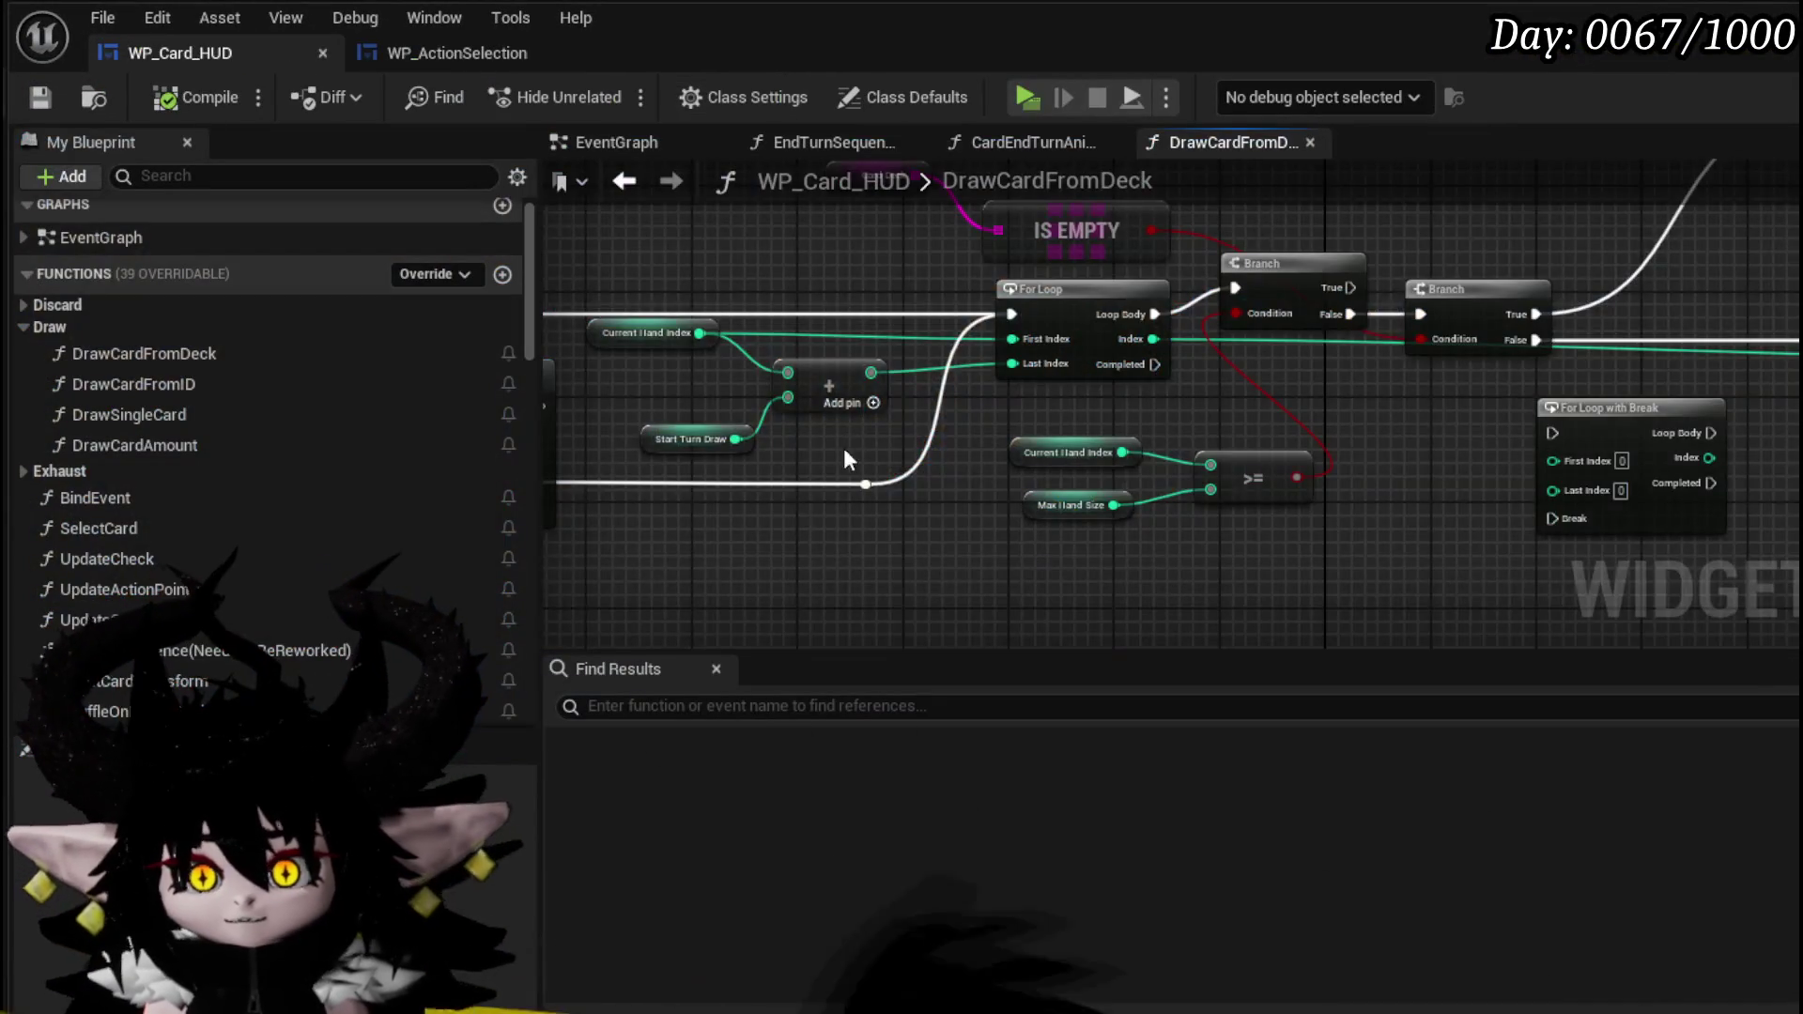
{"action": "left_click_drag", "start_coordinate": [843, 448], "coordinate": [1386, 567]}
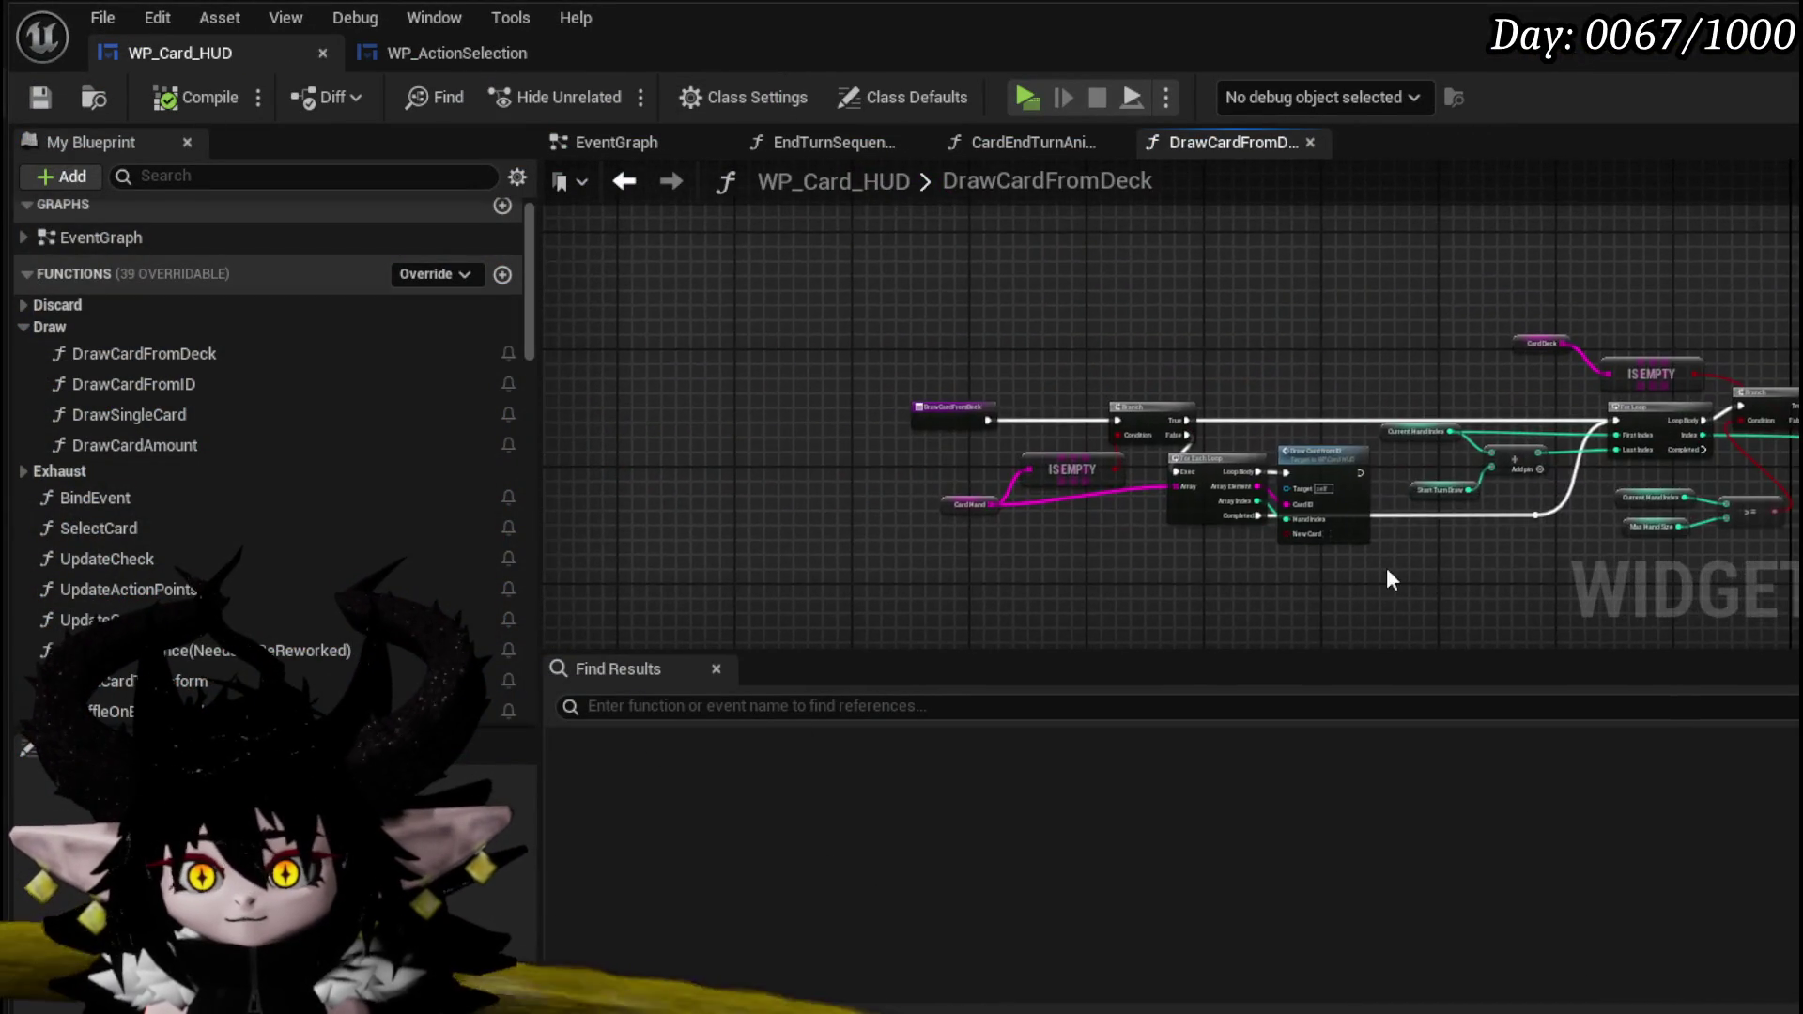
- Rename the function to DrawCardFromDeck(StartTurn) and compile
{"action": "scroll", "coordinate": [1188, 516], "scroll_direction": "up", "scroll_amount": 4}
{"action": "left_click", "coordinate": [728, 310]}
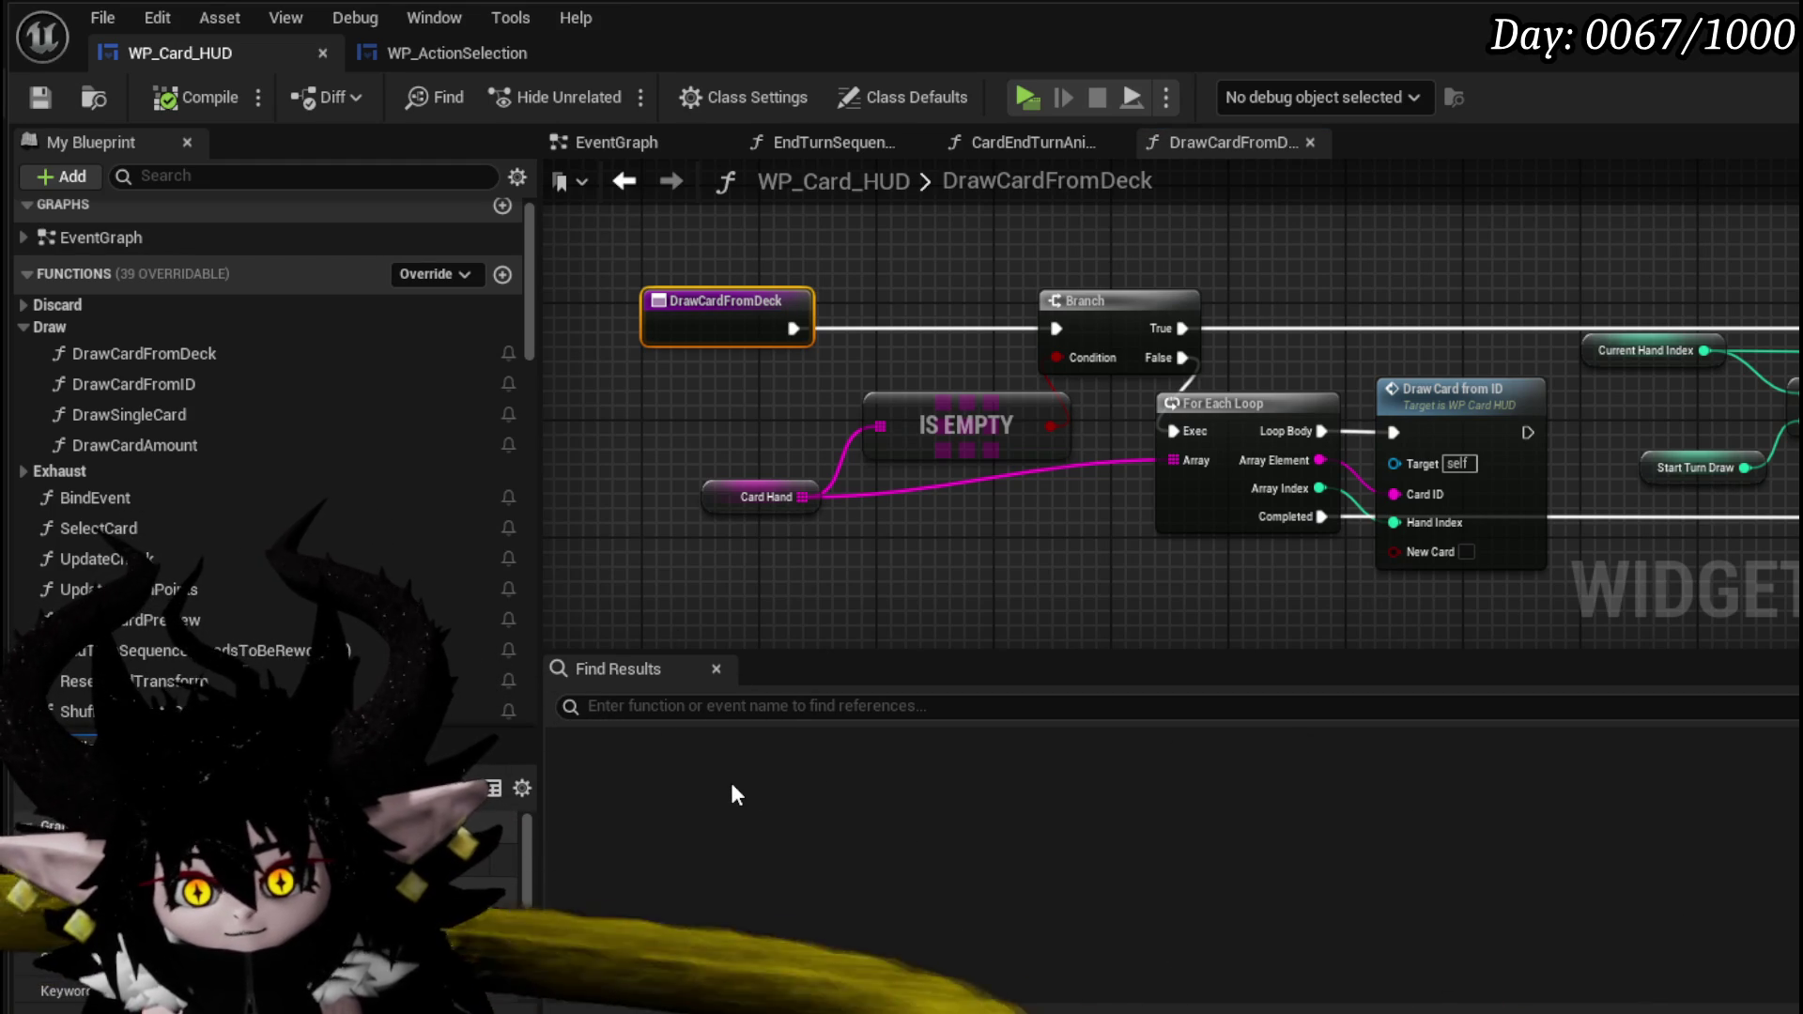
{"action": "key", "text": "Return"}
{"action": "left_click", "coordinate": [176, 101]}
- Add a reroute point on the Card Hand wire, nudge Card Hand left, and save
{"action": "left_click_drag", "start_coordinate": [1289, 284], "coordinate": [1119, 272]}
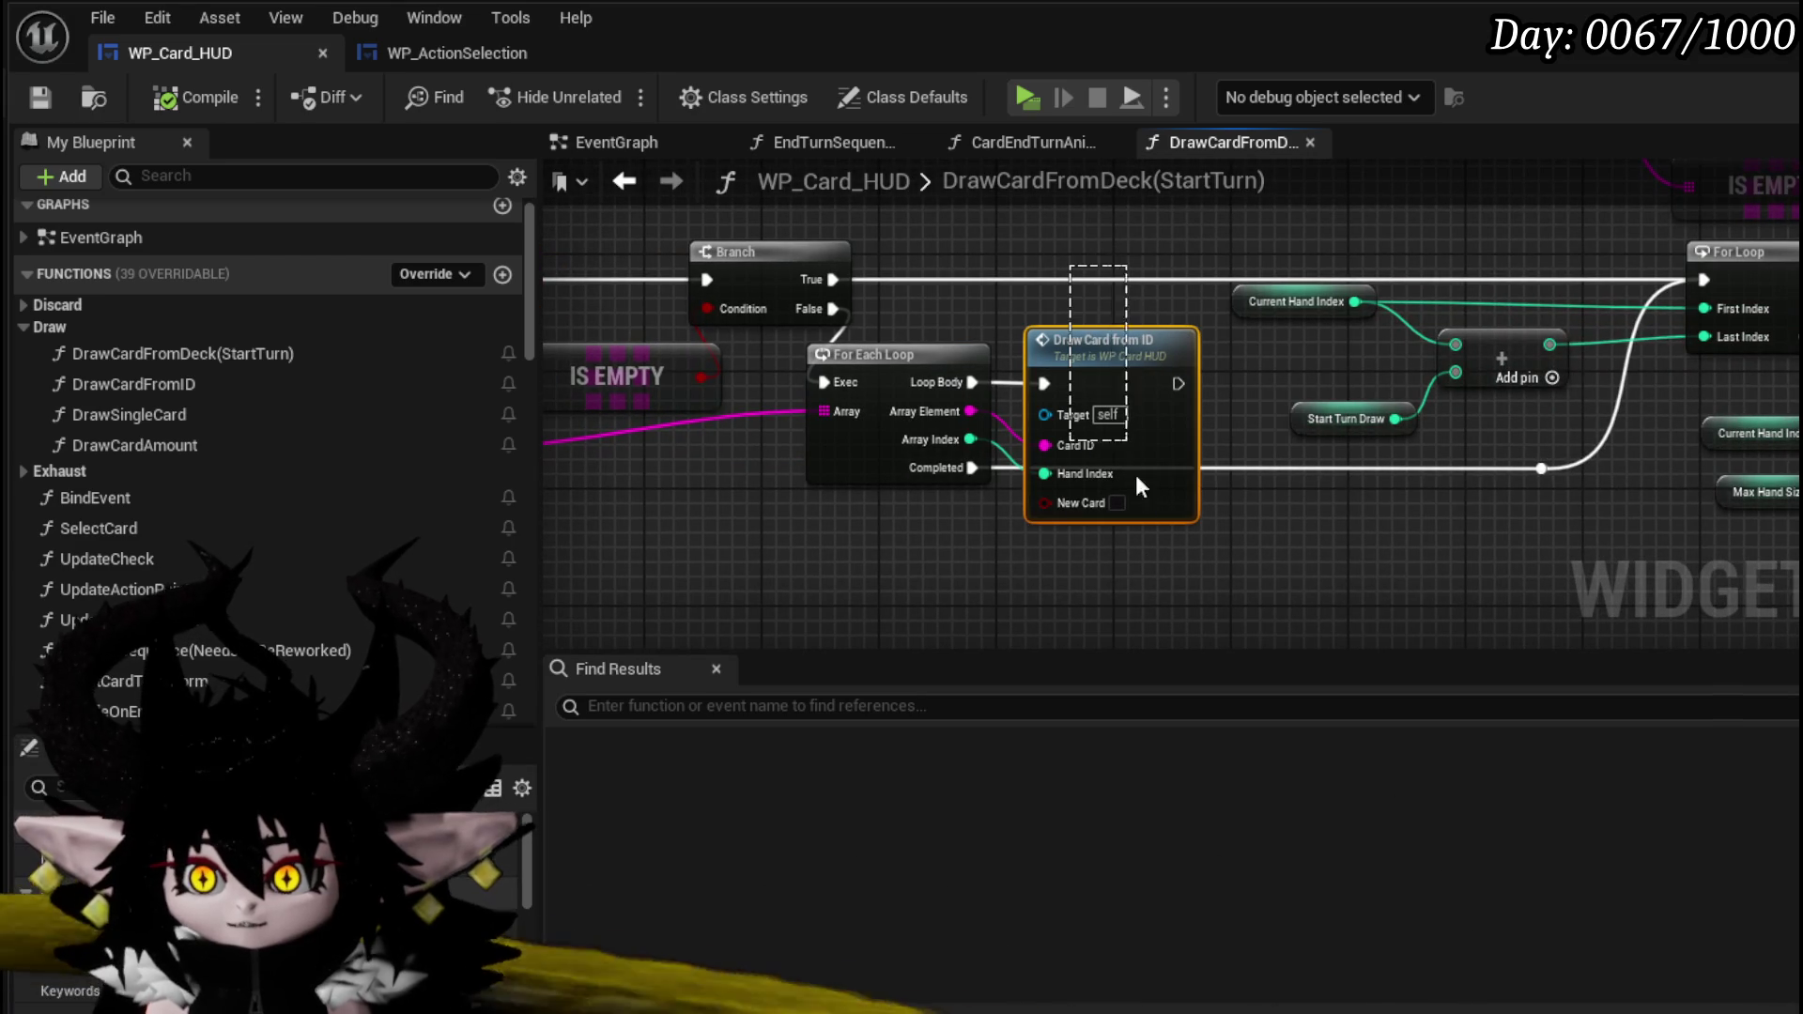
{"action": "left_click_drag", "start_coordinate": [893, 602], "coordinate": [1353, 593]}
{"action": "left_click", "coordinate": [794, 442]}
{"action": "mouse_move", "coordinate": [1099, 383]}
{"action": "left_mouse_down"}
{"action": "mouse_move", "coordinate": [1027, 493]}
{"action": "mouse_move", "coordinate": [830, 503]}
{"action": "mouse_move", "coordinate": [911, 474]}
{"action": "left_mouse_up"}
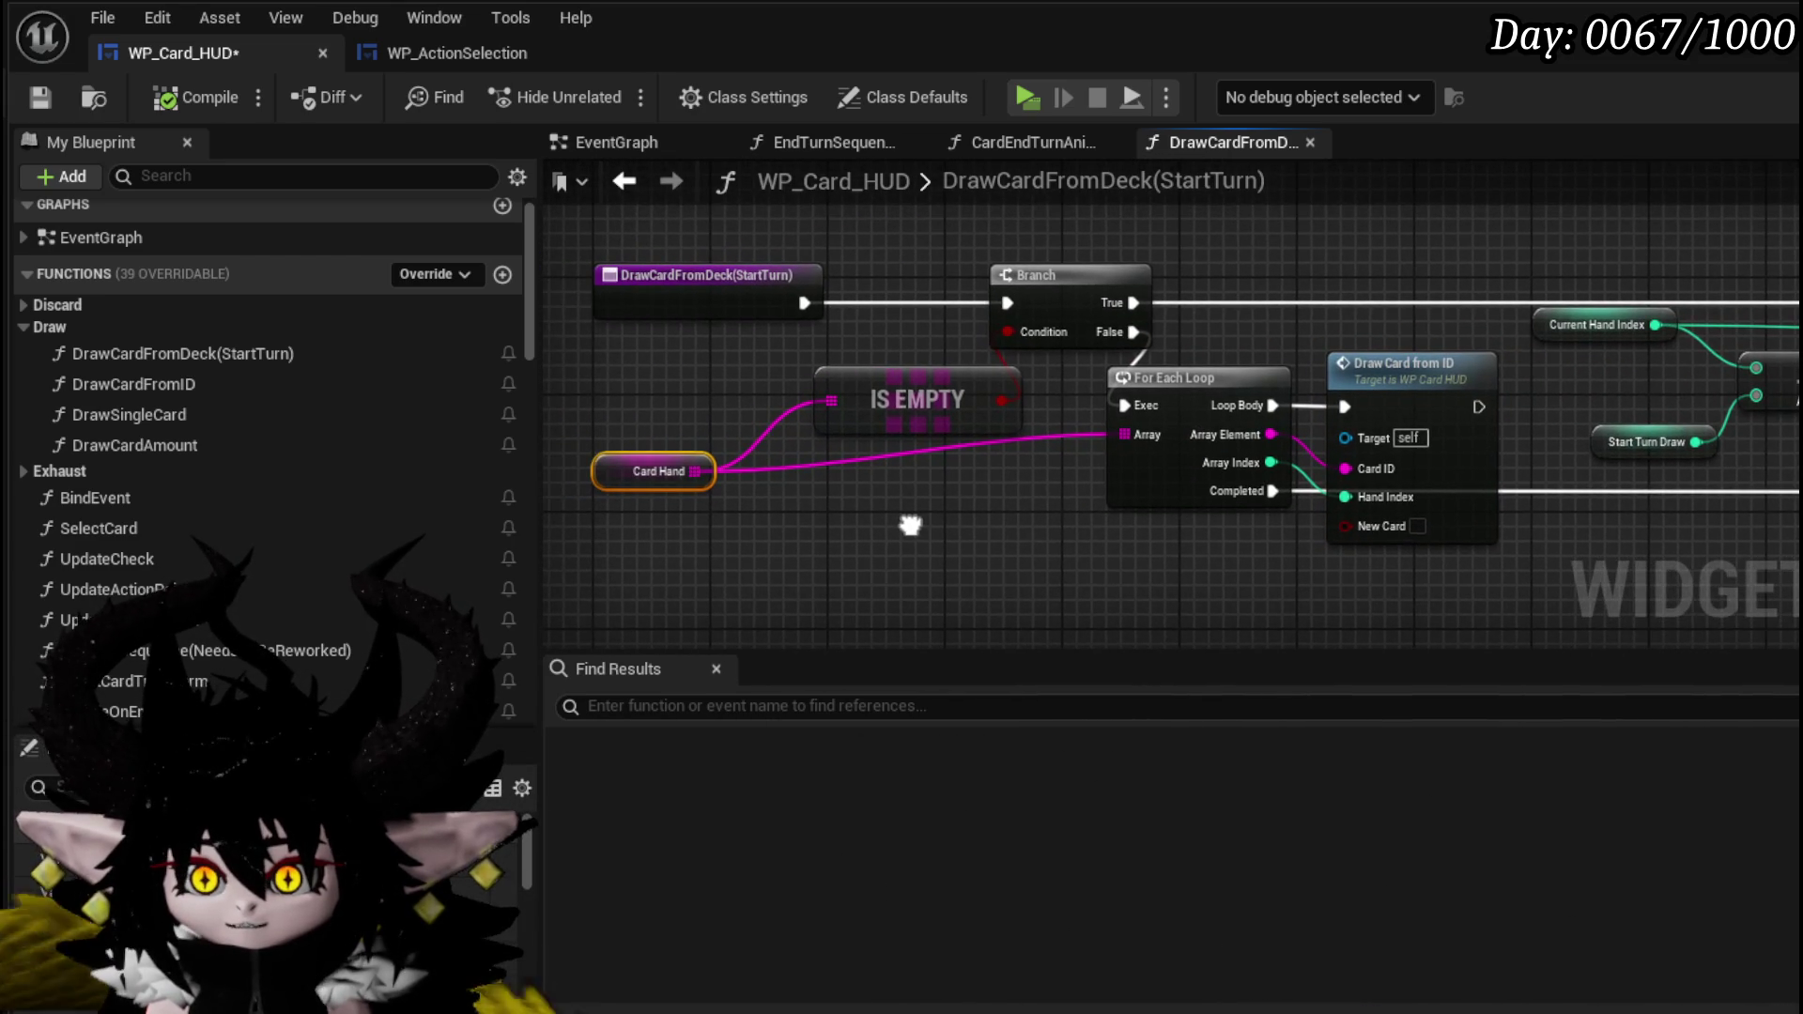
{"action": "double_click", "coordinate": [907, 457]}
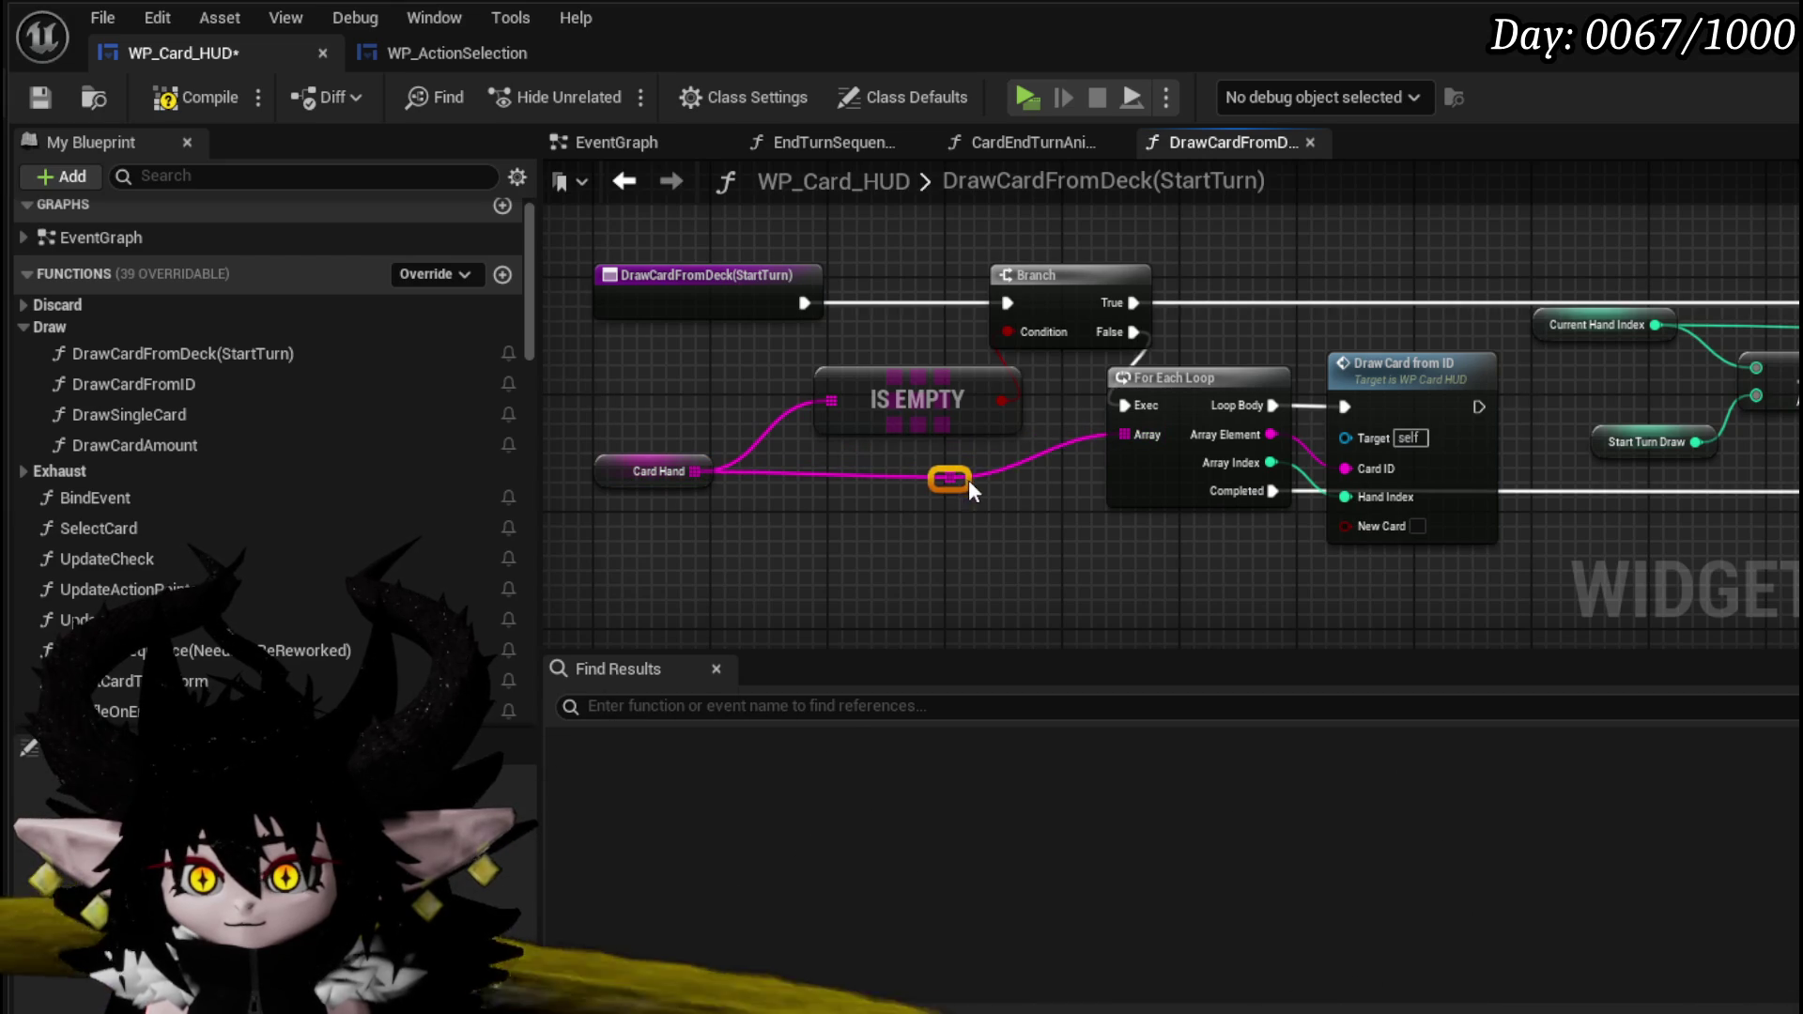
{"action": "left_click_drag", "start_coordinate": [973, 483], "coordinate": [949, 484]}
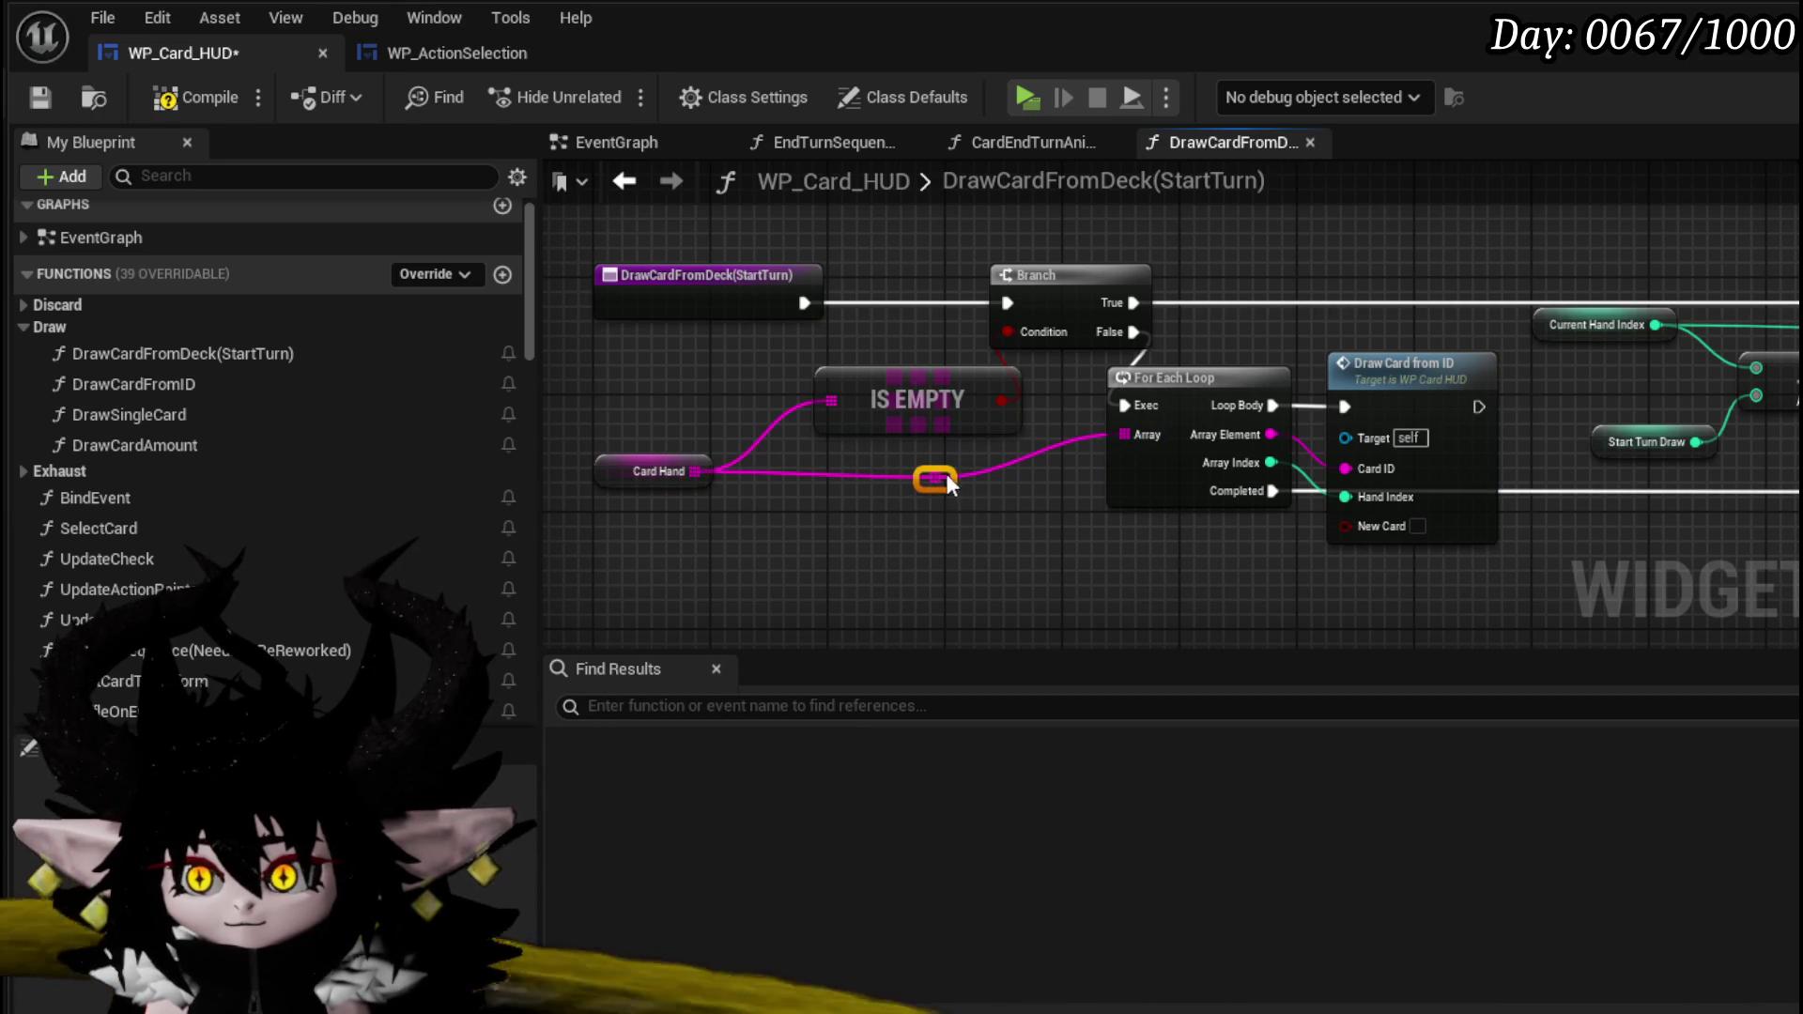
{"action": "left_click_drag", "start_coordinate": [678, 524], "coordinate": [889, 486]}
{"action": "left_click_drag", "start_coordinate": [616, 482], "coordinate": [599, 477]}
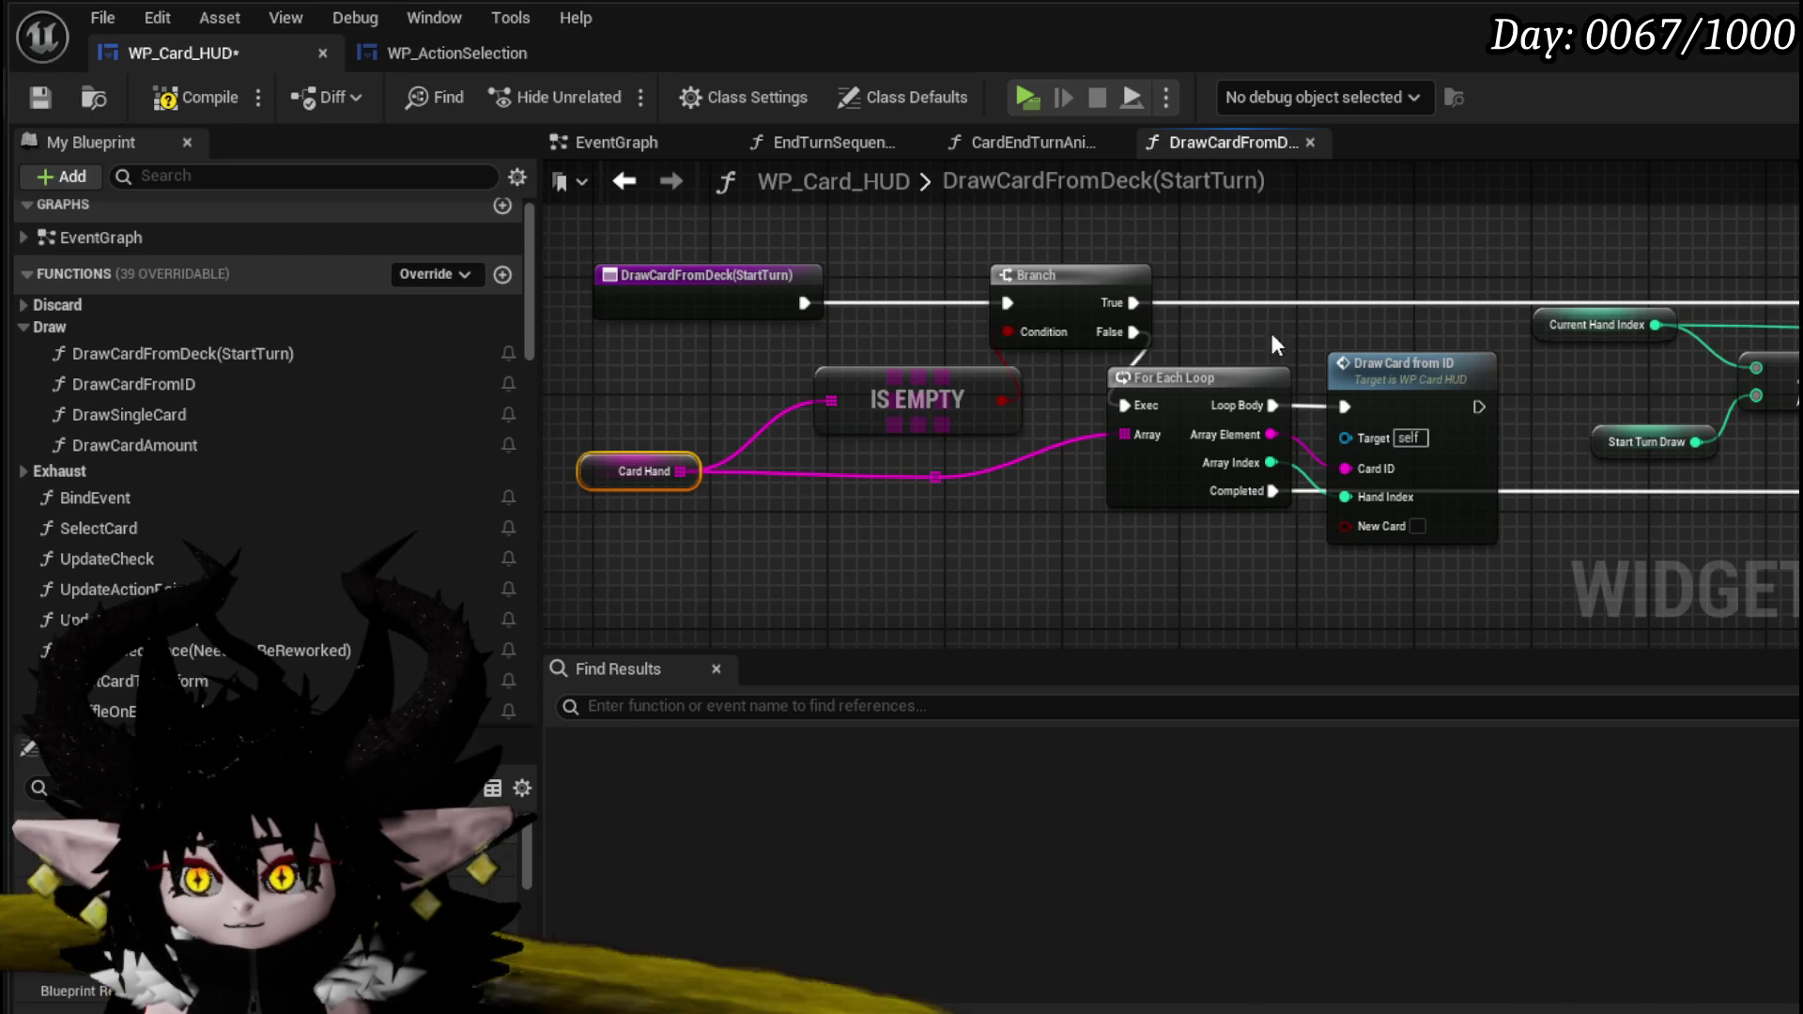
{"action": "left_click", "coordinate": [43, 87]}
- Delete the For Loop with Break node
{"action": "left_click_drag", "start_coordinate": [1676, 206], "coordinate": [909, 332]}
{"action": "left_click", "coordinate": [828, 362]}
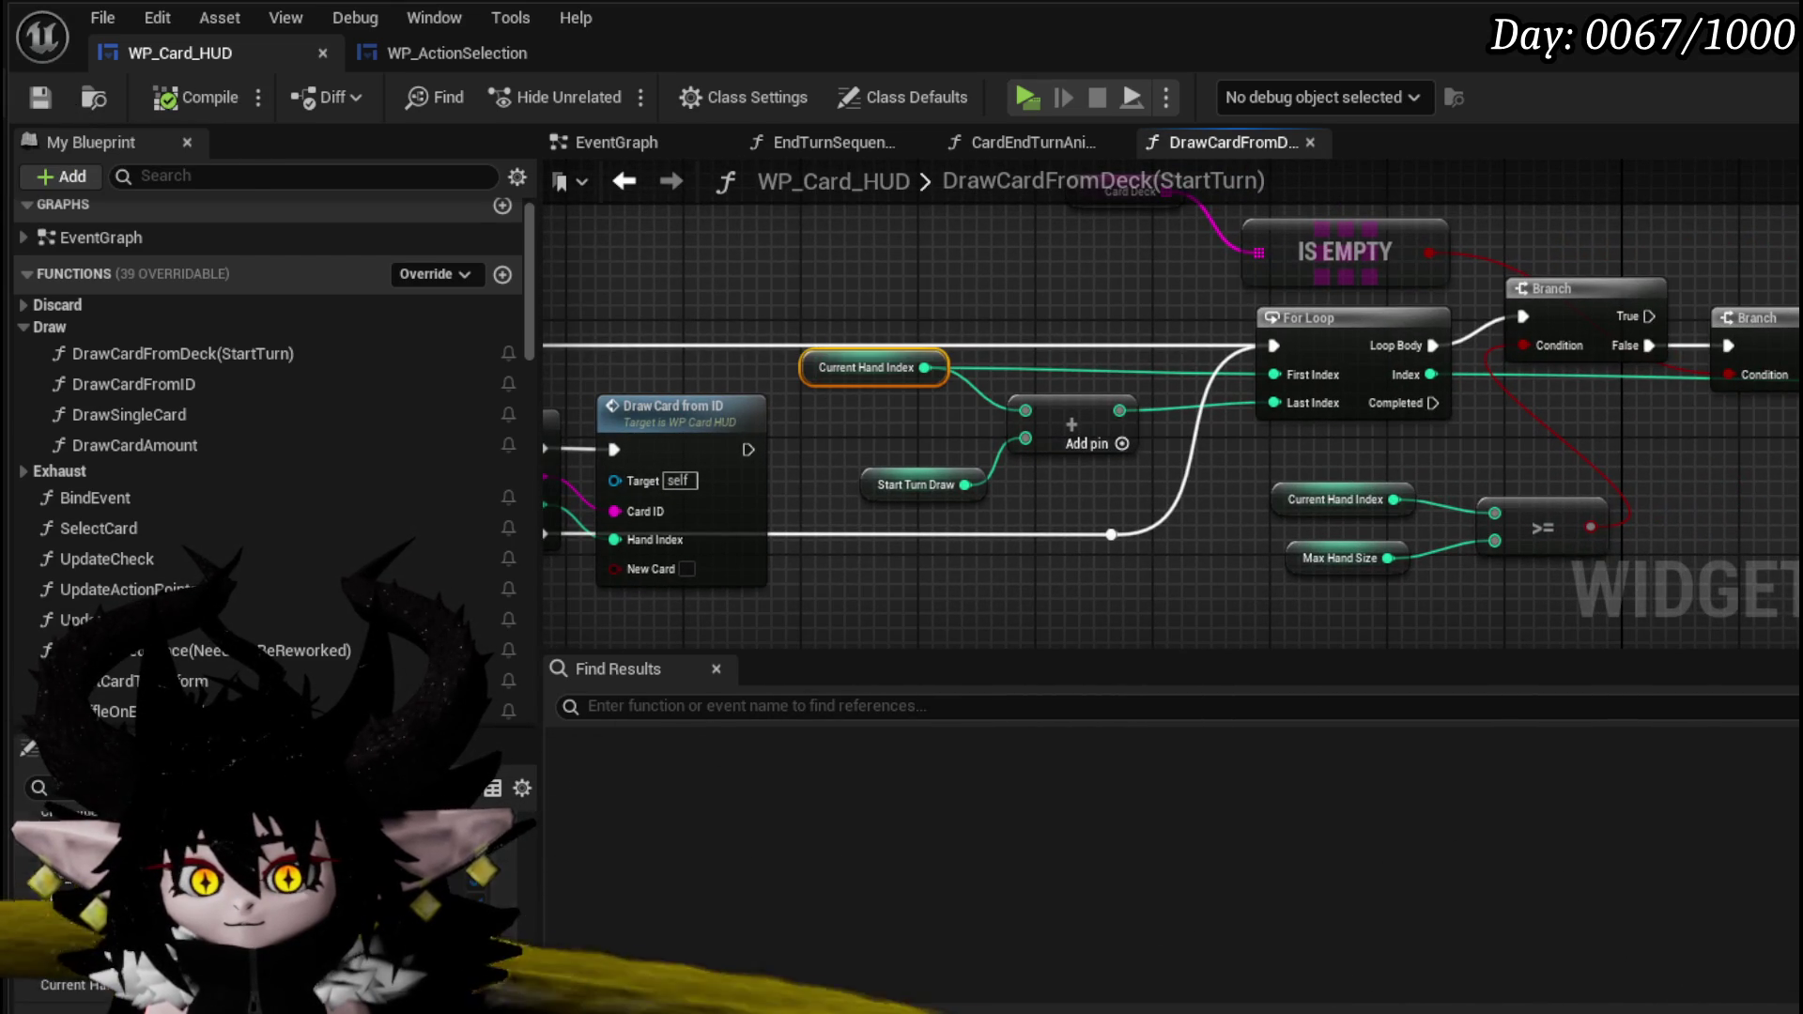
{"action": "left_click_drag", "start_coordinate": [954, 302], "coordinate": [955, 303]}
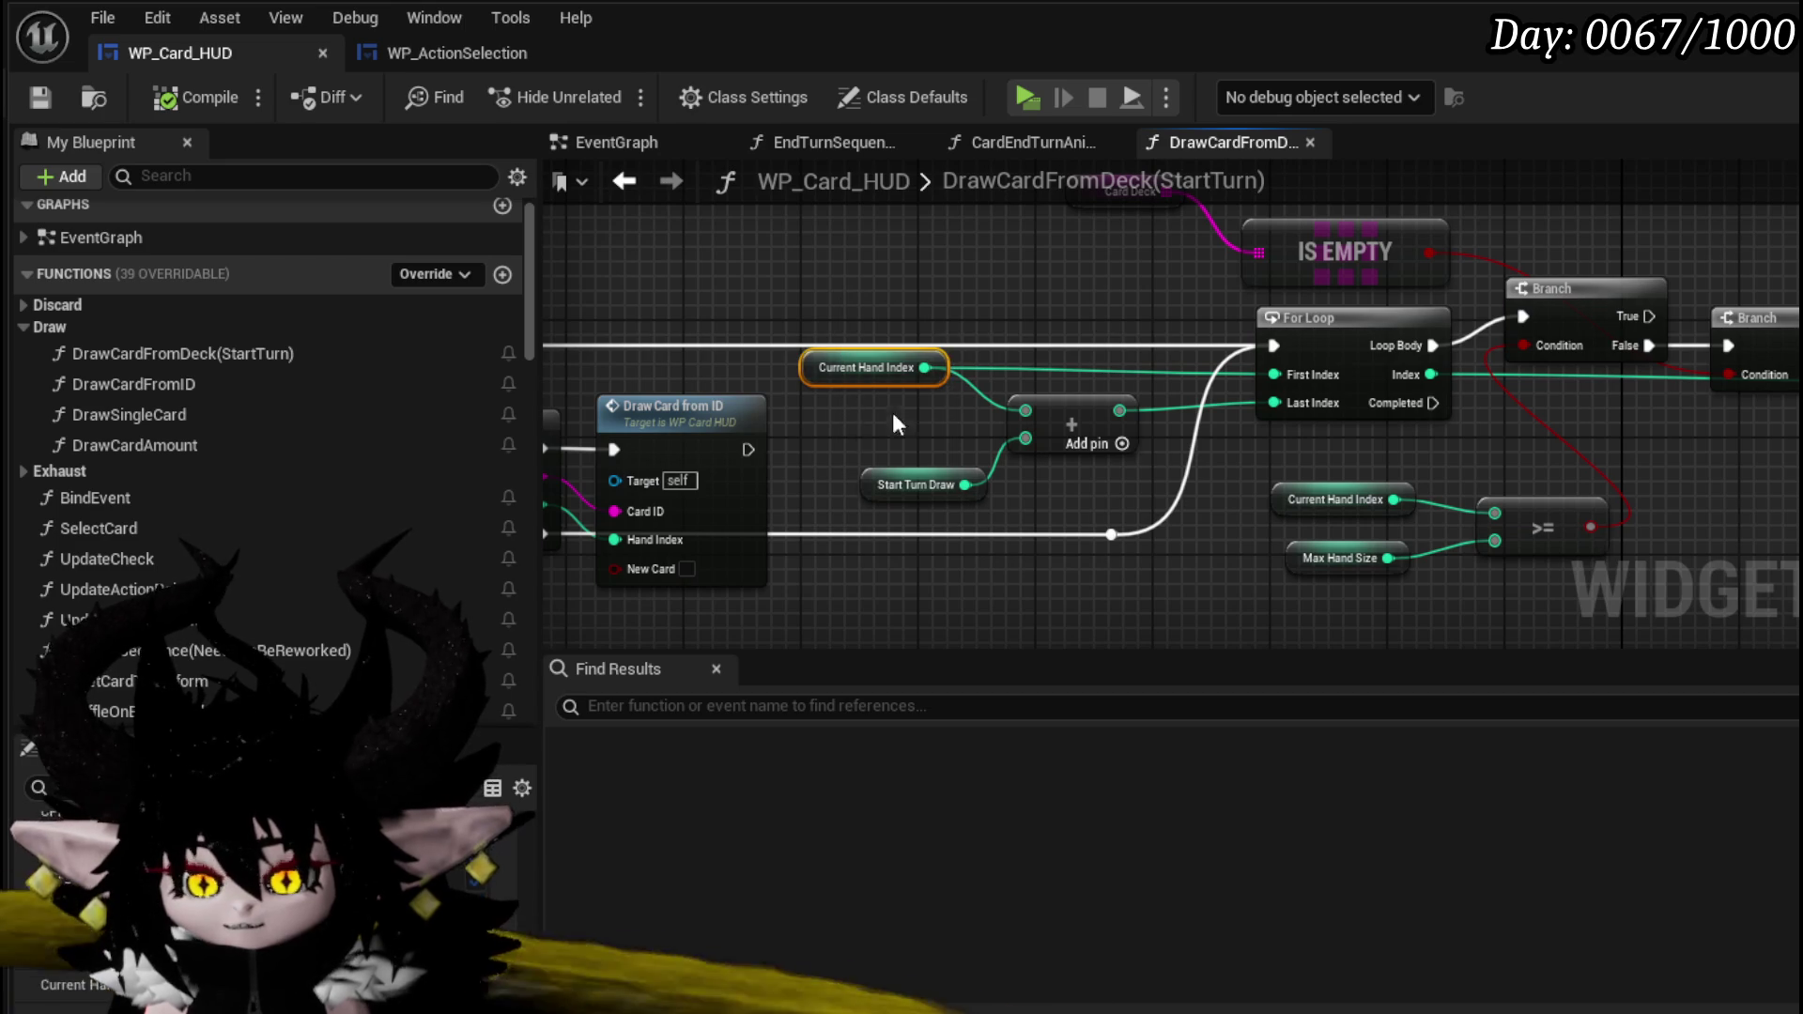
{"action": "left_click", "coordinate": [887, 483]}
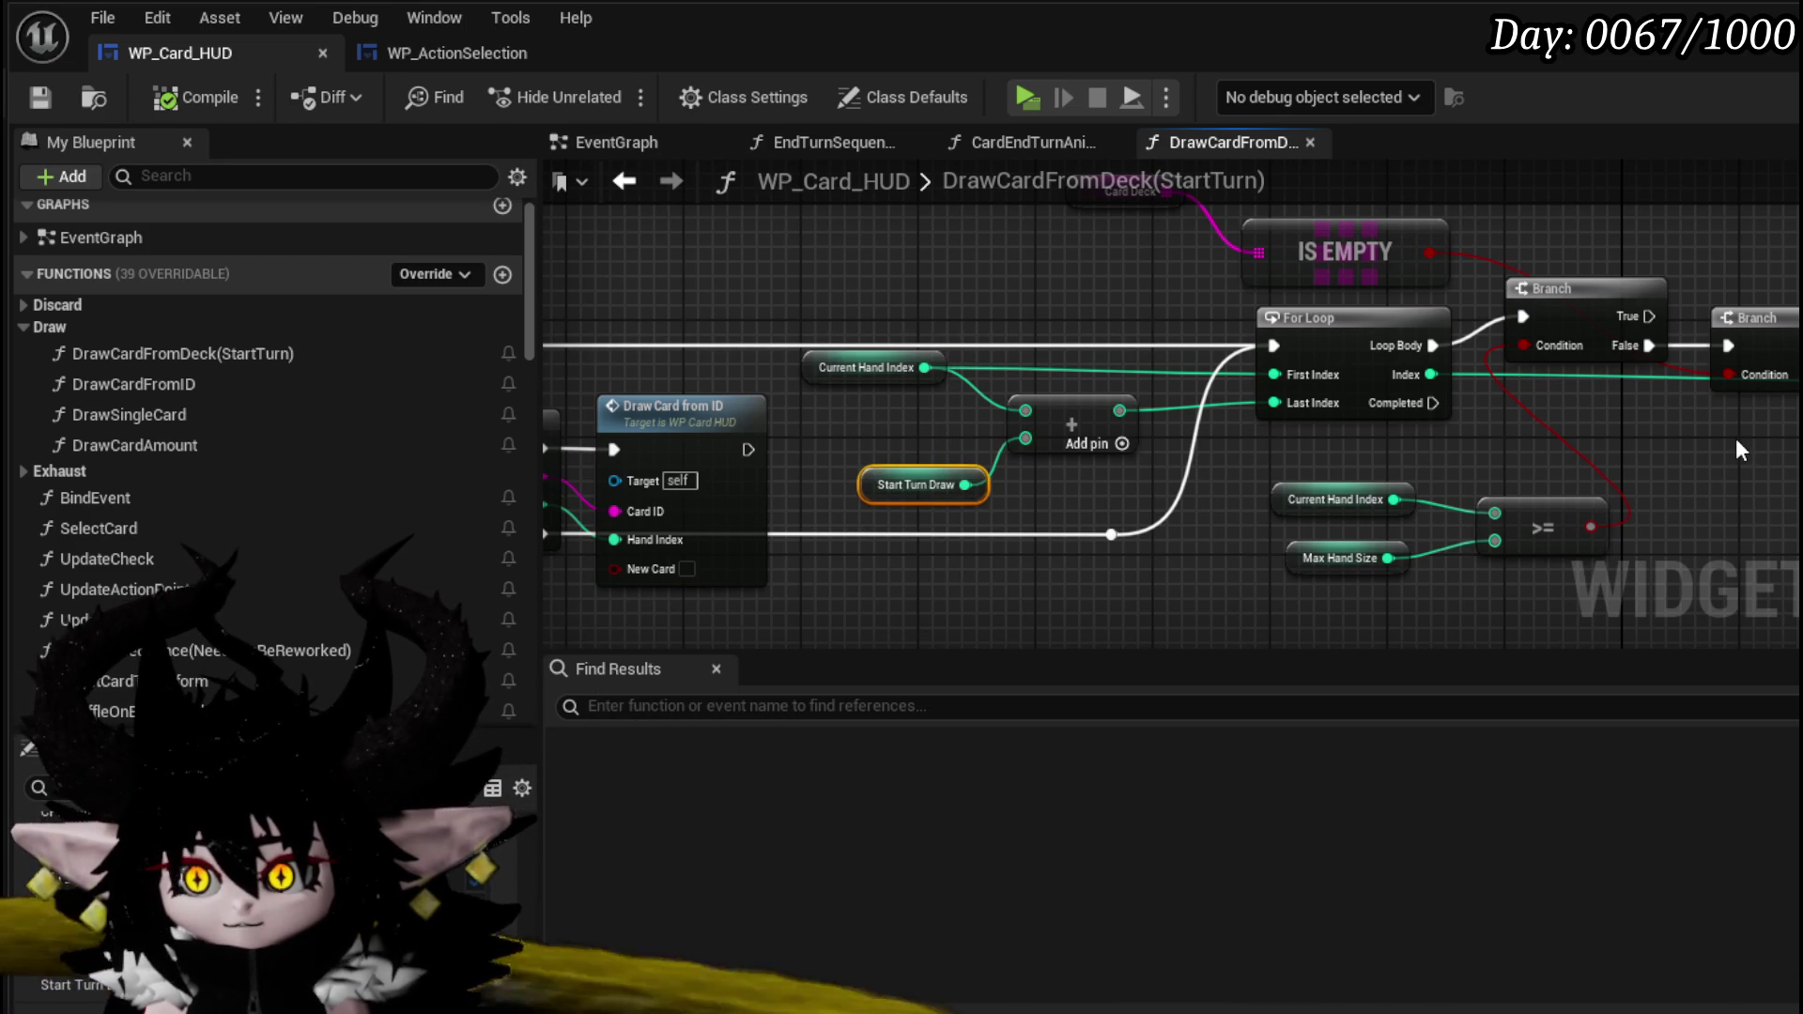
{"action": "mouse_move", "coordinate": [1719, 441]}
{"action": "left_mouse_down"}
{"action": "mouse_move", "coordinate": [1307, 432]}
{"action": "mouse_move", "coordinate": [771, 466]}
{"action": "left_mouse_up"}
{"action": "left_click", "coordinate": [1080, 525]}
{"action": "key", "text": "Delete"}
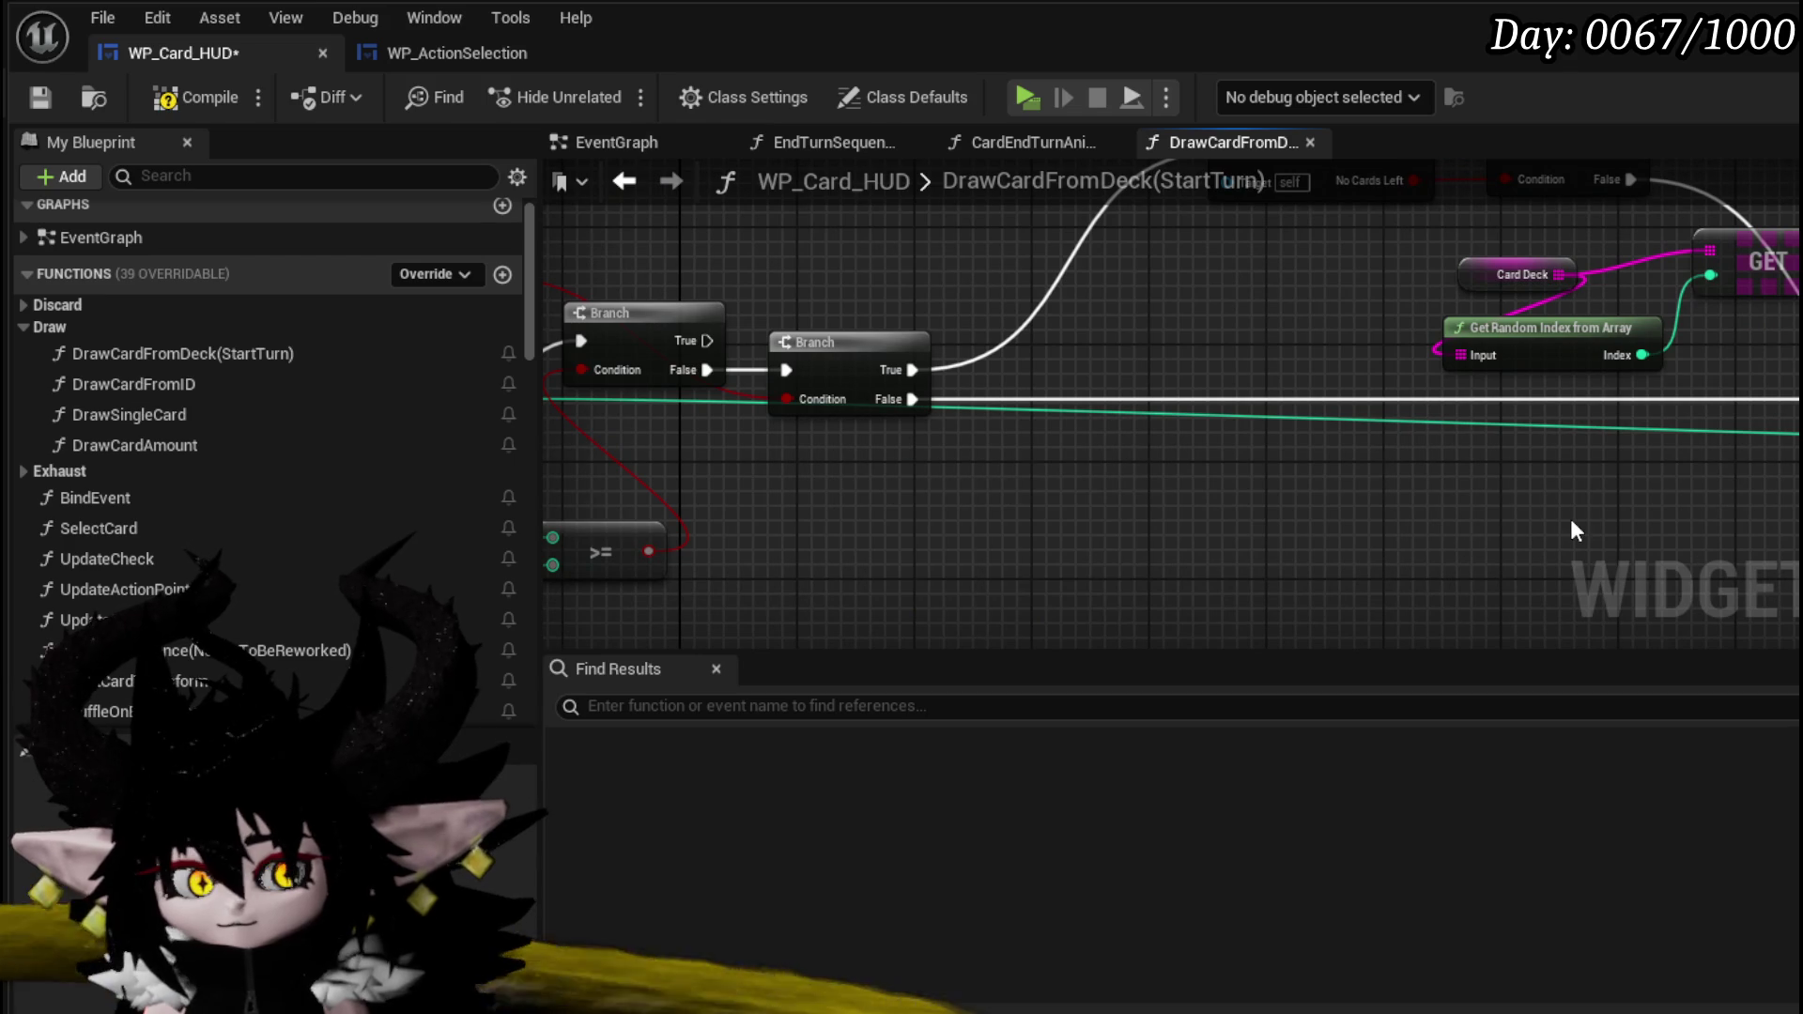
- Review the SET, Branch, Print String and Update Piles nodes, then right-click the For Loop
{"action": "mouse_move", "coordinate": [1570, 519]}
{"action": "left_mouse_down"}
{"action": "mouse_move", "coordinate": [789, 554]}
{"action": "mouse_move", "coordinate": [1540, 404]}
{"action": "mouse_move", "coordinate": [1141, 571]}
{"action": "mouse_move", "coordinate": [1268, 415]}
{"action": "mouse_move", "coordinate": [1315, 310]}
{"action": "mouse_move", "coordinate": [1268, 285]}
{"action": "mouse_move", "coordinate": [1266, 136]}
{"action": "left_mouse_up"}
{"action": "scroll", "coordinate": [1292, 296], "scroll_direction": "up", "scroll_amount": 1}
{"action": "mouse_move", "coordinate": [1001, 269]}
{"action": "left_mouse_down"}
{"action": "mouse_move", "coordinate": [1721, 316]}
{"action": "mouse_move", "coordinate": [1077, 238]}
{"action": "mouse_move", "coordinate": [931, 247]}
{"action": "left_mouse_up"}
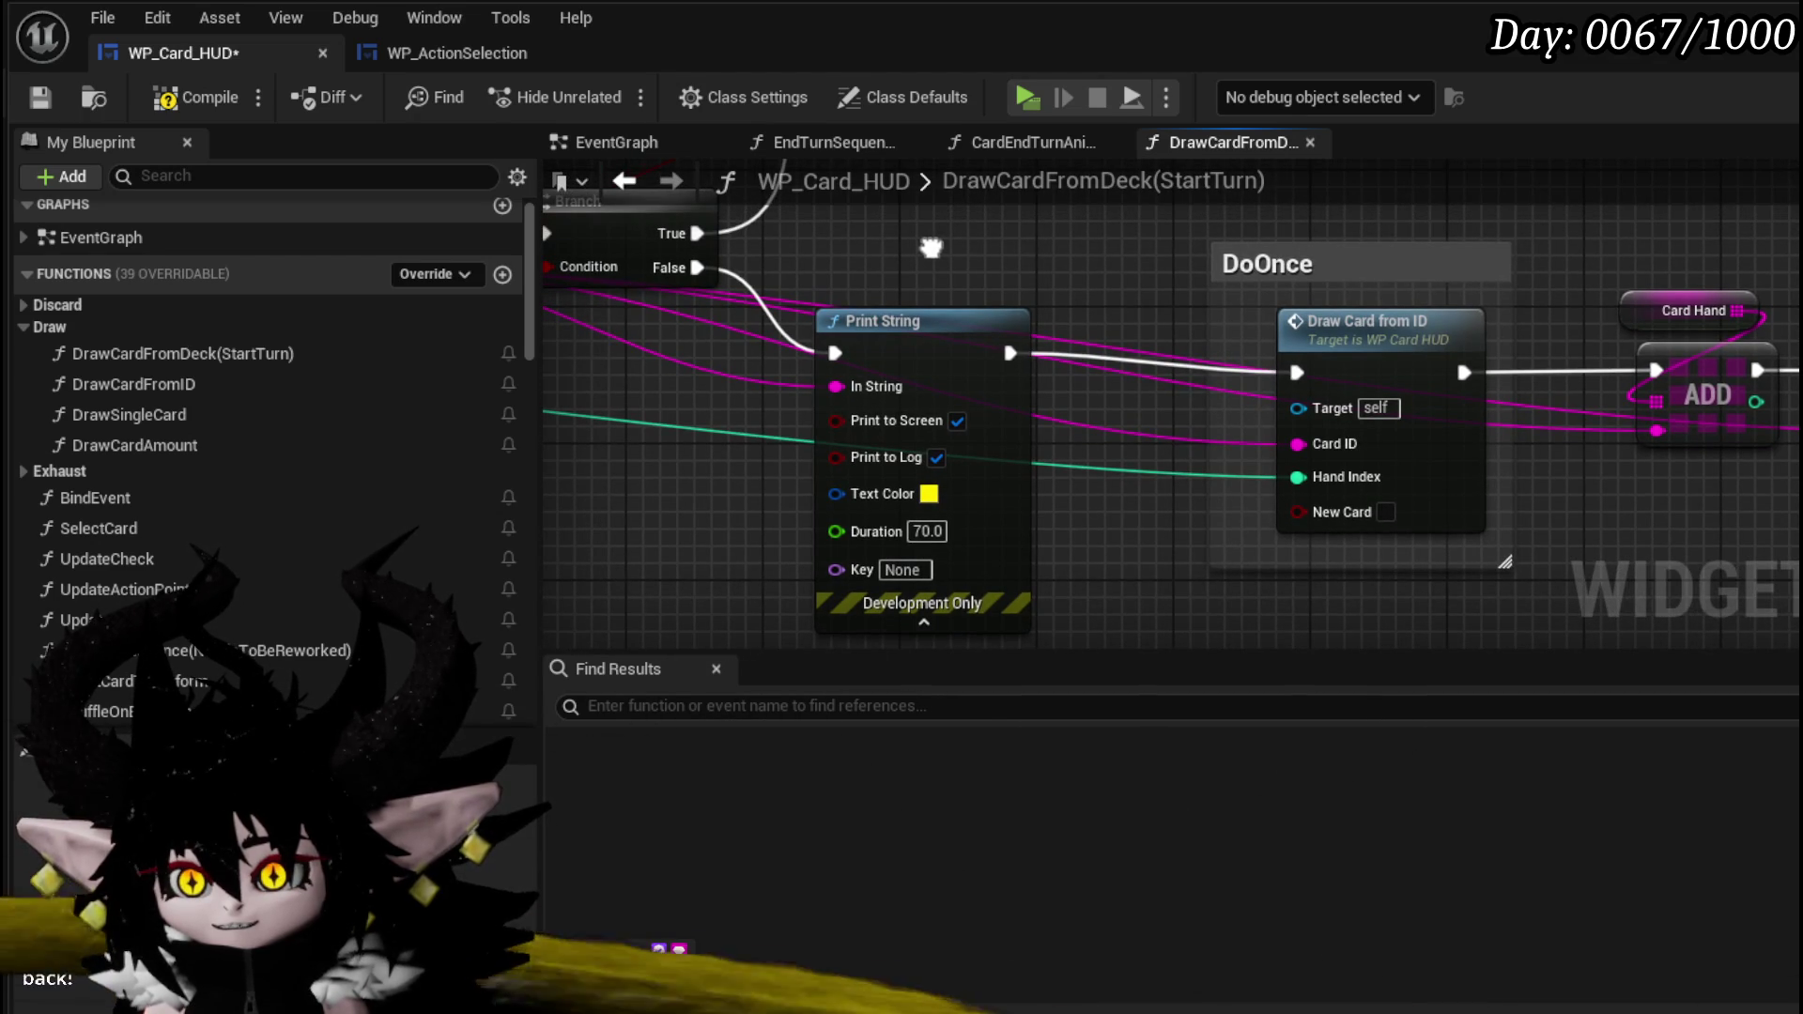
{"action": "left_click_drag", "start_coordinate": [1628, 266], "coordinate": [1109, 286]}
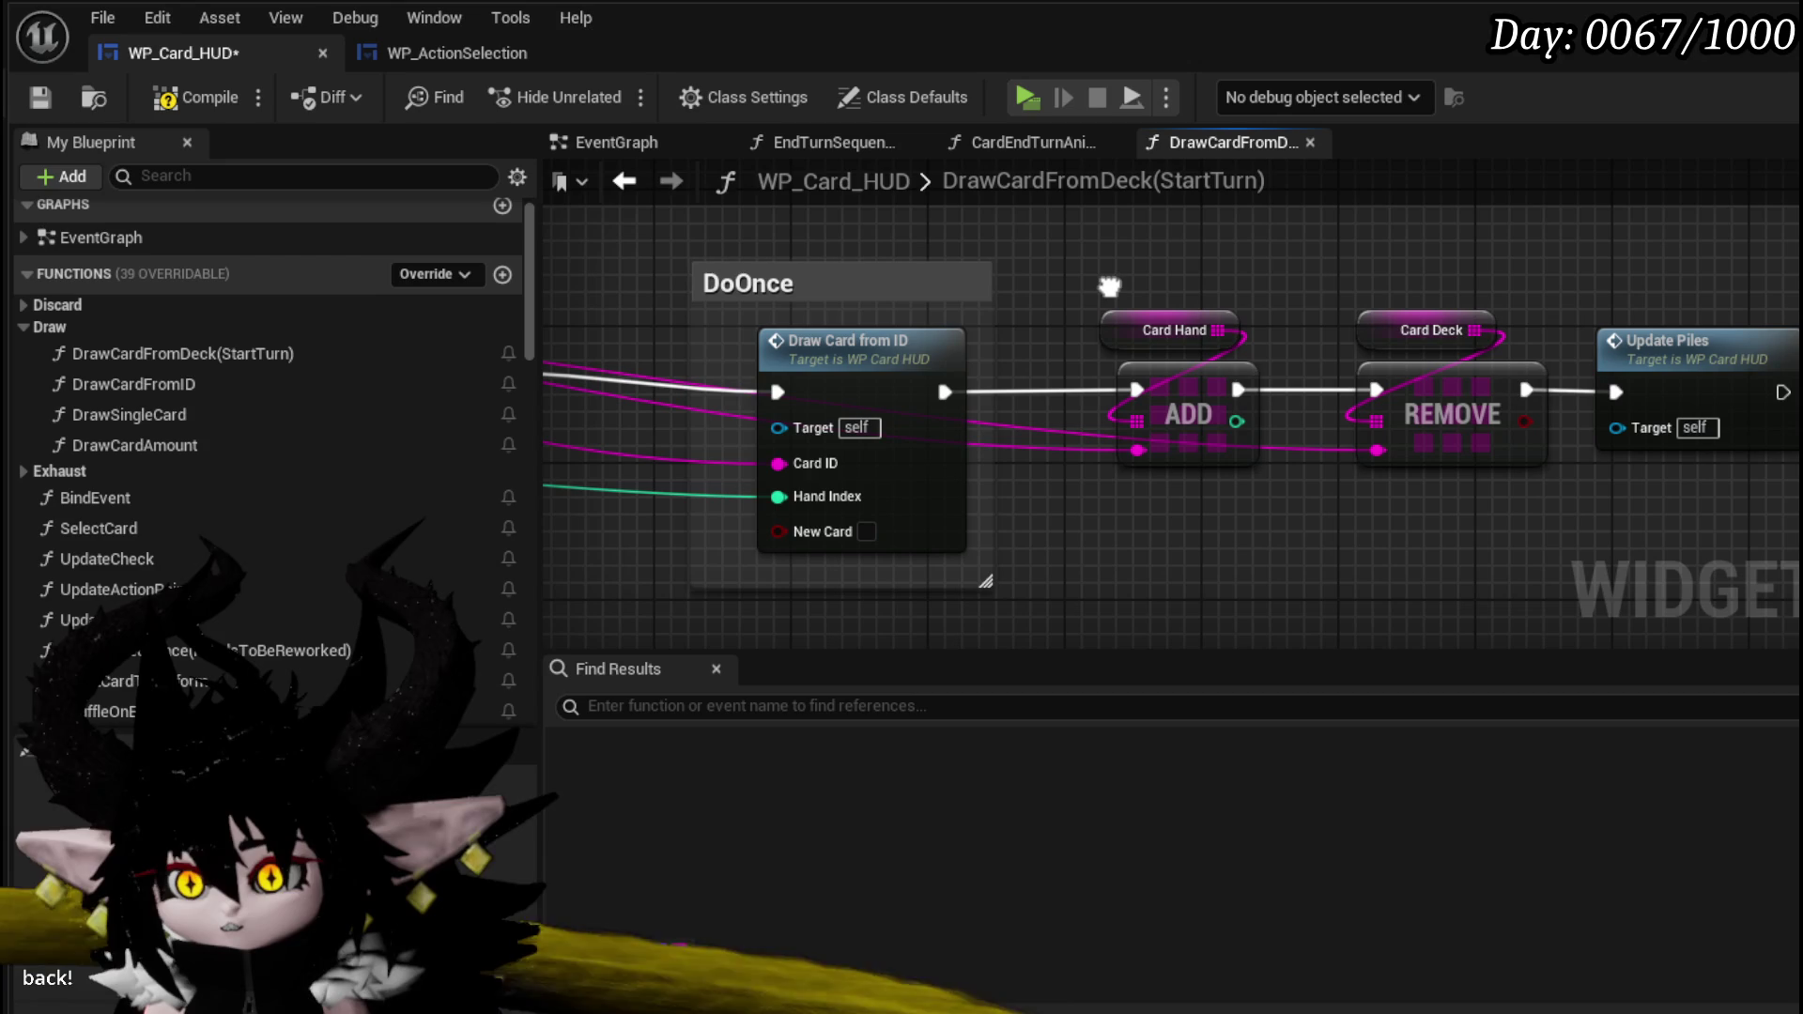
{"action": "mouse_move", "coordinate": [584, 265]}
{"action": "left_mouse_down"}
{"action": "mouse_move", "coordinate": [1541, 293]}
{"action": "mouse_move", "coordinate": [1039, 254]}
{"action": "mouse_move", "coordinate": [1482, 293]}
{"action": "mouse_move", "coordinate": [1023, 373]}
{"action": "mouse_move", "coordinate": [1063, 420]}
{"action": "mouse_move", "coordinate": [914, 395]}
{"action": "mouse_move", "coordinate": [942, 332]}
{"action": "left_mouse_up"}
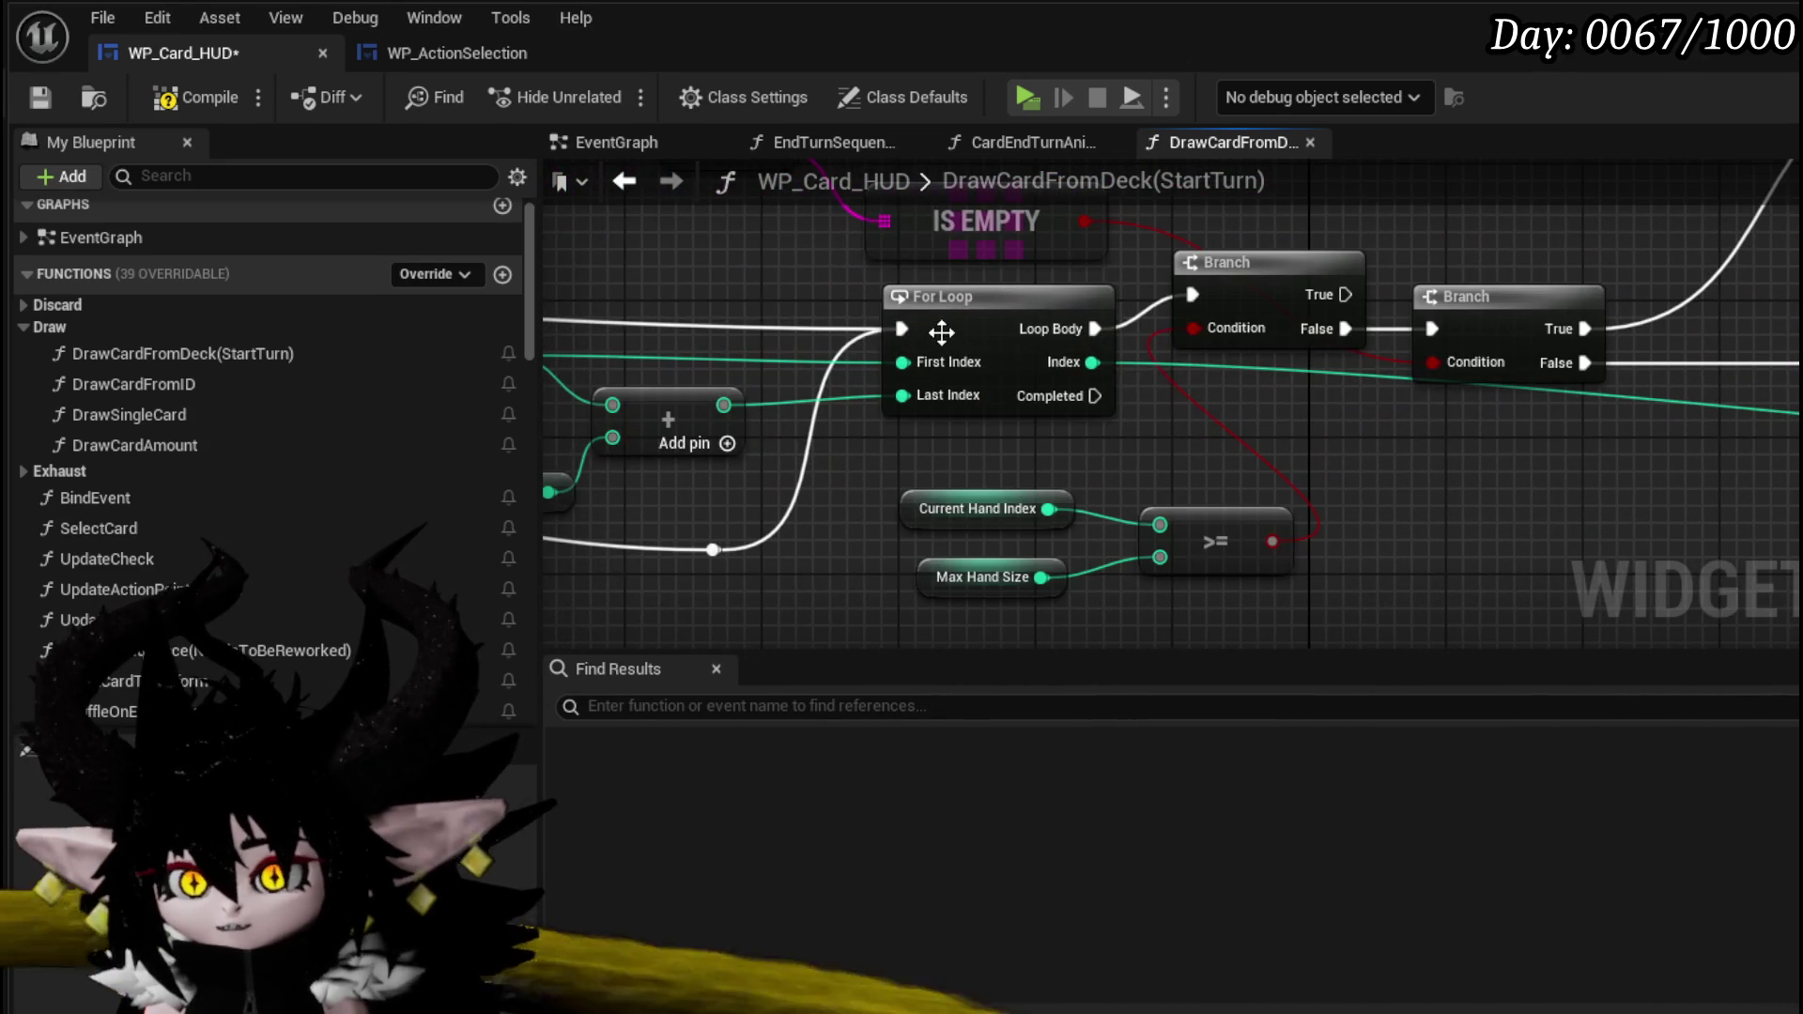
{"action": "right_click", "coordinate": [942, 332]}
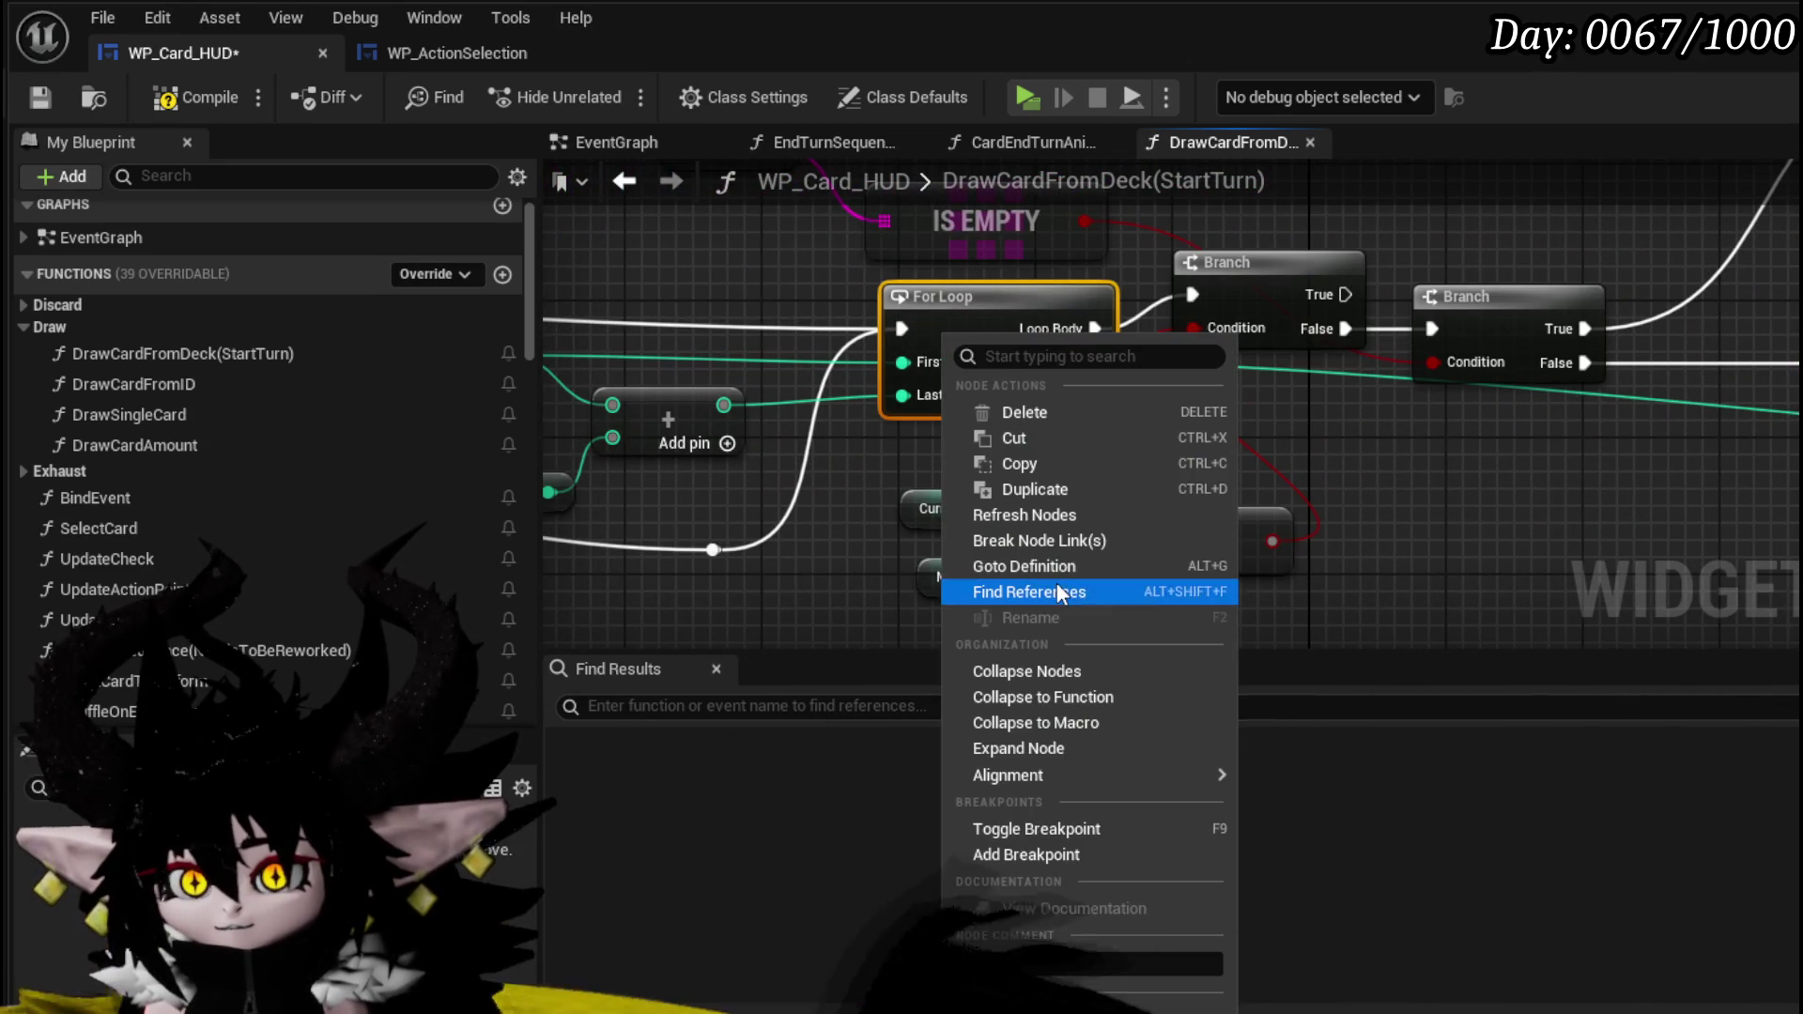
- Add a For Loop breakpoint, move Card Deck above IS EMPTY, then compile and save
{"action": "left_click", "coordinate": [1051, 850]}
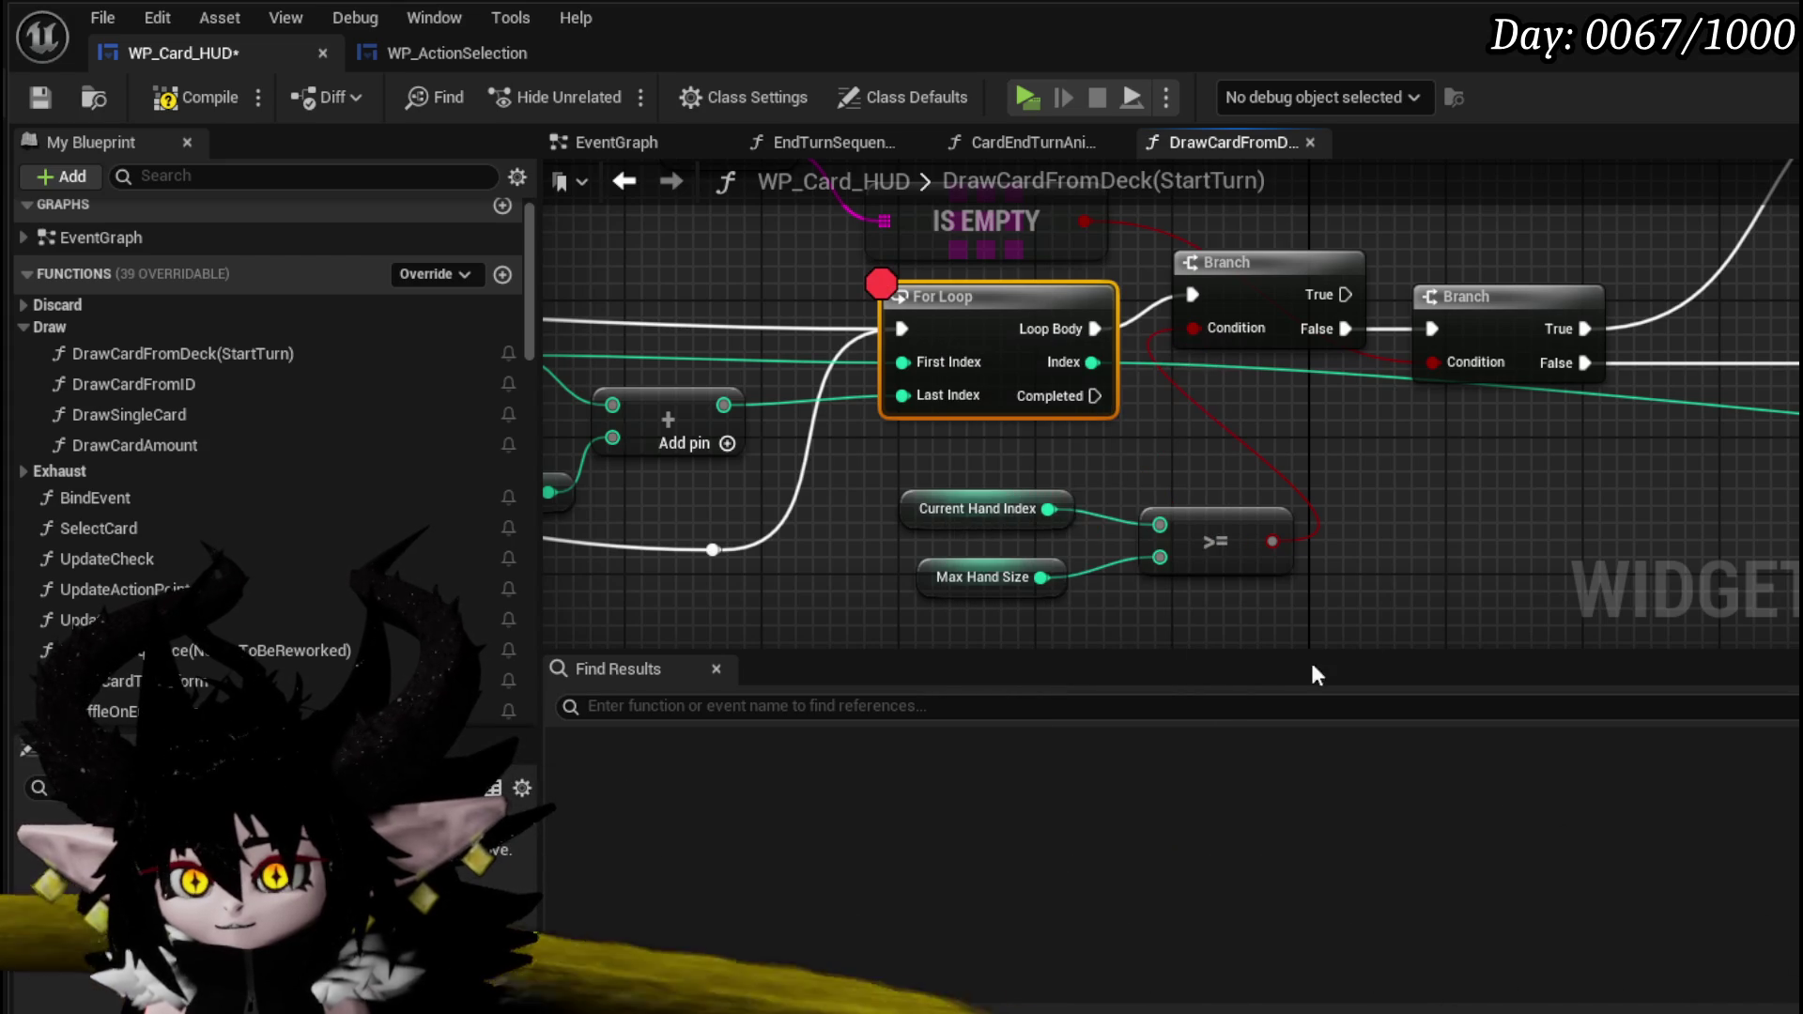
{"action": "left_click_drag", "start_coordinate": [1416, 449], "coordinate": [1516, 586]}
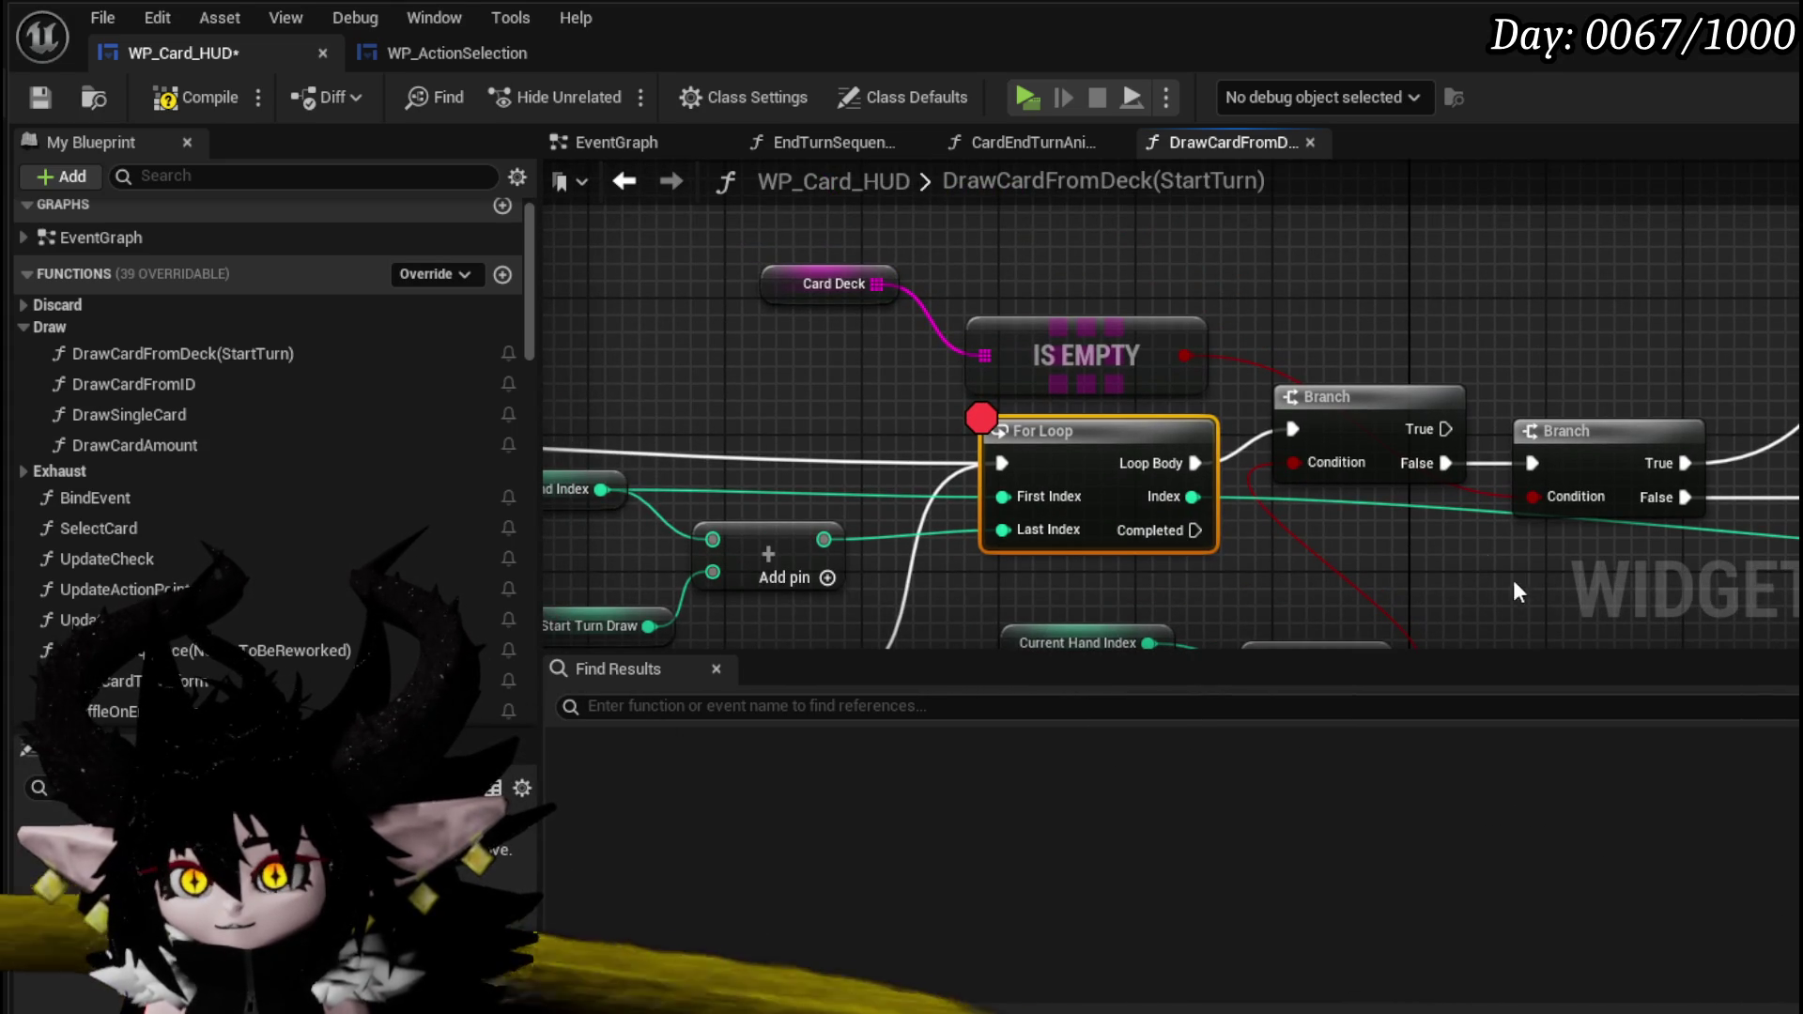
{"action": "mouse_move", "coordinate": [770, 234]}
{"action": "left_mouse_down"}
{"action": "mouse_move", "coordinate": [1071, 366]}
{"action": "mouse_move", "coordinate": [1523, 303]}
{"action": "left_mouse_up"}
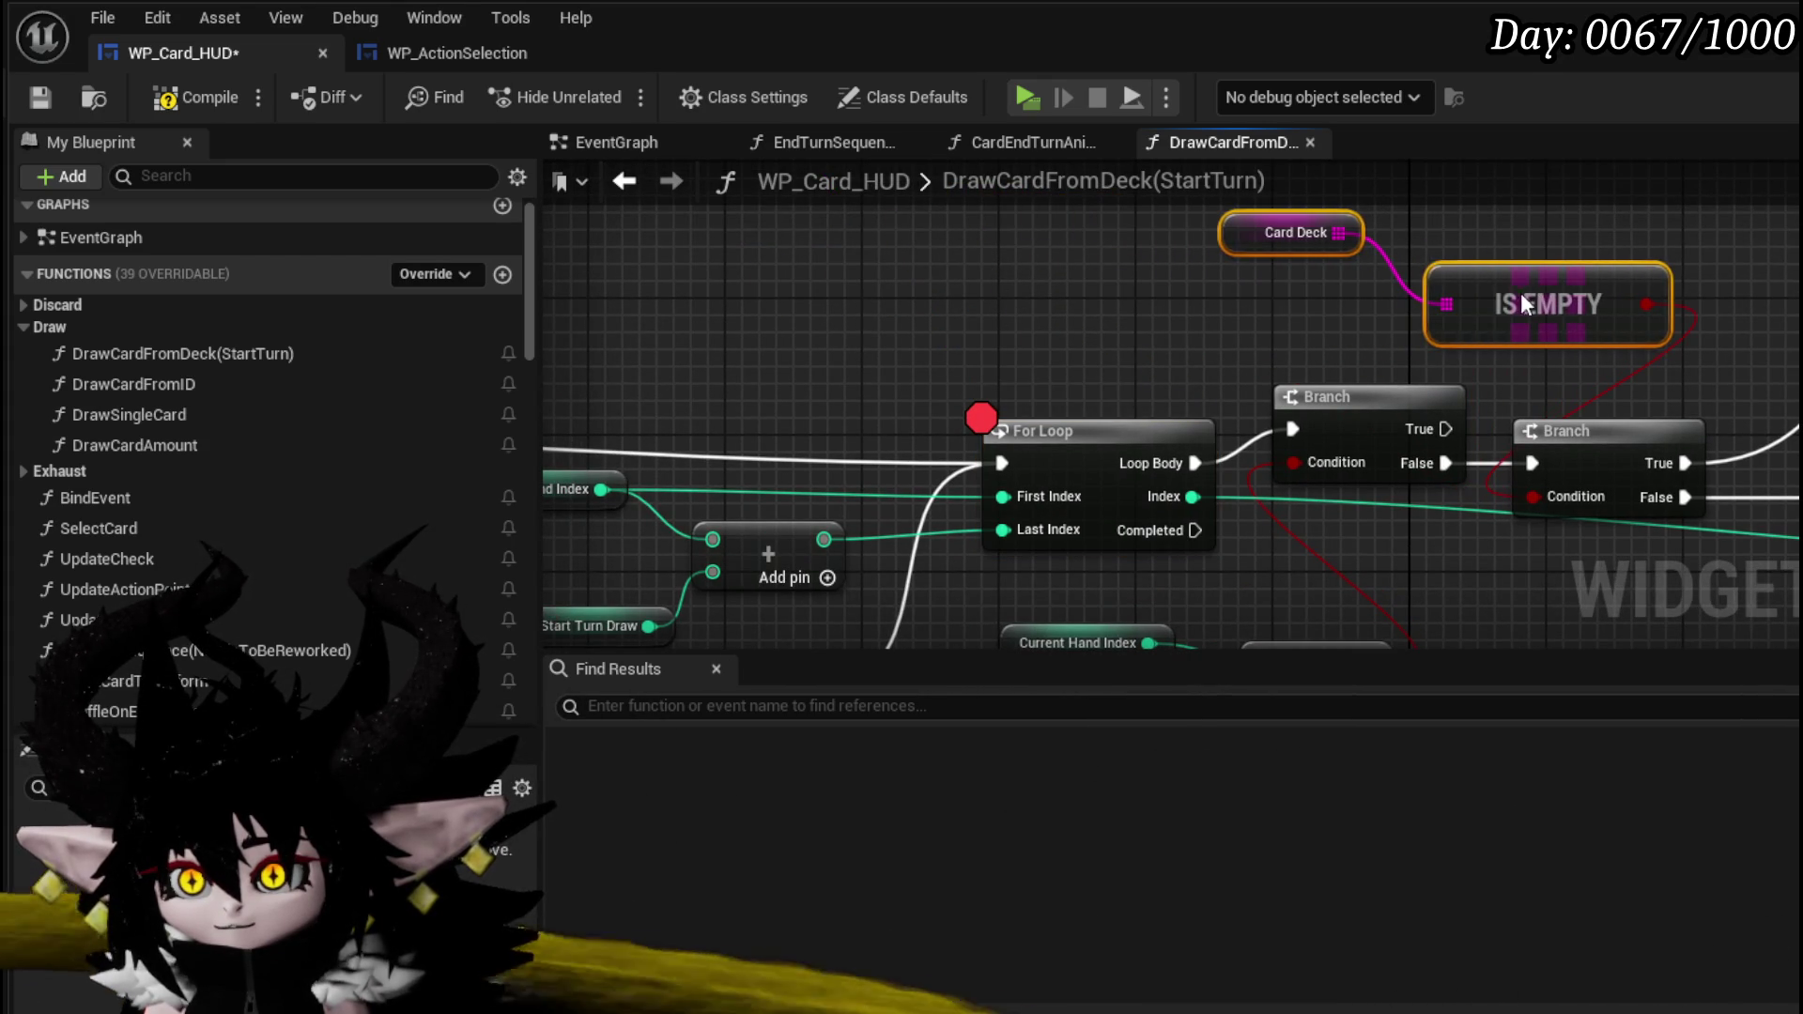
{"action": "left_click", "coordinate": [1239, 246]}
{"action": "left_click_drag", "start_coordinate": [1277, 247], "coordinate": [1450, 228]}
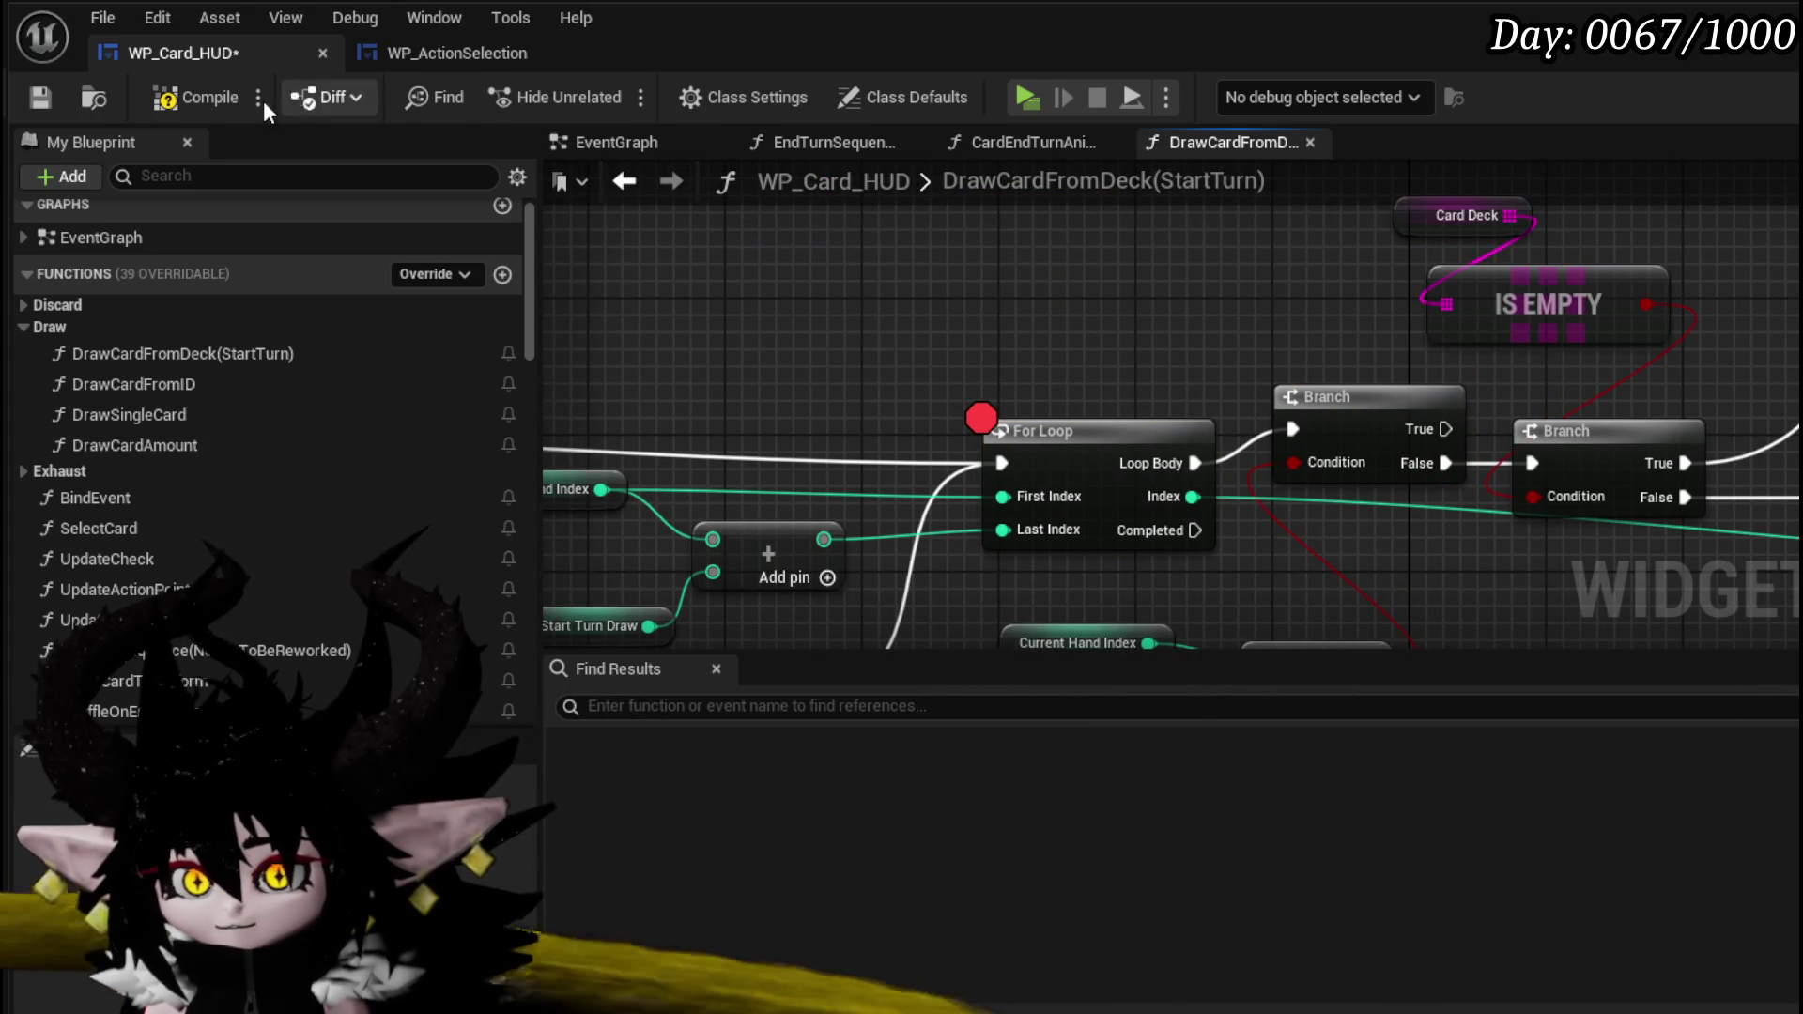
{"action": "left_click", "coordinate": [195, 96]}
{"action": "left_click", "coordinate": [39, 97]}
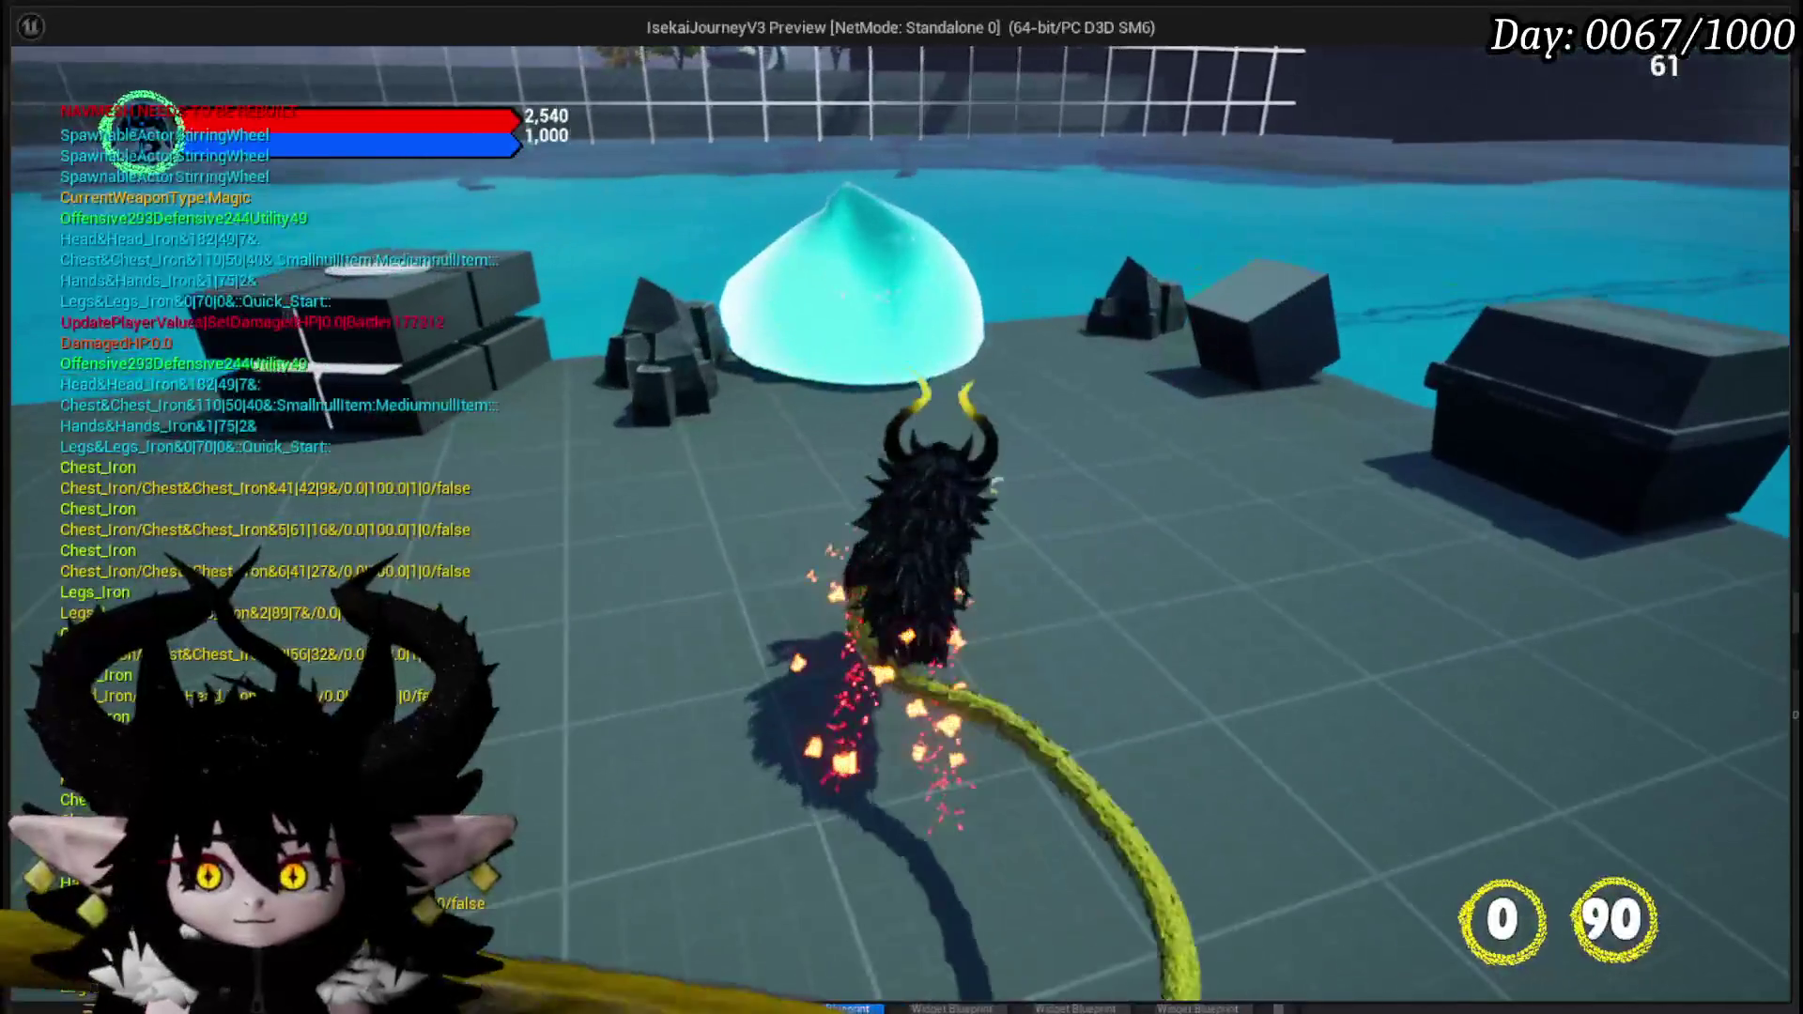
{"action": "left_click", "coordinate": [18, 332]}
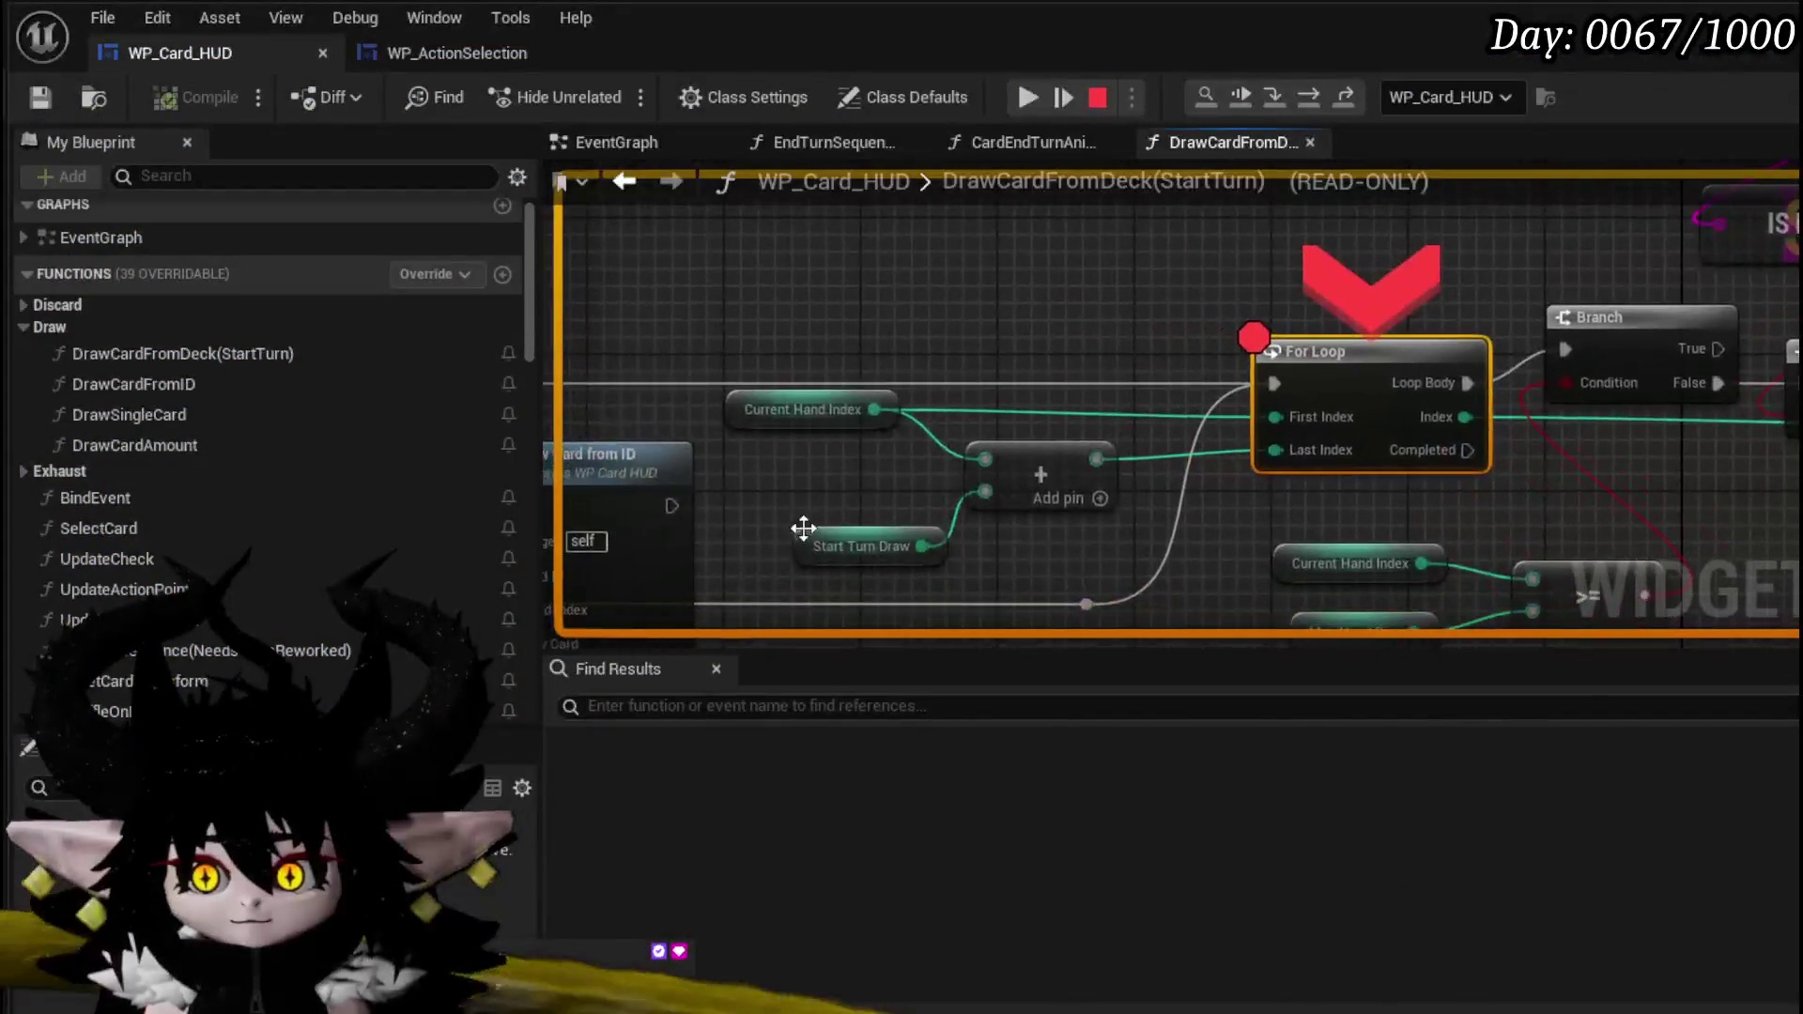
{"action": "mouse_move", "coordinate": [1088, 475]}
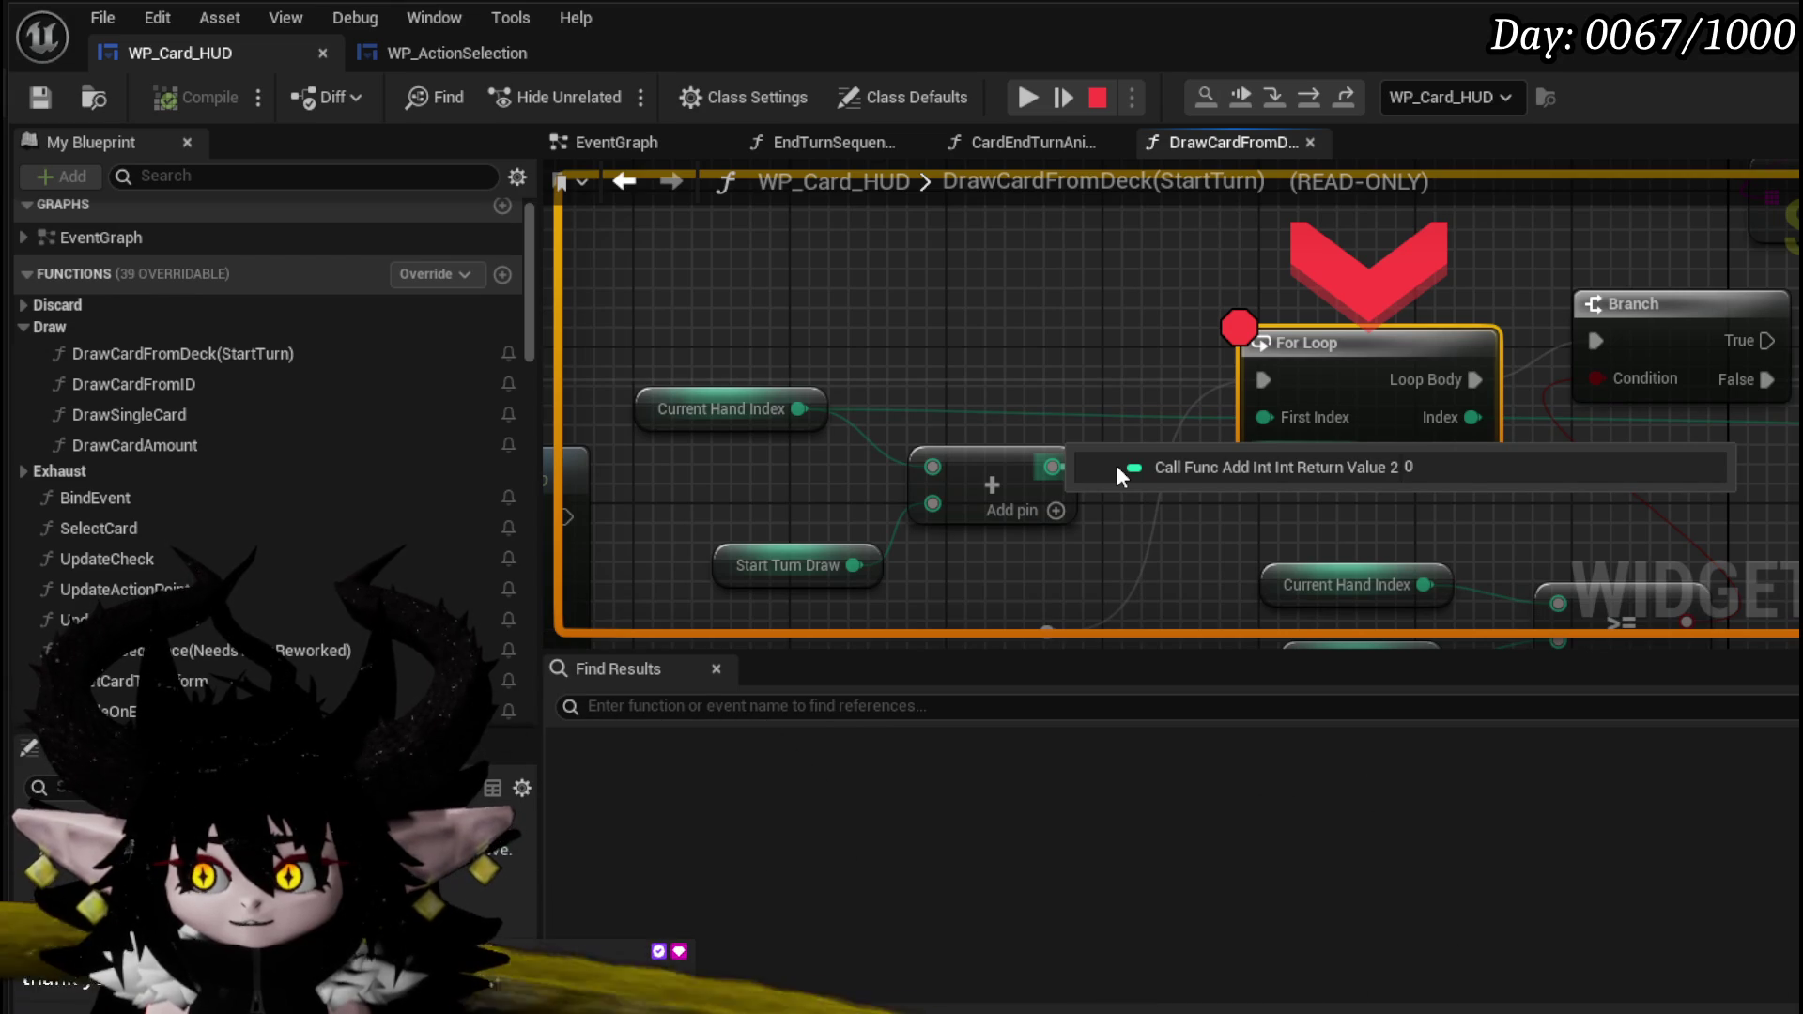
{"action": "mouse_move", "coordinate": [888, 410]}
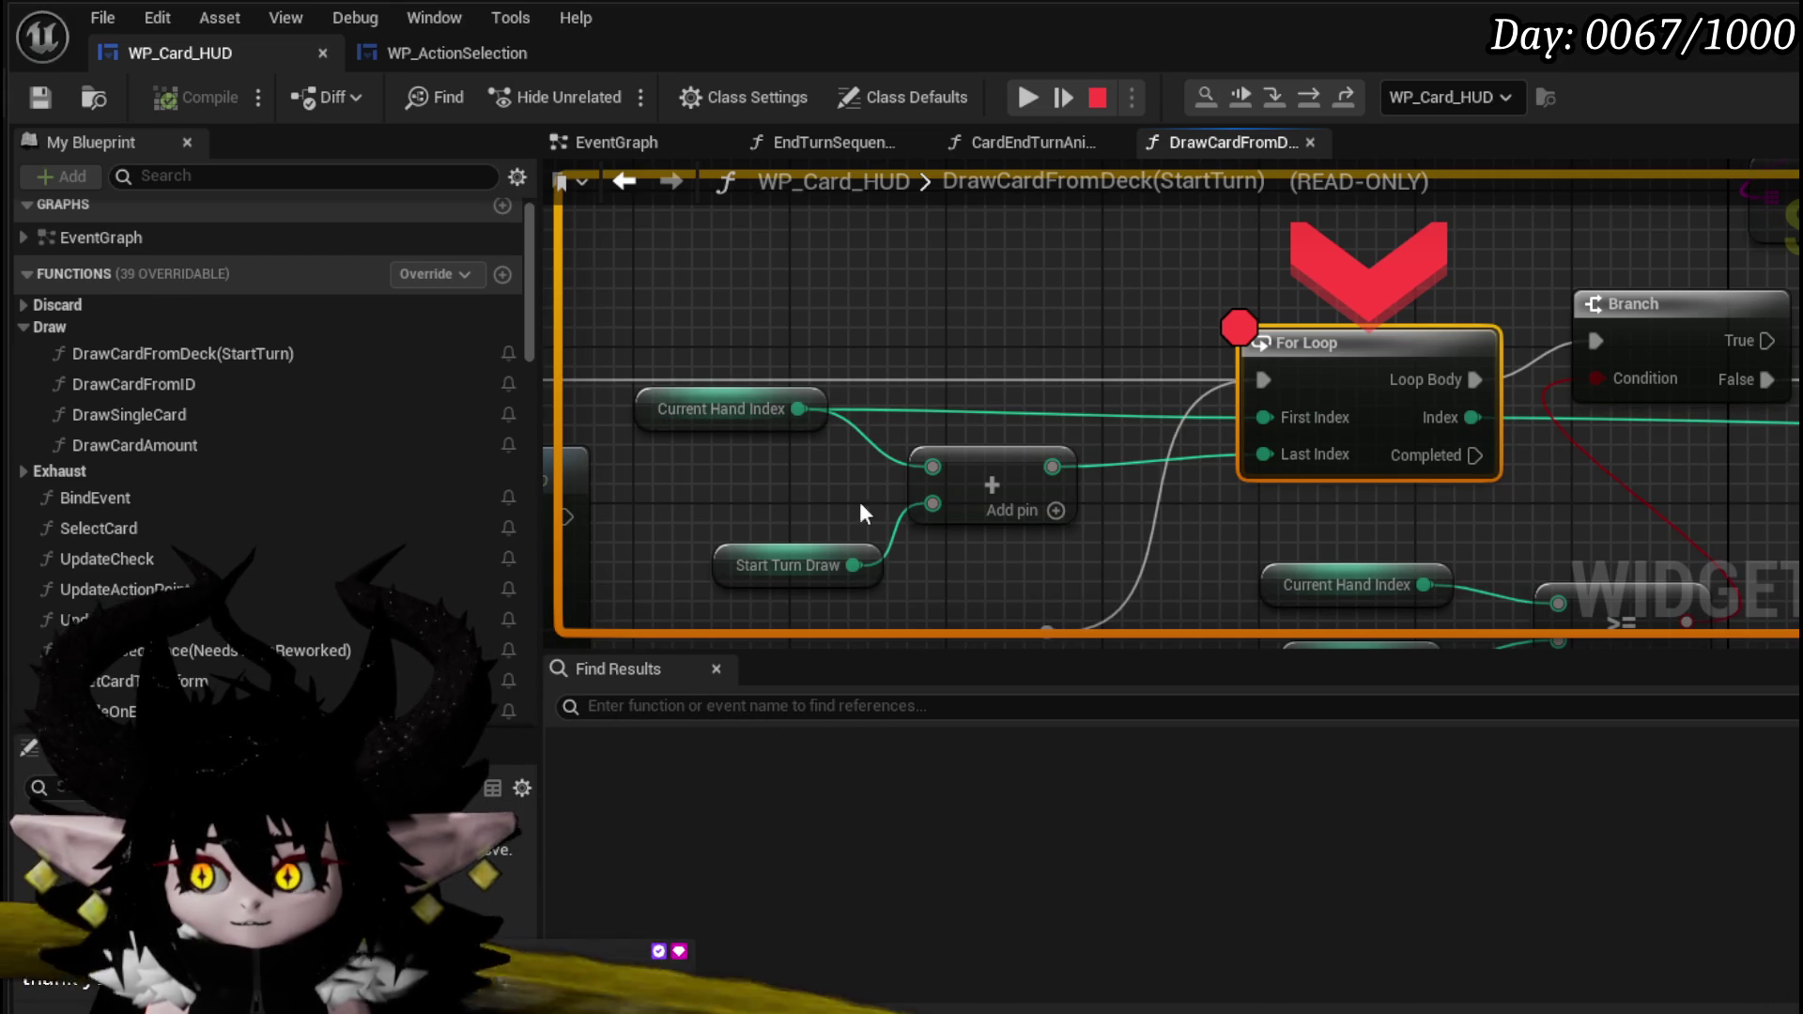
{"action": "mouse_move", "coordinate": [896, 530]}
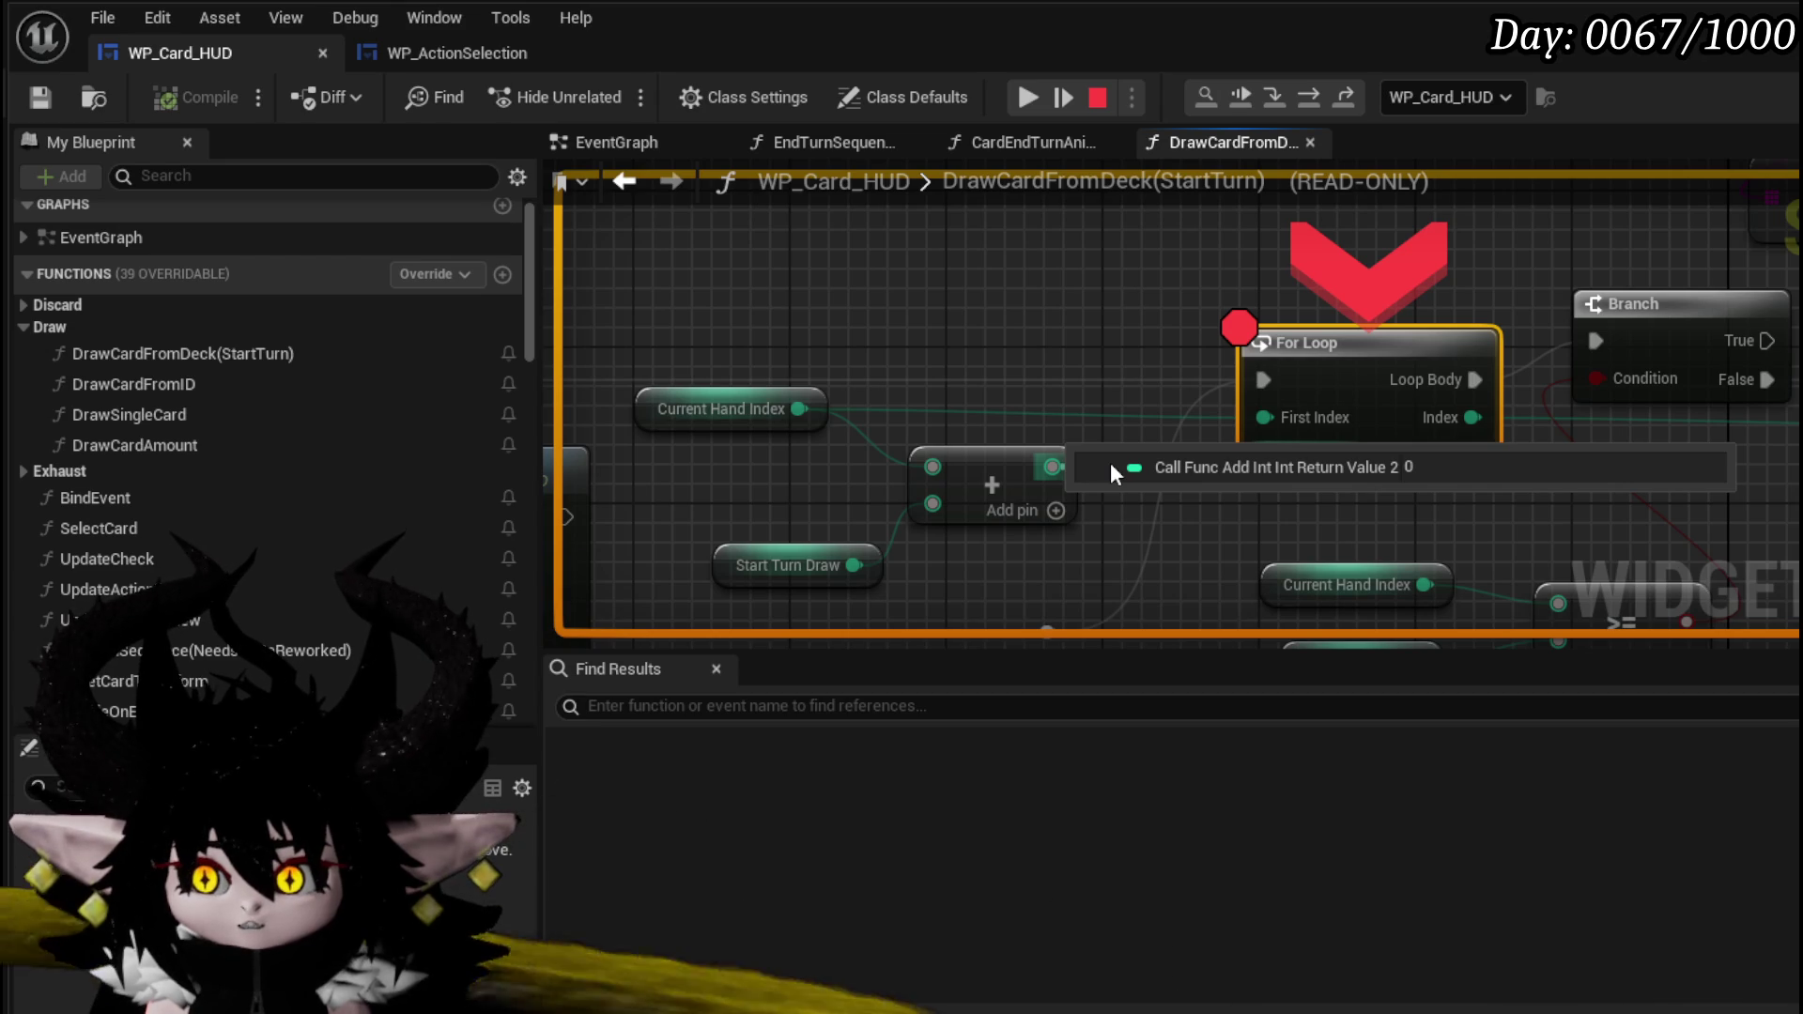
{"action": "mouse_move", "coordinate": [872, 453]}
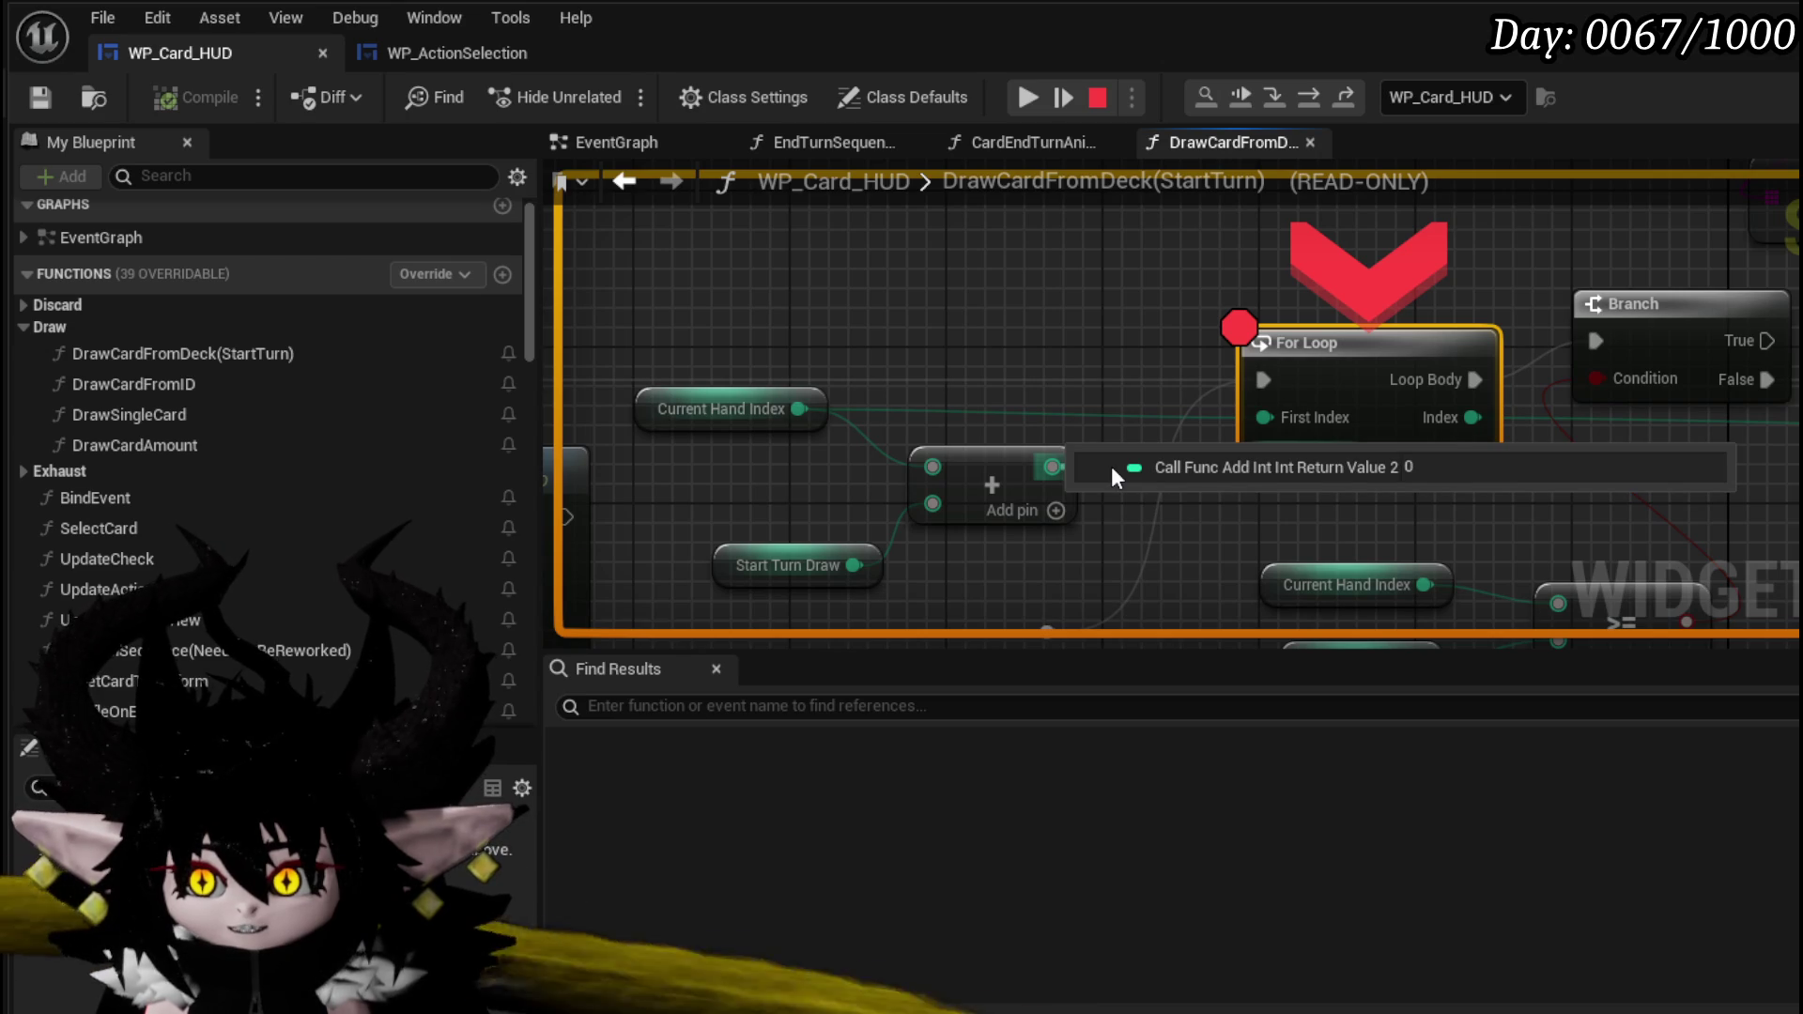
{"action": "mouse_move", "coordinate": [1091, 326]}
{"action": "left_mouse_down"}
{"action": "mouse_move", "coordinate": [757, 290]}
{"action": "mouse_move", "coordinate": [1119, 306]}
{"action": "mouse_move", "coordinate": [983, 321]}
{"action": "mouse_move", "coordinate": [986, 302]}
{"action": "left_mouse_up"}
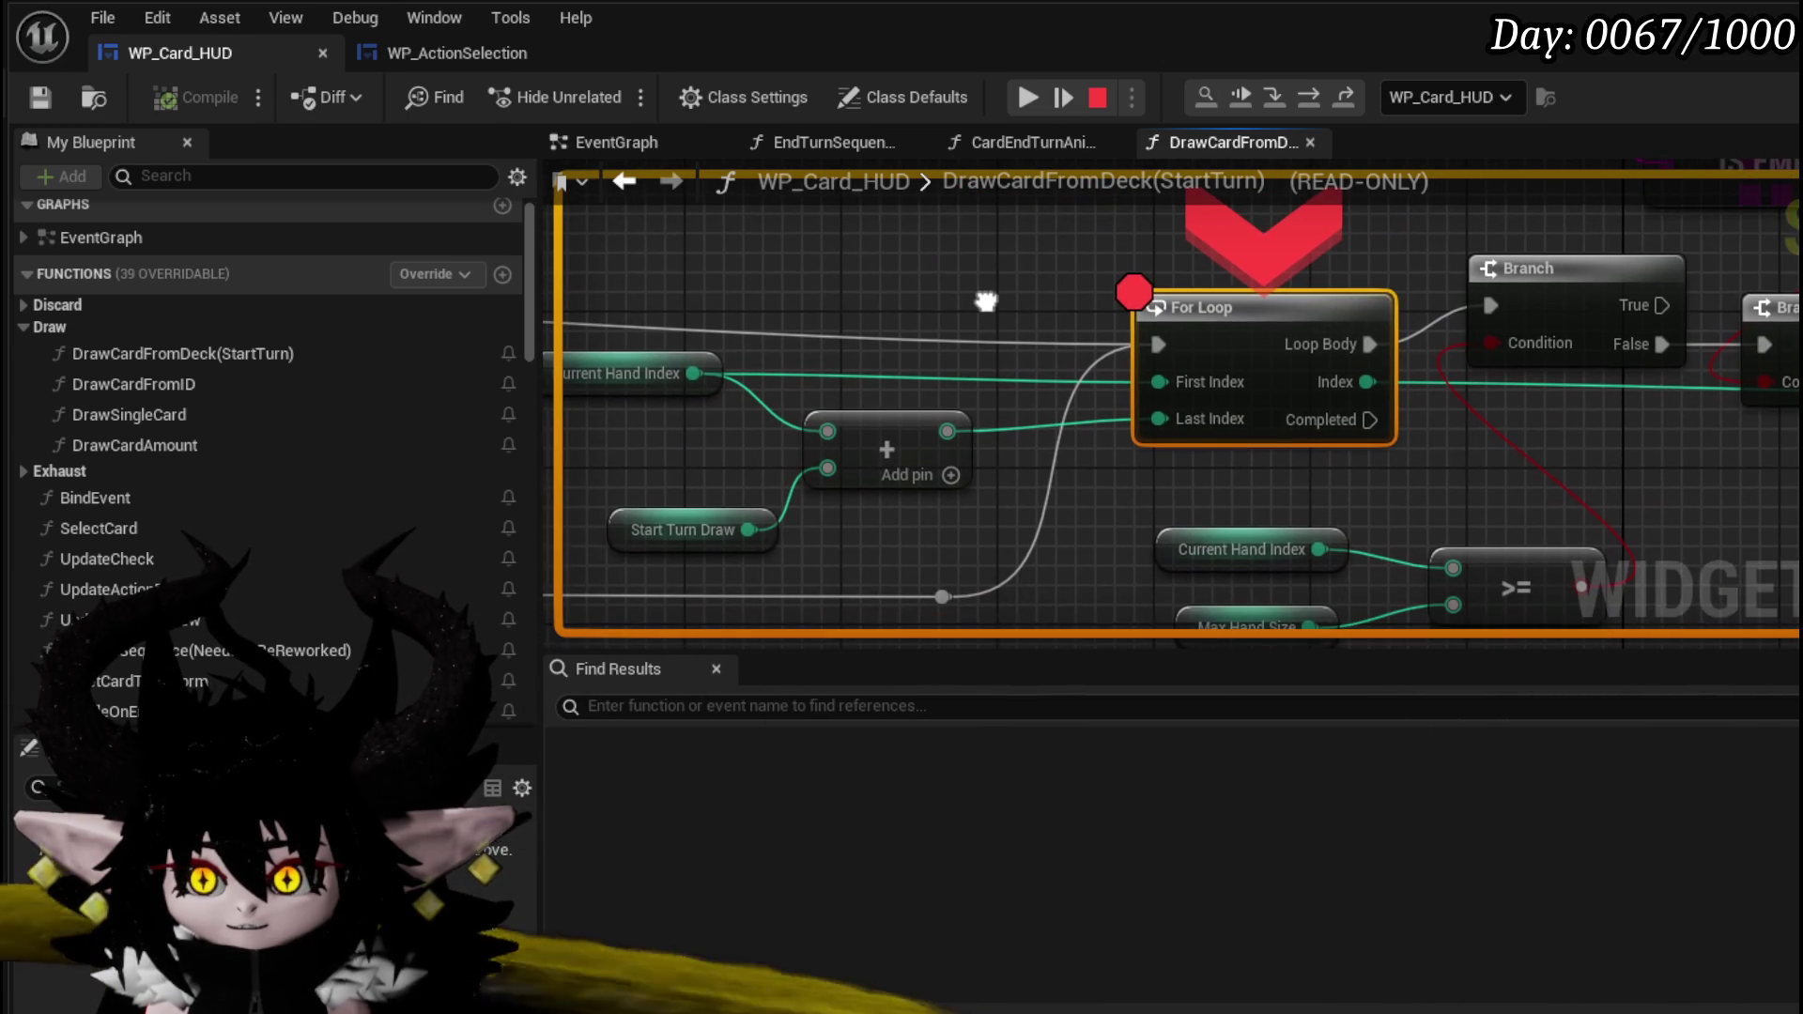
{"action": "mouse_move", "coordinate": [1036, 410]}
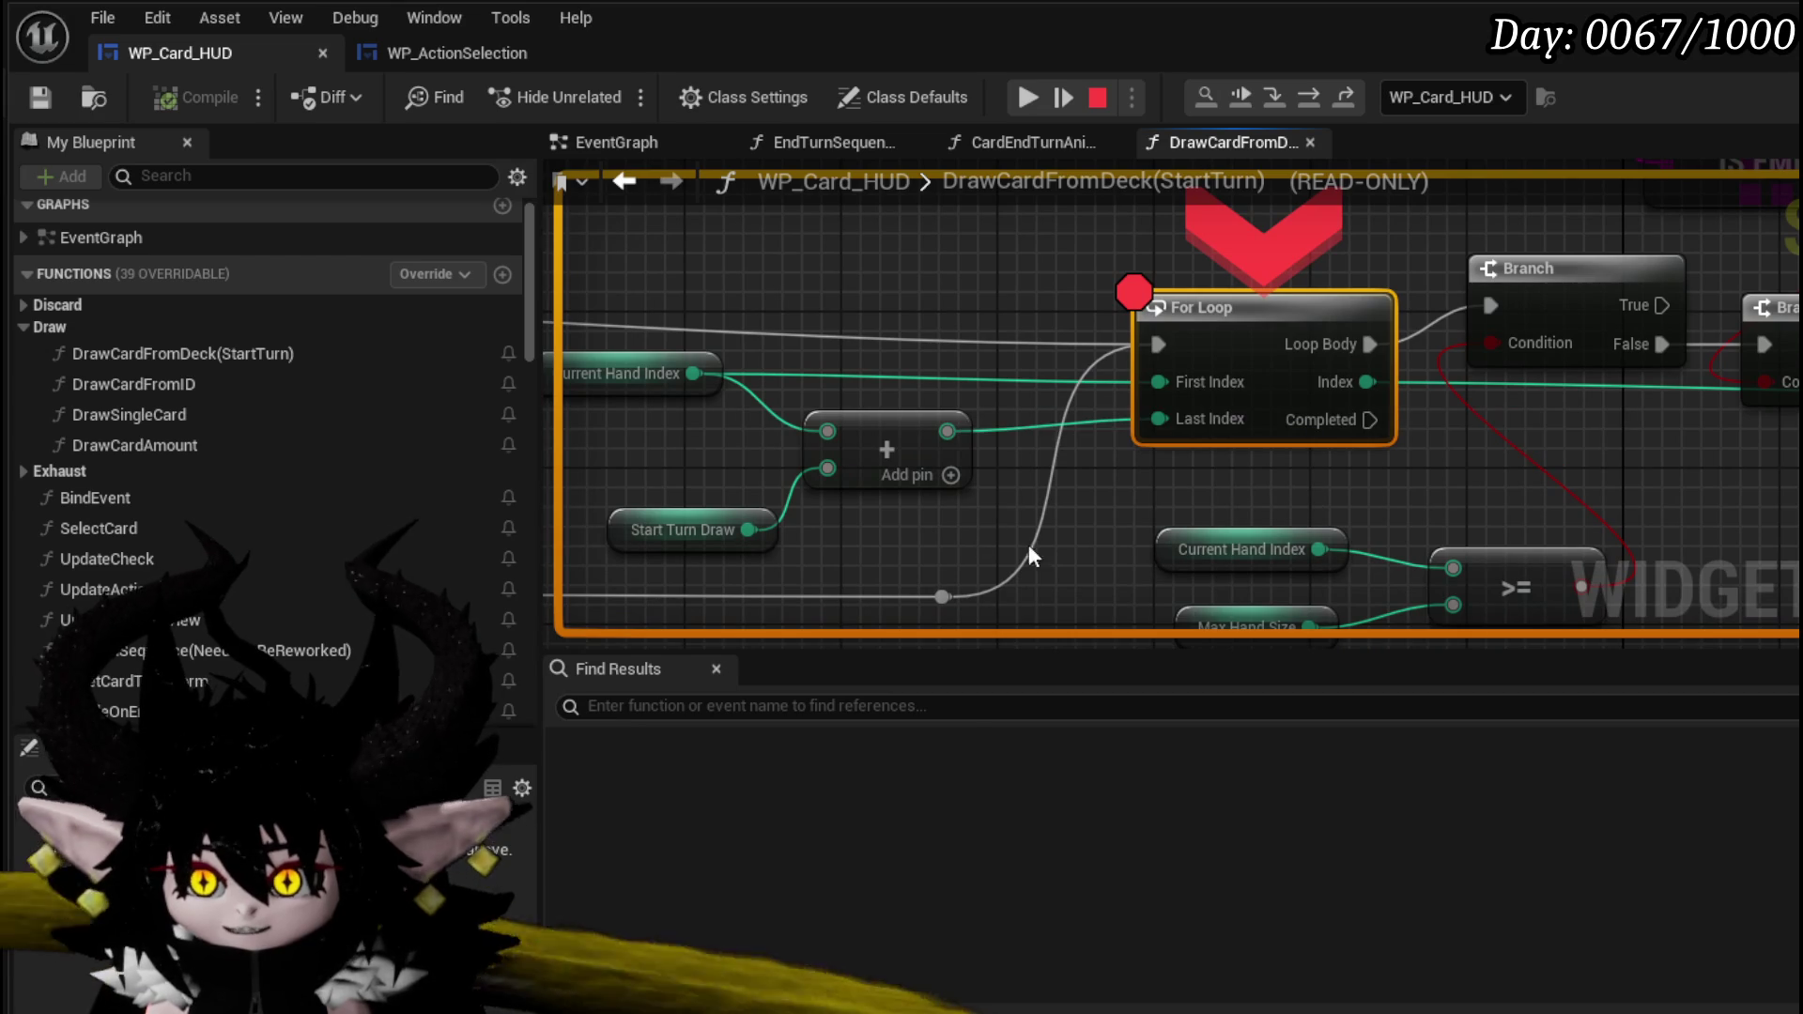
{"action": "mouse_move", "coordinate": [1204, 421]}
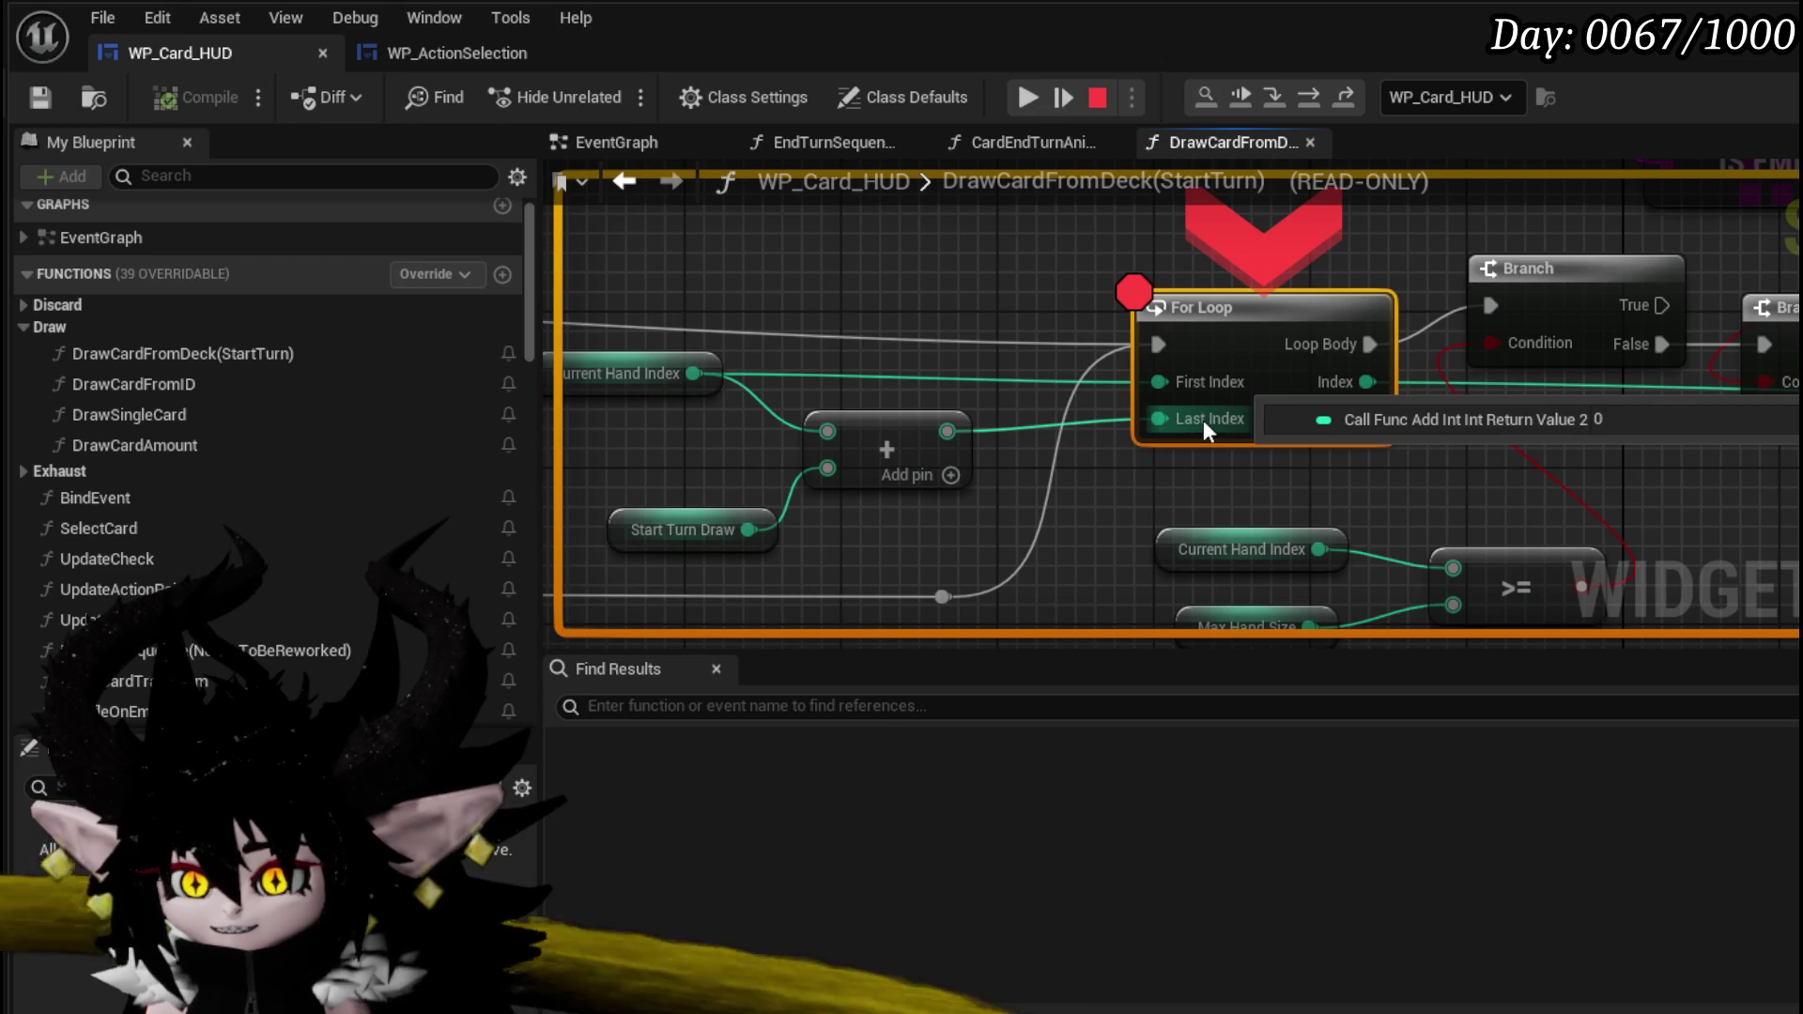
{"action": "mouse_move", "coordinate": [748, 529]}
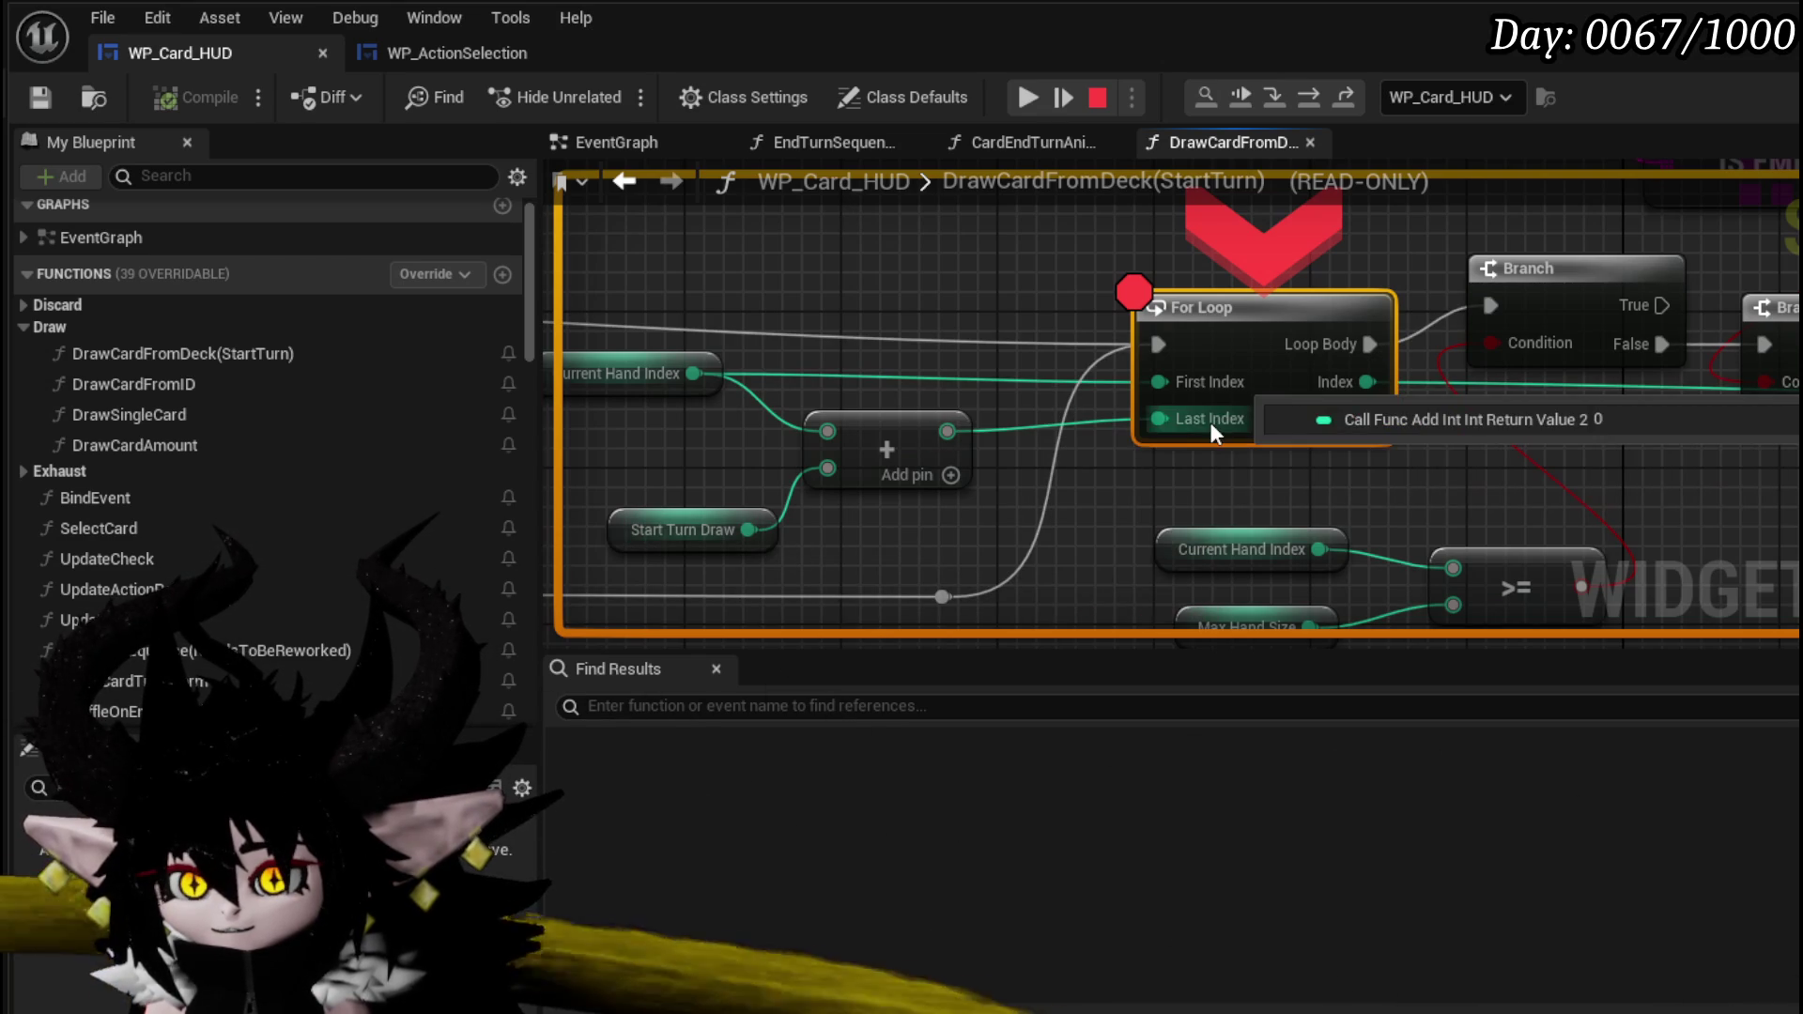
{"action": "mouse_move", "coordinate": [1209, 420]}
{"action": "left_mouse_down"}
{"action": "mouse_move", "coordinate": [1010, 405]}
{"action": "mouse_move", "coordinate": [1113, 477]}
{"action": "mouse_move", "coordinate": [1282, 466]}
{"action": "left_mouse_up"}
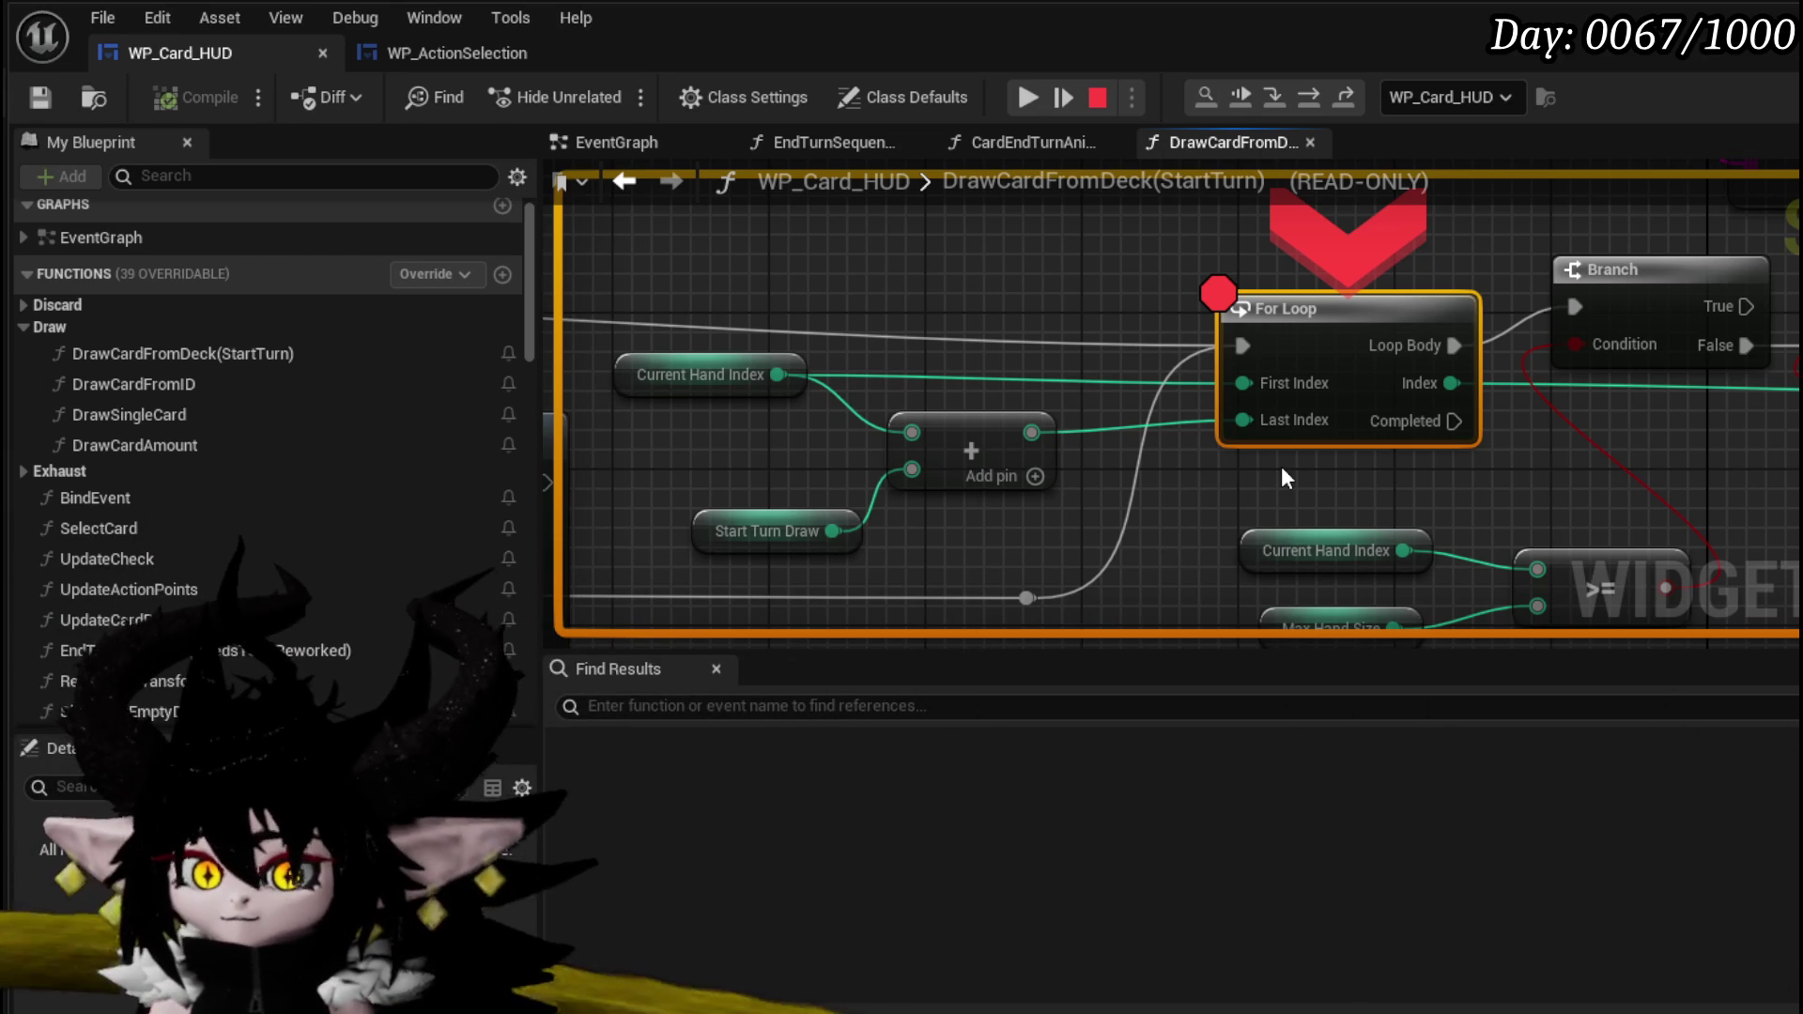
{"action": "mouse_move", "coordinate": [1293, 434]}
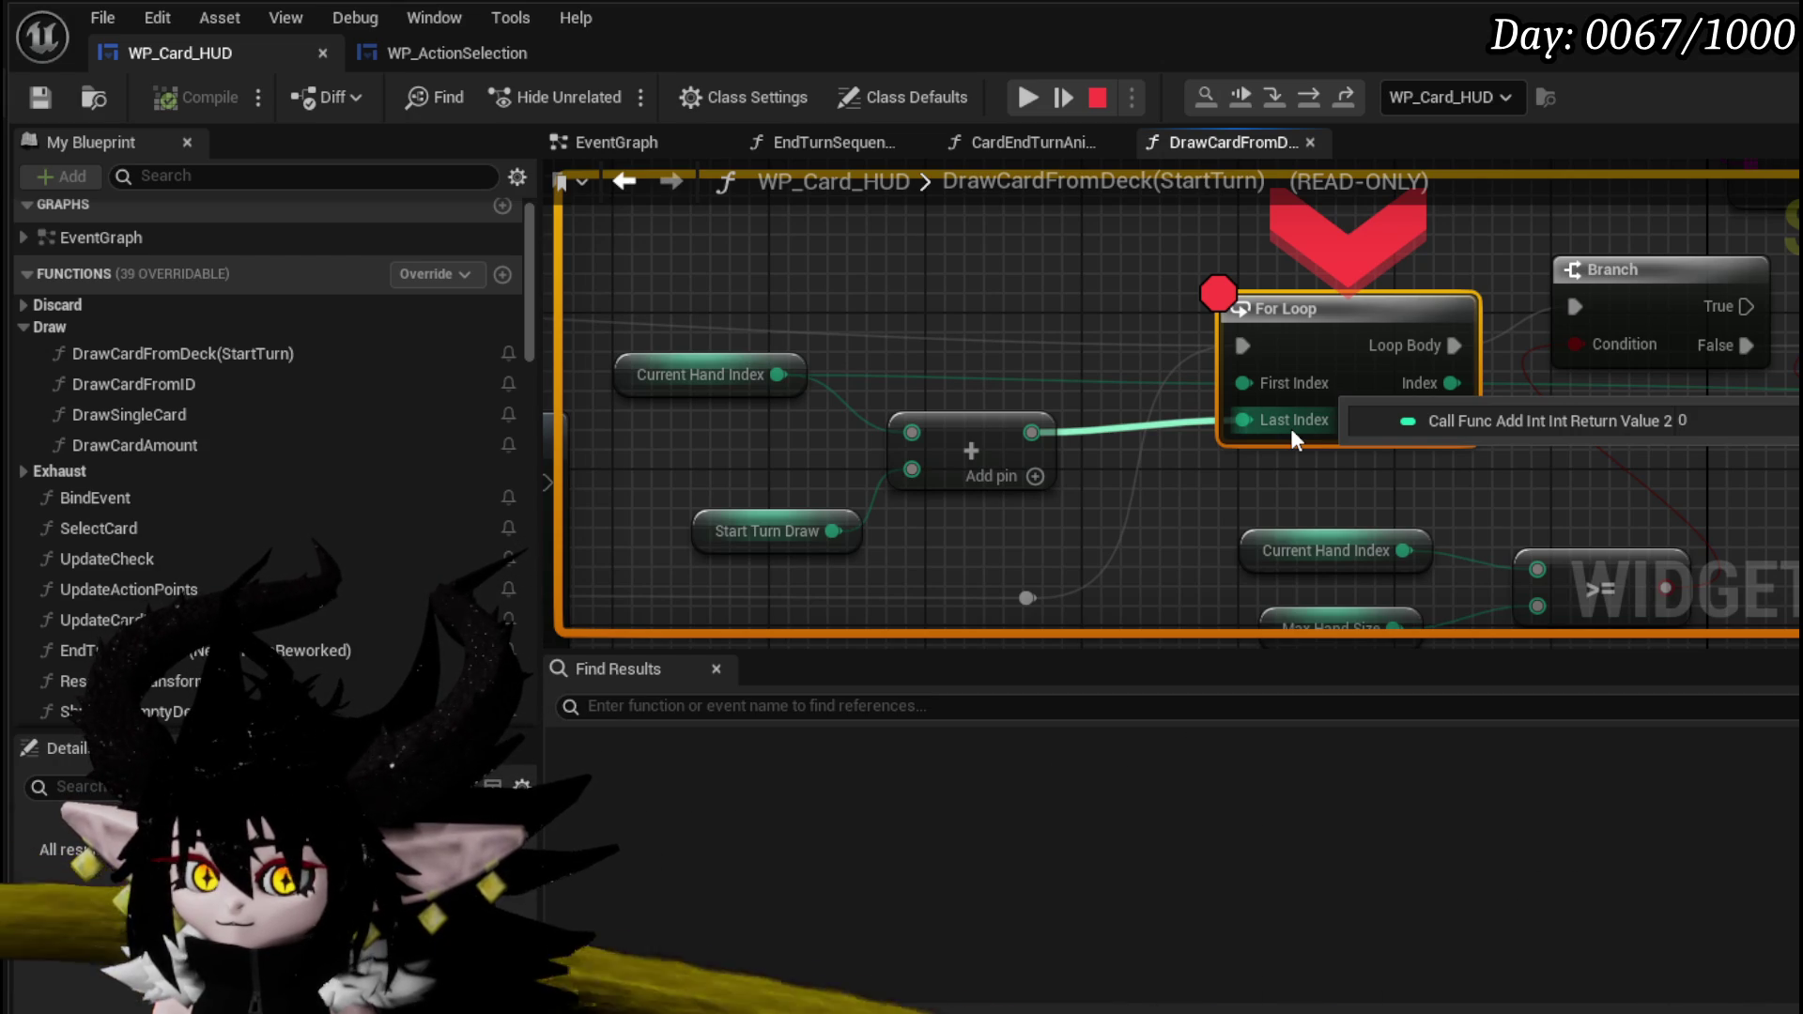
- Inspect watch values around the For Loop, Branch, DoOnce and Shuffle nodes in the paused graph
{"action": "scroll", "coordinate": [1553, 504], "scroll_direction": "down", "scroll_amount": 2}
{"action": "mouse_move", "coordinate": [1554, 503]}
{"action": "left_mouse_down"}
{"action": "mouse_move", "coordinate": [906, 451]}
{"action": "mouse_move", "coordinate": [1362, 491]}
{"action": "left_mouse_up"}
{"action": "mouse_move", "coordinate": [904, 369]}
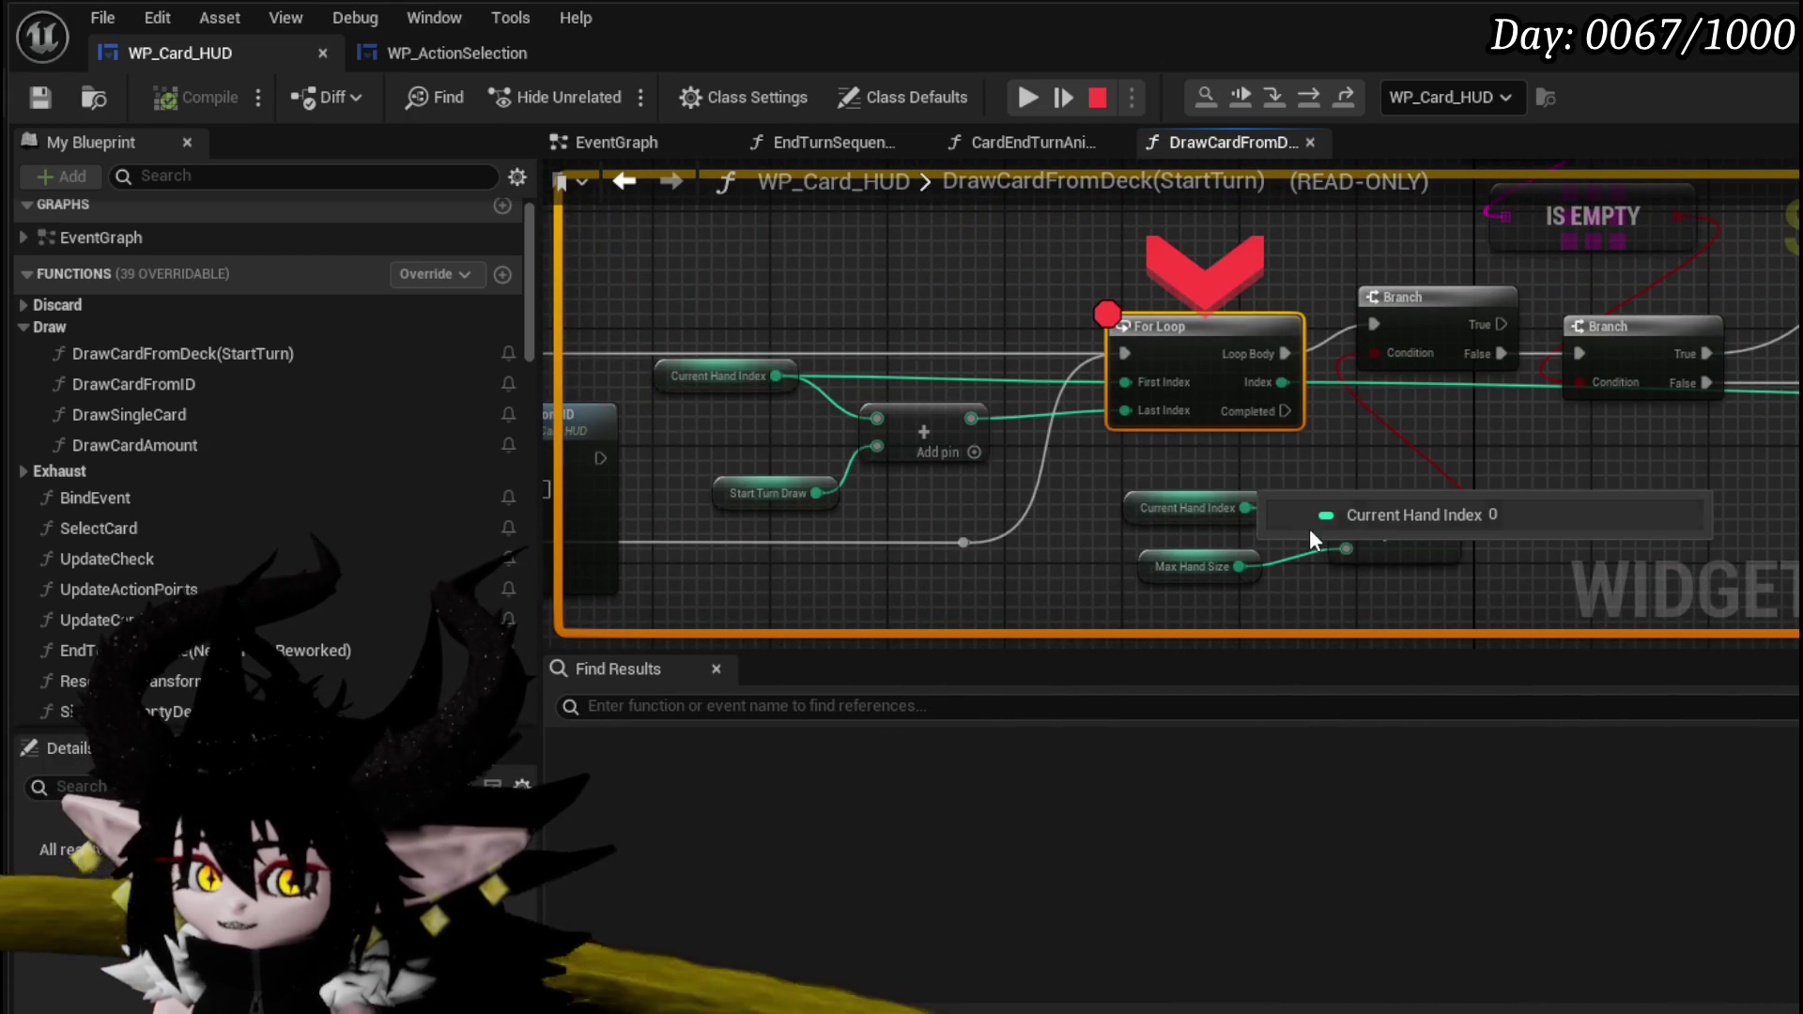
{"action": "scroll", "coordinate": [1131, 404], "scroll_direction": "up", "scroll_amount": 2}
{"action": "mouse_move", "coordinate": [1163, 393]}
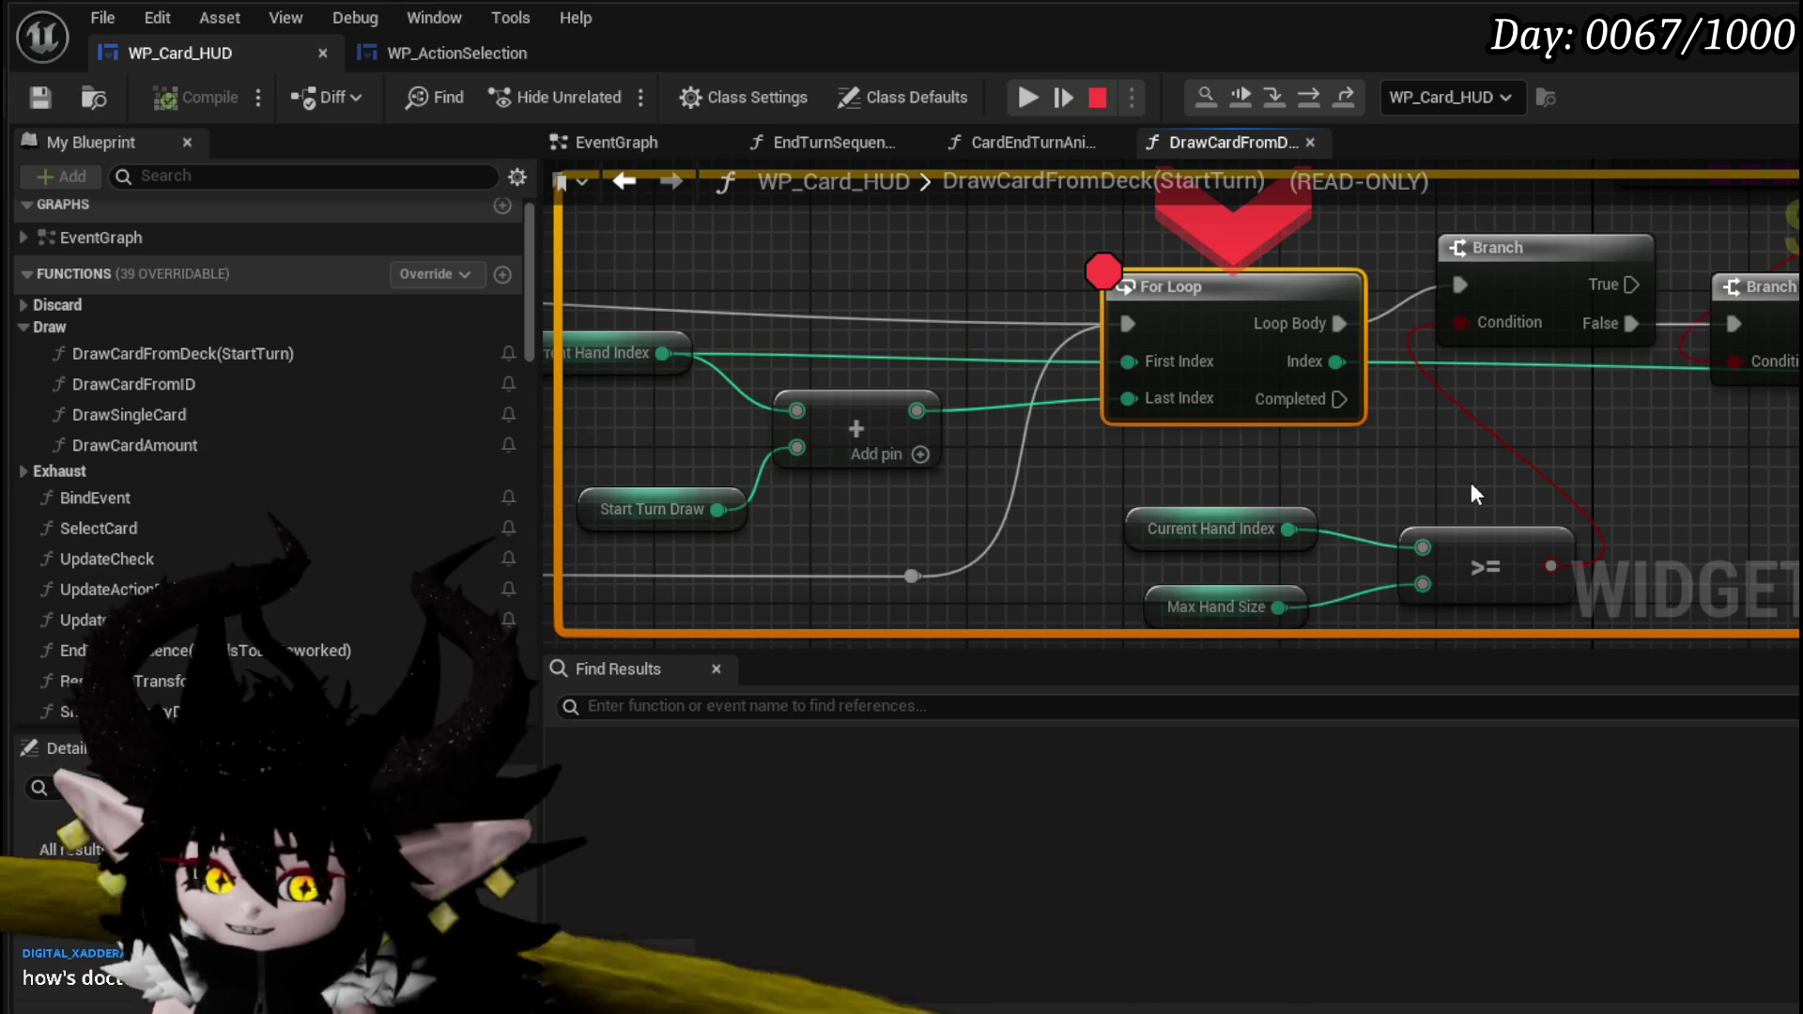
{"action": "mouse_move", "coordinate": [1471, 482]}
{"action": "left_mouse_down"}
{"action": "mouse_move", "coordinate": [1747, 507]}
{"action": "mouse_move", "coordinate": [1615, 426]}
{"action": "left_mouse_up"}
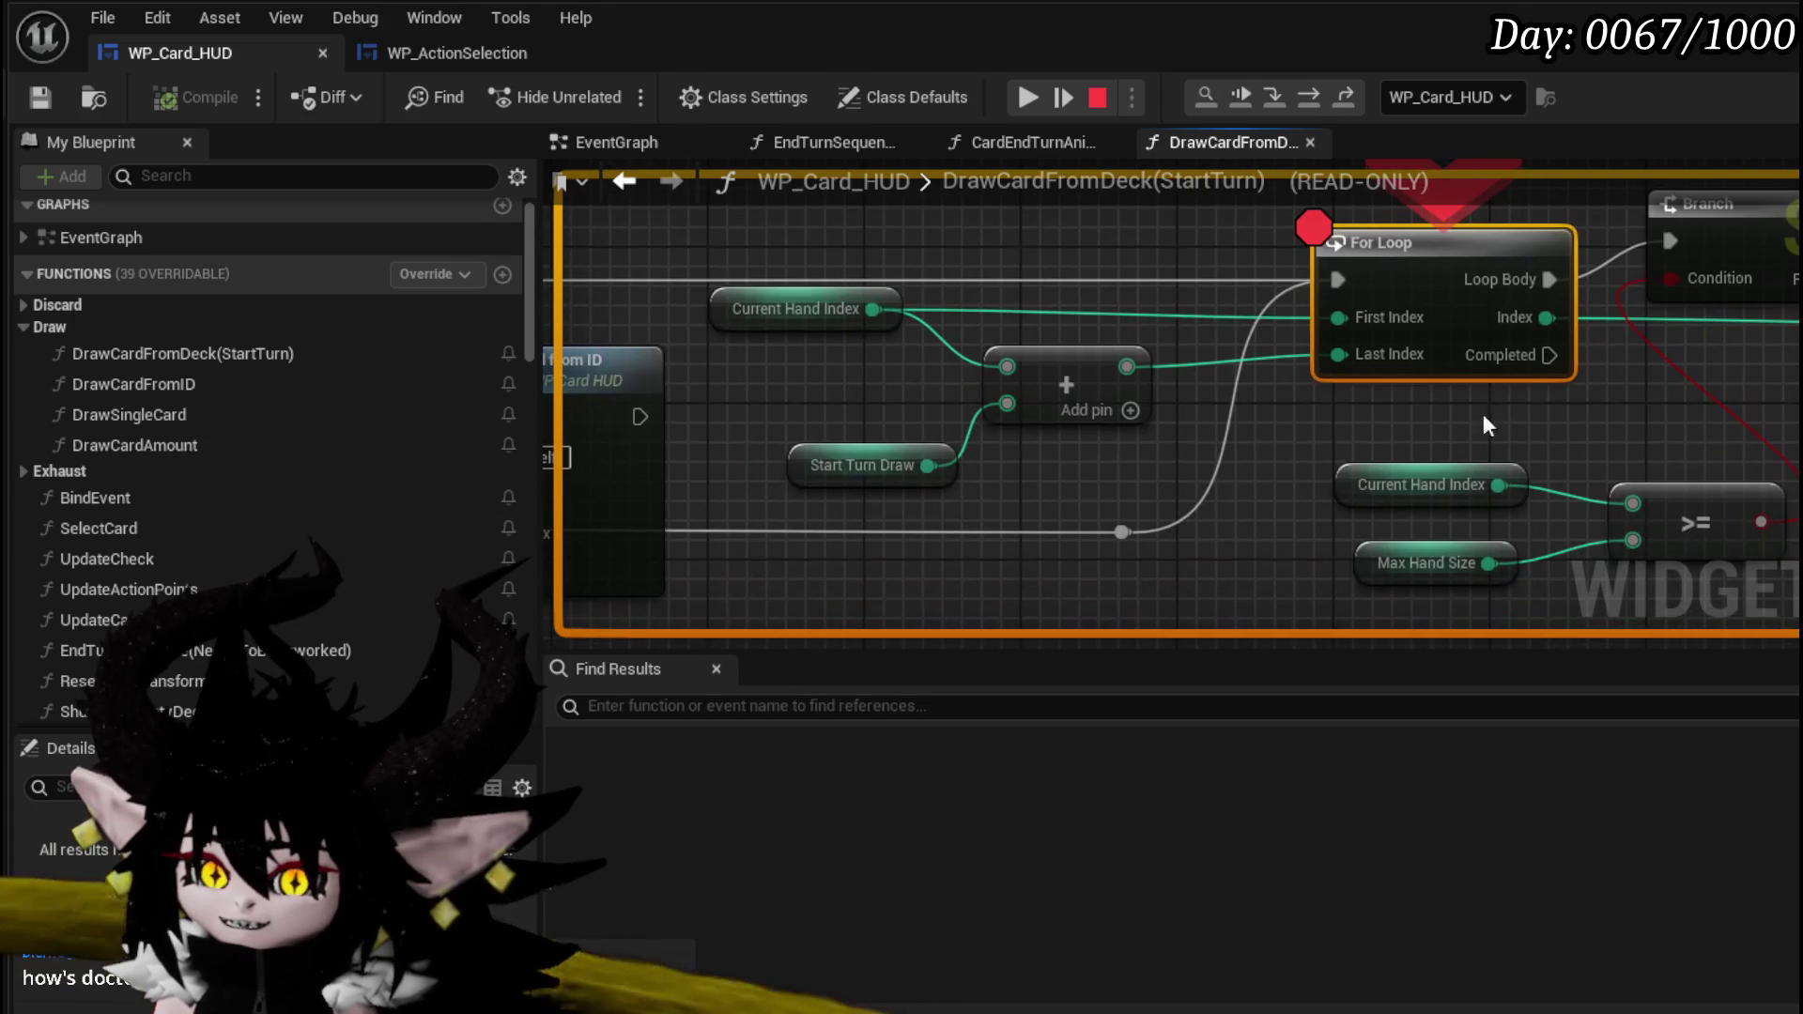
{"action": "mouse_move", "coordinate": [876, 308]}
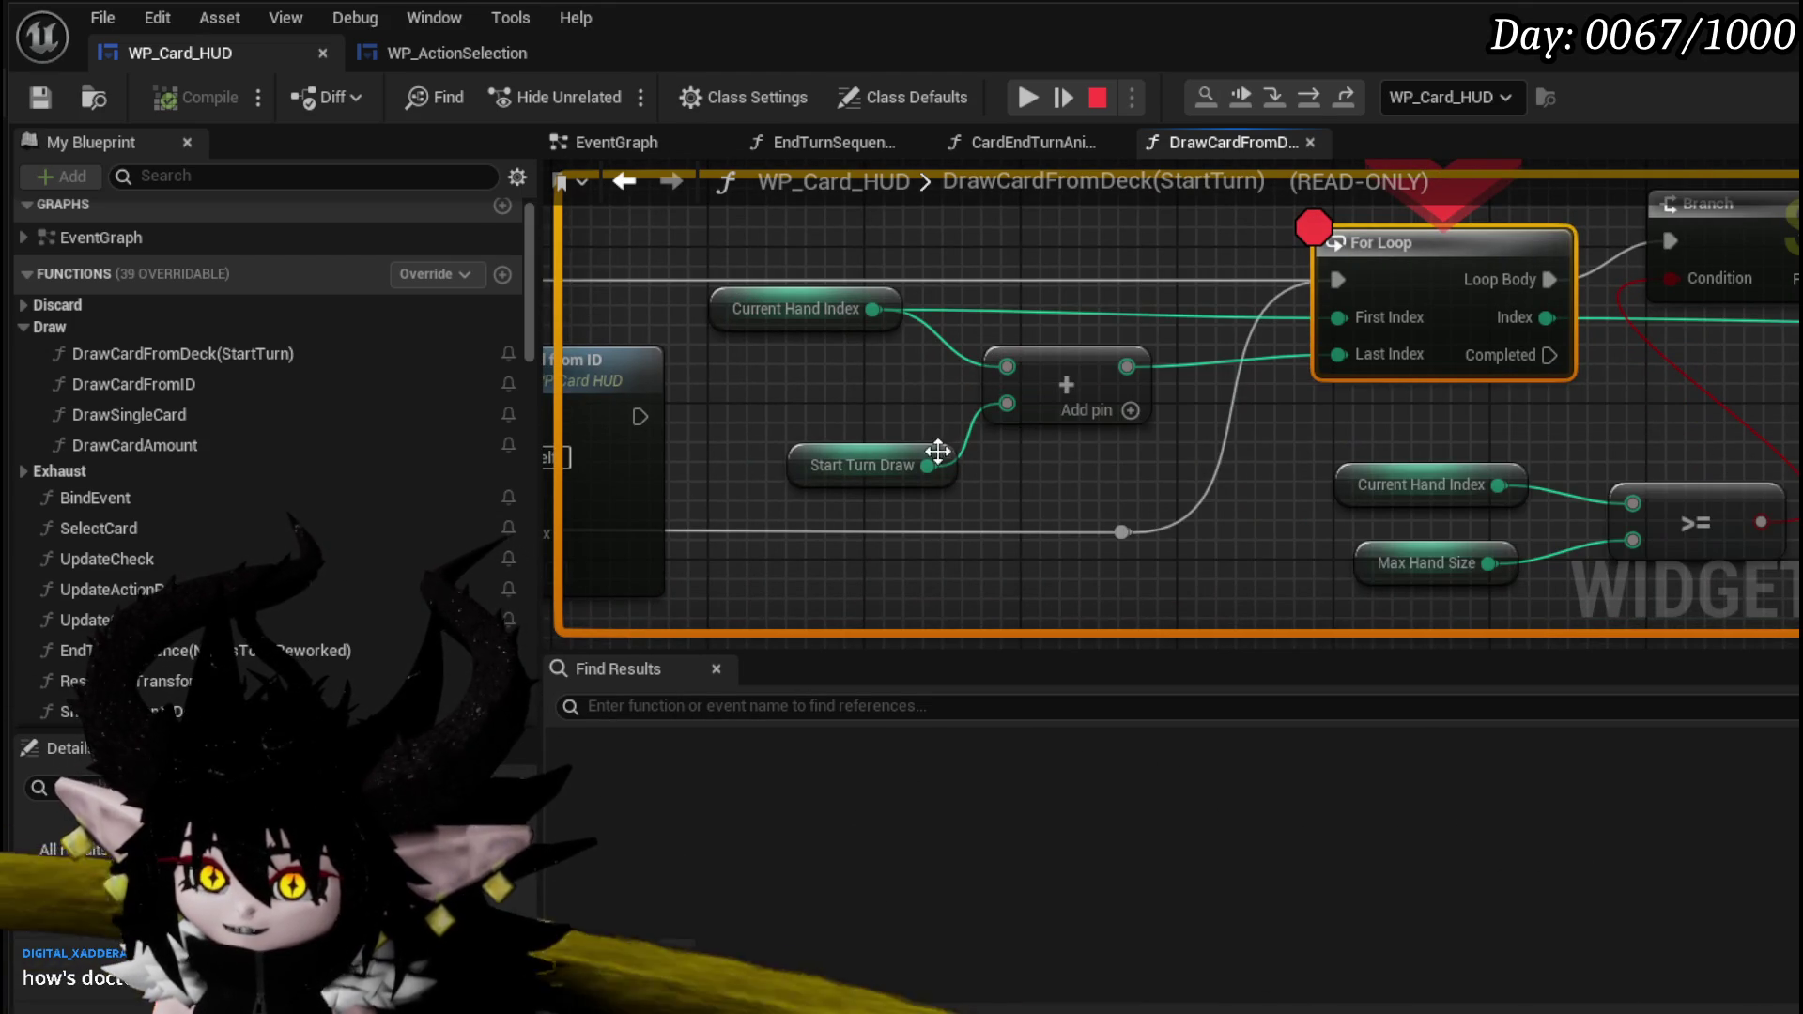
{"action": "mouse_move", "coordinate": [939, 465]}
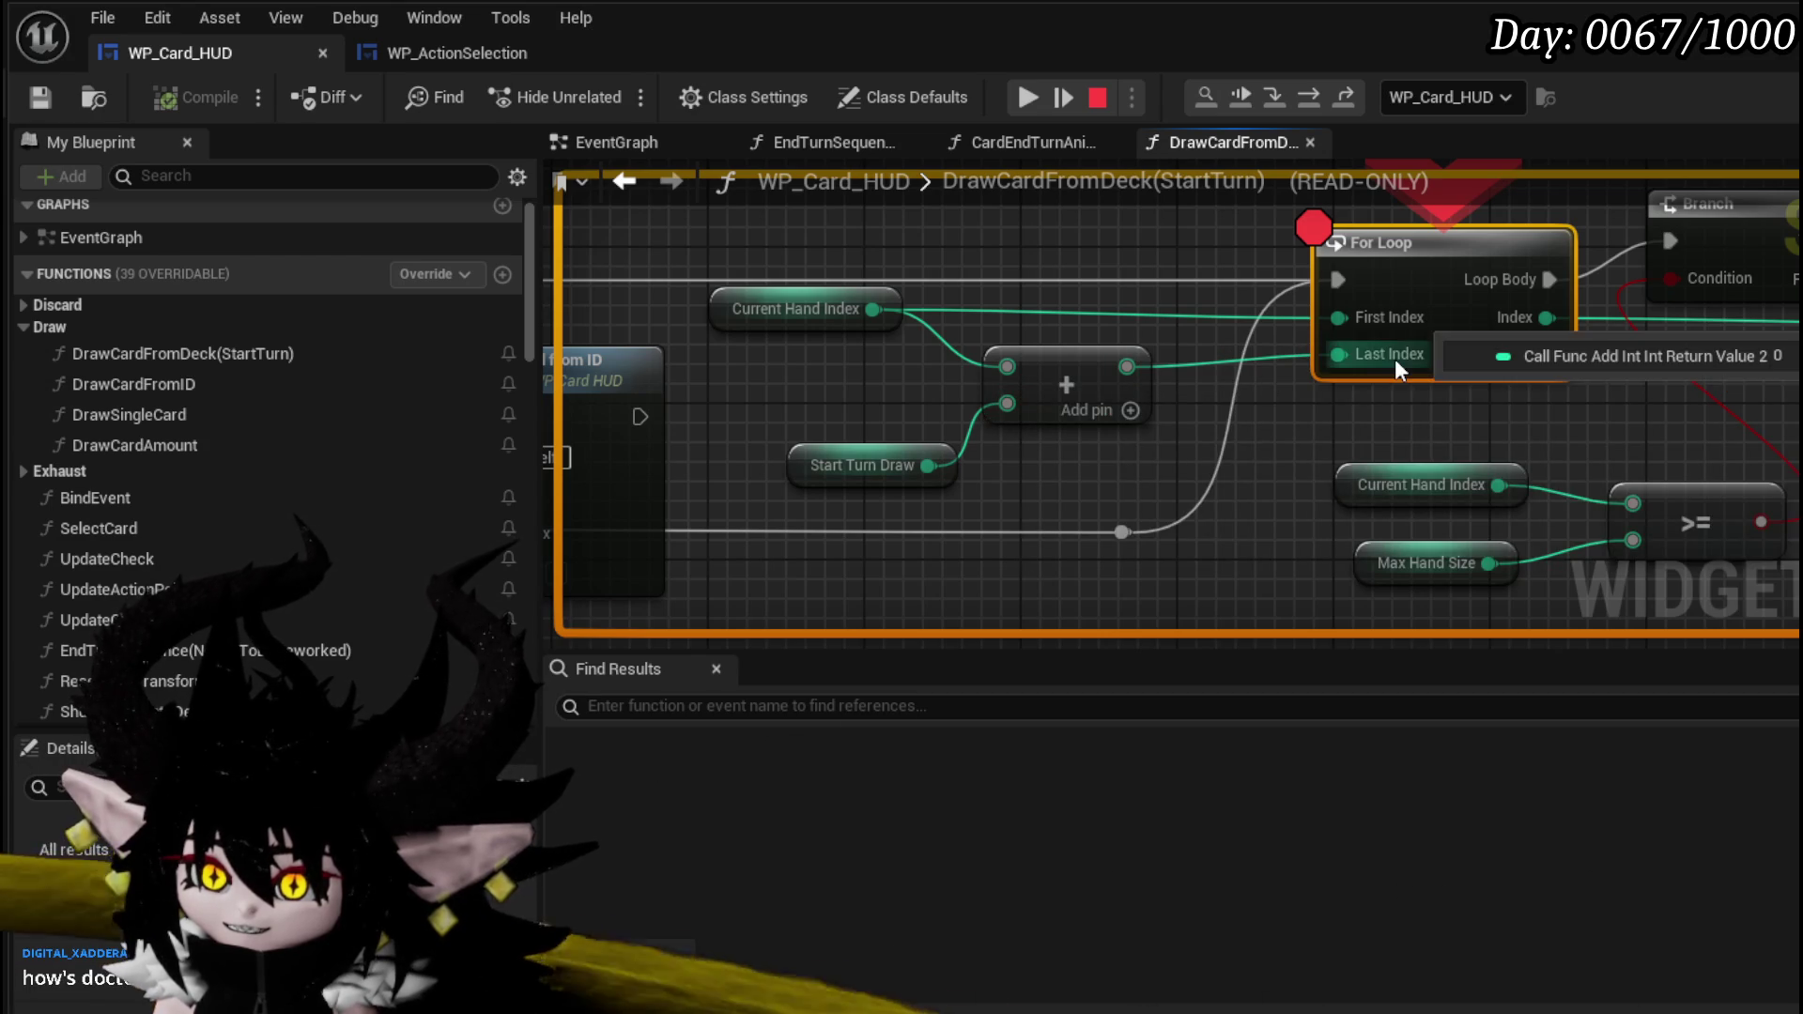
{"action": "mouse_move", "coordinate": [1589, 415]}
{"action": "left_mouse_down"}
{"action": "mouse_move", "coordinate": [1123, 526]}
{"action": "mouse_move", "coordinate": [1226, 456]}
{"action": "mouse_move", "coordinate": [1196, 454]}
{"action": "mouse_move", "coordinate": [1220, 410]}
{"action": "mouse_move", "coordinate": [551, 362]}
{"action": "left_mouse_up"}
{"action": "scroll", "coordinate": [1227, 457], "scroll_direction": "down", "scroll_amount": 1}
{"action": "left_click_drag", "start_coordinate": [551, 361], "coordinate": [1638, 447]}
{"action": "mouse_move", "coordinate": [994, 379]}
{"action": "left_mouse_down"}
{"action": "mouse_move", "coordinate": [1446, 475]}
{"action": "mouse_move", "coordinate": [1600, 632]}
{"action": "left_mouse_up"}
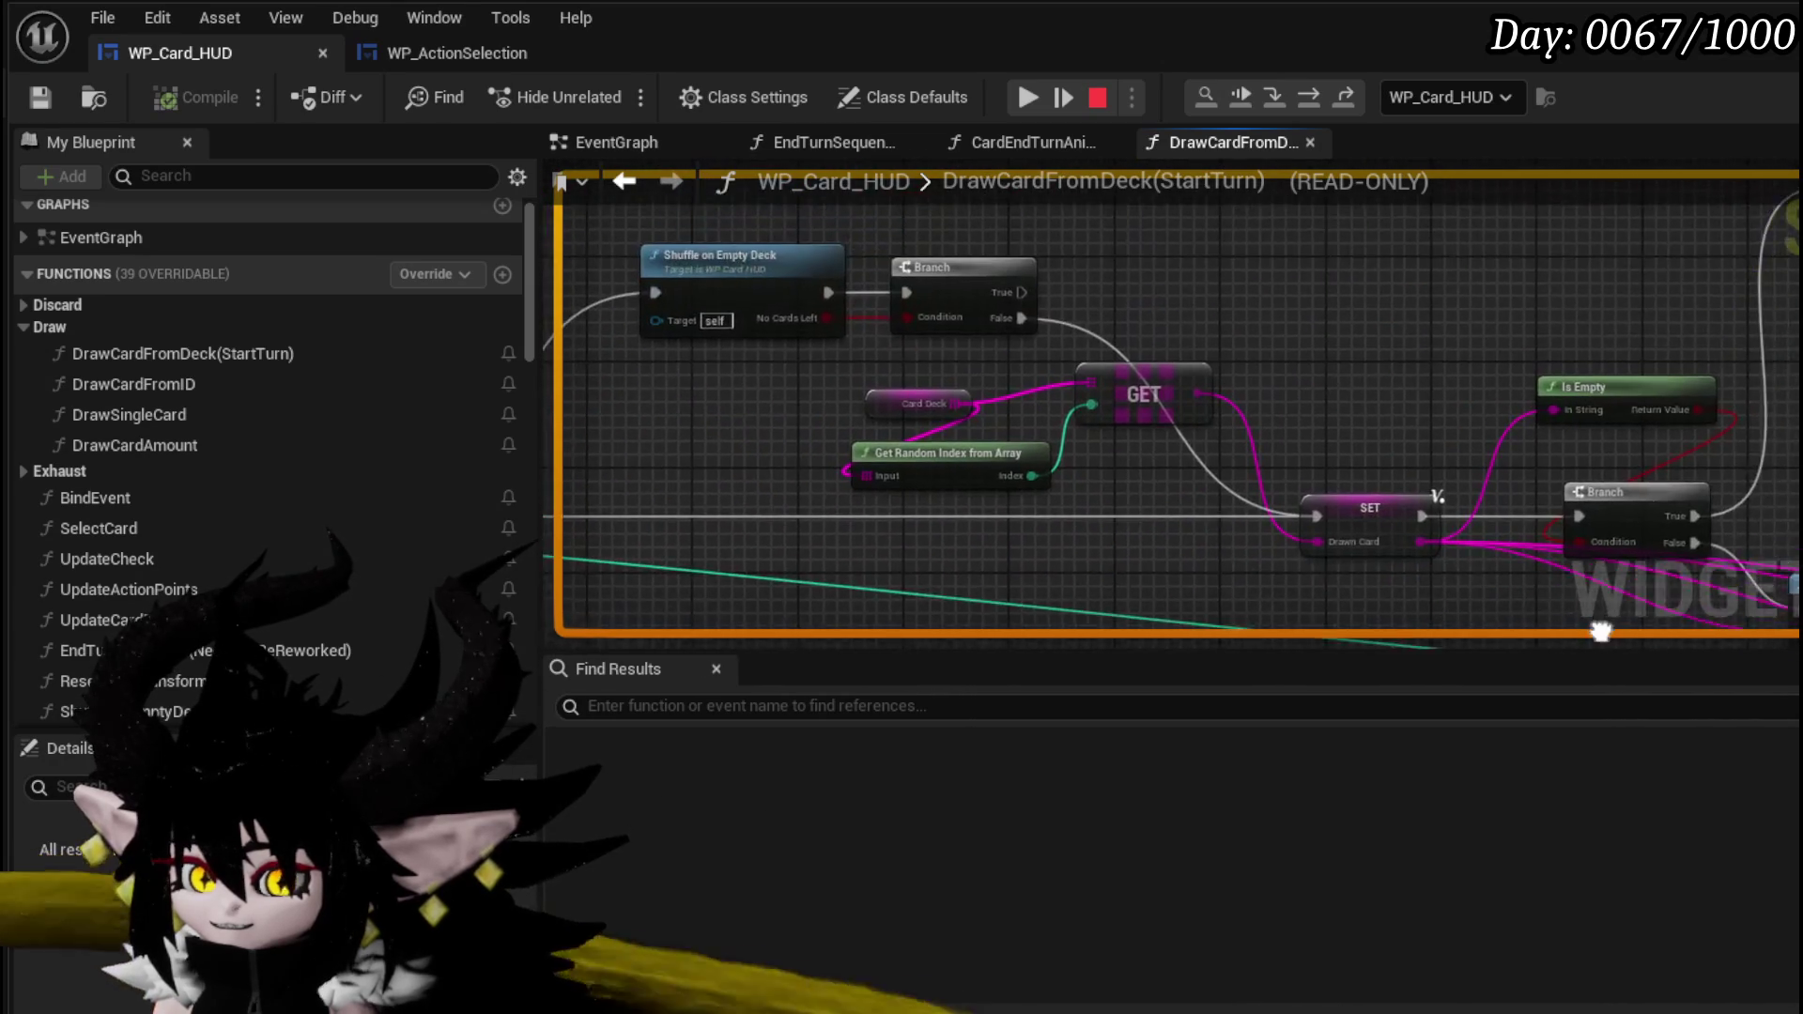
{"action": "mouse_move", "coordinate": [678, 386]}
{"action": "left_mouse_down"}
{"action": "mouse_move", "coordinate": [960, 491]}
{"action": "mouse_move", "coordinate": [1191, 426]}
{"action": "mouse_move", "coordinate": [1533, 382]}
{"action": "mouse_move", "coordinate": [1622, 395]}
{"action": "left_mouse_up"}
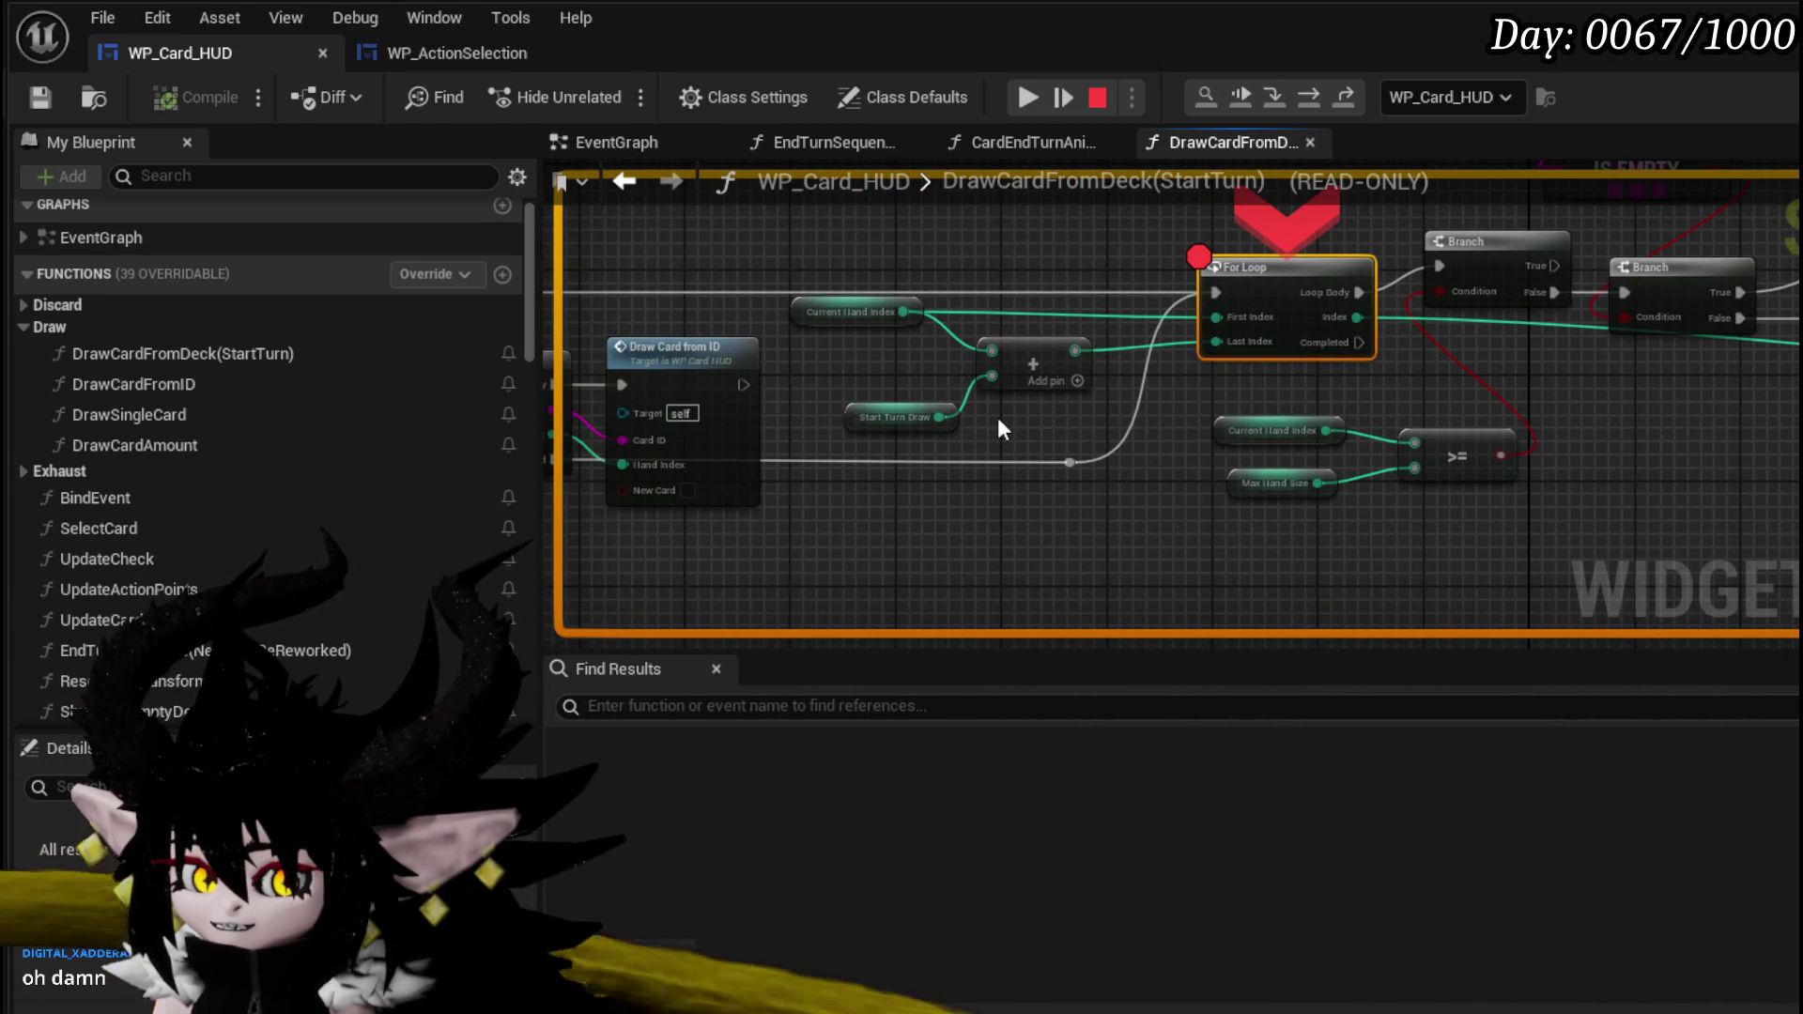
- Clear the node selection and stop the Play-In-Editor session
{"action": "scroll", "coordinate": [948, 423], "scroll_direction": "up", "scroll_amount": 2}
{"action": "mouse_move", "coordinate": [1052, 415]}
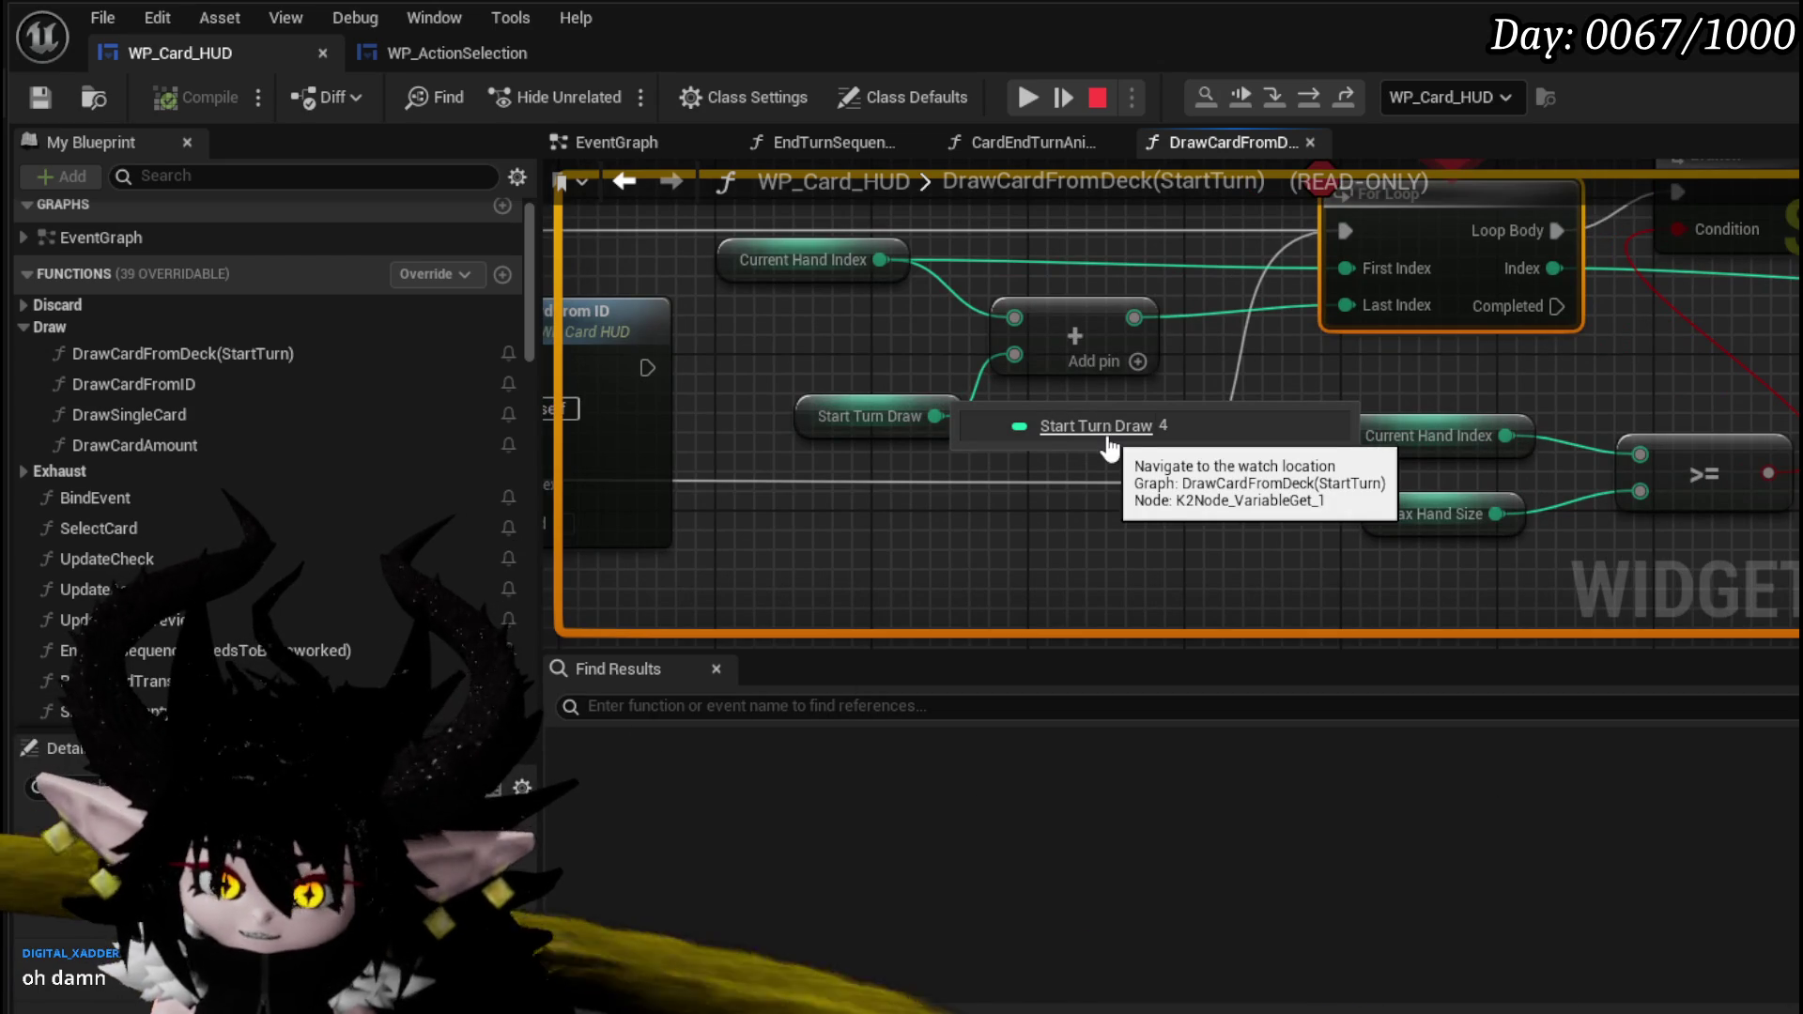
{"action": "mouse_move", "coordinate": [1253, 395]}
{"action": "left_mouse_down"}
{"action": "mouse_move", "coordinate": [1162, 414]}
{"action": "mouse_move", "coordinate": [1038, 512]}
{"action": "left_mouse_up"}
{"action": "scroll", "coordinate": [1427, 490], "scroll_direction": "down", "scroll_amount": 1}
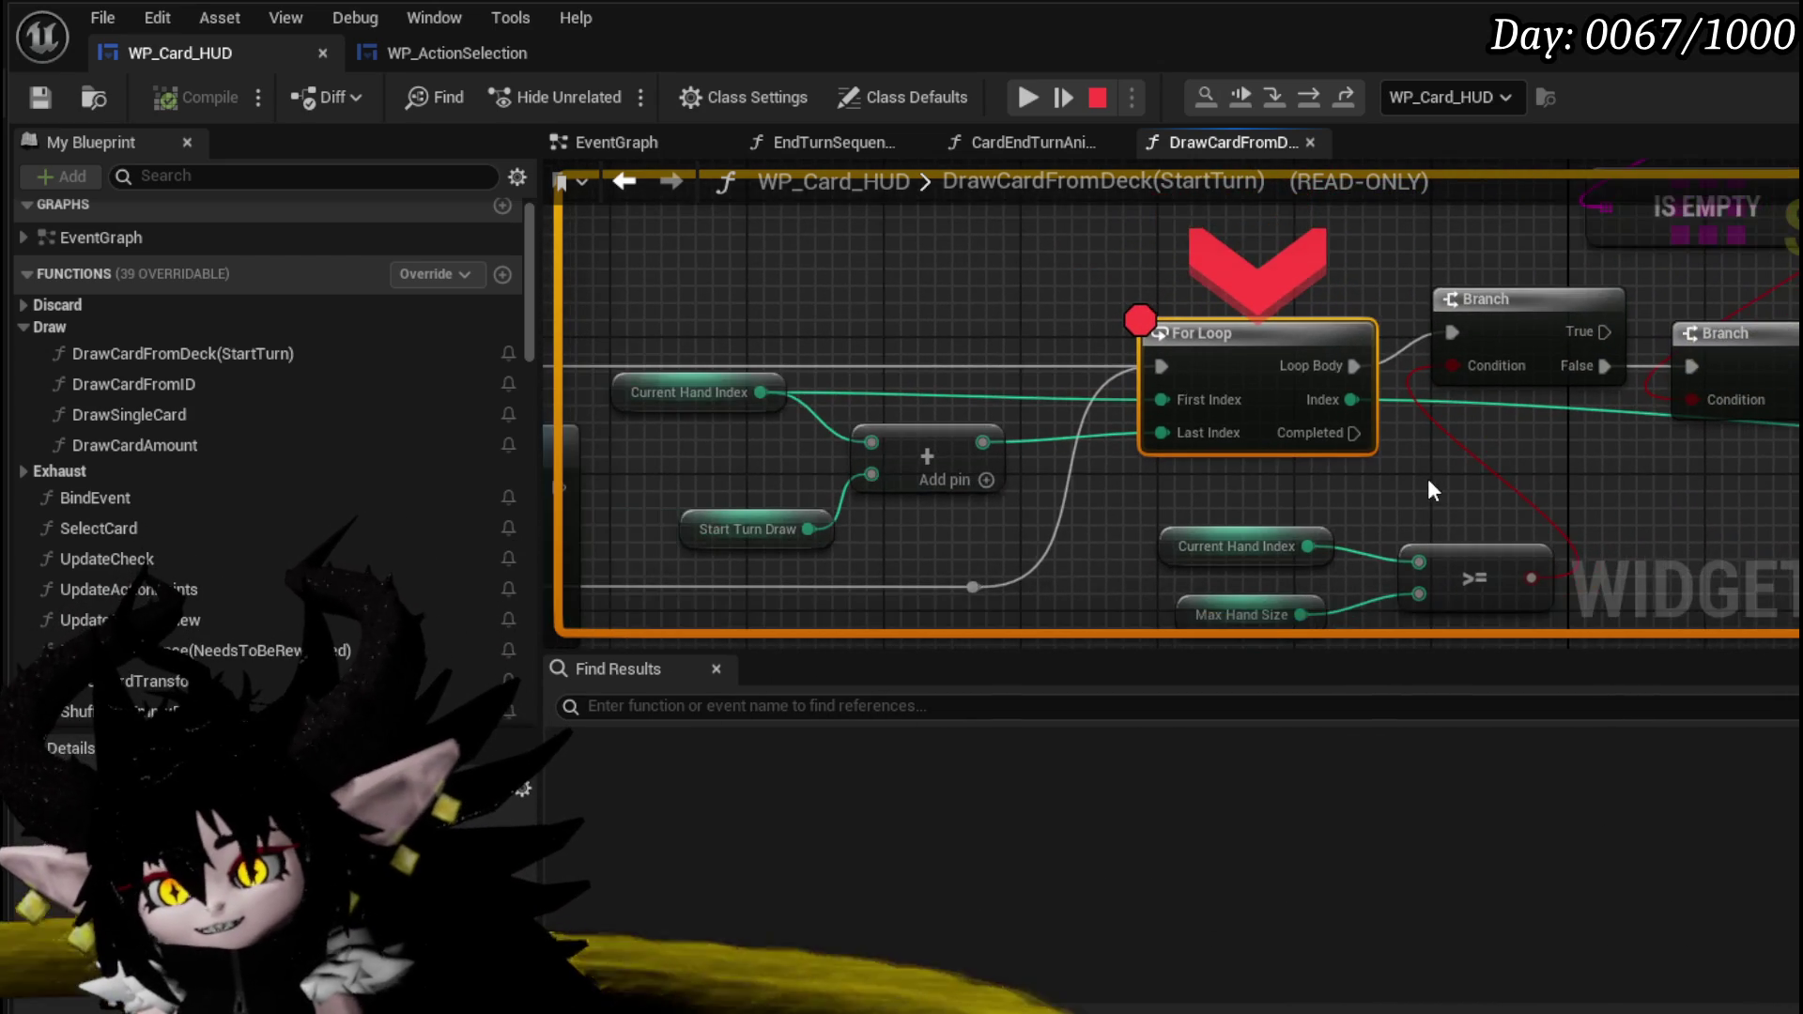
{"action": "left_click_drag", "start_coordinate": [650, 403], "coordinate": [819, 437]}
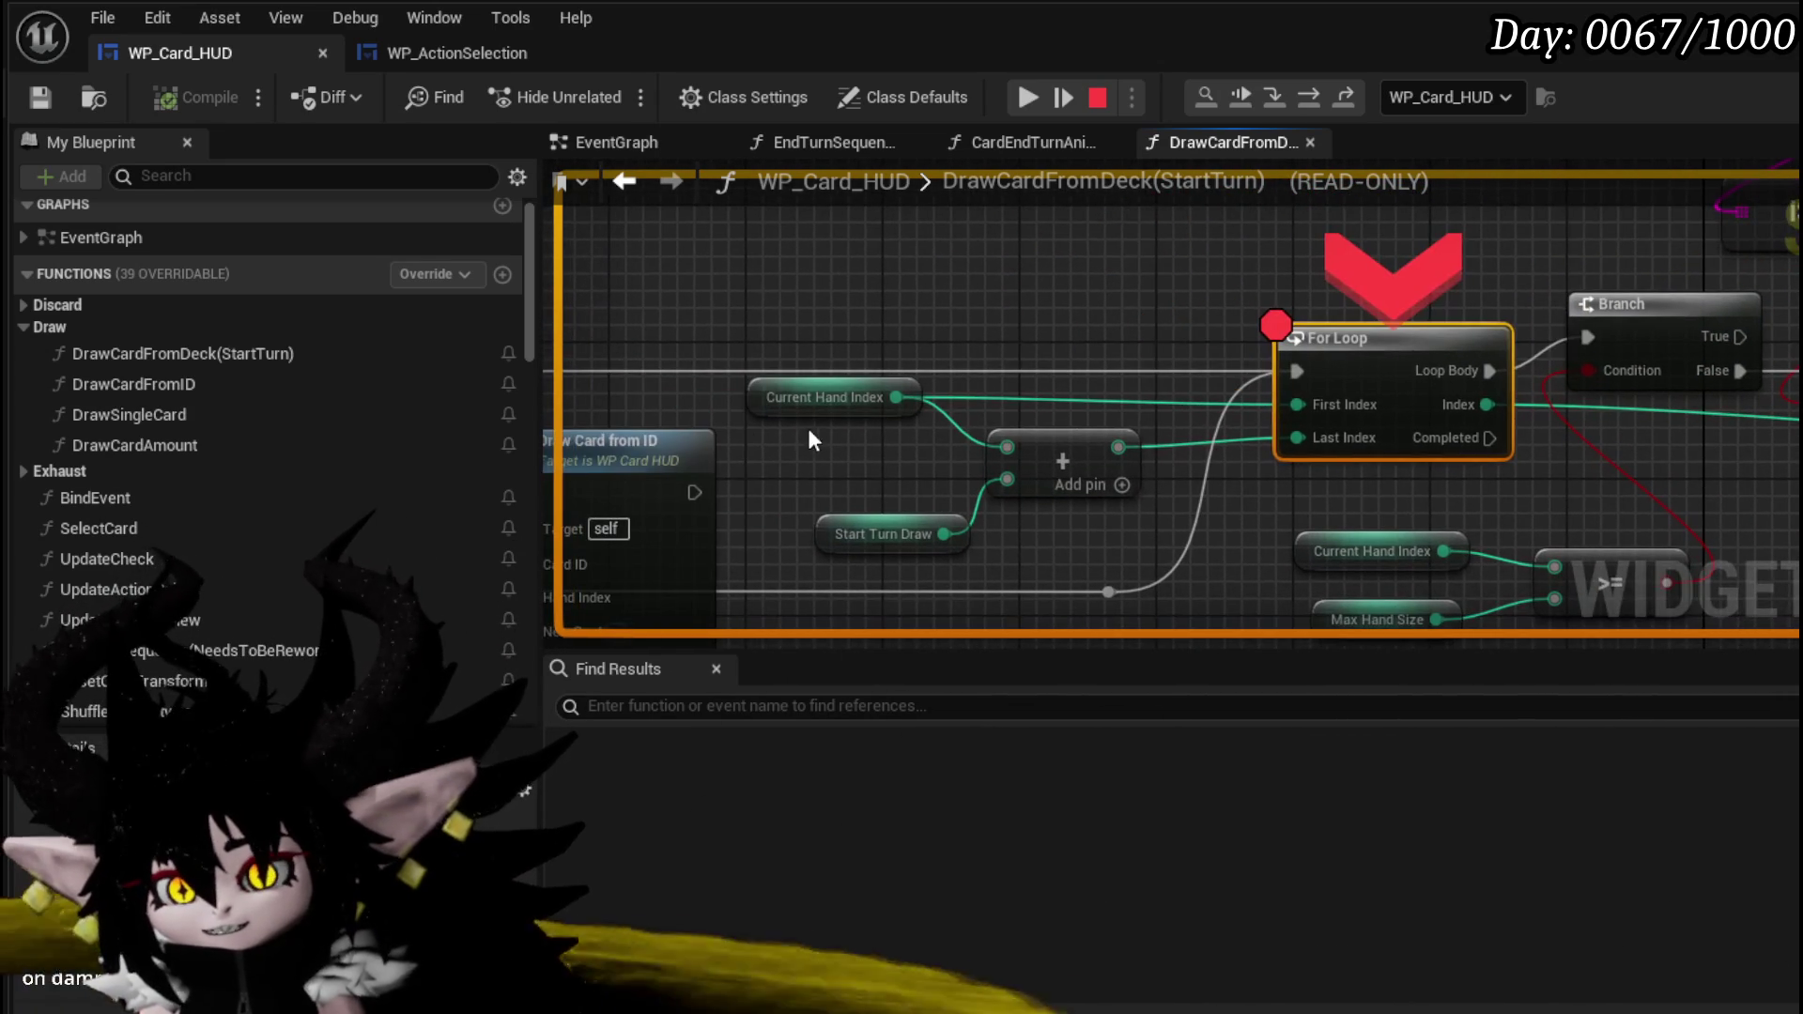
{"action": "left_click", "coordinate": [826, 399]}
{"action": "left_click", "coordinate": [944, 362]}
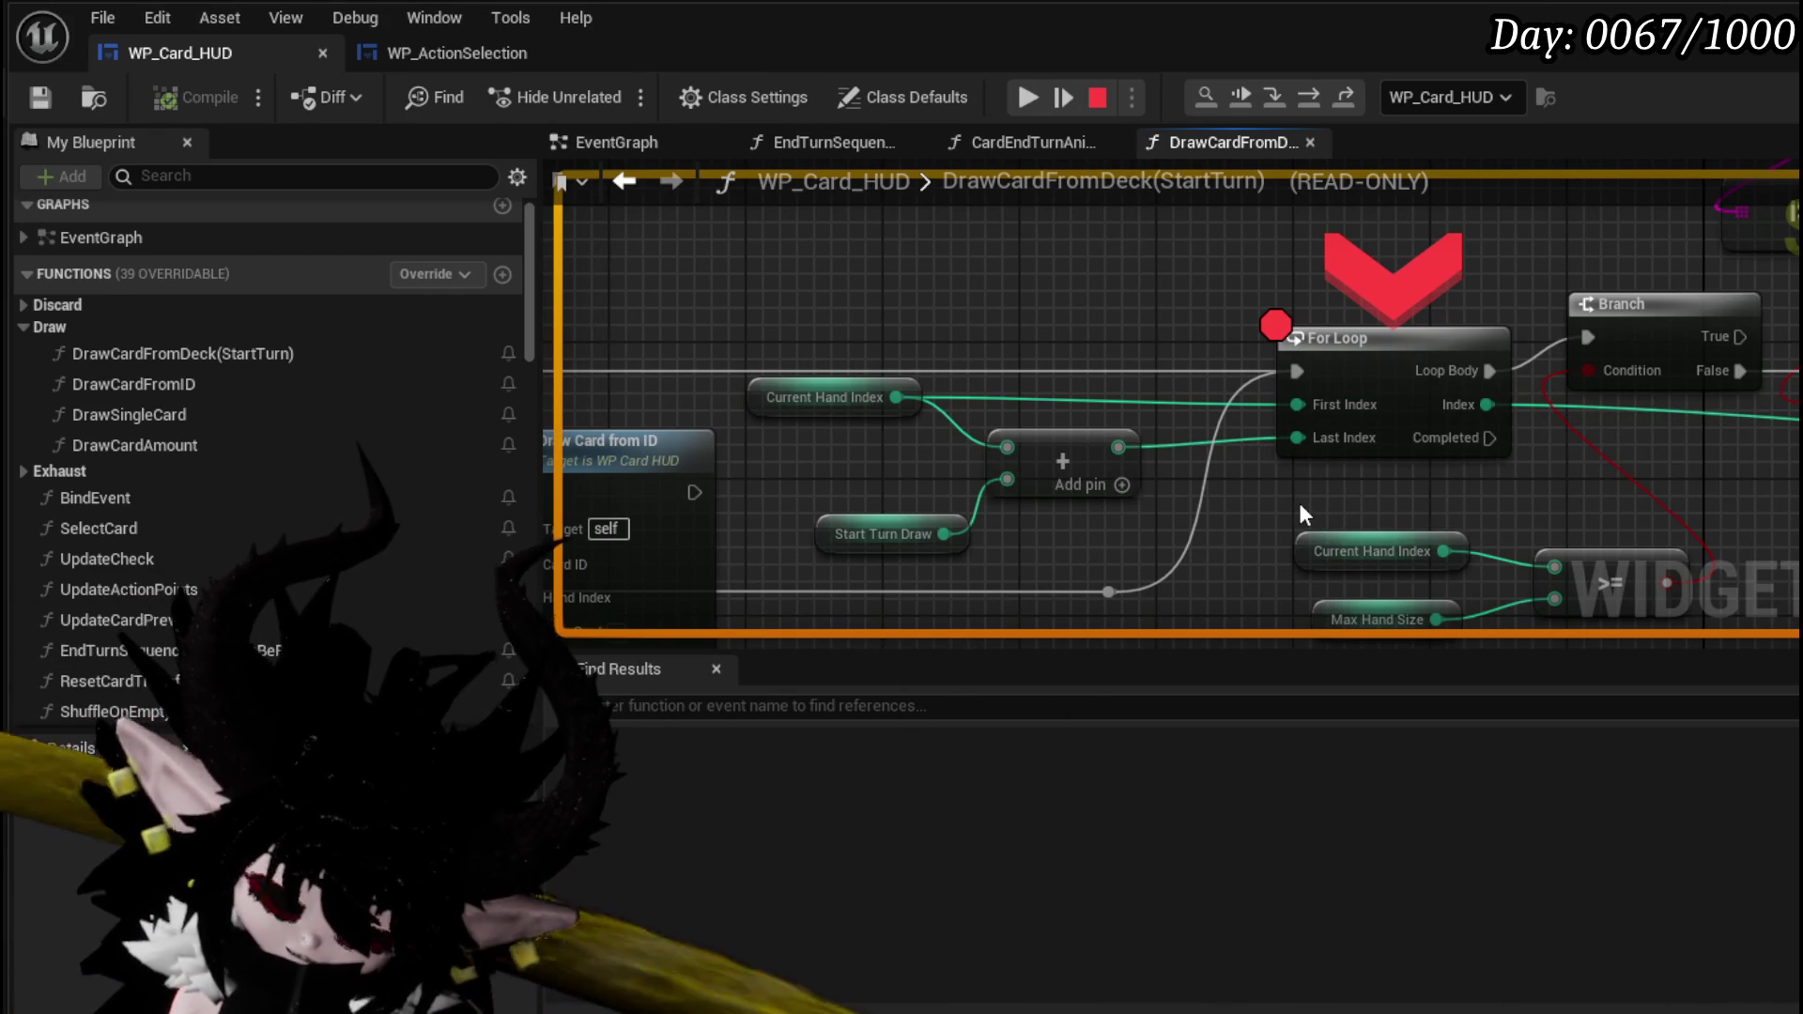
{"action": "left_click", "coordinate": [1096, 105]}
- Add a Length node pulled from the Card Hand array
{"action": "mouse_move", "coordinate": [1536, 473]}
{"action": "left_mouse_down"}
{"action": "mouse_move", "coordinate": [1206, 387]}
{"action": "mouse_move", "coordinate": [1223, 395]}
{"action": "left_mouse_up"}
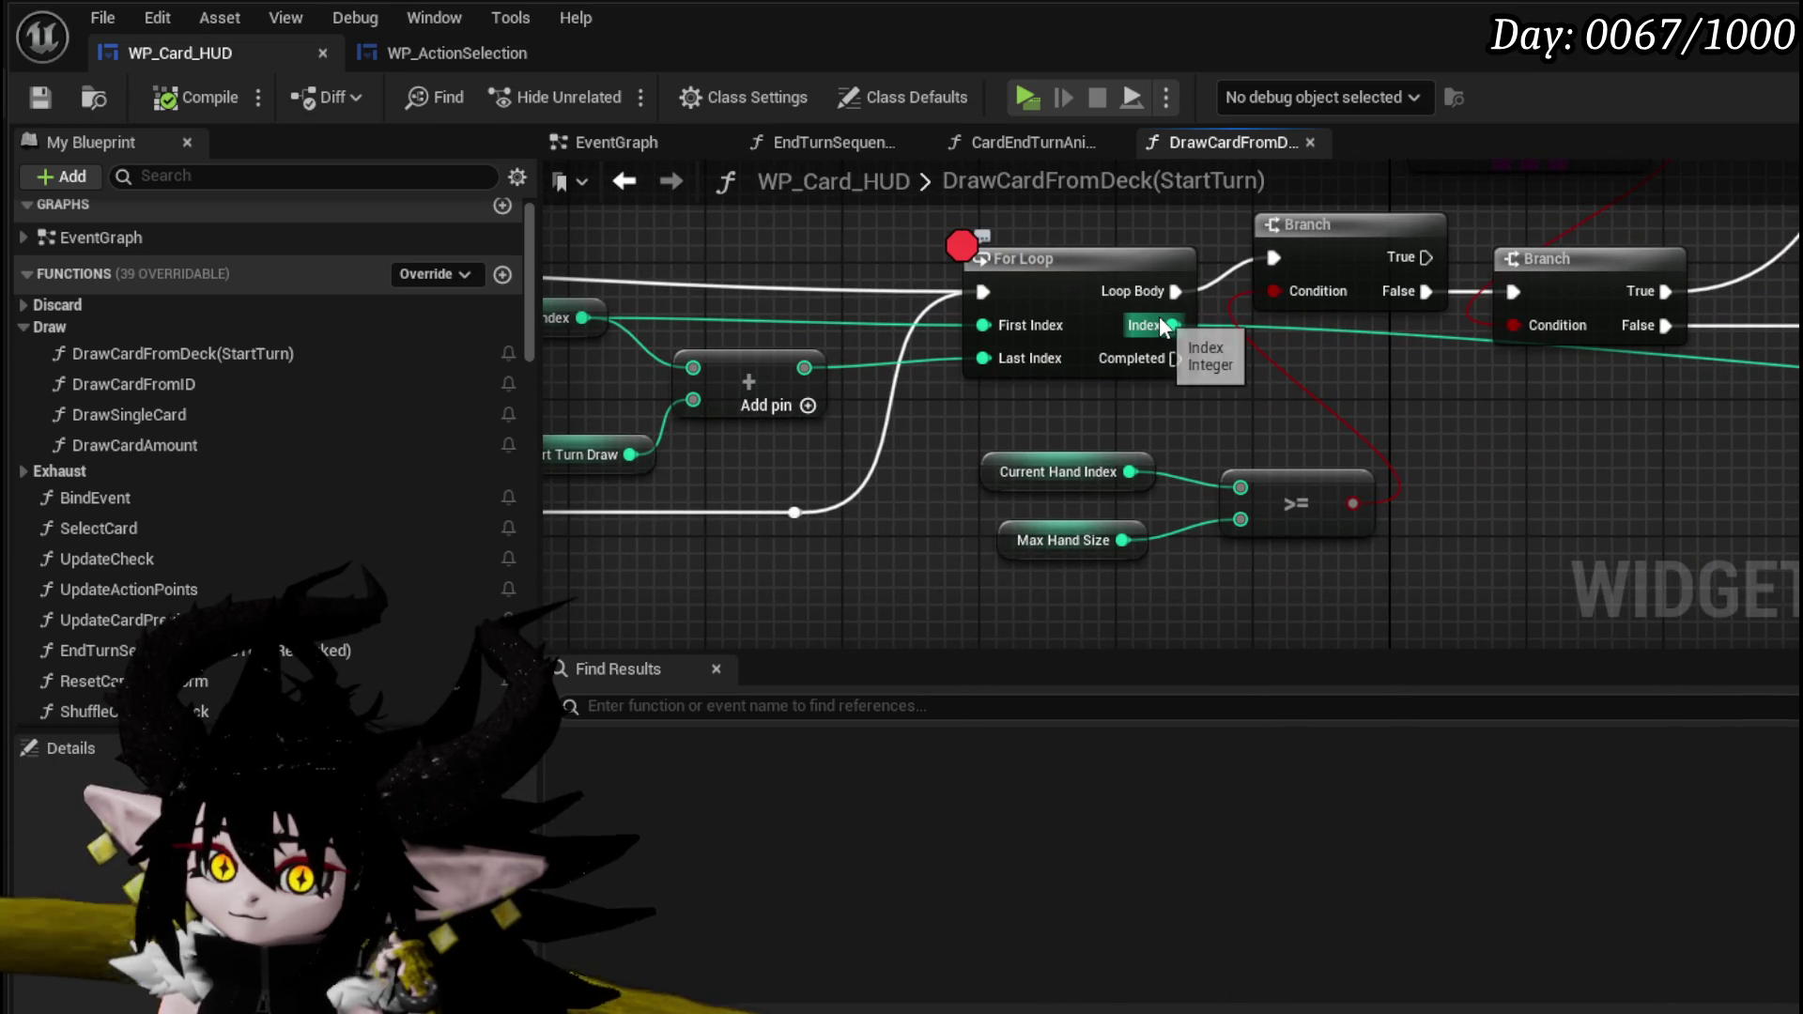
{"action": "left_click_drag", "start_coordinate": [1086, 379], "coordinate": [1405, 406]}
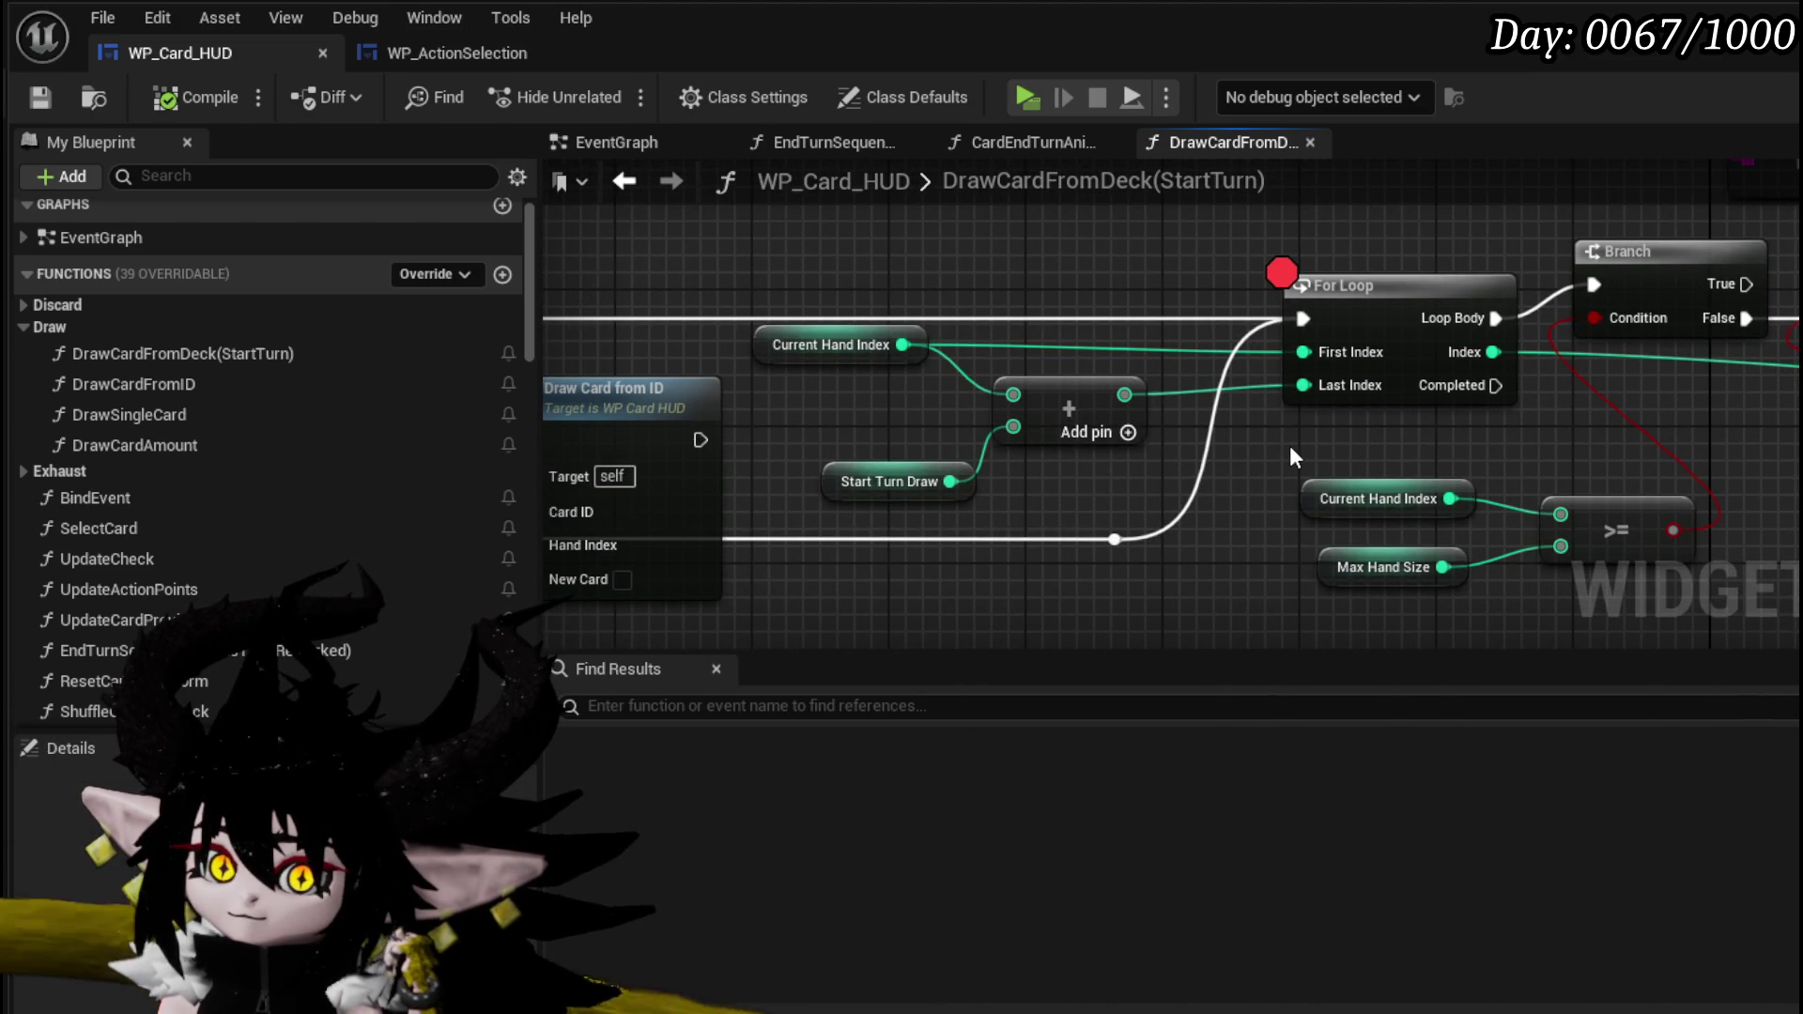
{"action": "left_click_drag", "start_coordinate": [1289, 445], "coordinate": [1785, 418]}
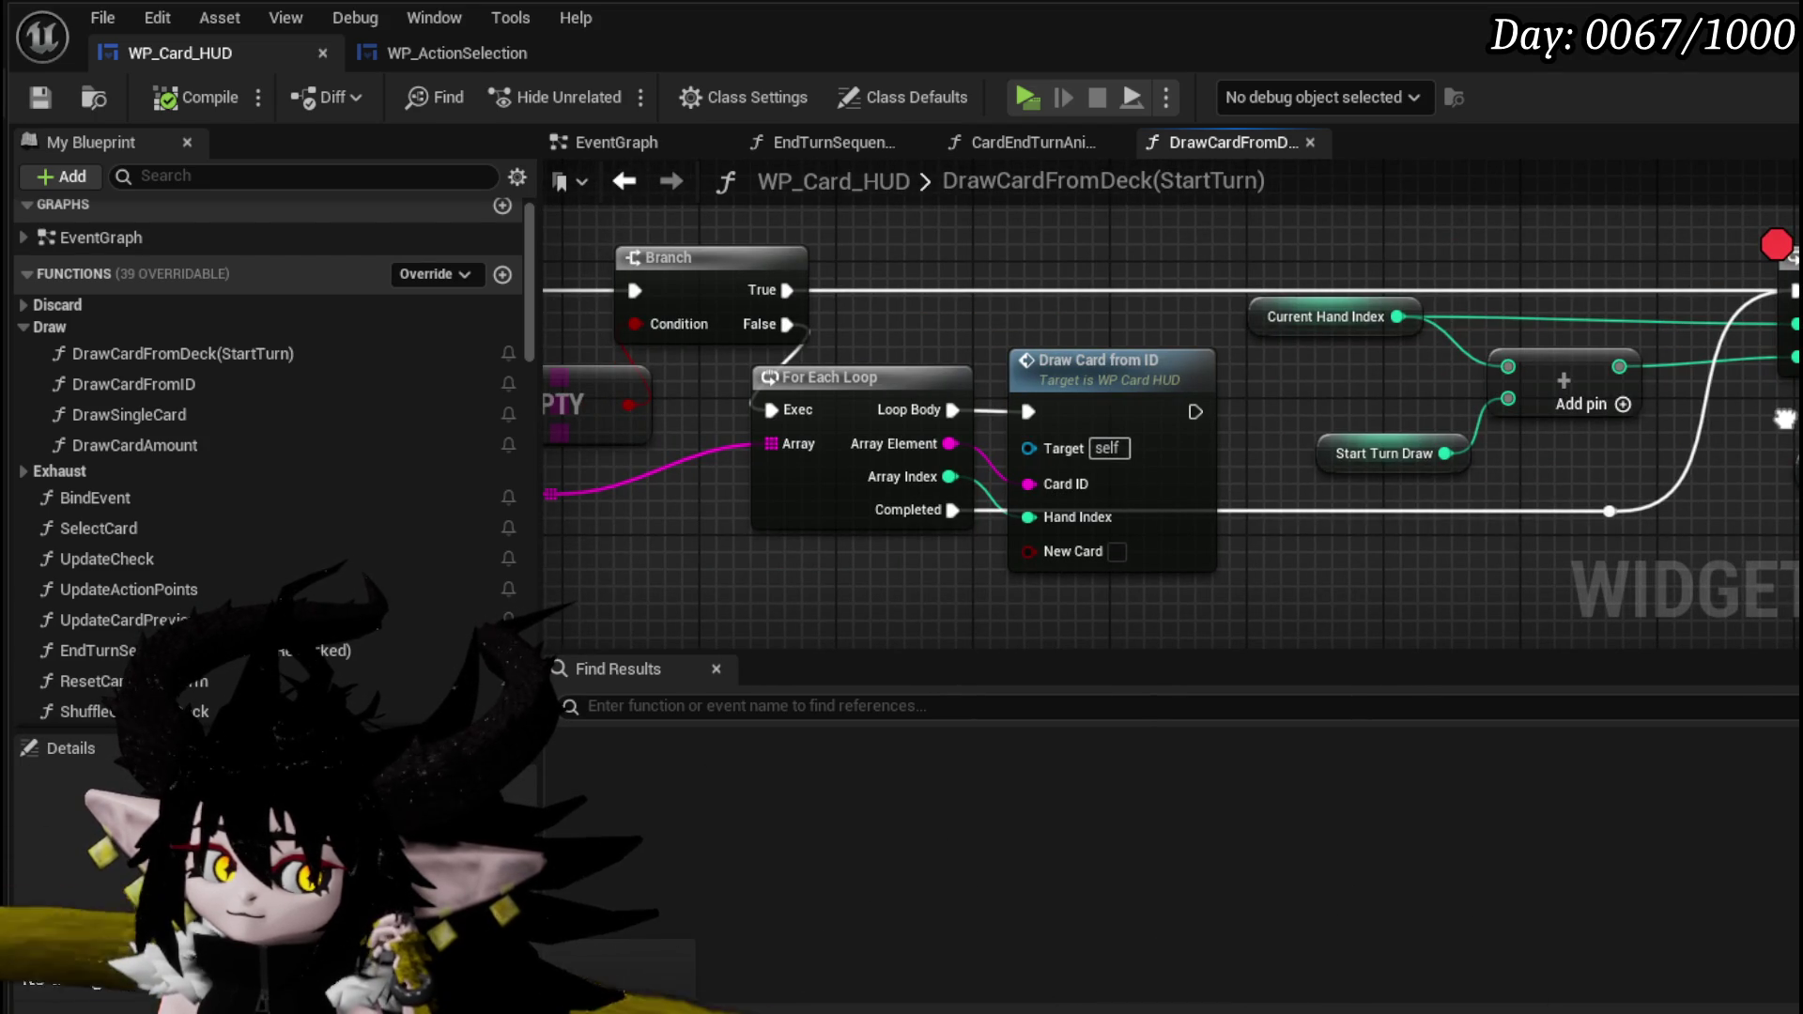
{"action": "left_click_drag", "start_coordinate": [1784, 418], "coordinate": [1683, 404]}
{"action": "mouse_move", "coordinate": [1161, 388]}
{"action": "left_mouse_down"}
{"action": "mouse_move", "coordinate": [1654, 357]}
{"action": "mouse_move", "coordinate": [1473, 325]}
{"action": "mouse_move", "coordinate": [1736, 348]}
{"action": "mouse_move", "coordinate": [1549, 335]}
{"action": "left_mouse_up"}
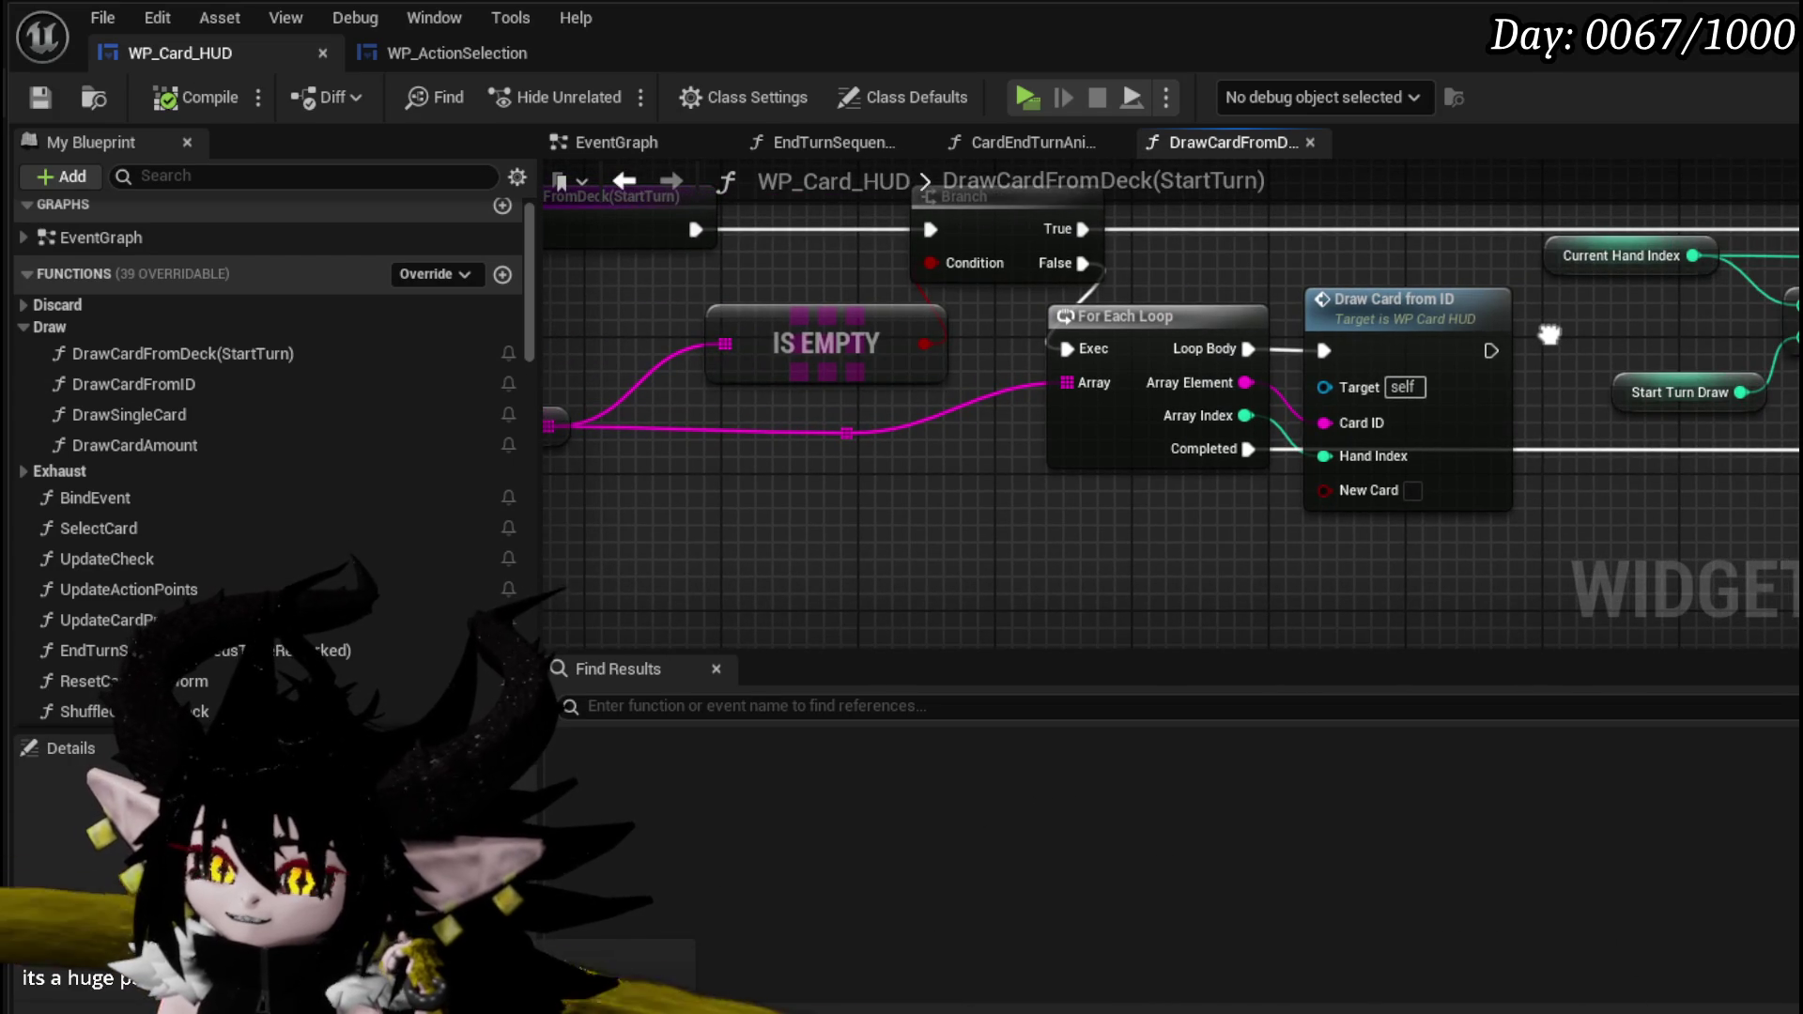
{"action": "left_click_drag", "start_coordinate": [1549, 334], "coordinate": [1650, 353]}
{"action": "mouse_move", "coordinate": [650, 444]}
{"action": "left_mouse_down"}
{"action": "mouse_move", "coordinate": [1470, 249]}
{"action": "mouse_move", "coordinate": [1428, 299]}
{"action": "mouse_move", "coordinate": [1422, 263]}
{"action": "left_mouse_up"}
{"action": "type", "text": "length"}
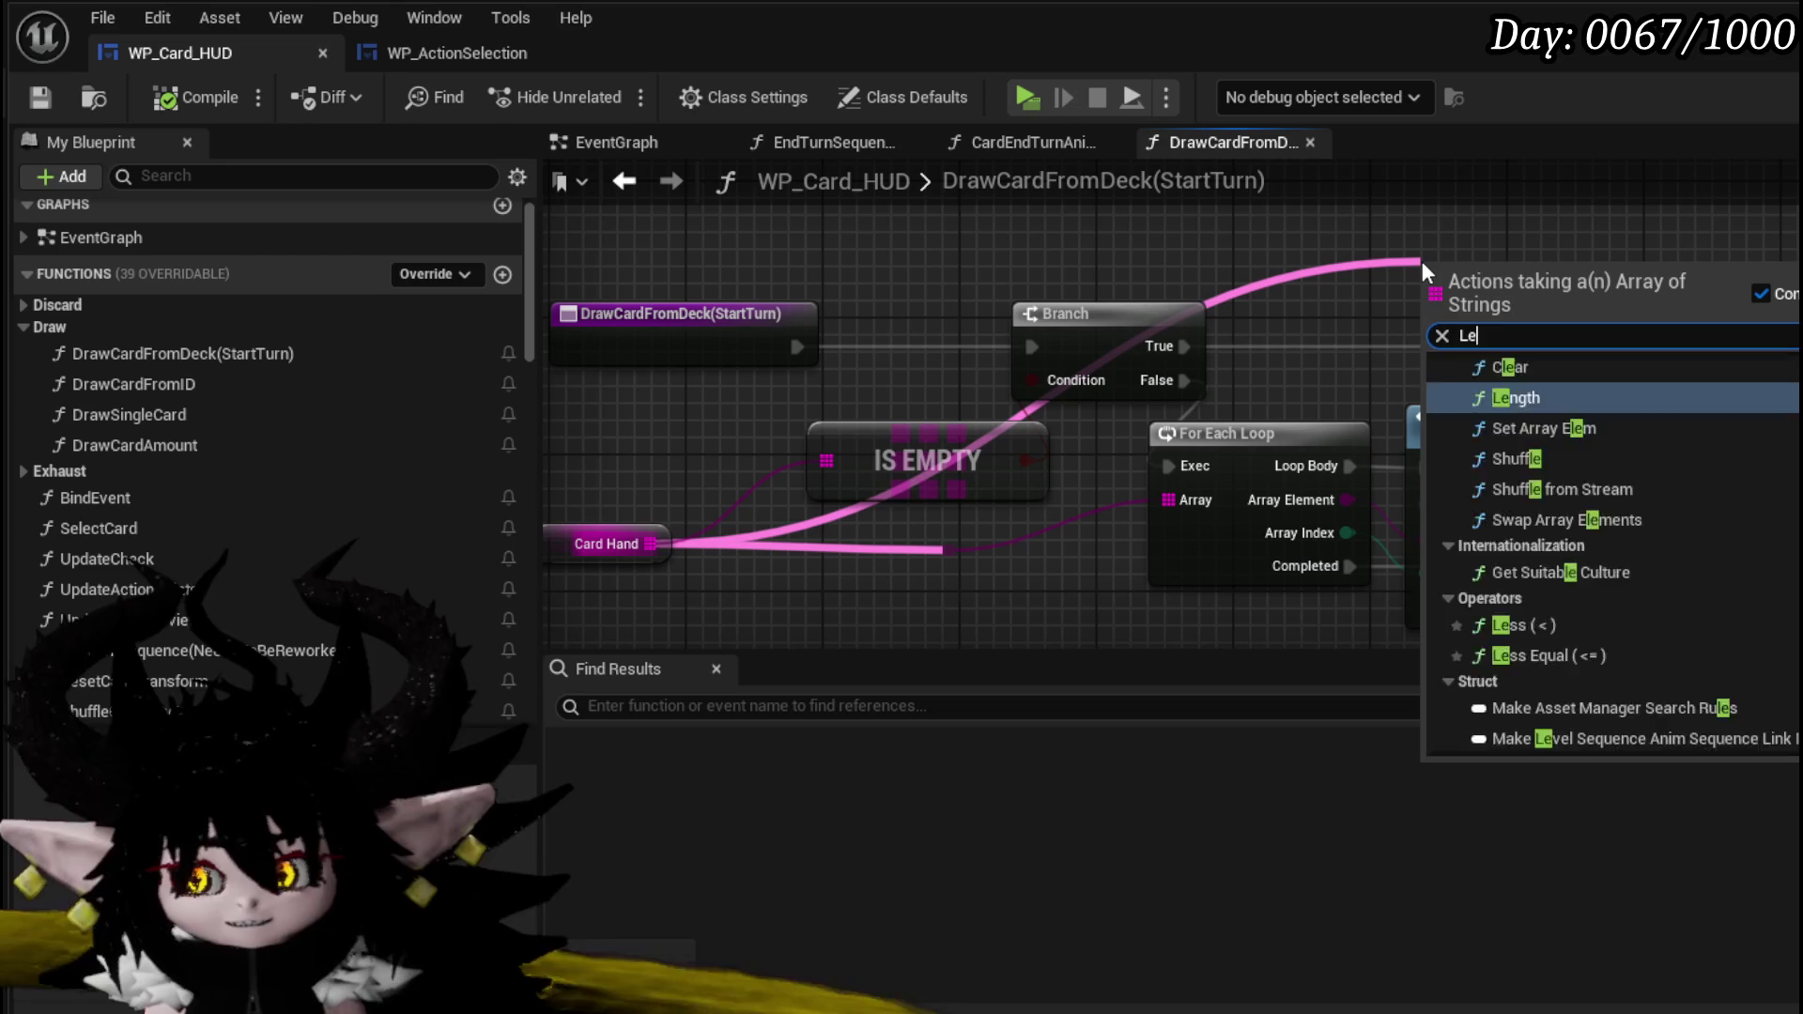
{"action": "key", "text": "Return"}
- Wire Length into the Add node's top input, move Current Hand Index aside, and compile
{"action": "left_click_drag", "start_coordinate": [1422, 263], "coordinate": [740, 250]}
{"action": "mouse_move", "coordinate": [942, 278]}
{"action": "left_mouse_down"}
{"action": "mouse_move", "coordinate": [1183, 462]}
{"action": "mouse_move", "coordinate": [1224, 411]}
{"action": "left_mouse_up"}
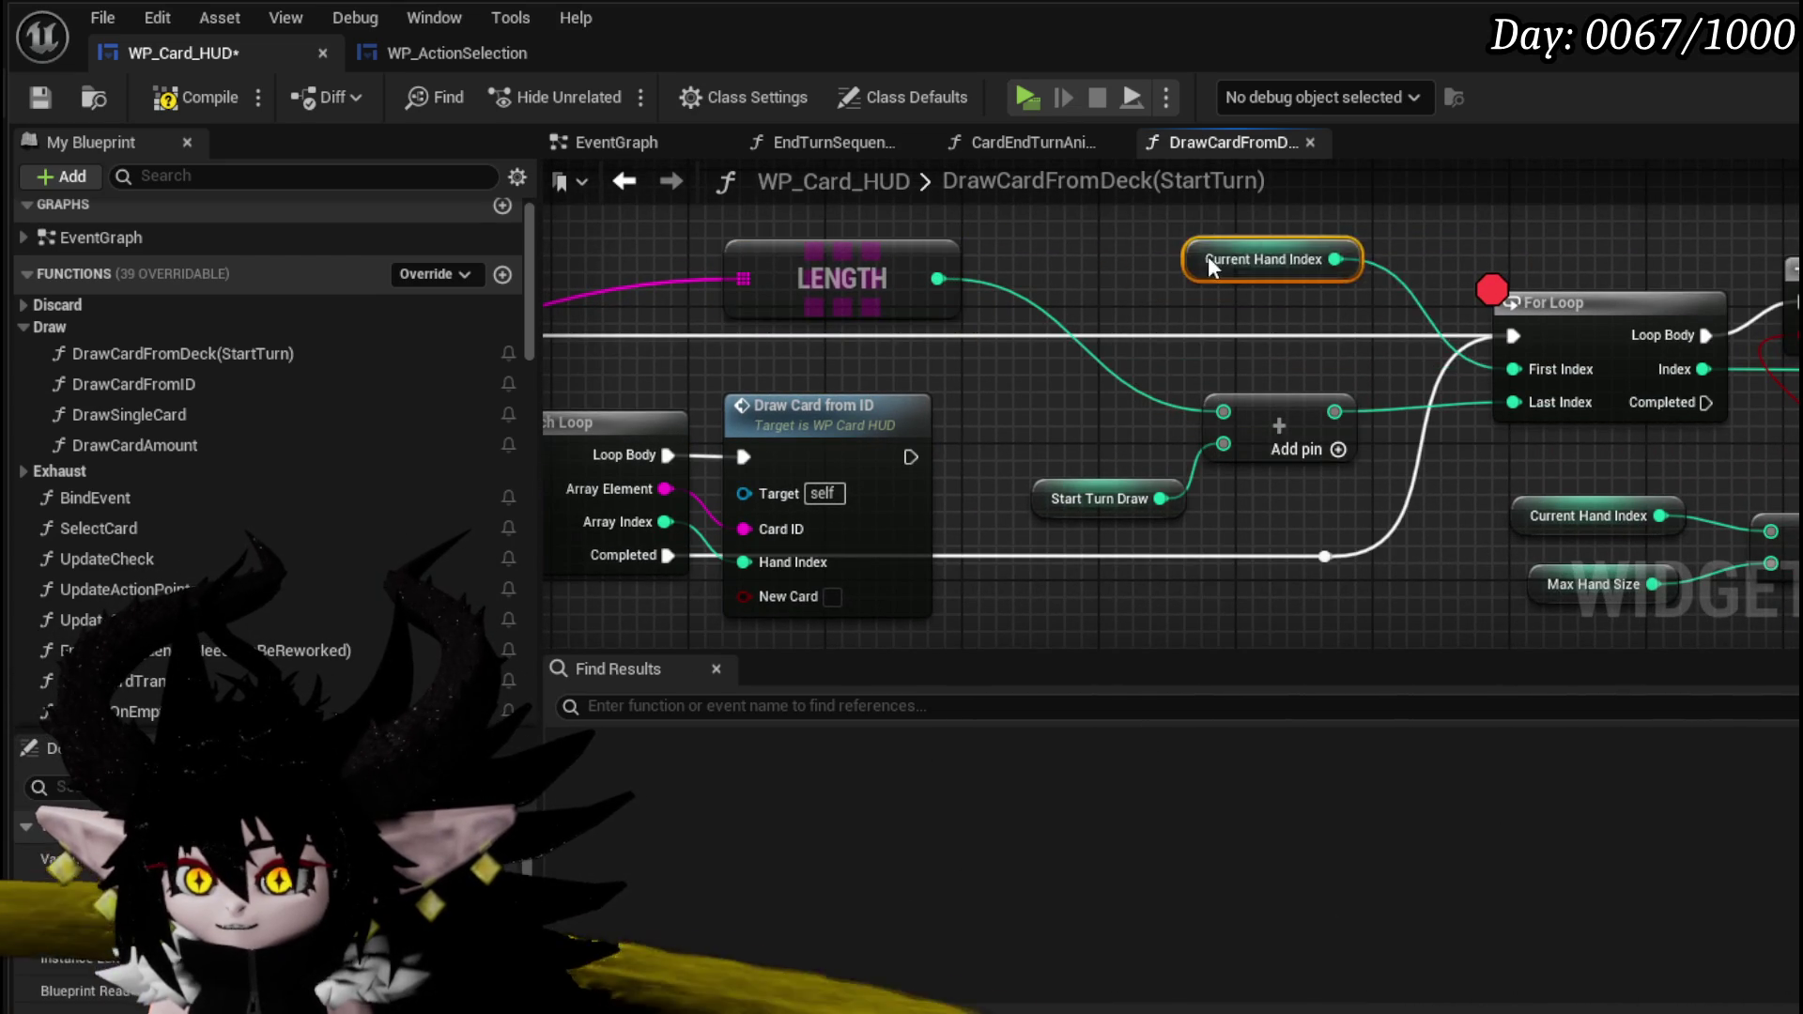
{"action": "left_click_drag", "start_coordinate": [1206, 256], "coordinate": [1271, 239]}
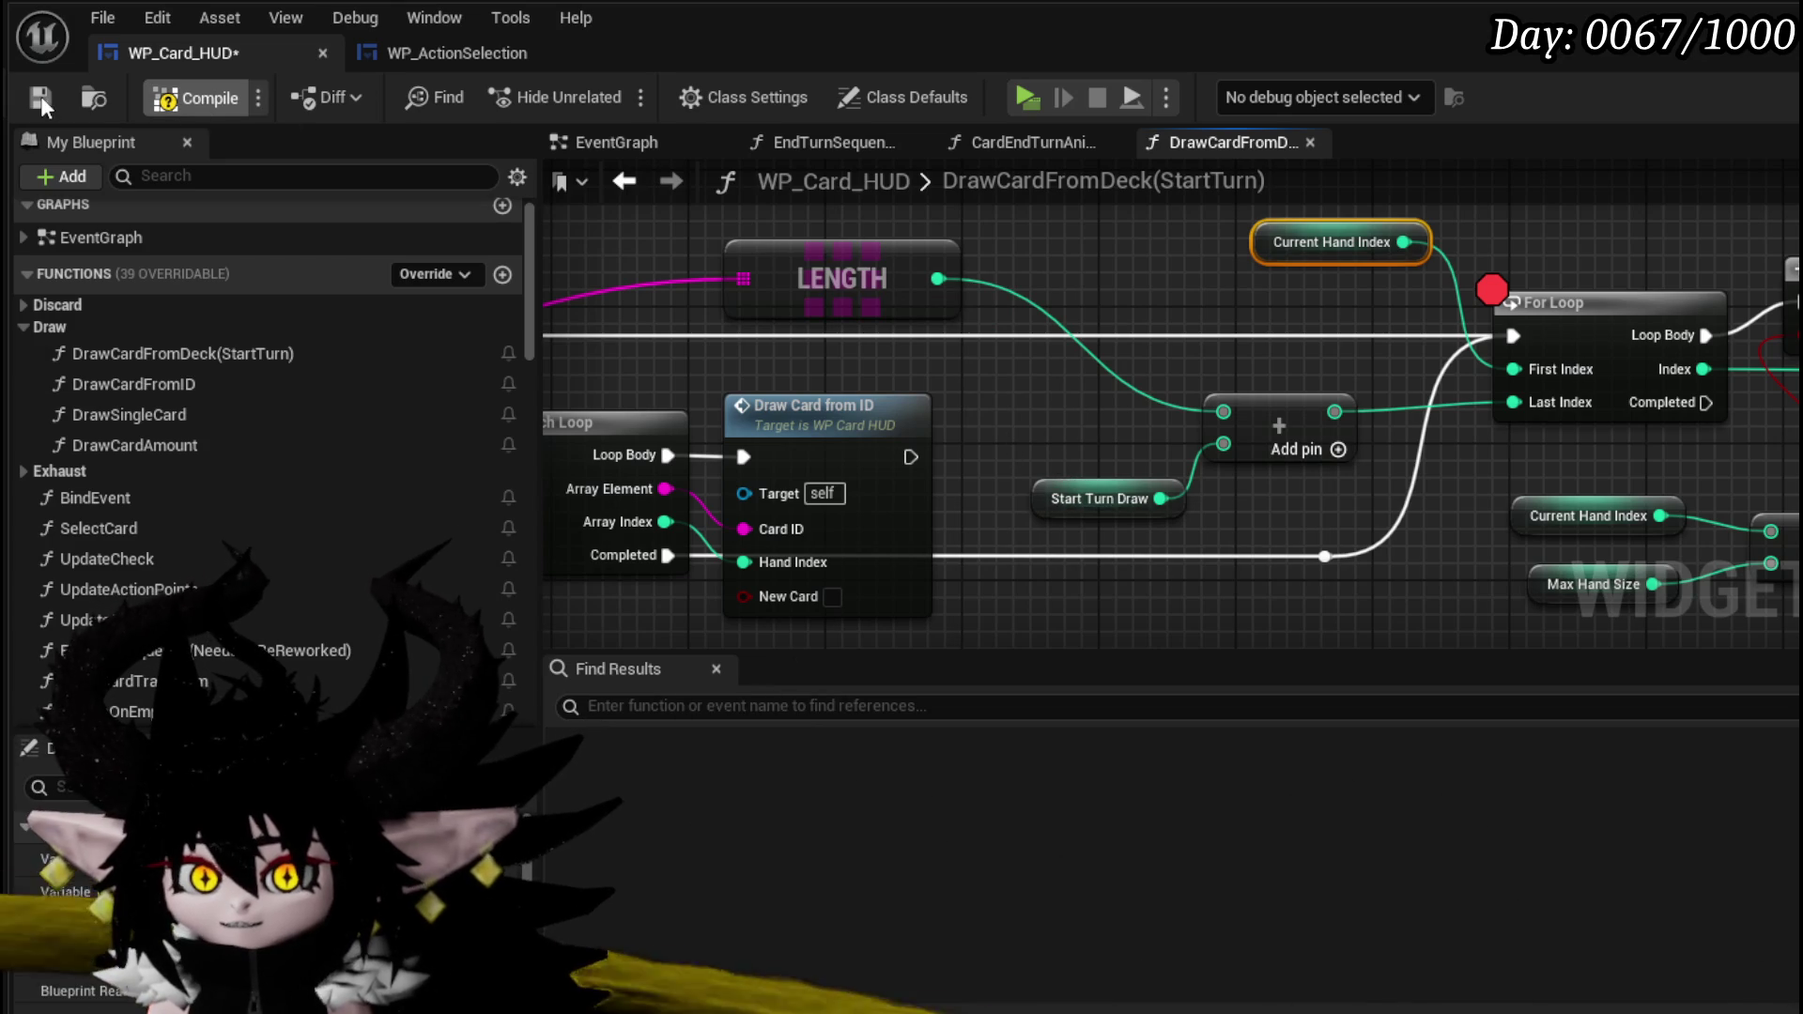
{"action": "key", "text": "F7"}
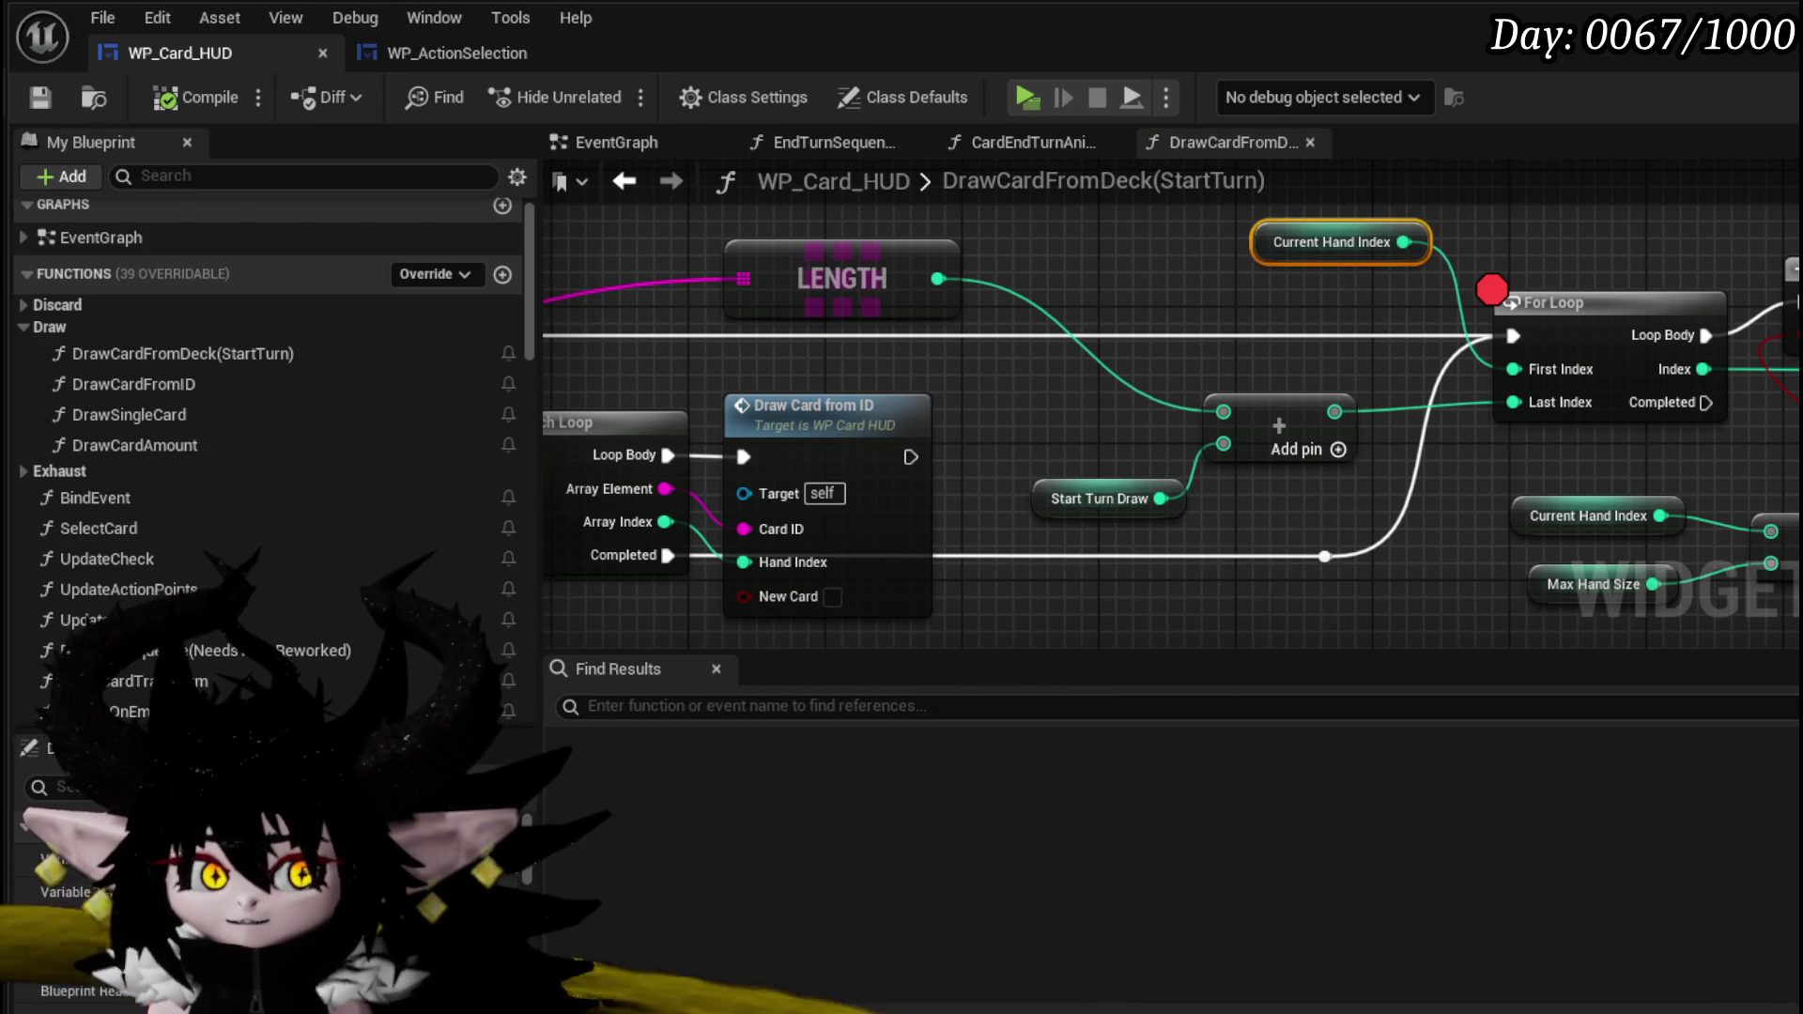
- Playtest, dismiss the battle prompt, step over the For Loop breakpoint, then resume
{"action": "left_click", "coordinate": [1033, 102]}
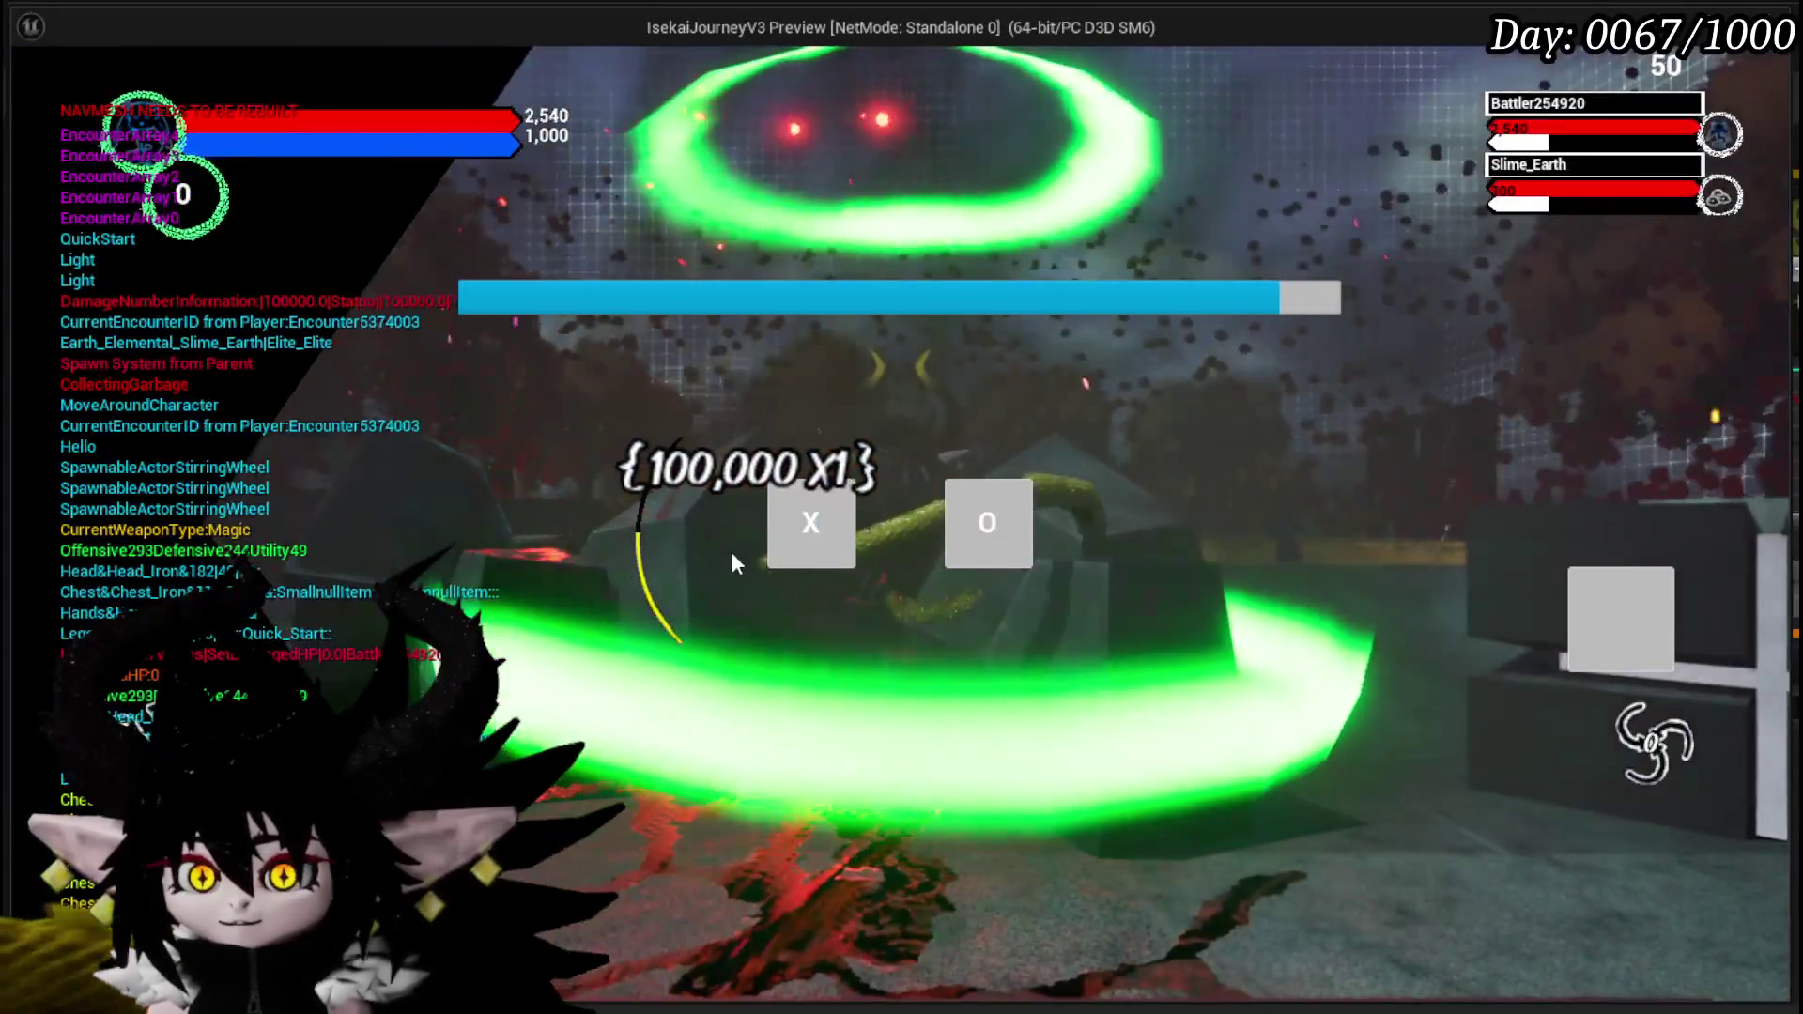
{"action": "left_click", "coordinate": [785, 529]}
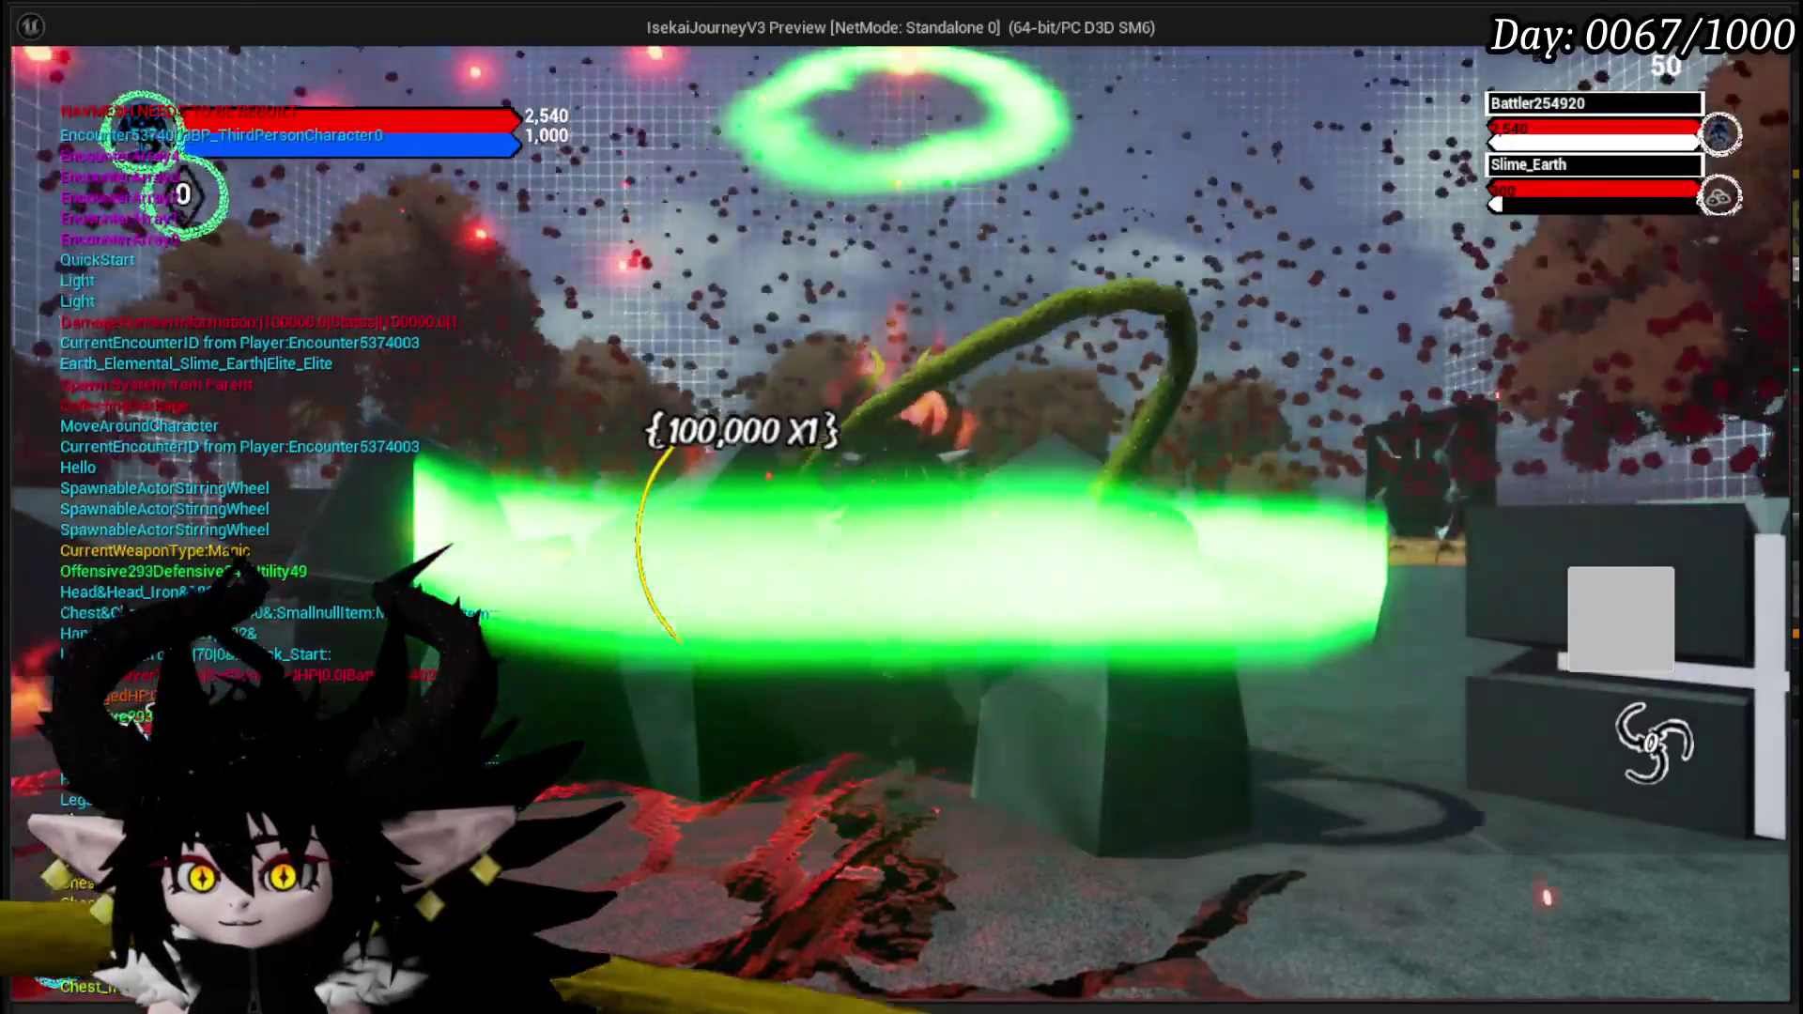
{"action": "mouse_move", "coordinate": [1339, 423]}
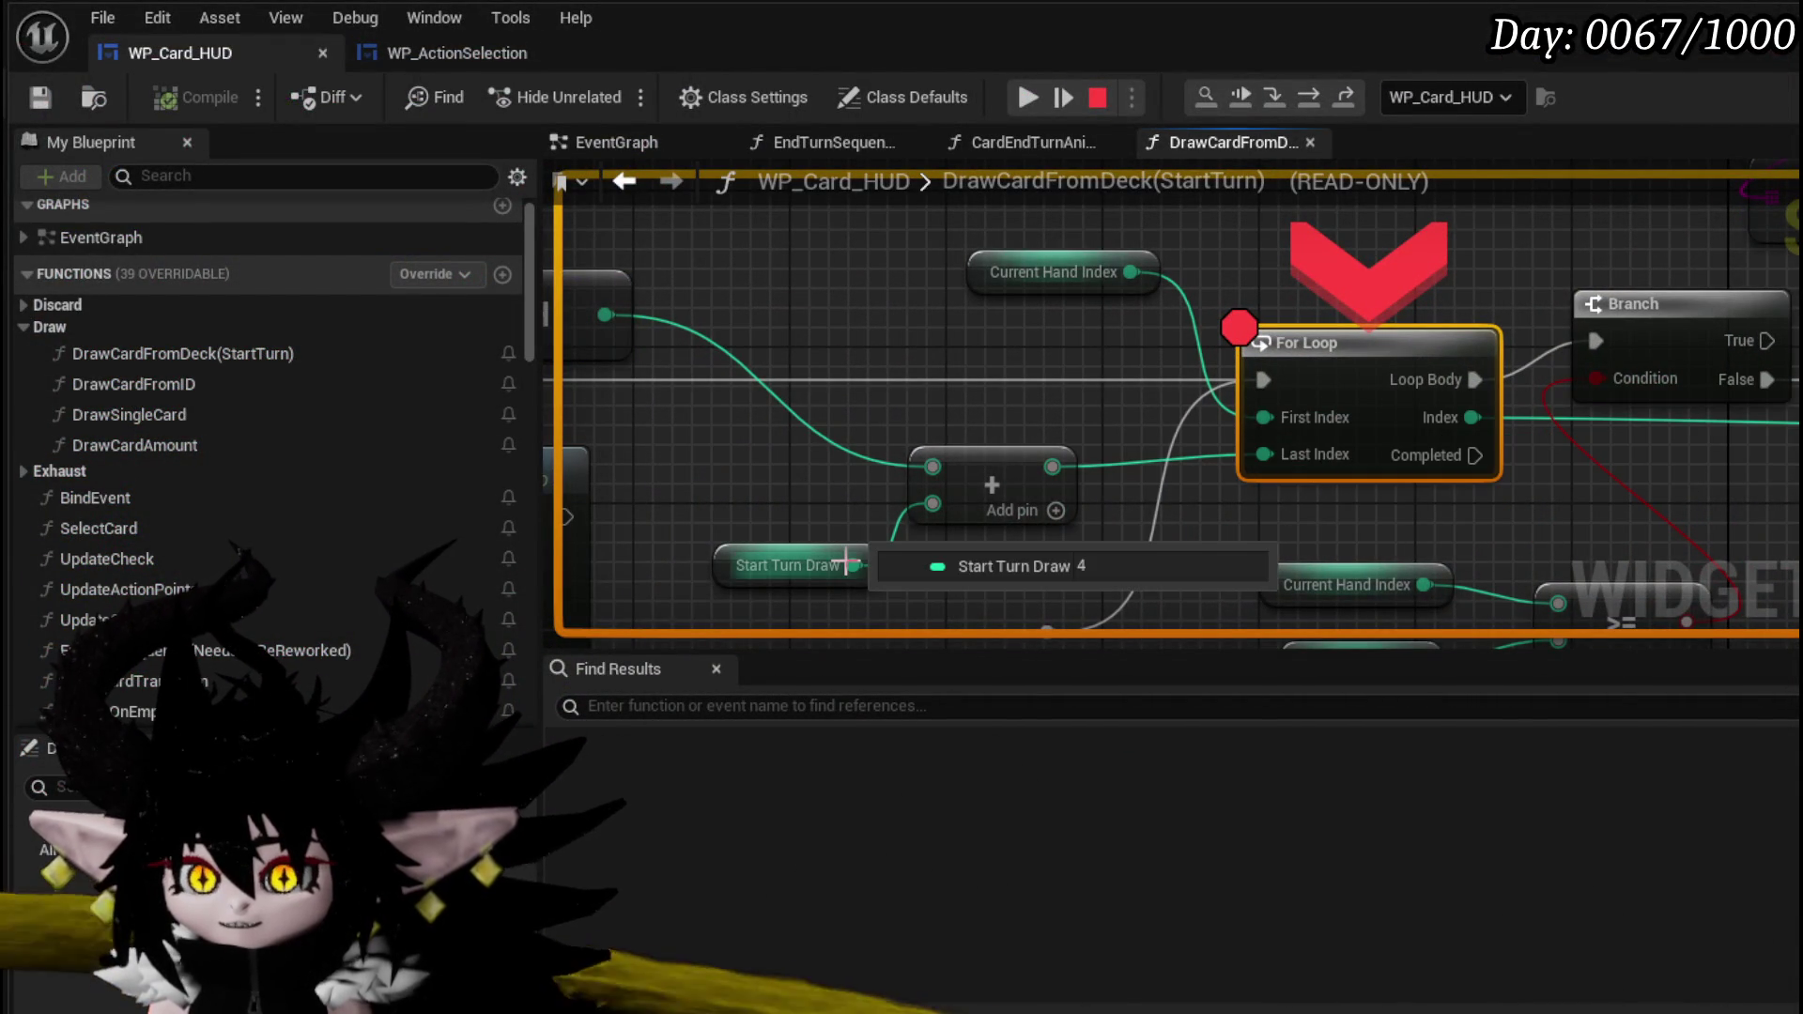
{"action": "mouse_move", "coordinate": [936, 463]}
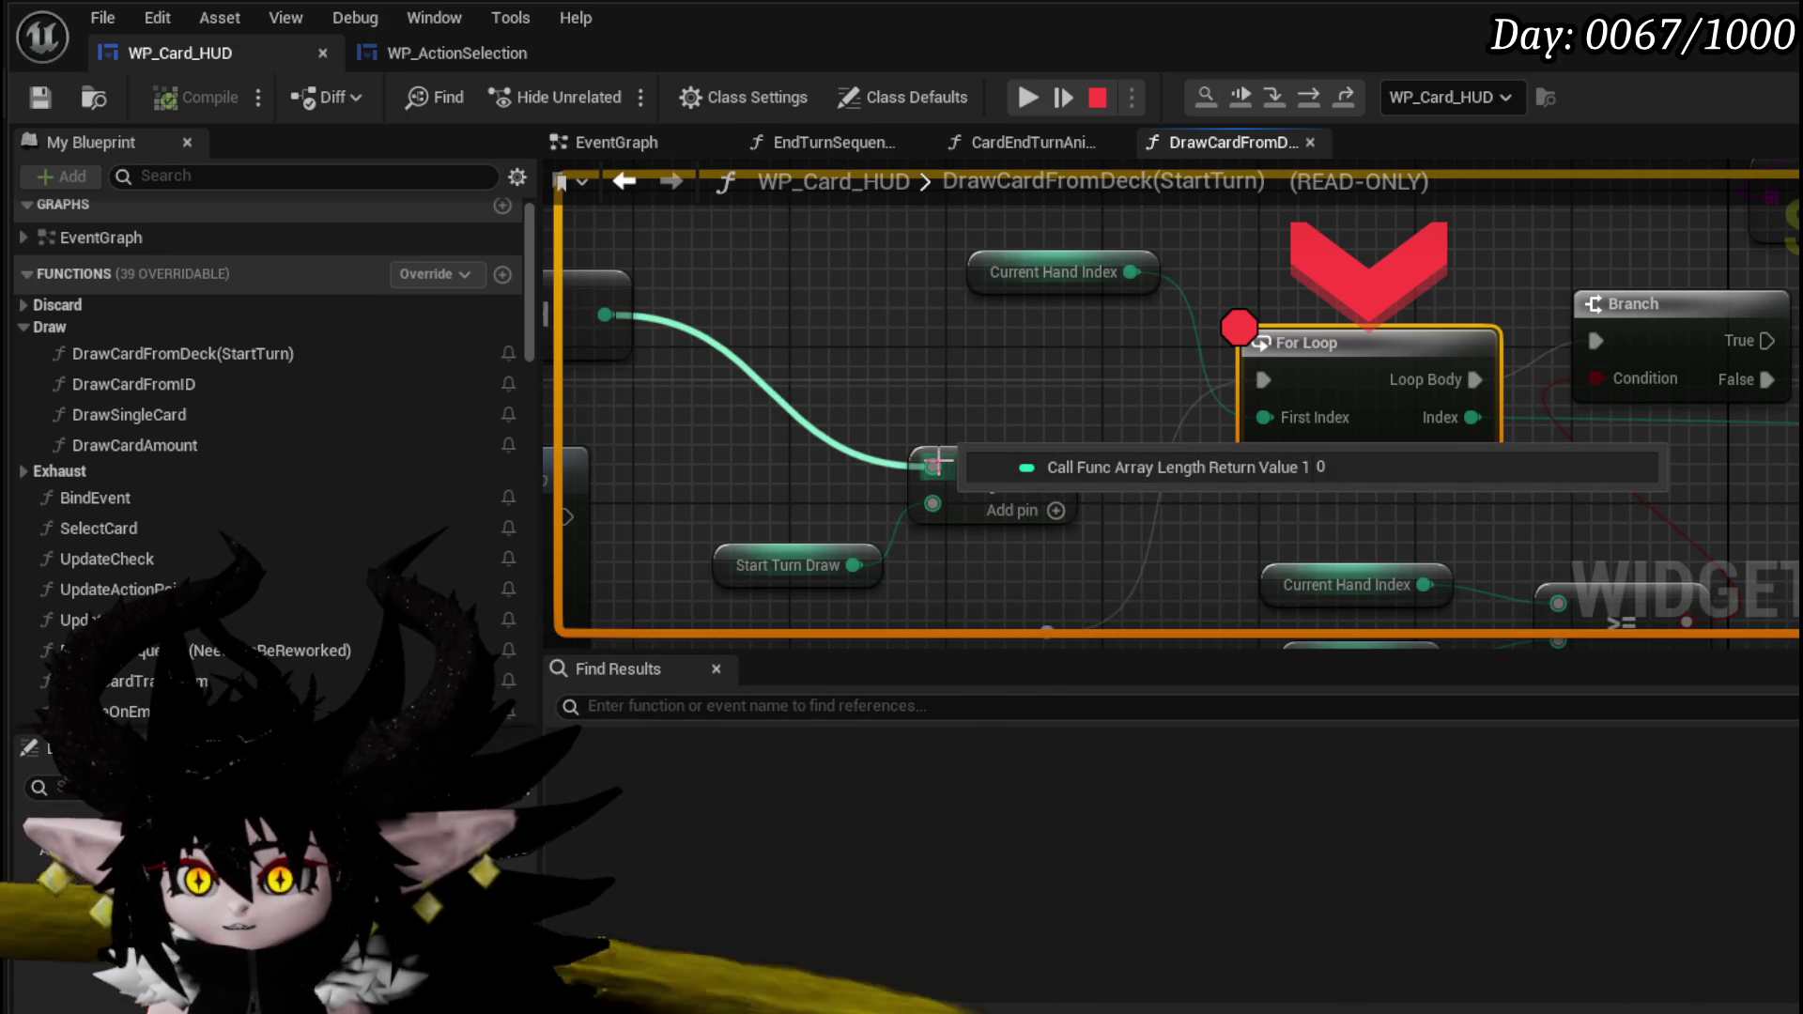
{"action": "scroll", "coordinate": [944, 414], "scroll_direction": "down", "scroll_amount": 2}
{"action": "left_click_drag", "start_coordinate": [945, 414], "coordinate": [671, 392]}
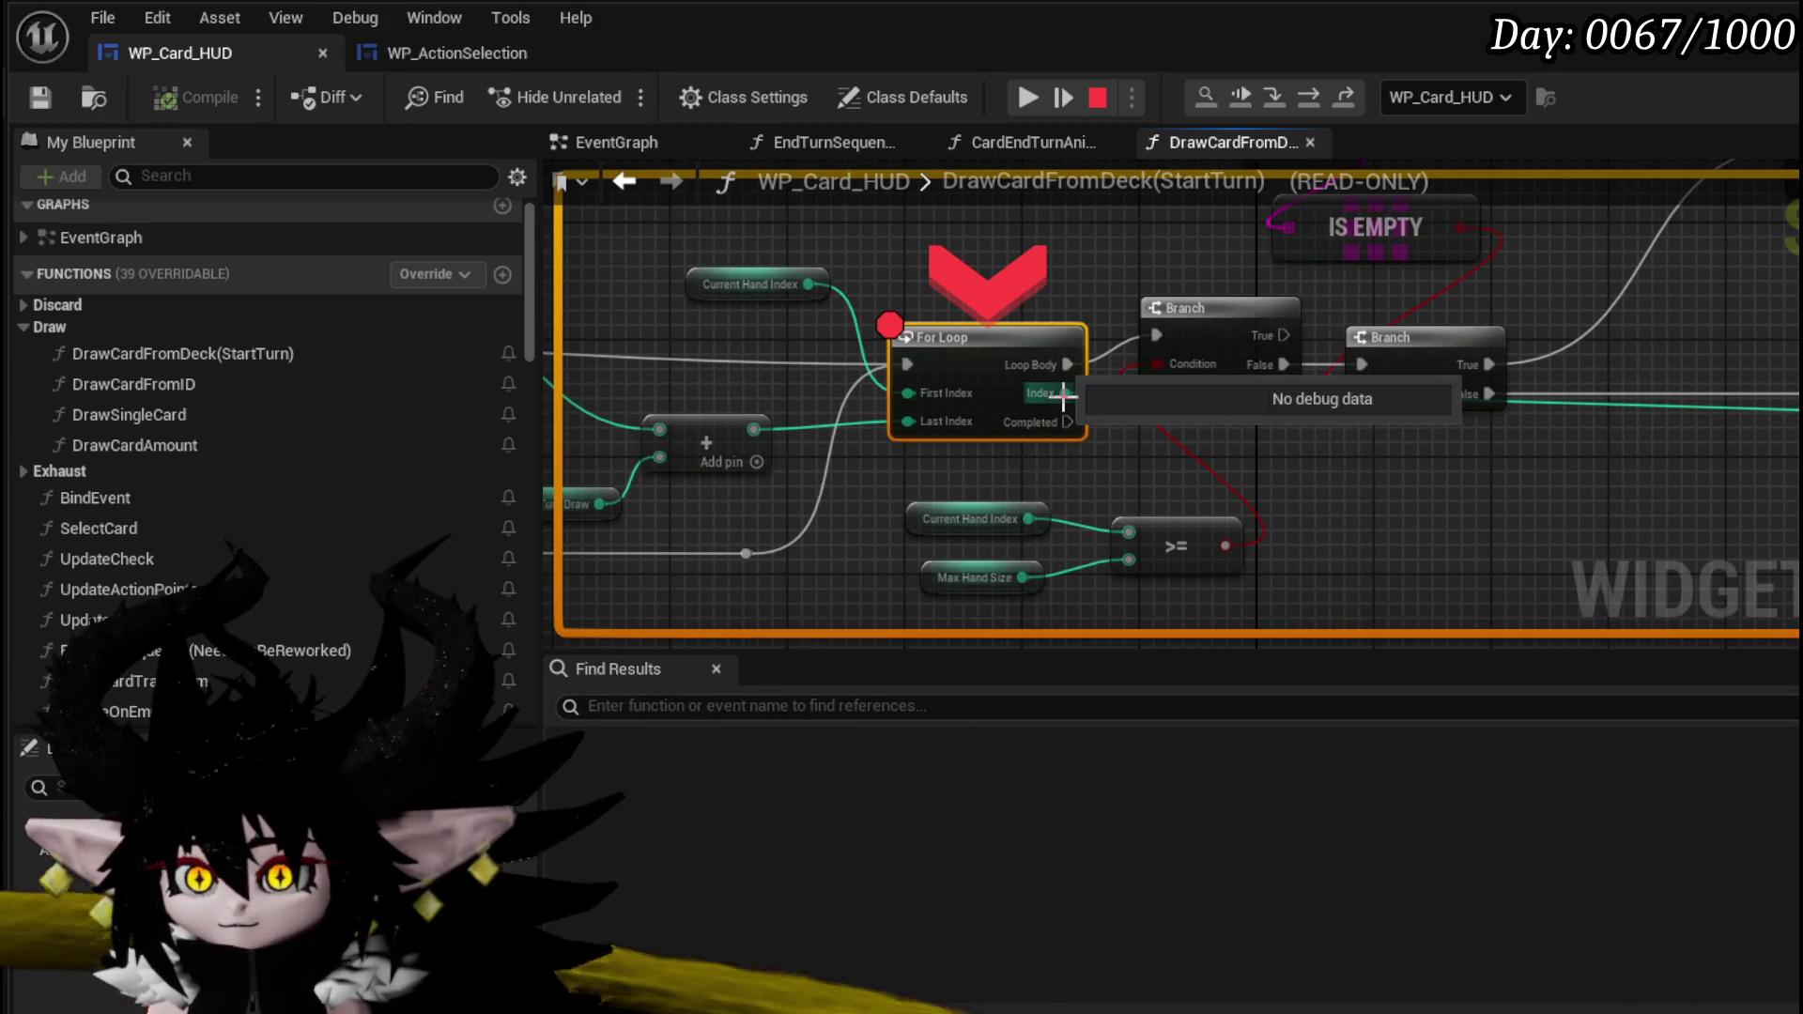
{"action": "left_click", "coordinate": [1315, 98]}
{"action": "left_click", "coordinate": [1063, 98]}
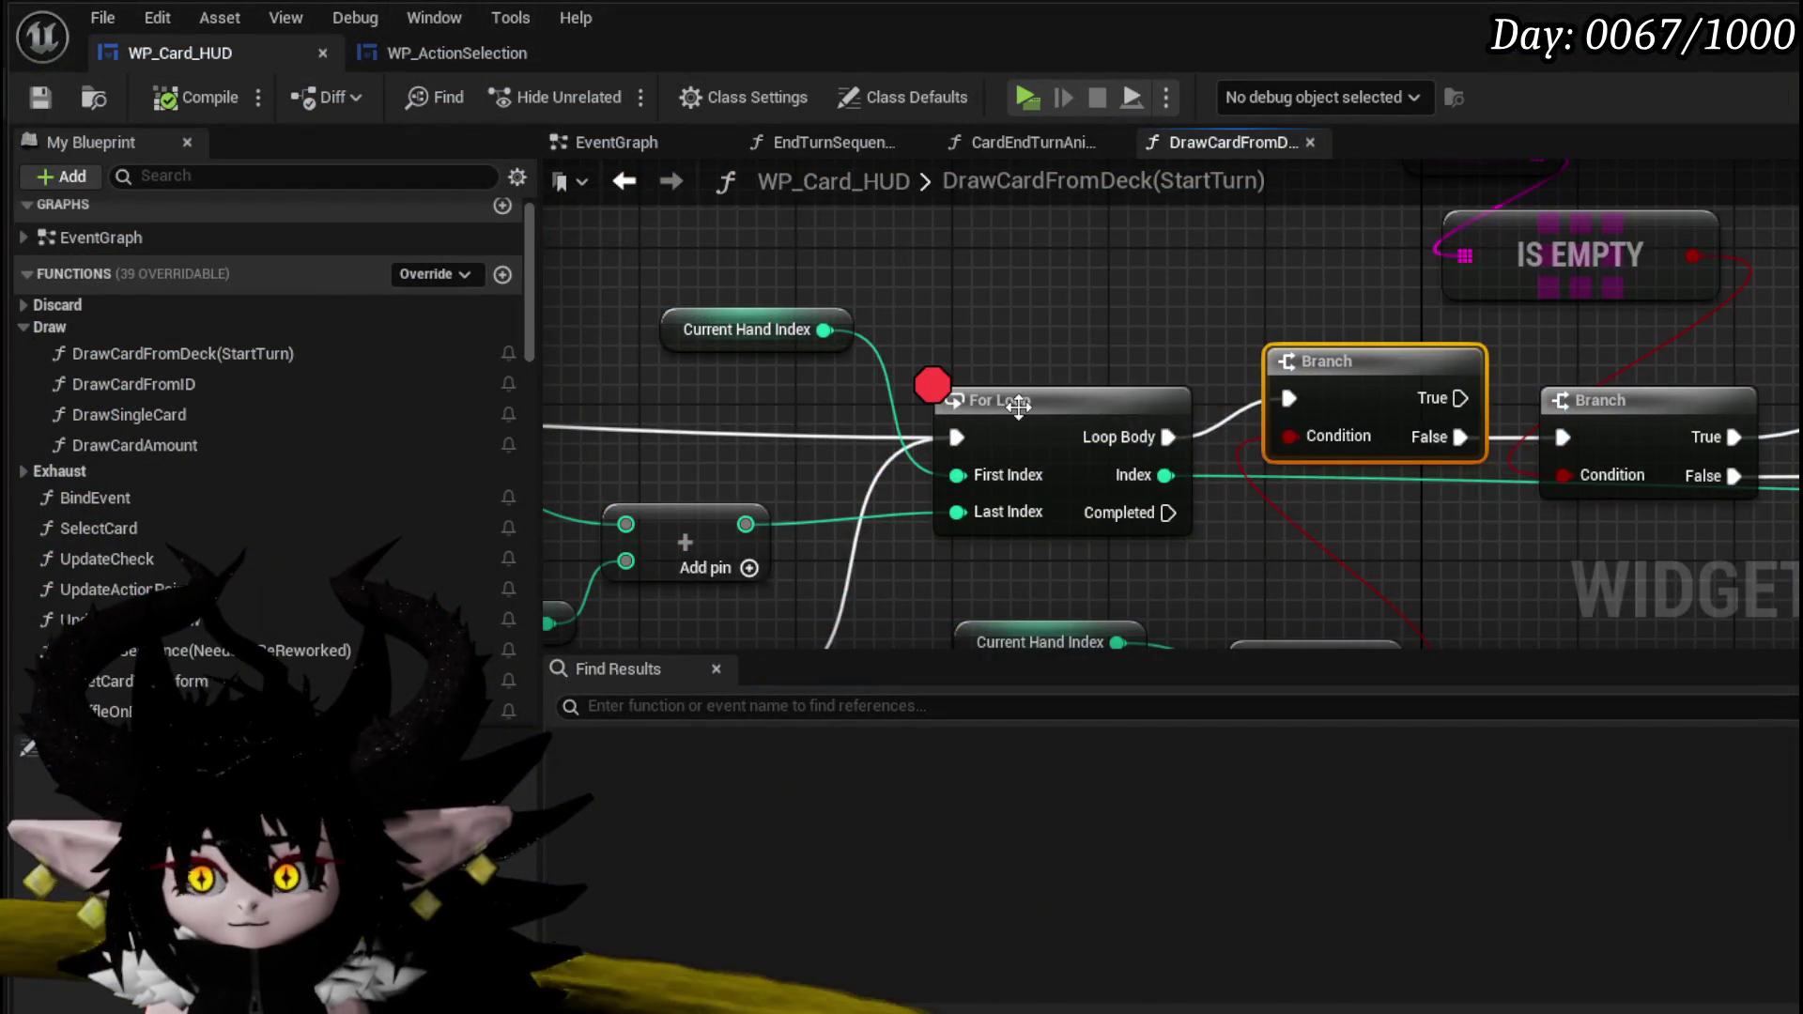
- Remove the breakpoint from the For Loop node
{"action": "right_click", "coordinate": [1134, 338]}
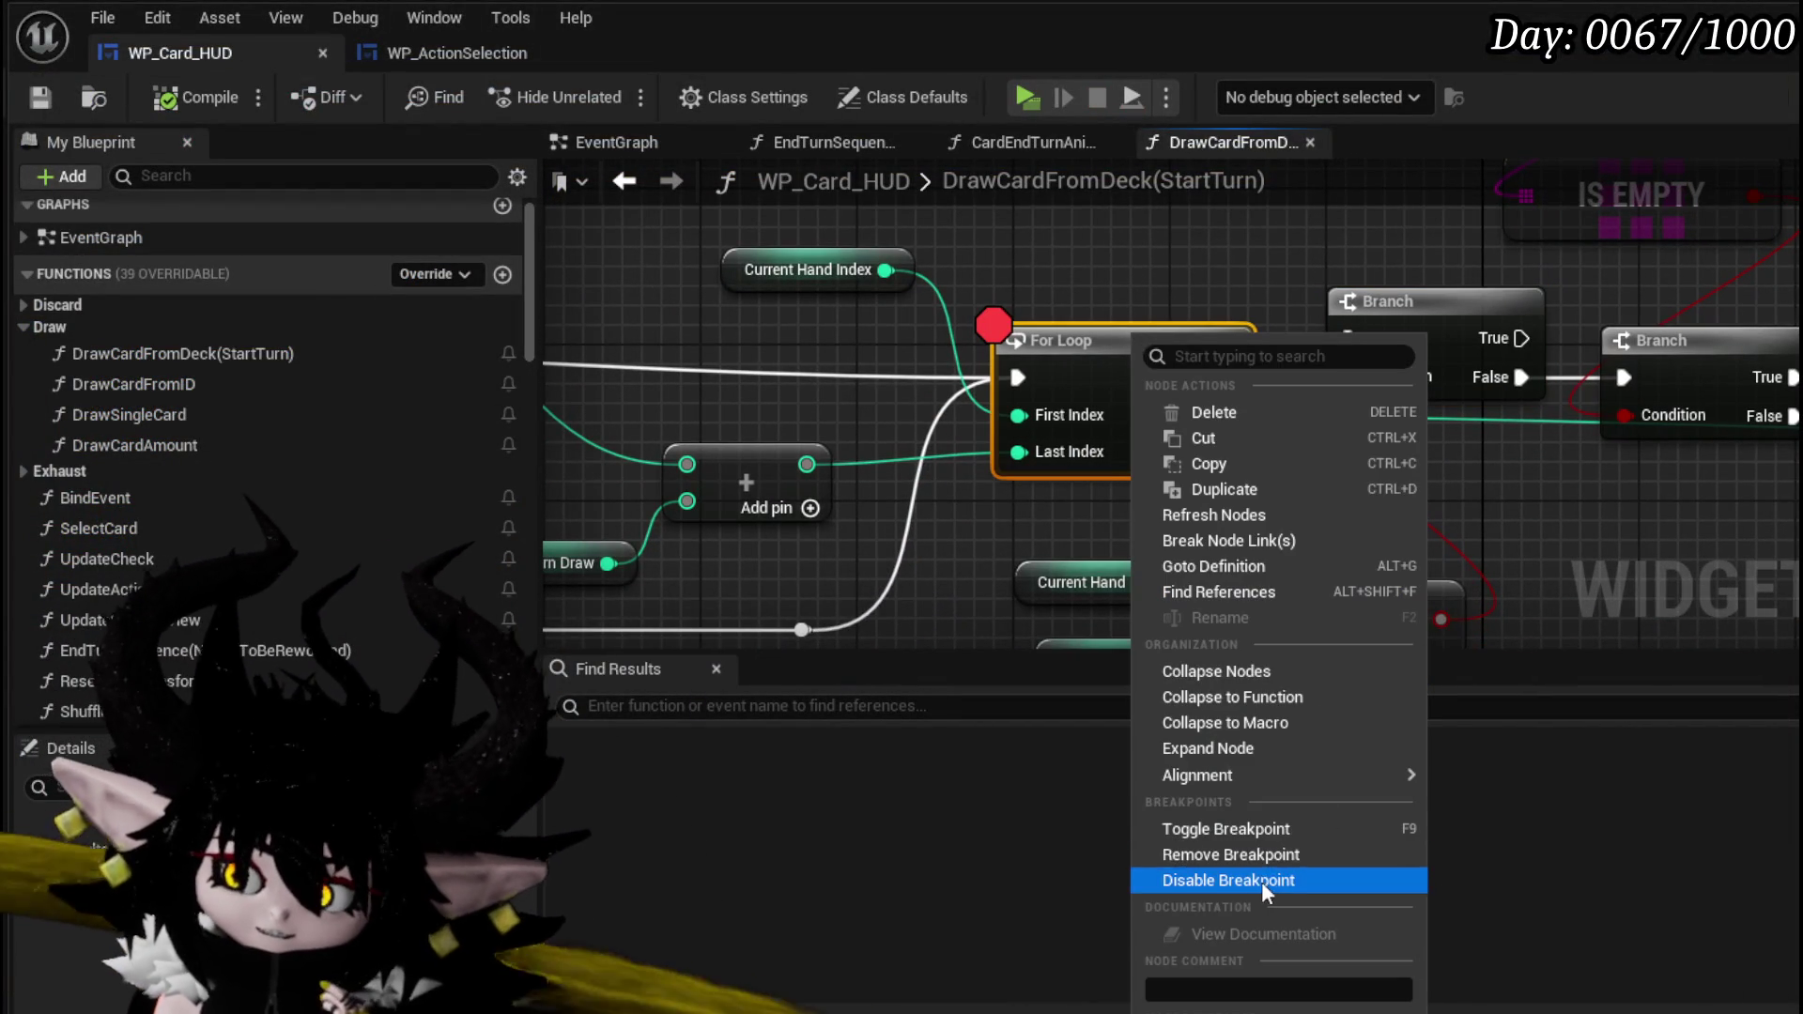
{"action": "left_click", "coordinate": [1244, 854]}
{"action": "scroll", "coordinate": [1131, 465], "scroll_direction": "down", "scroll_amount": 4}
{"action": "mouse_move", "coordinate": [1131, 465]}
{"action": "left_mouse_down"}
{"action": "mouse_move", "coordinate": [113, 474]}
{"action": "mouse_move", "coordinate": [302, 477]}
{"action": "left_mouse_up"}
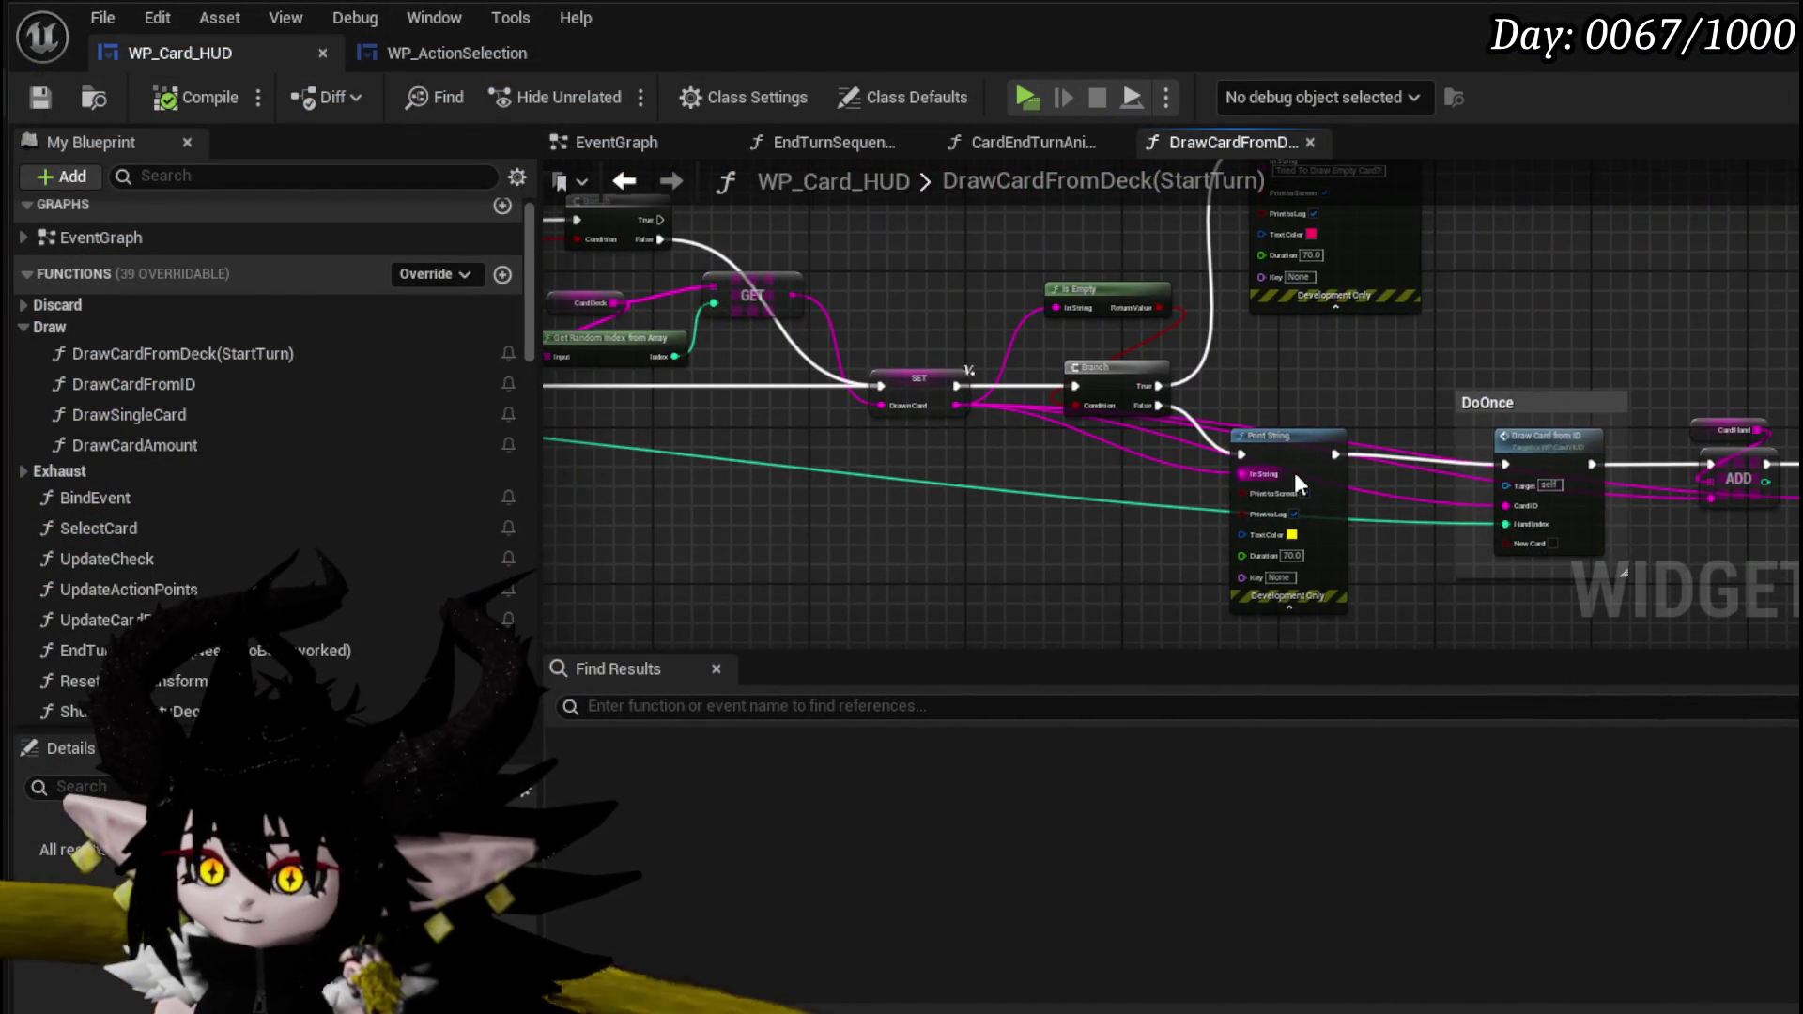
{"action": "scroll", "coordinate": [1253, 476], "scroll_direction": "up", "scroll_amount": 3}
- Inspect the DrawCardFromID function graph, then return to DrawCardFromDeck(StartTurn)
{"action": "double_click", "coordinate": [1180, 385]}
{"action": "scroll", "coordinate": [1084, 393], "scroll_direction": "up", "scroll_amount": 3}
{"action": "mouse_move", "coordinate": [1084, 392]}
{"action": "left_mouse_down"}
{"action": "mouse_move", "coordinate": [1648, 380]}
{"action": "mouse_move", "coordinate": [464, 437]}
{"action": "left_mouse_up"}
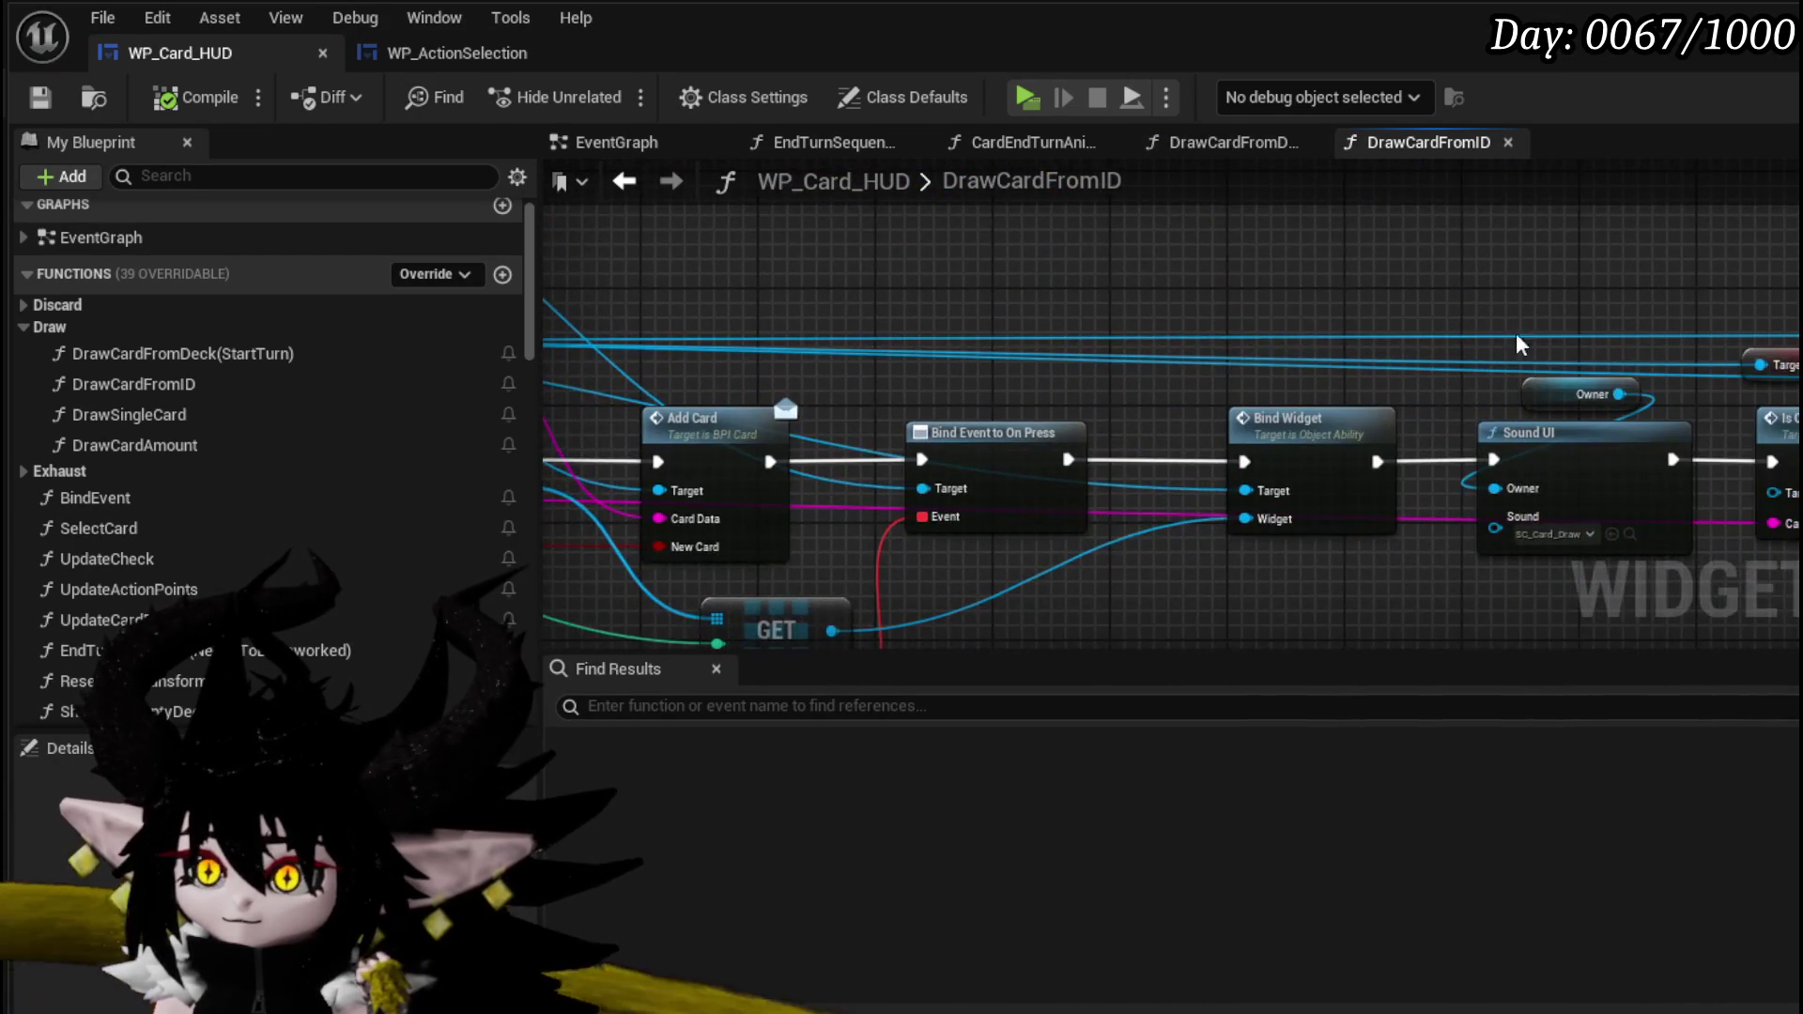
{"action": "left_click", "coordinate": [625, 180]}
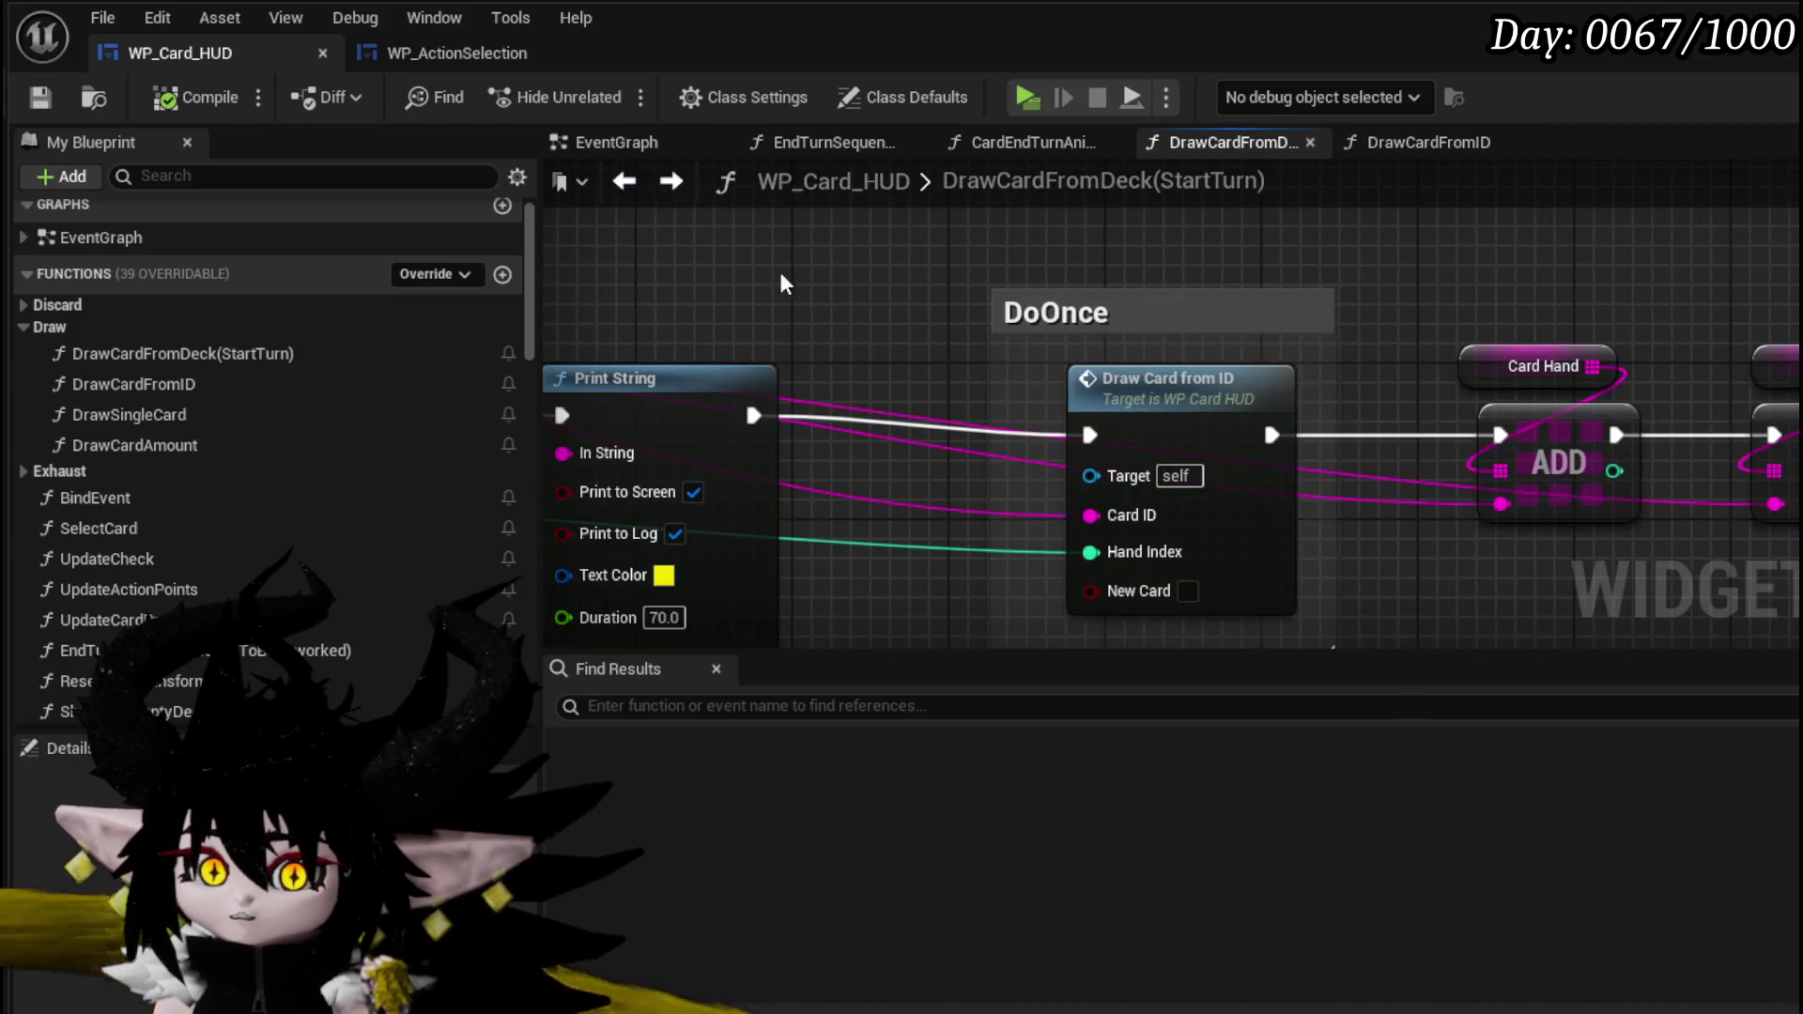
- Add a breakpoint on the Draw Card from ID node
{"action": "mouse_move", "coordinate": [944, 336]}
{"action": "left_mouse_down"}
{"action": "mouse_move", "coordinate": [1185, 315]}
{"action": "mouse_move", "coordinate": [1520, 365]}
{"action": "mouse_move", "coordinate": [1549, 517]}
{"action": "mouse_move", "coordinate": [1344, 333]}
{"action": "mouse_move", "coordinate": [1185, 285]}
{"action": "left_mouse_up"}
{"action": "right_click", "coordinate": [1298, 347]}
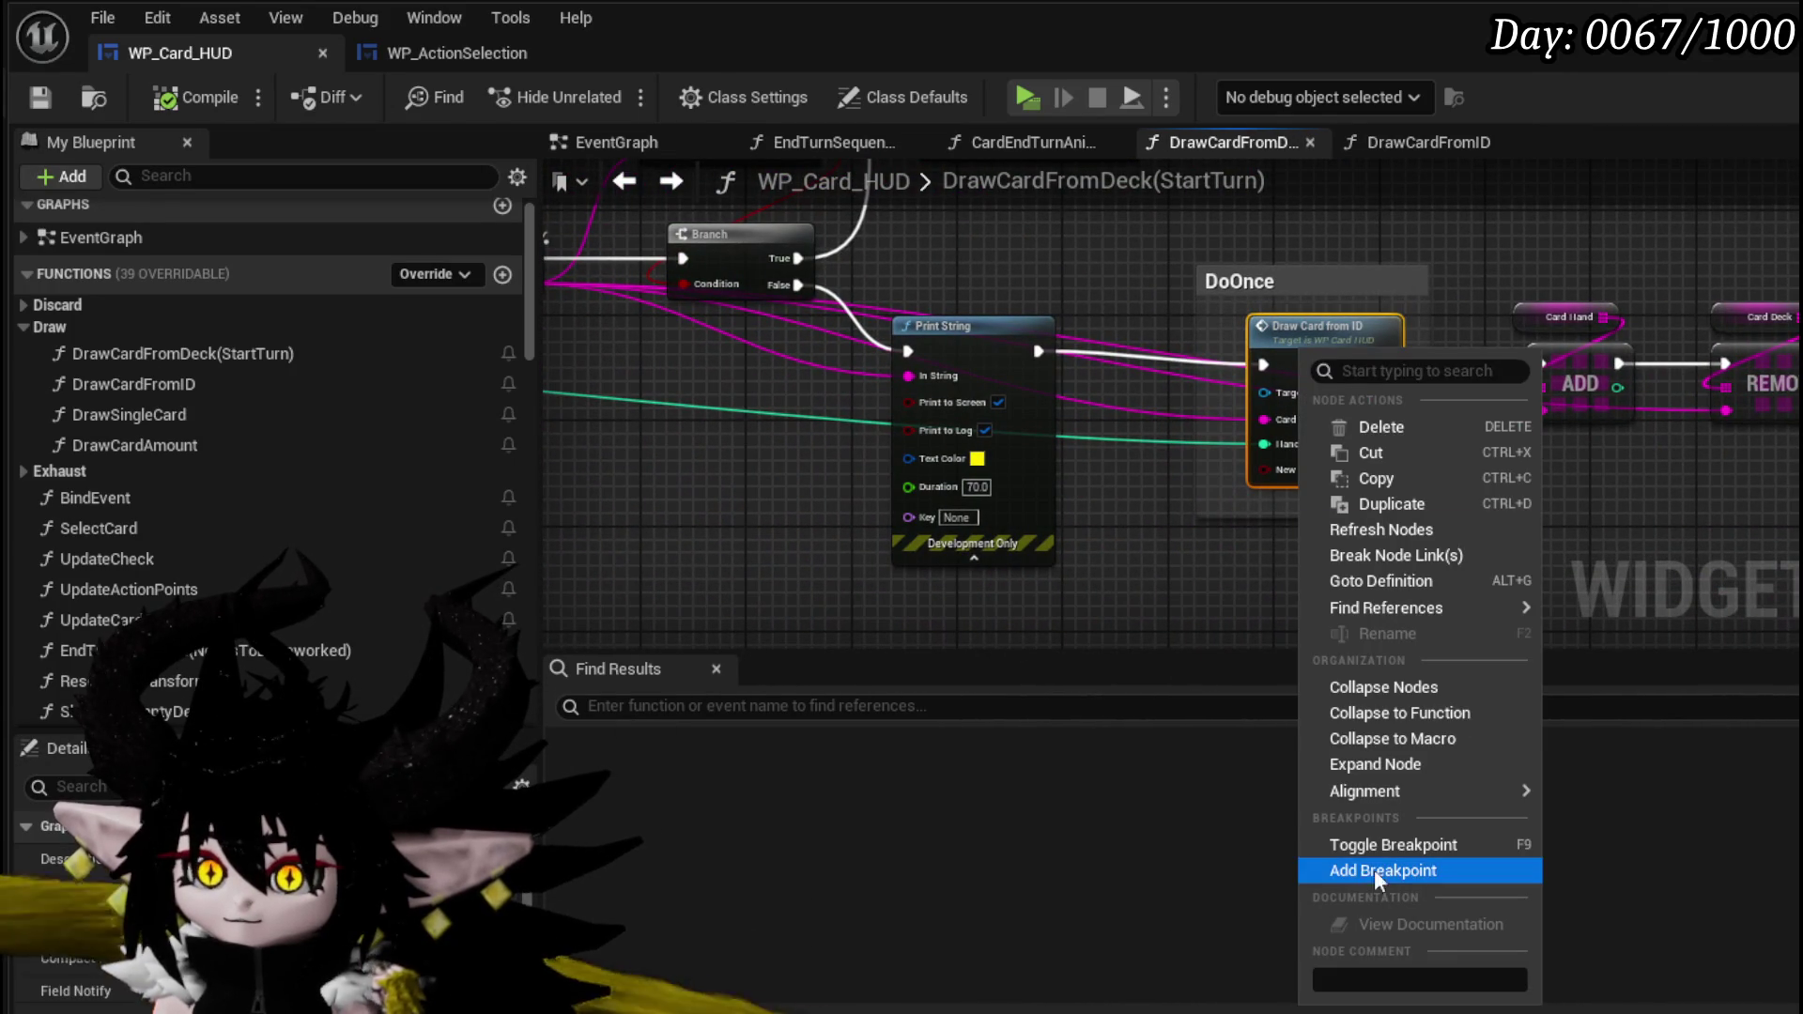
{"action": "left_click", "coordinate": [1411, 871]}
- Review the draw-card graph and the DrawCardFromID function once more before coming back
{"action": "mouse_move", "coordinate": [1356, 866]}
{"action": "left_mouse_down"}
{"action": "mouse_move", "coordinate": [1248, 596]}
{"action": "mouse_move", "coordinate": [917, 516]}
{"action": "mouse_move", "coordinate": [1278, 482]}
{"action": "mouse_move", "coordinate": [1135, 471]}
{"action": "mouse_move", "coordinate": [1022, 493]}
{"action": "mouse_move", "coordinate": [705, 460]}
{"action": "left_mouse_up"}
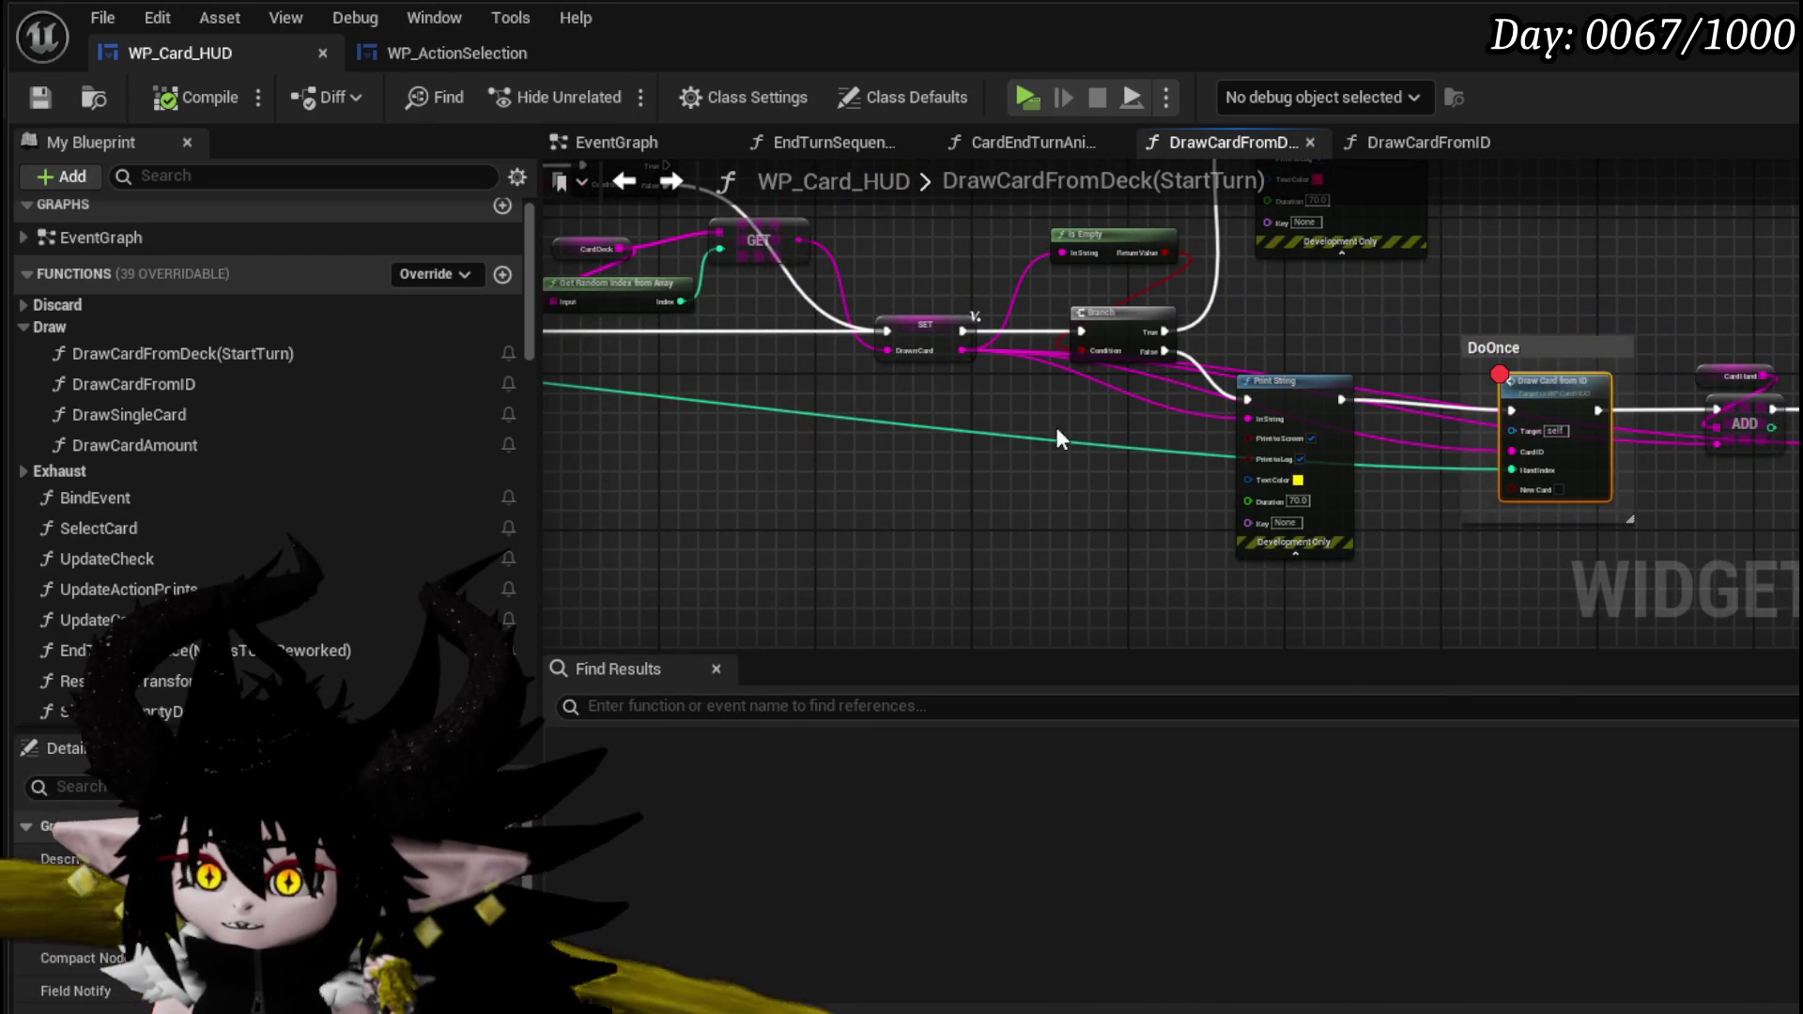
{"action": "left_click_drag", "start_coordinate": [1535, 364], "coordinate": [1320, 340]}
{"action": "scroll", "coordinate": [1321, 340], "scroll_direction": "up", "scroll_amount": 3}
{"action": "left_click_drag", "start_coordinate": [1523, 321], "coordinate": [1278, 298]}
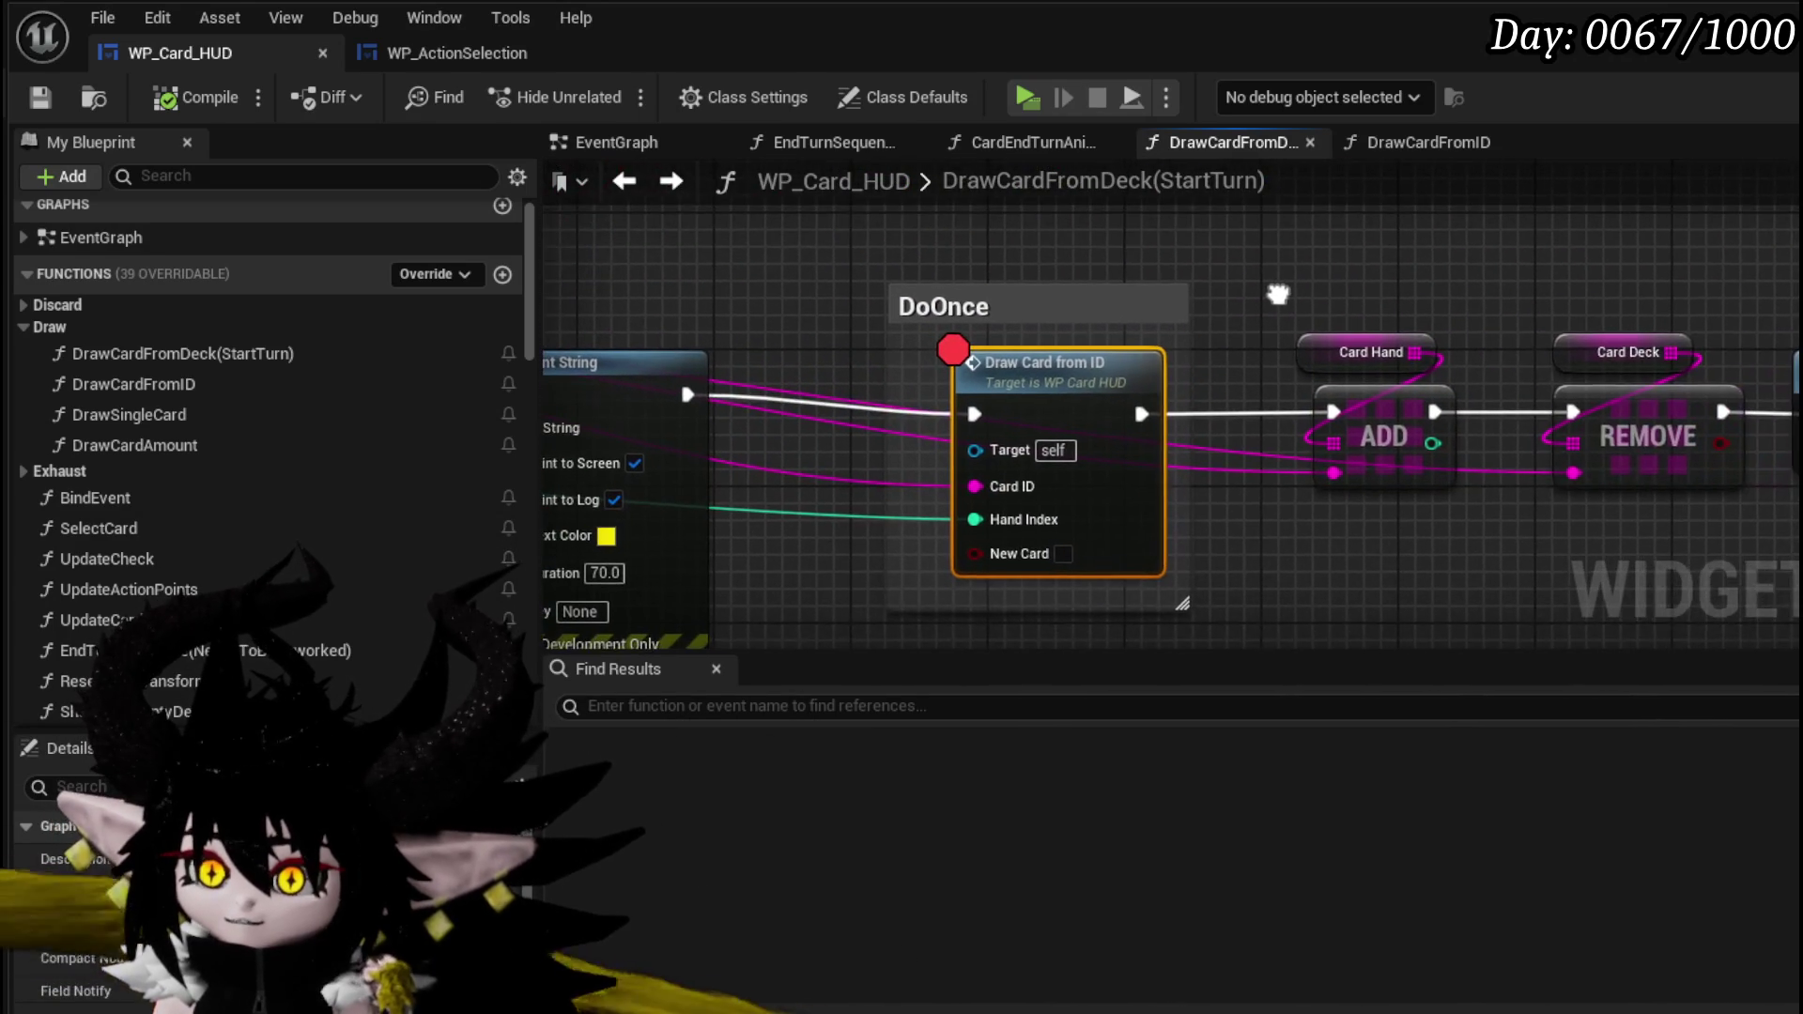
{"action": "double_click", "coordinate": [1067, 386]}
{"action": "left_click_drag", "start_coordinate": [1482, 420], "coordinate": [1009, 420]}
{"action": "mouse_move", "coordinate": [1495, 314]}
{"action": "left_mouse_down"}
{"action": "mouse_move", "coordinate": [1508, 395]}
{"action": "mouse_move", "coordinate": [1753, 587]}
{"action": "mouse_move", "coordinate": [1732, 516]}
{"action": "mouse_move", "coordinate": [1474, 336]}
{"action": "mouse_move", "coordinate": [1016, 276]}
{"action": "mouse_move", "coordinate": [849, 301]}
{"action": "mouse_move", "coordinate": [826, 372]}
{"action": "left_mouse_up"}
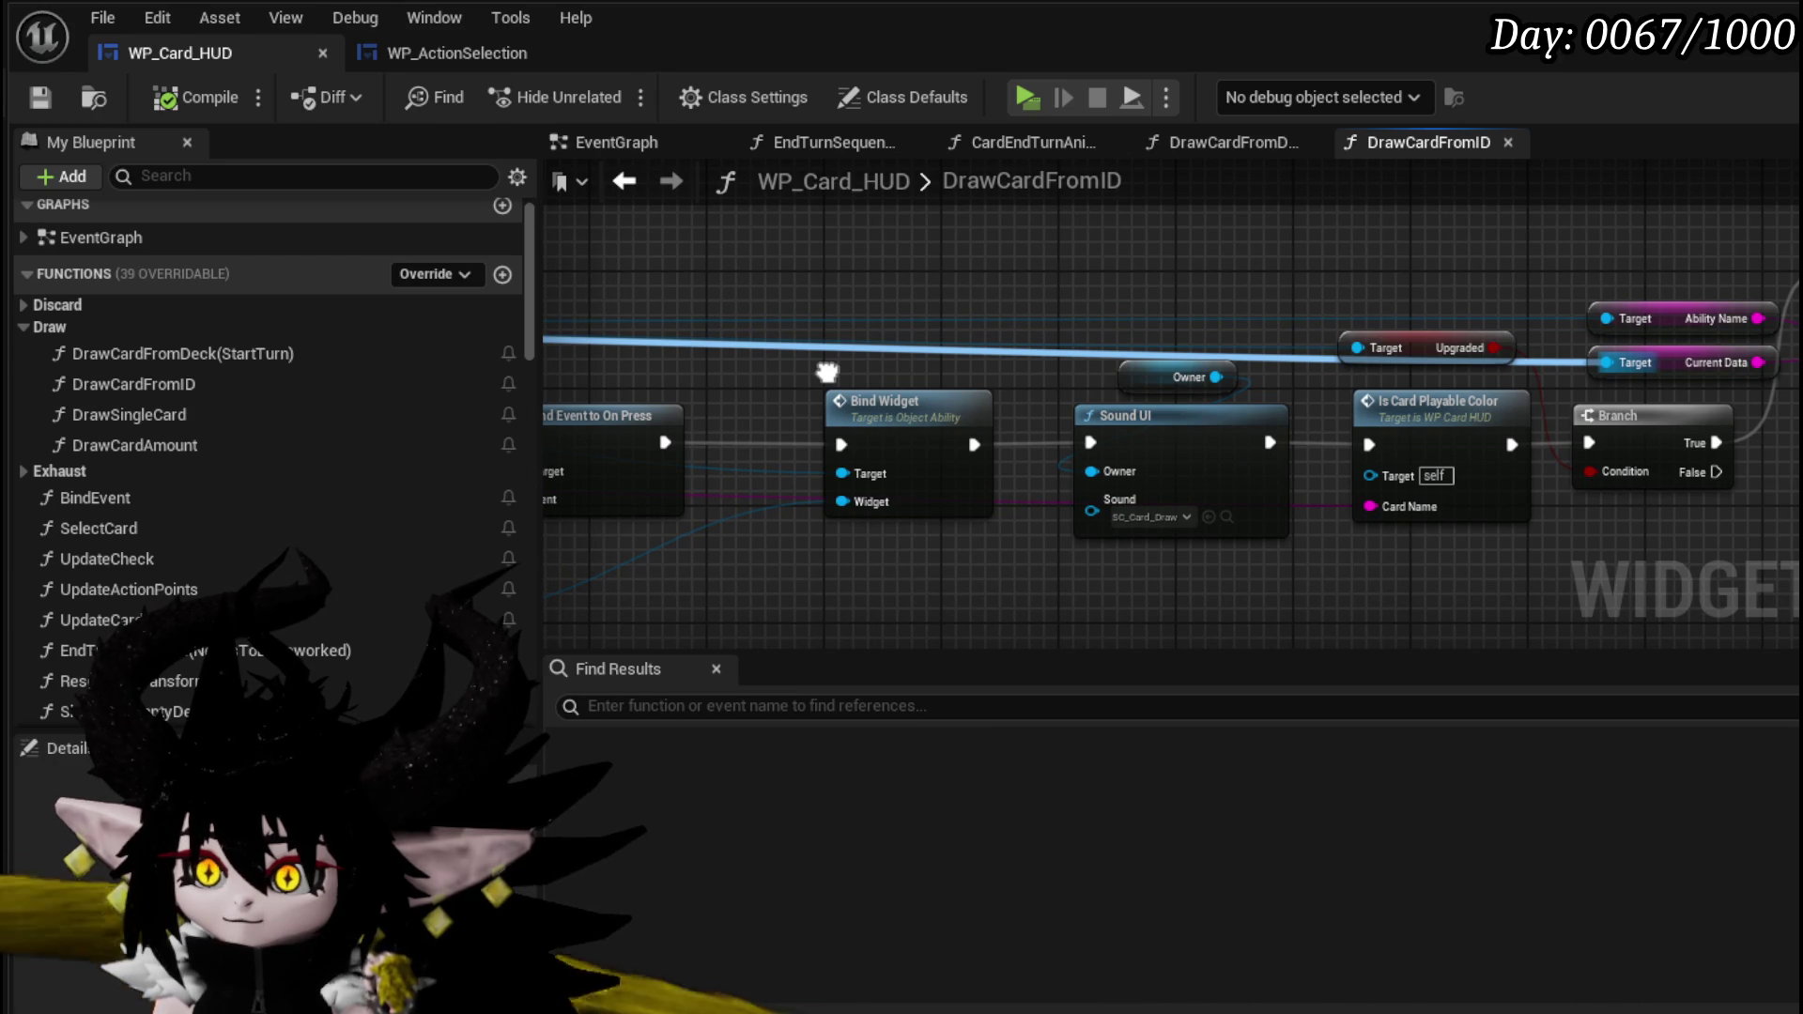
{"action": "left_click_drag", "start_coordinate": [827, 372], "coordinate": [1784, 376]}
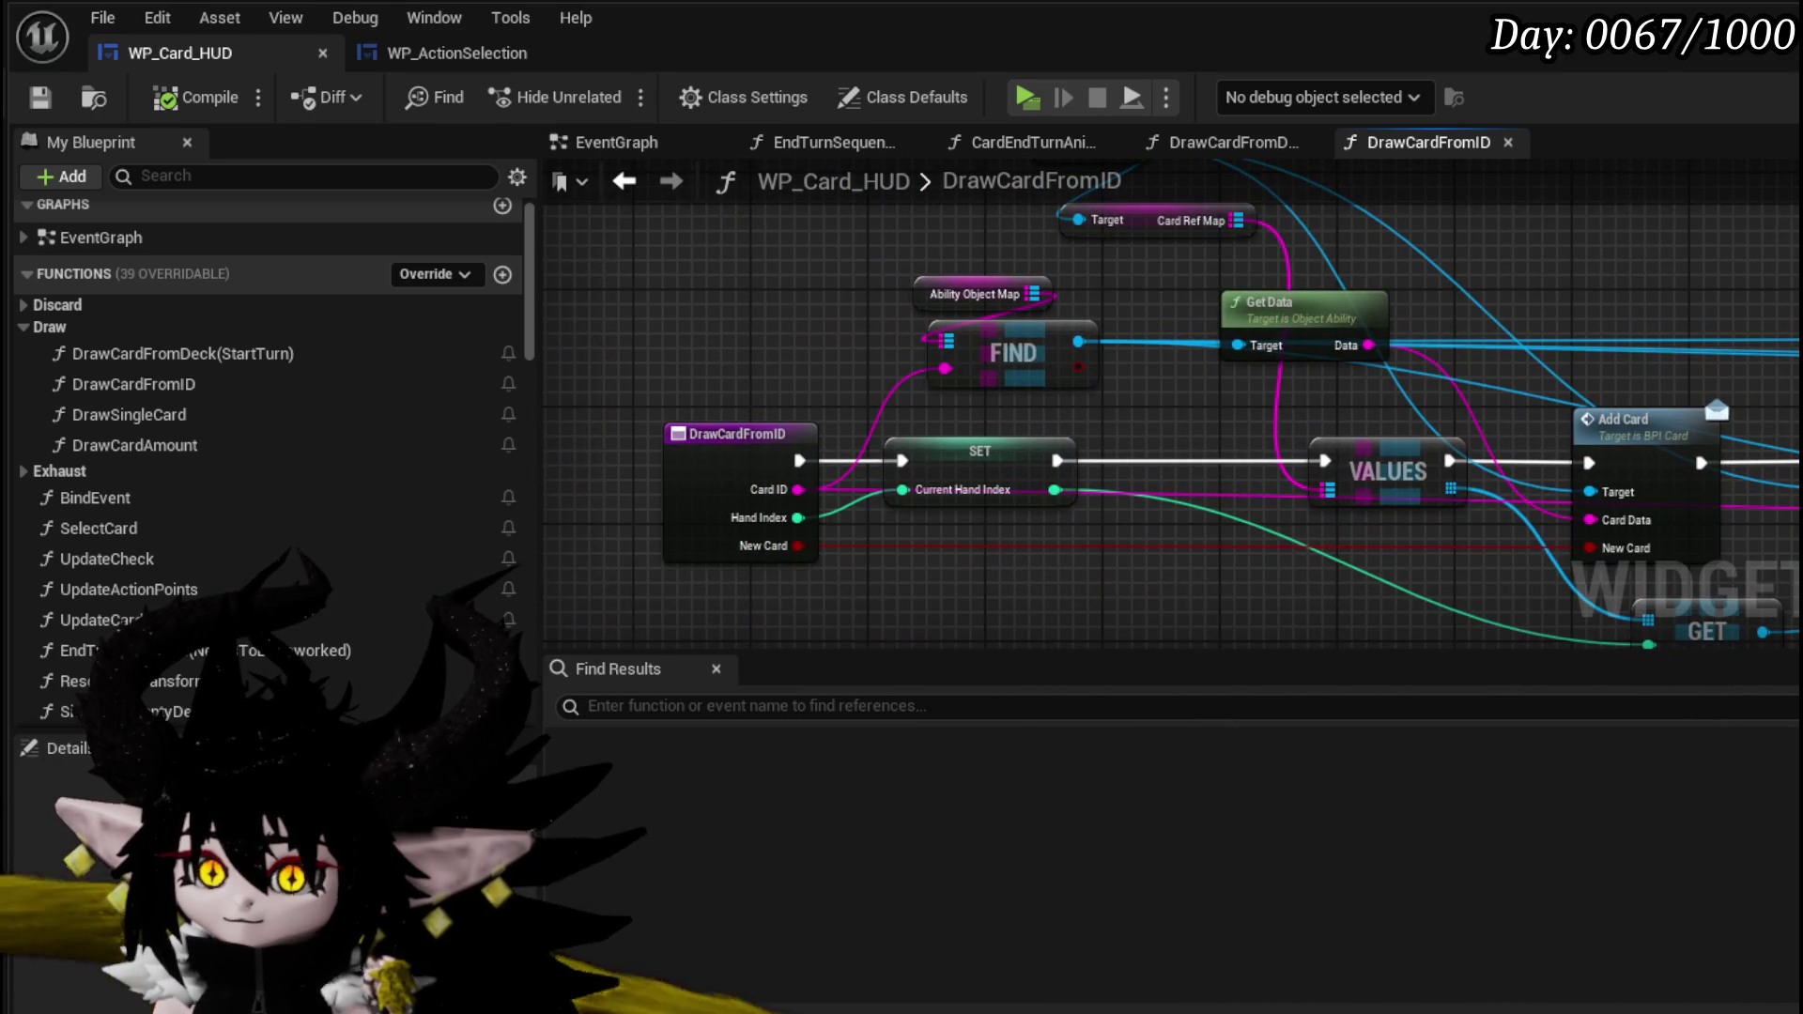
{"action": "left_click", "coordinate": [625, 181]}
- Connect the LENGTH output to the For Loop's First Index
{"action": "left_click_drag", "start_coordinate": [1060, 425], "coordinate": [1435, 425]}
{"action": "left_click_drag", "start_coordinate": [564, 470], "coordinate": [1215, 477]}
{"action": "scroll", "coordinate": [1151, 449], "scroll_direction": "up", "scroll_amount": 2}
{"action": "scroll", "coordinate": [903, 421], "scroll_direction": "up", "scroll_amount": 2}
{"action": "left_click_drag", "start_coordinate": [904, 421], "coordinate": [1563, 464]}
{"action": "left_click_drag", "start_coordinate": [1255, 376], "coordinate": [1363, 394]}
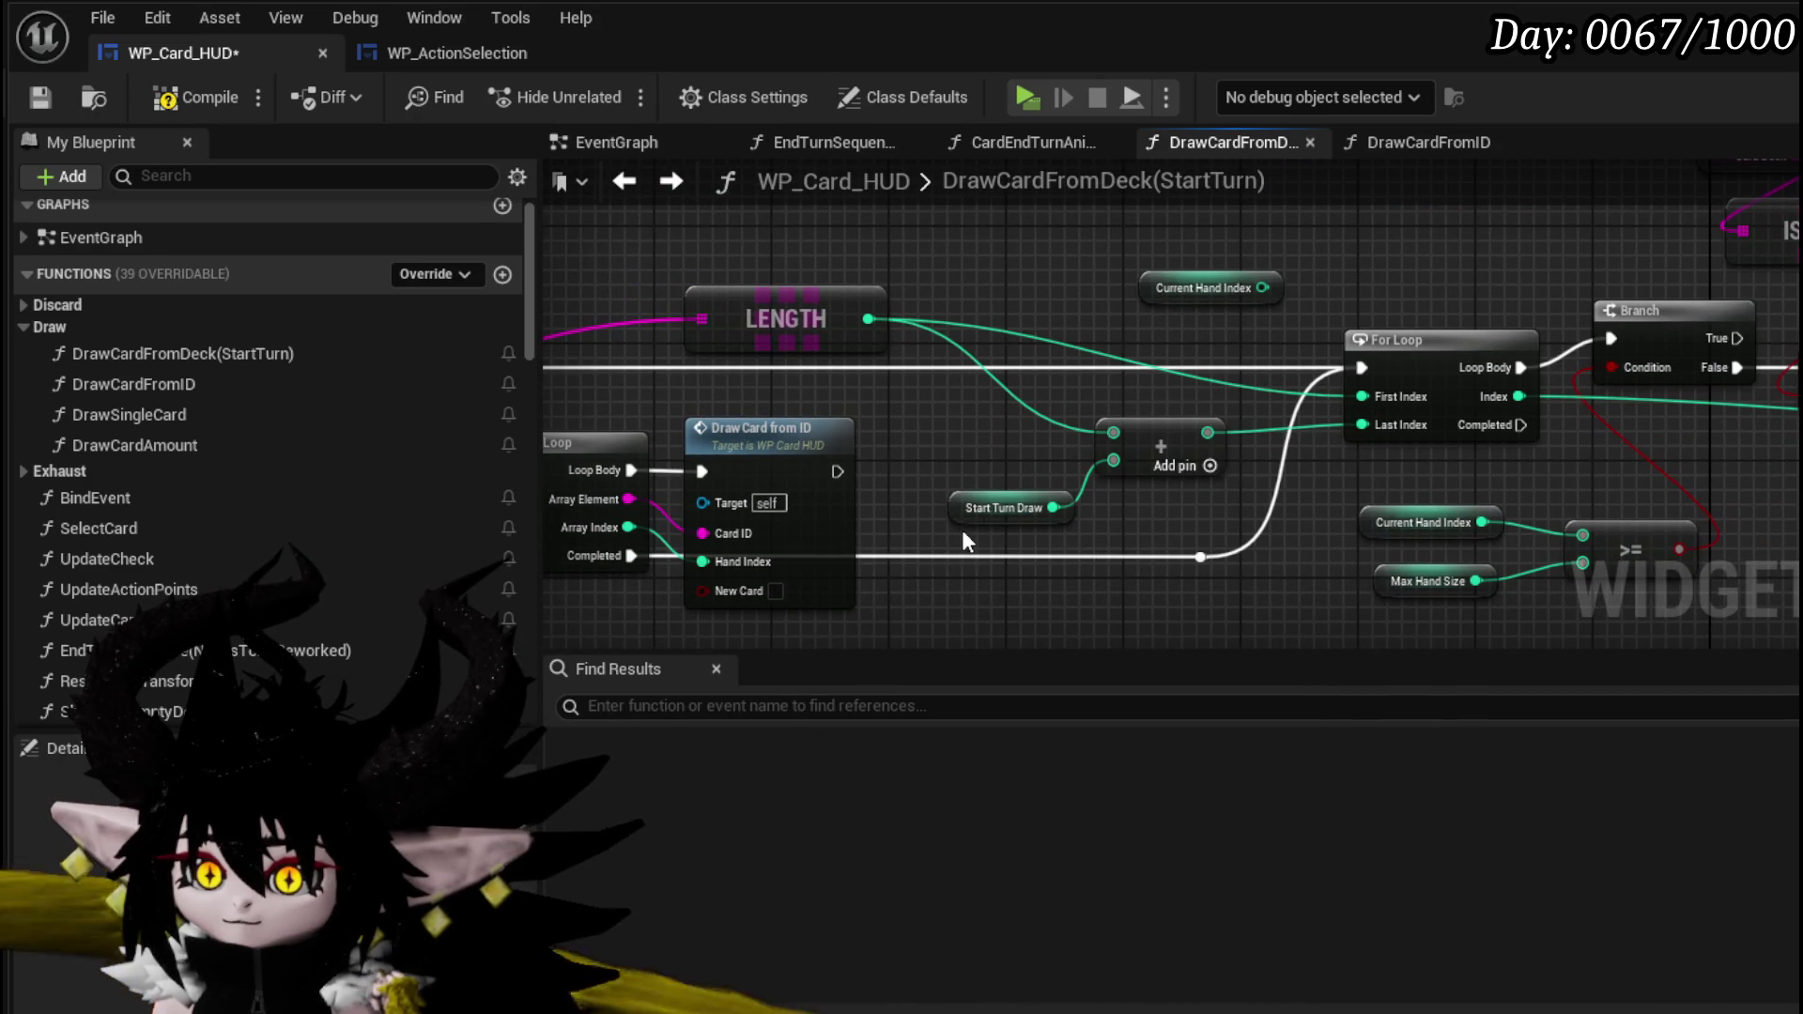
- Pan around the loop, IS EMPTY and Branch nodes to verify LENGTH now drives First Index
{"action": "left_click_drag", "start_coordinate": [1389, 284], "coordinate": [1403, 284]}
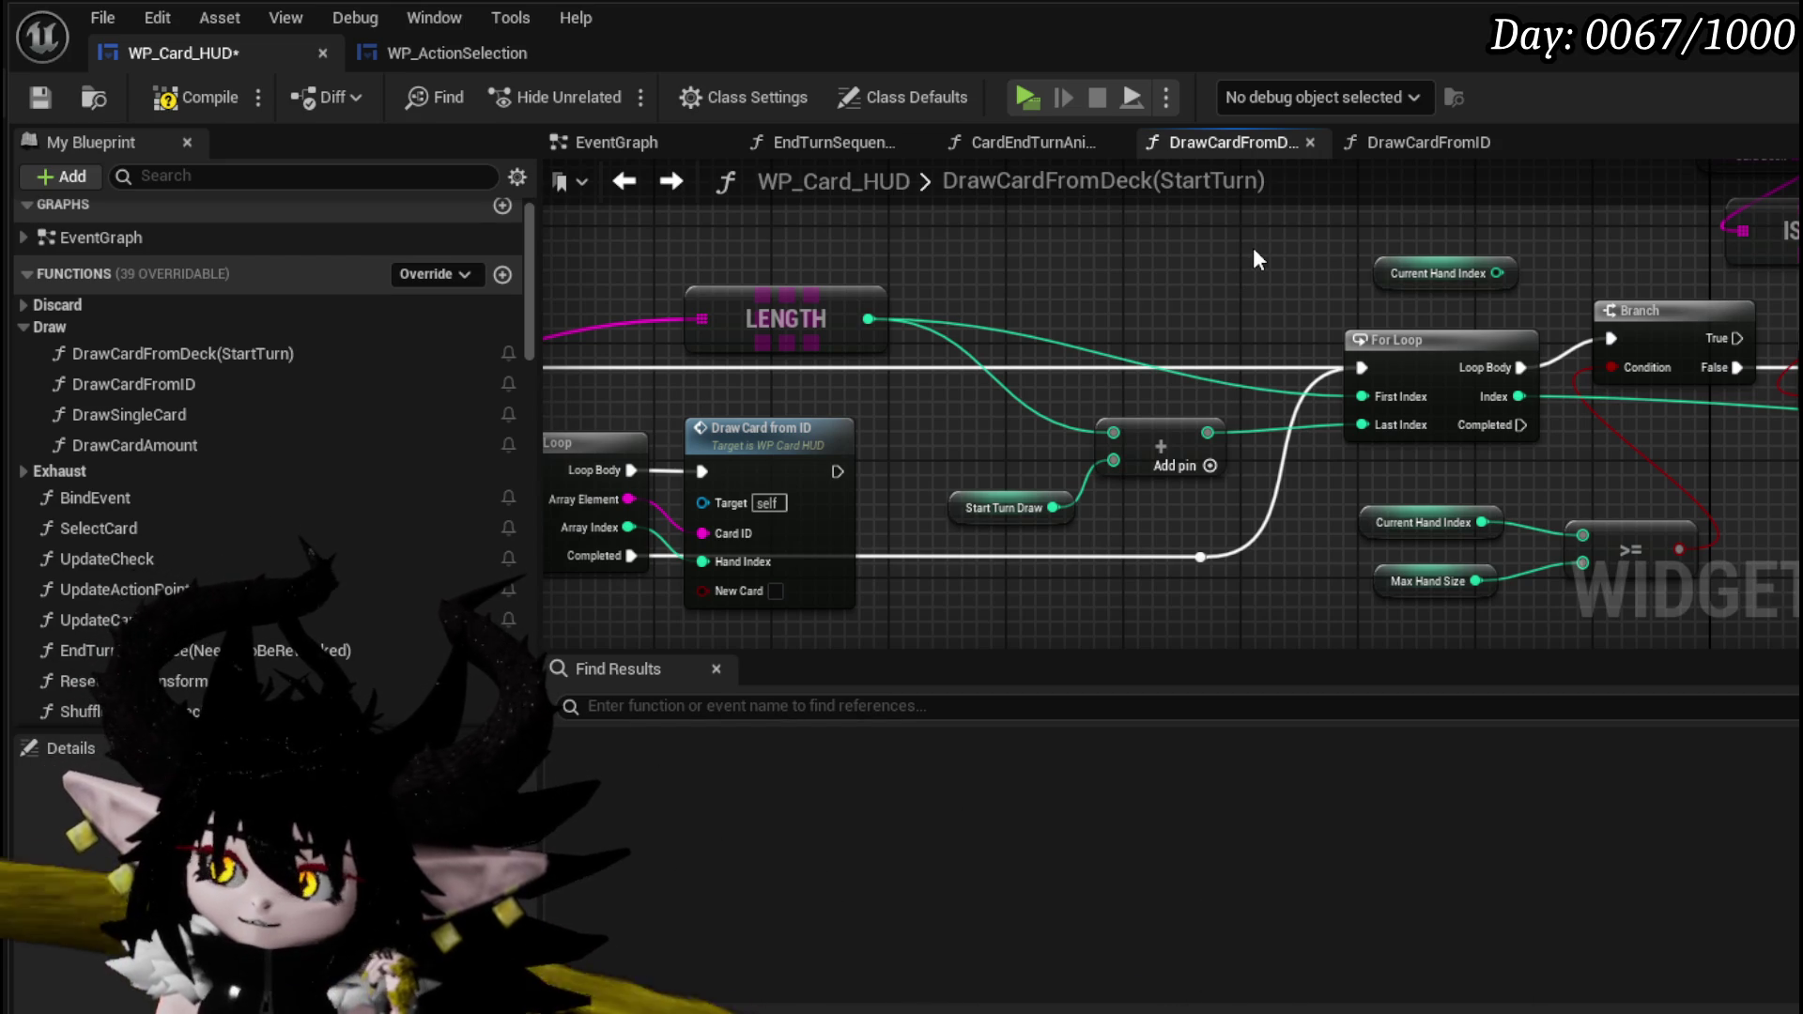
{"action": "left_click_drag", "start_coordinate": [1254, 248], "coordinate": [1088, 225]}
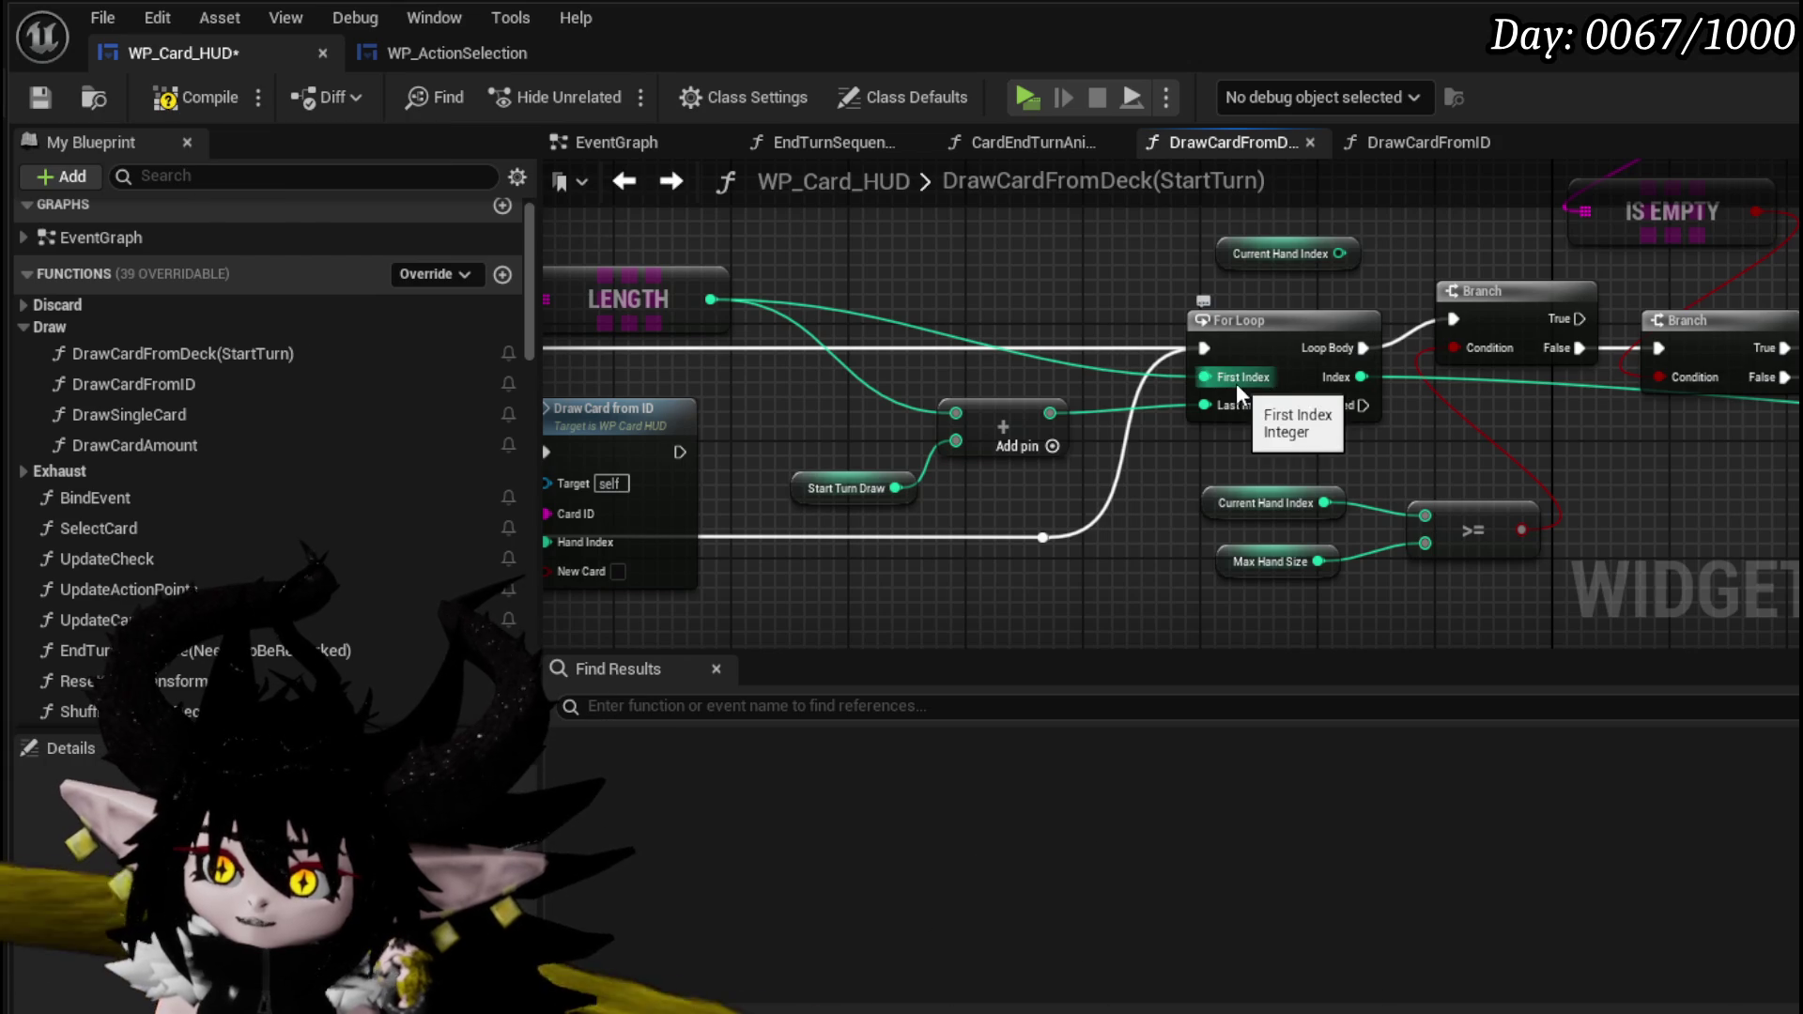
{"action": "left_click_drag", "start_coordinate": [1346, 435], "coordinate": [1707, 396]}
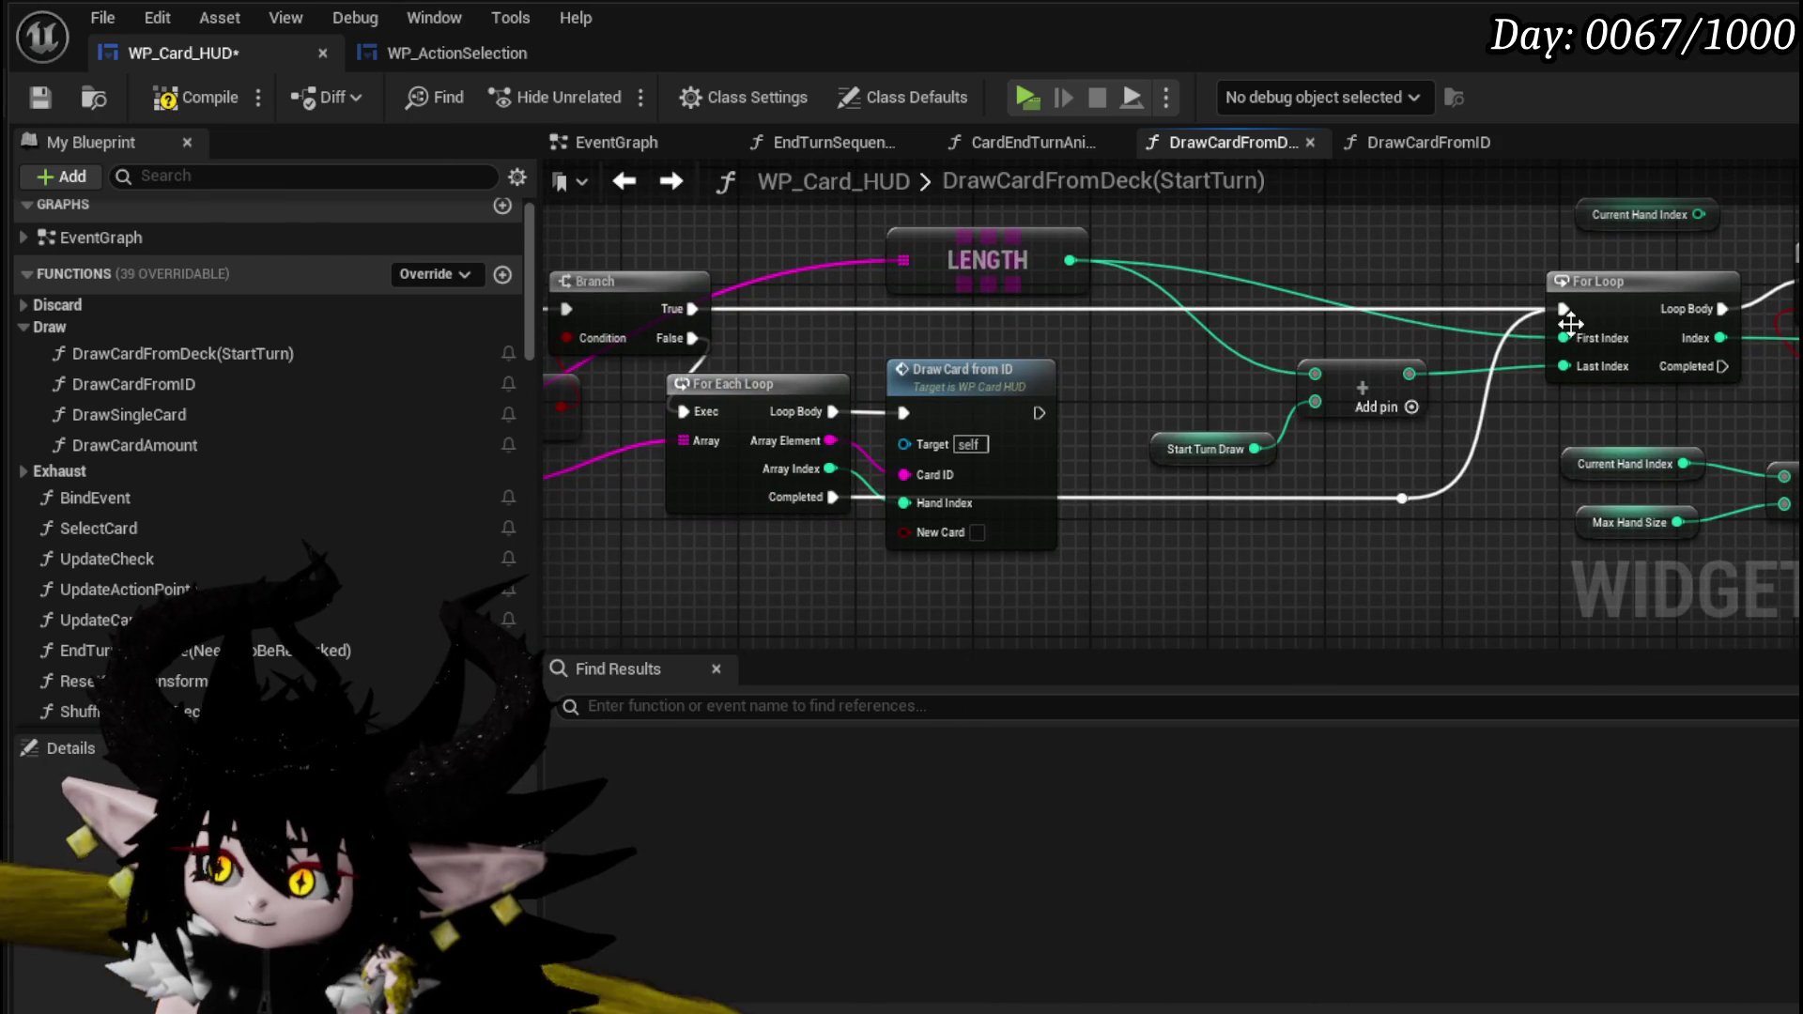
{"action": "mouse_move", "coordinate": [1529, 445]}
{"action": "left_mouse_down"}
{"action": "mouse_move", "coordinate": [1707, 449]}
{"action": "mouse_move", "coordinate": [1355, 364]}
{"action": "mouse_move", "coordinate": [813, 358]}
{"action": "left_mouse_up"}
{"action": "scroll", "coordinate": [1503, 404], "scroll_direction": "down", "scroll_amount": 2}
{"action": "left_click_drag", "start_coordinate": [639, 395], "coordinate": [1401, 448]}
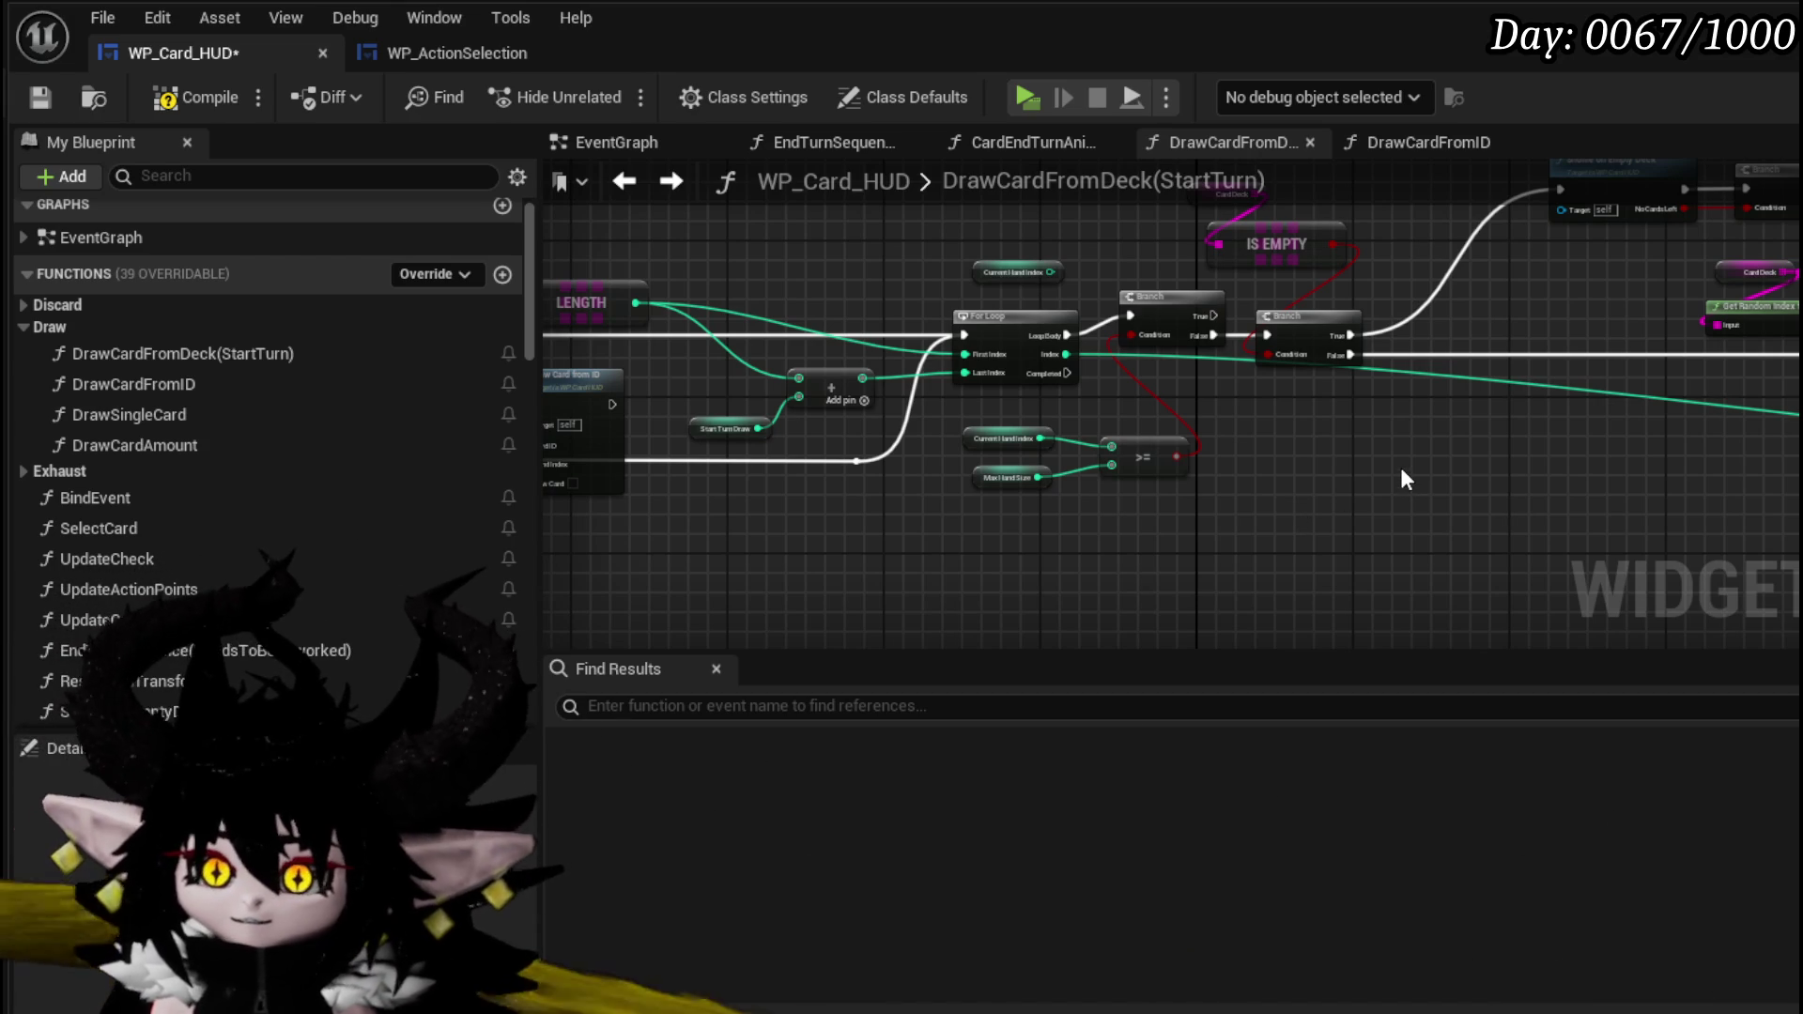
{"action": "scroll", "coordinate": [836, 348], "scroll_direction": "up", "scroll_amount": 3}
{"action": "left_click_drag", "start_coordinate": [1176, 430], "coordinate": [1376, 495]}
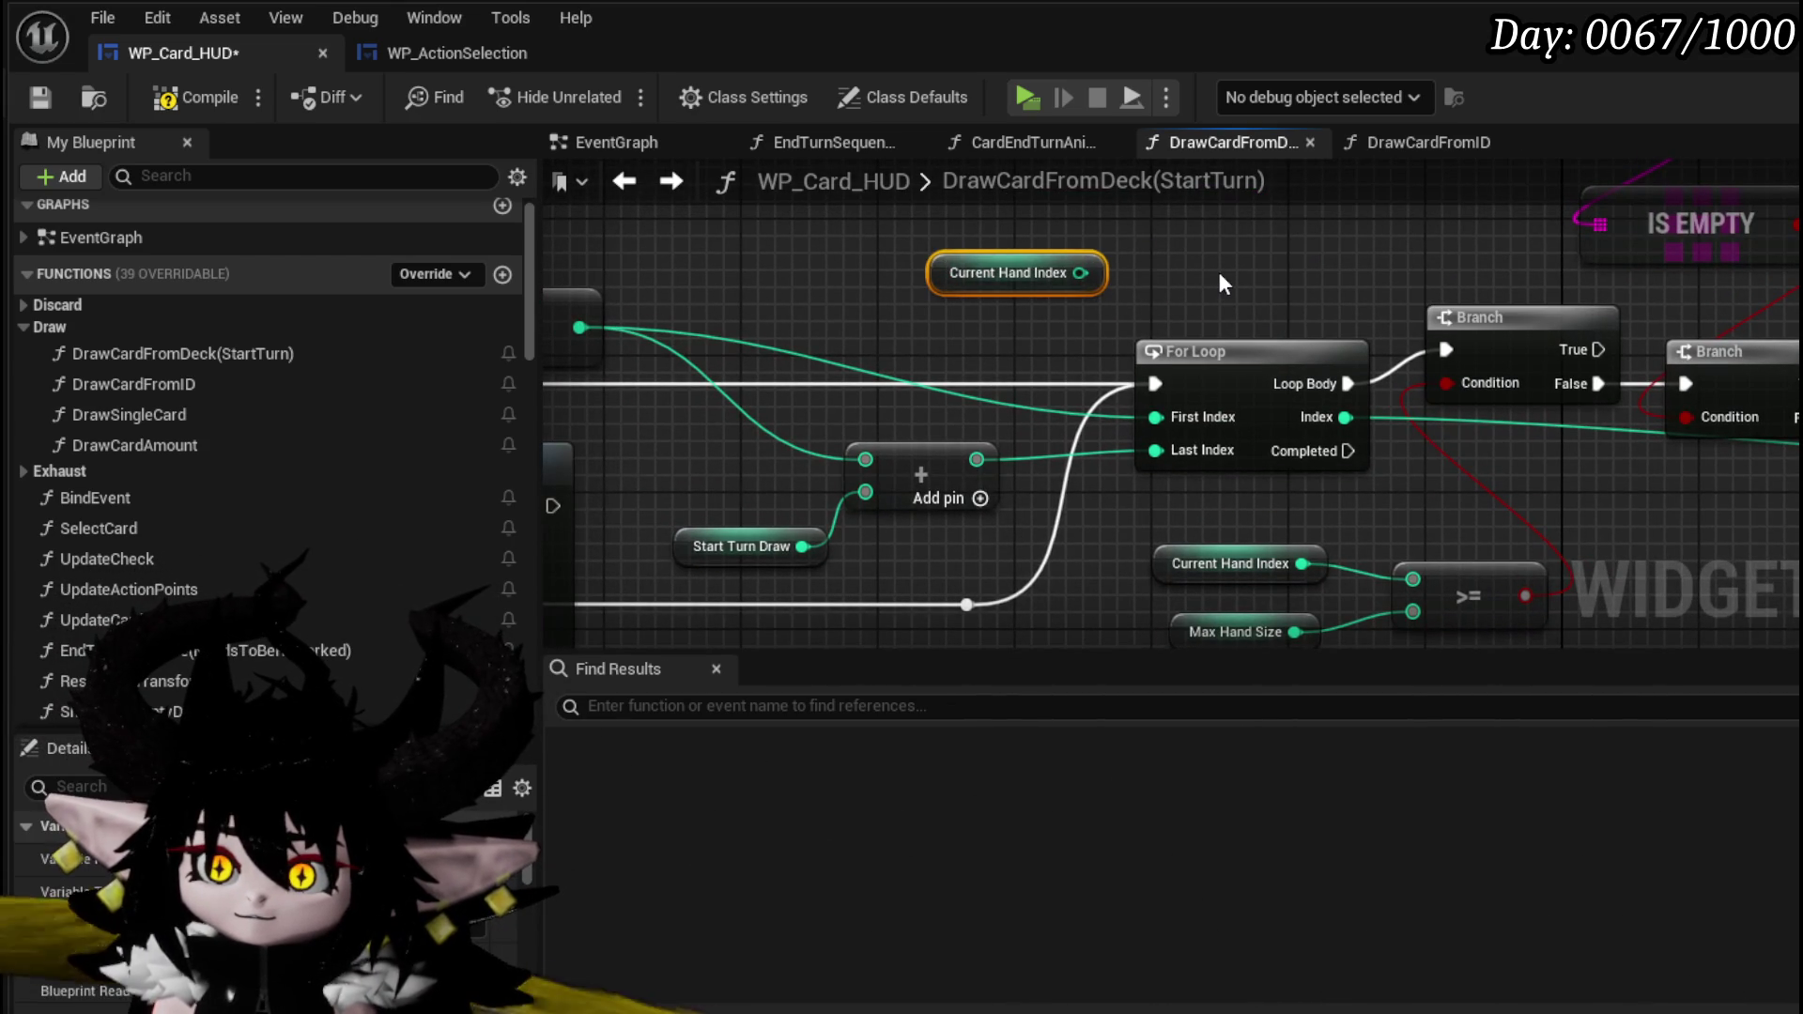
{"action": "left_click_drag", "start_coordinate": [1219, 272], "coordinate": [1076, 252]}
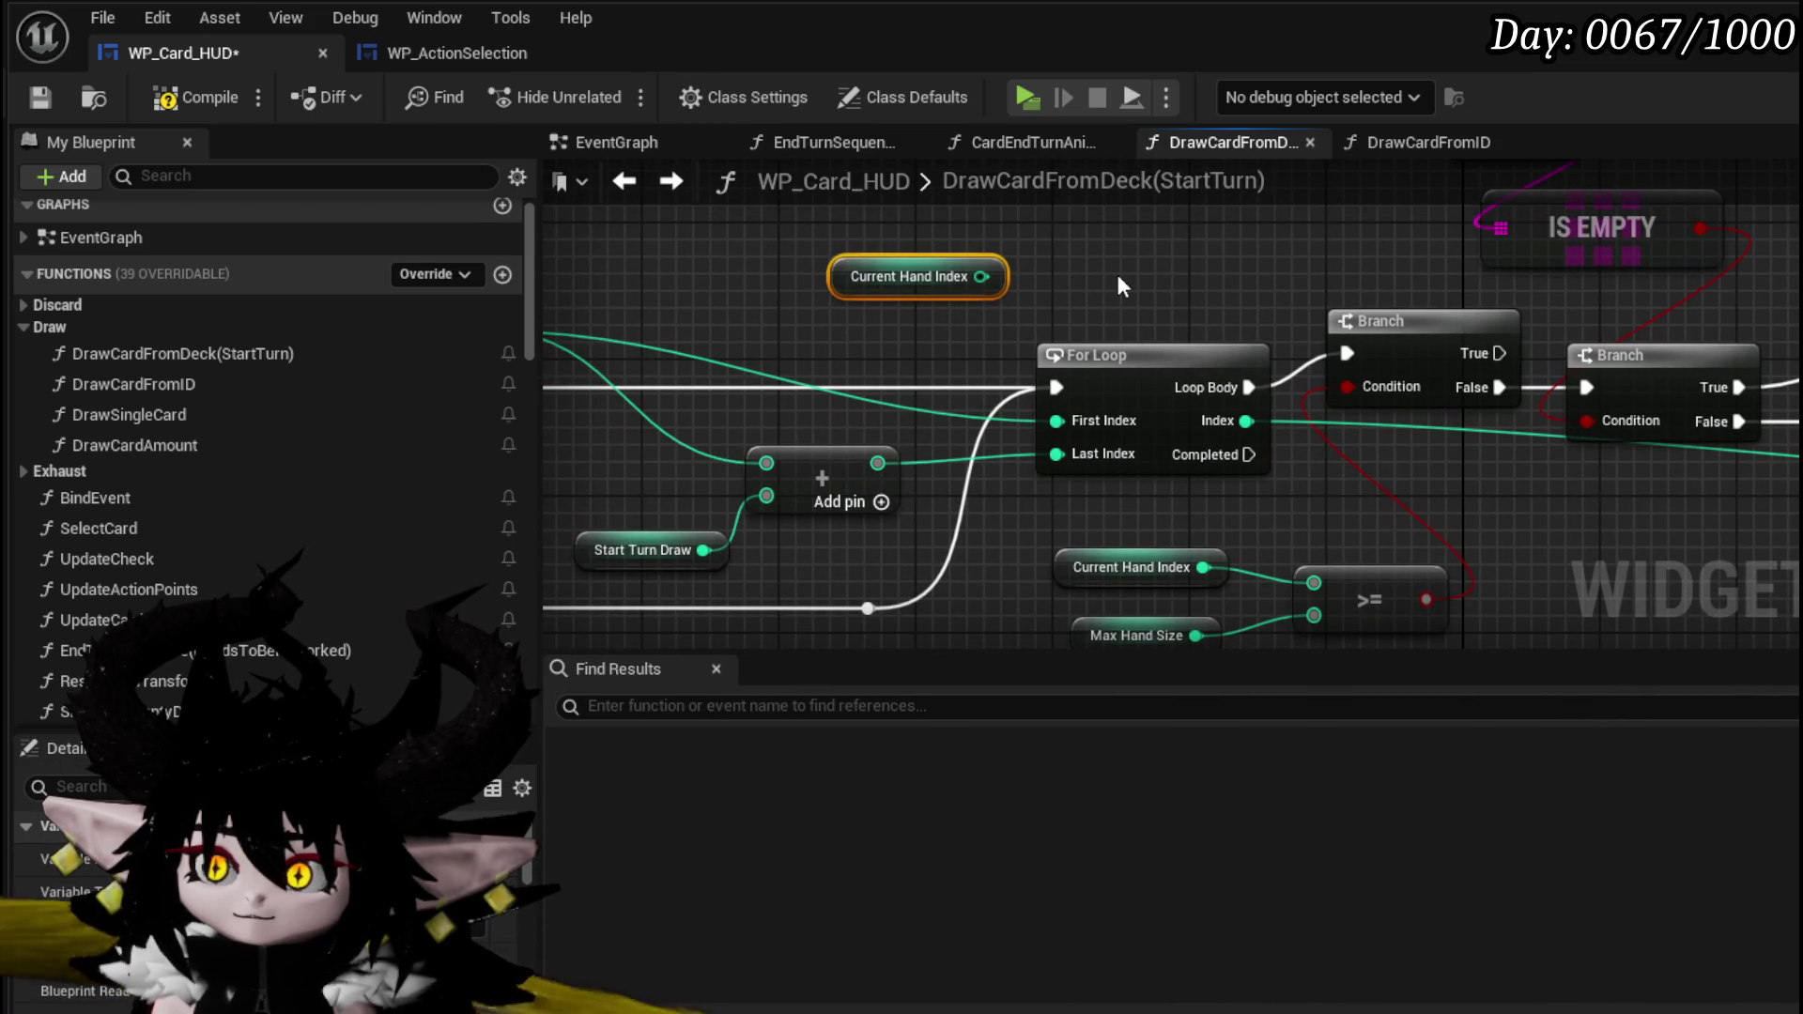
{"action": "left_click_drag", "start_coordinate": [1118, 279], "coordinate": [1398, 281]}
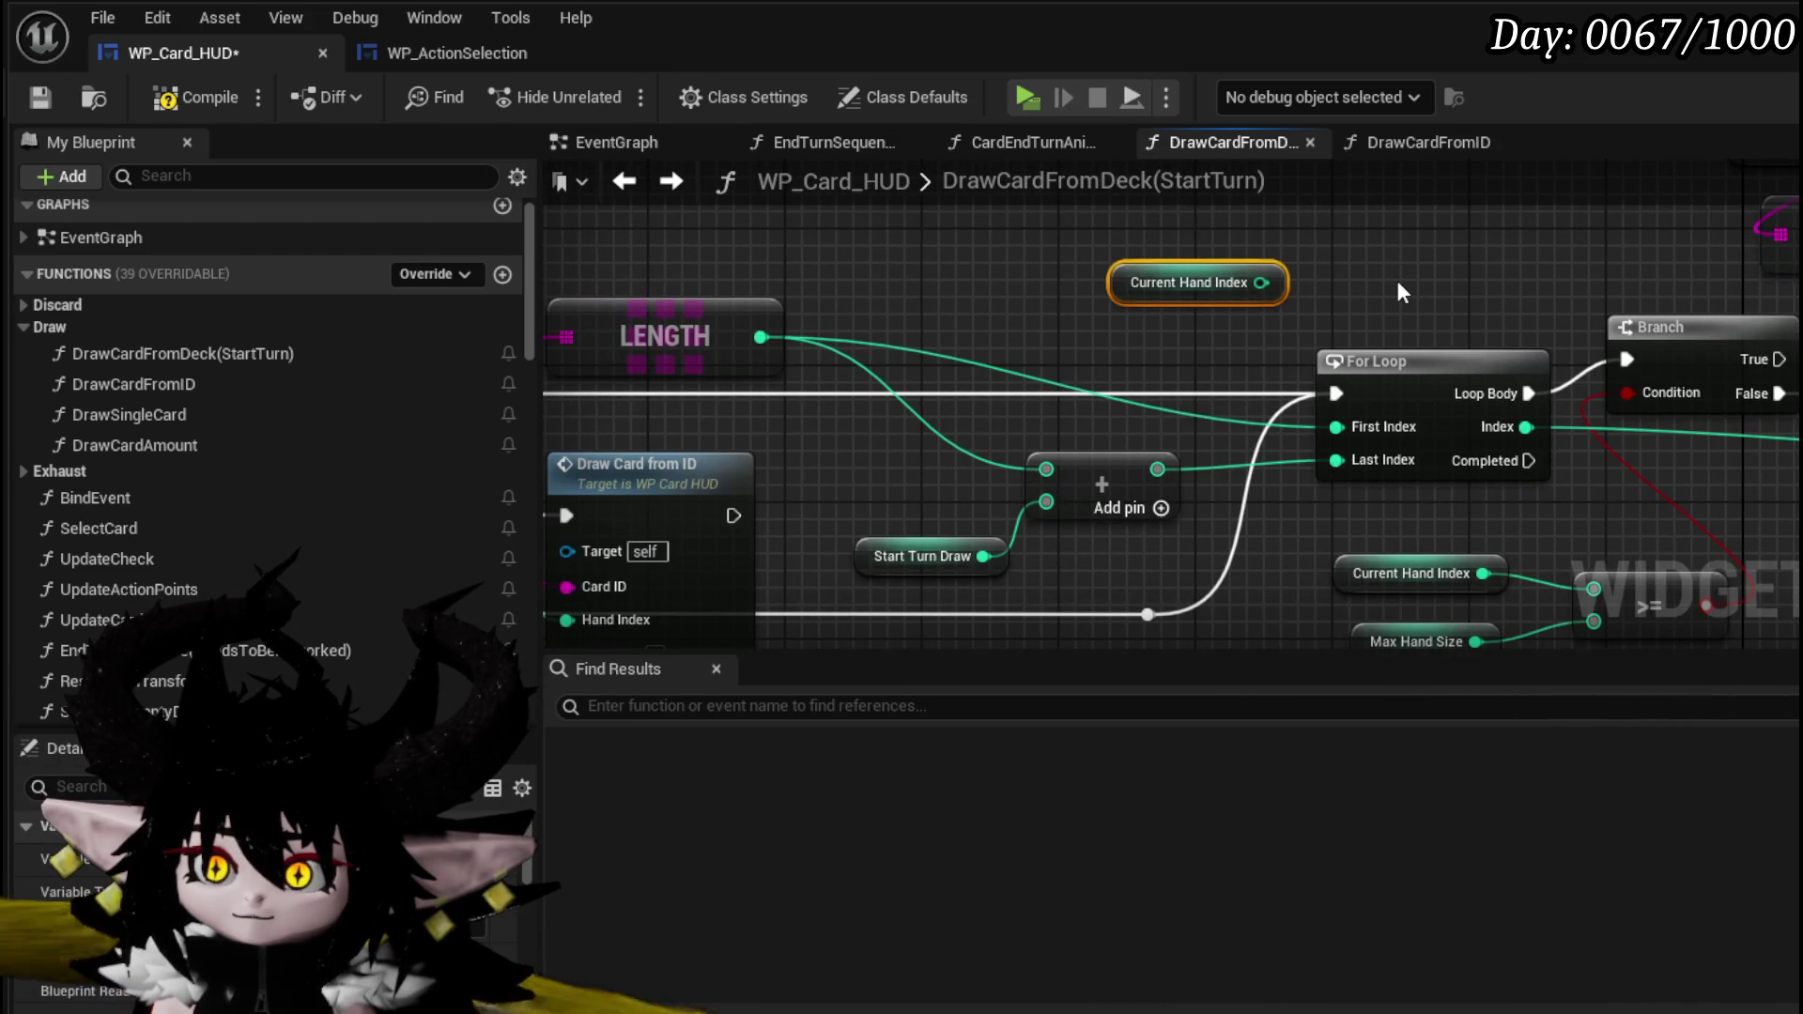
{"action": "left_click_drag", "start_coordinate": [1397, 283], "coordinate": [1601, 249]}
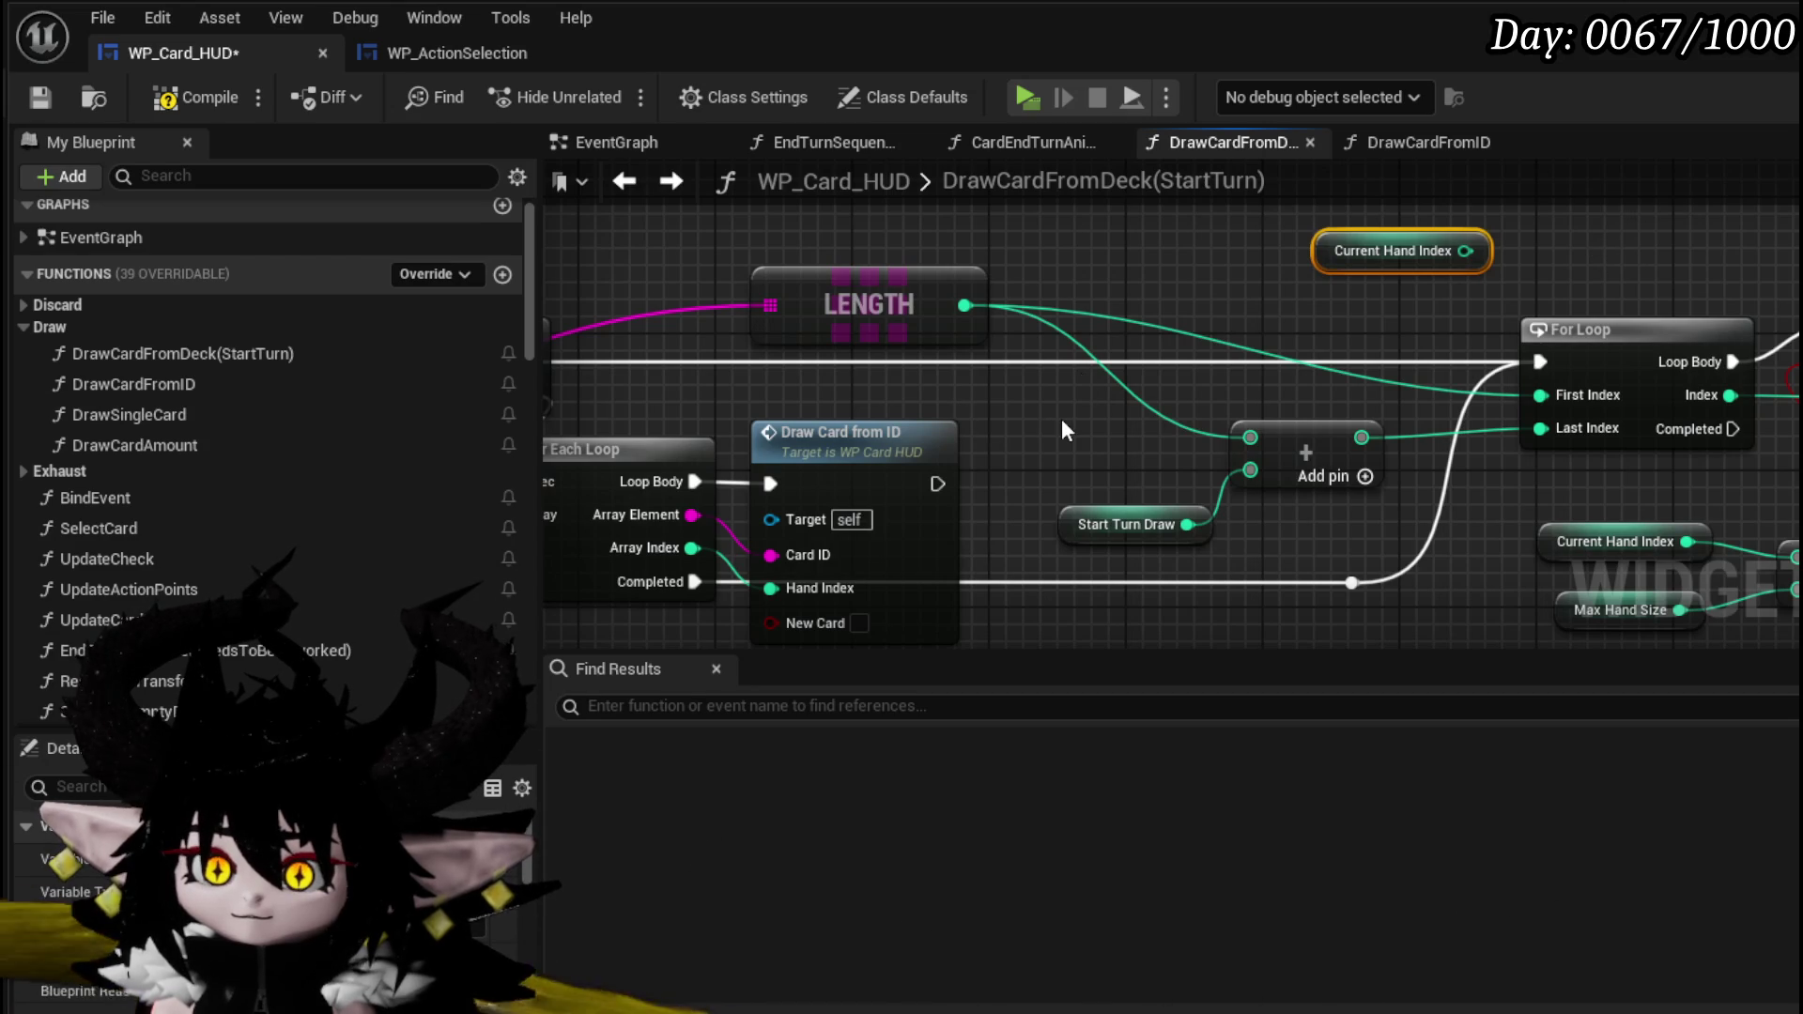
{"action": "left_click_drag", "start_coordinate": [1062, 430], "coordinate": [1625, 374]}
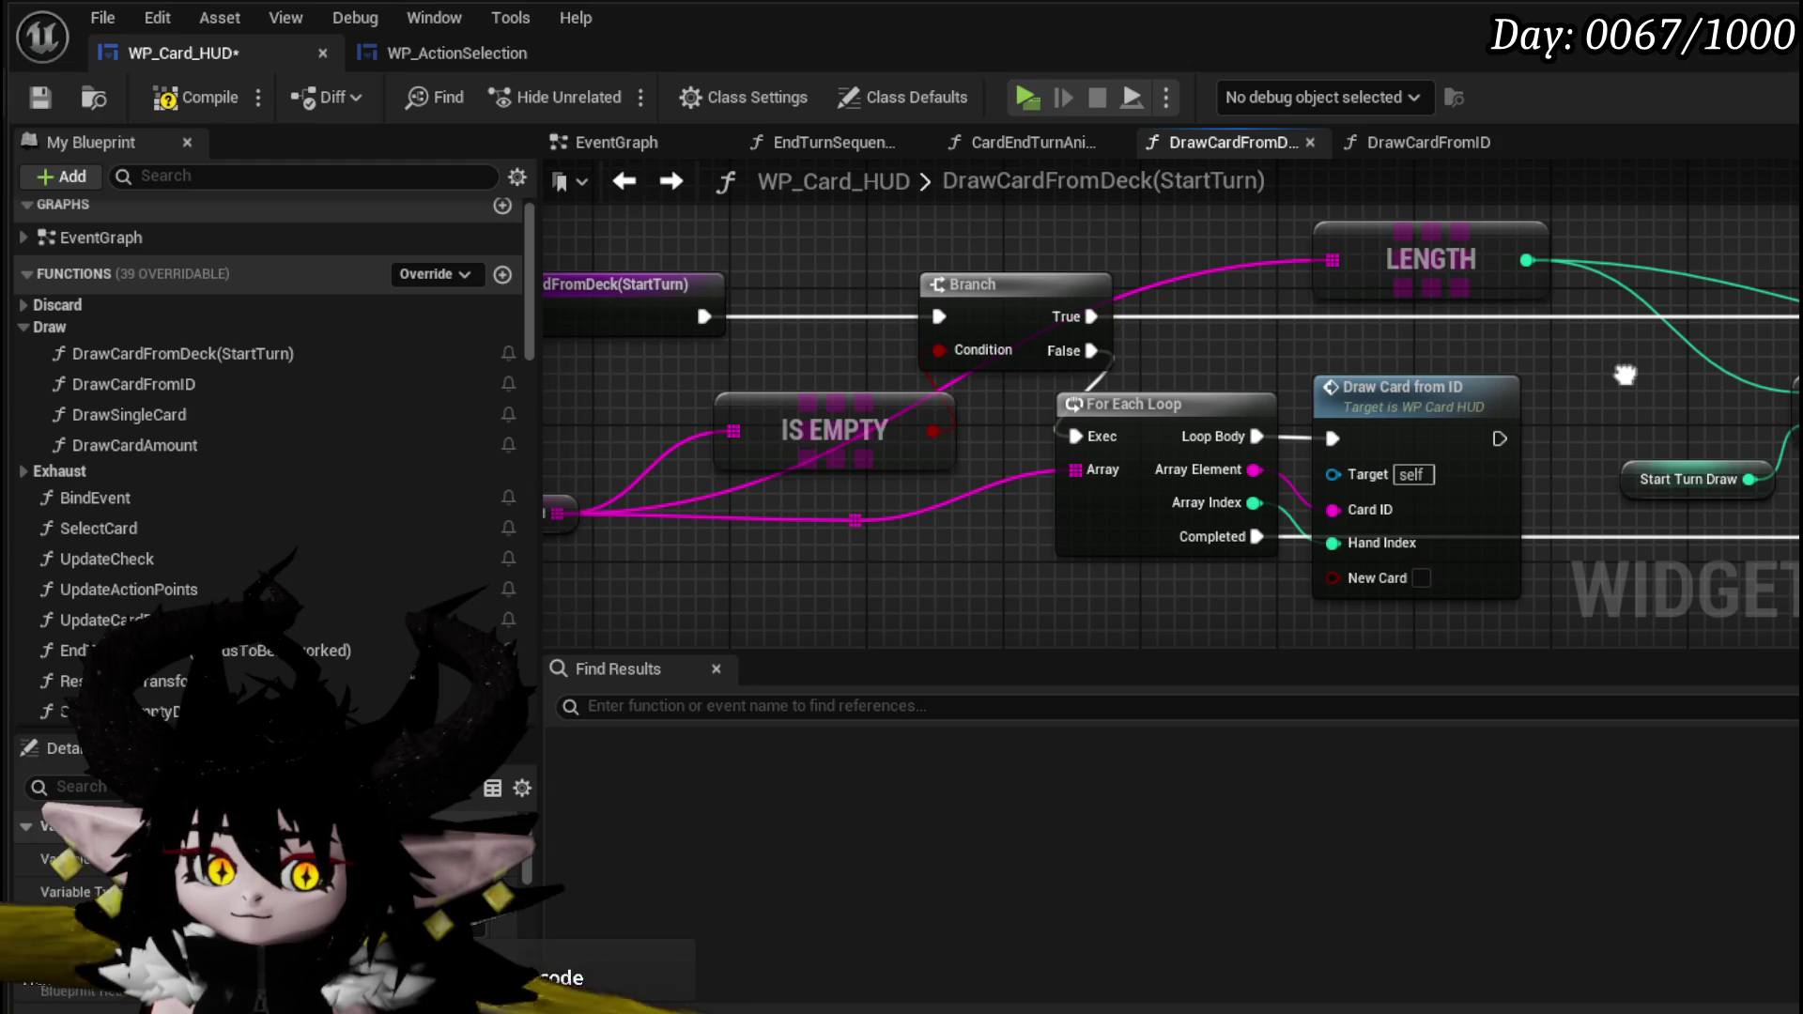
{"action": "left_click_drag", "start_coordinate": [1625, 375], "coordinate": [947, 353]}
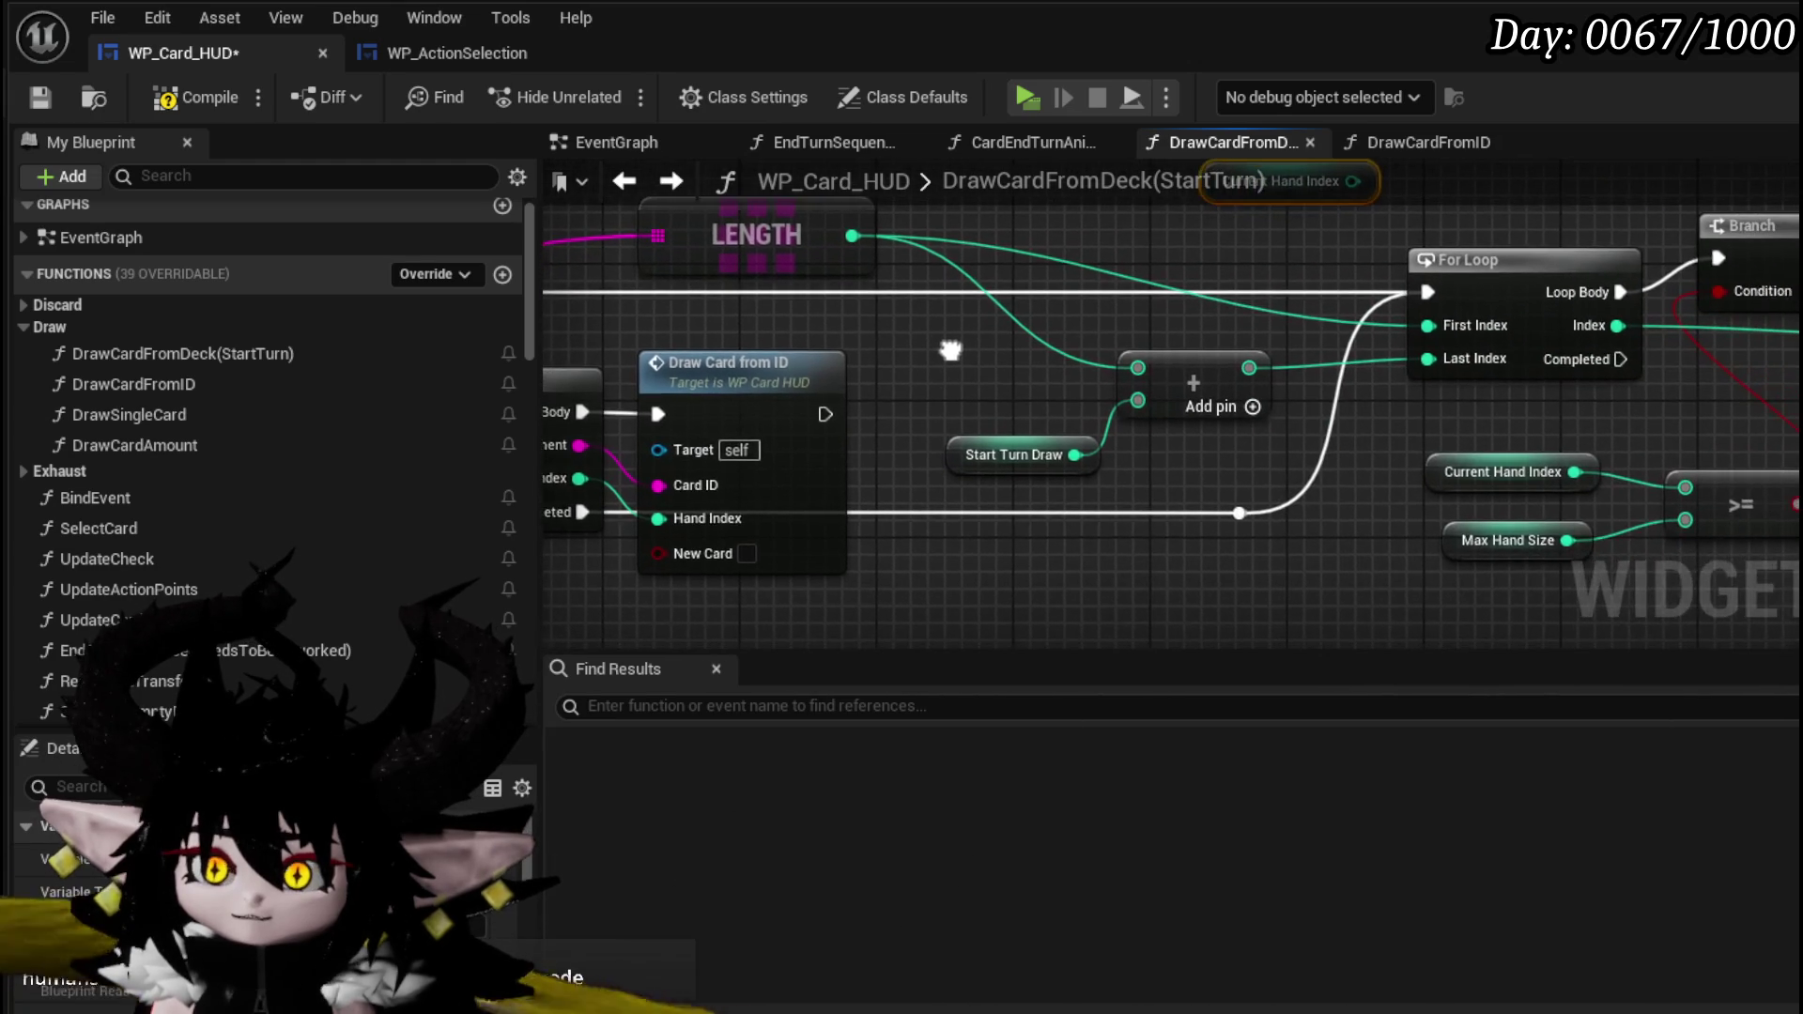
{"action": "mouse_move", "coordinate": [1492, 432]}
{"action": "left_mouse_down"}
{"action": "mouse_move", "coordinate": [1227, 465]}
{"action": "mouse_move", "coordinate": [1000, 465]}
{"action": "mouse_move", "coordinate": [1031, 465]}
{"action": "mouse_move", "coordinate": [885, 531]}
{"action": "left_mouse_up"}
- Move the Card Deck node up-left and raise Get Random Index slightly
{"action": "scroll", "coordinate": [982, 436], "scroll_direction": "down", "scroll_amount": 3}
{"action": "scroll", "coordinate": [885, 531], "scroll_direction": "up", "scroll_amount": 3}
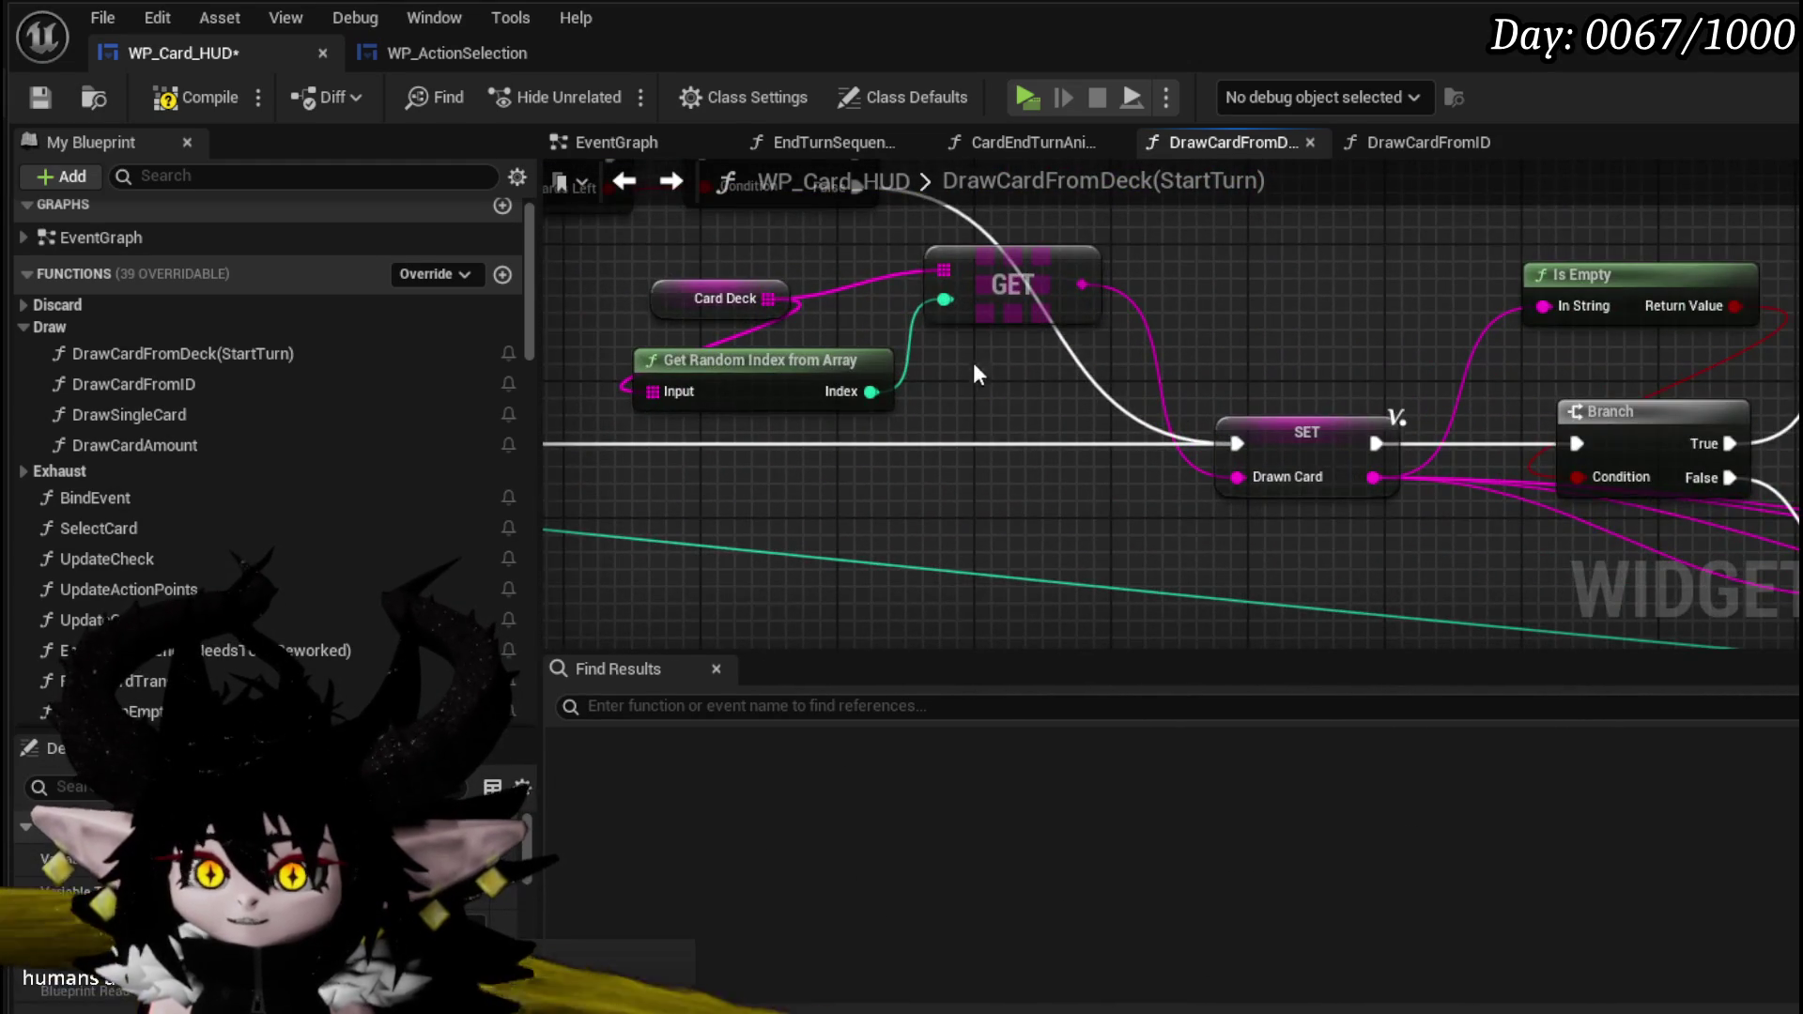
{"action": "left_click_drag", "start_coordinate": [968, 357], "coordinate": [785, 327]}
{"action": "left_click_drag", "start_coordinate": [916, 315], "coordinate": [727, 279]}
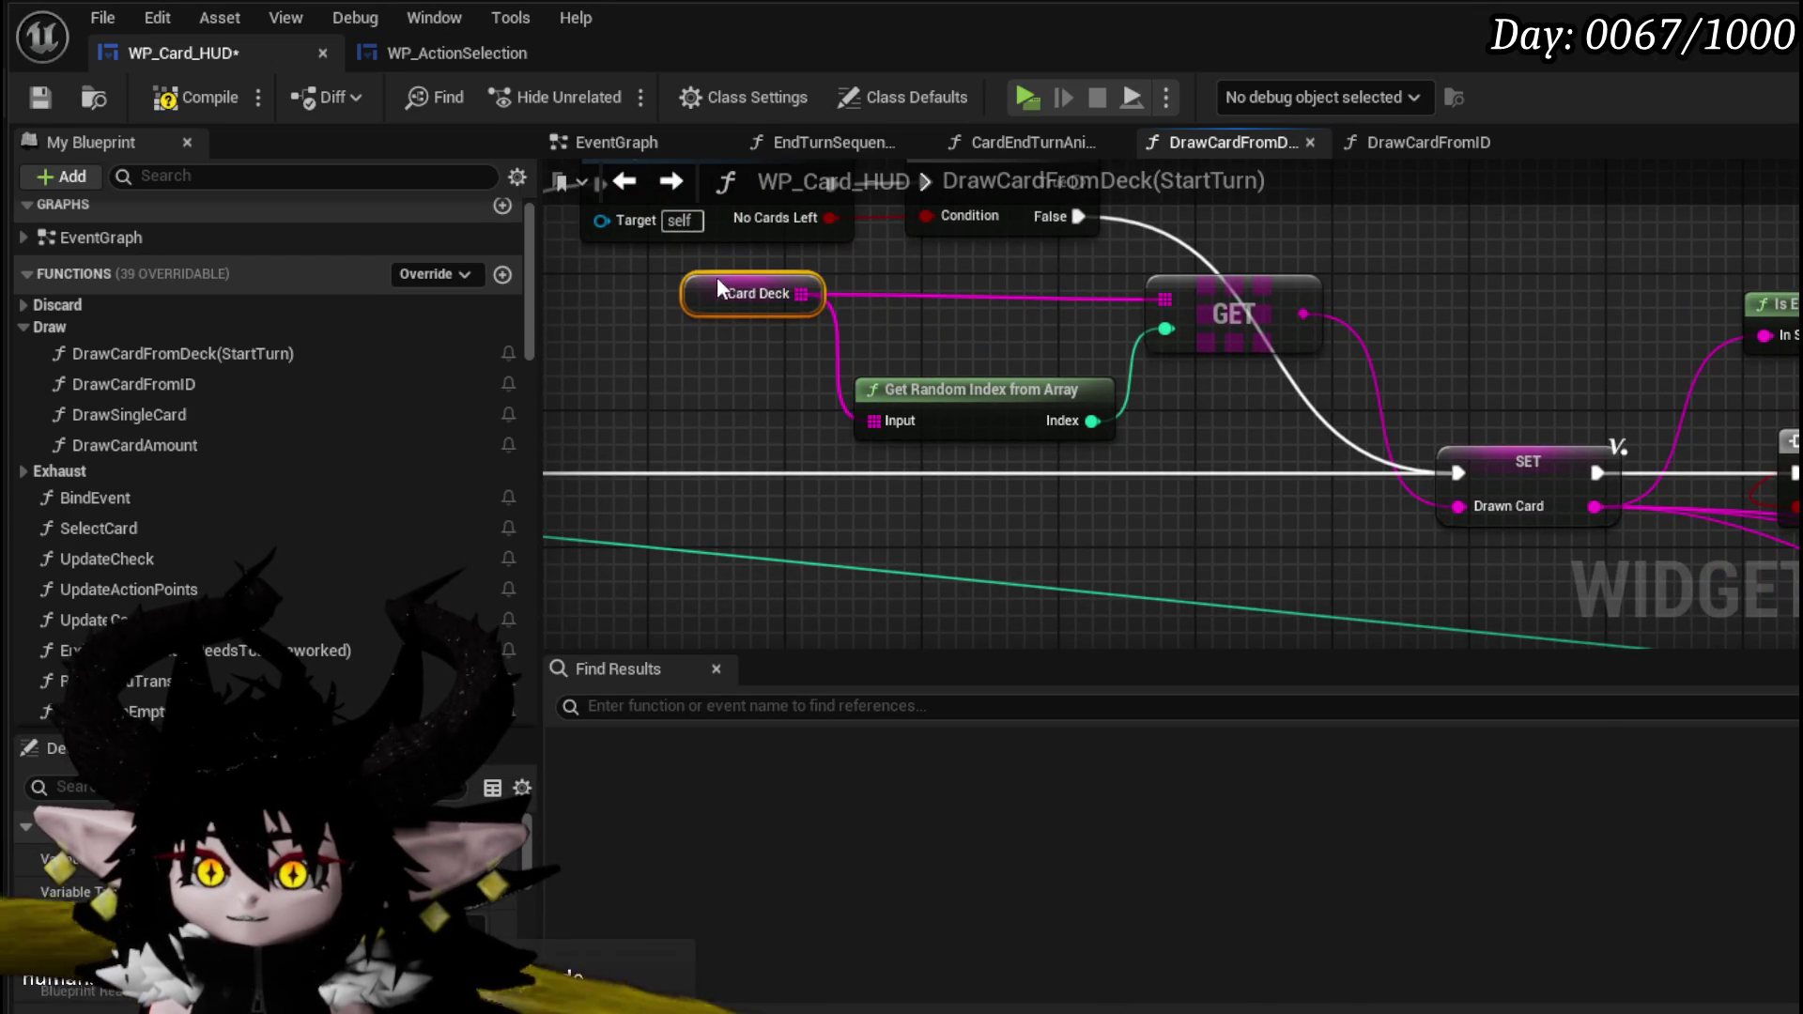
{"action": "left_click_drag", "start_coordinate": [967, 376], "coordinate": [967, 359]}
- Box-select a group of nodes and shift them upward
{"action": "mouse_move", "coordinate": [1653, 267]}
{"action": "left_mouse_down"}
{"action": "mouse_move", "coordinate": [1580, 278]}
{"action": "mouse_move", "coordinate": [1721, 386]}
{"action": "mouse_move", "coordinate": [1798, 384]}
{"action": "left_mouse_up"}
{"action": "scroll", "coordinate": [1756, 357], "scroll_direction": "down", "scroll_amount": 1}
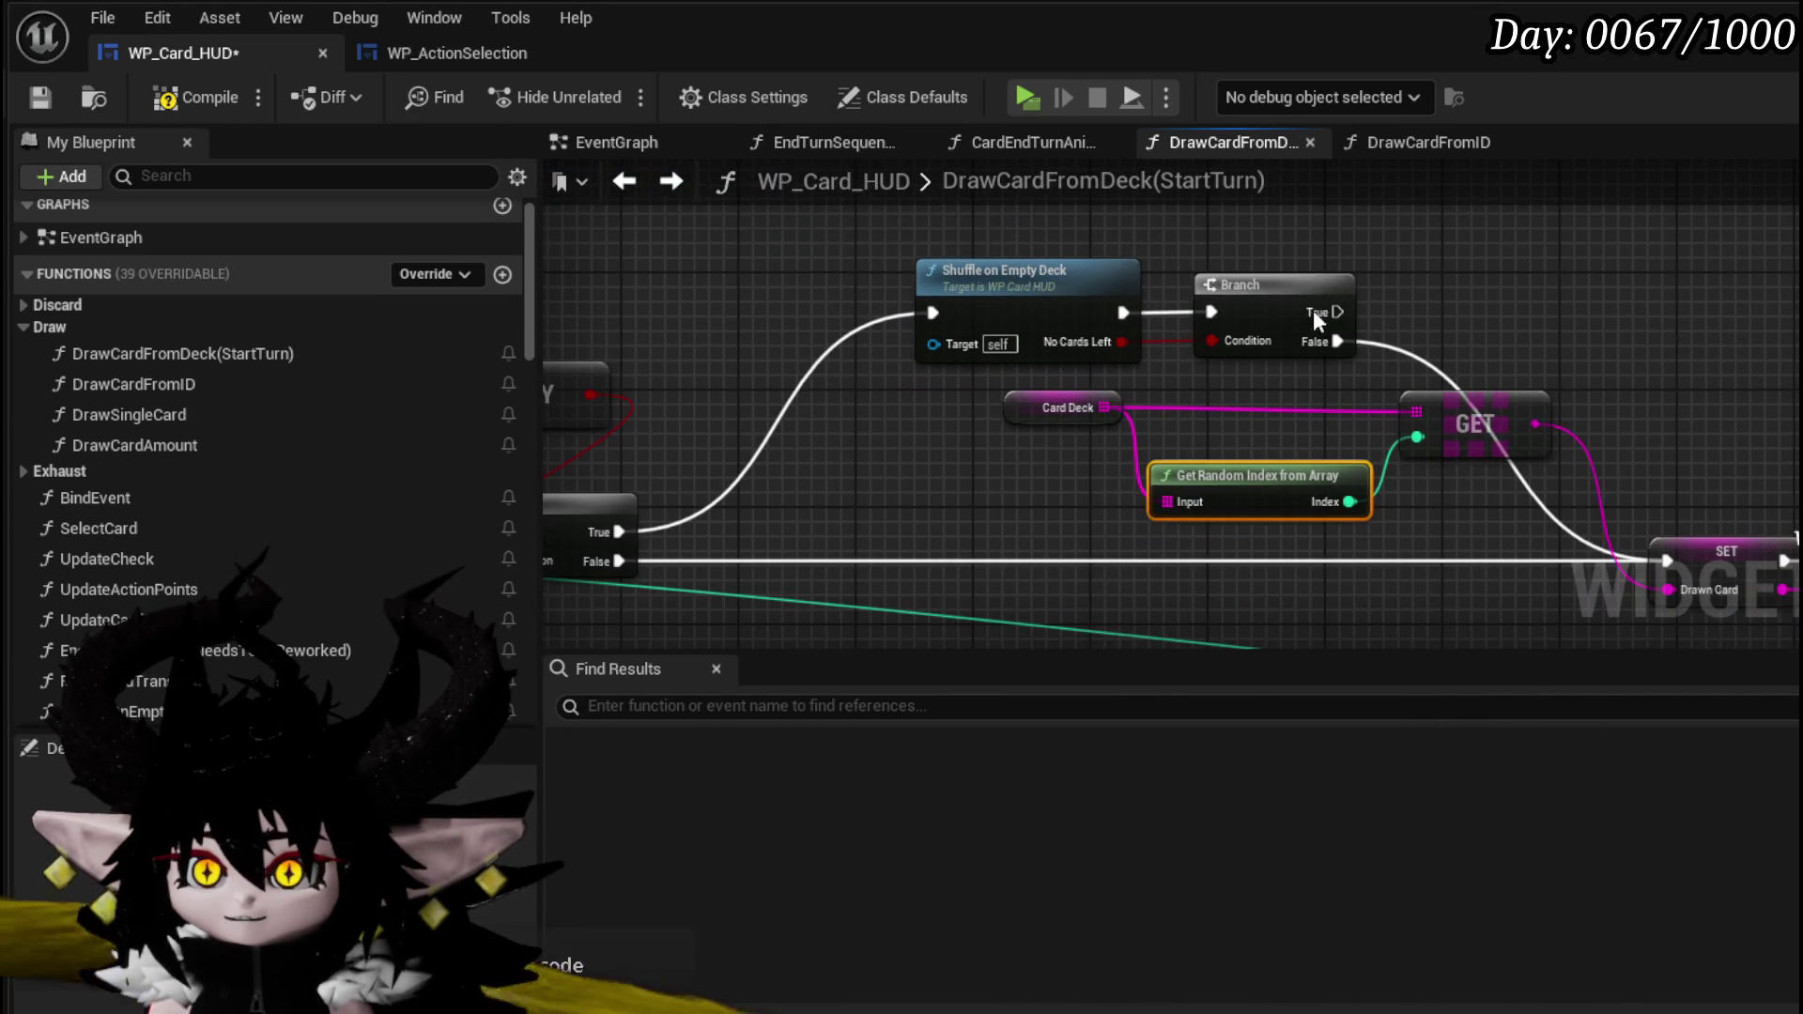
{"action": "left_click_drag", "start_coordinate": [897, 234], "coordinate": [1503, 494]}
{"action": "left_click_drag", "start_coordinate": [1259, 476], "coordinate": [1227, 330]}
{"action": "left_click", "coordinate": [1729, 283]}
{"action": "scroll", "coordinate": [1728, 284], "scroll_direction": "down", "scroll_amount": 1}
- Move Print String up-right and the Is Empty node to the left
{"action": "left_click", "coordinate": [1409, 287], "text": "shift"}
{"action": "left_click_drag", "start_coordinate": [1371, 282], "coordinate": [834, 246]}
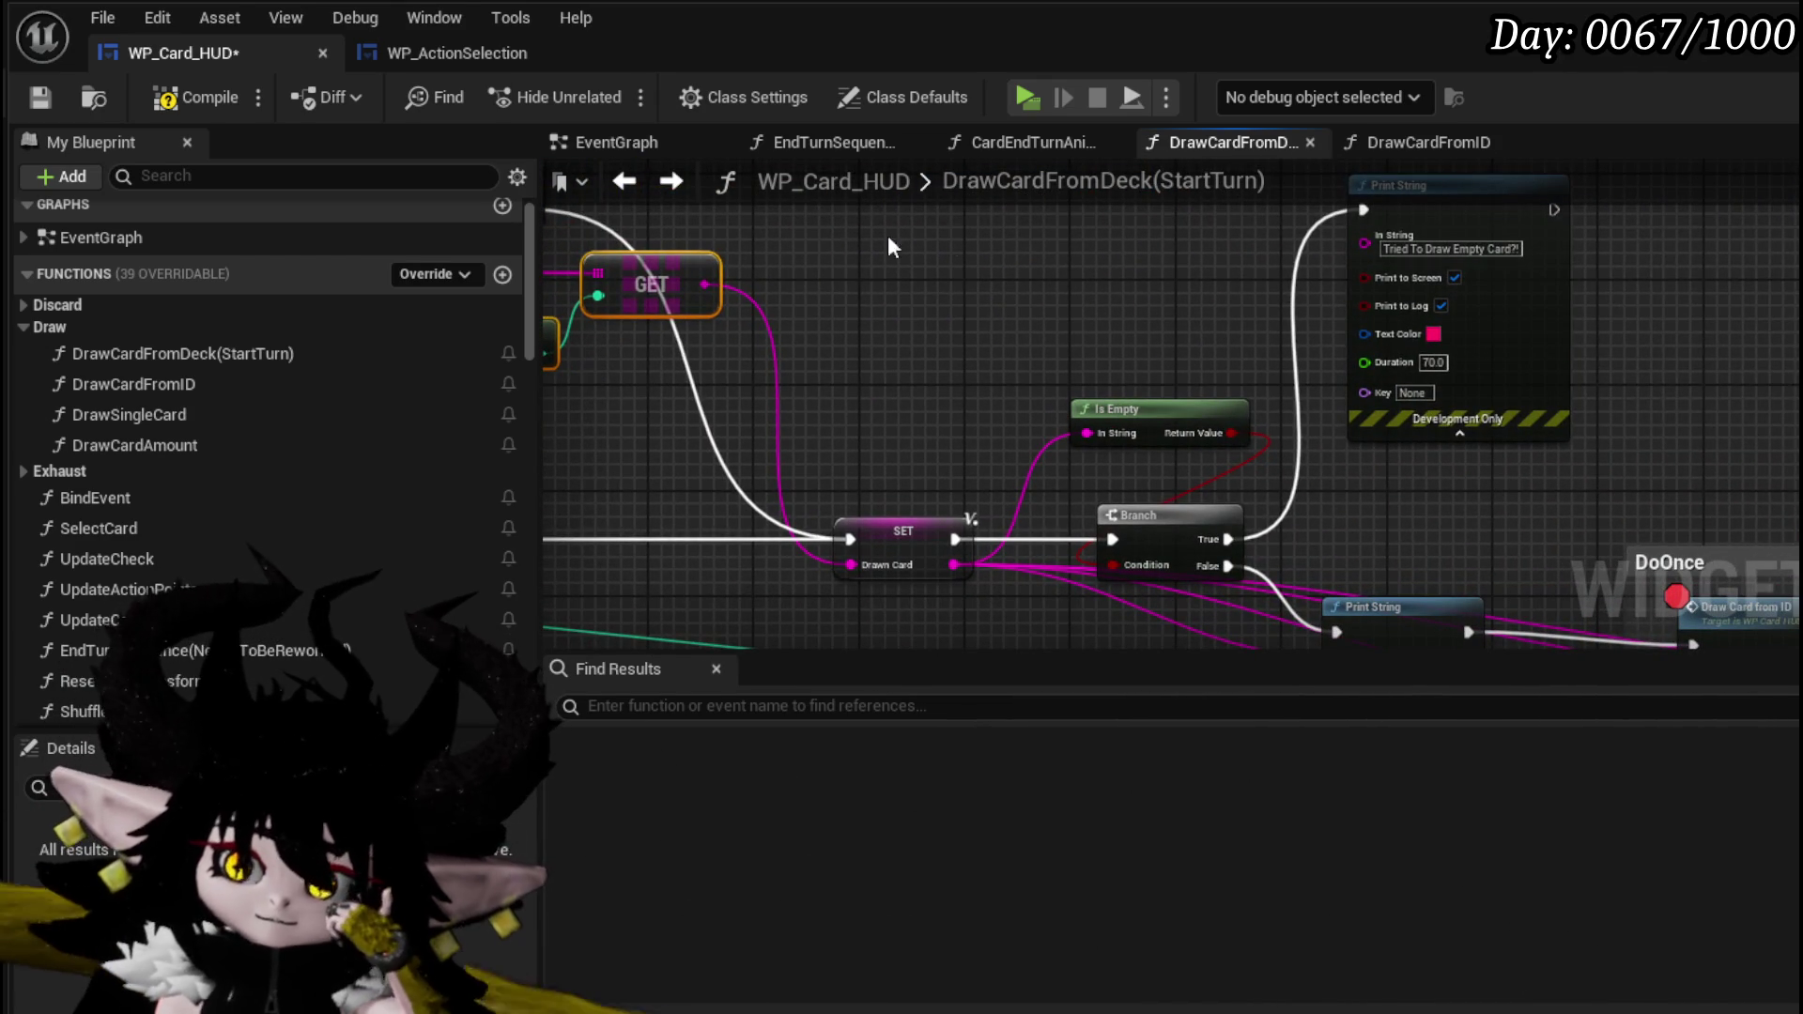
{"action": "left_click_drag", "start_coordinate": [1533, 263], "coordinate": [1560, 224]}
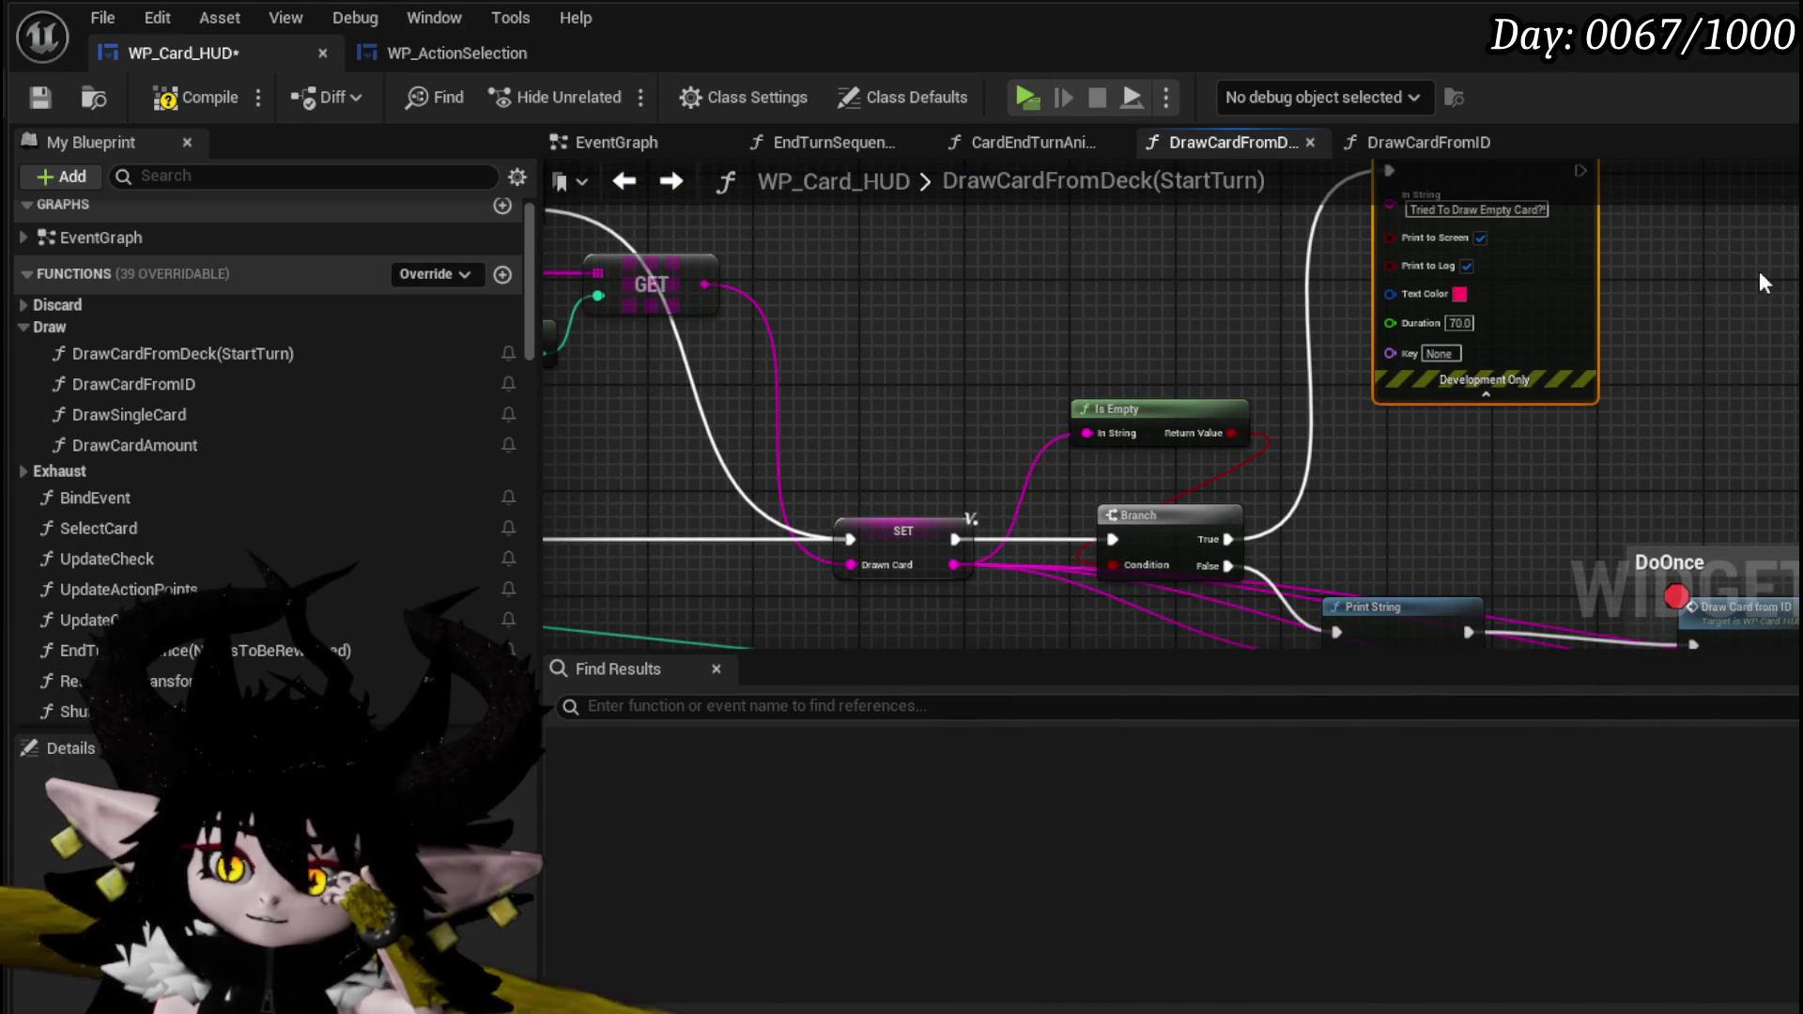
{"action": "left_click_drag", "start_coordinate": [1145, 406], "coordinate": [1011, 422]}
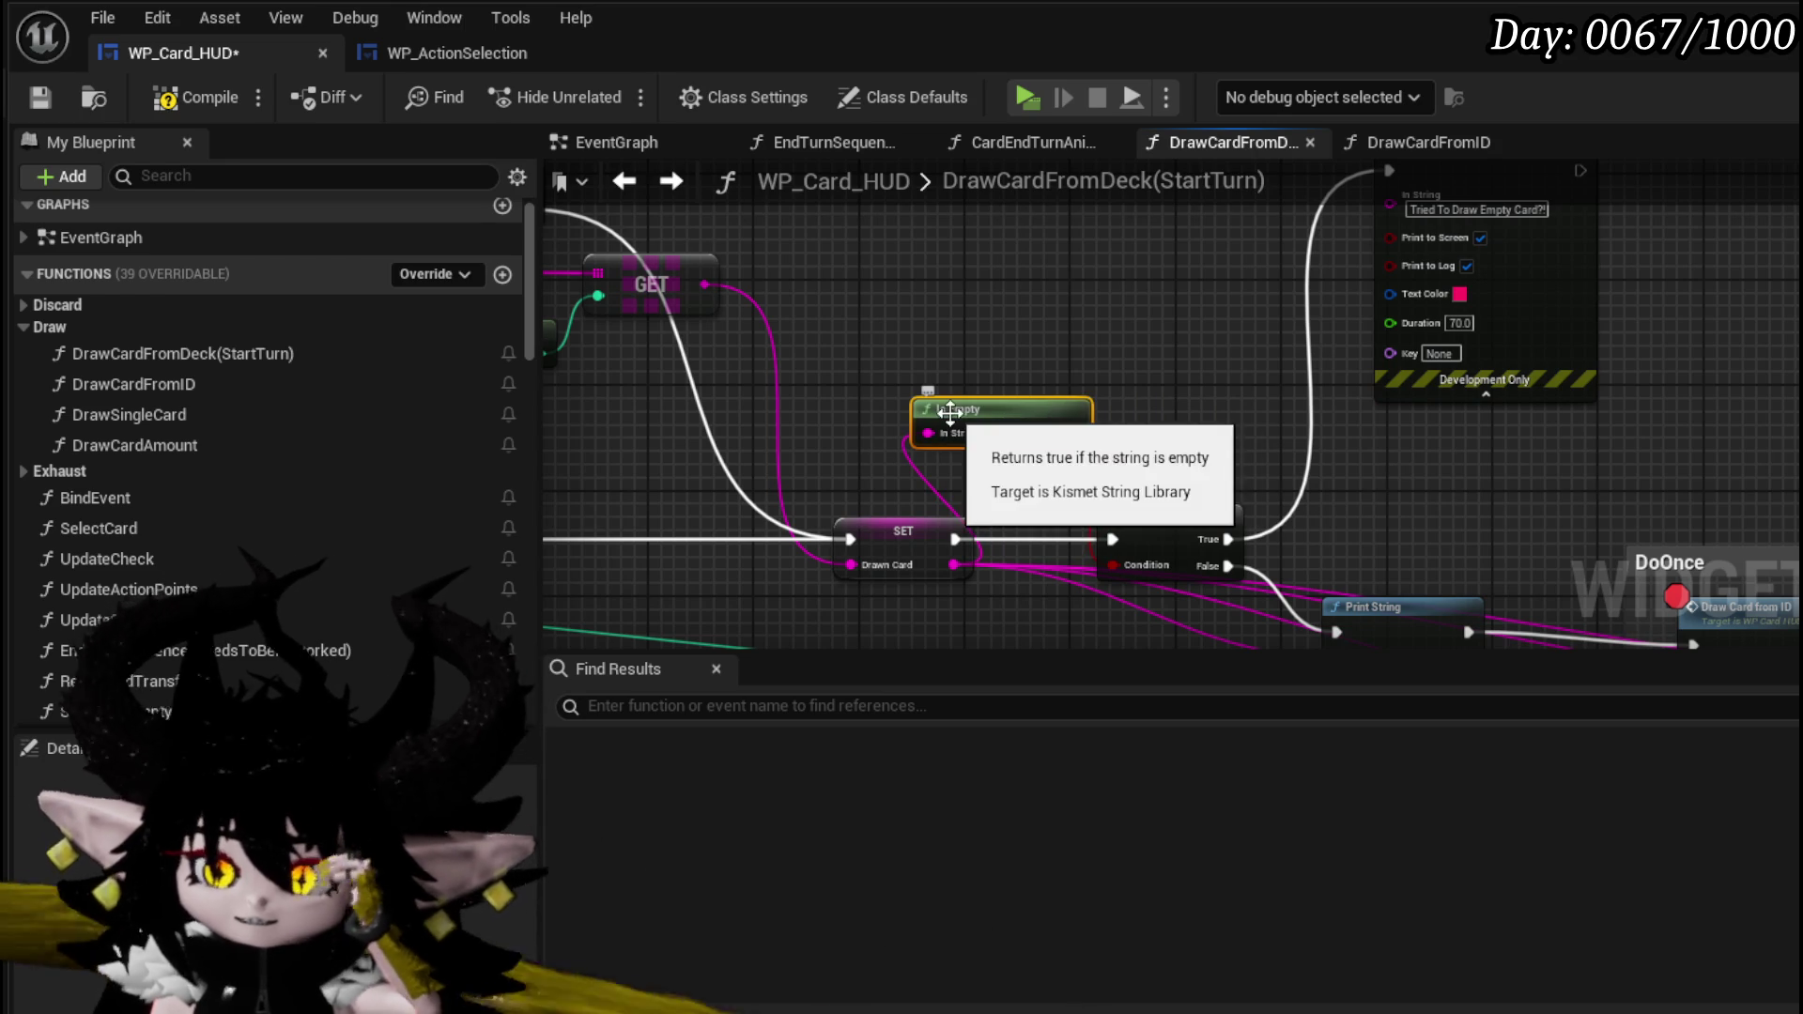
- Move Card Deck, Get Random Index and GET down-left, nearer the SET node
{"action": "mouse_move", "coordinate": [1057, 376]}
{"action": "left_mouse_down"}
{"action": "mouse_move", "coordinate": [986, 301]}
{"action": "mouse_move", "coordinate": [1626, 307]}
{"action": "left_mouse_up"}
{"action": "mouse_move", "coordinate": [1056, 341]}
{"action": "left_mouse_down"}
{"action": "mouse_move", "coordinate": [1187, 441]}
{"action": "mouse_move", "coordinate": [1014, 418]}
{"action": "mouse_move", "coordinate": [1361, 290]}
{"action": "mouse_move", "coordinate": [1244, 424]}
{"action": "left_mouse_up"}
{"action": "left_click_drag", "start_coordinate": [1444, 426], "coordinate": [1497, 279]}
{"action": "left_click_drag", "start_coordinate": [1470, 500], "coordinate": [776, 432]}
{"action": "left_click_drag", "start_coordinate": [1055, 432], "coordinate": [700, 417]}
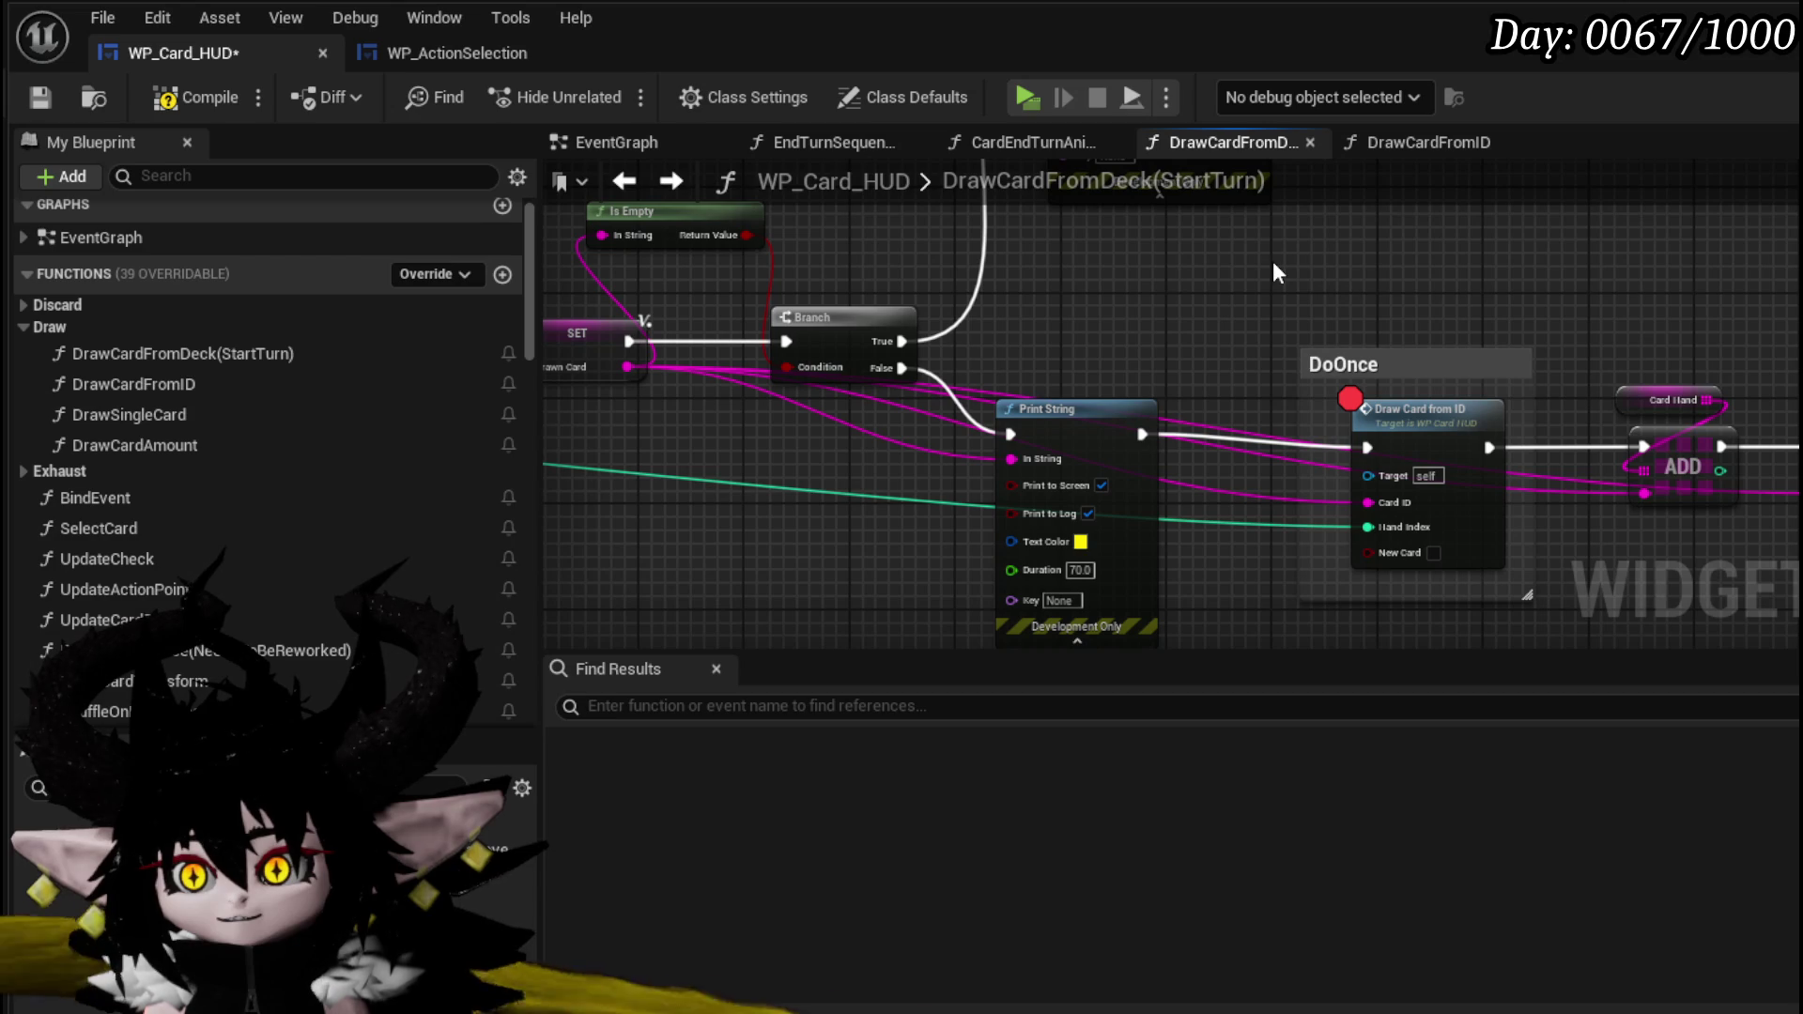
- Toggle a breakpoint on the Print String node
{"action": "right_click", "coordinate": [1079, 420]}
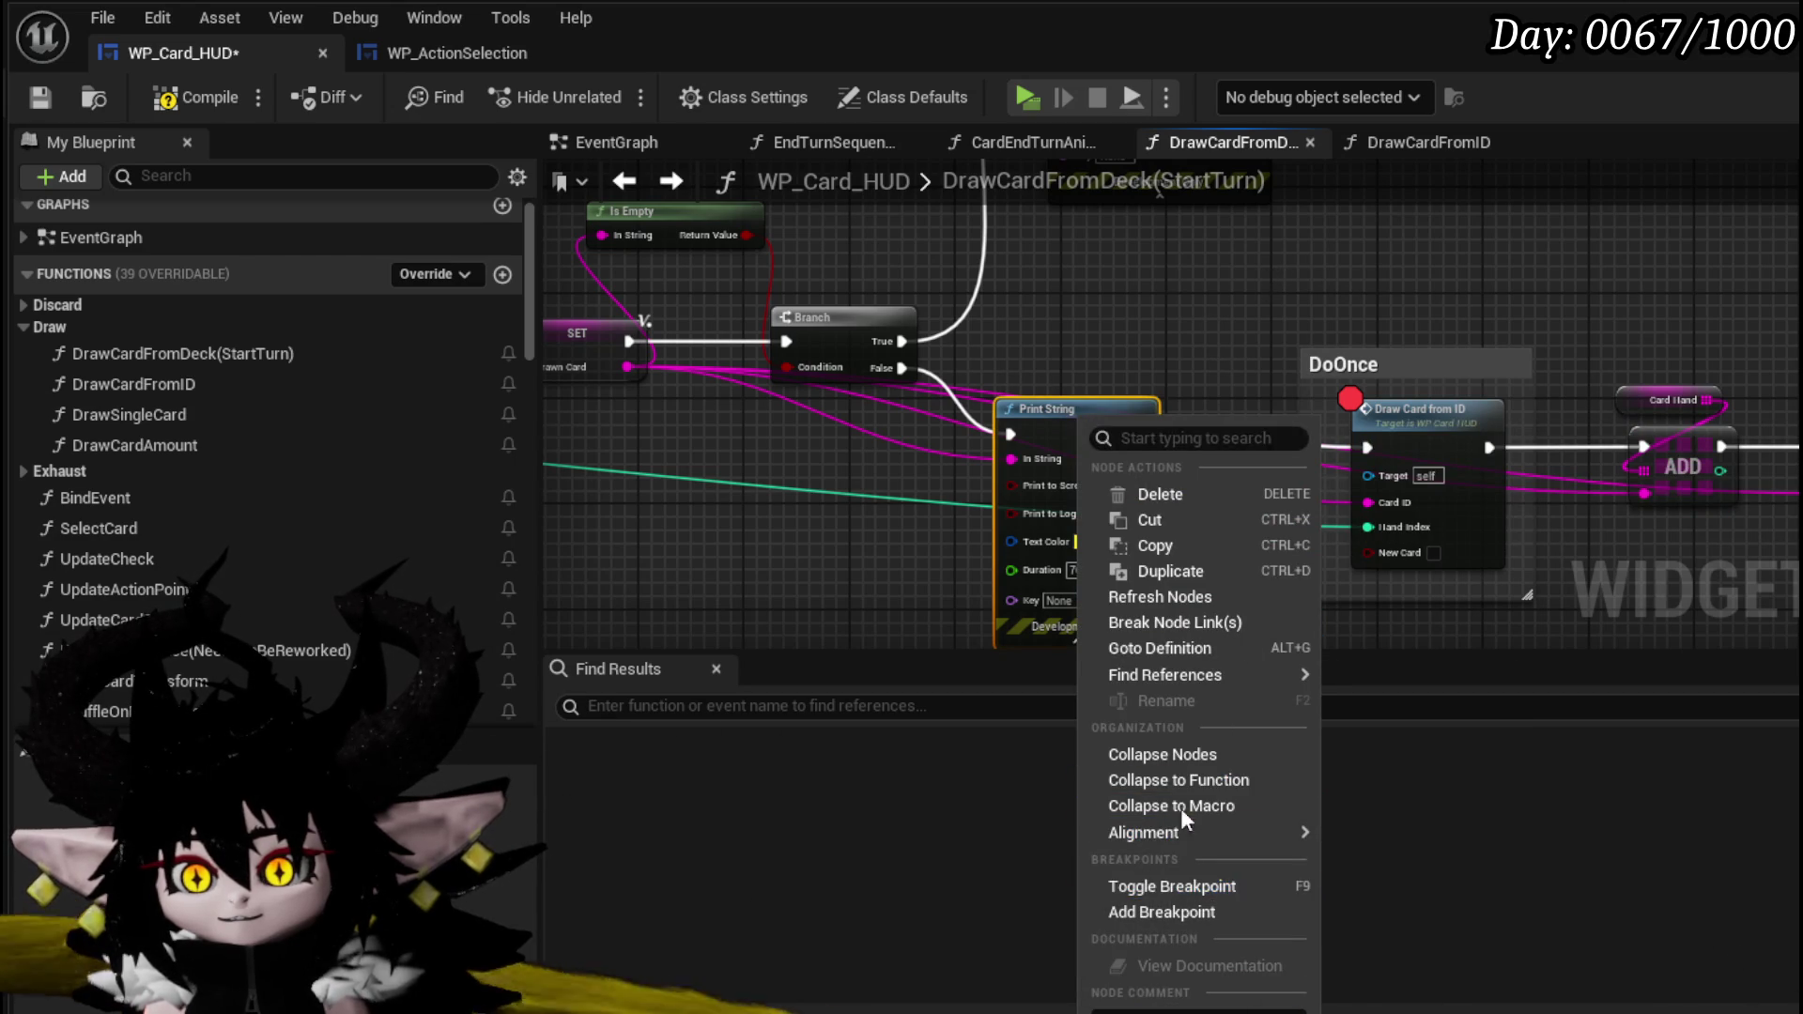
{"action": "left_click", "coordinate": [1162, 886]}
{"action": "scroll", "coordinate": [1107, 295], "scroll_direction": "down", "scroll_amount": 3}
{"action": "scroll", "coordinate": [939, 372], "scroll_direction": "up", "scroll_amount": 3}
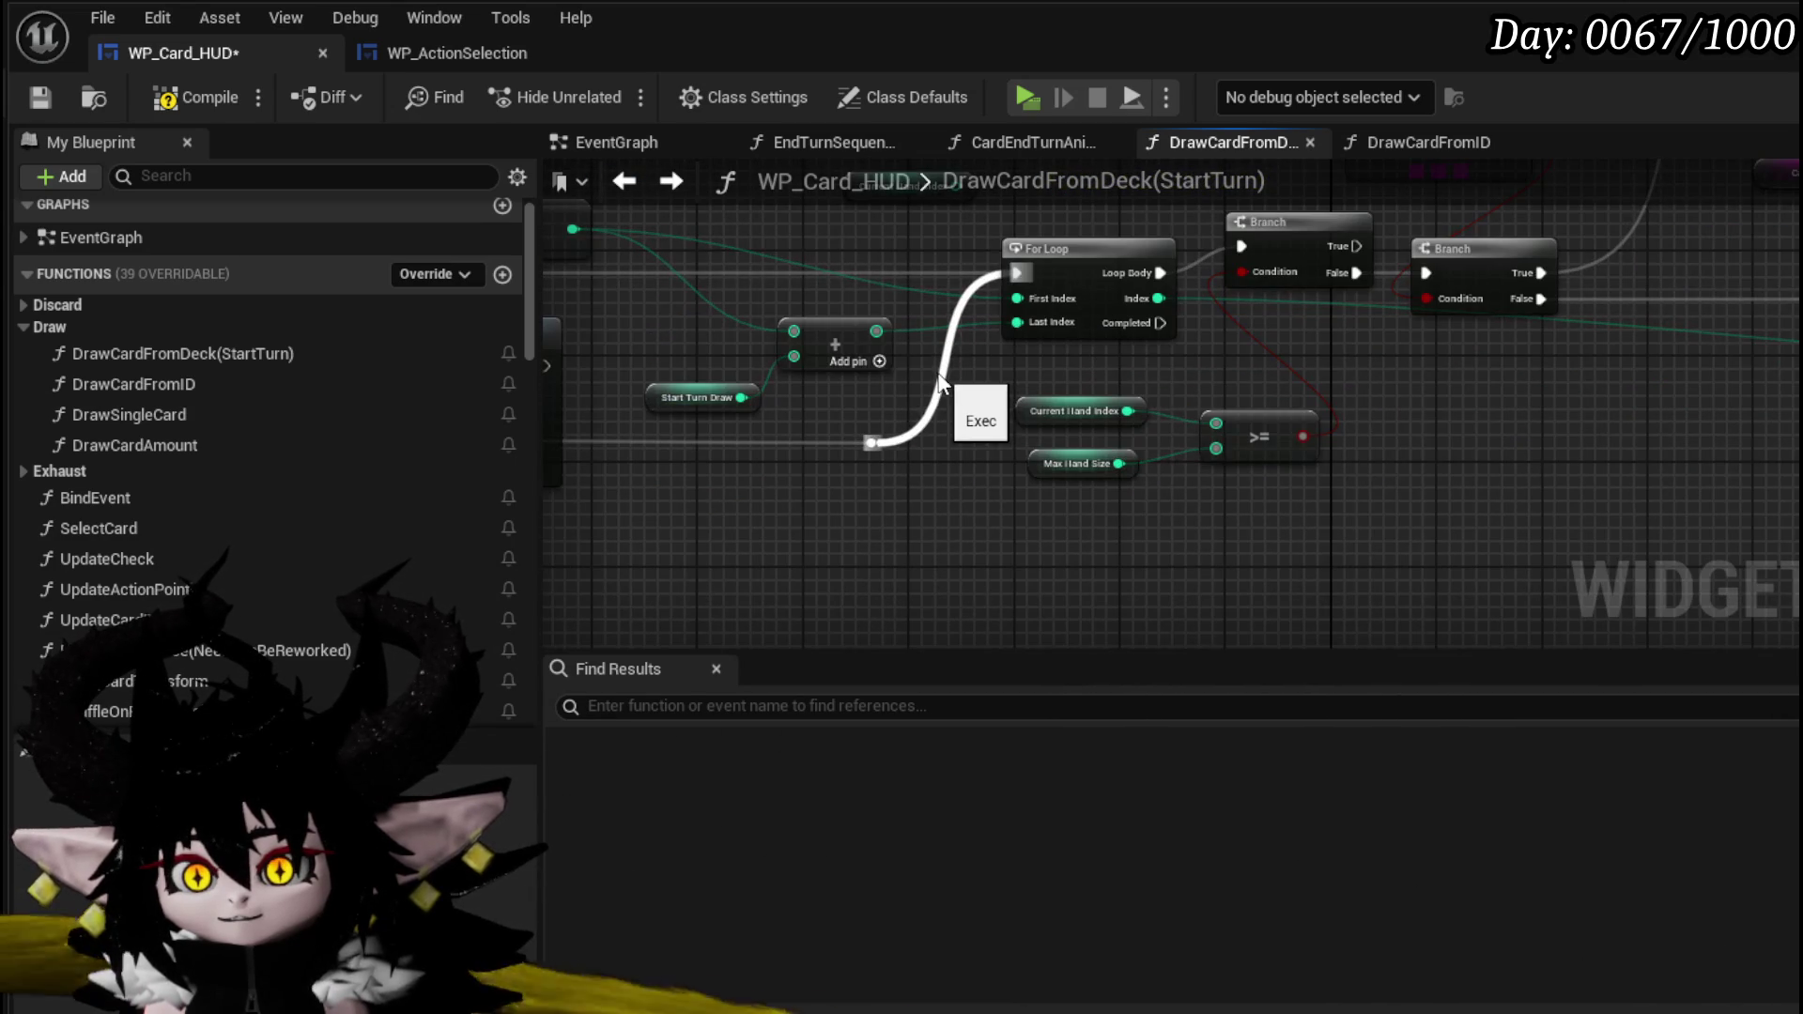
- Compile and save WP_Card_HUD, then select the For Loop node
{"action": "left_click_drag", "start_coordinate": [853, 370], "coordinate": [993, 445]}
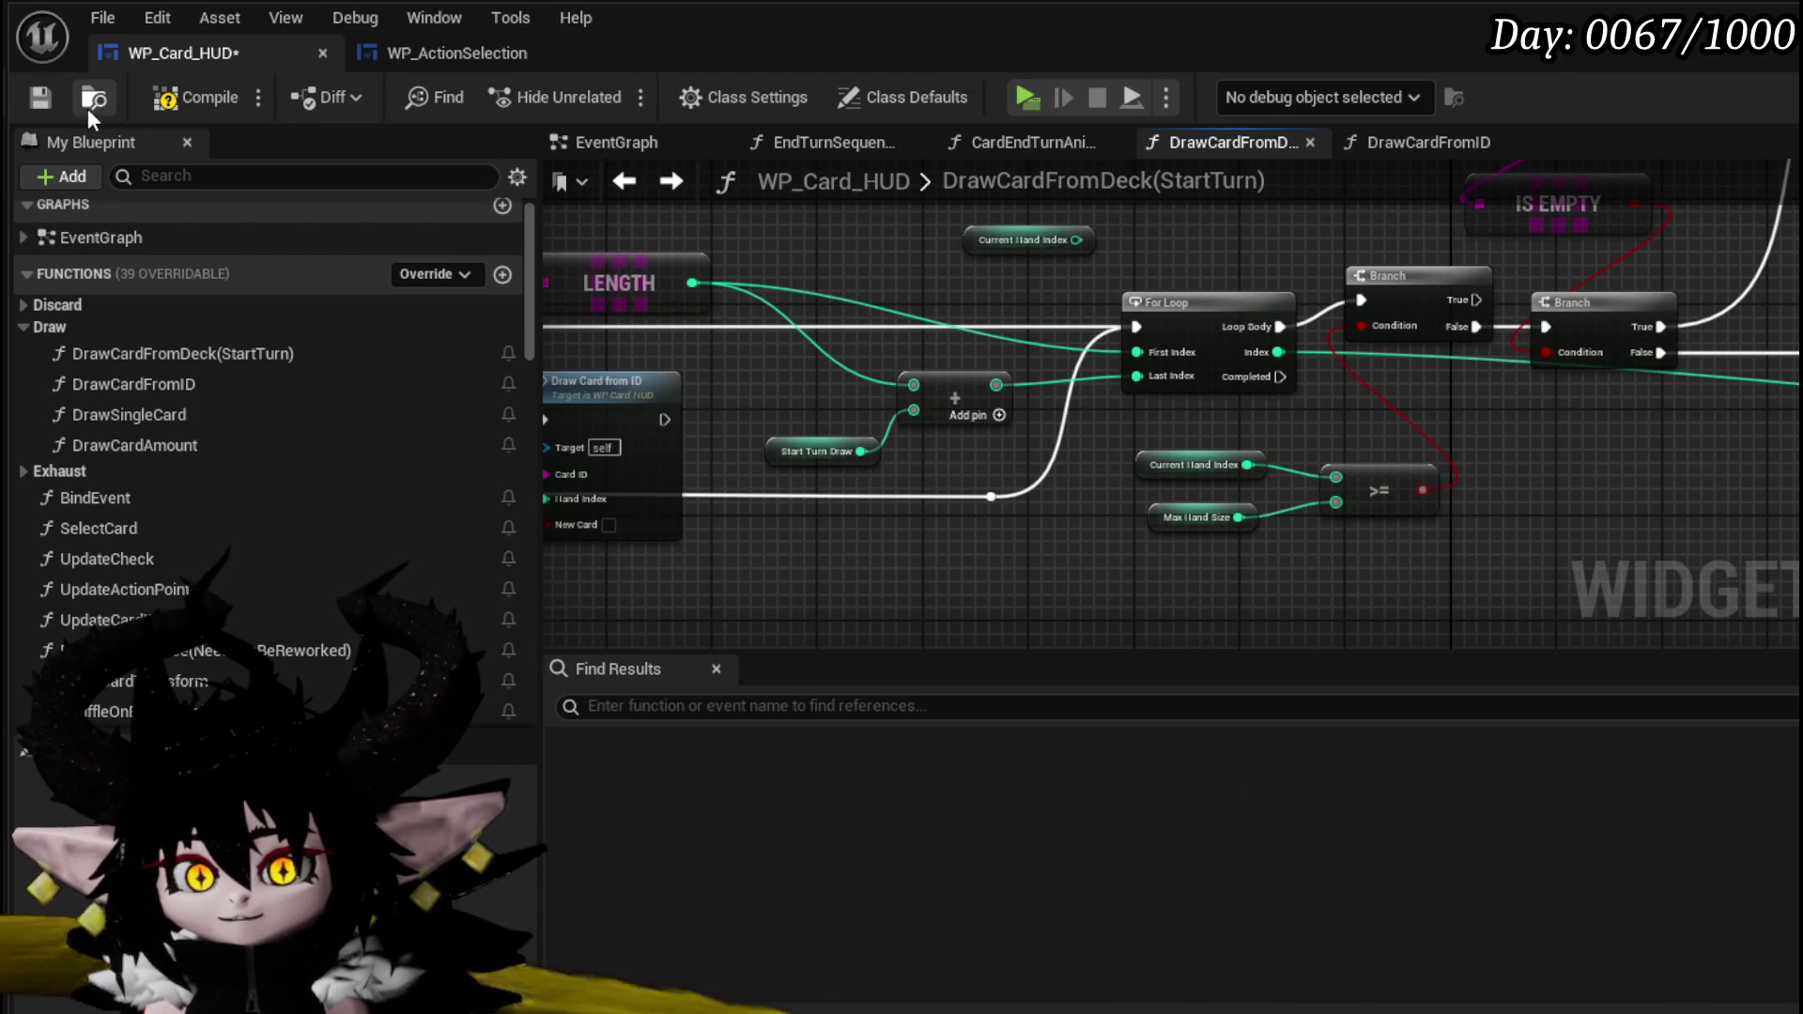
{"action": "left_click", "coordinate": [145, 100]}
{"action": "left_click", "coordinate": [43, 92]}
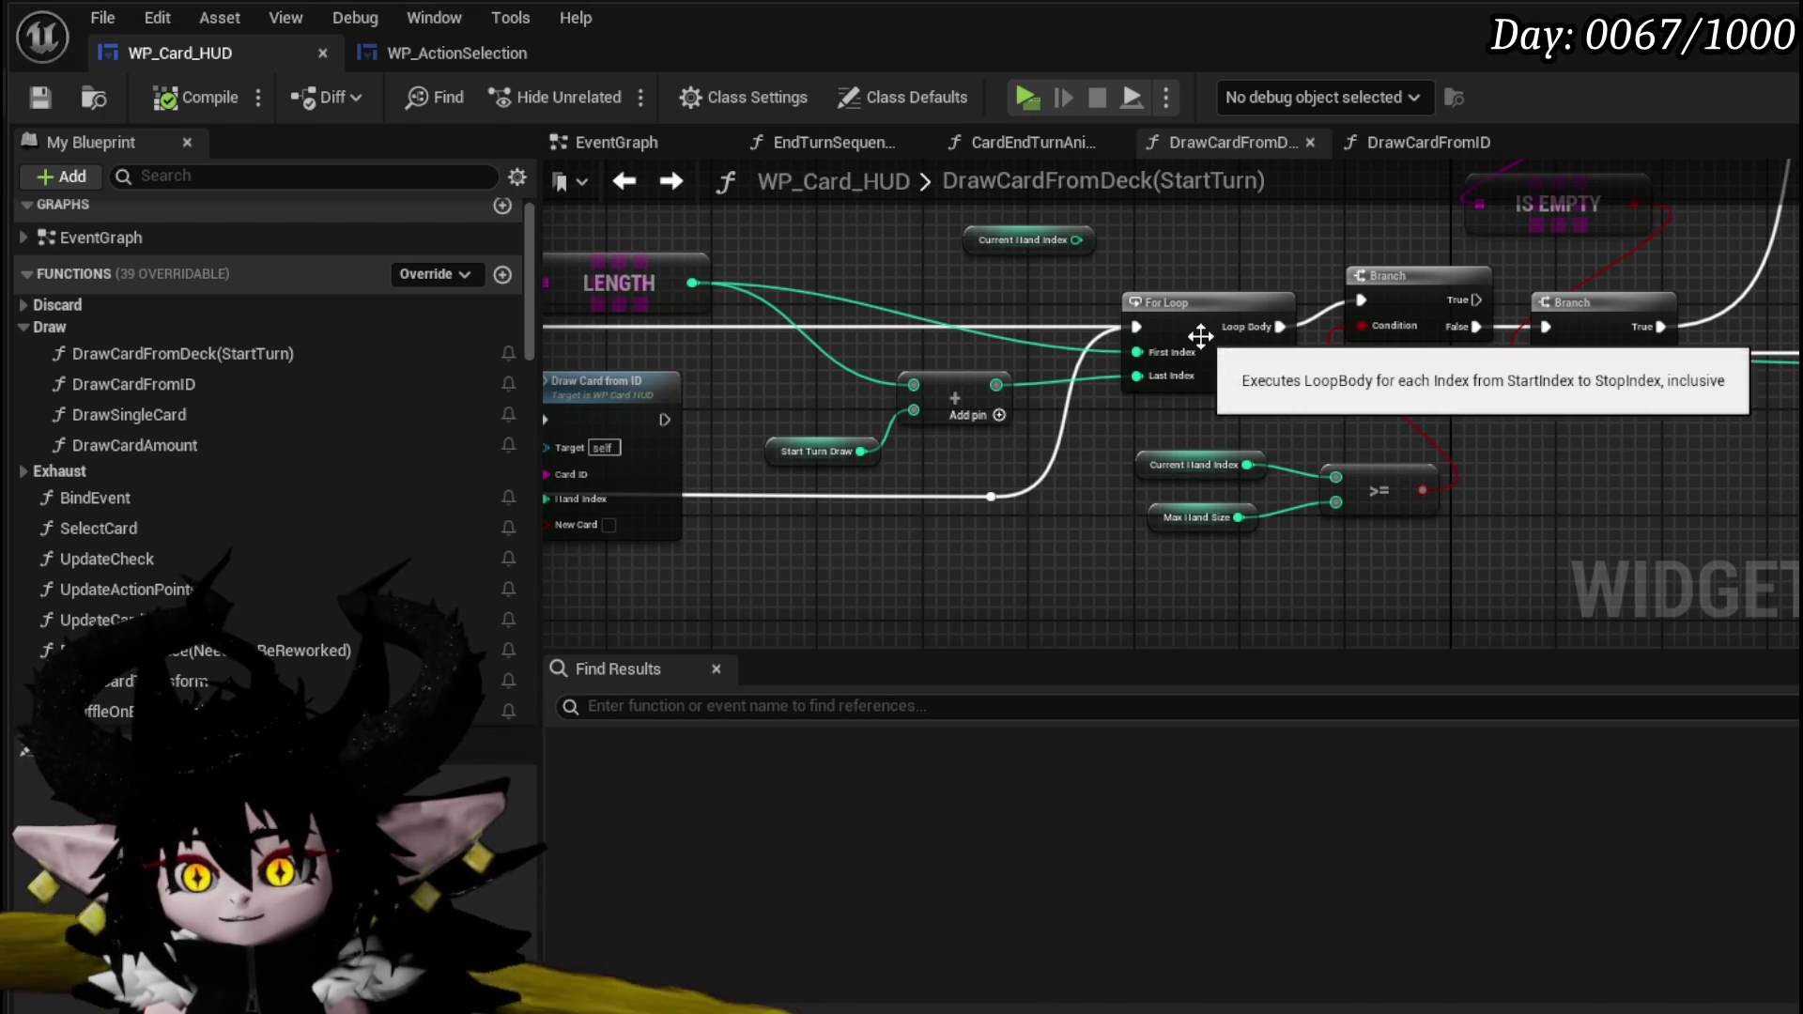
{"action": "left_click_drag", "start_coordinate": [1118, 433], "coordinate": [1241, 270]}
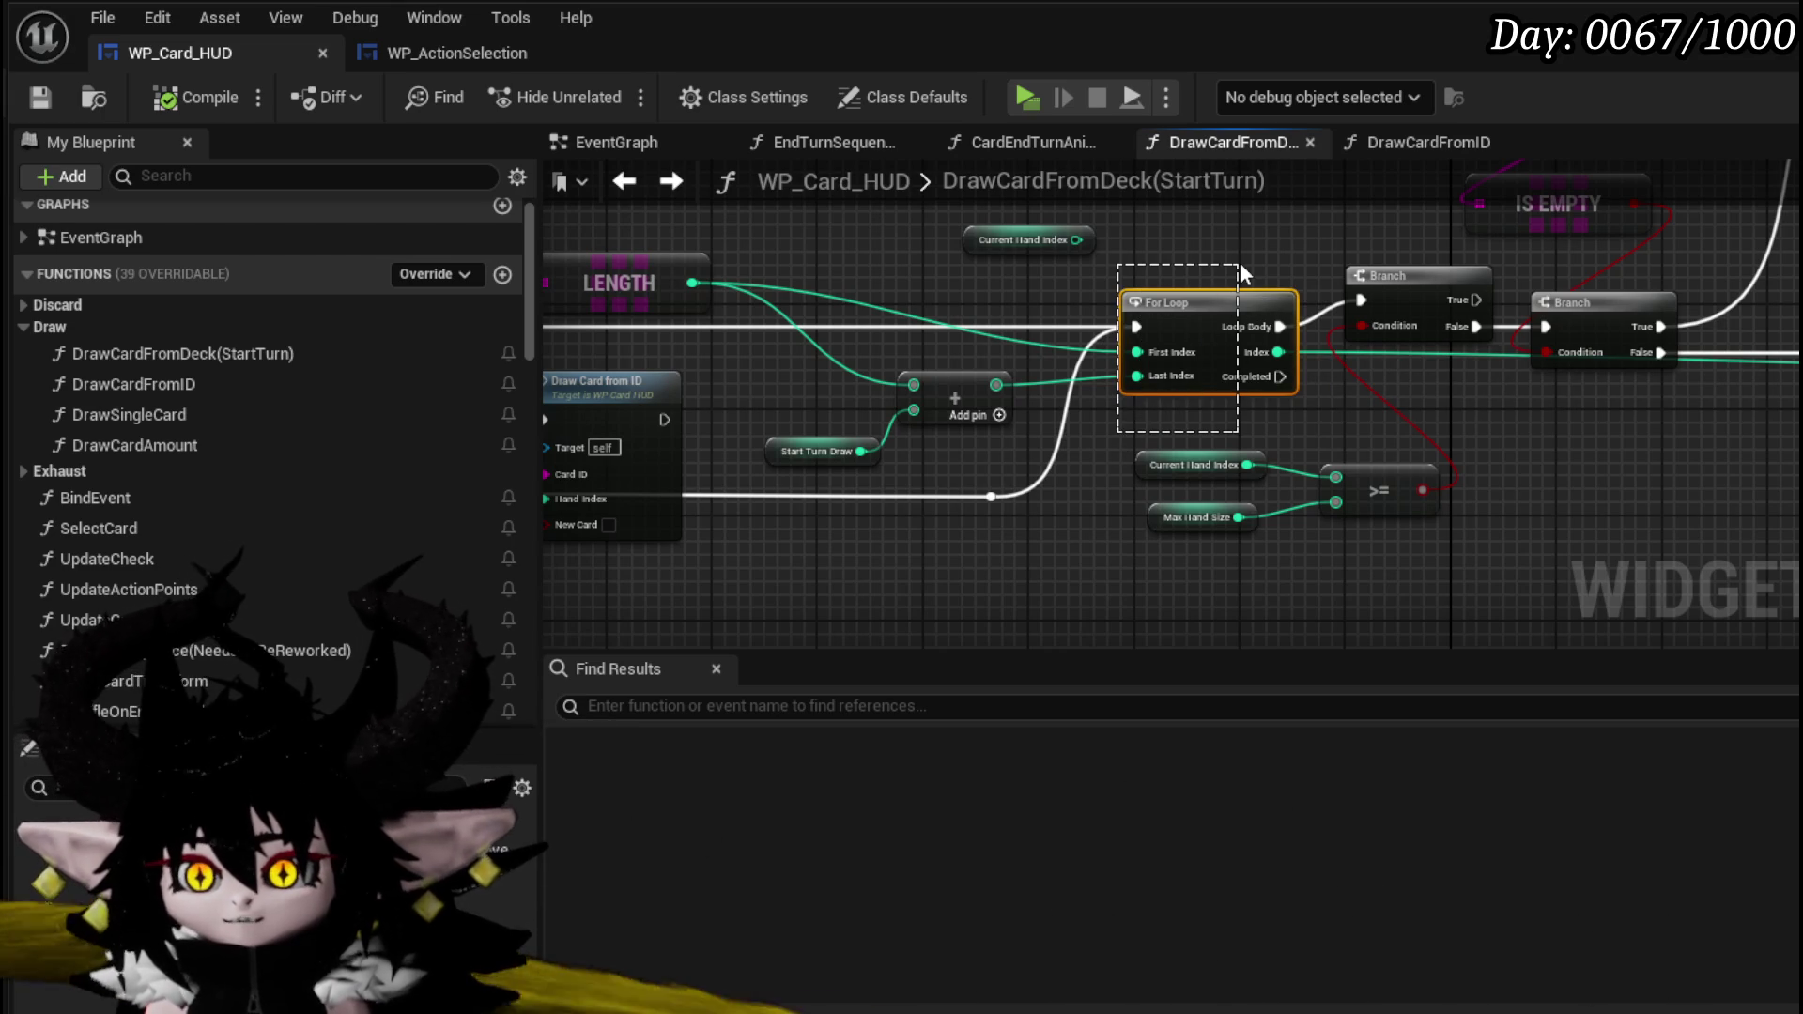
- Add a For Loop with Break node using the 'loop with' search
{"action": "right_click", "coordinate": [1115, 324]}
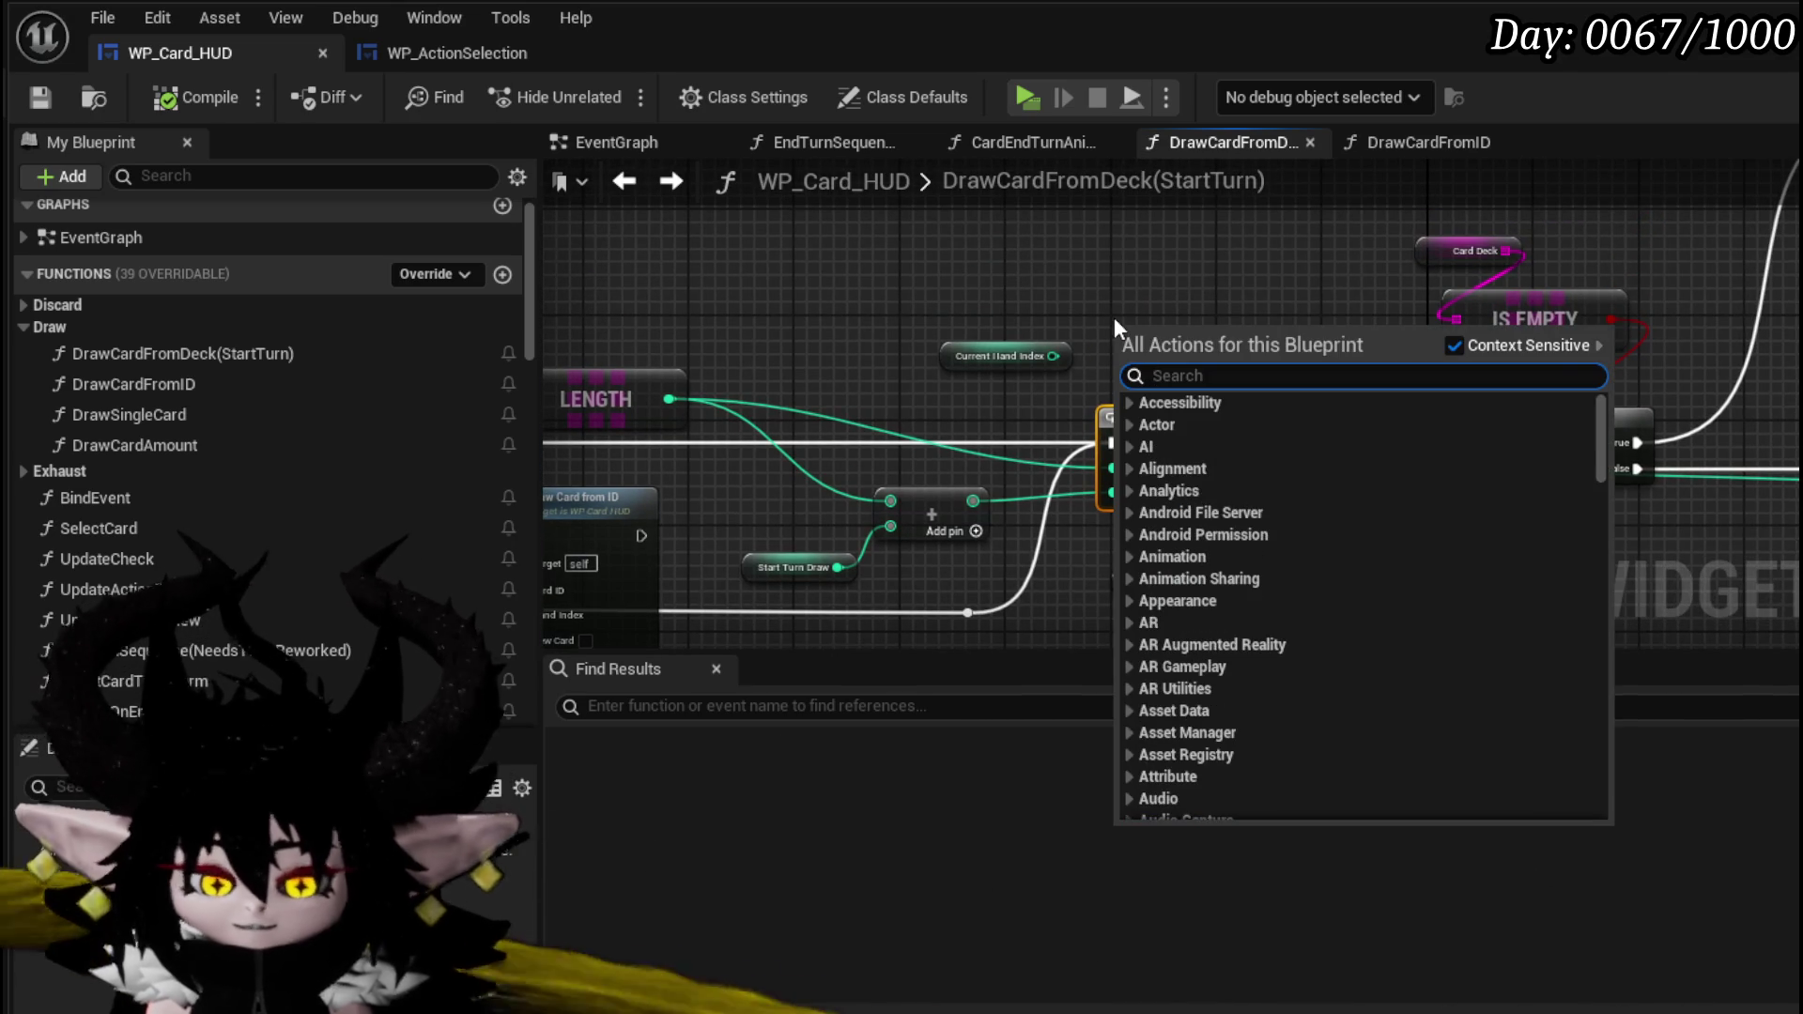
{"action": "type", "text": "lopp"}
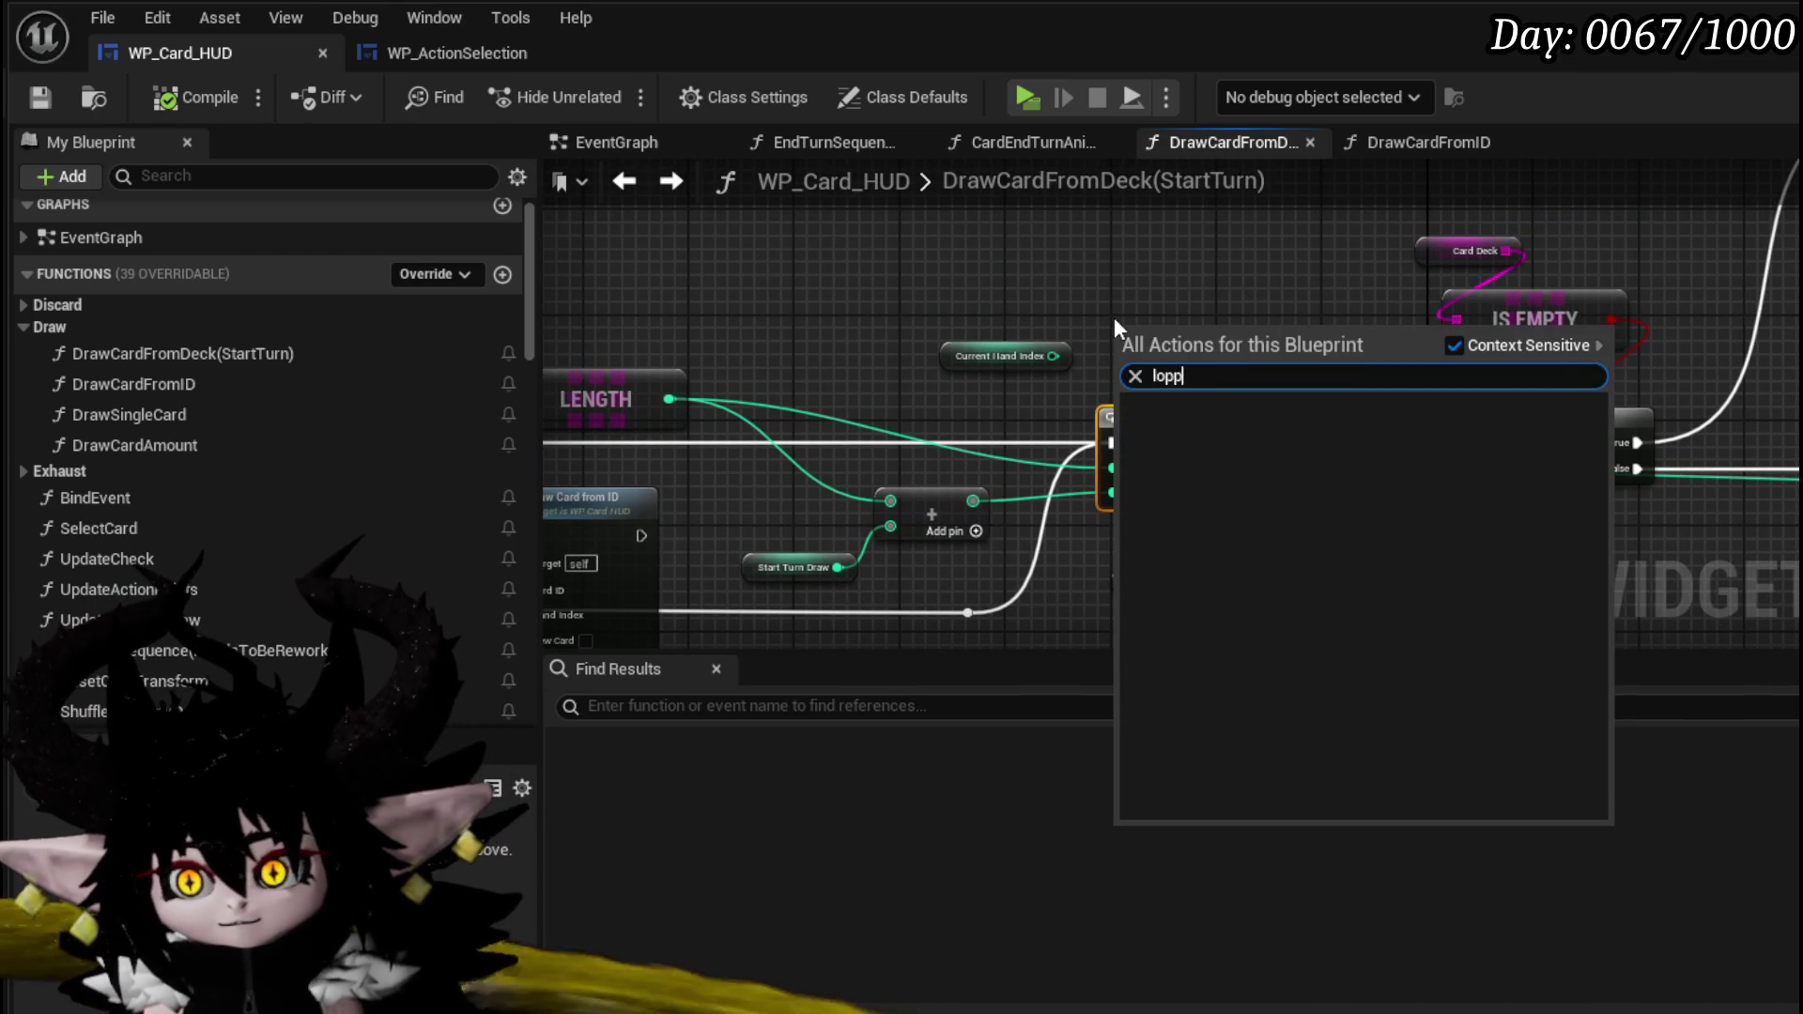
{"action": "key", "text": "BackSpace"}
{"action": "key", "text": "BackSpace"}
{"action": "type", "text": "op with"}
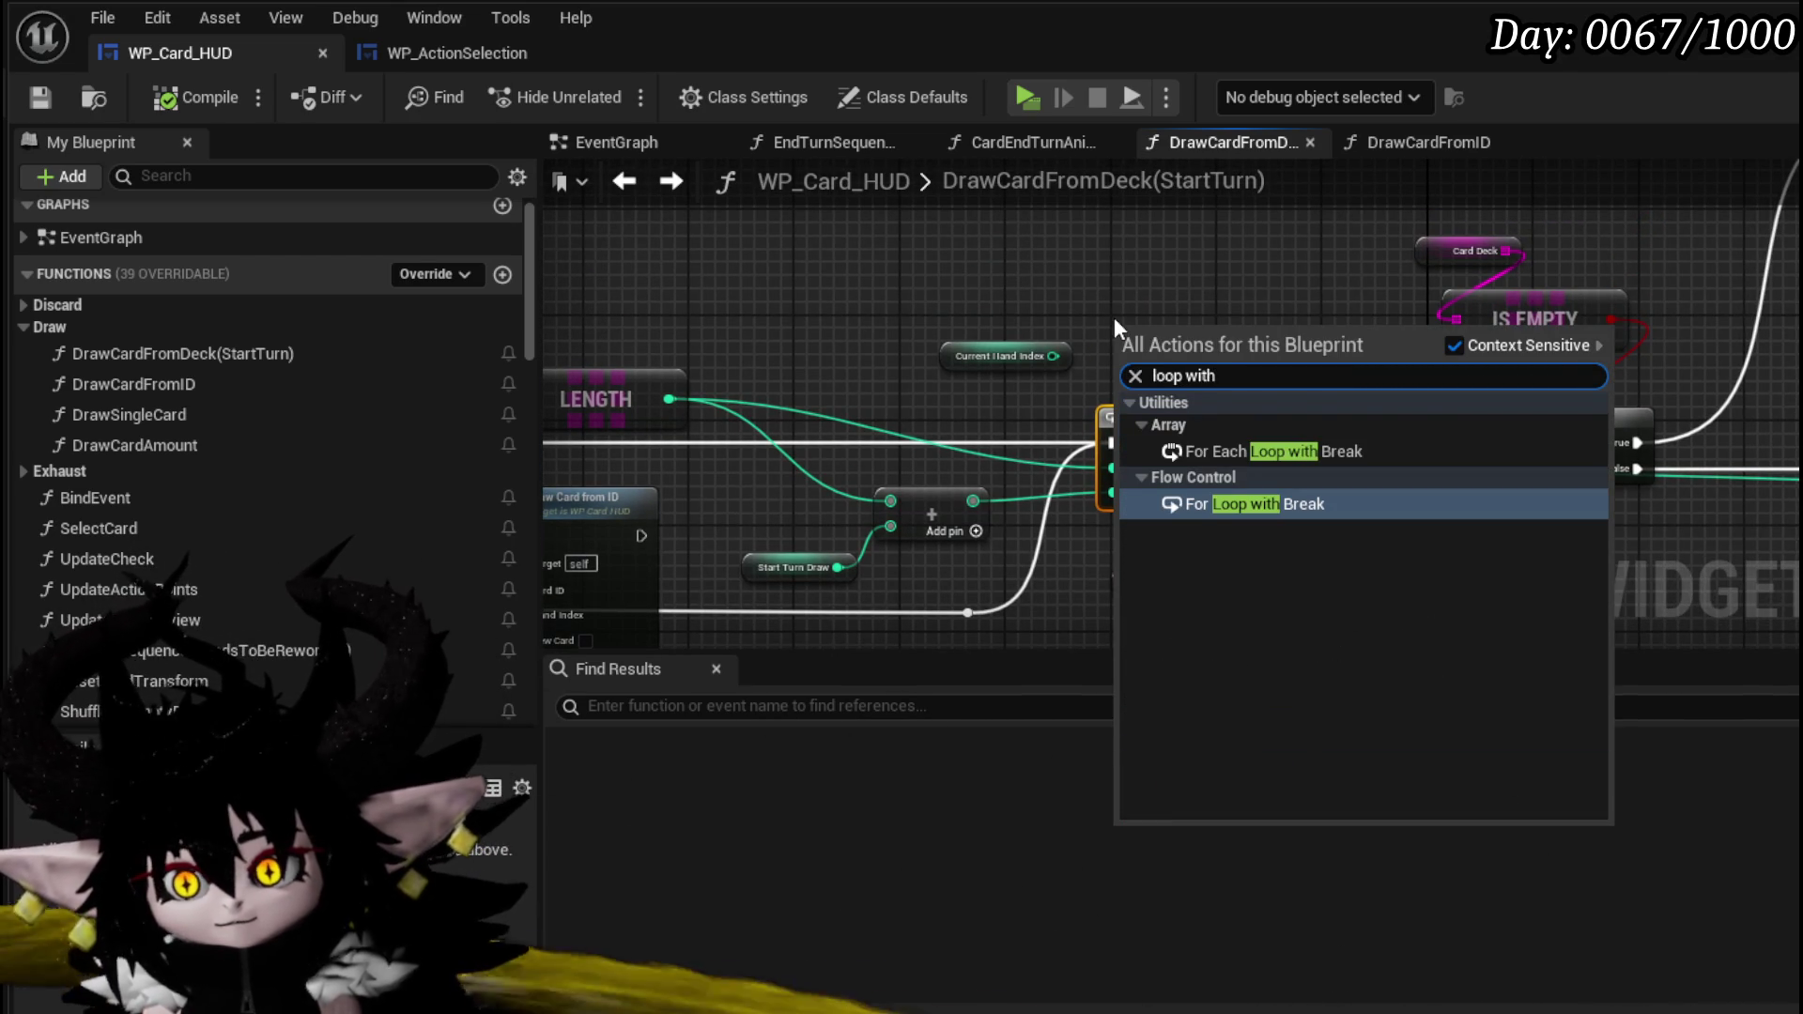
{"action": "left_click", "coordinate": [1268, 502]}
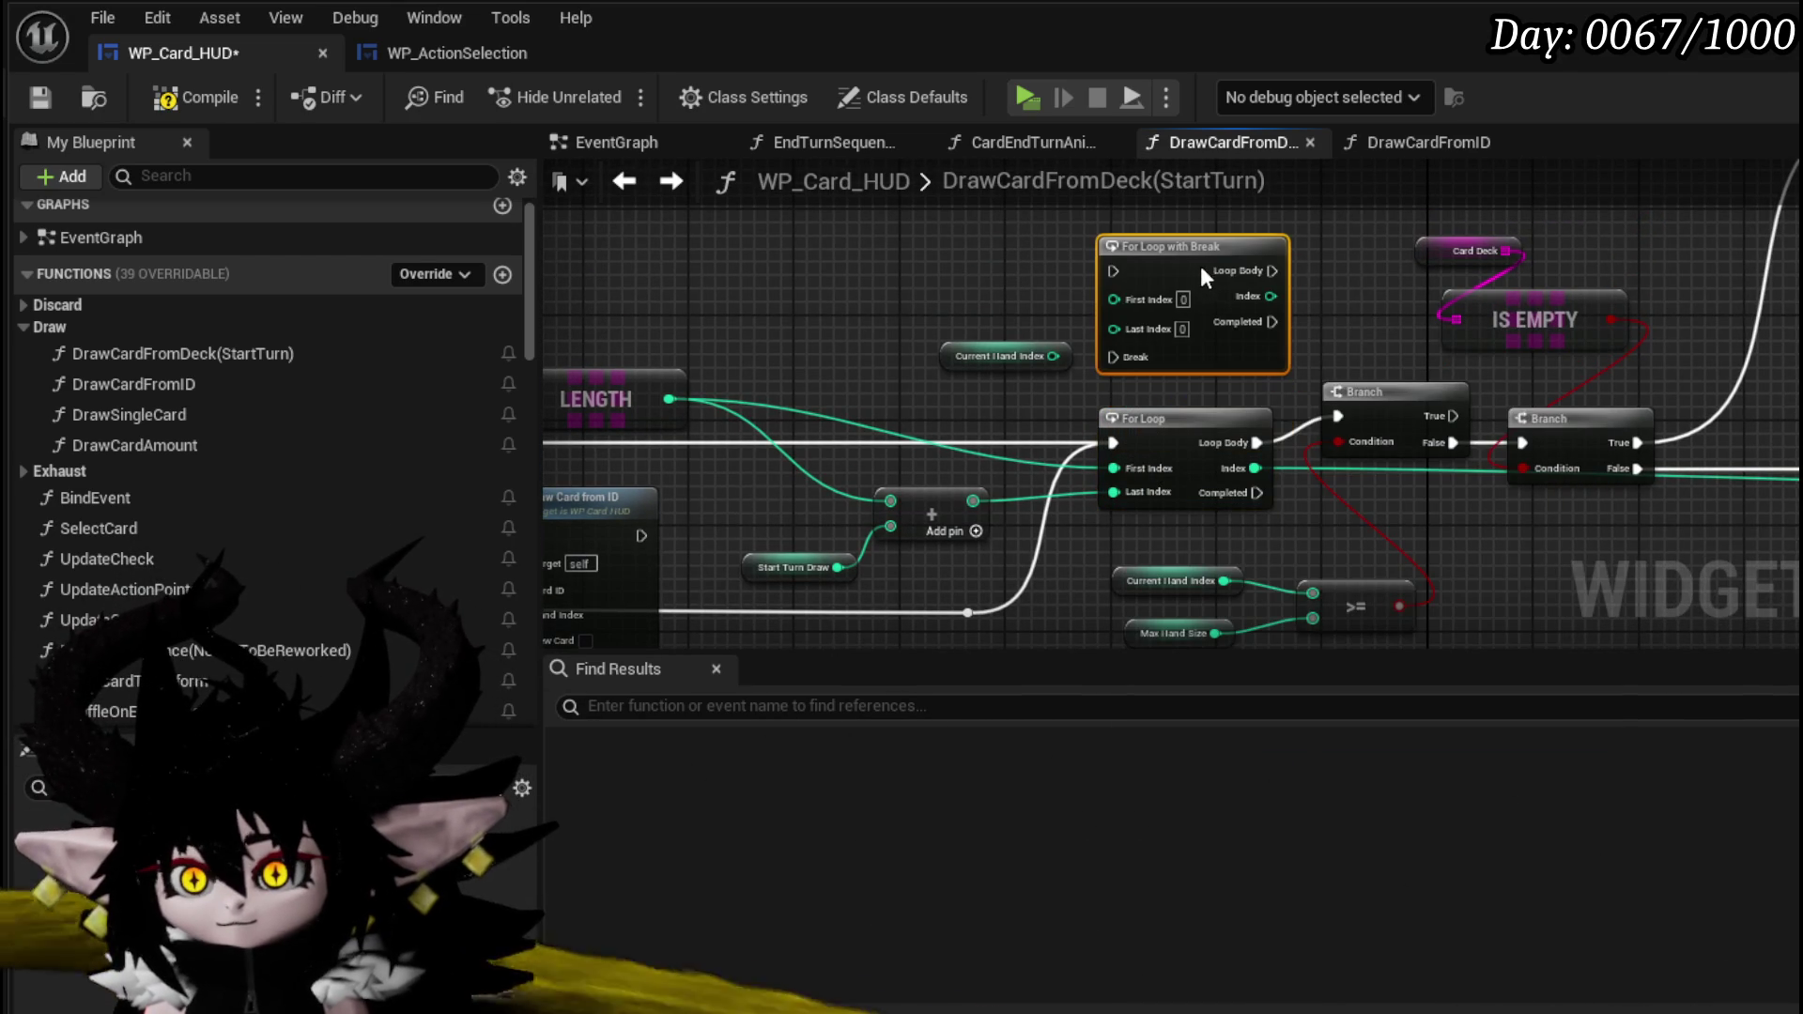
- Move Current Hand Index aside and bring Max Hand Size and the >= node beside the loop
{"action": "left_click_drag", "start_coordinate": [1005, 356], "coordinate": [885, 250]}
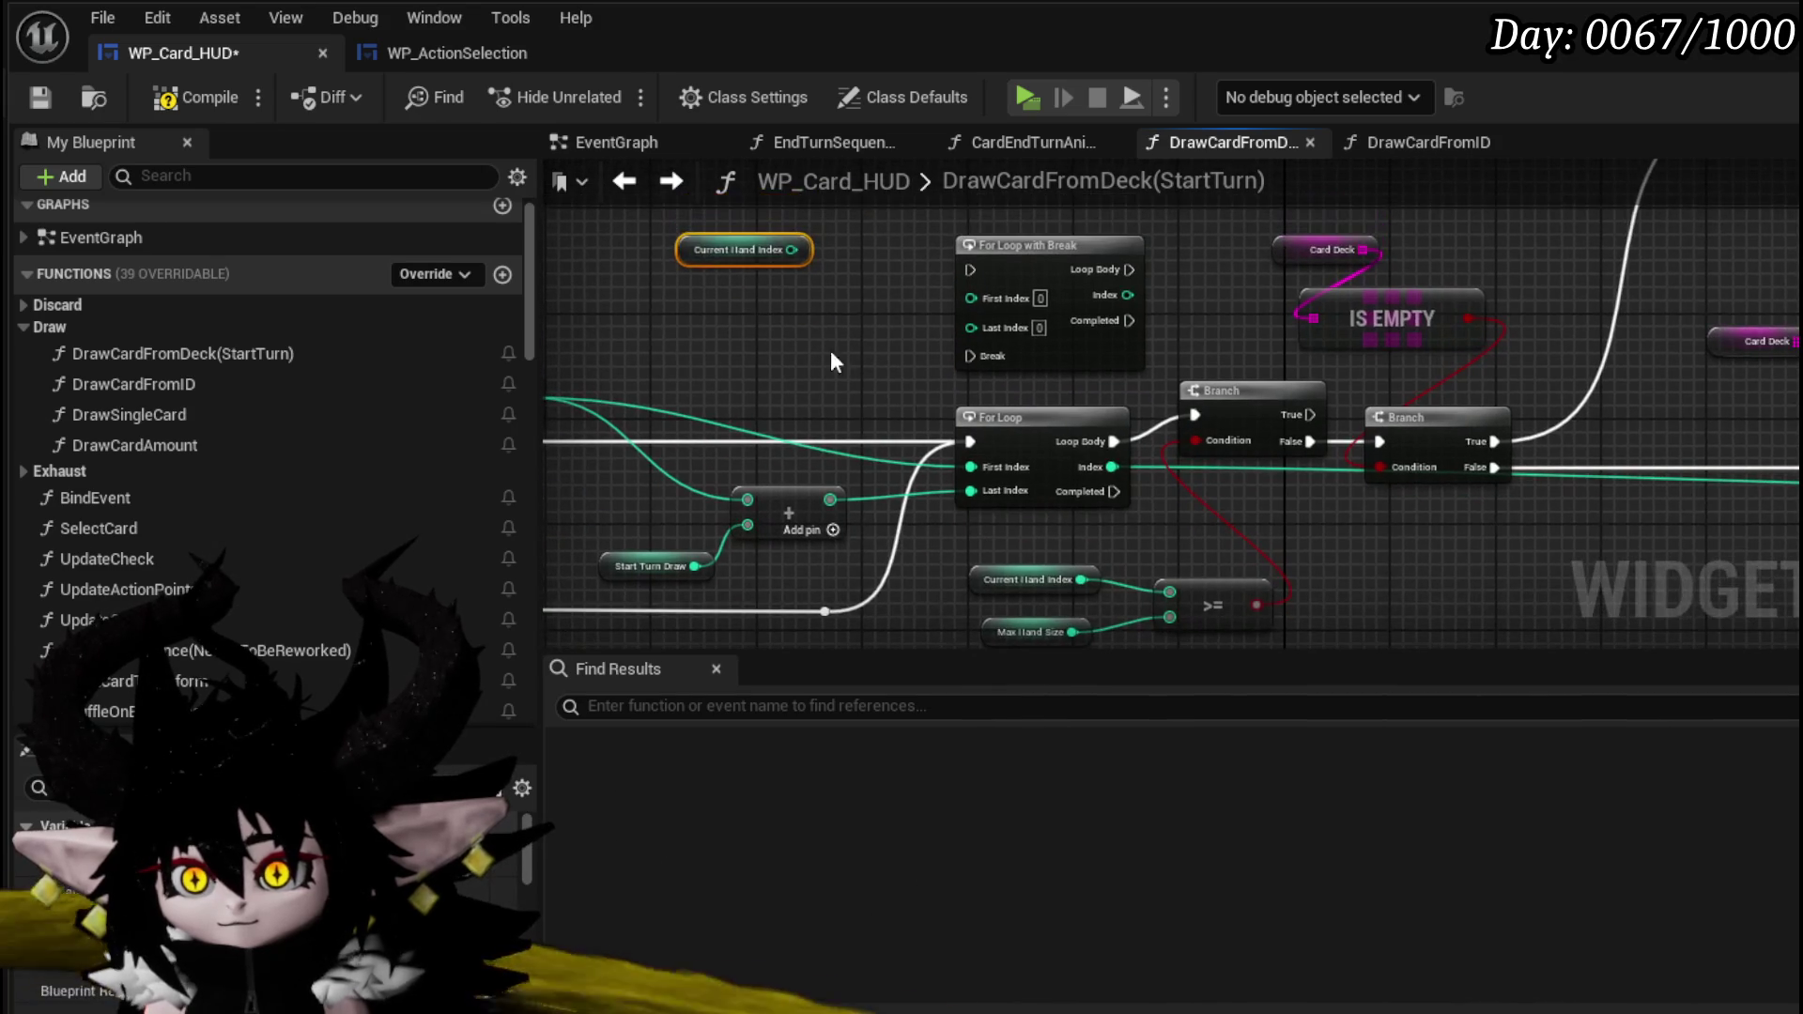
{"action": "left_click_drag", "start_coordinate": [1052, 594], "coordinate": [1077, 545]}
{"action": "left_click", "coordinate": [1212, 517]}
{"action": "left_click_drag", "start_coordinate": [958, 568], "coordinate": [1155, 488]}
{"action": "mouse_move", "coordinate": [1011, 556]}
{"action": "left_mouse_down"}
{"action": "mouse_move", "coordinate": [1017, 364]}
{"action": "mouse_move", "coordinate": [1053, 310]}
{"action": "left_mouse_up"}
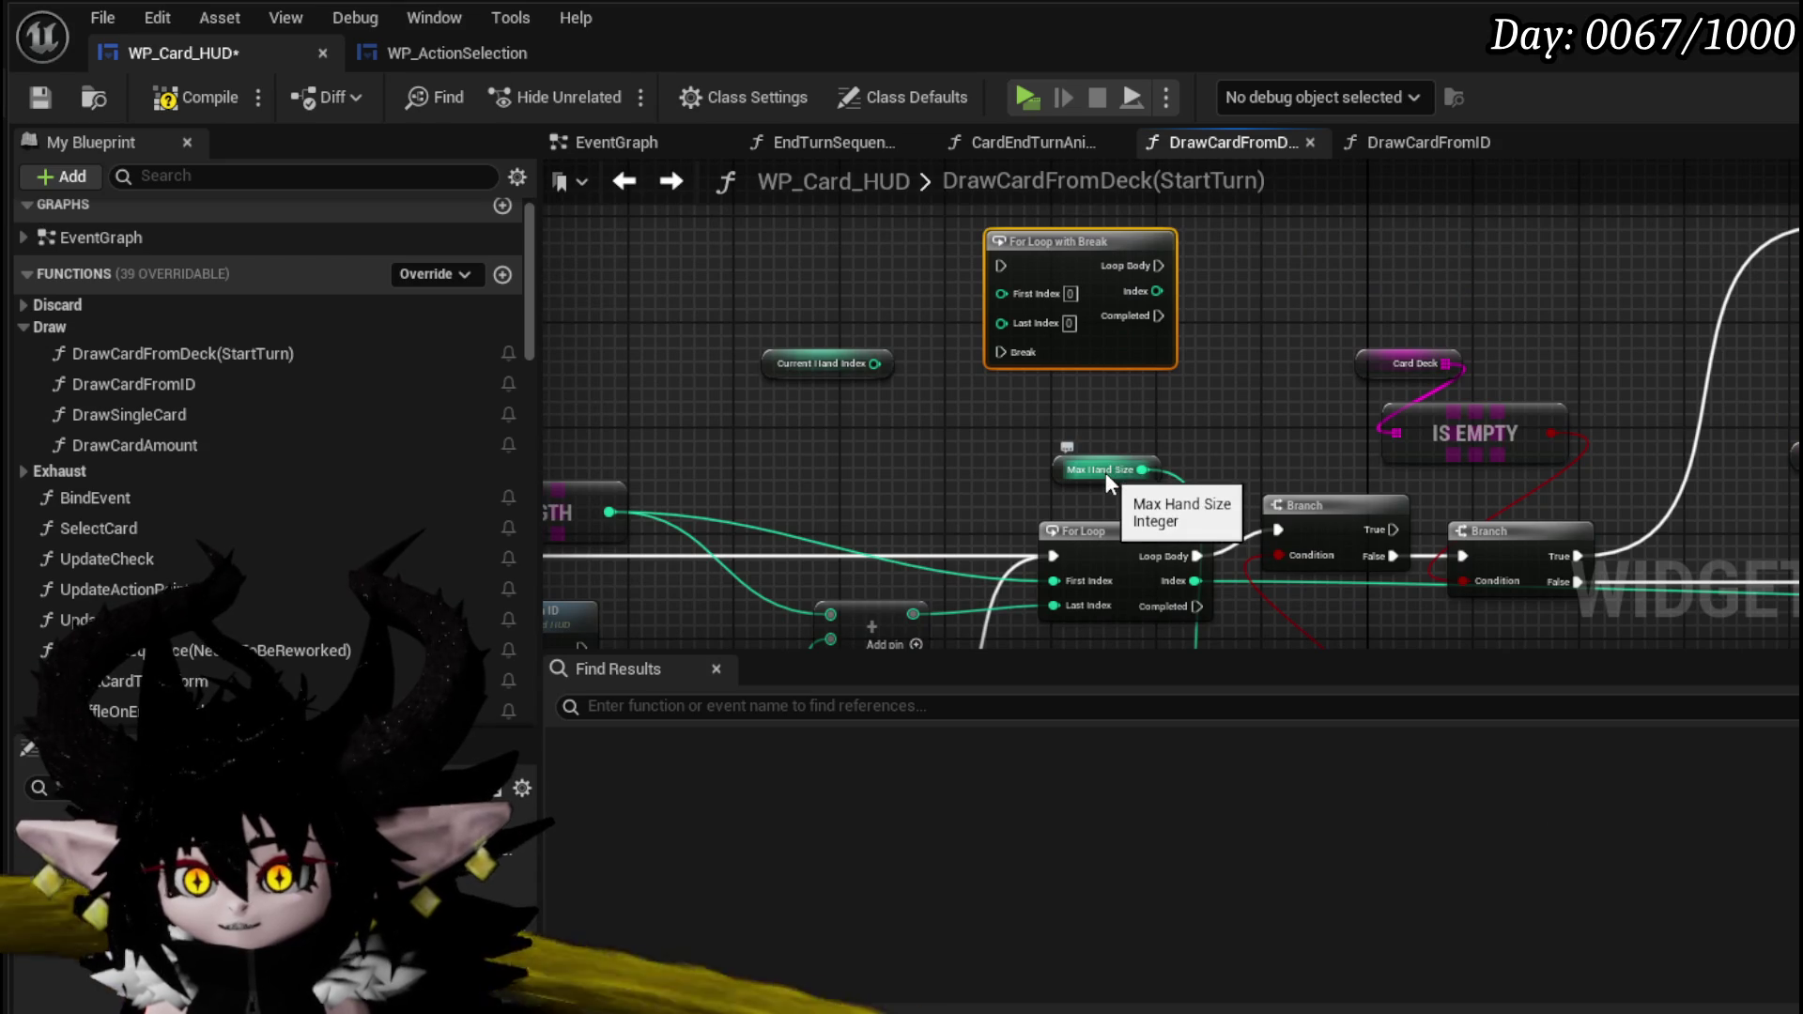
{"action": "left_click_drag", "start_coordinate": [1197, 570], "coordinate": [1118, 358]}
{"action": "key", "text": "ctrl+z"}
{"action": "key", "text": "ctrl+z"}
{"action": "key", "text": "ctrl+z"}
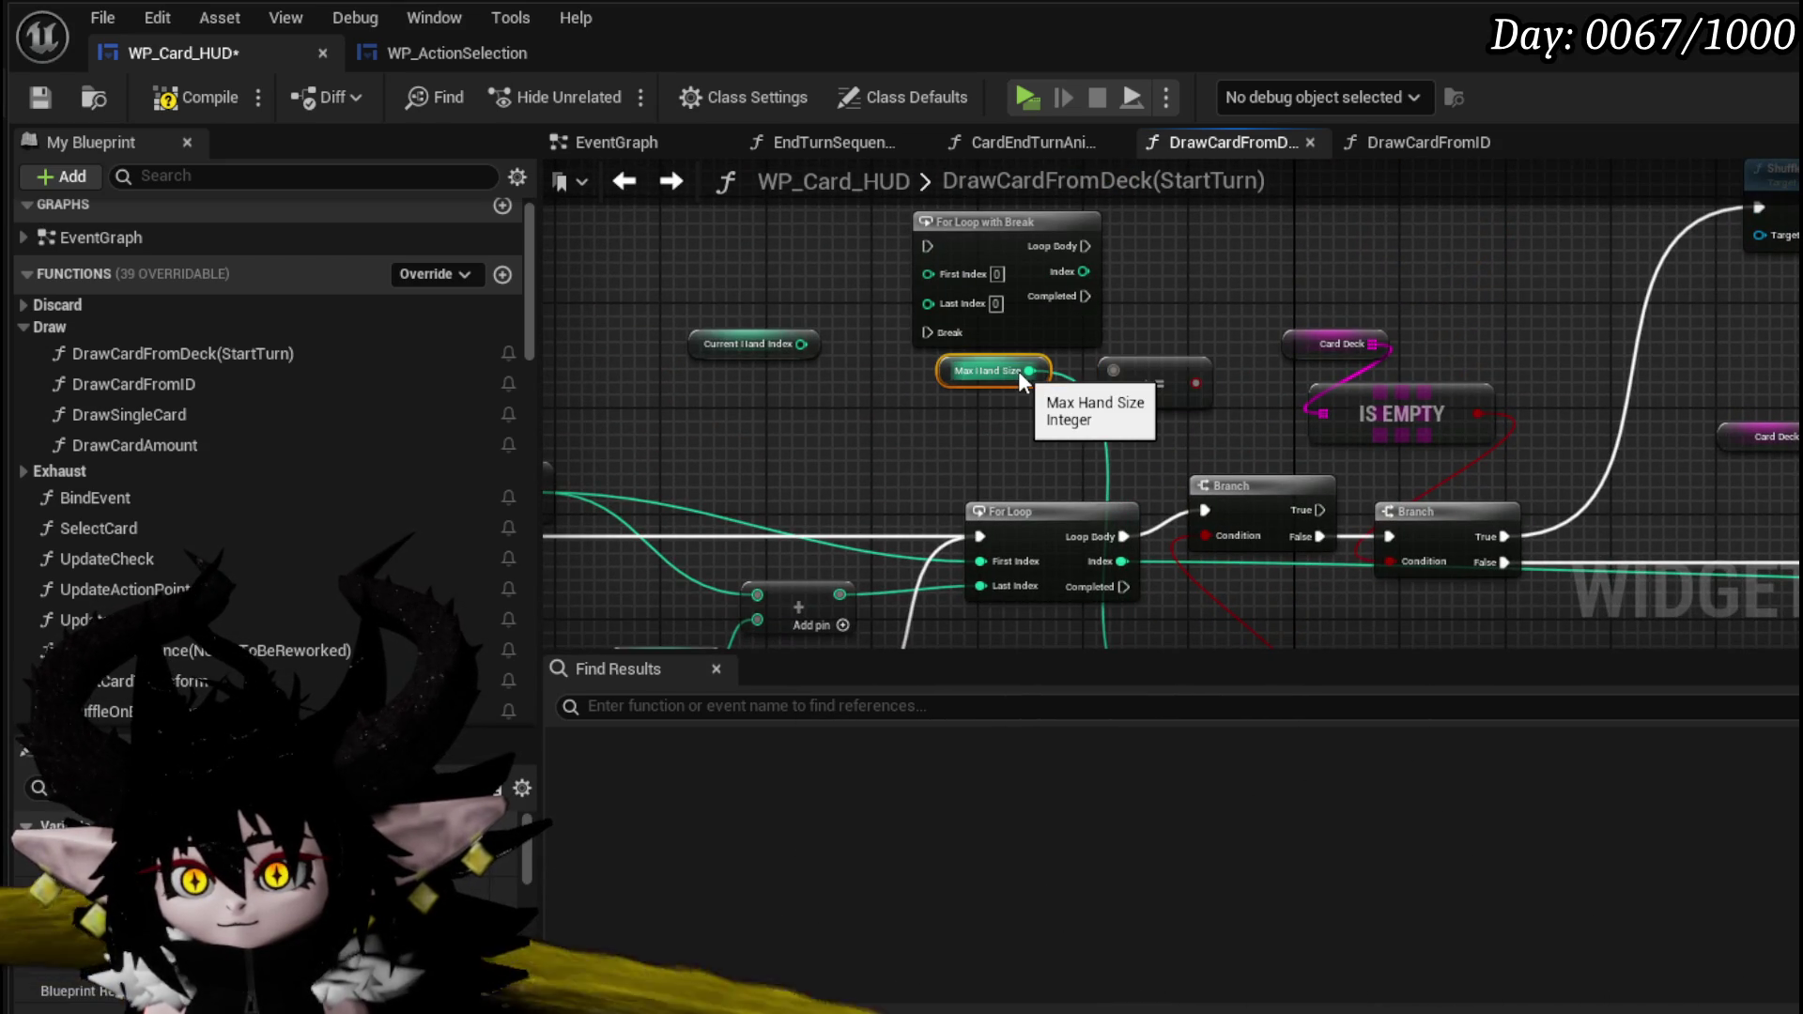
- Wire Index into >=, and Loop Body into a pasted Branch whose True triggers Break
{"action": "mouse_move", "coordinate": [1085, 272]}
{"action": "left_mouse_down"}
{"action": "mouse_move", "coordinate": [1119, 385]}
{"action": "mouse_move", "coordinate": [1038, 378]}
{"action": "mouse_move", "coordinate": [1087, 390]}
{"action": "mouse_move", "coordinate": [994, 421]}
{"action": "left_mouse_up"}
{"action": "left_click_drag", "start_coordinate": [1167, 432], "coordinate": [1216, 485]}
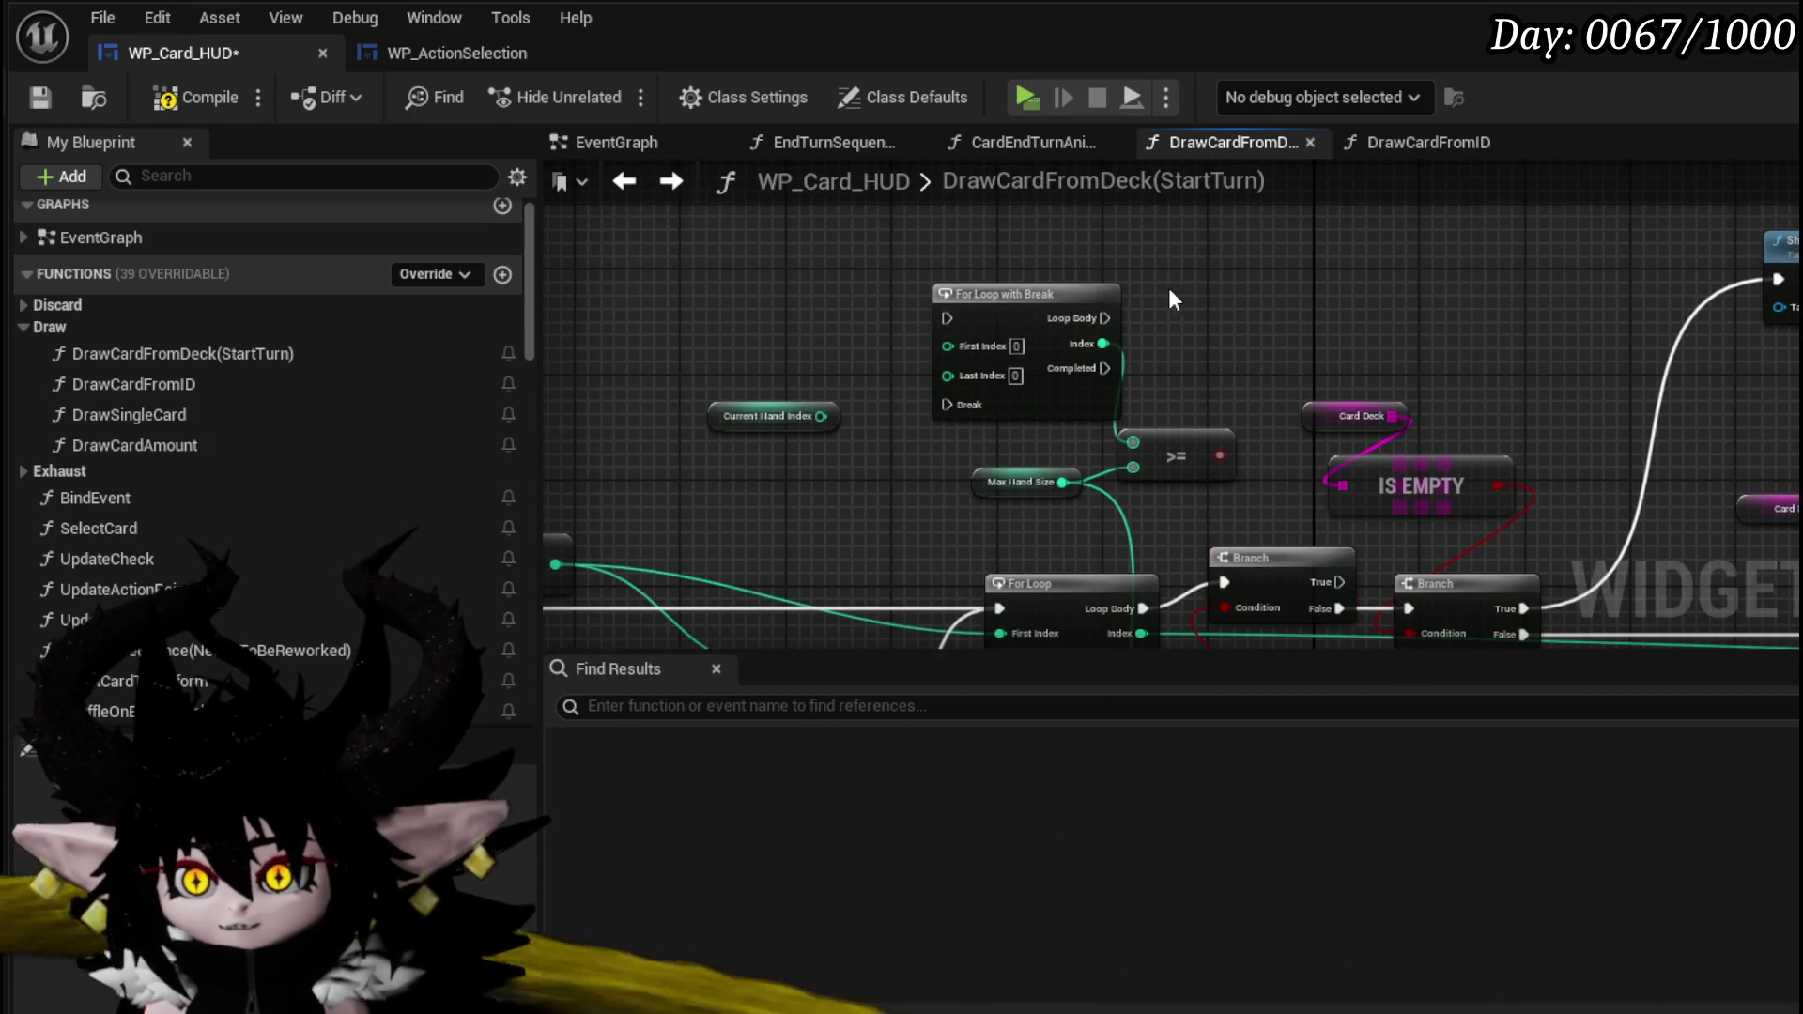
{"action": "key", "text": "ctrl+v"}
{"action": "left_click_drag", "start_coordinate": [1105, 318], "coordinate": [1188, 319]}
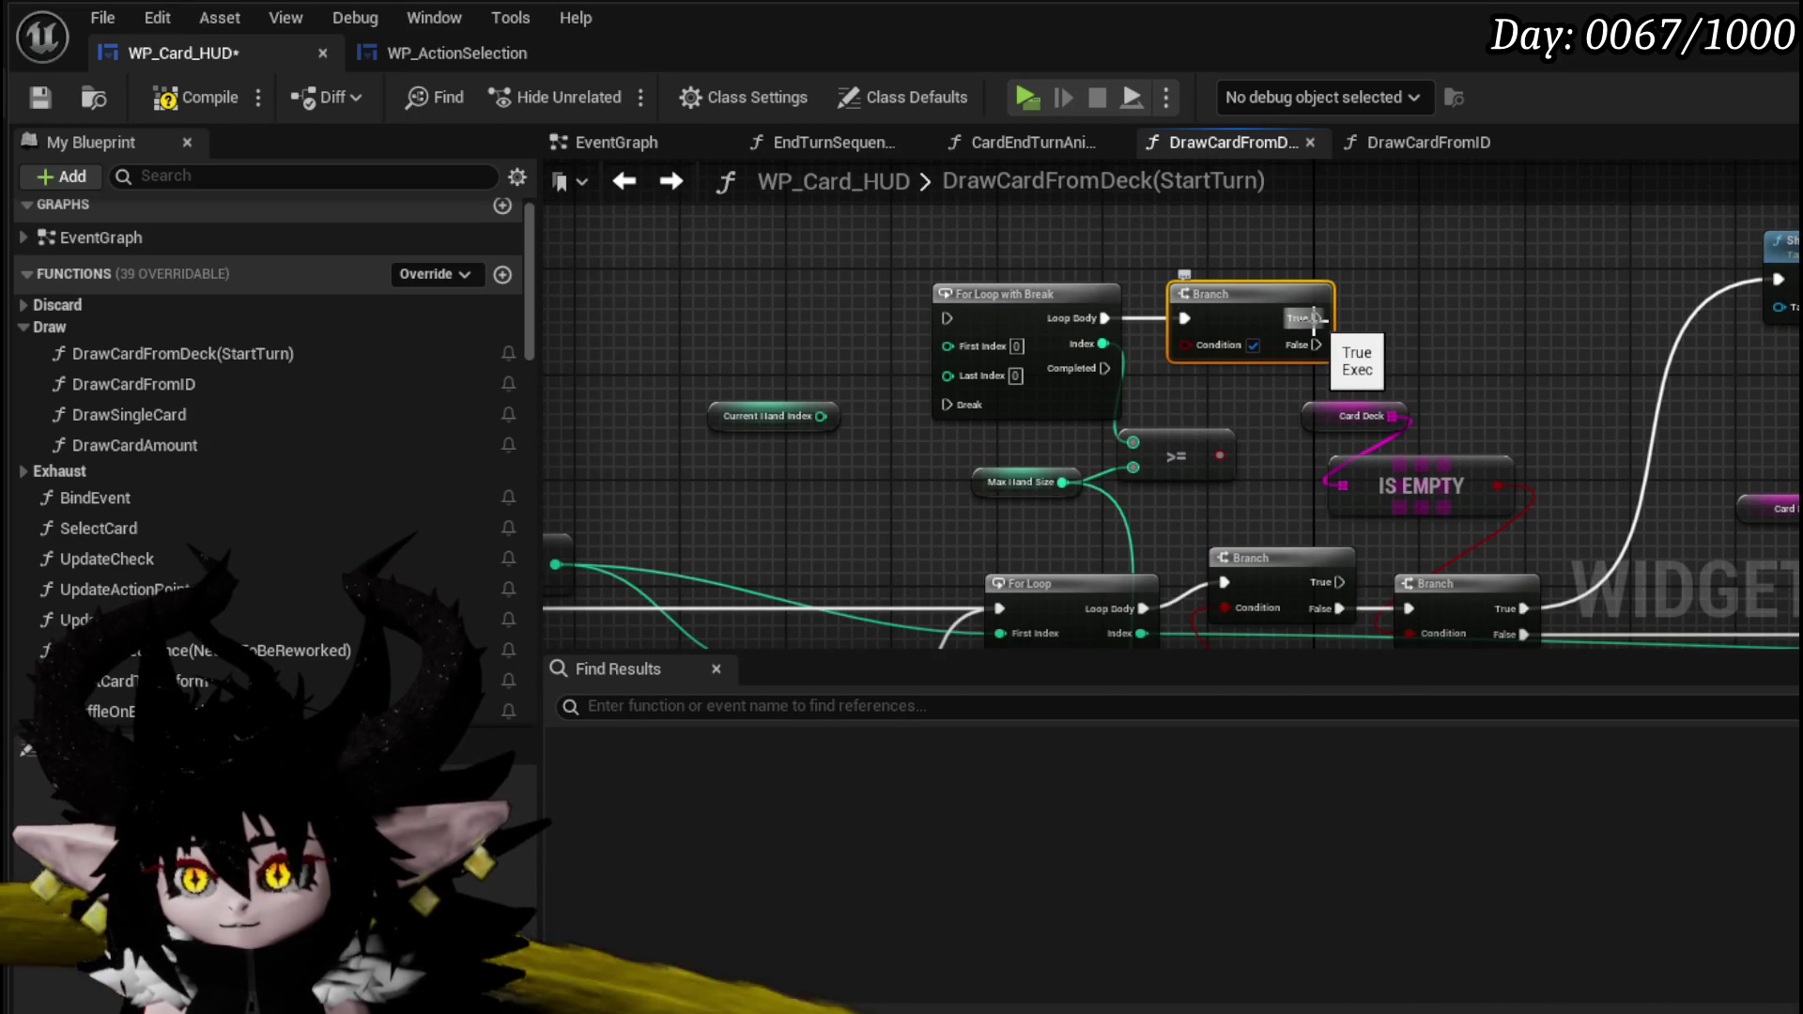
{"action": "mouse_move", "coordinate": [1315, 318]}
{"action": "left_mouse_down"}
{"action": "mouse_move", "coordinate": [933, 402]}
{"action": "mouse_move", "coordinate": [962, 411]}
{"action": "left_mouse_up"}
- Add two reroute points to tidy the Break wire
{"action": "double_click", "coordinate": [1138, 363]}
{"action": "mouse_move", "coordinate": [1138, 362]}
{"action": "left_mouse_down"}
{"action": "mouse_move", "coordinate": [1305, 460]}
{"action": "mouse_move", "coordinate": [1303, 501]}
{"action": "mouse_move", "coordinate": [923, 502]}
{"action": "mouse_move", "coordinate": [940, 505]}
{"action": "left_mouse_up"}
{"action": "double_click", "coordinate": [1208, 491]}
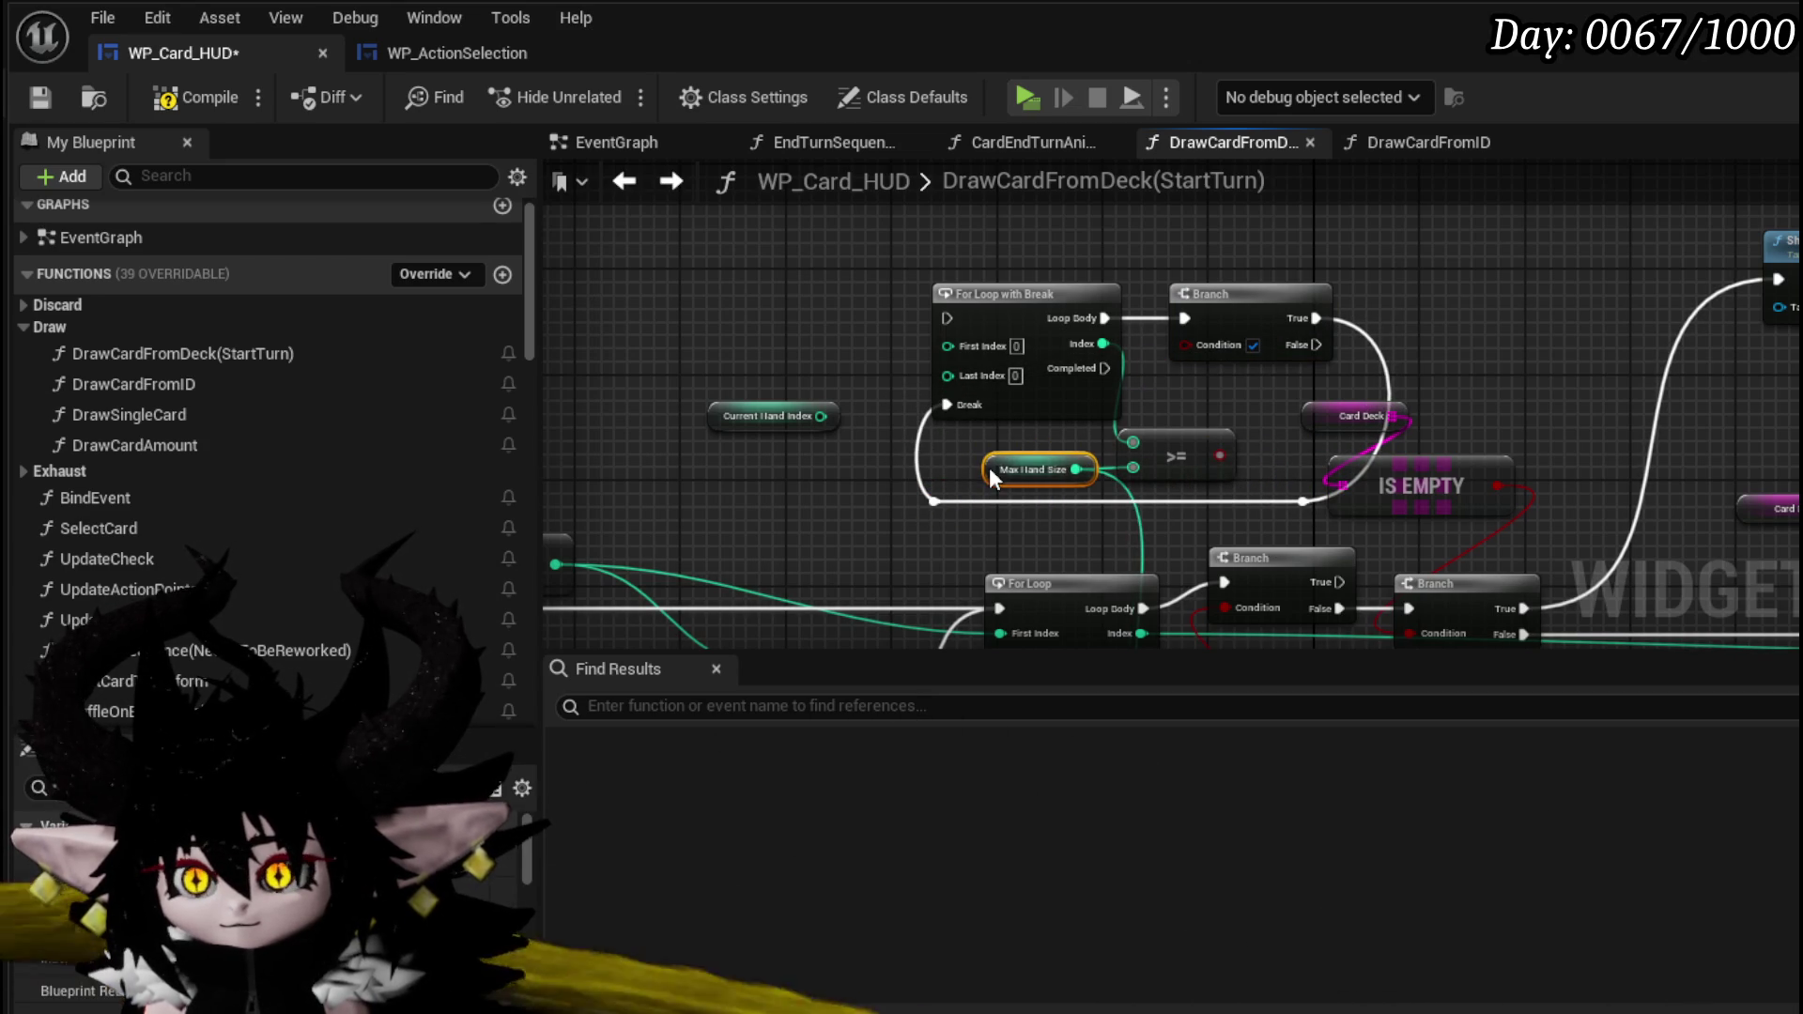
{"action": "mouse_move", "coordinate": [1197, 575]}
{"action": "left_mouse_down"}
{"action": "mouse_move", "coordinate": [1117, 434]}
{"action": "mouse_move", "coordinate": [1162, 379]}
{"action": "mouse_move", "coordinate": [1188, 466]}
{"action": "left_mouse_up"}
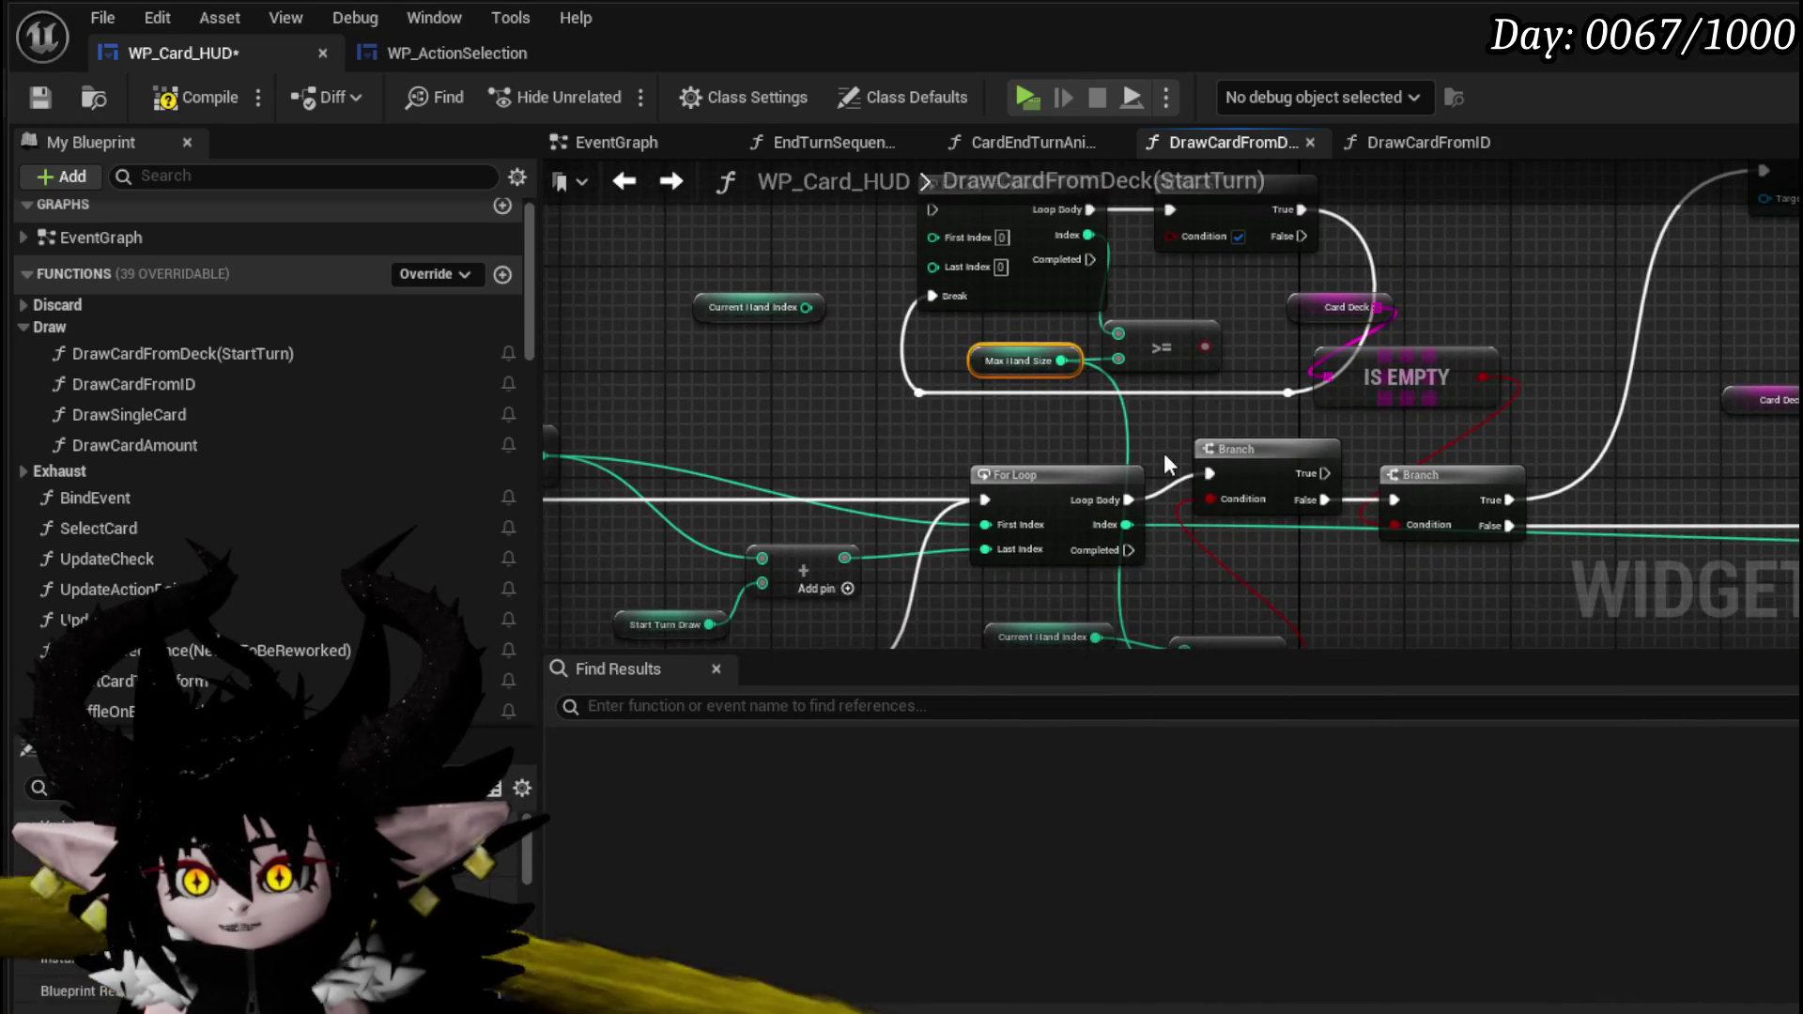
- Feed Max Hand Size into >=, wire its result to the Branch Condition, then compile and save
{"action": "mouse_move", "coordinate": [1021, 356]}
{"action": "left_mouse_down"}
{"action": "mouse_move", "coordinate": [1009, 620]}
{"action": "mouse_move", "coordinate": [1001, 522]}
{"action": "mouse_move", "coordinate": [1164, 507]}
{"action": "left_mouse_up"}
{"action": "left_click_drag", "start_coordinate": [1209, 412], "coordinate": [1186, 323]}
{"action": "left_click_drag", "start_coordinate": [1174, 427], "coordinate": [1296, 439]}
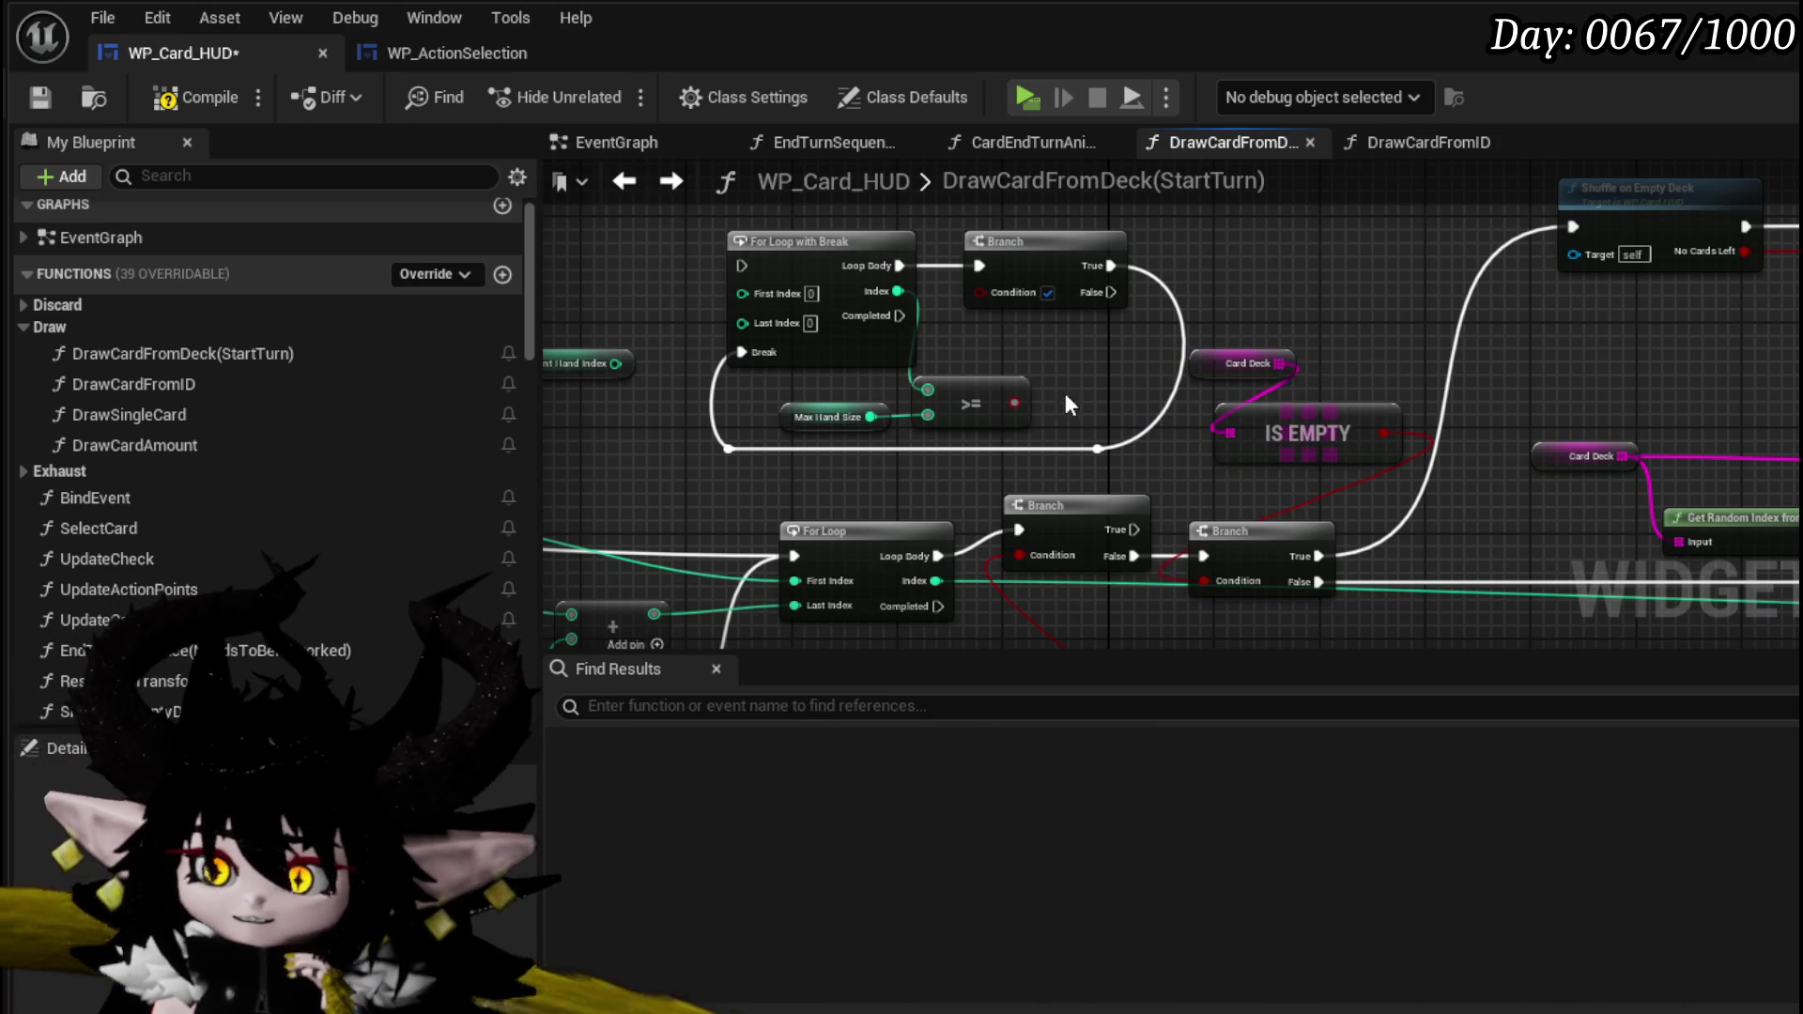
{"action": "mouse_move", "coordinate": [1014, 402]}
{"action": "left_mouse_down"}
{"action": "mouse_move", "coordinate": [982, 308]}
{"action": "mouse_move", "coordinate": [1015, 309]}
{"action": "left_mouse_up"}
{"action": "left_click_drag", "start_coordinate": [615, 224], "coordinate": [758, 226]}
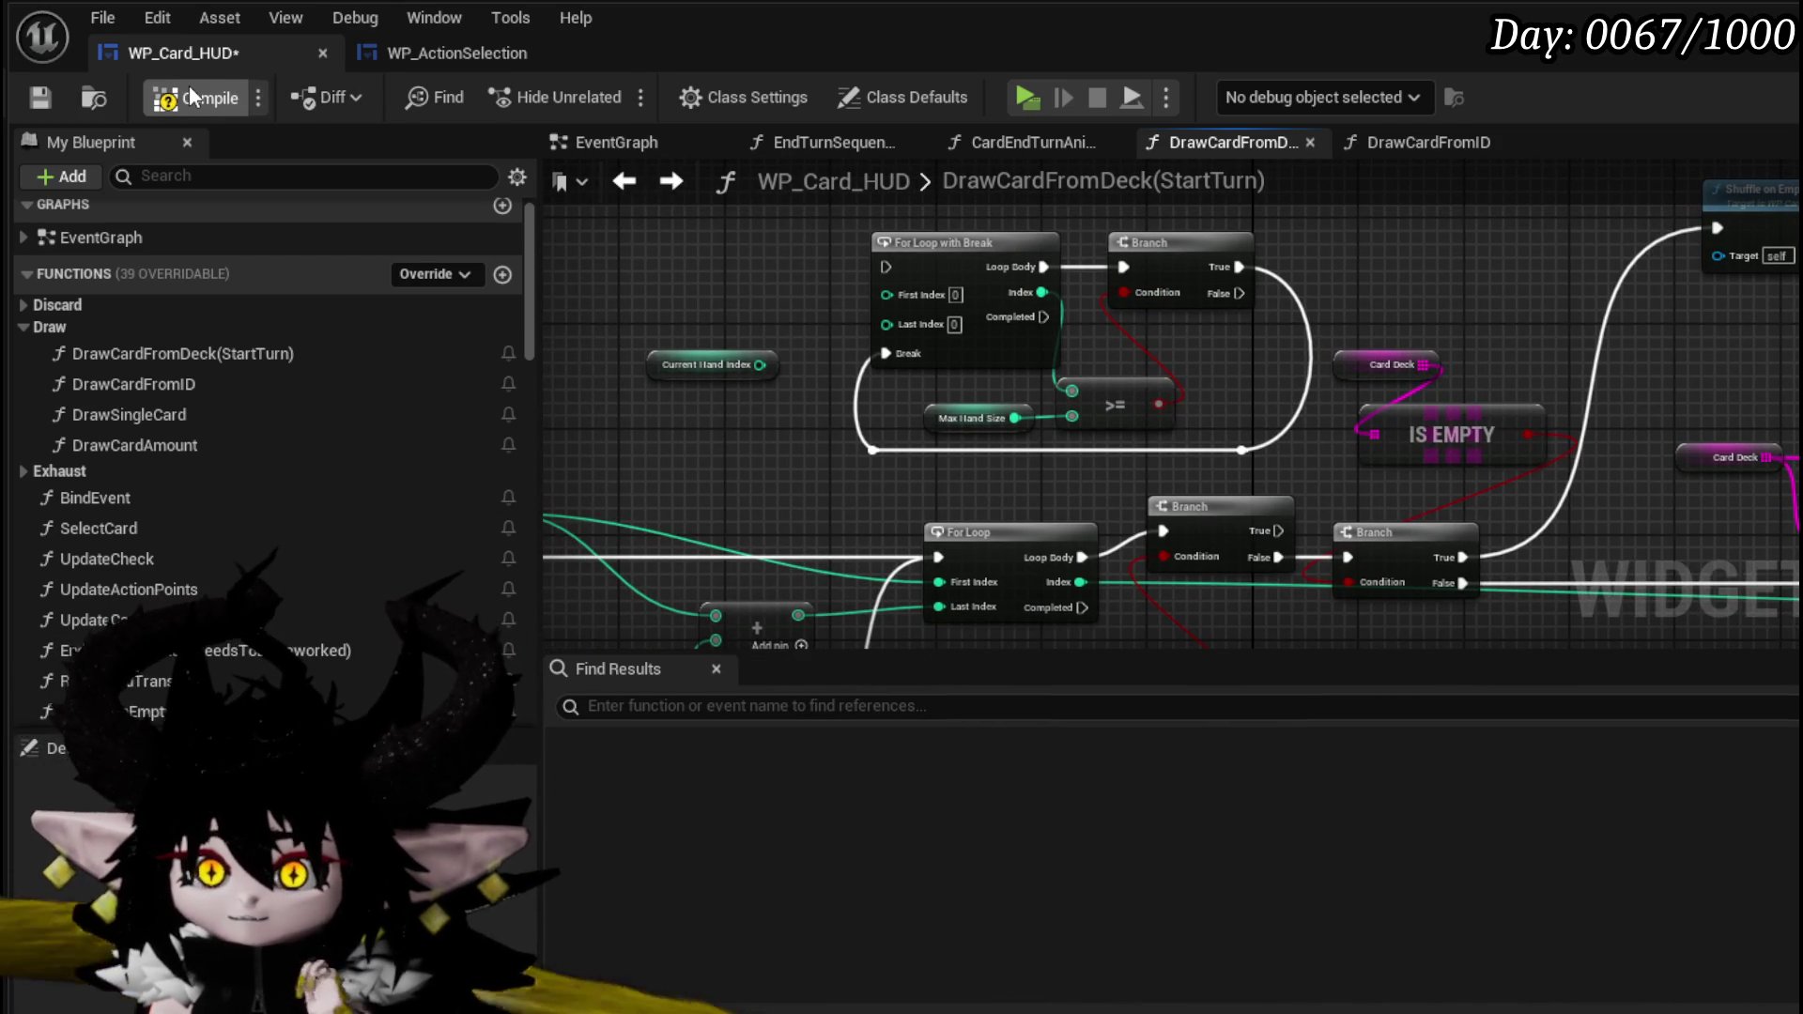
{"action": "left_click", "coordinate": [190, 91]}
{"action": "left_click", "coordinate": [45, 95]}
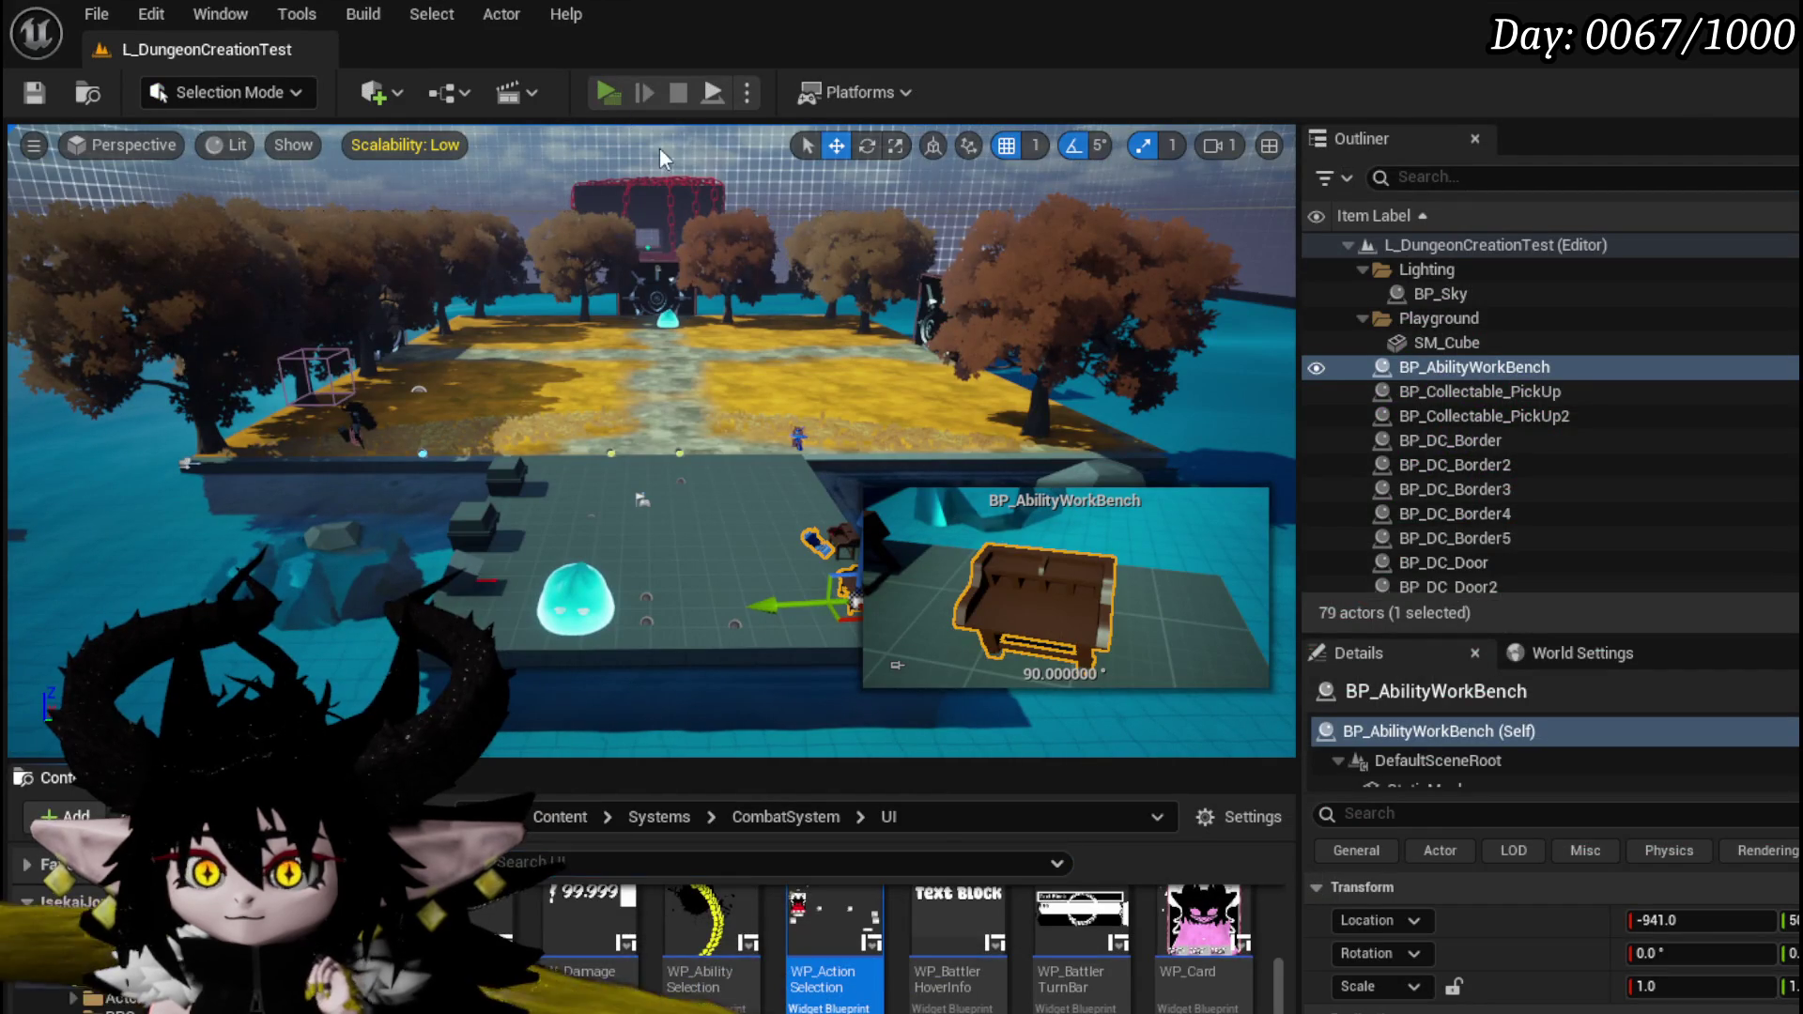
- Launch the game with Alt+P and cast a spell with Q to hit the Draw Card from ID breakpoint
{"action": "key", "text": "alt+p"}
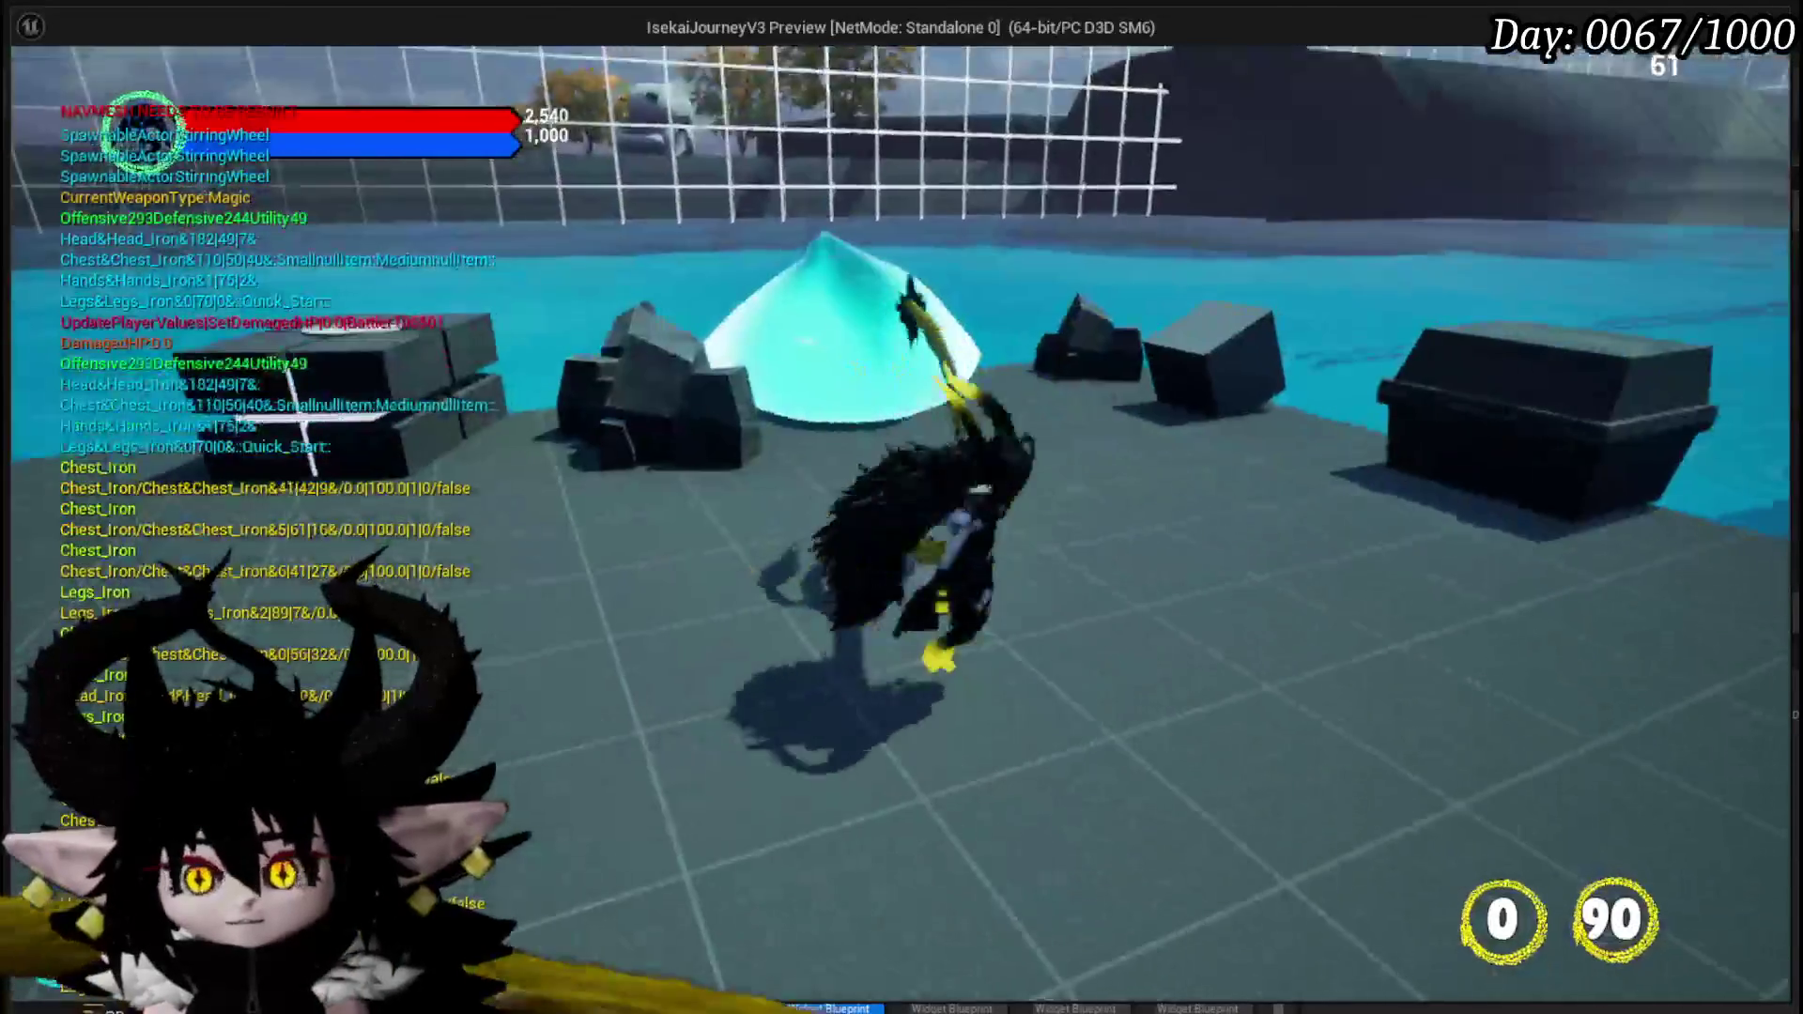
{"action": "key", "text": "q"}
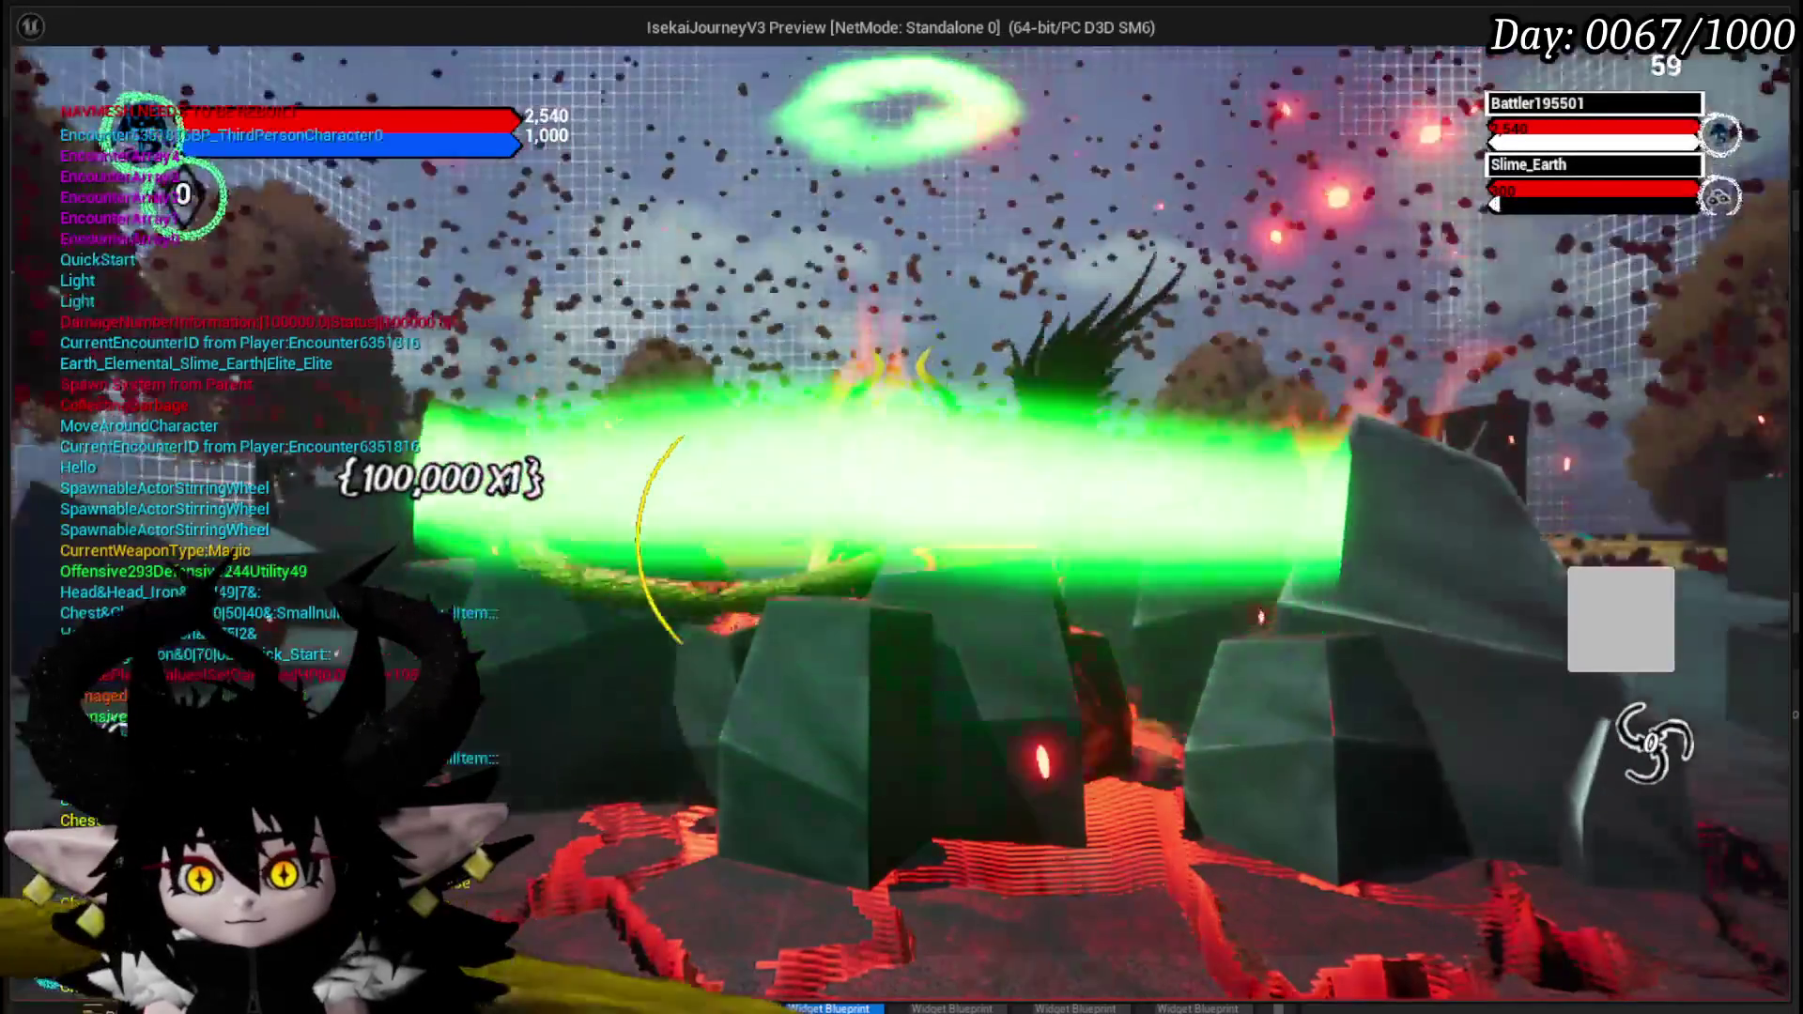
{"action": "scroll", "coordinate": [804, 526], "scroll_direction": "up", "scroll_amount": 2}
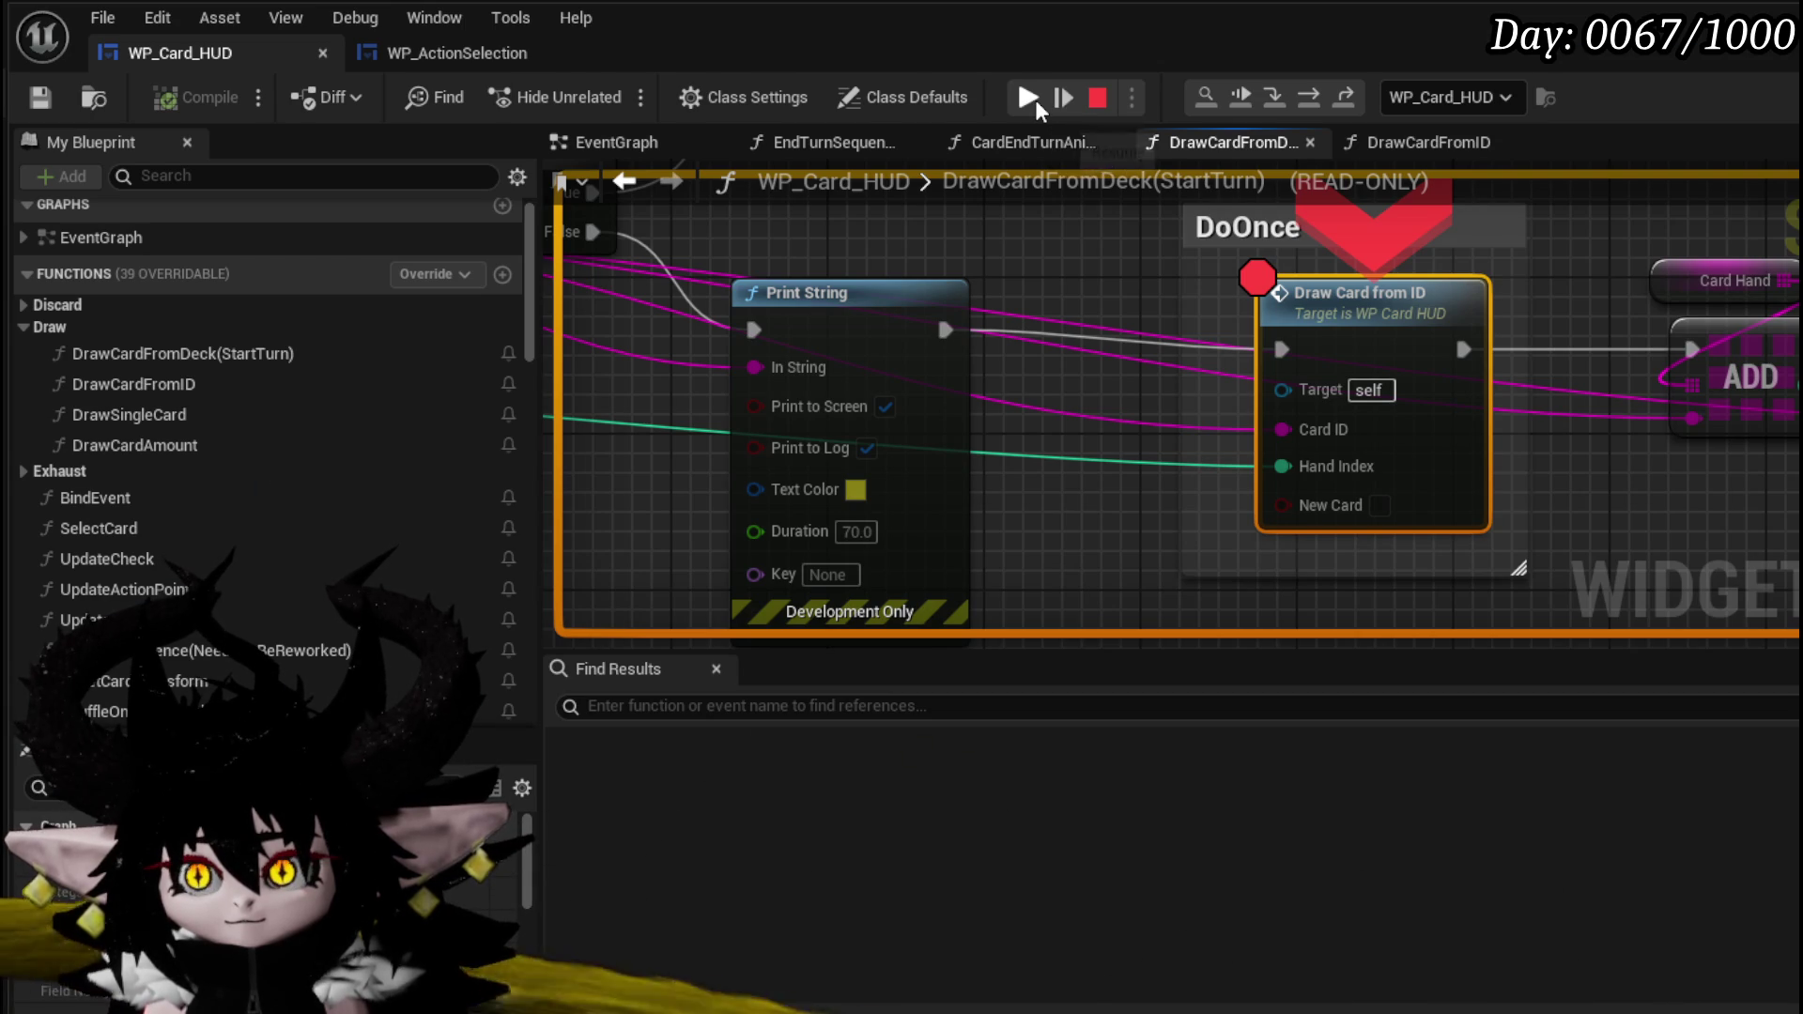
- Read the debug values on the For Loop's First Index and Last Index pins
{"action": "scroll", "coordinate": [1065, 222], "scroll_direction": "down", "scroll_amount": 1}
{"action": "left_click_drag", "start_coordinate": [1065, 222], "coordinate": [1362, 415]}
{"action": "left_click_drag", "start_coordinate": [765, 426], "coordinate": [1028, 426]}
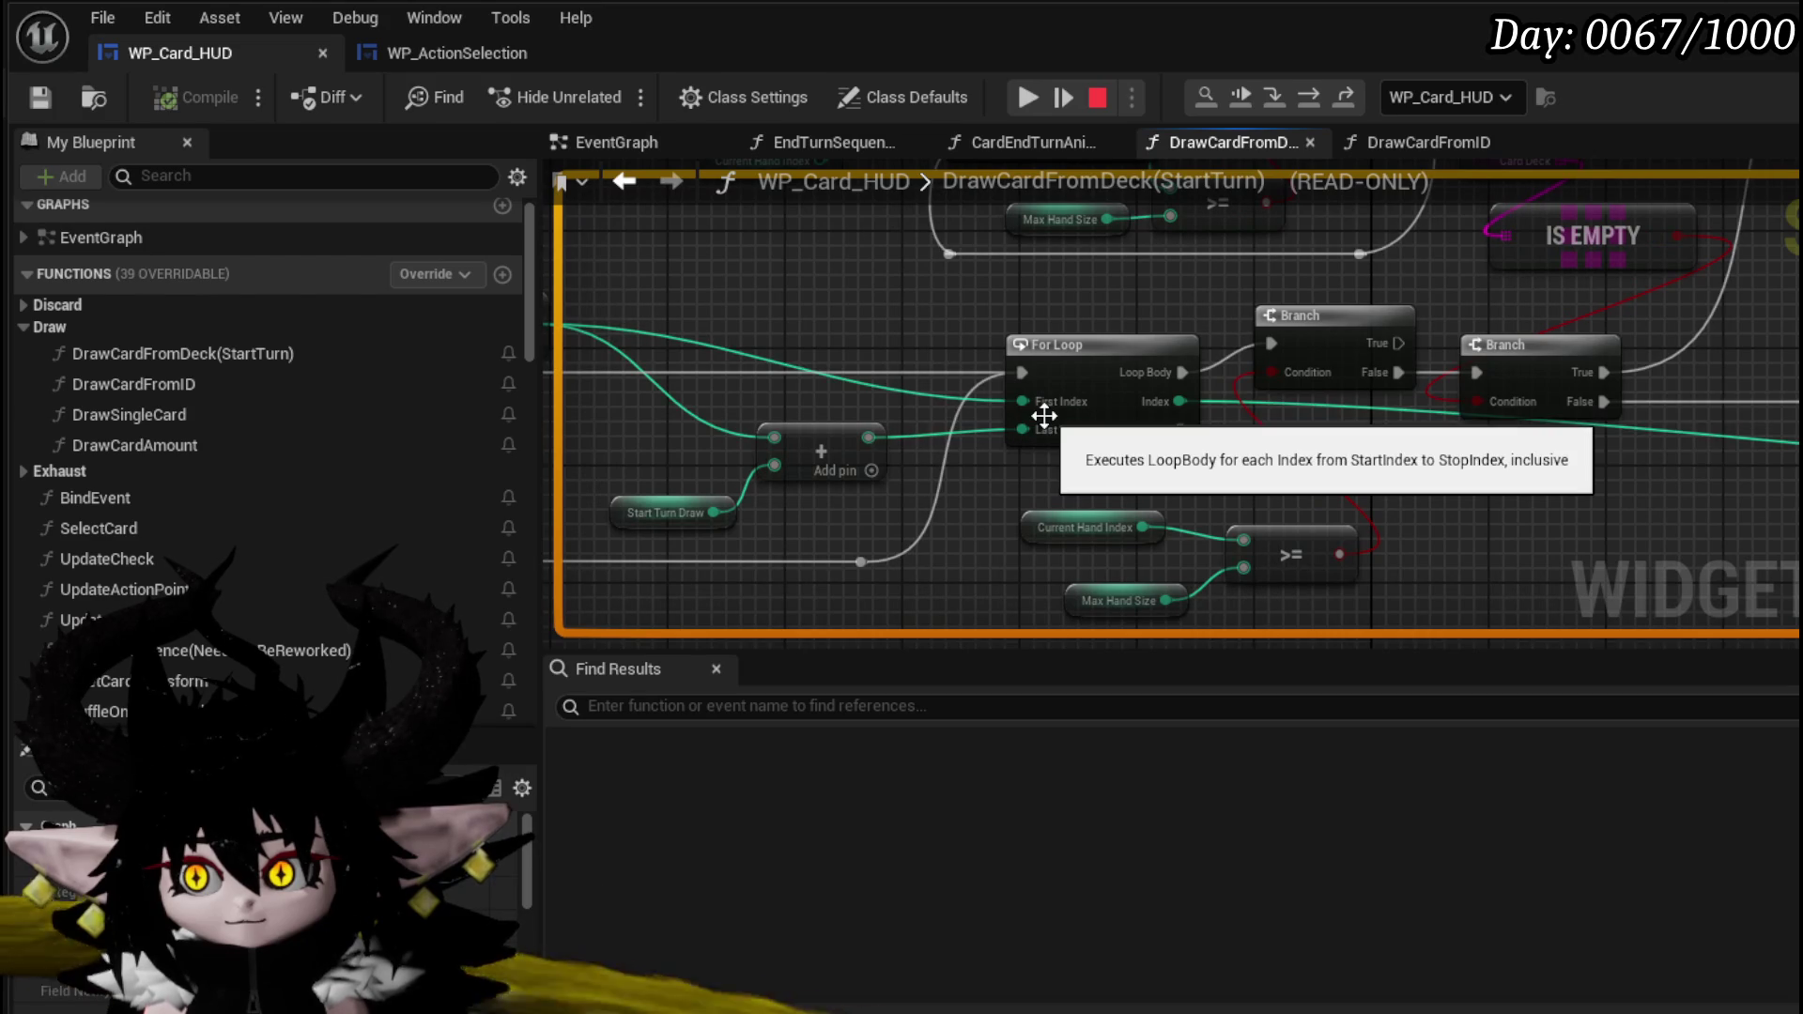
{"action": "mouse_move", "coordinate": [1023, 402]}
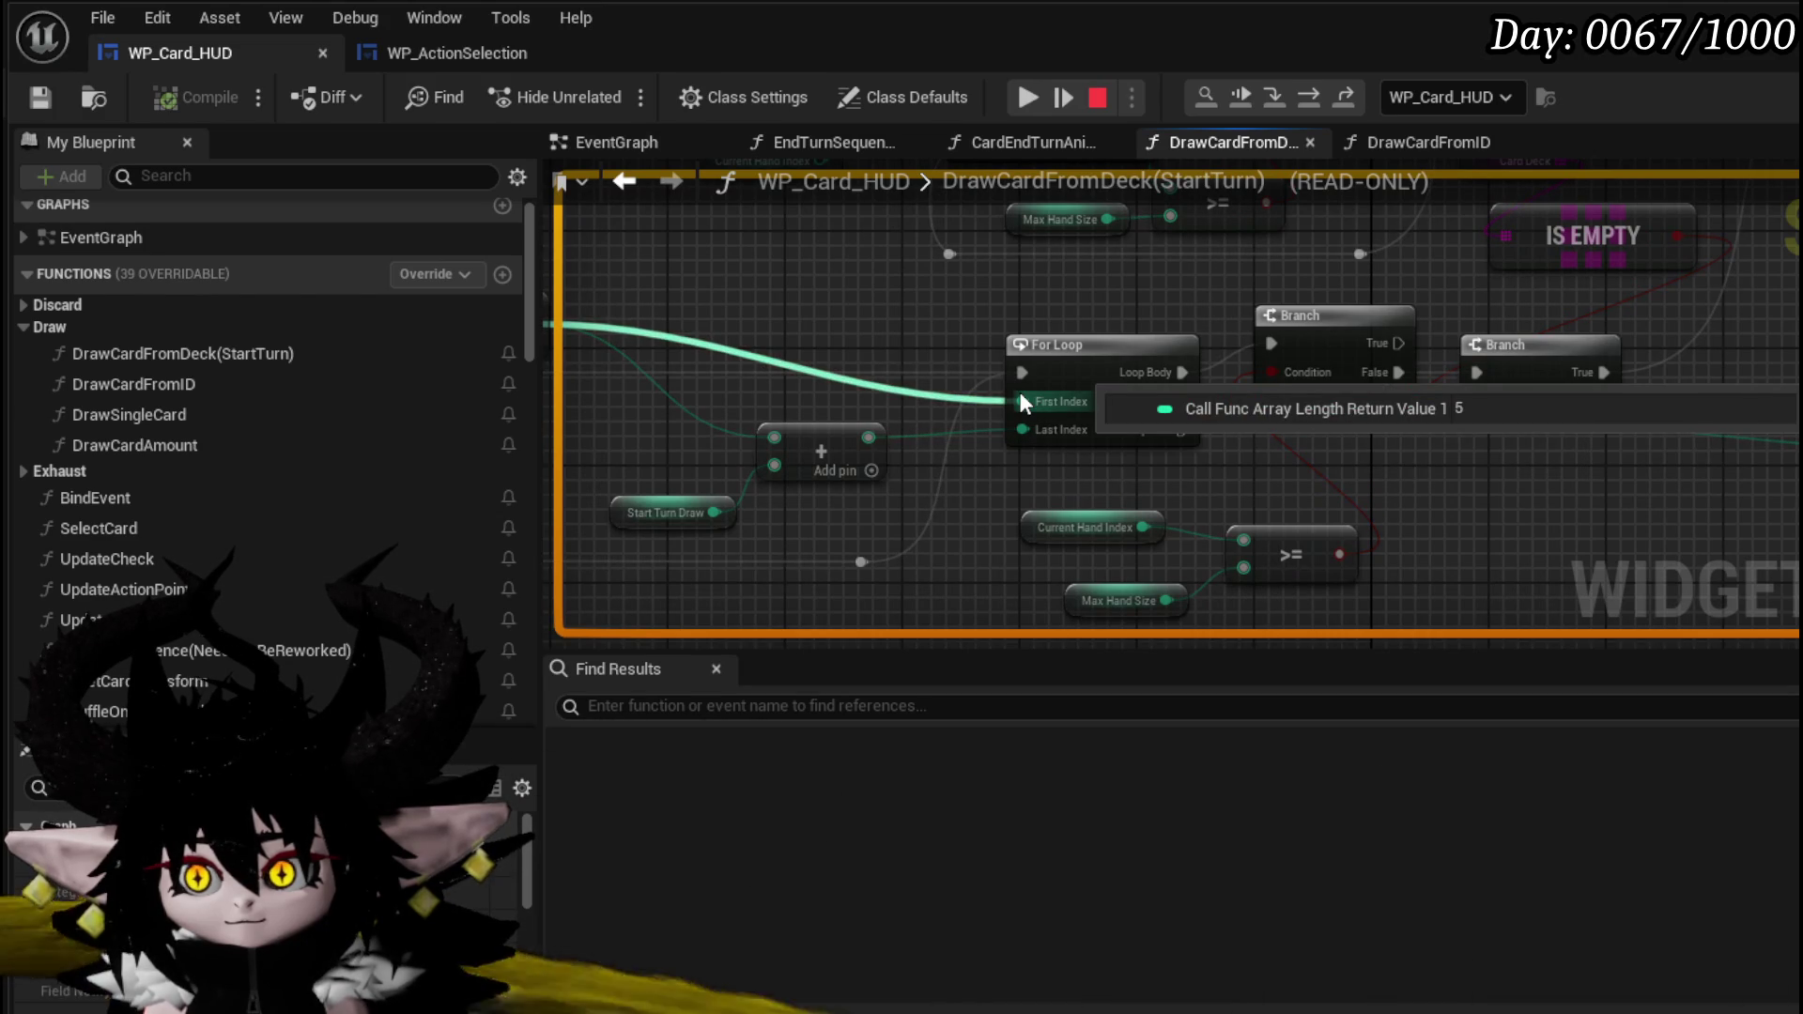
{"action": "mouse_move", "coordinate": [1035, 432]}
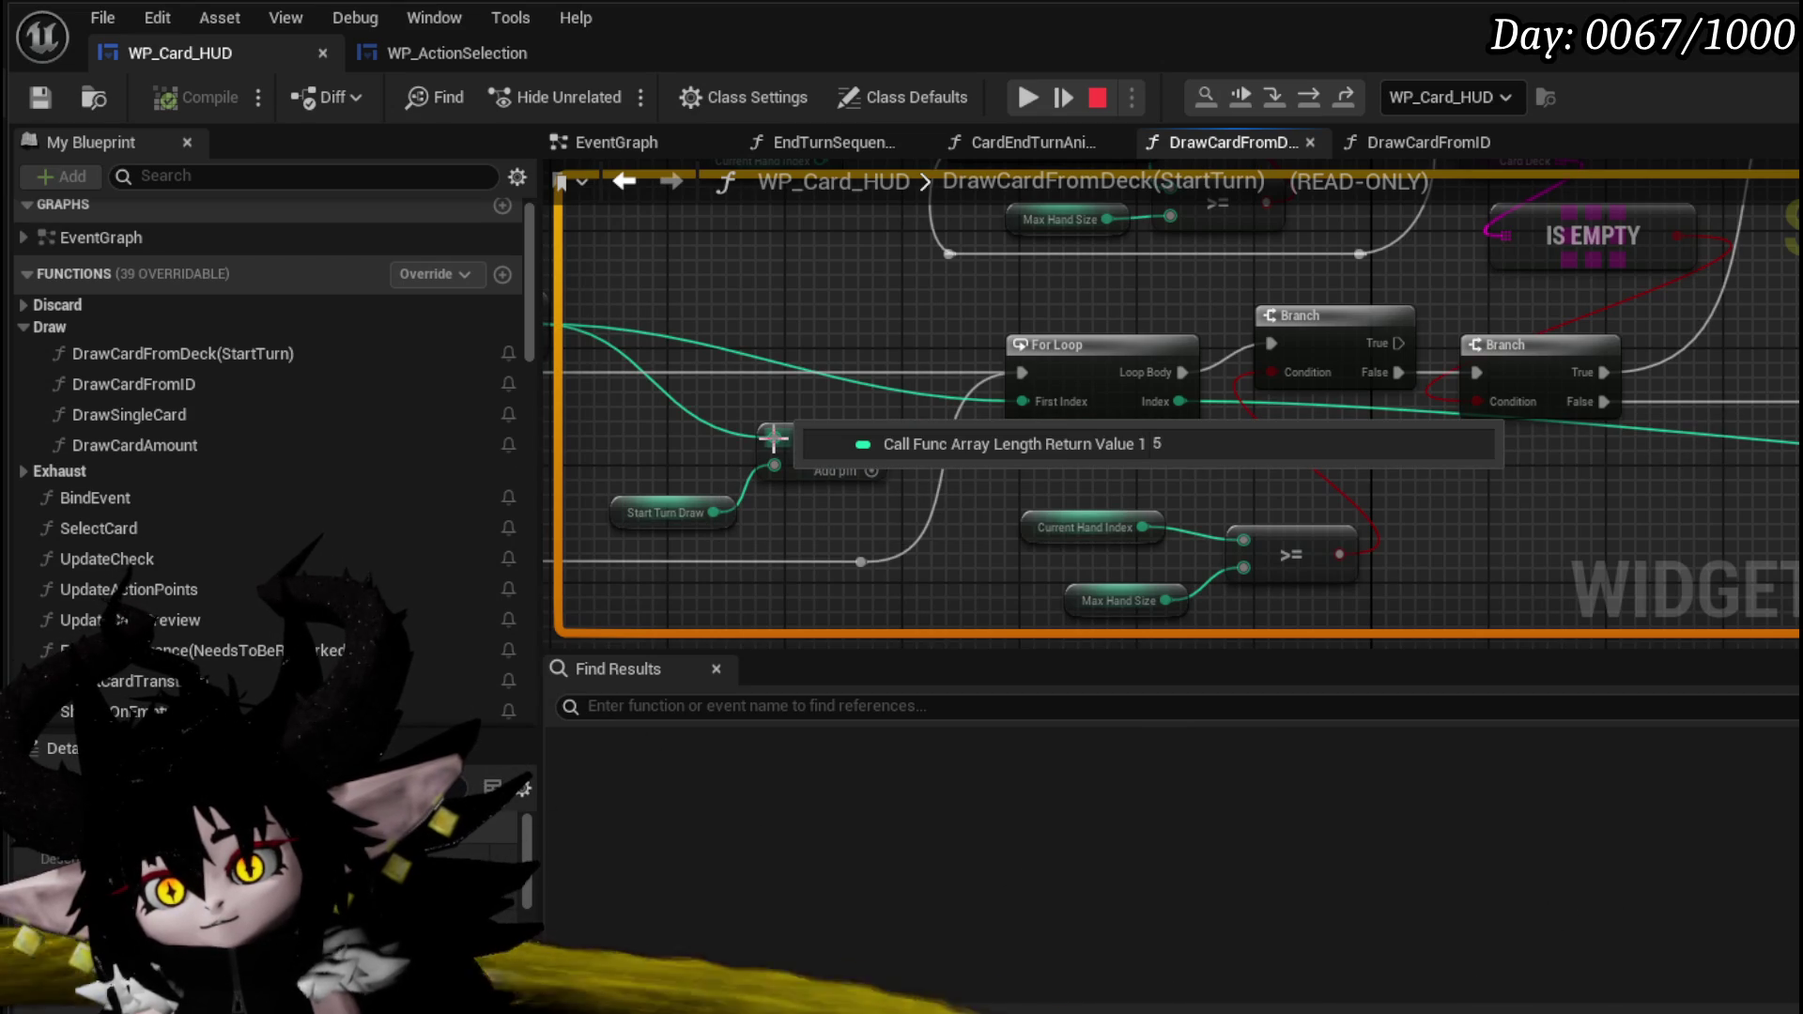
{"action": "mouse_move", "coordinate": [782, 398]}
{"action": "left_mouse_down"}
{"action": "mouse_move", "coordinate": [1186, 431]}
{"action": "mouse_move", "coordinate": [905, 418]}
{"action": "left_mouse_up"}
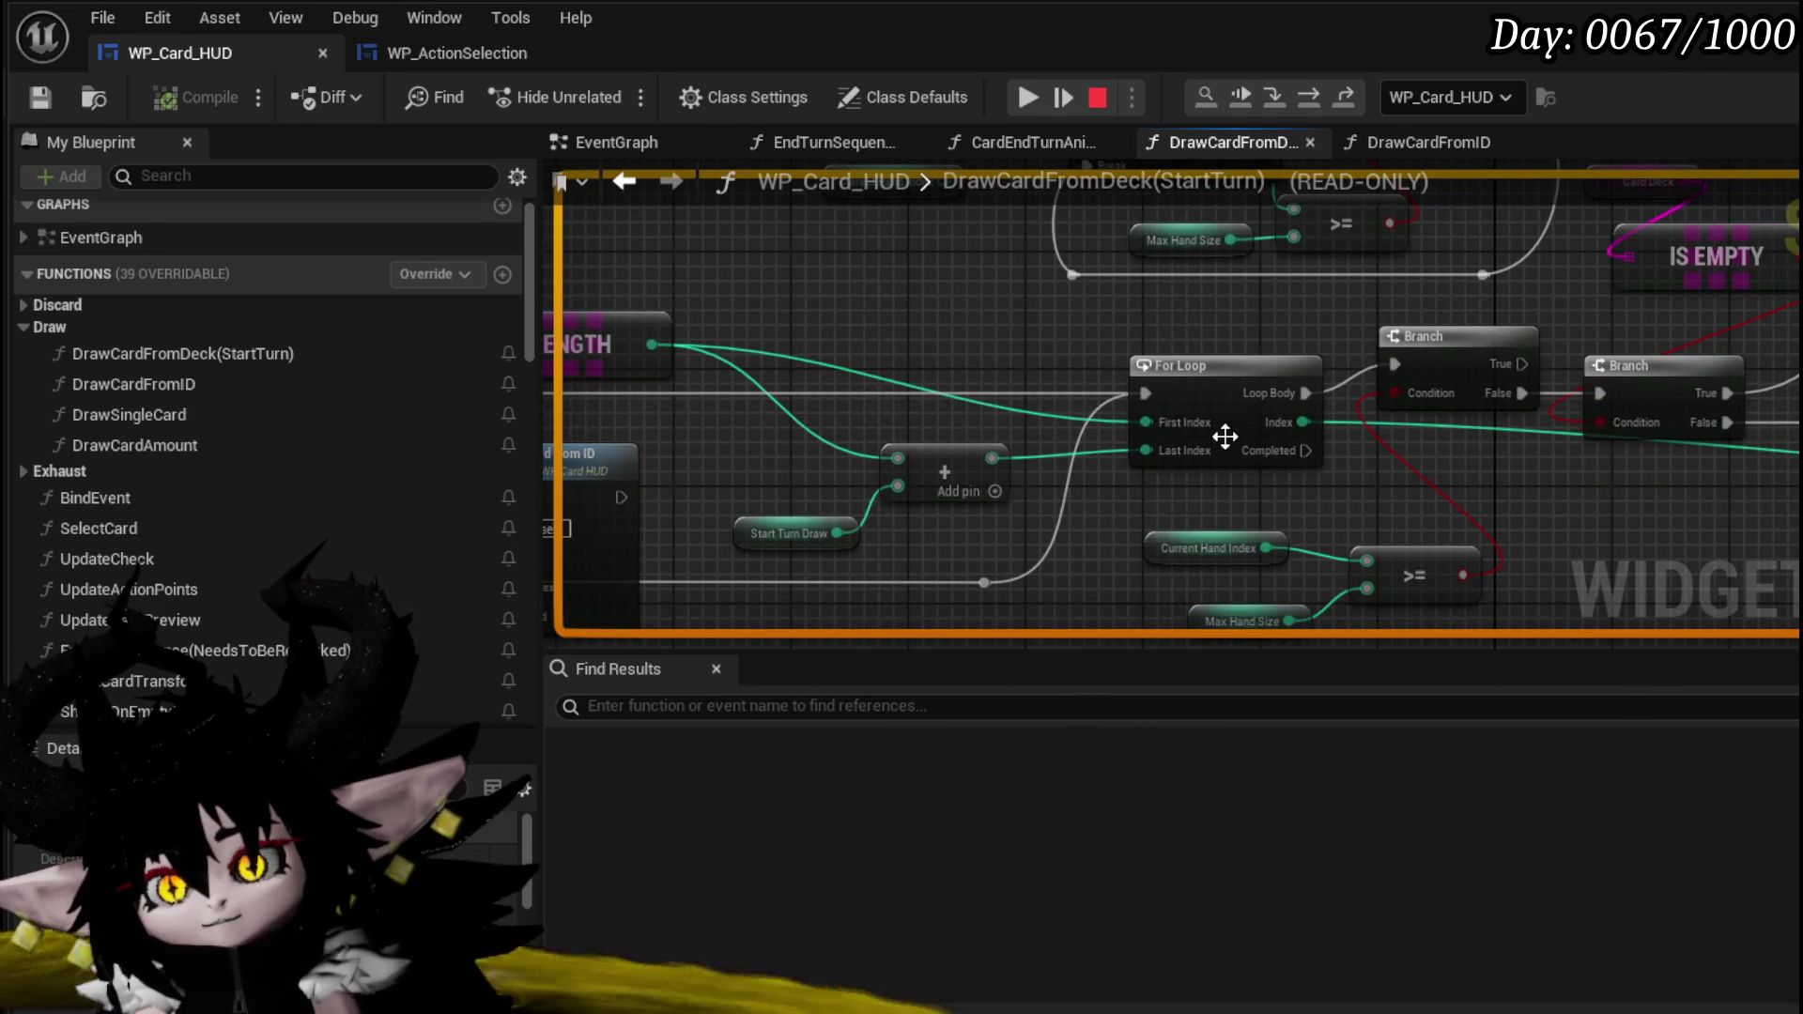
{"action": "mouse_move", "coordinate": [1150, 422]}
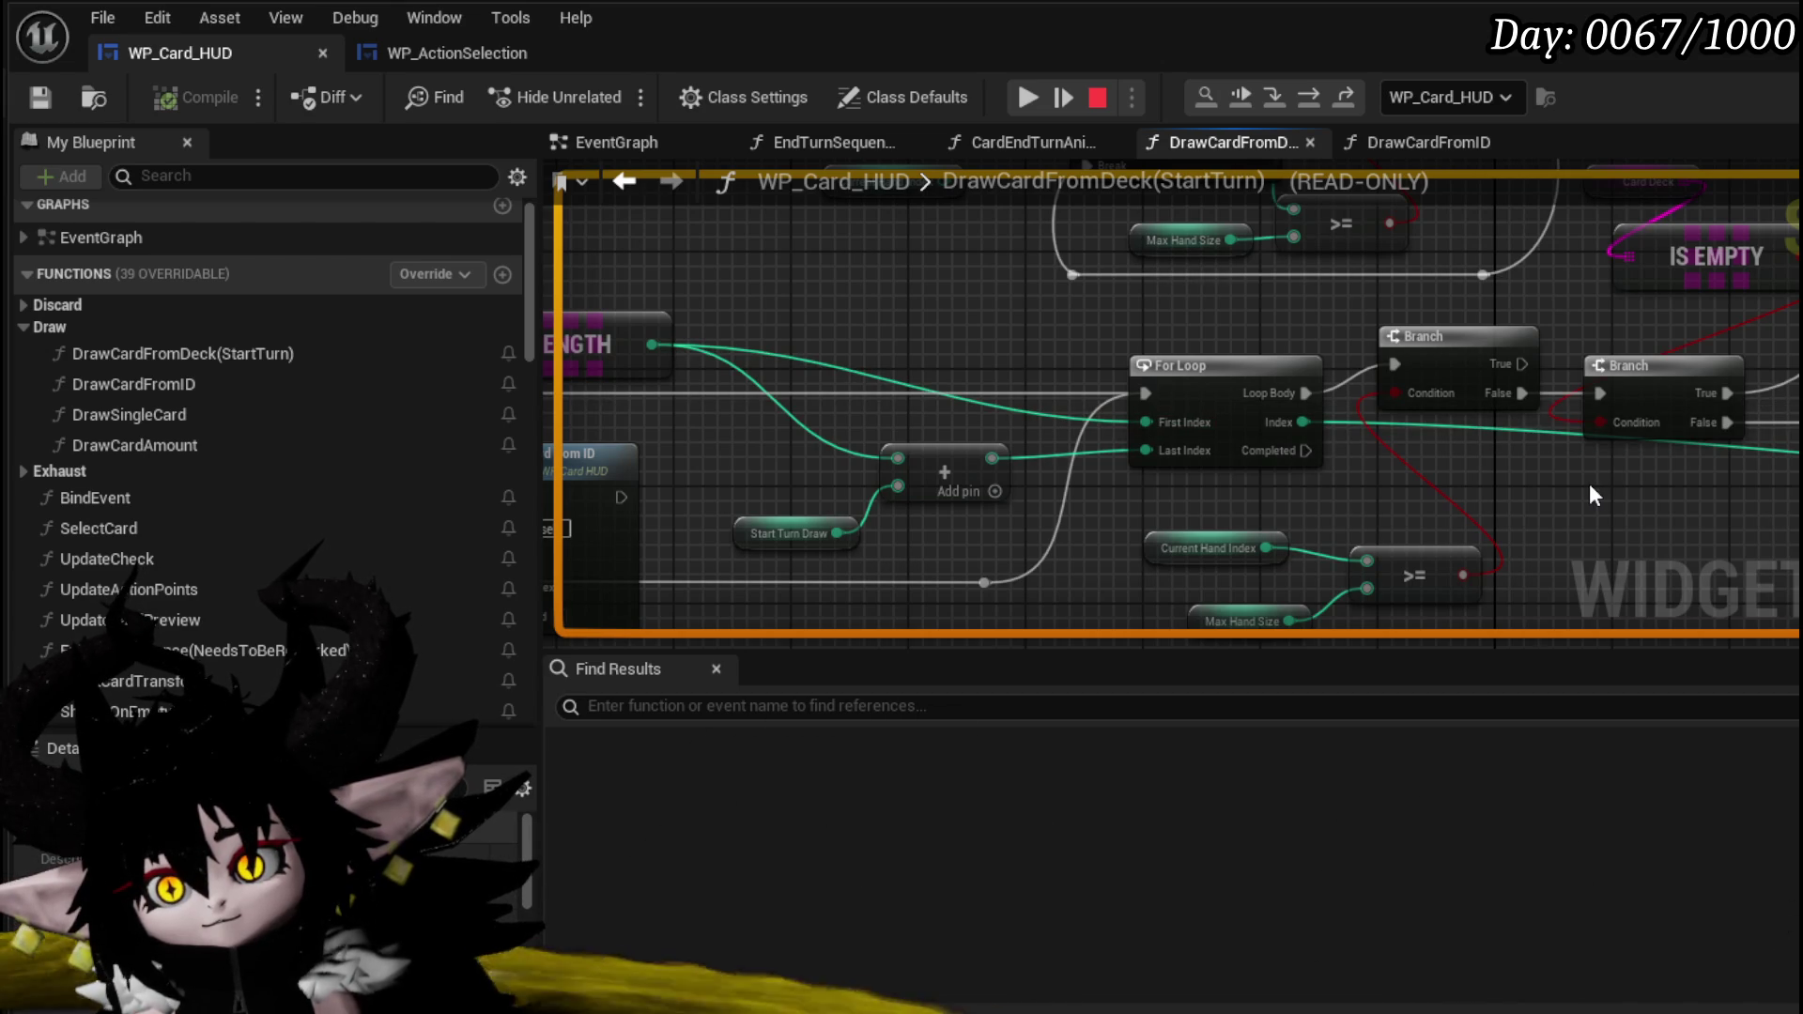
- Look over the remaining loop and Branch nodes, then stop the play session
{"action": "mouse_move", "coordinate": [1589, 482]}
{"action": "left_mouse_down"}
{"action": "mouse_move", "coordinate": [1167, 434]}
{"action": "mouse_move", "coordinate": [1423, 460]}
{"action": "left_mouse_up"}
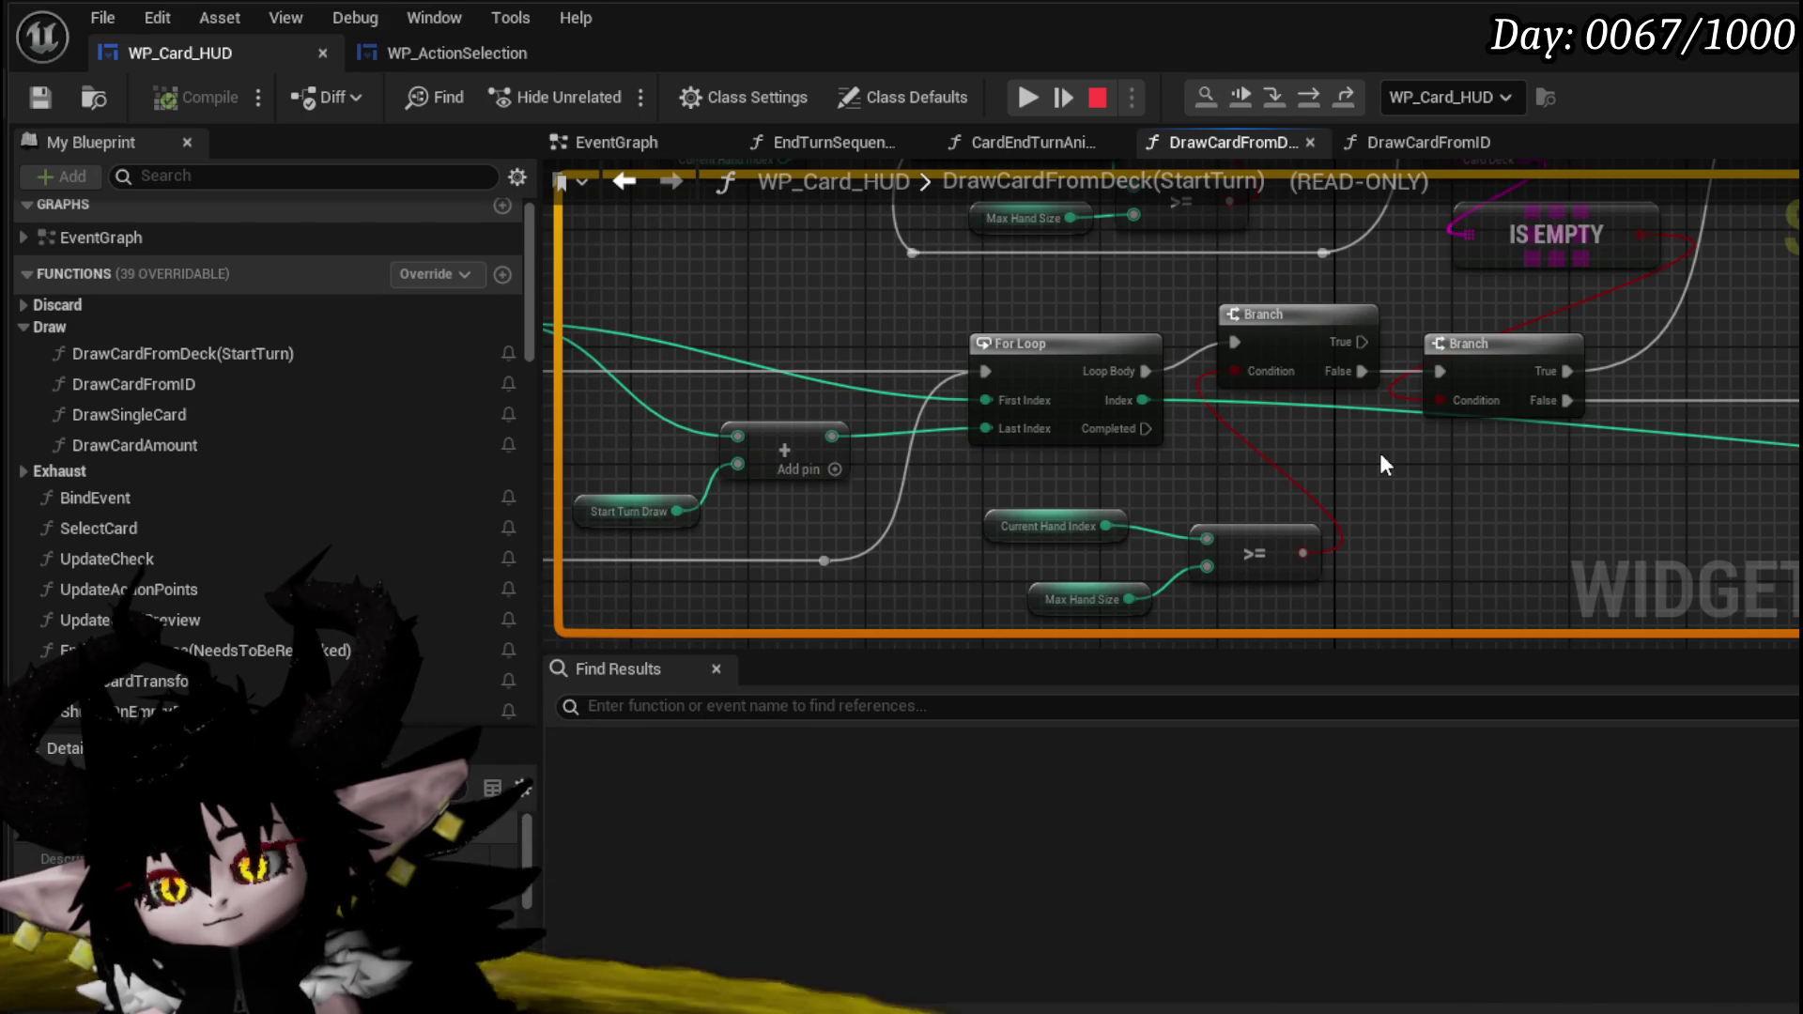
{"action": "mouse_move", "coordinate": [1381, 455]}
{"action": "left_mouse_down"}
{"action": "mouse_move", "coordinate": [1681, 478]}
{"action": "mouse_move", "coordinate": [1710, 302]}
{"action": "left_mouse_up"}
{"action": "left_click_drag", "start_coordinate": [1227, 345], "coordinate": [1139, 350]}
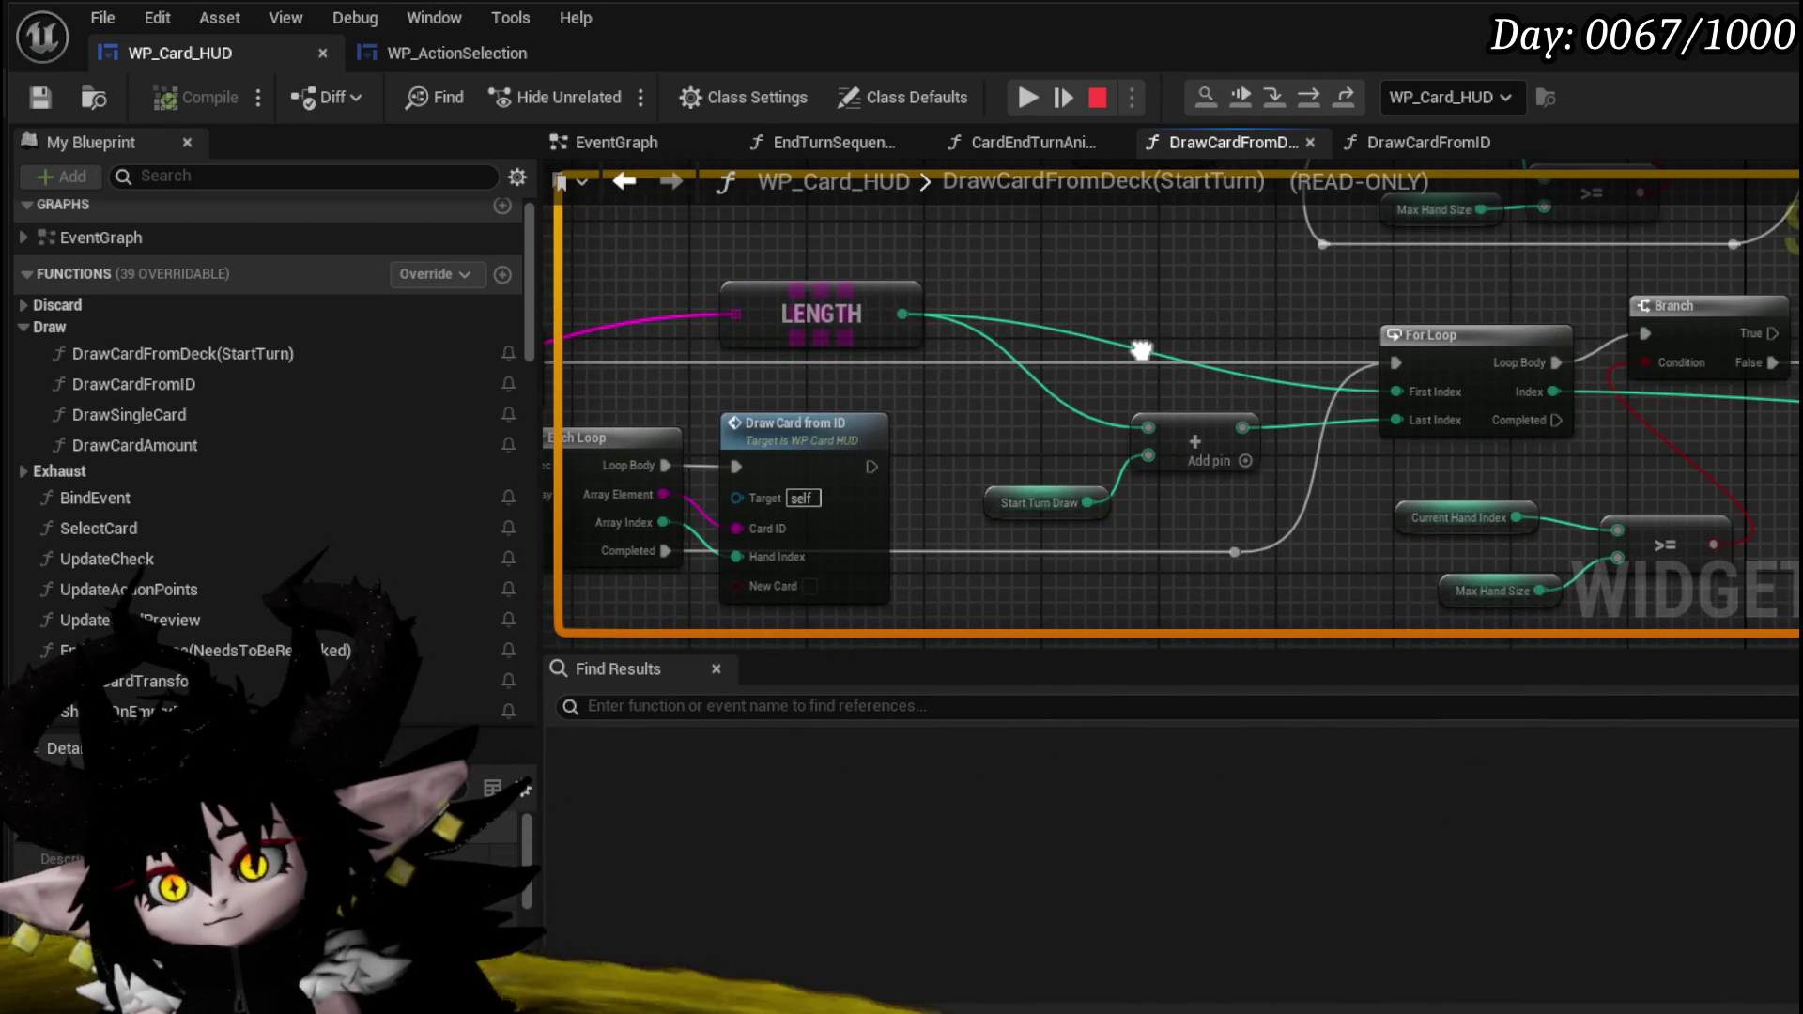
{"action": "left_click_drag", "start_coordinate": [766, 250], "coordinate": [1537, 251]}
{"action": "mouse_move", "coordinate": [1786, 469]}
{"action": "left_mouse_down"}
{"action": "mouse_move", "coordinate": [1261, 427]}
{"action": "mouse_move", "coordinate": [1003, 444]}
{"action": "left_mouse_up"}
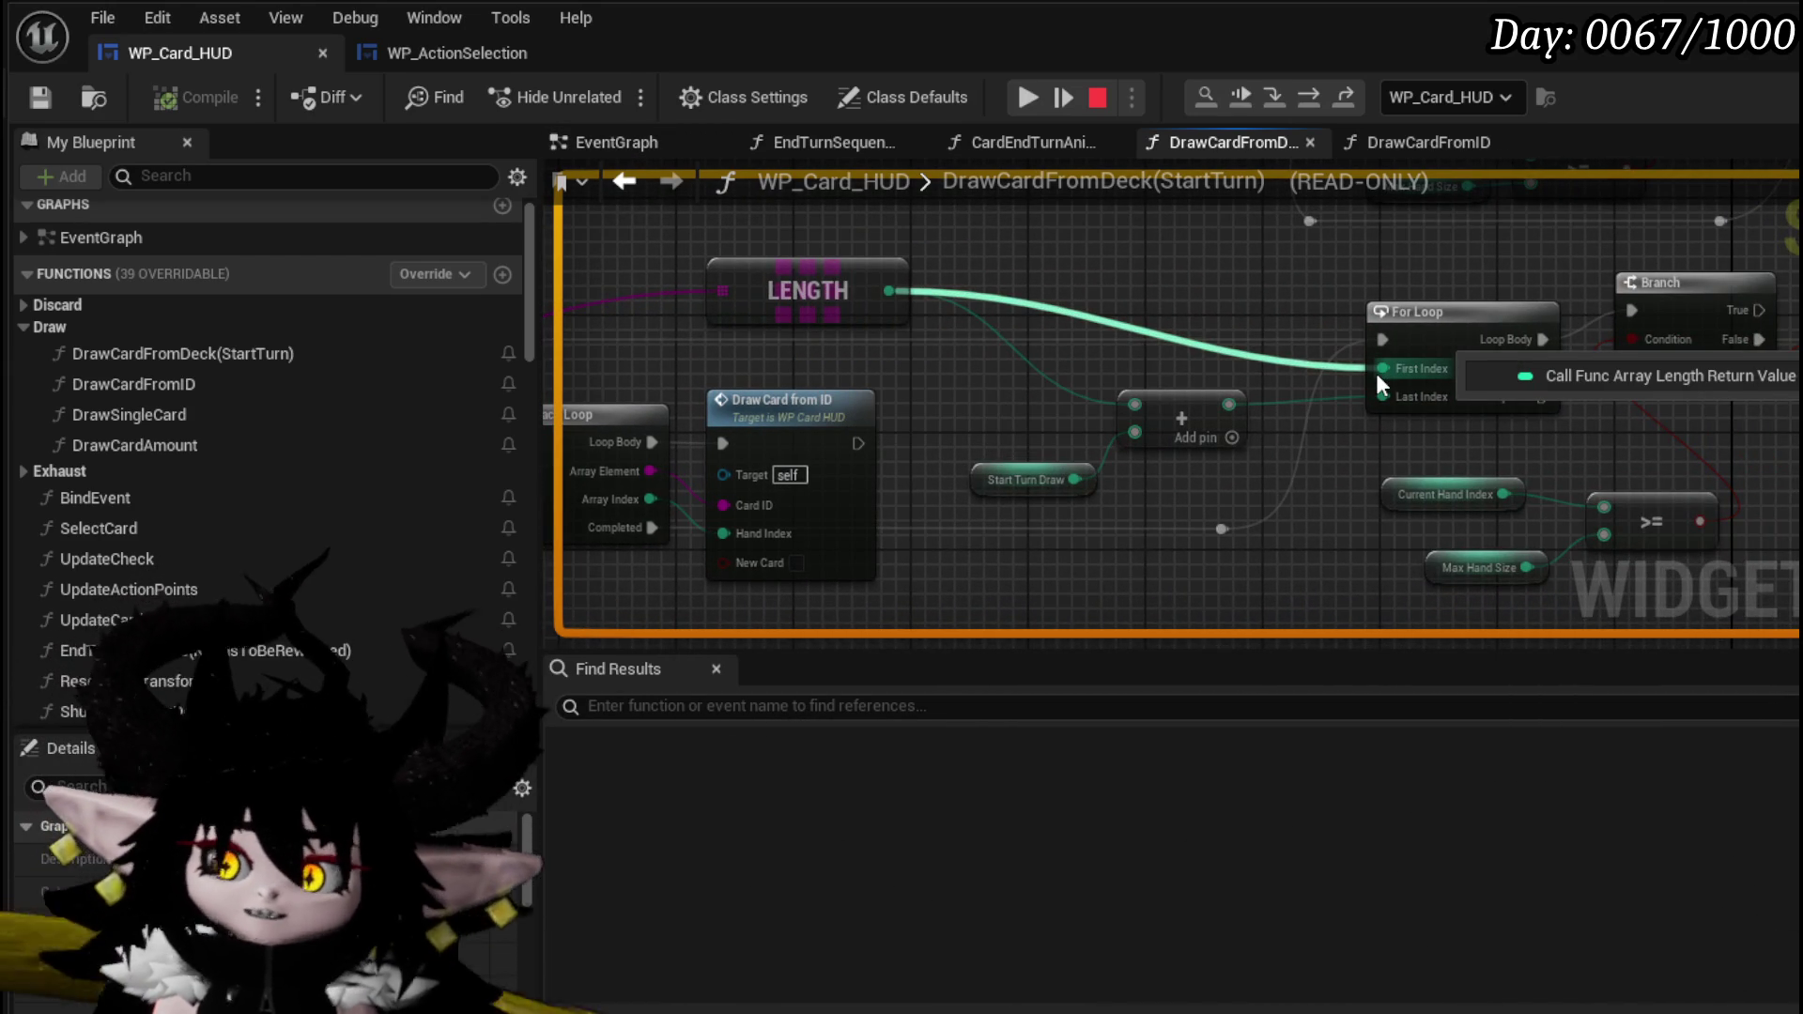
{"action": "left_click", "coordinate": [1097, 98]}
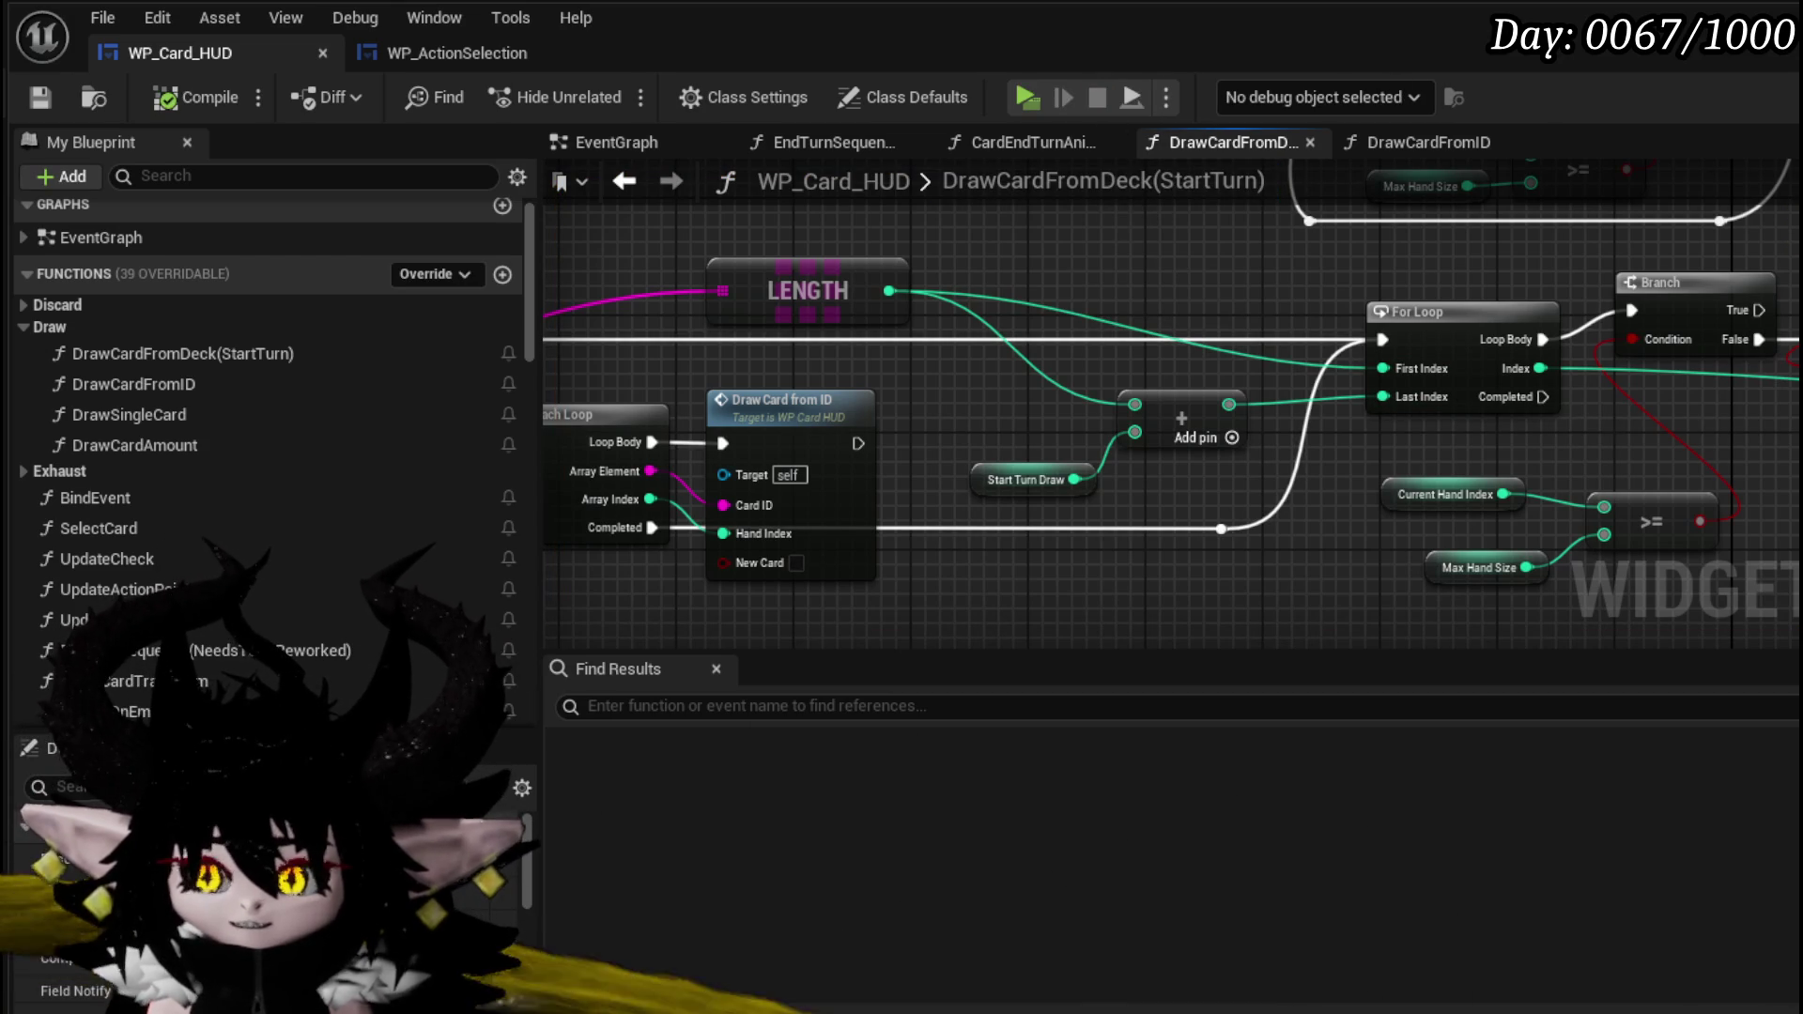
- Promote First Index to a variable, then delete that variable again
{"action": "right_click", "coordinate": [1390, 370]}
{"action": "left_click", "coordinate": [1467, 554]}
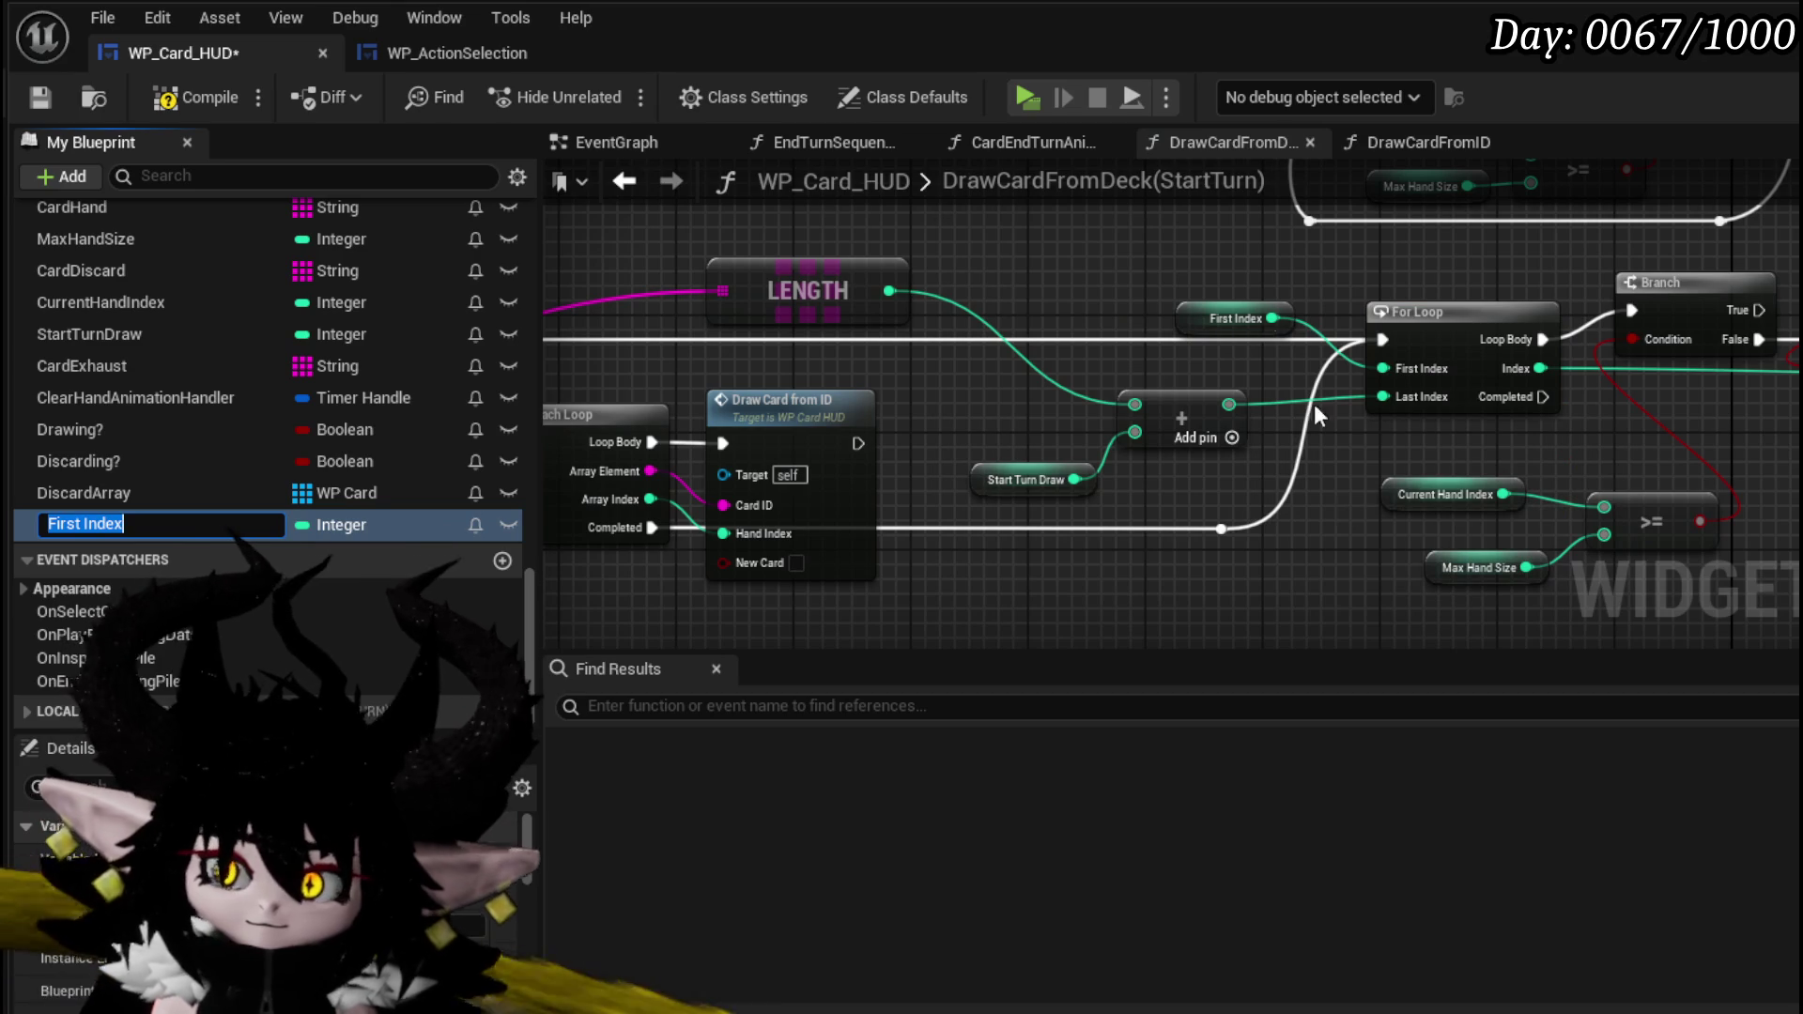
{"action": "key", "text": "Return"}
{"action": "left_click", "coordinate": [92, 522]}
{"action": "key", "text": "Delete"}
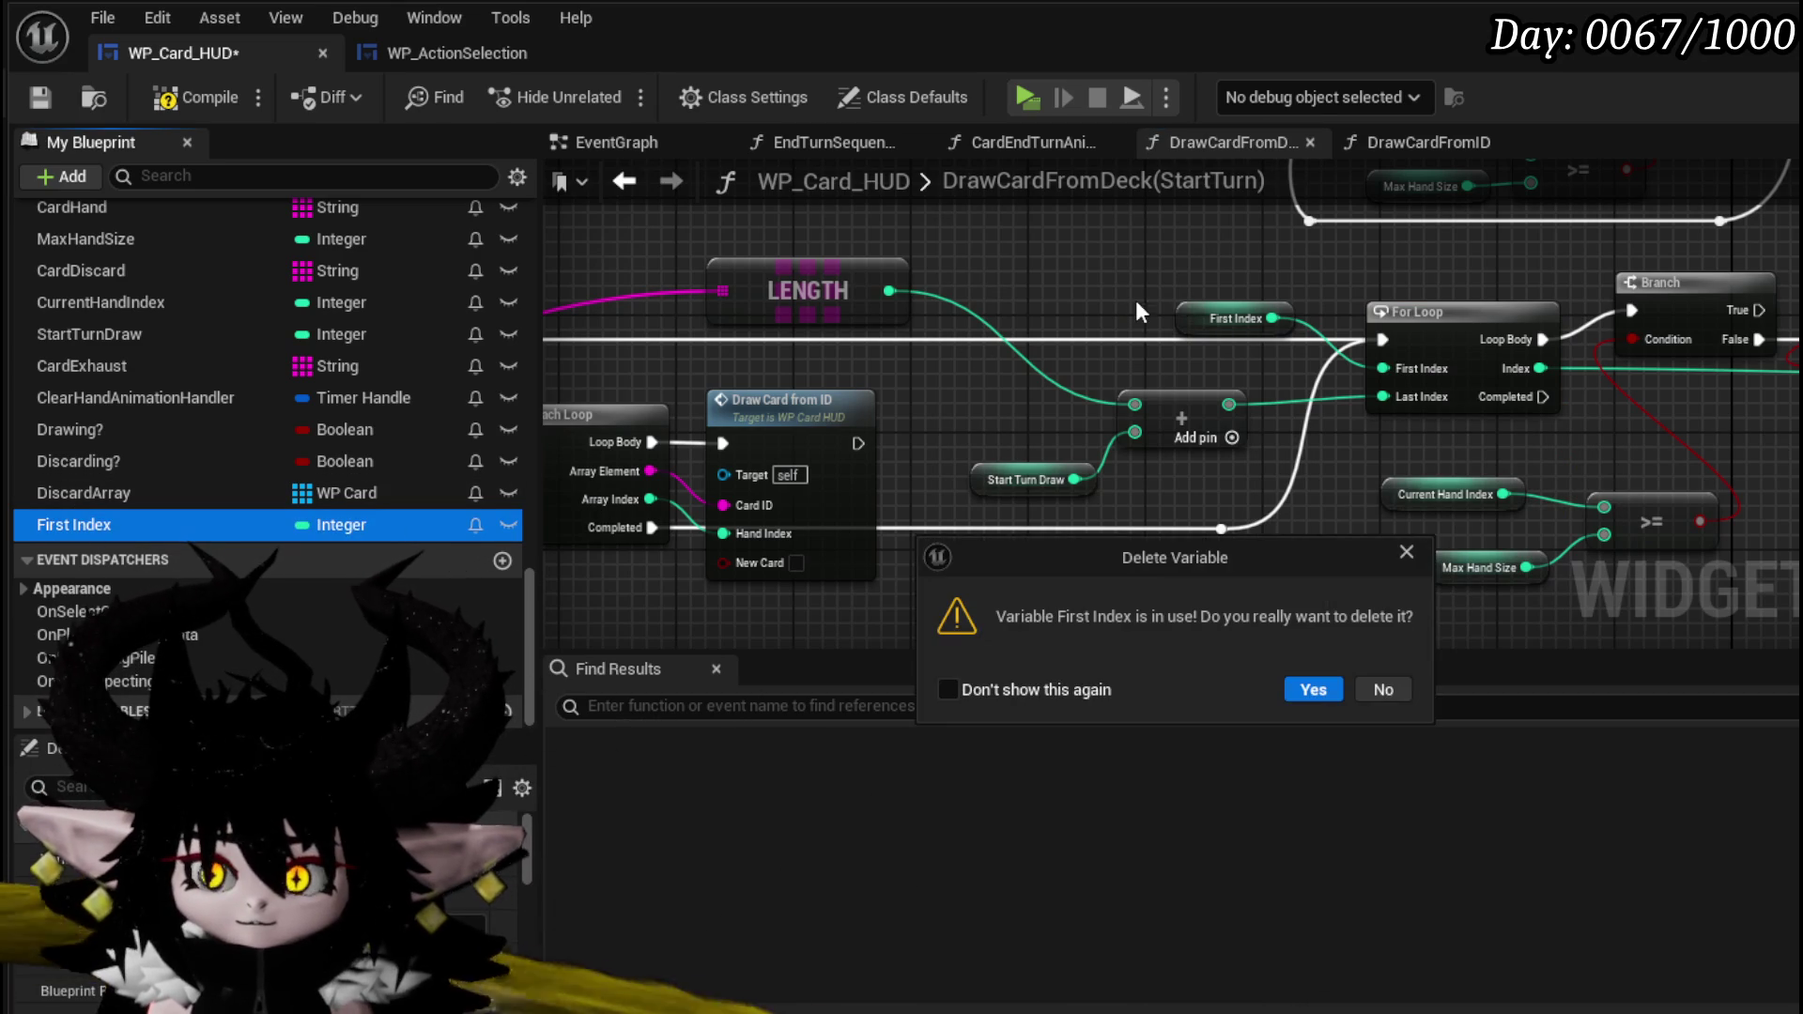
{"action": "left_click", "coordinate": [1313, 689]}
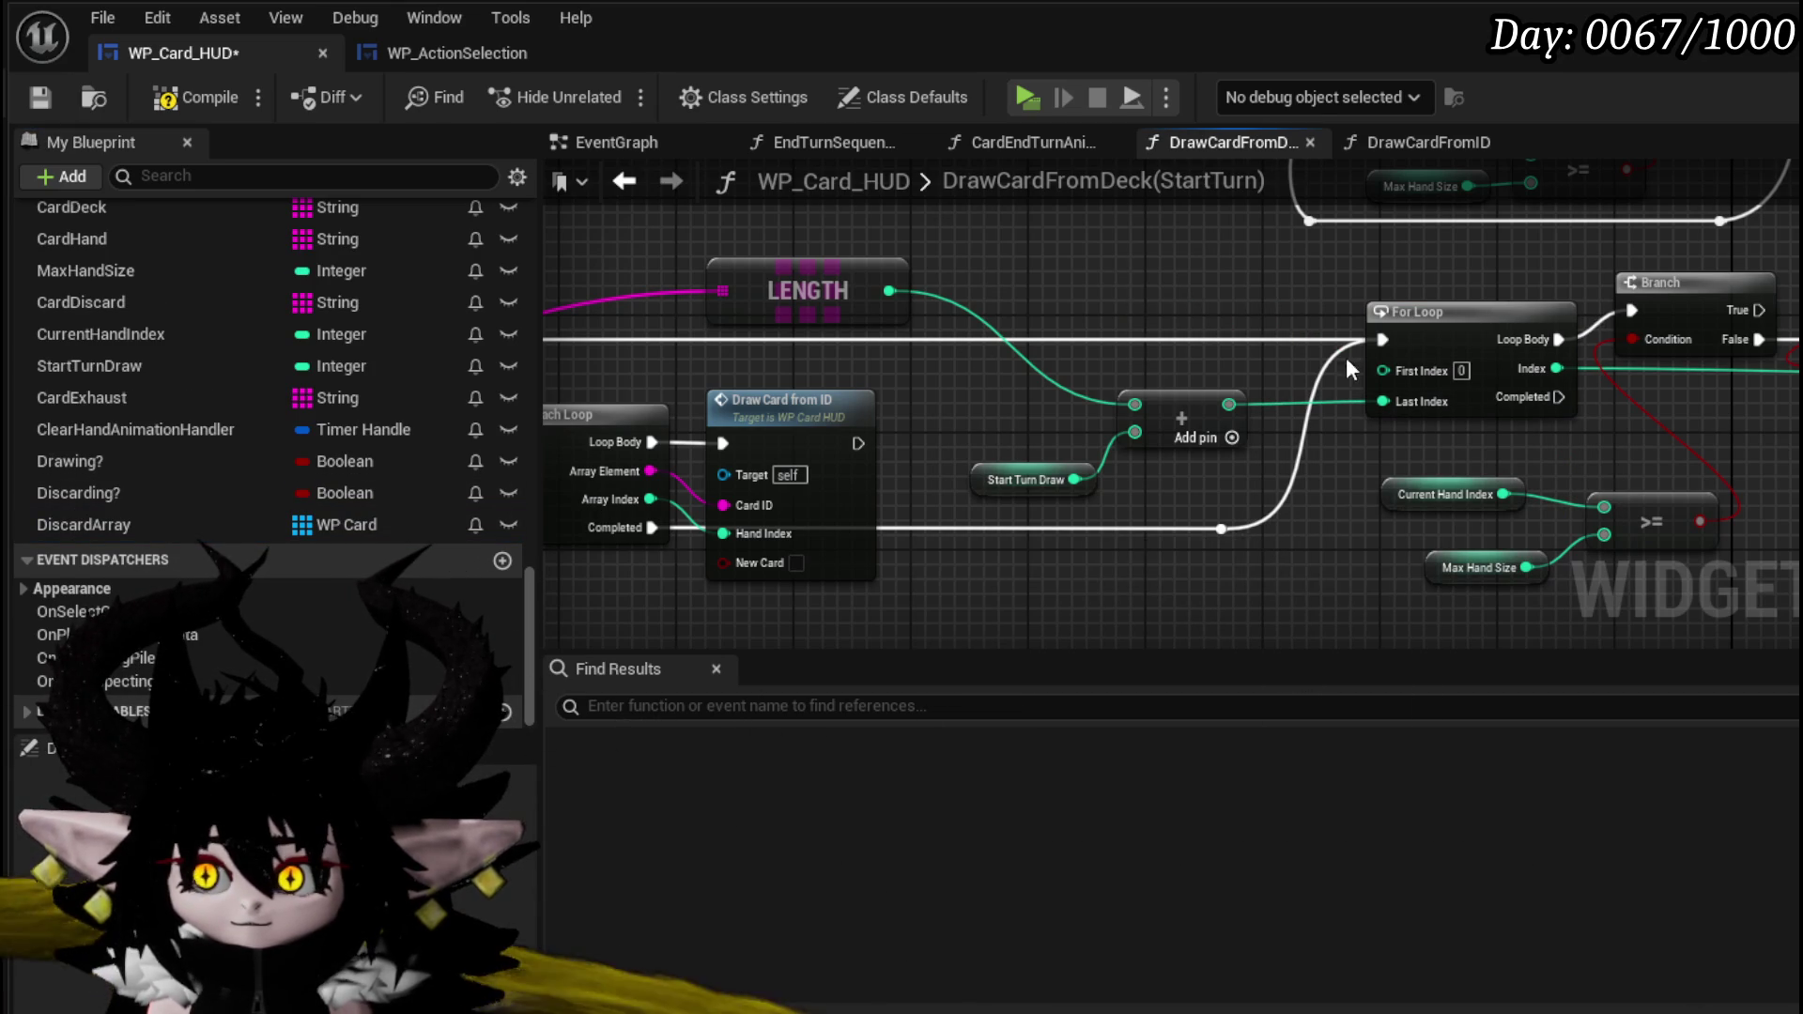
- Promote the For Loop's First Index to a local variable named TempStartIndex
{"action": "right_click", "coordinate": [1407, 371]}
{"action": "left_click", "coordinate": [1496, 474]}
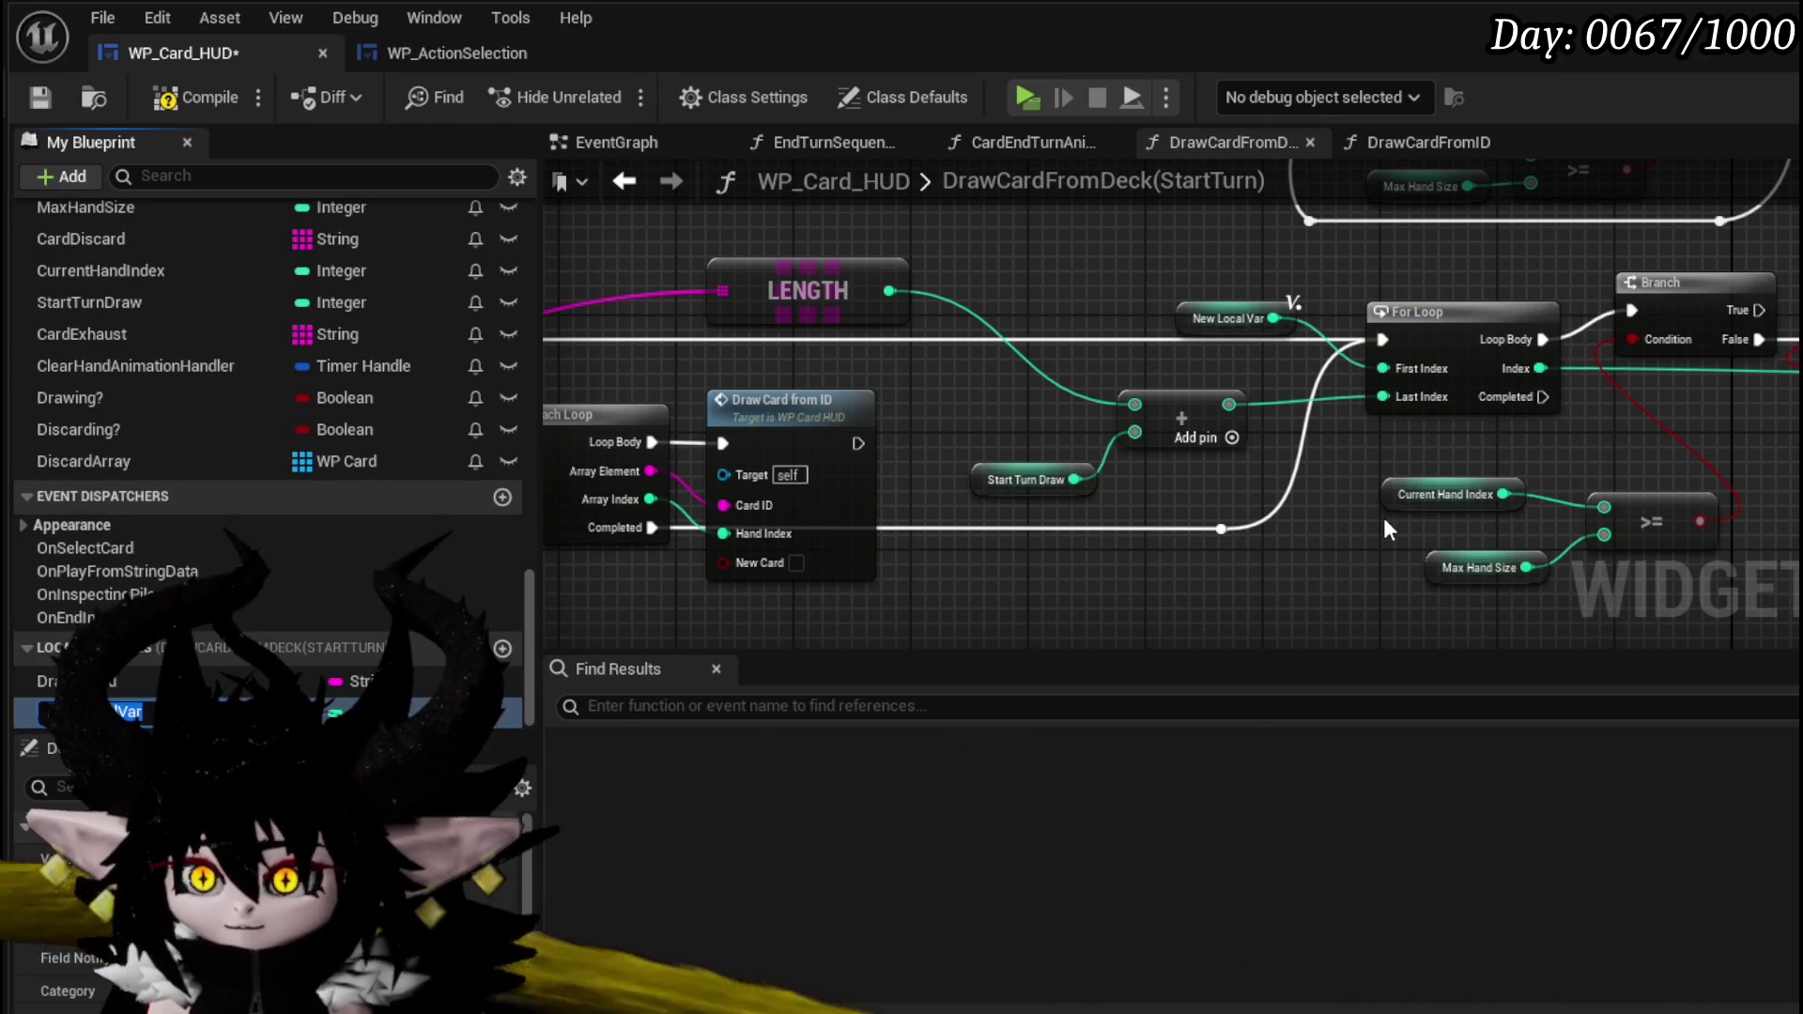
{"action": "type", "text": "S"}
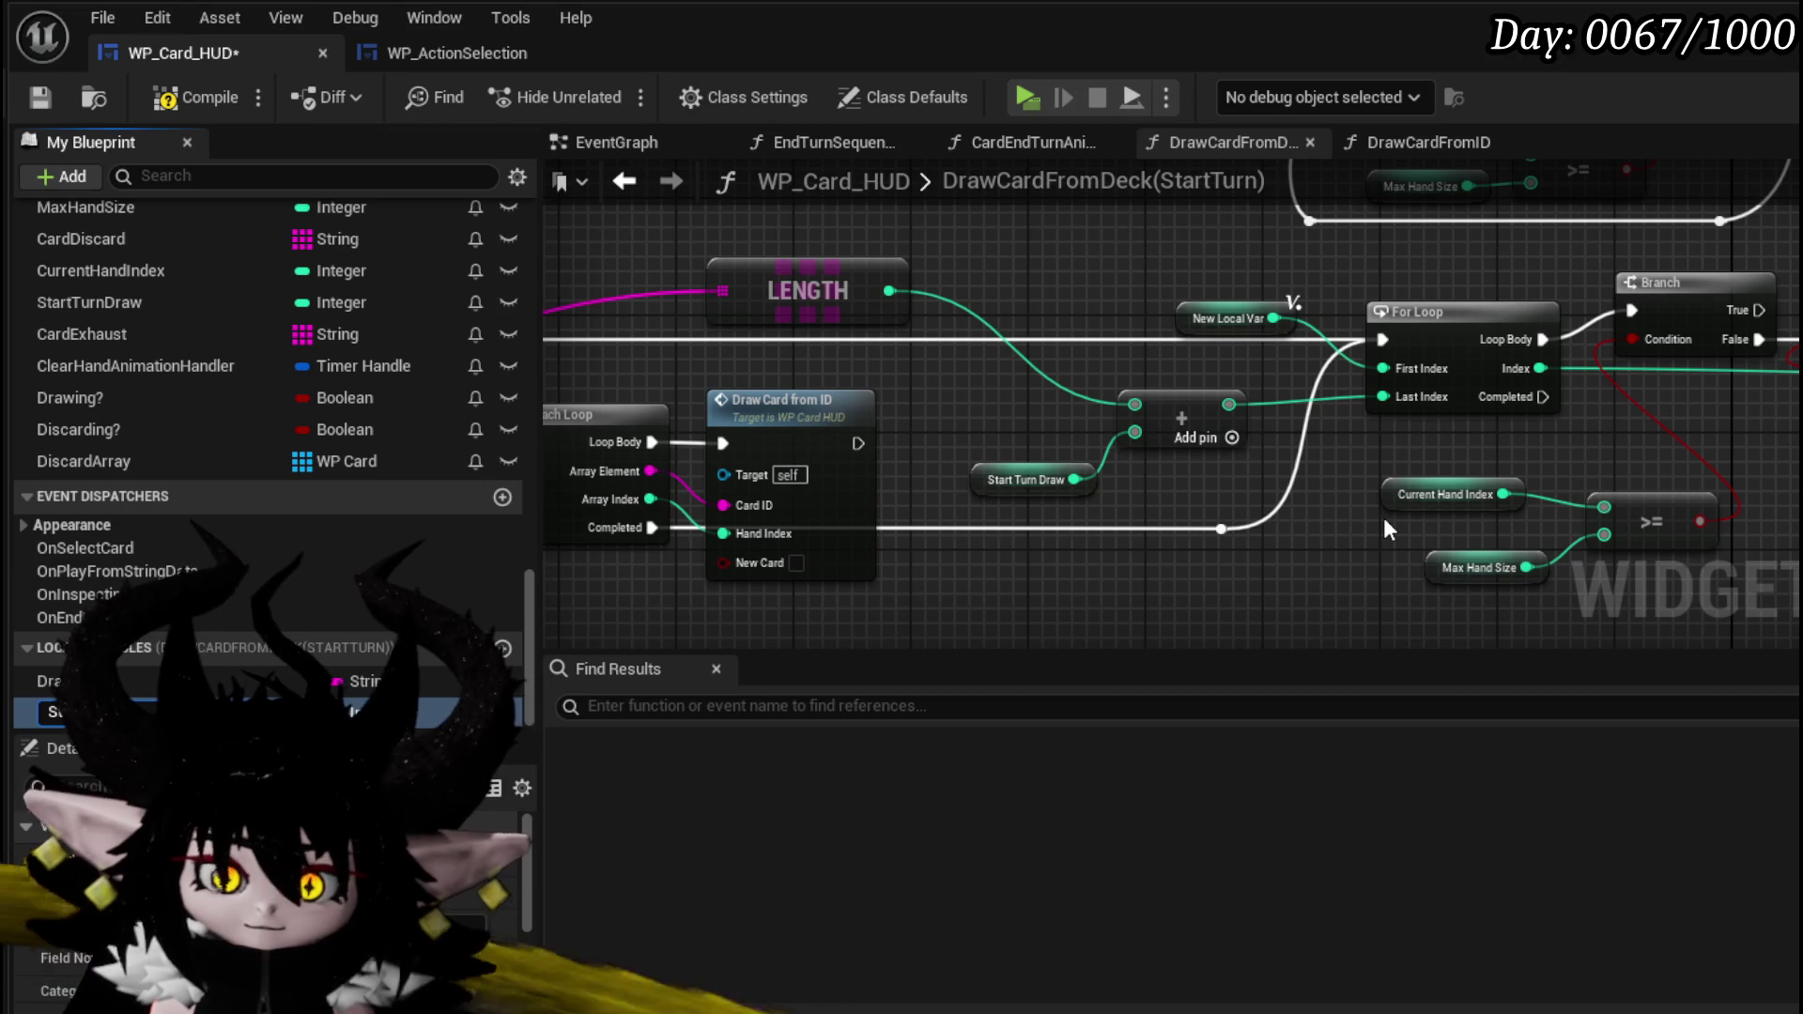
{"action": "type", "text": "tartInd"}
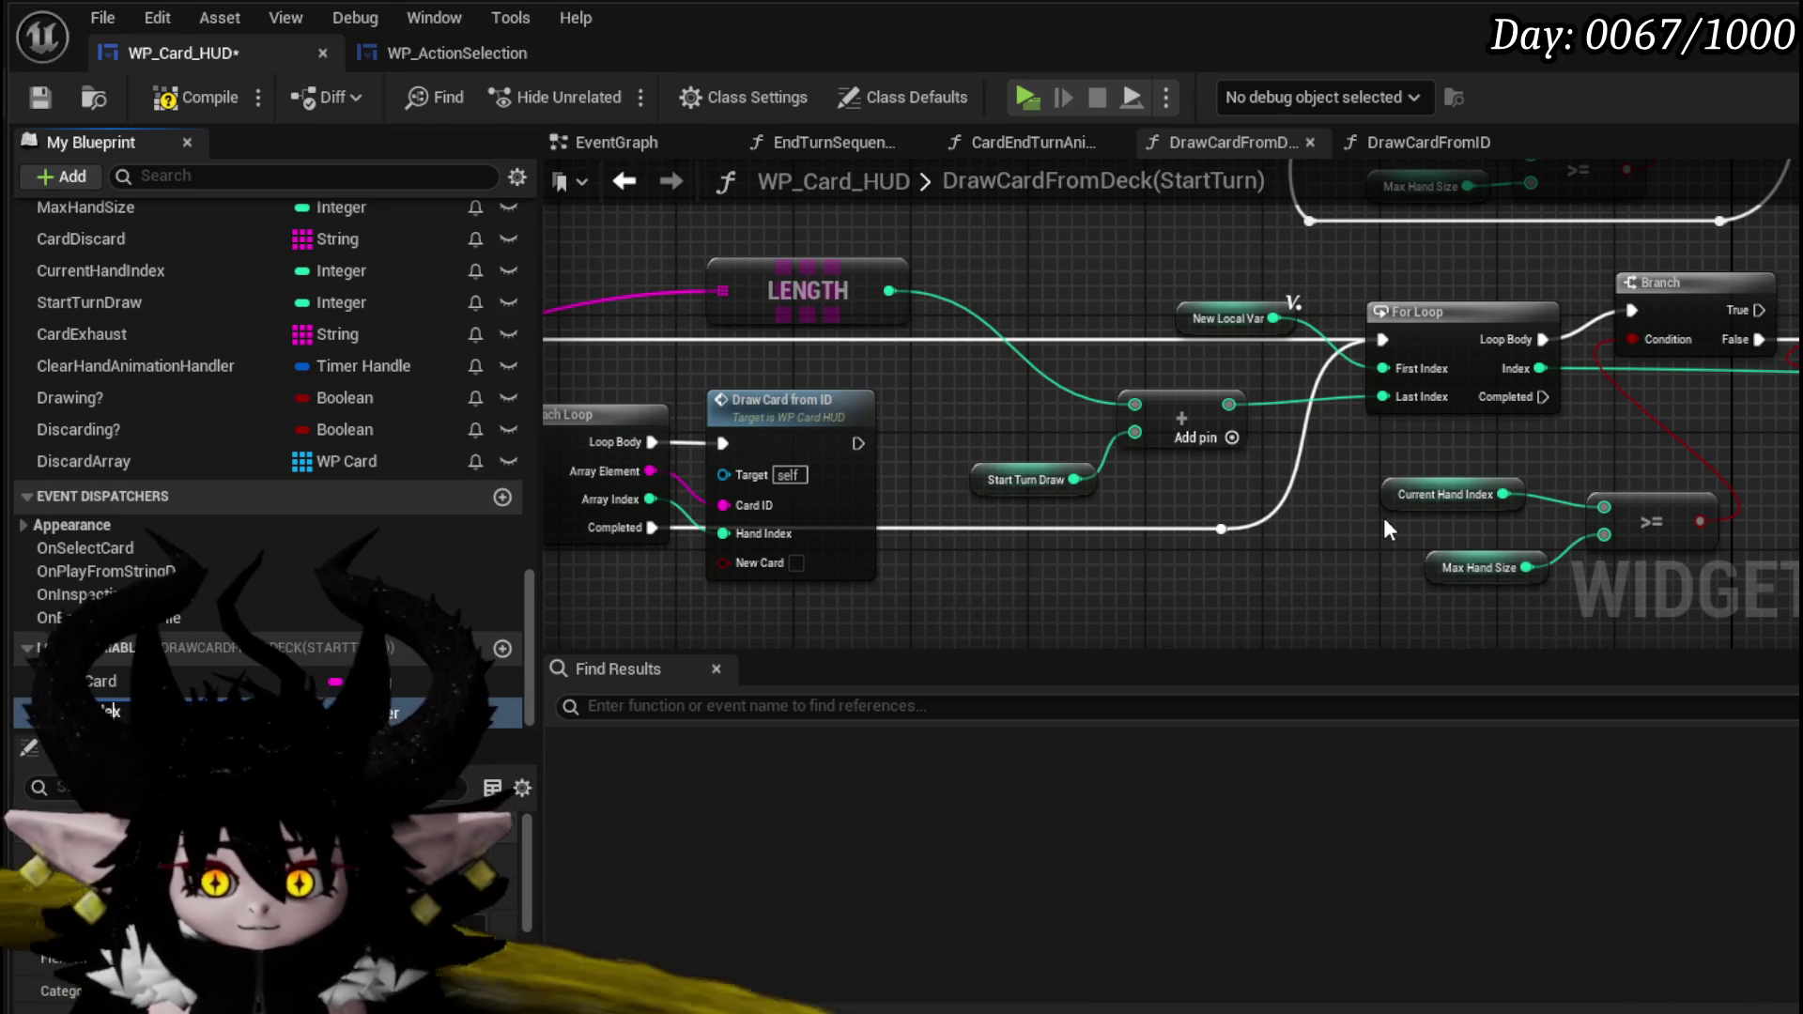
{"action": "type", "text": "ex"}
{"action": "key", "text": "Return"}
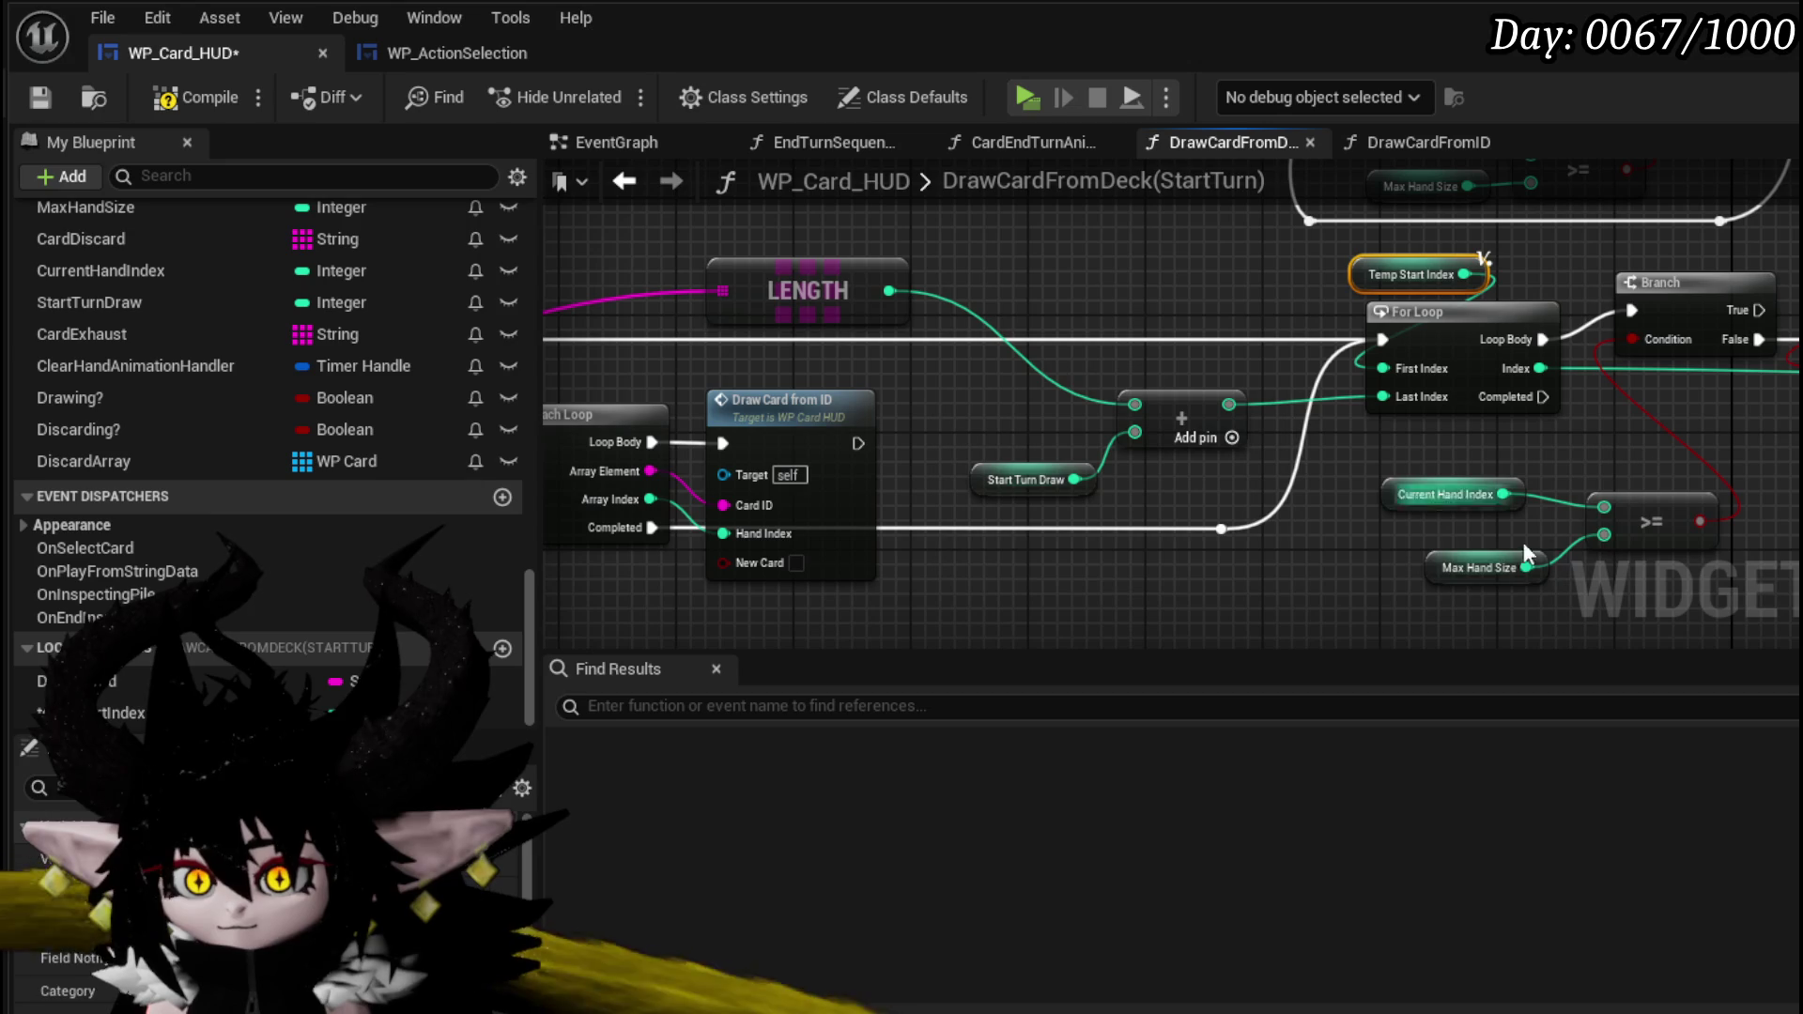
- Shift the Temp Start Index, For Loop and Branch nodes right and paste a Temp Start Index setter
{"action": "mouse_move", "coordinate": [1061, 563]}
{"action": "left_mouse_down"}
{"action": "mouse_move", "coordinate": [1578, 568]}
{"action": "mouse_move", "coordinate": [1025, 568]}
{"action": "left_mouse_up"}
{"action": "left_click_drag", "start_coordinate": [1207, 573], "coordinate": [940, 603]}
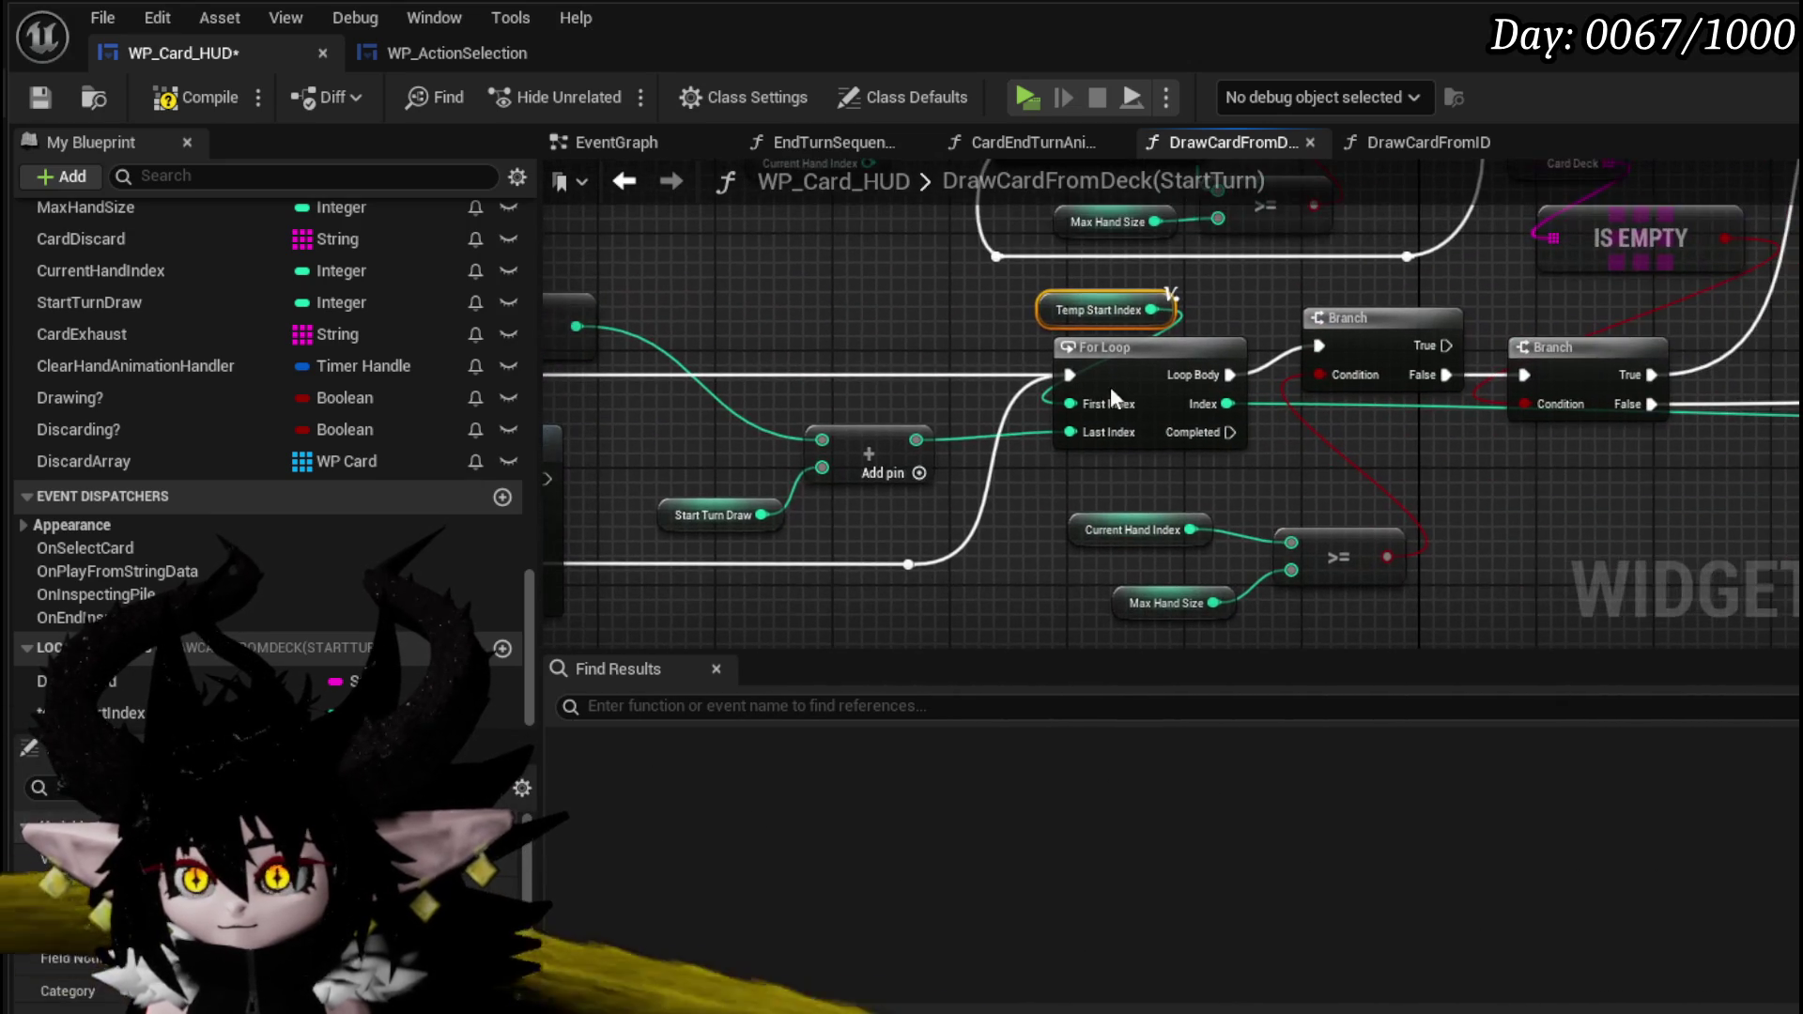
{"action": "left_click_drag", "start_coordinate": [1109, 265], "coordinate": [1418, 376]}
{"action": "left_click_drag", "start_coordinate": [1522, 419], "coordinate": [1521, 419]}
{"action": "left_click_drag", "start_coordinate": [1537, 354], "coordinate": [1610, 353]}
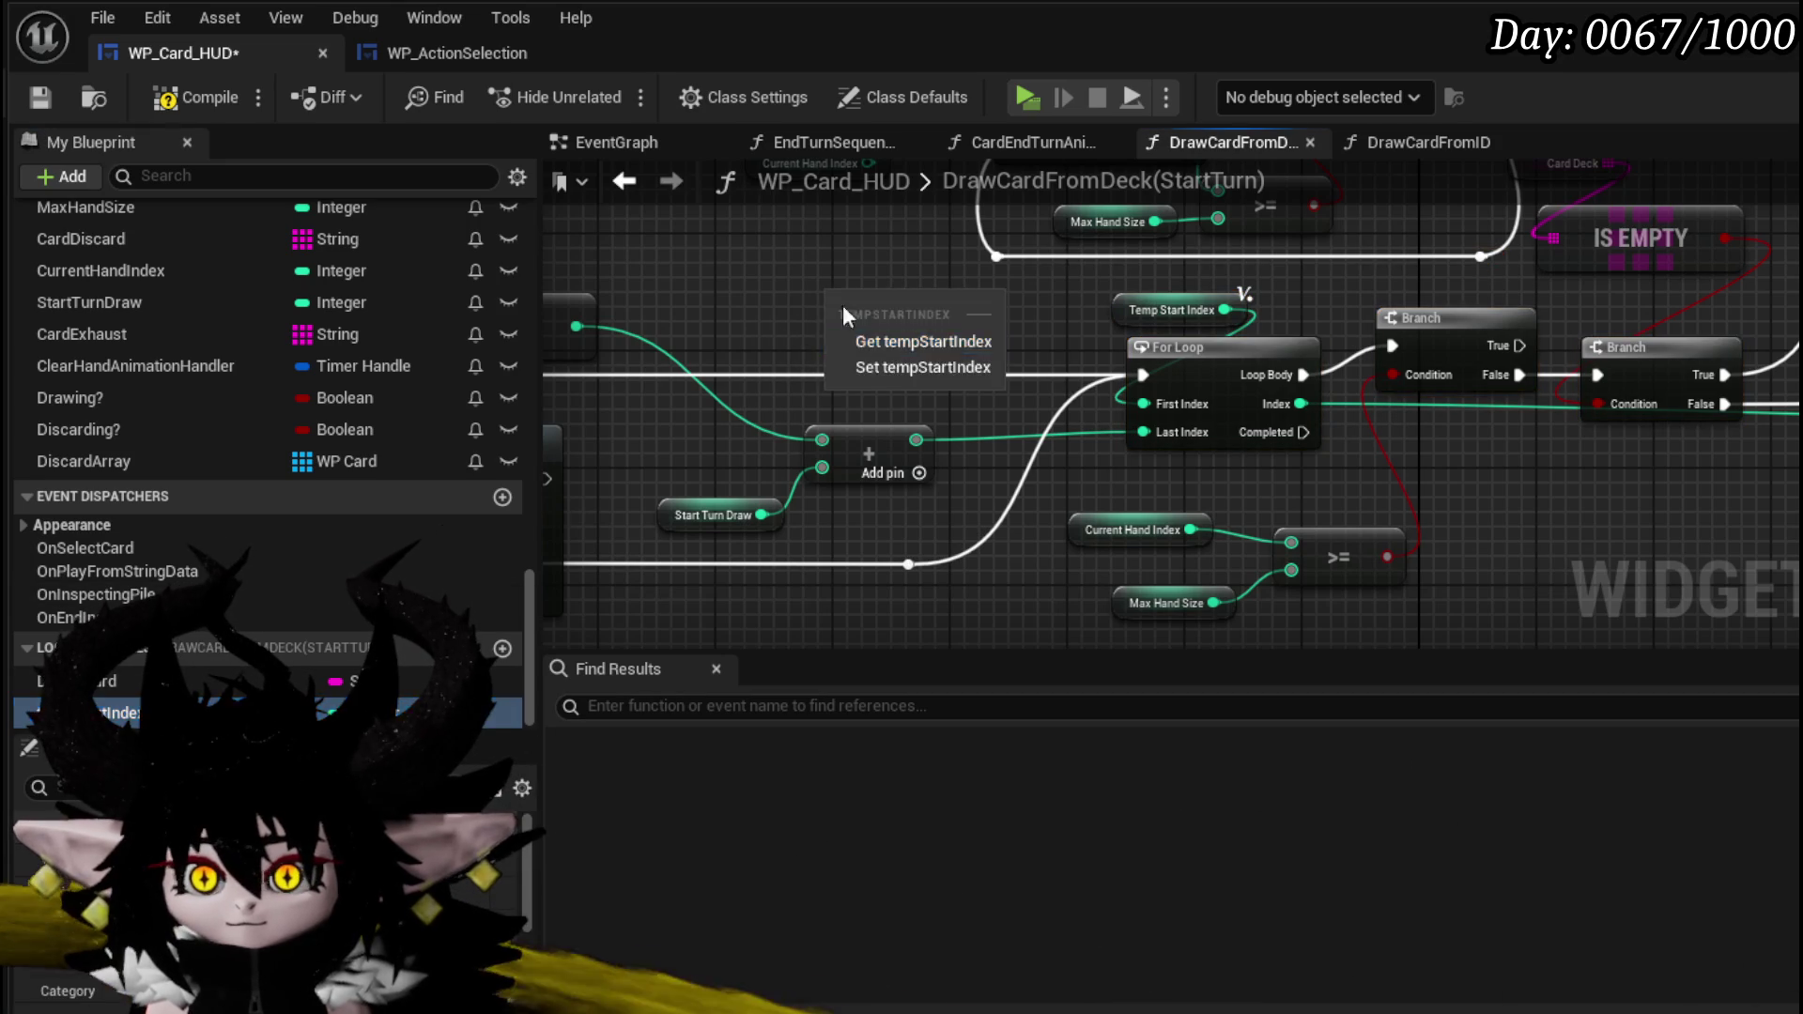
{"action": "key", "text": "ctrl+v"}
- Place a SET Temp Start Index node before For Loop, feeding its First Index
{"action": "left_click_drag", "start_coordinate": [938, 359], "coordinate": [981, 376]}
{"action": "mouse_move", "coordinate": [1127, 387]}
{"action": "left_mouse_down"}
{"action": "mouse_move", "coordinate": [936, 370]}
{"action": "mouse_move", "coordinate": [1143, 375]}
{"action": "mouse_move", "coordinate": [1143, 404]}
{"action": "left_mouse_up"}
{"action": "mouse_move", "coordinate": [975, 296]}
{"action": "left_mouse_down"}
{"action": "mouse_move", "coordinate": [1184, 380]}
{"action": "mouse_move", "coordinate": [1170, 294]}
{"action": "left_mouse_up"}
- Wire a copied Current Hand Index getter into Temp Start Index, and feed Temp Start Index into Add
{"action": "left_click", "coordinate": [1325, 493]}
{"action": "key", "text": "ctrl+c"}
{"action": "key", "text": "ctrl+v"}
{"action": "left_click_drag", "start_coordinate": [1072, 288], "coordinate": [1130, 368]}
{"action": "left_click_drag", "start_coordinate": [1271, 367], "coordinate": [1009, 403]}
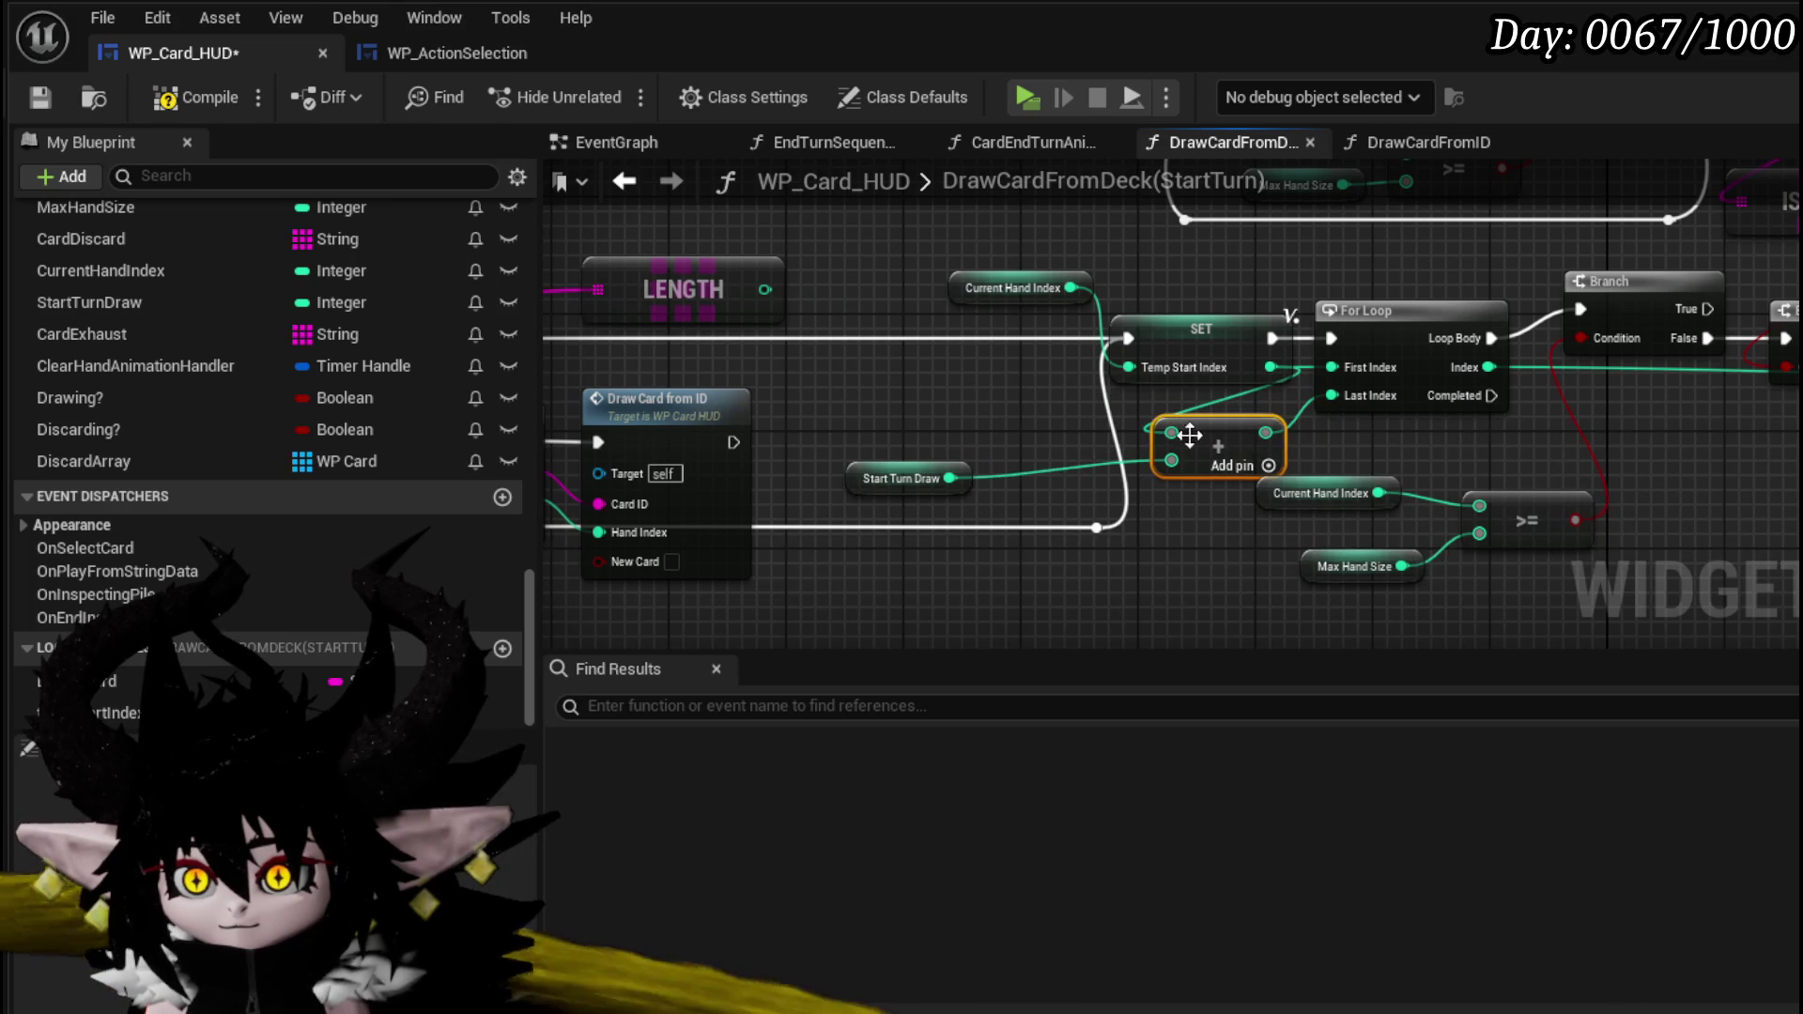
- Rearrange the Start Turn Draw and hand-size comparison nodes, then compile and save WP_Card_HUD
{"action": "left_click_drag", "start_coordinate": [872, 478], "coordinate": [1152, 522]}
{"action": "mouse_move", "coordinate": [1355, 627]}
{"action": "left_mouse_down"}
{"action": "mouse_move", "coordinate": [1514, 488]}
{"action": "mouse_move", "coordinate": [1558, 531]}
{"action": "left_mouse_up"}
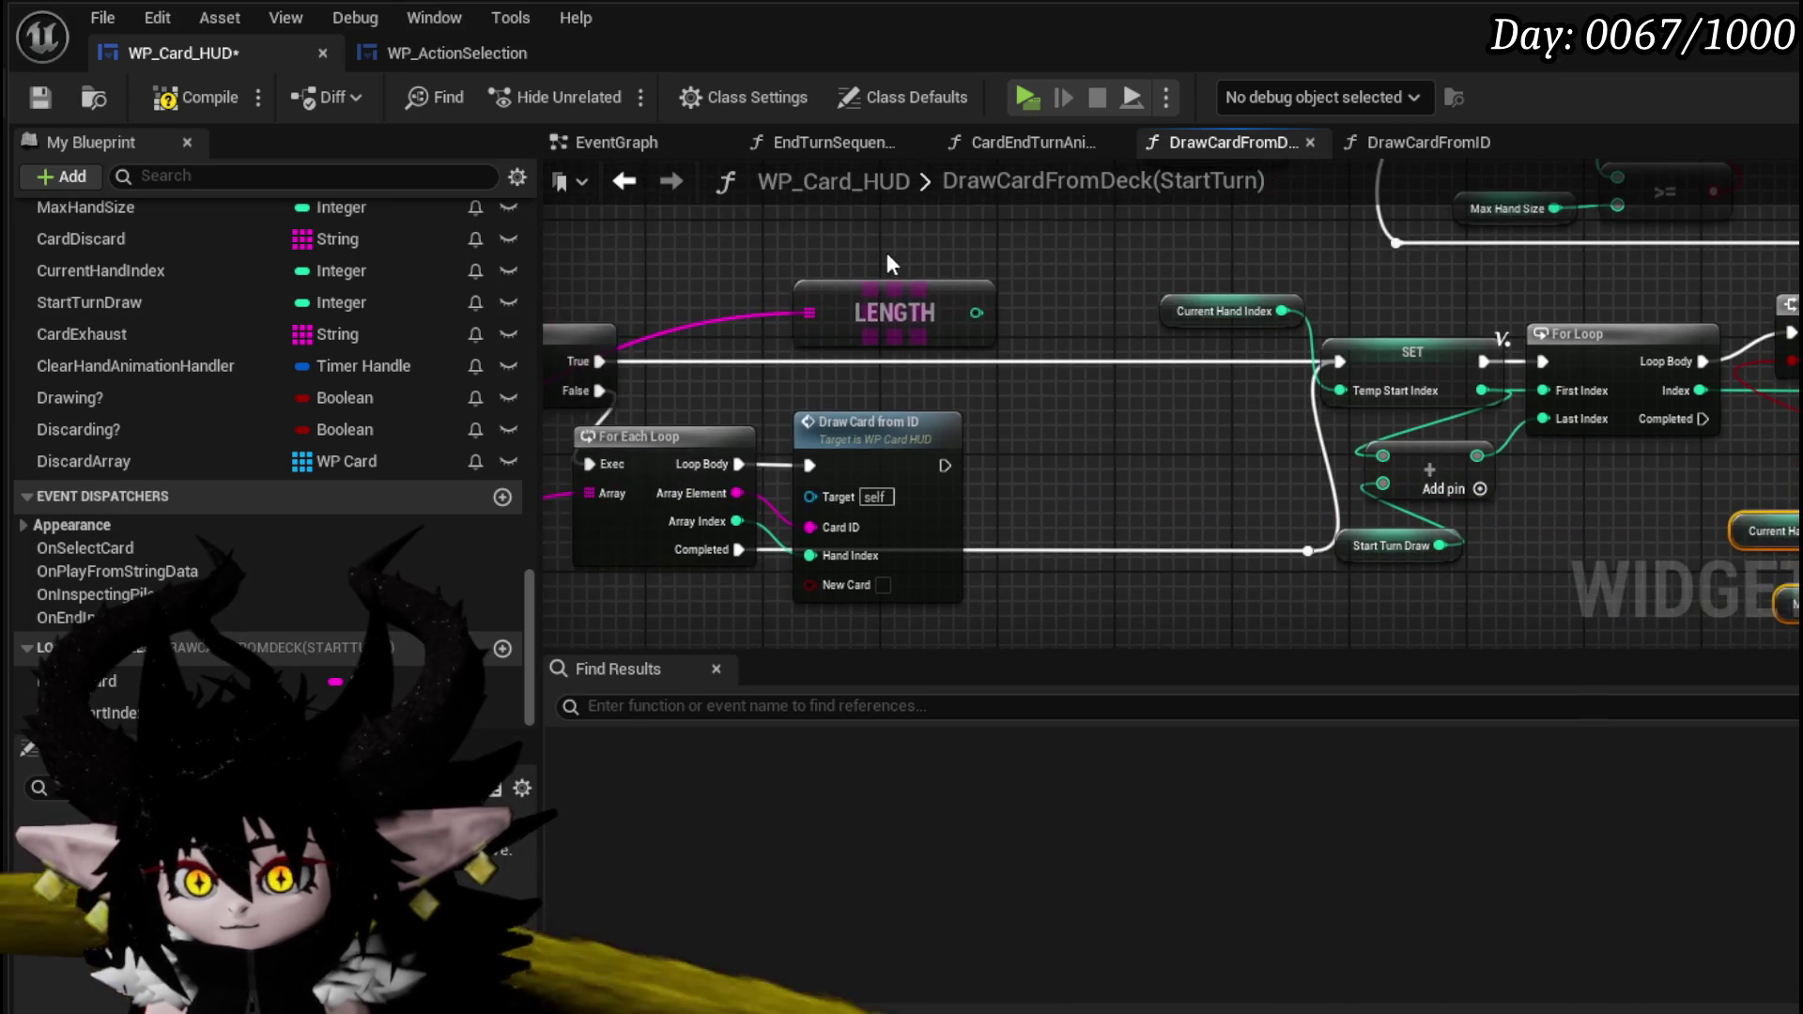
{"action": "left_click_drag", "start_coordinate": [1099, 285], "coordinate": [876, 402]}
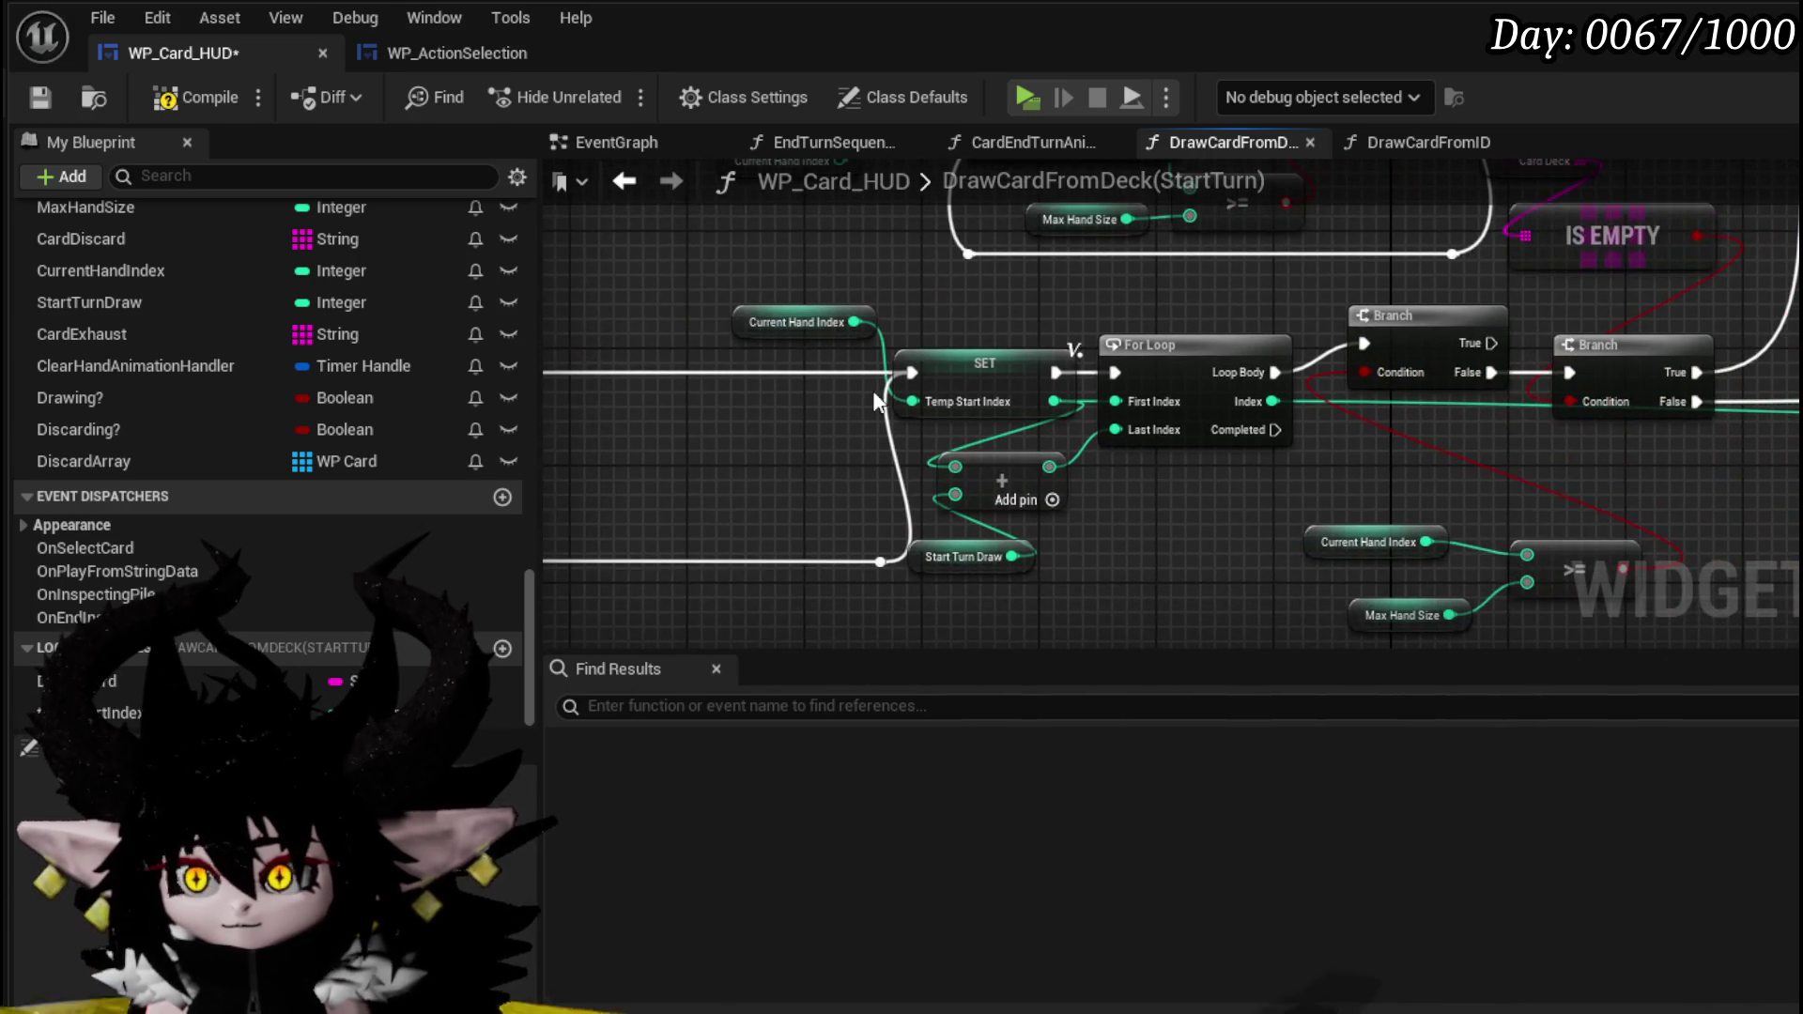
{"action": "left_click", "coordinate": [44, 96]}
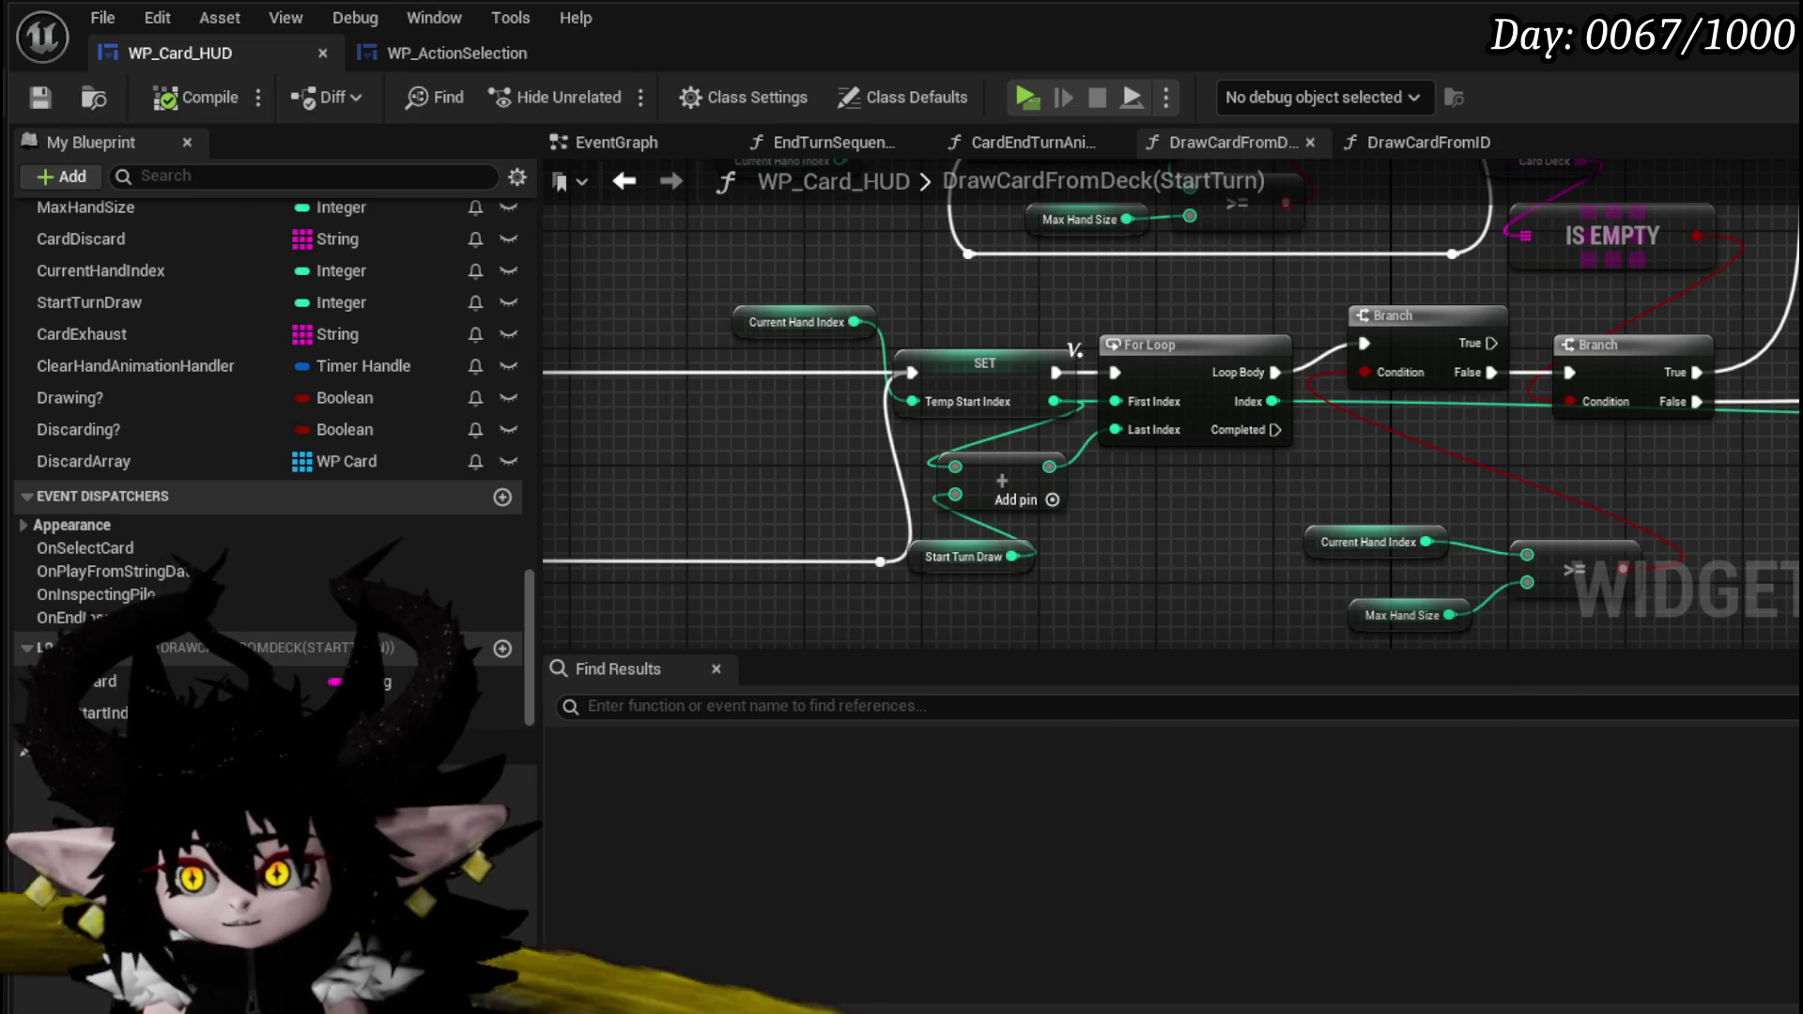
{"action": "key", "text": "alt+Tab"}
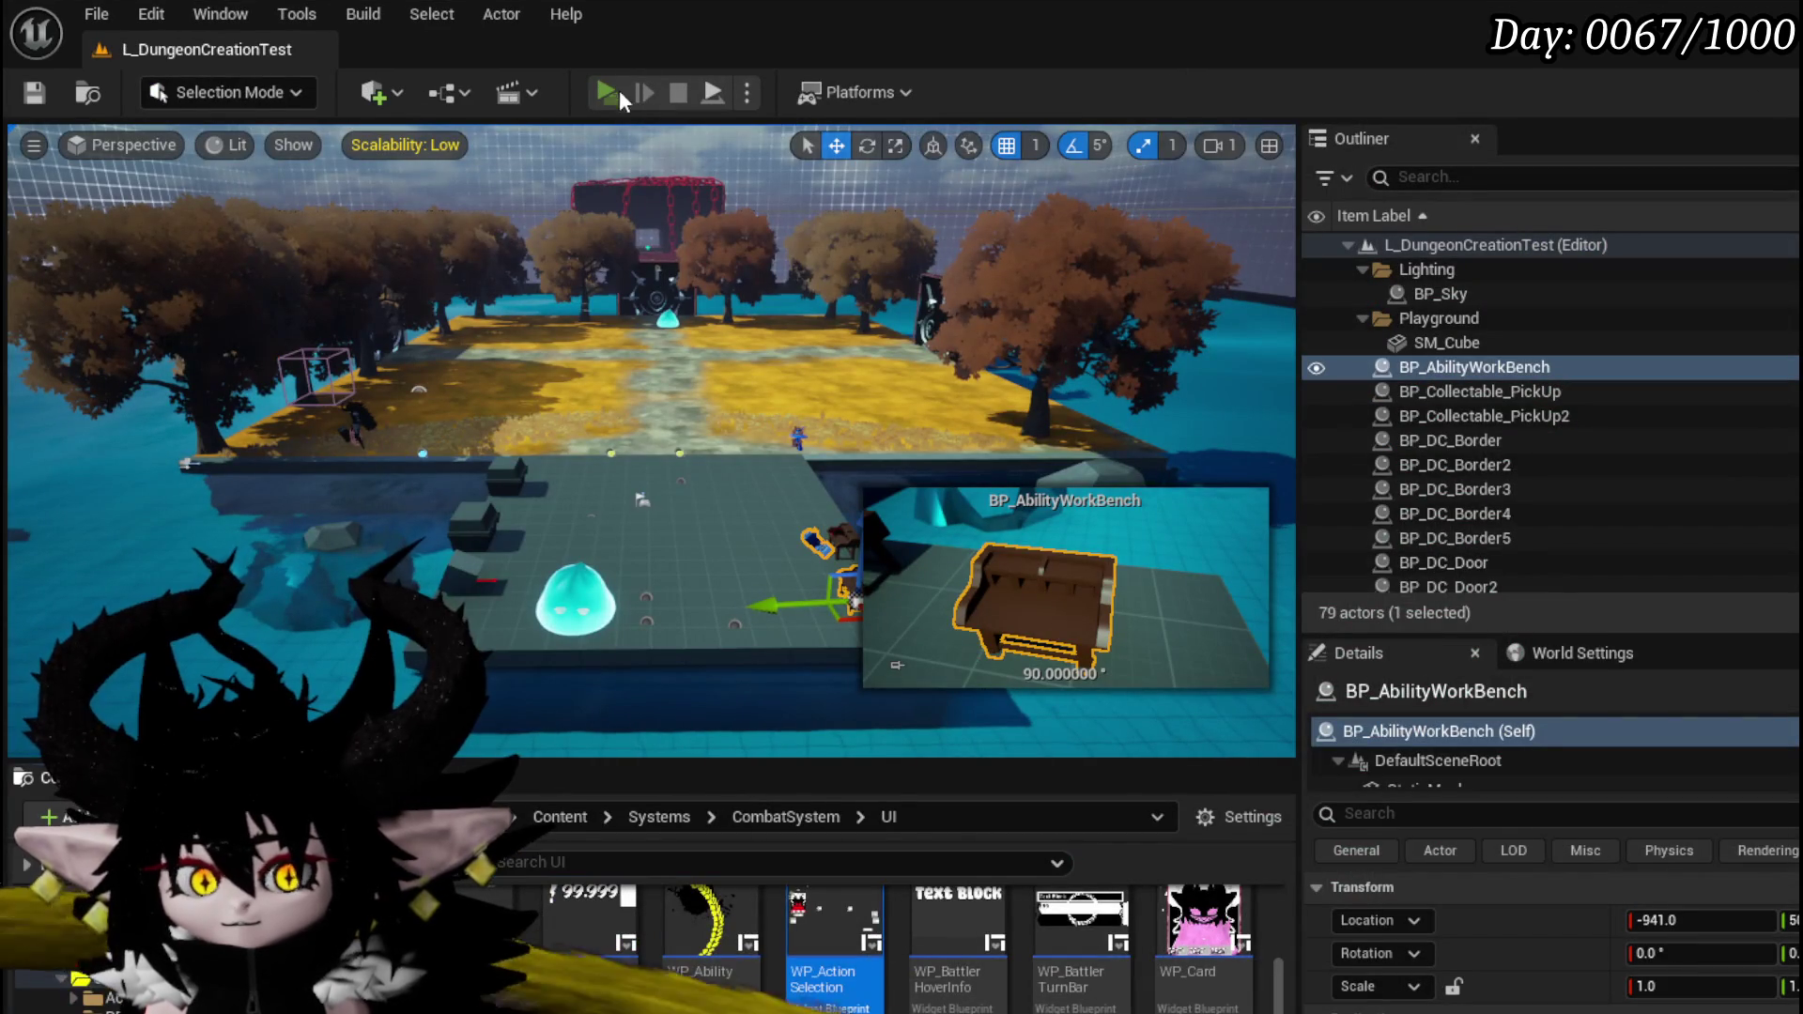
- Play the level and move the character to trigger a card draw
{"action": "left_click", "coordinate": [616, 89]}
{"action": "key", "text": "w"}
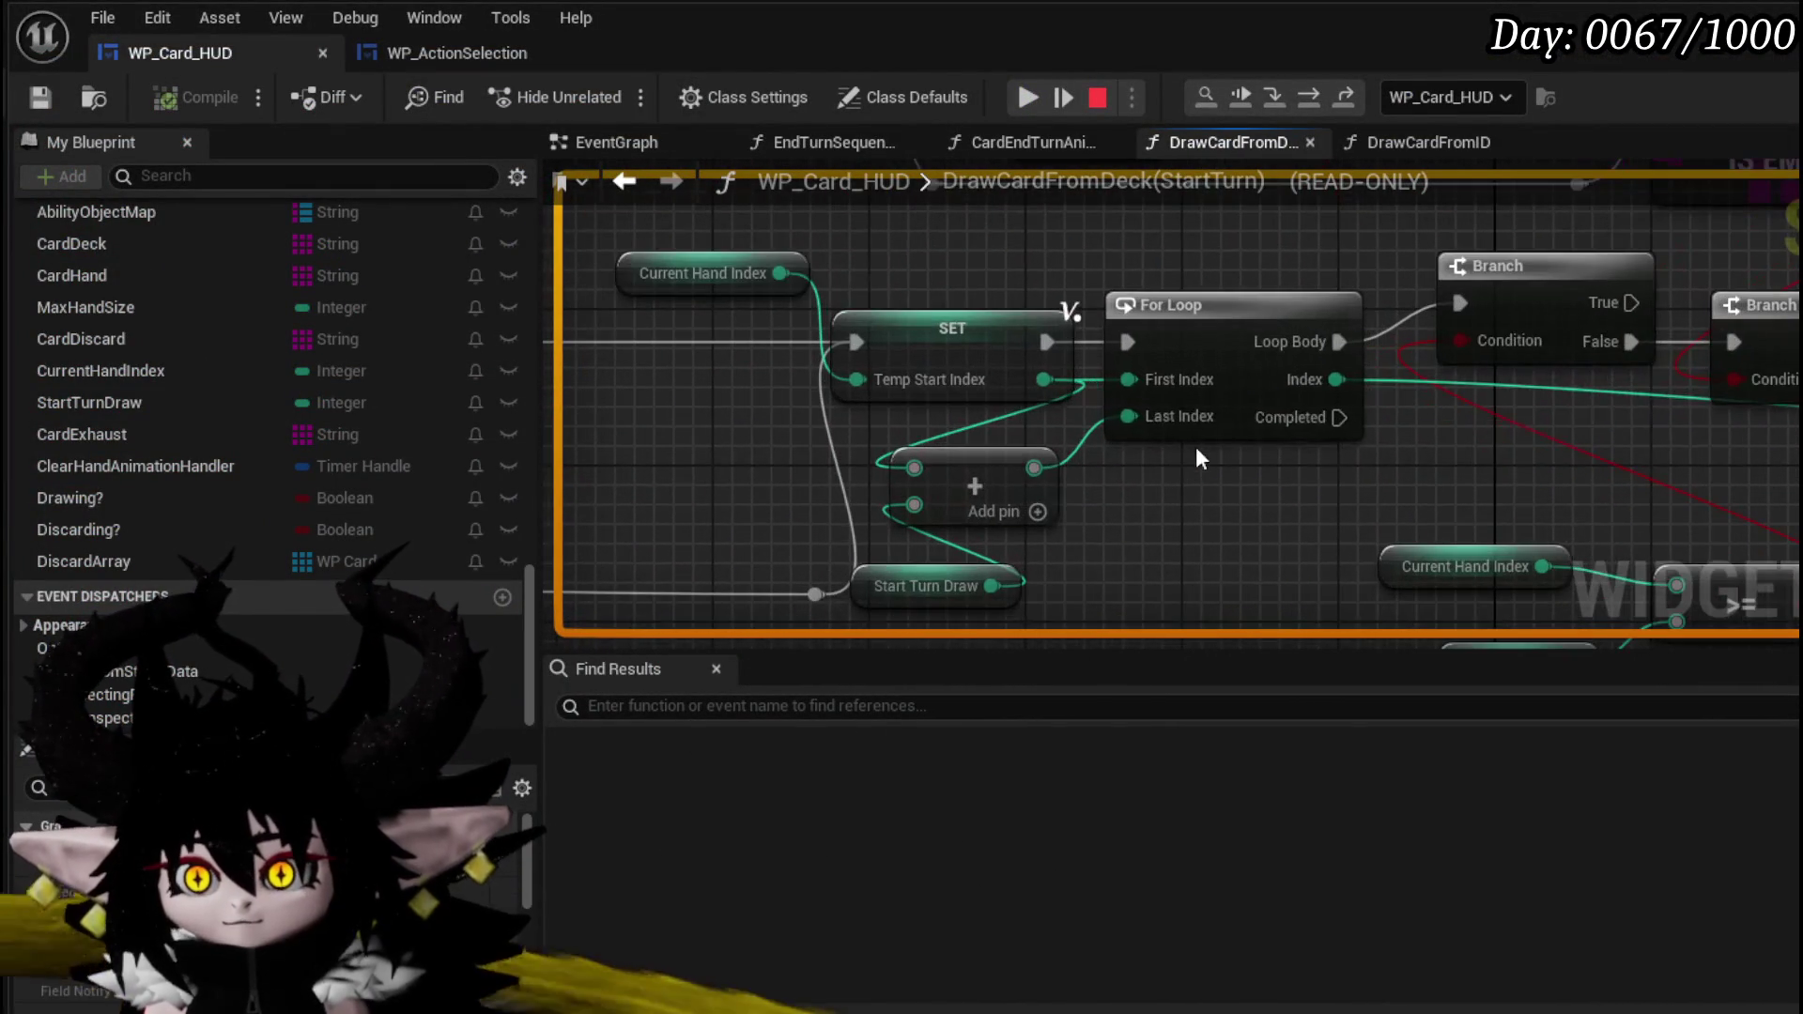
{"action": "mouse_move", "coordinate": [1163, 418]}
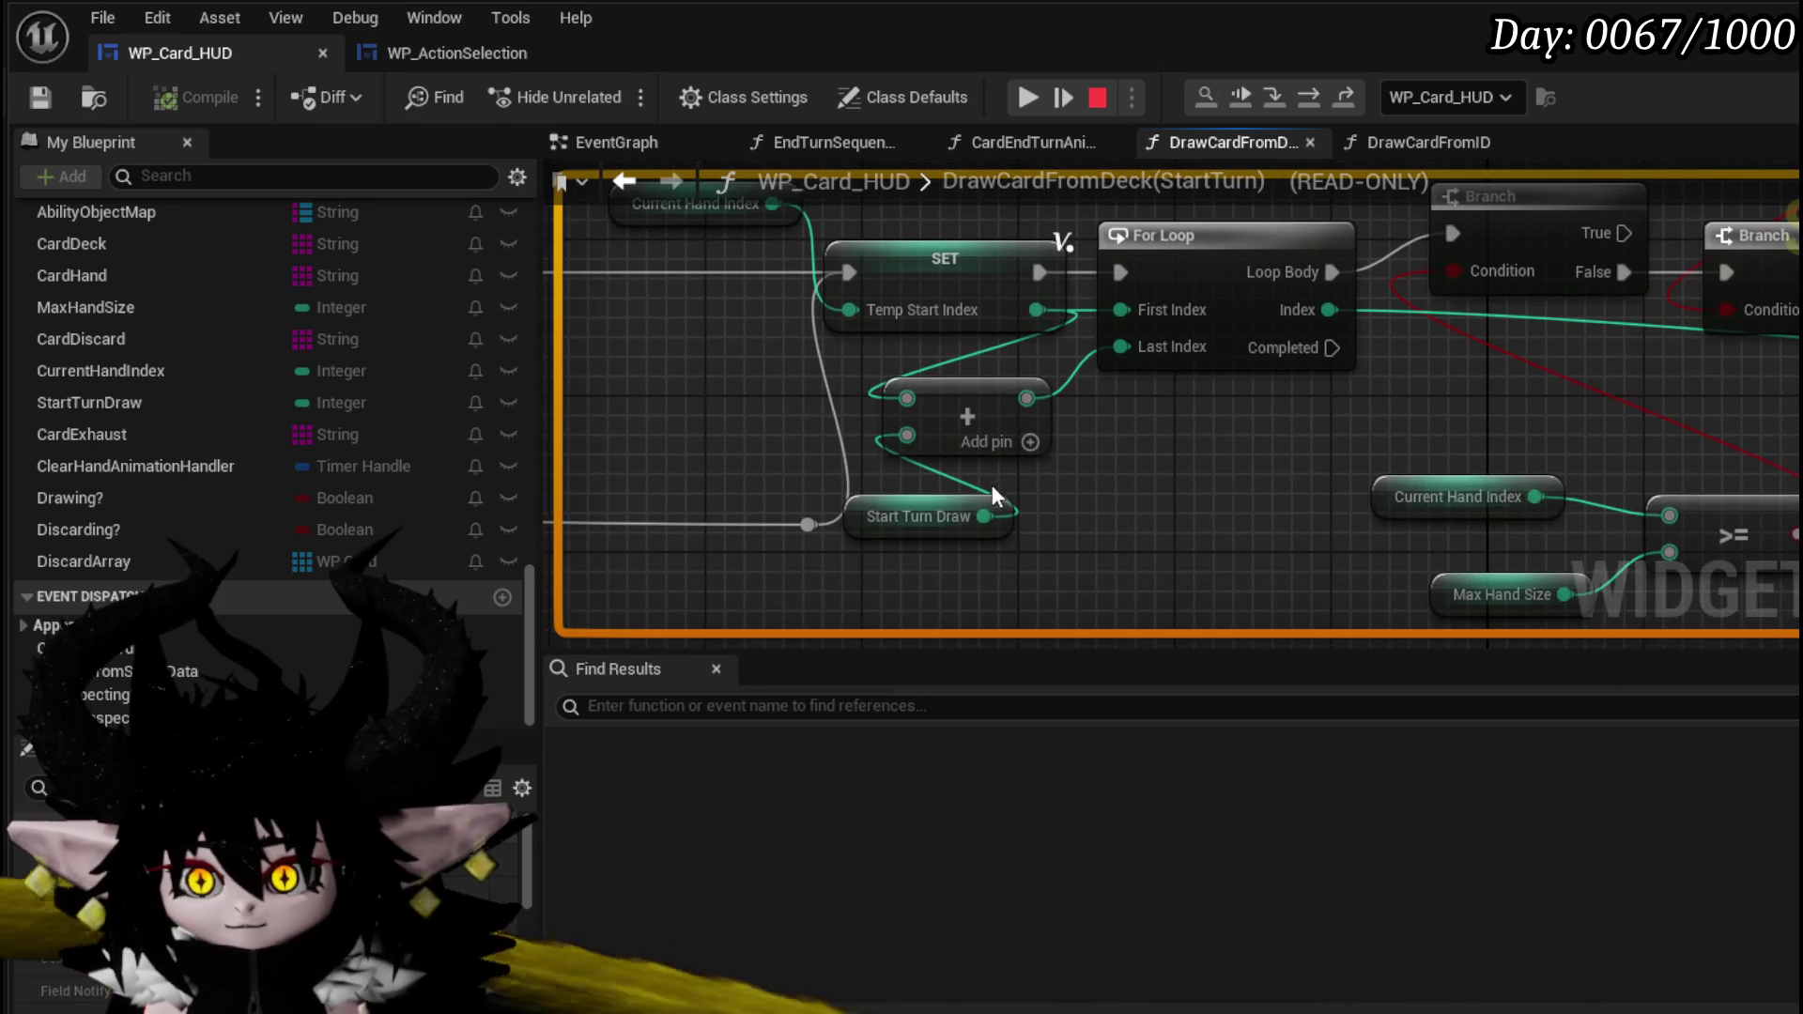
{"action": "mouse_move", "coordinate": [1135, 348]}
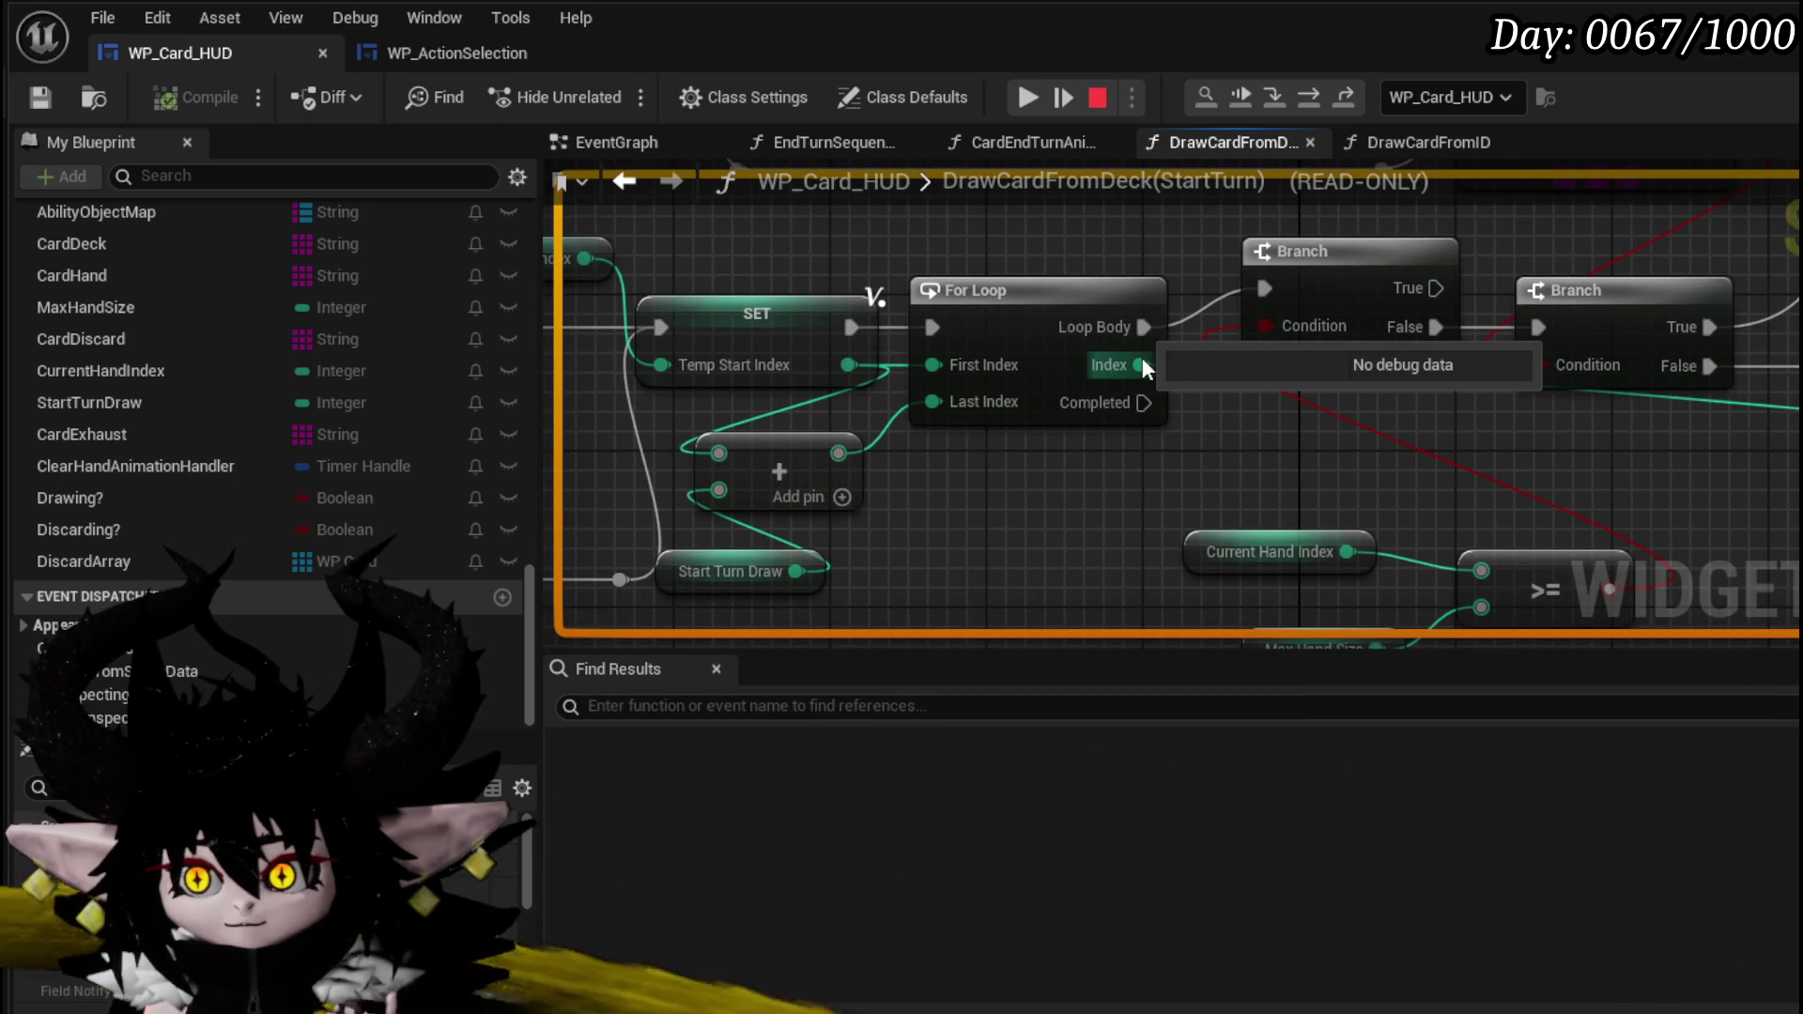
{"action": "scroll", "coordinate": [854, 371], "scroll_direction": "down", "scroll_amount": 4}
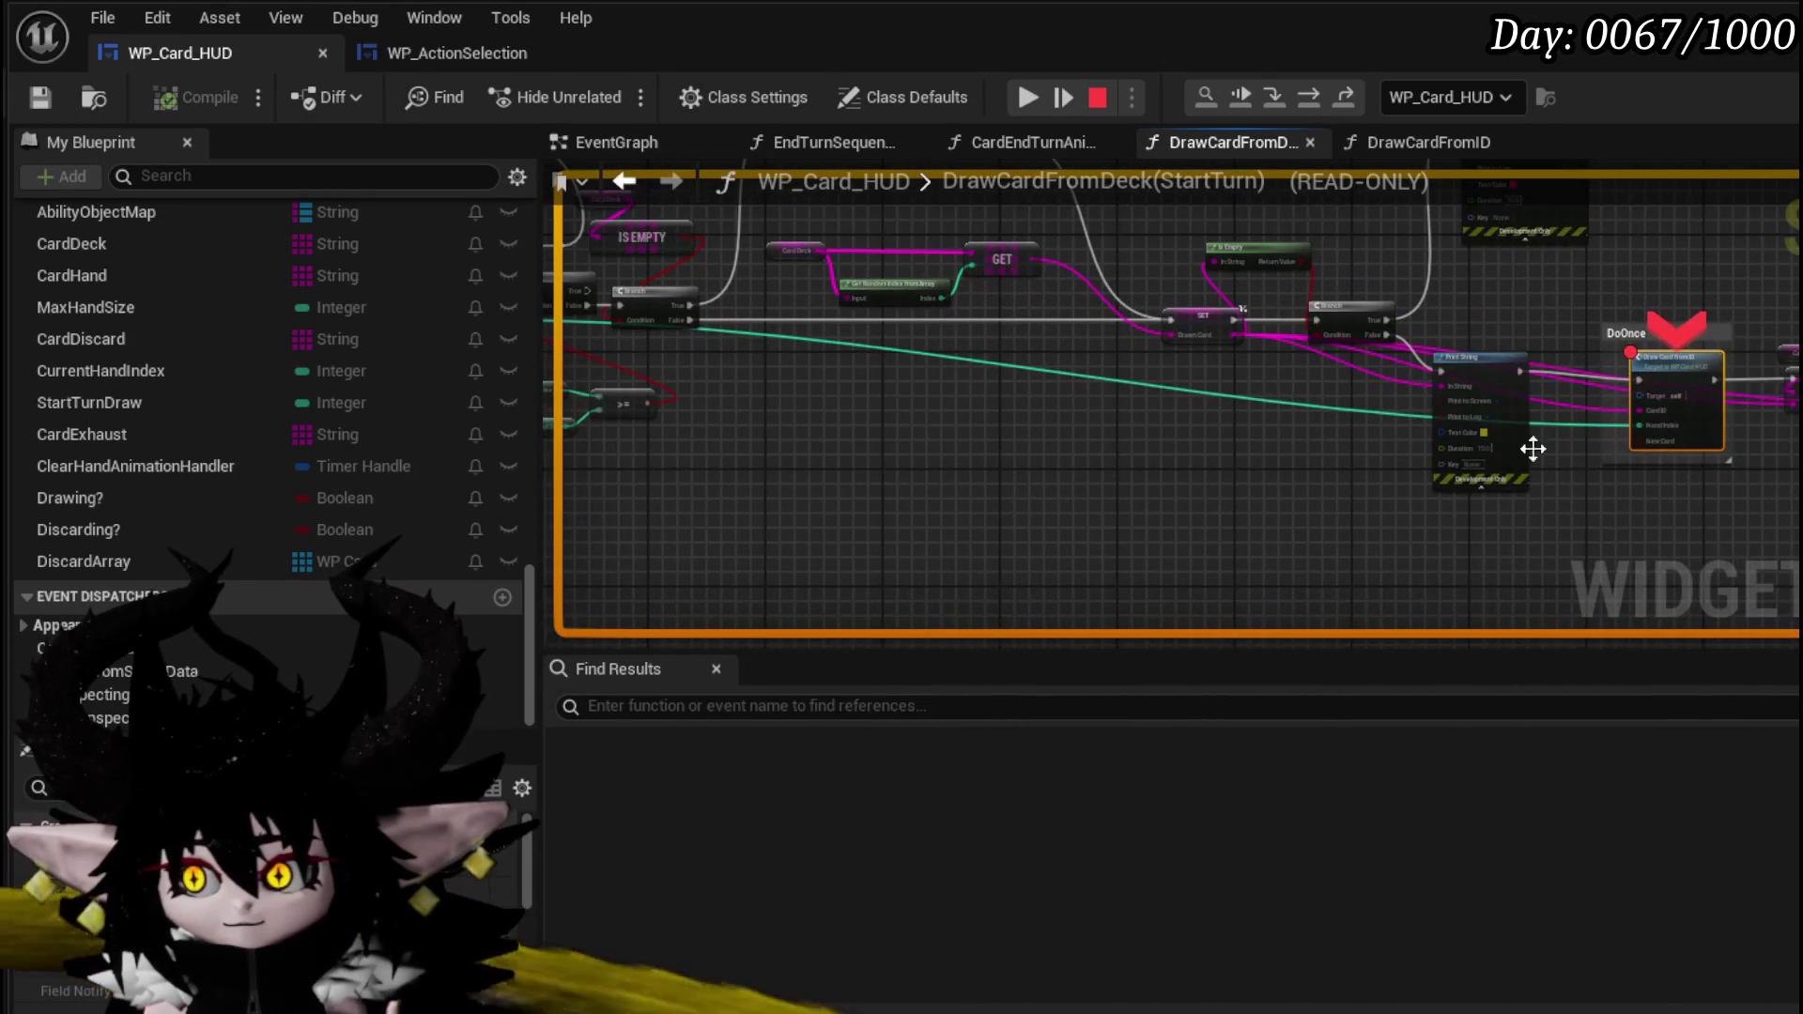
{"action": "scroll", "coordinate": [1309, 491], "scroll_direction": "up", "scroll_amount": 5}
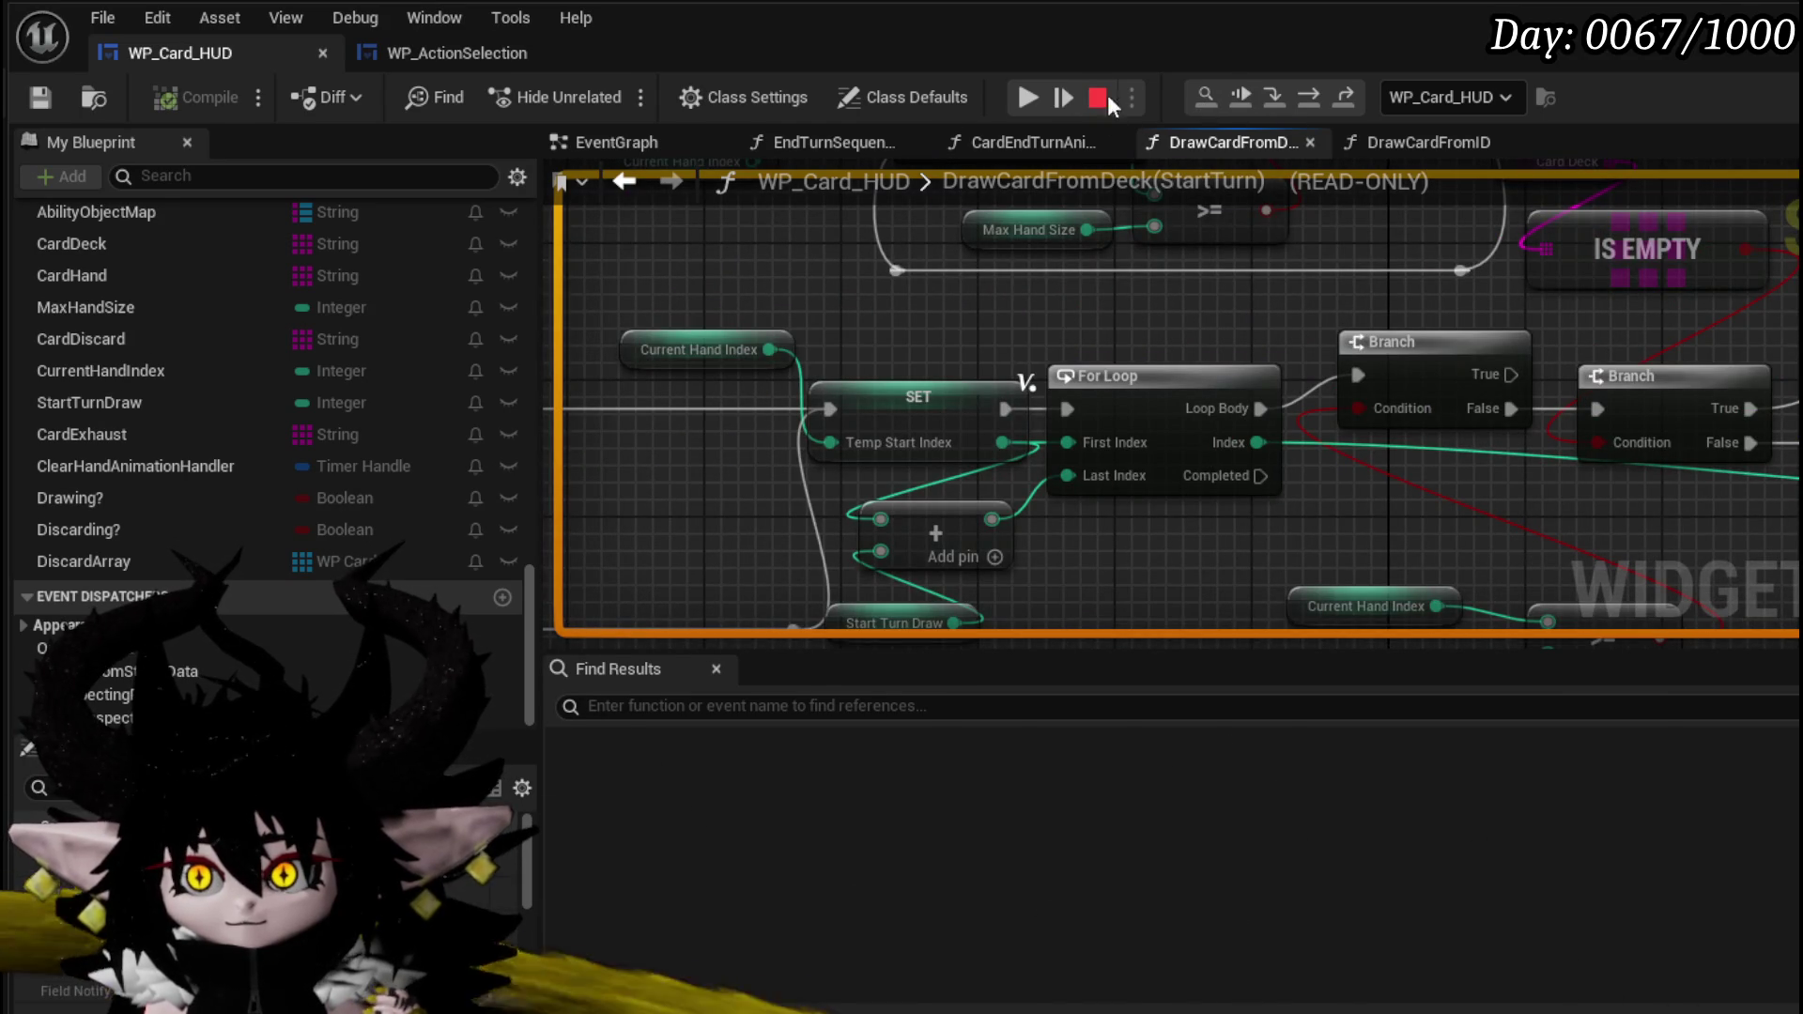
- Go to the paused Draw Card from ID breakpoint and inspect its pin values
{"action": "left_click", "coordinate": [1206, 96]}
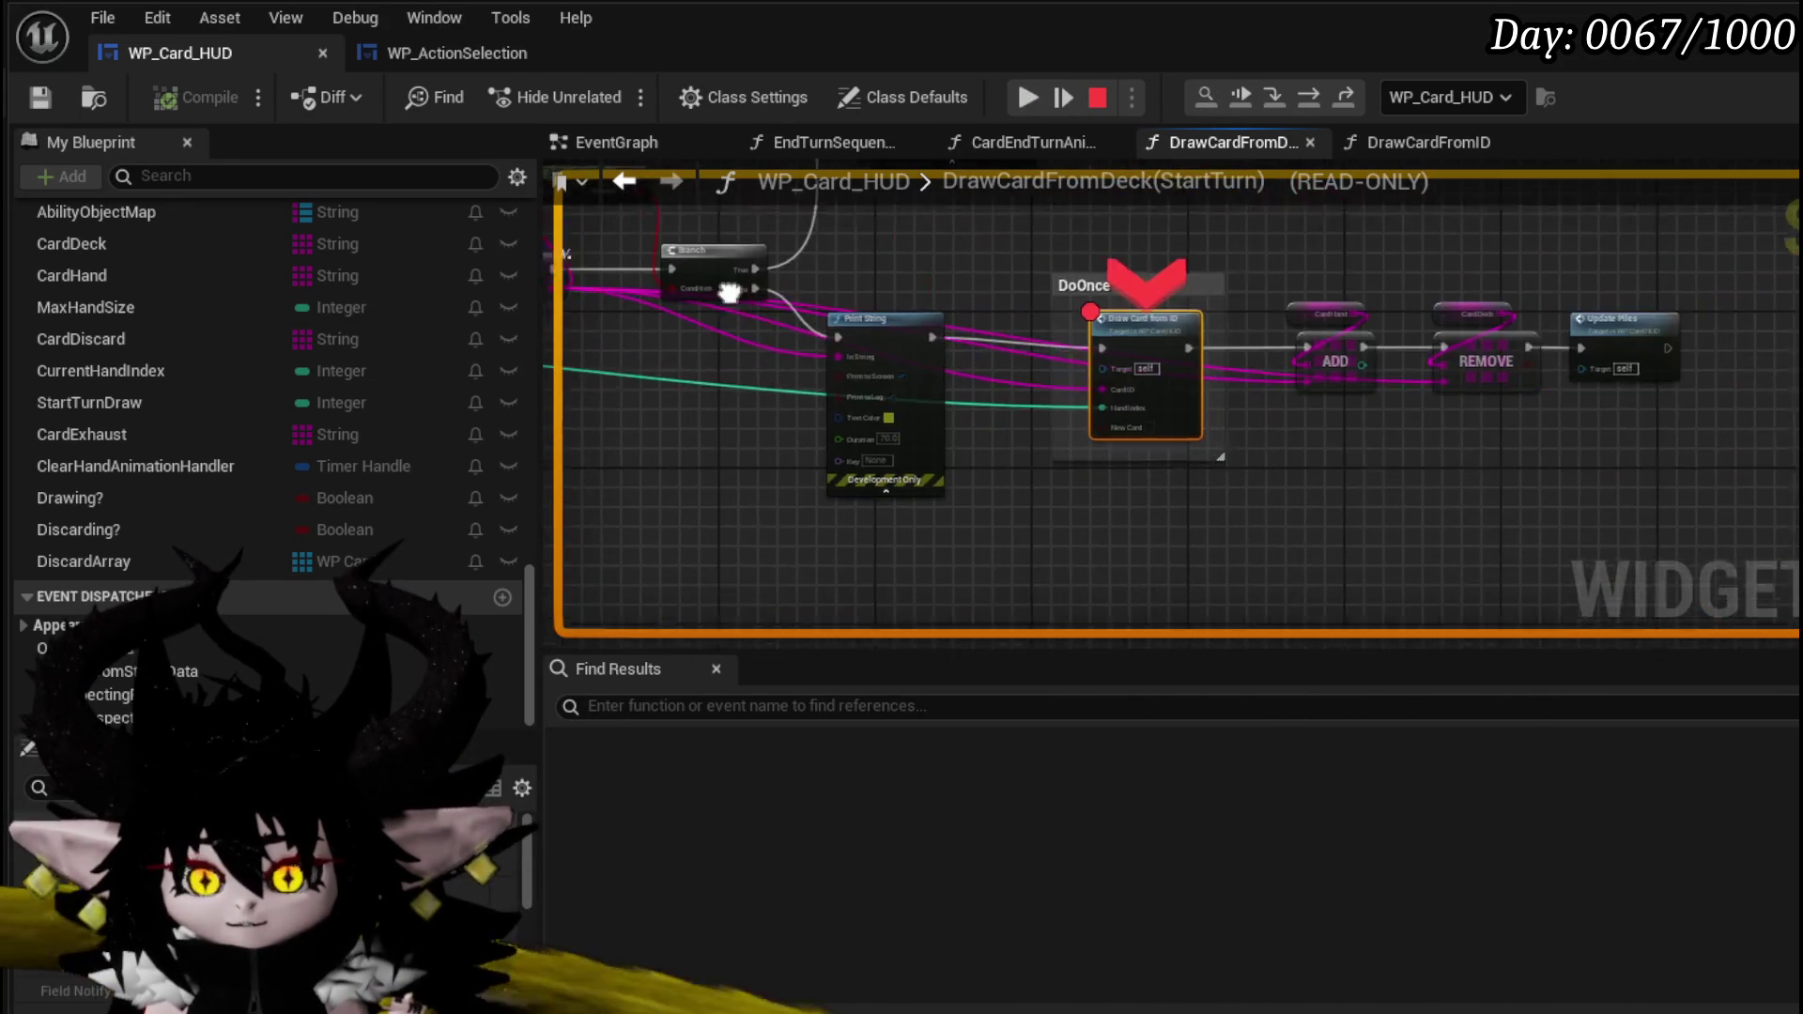
{"action": "mouse_move", "coordinate": [798, 314]}
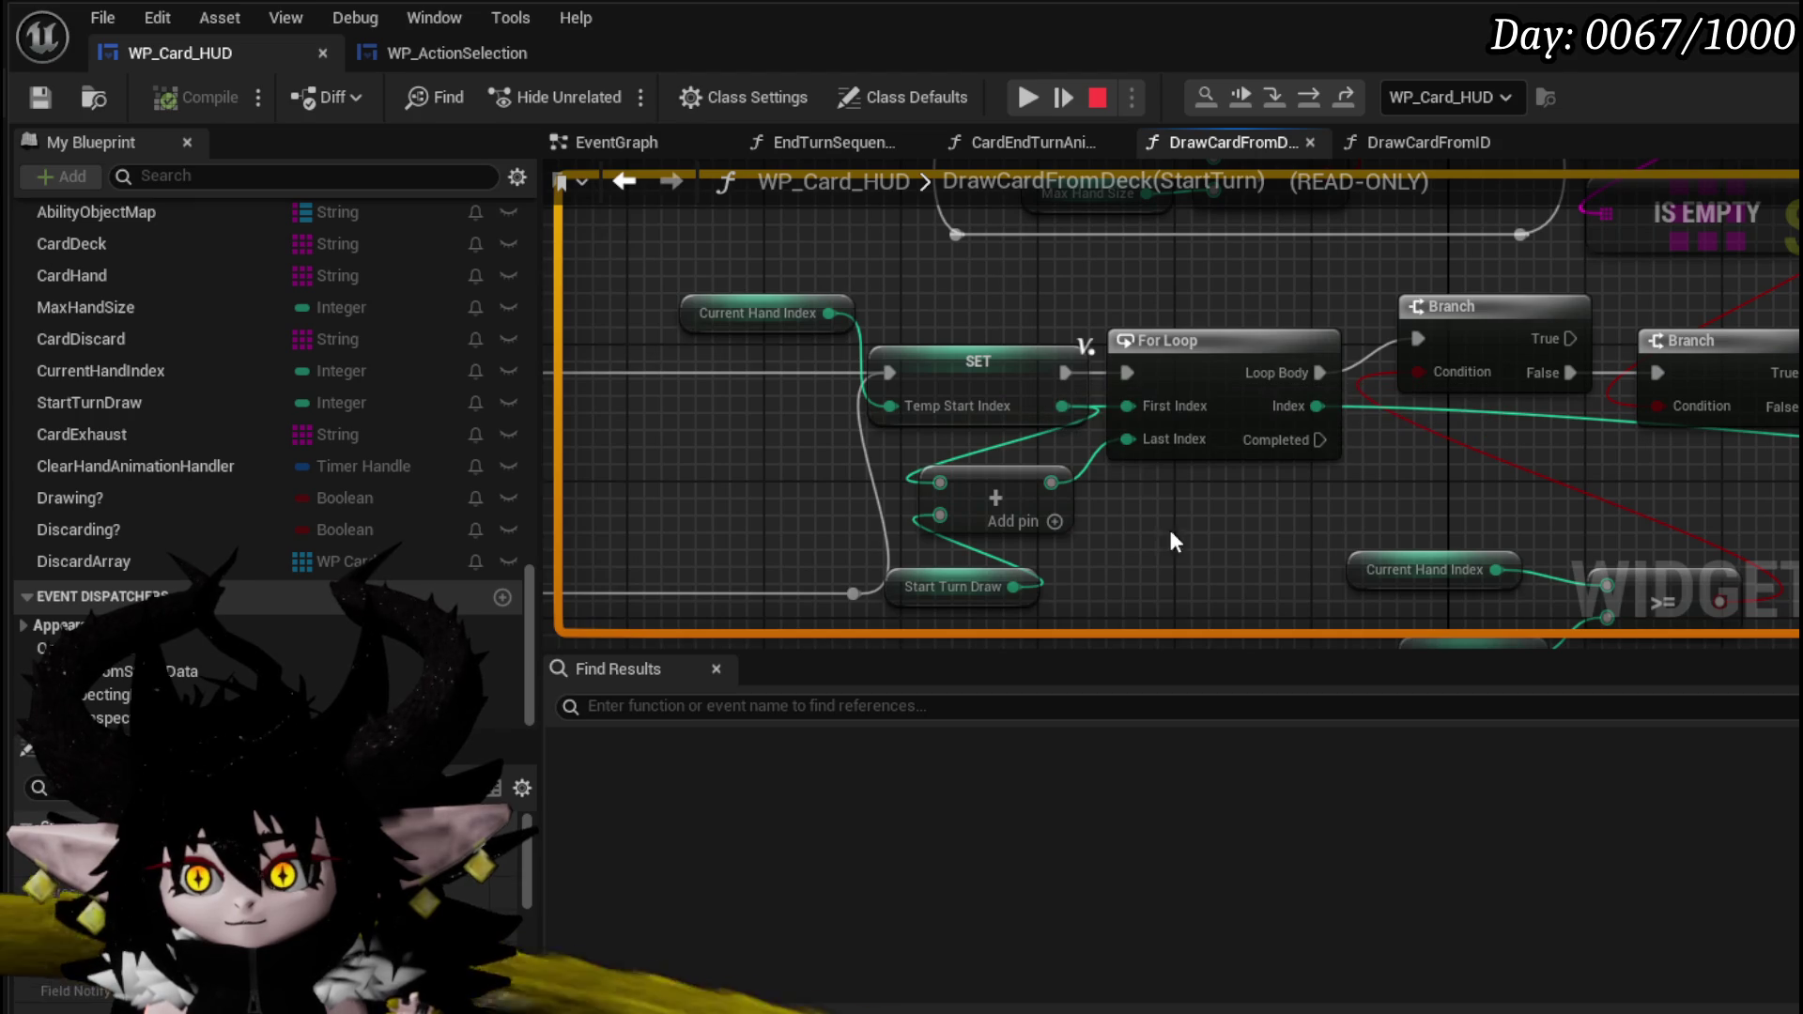
{"action": "mouse_move", "coordinate": [1307, 416]}
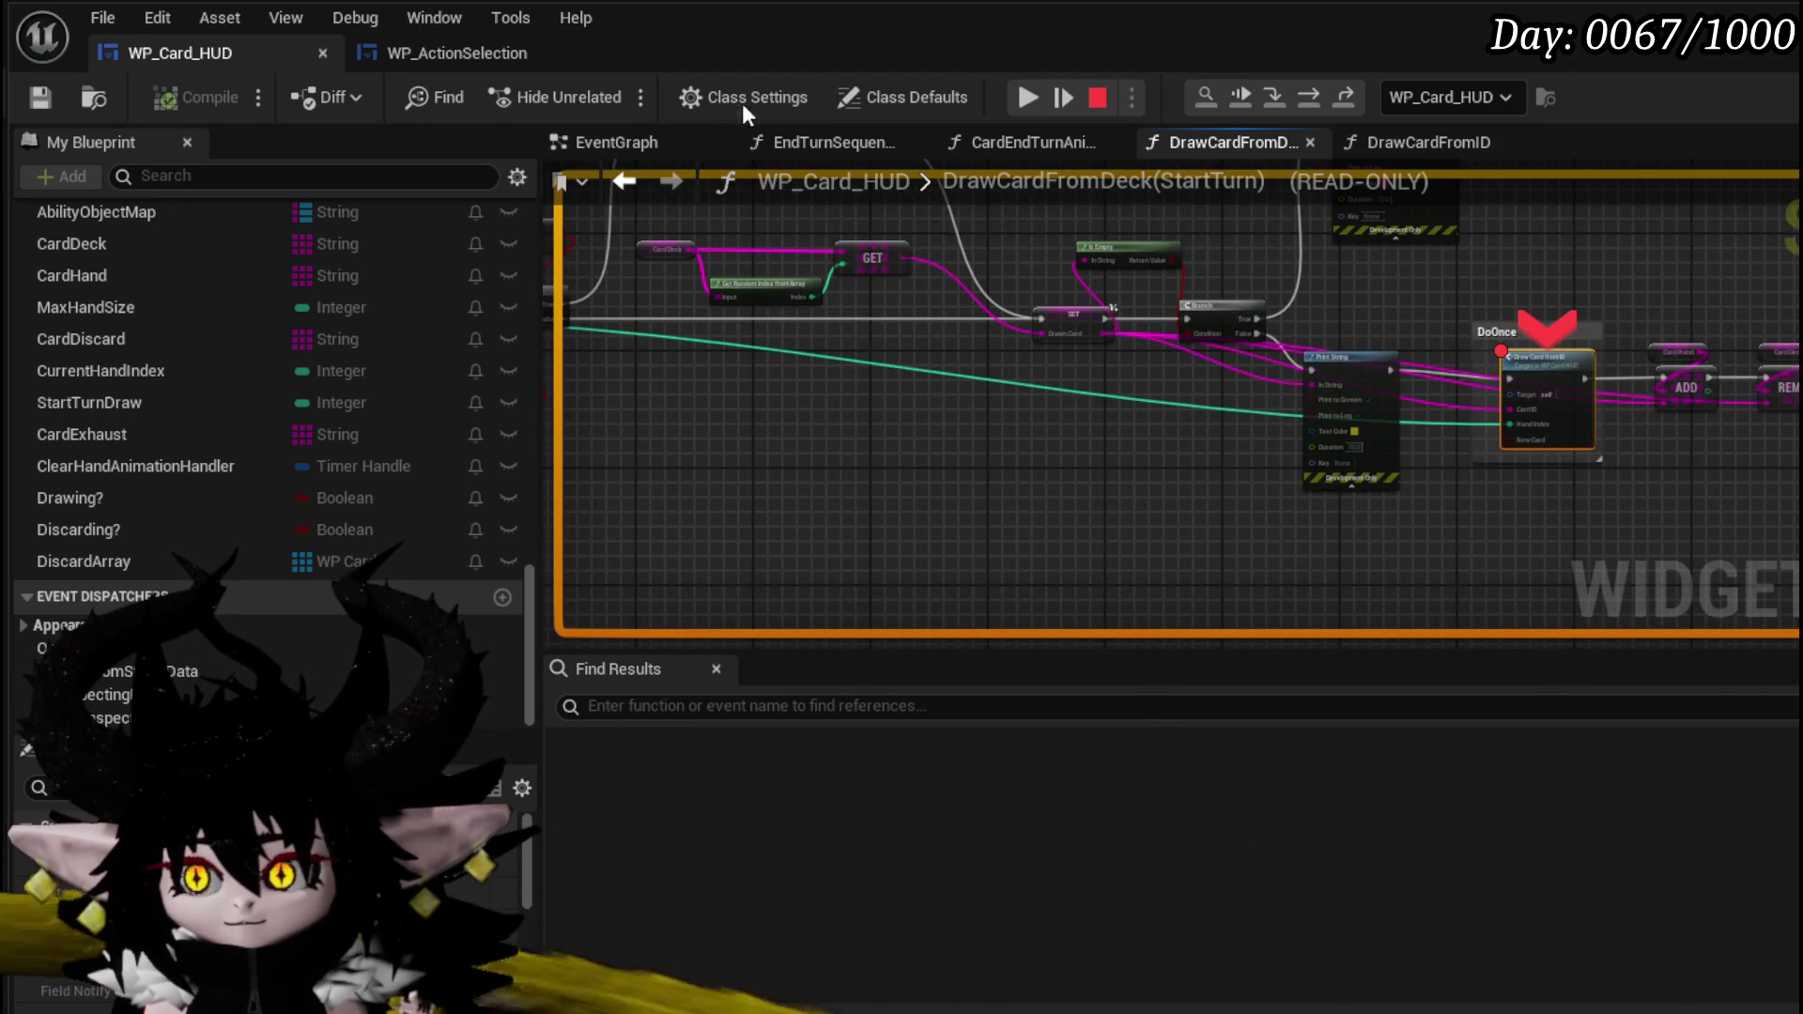
{"action": "mouse_move", "coordinate": [1315, 482]}
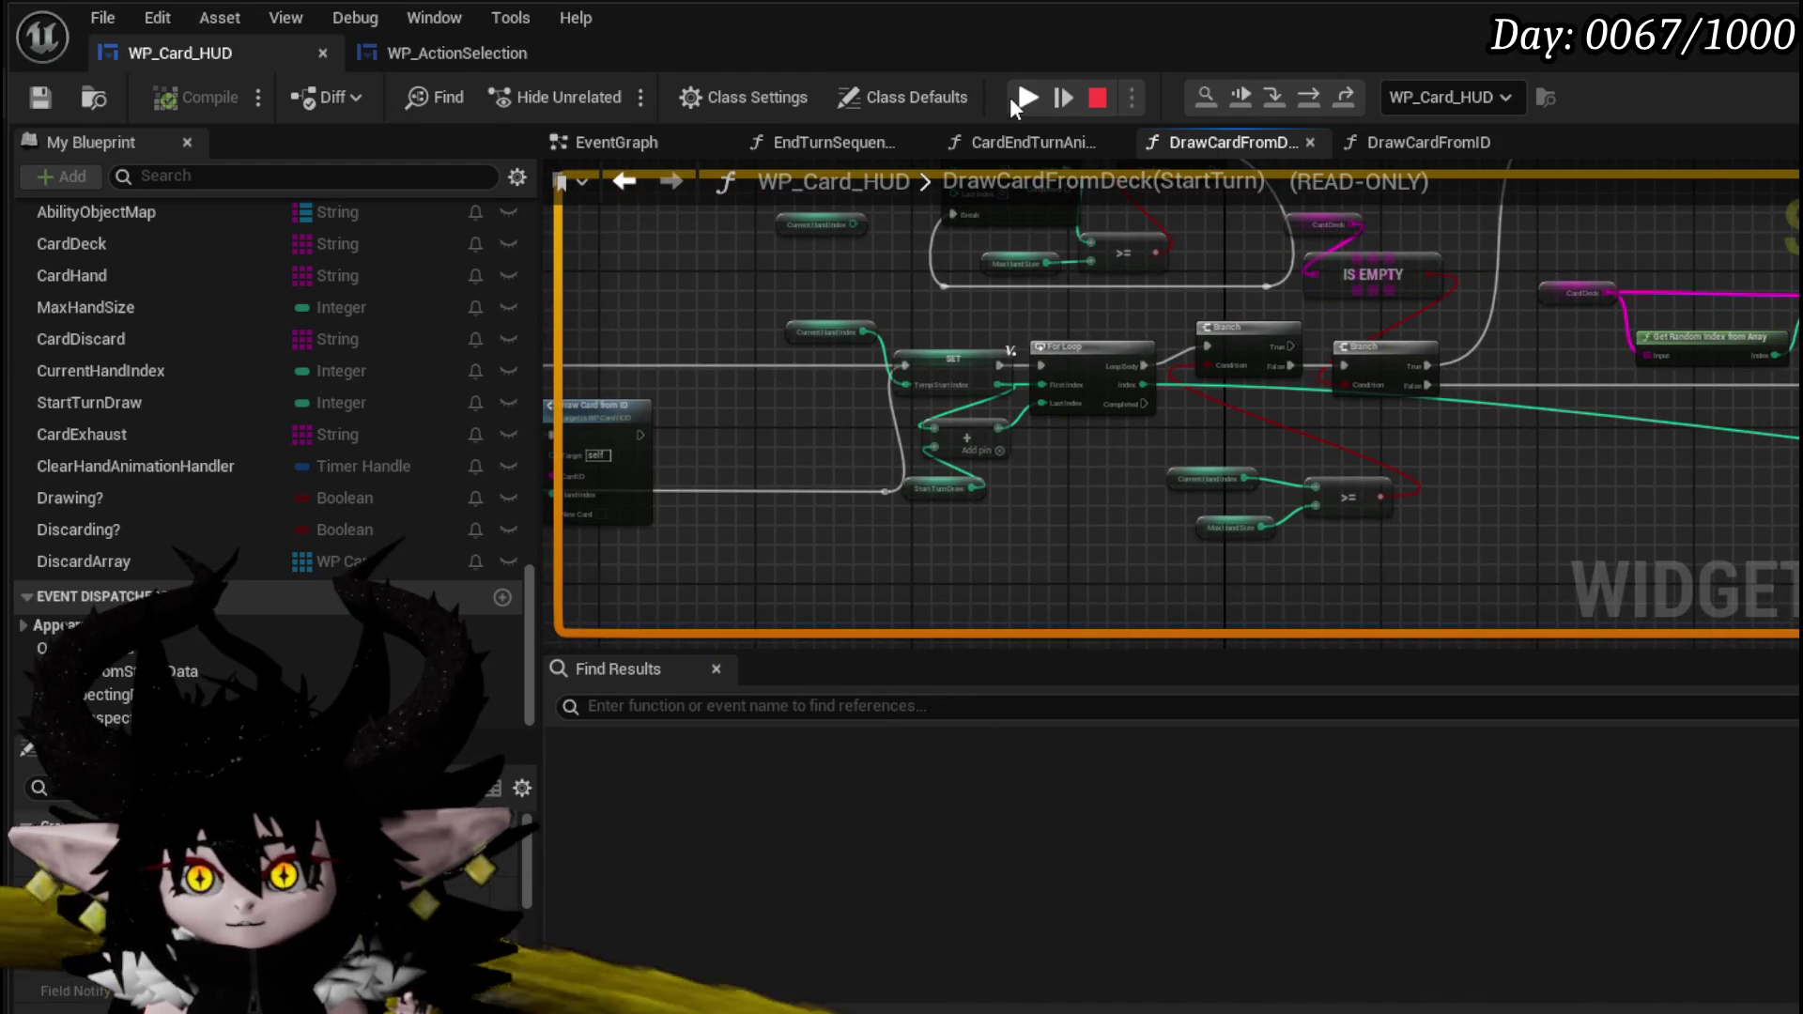
{"action": "left_click", "coordinate": [1014, 97]}
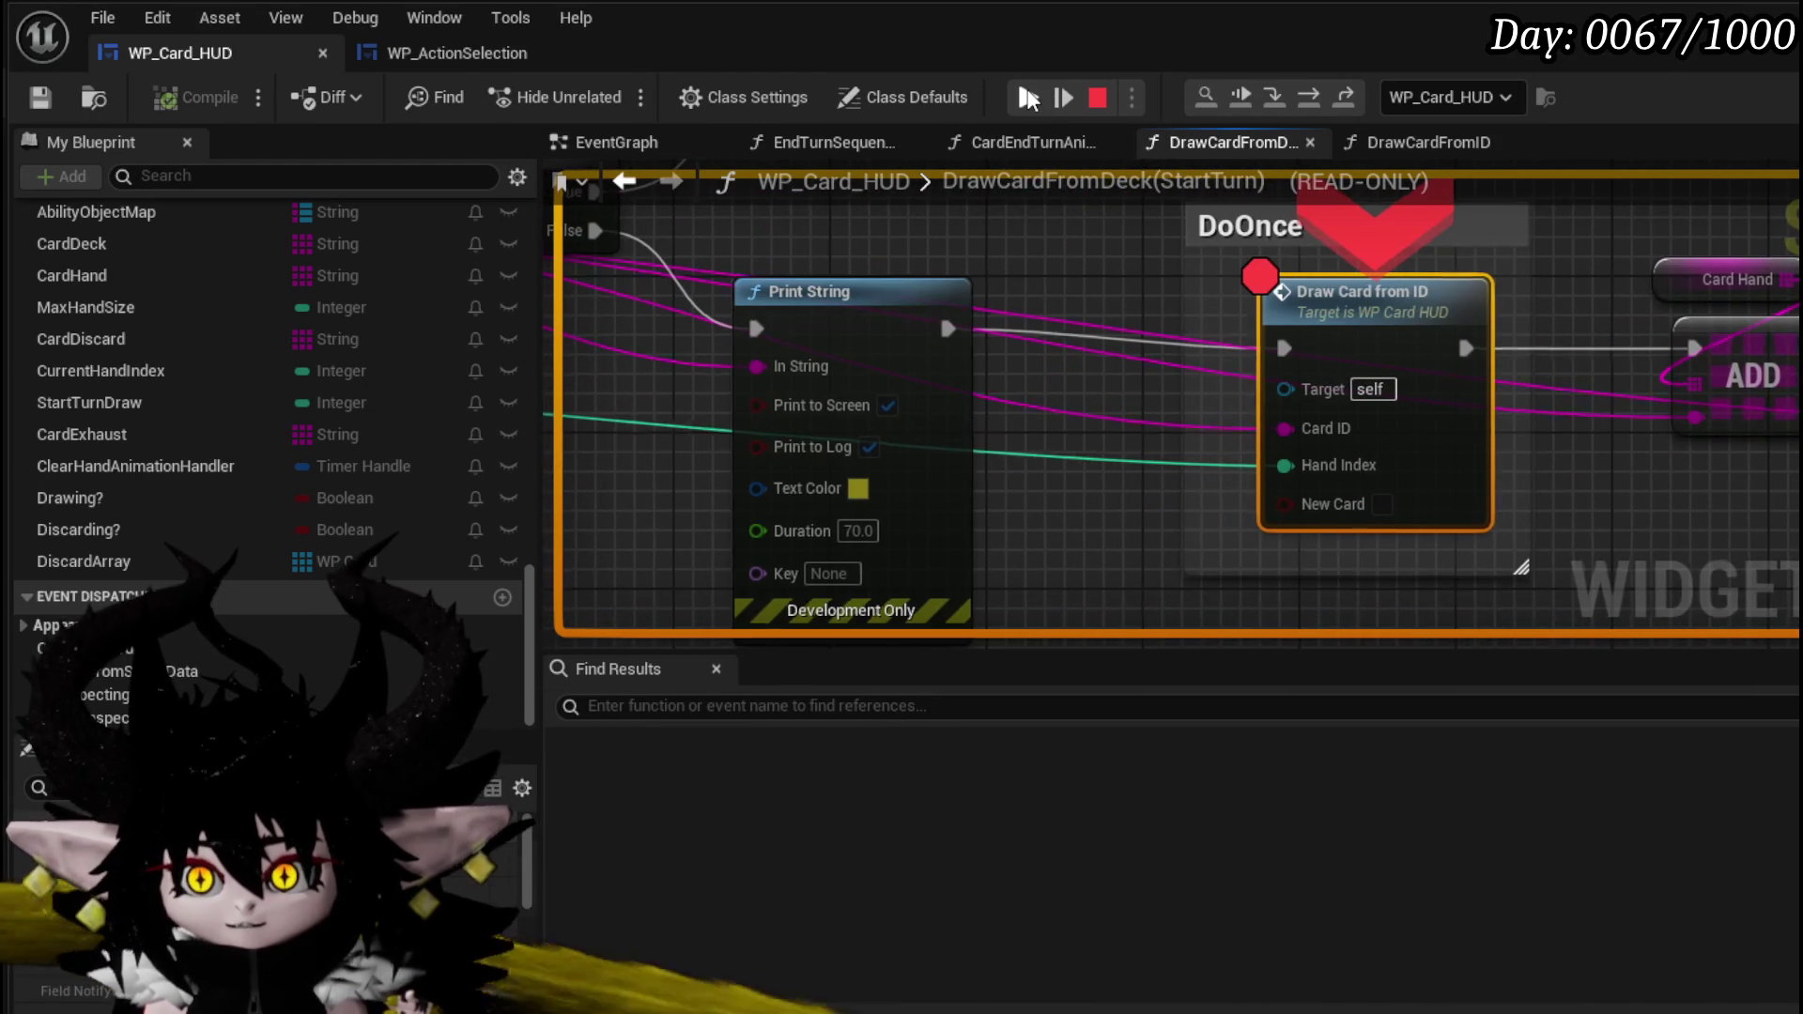
- Resume the game, play the Giga Burn and Giga Draw cards, and end the turn
{"action": "left_click", "coordinate": [1029, 98]}
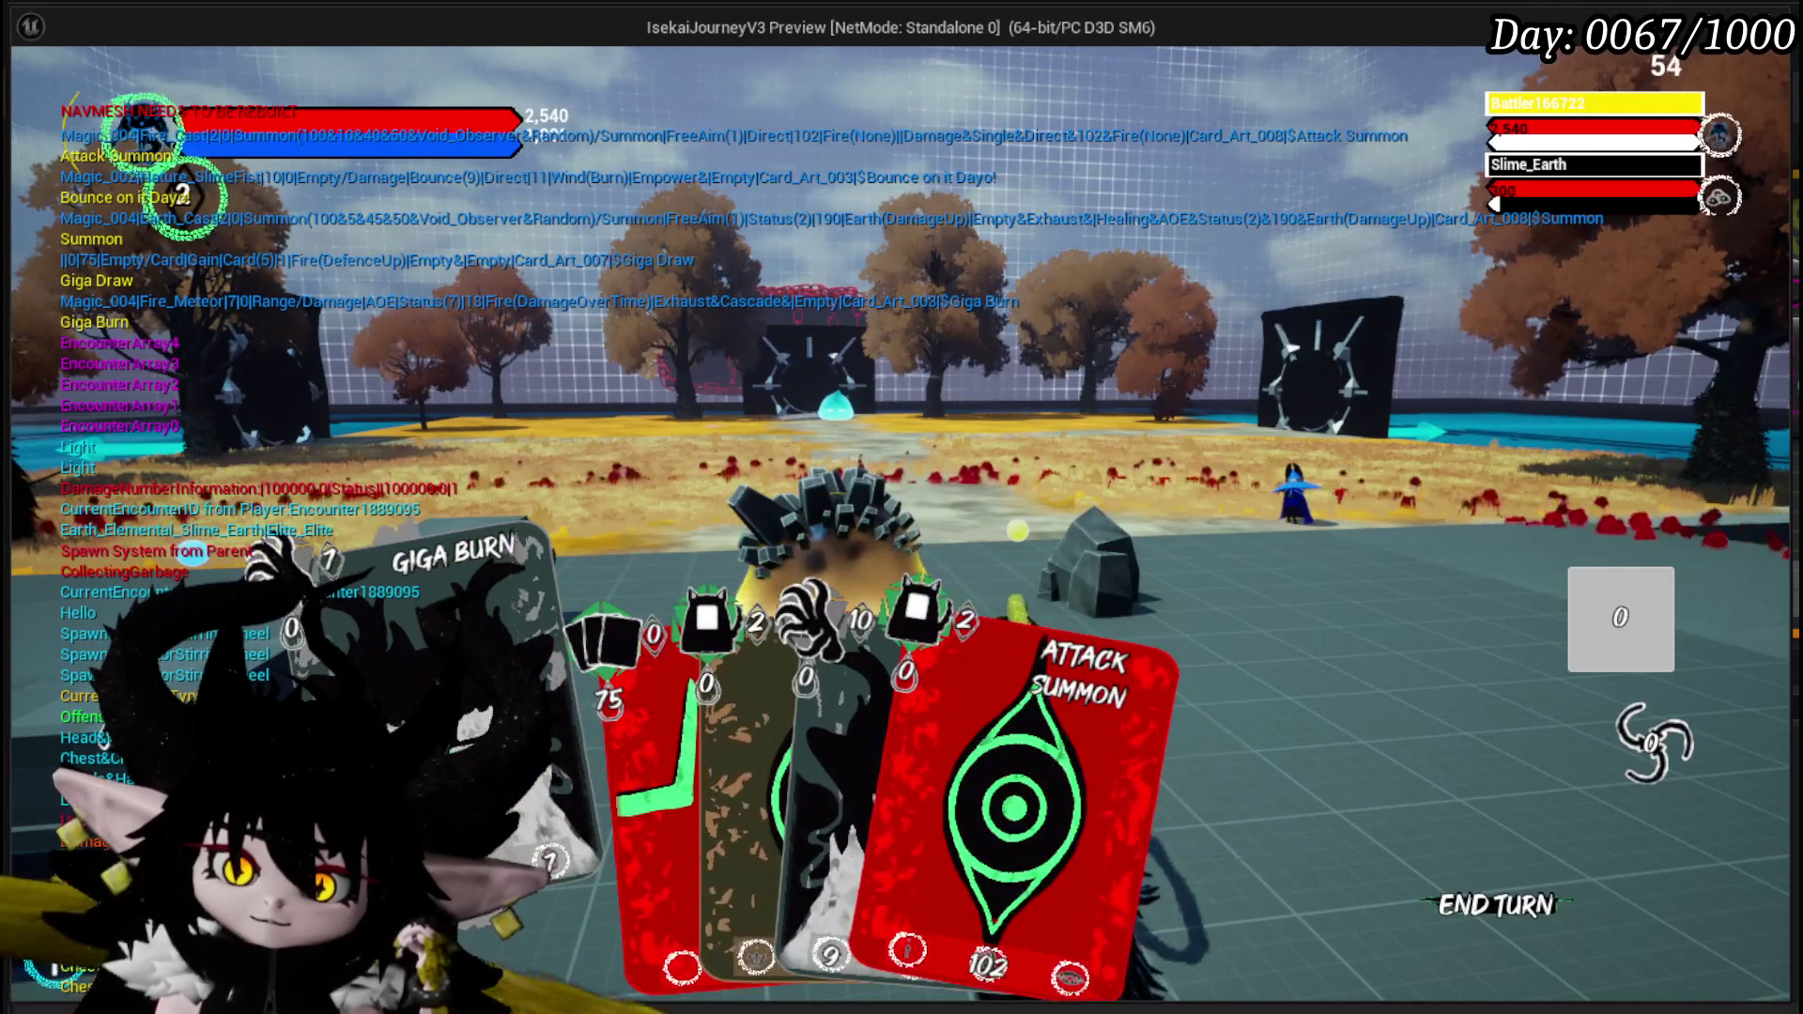
{"action": "left_click", "coordinate": [442, 677]}
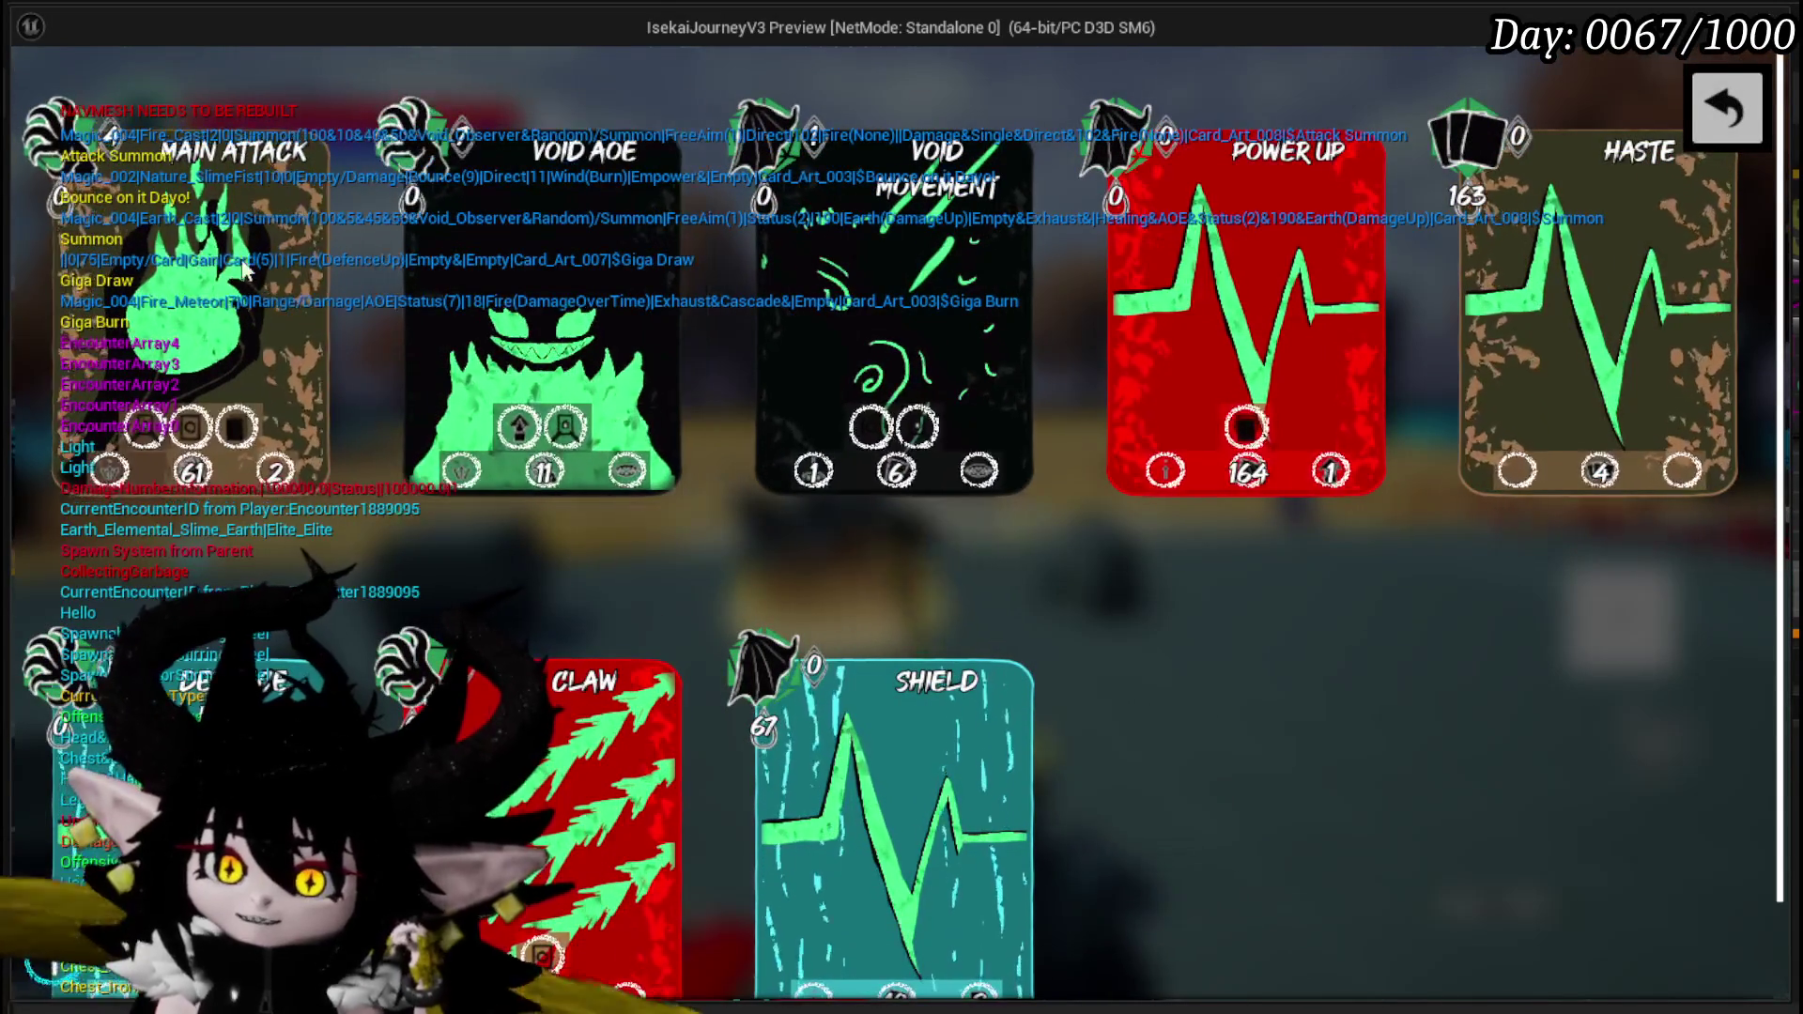
{"action": "left_click", "coordinate": [1705, 117]}
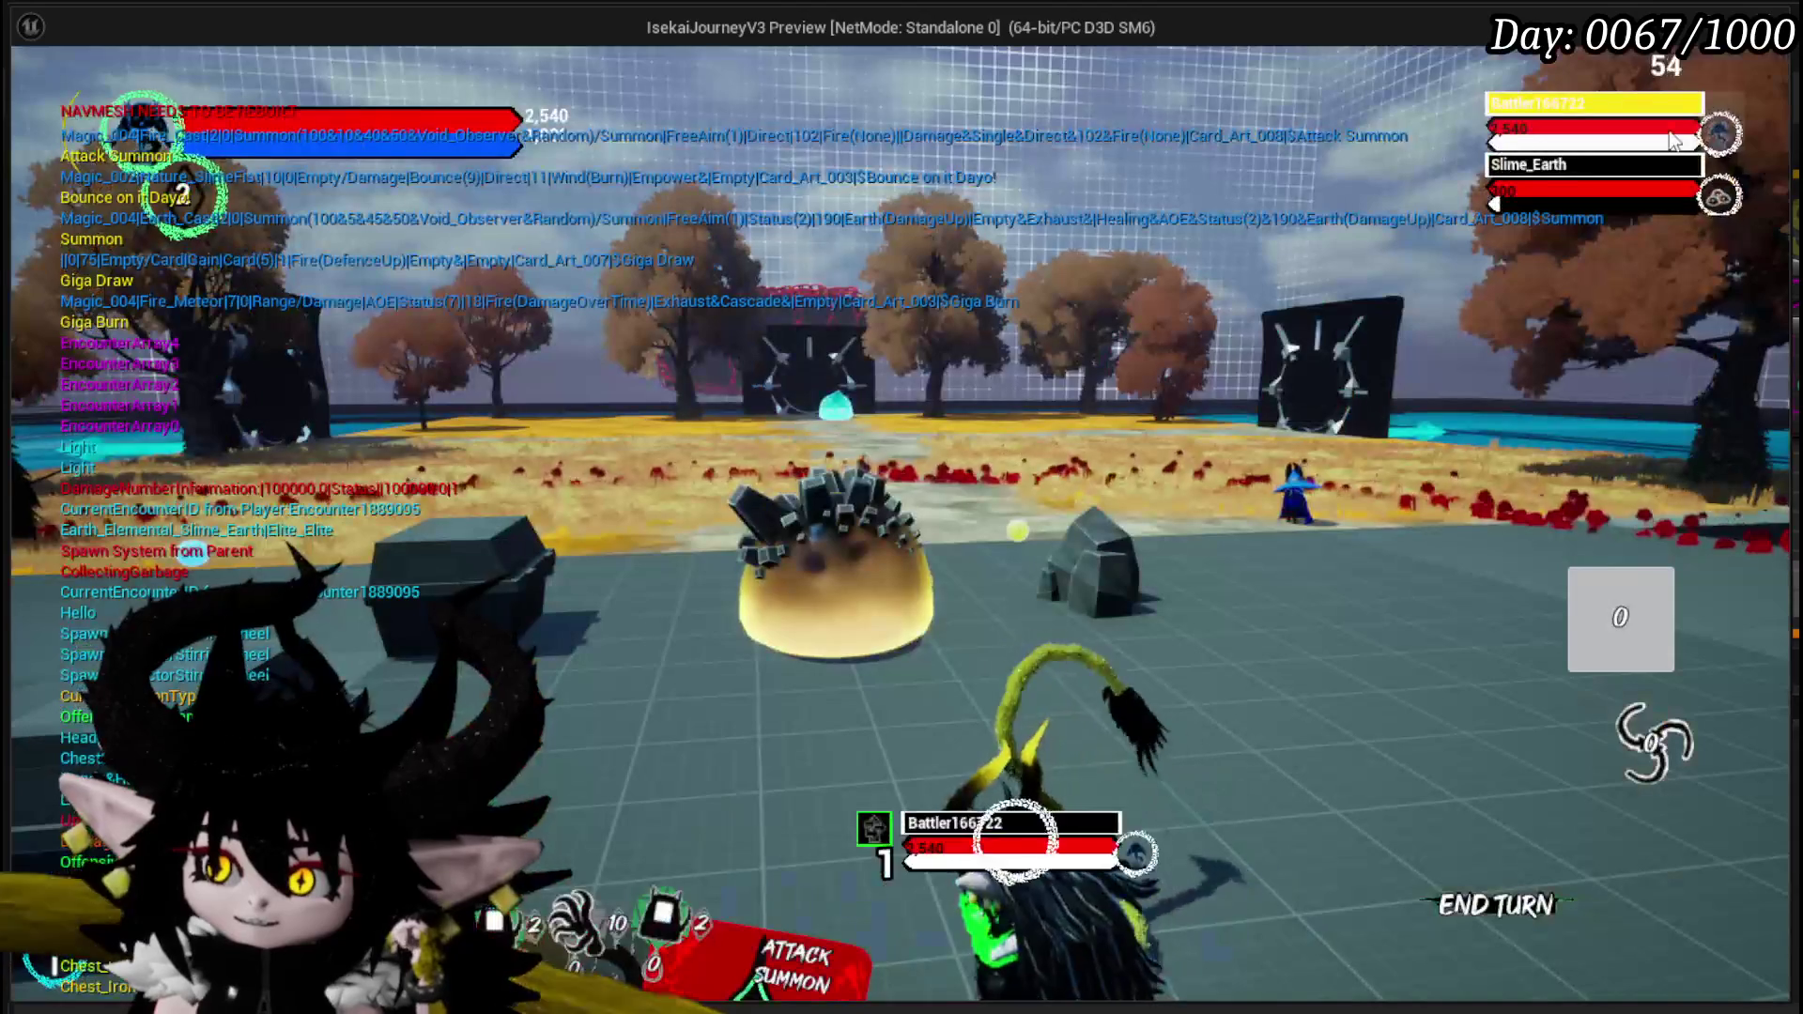
{"action": "left_click", "coordinate": [1082, 543]}
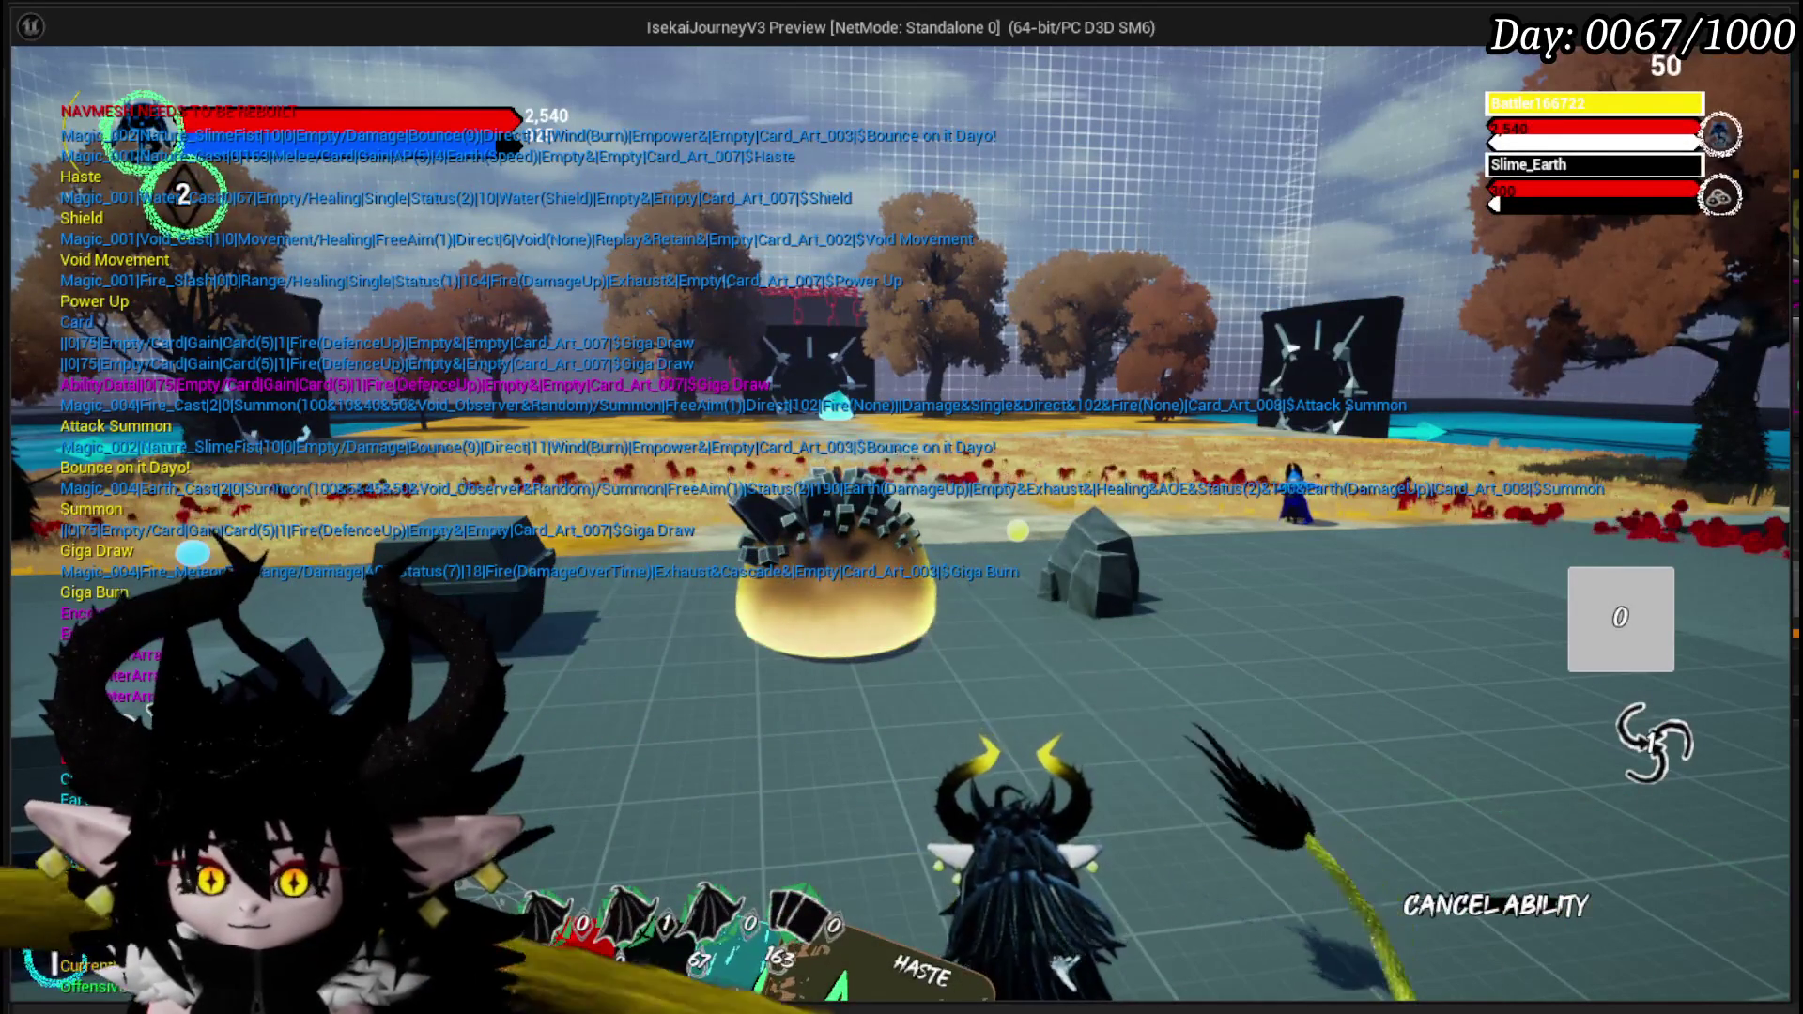
{"action": "mouse_move", "coordinate": [733, 736]}
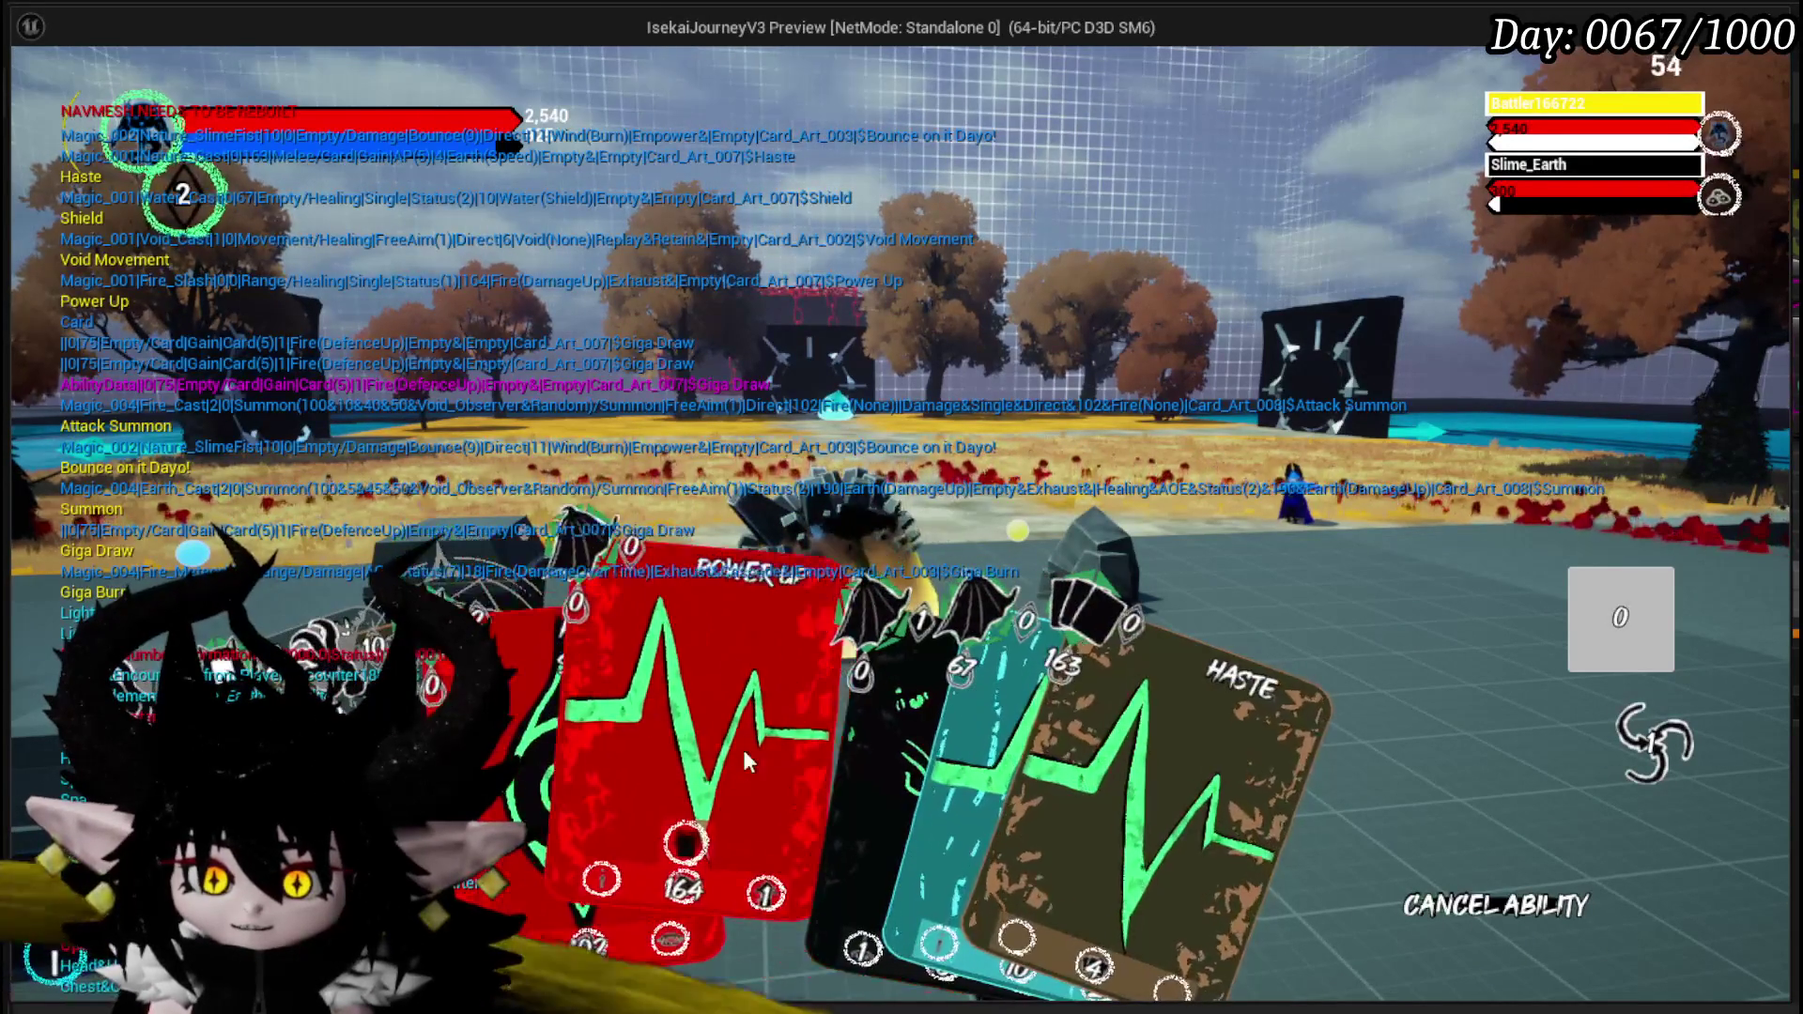
{"action": "left_click", "coordinate": [742, 750]}
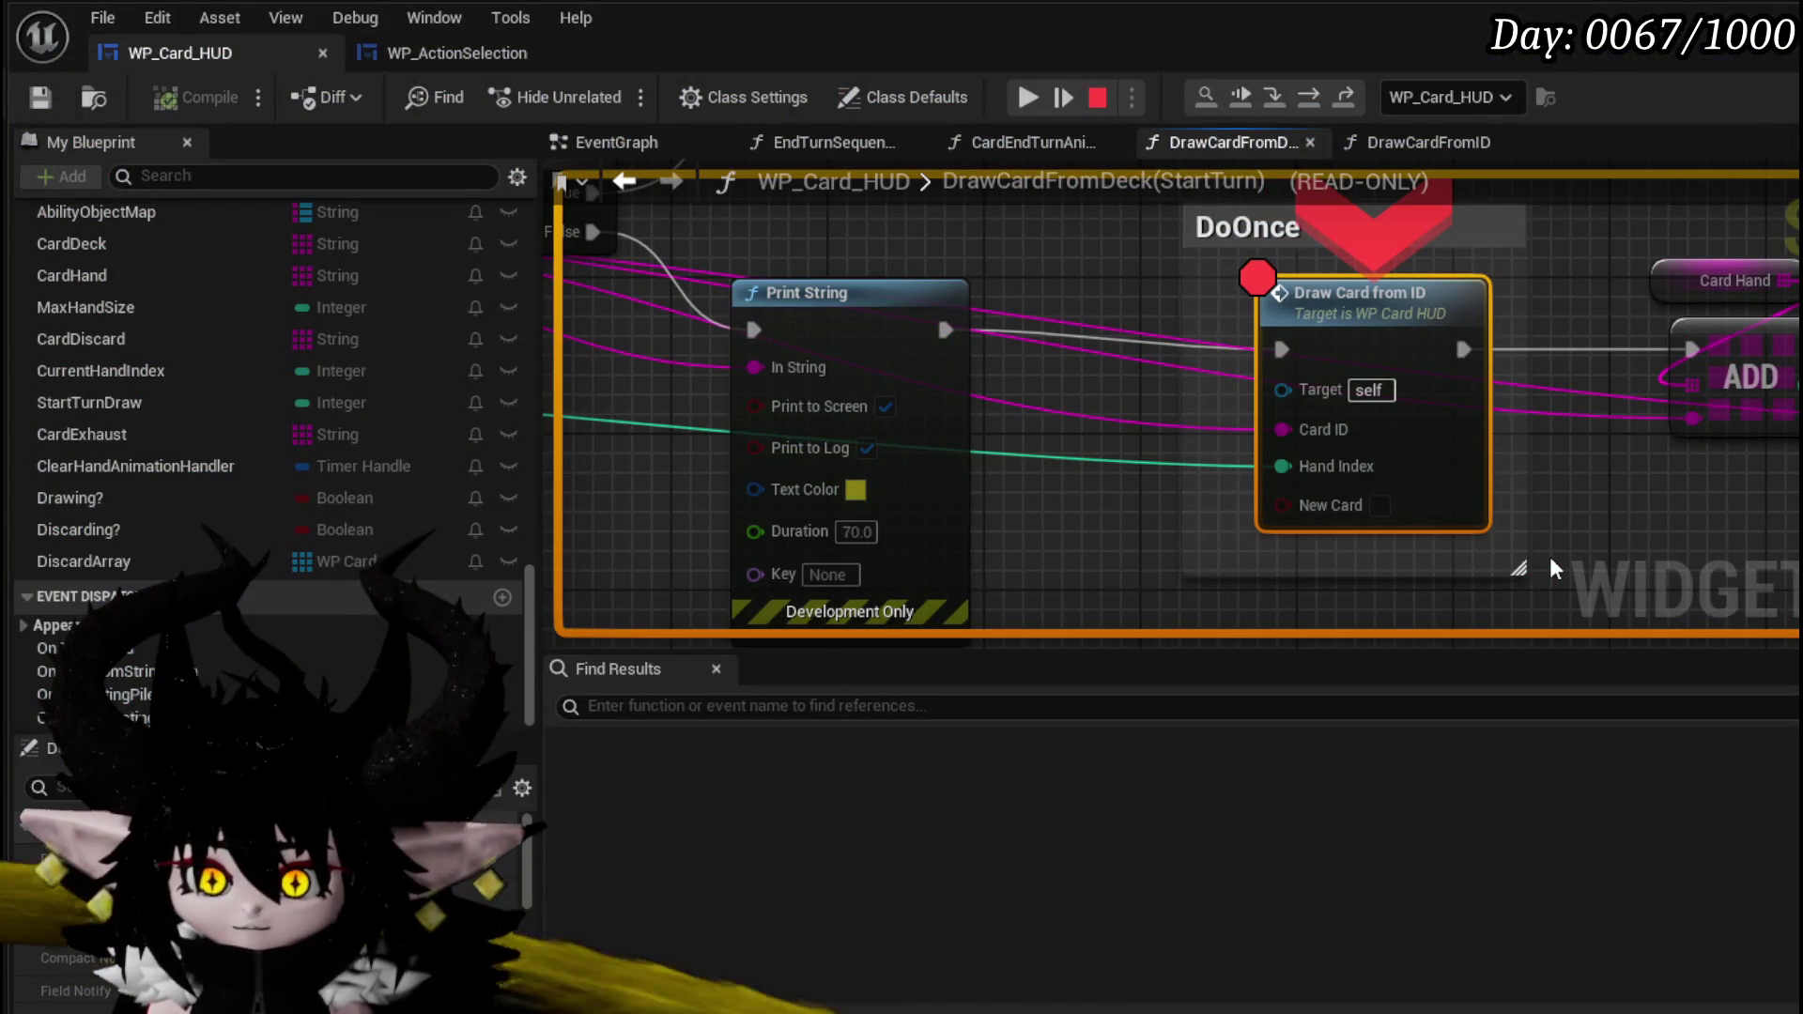
- Resume past each breakpoint hit until the card-play sequence finishes
{"action": "left_click", "coordinate": [1029, 96]}
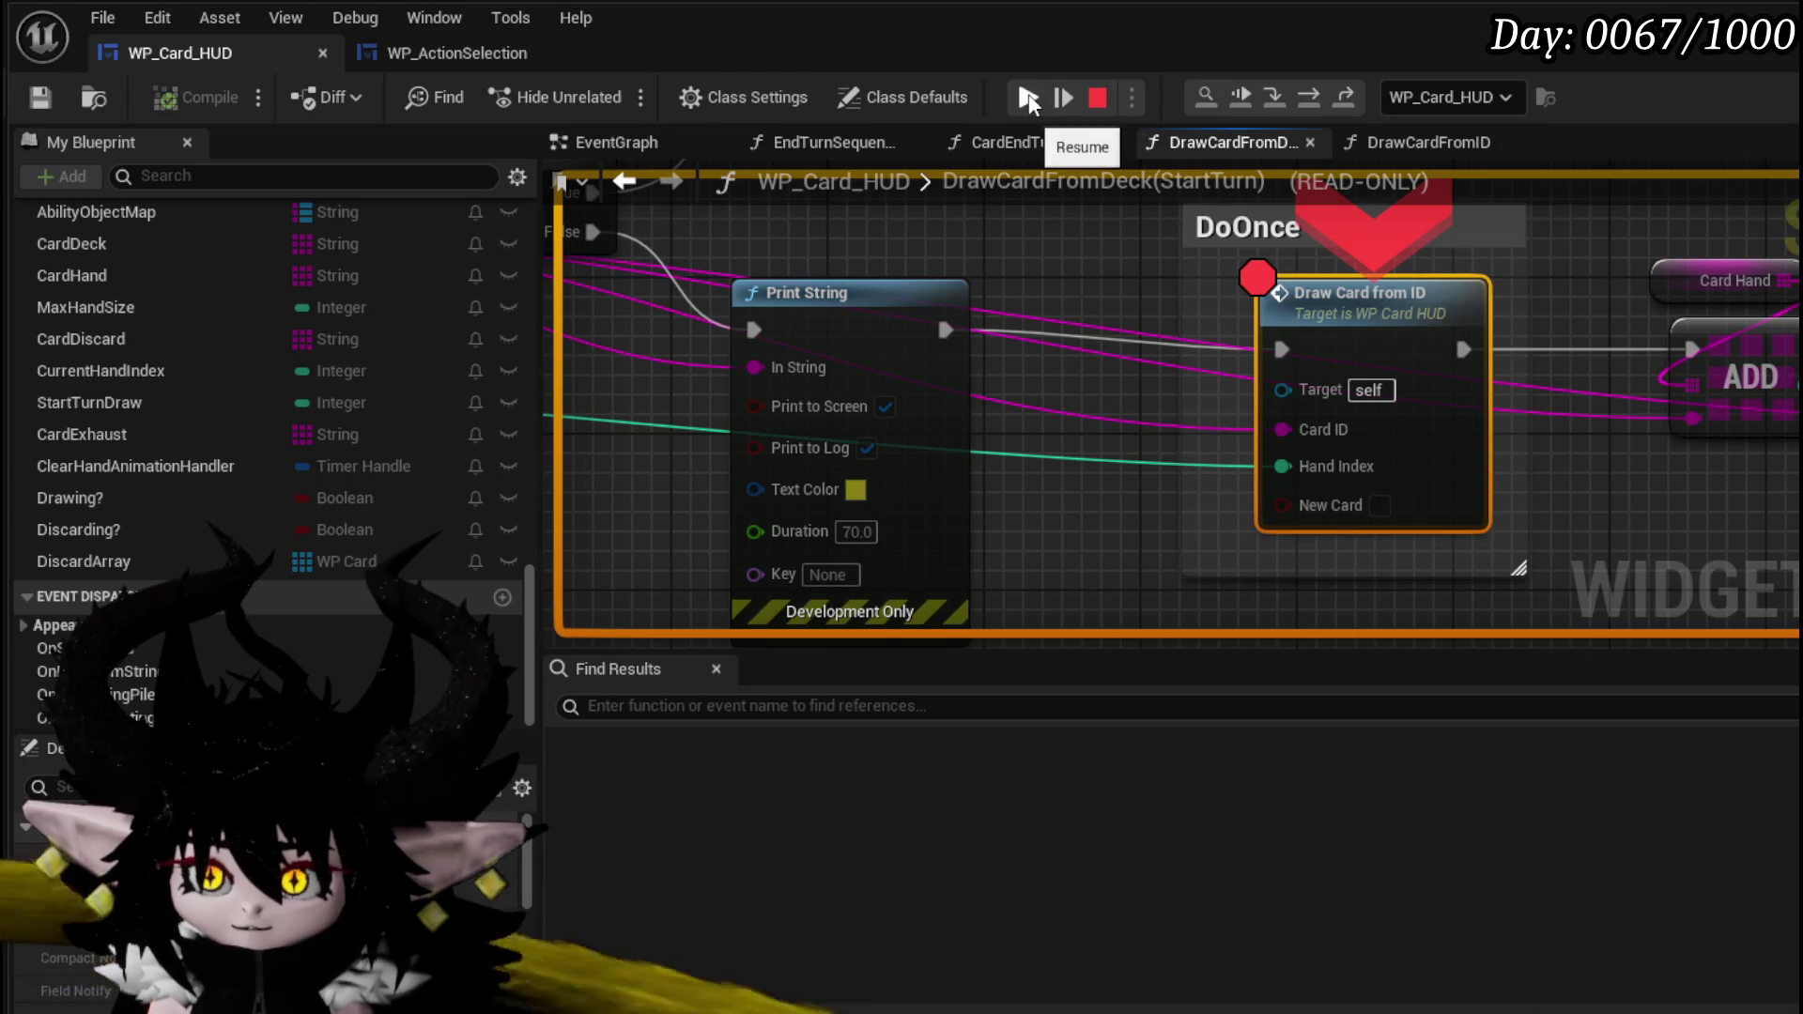
{"action": "left_click", "coordinate": [1029, 97]}
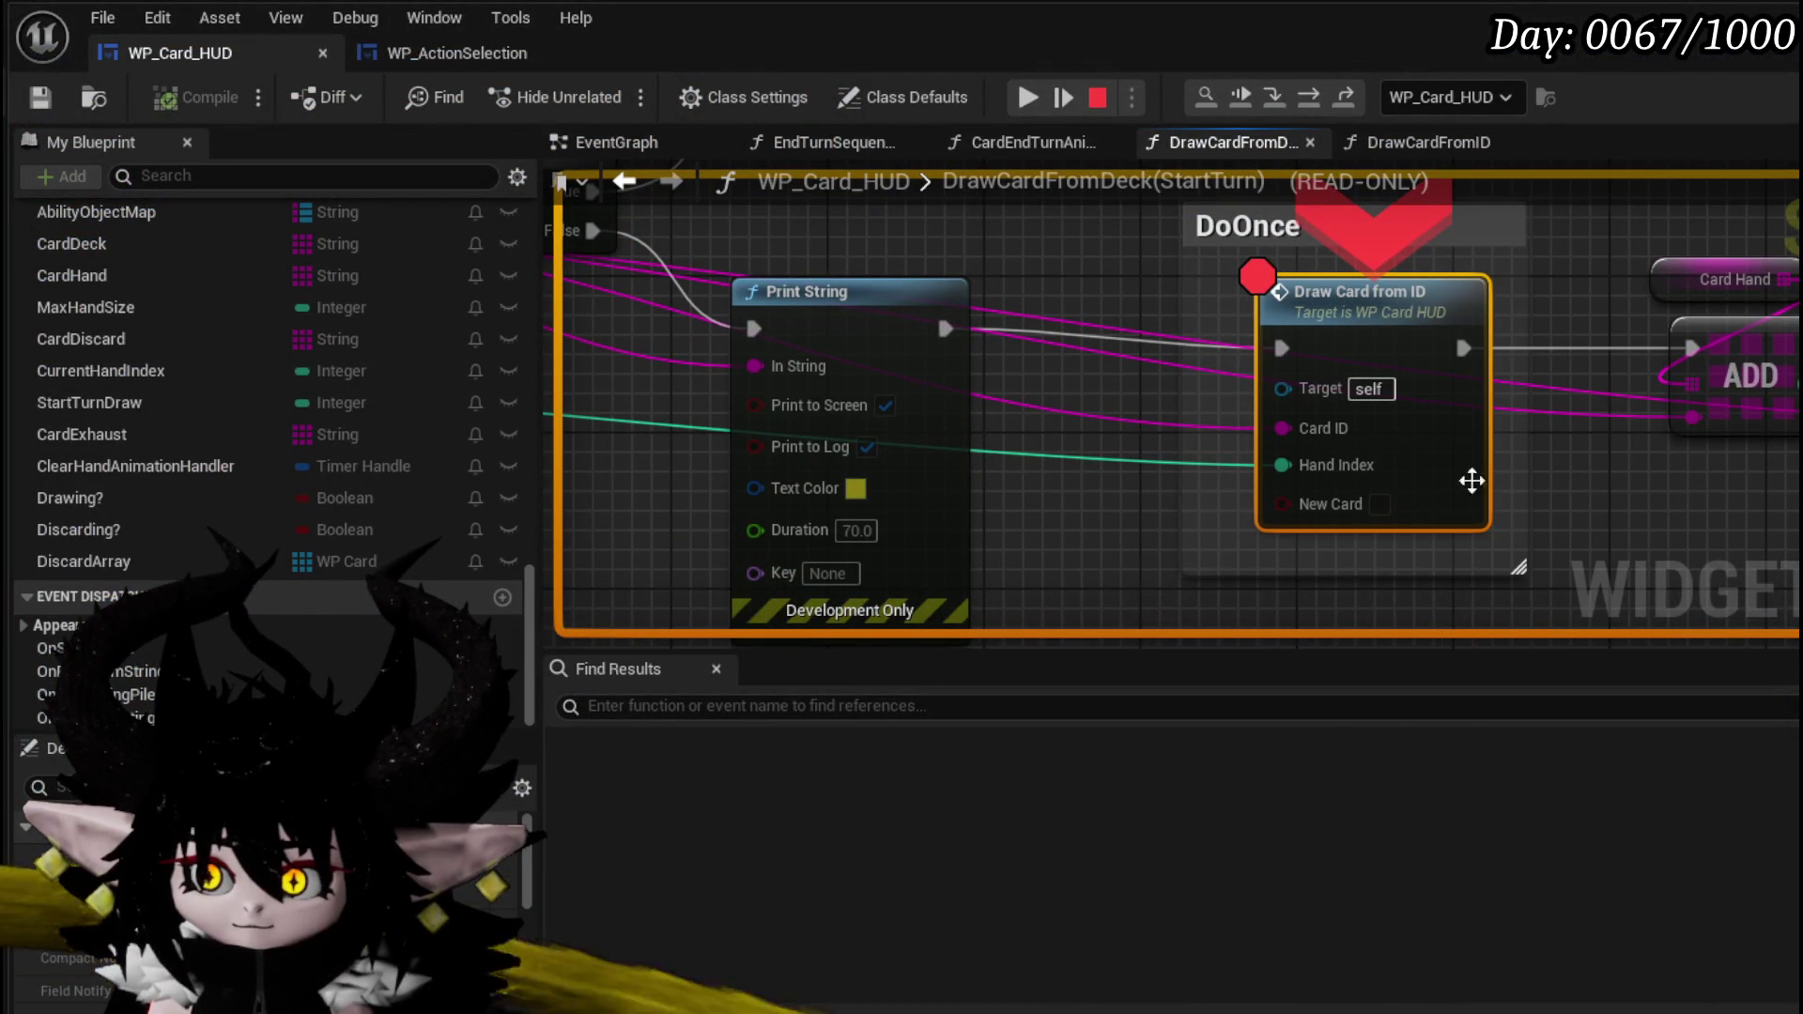
{"action": "left_click", "coordinate": [1024, 94]}
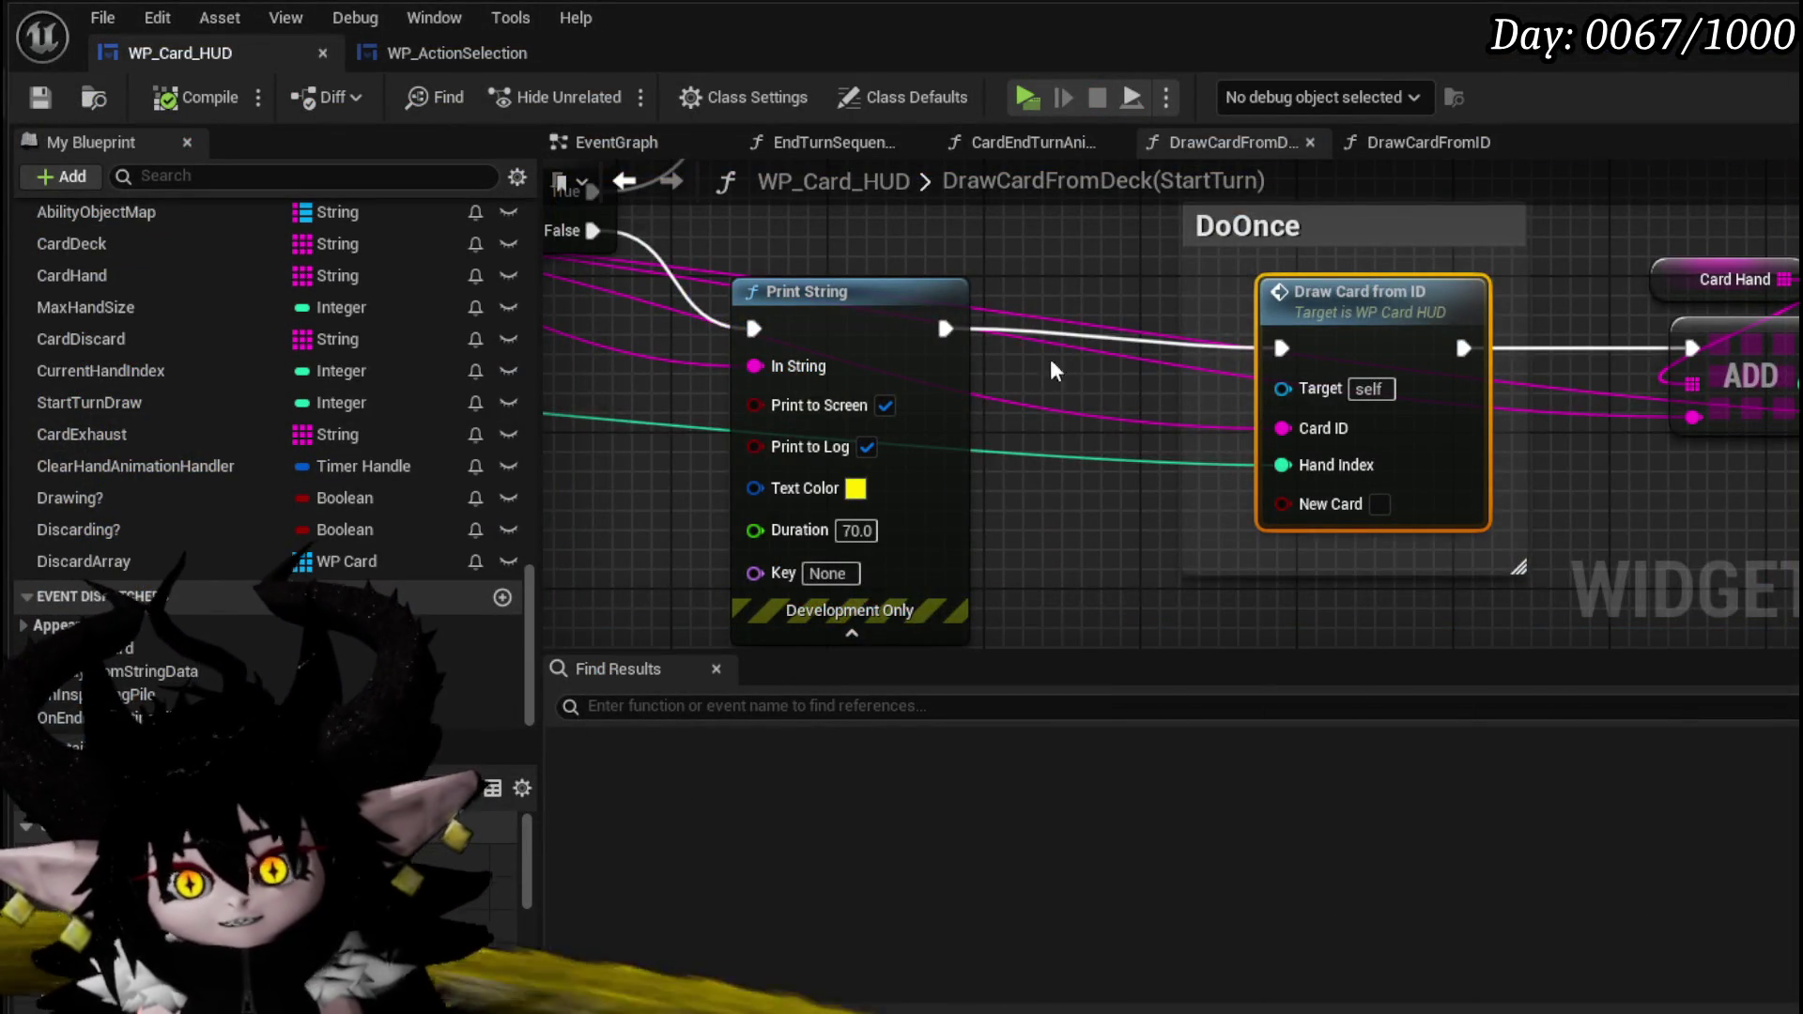
{"action": "scroll", "coordinate": [781, 351], "scroll_direction": "down", "scroll_amount": 1}
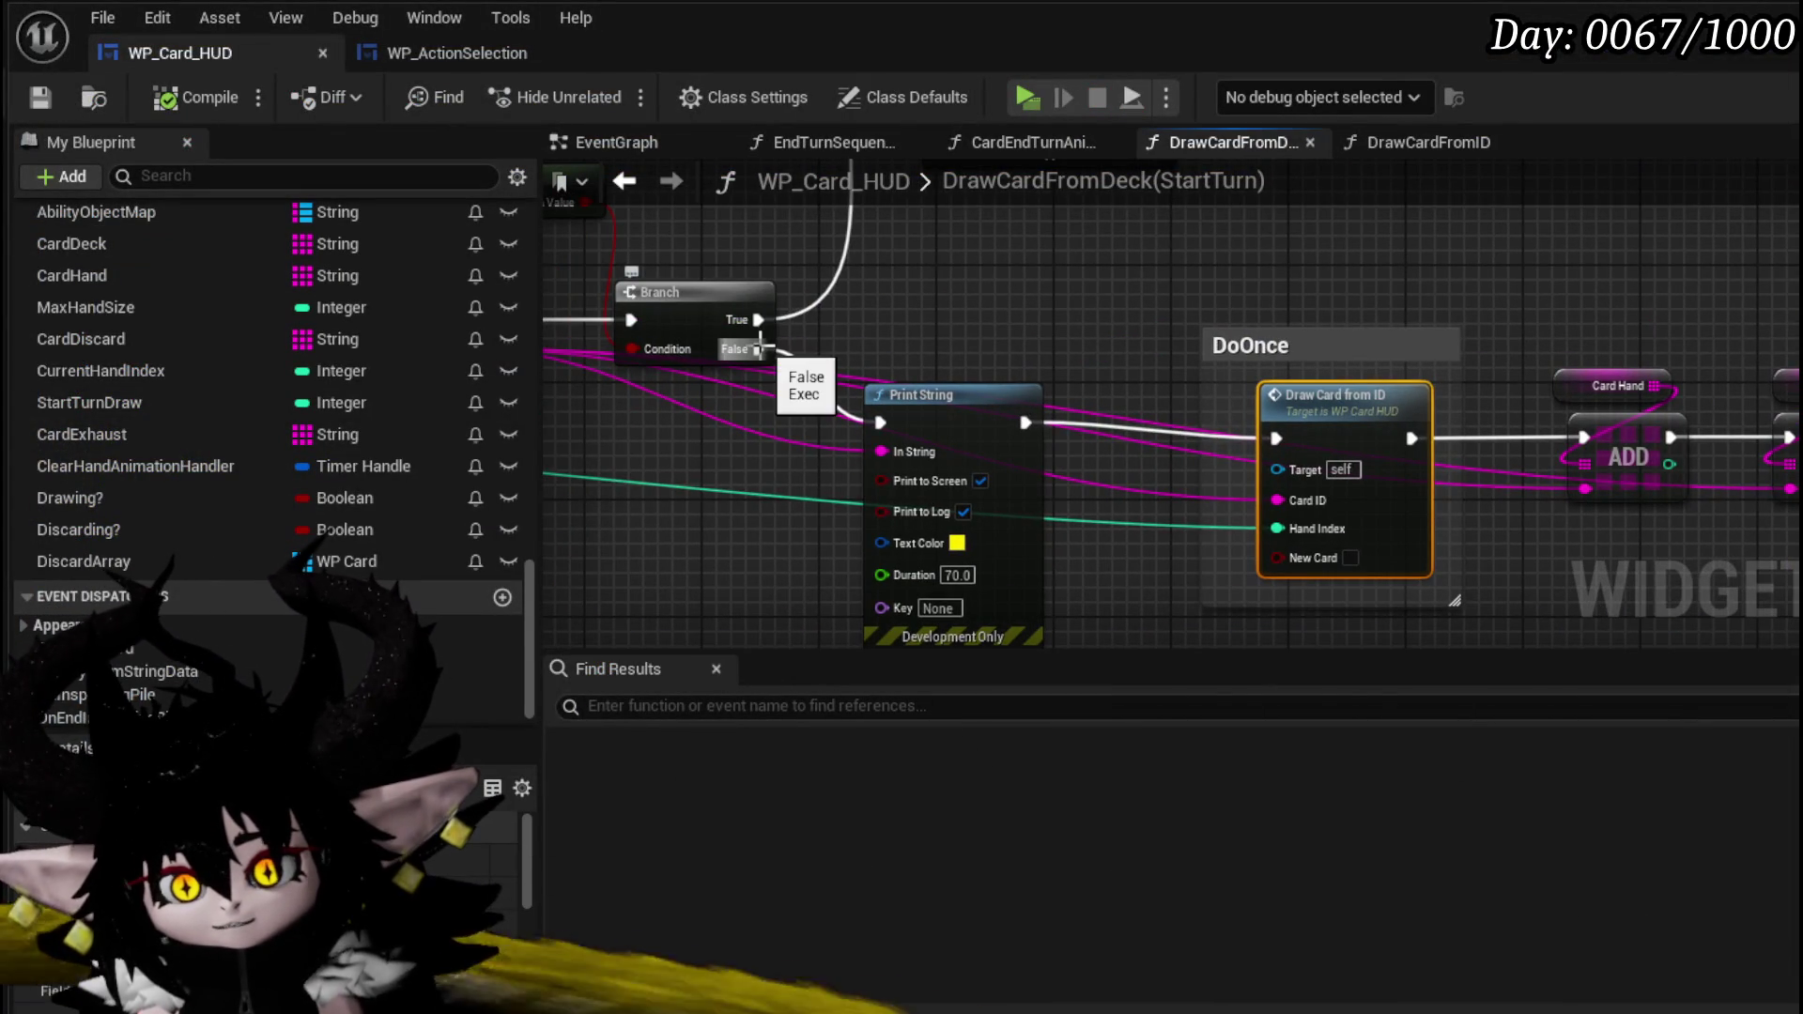
- Connect Branch False directly to Draw Card from ID, adding and tidying reroute nodes
{"action": "left_click_drag", "start_coordinate": [1219, 447], "coordinate": [1277, 436]}
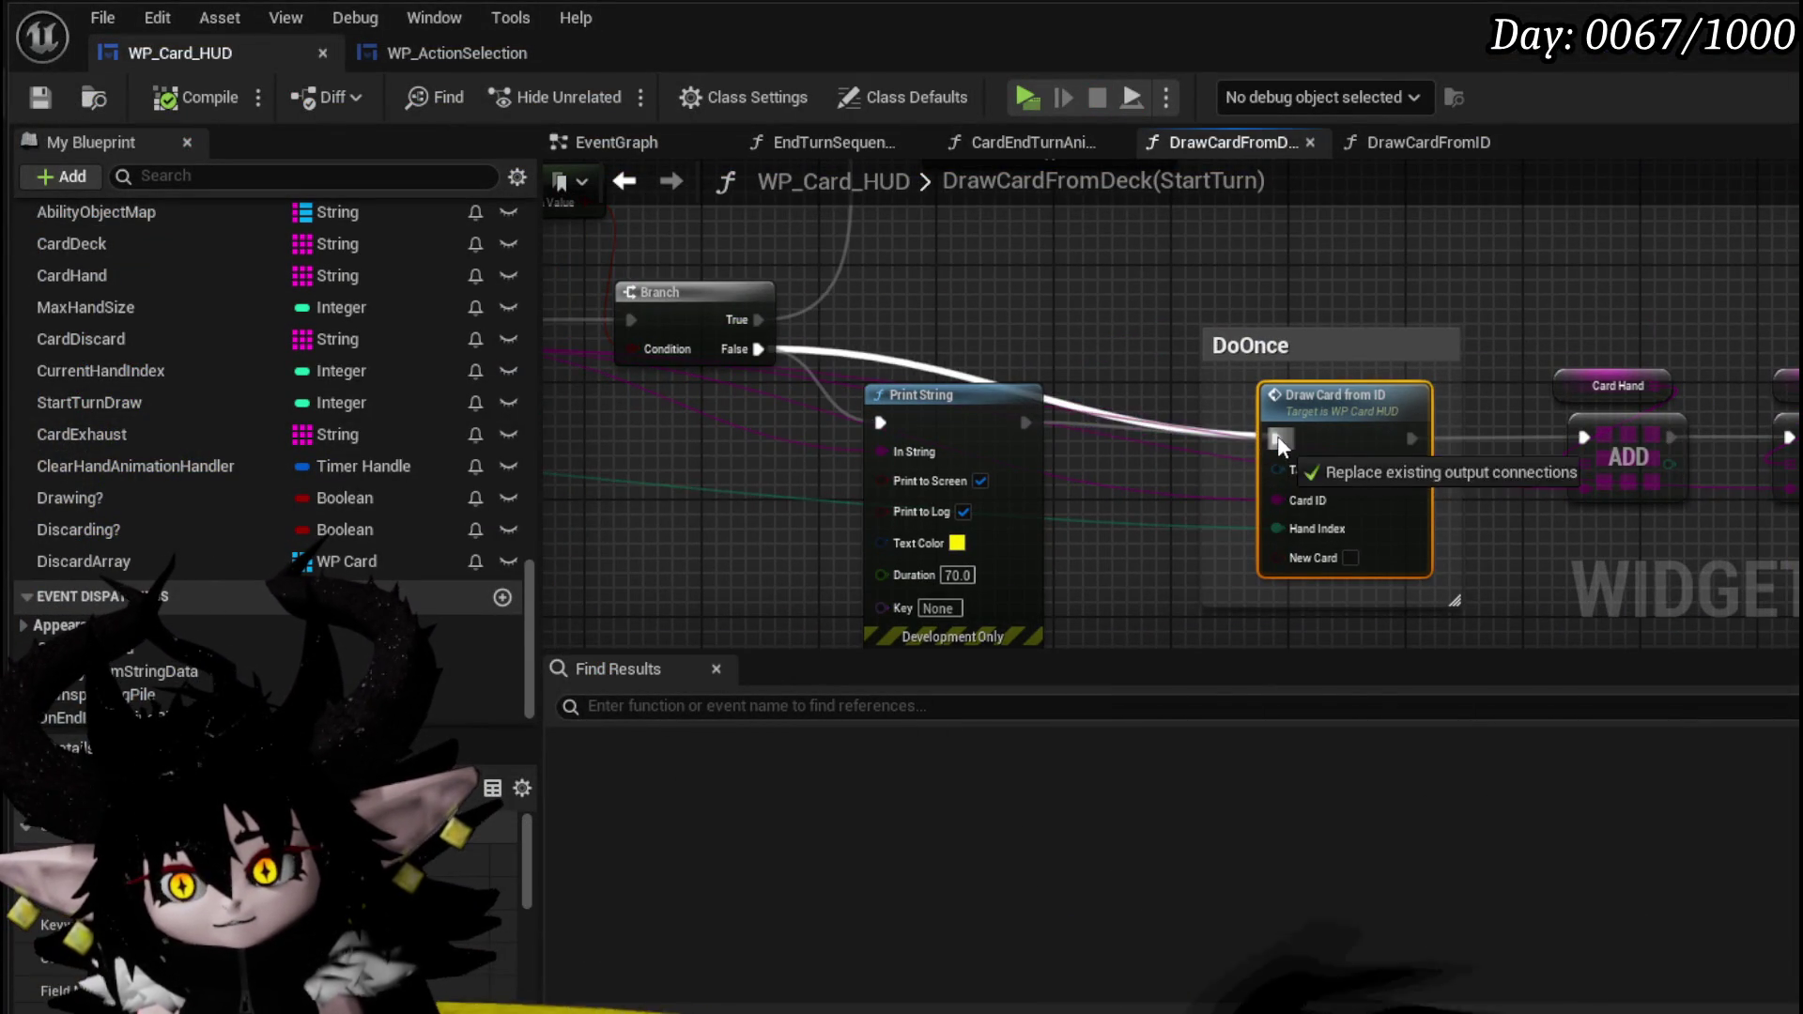
{"action": "double_click", "coordinate": [1064, 411]}
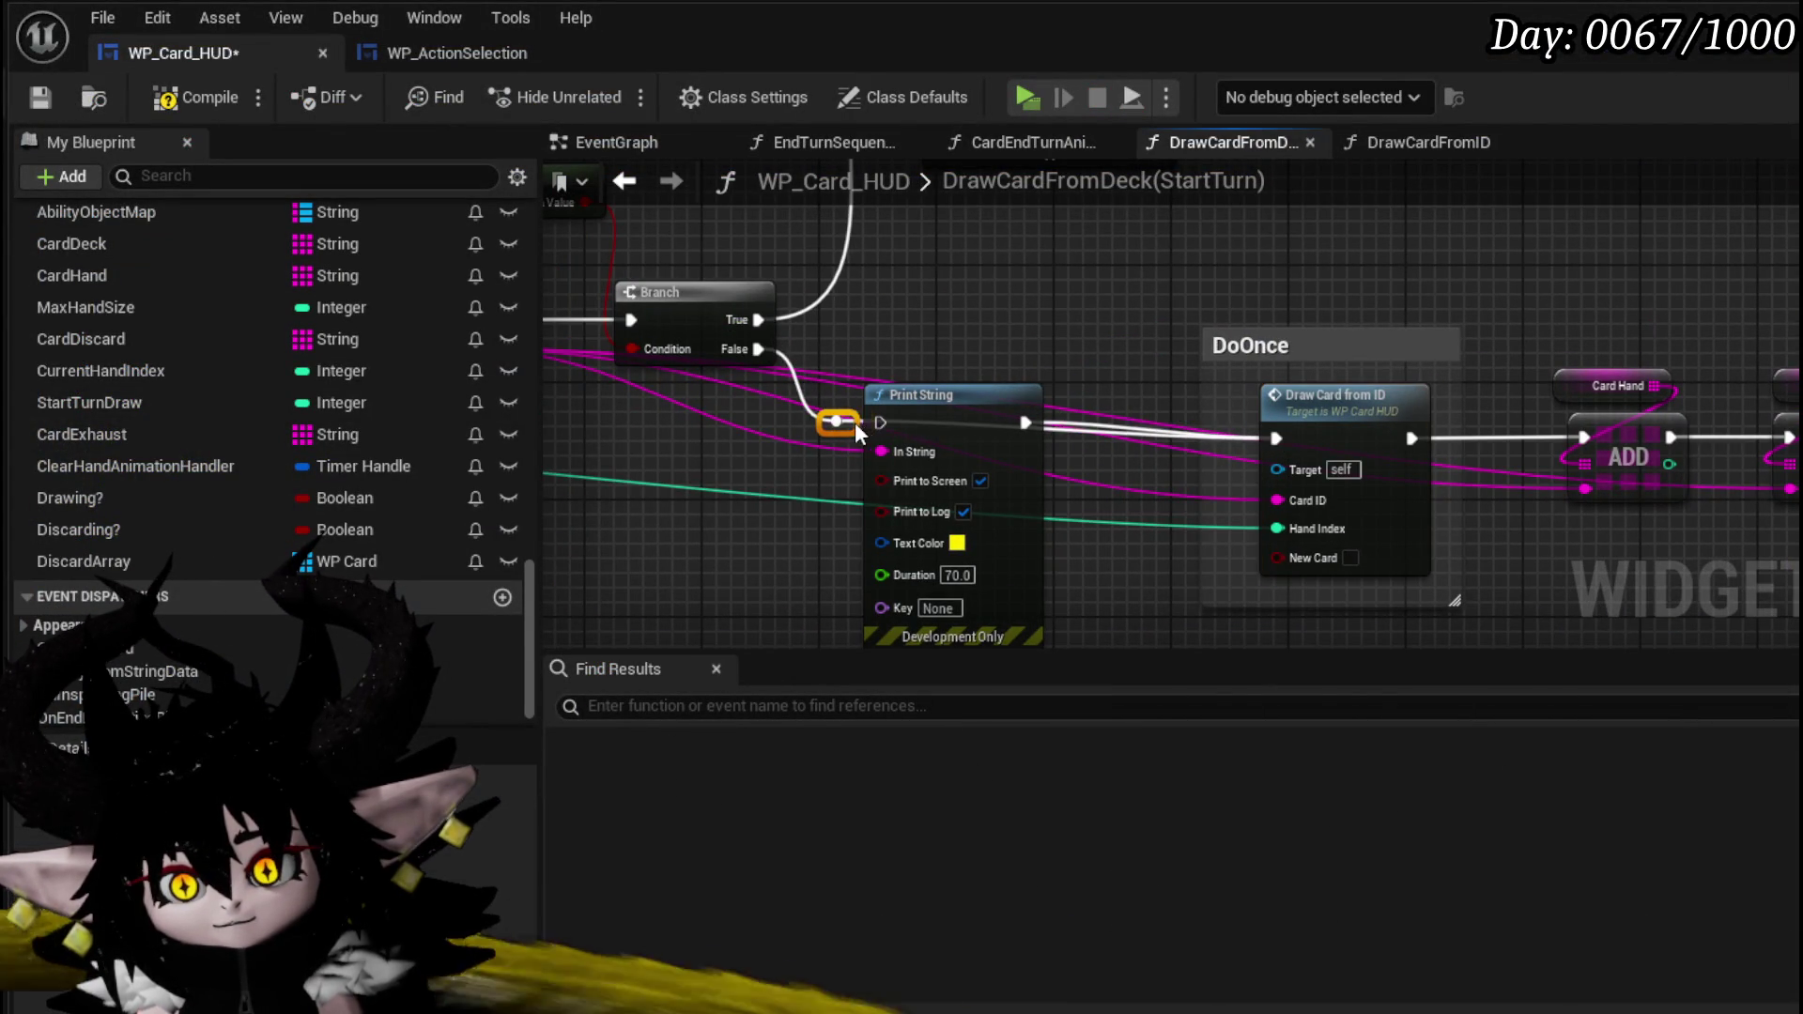
{"action": "scroll", "coordinate": [858, 421], "scroll_direction": "down", "scroll_amount": 4}
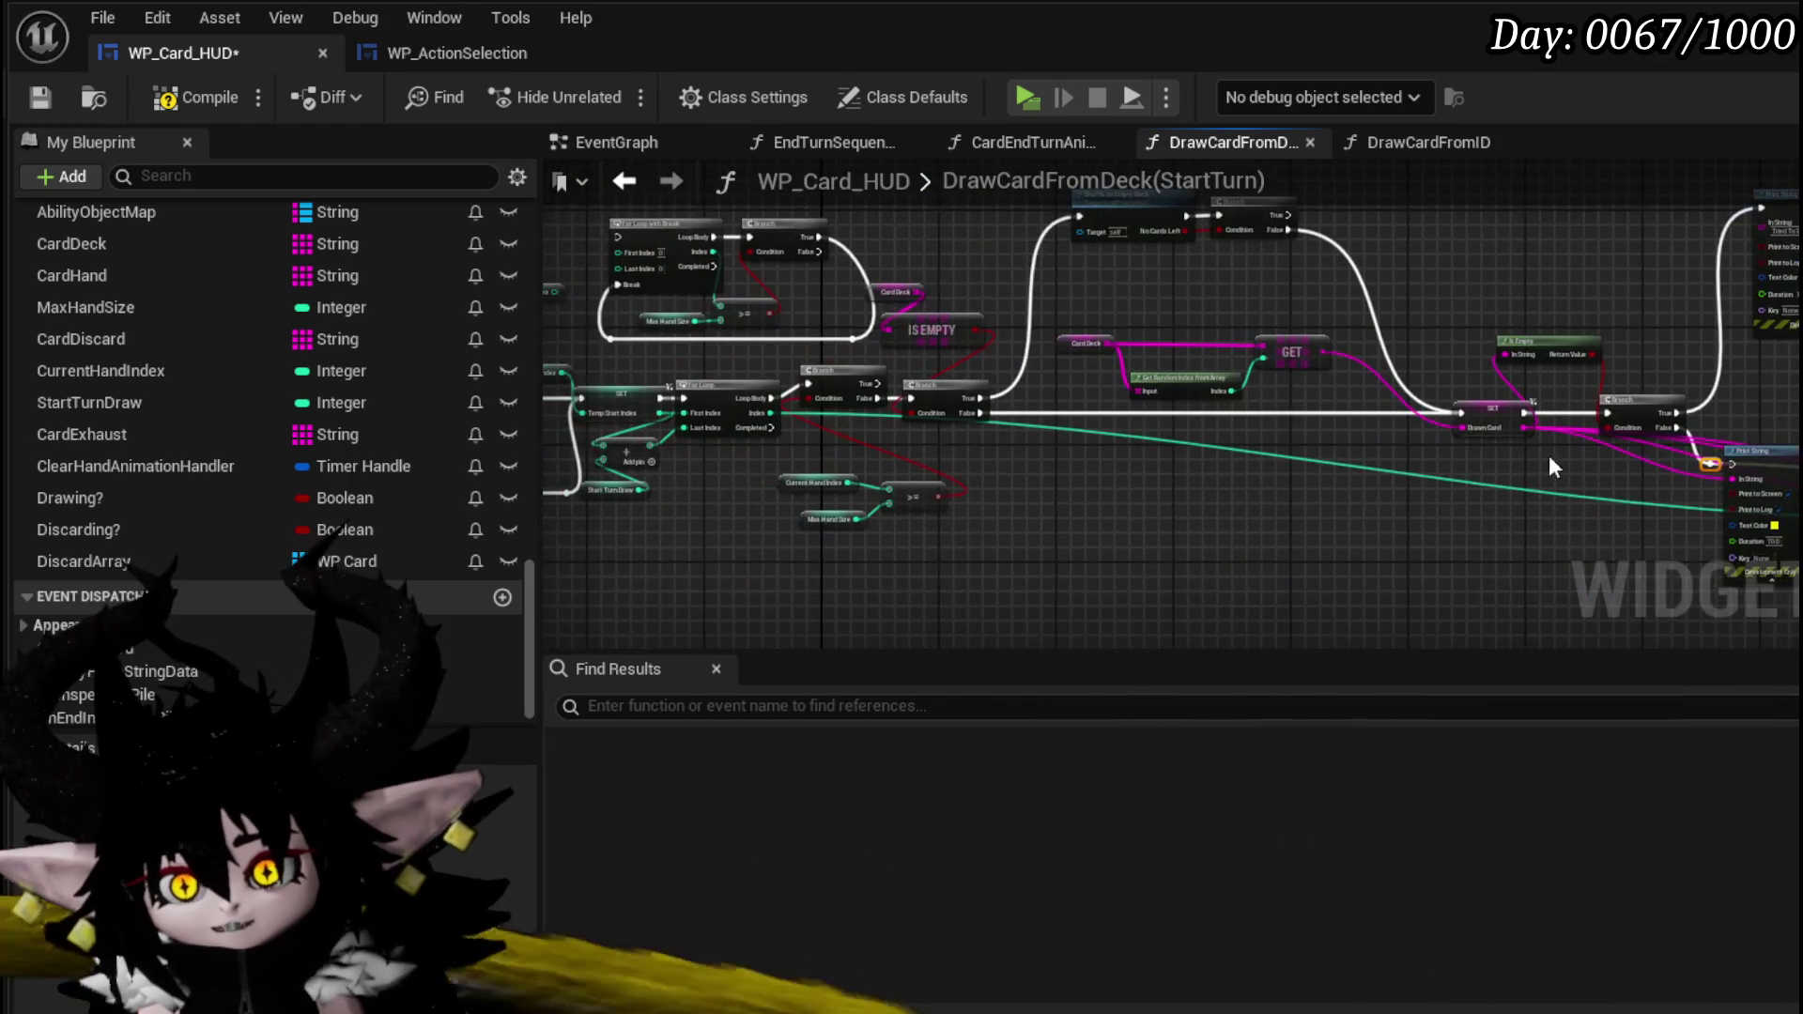
{"action": "scroll", "coordinate": [1038, 351], "scroll_direction": "up", "scroll_amount": 4}
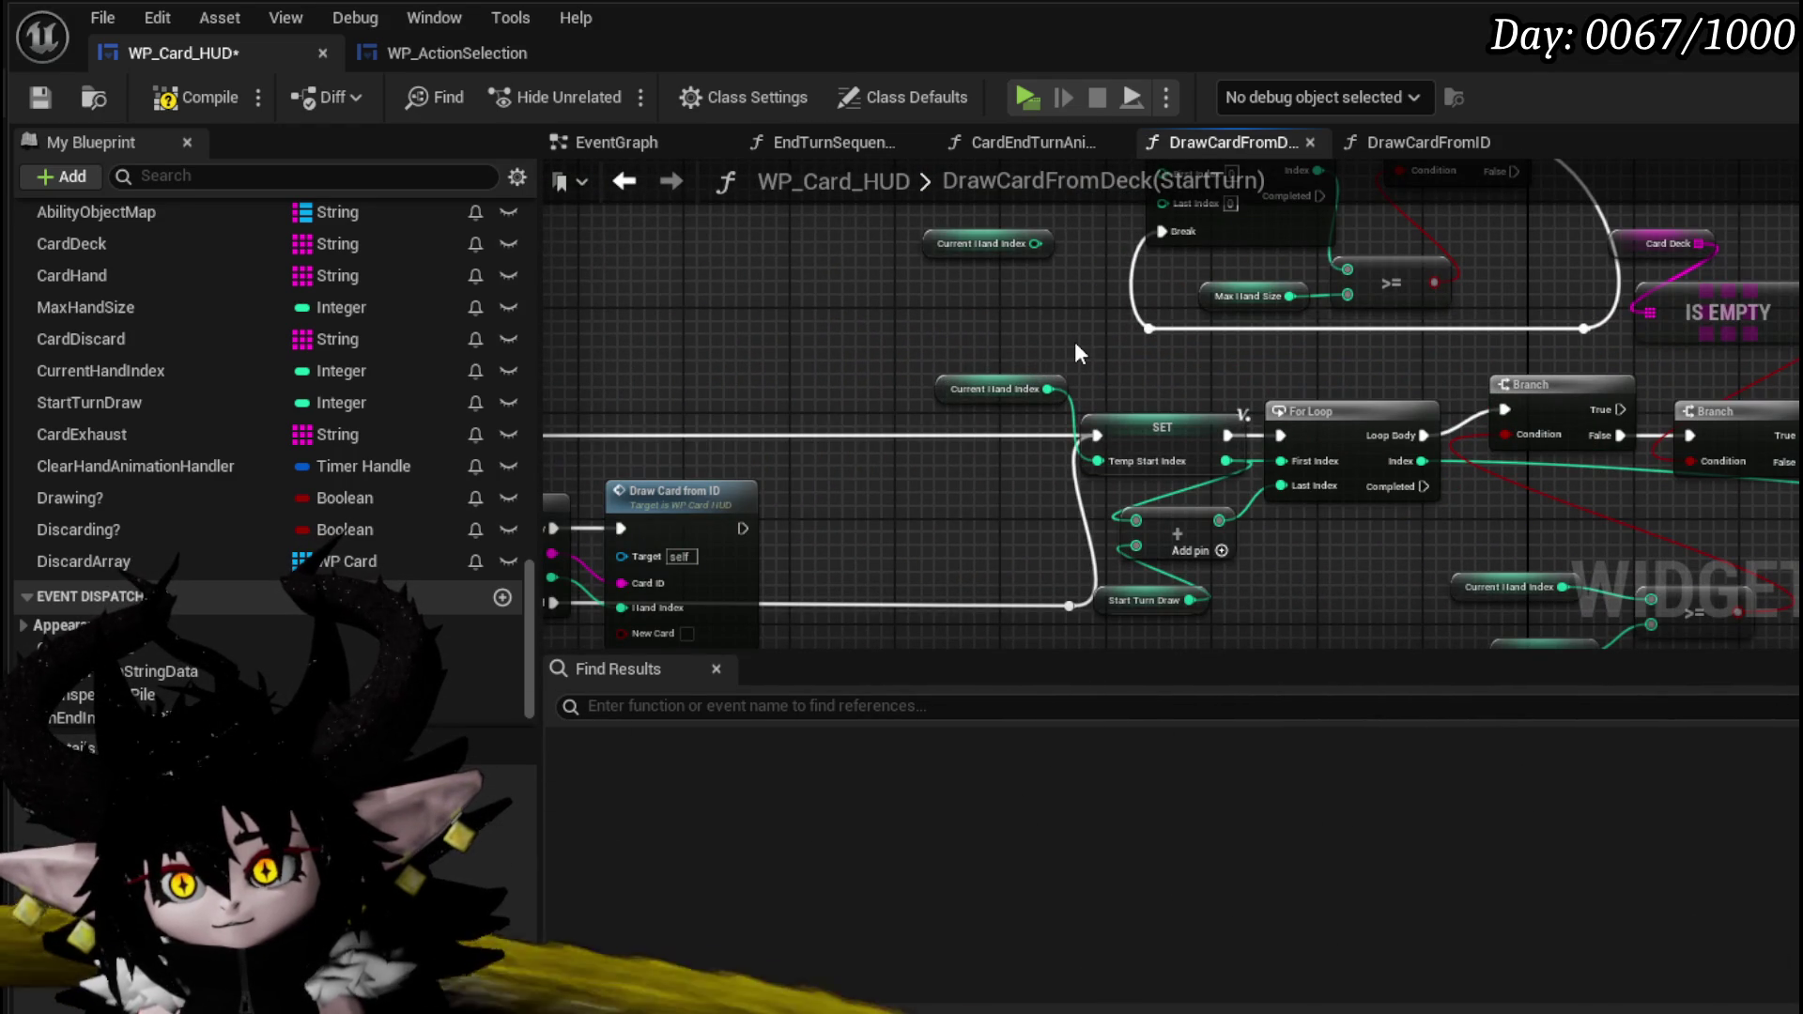
{"action": "right_click_drag", "start_coordinate": [1002, 628], "coordinate": [1001, 590]}
{"action": "left_click", "coordinate": [1076, 566]}
{"action": "left_click_drag", "start_coordinate": [1080, 563], "coordinate": [934, 565]}
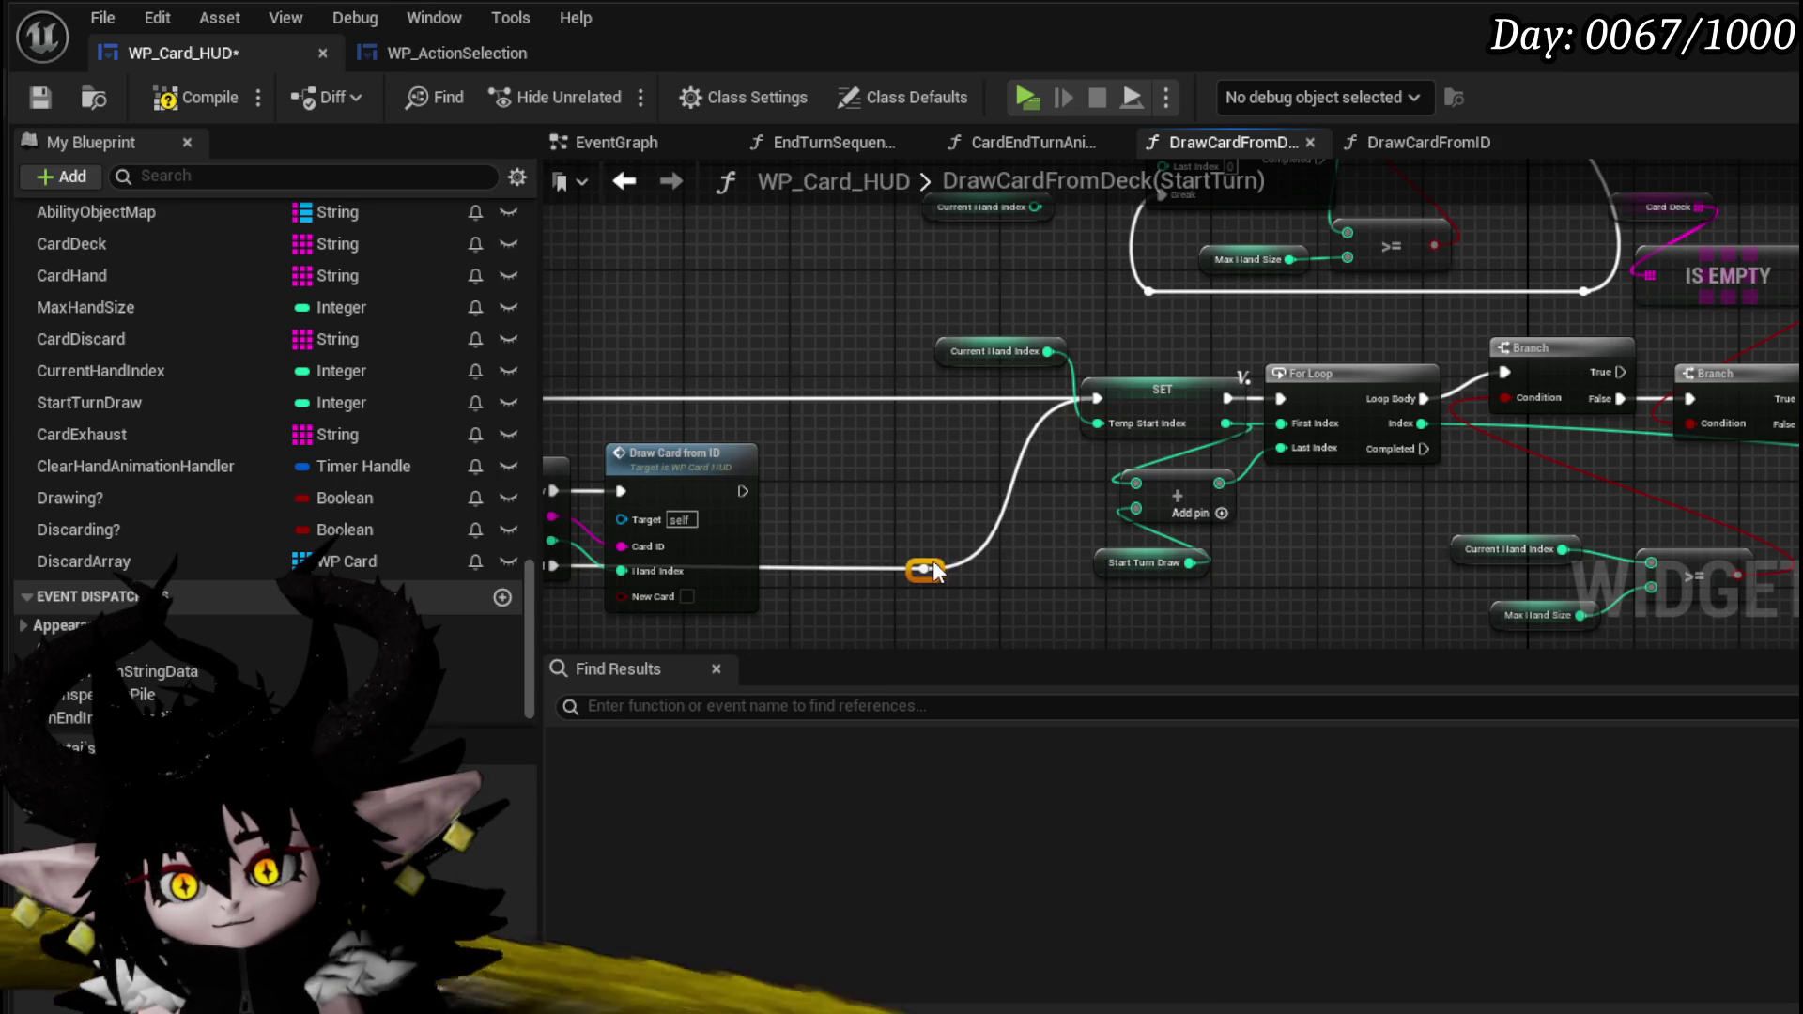
{"action": "right_click_drag", "start_coordinate": [932, 560], "coordinate": [778, 667]}
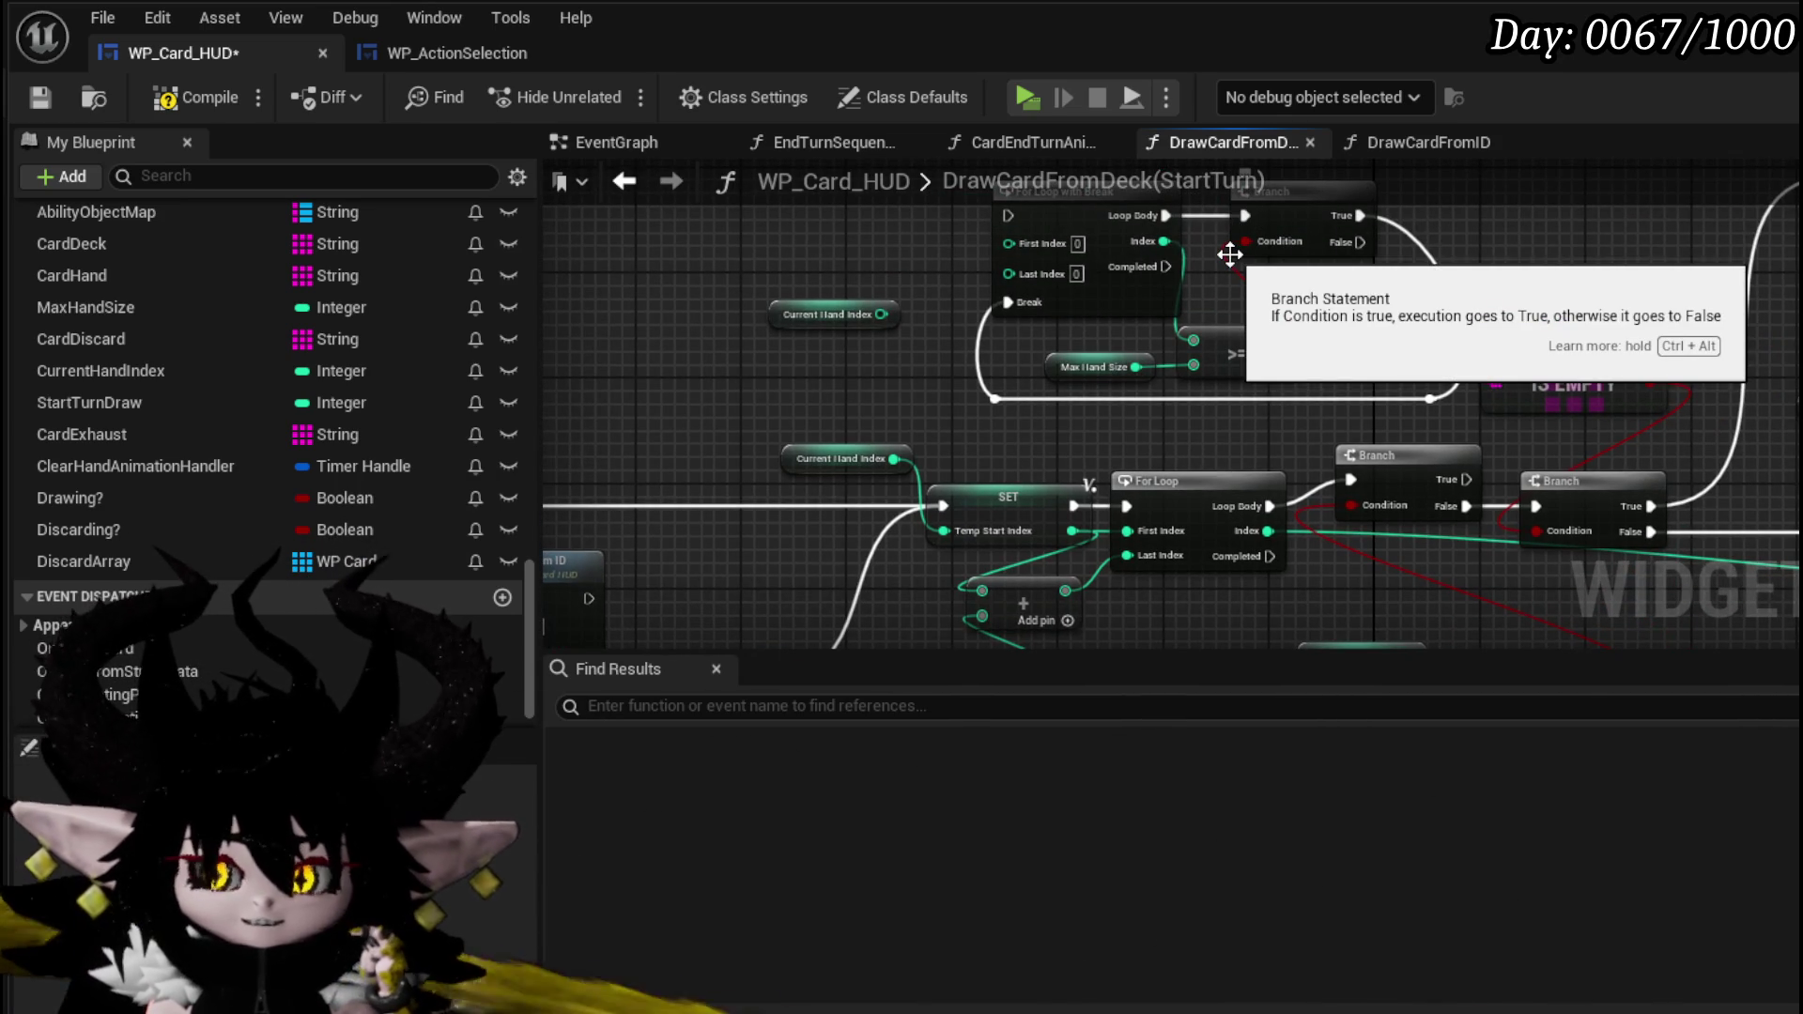
- Compile and save WP_Card_HUD, then begin a node-reference search
{"action": "left_click", "coordinate": [200, 104]}
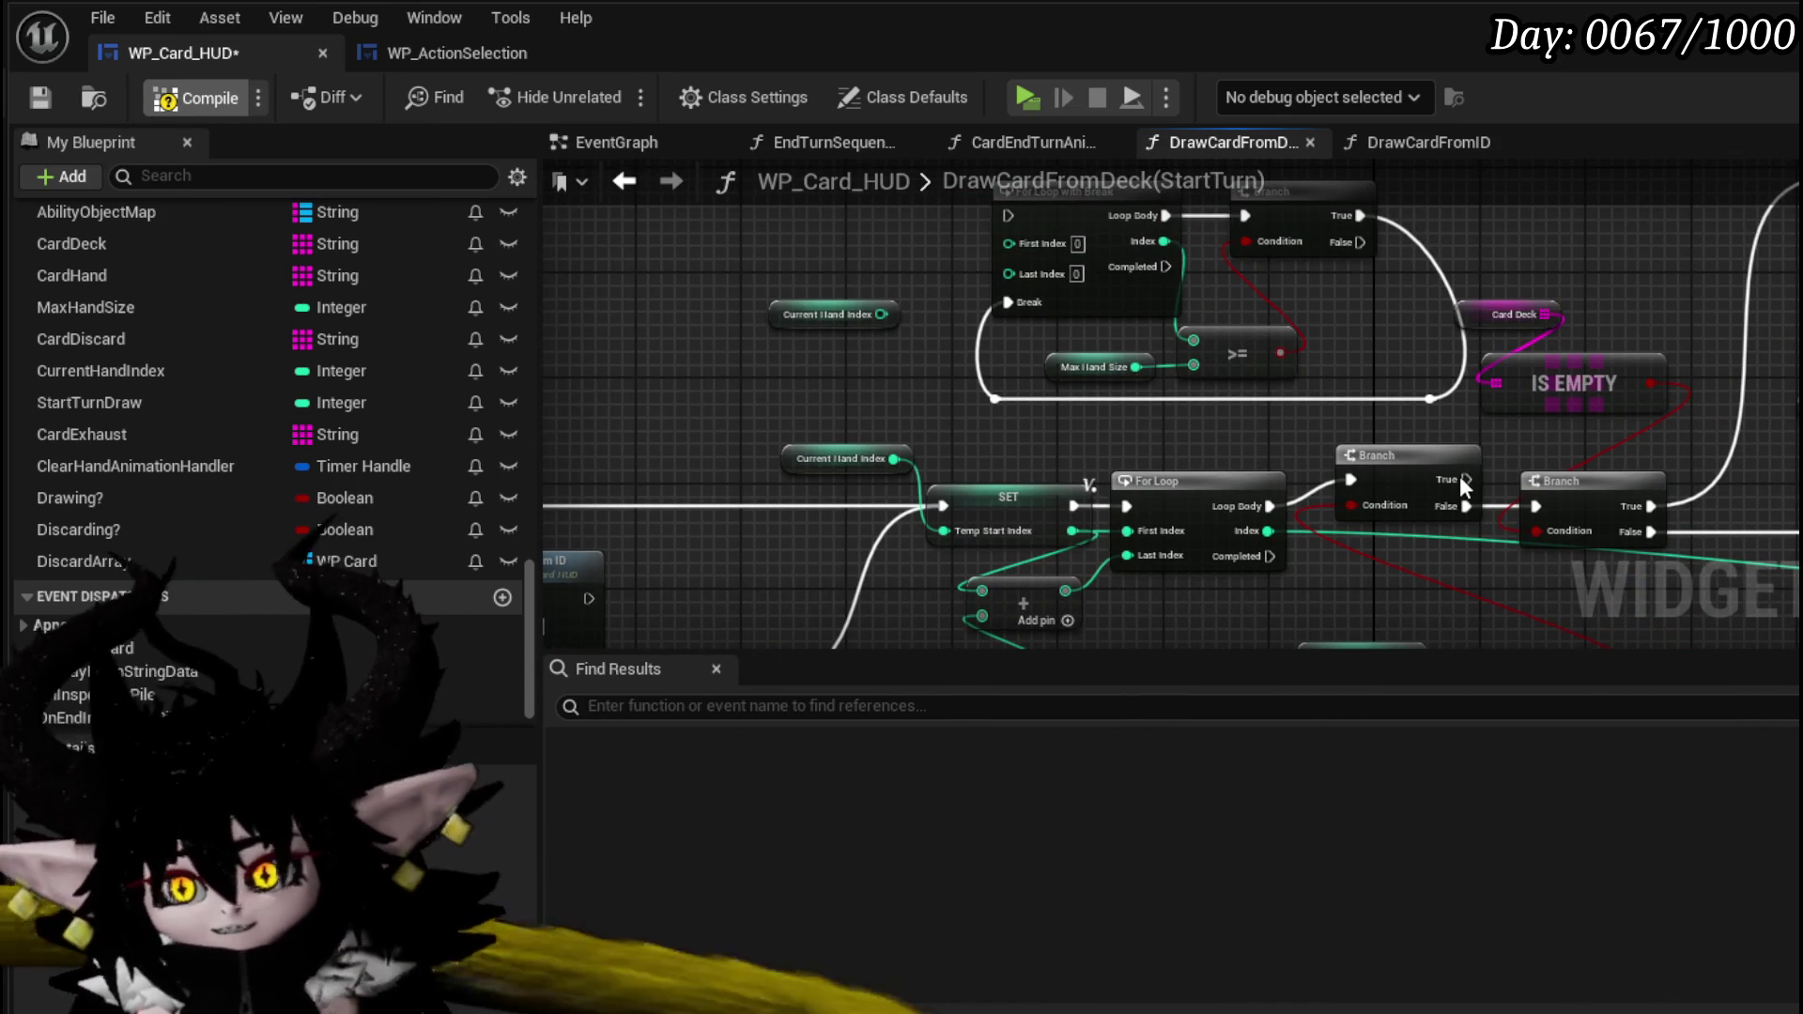
{"action": "left_click", "coordinate": [43, 99]}
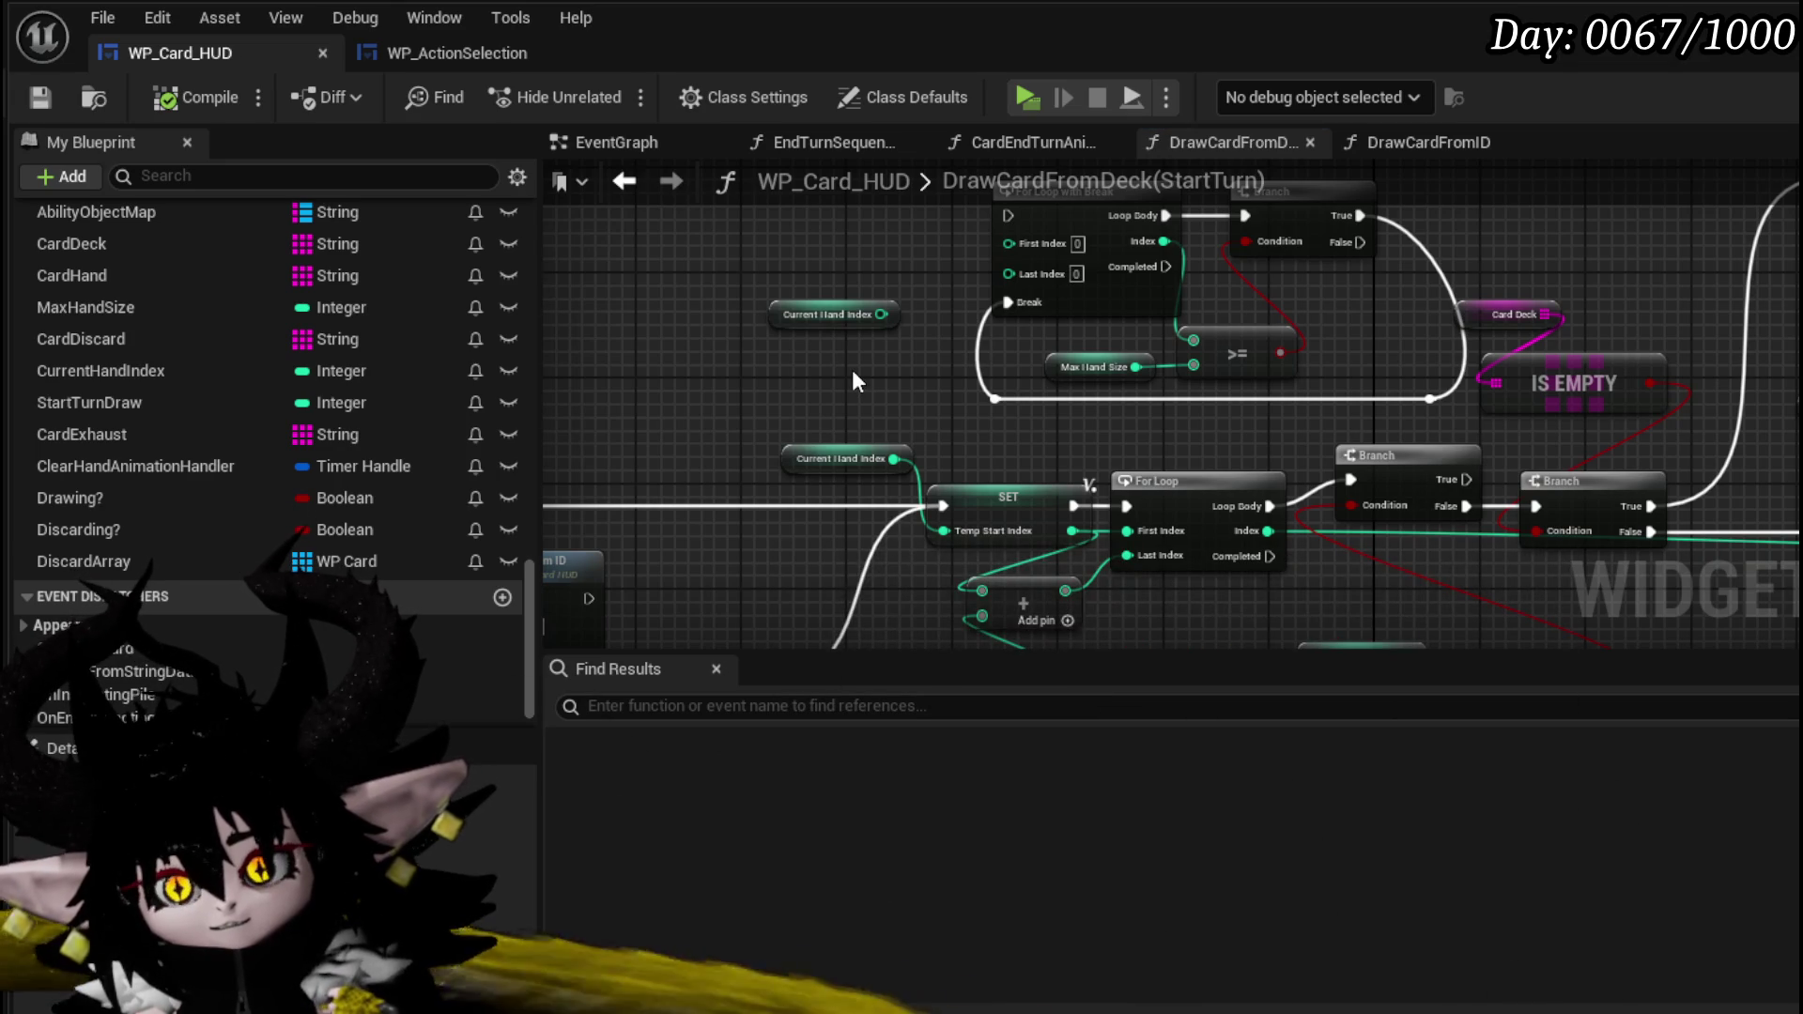
{"action": "scroll", "coordinate": [843, 361], "scroll_direction": "down", "scroll_amount": 3}
{"action": "left_click_drag", "start_coordinate": [843, 360], "coordinate": [1374, 355]}
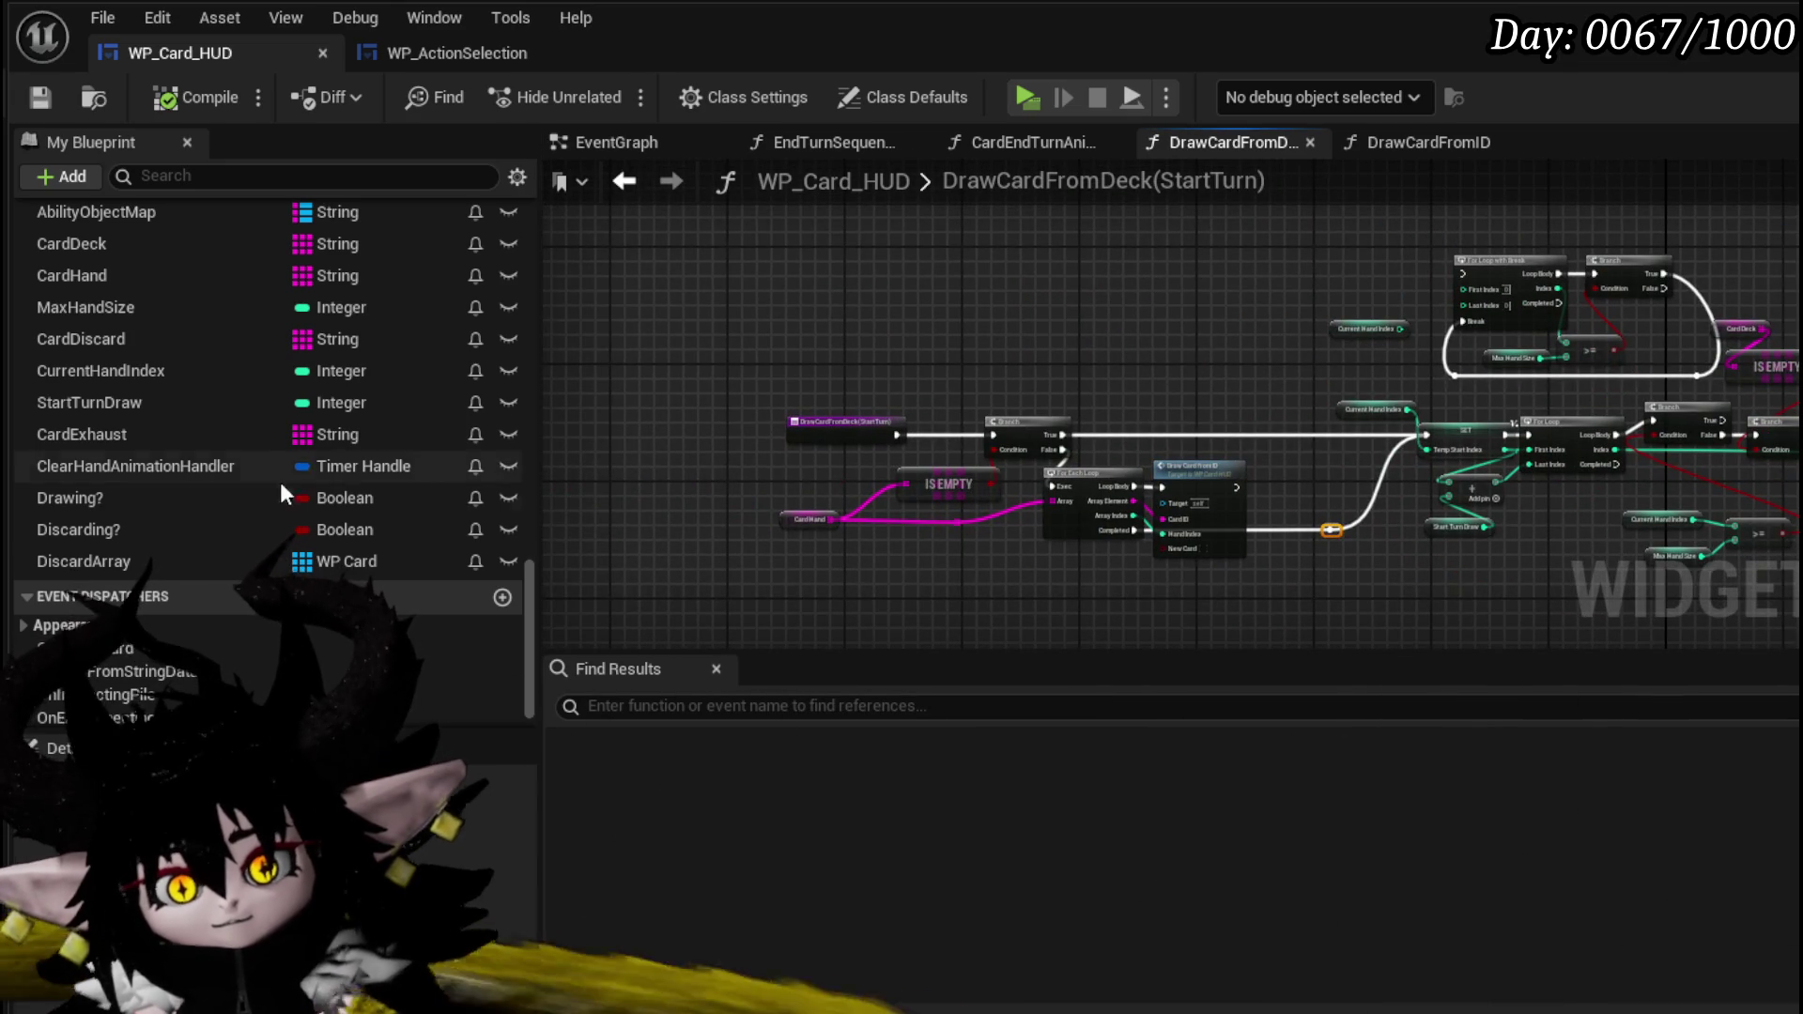
{"action": "scroll", "coordinate": [291, 474], "scroll_direction": "up", "scroll_amount": 5}
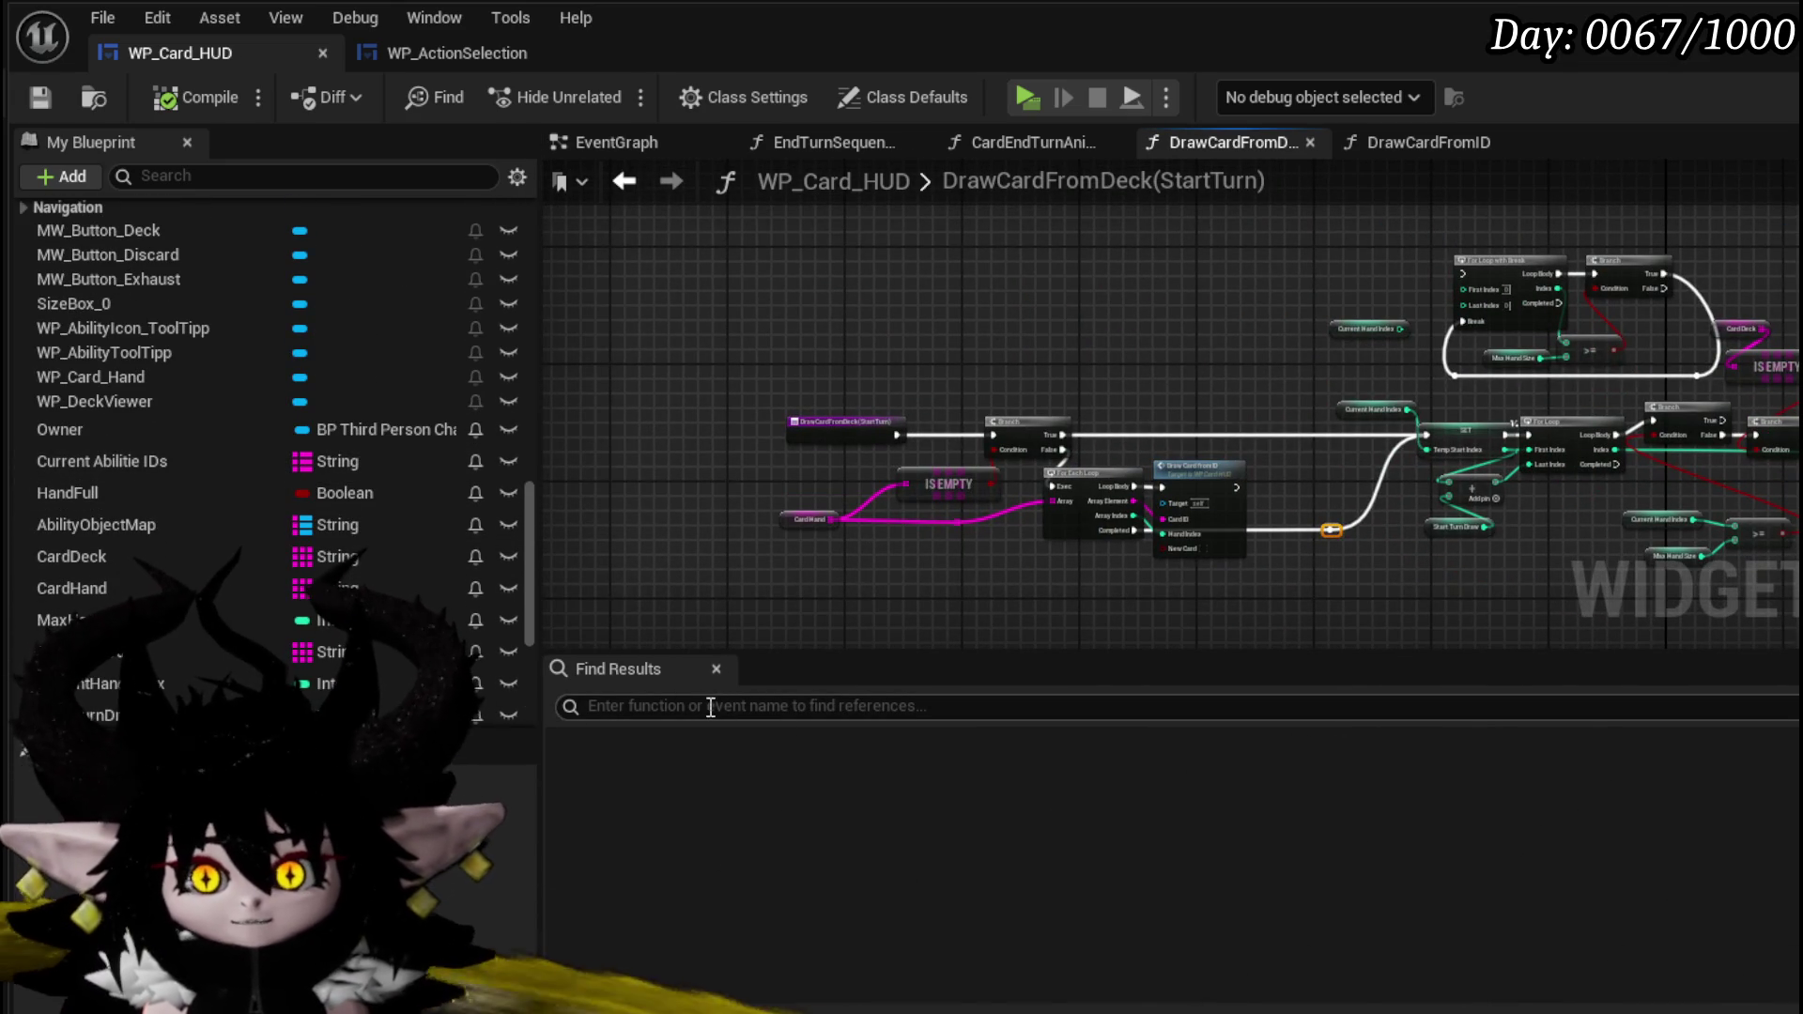
{"action": "left_click", "coordinate": [701, 715]}
- Search for Print String nodes and wire EndTurnSequence's Loop Body straight to Branch
{"action": "type", "text": "nt String"}
{"action": "key", "text": "Return"}
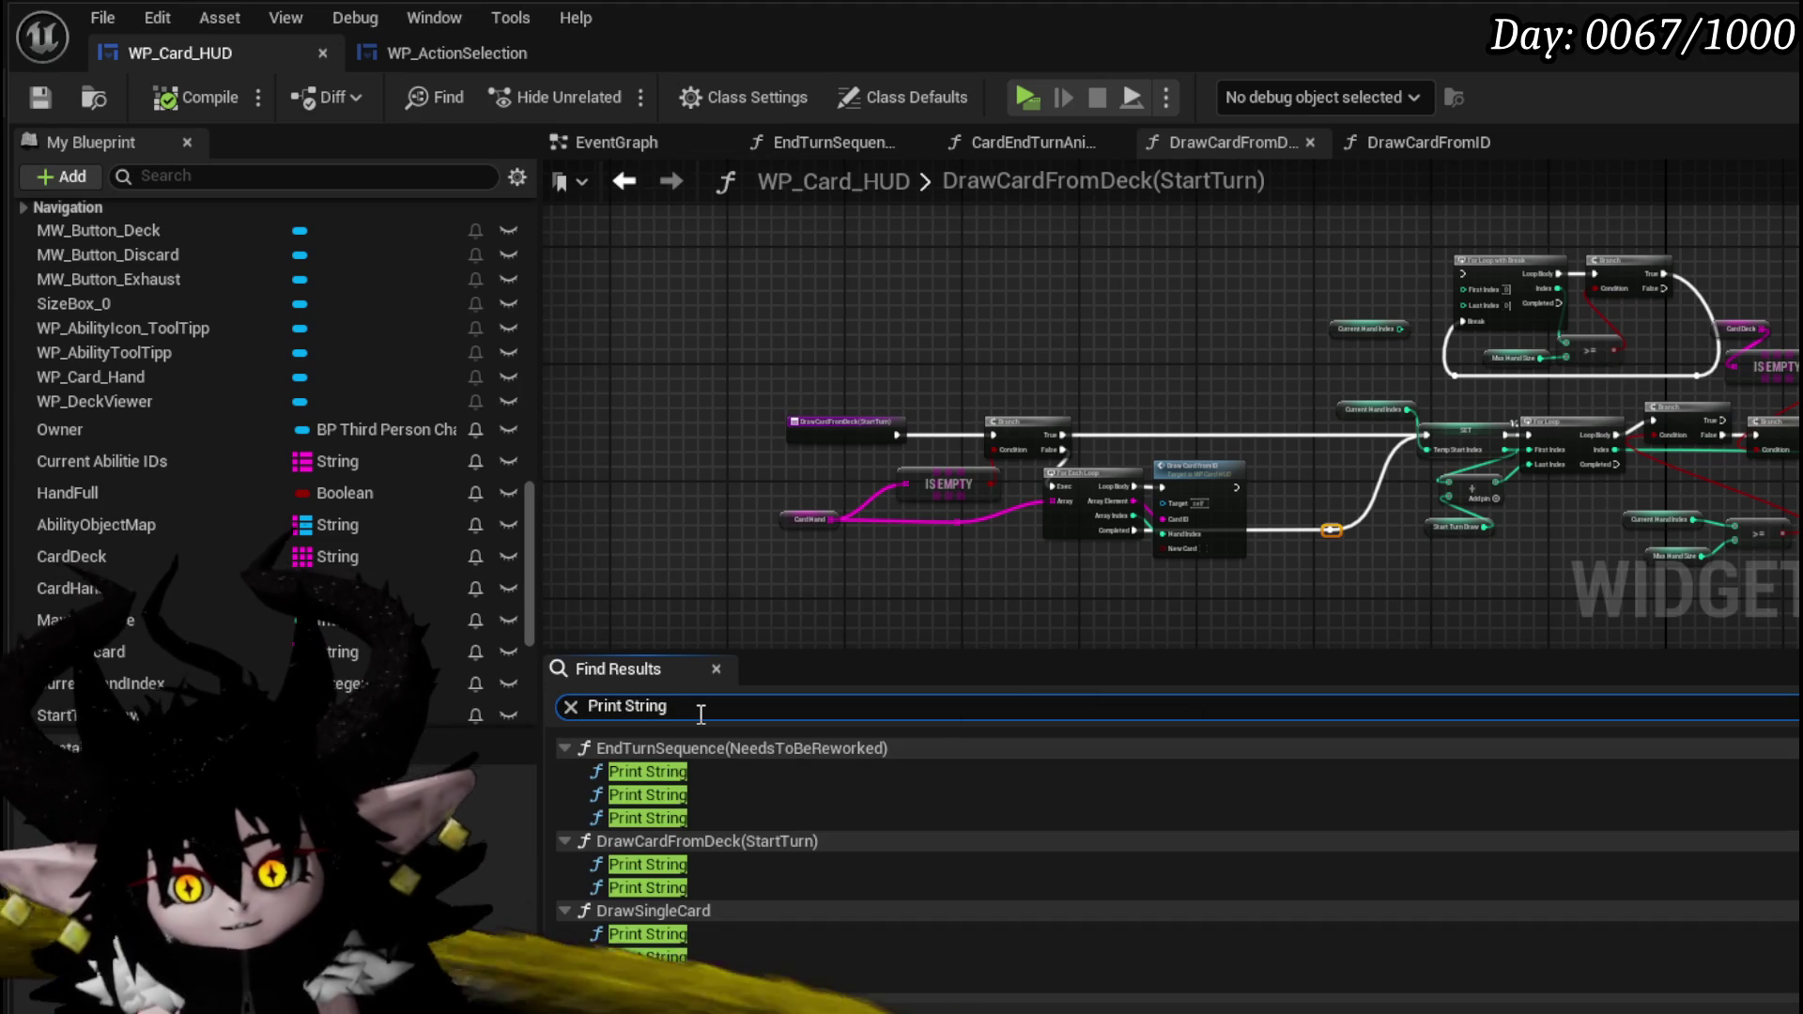
{"action": "left_click", "coordinate": [603, 794]}
{"action": "double_click", "coordinate": [659, 772]}
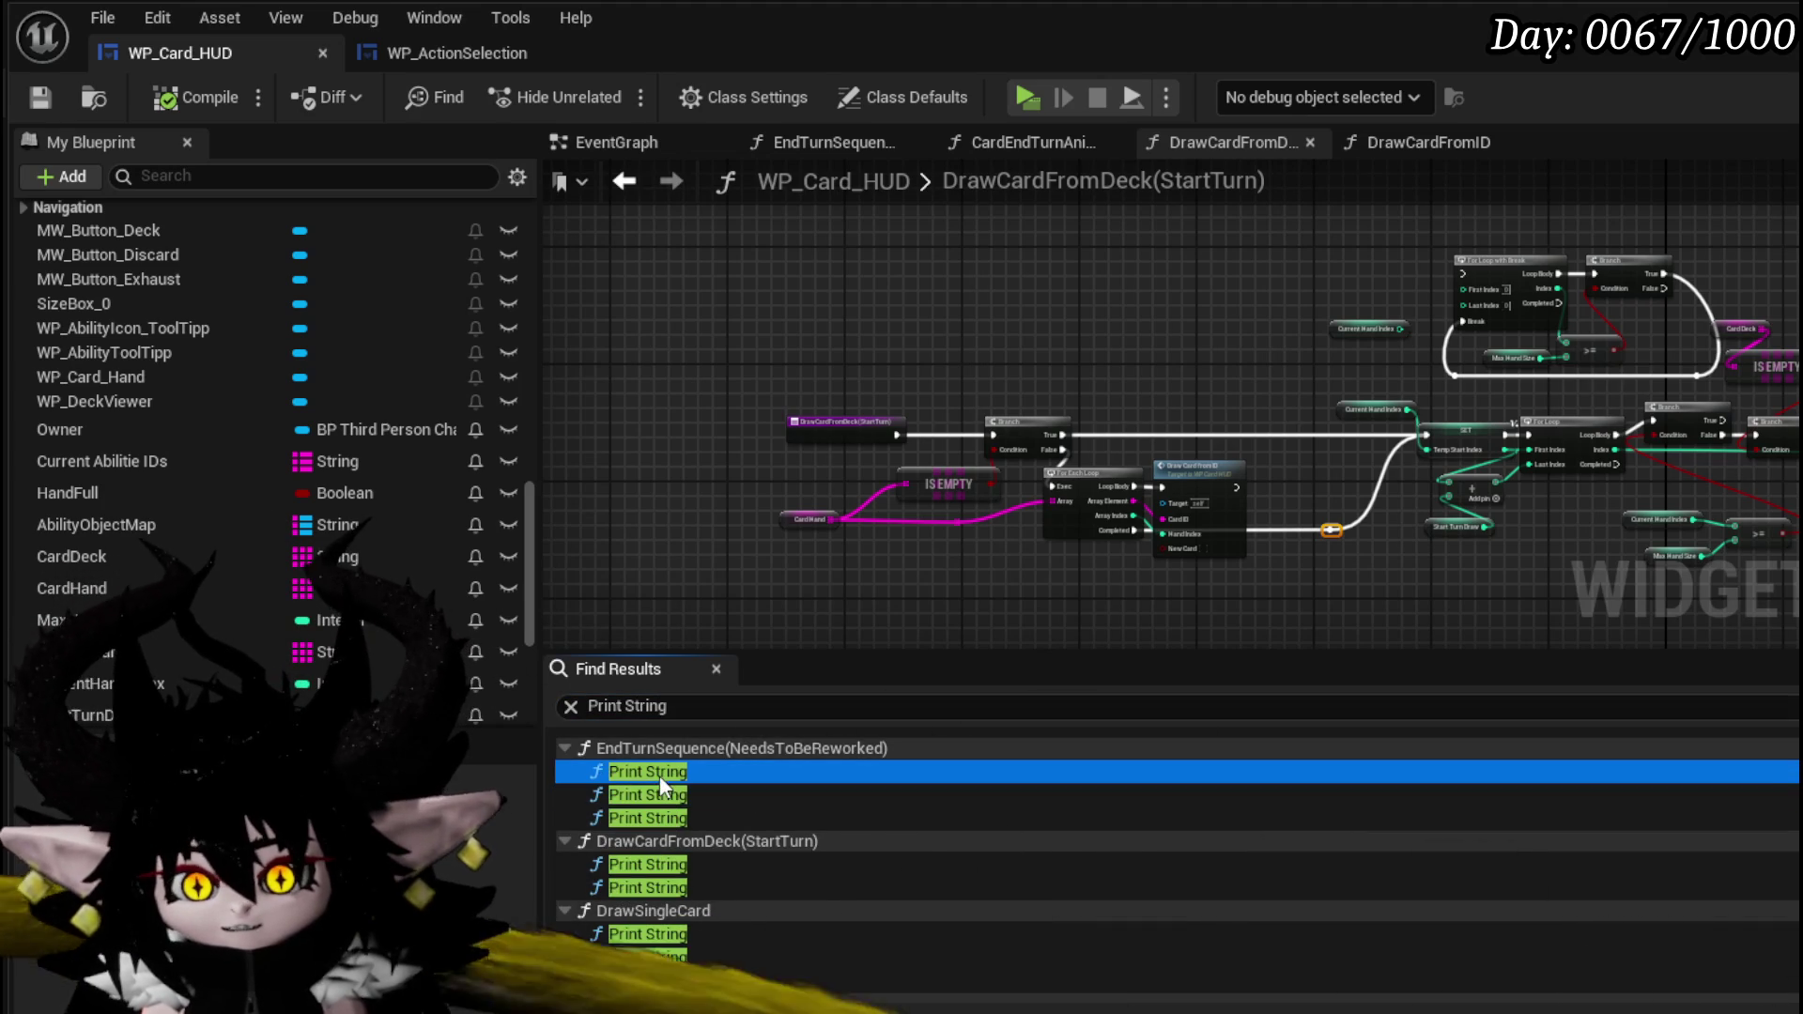
{"action": "double_click", "coordinate": [680, 800]}
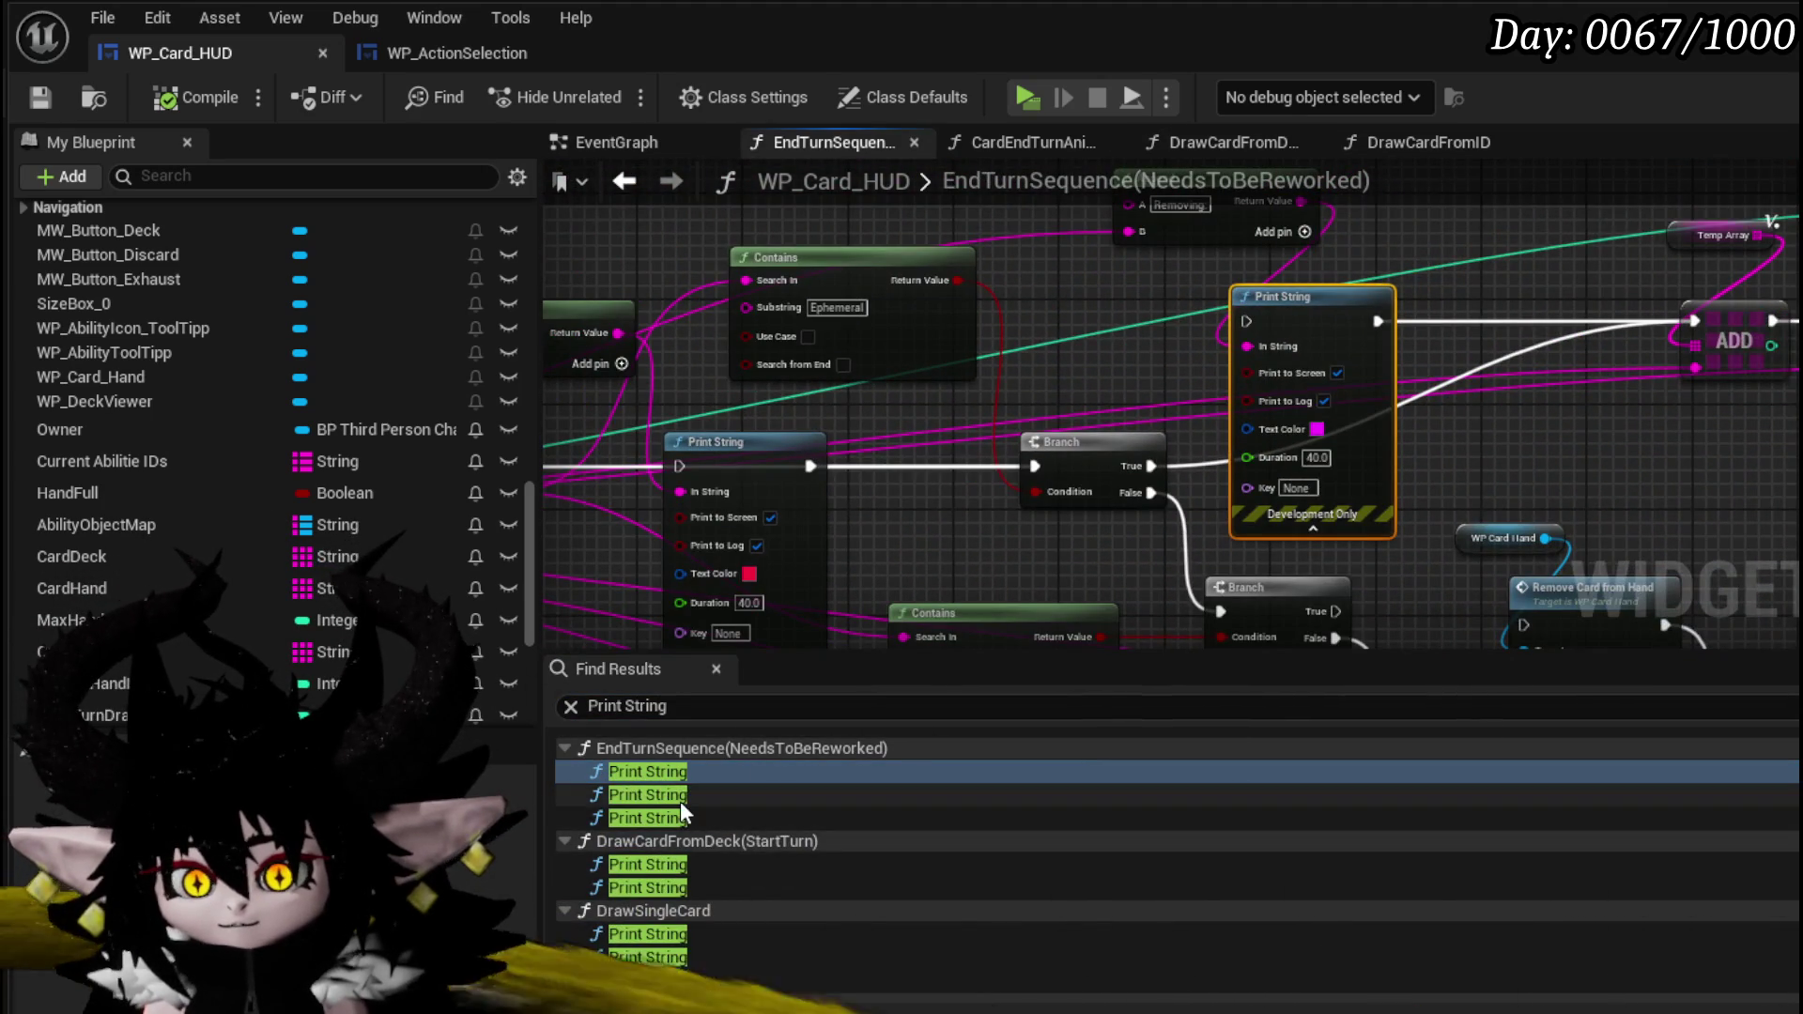
{"action": "left_click", "coordinate": [690, 819]}
{"action": "double_click", "coordinate": [690, 819]}
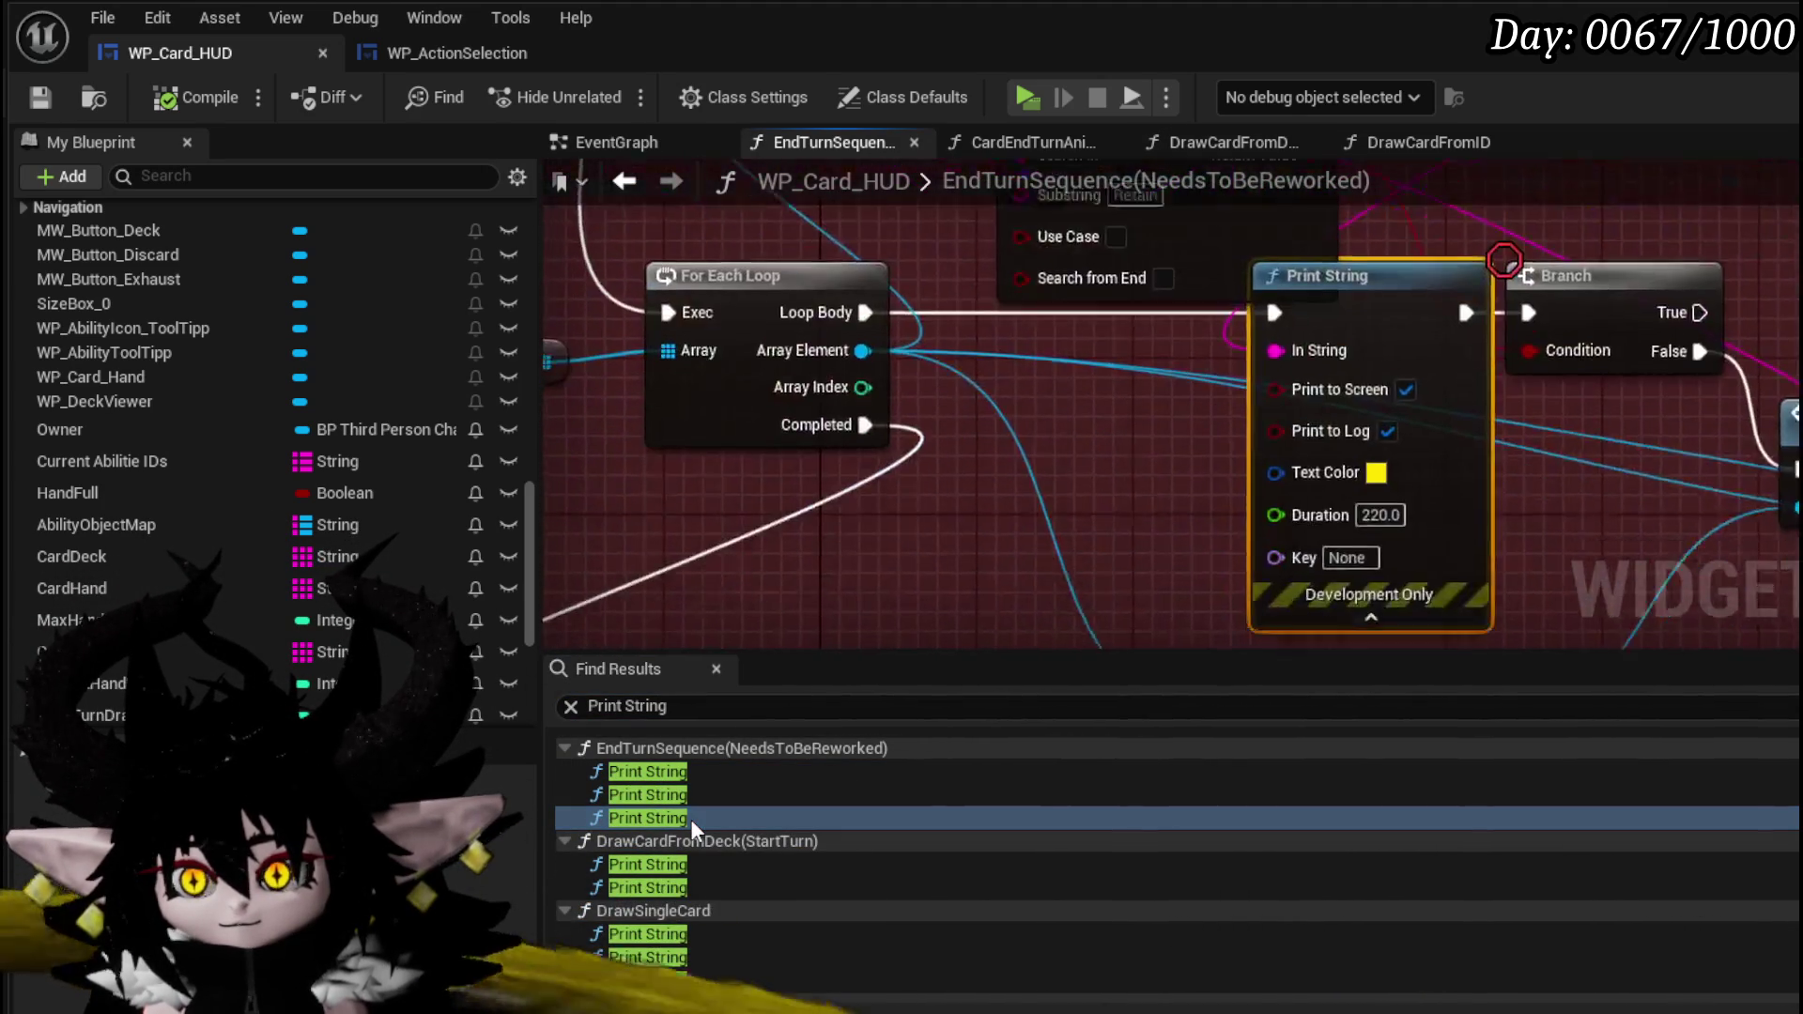
{"action": "left_click_drag", "start_coordinate": [823, 354], "coordinate": [1487, 354]}
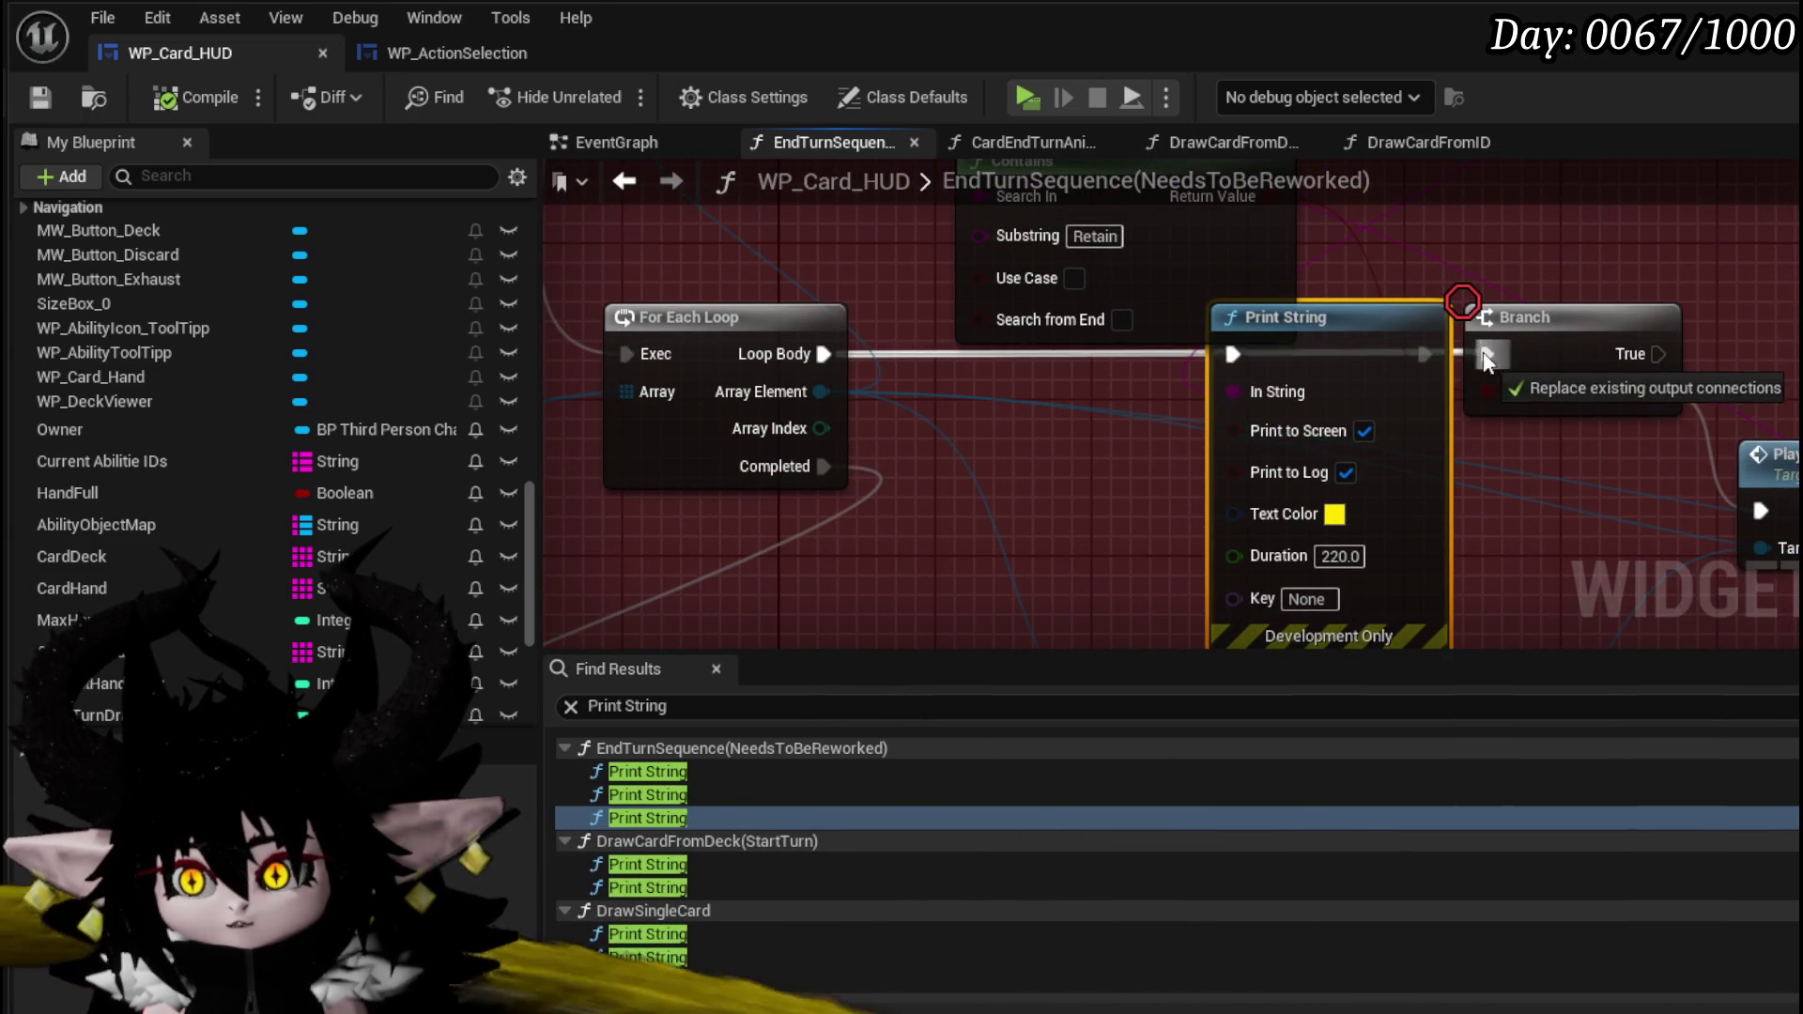
- In DrawSingleCard, connect Branch False to the reroute, bypassing its Print String
{"action": "left_click", "coordinate": [656, 864]}
{"action": "double_click", "coordinate": [655, 864]}
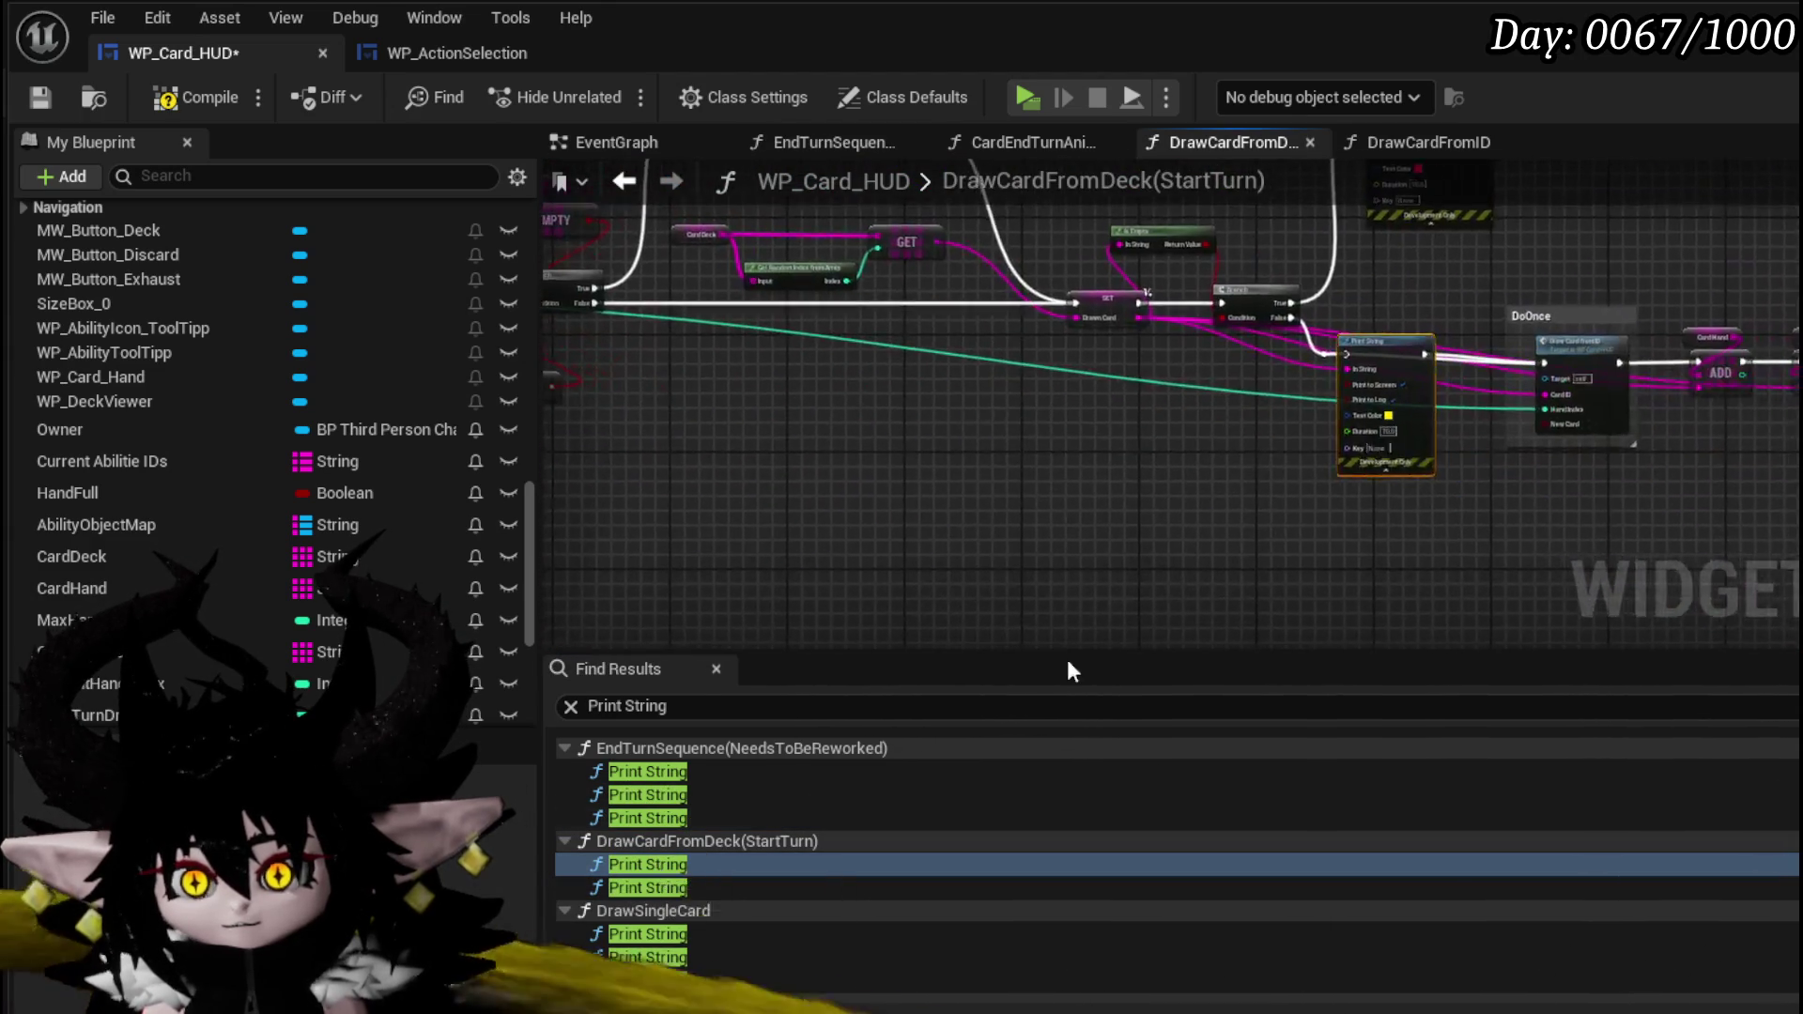
{"action": "double_click", "coordinate": [659, 887]}
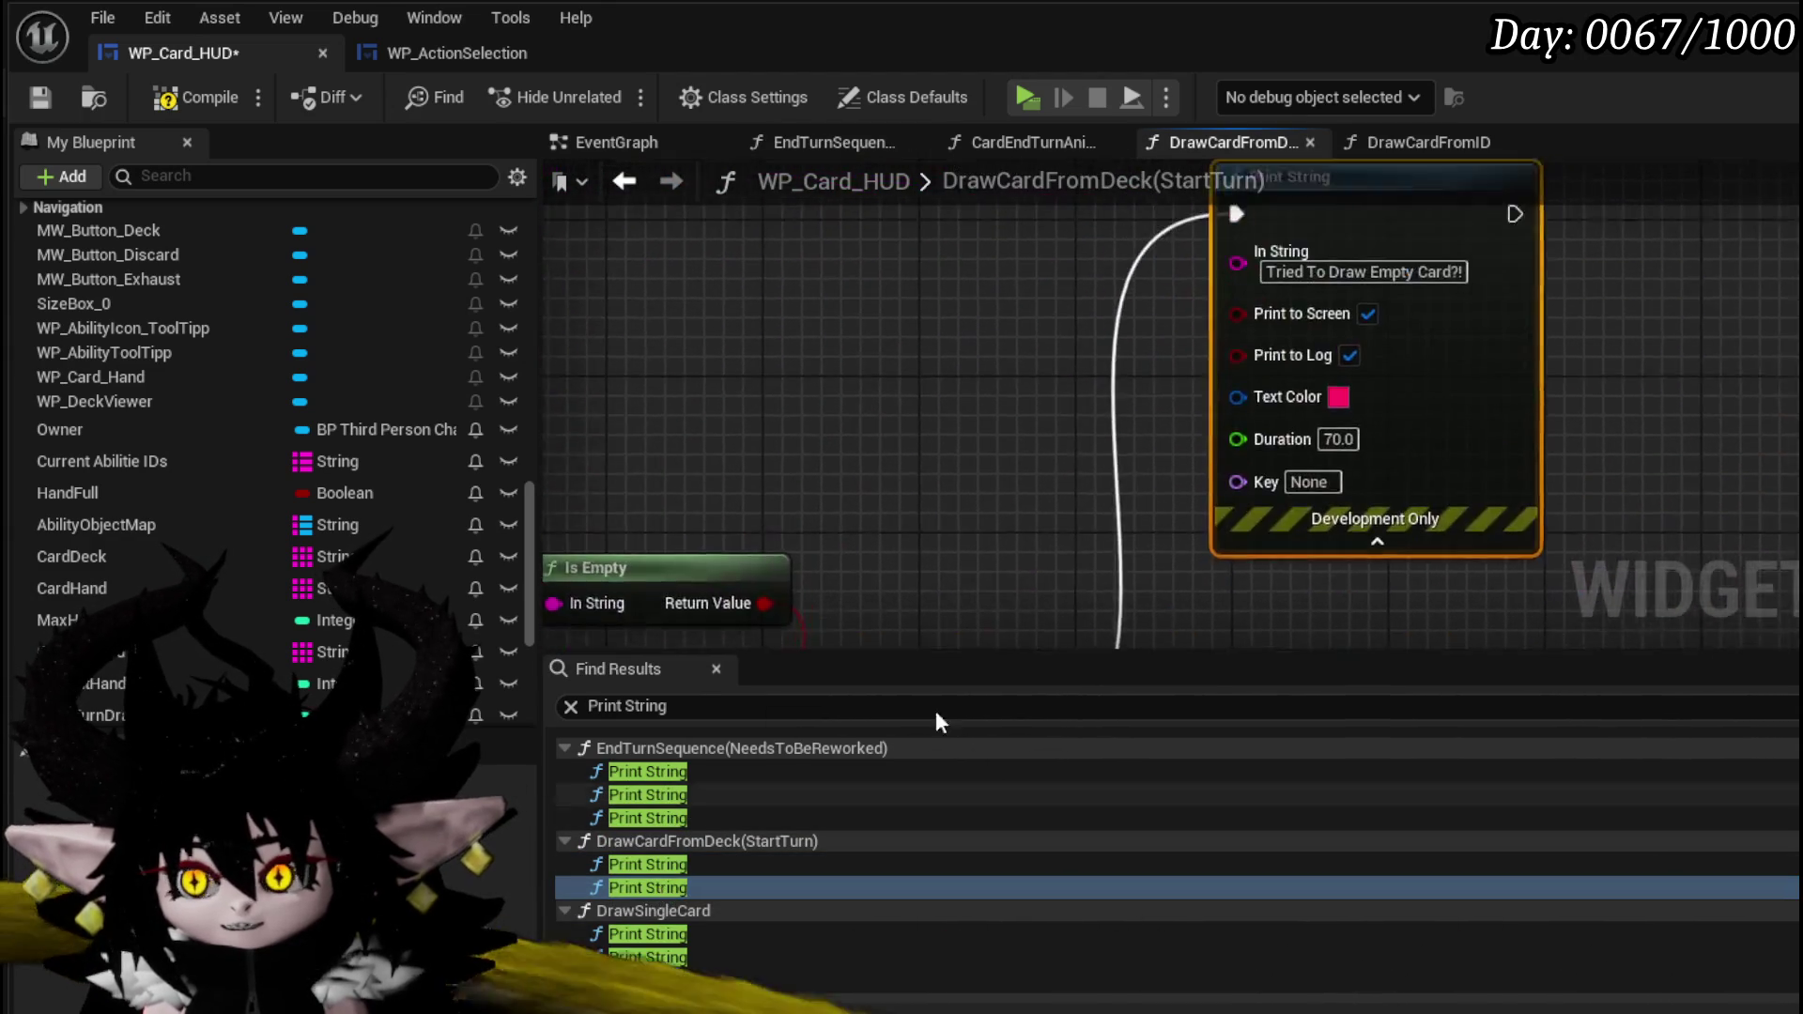
{"action": "scroll", "coordinate": [732, 832], "scroll_direction": "down", "scroll_amount": 2}
{"action": "double_click", "coordinate": [682, 875]}
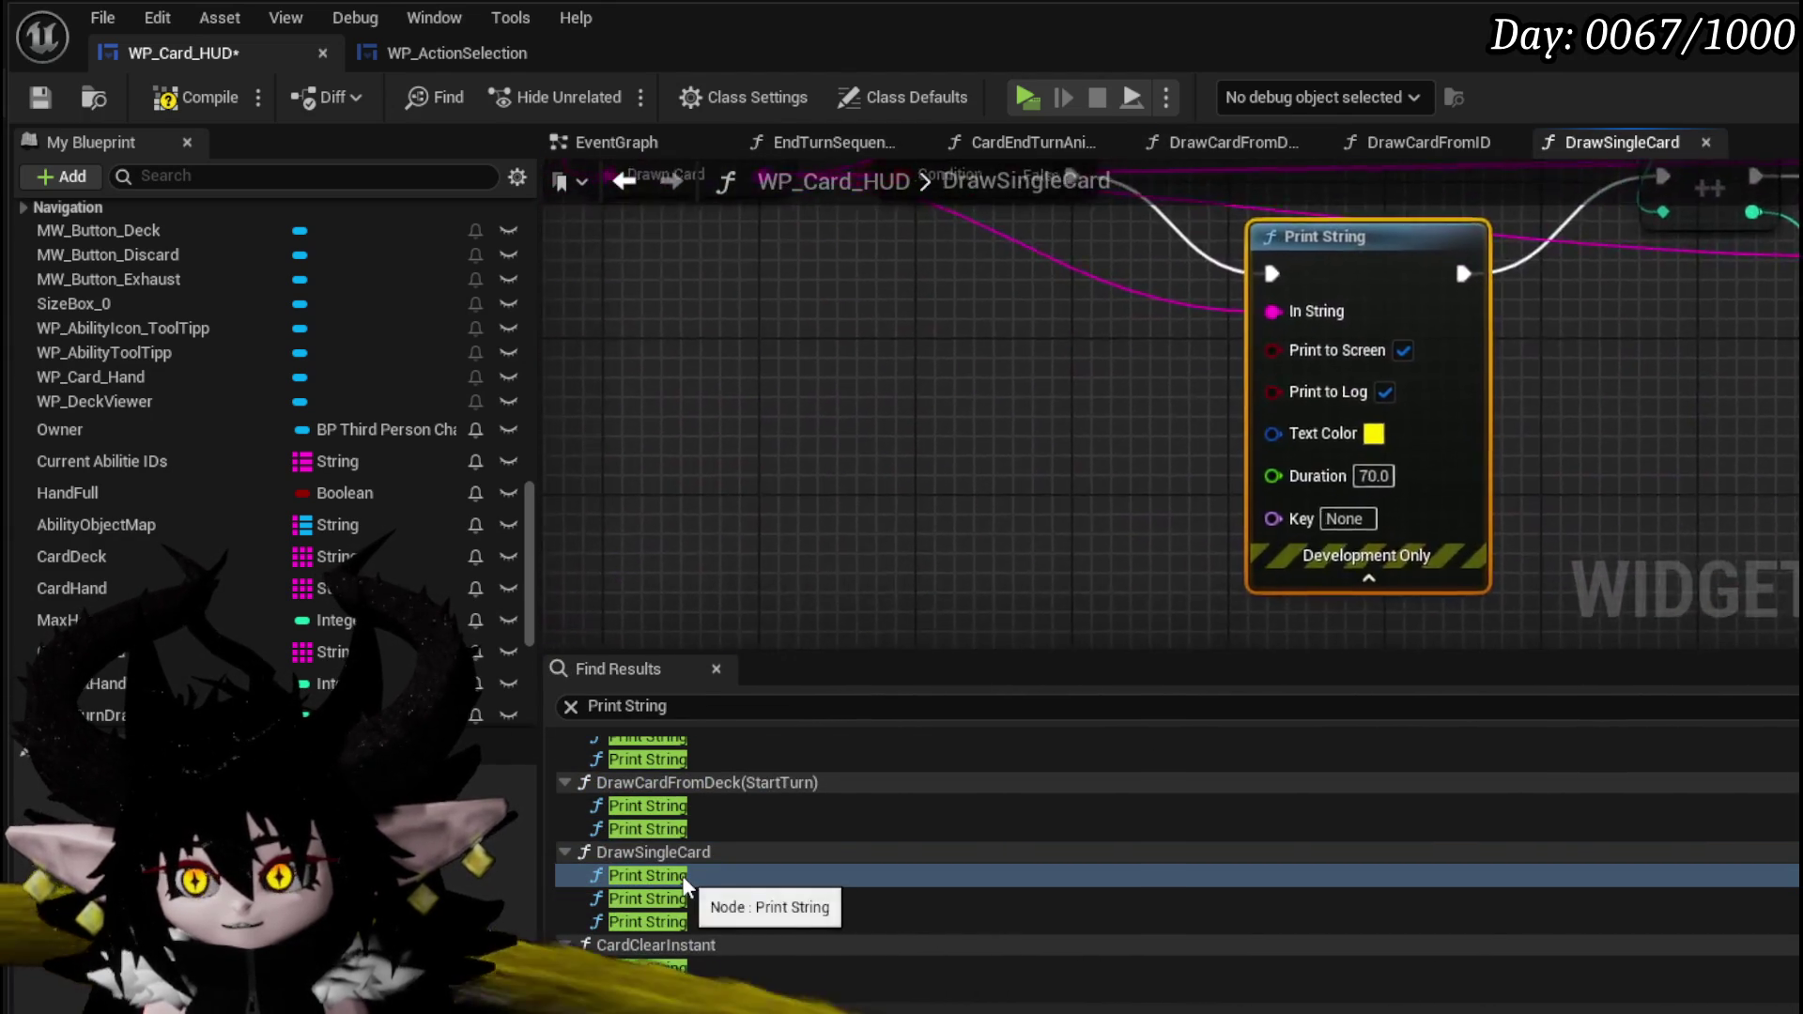
{"action": "left_click_drag", "start_coordinate": [885, 398], "coordinate": [1371, 437]}
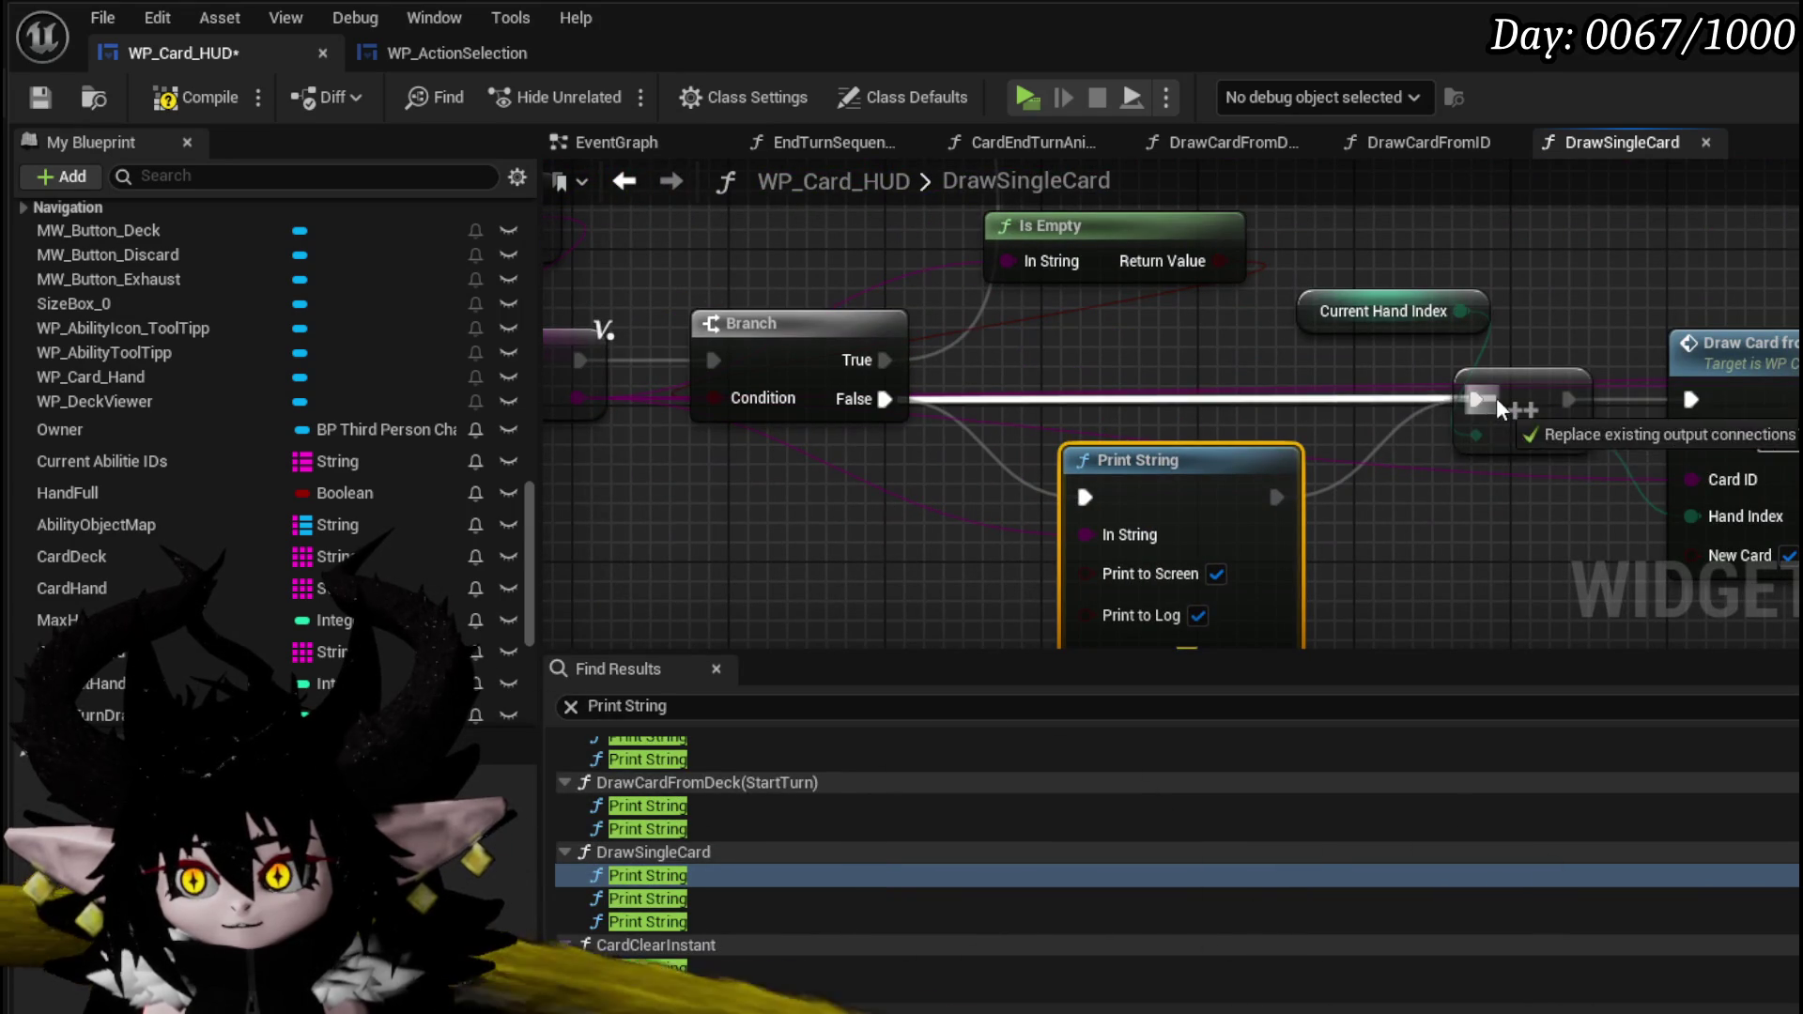
{"action": "left_click_drag", "start_coordinate": [1496, 397], "coordinate": [1494, 399]}
- In CardClearInstant, wire Branch True directly to ADD through a reroute, bypassing Print String
{"action": "double_click", "coordinate": [661, 899]}
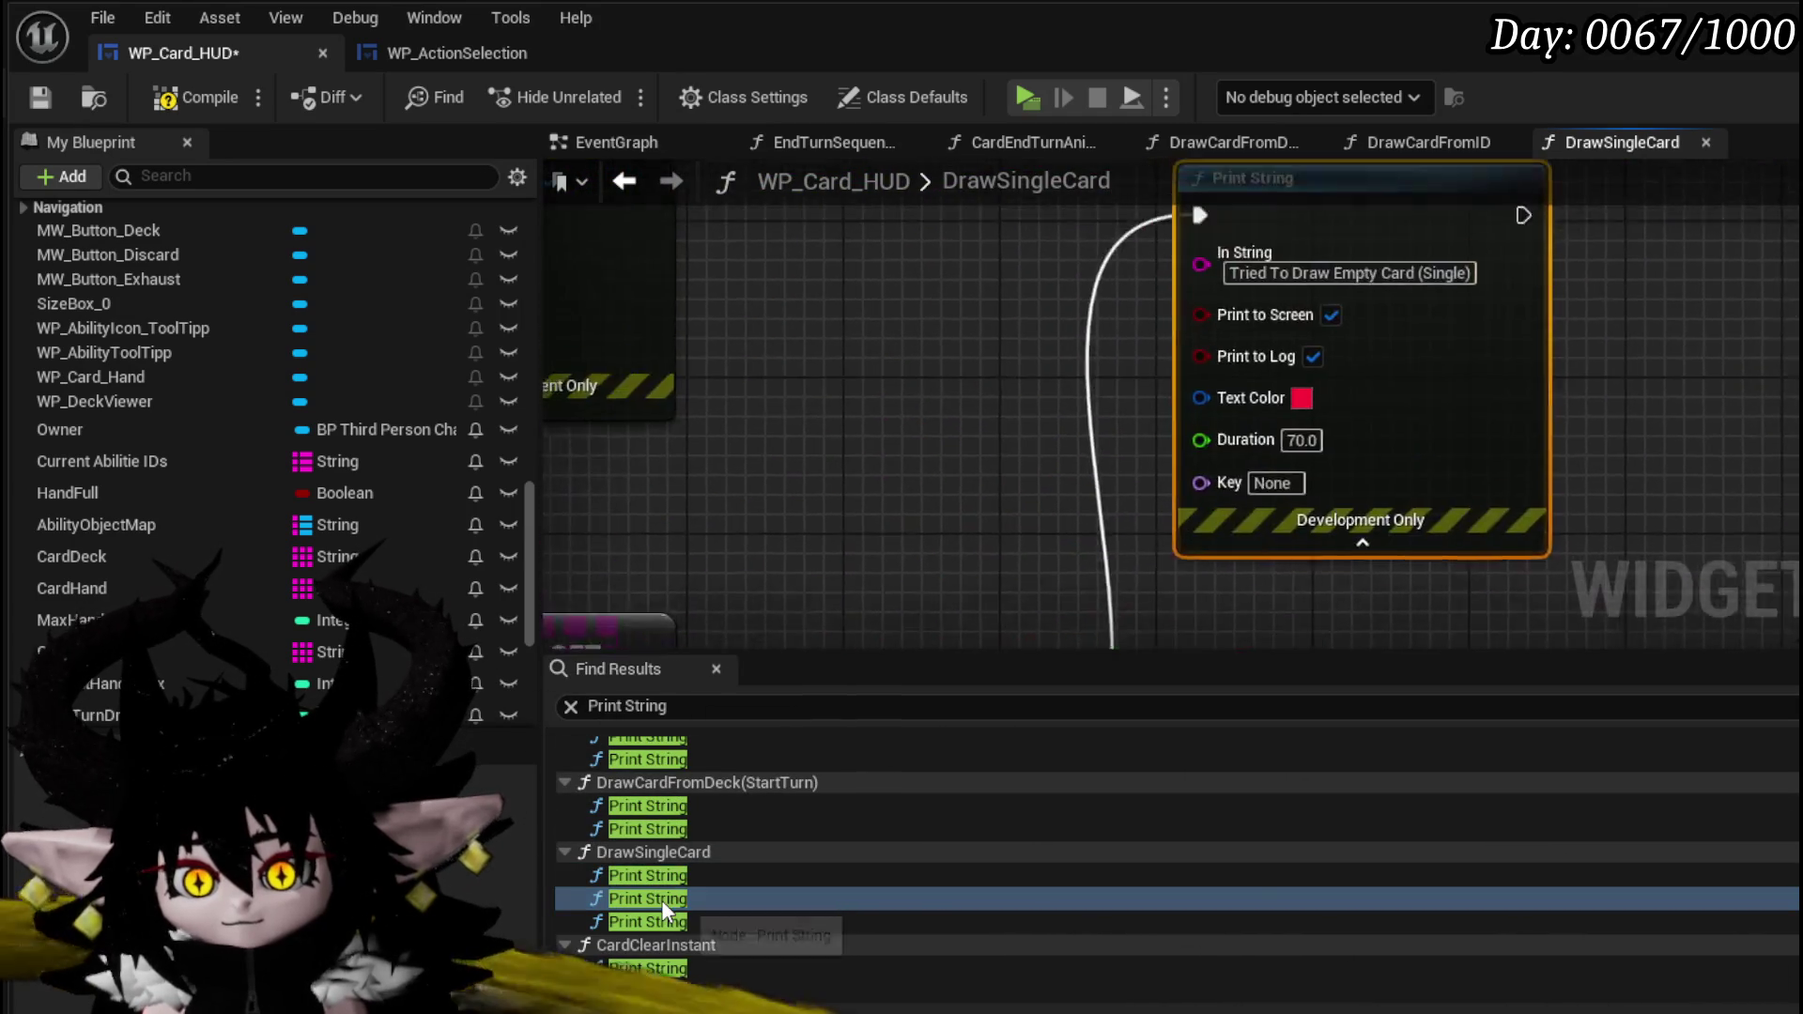
{"action": "scroll", "coordinate": [1026, 483], "scroll_direction": "down", "scroll_amount": 2}
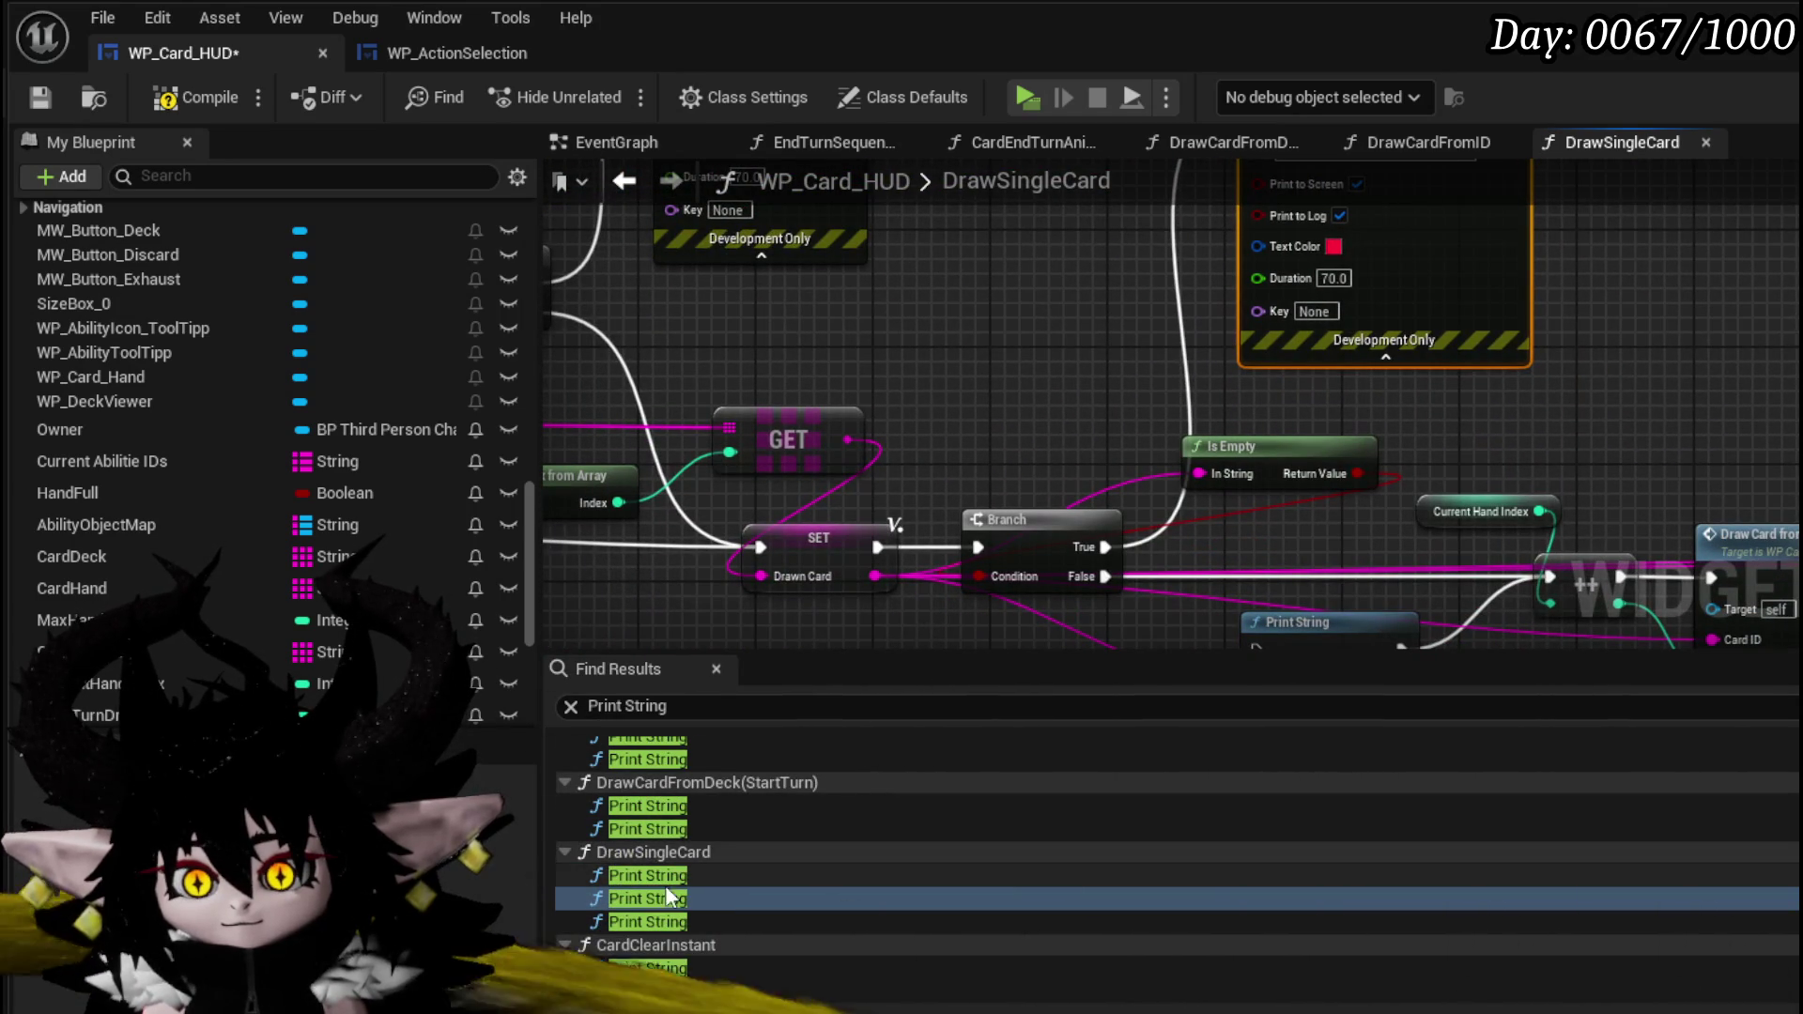
{"action": "double_click", "coordinate": [645, 921]}
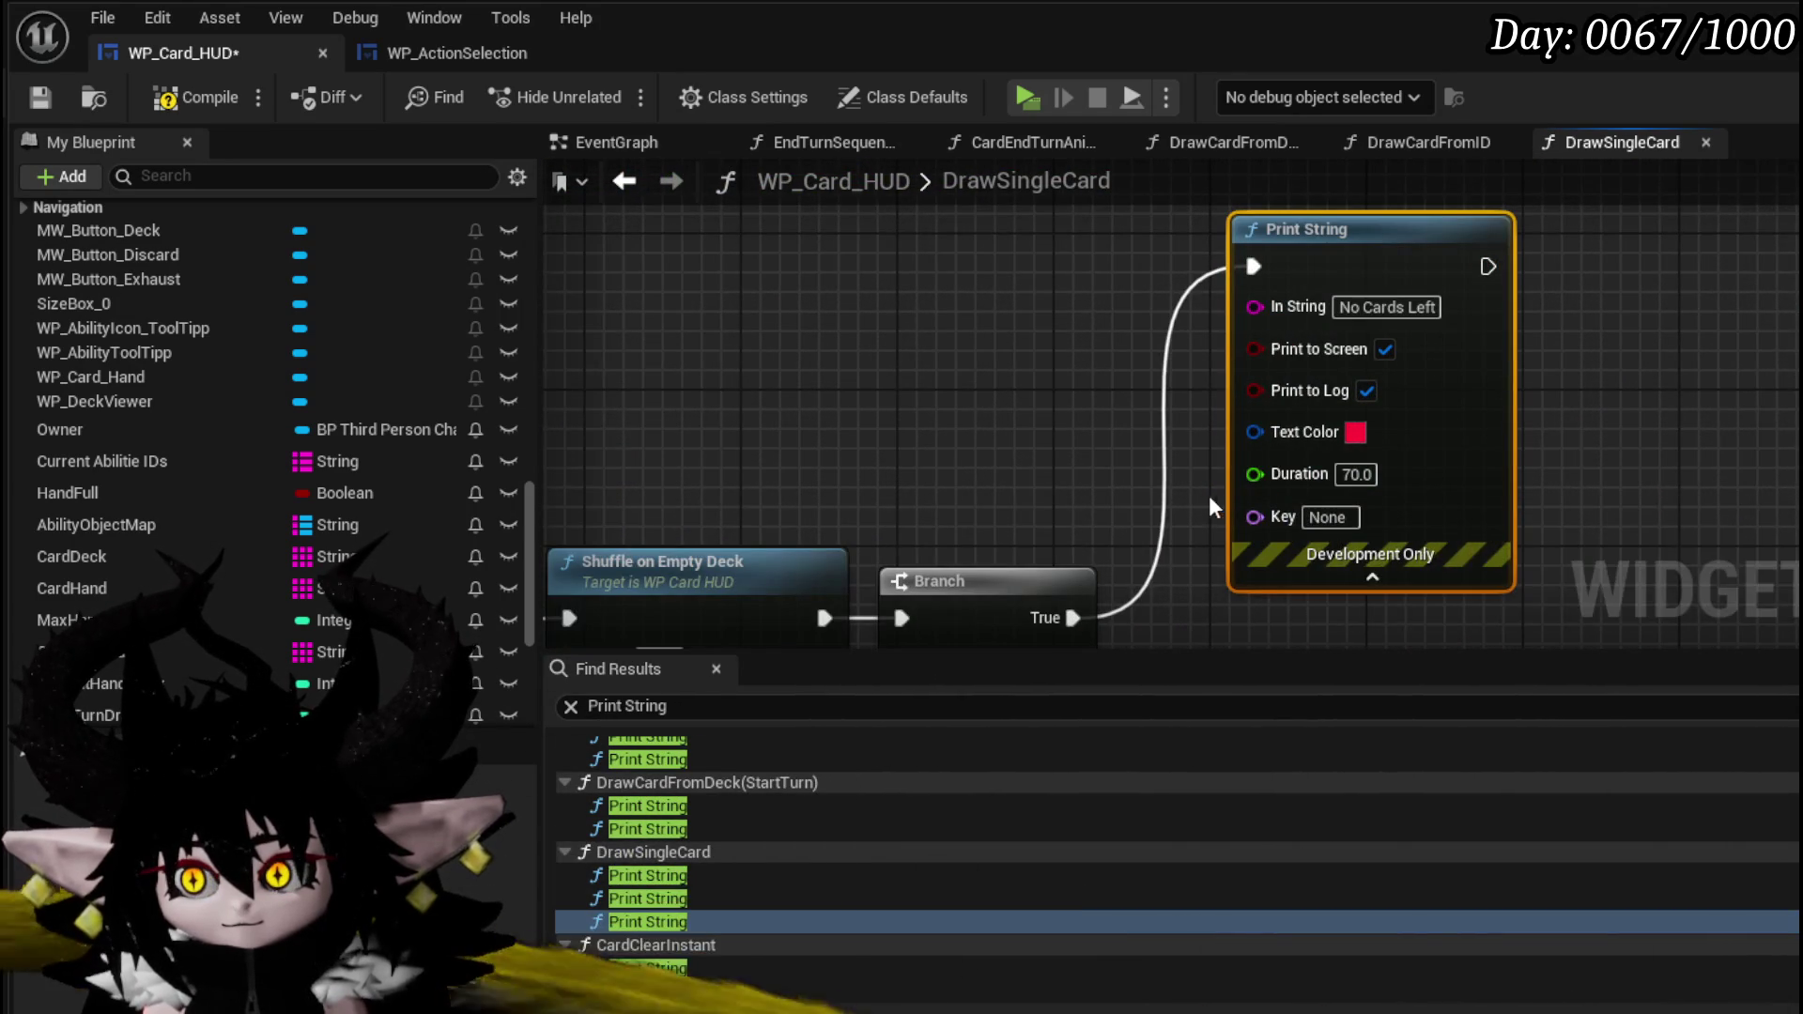
{"action": "scroll", "coordinate": [1218, 508], "scroll_direction": "down", "scroll_amount": 2}
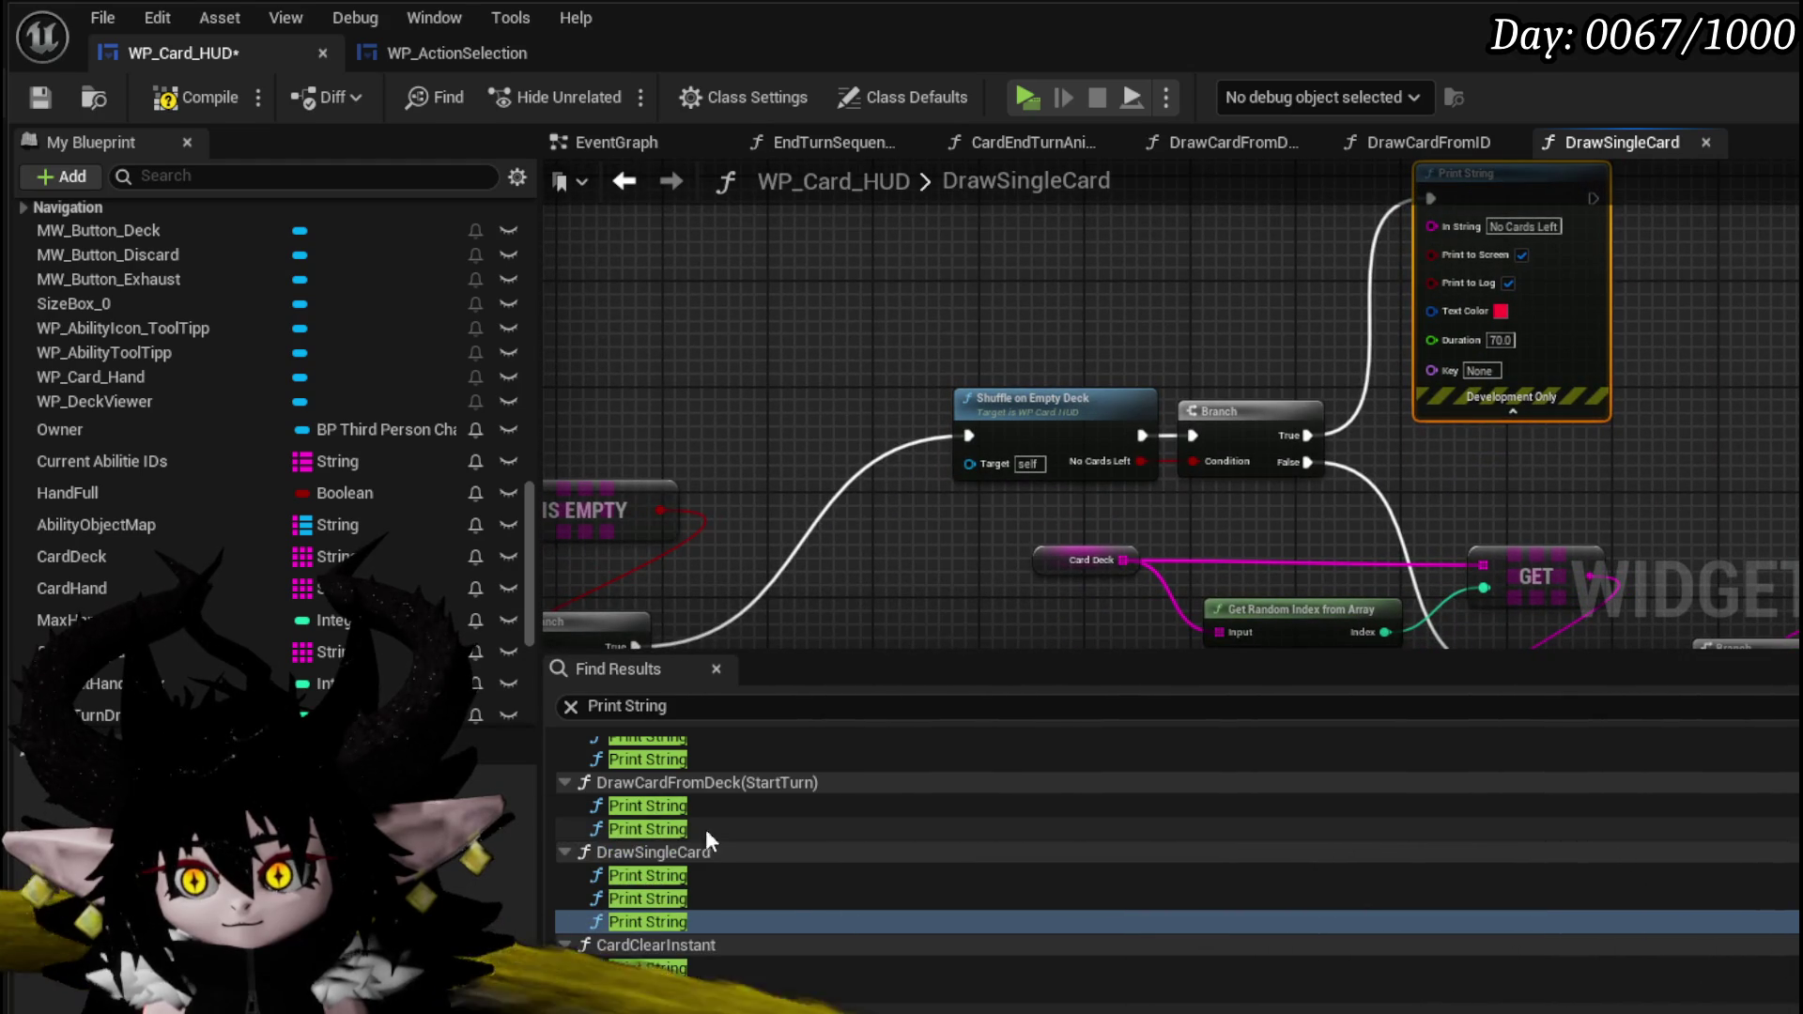
{"action": "double_click", "coordinate": [661, 970]}
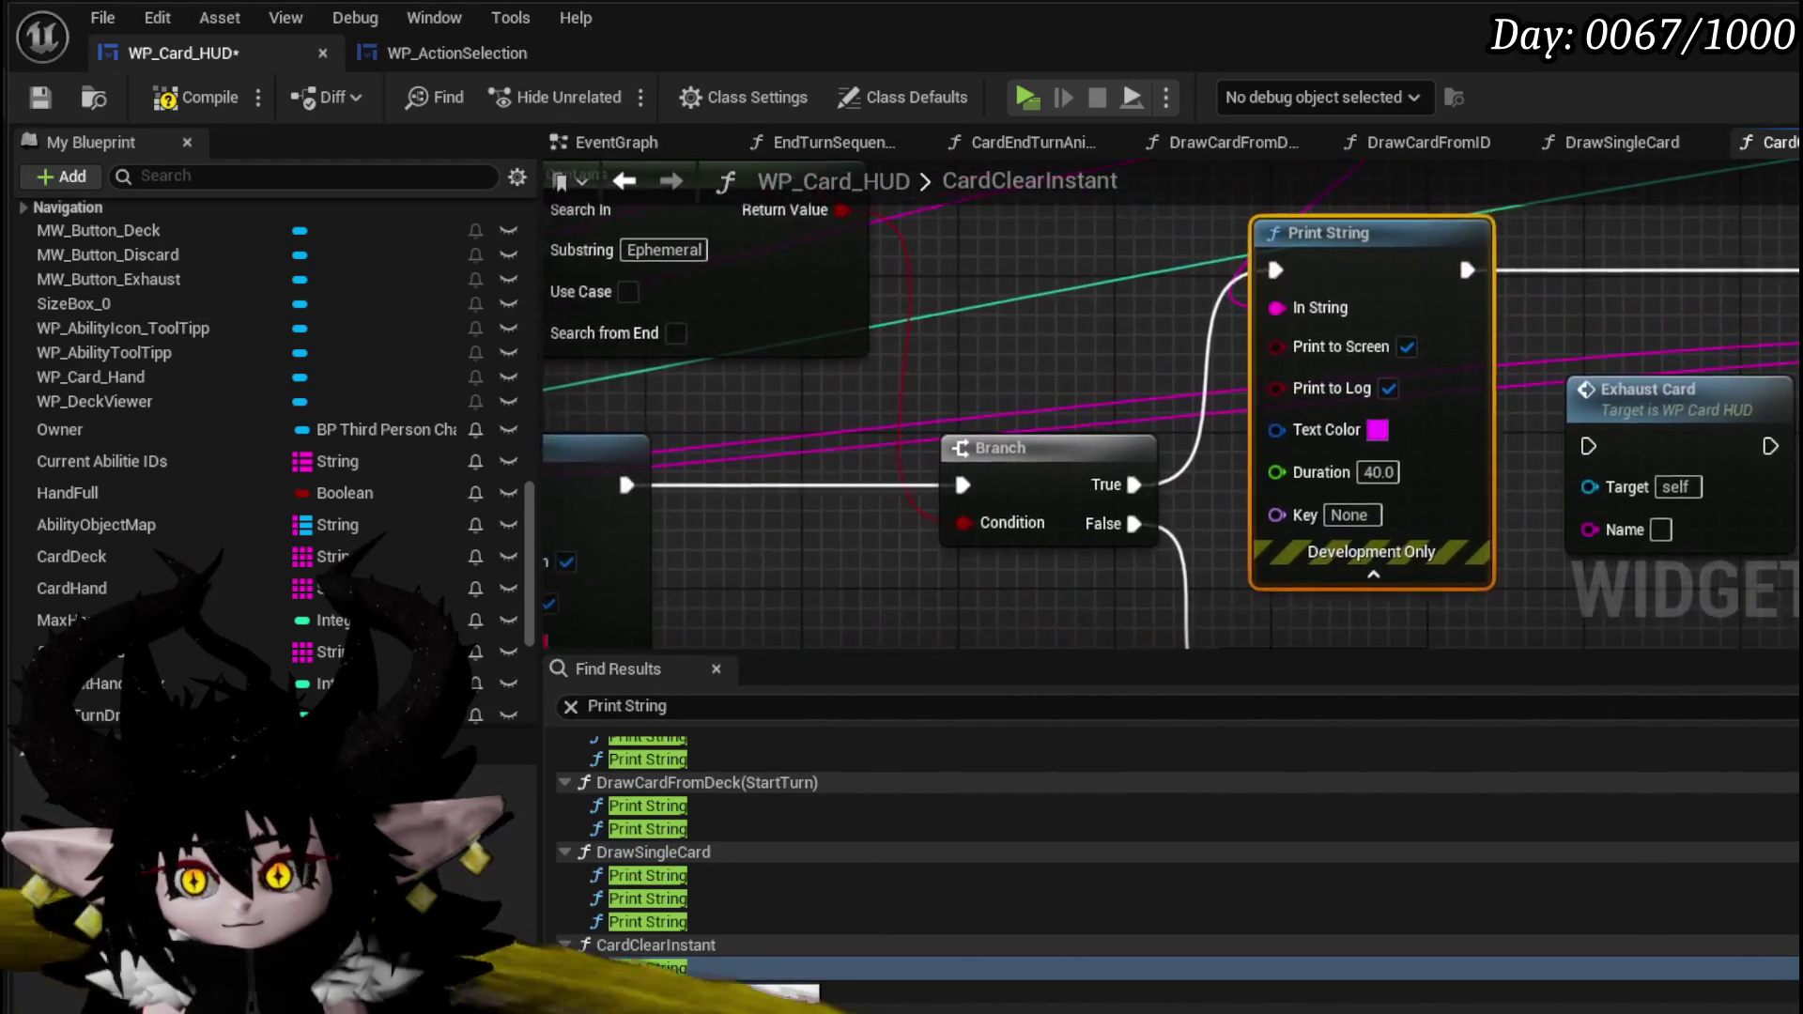
{"action": "scroll", "coordinate": [952, 535], "scroll_direction": "down", "scroll_amount": 1}
{"action": "left_click_drag", "start_coordinate": [942, 586], "coordinate": [1655, 385]}
{"action": "double_click", "coordinate": [1465, 406]}
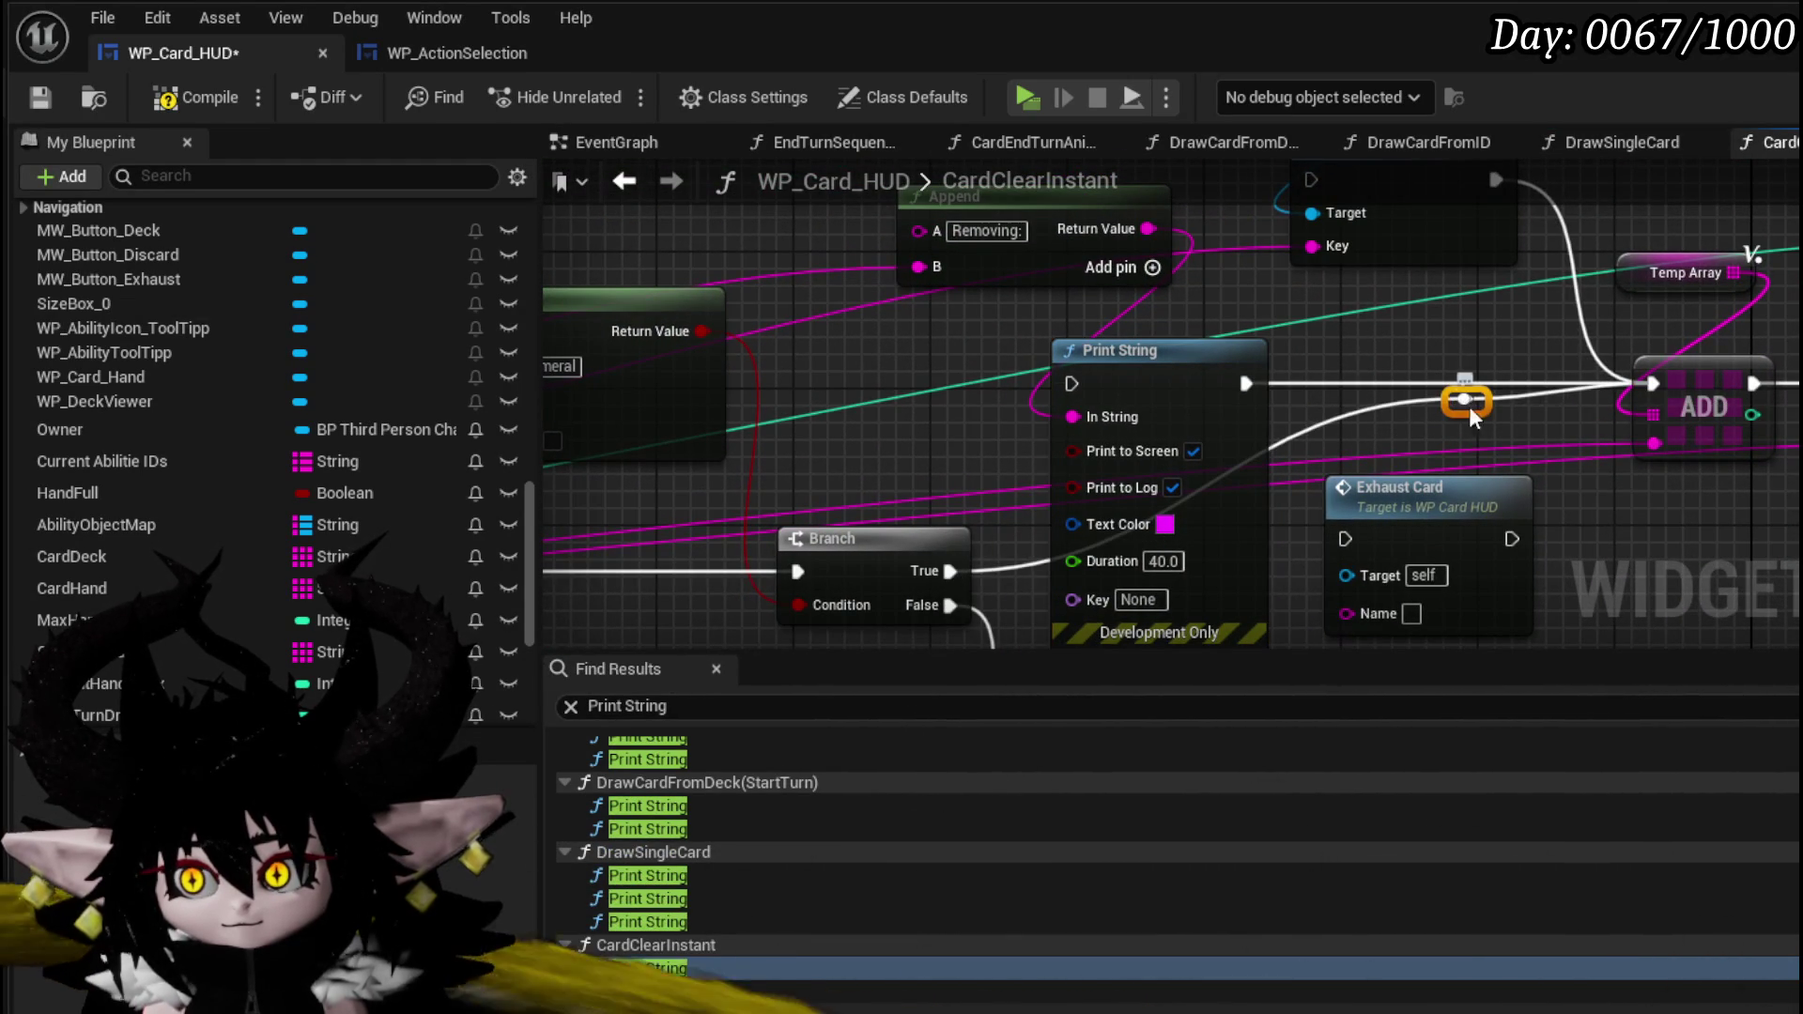
{"action": "left_click_drag", "start_coordinate": [1465, 406], "coordinate": [1022, 384]}
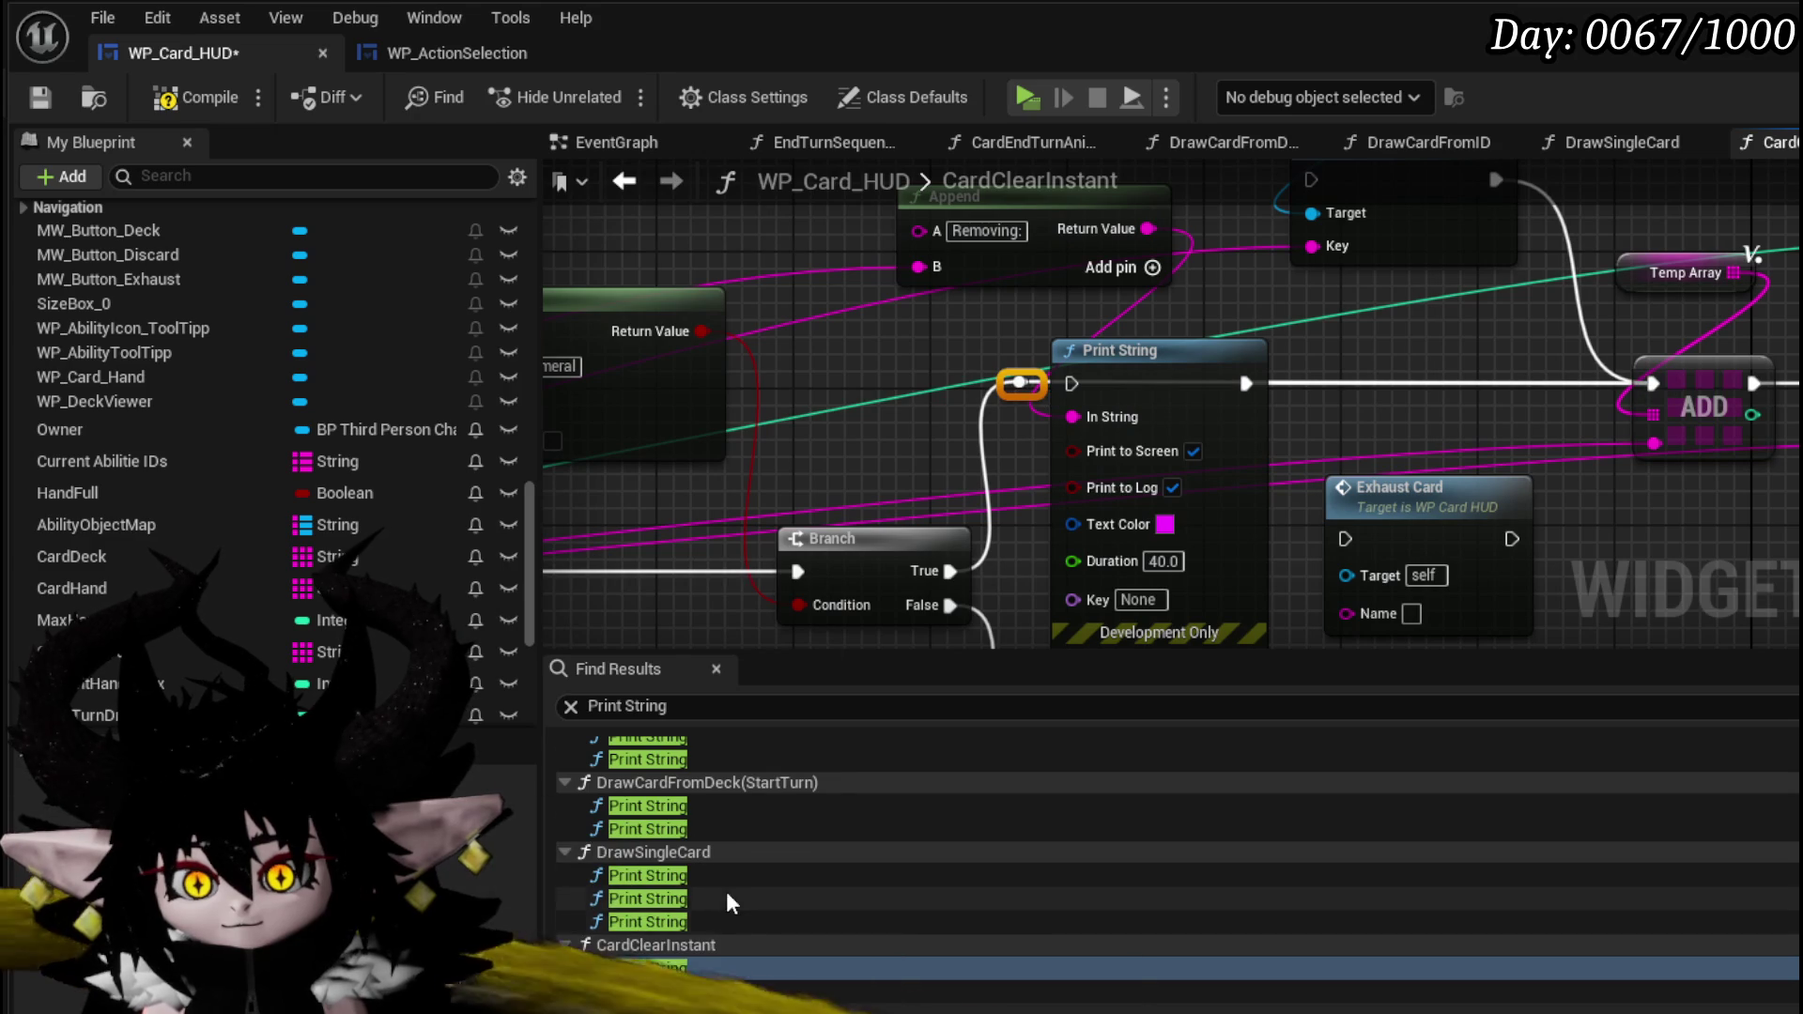
- Connect the next Print String's output to the Branch, compile and save, and switch to Krita
{"action": "left_click", "coordinate": [695, 991]}
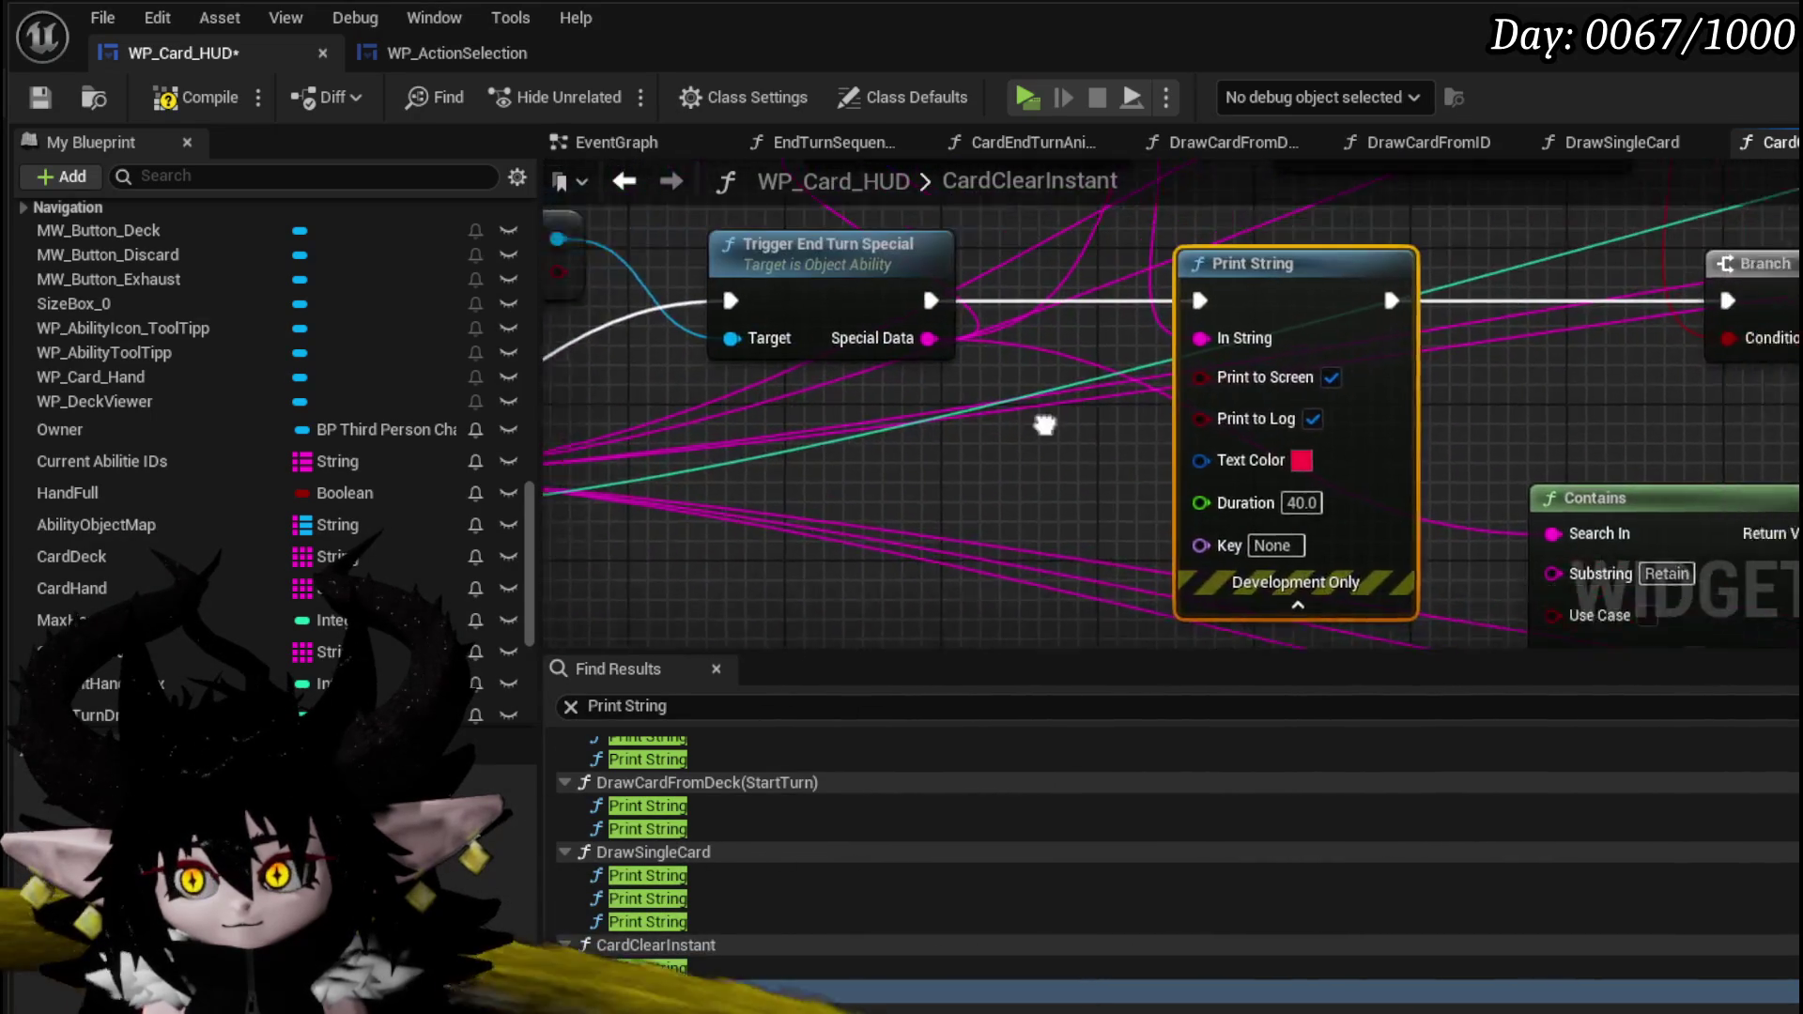
{"action": "left_click_drag", "start_coordinate": [1260, 428], "coordinate": [1597, 434]}
{"action": "left_click", "coordinate": [41, 99]}
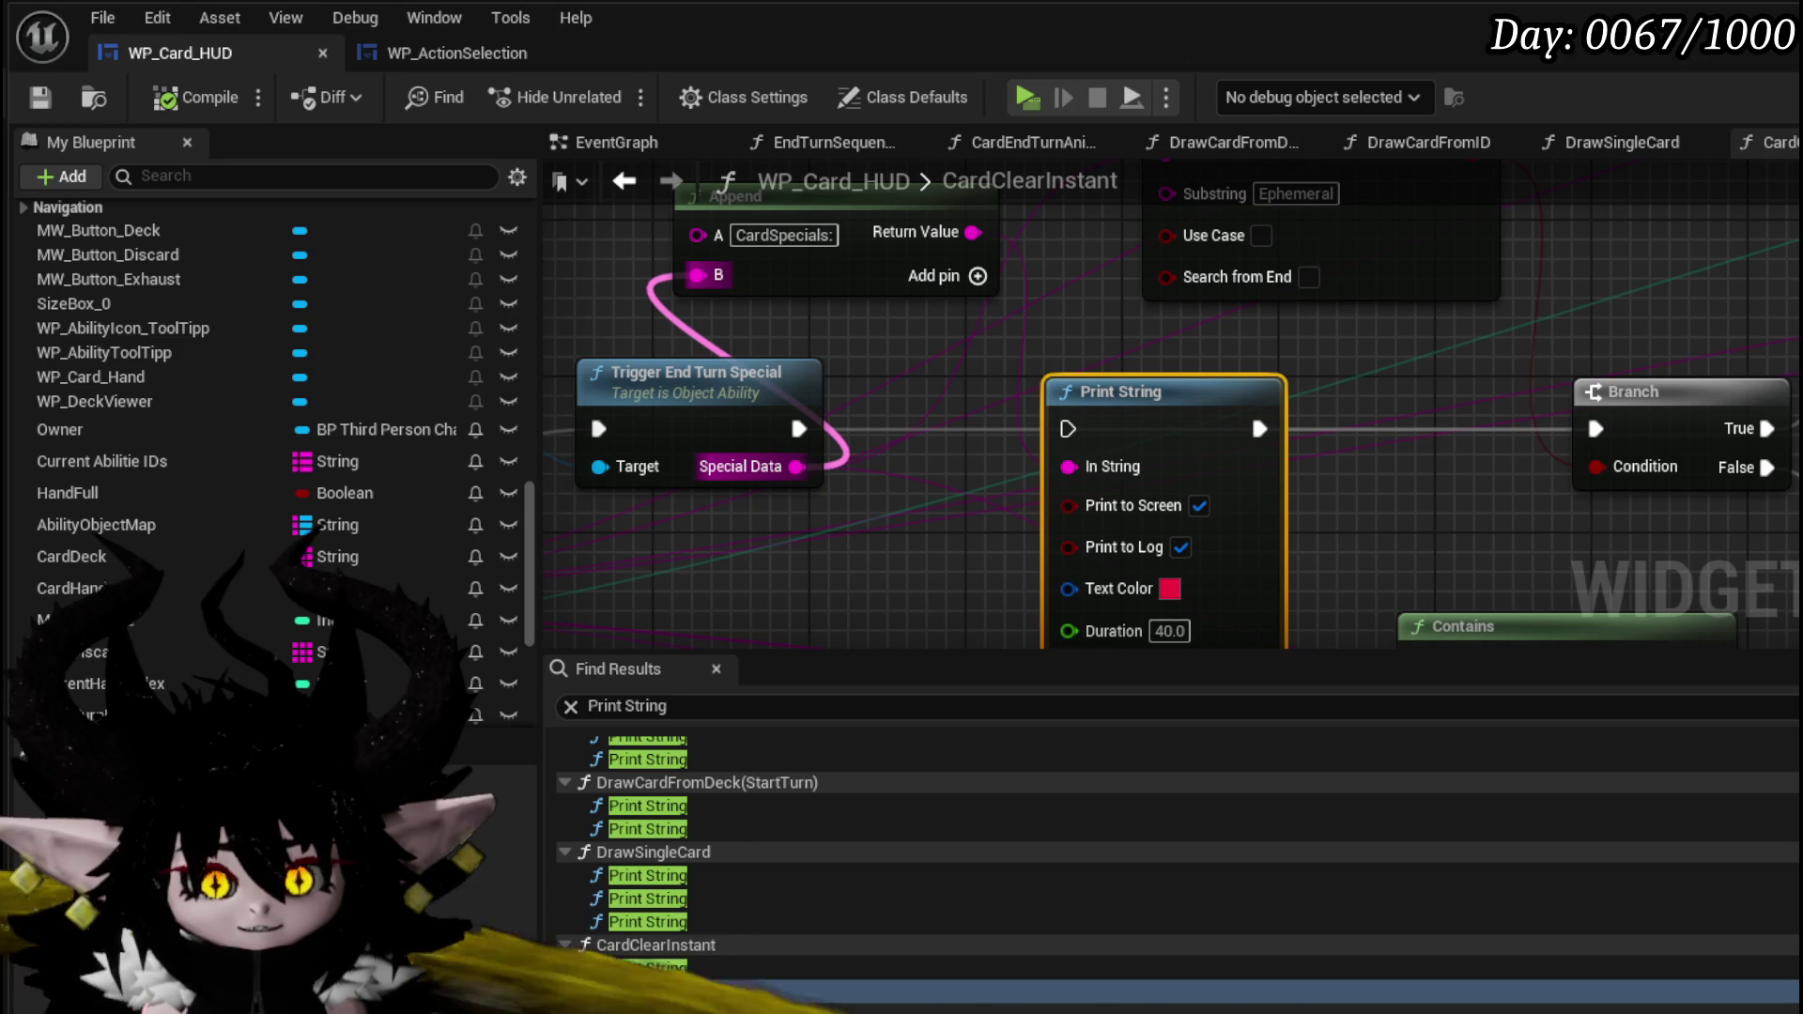
{"action": "key", "text": "alt+Tab"}
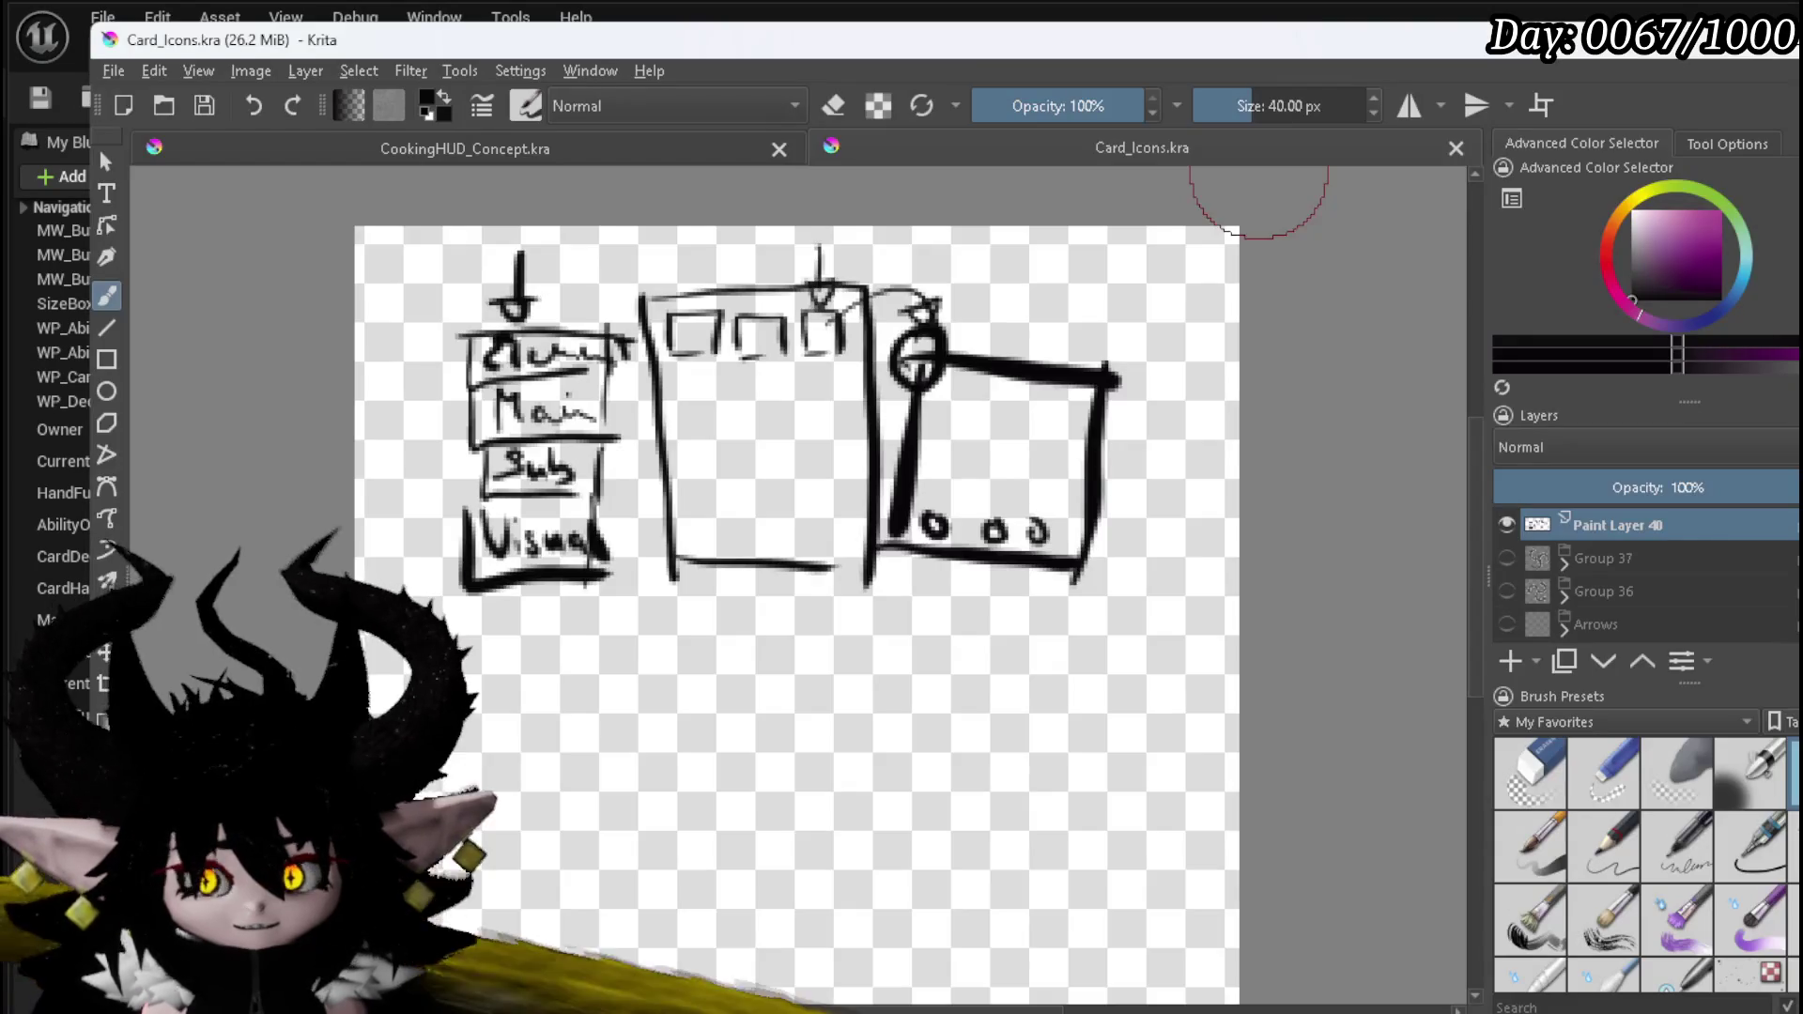
- Hide the old layout sketch layer, add a new paint layer, and pick pure black
{"action": "scroll", "coordinate": [735, 573], "scroll_direction": "down", "scroll_amount": 3}
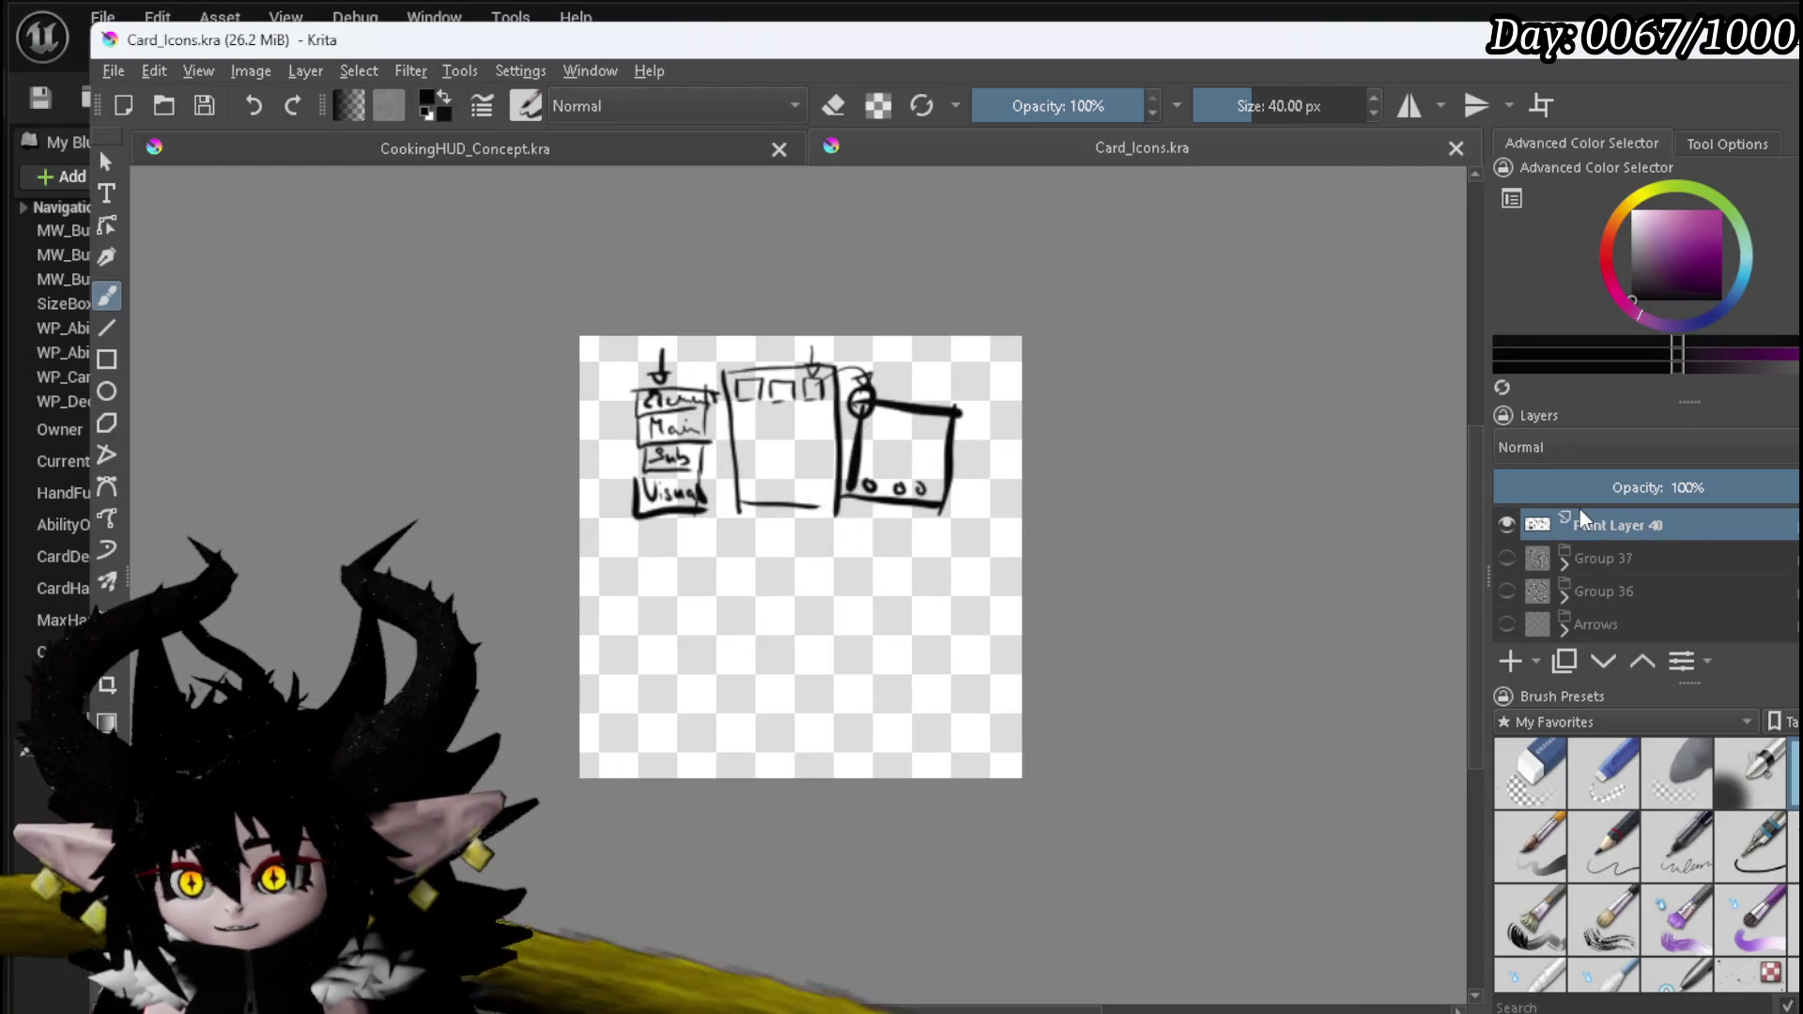
{"action": "left_click", "coordinate": [1506, 524]}
{"action": "left_click", "coordinate": [1602, 558]}
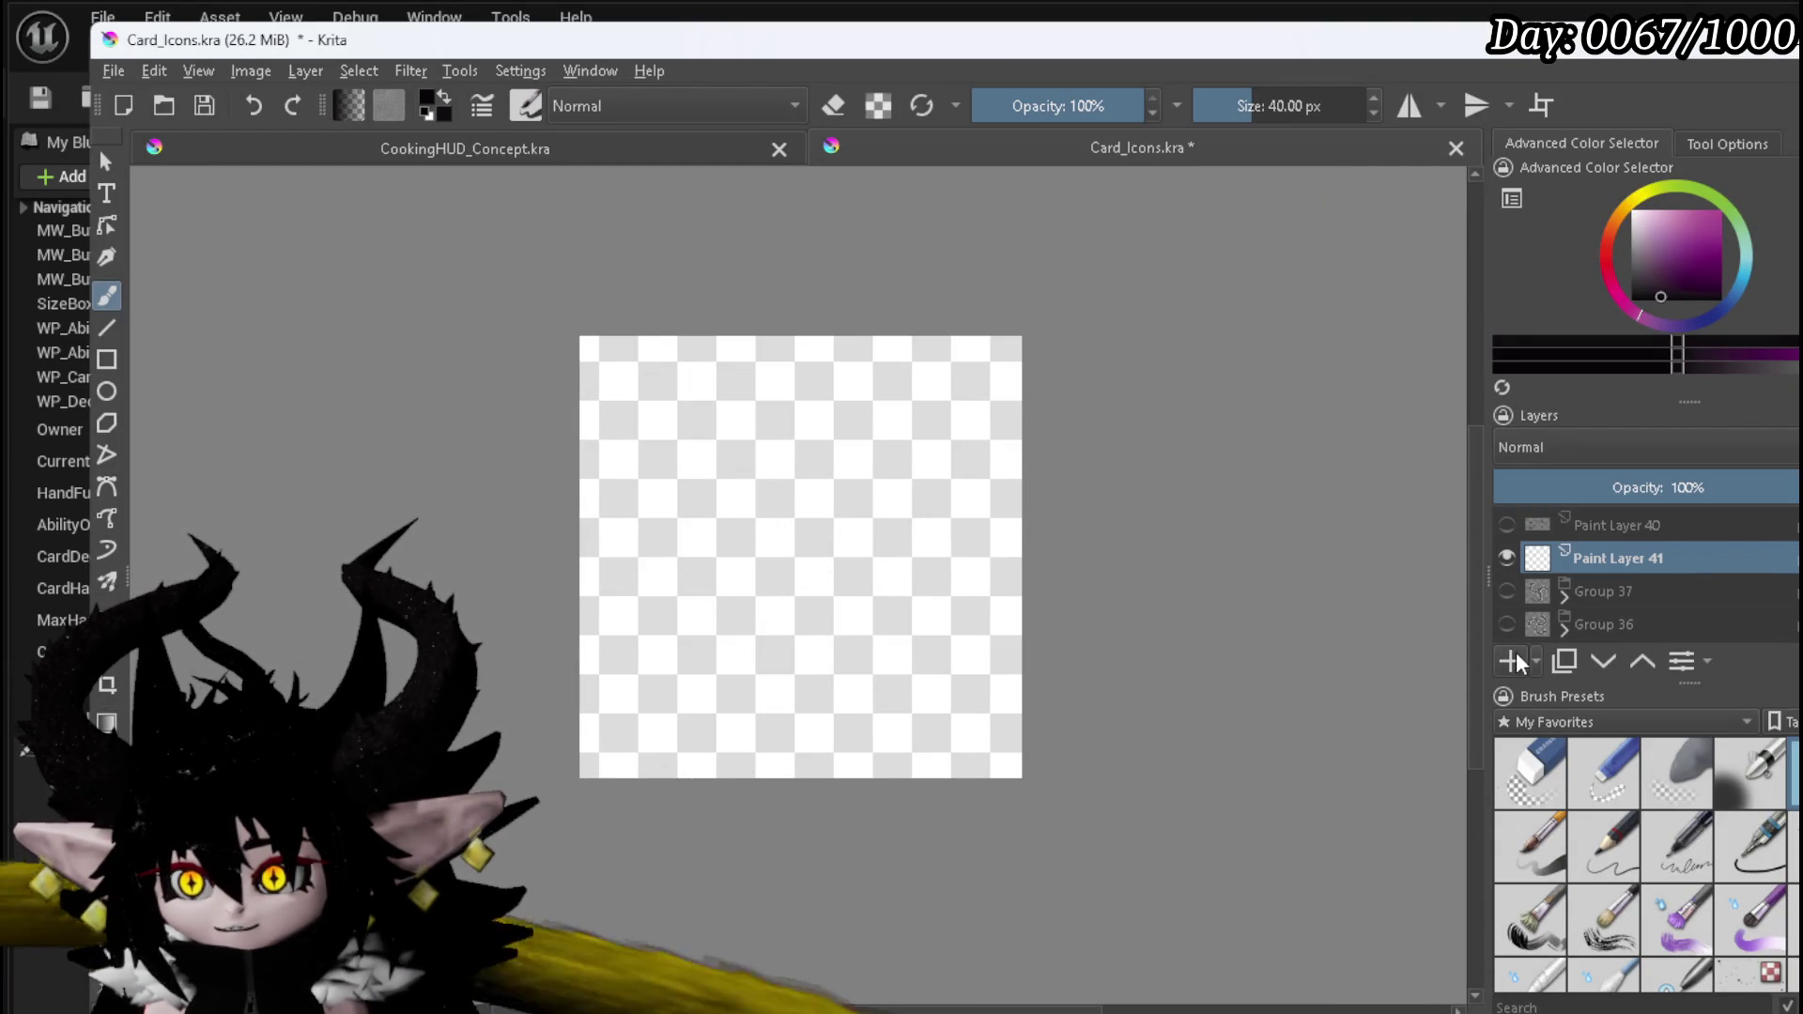
{"action": "left_click_drag", "start_coordinate": [1690, 312], "coordinate": [1615, 322]}
{"action": "scroll", "coordinate": [484, 612], "scroll_direction": "up", "scroll_amount": 2}
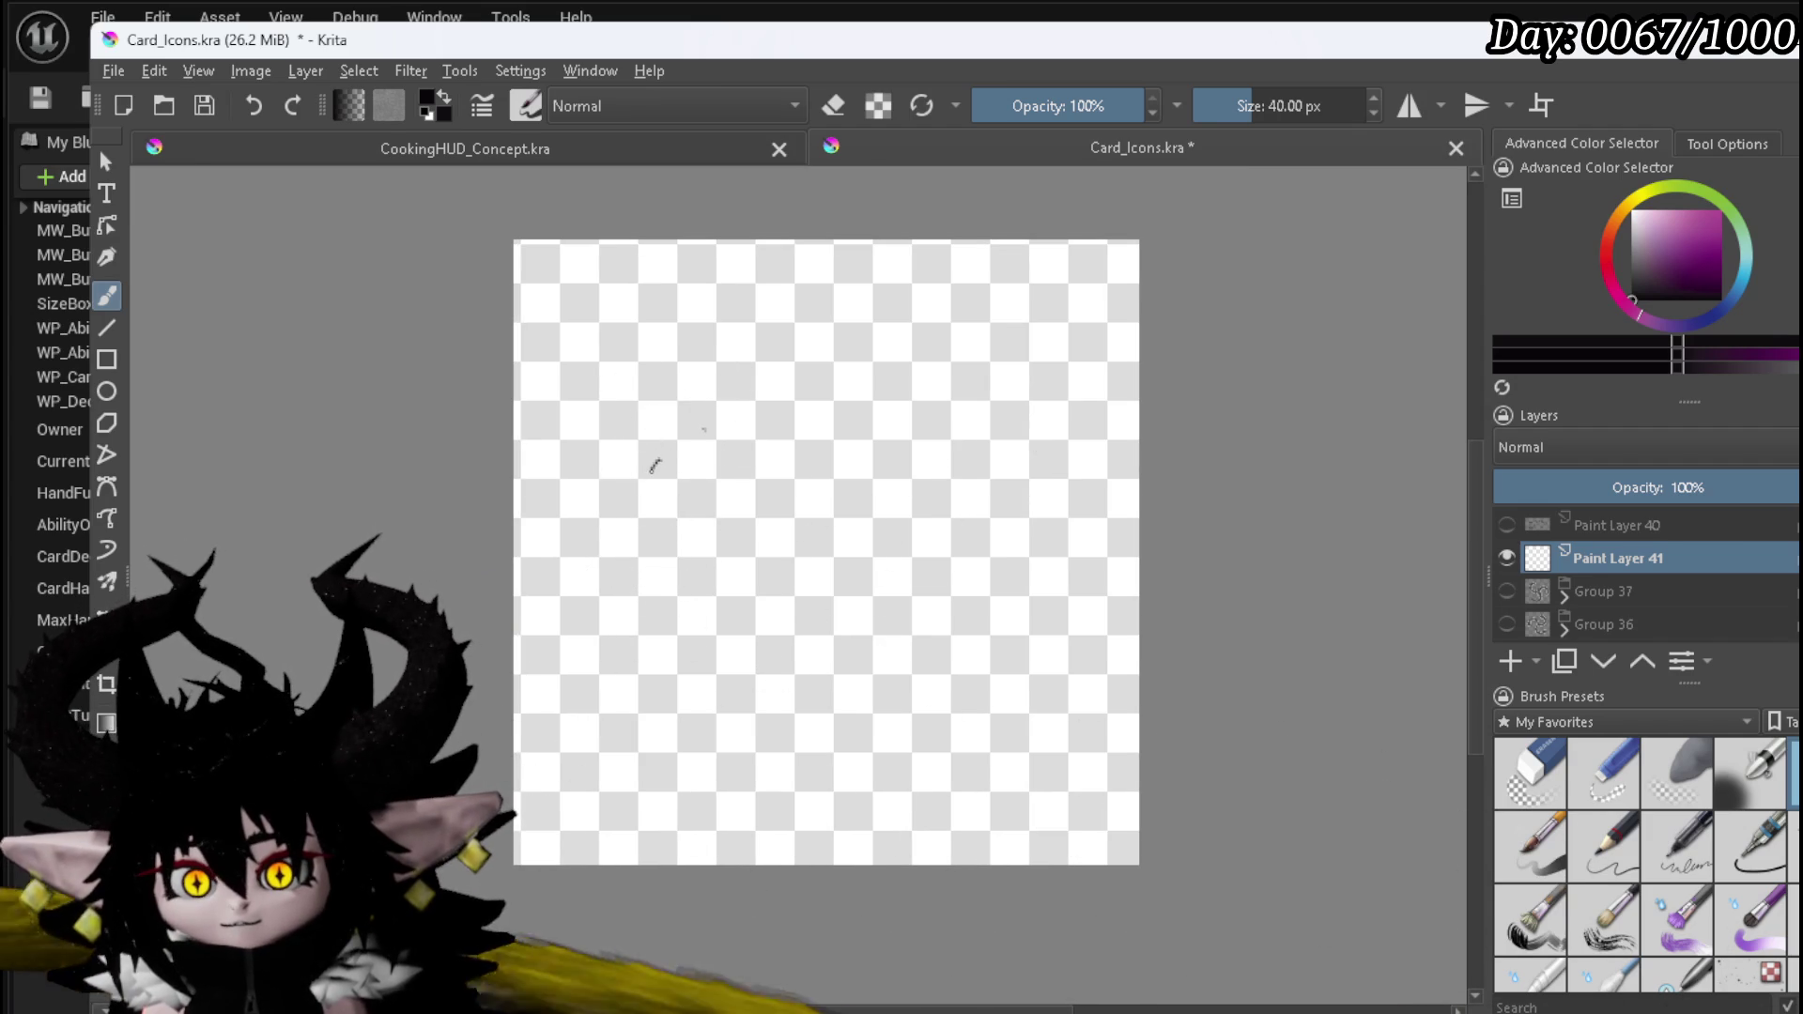
- Sketch the flame outline: left curve, bottom-right arc and upper flame tongues and tips
{"action": "left_click_drag", "start_coordinate": [611, 529], "coordinate": [610, 596]}
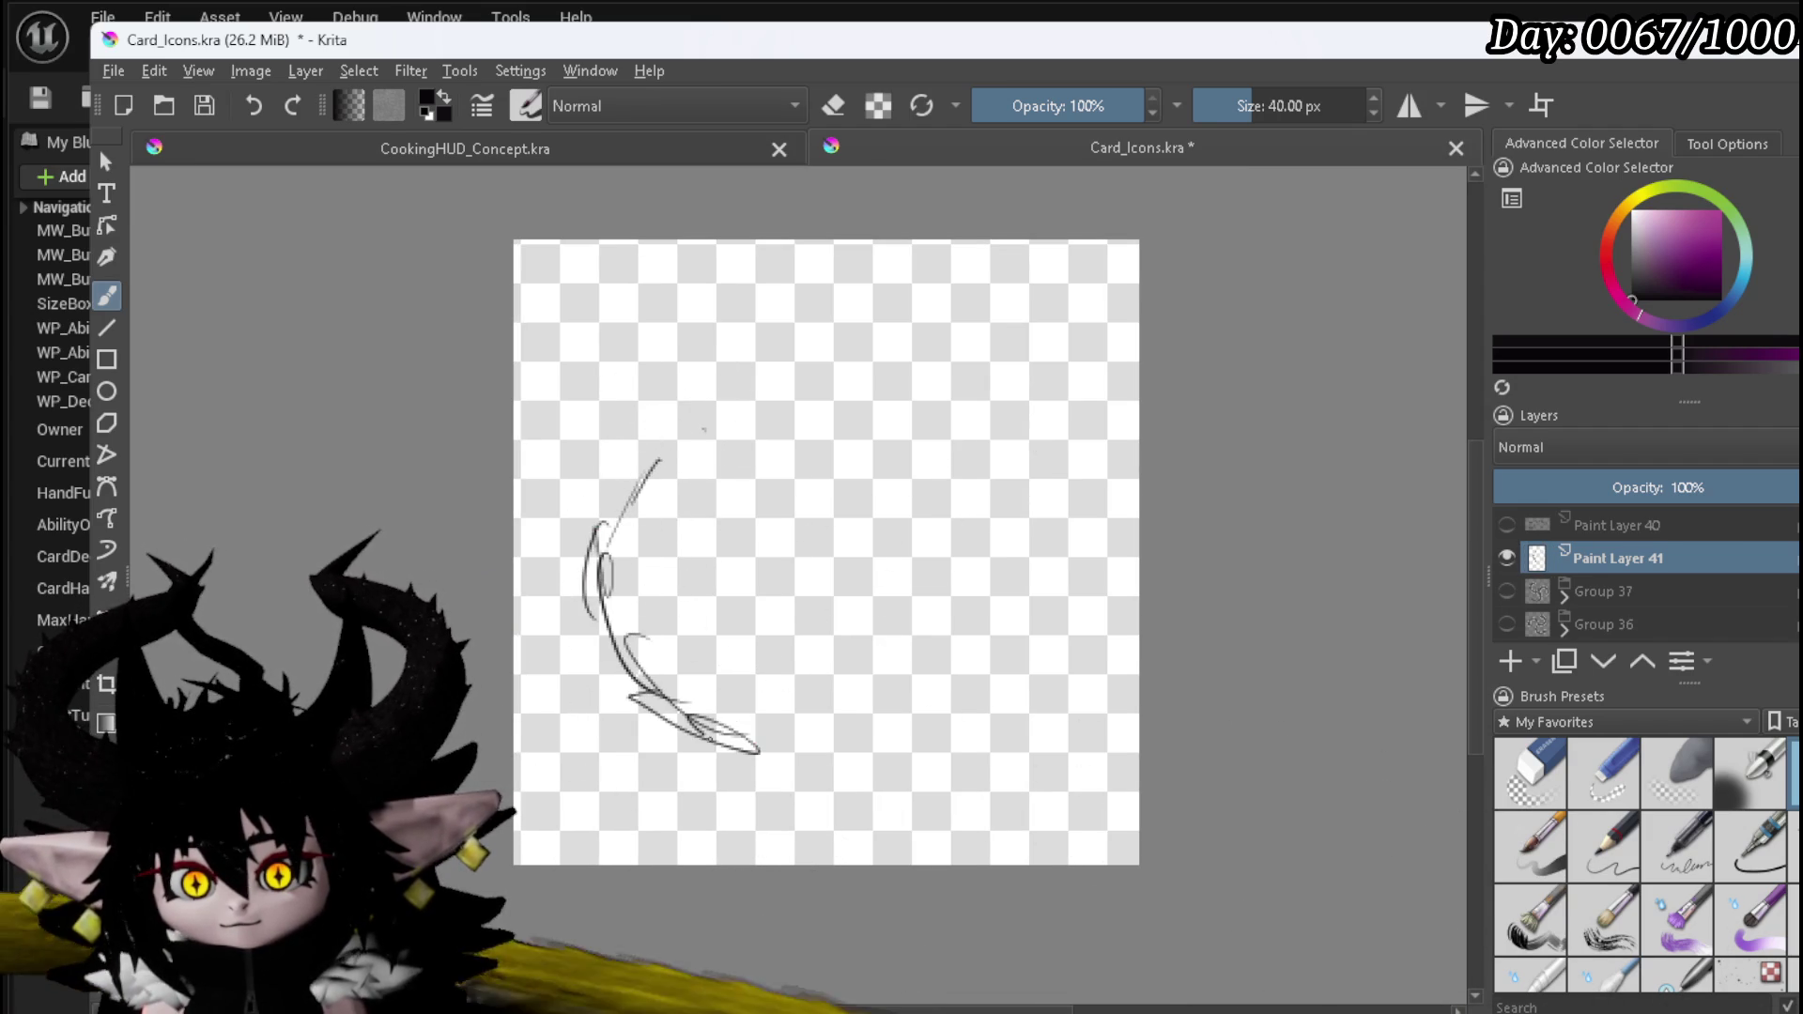
{"action": "left_click_drag", "start_coordinate": [968, 731], "coordinate": [1021, 667]}
{"action": "left_click_drag", "start_coordinate": [993, 486], "coordinate": [1039, 629]}
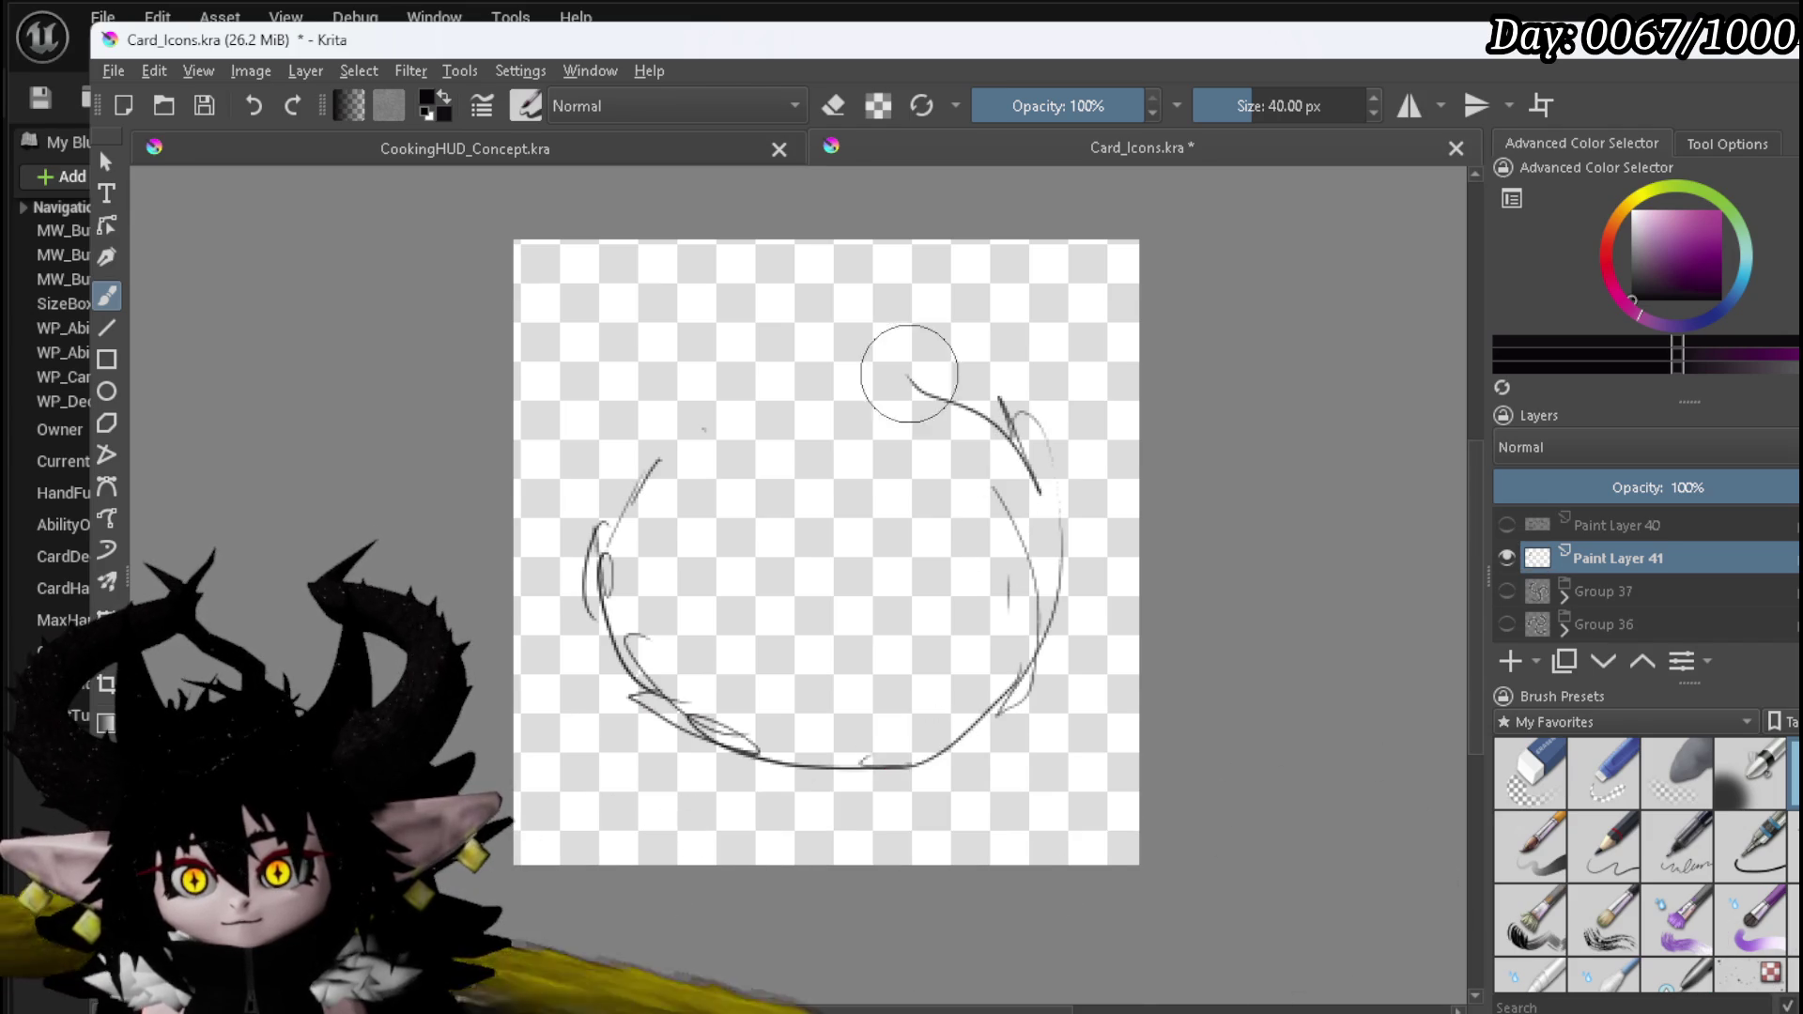
{"action": "left_click", "coordinate": [685, 426]}
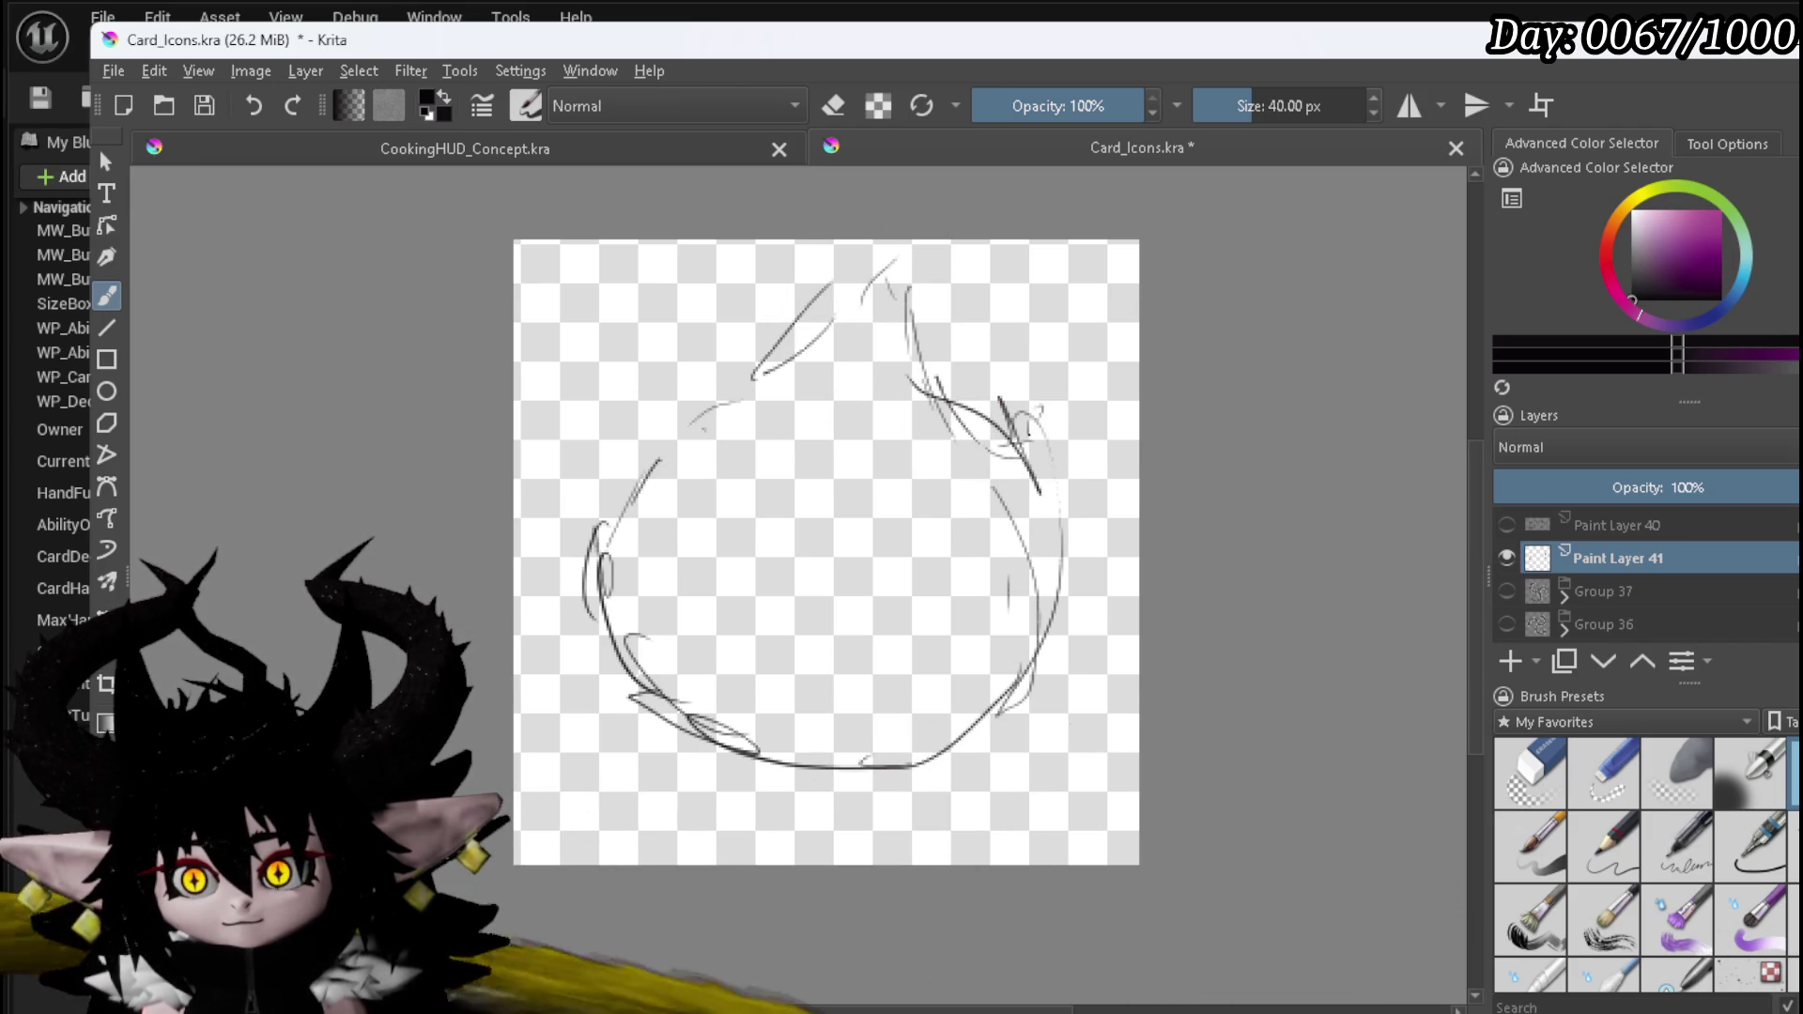
{"action": "left_click_drag", "start_coordinate": [994, 697], "coordinate": [897, 735]}
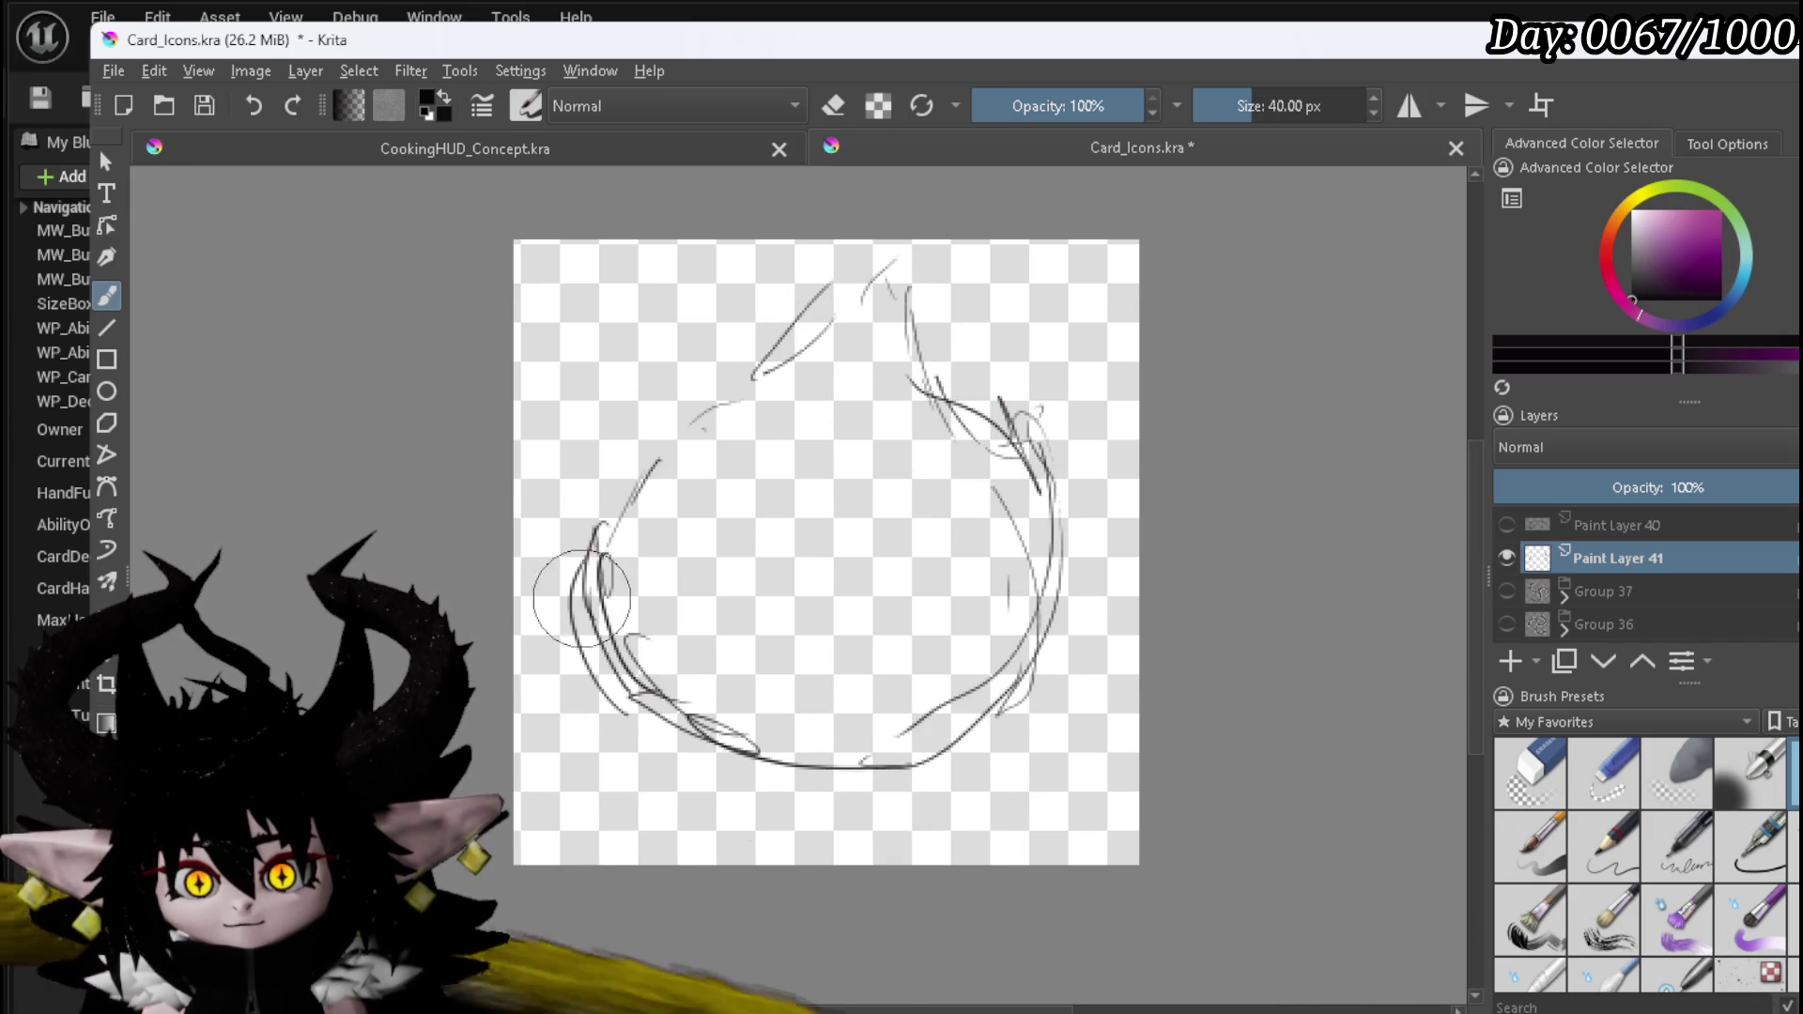
{"action": "left_click_drag", "start_coordinate": [661, 408], "coordinate": [609, 493]}
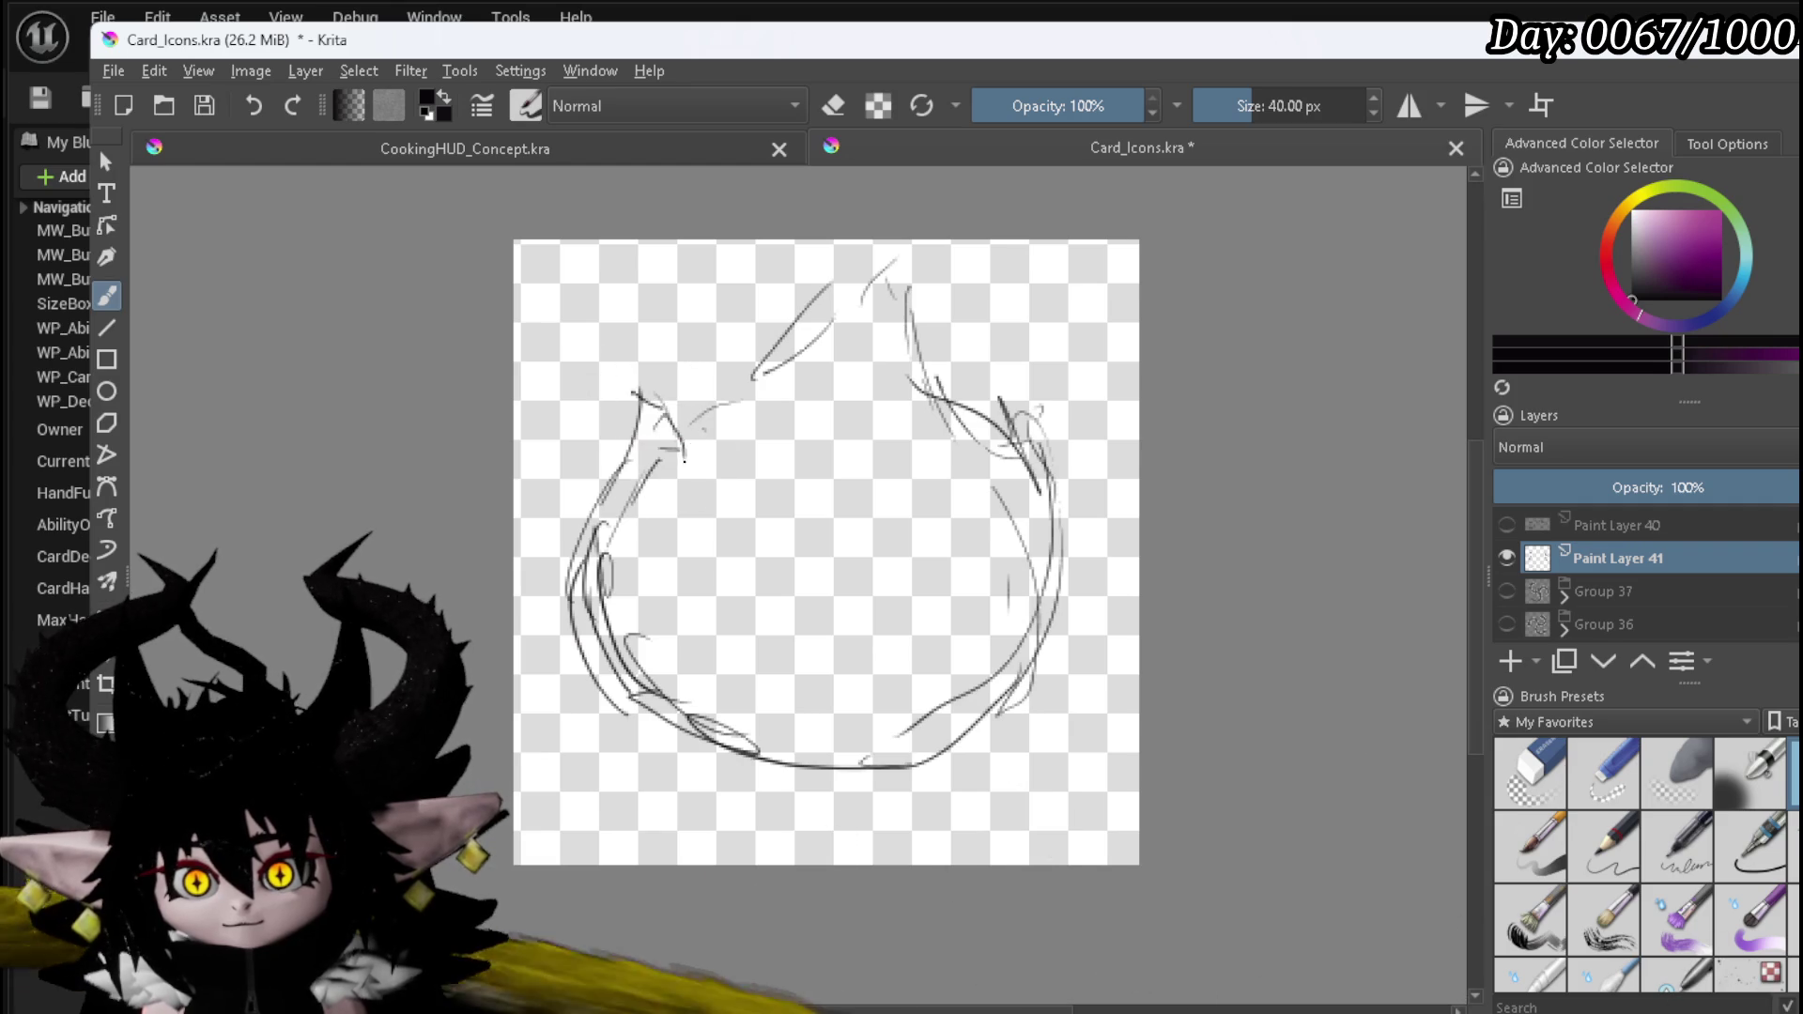
{"action": "left_click_drag", "start_coordinate": [698, 408], "coordinate": [683, 478]}
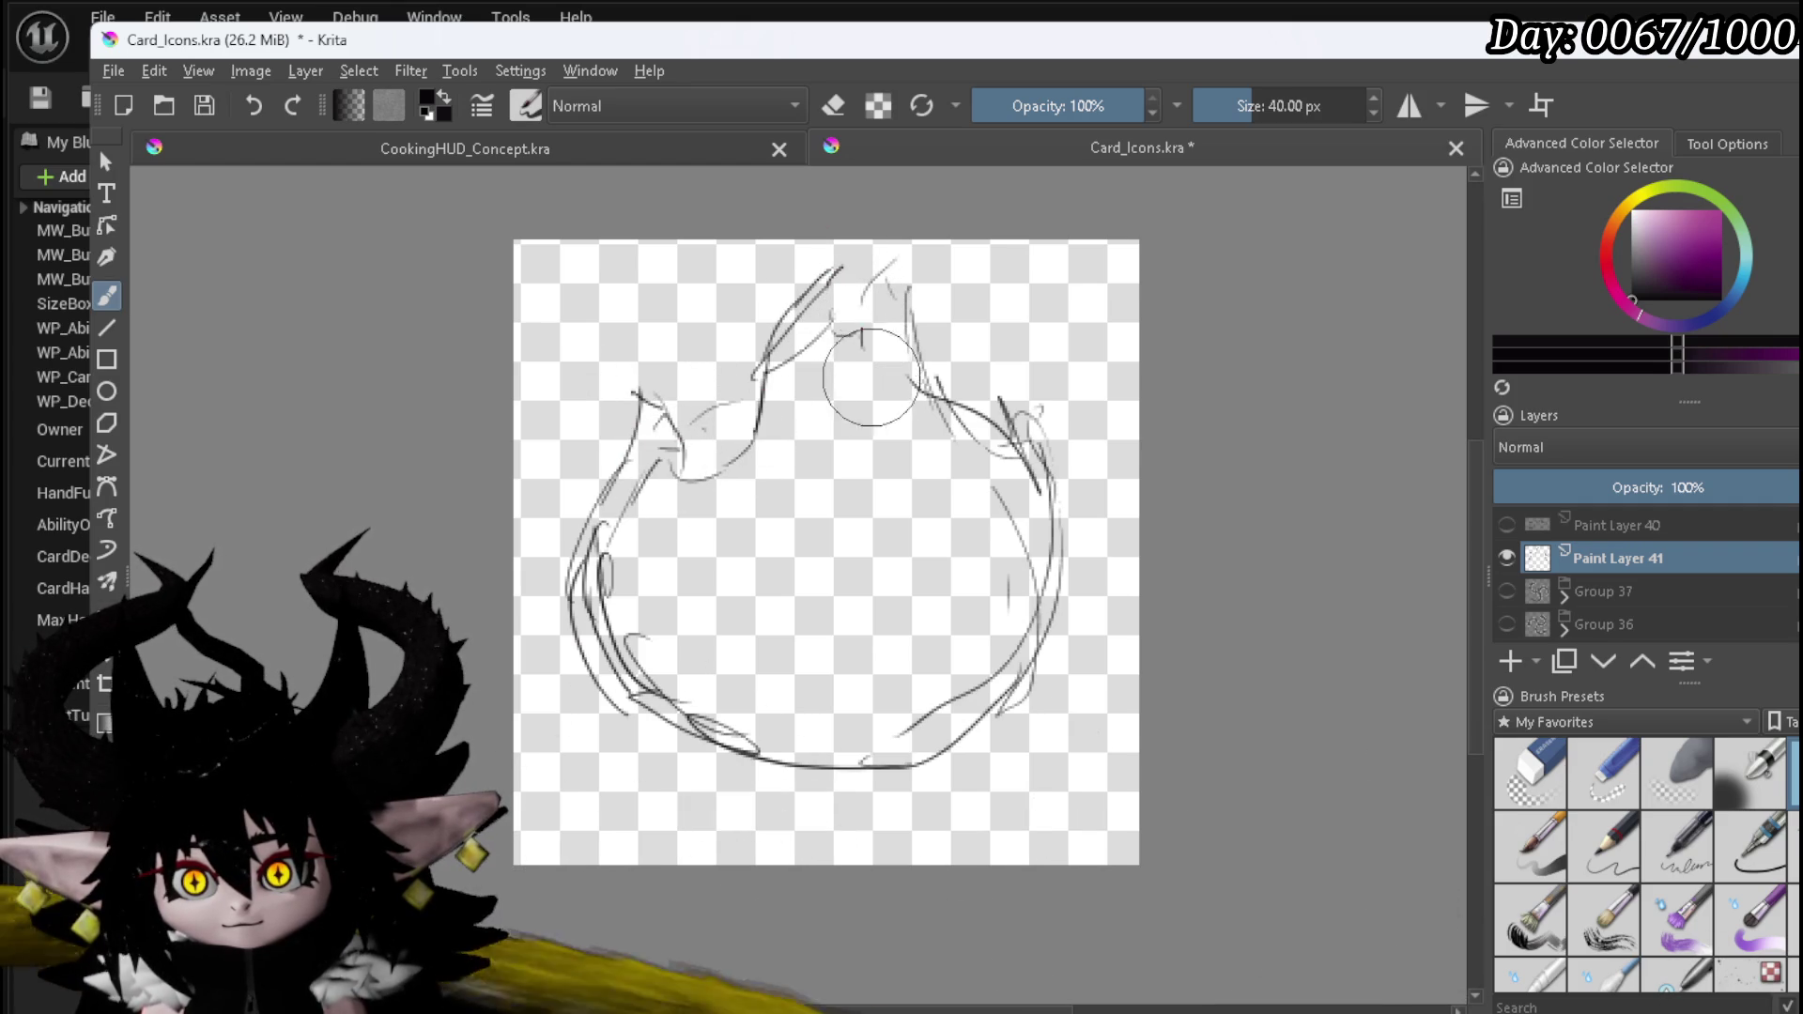
{"action": "left_click_drag", "start_coordinate": [880, 393], "coordinate": [923, 452]}
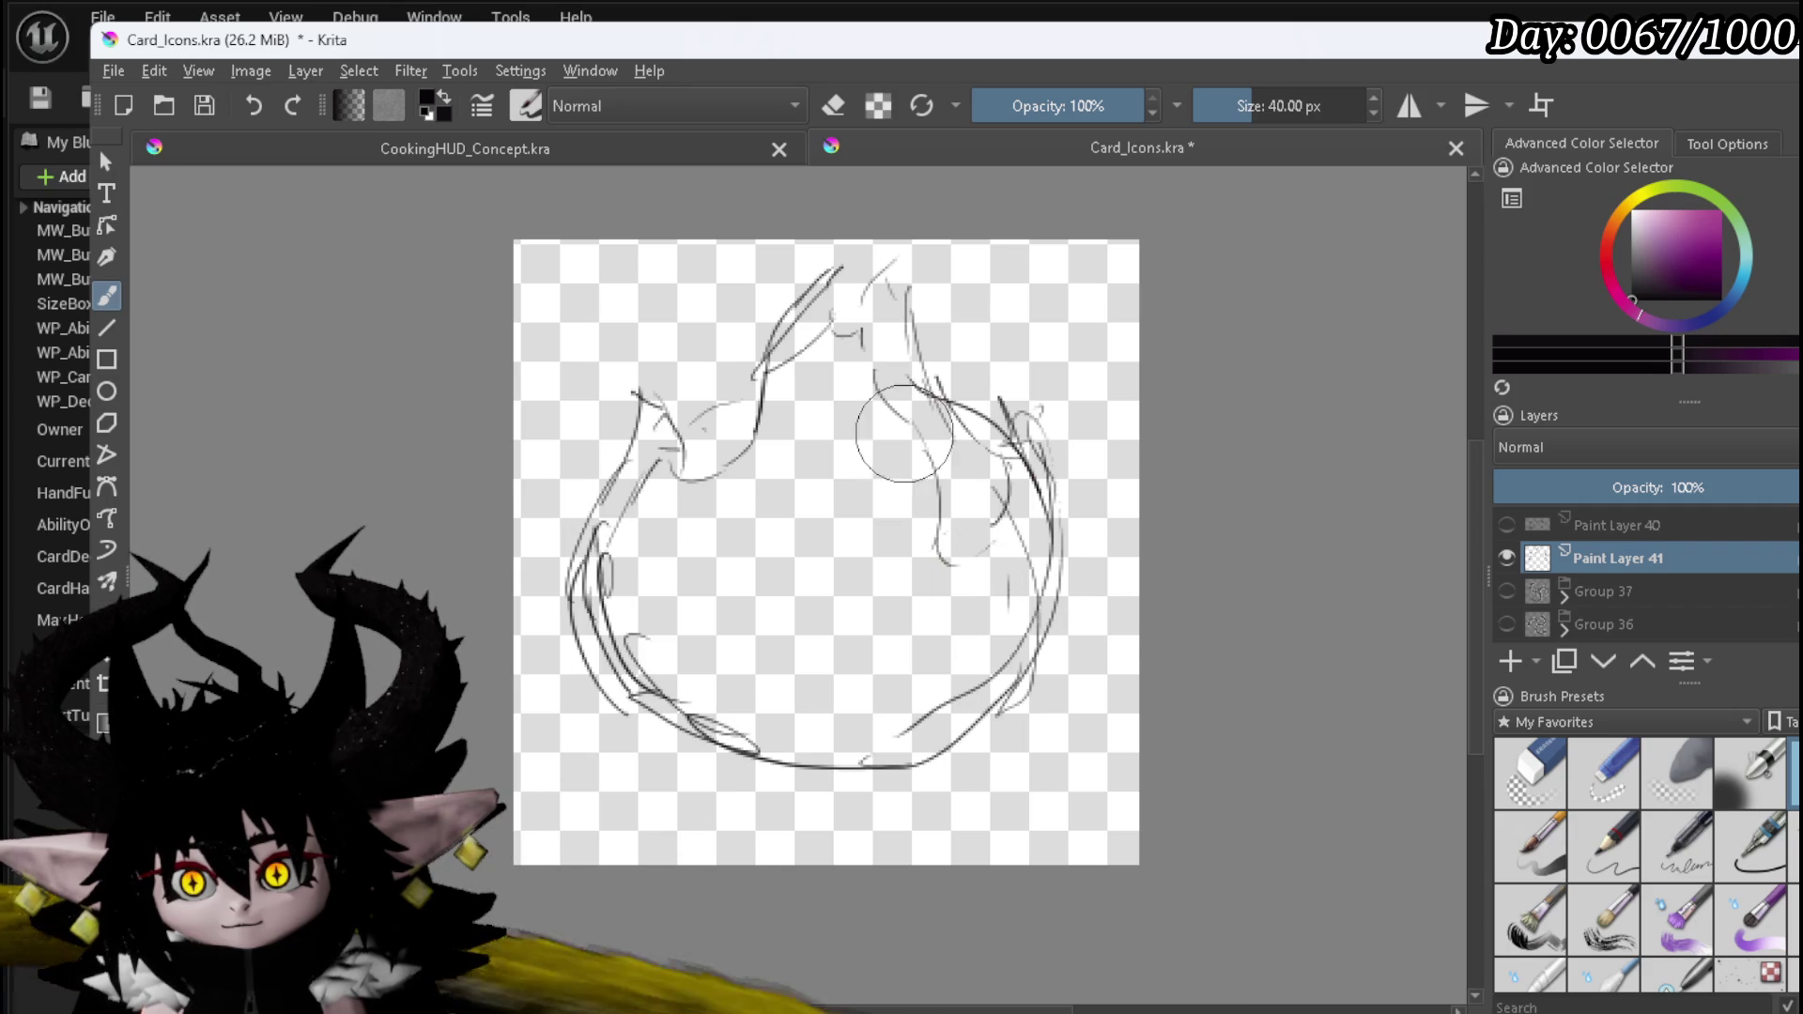
{"action": "left_click_drag", "start_coordinate": [968, 291], "coordinate": [966, 299]}
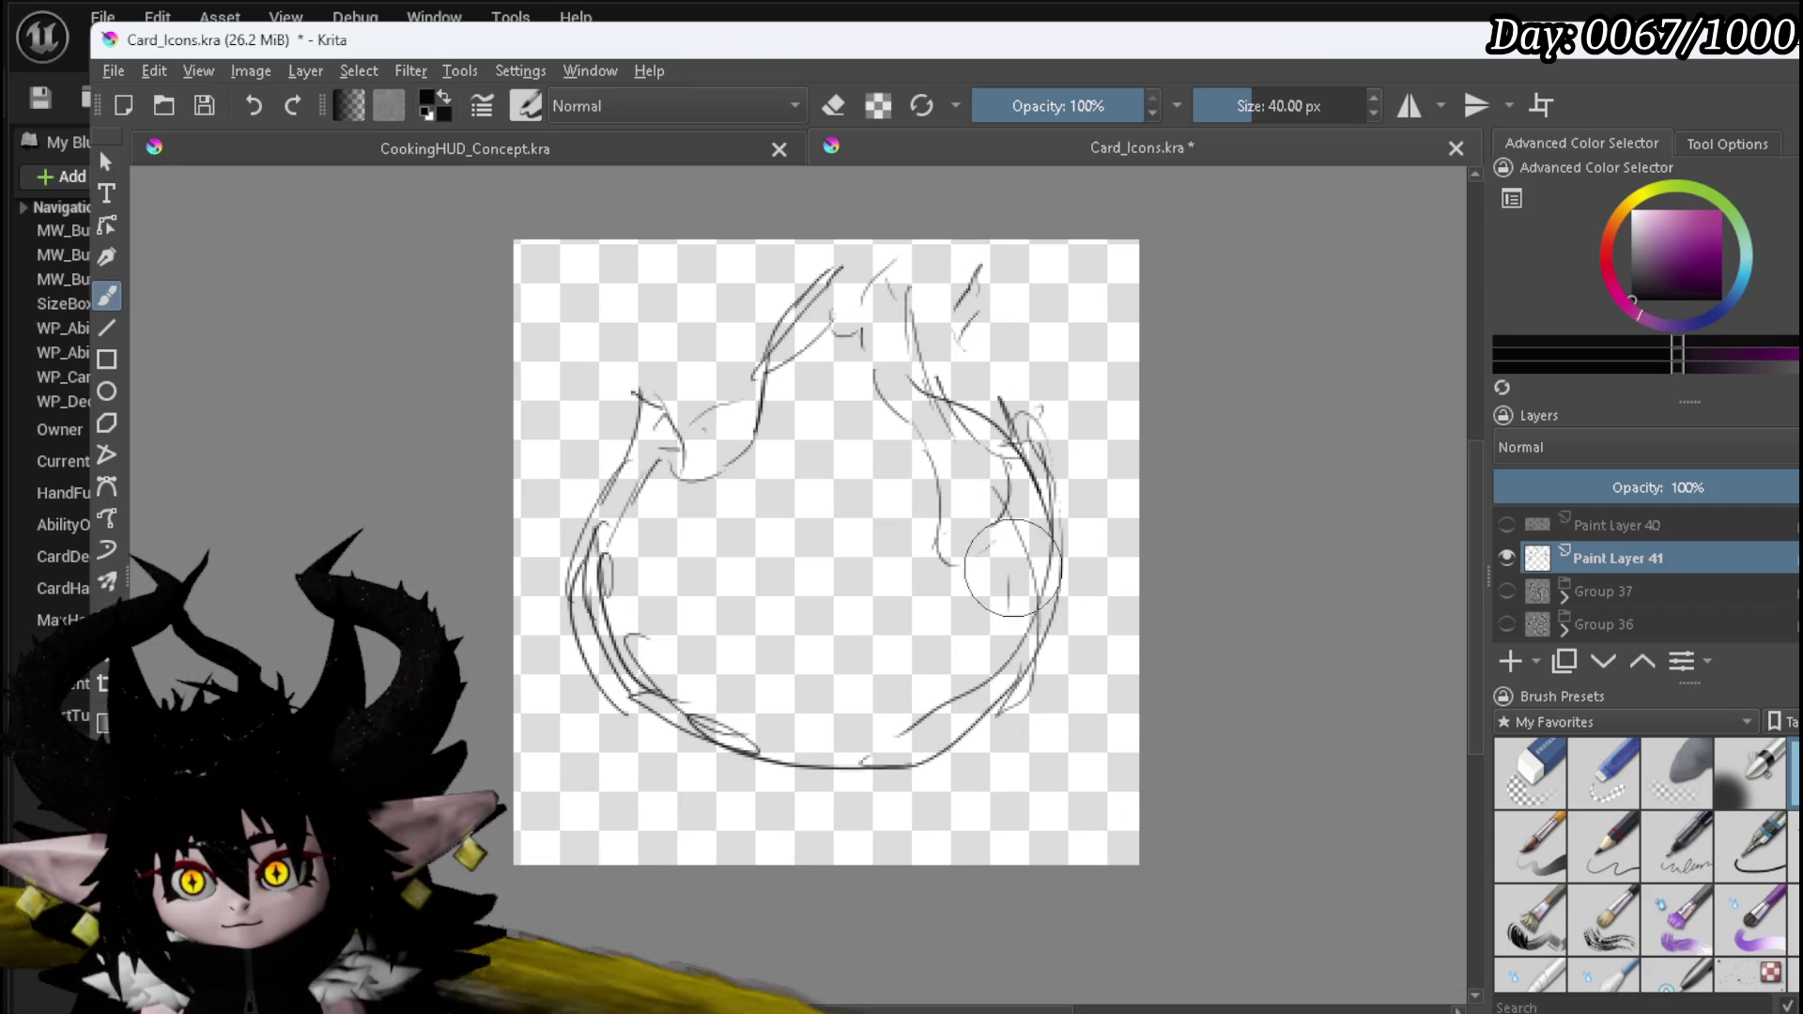
- Erase stray sketch lines inside the flame and at its top right
{"action": "key", "text": "e"}
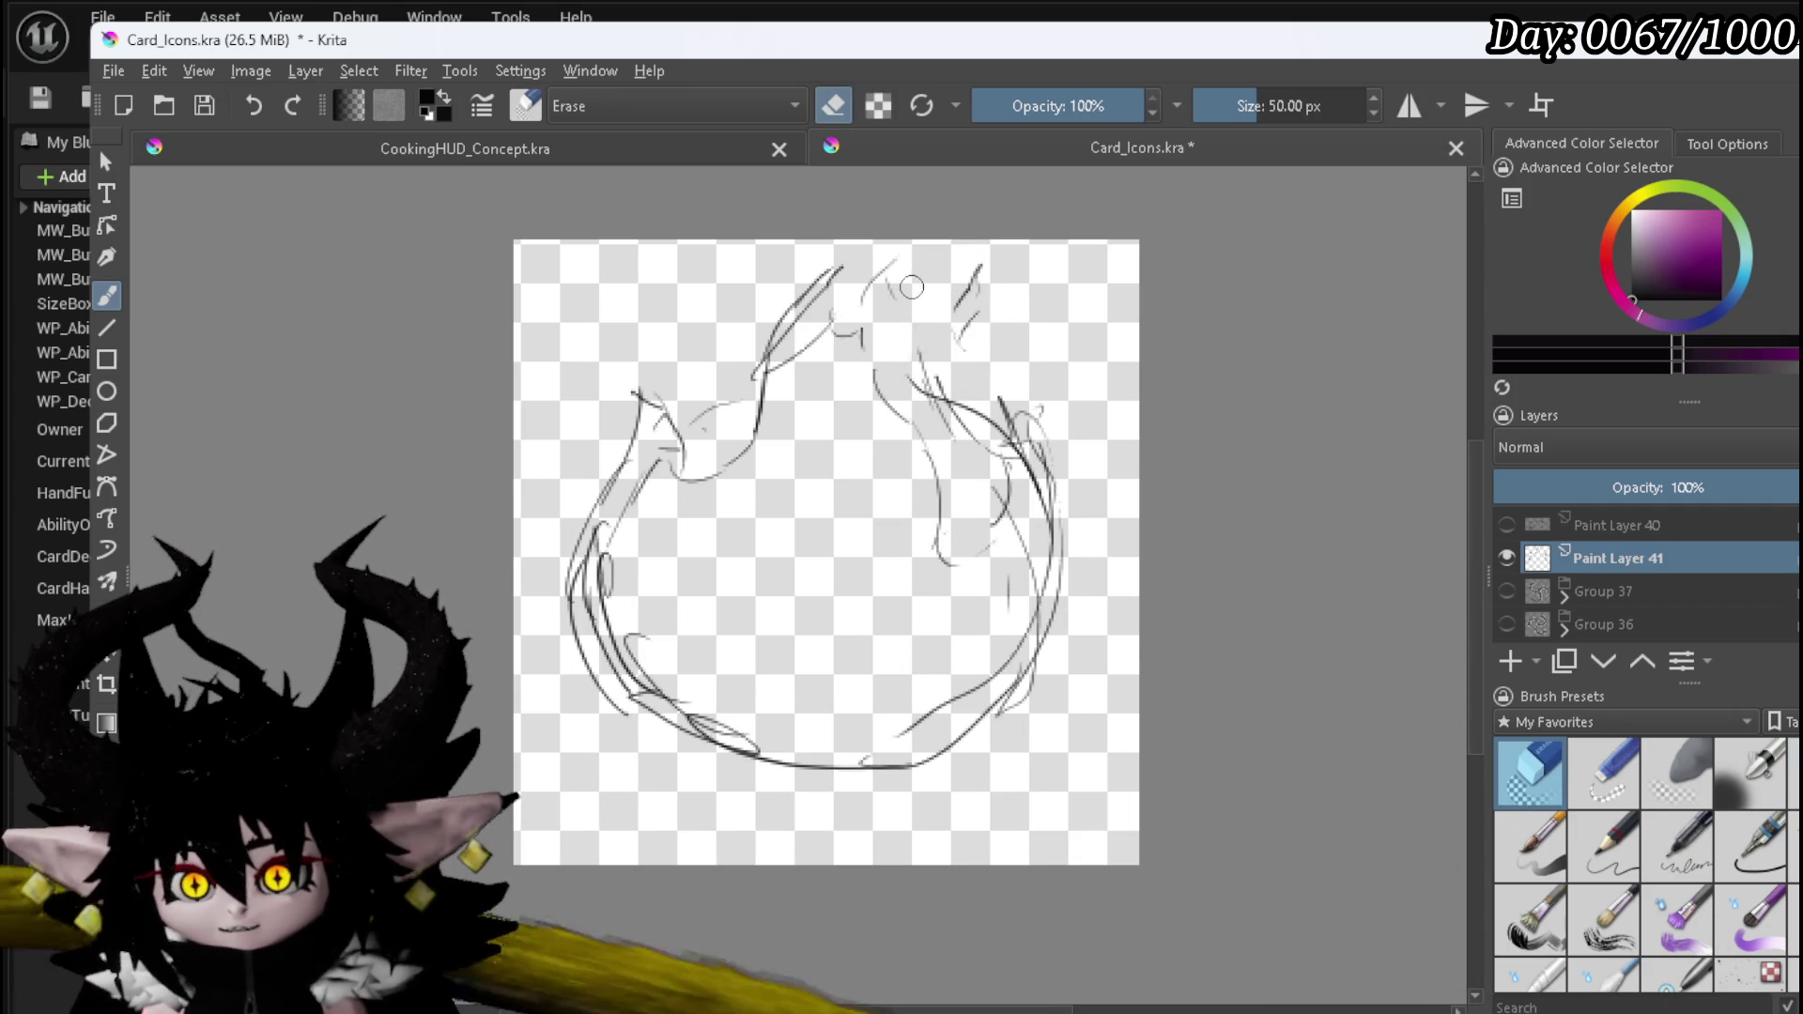
{"action": "left_click_drag", "start_coordinate": [922, 365], "coordinate": [958, 443]}
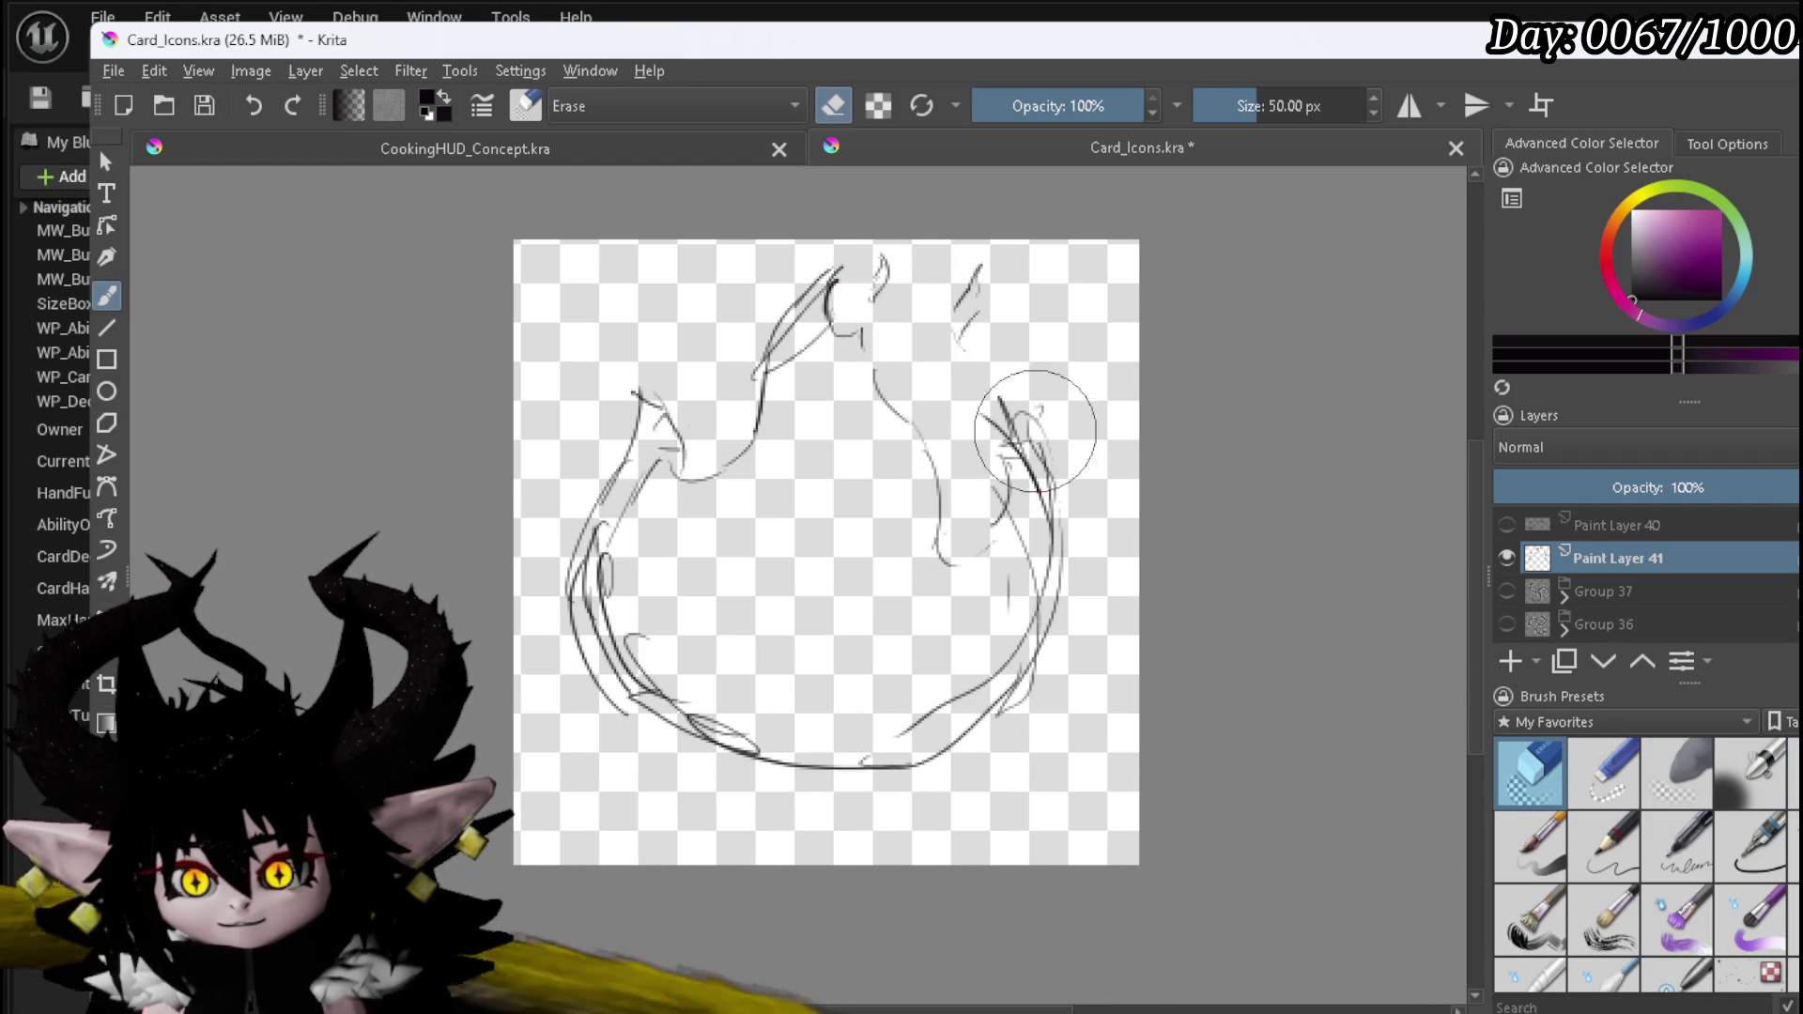
{"action": "left_click_drag", "start_coordinate": [979, 278], "coordinate": [986, 282]}
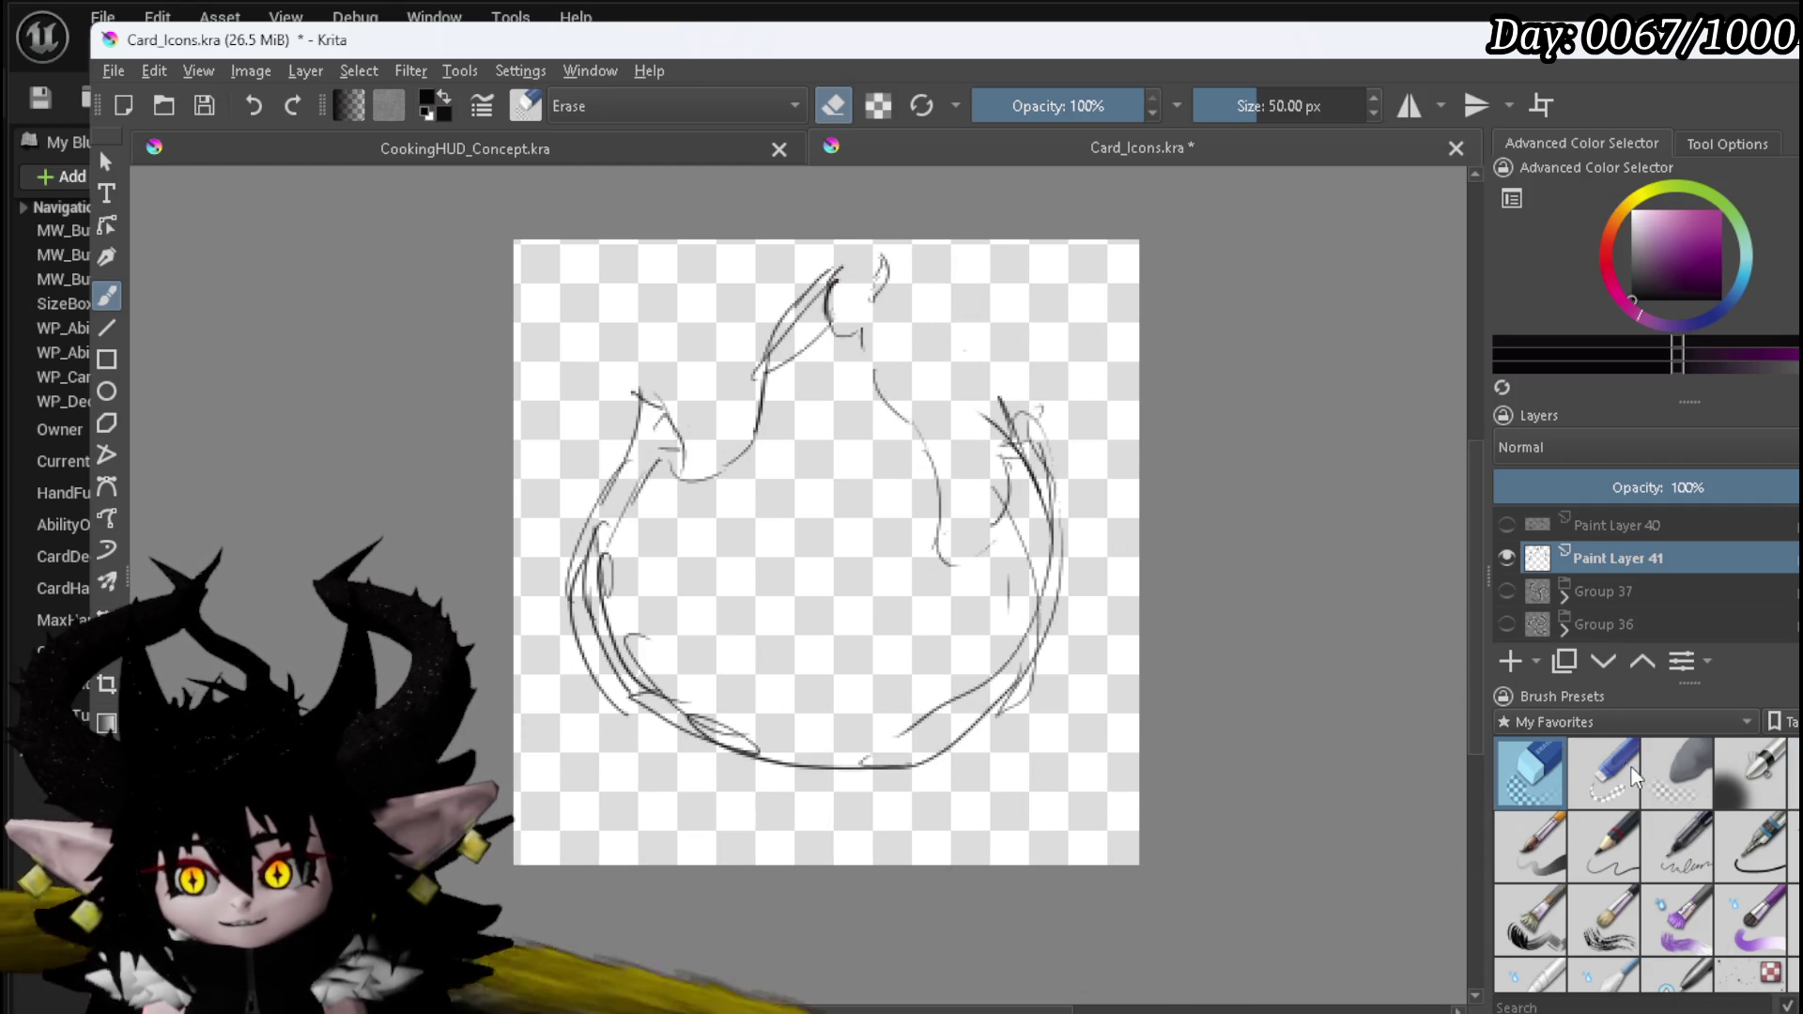
{"action": "key", "text": "e"}
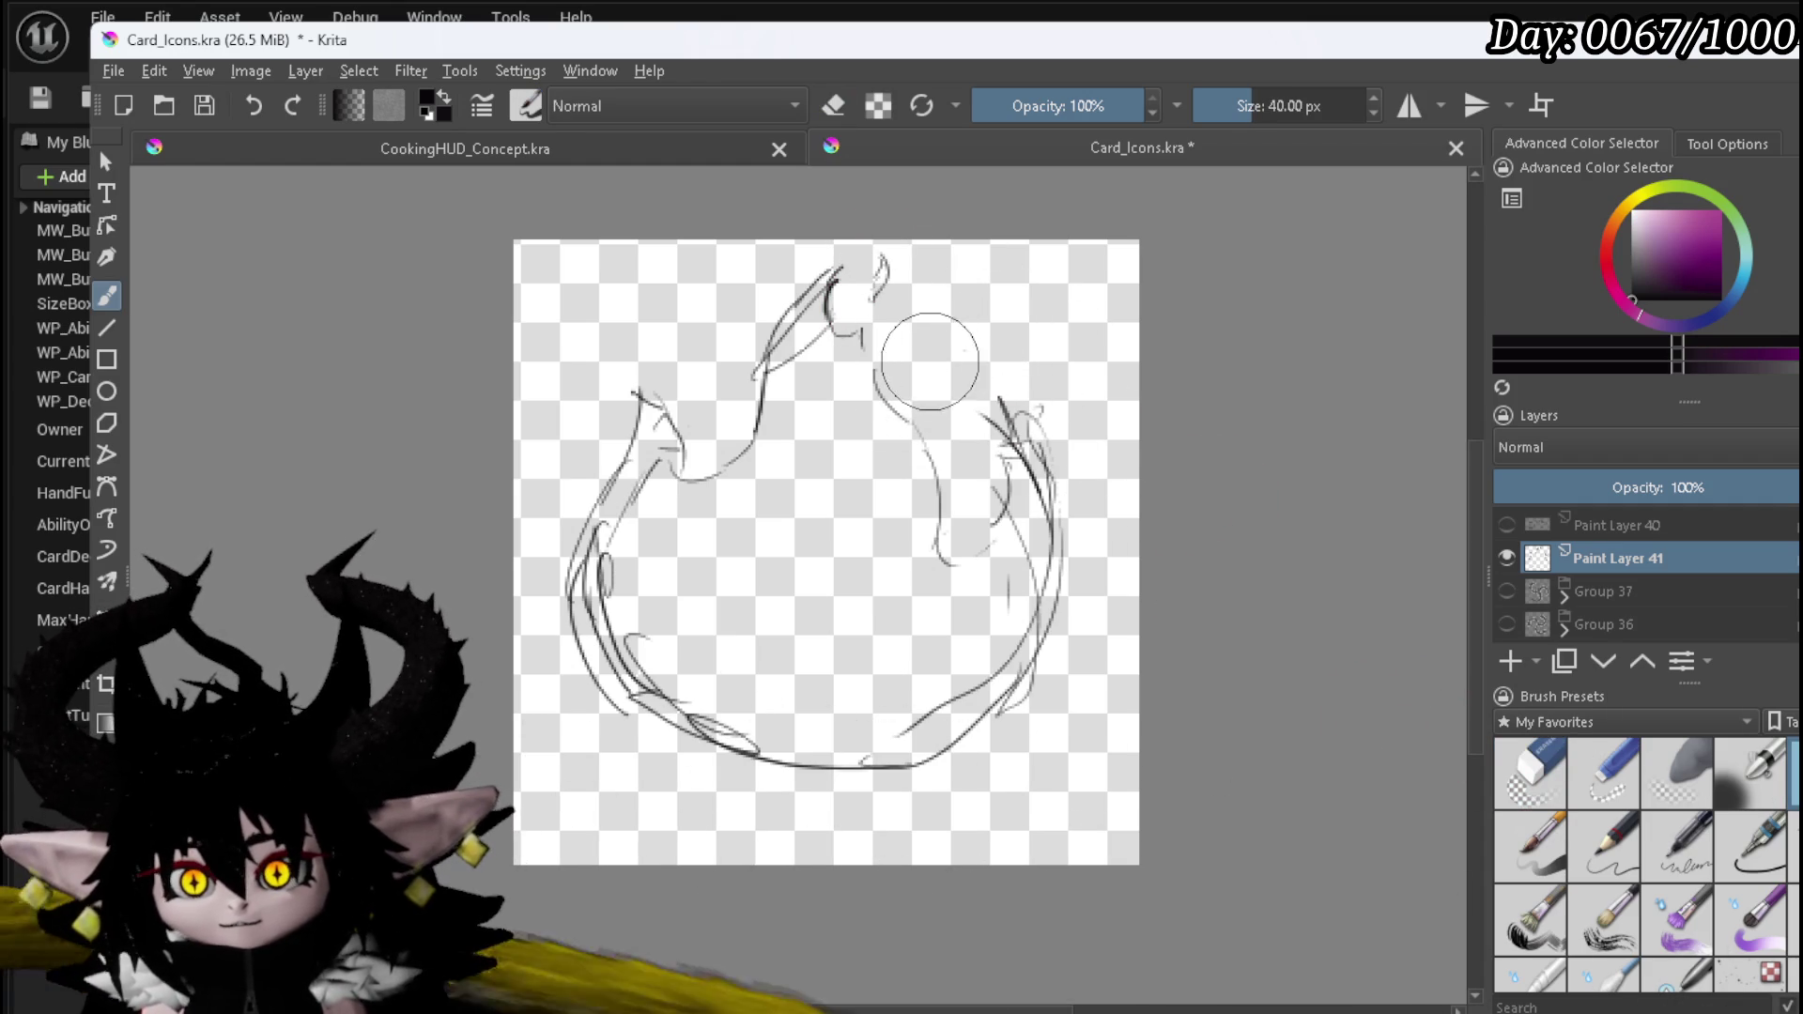
- Darken the flame's left, right and lower edges with bold black strokes
{"action": "left_click_drag", "start_coordinate": [930, 363], "coordinate": [928, 396]}
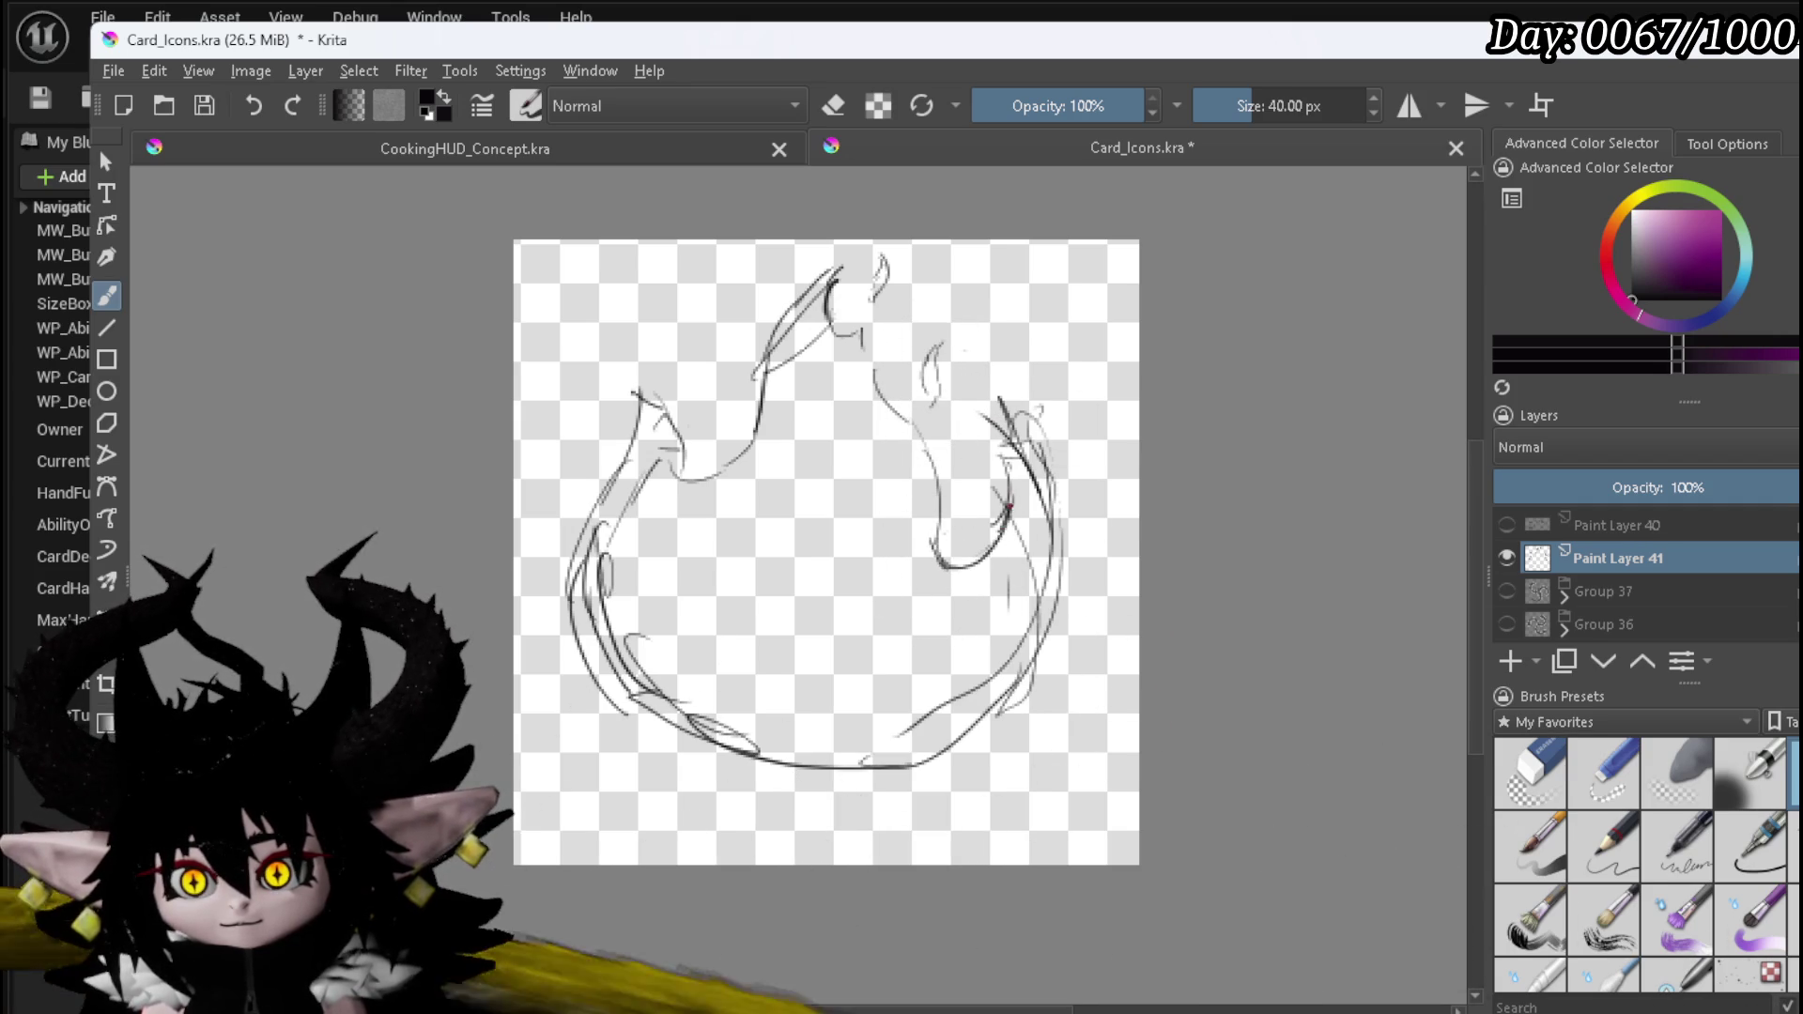
{"action": "left_click_drag", "start_coordinate": [1005, 409], "coordinate": [1038, 648]}
{"action": "left_click_drag", "start_coordinate": [900, 733], "coordinate": [1042, 526]}
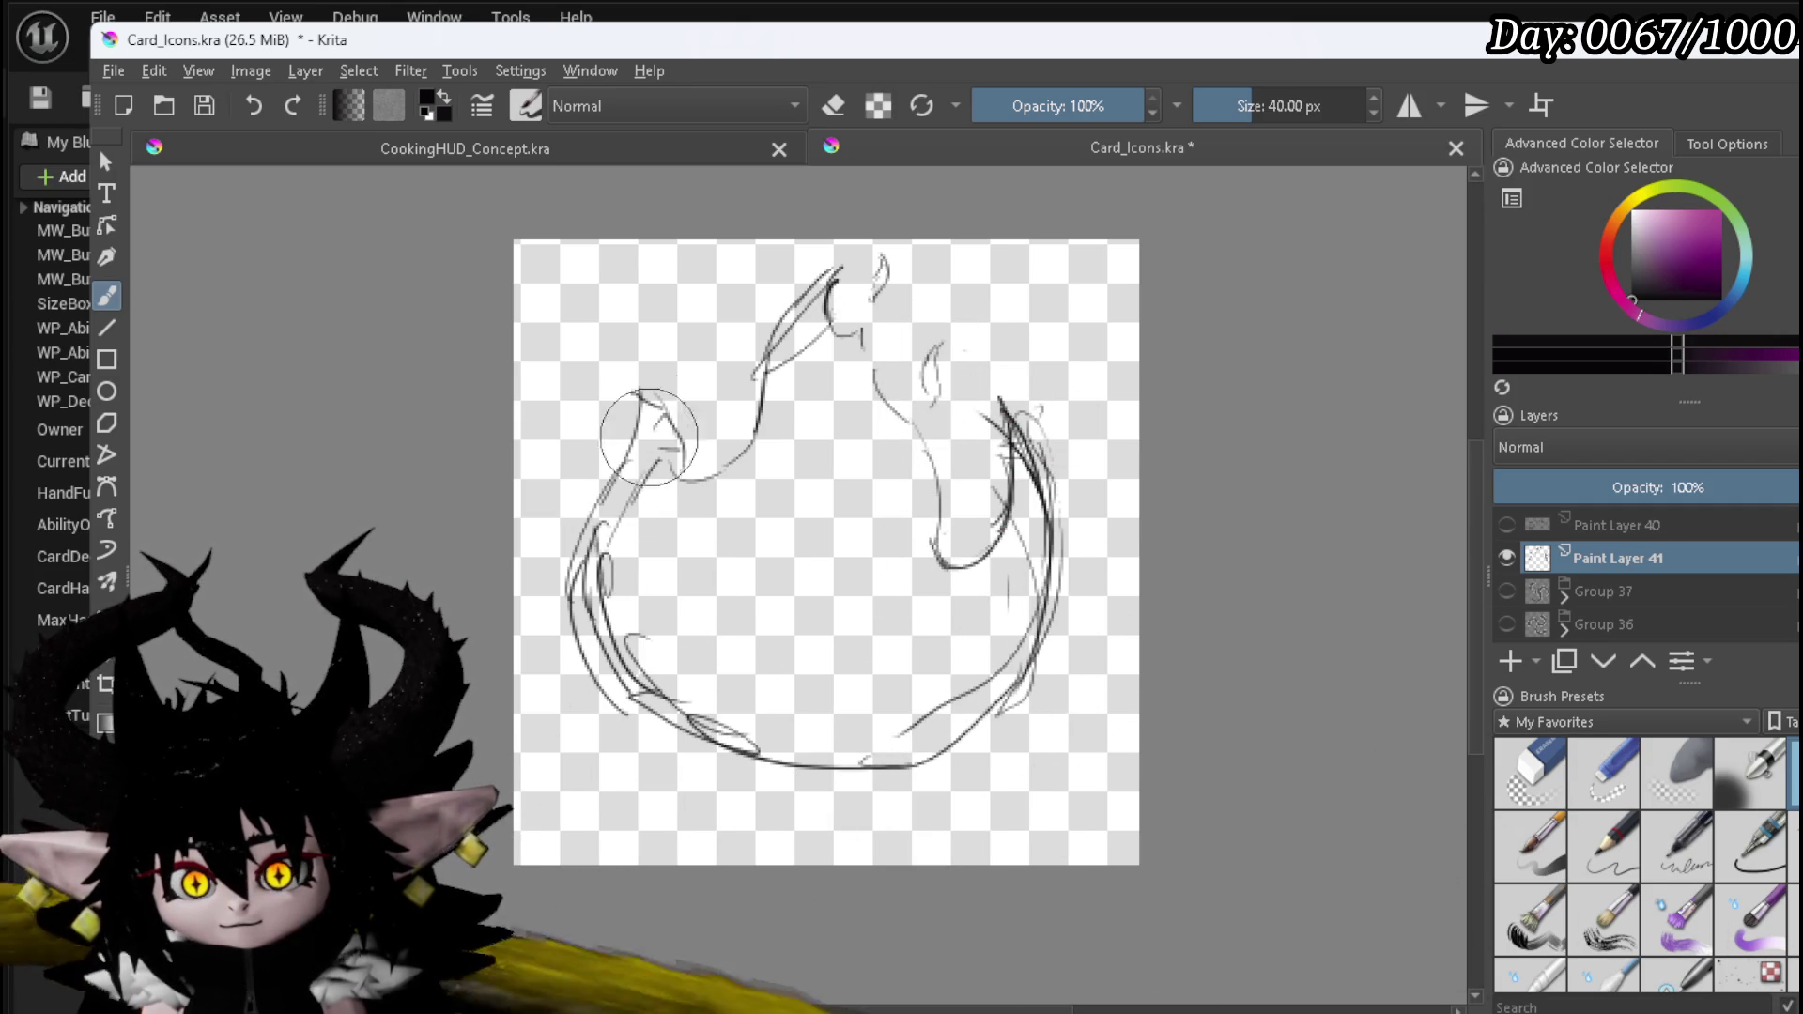
{"action": "mouse_move", "coordinate": [639, 395]}
{"action": "left_mouse_down"}
{"action": "mouse_move", "coordinate": [599, 640]}
{"action": "mouse_move", "coordinate": [751, 772]}
{"action": "left_mouse_up"}
{"action": "mouse_move", "coordinate": [620, 728]}
{"action": "left_mouse_down"}
{"action": "mouse_move", "coordinate": [763, 787]}
{"action": "mouse_move", "coordinate": [983, 756]}
{"action": "mouse_move", "coordinate": [1035, 631]}
{"action": "mouse_move", "coordinate": [1000, 469]}
{"action": "mouse_move", "coordinate": [1010, 405]}
{"action": "mouse_move", "coordinate": [1027, 666]}
{"action": "left_mouse_up"}
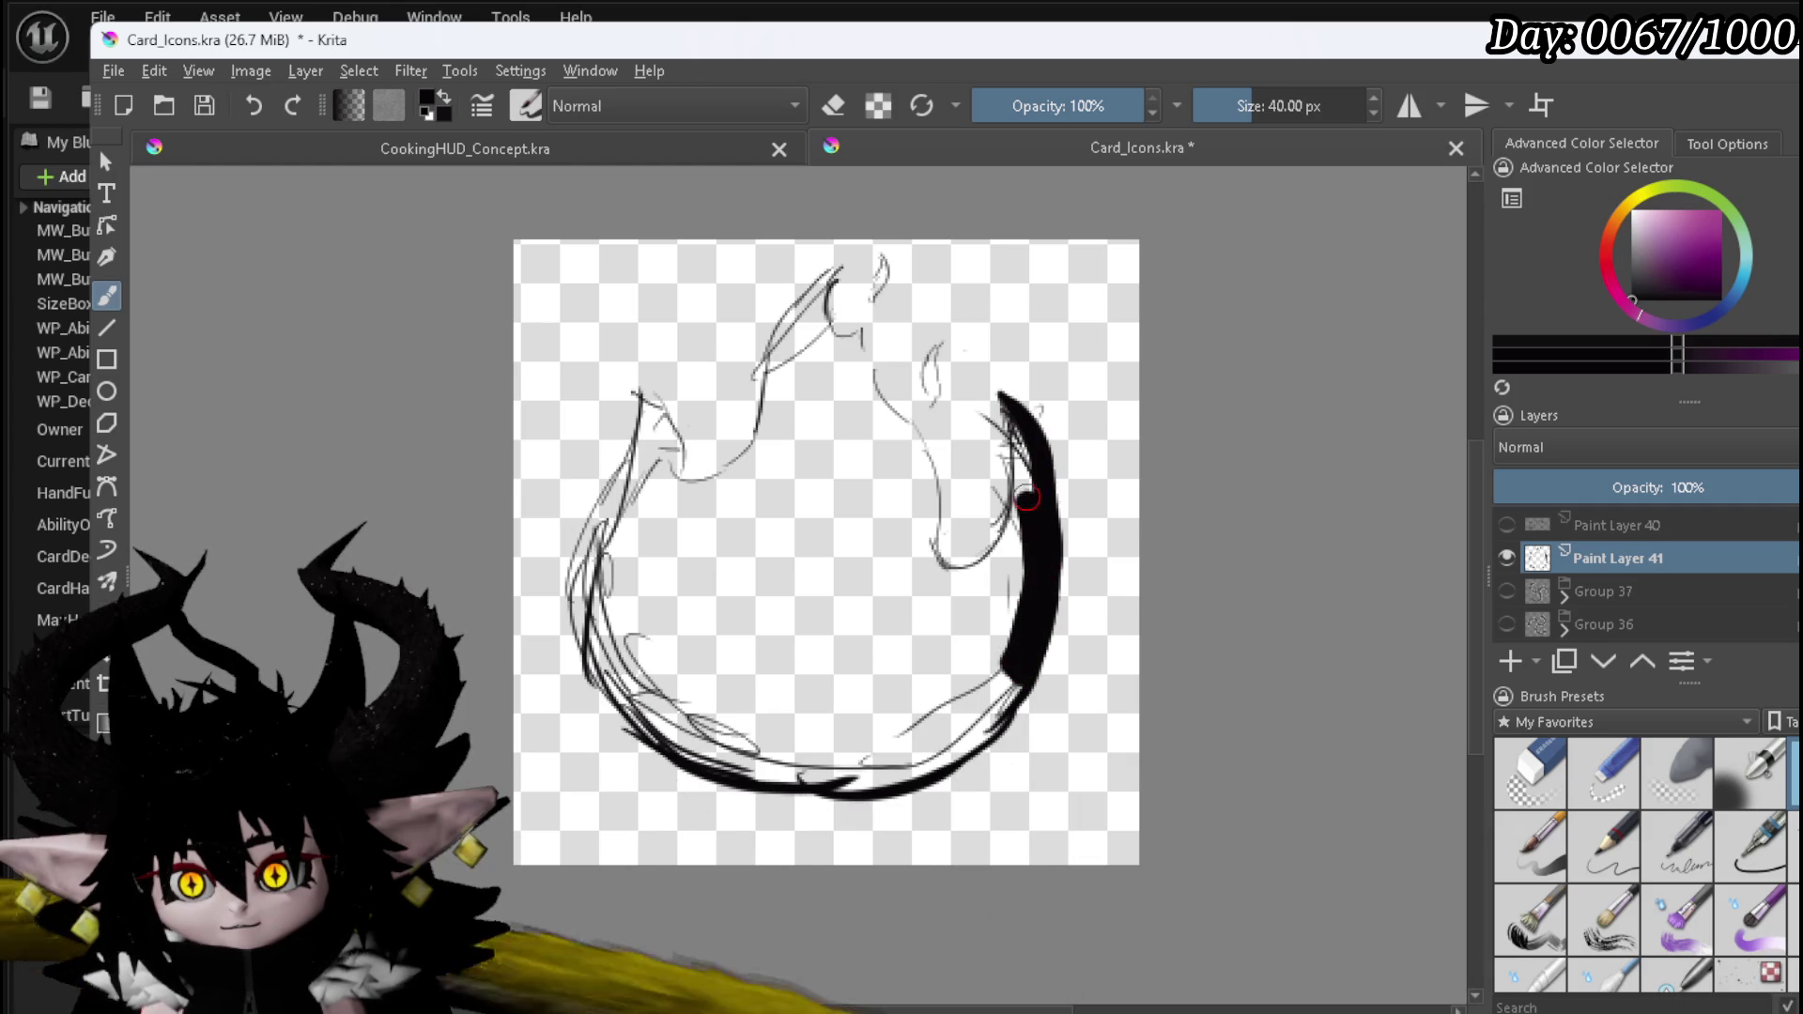
- Paint thick 40 px black strokes across the flame and join the outline to the right crescent
{"action": "mouse_move", "coordinate": [1016, 487]}
{"action": "left_mouse_down"}
{"action": "mouse_move", "coordinate": [964, 601]}
{"action": "mouse_move", "coordinate": [958, 708]}
{"action": "mouse_move", "coordinate": [916, 748]}
{"action": "mouse_move", "coordinate": [773, 748]}
{"action": "mouse_move", "coordinate": [676, 716]}
{"action": "mouse_move", "coordinate": [624, 645]}
{"action": "mouse_move", "coordinate": [643, 545]}
{"action": "left_mouse_up"}
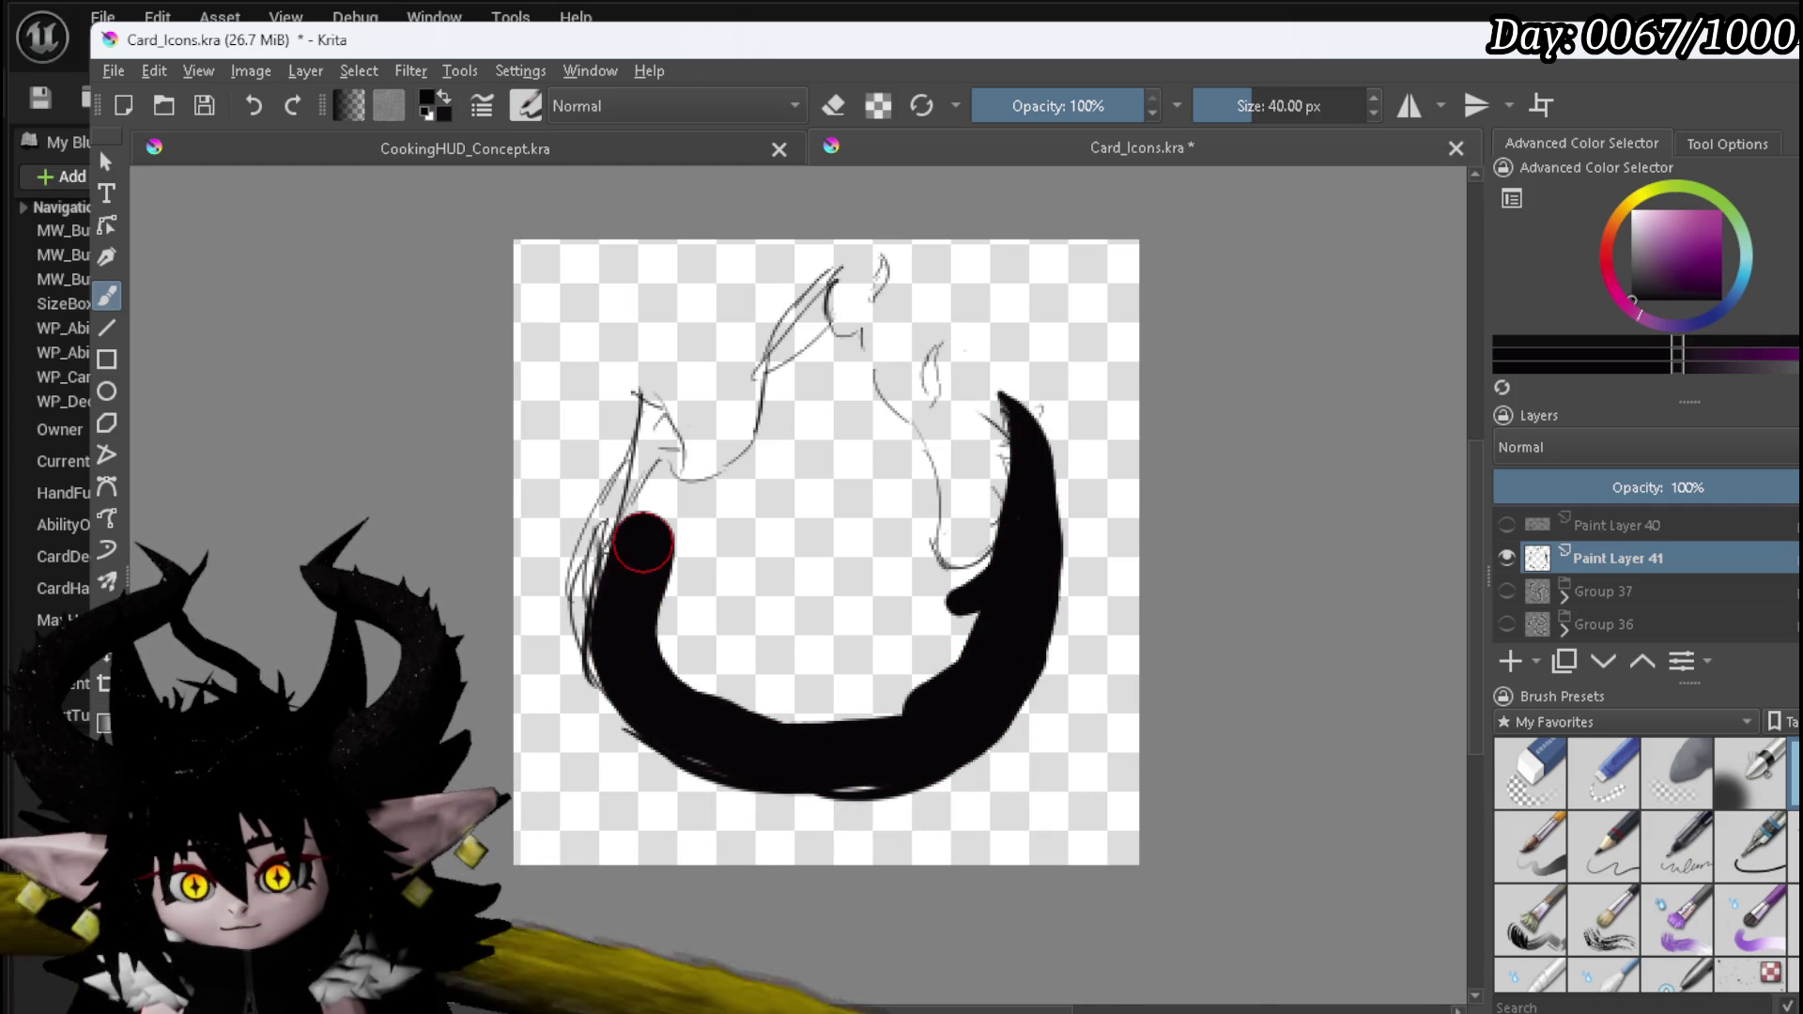
{"action": "mouse_move", "coordinate": [624, 644]}
{"action": "left_mouse_down"}
{"action": "mouse_move", "coordinate": [638, 389]}
{"action": "mouse_move", "coordinate": [680, 477]}
{"action": "mouse_move", "coordinate": [648, 481]}
{"action": "mouse_move", "coordinate": [733, 490]}
{"action": "mouse_move", "coordinate": [664, 495]}
{"action": "mouse_move", "coordinate": [715, 482]}
{"action": "mouse_move", "coordinate": [834, 272]}
{"action": "mouse_move", "coordinate": [824, 315]}
{"action": "mouse_move", "coordinate": [862, 338]}
{"action": "mouse_move", "coordinate": [932, 479]}
{"action": "left_mouse_up"}
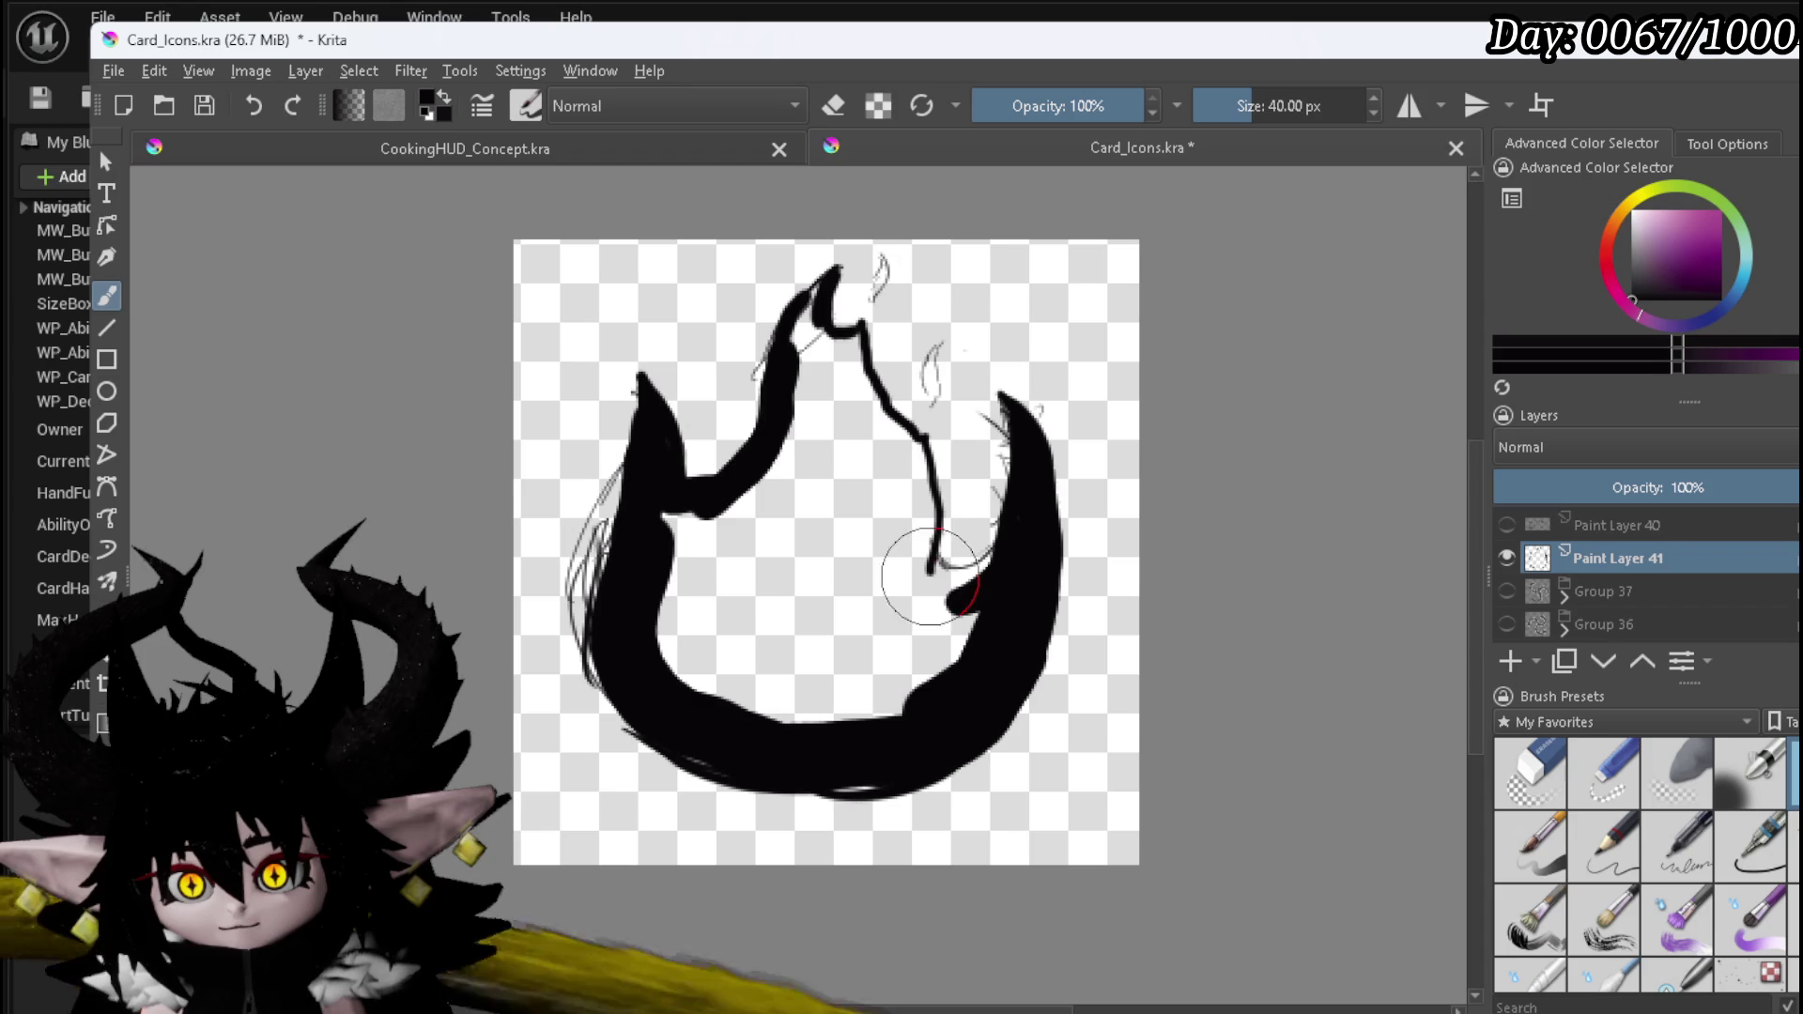
{"action": "mouse_move", "coordinate": [932, 570]}
{"action": "left_mouse_down"}
{"action": "mouse_move", "coordinate": [975, 564]}
{"action": "mouse_move", "coordinate": [844, 728]}
{"action": "mouse_move", "coordinate": [793, 745]}
{"action": "mouse_move", "coordinate": [664, 717]}
{"action": "mouse_move", "coordinate": [676, 516]}
{"action": "mouse_move", "coordinate": [734, 675]}
{"action": "mouse_move", "coordinate": [716, 516]}
{"action": "mouse_move", "coordinate": [793, 624]}
{"action": "mouse_move", "coordinate": [809, 572]}
{"action": "mouse_move", "coordinate": [874, 552]}
{"action": "mouse_move", "coordinate": [885, 515]}
{"action": "mouse_move", "coordinate": [920, 535]}
{"action": "left_mouse_up"}
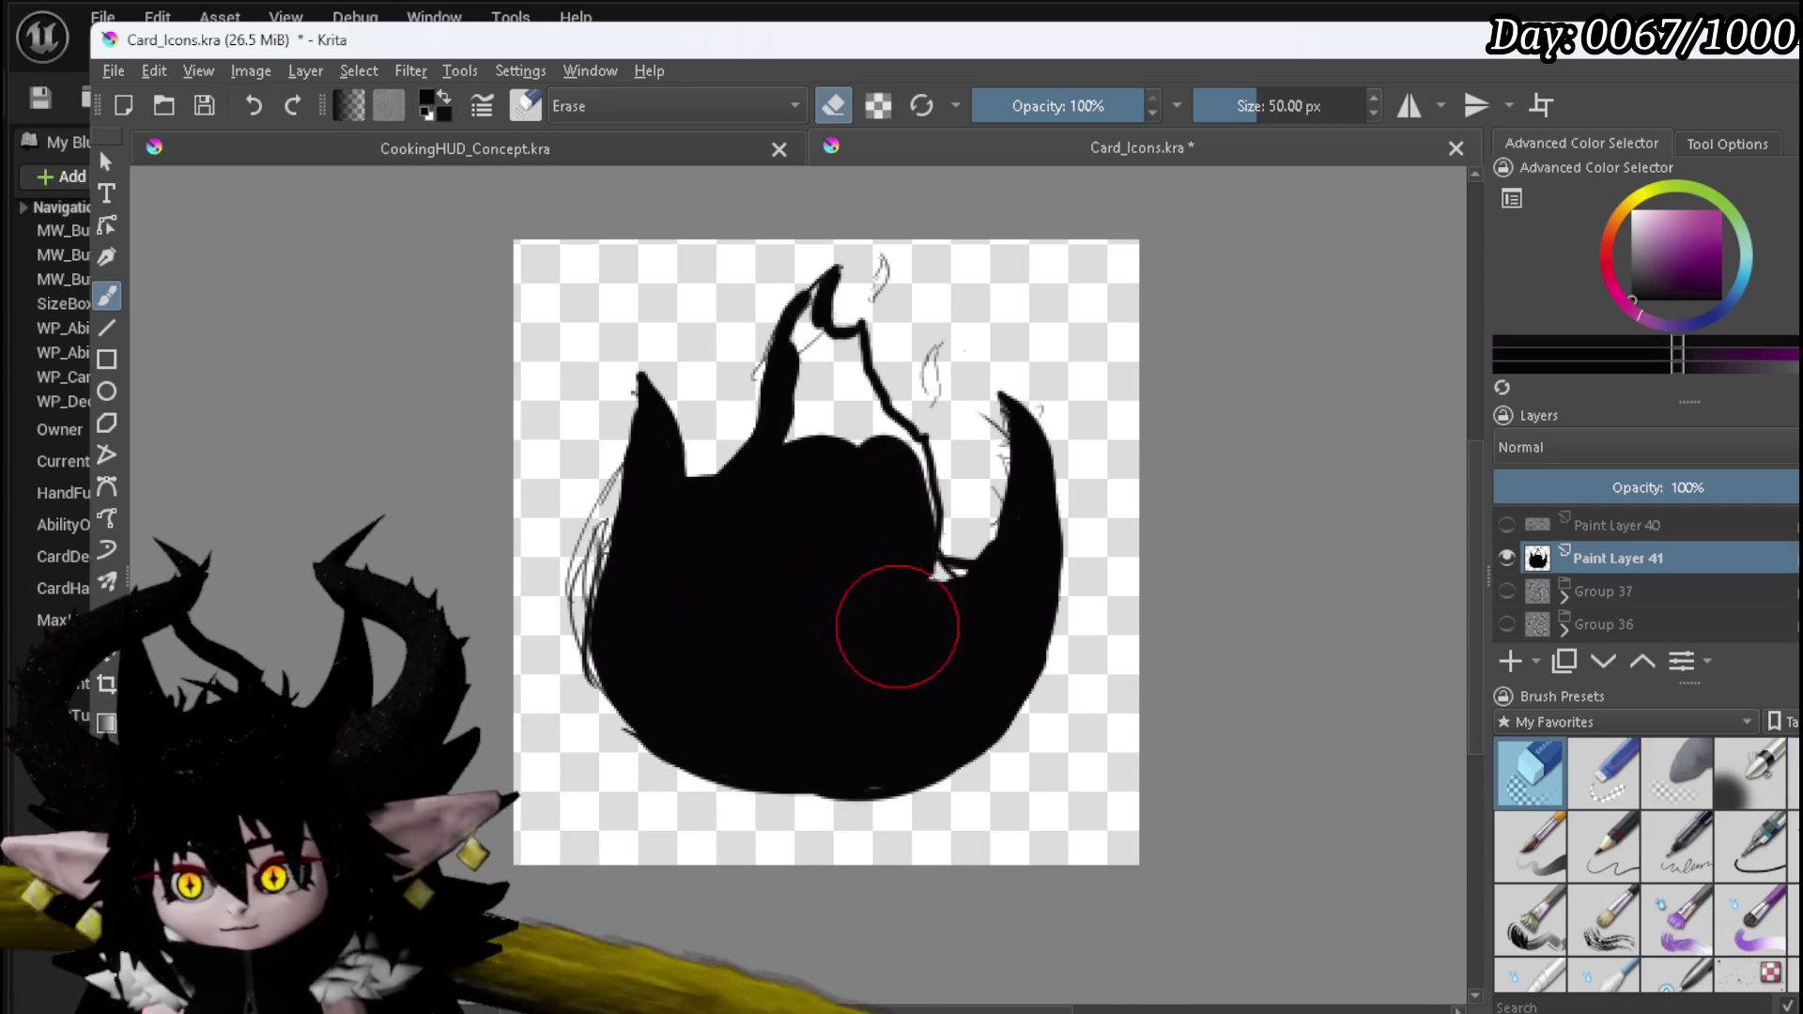
- Erase loose sketch lines along the flame's left, bottom and lower-right edges
{"action": "mouse_move", "coordinate": [616, 378]}
{"action": "left_mouse_down"}
{"action": "mouse_move", "coordinate": [620, 427]}
{"action": "mouse_move", "coordinate": [539, 694]}
{"action": "left_mouse_up"}
{"action": "mouse_move", "coordinate": [560, 591]}
{"action": "left_mouse_down"}
{"action": "mouse_move", "coordinate": [592, 729]}
{"action": "mouse_move", "coordinate": [551, 657]}
{"action": "mouse_move", "coordinate": [573, 699]}
{"action": "left_mouse_up"}
{"action": "mouse_move", "coordinate": [675, 814]}
{"action": "left_mouse_down"}
{"action": "mouse_move", "coordinate": [745, 854]}
{"action": "mouse_move", "coordinate": [813, 828]}
{"action": "left_mouse_up"}
{"action": "mouse_move", "coordinate": [922, 811]}
{"action": "left_mouse_down"}
{"action": "mouse_move", "coordinate": [1055, 741]}
{"action": "mouse_move", "coordinate": [962, 808]}
{"action": "left_mouse_up"}
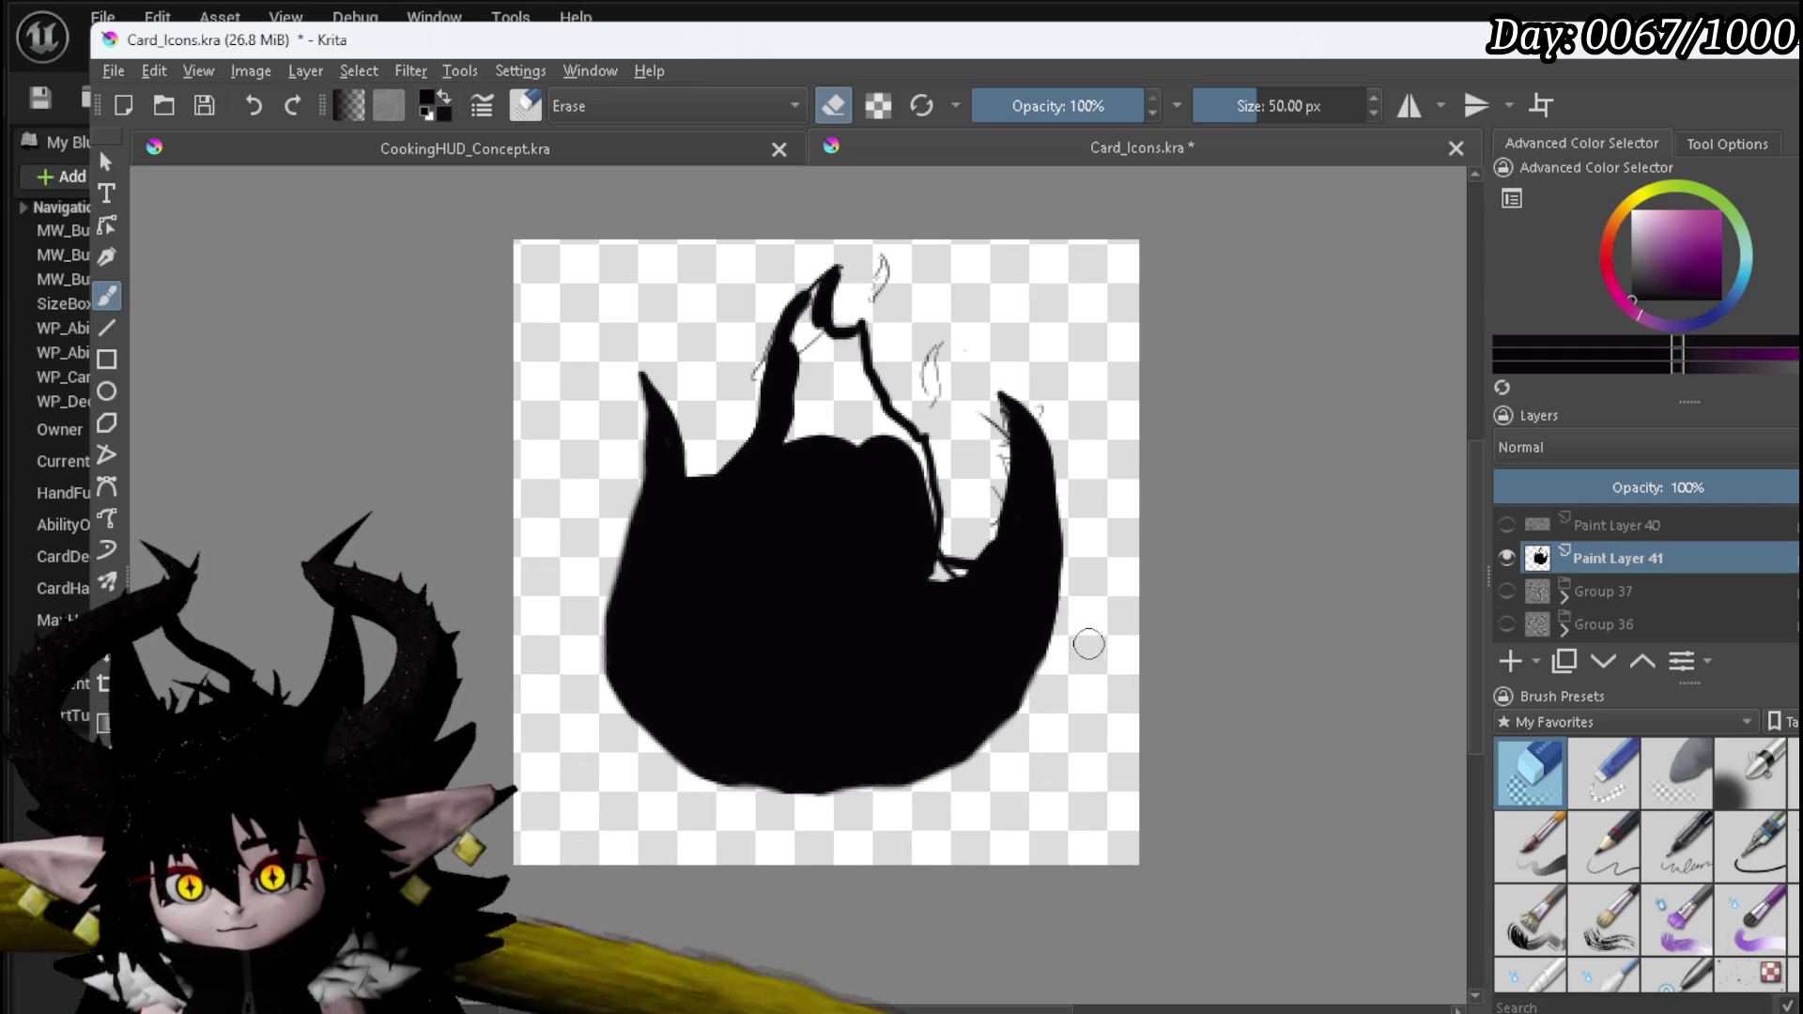
- Fill the notch streaks and gaps between the upper tips with black, darkening the top tip
{"action": "key", "text": "slash"}
{"action": "mouse_move", "coordinate": [920, 569]}
{"action": "left_mouse_down"}
{"action": "mouse_move", "coordinate": [956, 574]}
{"action": "mouse_move", "coordinate": [920, 570]}
{"action": "left_mouse_up"}
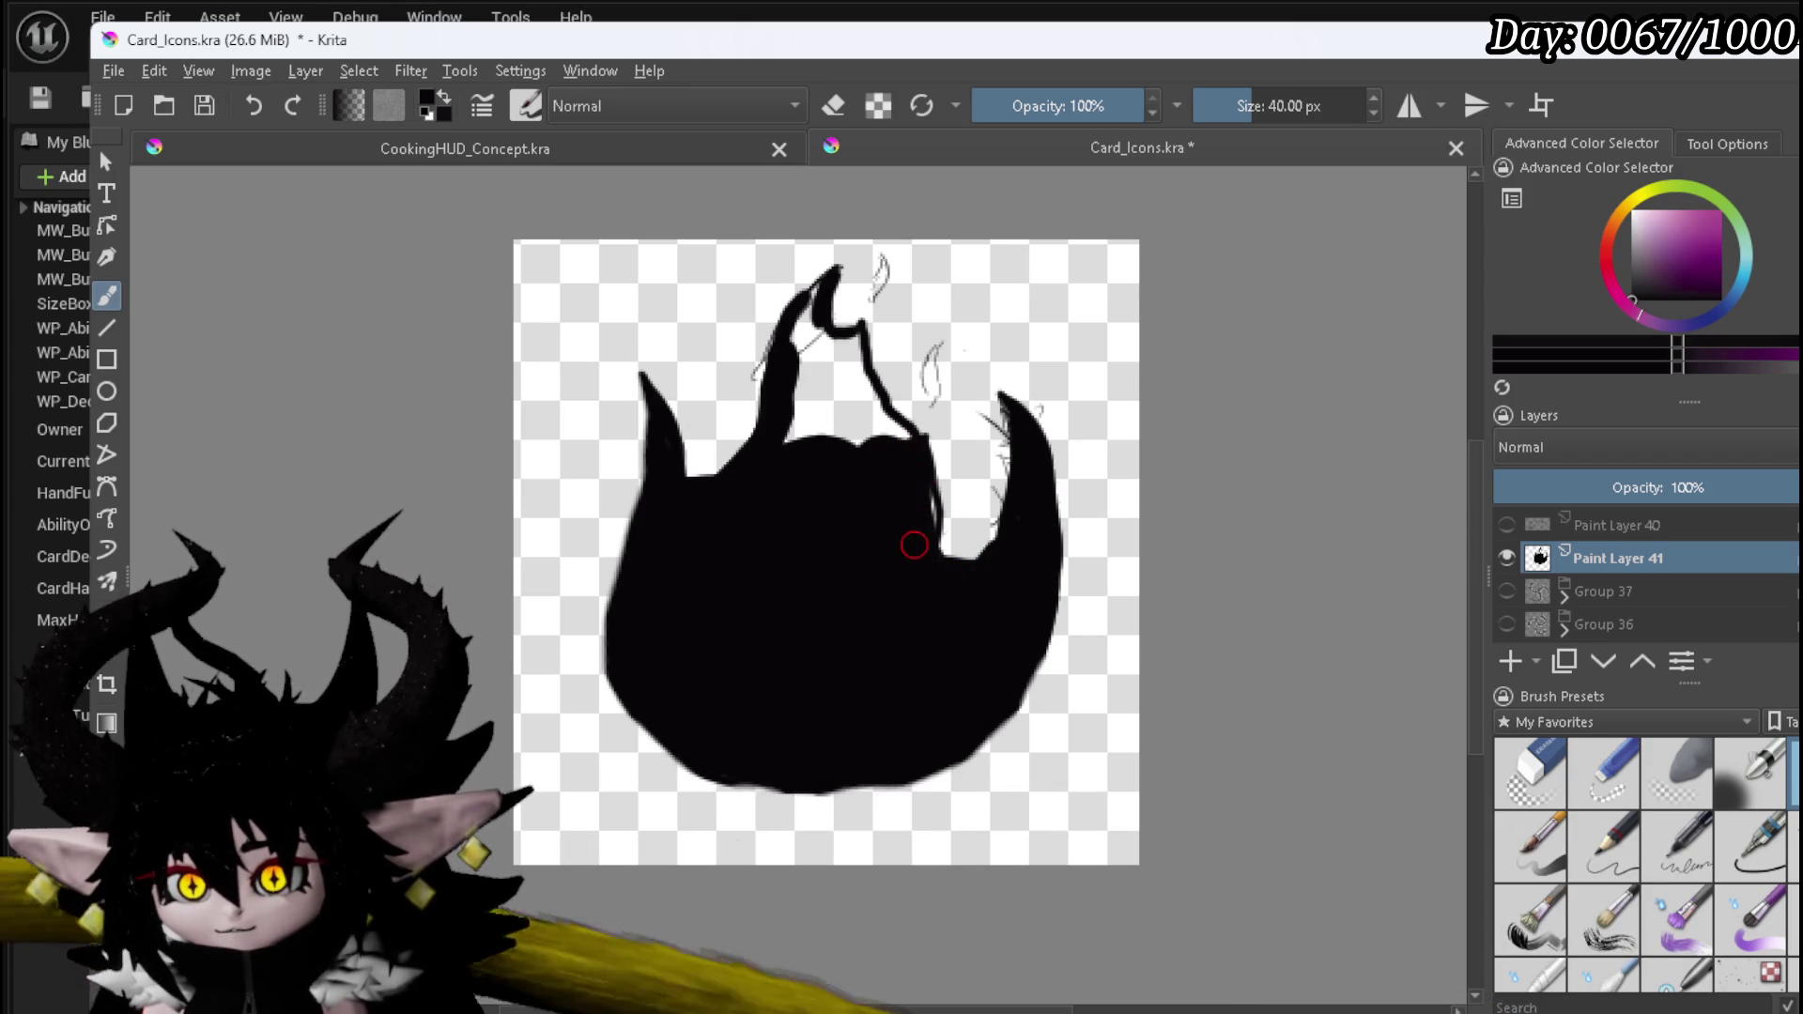
{"action": "mouse_move", "coordinate": [927, 542]}
{"action": "left_mouse_down"}
{"action": "mouse_move", "coordinate": [803, 320]}
{"action": "mouse_move", "coordinate": [798, 408]}
{"action": "mouse_move", "coordinate": [813, 331]}
{"action": "mouse_move", "coordinate": [851, 344]}
{"action": "mouse_move", "coordinate": [861, 385]}
{"action": "left_mouse_up"}
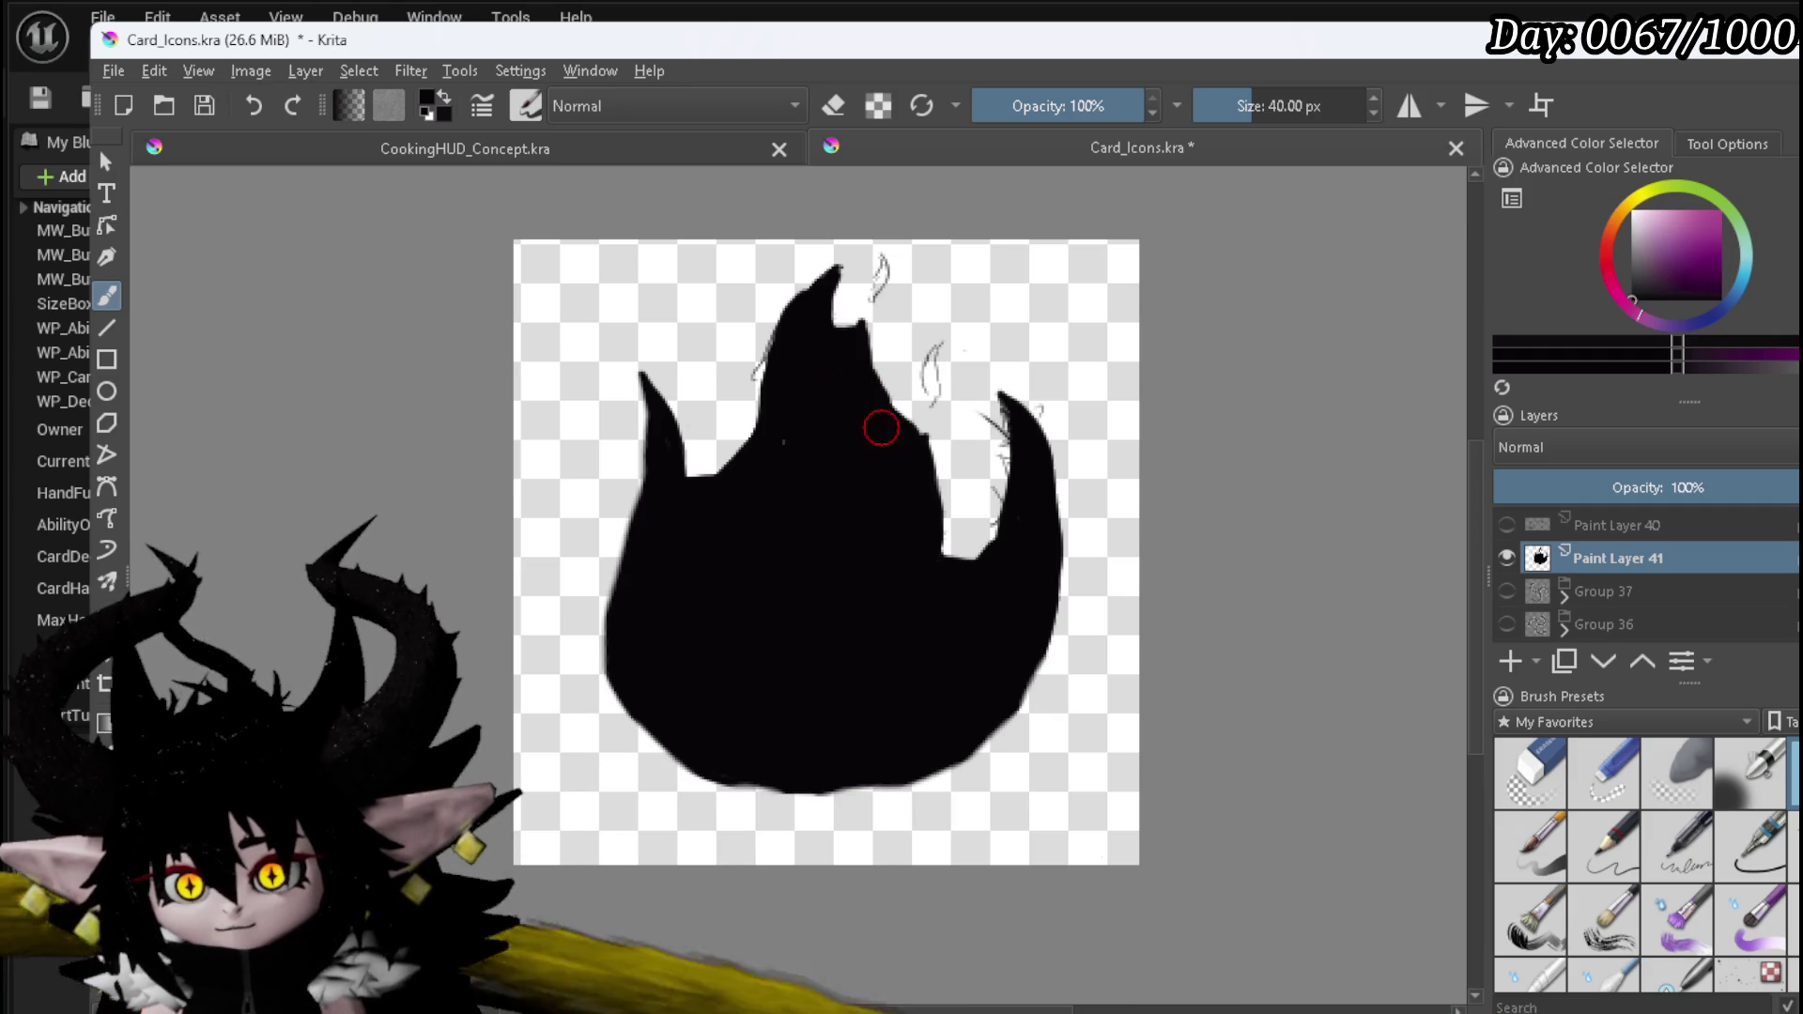
{"action": "left_click_drag", "start_coordinate": [878, 298], "coordinate": [883, 263]}
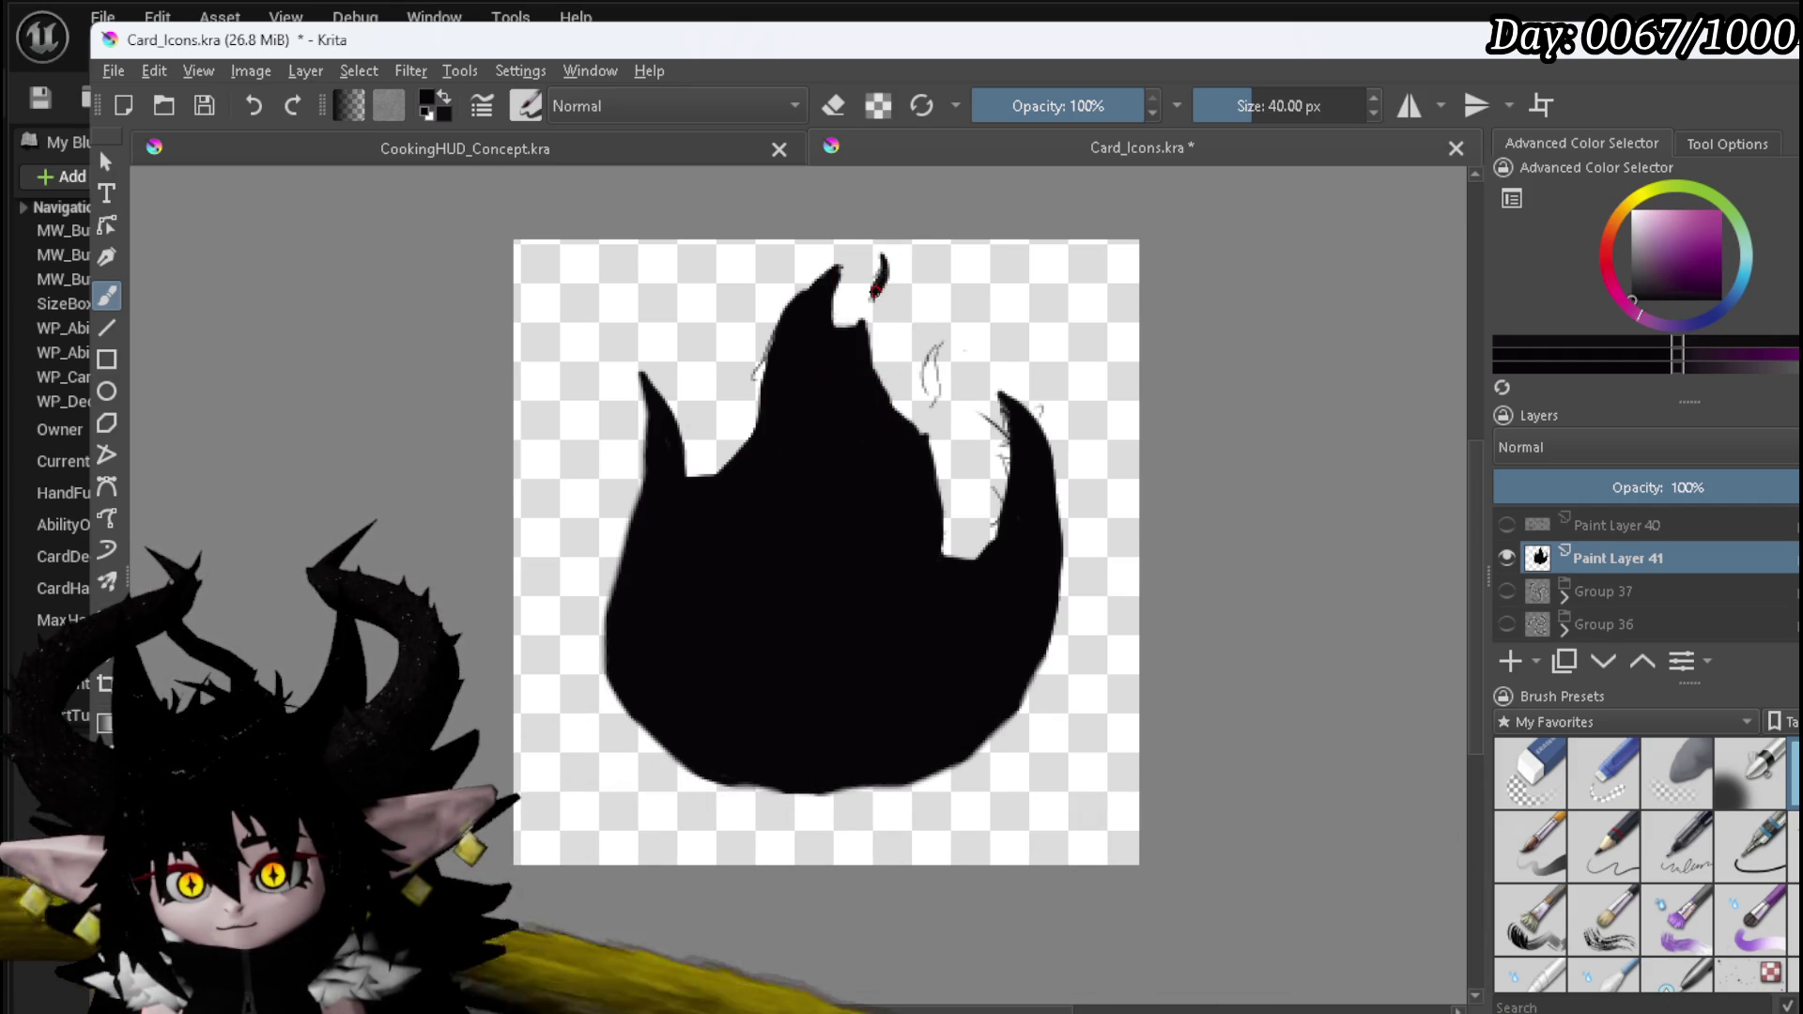
{"action": "mouse_move", "coordinate": [937, 348]}
{"action": "left_mouse_down"}
{"action": "mouse_move", "coordinate": [929, 404]}
{"action": "mouse_move", "coordinate": [930, 362]}
{"action": "left_mouse_up"}
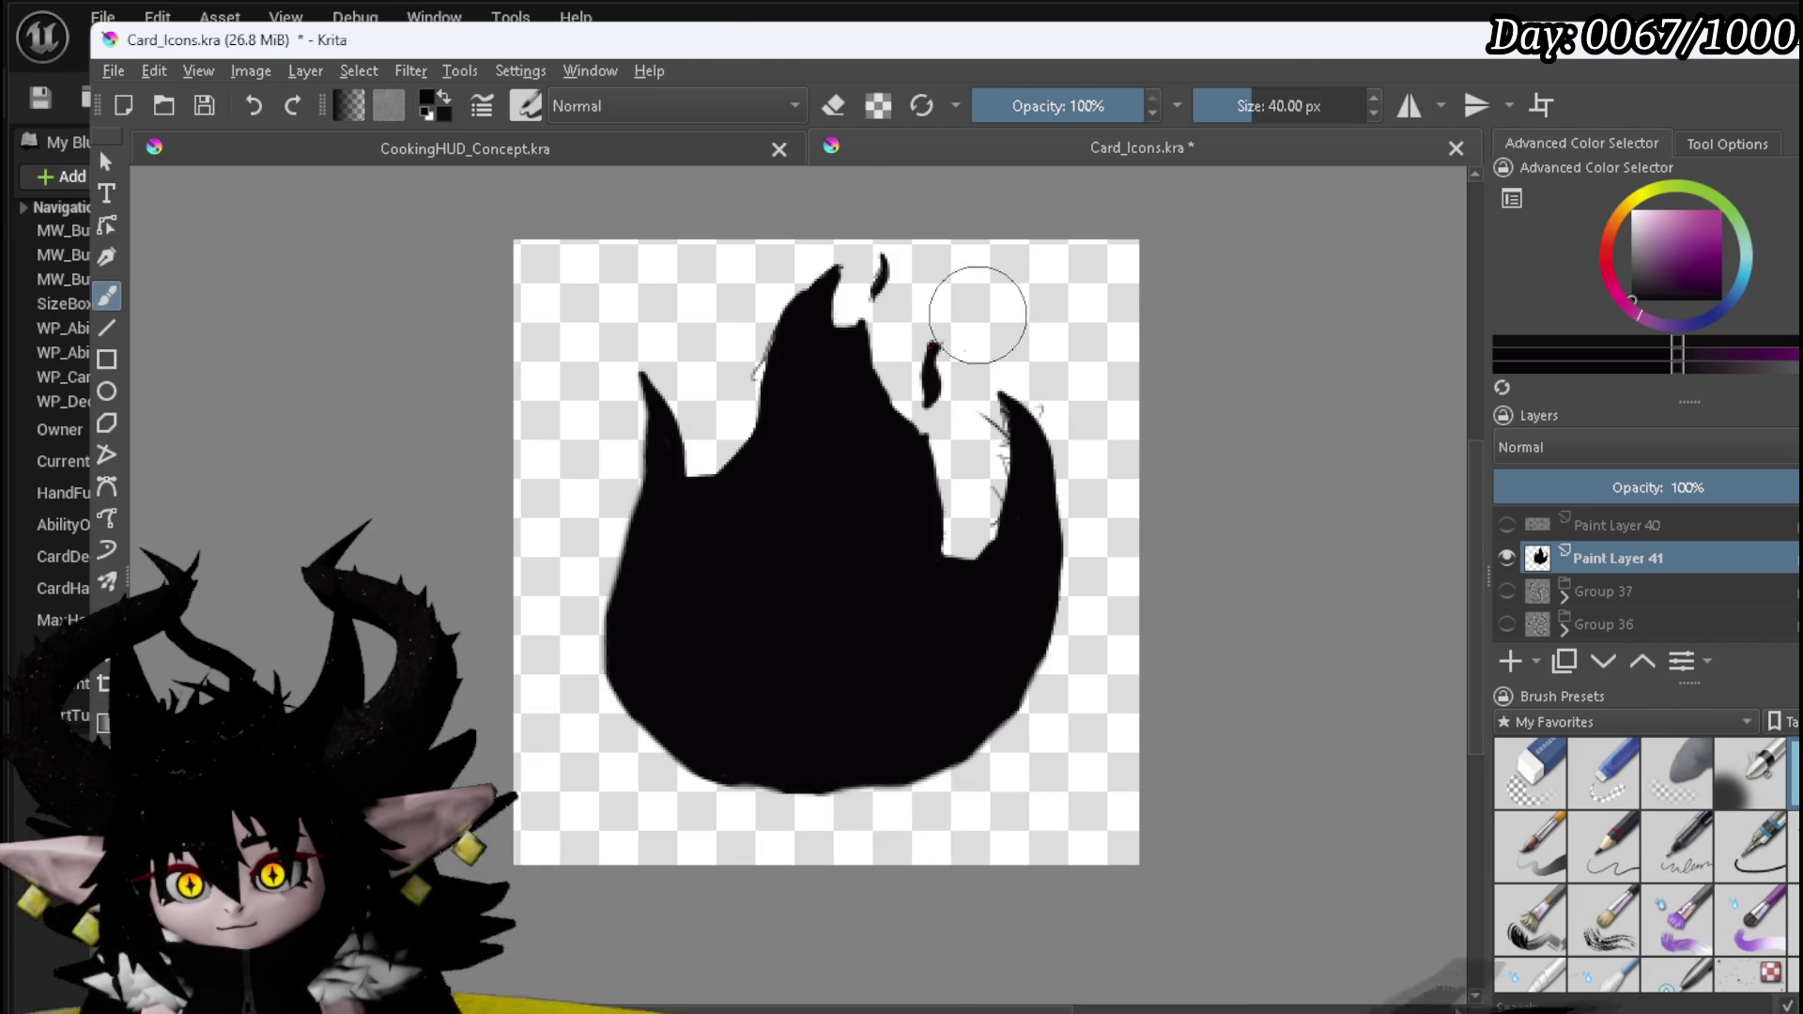
- Erase the rough edge inside the right gap and fill the small white notch black
{"action": "left_click", "coordinate": [1518, 741]}
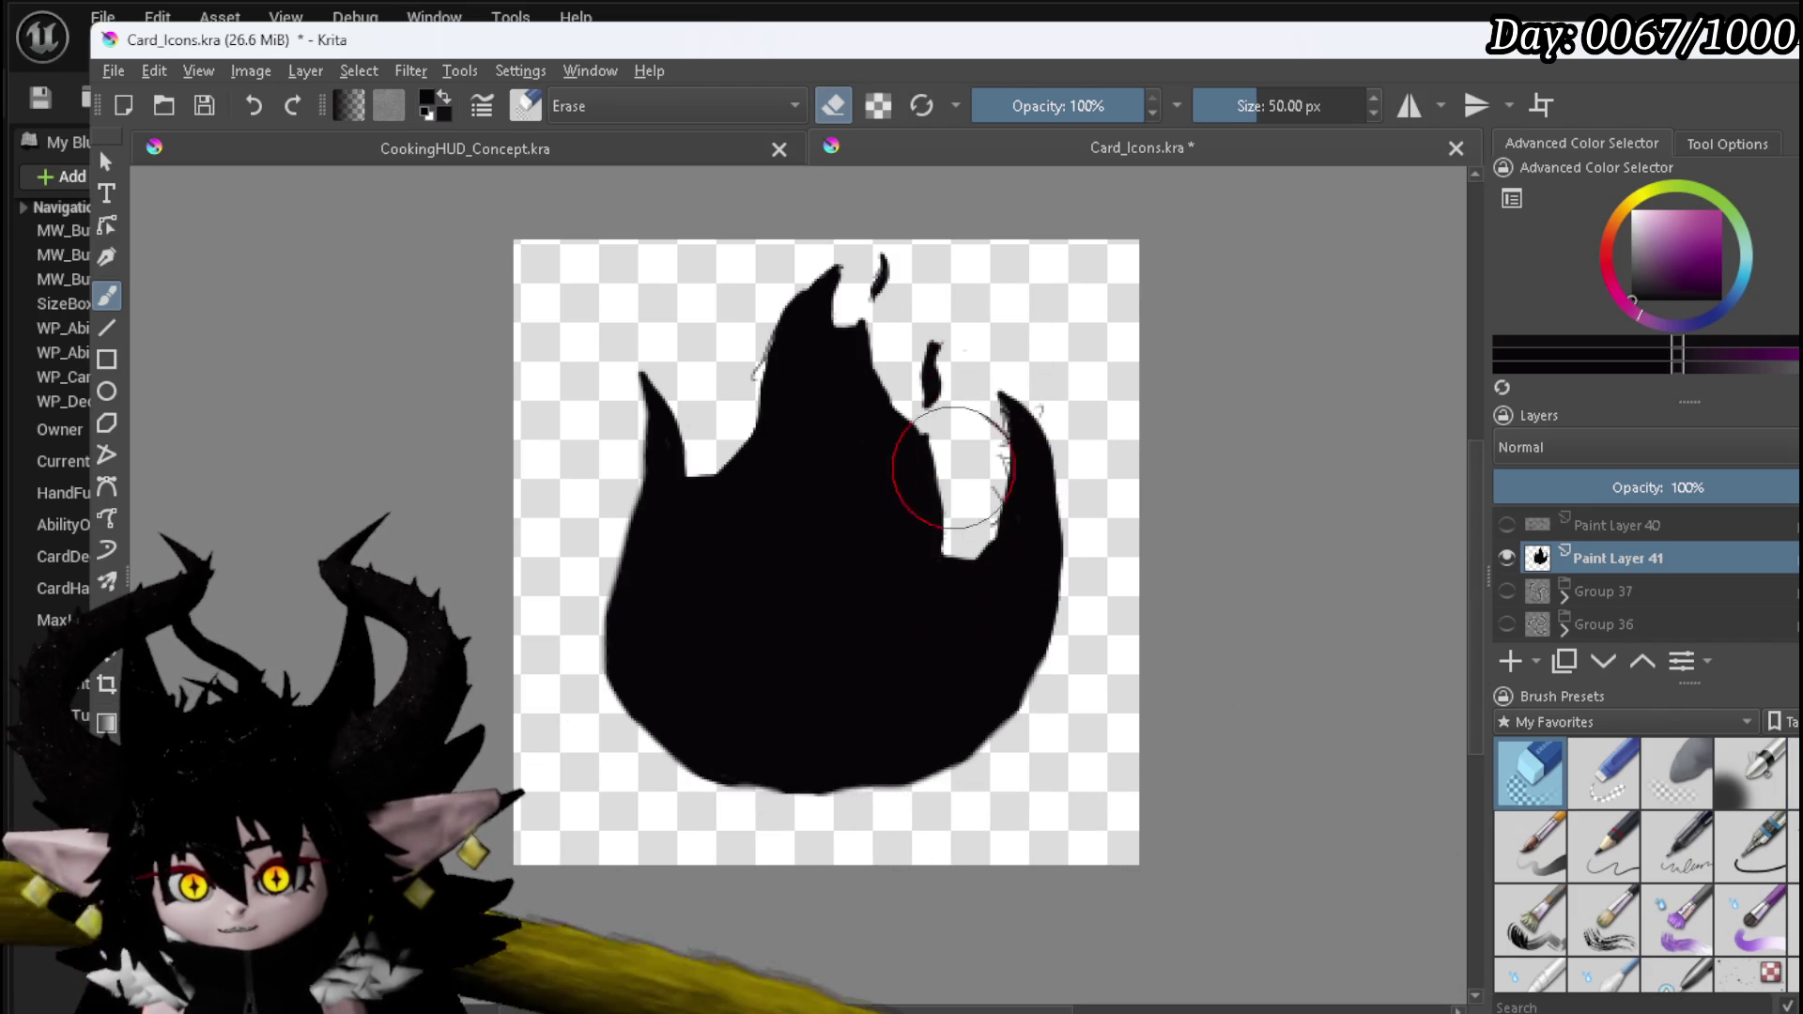
{"action": "left_click_drag", "start_coordinate": [948, 476], "coordinate": [951, 529]}
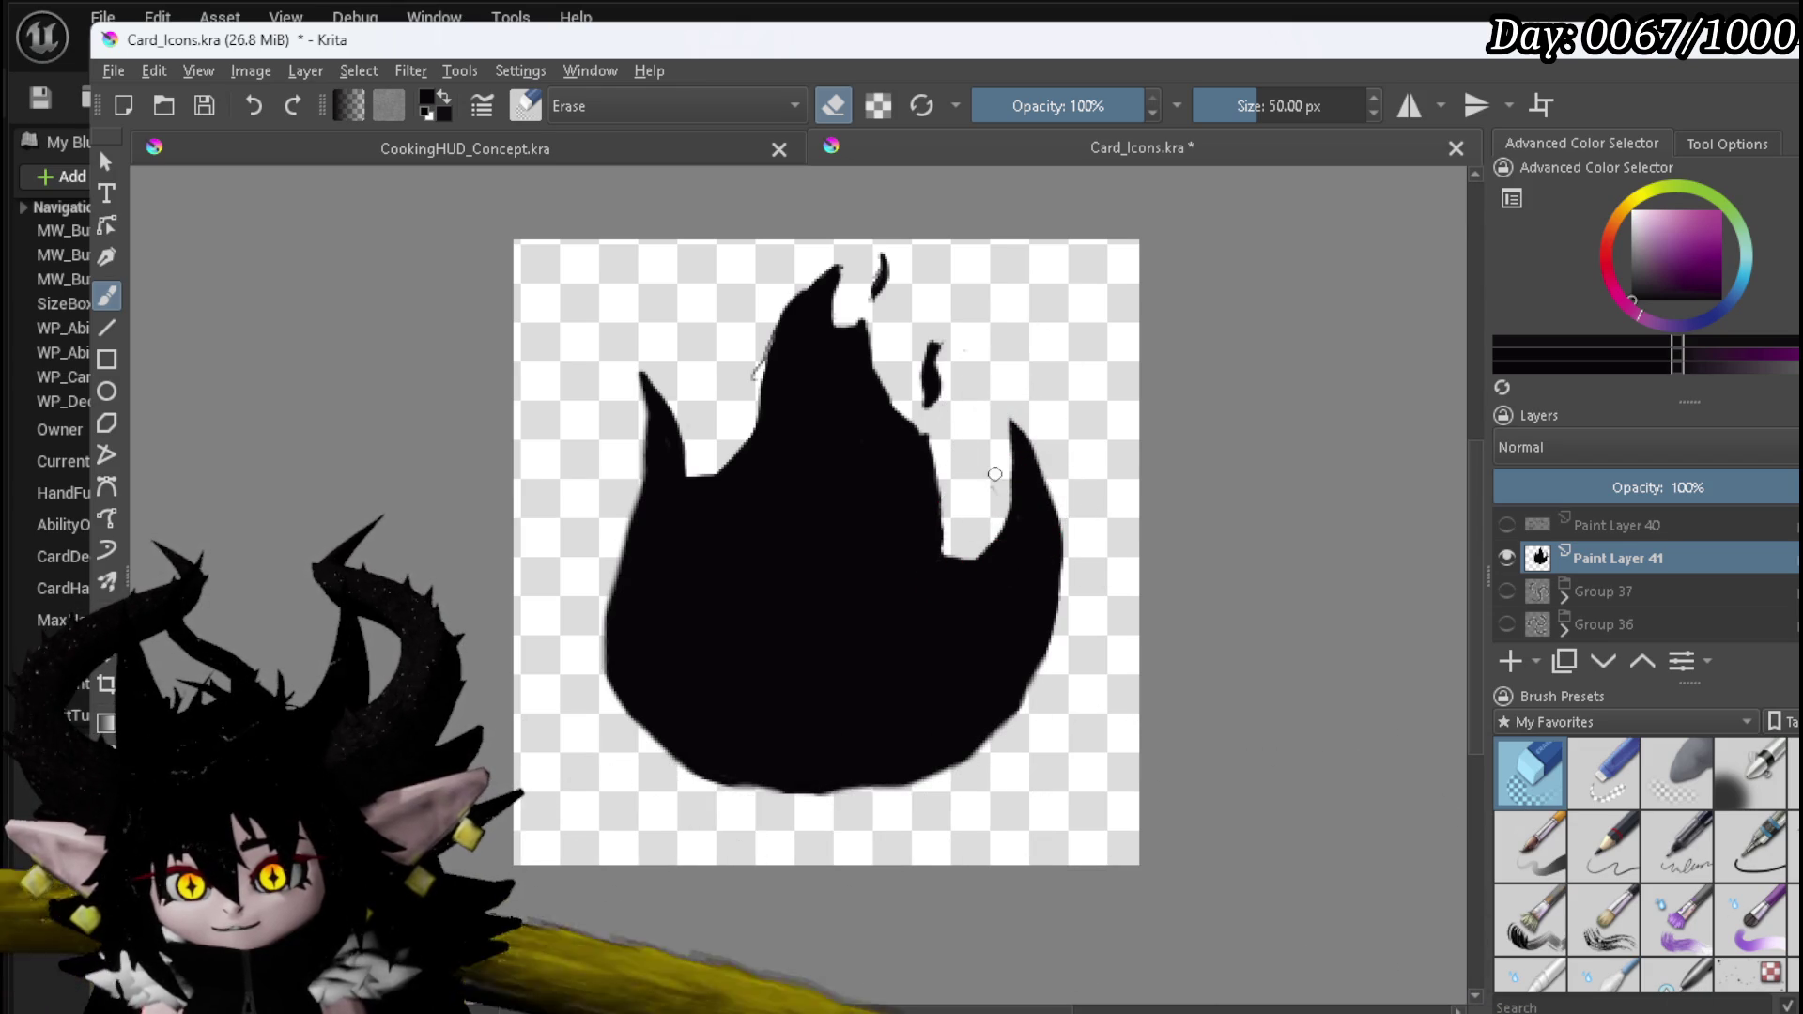
{"action": "key", "text": "slash"}
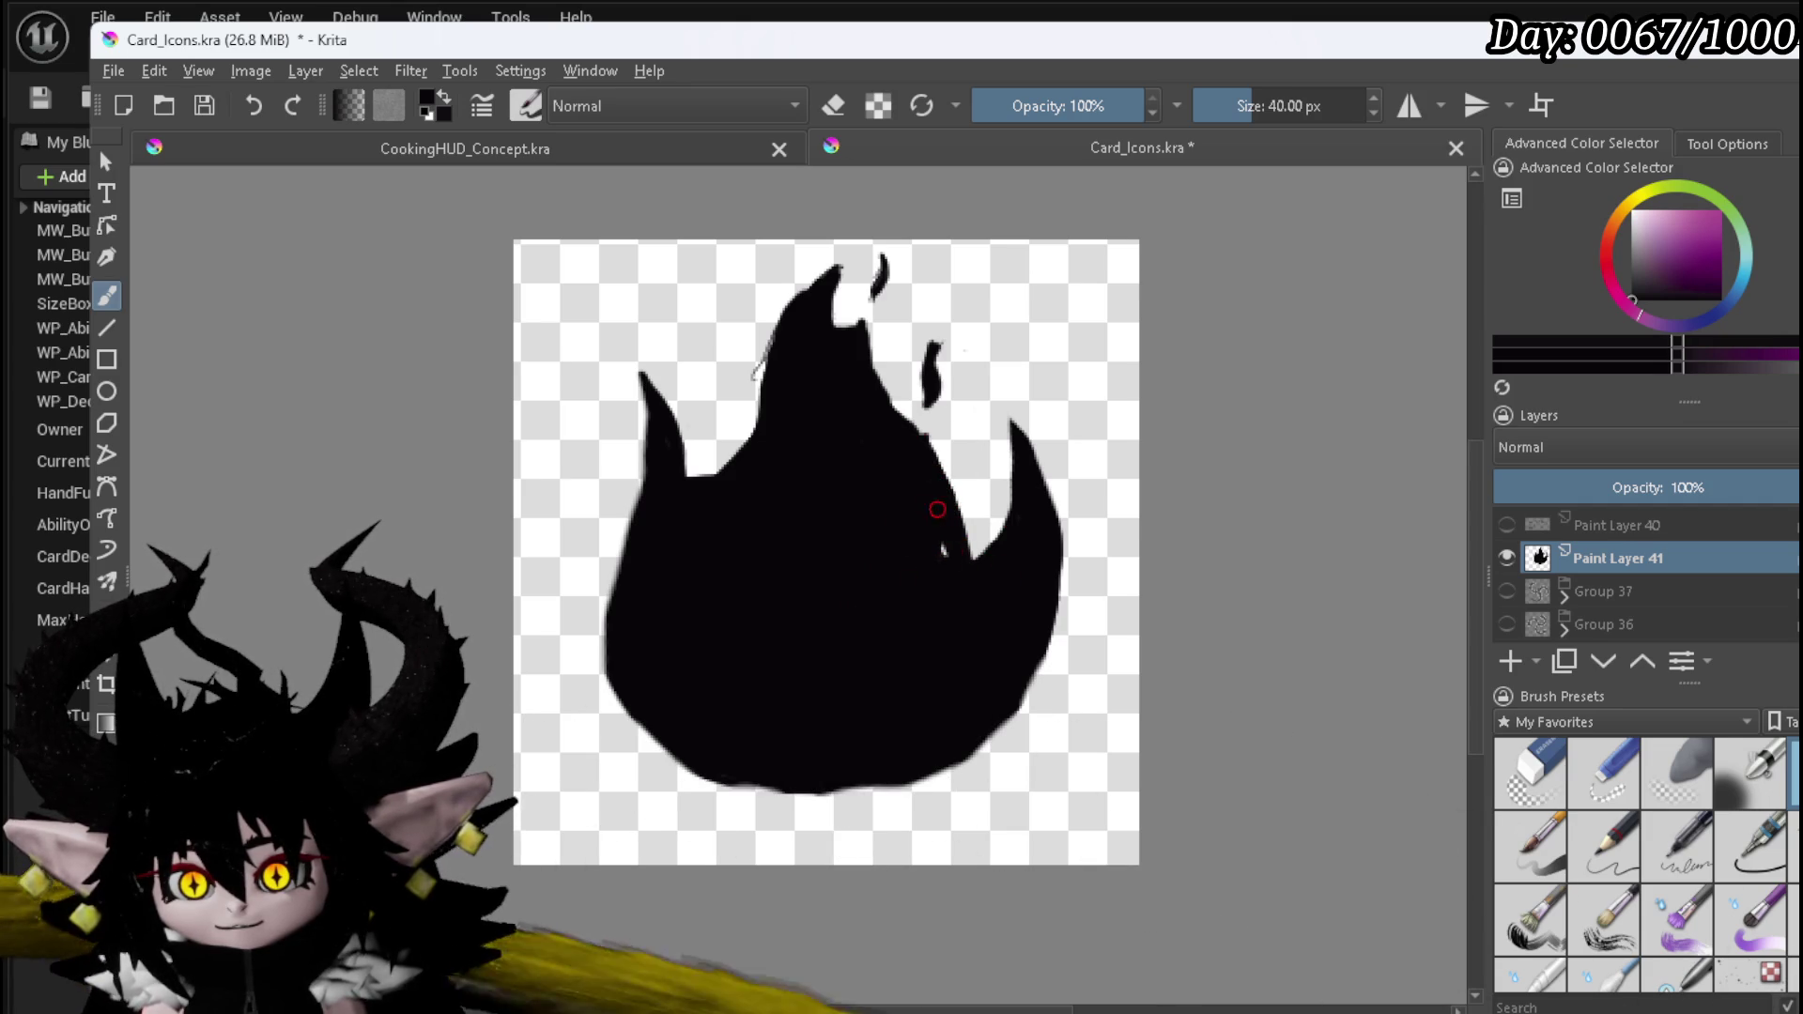
{"action": "left_click_drag", "start_coordinate": [949, 558], "coordinate": [946, 529]}
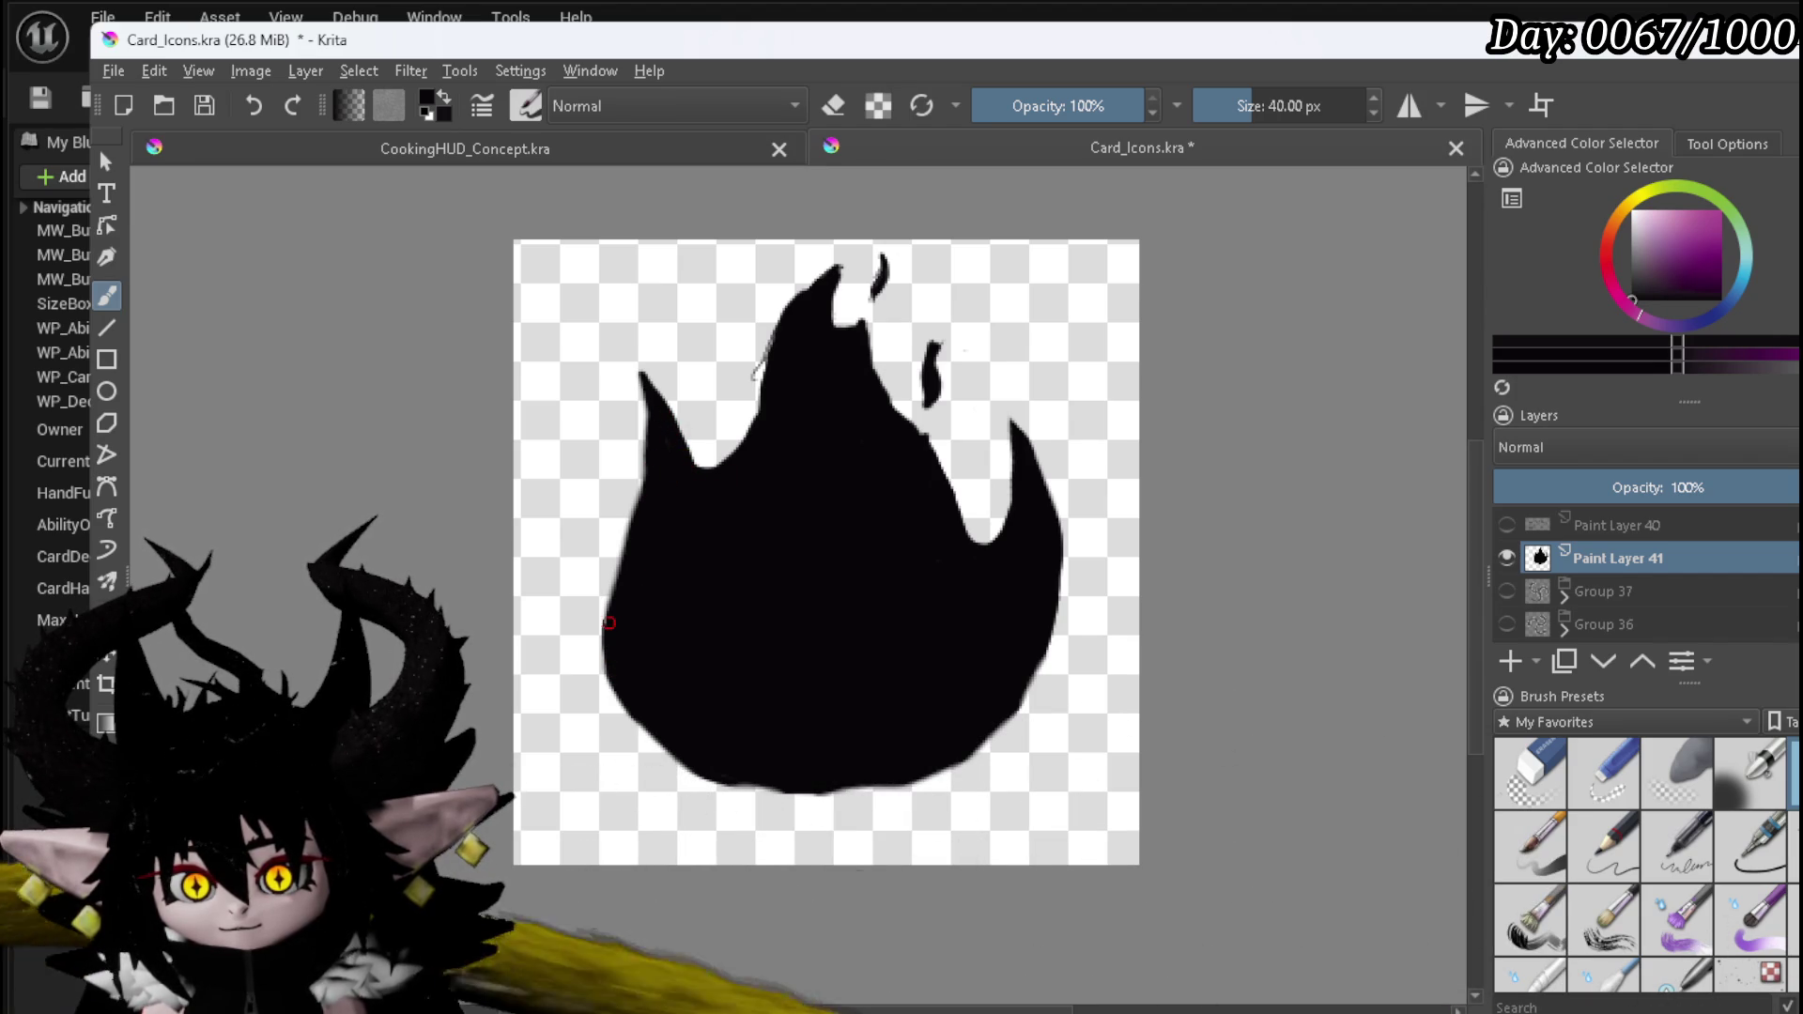
- Smooth the flame's left edge and shift the whole flame slightly lower with Ctrl+T
{"action": "left_click_drag", "start_coordinate": [639, 505], "coordinate": [618, 564]}
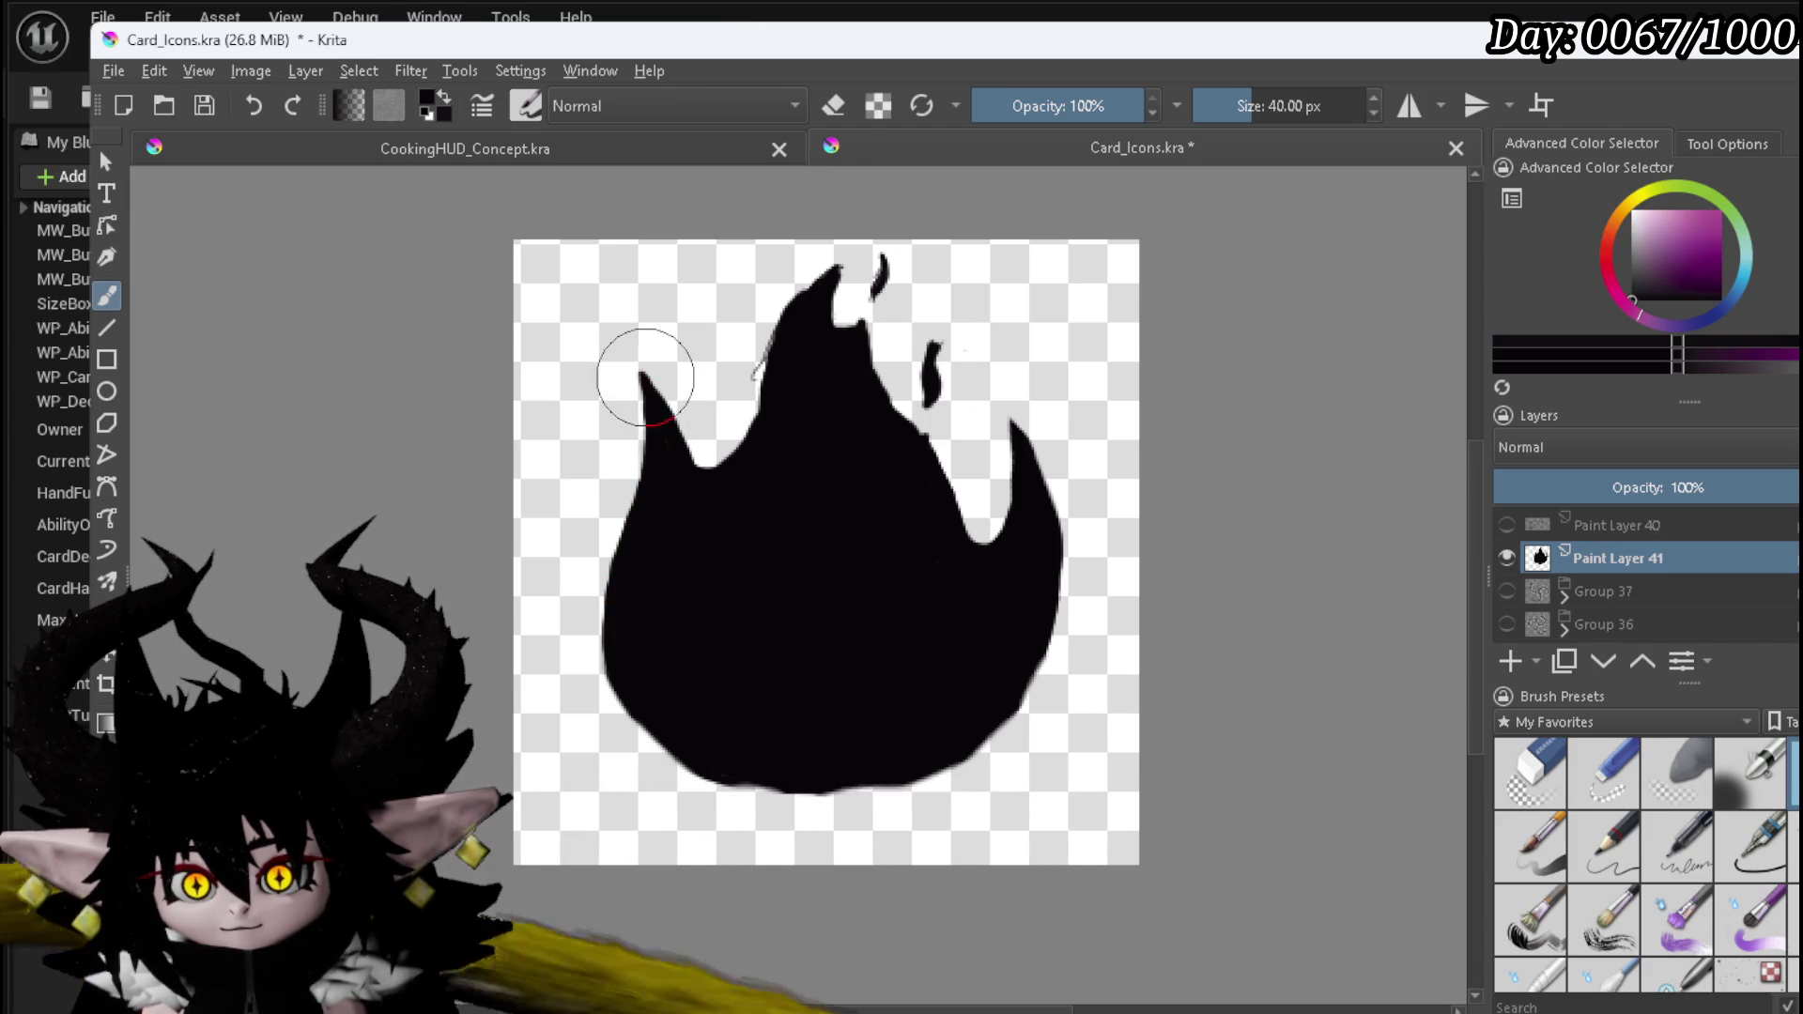
{"action": "key", "text": "e"}
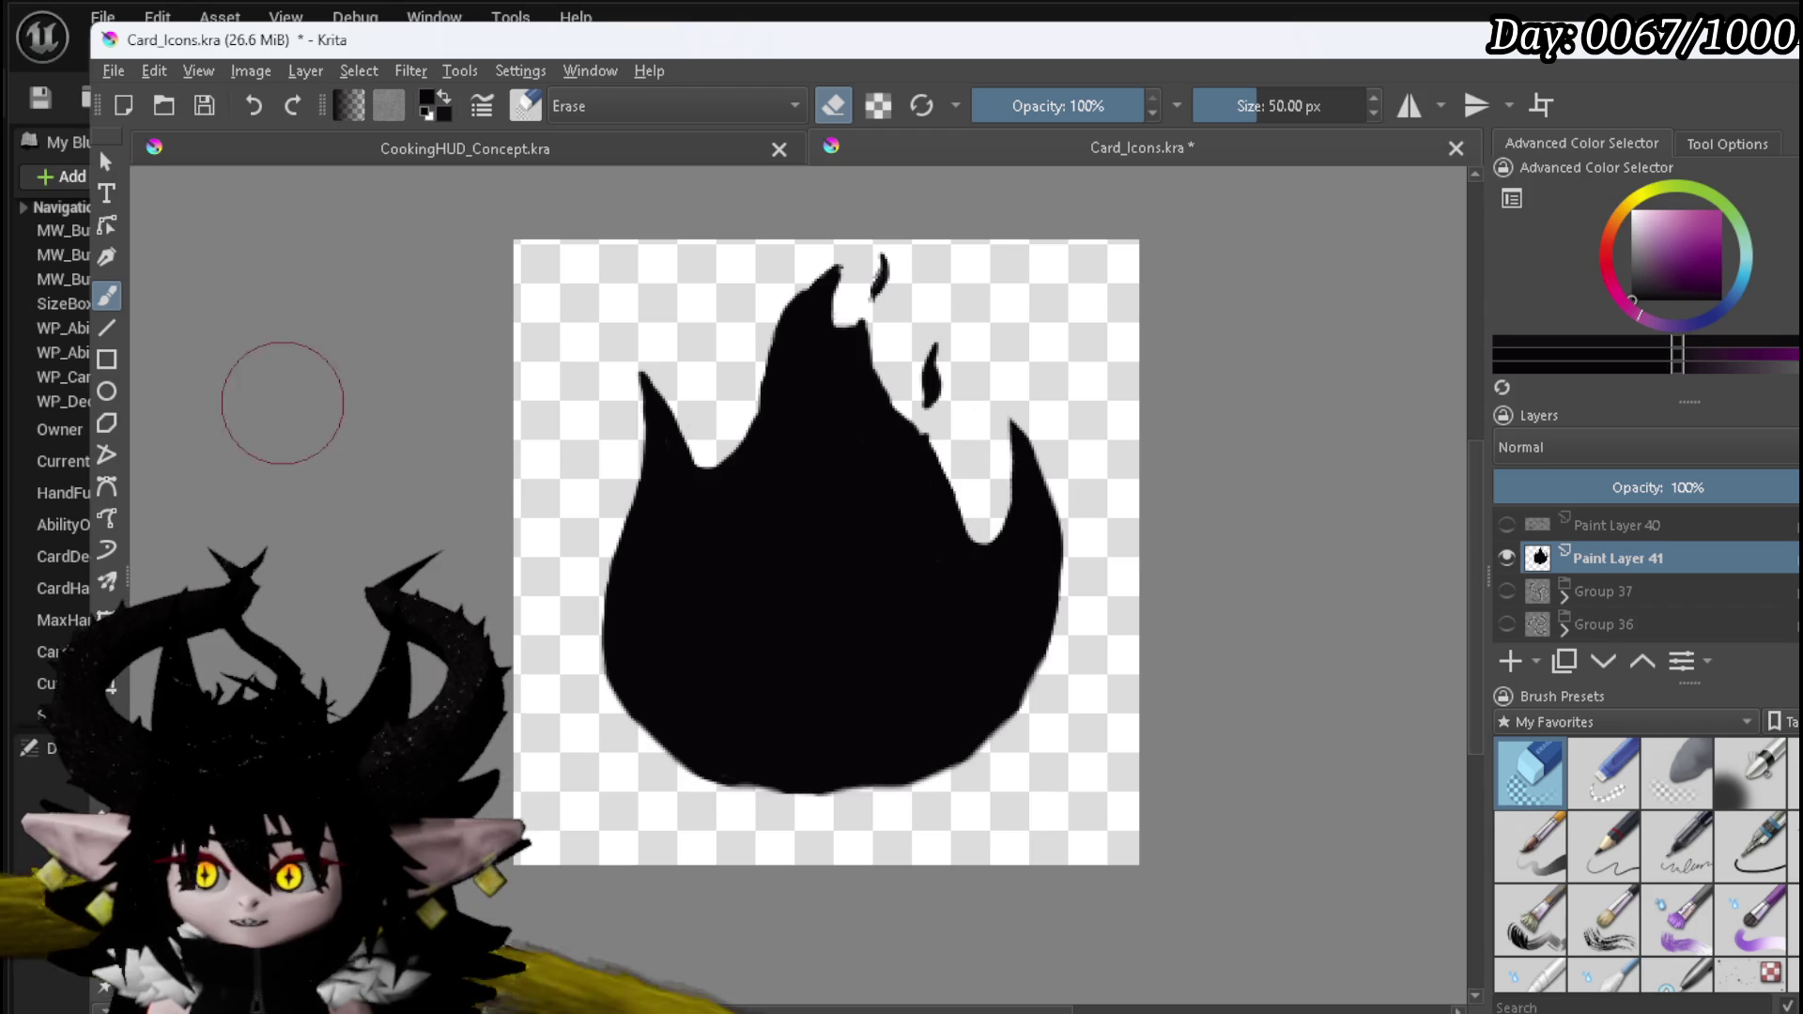
{"action": "key", "text": "ctrl+t"}
{"action": "left_click_drag", "start_coordinate": [759, 552], "coordinate": [748, 611]}
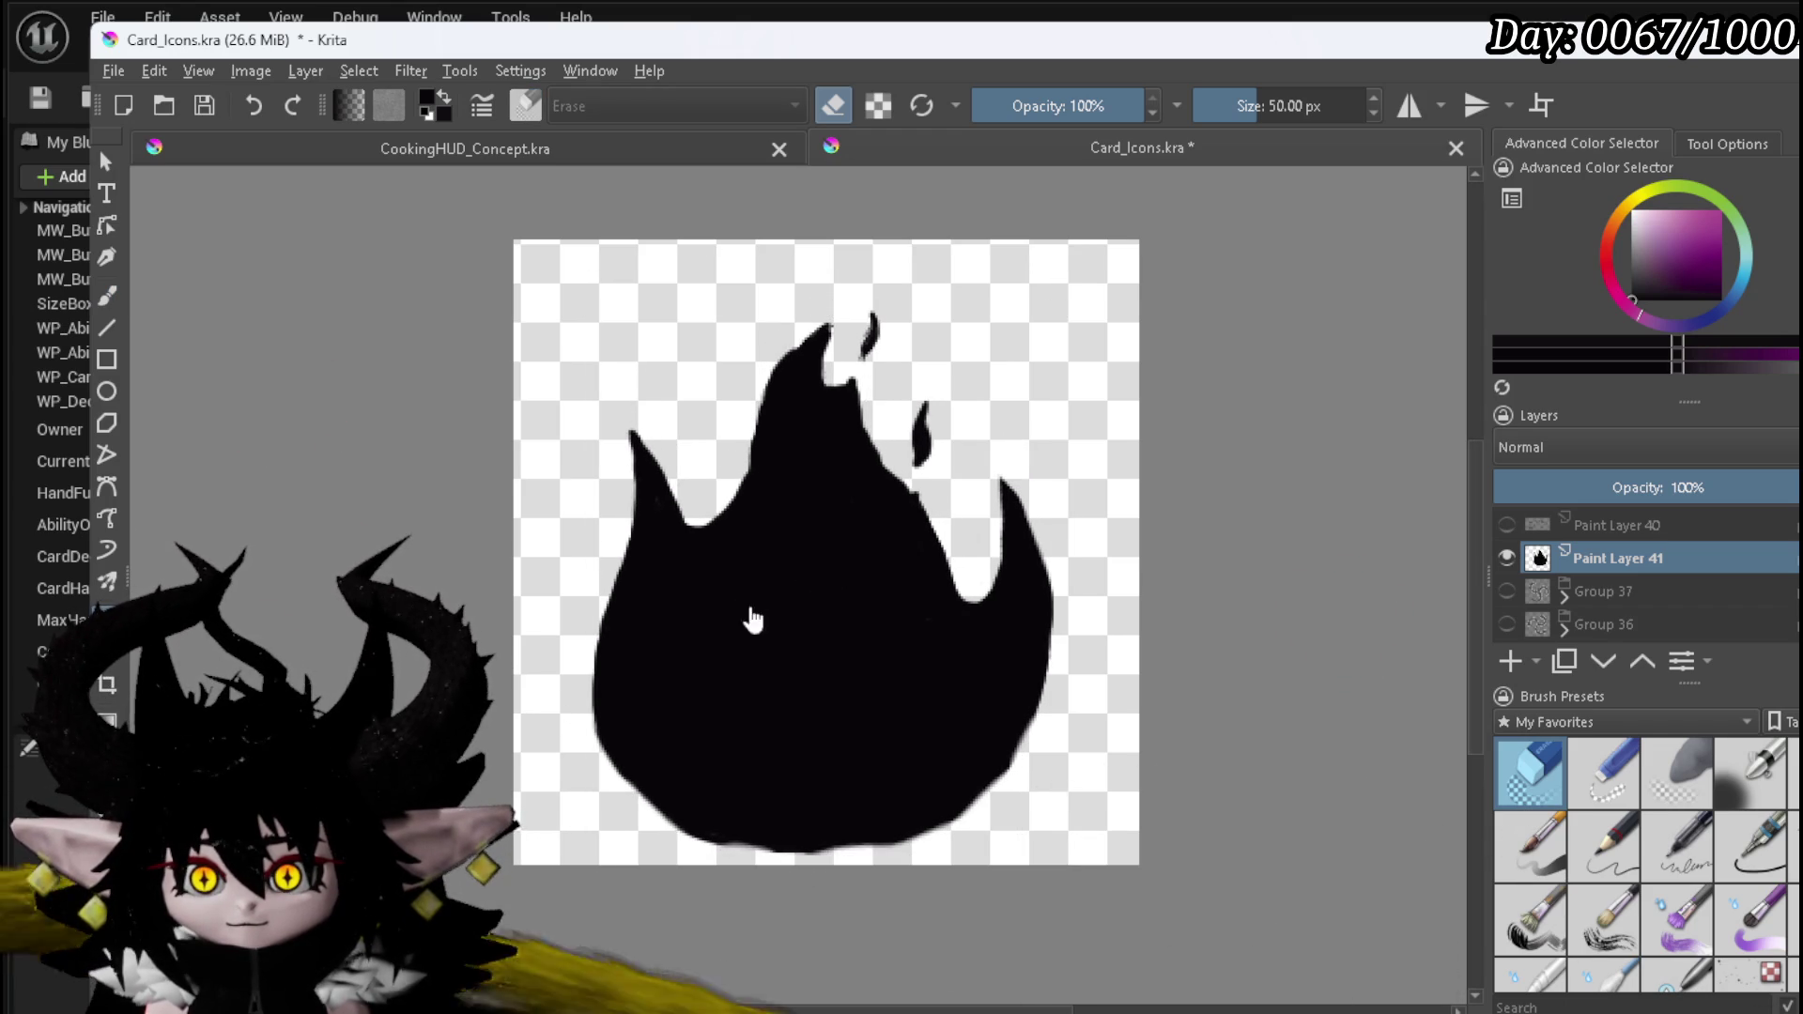
{"action": "left_click", "coordinate": [1792, 772]}
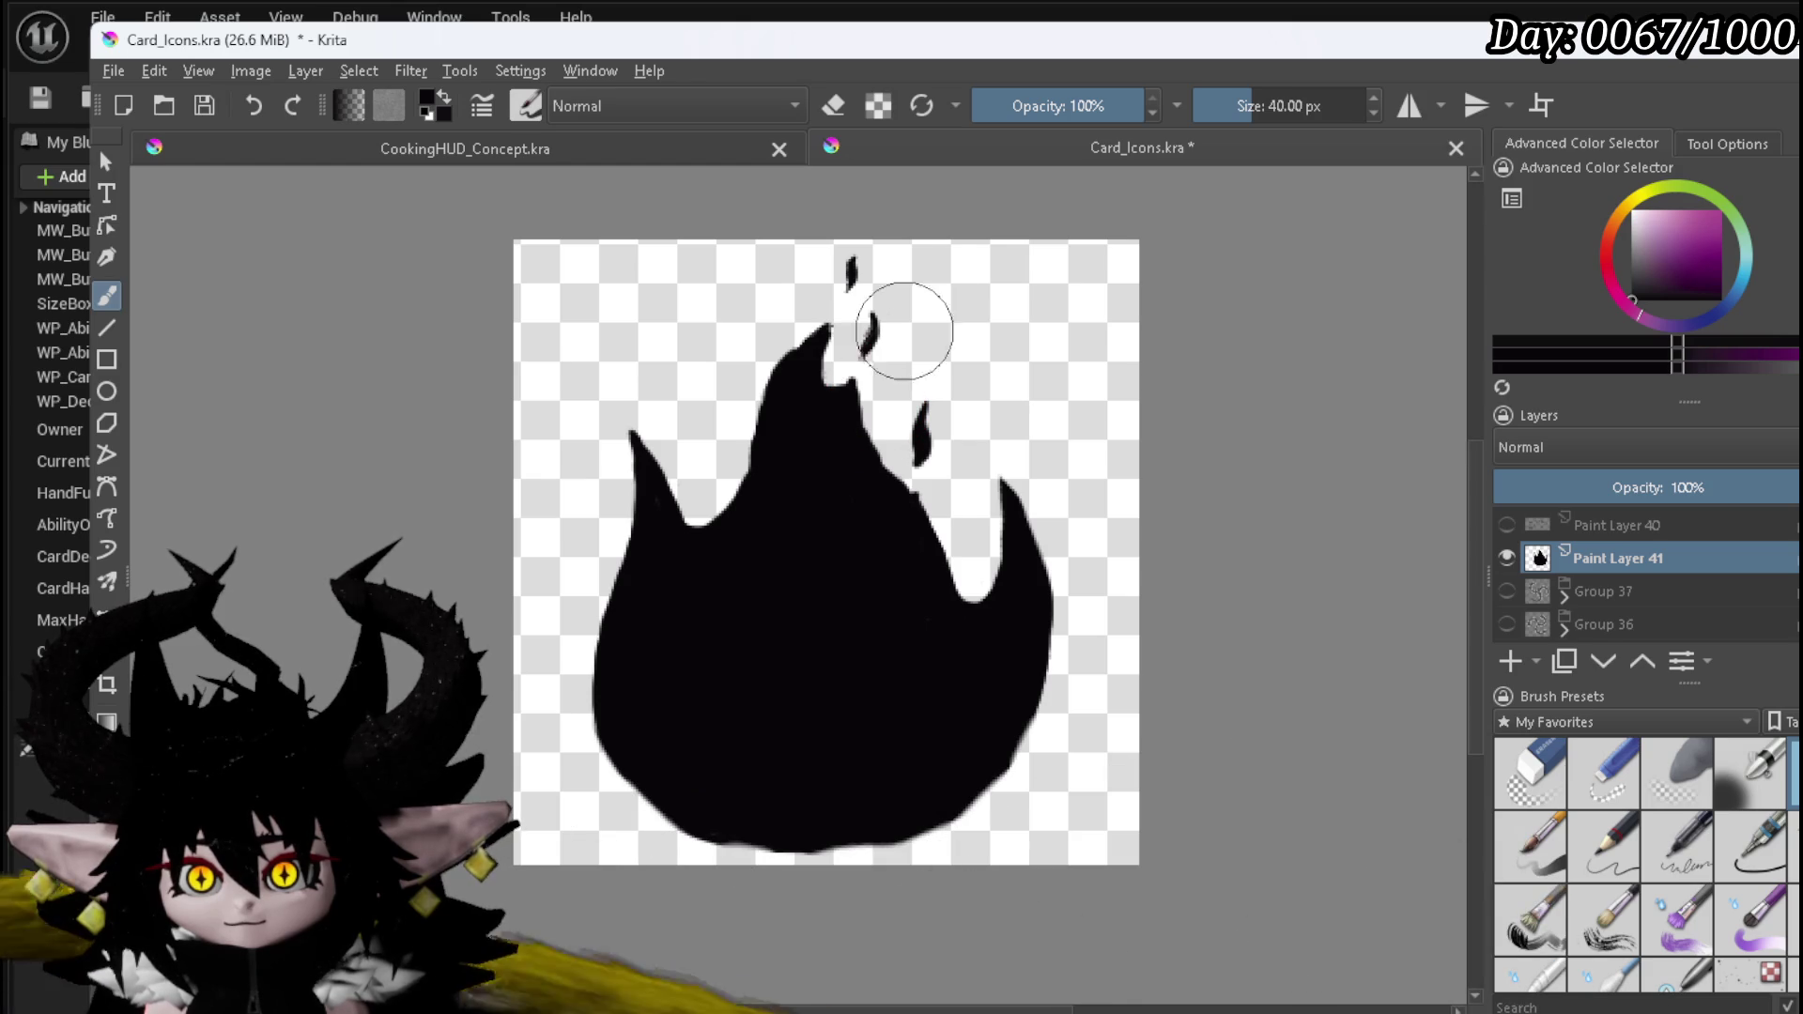
- Erase the stray blob above the flame tip and touch up the bottom edge in black
{"action": "left_click", "coordinate": [1508, 721]}
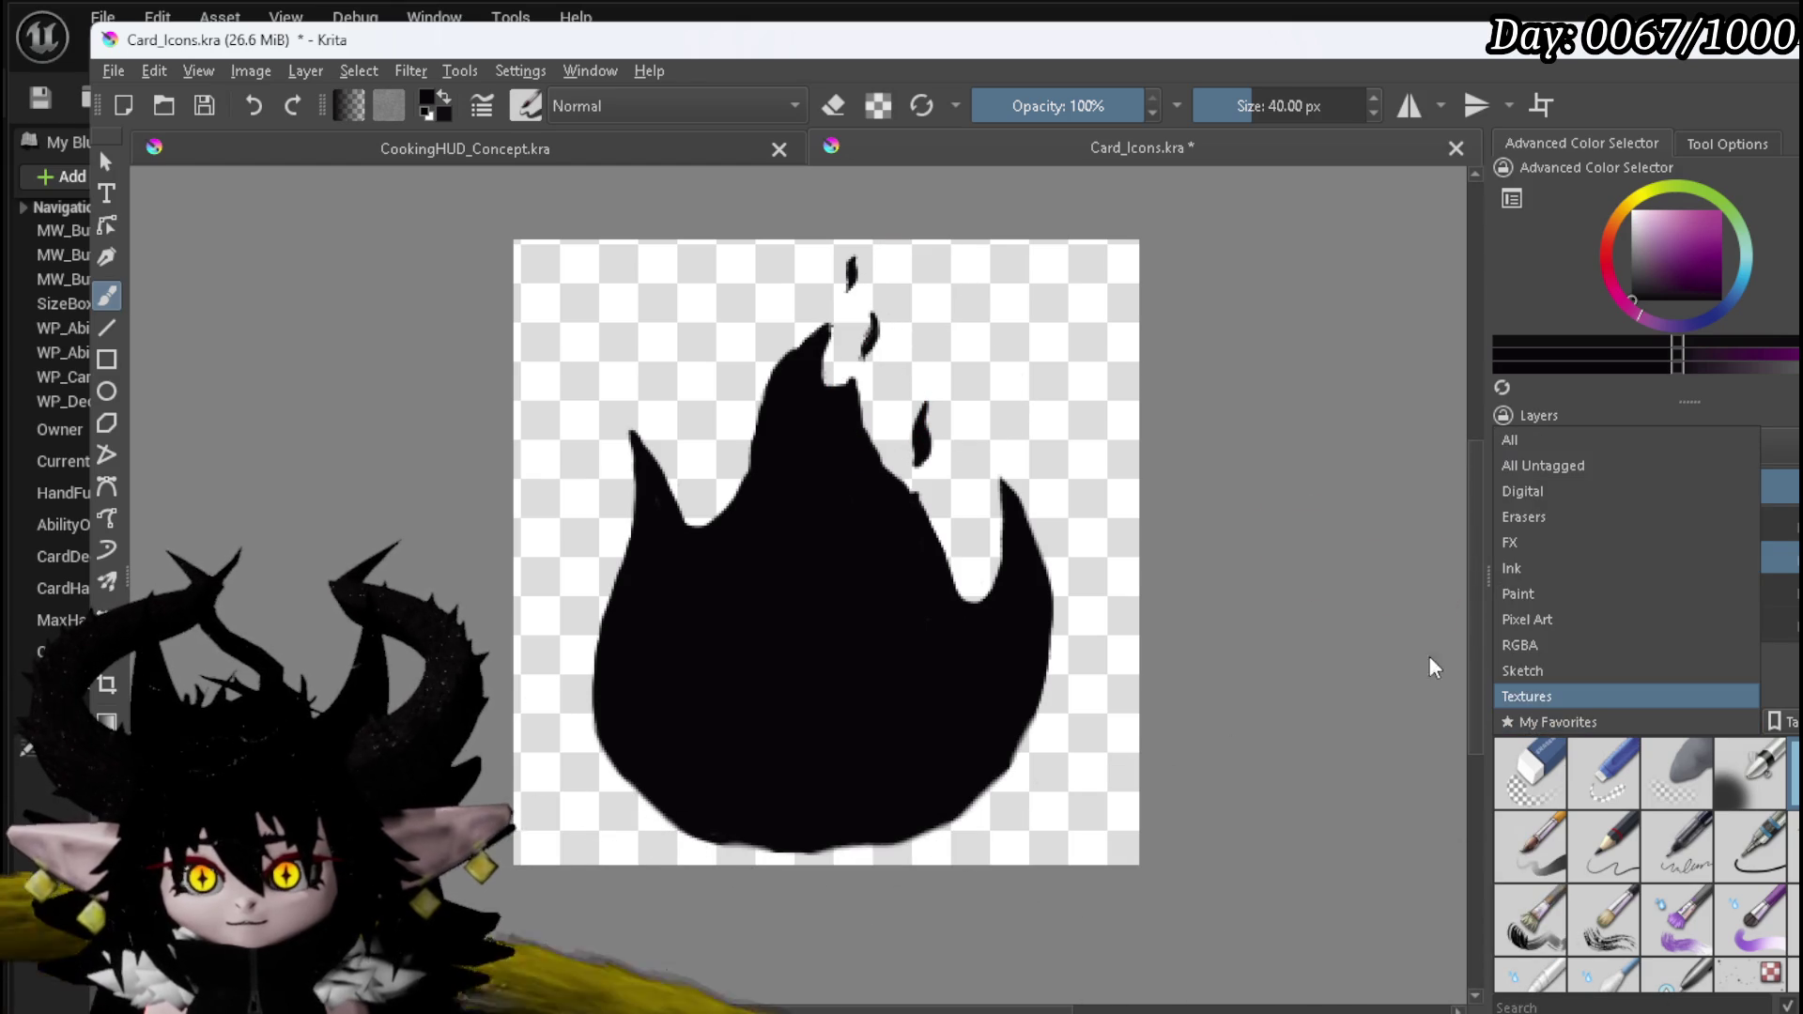
{"action": "left_click", "coordinate": [839, 271]}
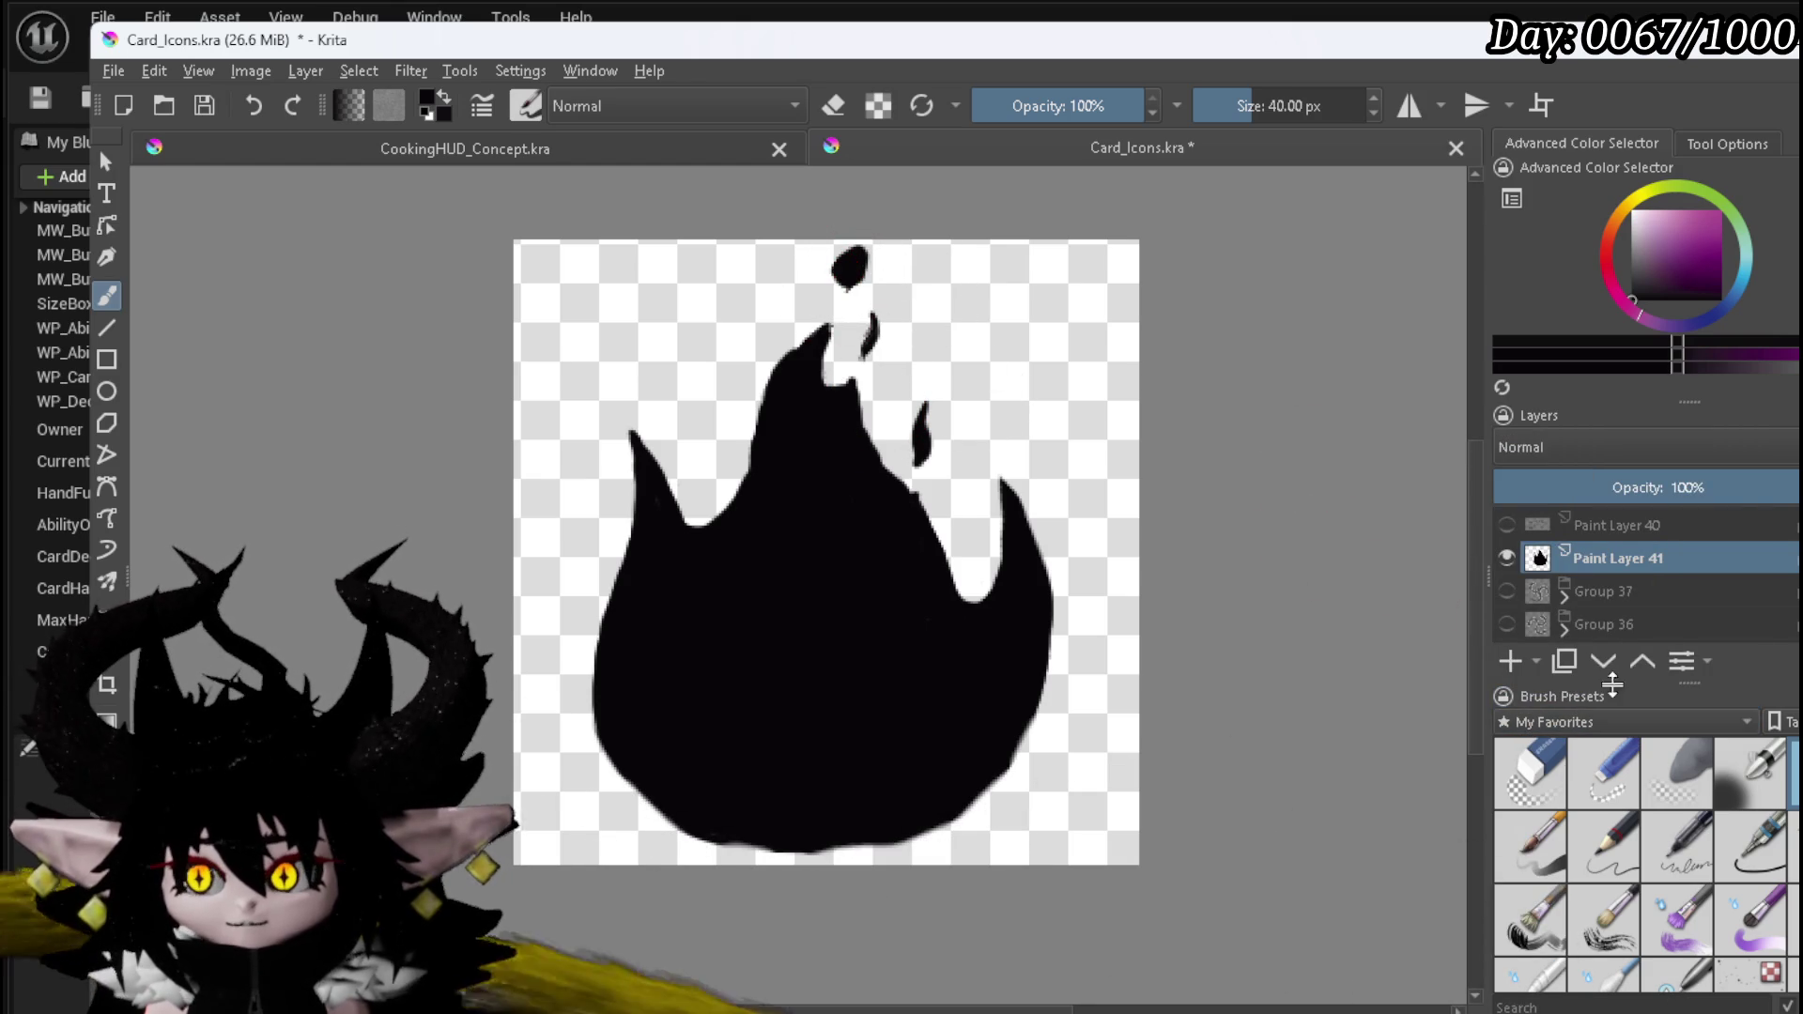
{"action": "left_click", "coordinate": [1531, 772]}
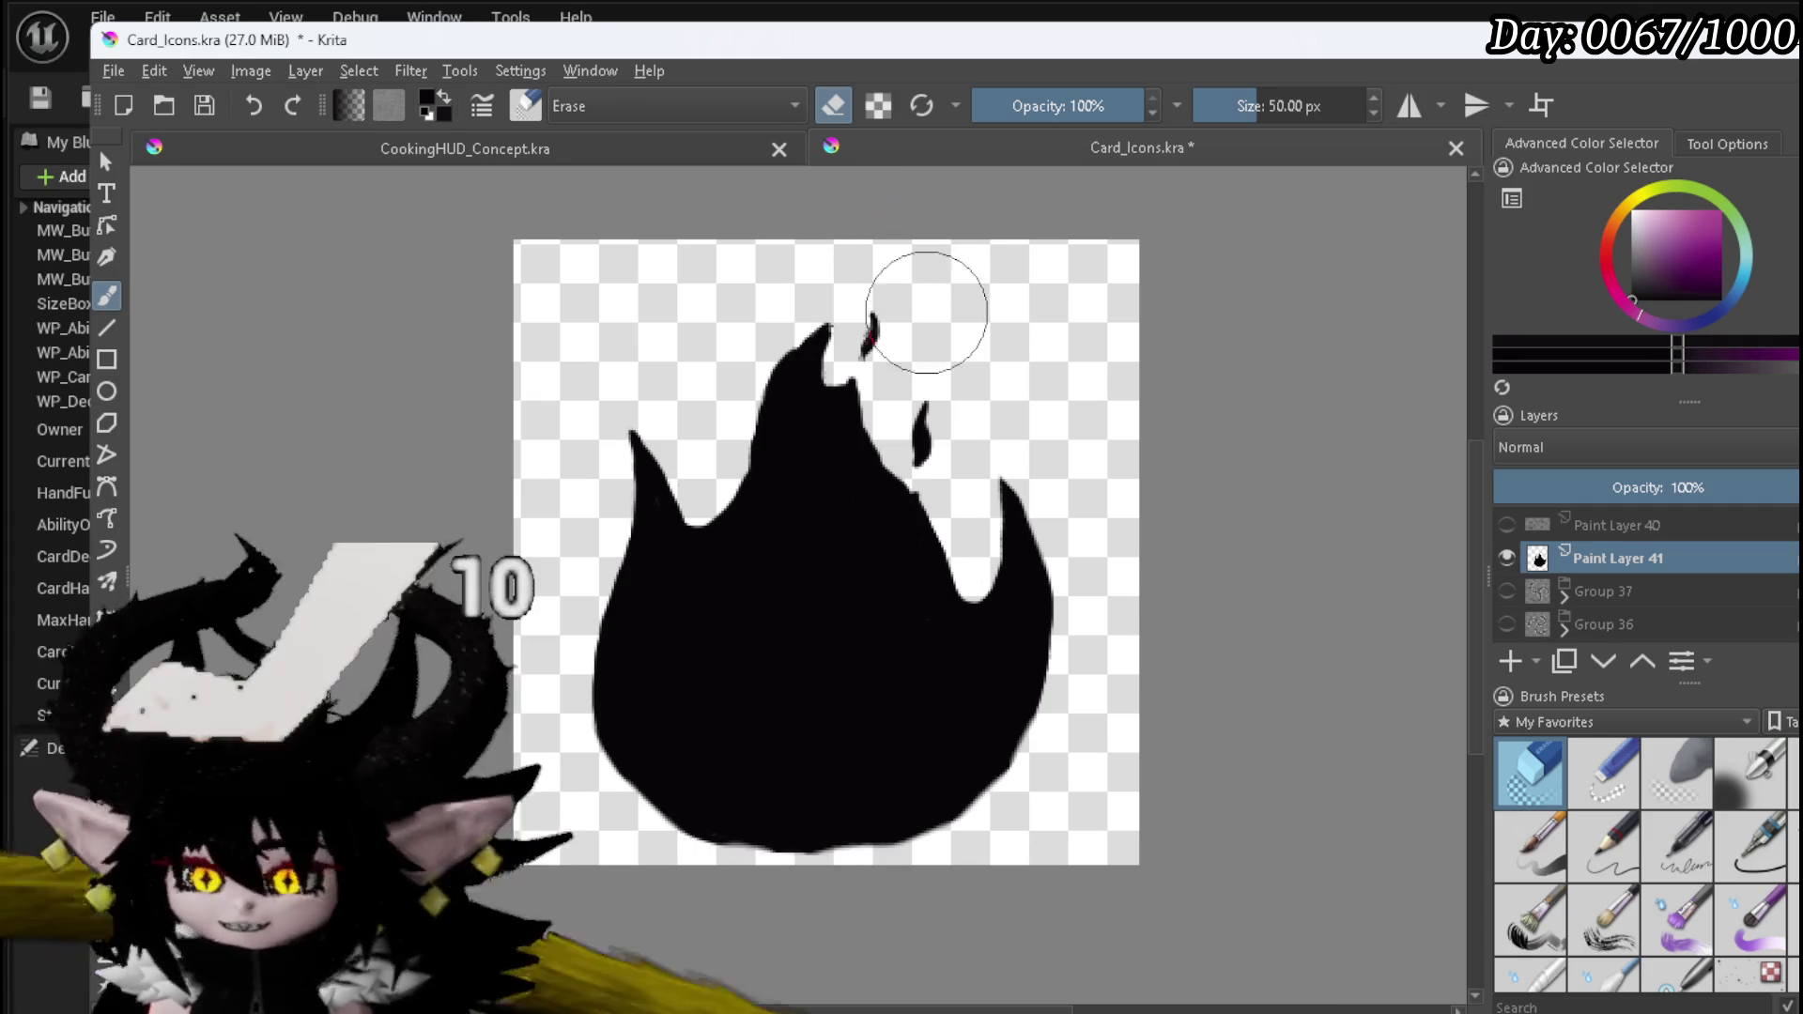
{"action": "left_click_drag", "start_coordinate": [757, 291], "coordinate": [753, 345]}
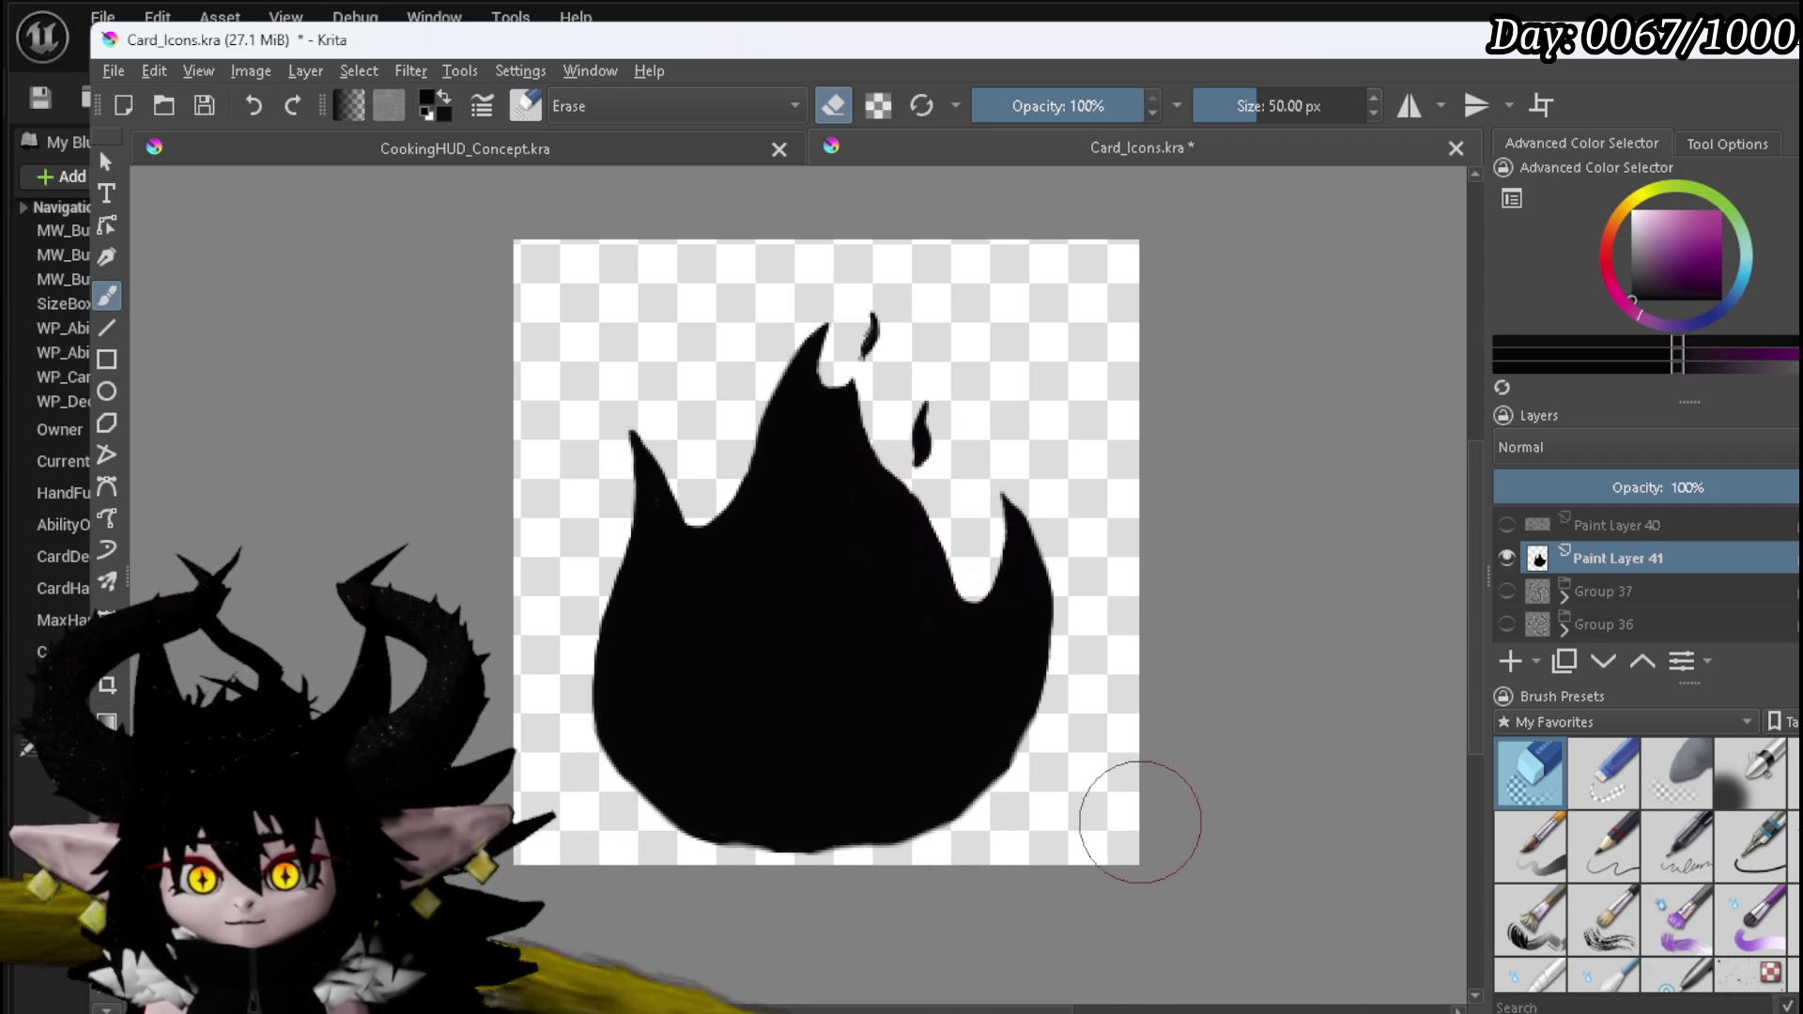
{"action": "left_click", "coordinate": [1782, 793]}
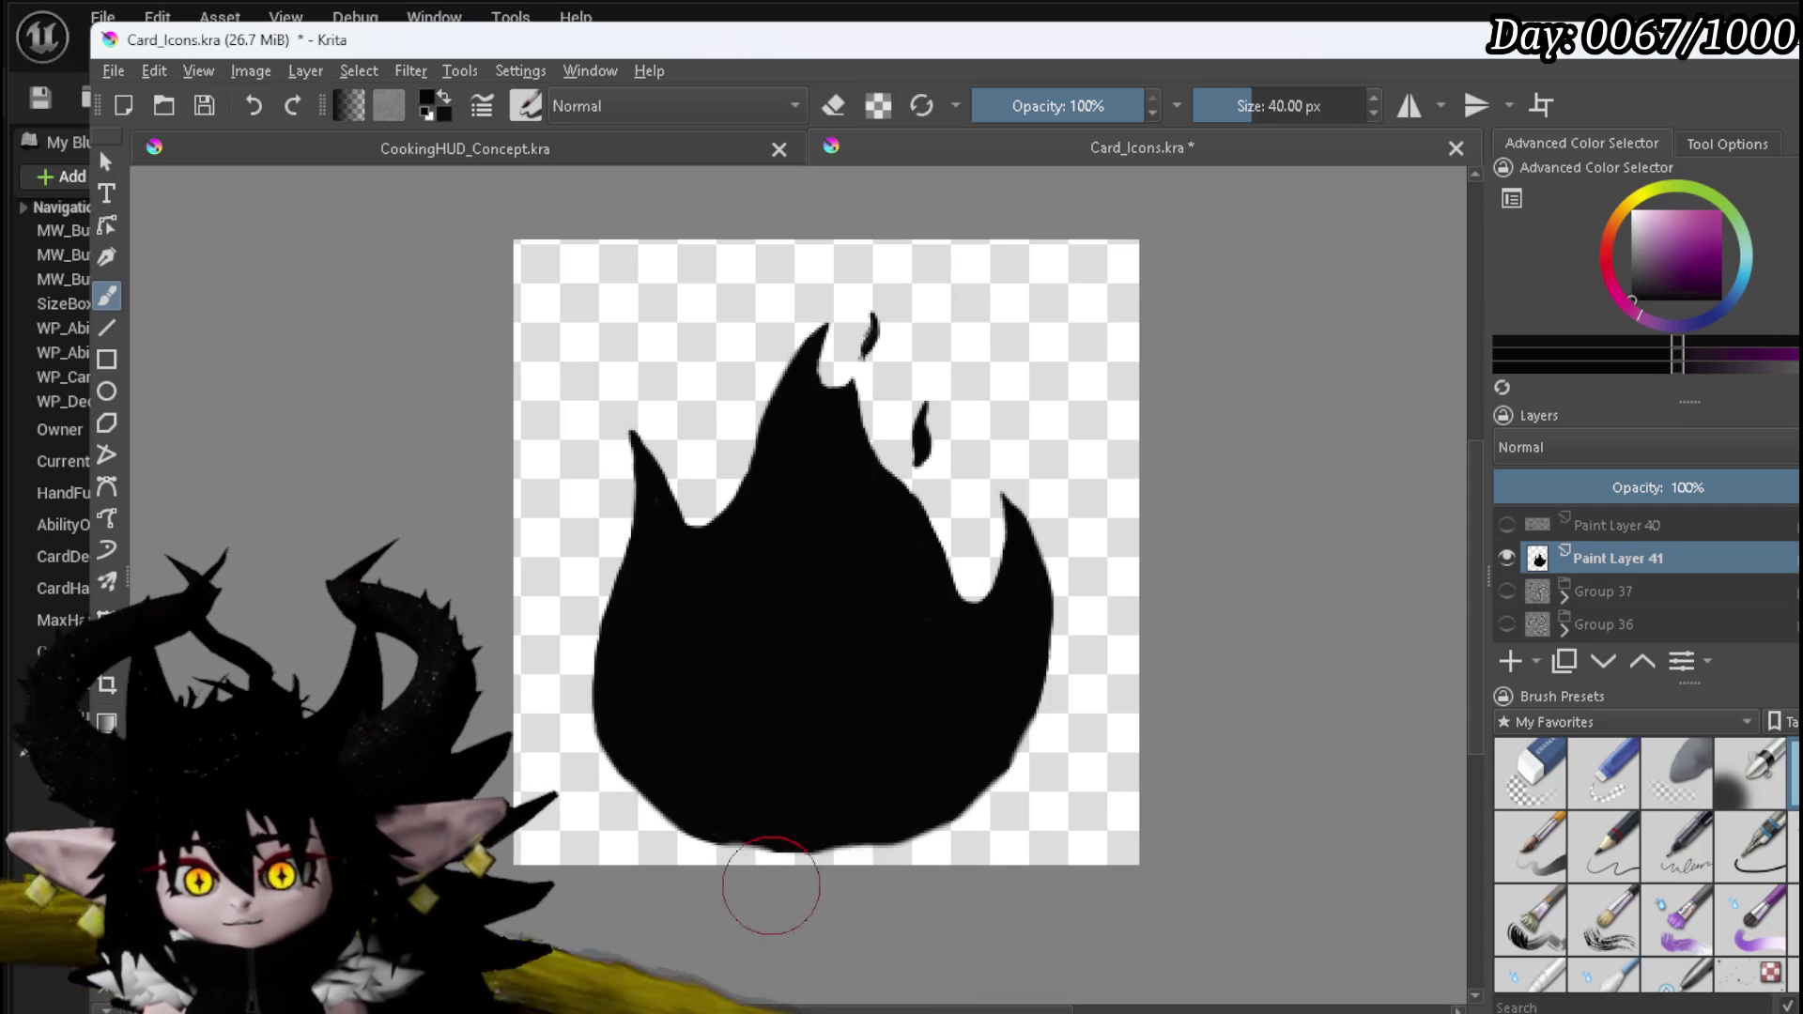
{"action": "left_click_drag", "start_coordinate": [676, 836], "coordinate": [856, 850]}
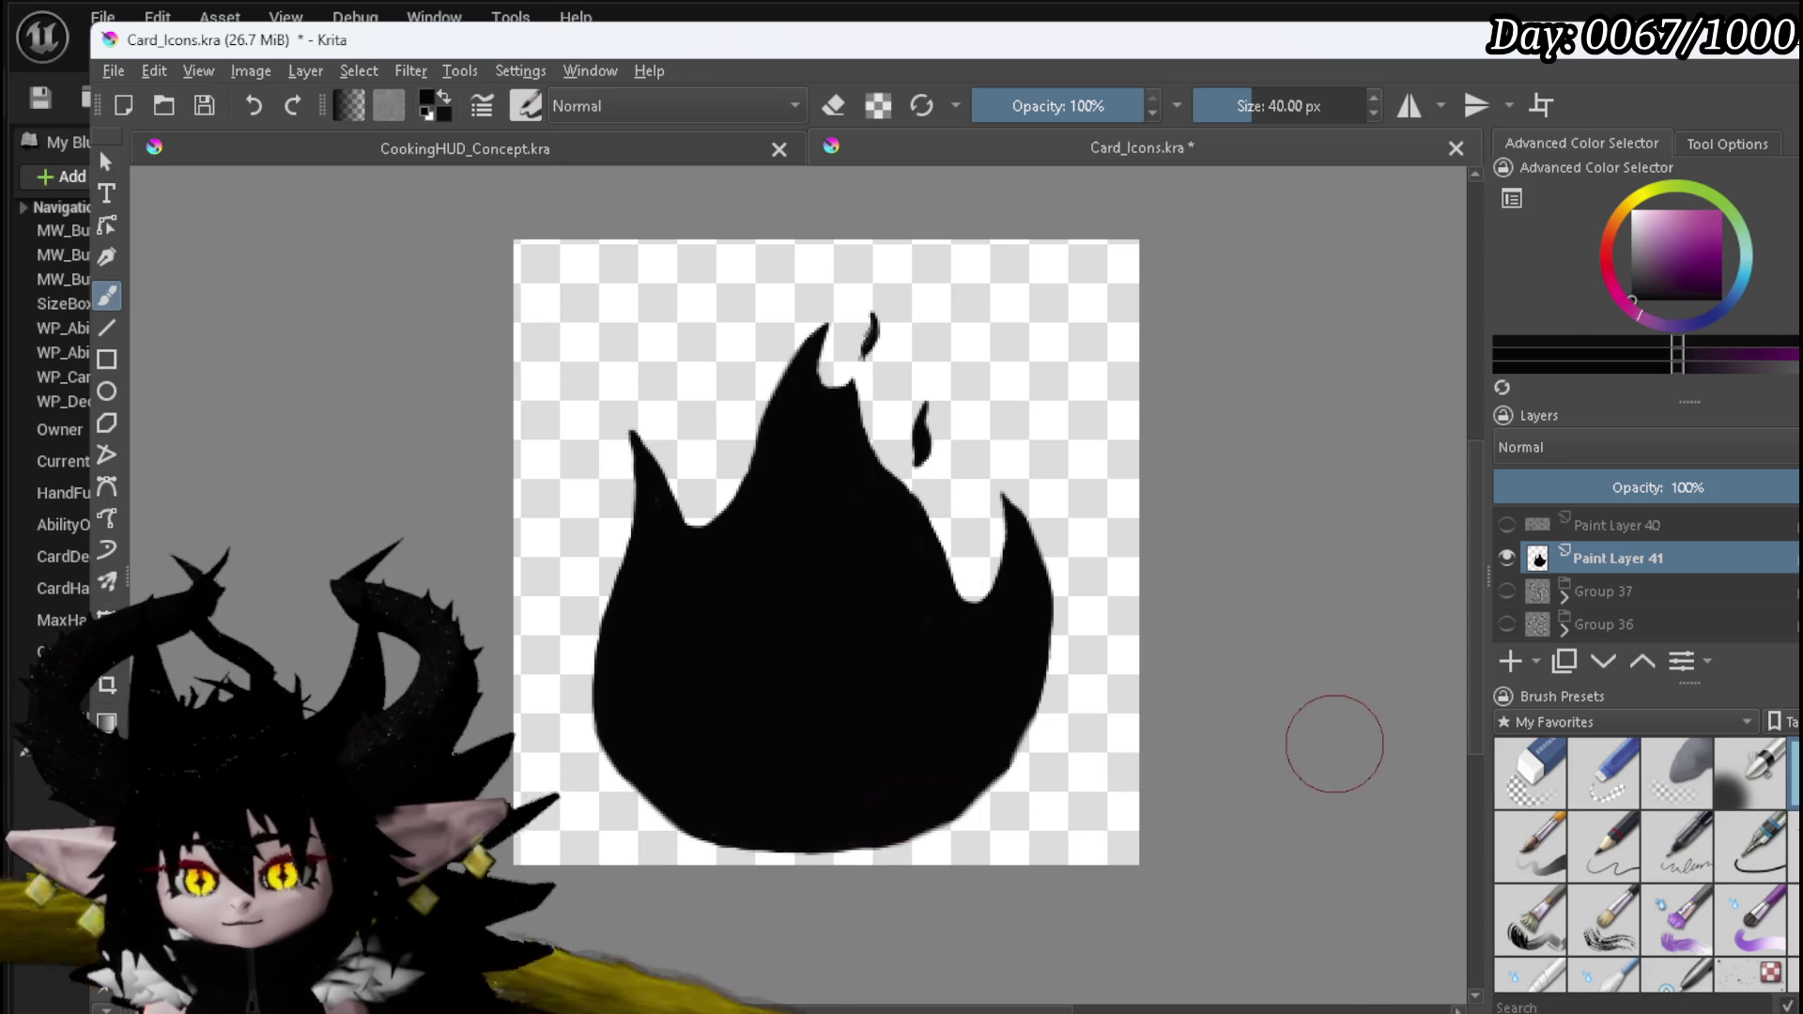
- Switch to white and add a new empty paint layer beneath the flame
{"action": "key", "text": "x"}
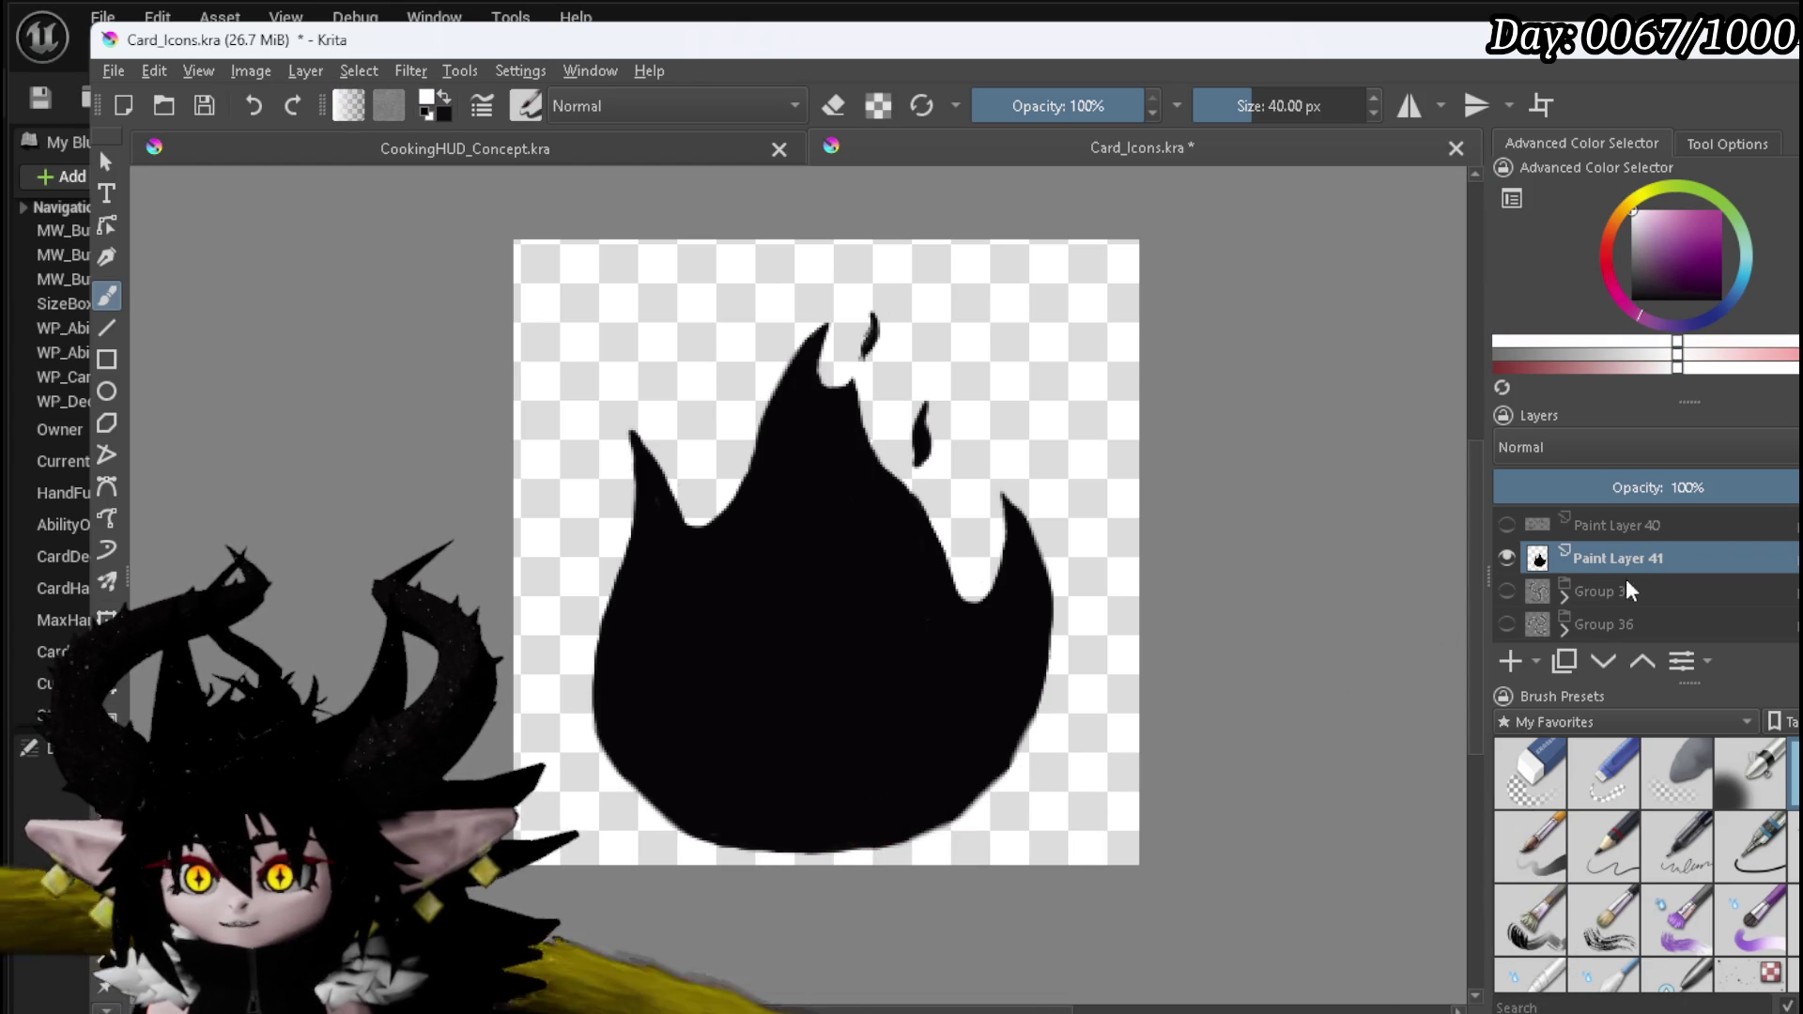
{"action": "left_click", "coordinate": [1629, 589]}
{"action": "left_click", "coordinate": [1545, 763]}
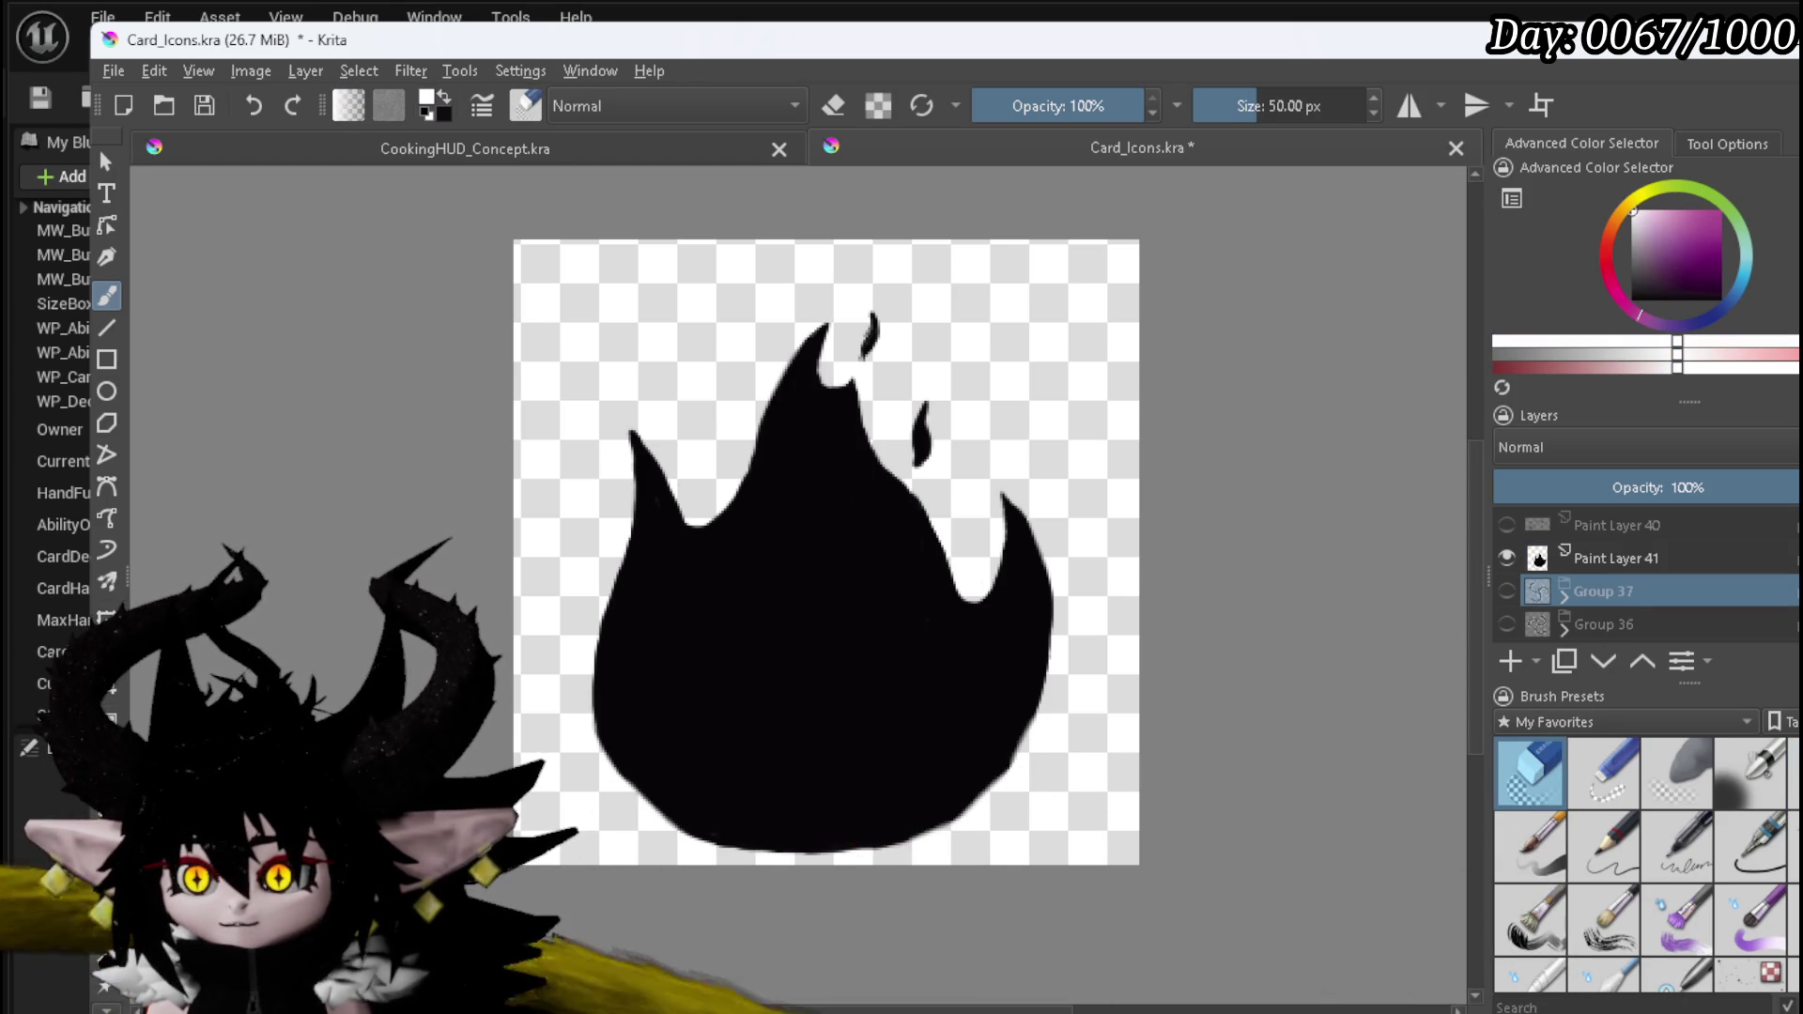
{"action": "left_click", "coordinate": [1792, 772]}
{"action": "left_click", "coordinate": [1511, 661]}
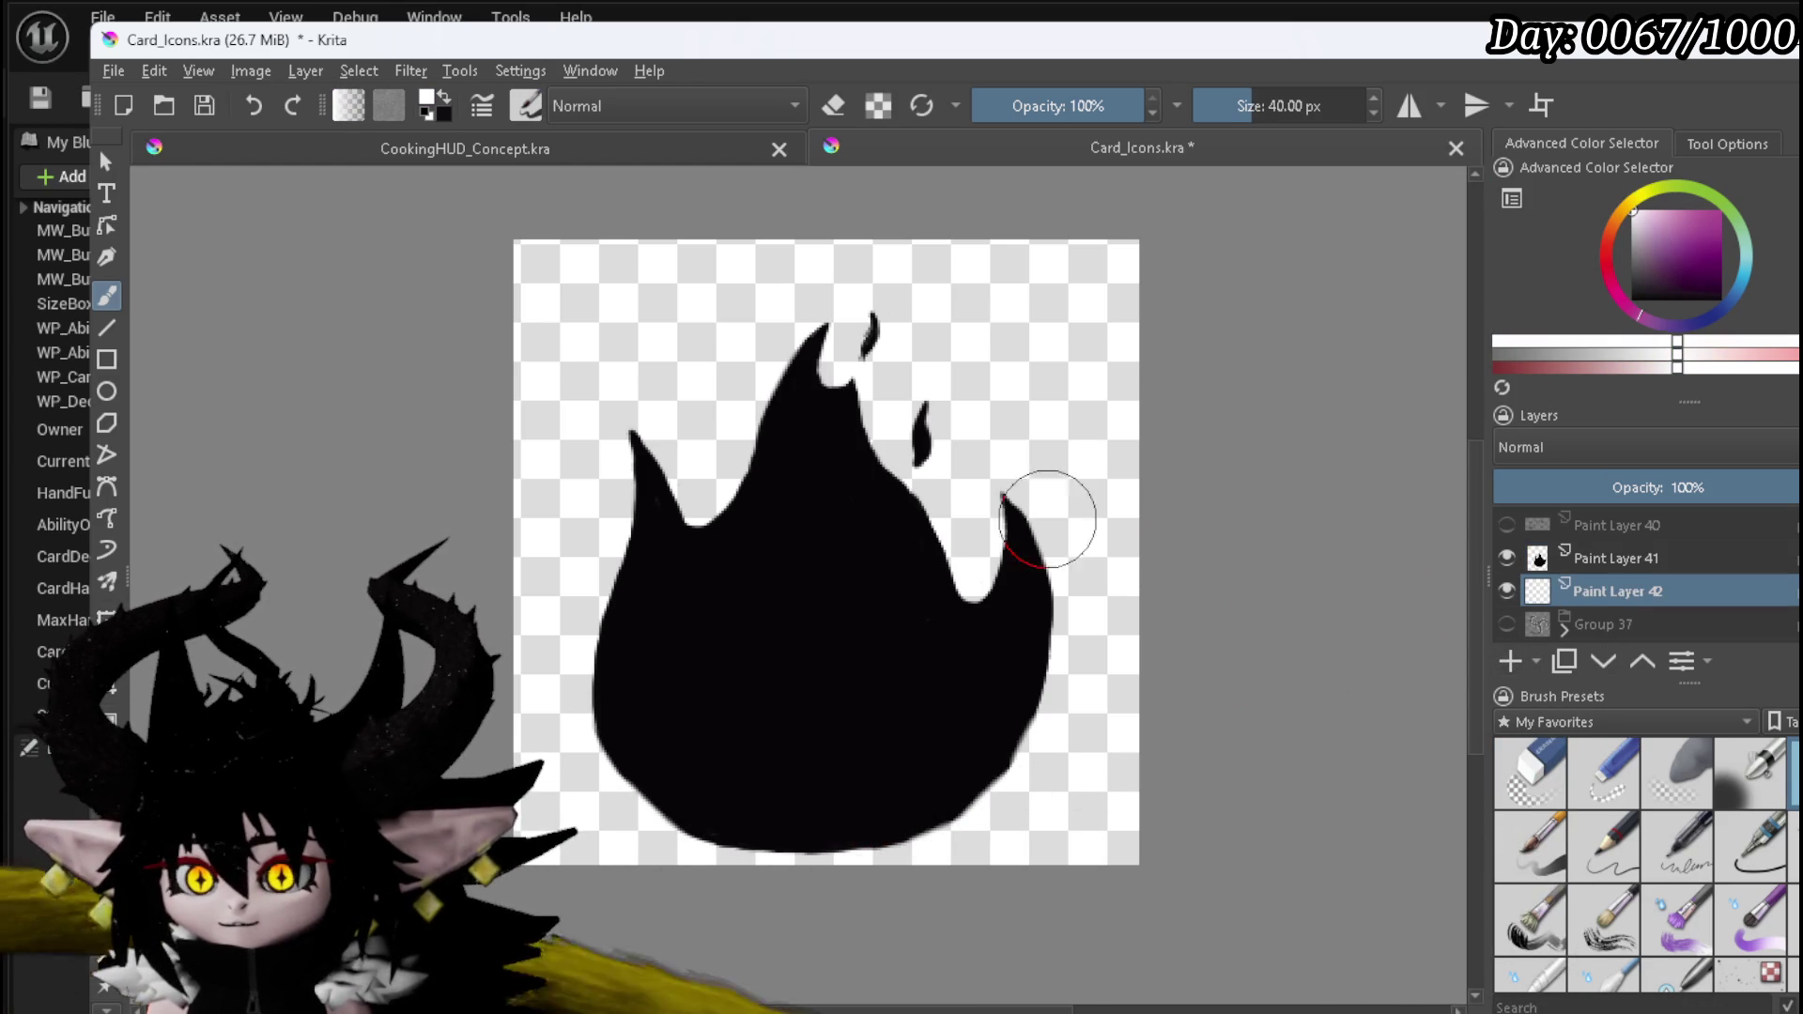
- Paint a white outline around the flame's left spike, lower-right edge and top tip
{"action": "mouse_move", "coordinate": [678, 502]}
{"action": "left_mouse_down"}
{"action": "mouse_move", "coordinate": [629, 435]}
{"action": "mouse_move", "coordinate": [599, 625]}
{"action": "mouse_move", "coordinate": [612, 759]}
{"action": "mouse_move", "coordinate": [668, 821]}
{"action": "mouse_move", "coordinate": [800, 846]}
{"action": "left_mouse_up"}
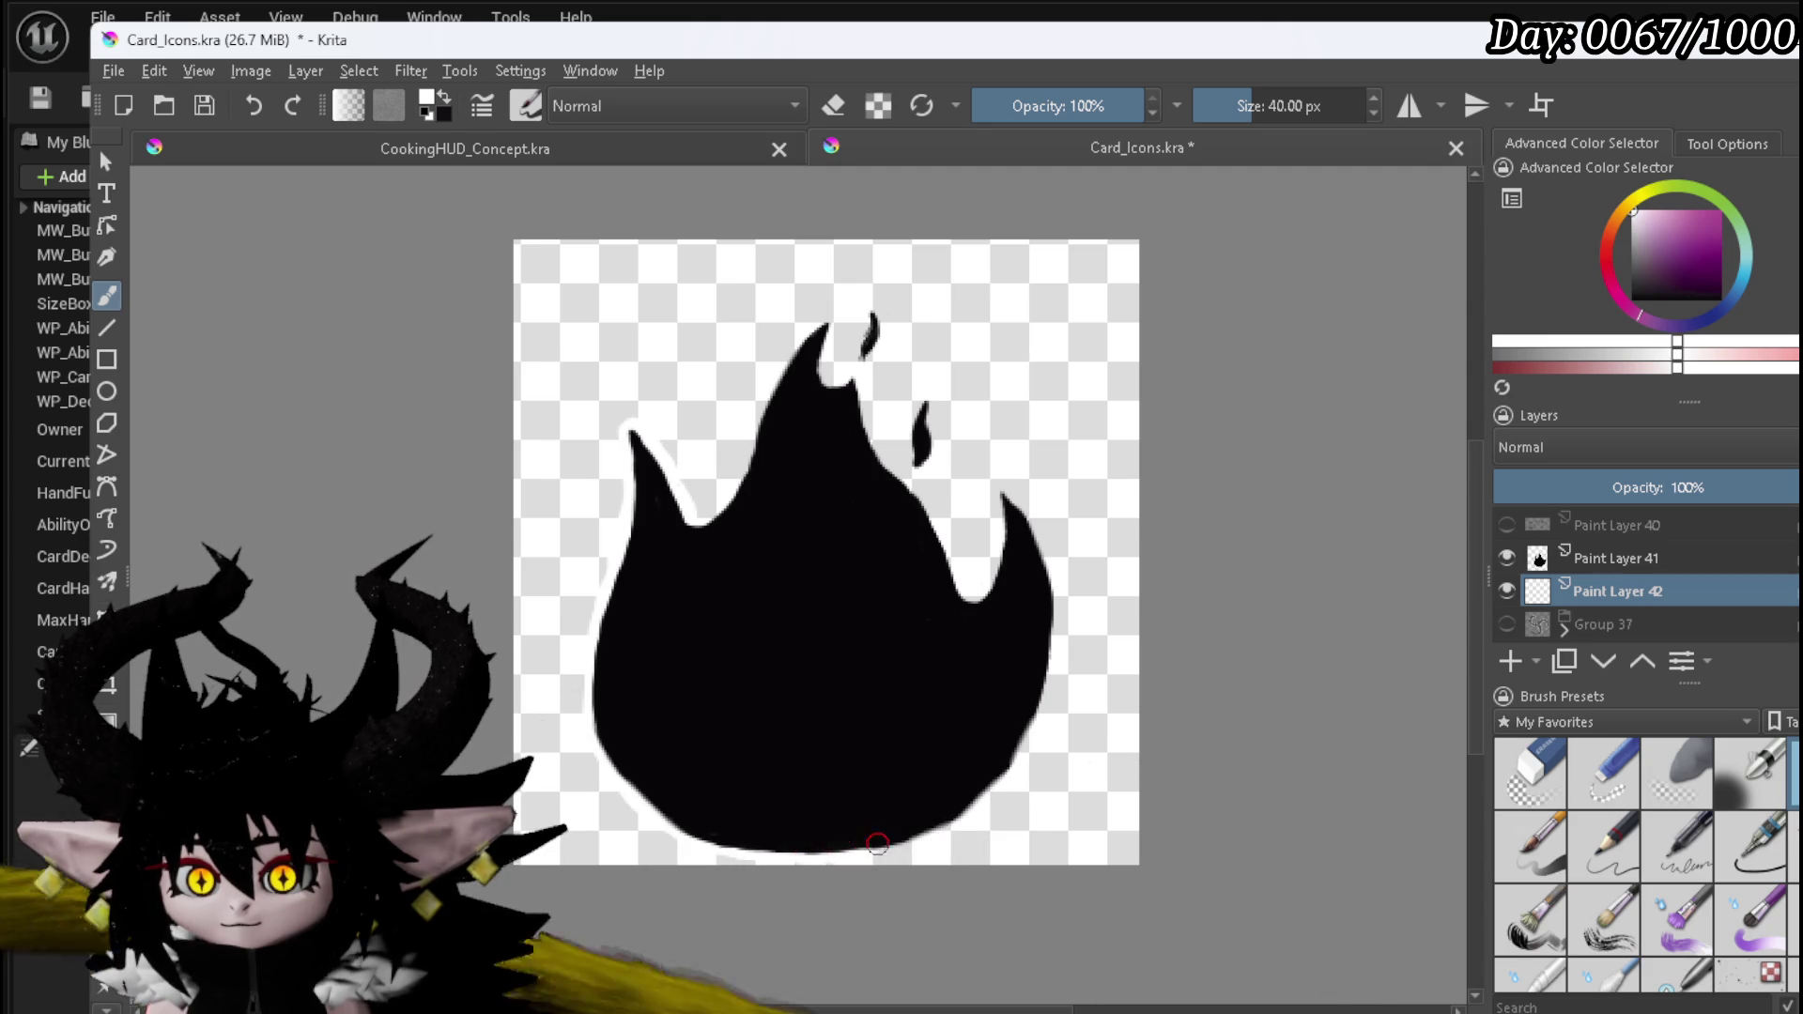
{"action": "mouse_move", "coordinate": [903, 846]}
{"action": "left_mouse_down"}
{"action": "mouse_move", "coordinate": [981, 806]}
{"action": "mouse_move", "coordinate": [1012, 756]}
{"action": "mouse_move", "coordinate": [1043, 571]}
{"action": "mouse_move", "coordinate": [1008, 492]}
{"action": "mouse_move", "coordinate": [972, 600]}
{"action": "mouse_move", "coordinate": [832, 385]}
{"action": "mouse_move", "coordinate": [830, 327]}
{"action": "mouse_move", "coordinate": [791, 349]}
{"action": "mouse_move", "coordinate": [718, 507]}
{"action": "left_mouse_up"}
{"action": "mouse_move", "coordinate": [868, 321]}
{"action": "left_mouse_down"}
{"action": "mouse_move", "coordinate": [867, 348]}
{"action": "mouse_move", "coordinate": [928, 400]}
{"action": "mouse_move", "coordinate": [914, 472]}
{"action": "left_mouse_up"}
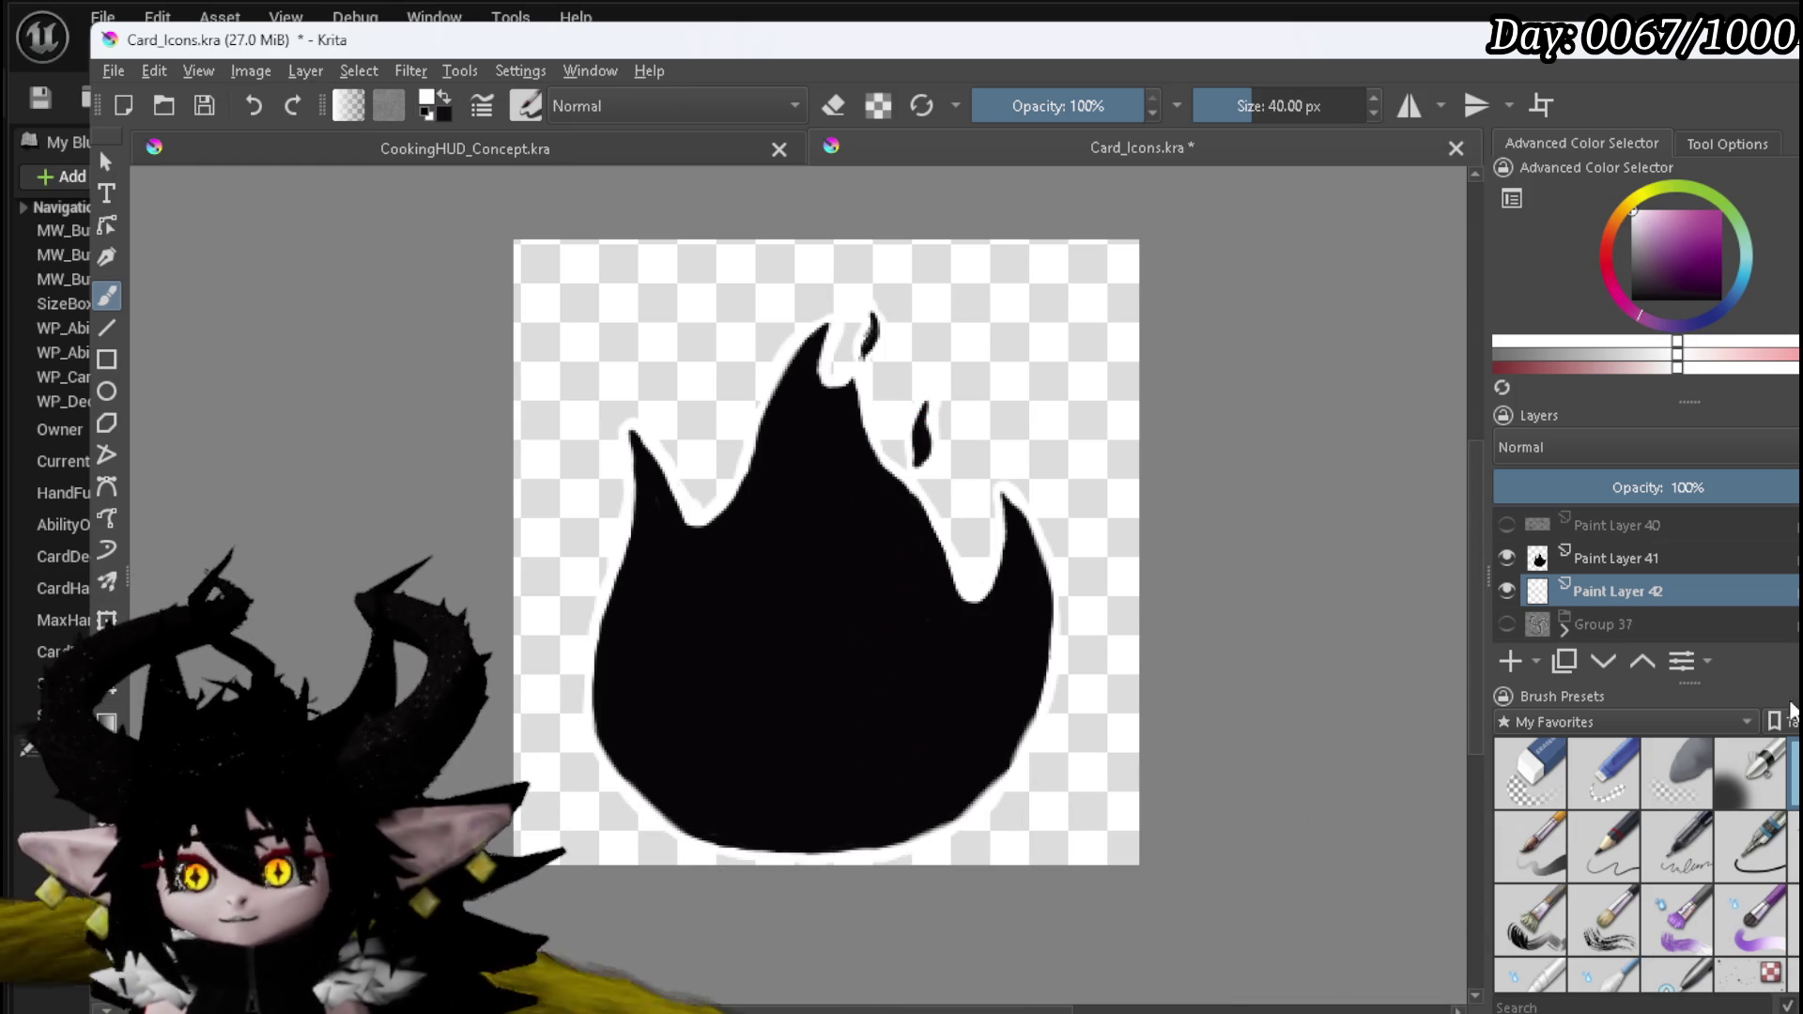
- Group Paint Layer 41 and Paint Layer 42 into Group 43
{"action": "left_click", "coordinate": [1637, 571], "text": "ctrl"}
{"action": "right_click", "coordinate": [1639, 579]}
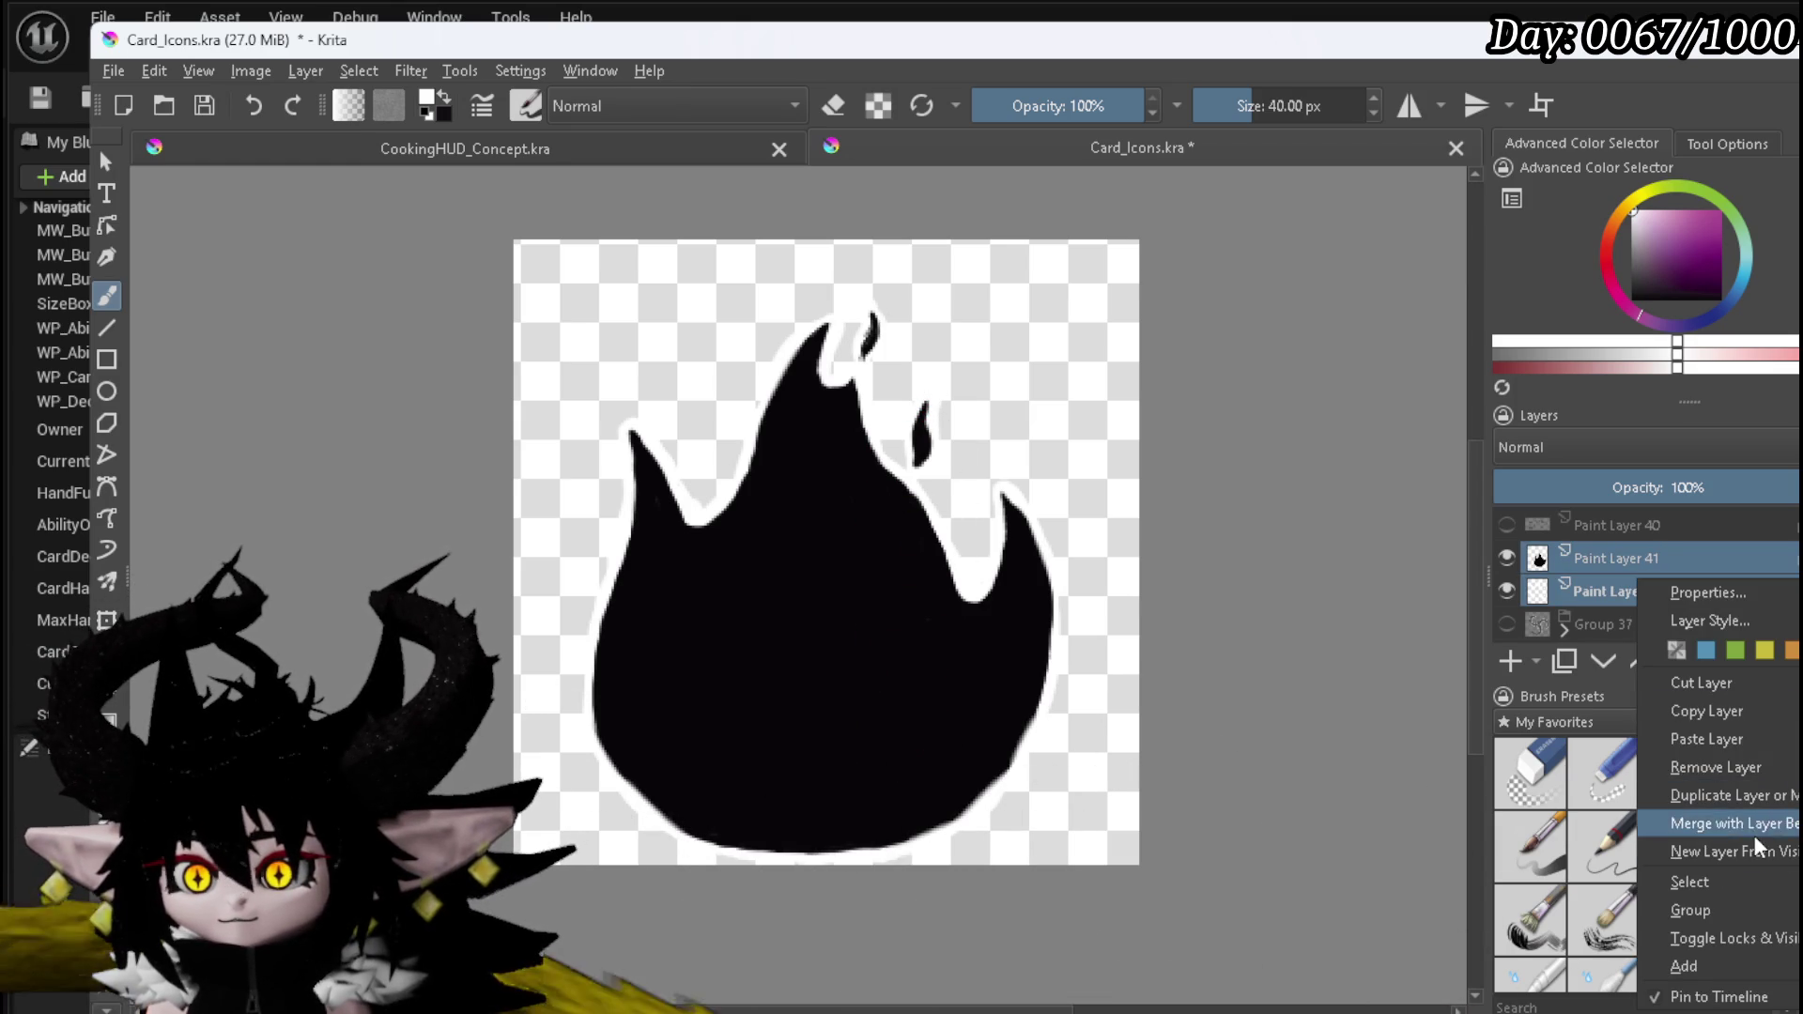
{"action": "left_click", "coordinate": [1704, 904]}
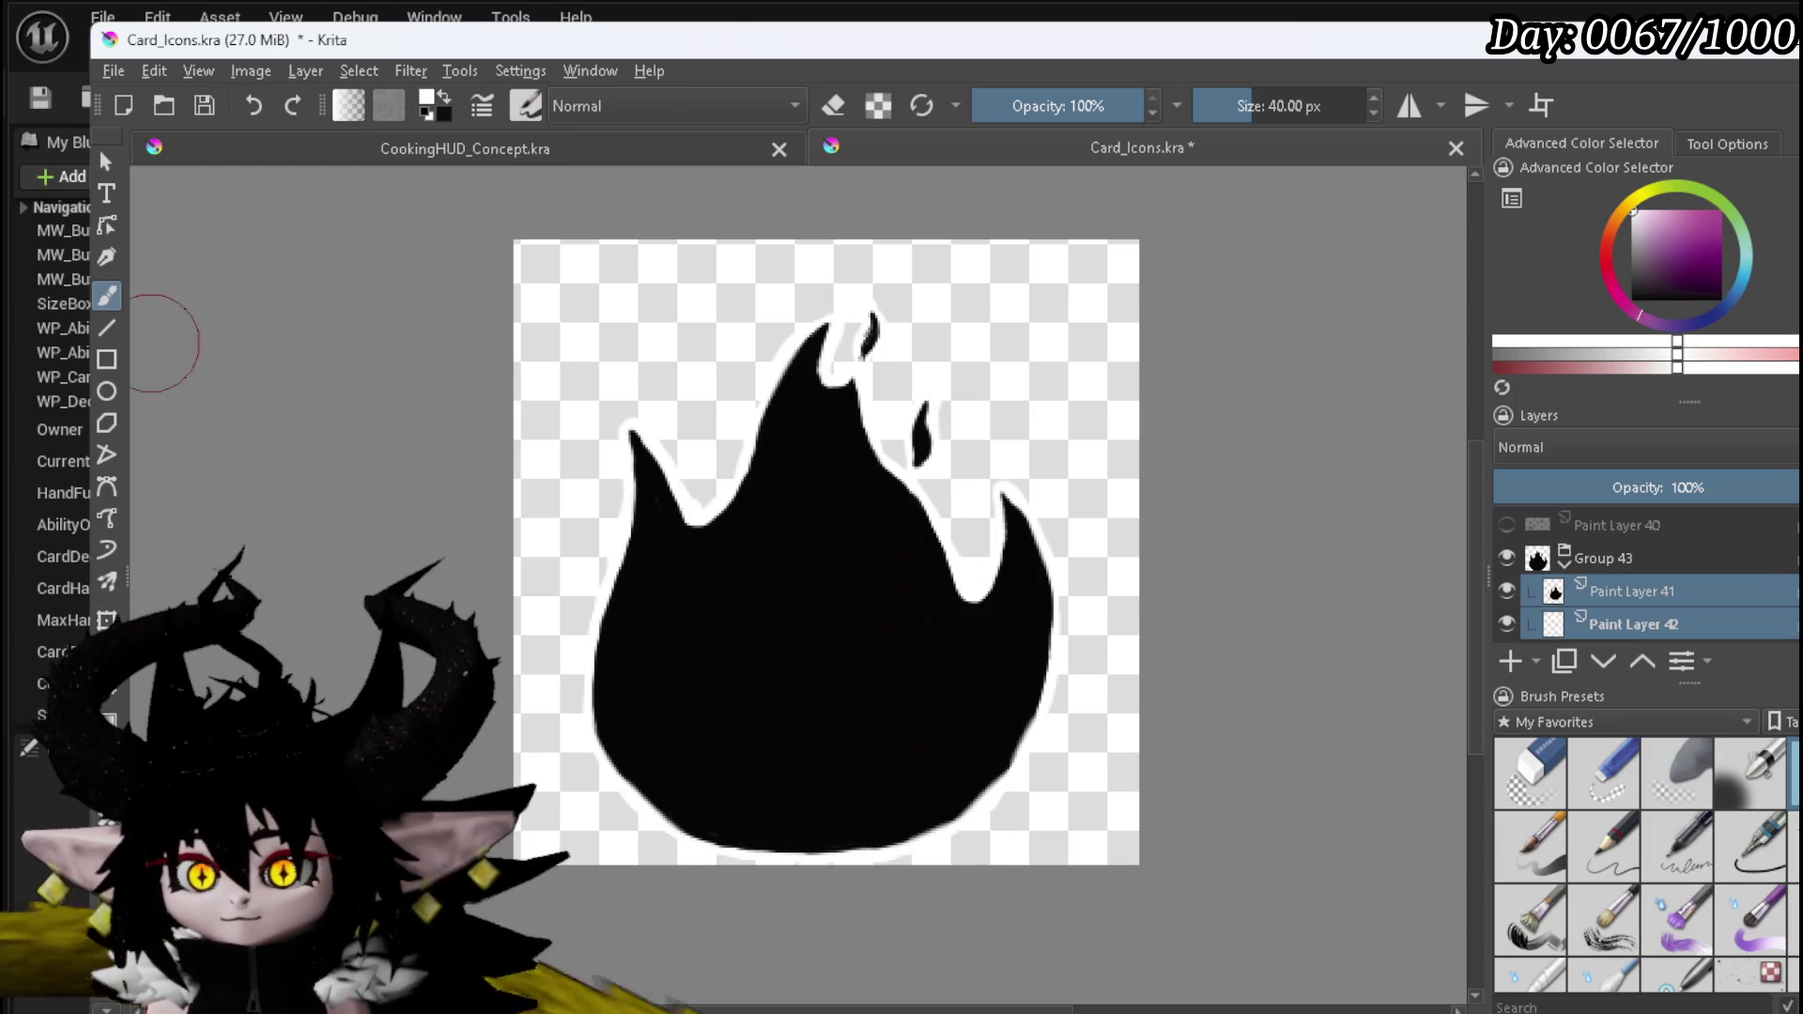
- Transform the grouped flame slightly upward on the canvas and save the Card_Icons document
{"action": "left_click", "coordinate": [107, 617]}
{"action": "left_click_drag", "start_coordinate": [828, 713], "coordinate": [828, 688]}
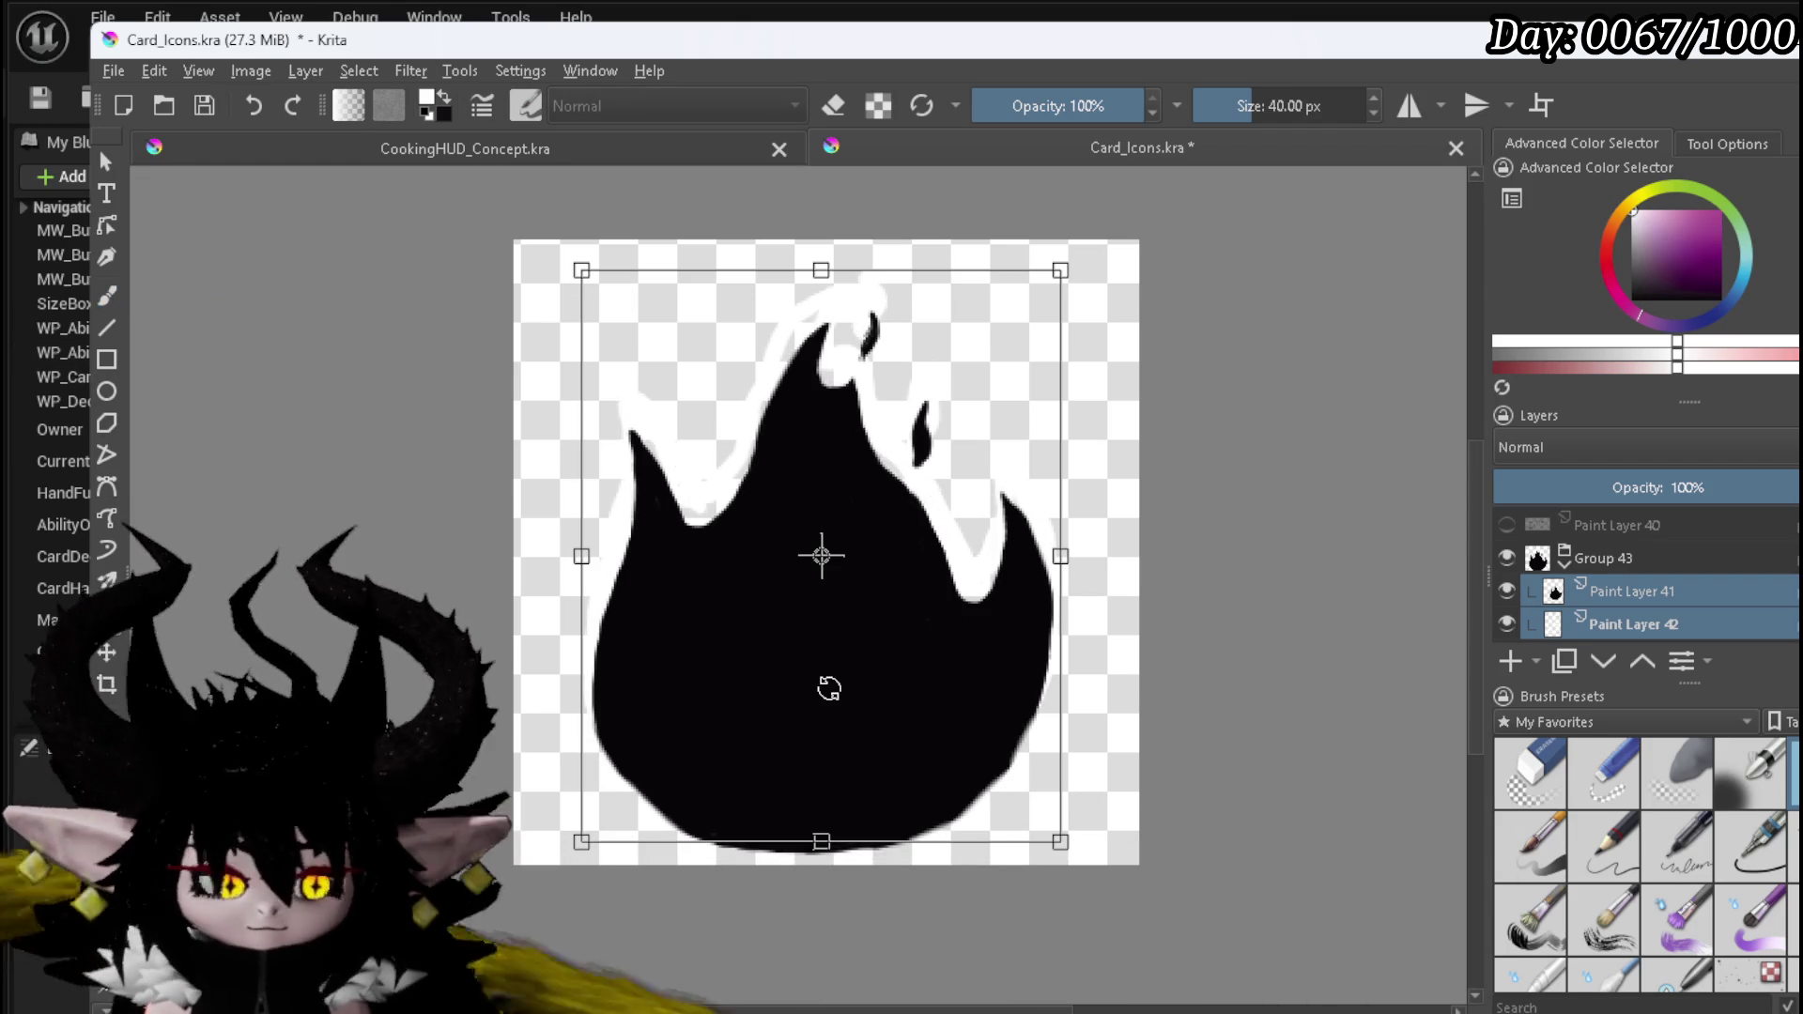
{"action": "key", "text": "ctrl+z"}
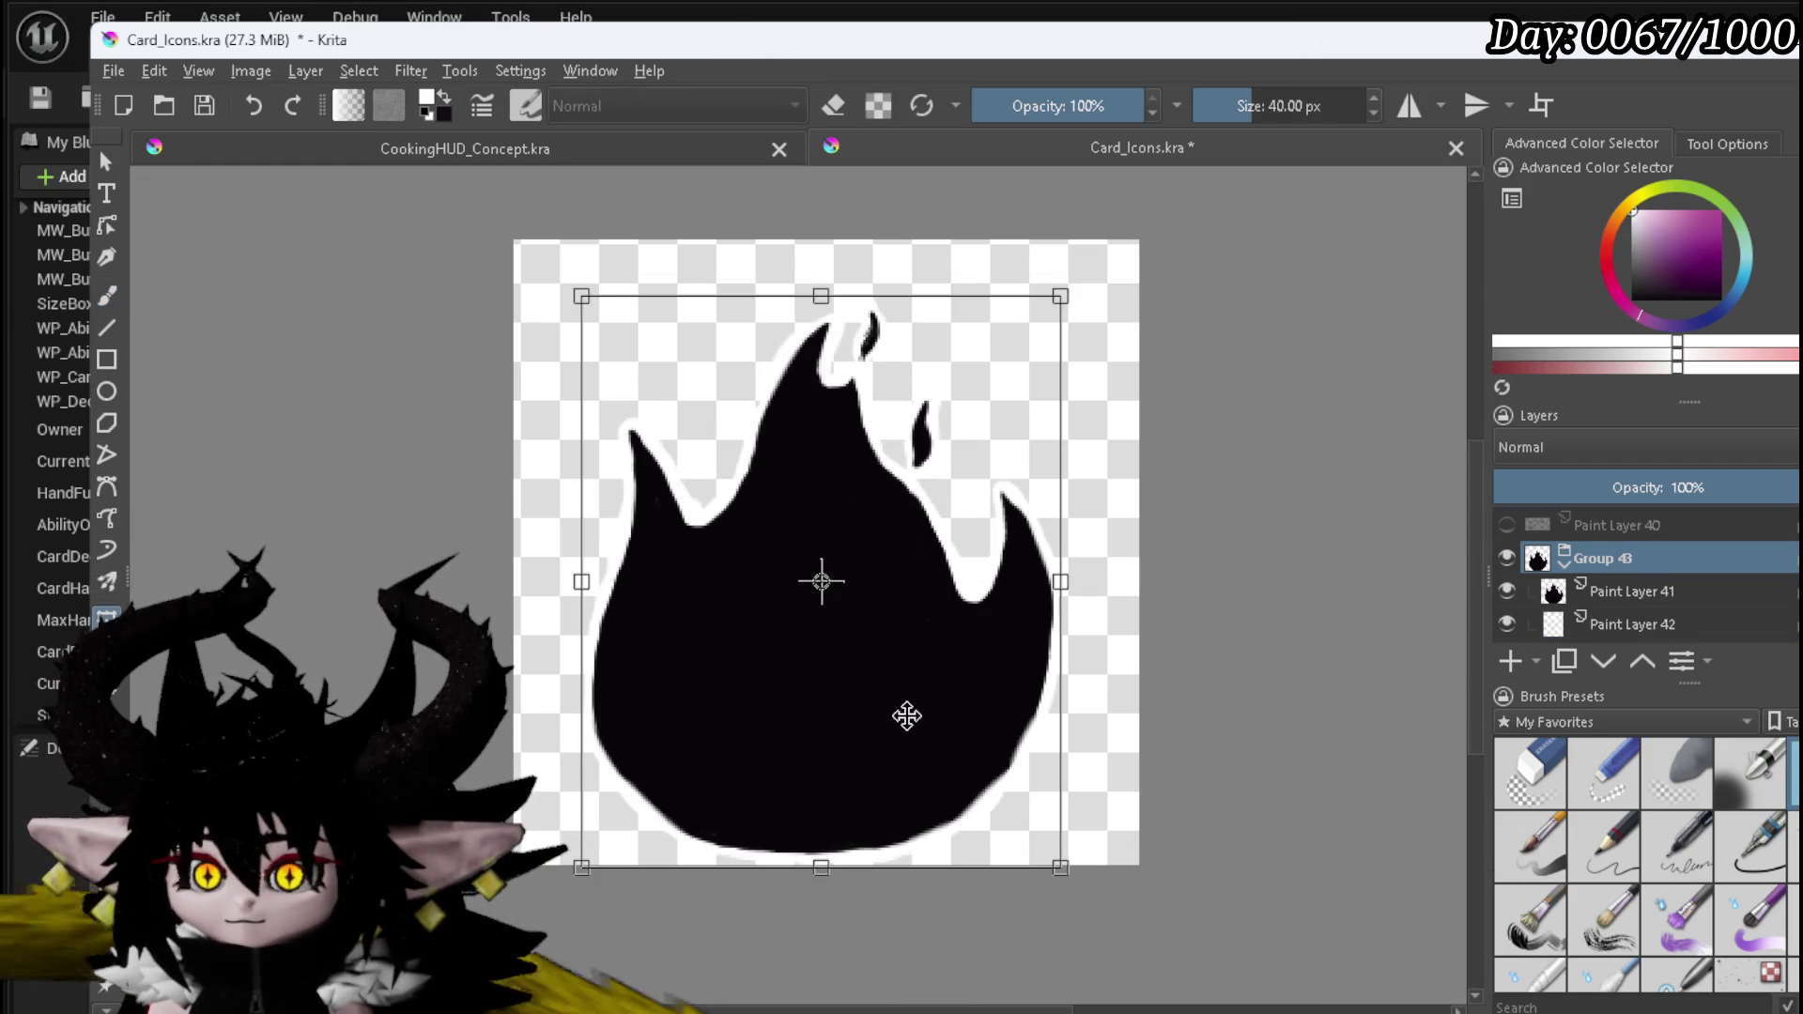
{"action": "left_click_drag", "start_coordinate": [907, 716], "coordinate": [907, 685]}
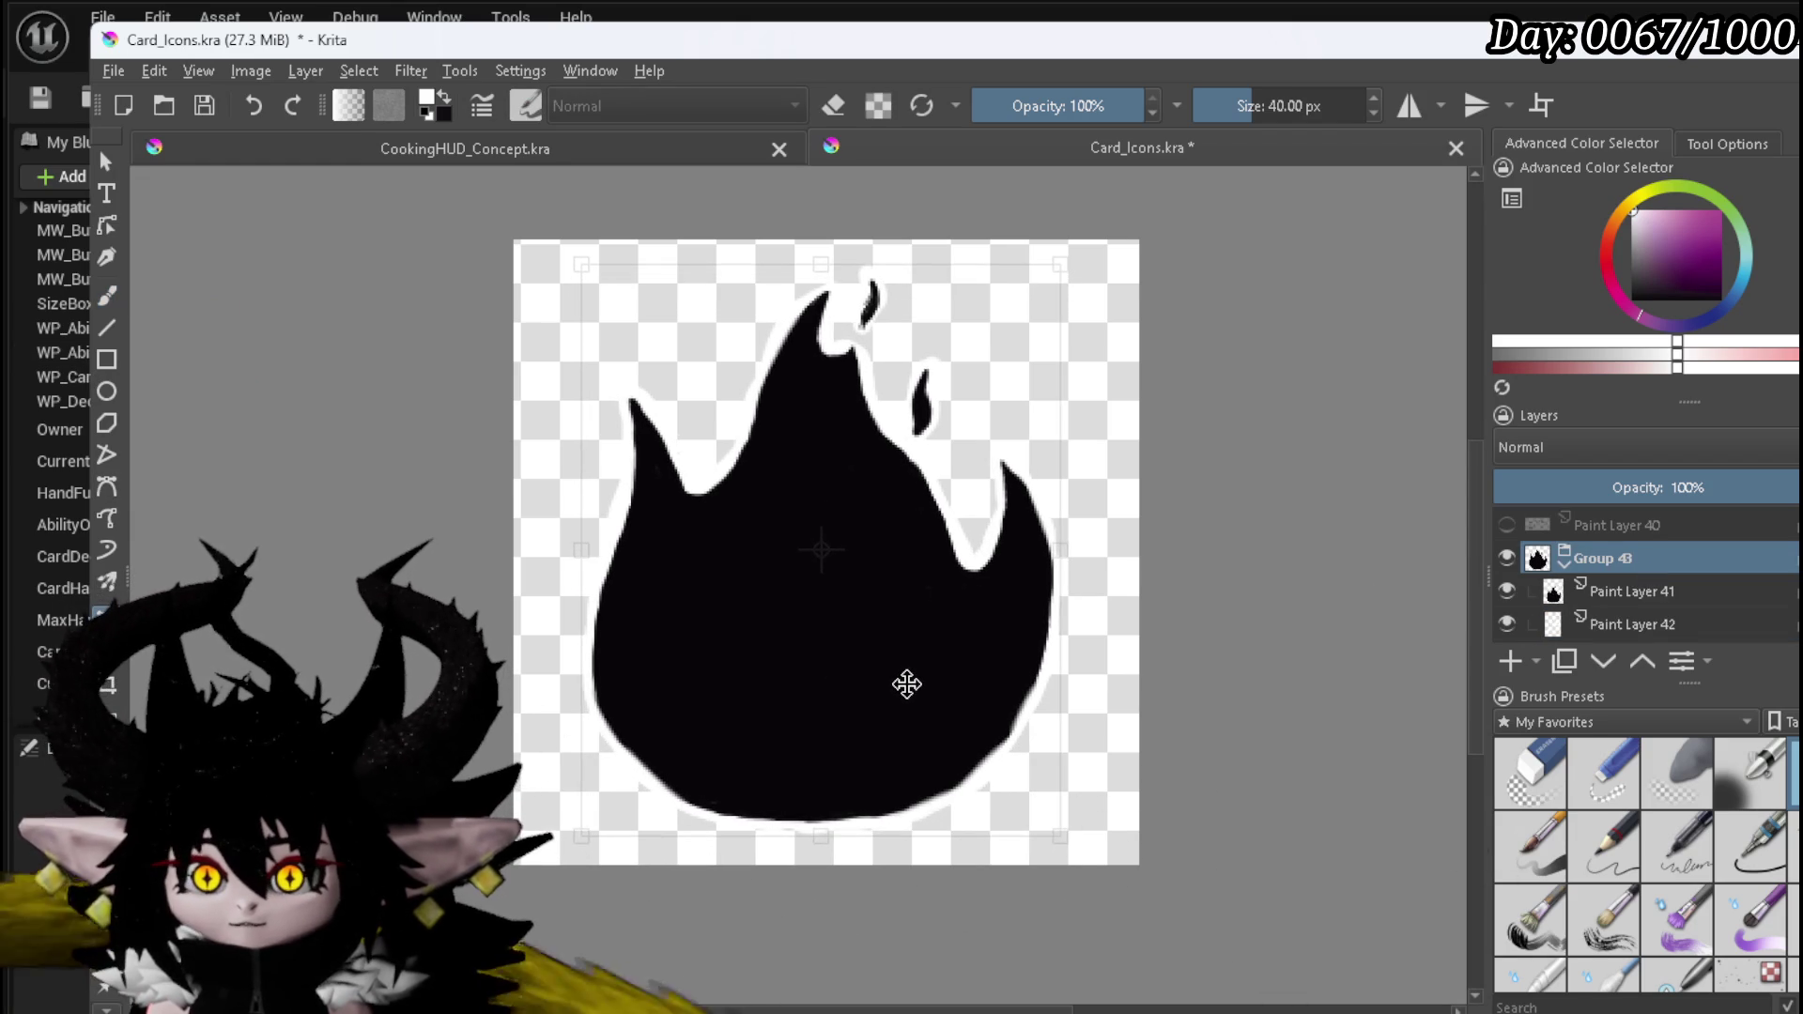
{"action": "key", "text": "Return"}
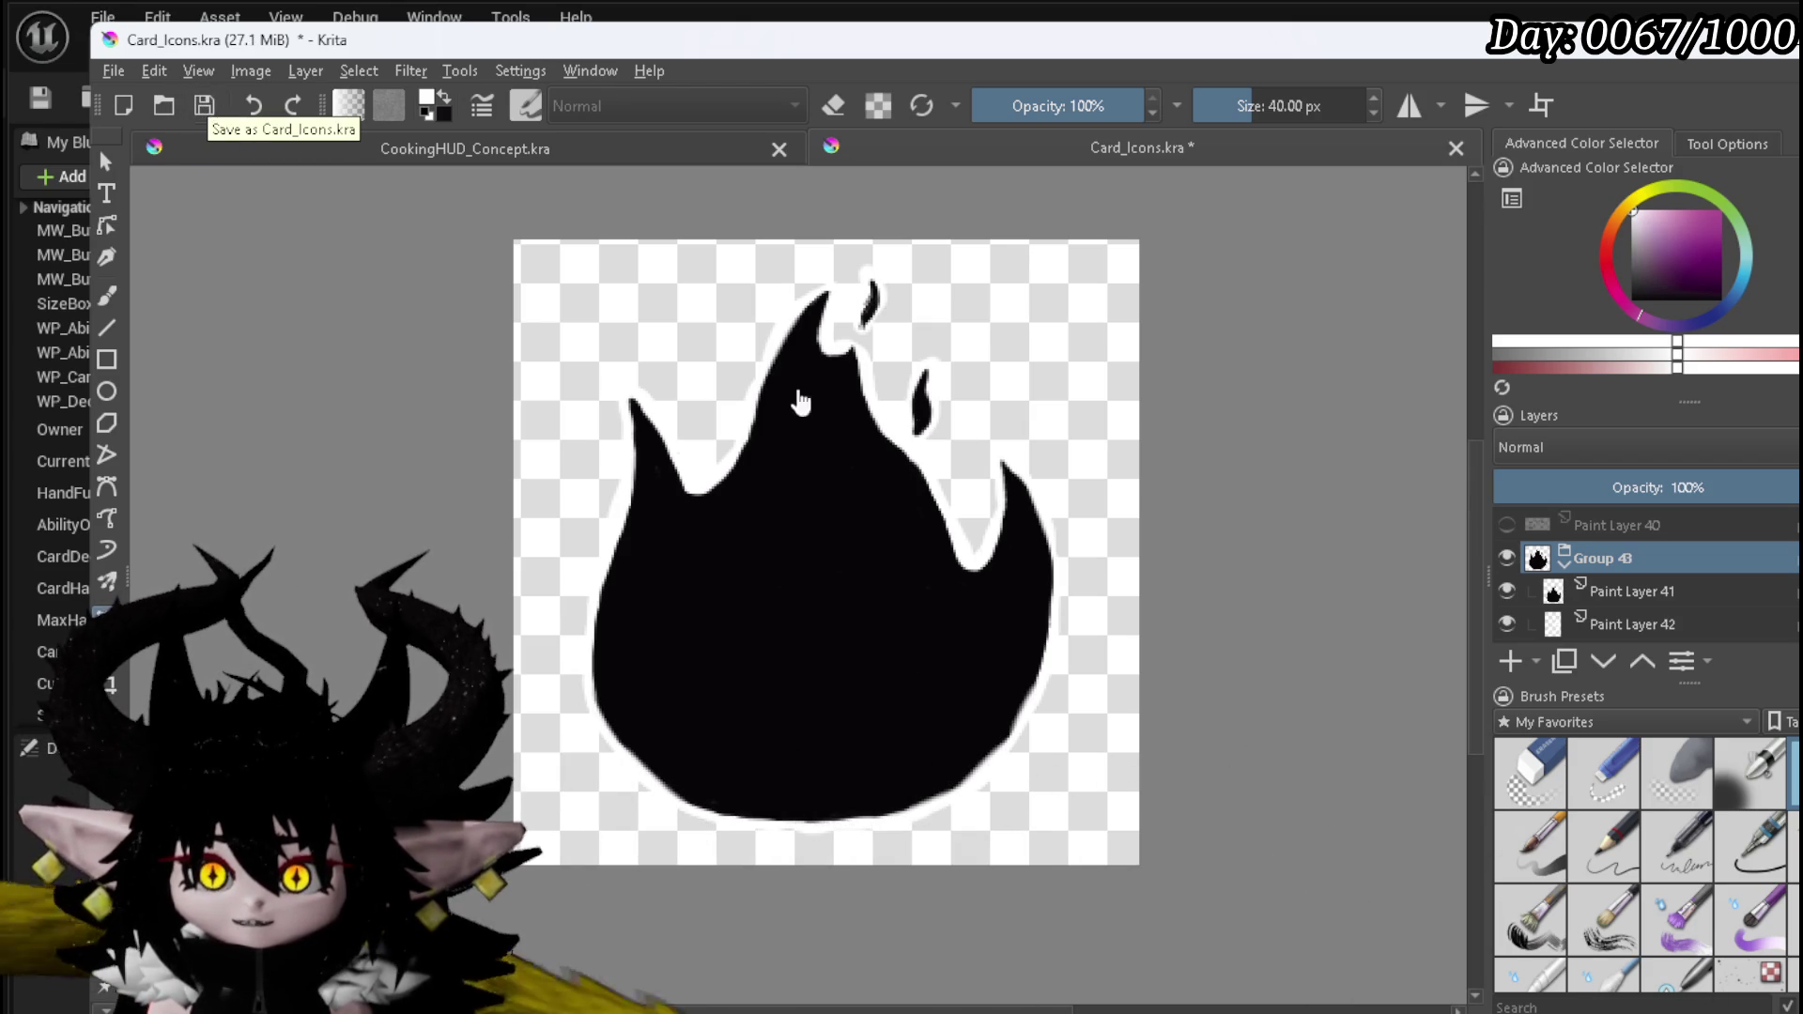
{"action": "left_click", "coordinate": [208, 107]}
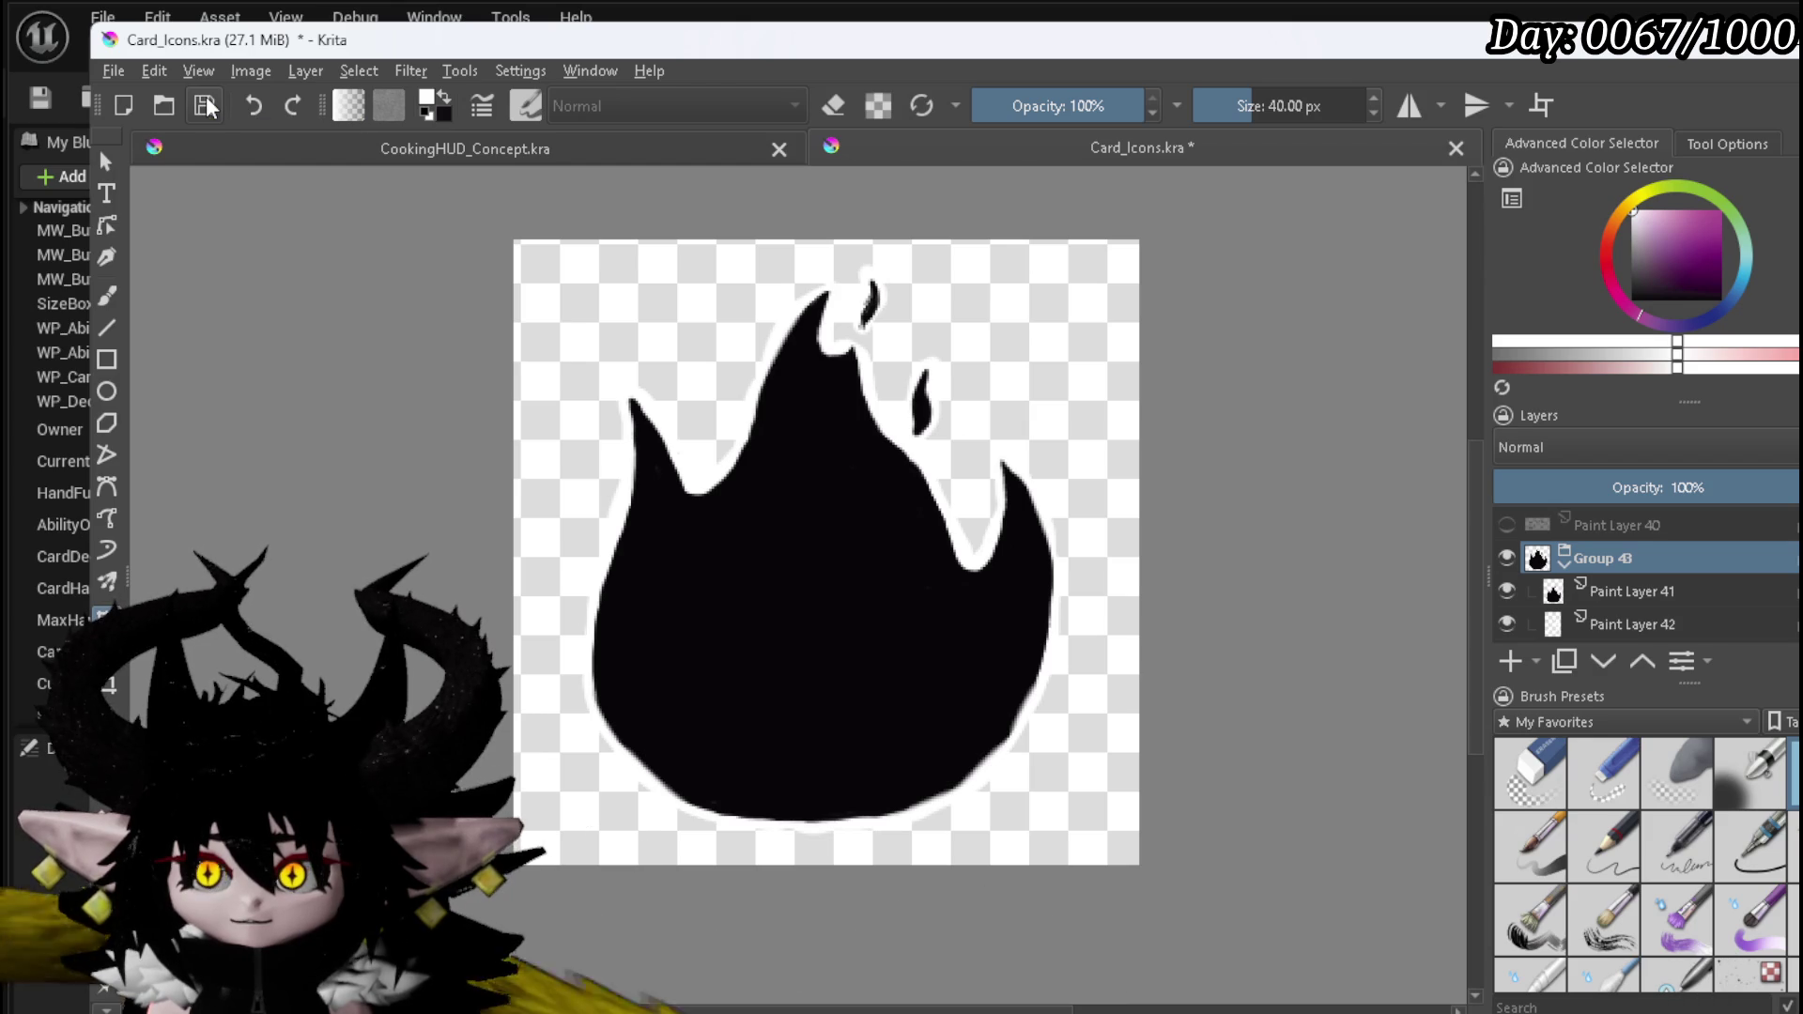
- Export the image as Card_Icons.png, accepting the PNG options with transparency kept
{"action": "left_click", "coordinate": [111, 71]}
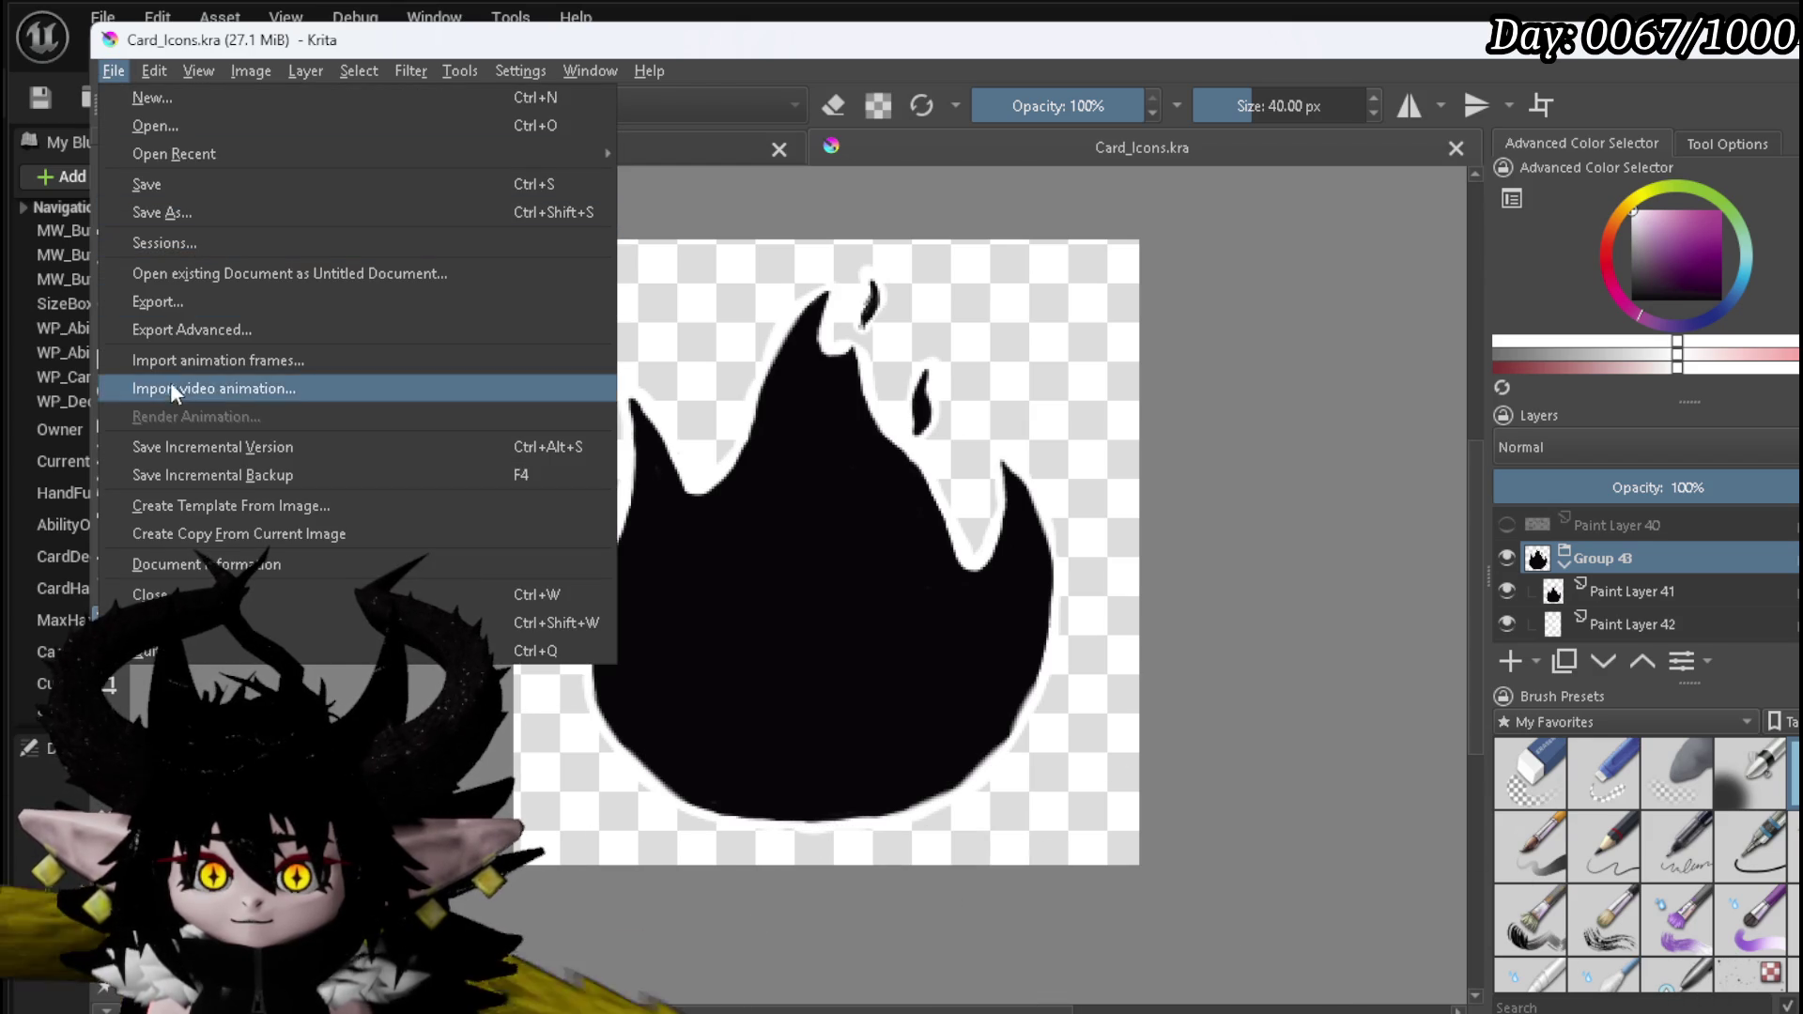
{"action": "left_click", "coordinate": [173, 303]}
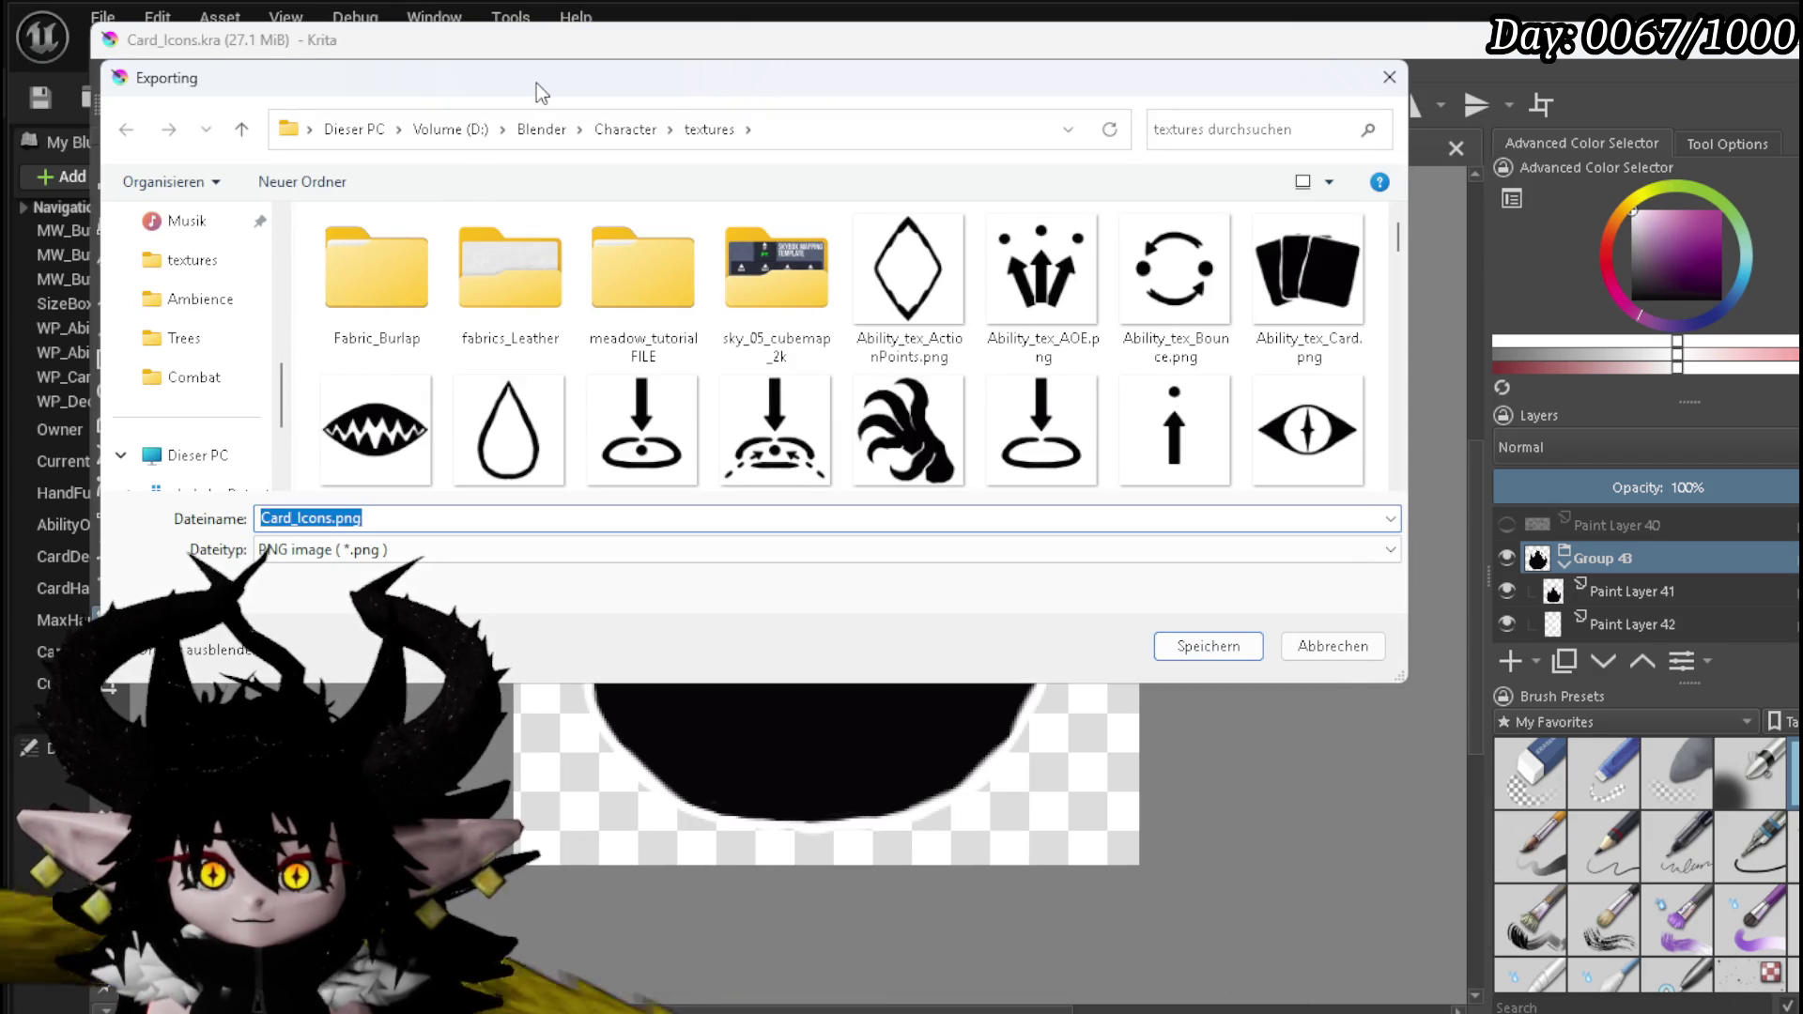
{"action": "key", "text": "Escape"}
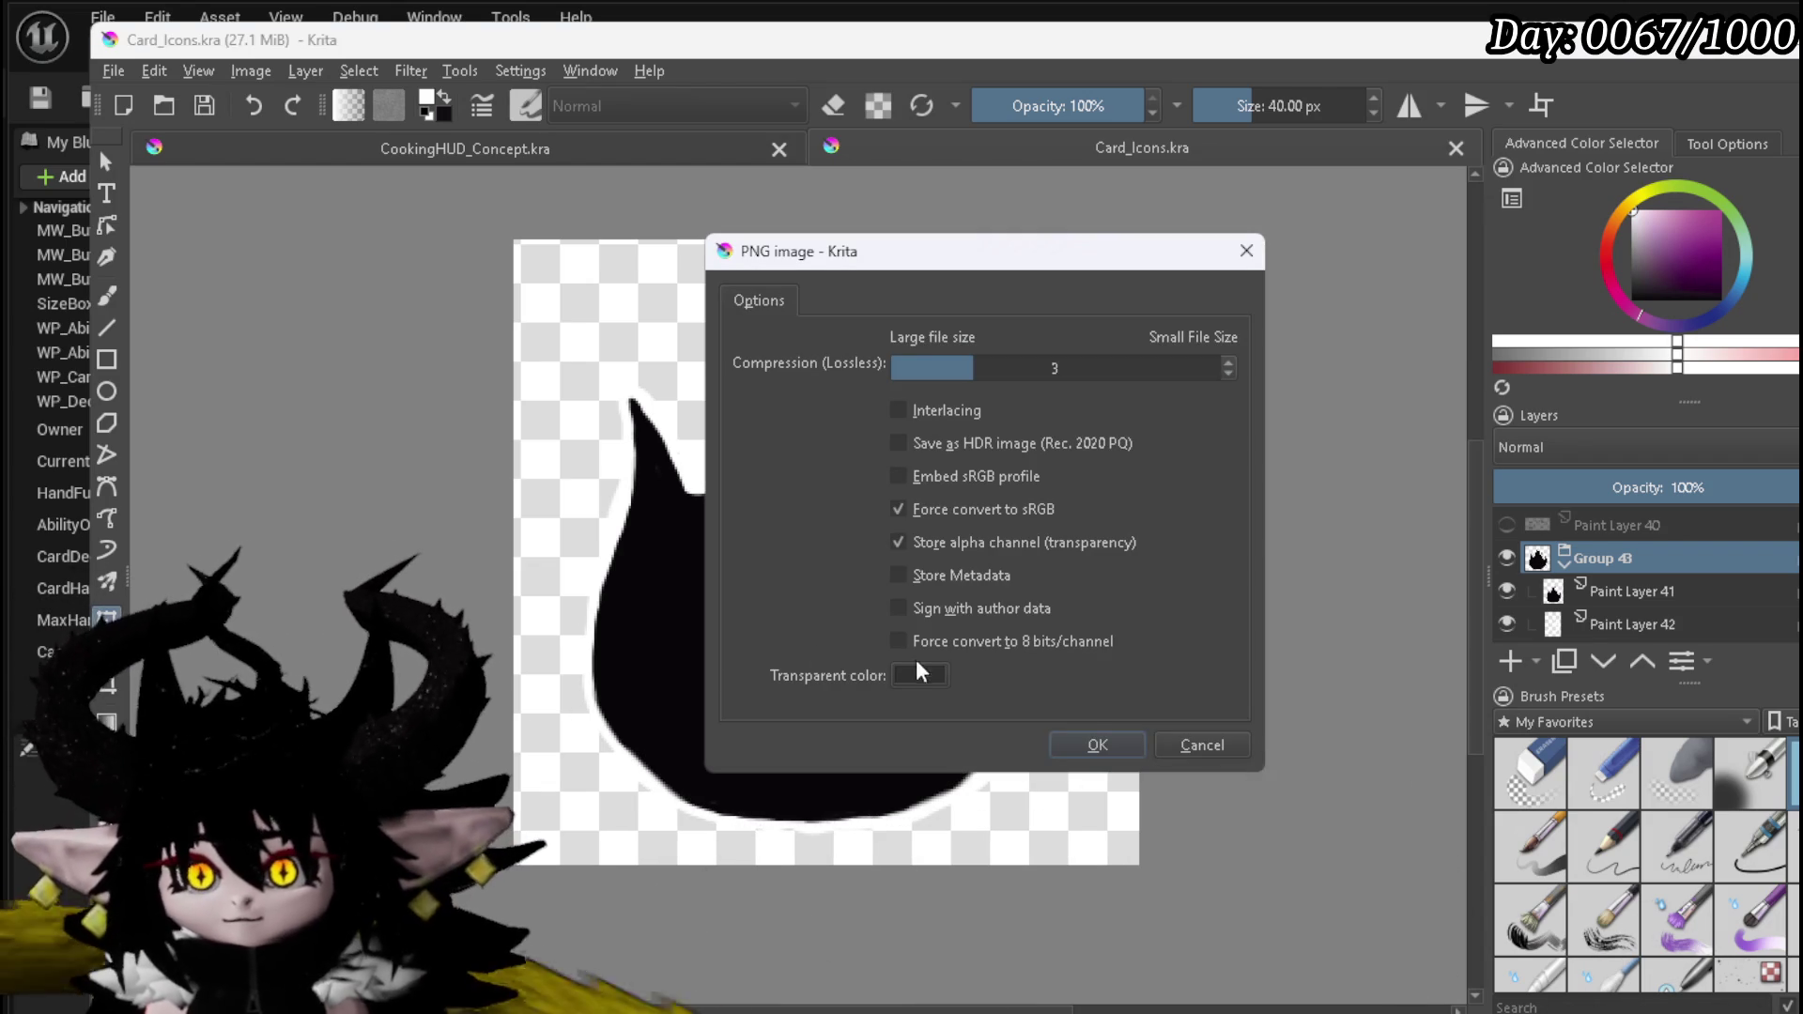
{"action": "left_click", "coordinate": [1095, 742]}
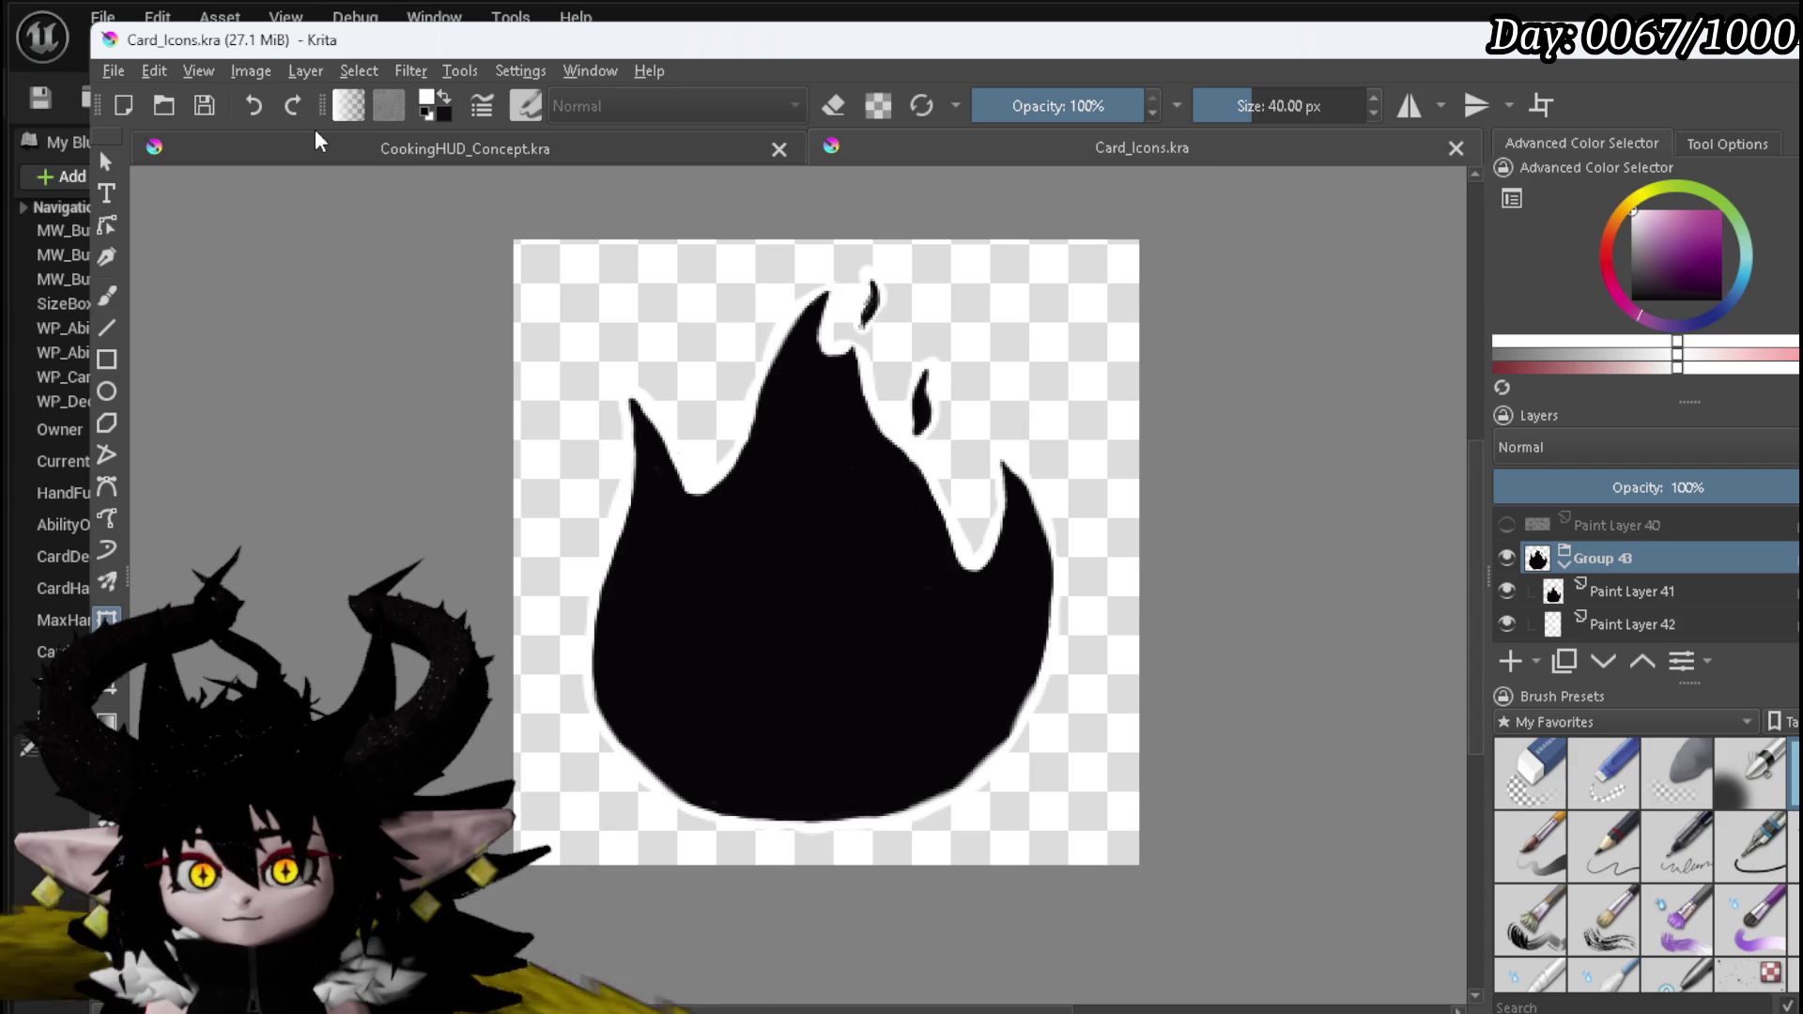
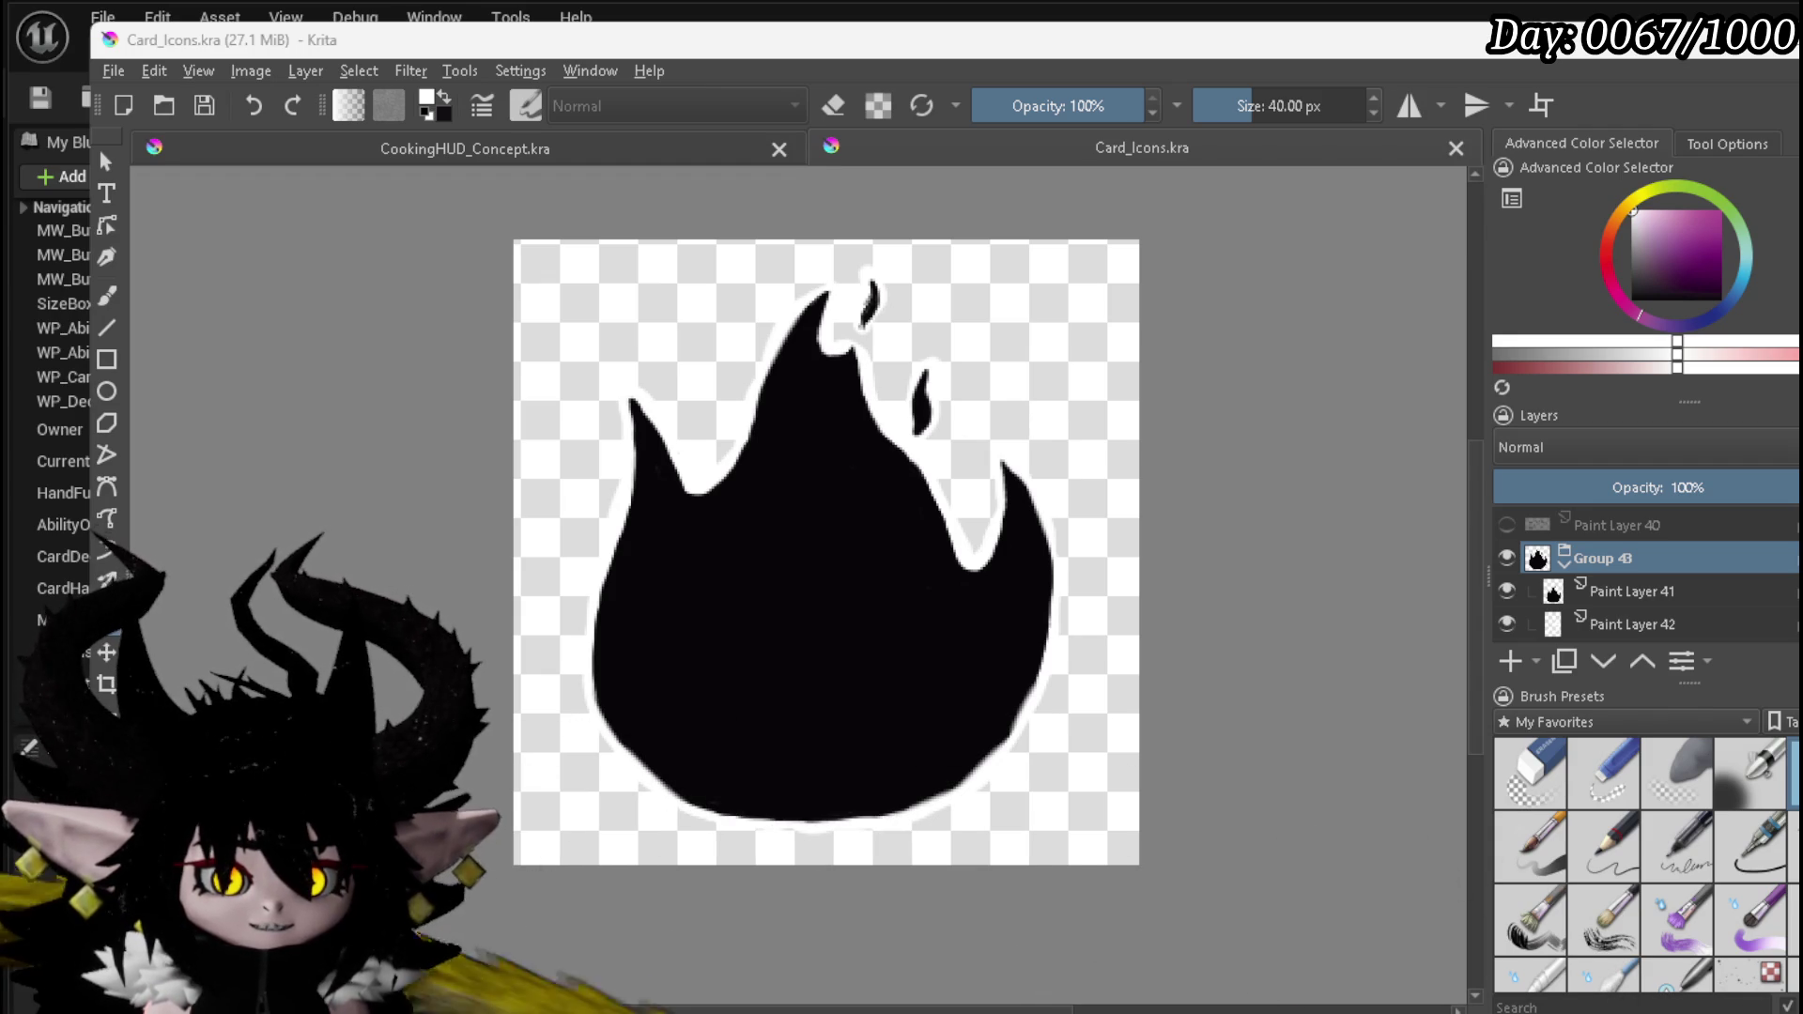
- Import Tex_Card_Exhaust.png as a new layer and hide the old flame group, Group 43
{"action": "left_click_drag", "start_coordinate": [5, 598], "coordinate": [459, 595]}
{"action": "left_click", "coordinate": [533, 607]}
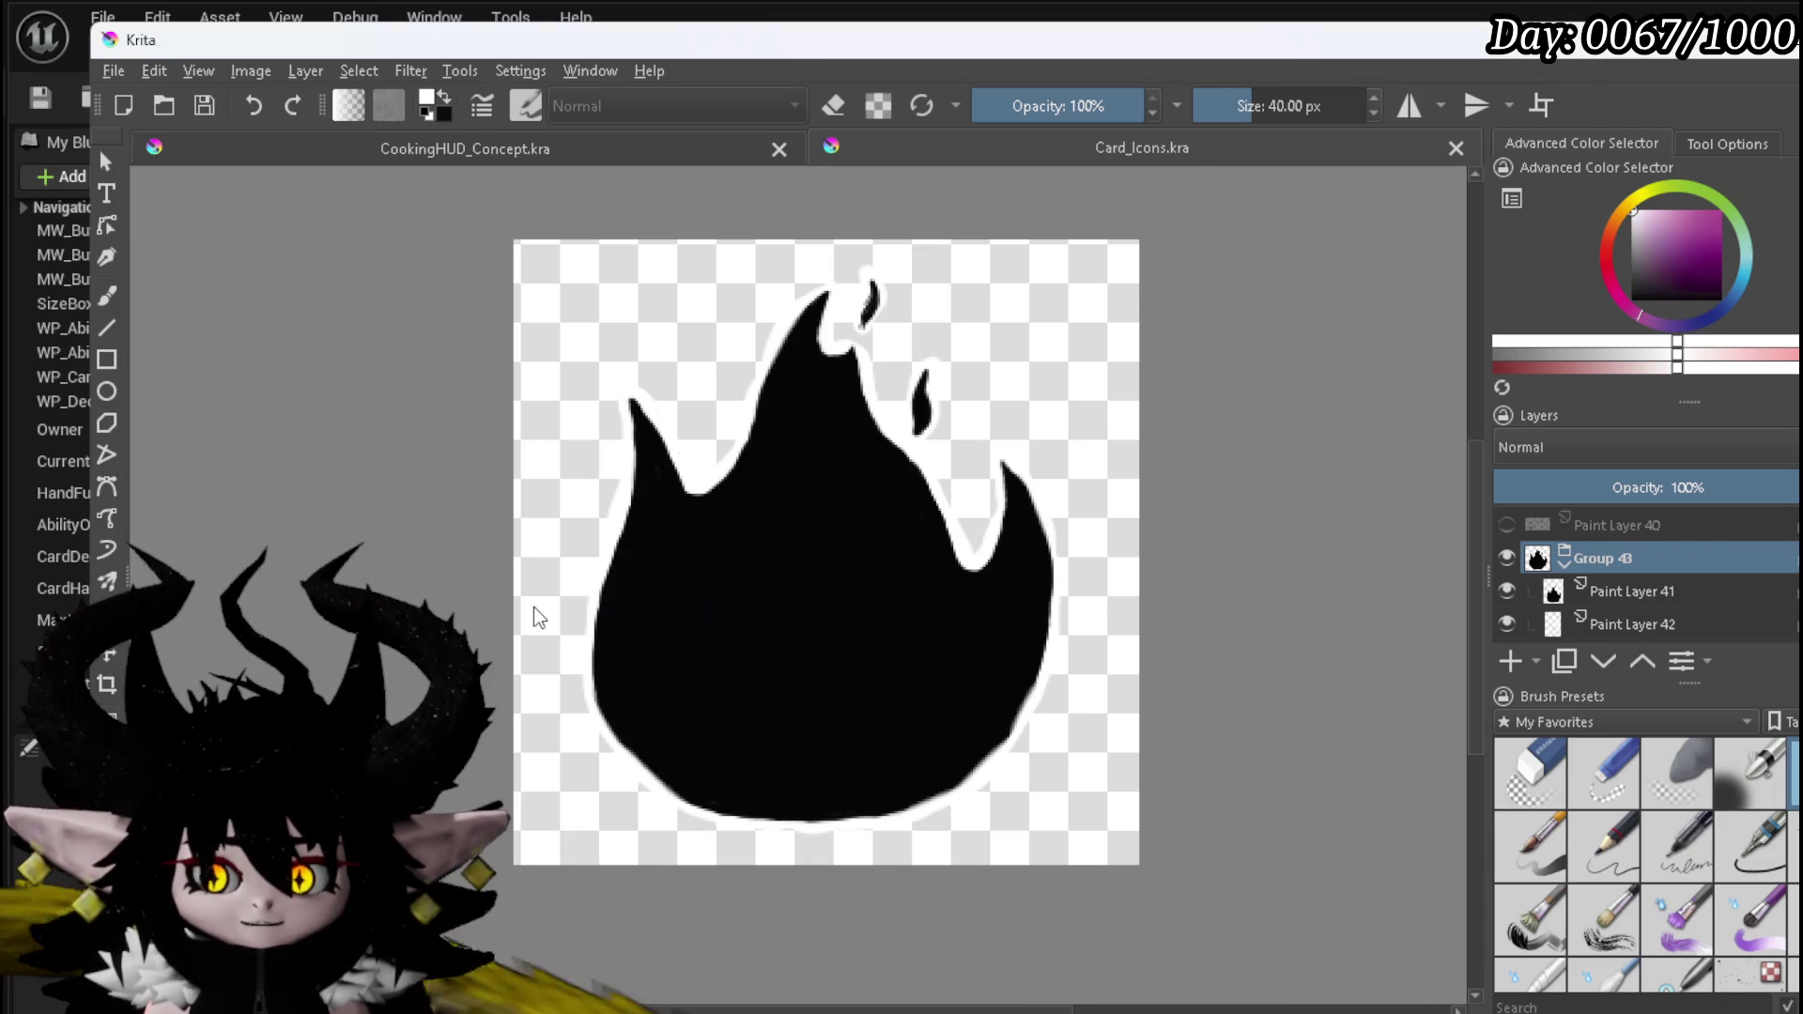
{"action": "left_click", "coordinate": [1508, 591]}
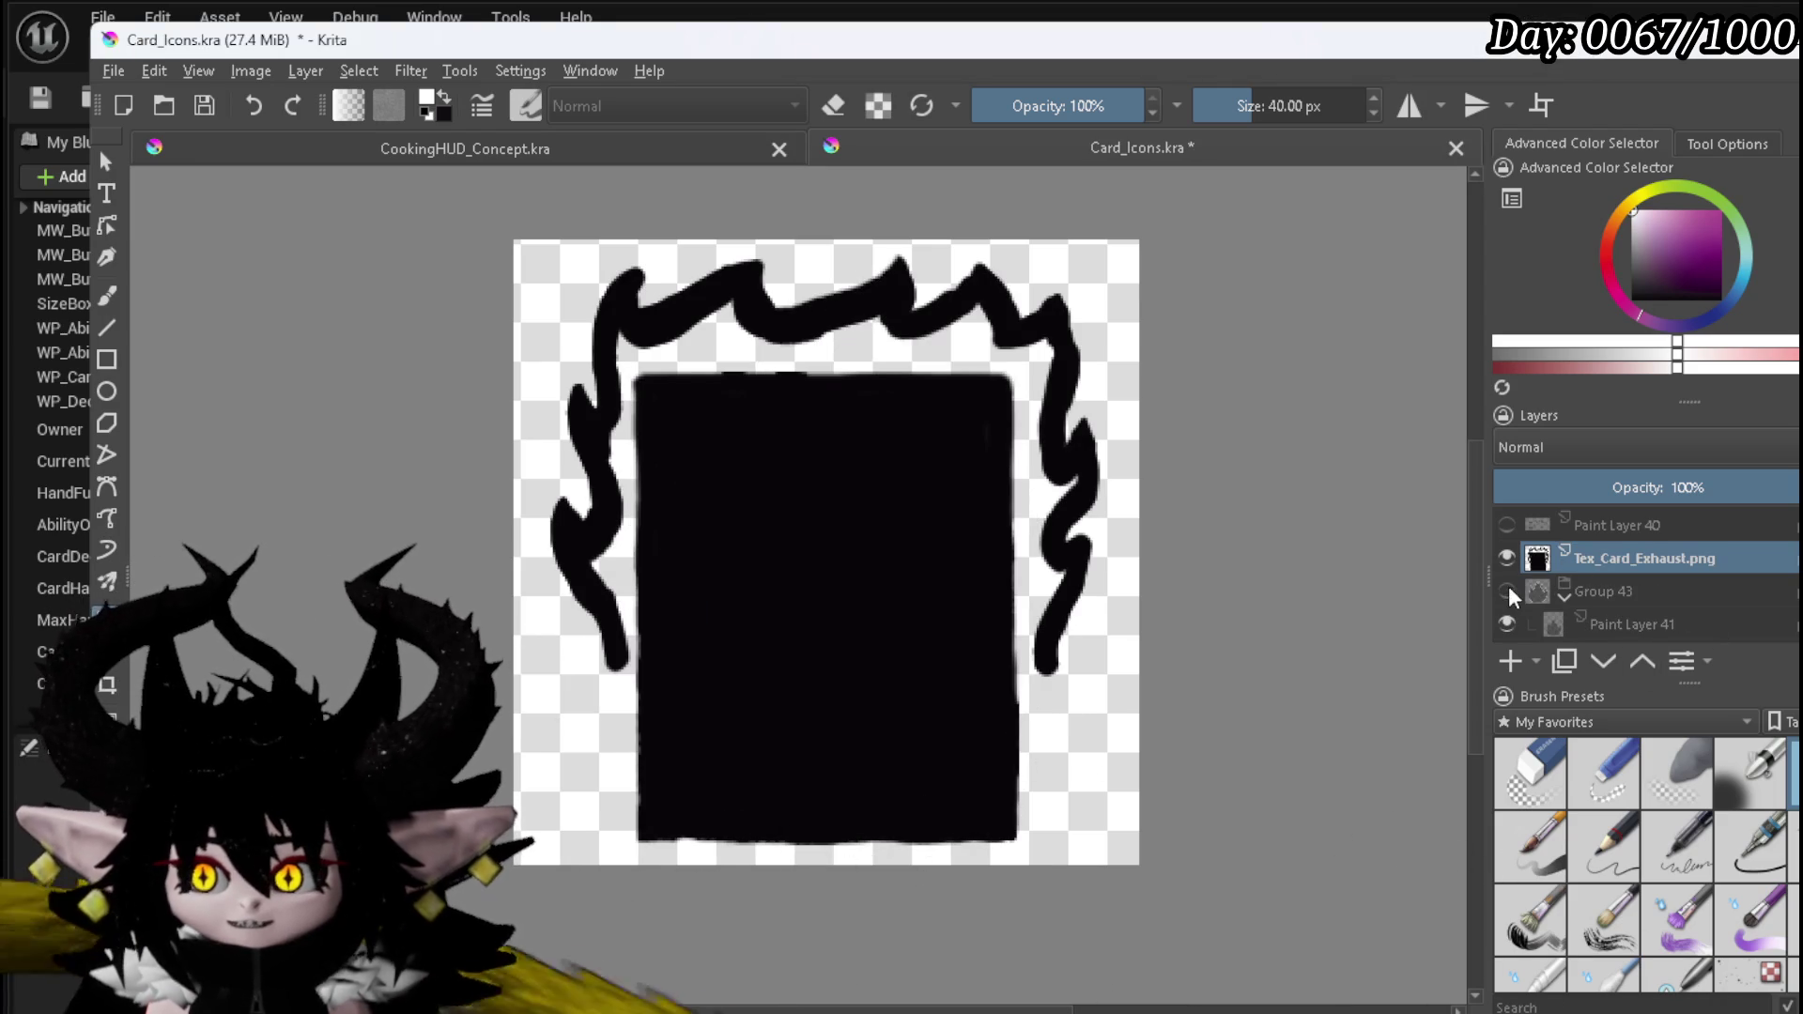
{"action": "left_click", "coordinate": [1633, 592]}
- Add Paint Layer 44 under the Exhaust image, show the blue Background, and select the new layer
{"action": "left_click", "coordinate": [1509, 662]}
{"action": "left_click_drag", "start_coordinate": [1581, 632], "coordinate": [1630, 569]}
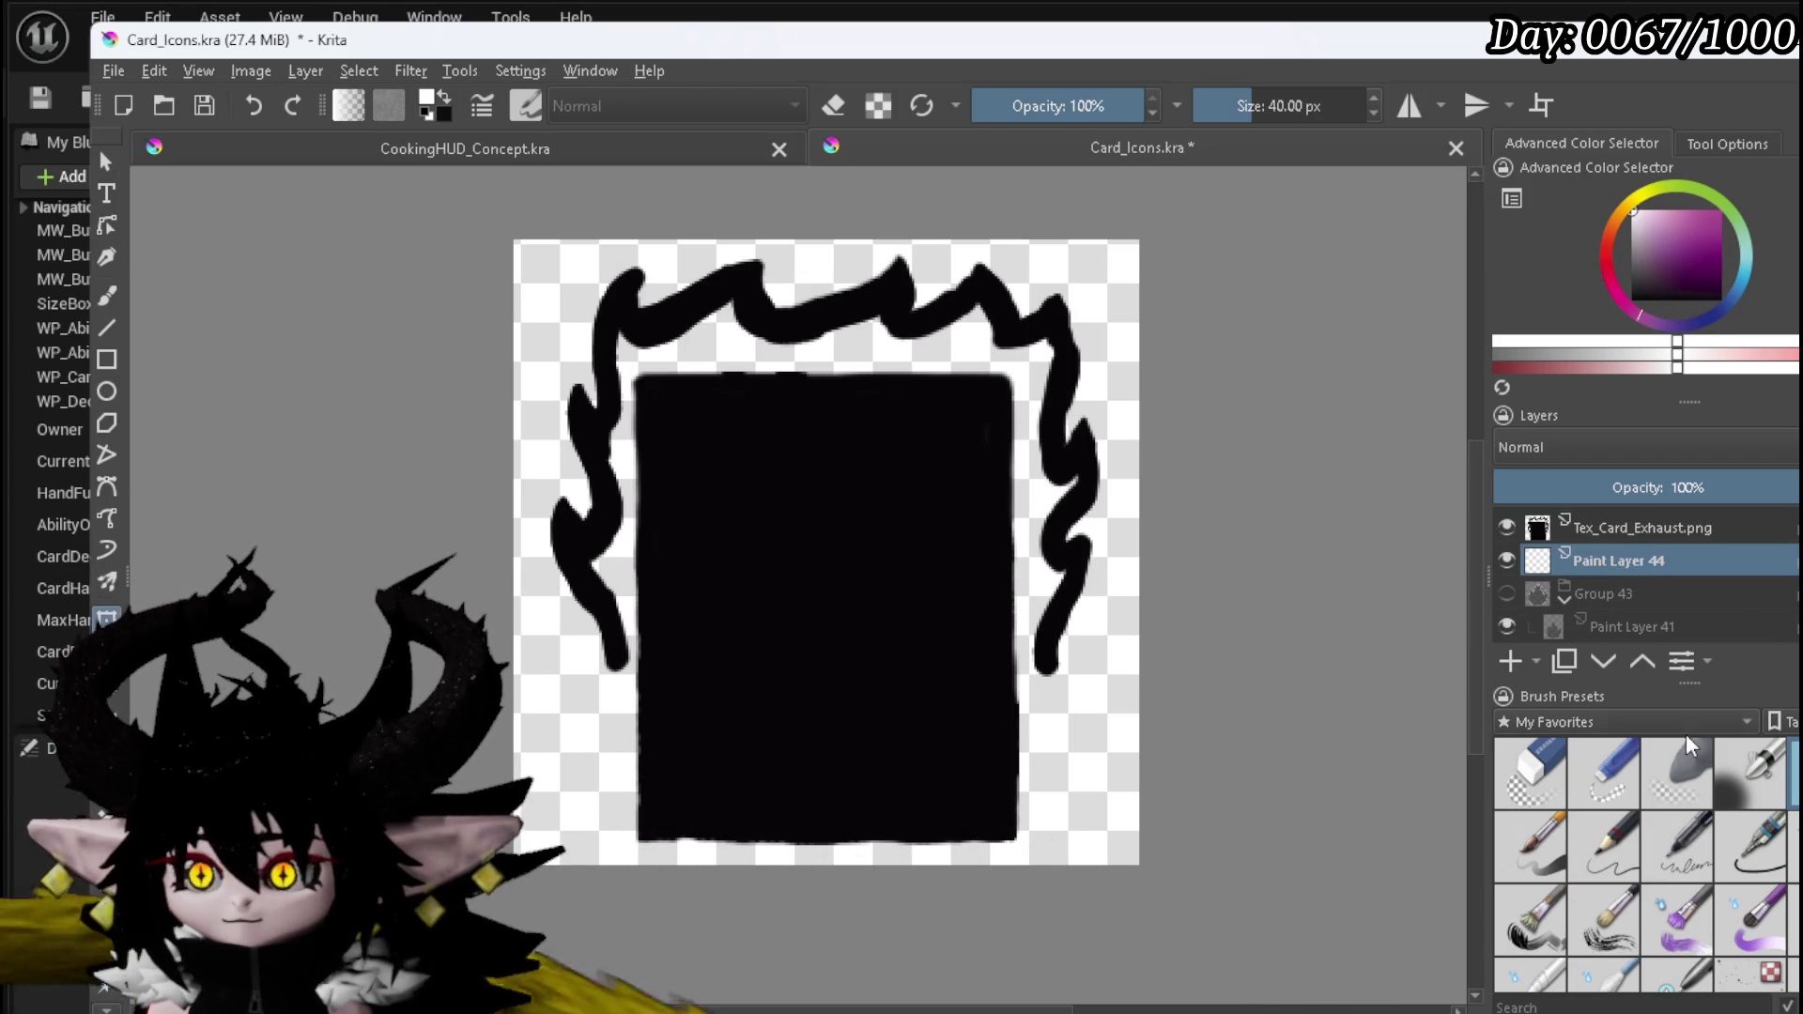
{"action": "scroll", "coordinate": [1548, 558], "scroll_direction": "down", "scroll_amount": 5}
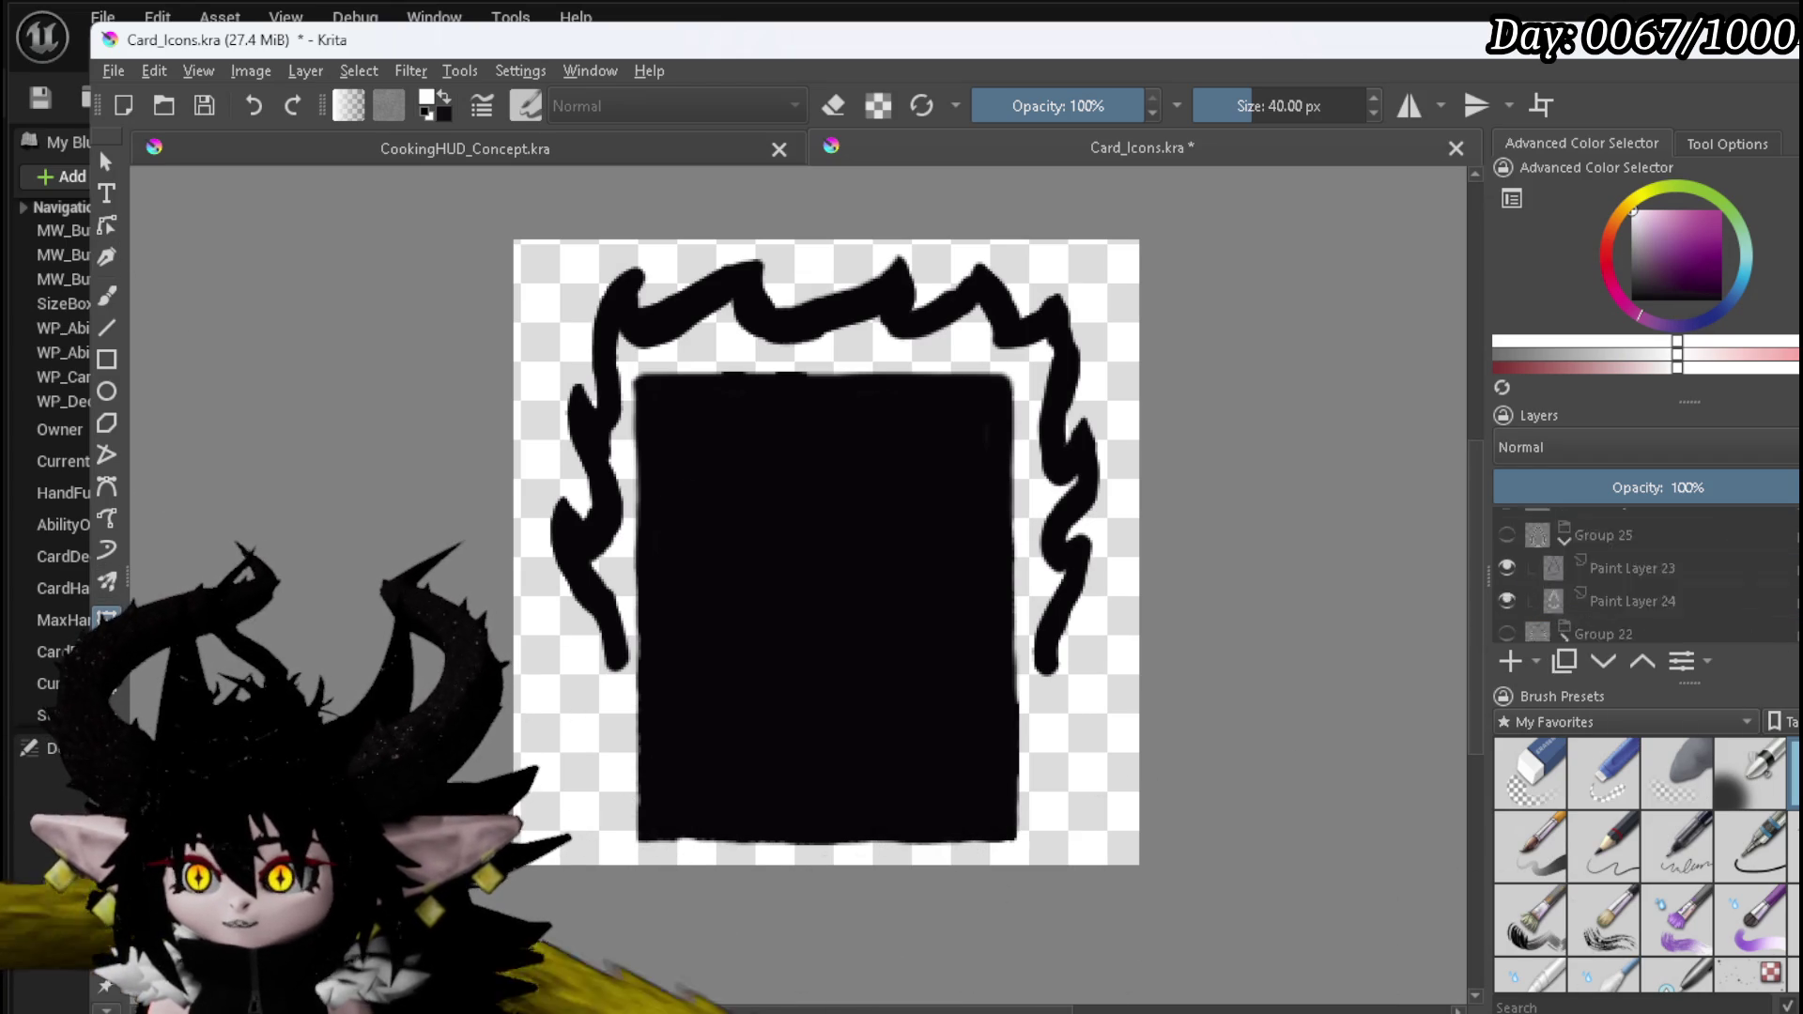
{"action": "left_click", "coordinate": [1507, 624]}
{"action": "scroll", "coordinate": [1692, 527], "scroll_direction": "up", "scroll_amount": 5}
{"action": "left_click", "coordinate": [1587, 590]}
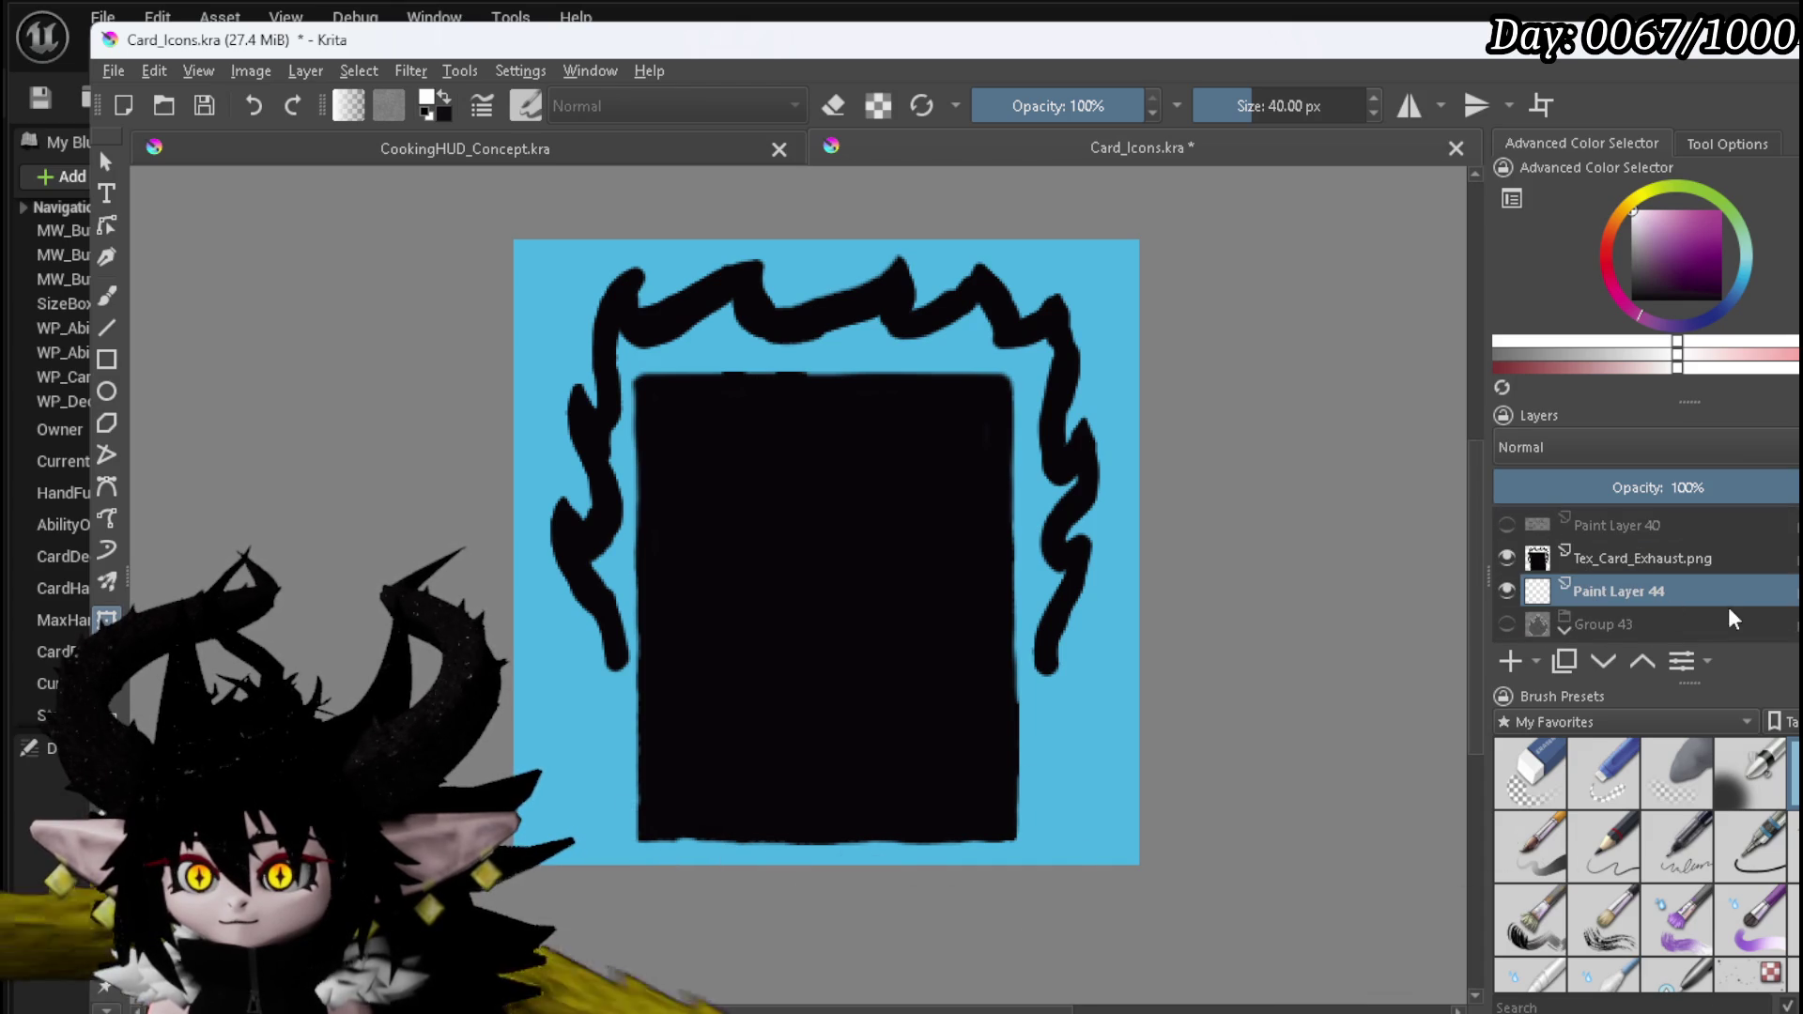
- With the freehand brush, outline the black card rectangle's four edges in white
{"action": "left_click", "coordinate": [107, 297]}
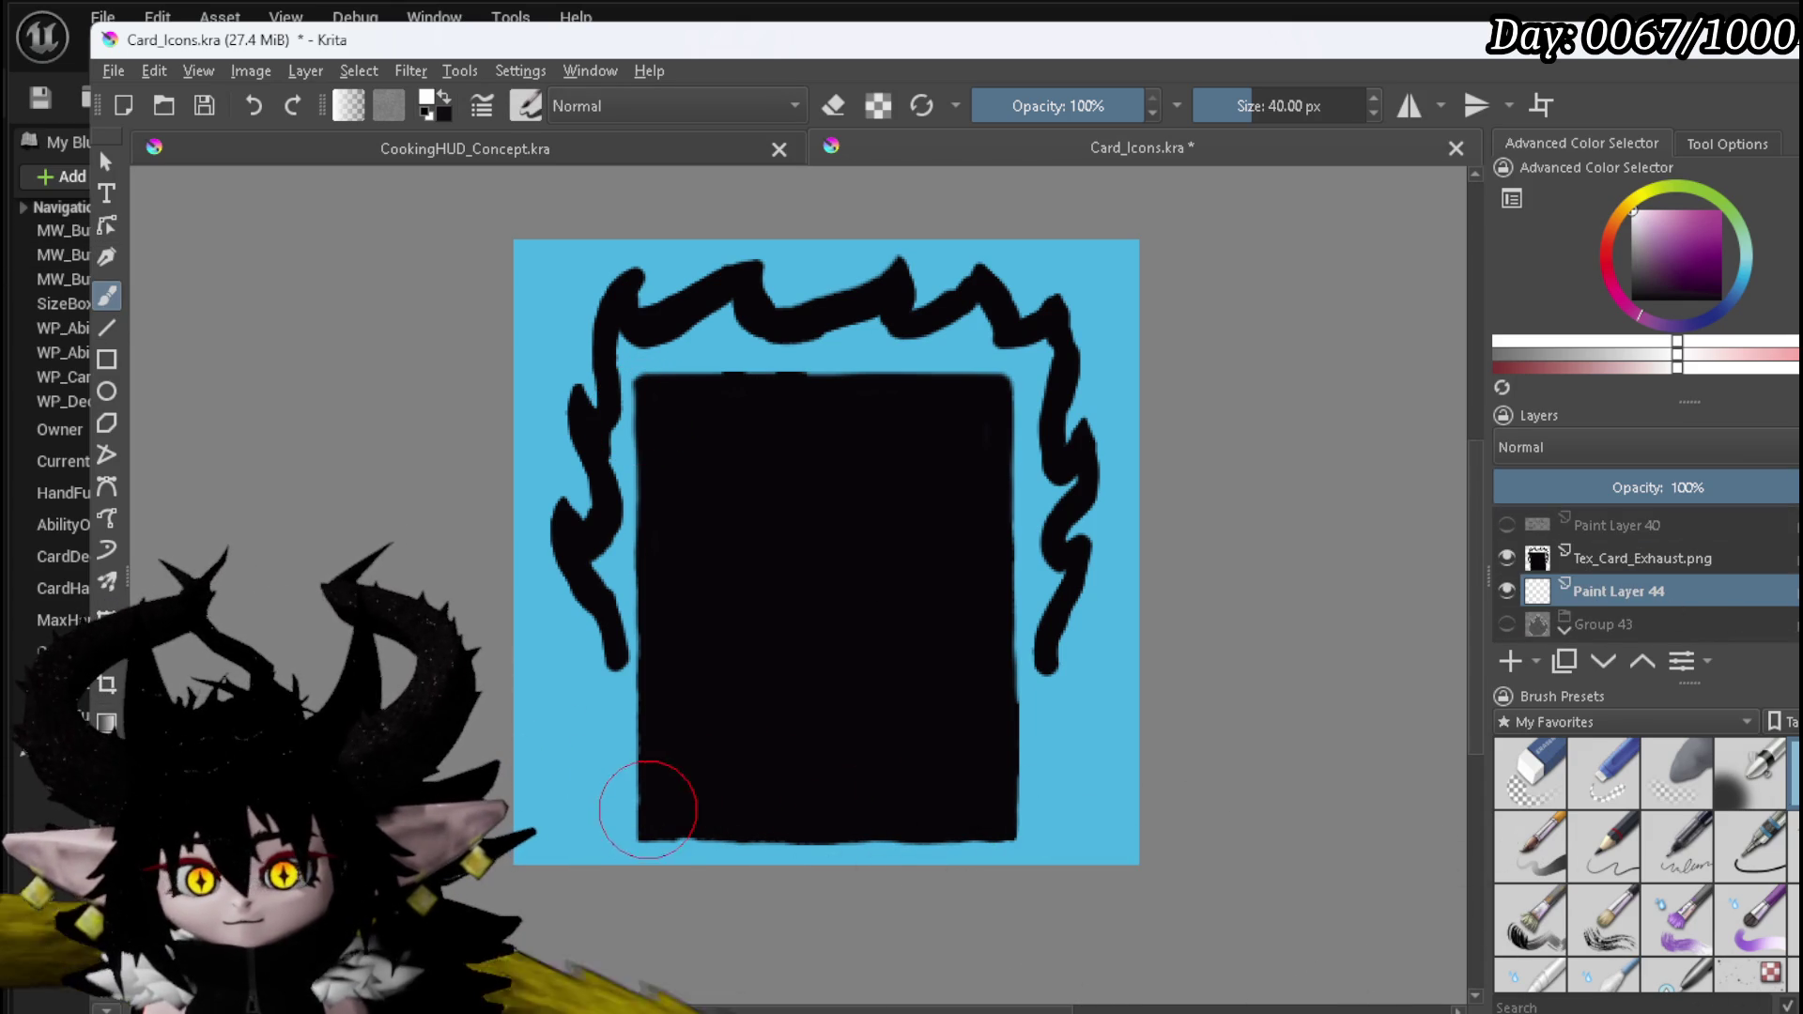
{"action": "left_click_drag", "start_coordinate": [630, 835], "coordinate": [636, 466]}
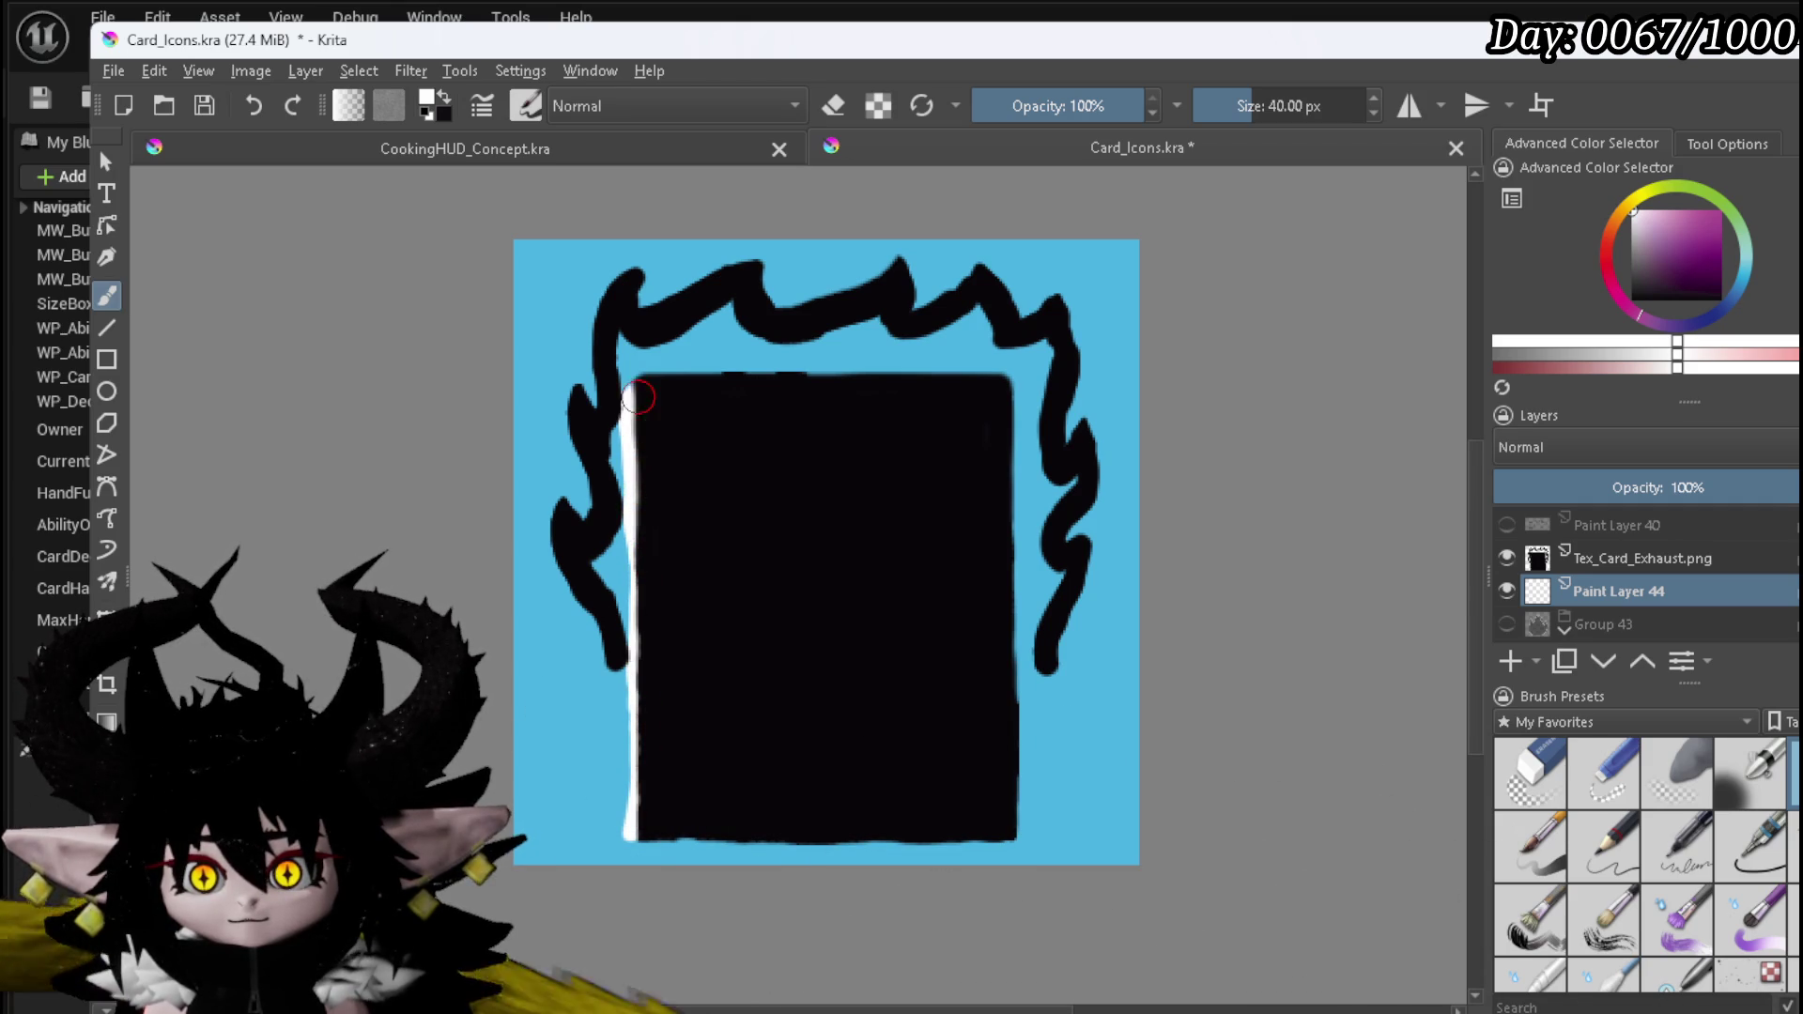
{"action": "mouse_move", "coordinate": [673, 375]}
{"action": "left_mouse_down"}
{"action": "mouse_move", "coordinate": [906, 362]}
{"action": "mouse_move", "coordinate": [1003, 384]}
{"action": "mouse_move", "coordinate": [1010, 578]}
{"action": "left_mouse_up"}
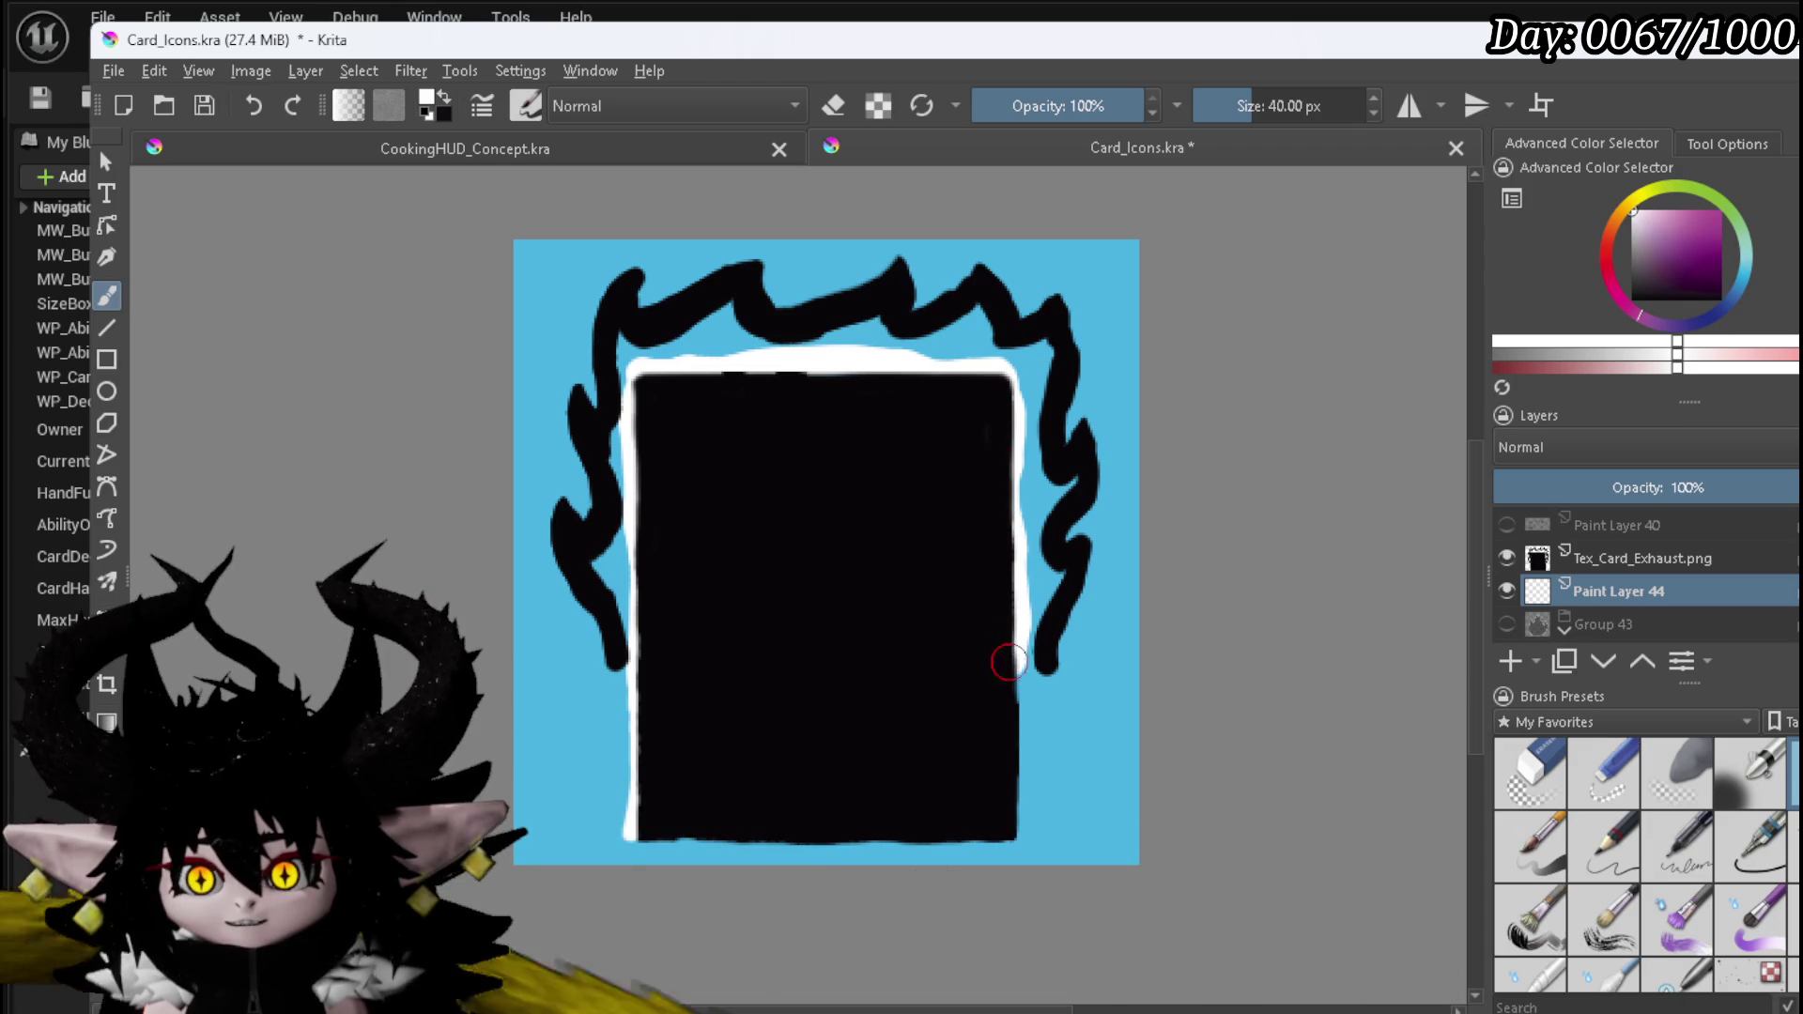
{"action": "left_click_drag", "start_coordinate": [1012, 775], "coordinate": [1012, 830]}
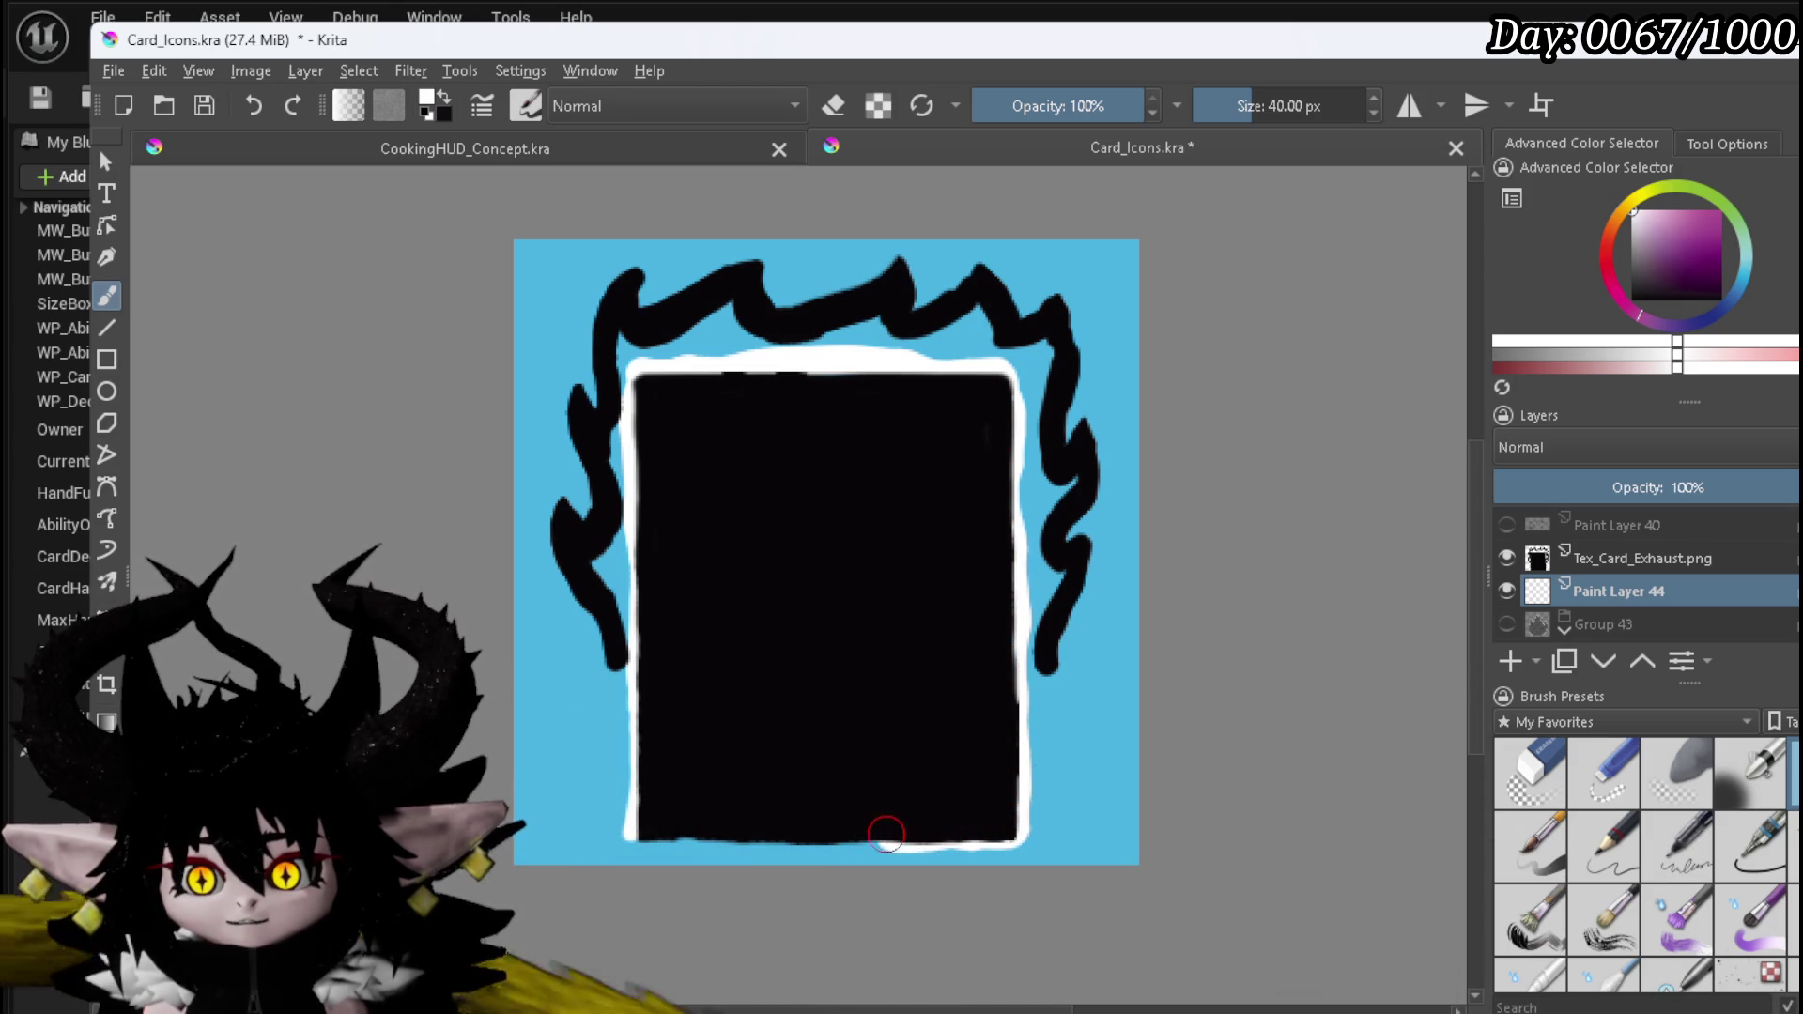
{"action": "left_click_drag", "start_coordinate": [815, 833], "coordinate": [636, 830]}
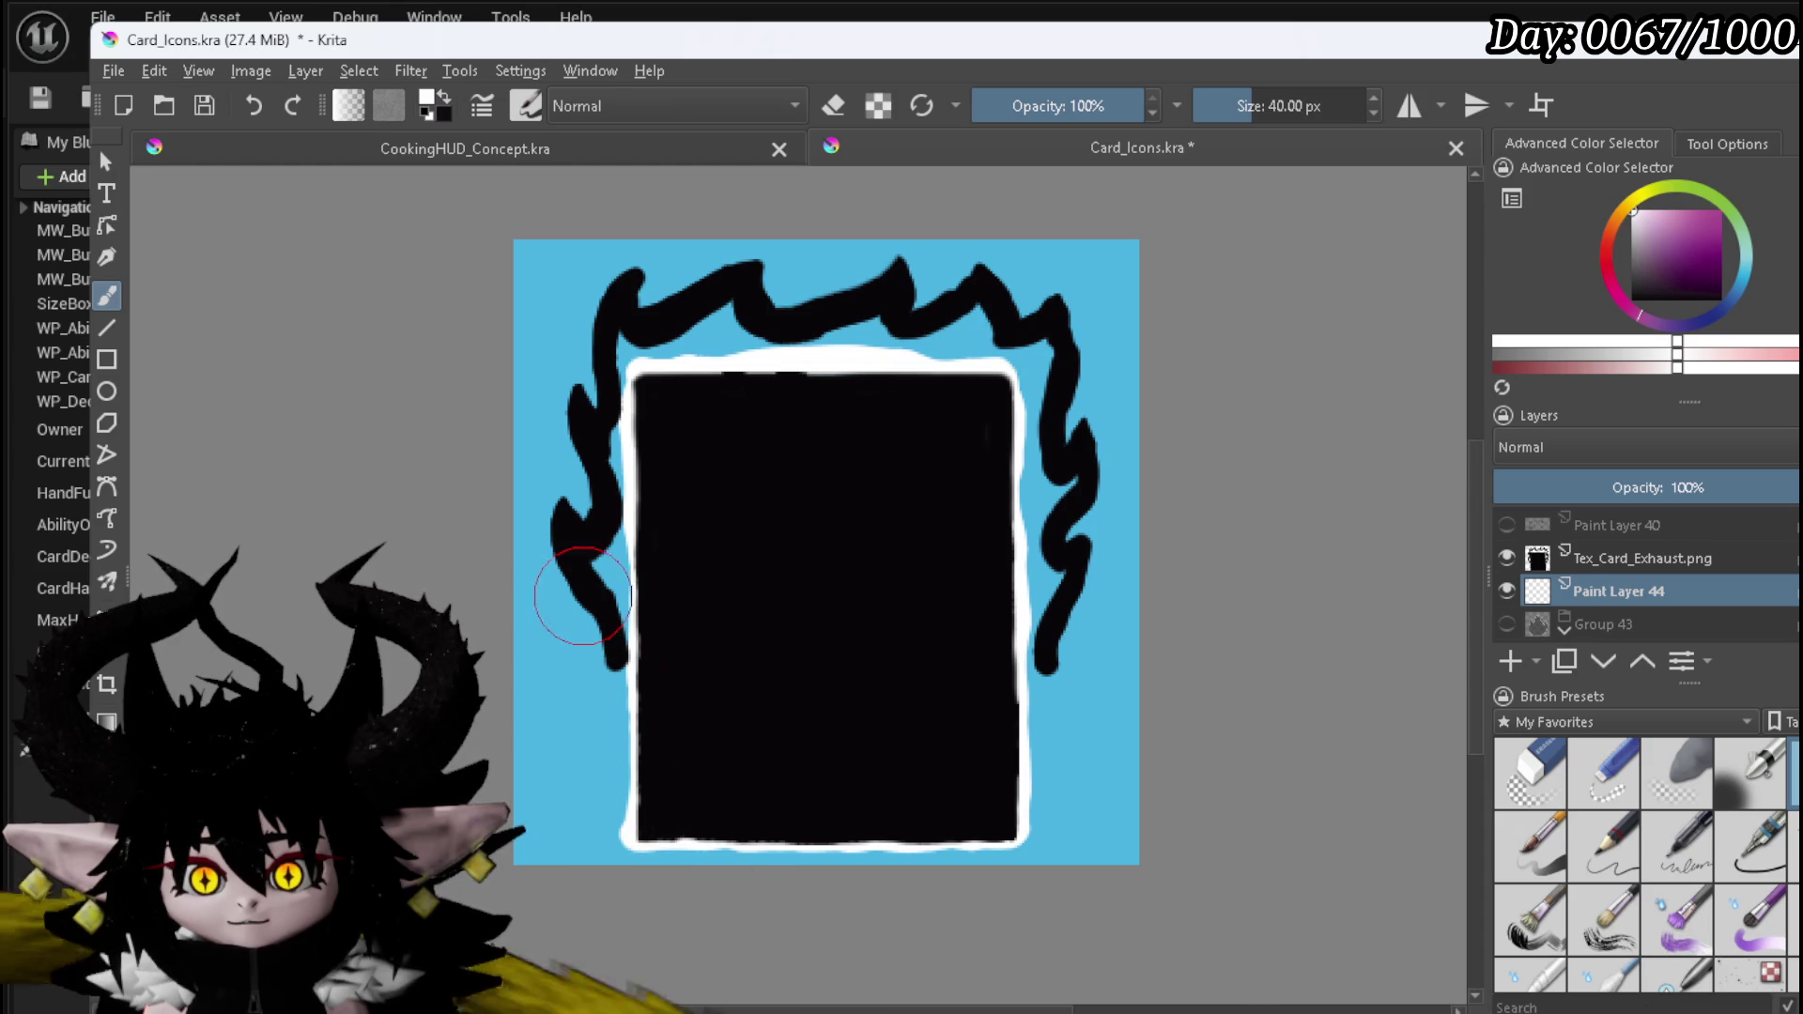
- Outline the flame strokes in white, from the lower left over the peaks and down the right side
{"action": "left_click_drag", "start_coordinate": [611, 639], "coordinate": [582, 517]}
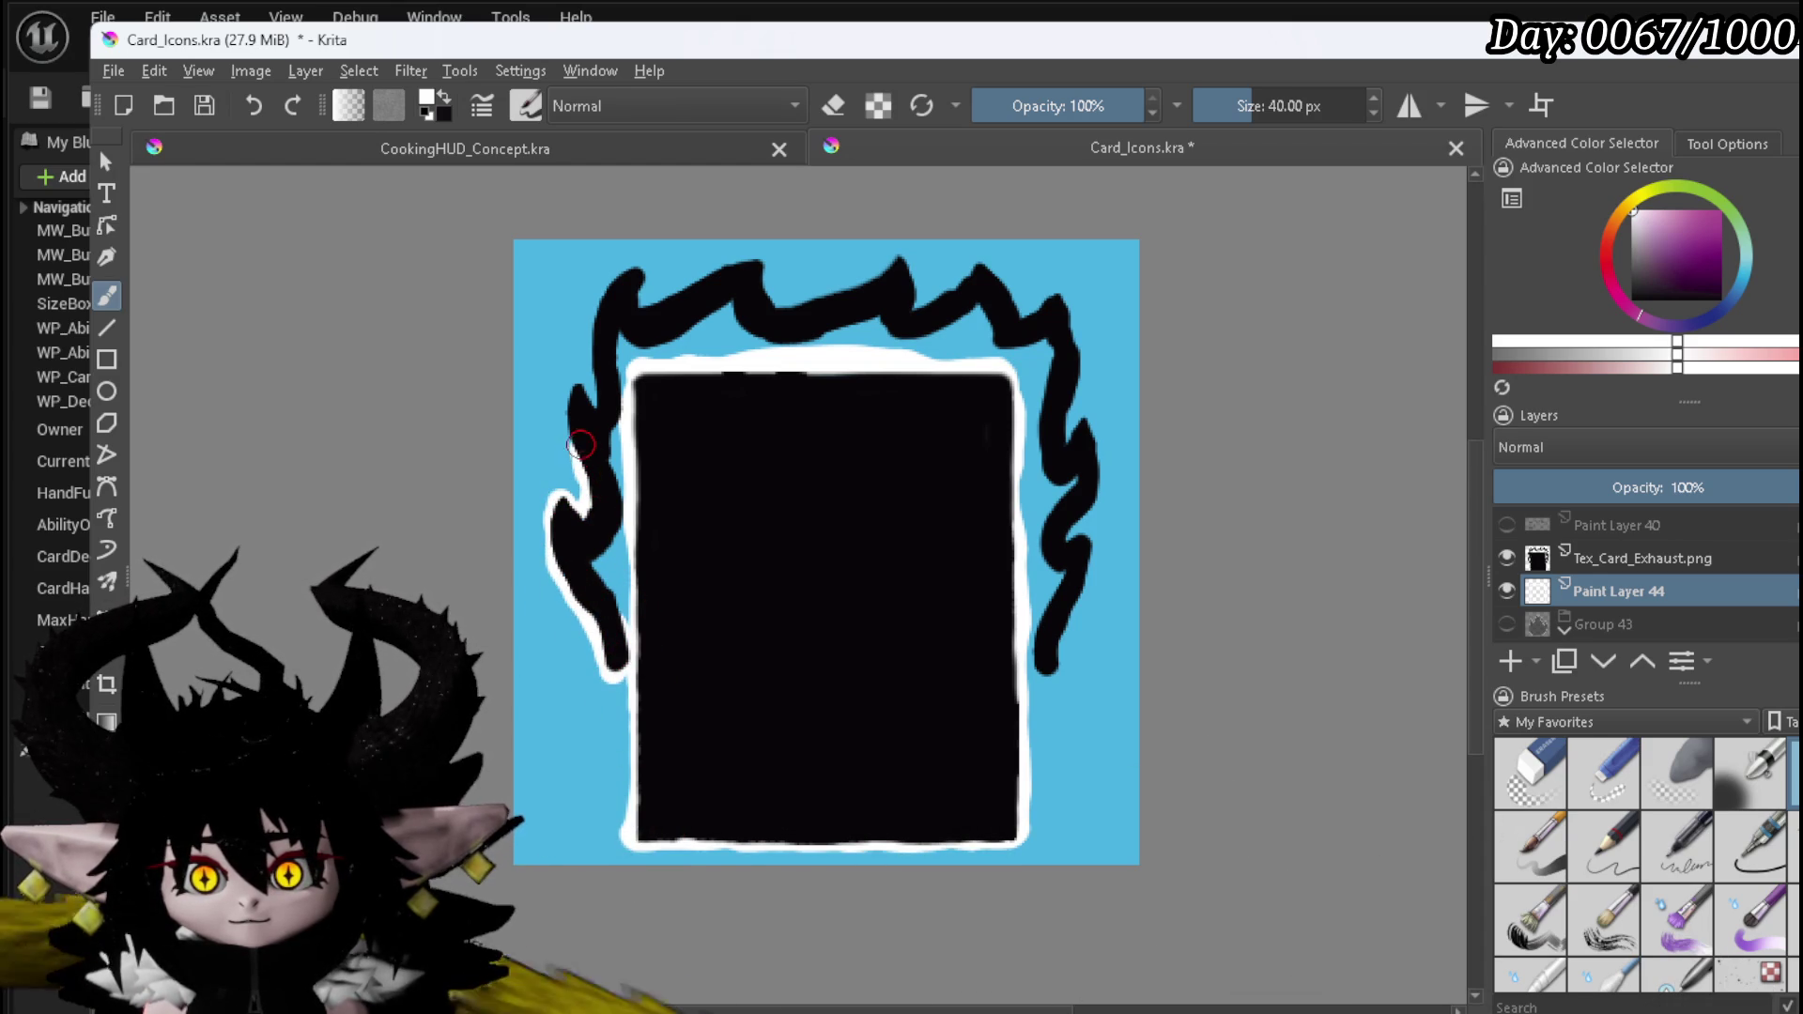
{"action": "mouse_move", "coordinate": [579, 393]}
{"action": "left_mouse_down"}
{"action": "mouse_move", "coordinate": [593, 318]}
{"action": "mouse_move", "coordinate": [705, 272]}
{"action": "mouse_move", "coordinate": [900, 271]}
{"action": "mouse_move", "coordinate": [905, 297]}
{"action": "left_mouse_up"}
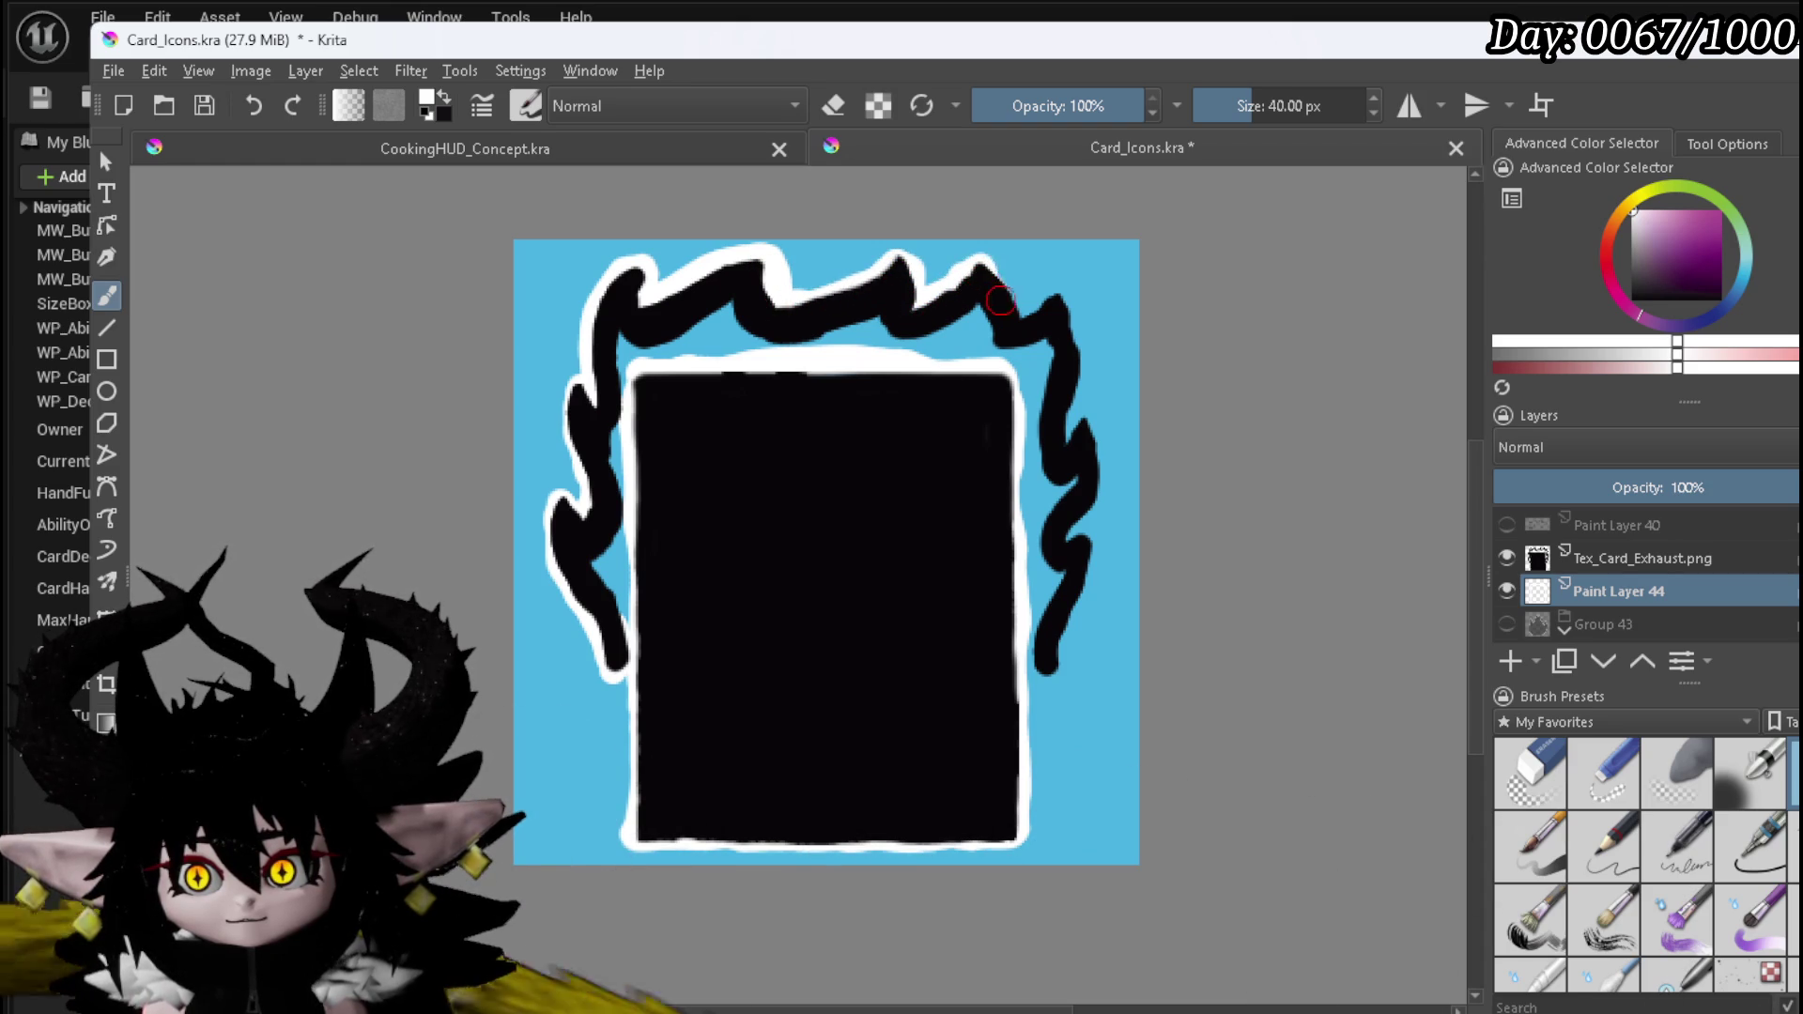
{"action": "left_click_drag", "start_coordinate": [996, 278], "coordinate": [1073, 304]}
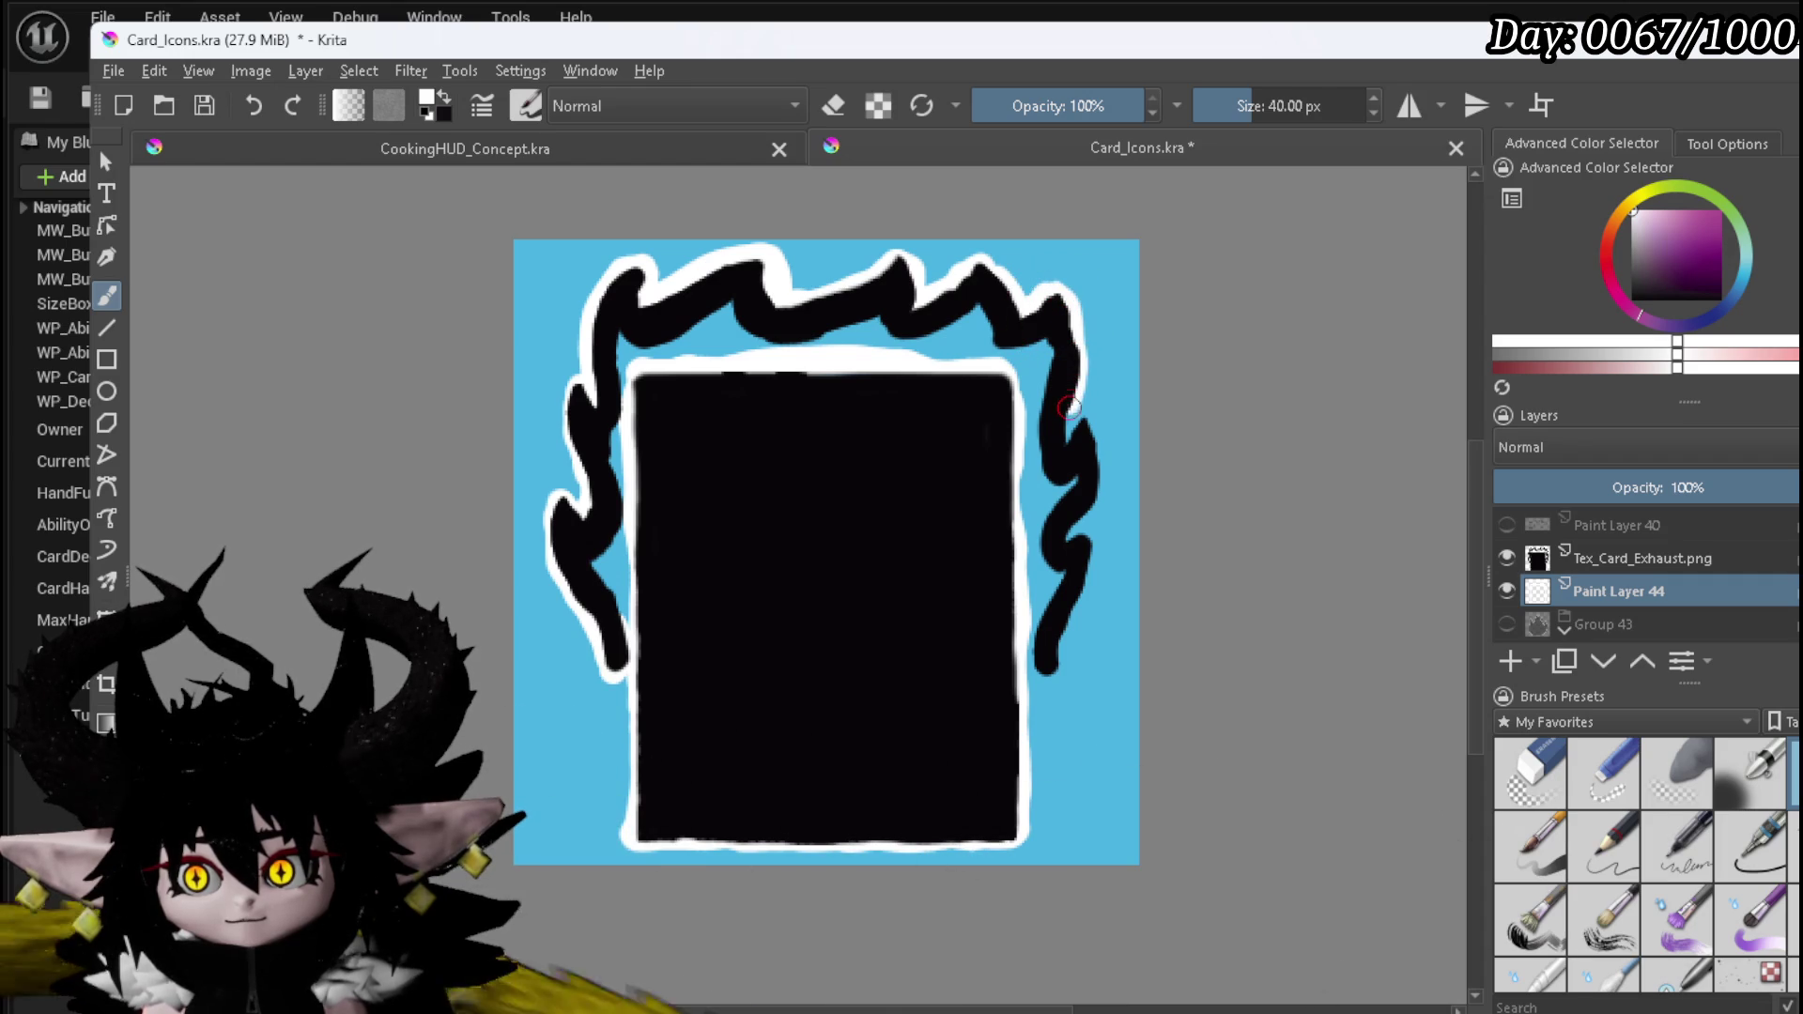
{"action": "left_click_drag", "start_coordinate": [1075, 428], "coordinate": [1100, 483]}
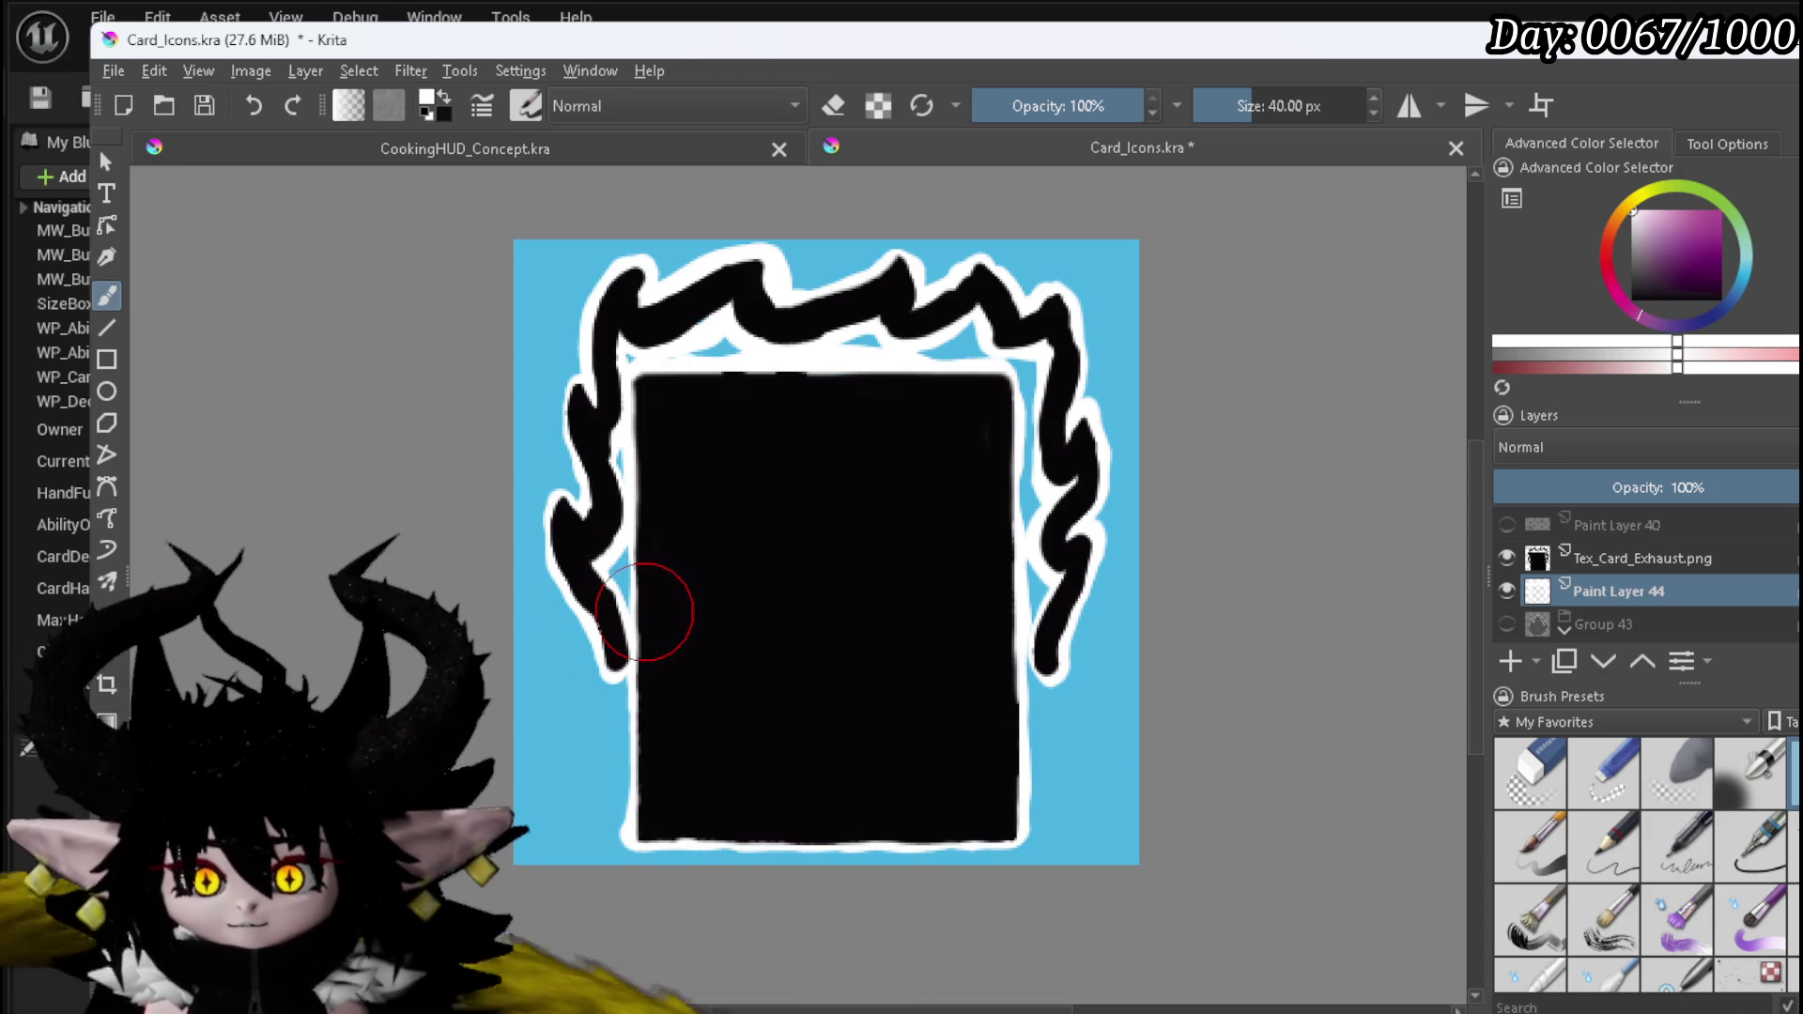
{"action": "left_click", "coordinate": [1548, 780]}
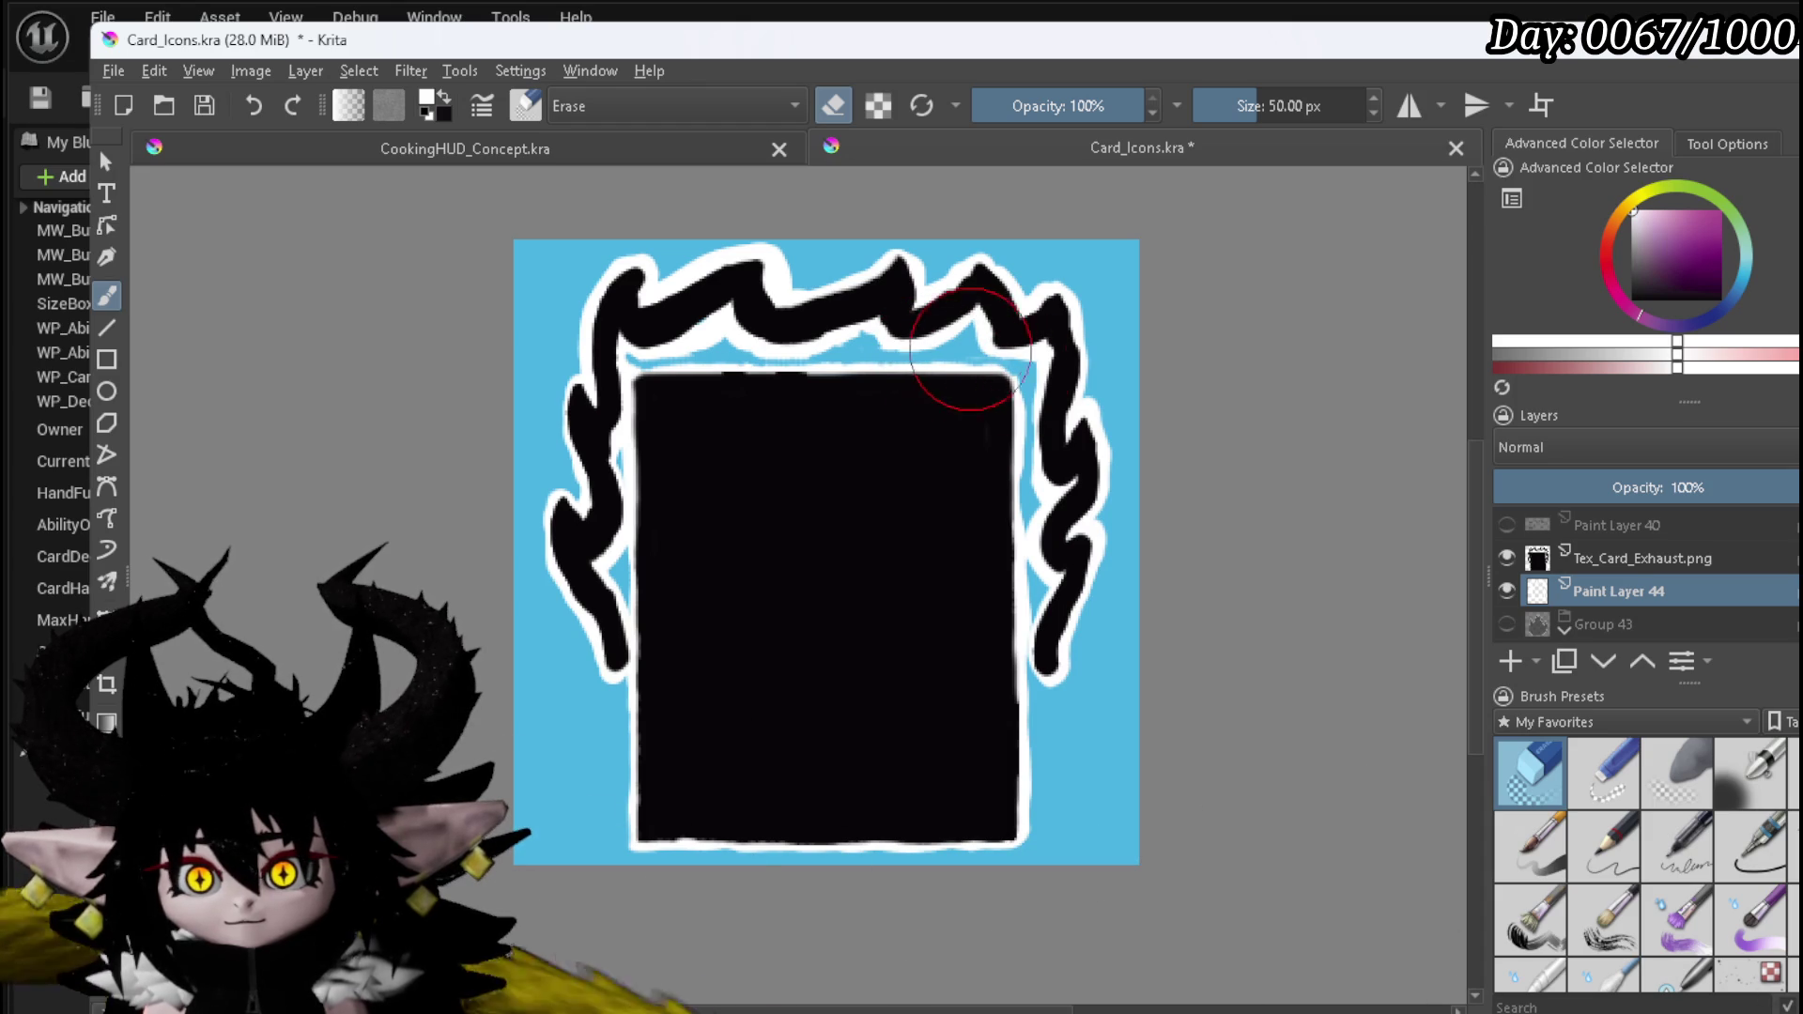
- Erase stray parts of the white outline with a 50 px eraser, switching between brush and eraser
{"action": "key", "text": "slash"}
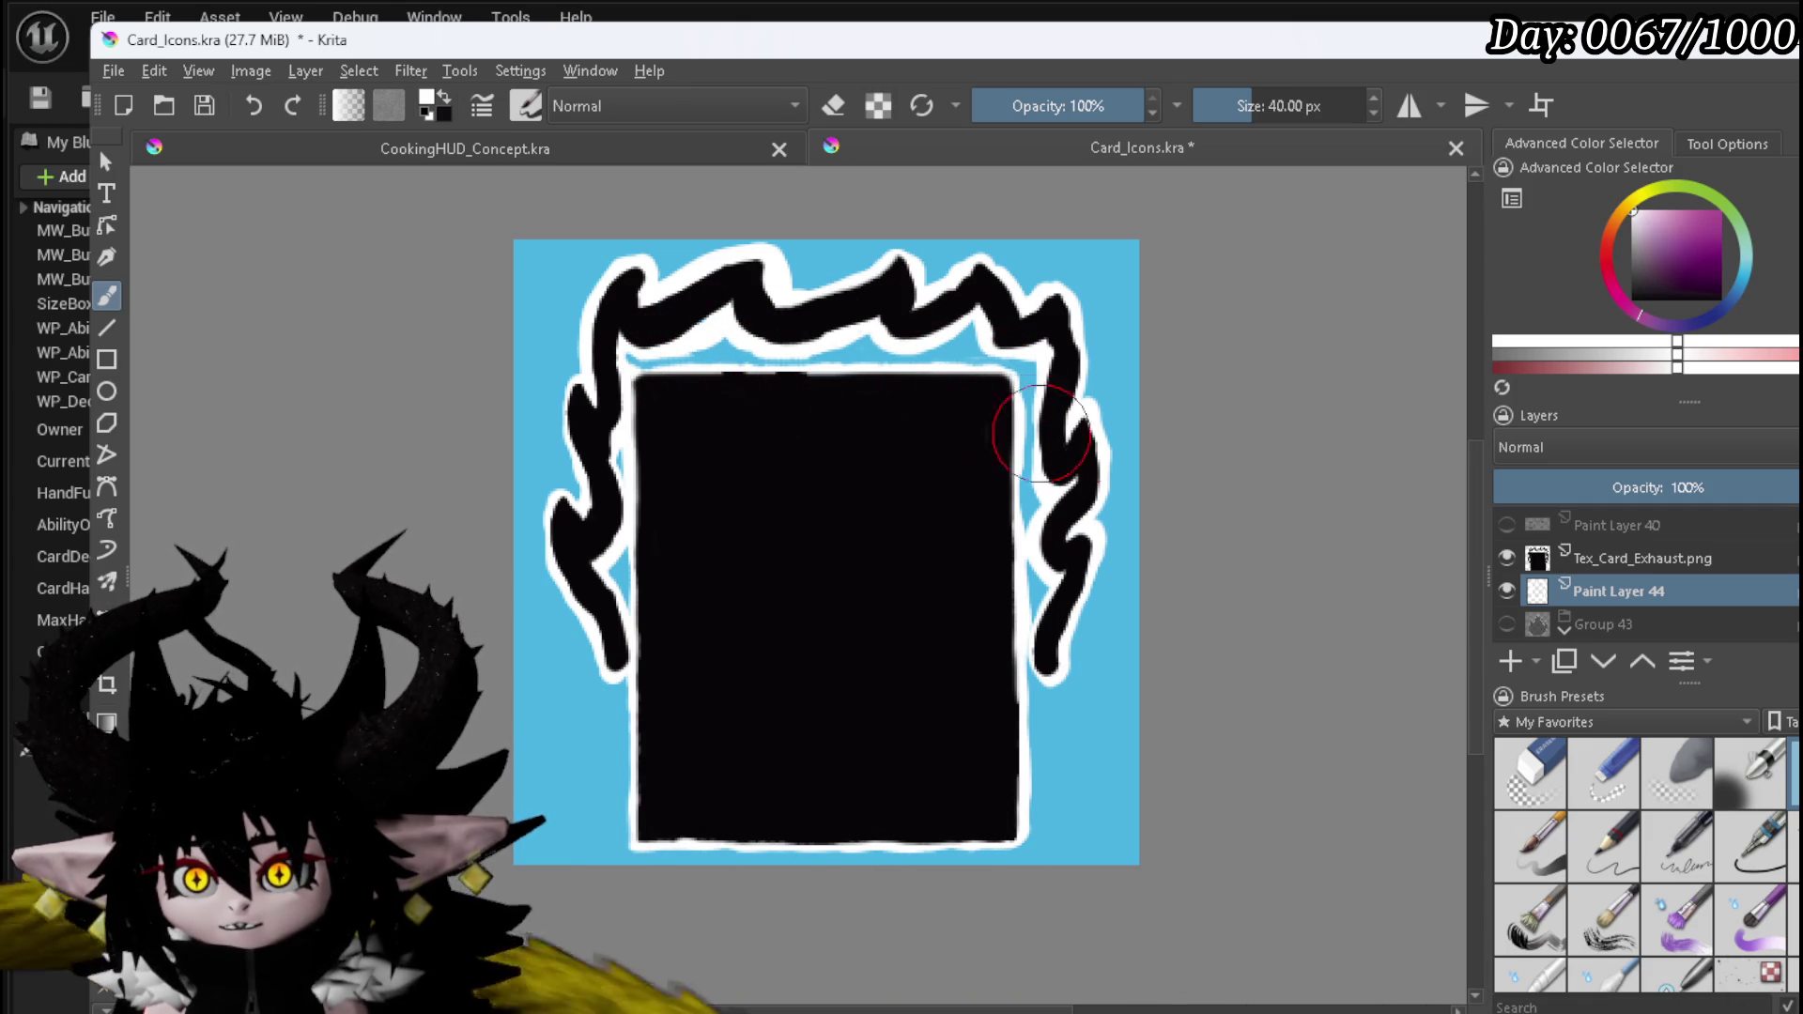
{"action": "left_click", "coordinate": [1529, 772]}
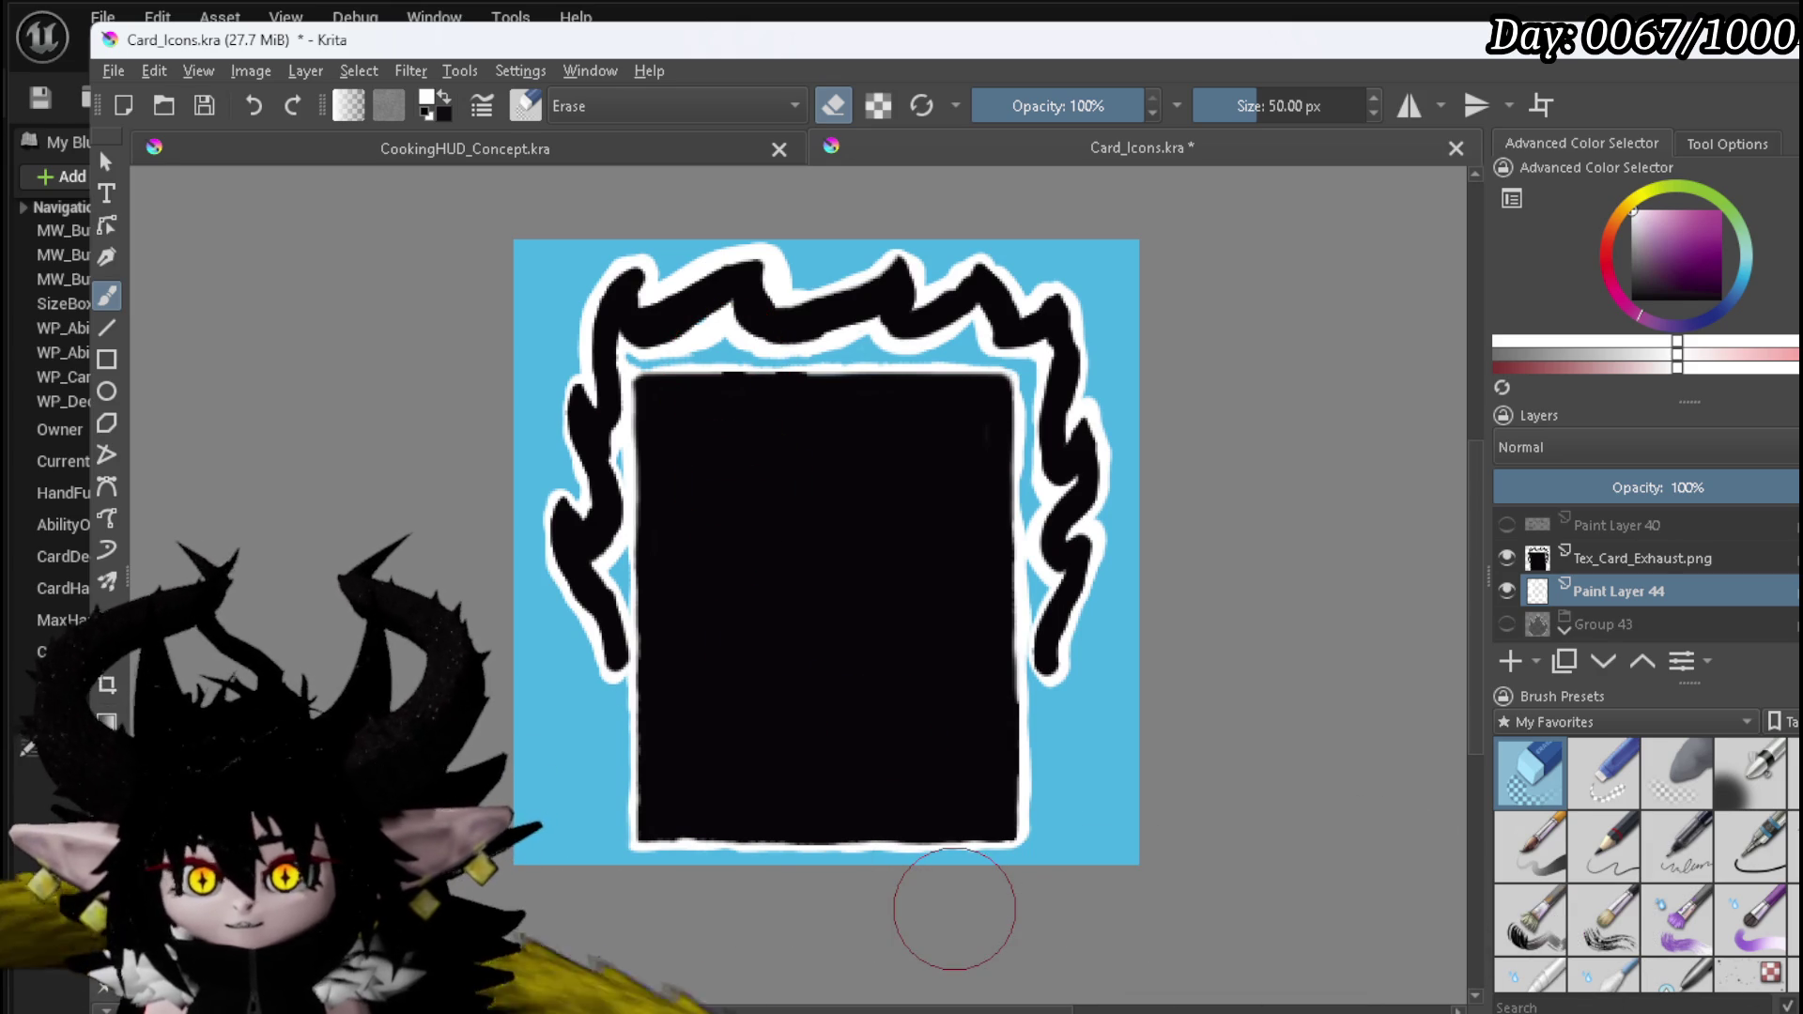
- Export the Exhaust icon to PNG
{"action": "left_click", "coordinate": [103, 75]}
{"action": "left_click", "coordinate": [189, 307]}
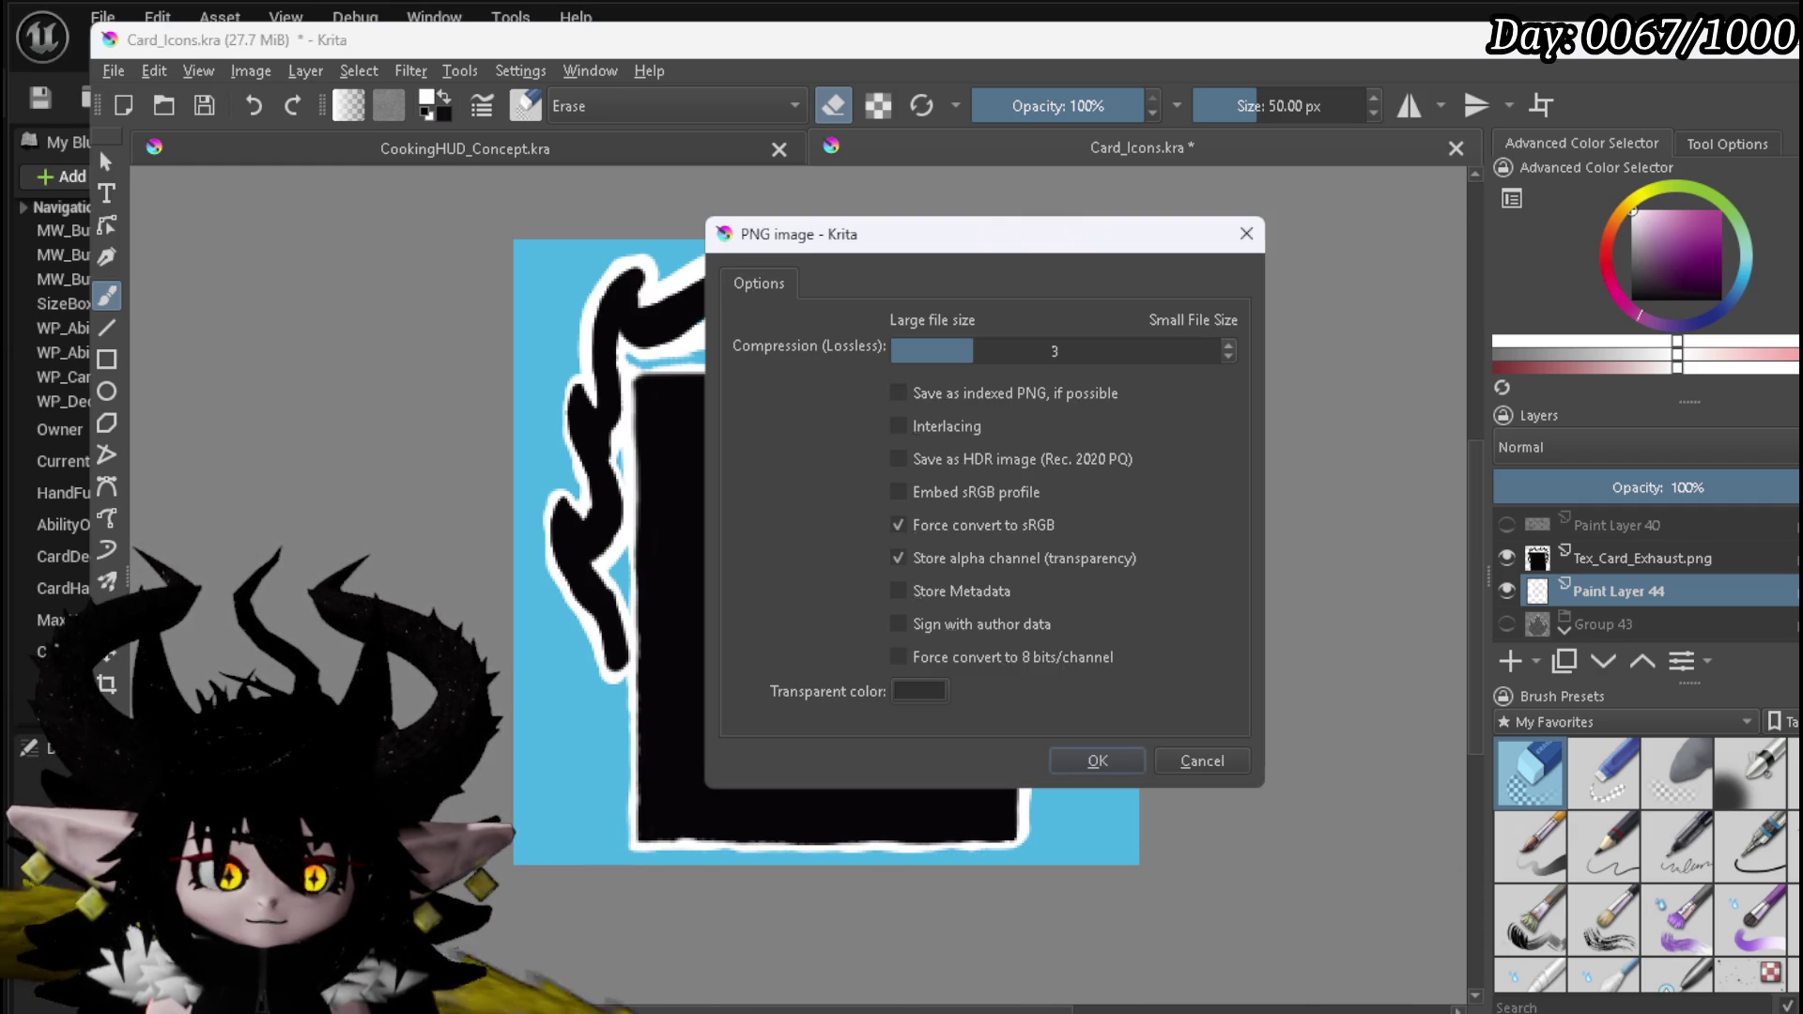
{"action": "left_click", "coordinate": [1174, 757]}
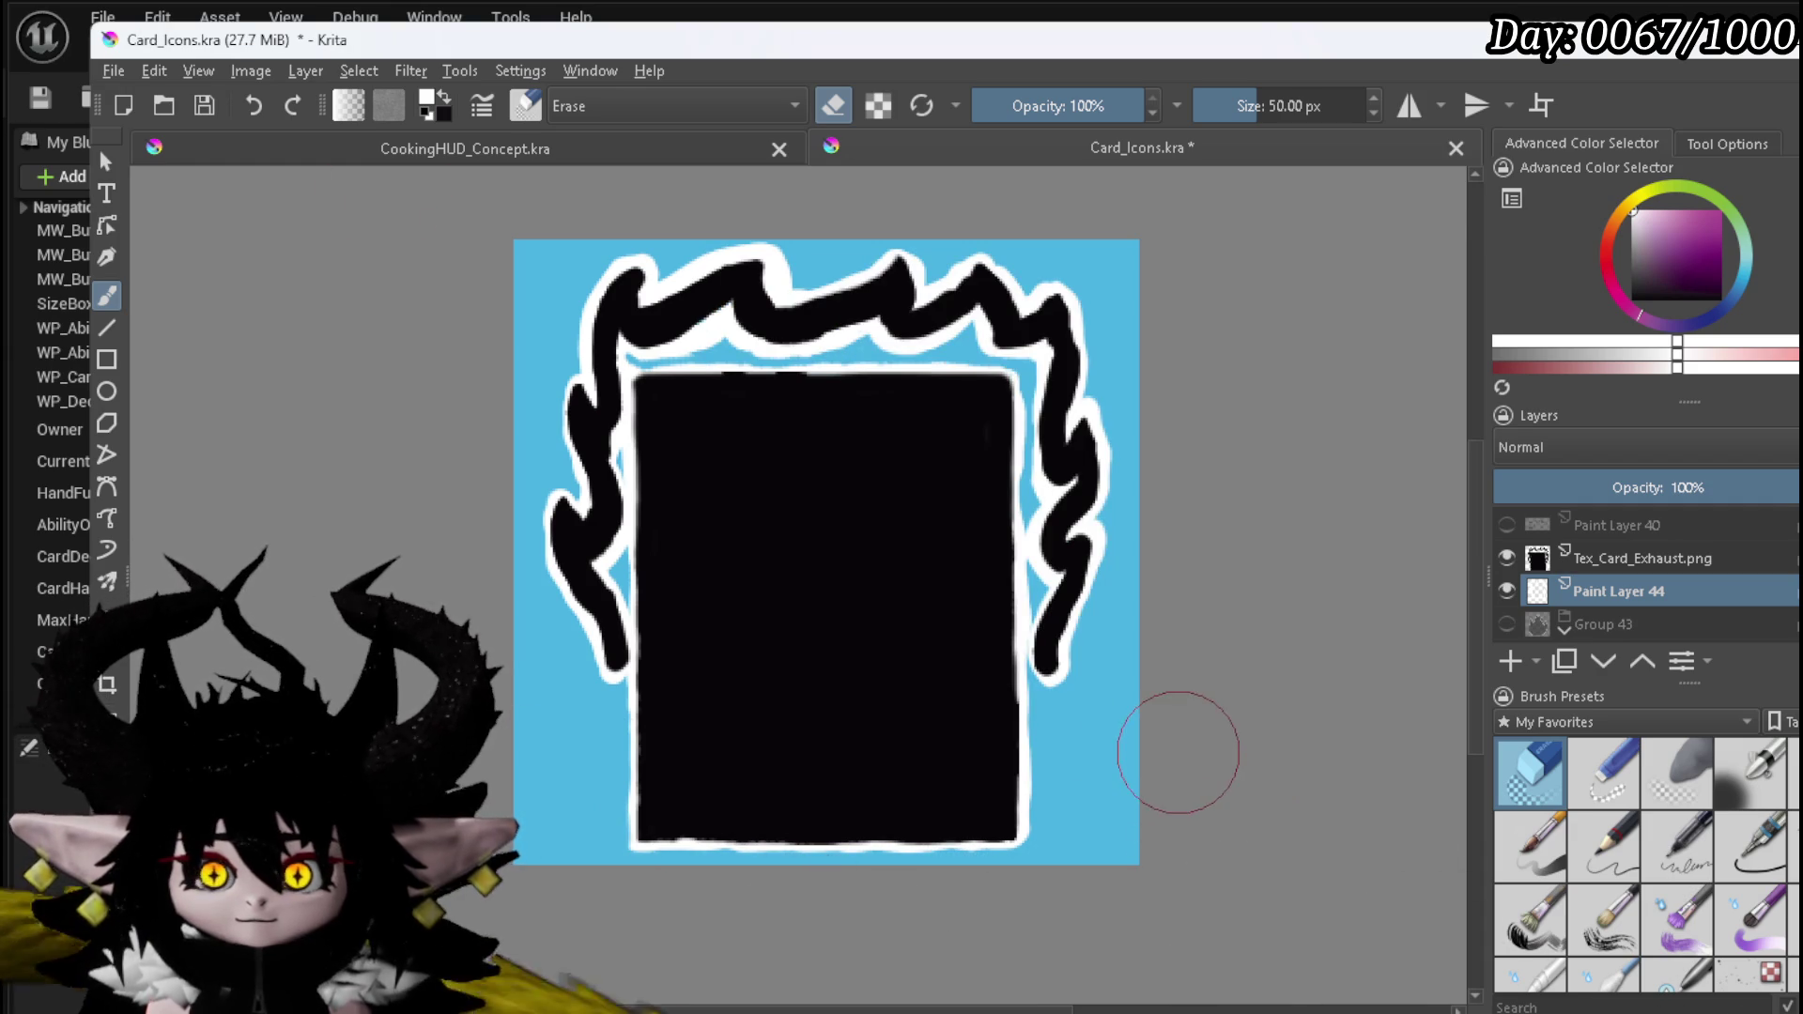
- Hide the Background layer and export the PNG again with a transparent background
{"action": "scroll", "coordinate": [1643, 592], "scroll_direction": "down", "scroll_amount": 5}
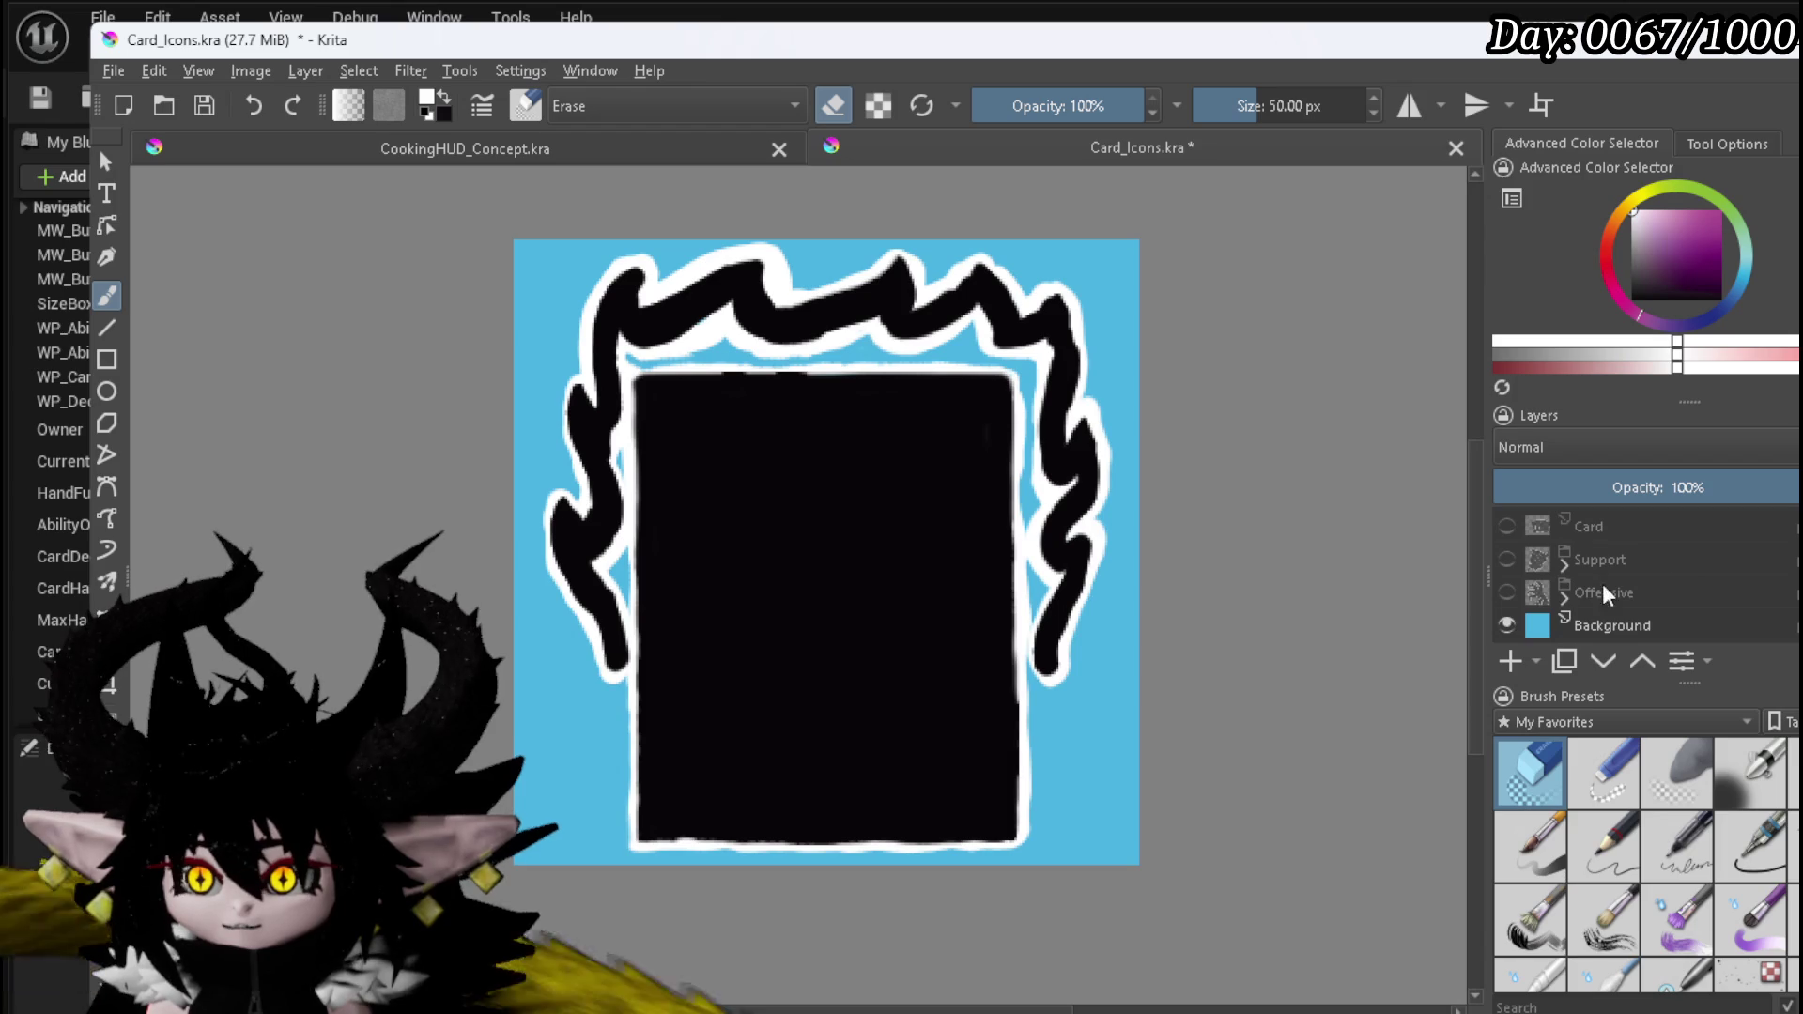
{"action": "left_click", "coordinate": [1508, 626]}
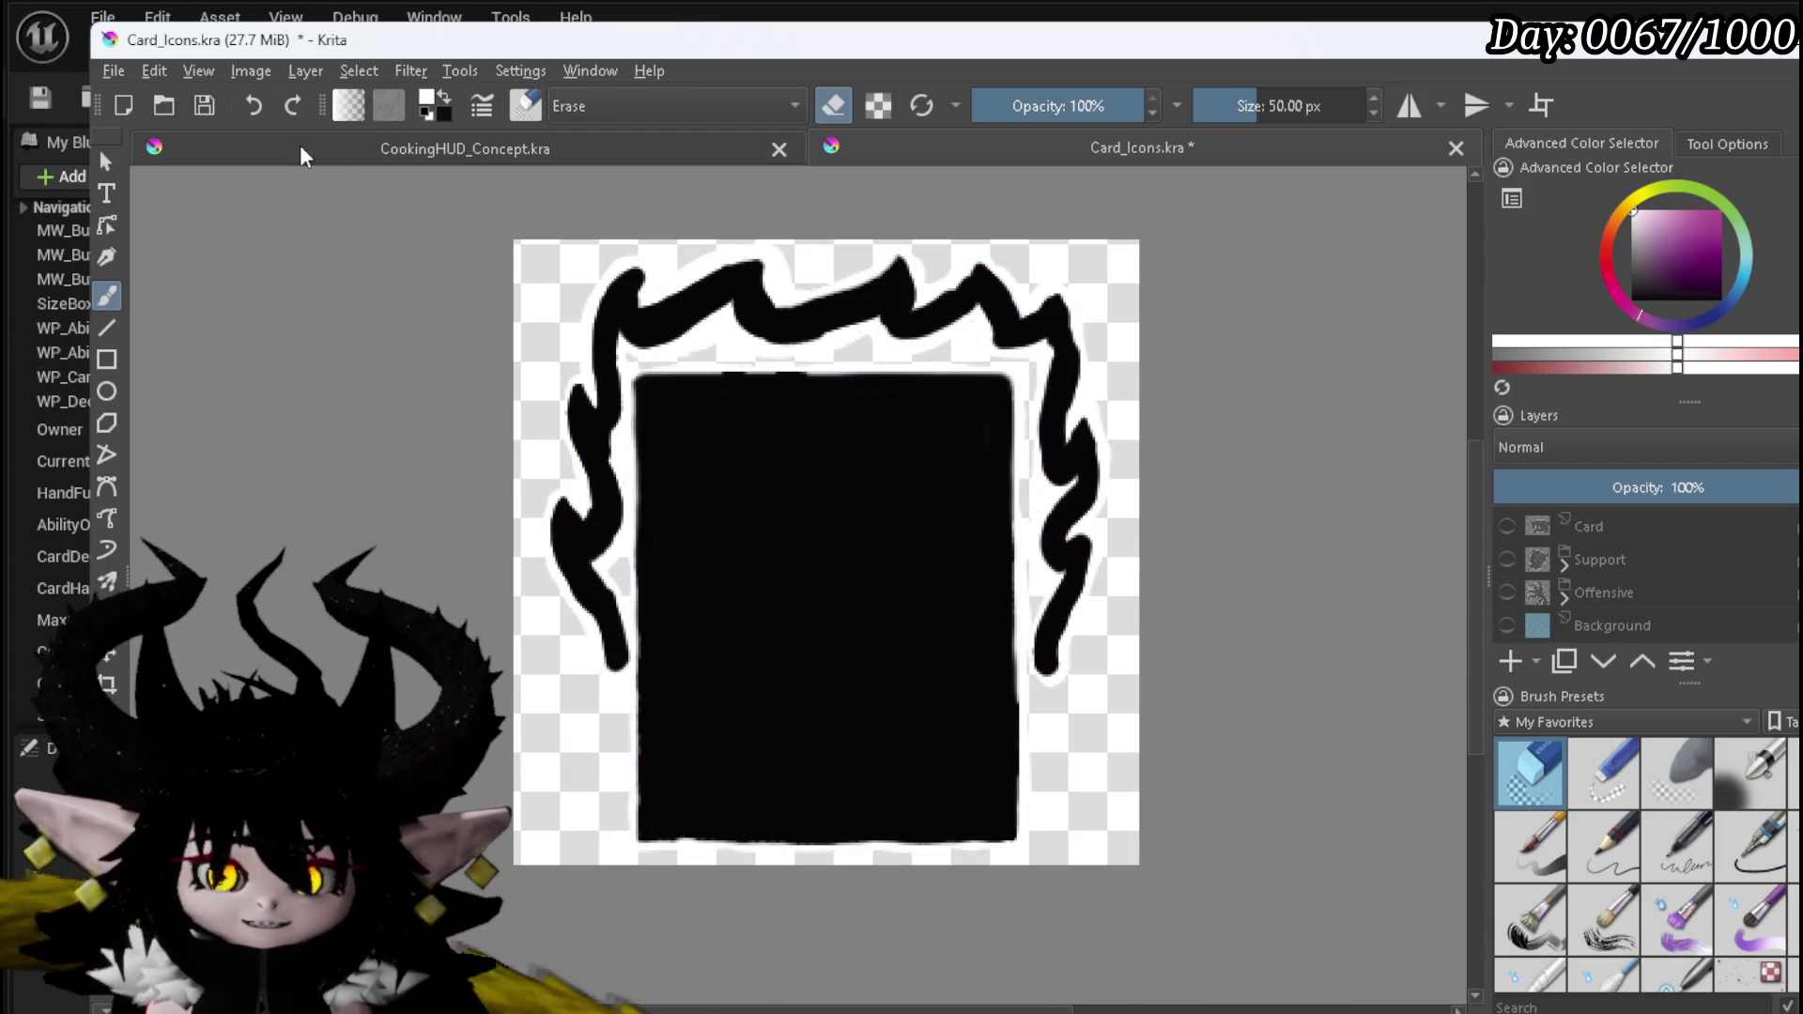
{"action": "left_click", "coordinate": [104, 71]}
{"action": "left_click", "coordinate": [178, 303]}
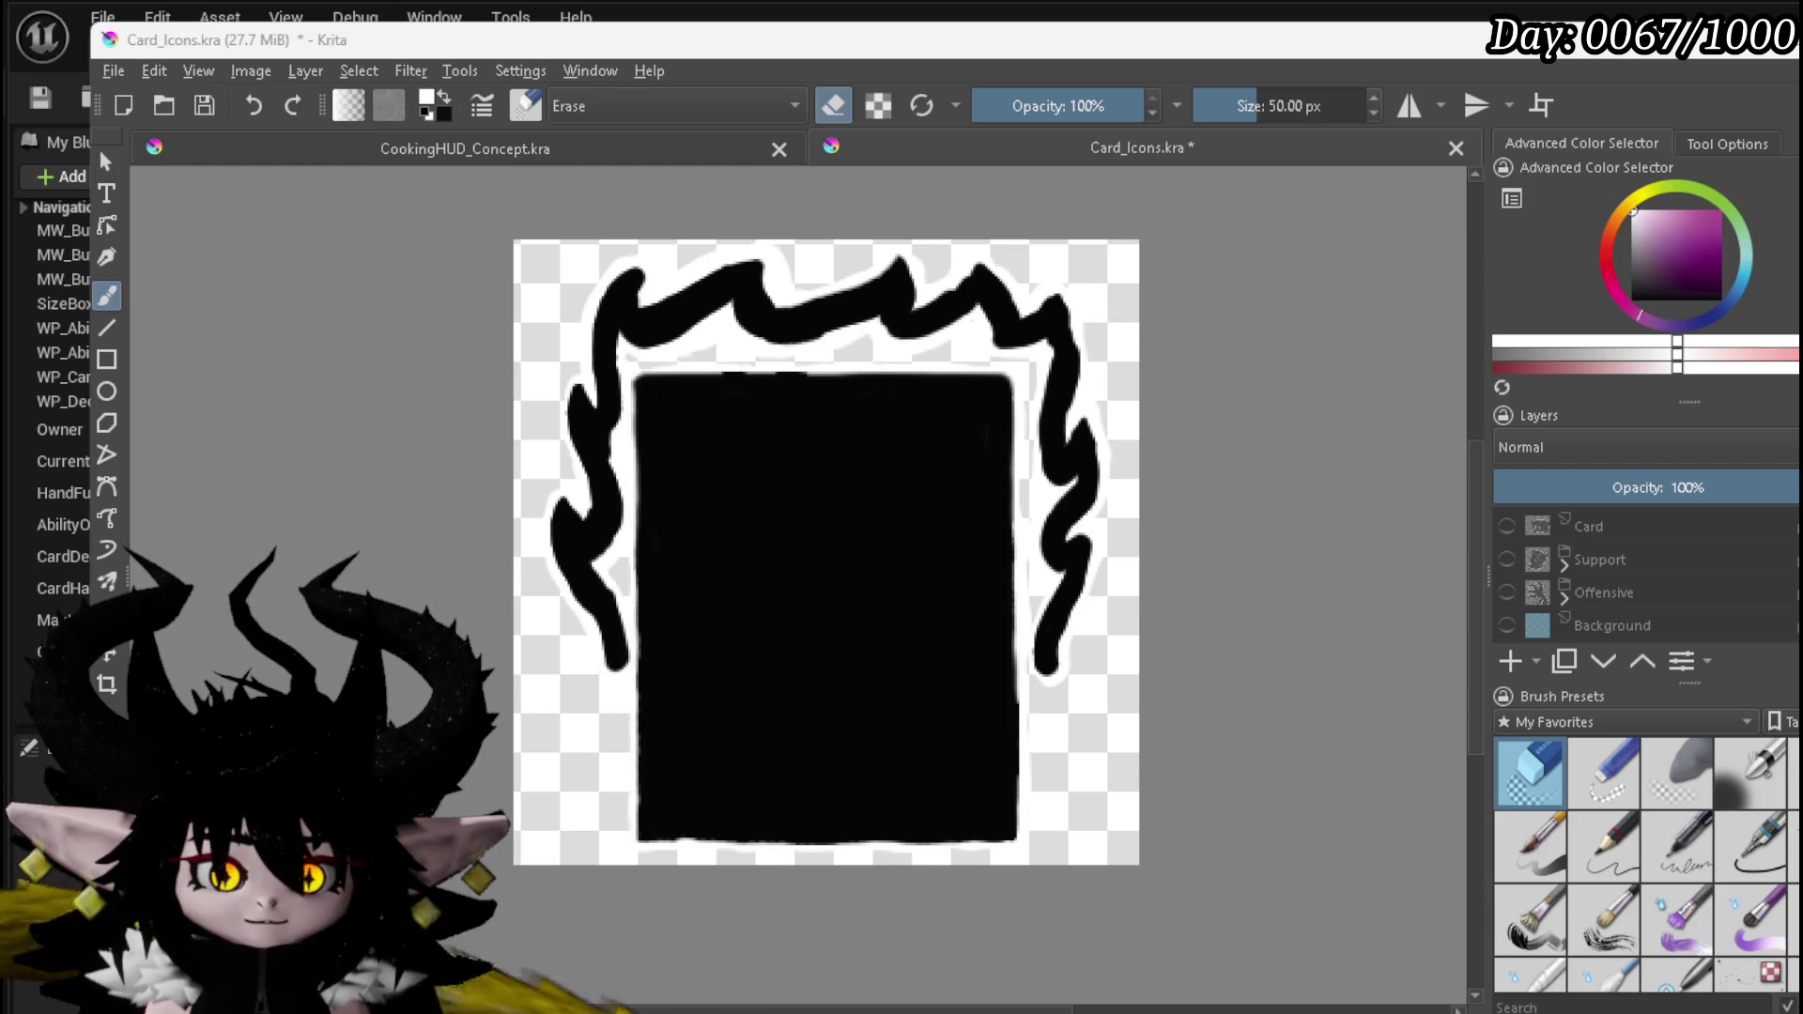
{"action": "left_click", "coordinate": [1099, 747]}
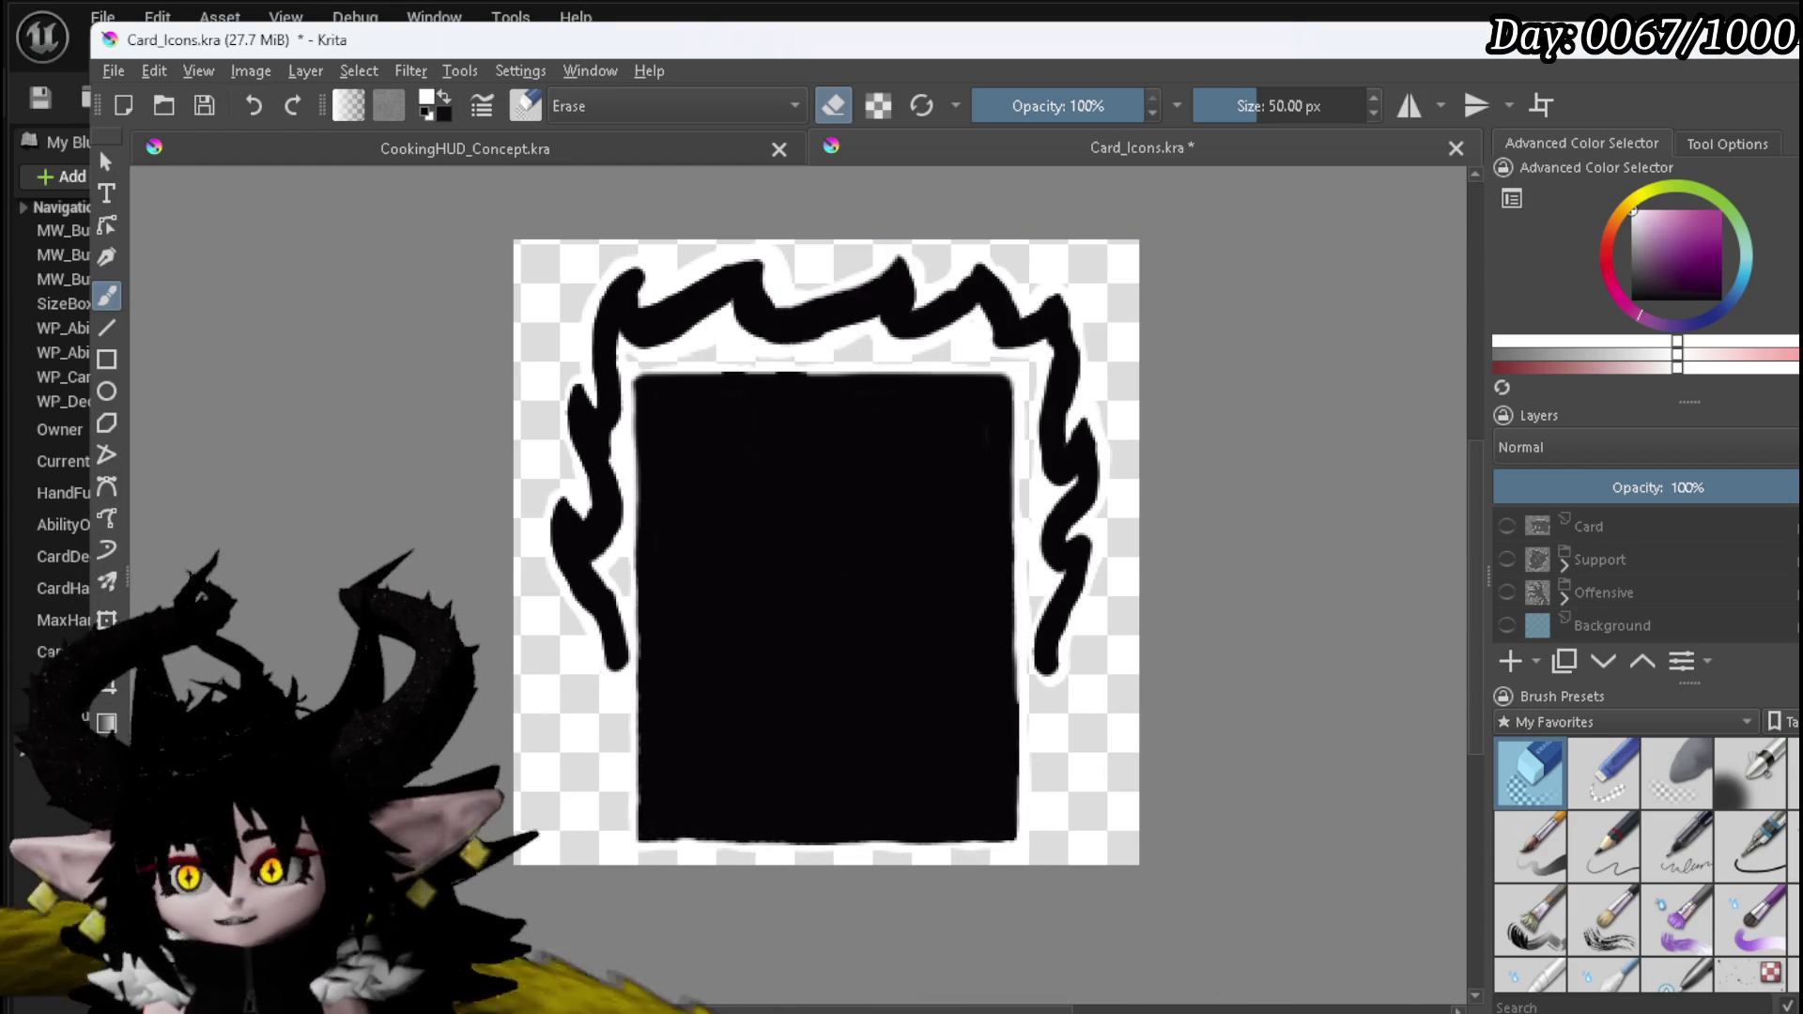
- Return to Unreal Engine, save the WP_Card_HUD blueprint, and go back to the level
{"action": "key", "text": "alt+Tab"}
{"action": "left_click", "coordinate": [66, 97]}
{"action": "key", "text": "alt+Tab"}
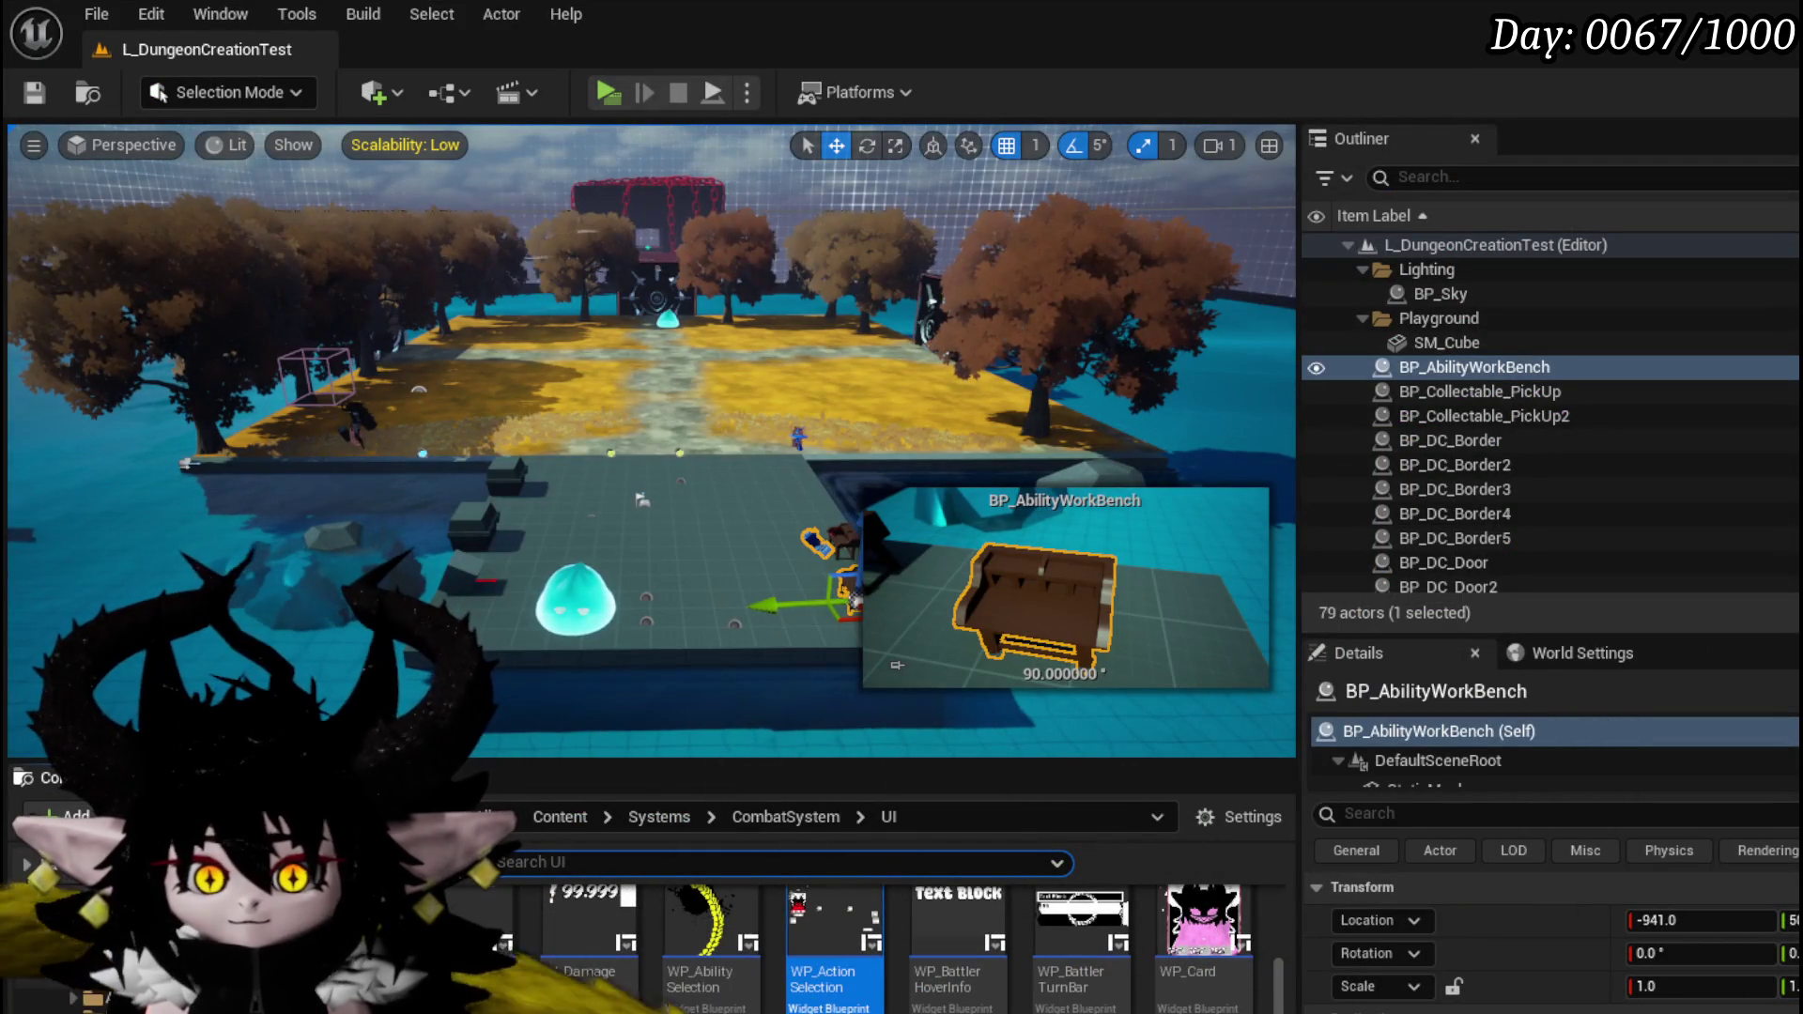
- Open the AbilityElements texture folder and save the Tex_Card_Exhaust texture asset
{"action": "left_click", "coordinate": [188, 939]}
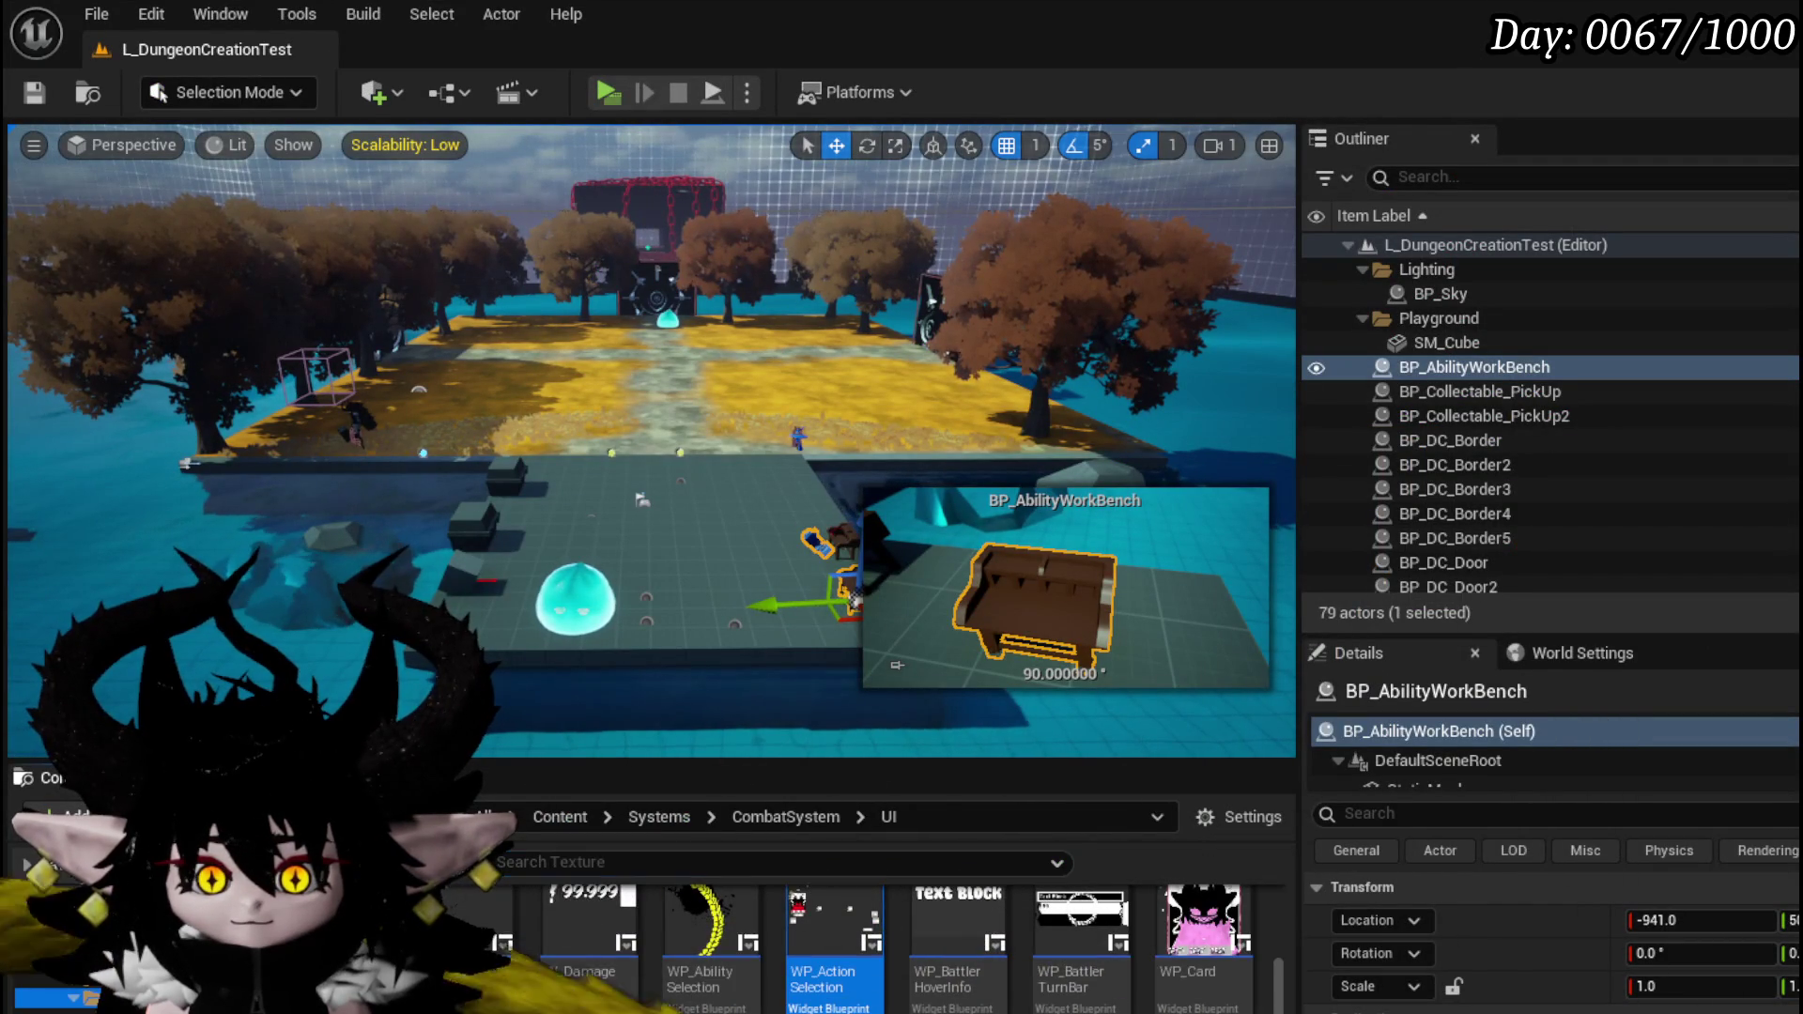
{"action": "scroll", "coordinate": [612, 1009], "scroll_direction": "up", "scroll_amount": 5}
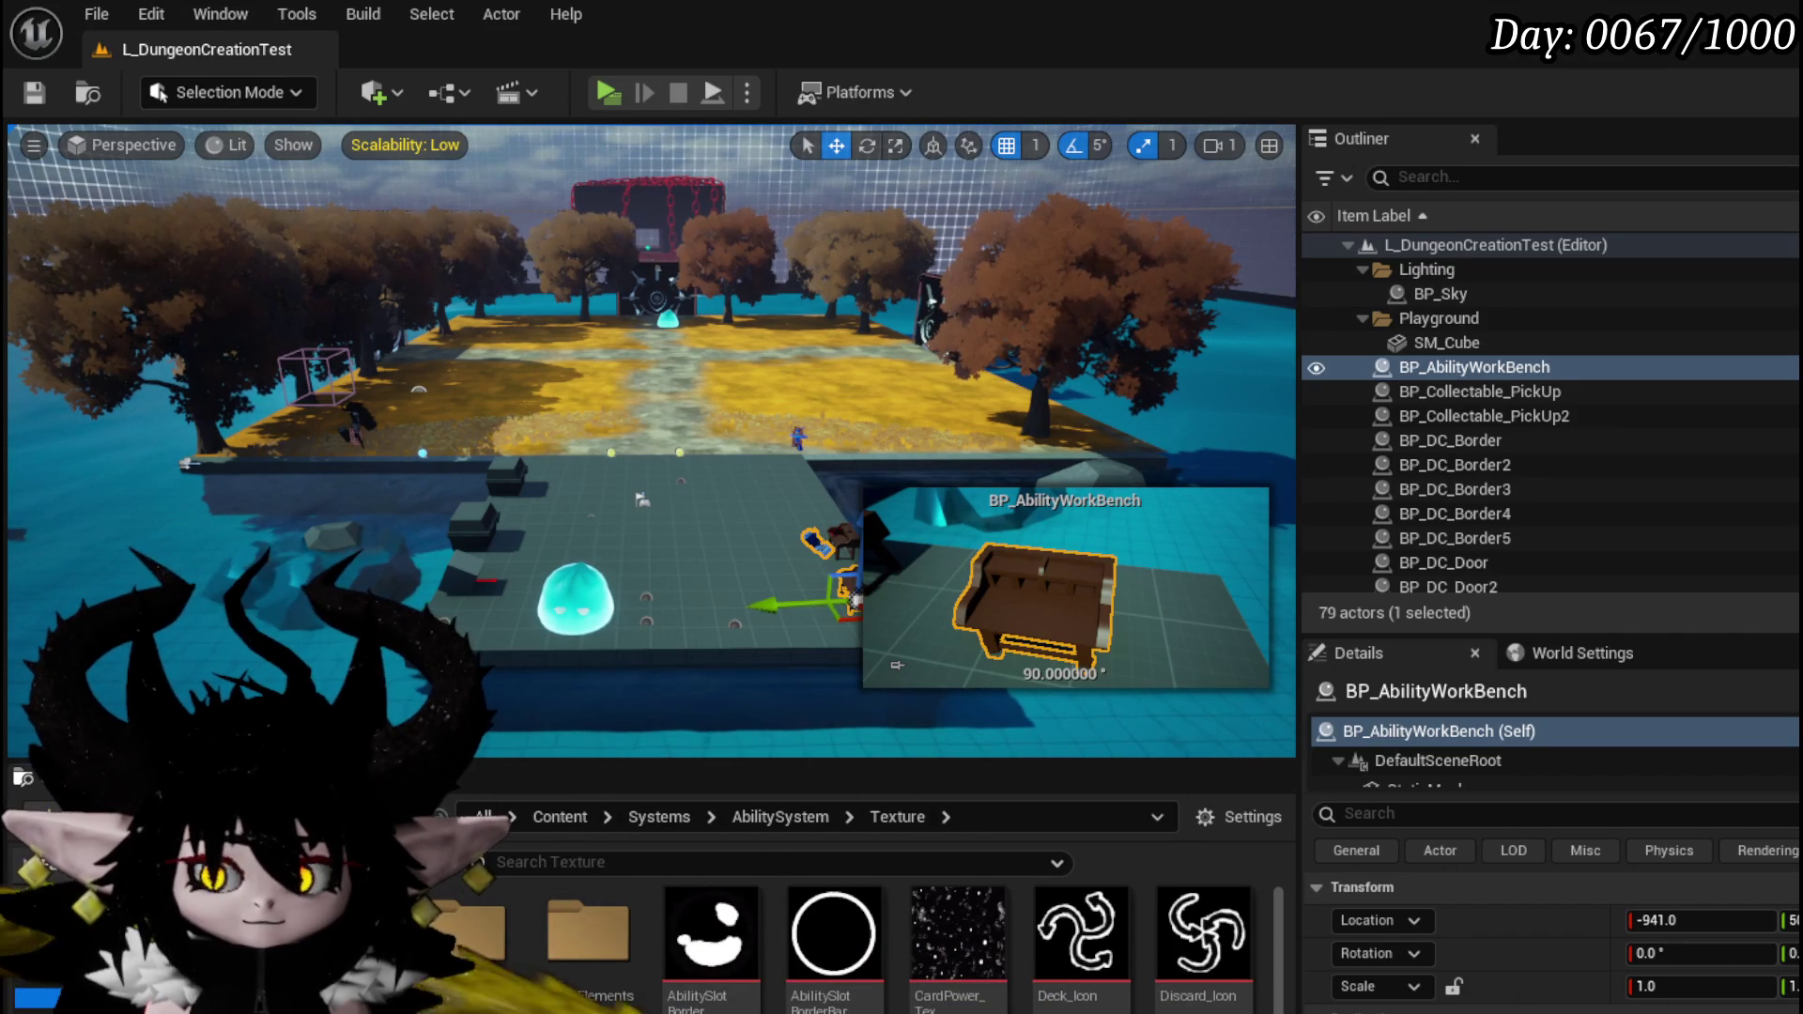
{"action": "double_click", "coordinate": [588, 925]}
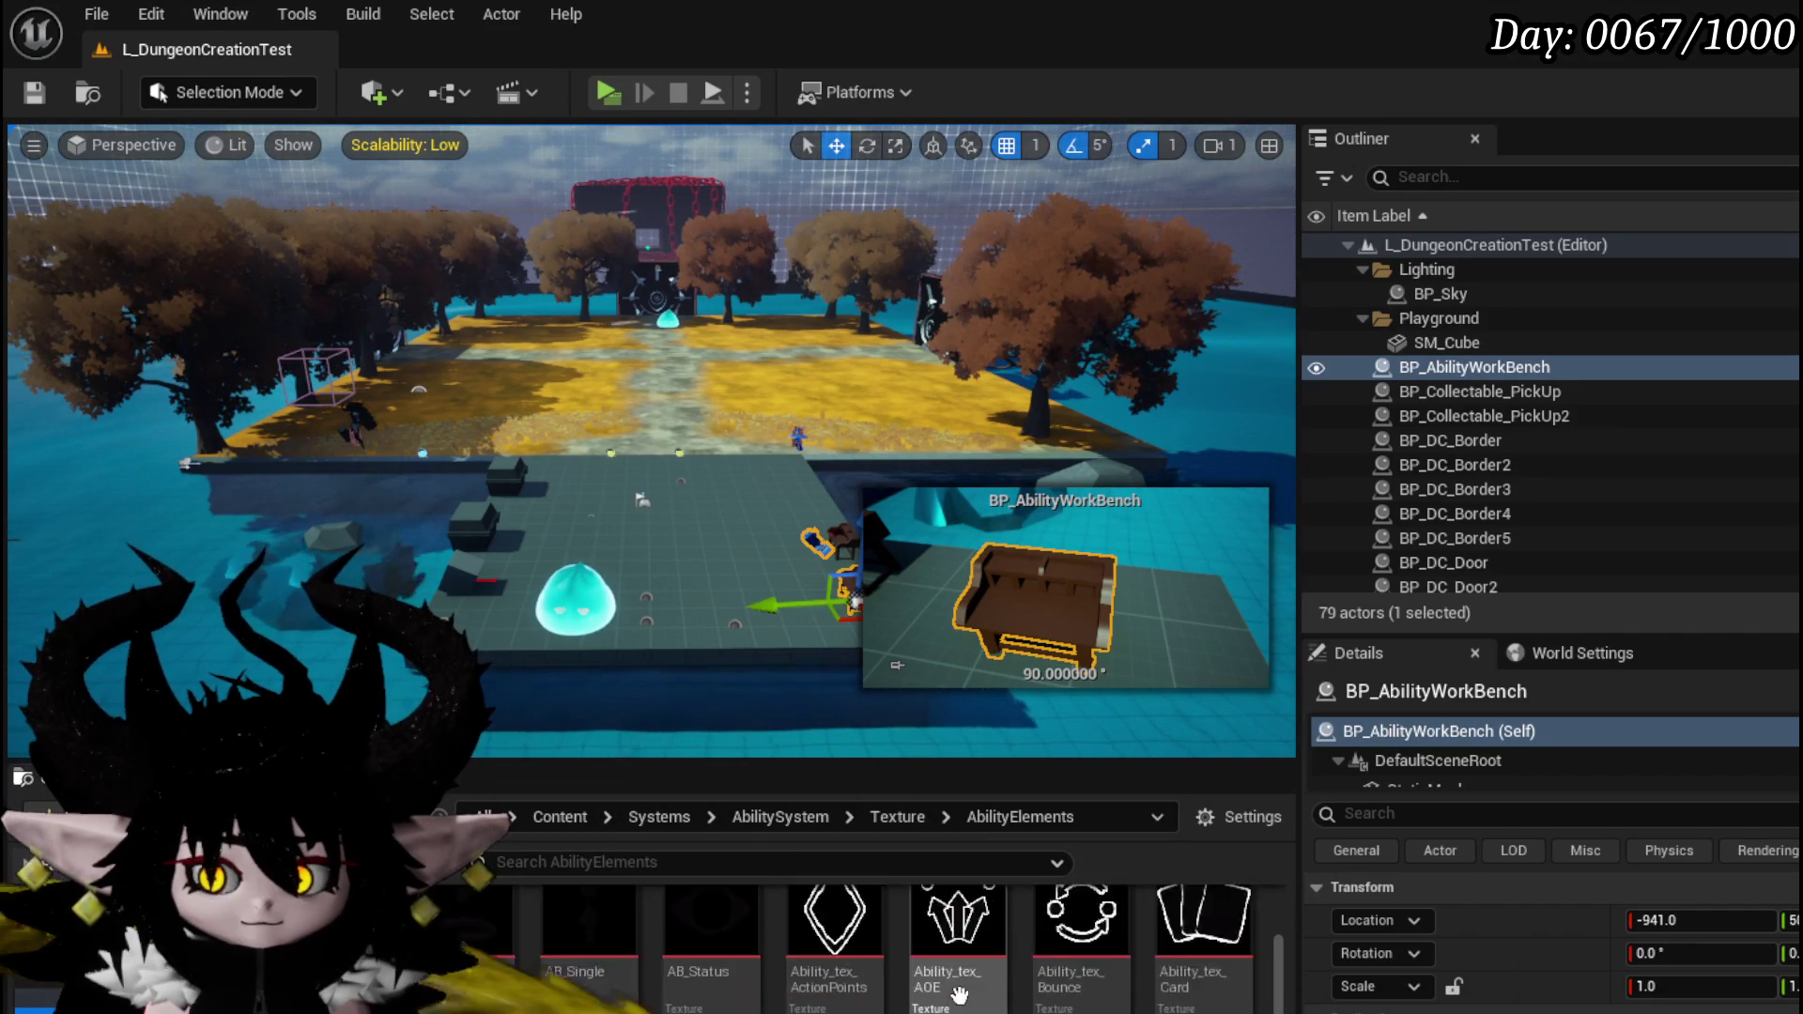
{"action": "scroll", "coordinate": [1033, 948], "scroll_direction": "down", "scroll_amount": 2}
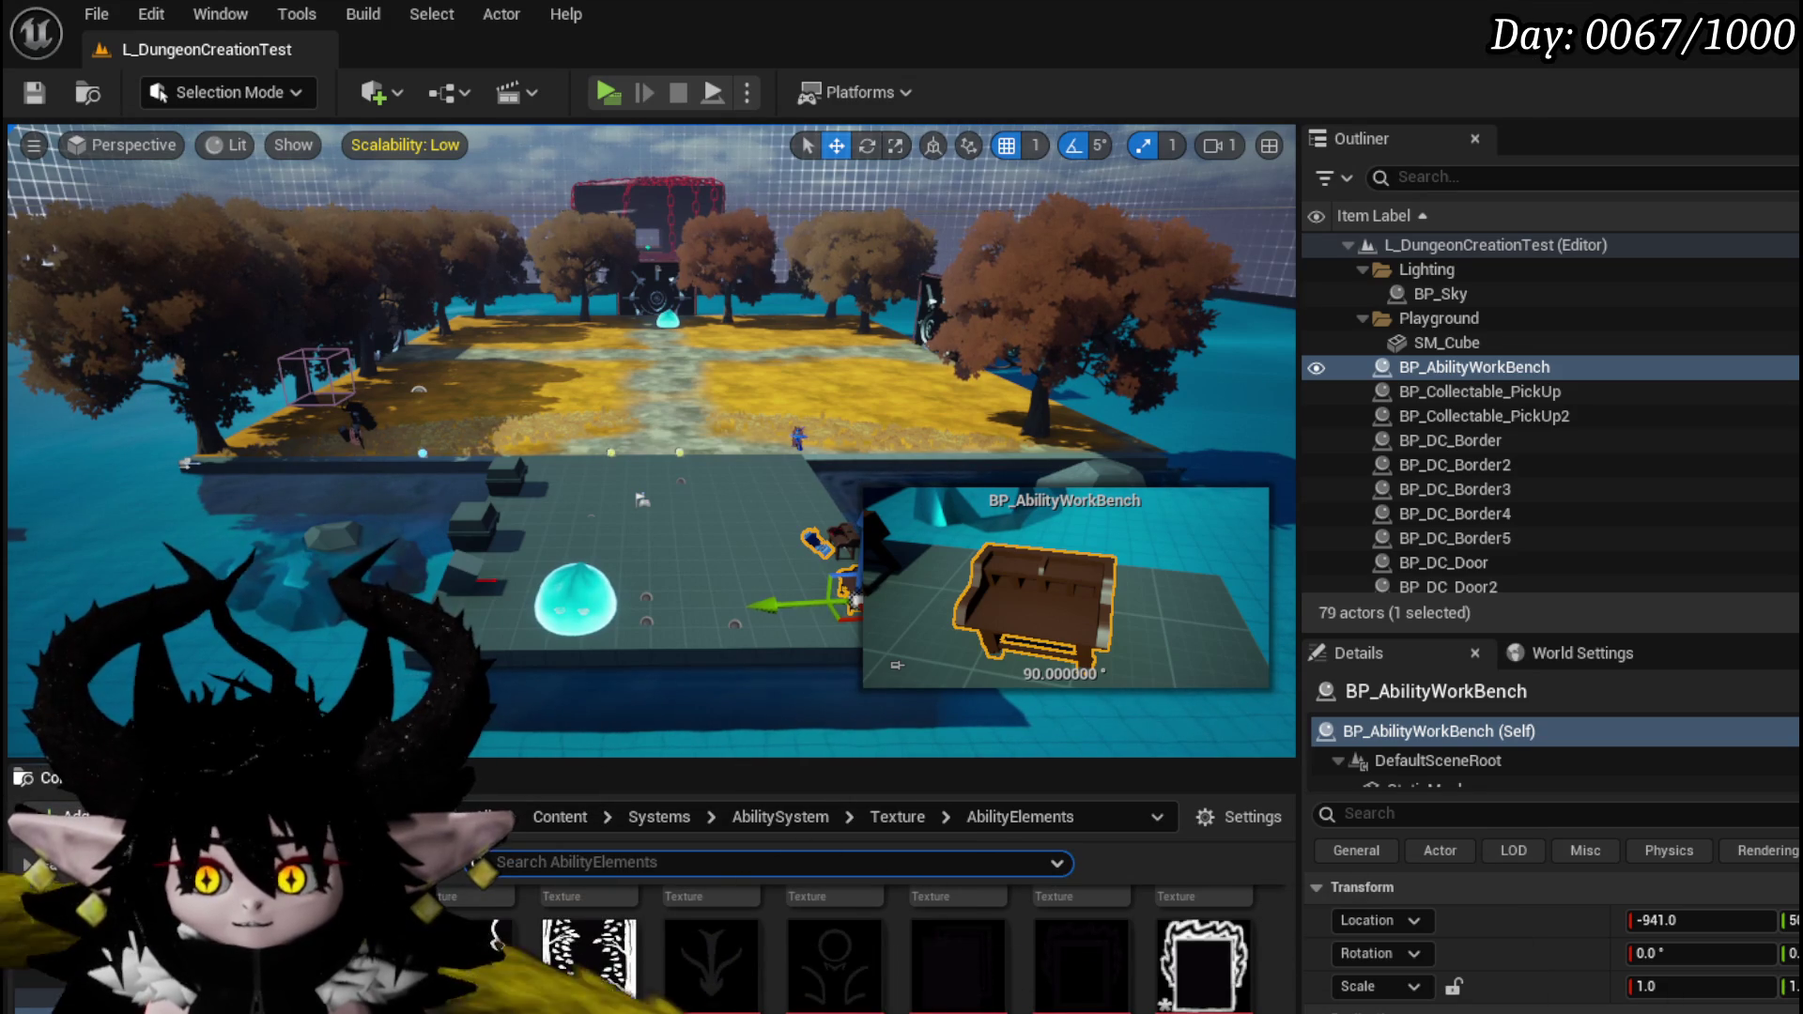
{"action": "key", "text": "ctrl+s"}
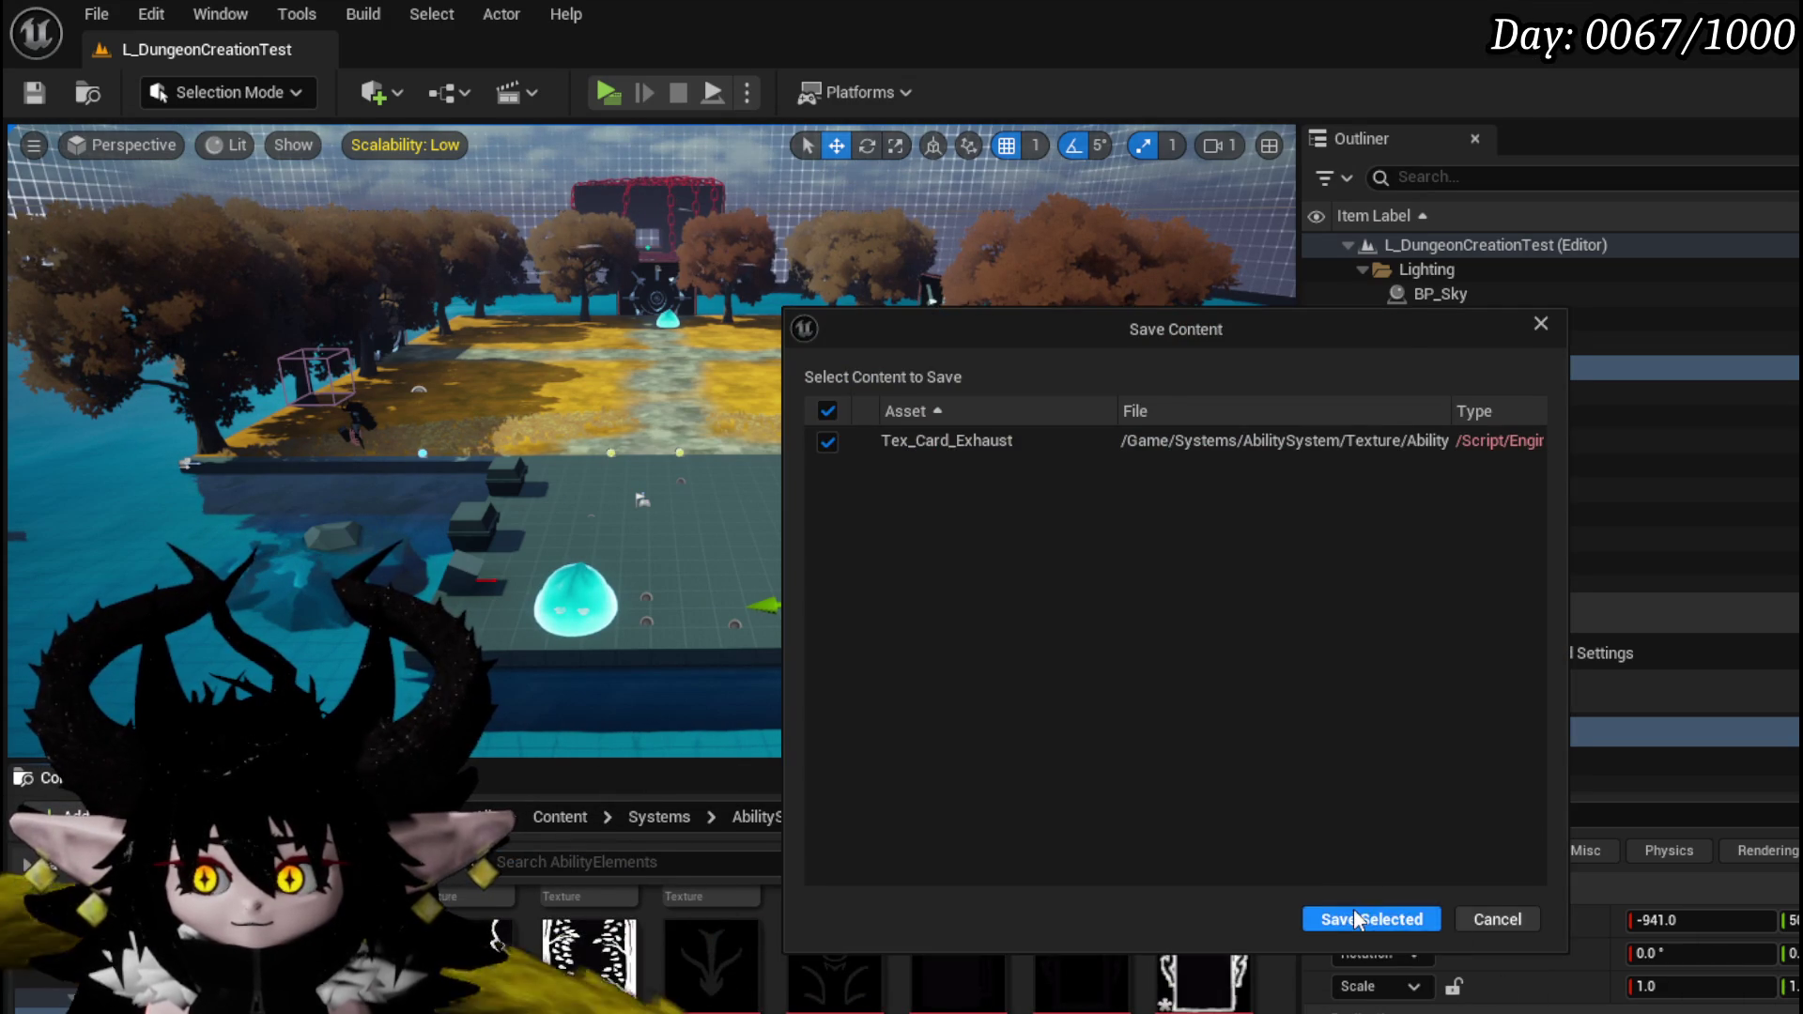
{"action": "left_click", "coordinate": [1371, 913]}
- Save the Status_DamageOverTime texture asset as well
{"action": "scroll", "coordinate": [1233, 993], "scroll_direction": "up", "scroll_amount": 3}
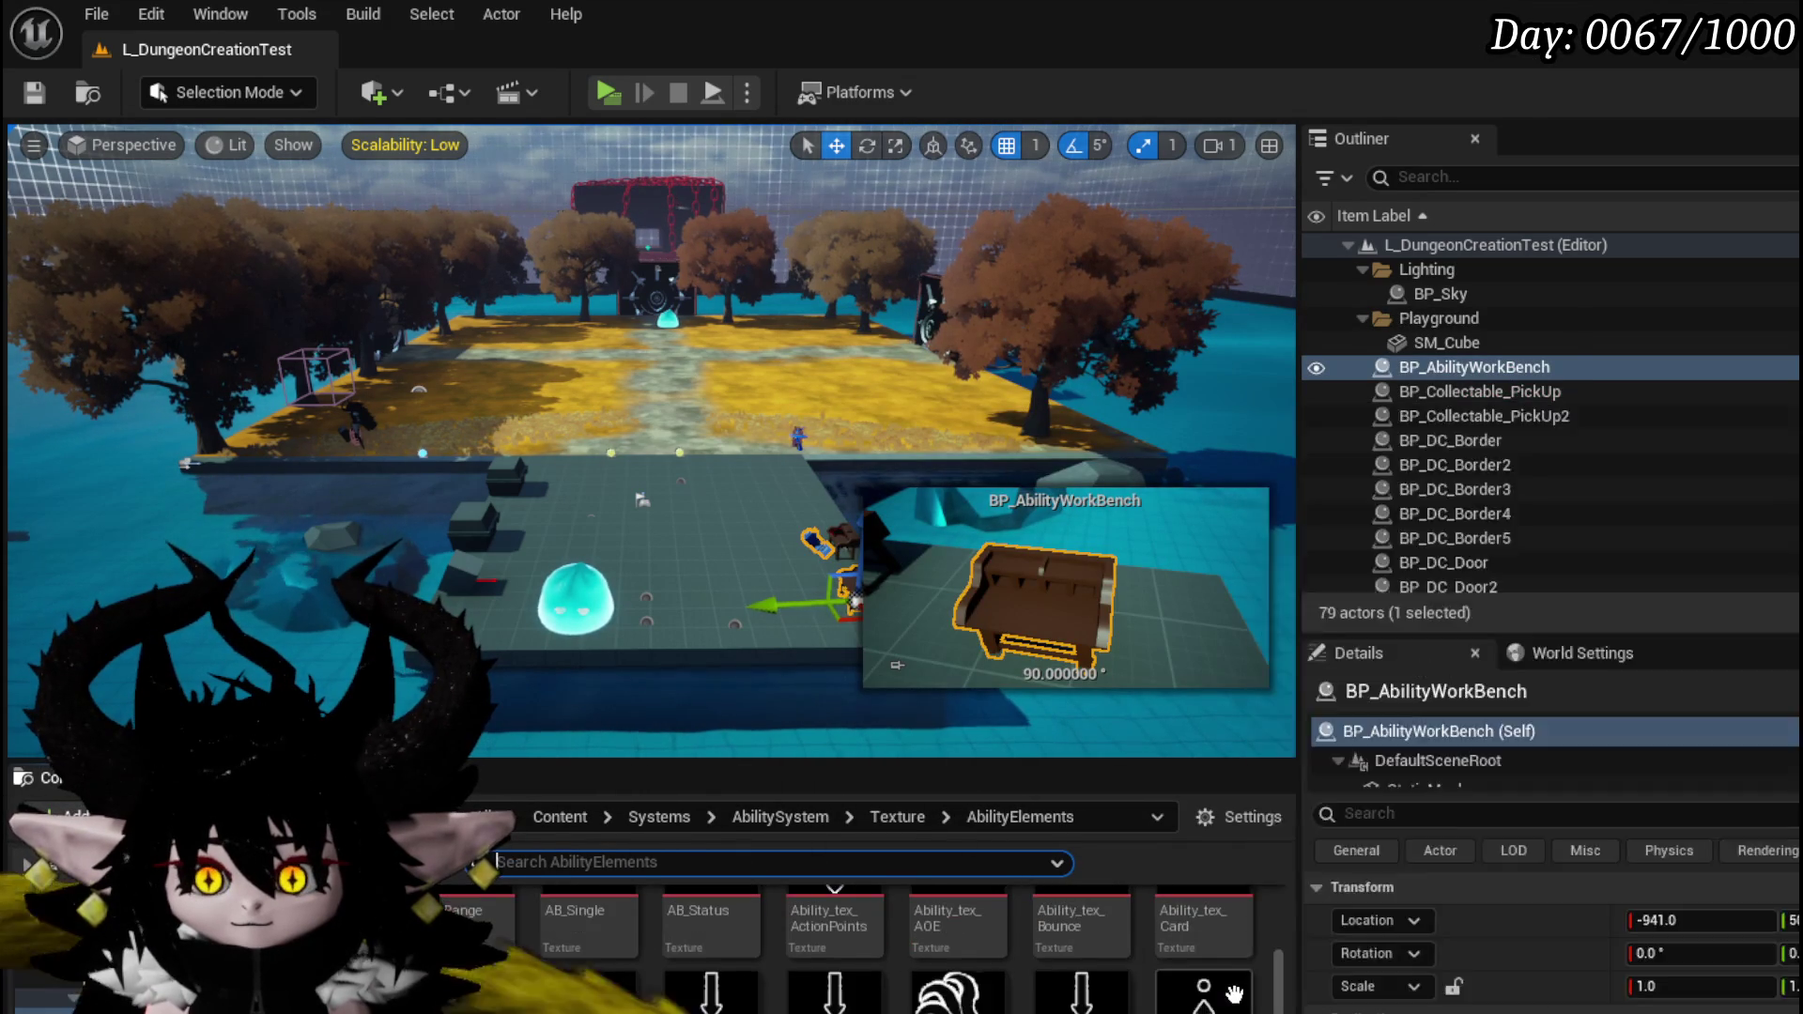
{"action": "scroll", "coordinate": [1233, 993], "scroll_direction": "up", "scroll_amount": 2}
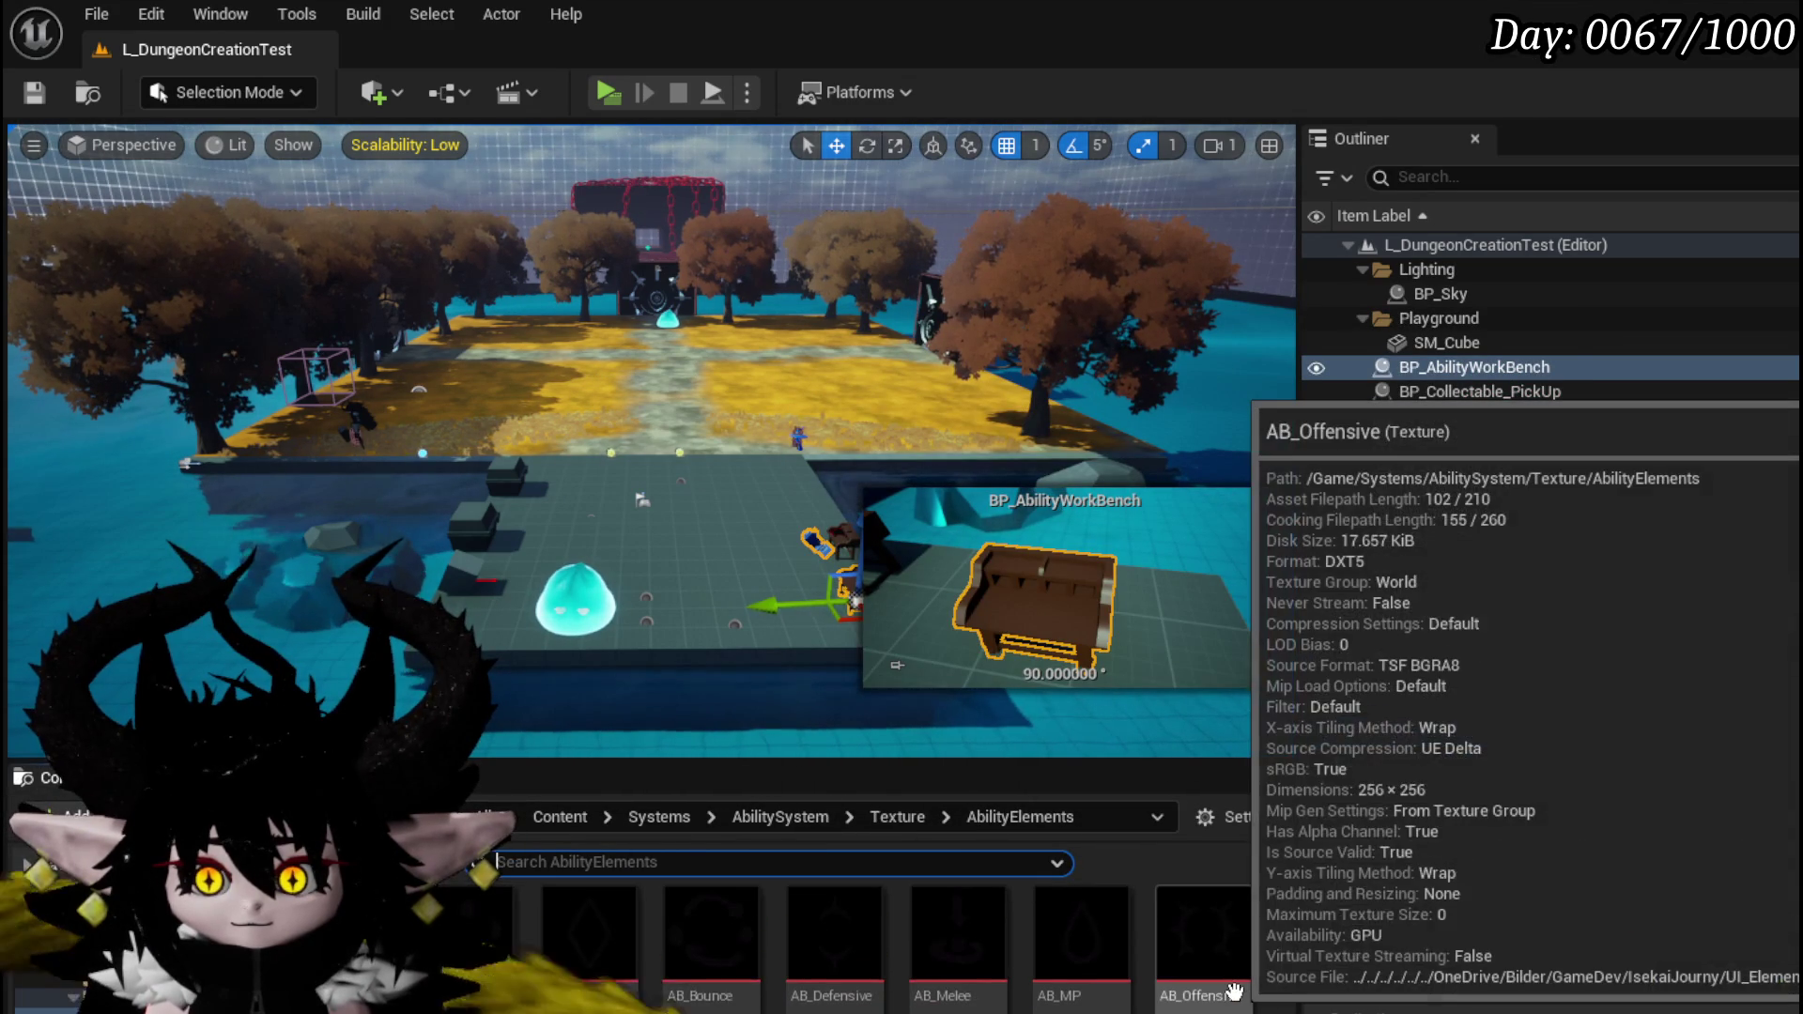
{"action": "scroll", "coordinate": [1233, 992], "scroll_direction": "down", "scroll_amount": 3}
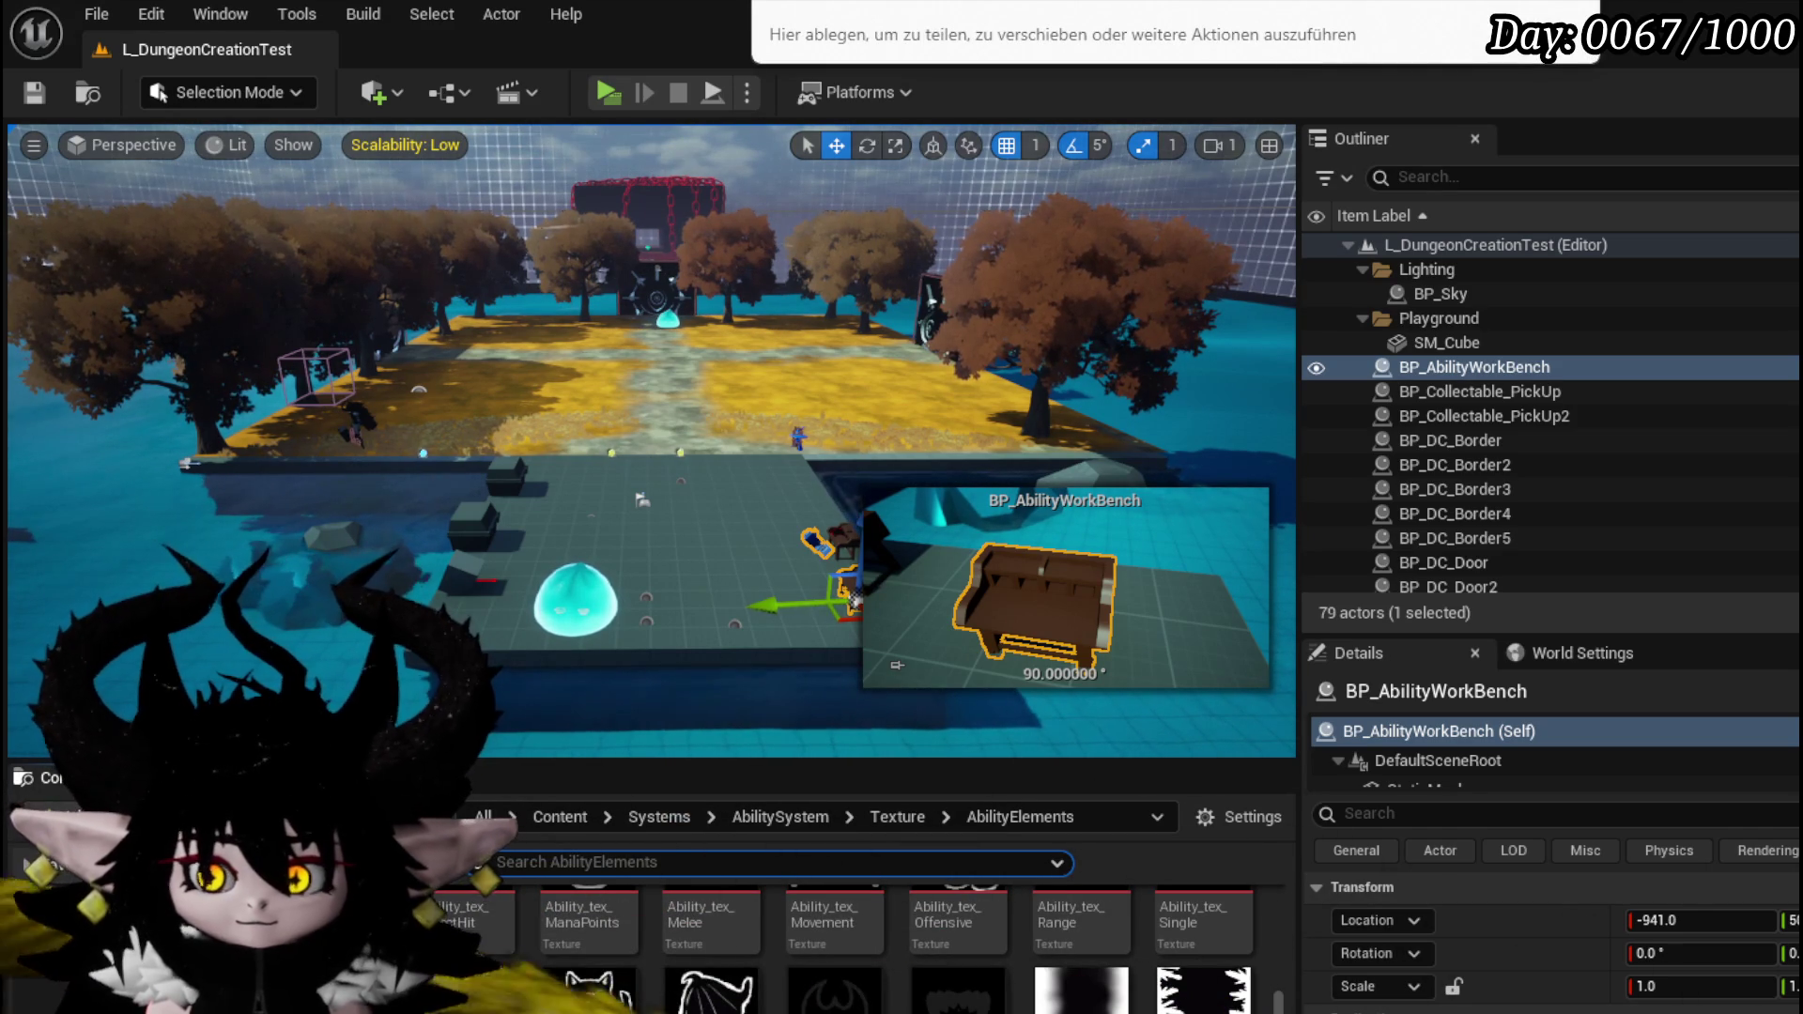
{"action": "scroll", "coordinate": [846, 930], "scroll_direction": "down", "scroll_amount": 1}
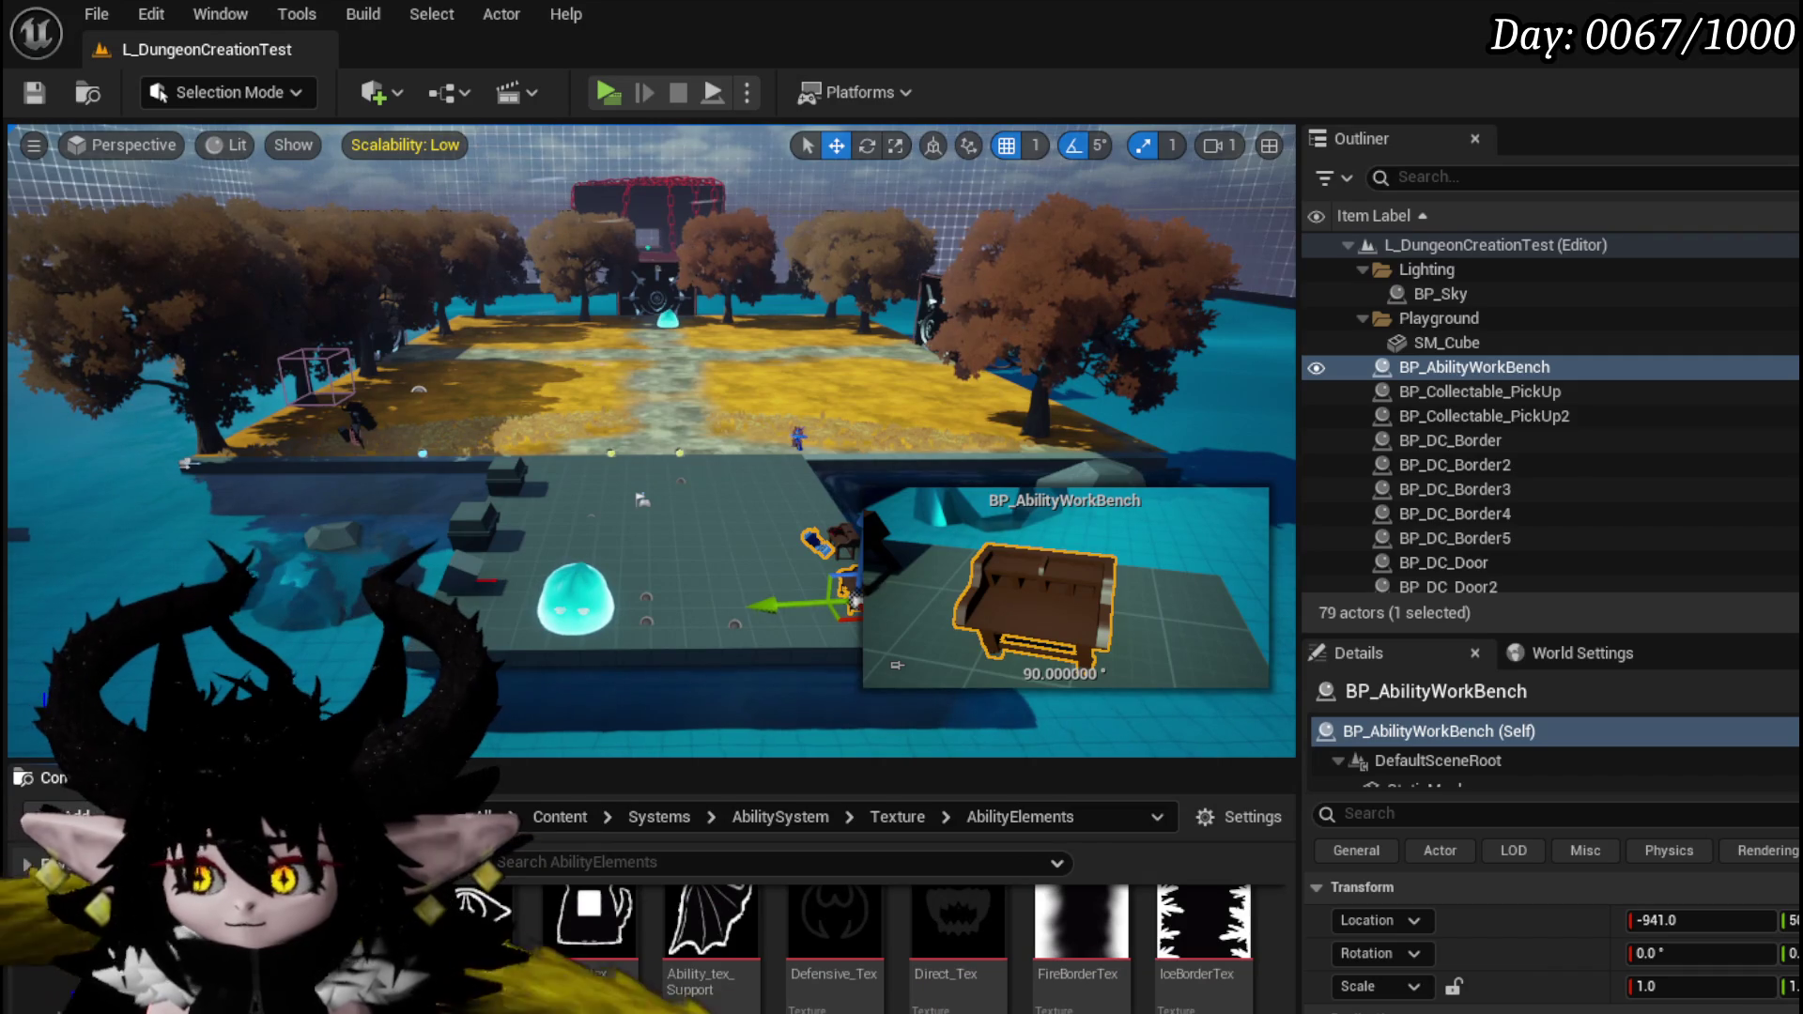
{"action": "key", "text": "ctrl+shift+s"}
{"action": "left_click", "coordinate": [1369, 917]}
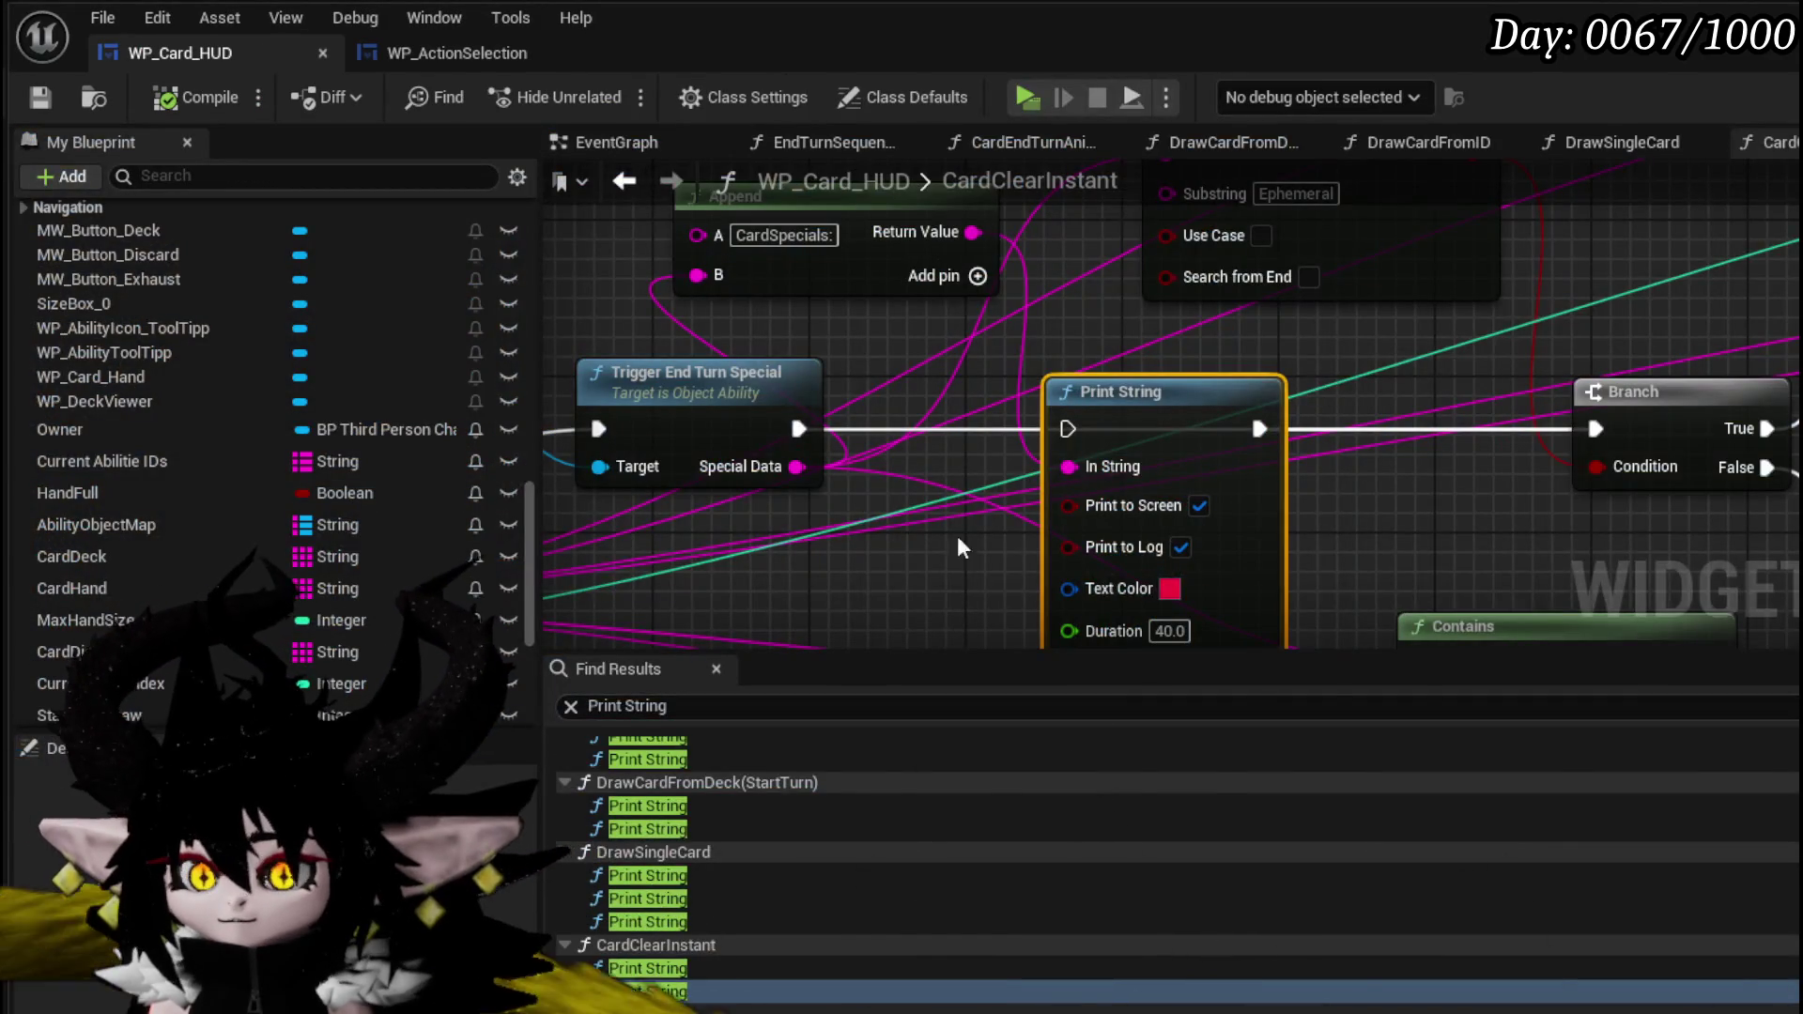
- Assign Tex_Card_Ephemeral from the Content Drawer as MW_Button_Exhaust's Texture
{"action": "scroll", "coordinate": [1621, 639], "scroll_direction": "down", "scroll_amount": 15}
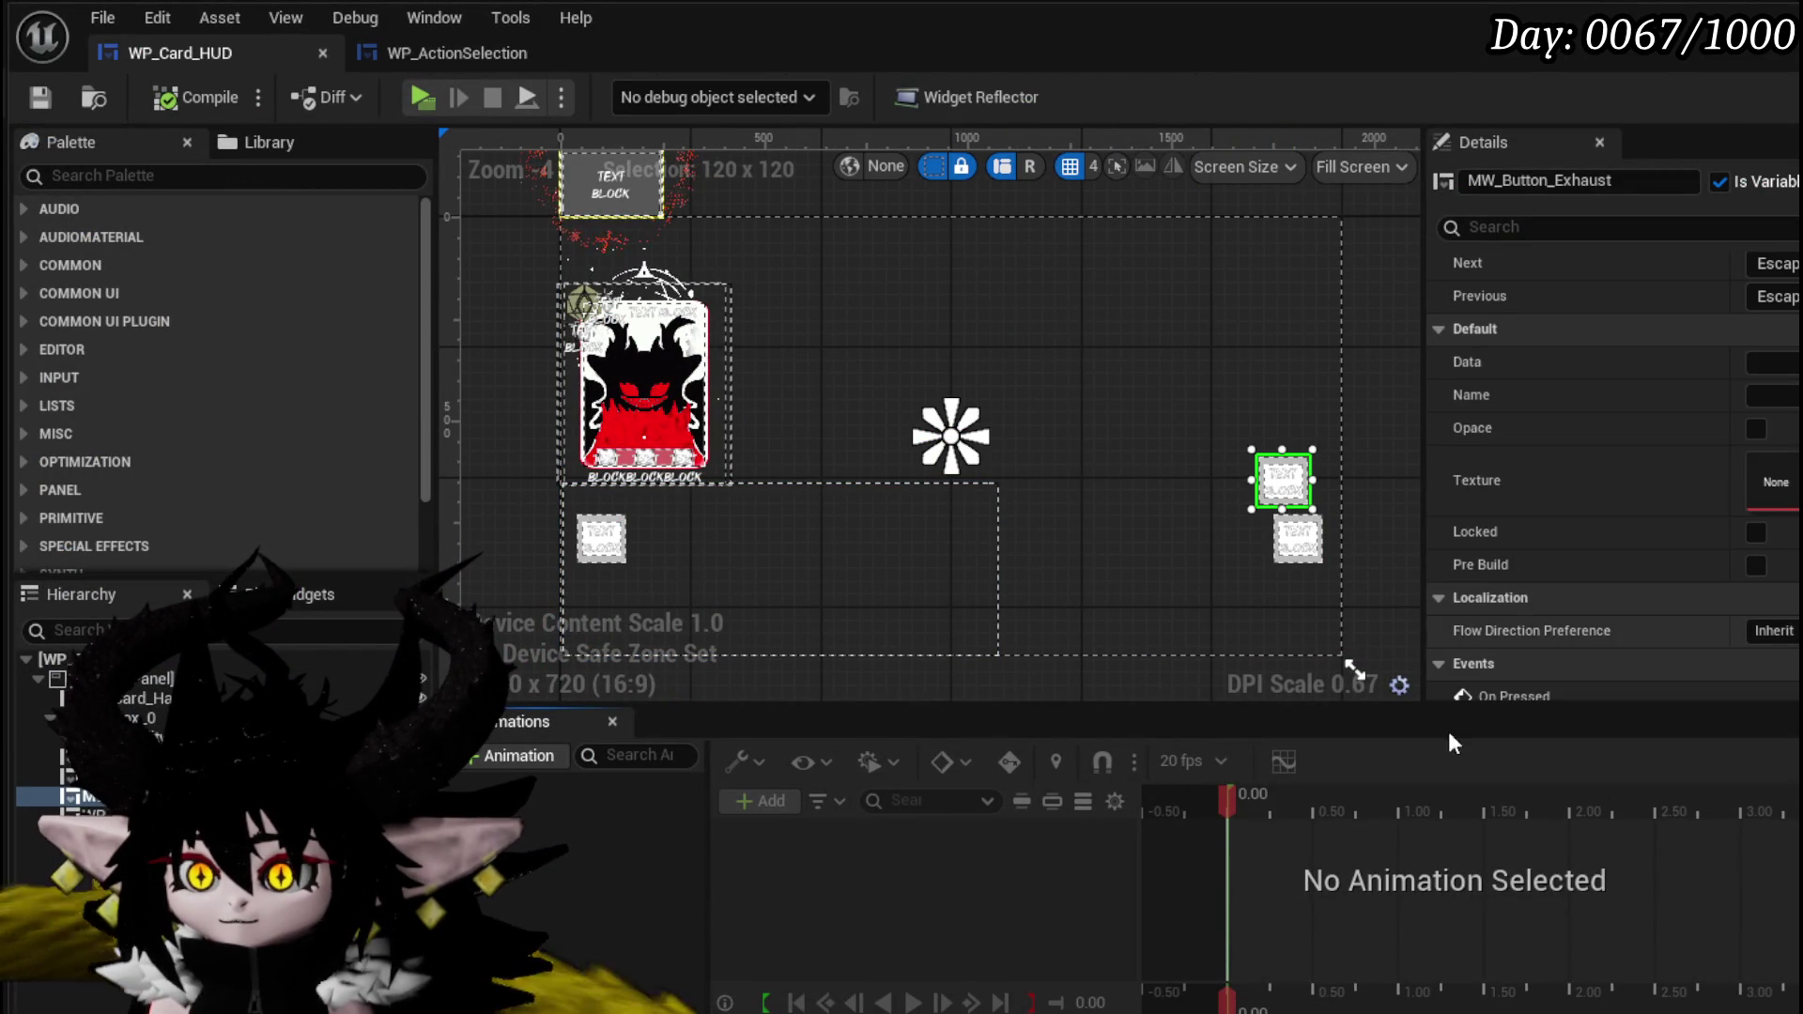
{"action": "key", "text": "ctrl+space"}
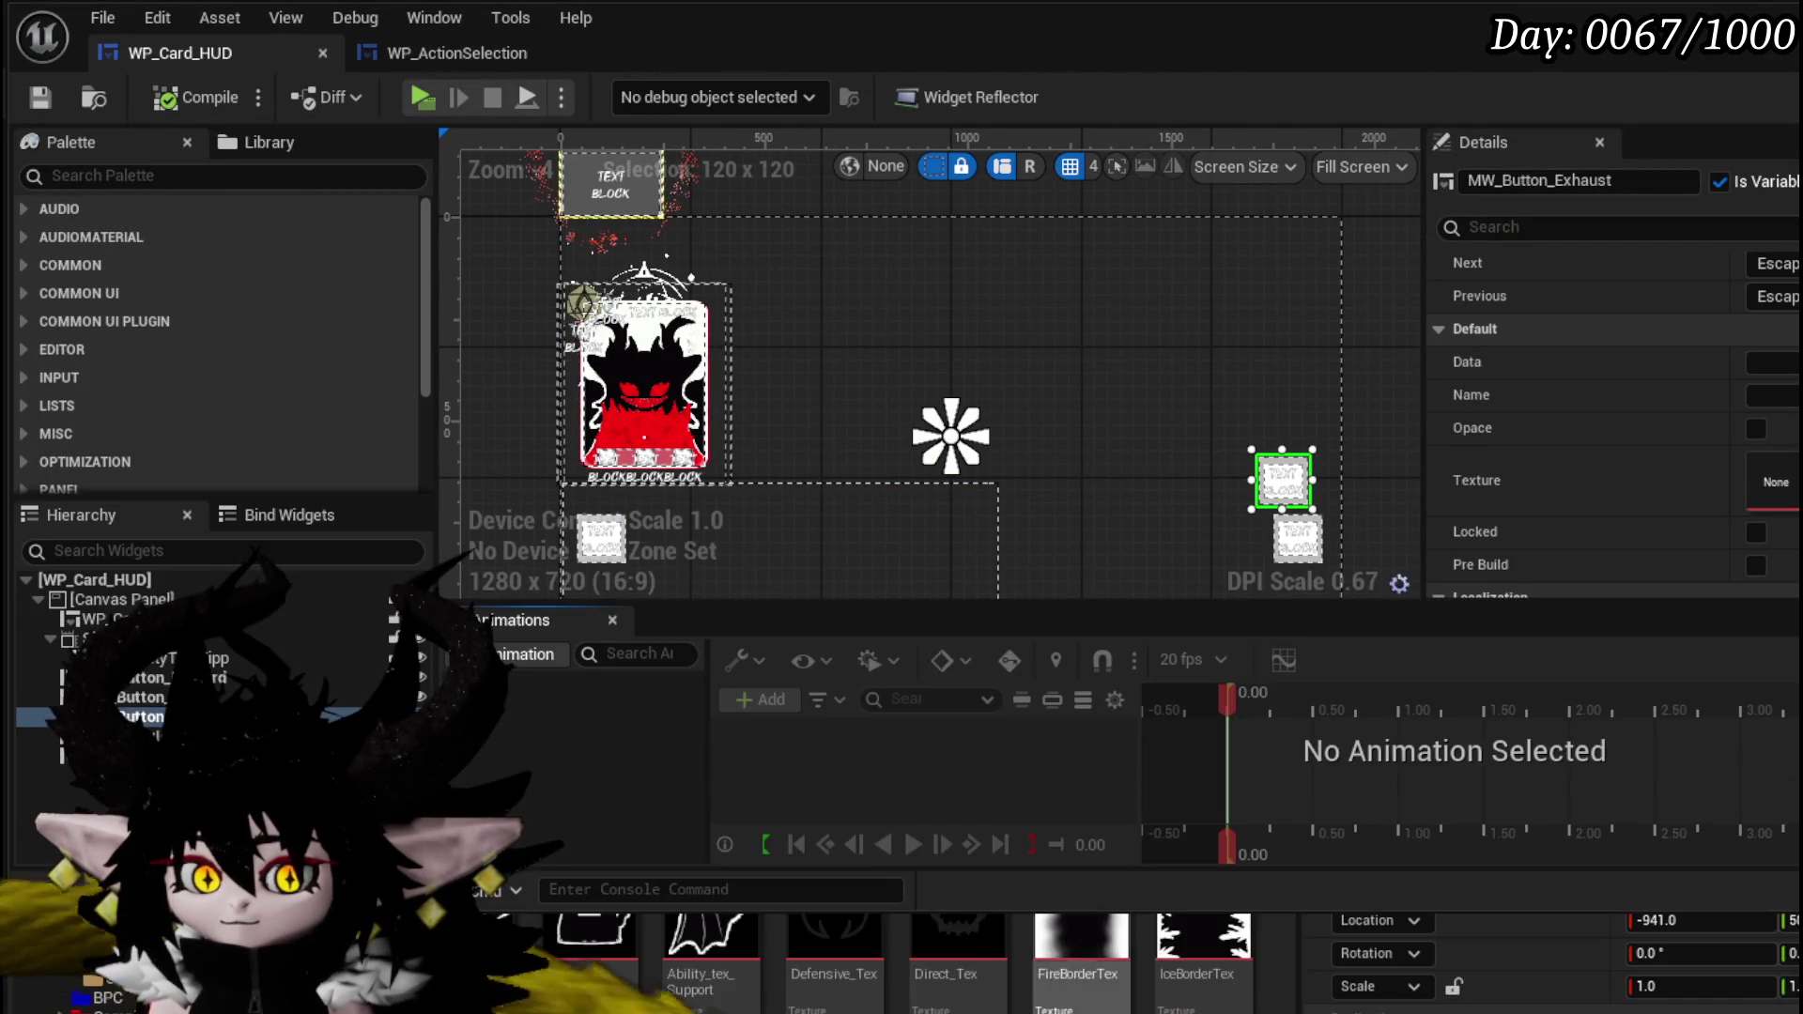
{"action": "scroll", "coordinate": [1203, 977], "scroll_direction": "down", "scroll_amount": 2}
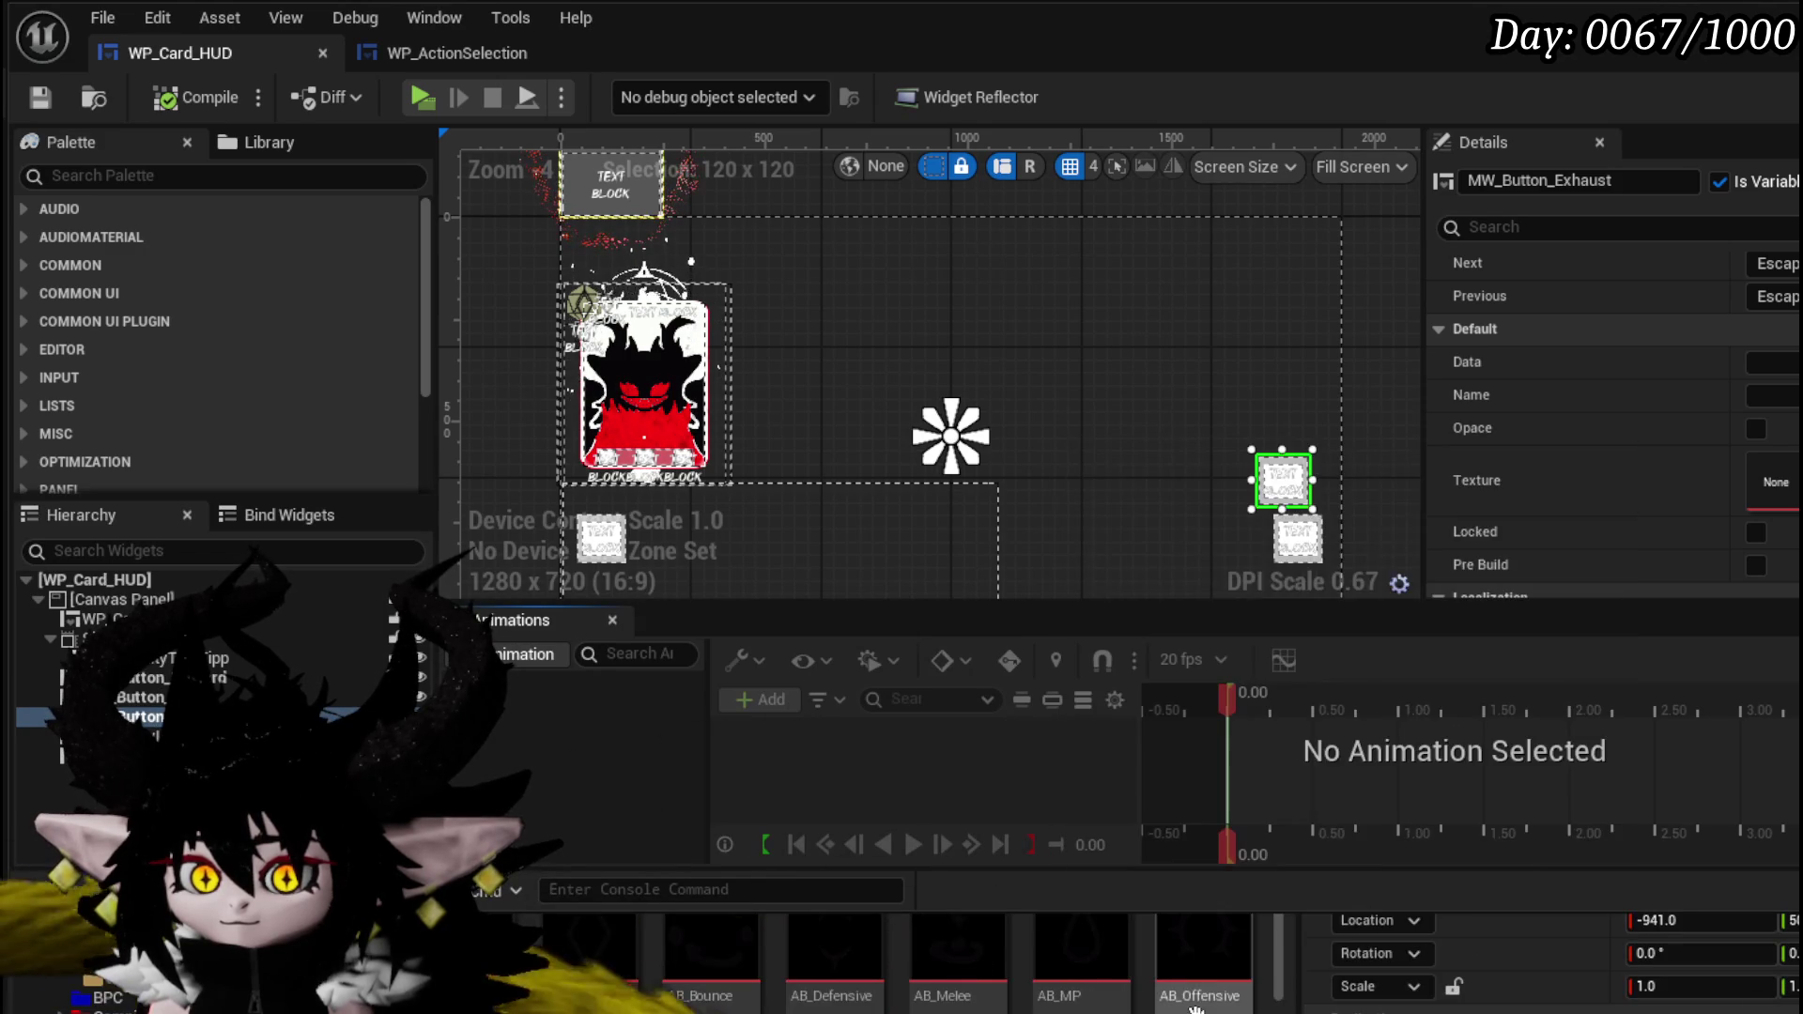
{"action": "scroll", "coordinate": [1177, 993], "scroll_direction": "up", "scroll_amount": 2}
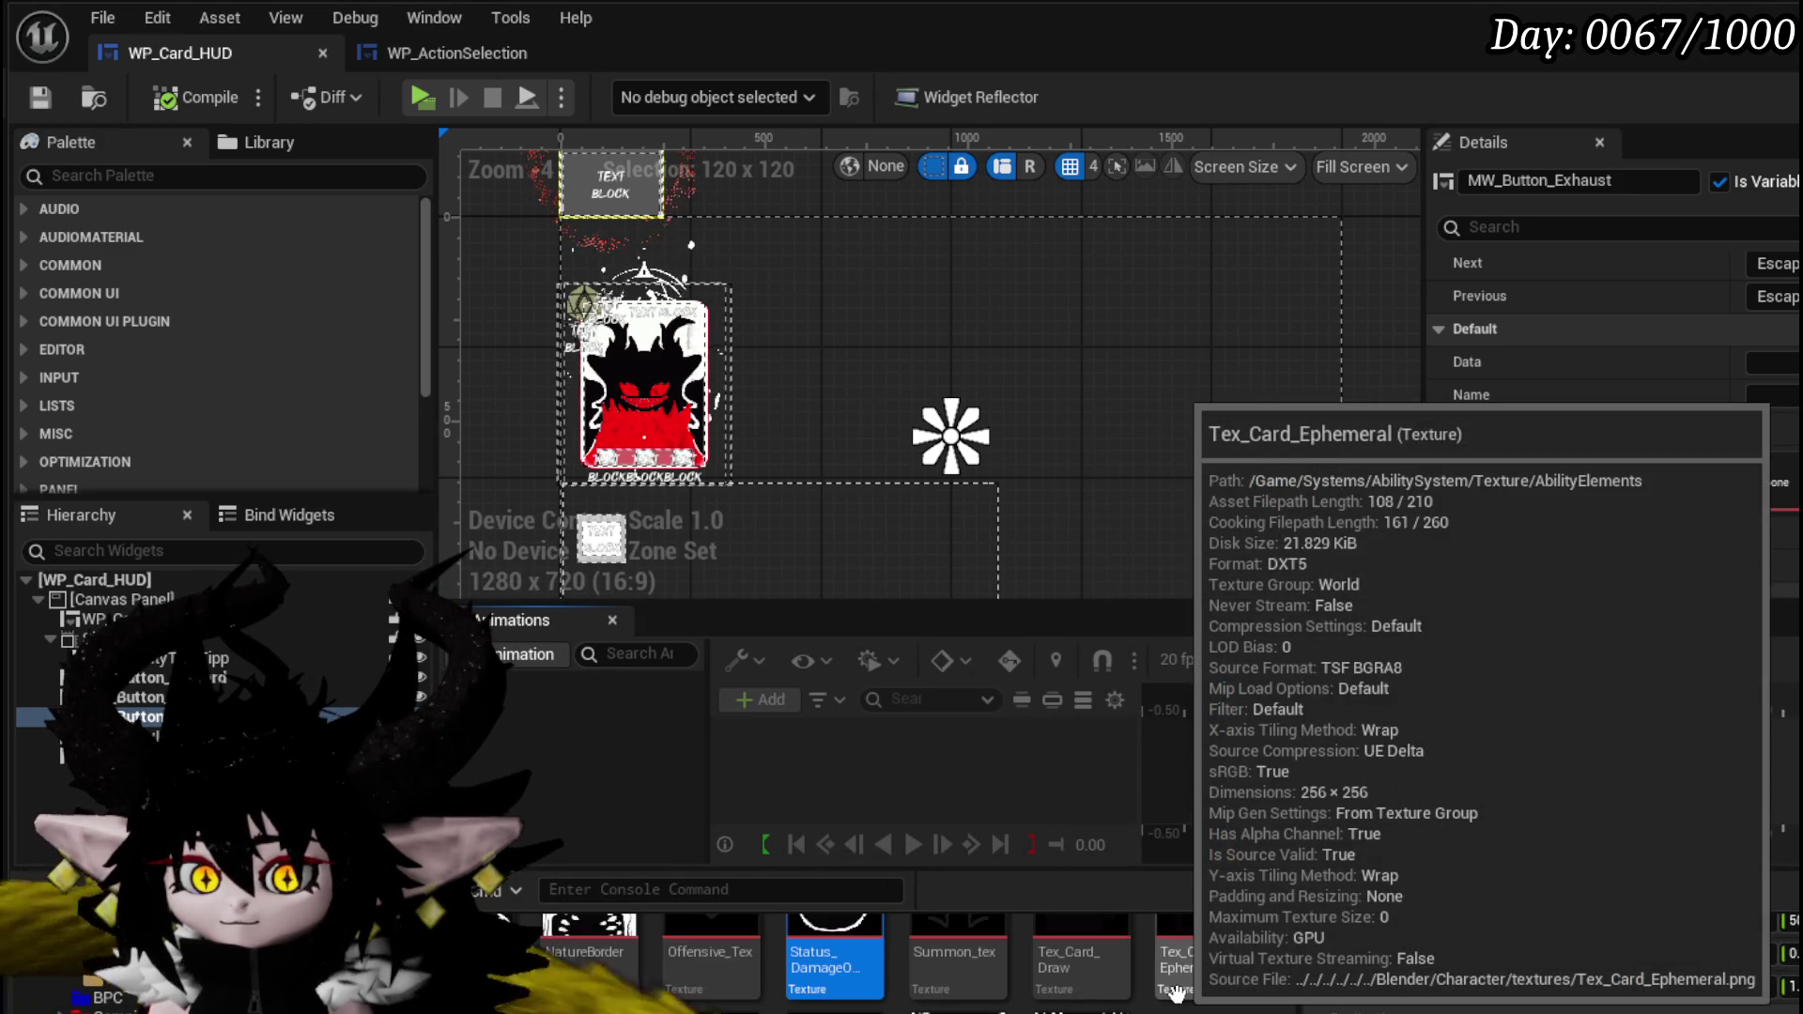
{"action": "mouse_move", "coordinate": [1177, 993]}
{"action": "left_mouse_down"}
{"action": "mouse_move", "coordinate": [1368, 728]}
{"action": "mouse_move", "coordinate": [1773, 480]}
{"action": "left_mouse_up"}
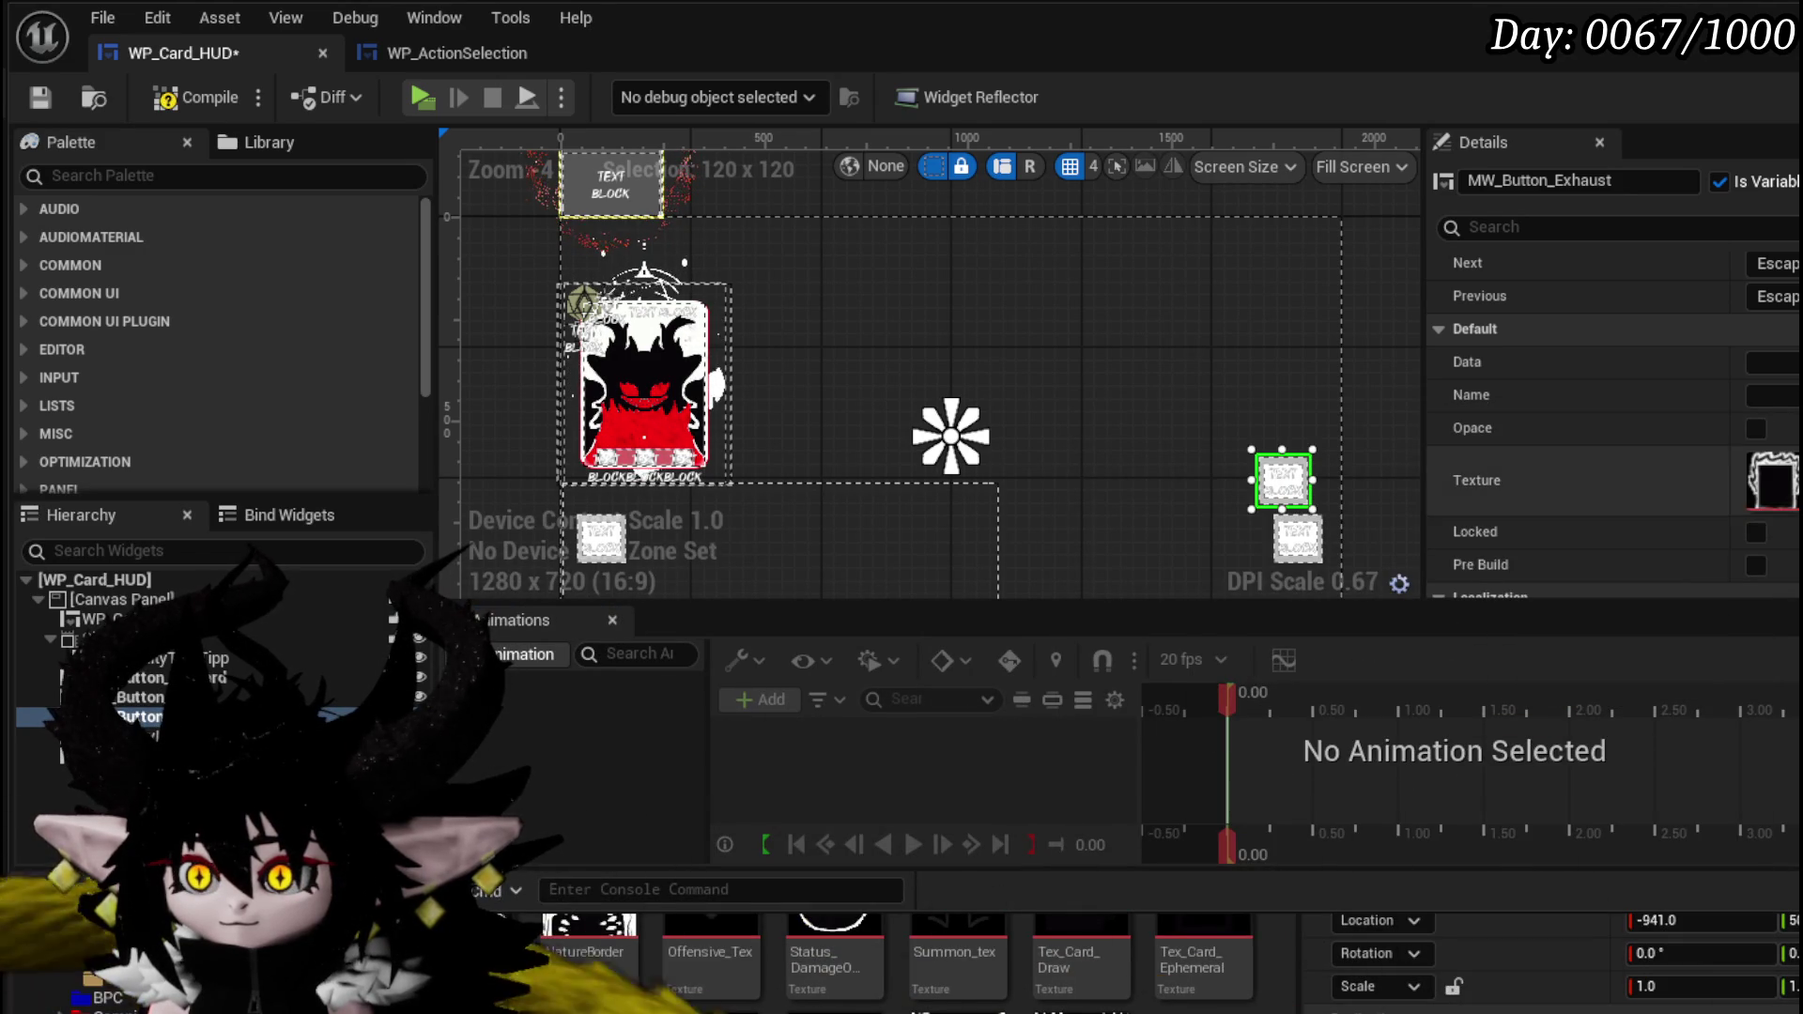
- Enable Pre Build and Opace on the Exhaust button and save WP_Card_HUD
{"action": "left_click", "coordinate": [1756, 566]}
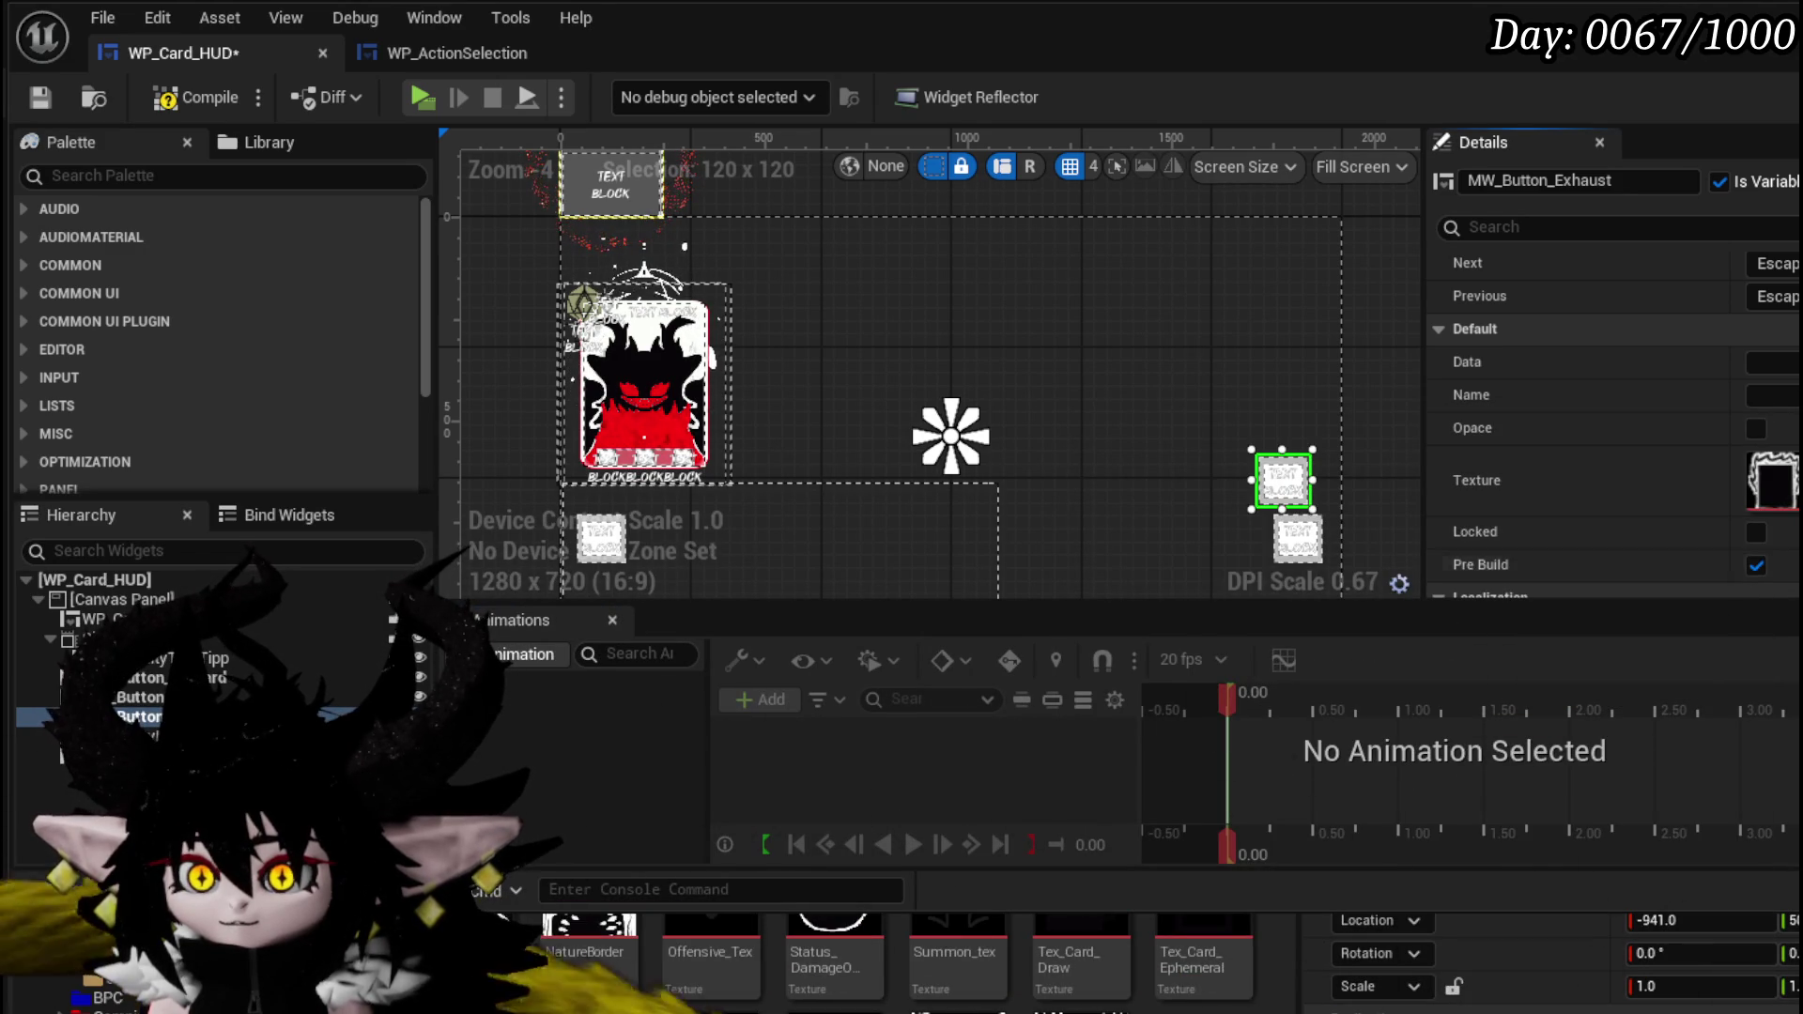
{"action": "left_click", "coordinate": [1756, 428]}
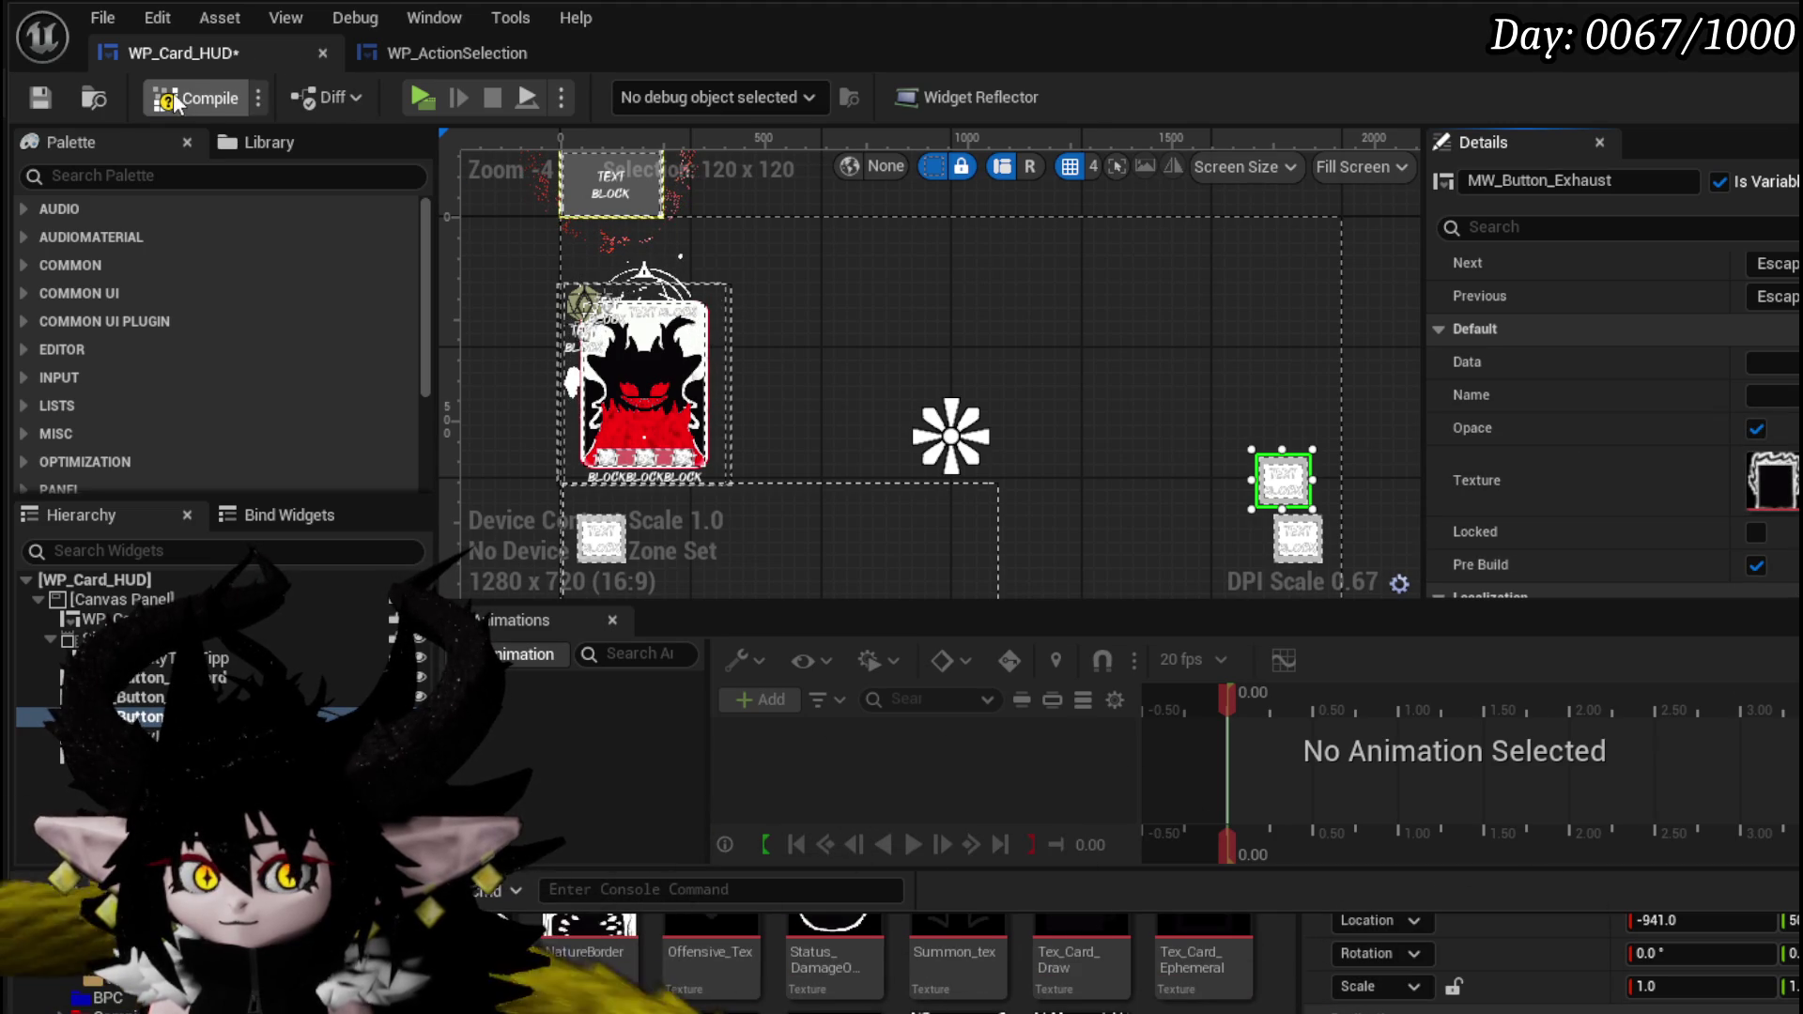
{"action": "left_click", "coordinate": [39, 98]}
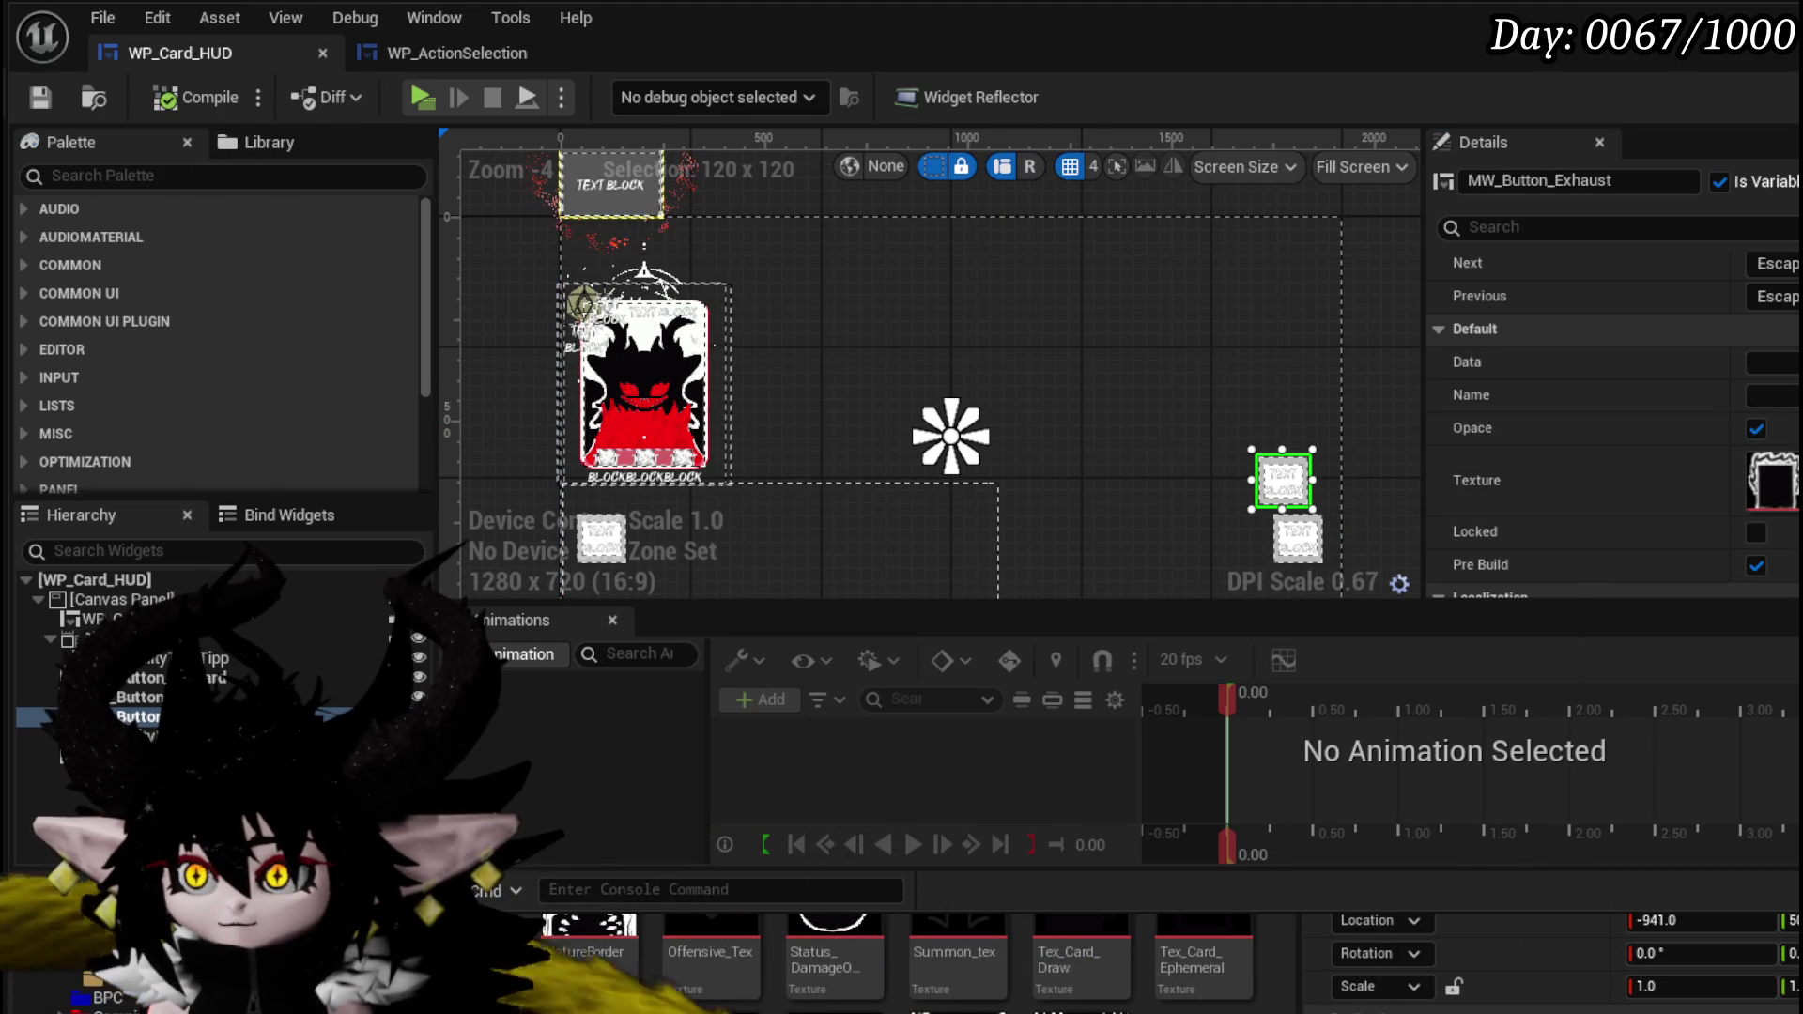
{"action": "key", "text": "alt+Tab"}
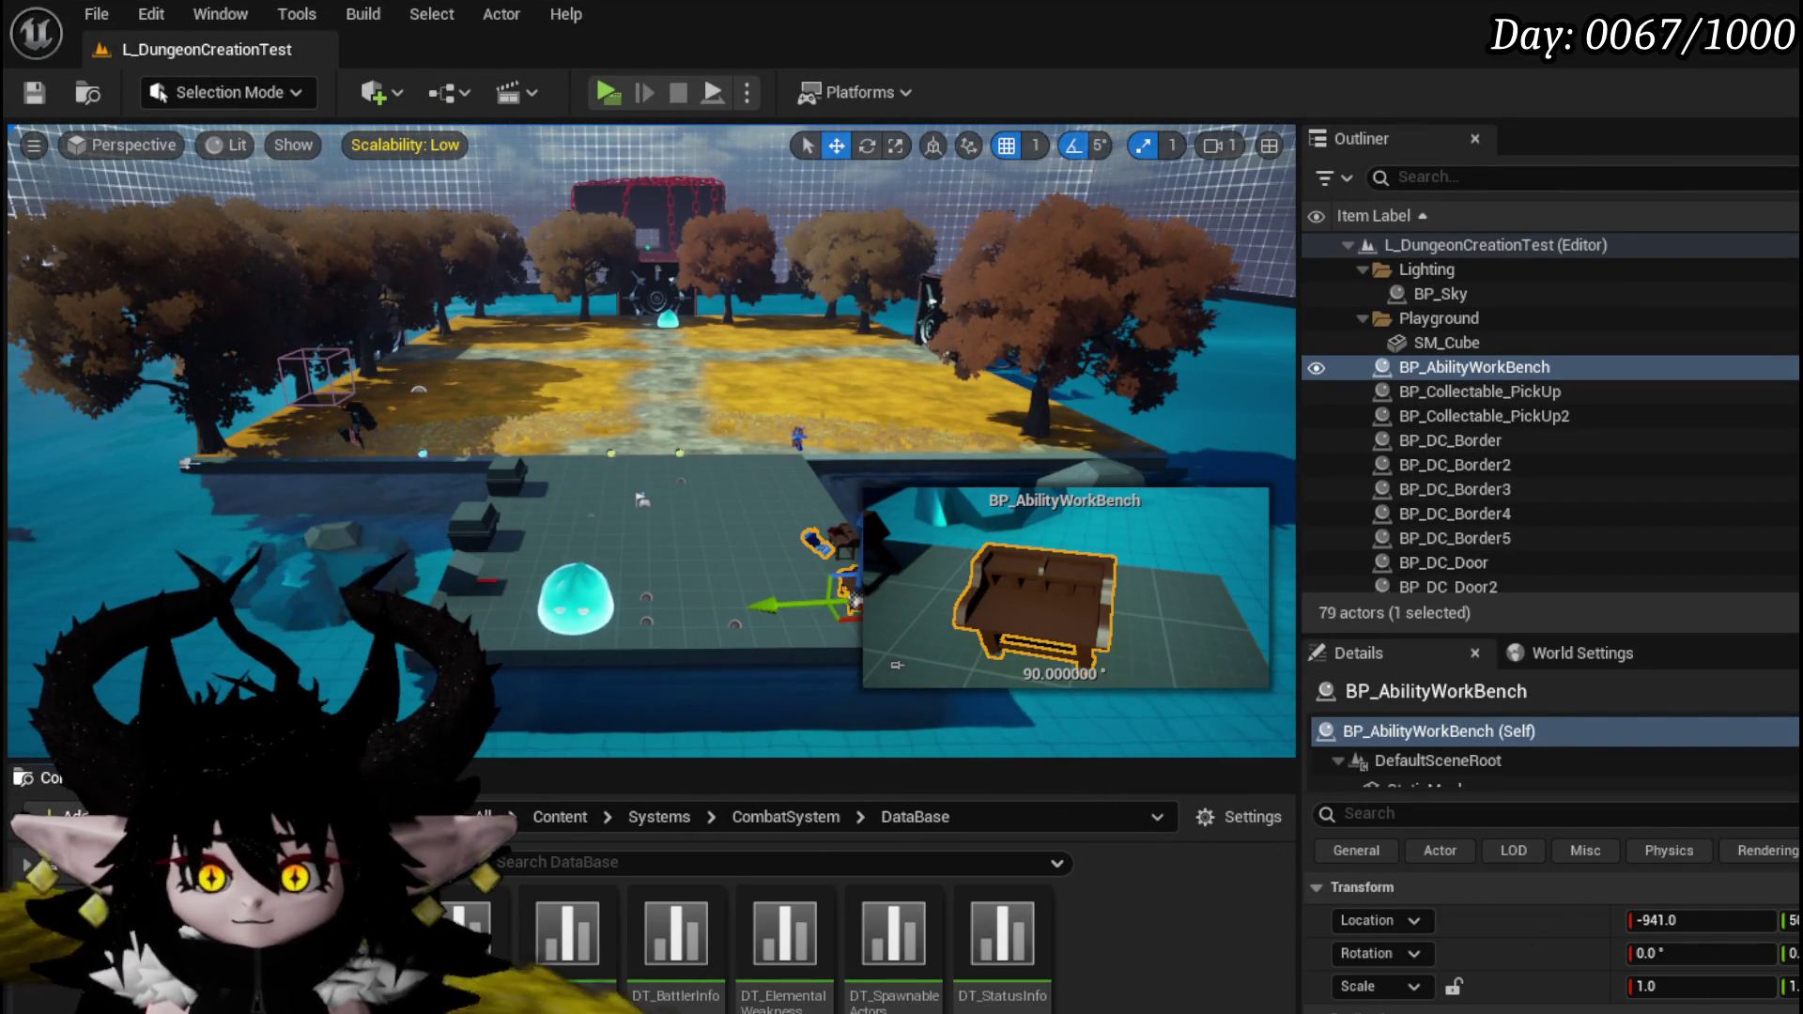
- Set DT_StatusInfo's DamageOverTime Icon to Status_DamageOverTime and save the data table
{"action": "double_click", "coordinate": [1019, 996]}
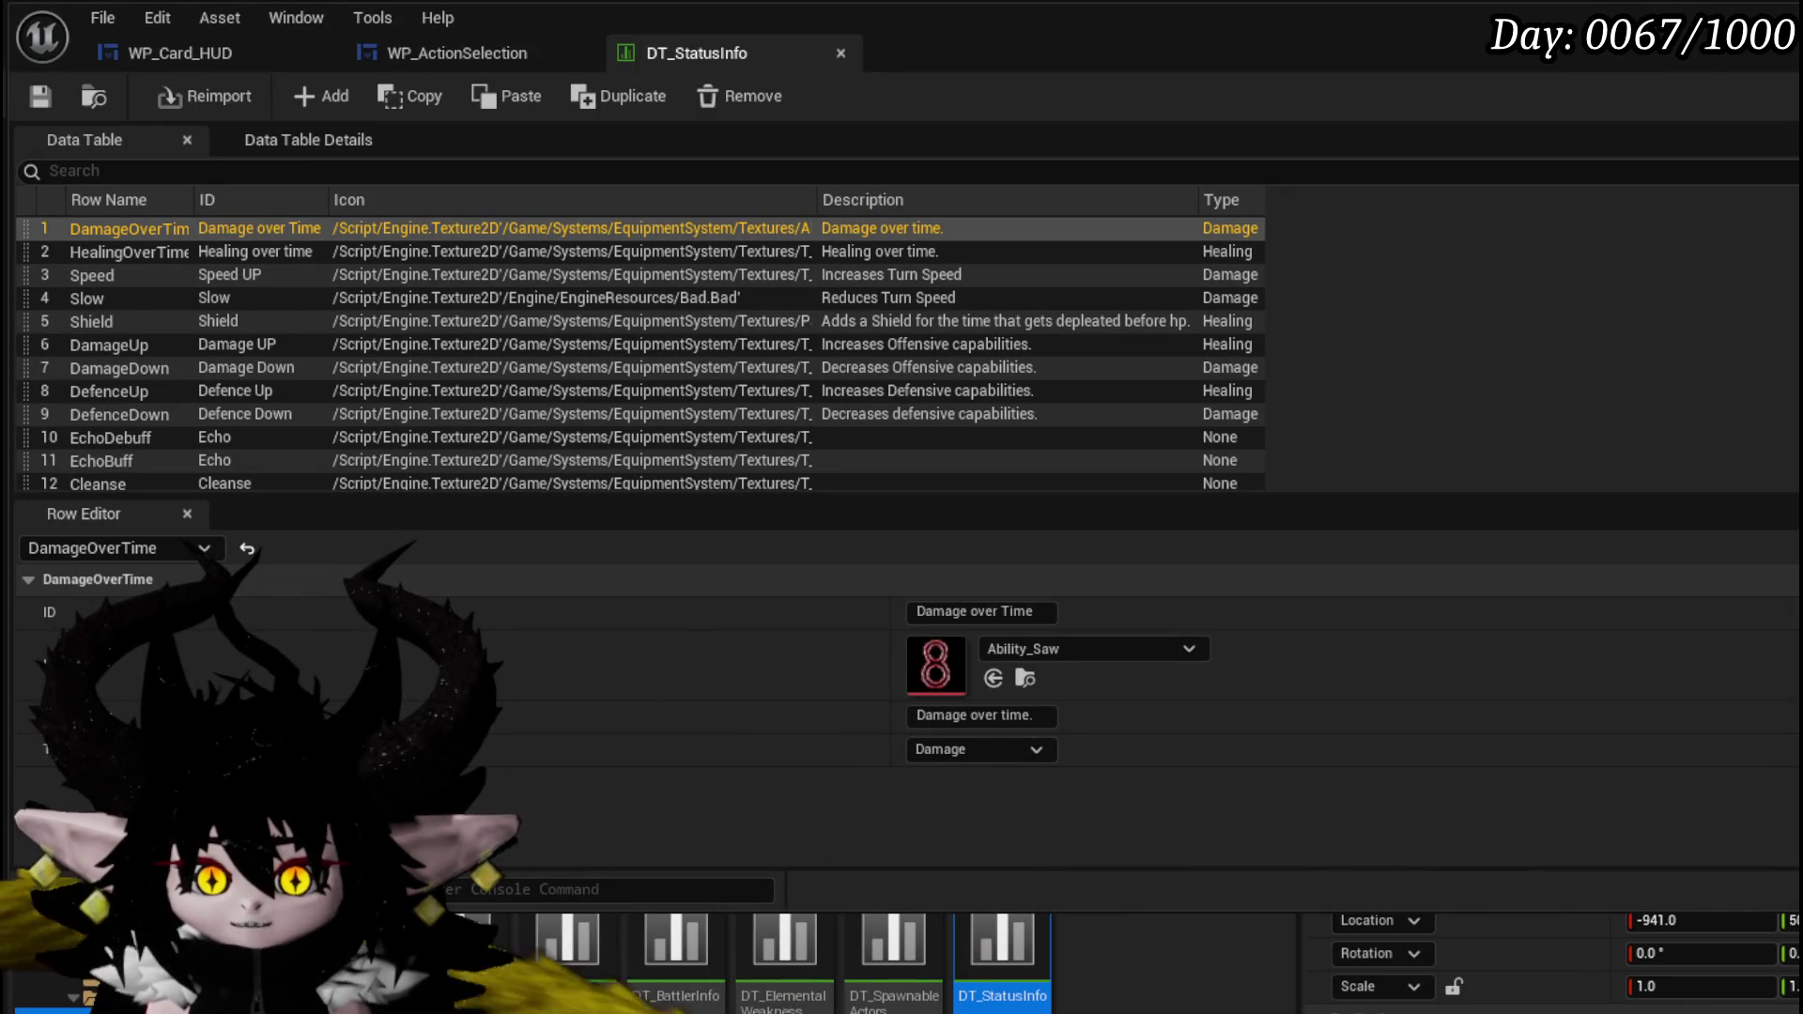
{"action": "scroll", "coordinate": [845, 958], "scroll_direction": "down", "scroll_amount": 1}
{"action": "scroll", "coordinate": [958, 981], "scroll_direction": "down", "scroll_amount": 1}
{"action": "mouse_move", "coordinate": [835, 995]}
{"action": "left_mouse_down"}
{"action": "mouse_move", "coordinate": [1081, 732]}
{"action": "mouse_move", "coordinate": [1080, 657]}
{"action": "left_mouse_up"}
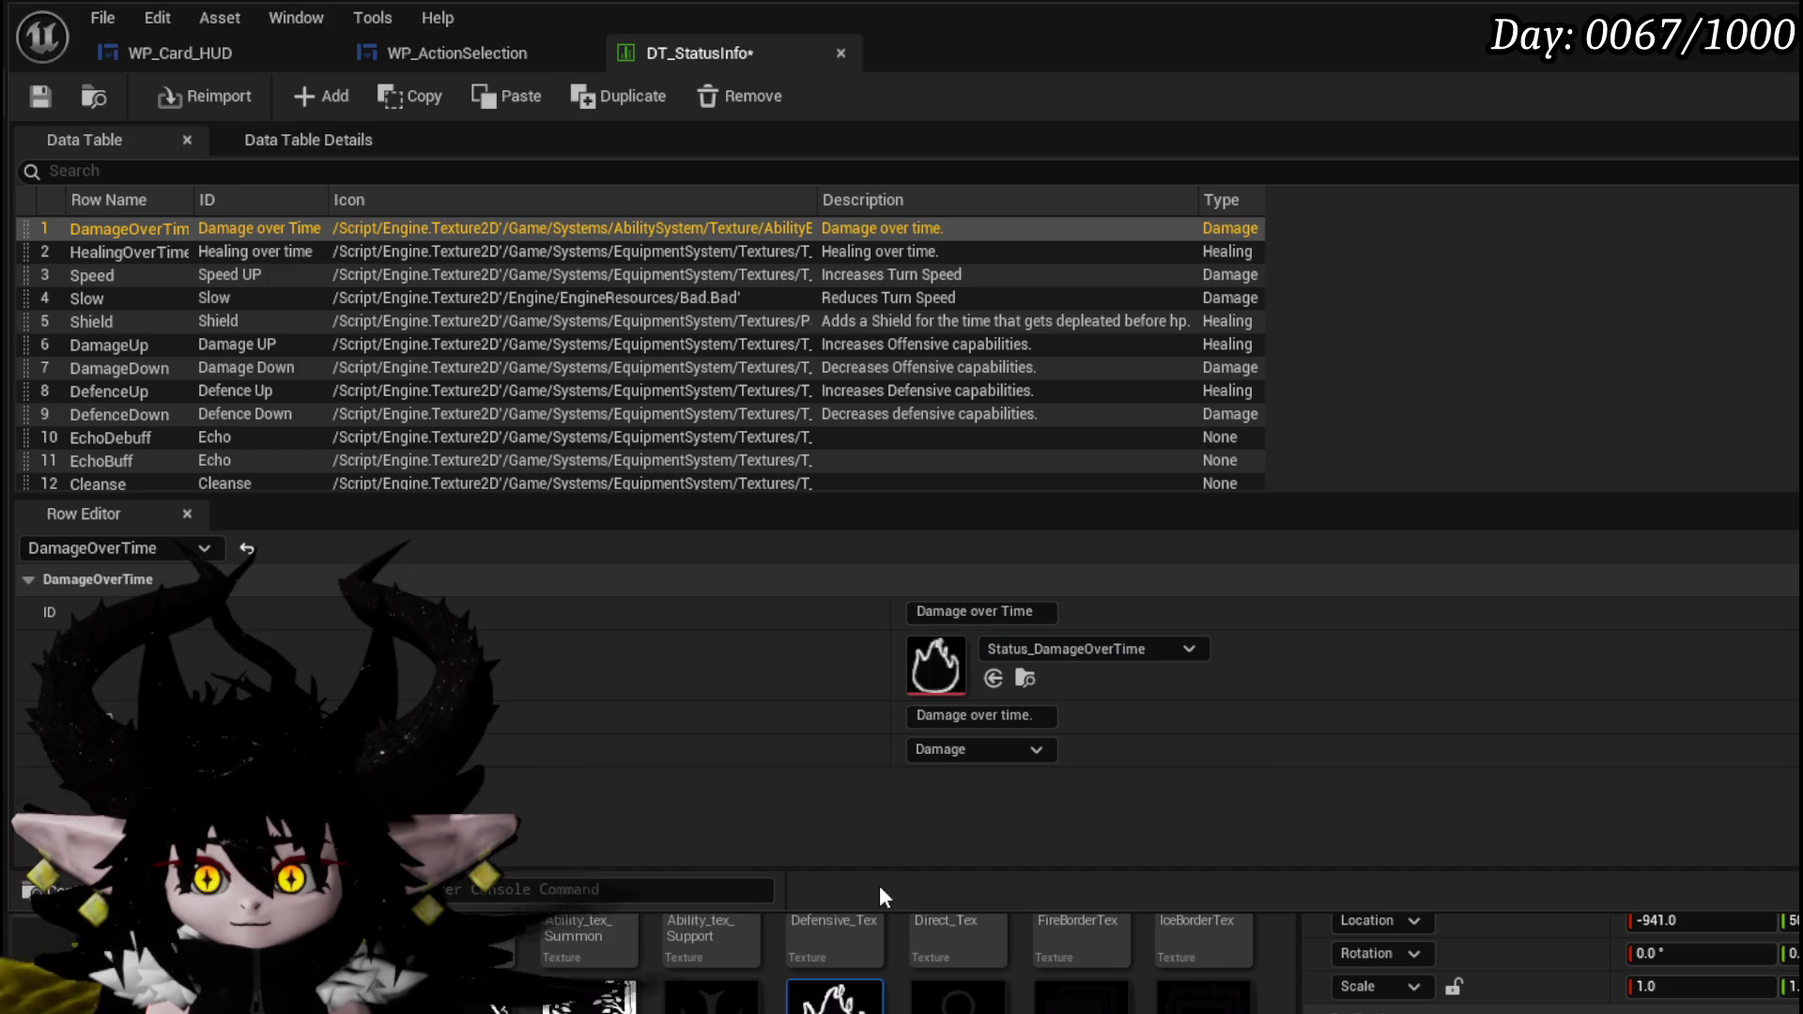
{"action": "left_click", "coordinate": [29, 107]}
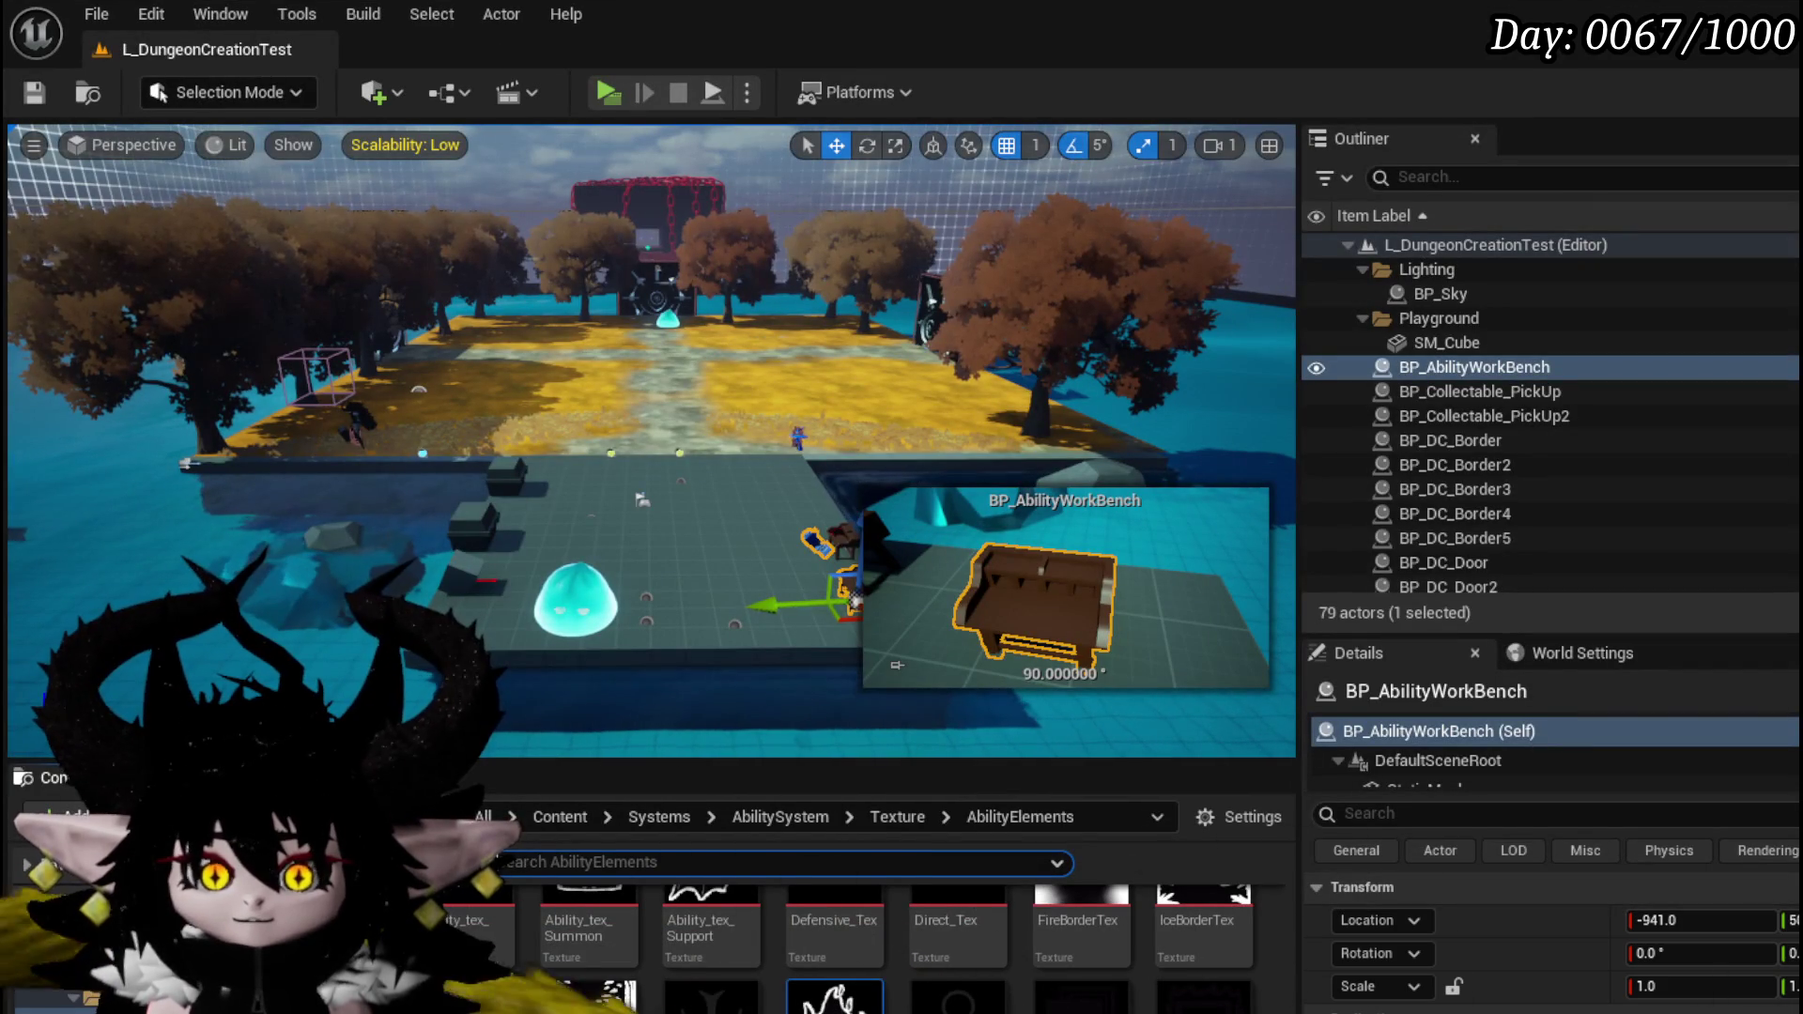
- Play-test by walking into the slime encounter, stop, and bring DT_StatusInfo back up
{"action": "left_click", "coordinate": [601, 94]}
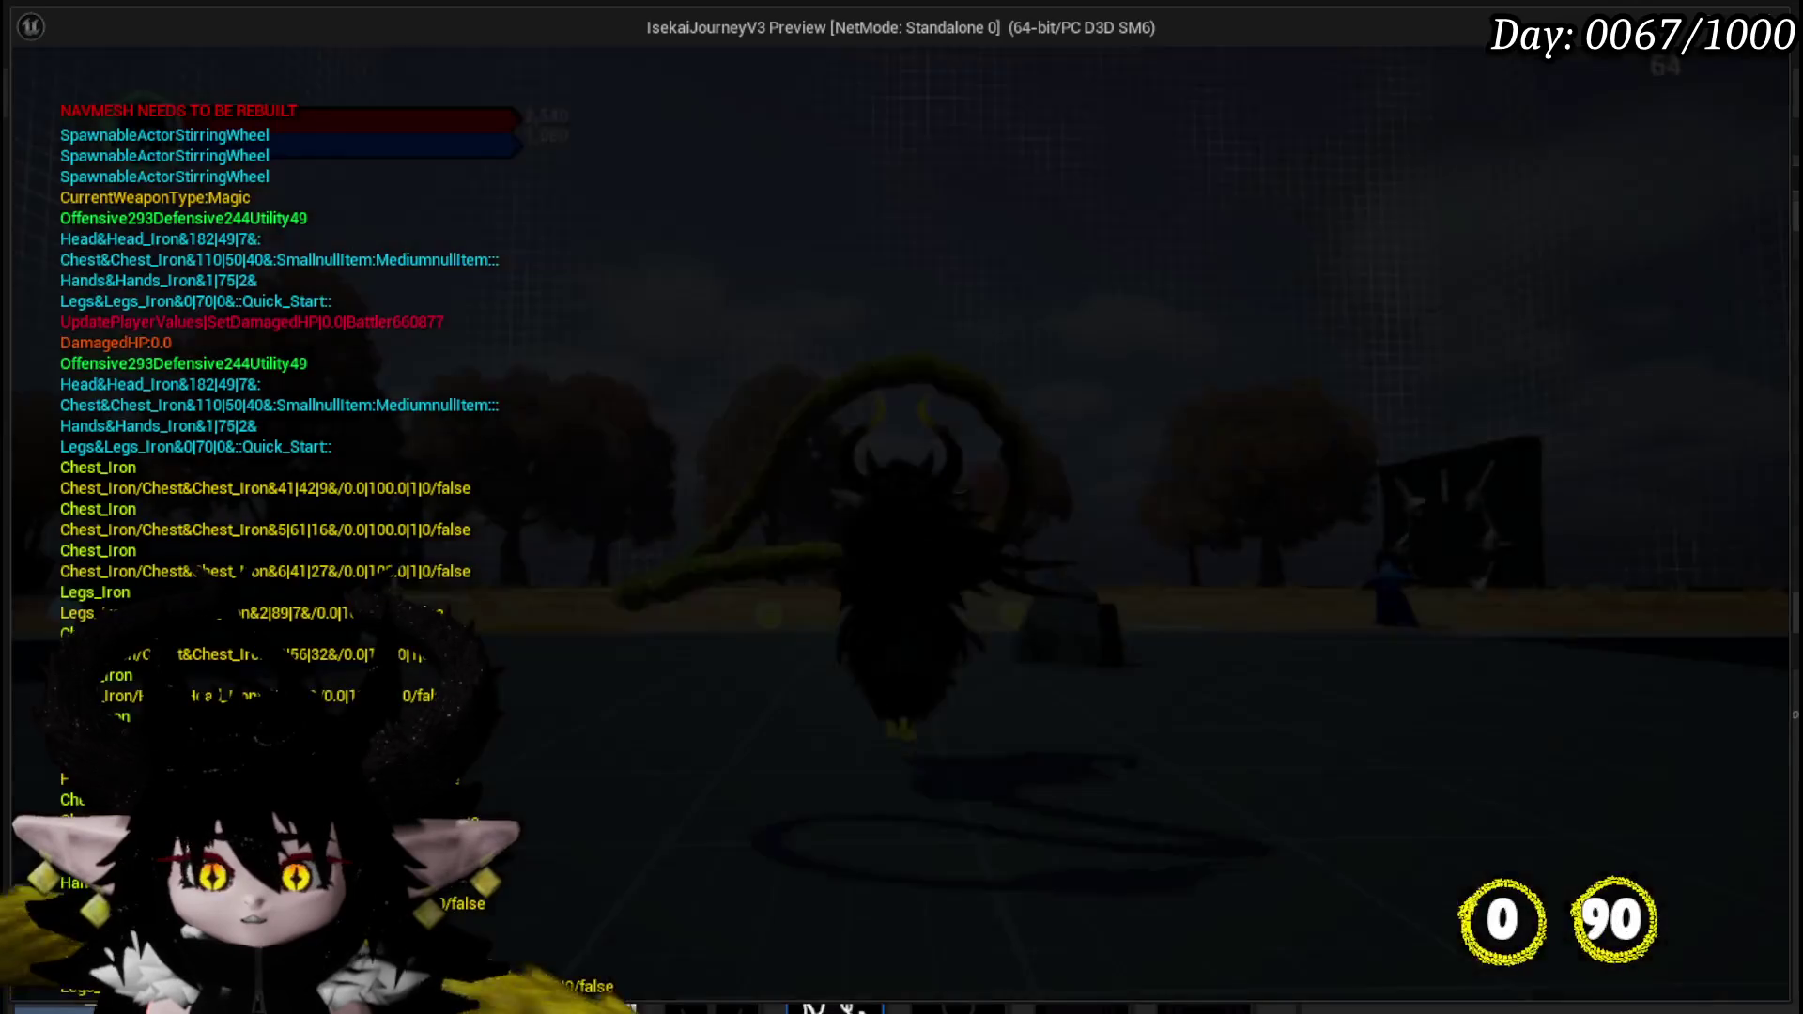
{"action": "key", "text": "w"}
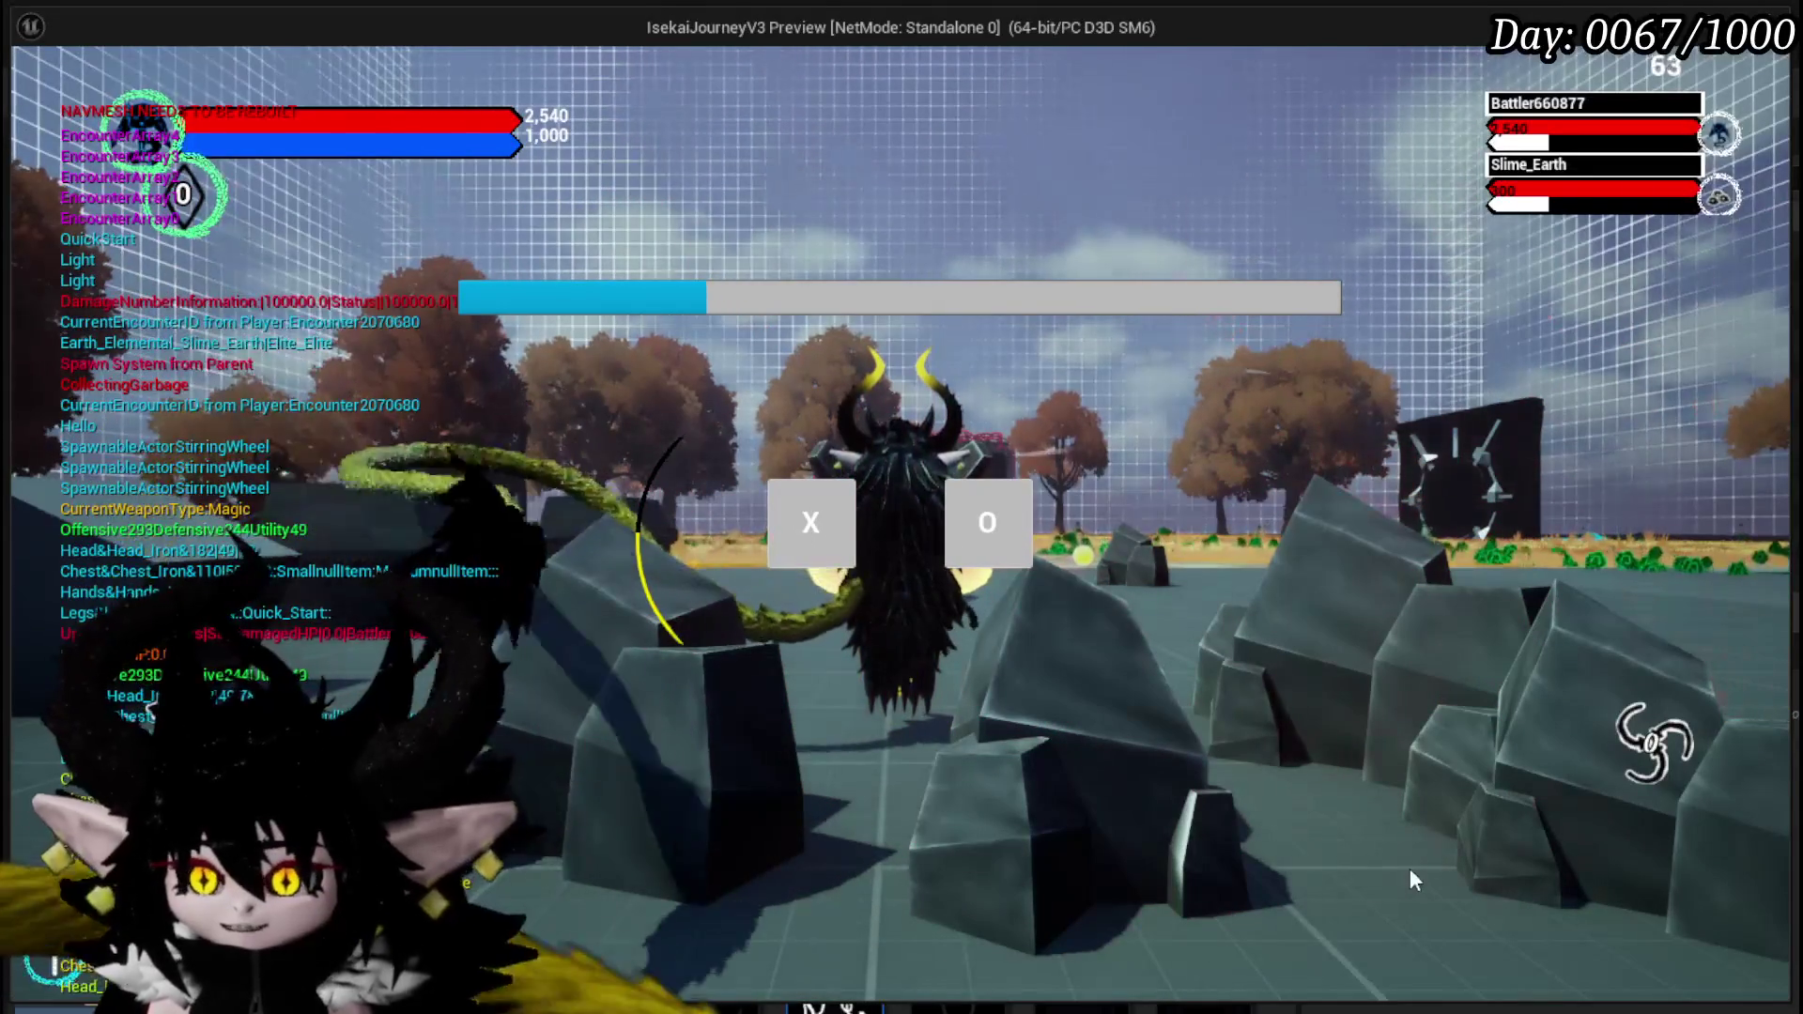
{"action": "key", "text": "Escape"}
{"action": "key", "text": "ctrl+s"}
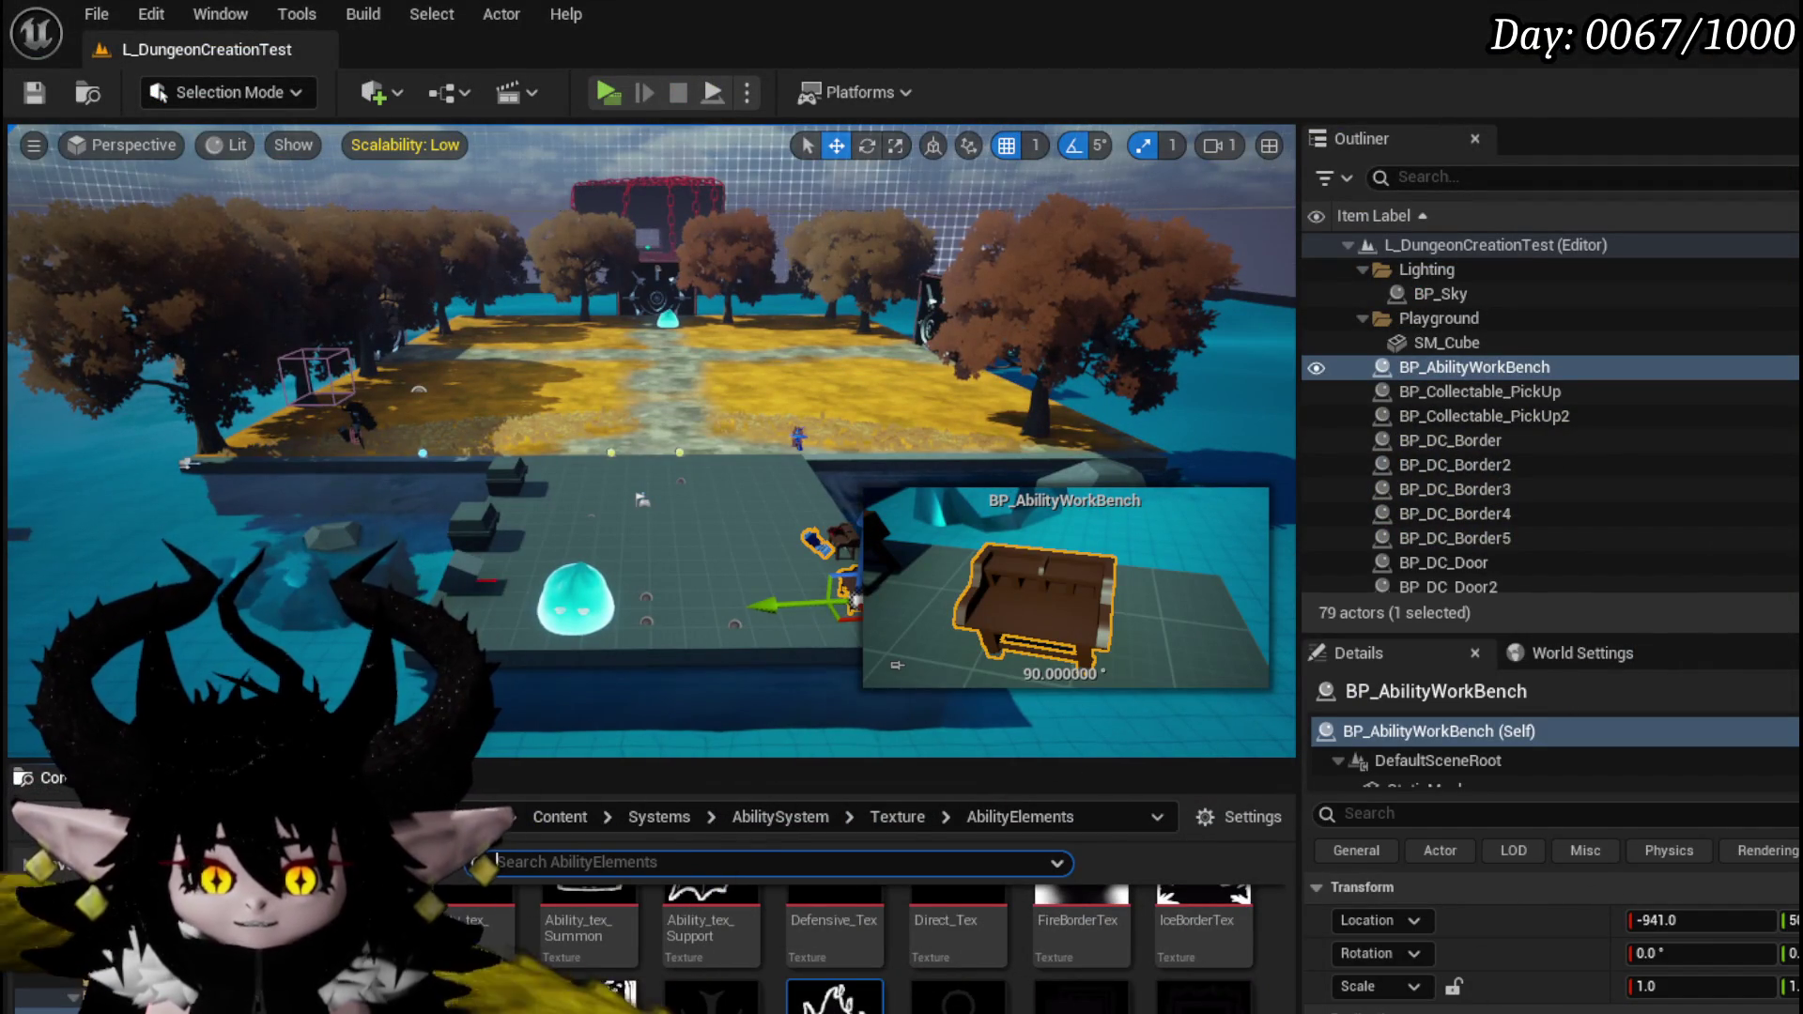
{"action": "key", "text": "alt+Tab"}
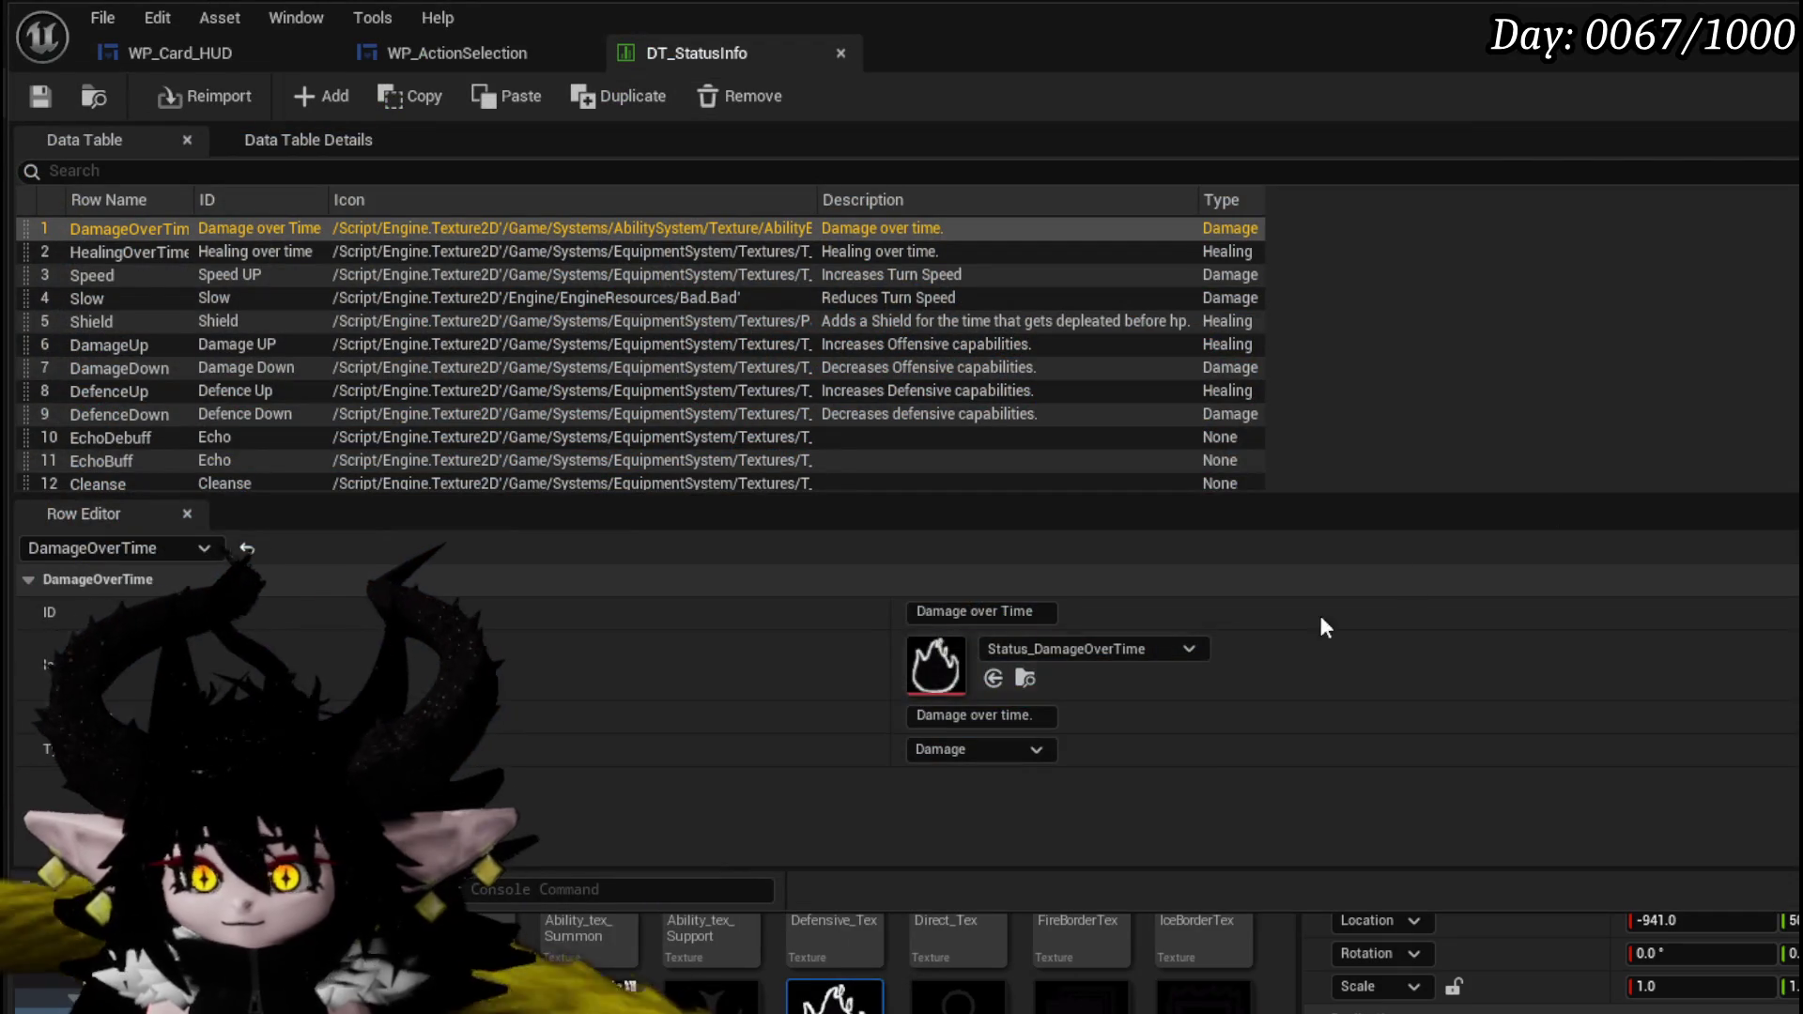
- Check WP_ActionSelection's StartTurn graph and select MW_Button_Exhaust in WP_Card_HUD's Designer
{"action": "left_click", "coordinate": [443, 52]}
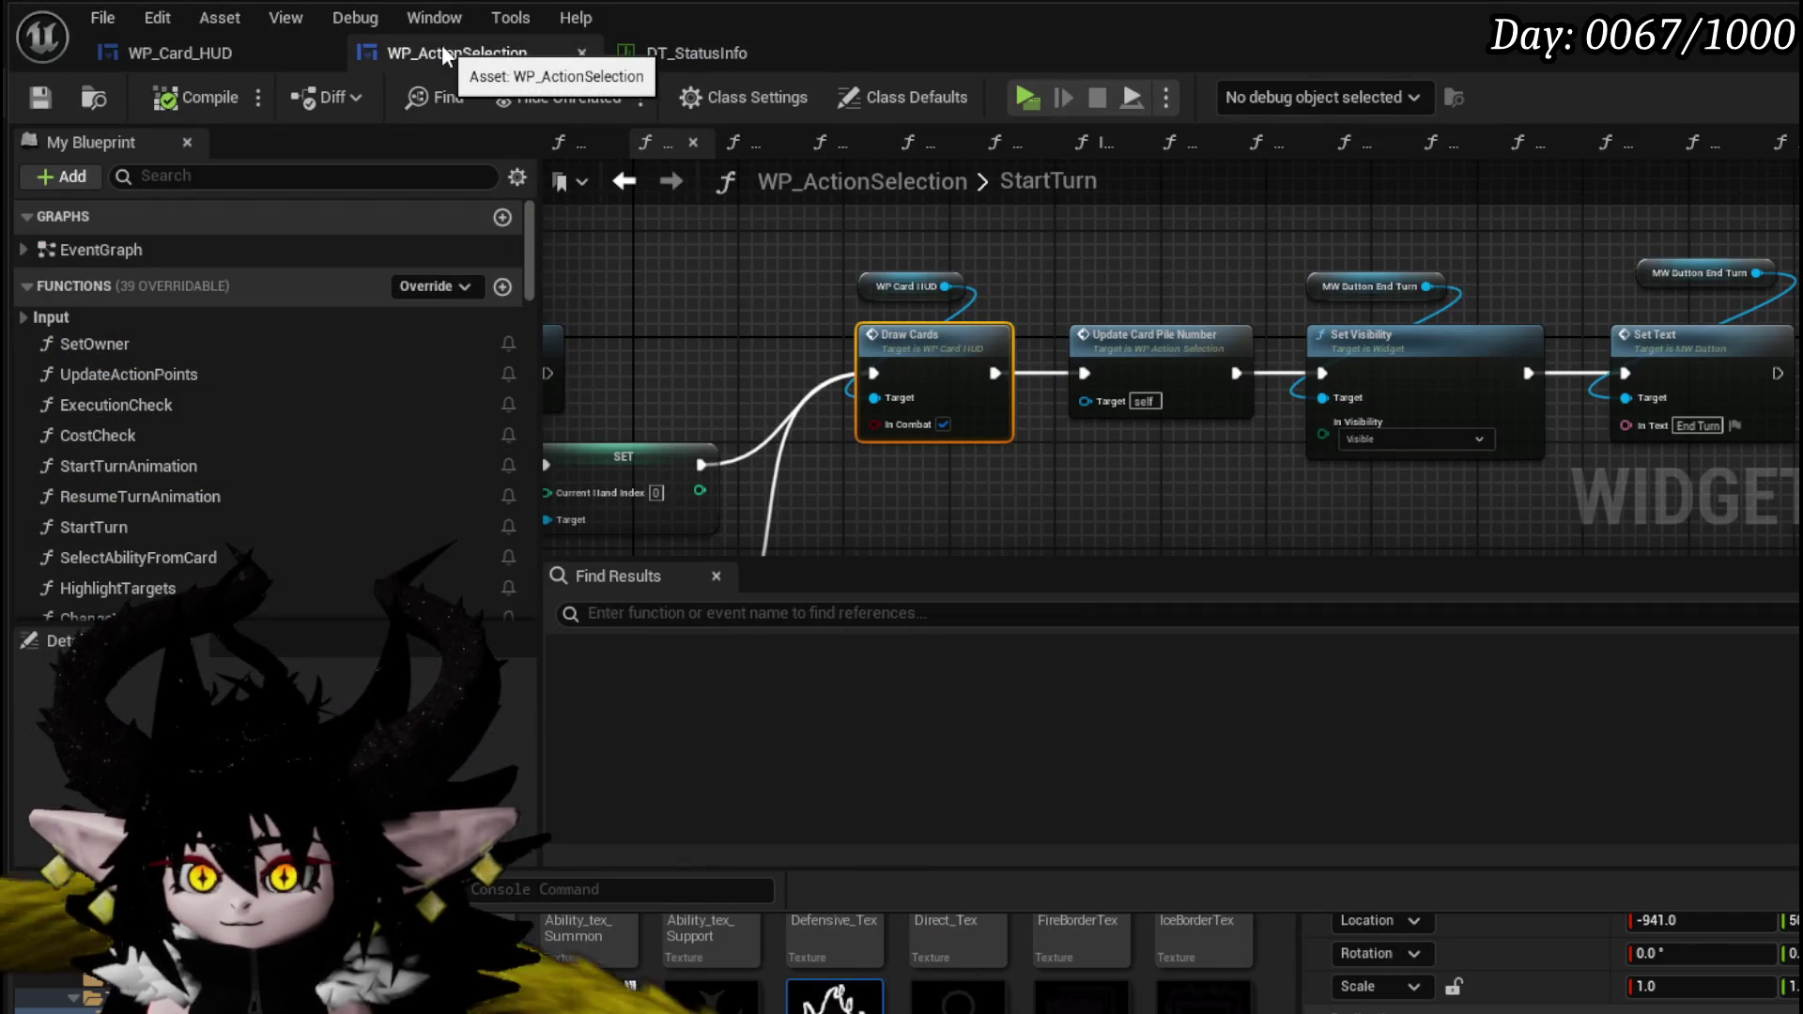
{"action": "left_click", "coordinate": [194, 48]}
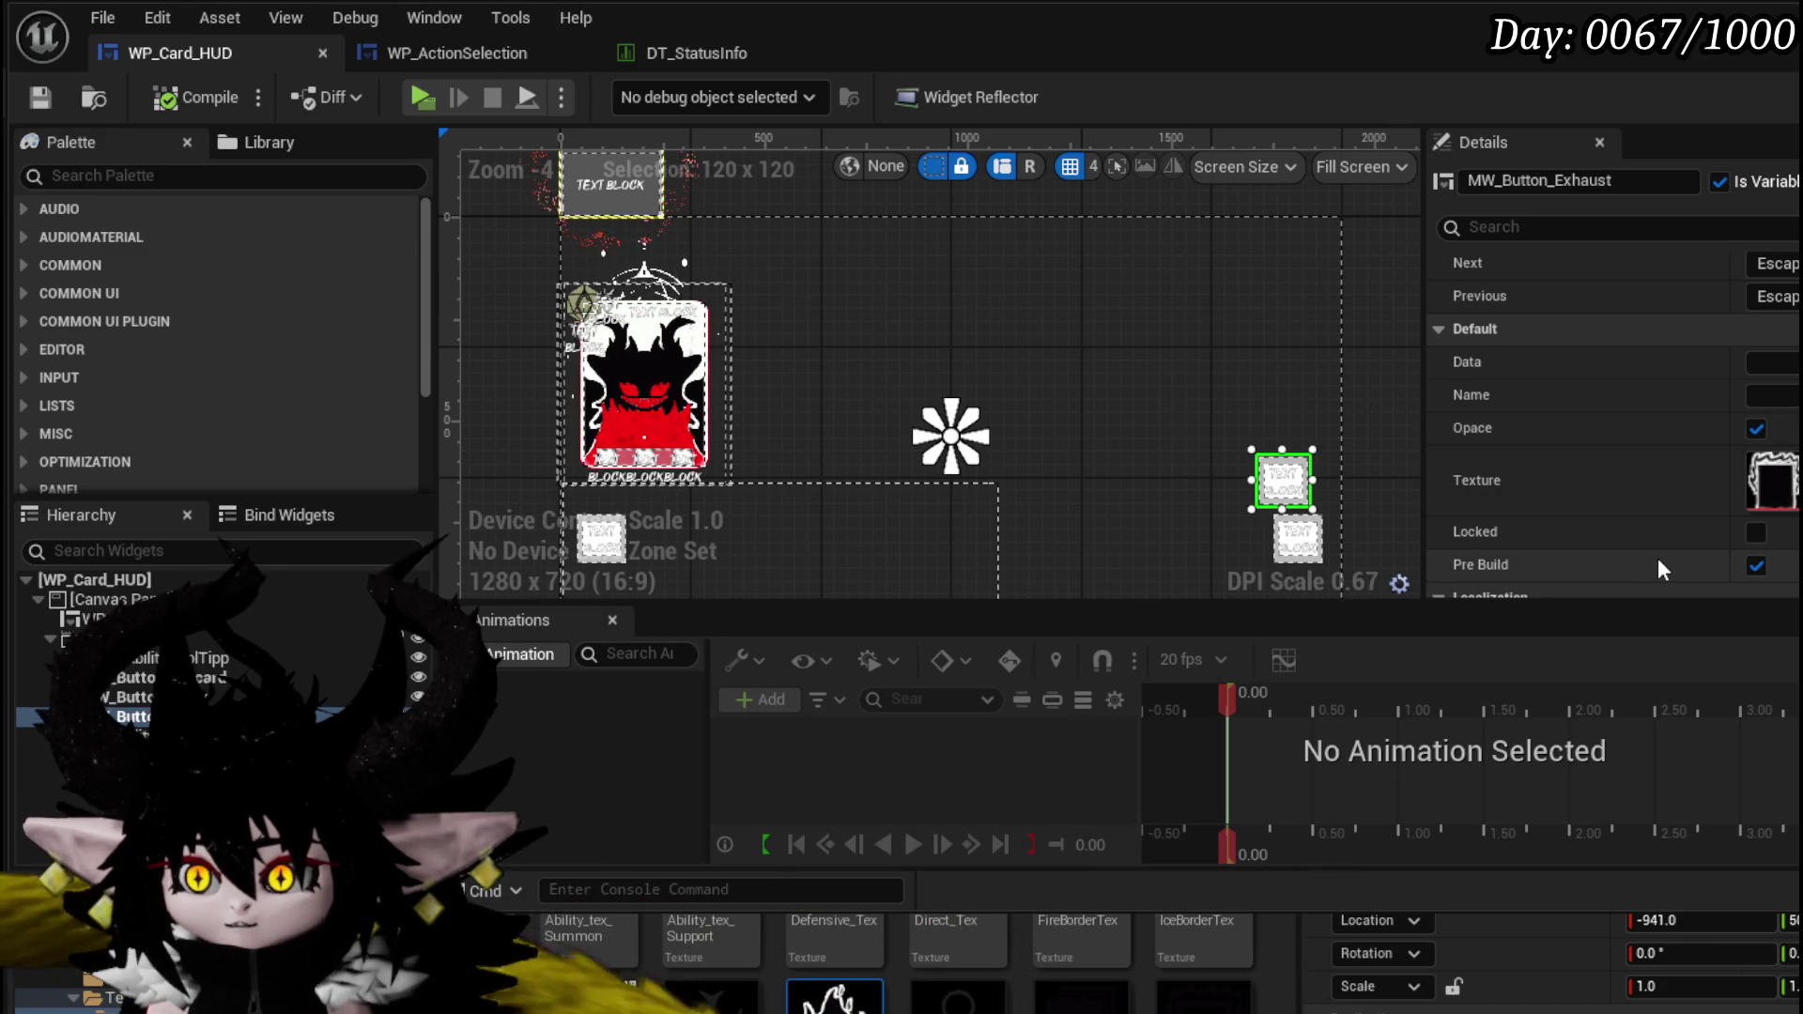
{"action": "left_click", "coordinate": [1268, 469]}
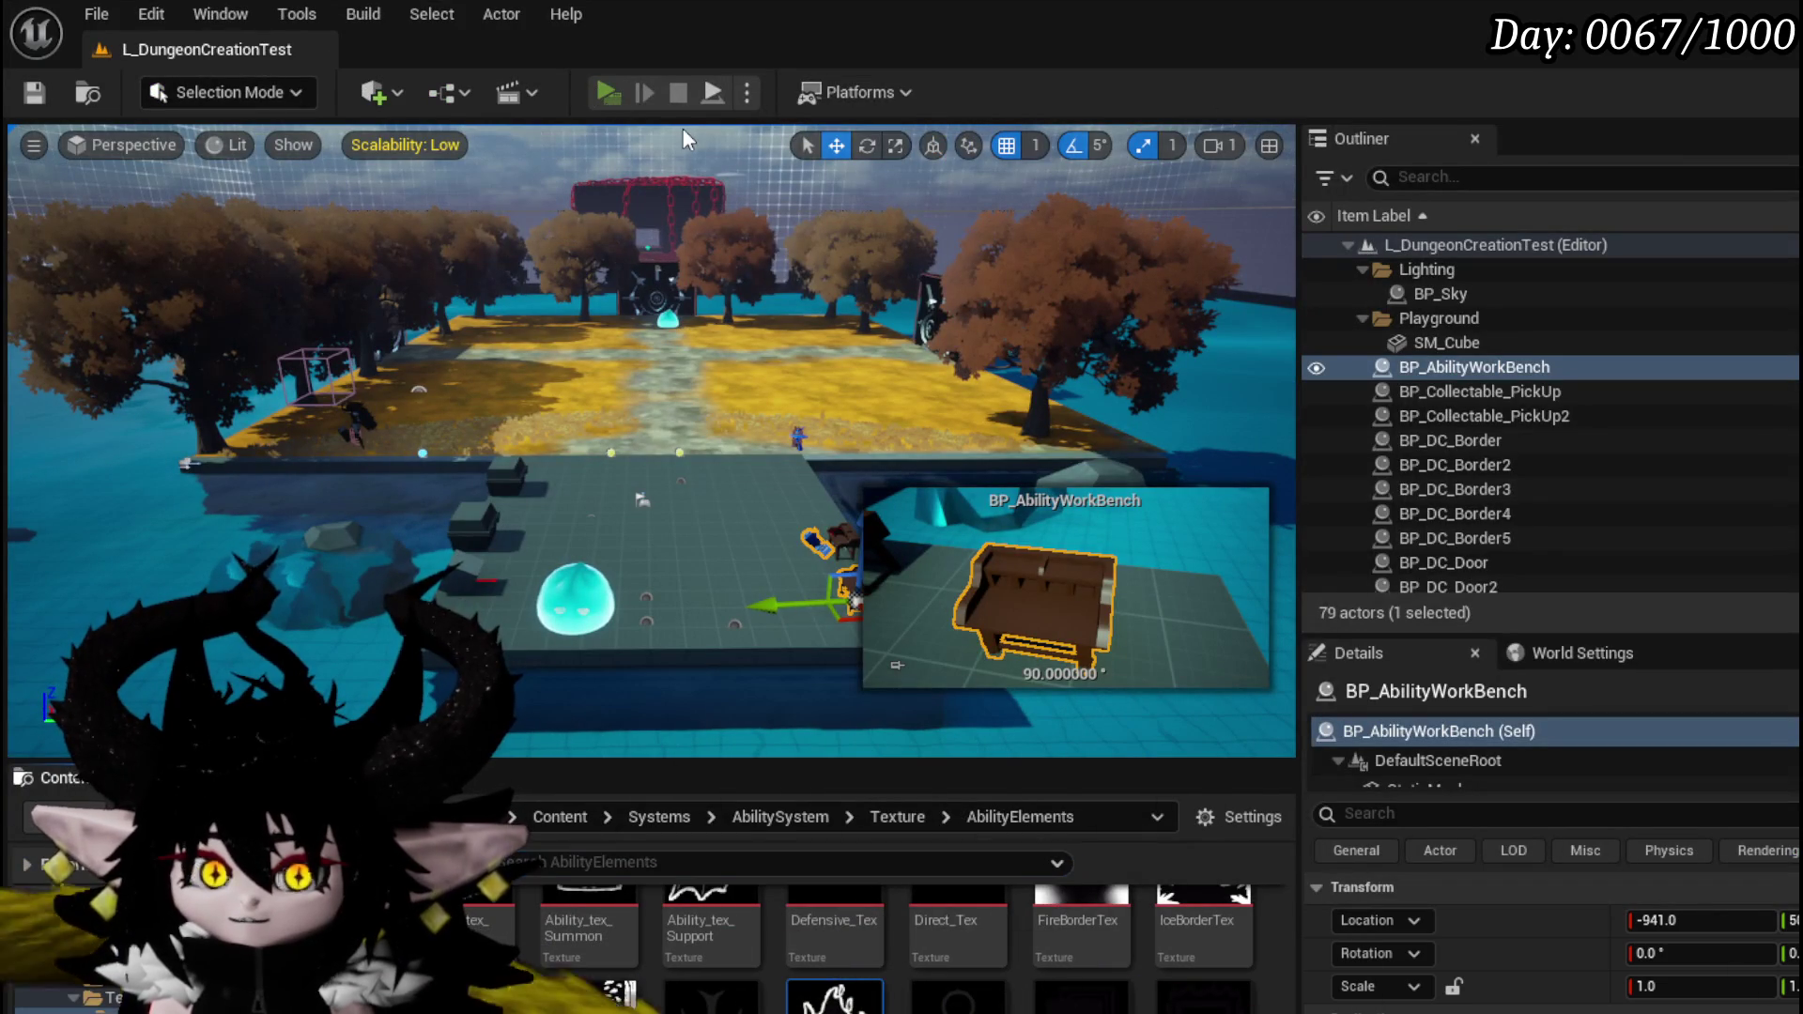
{"action": "key", "text": "alt+p"}
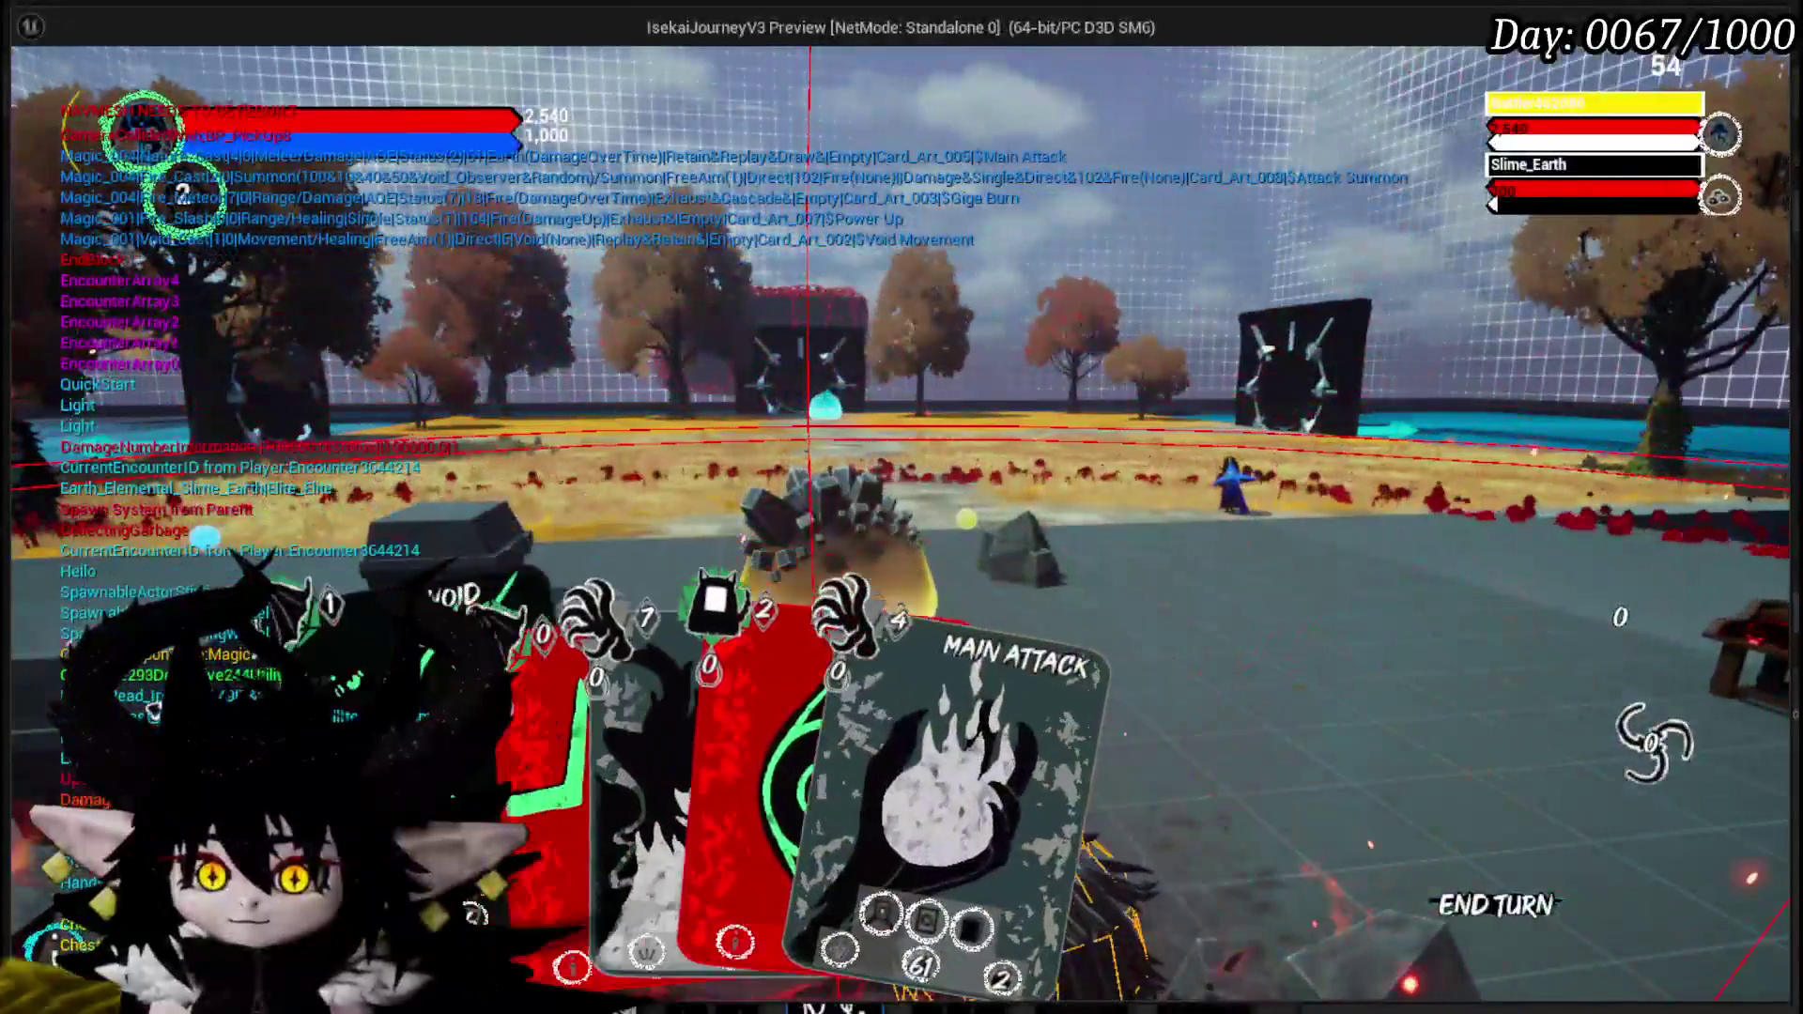
- Play the Power Up card in the Slime_Earth battle, then stop the play-test
{"action": "mouse_move", "coordinate": [622, 719]}
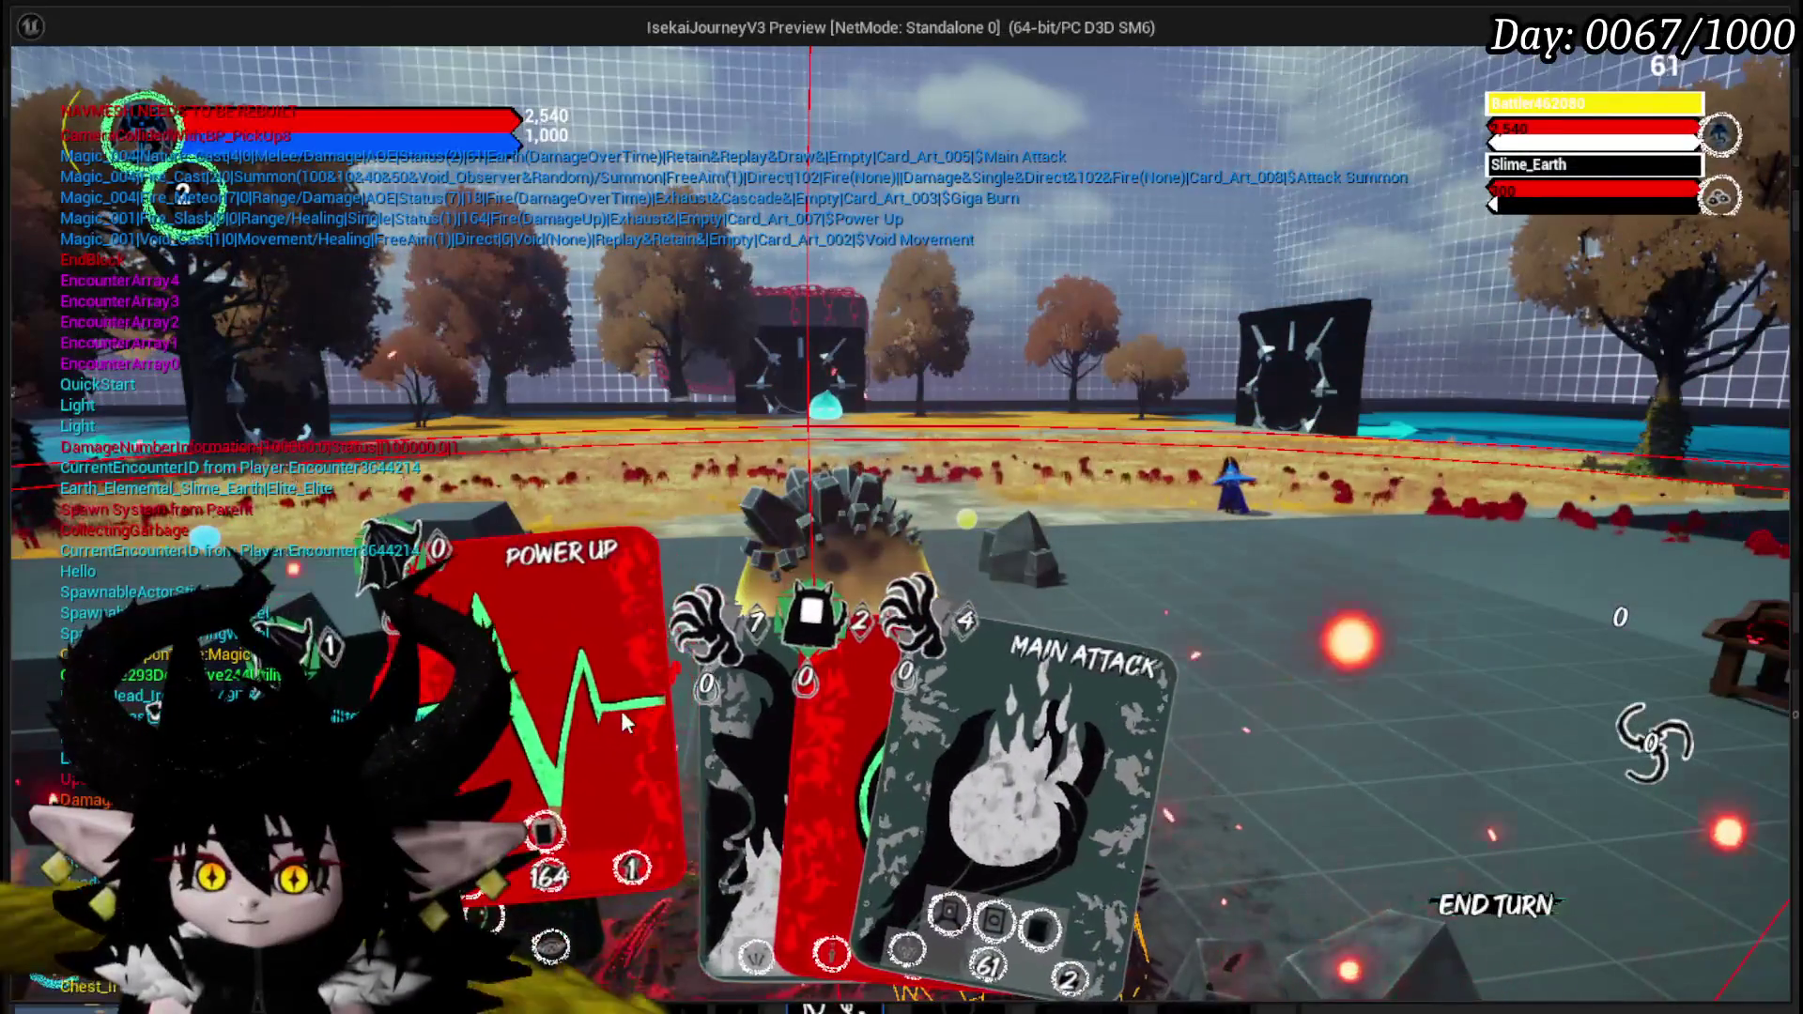
{"action": "left_click", "coordinate": [586, 716]}
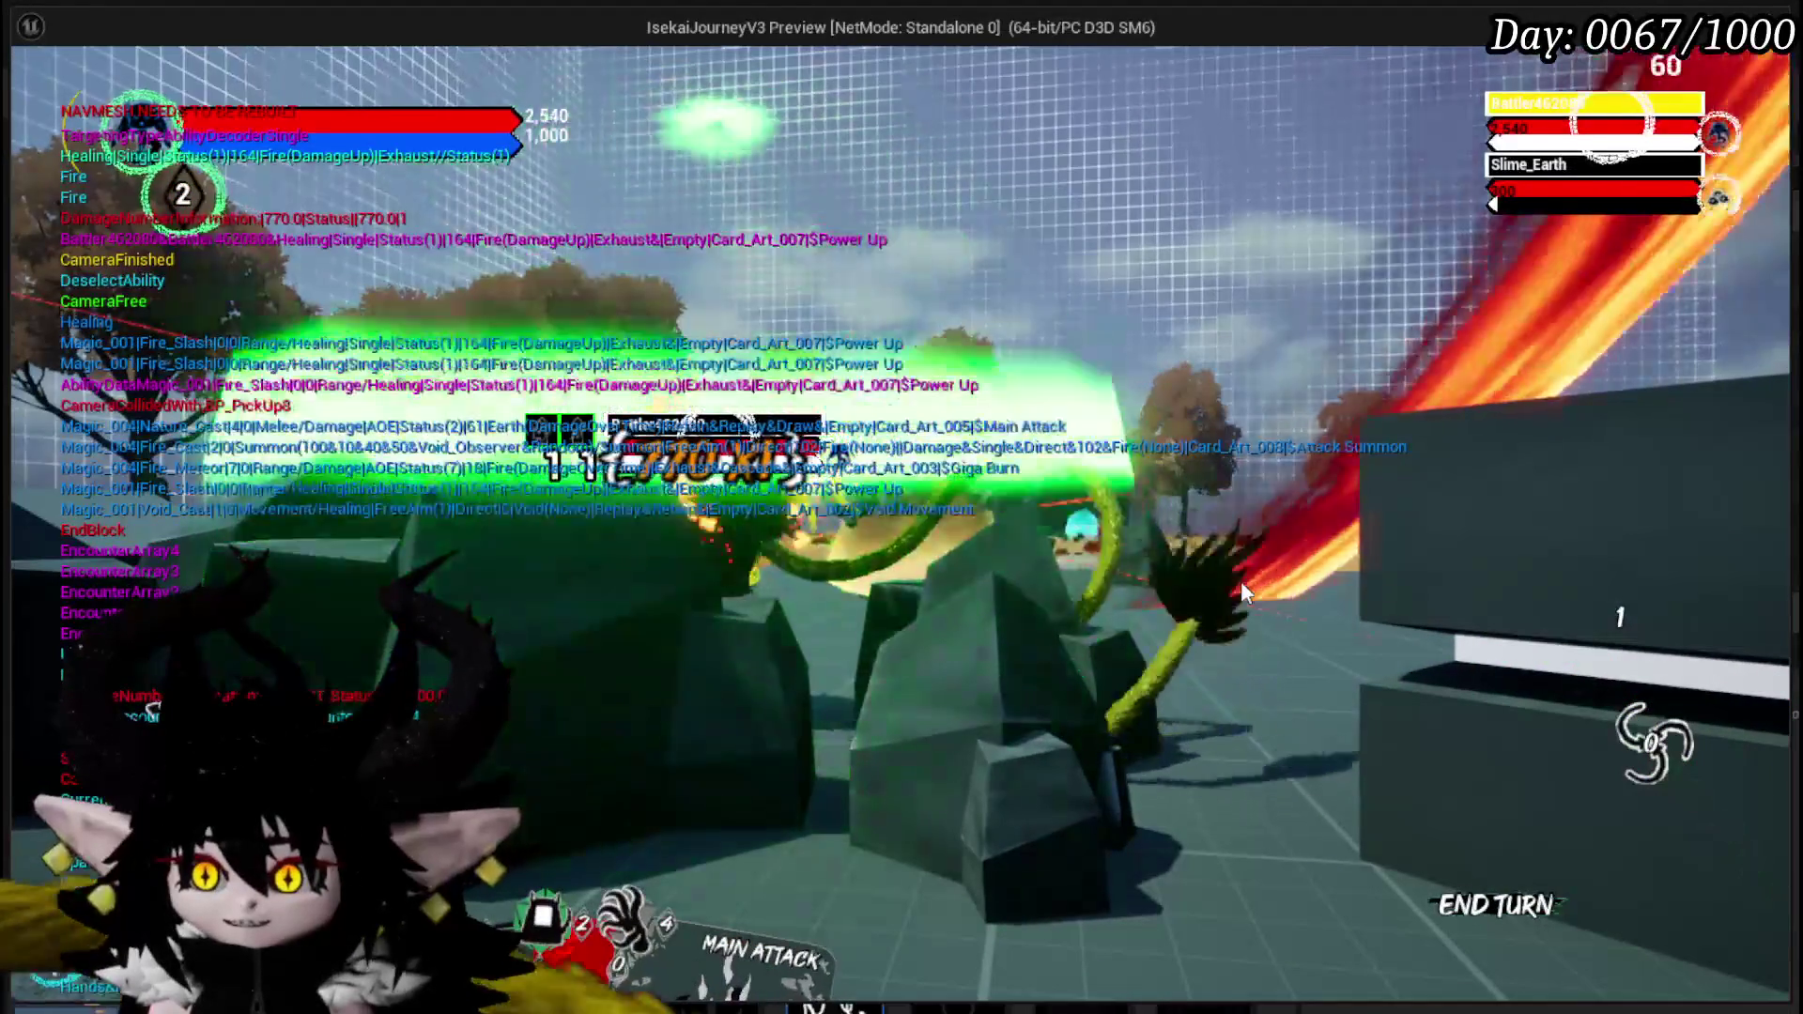
{"action": "key", "text": "Escape"}
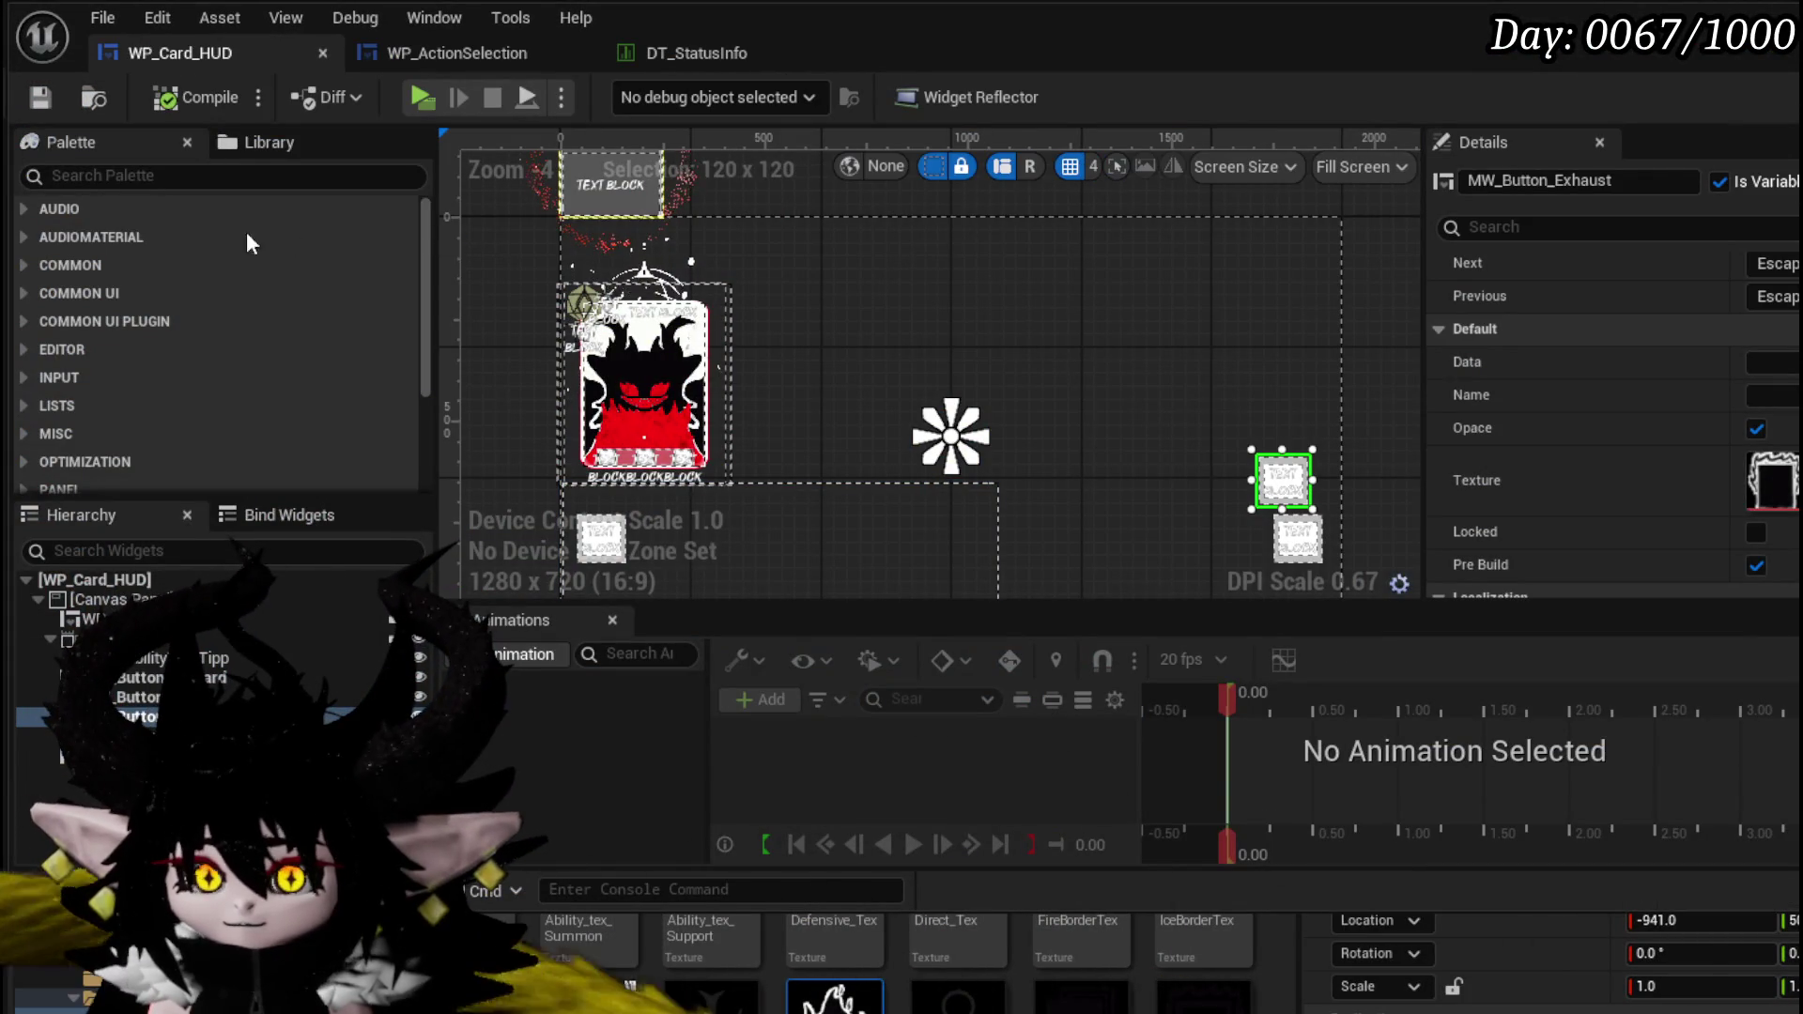
- In WP_ActionSelection's SetOwner function, get MW Button Exhaust from the WP Card HUD reference
{"action": "left_click", "coordinate": [449, 57]}
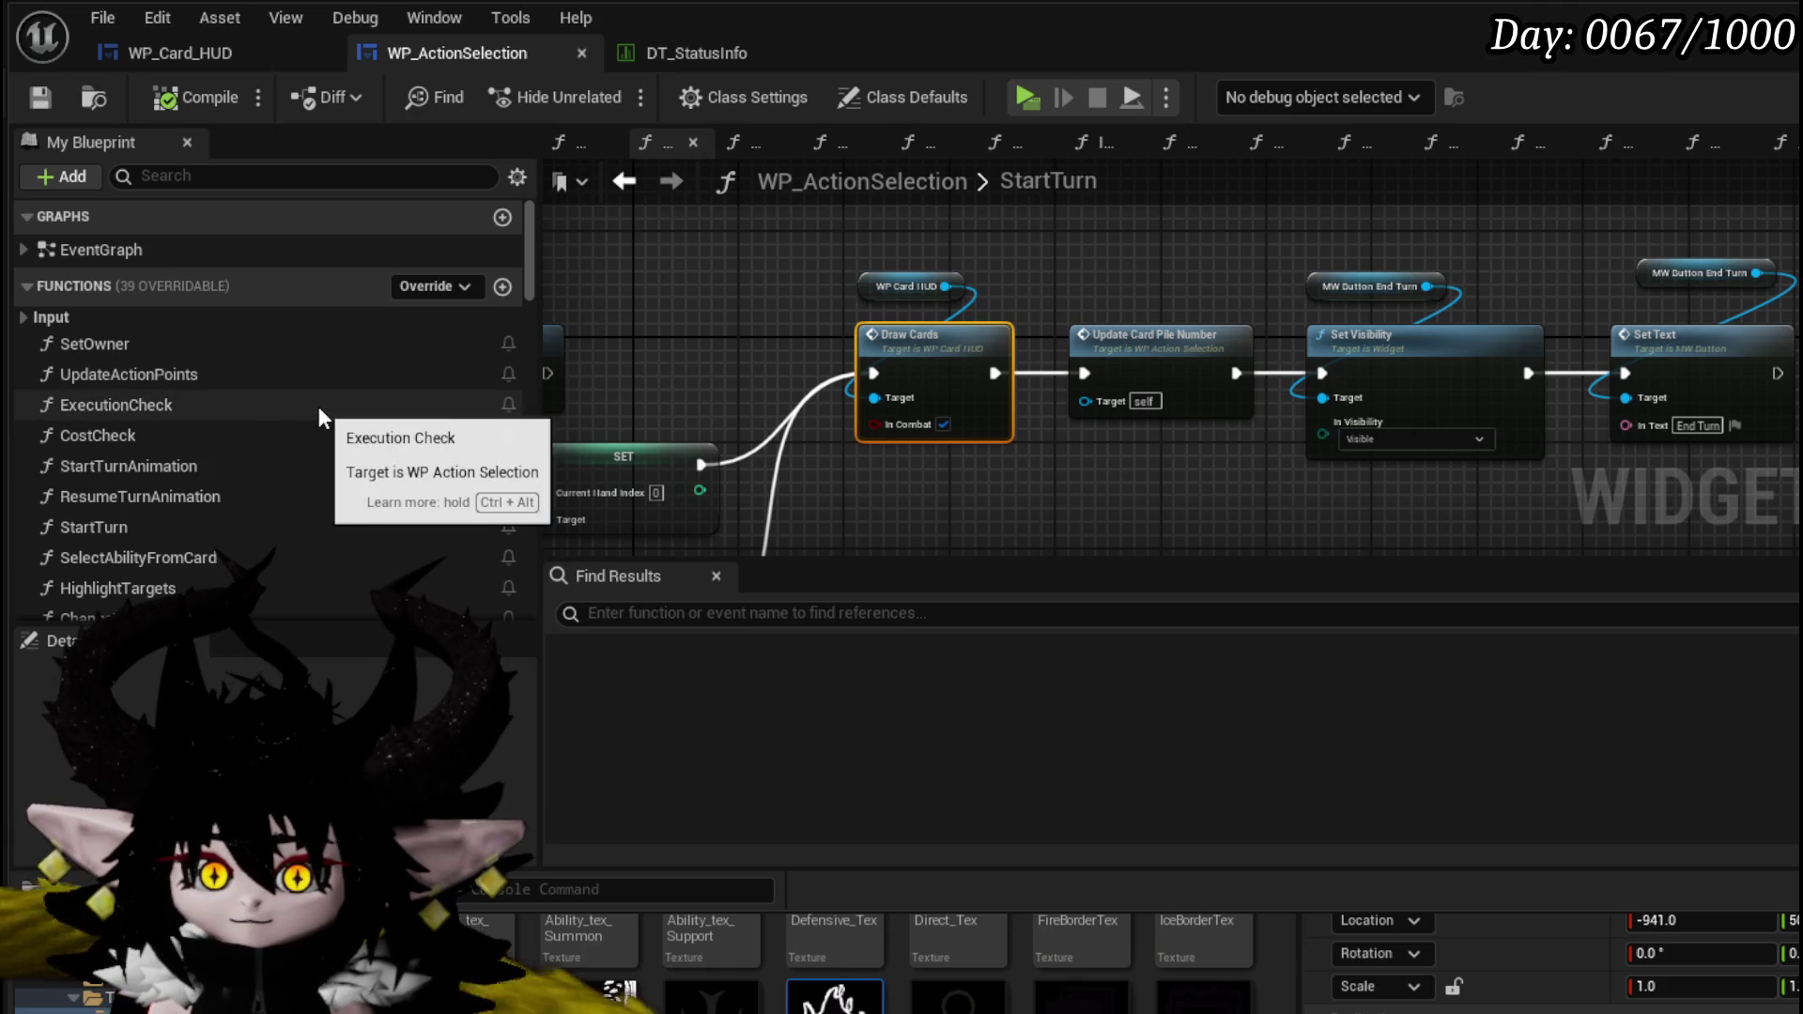
{"action": "double_click", "coordinate": [208, 349]}
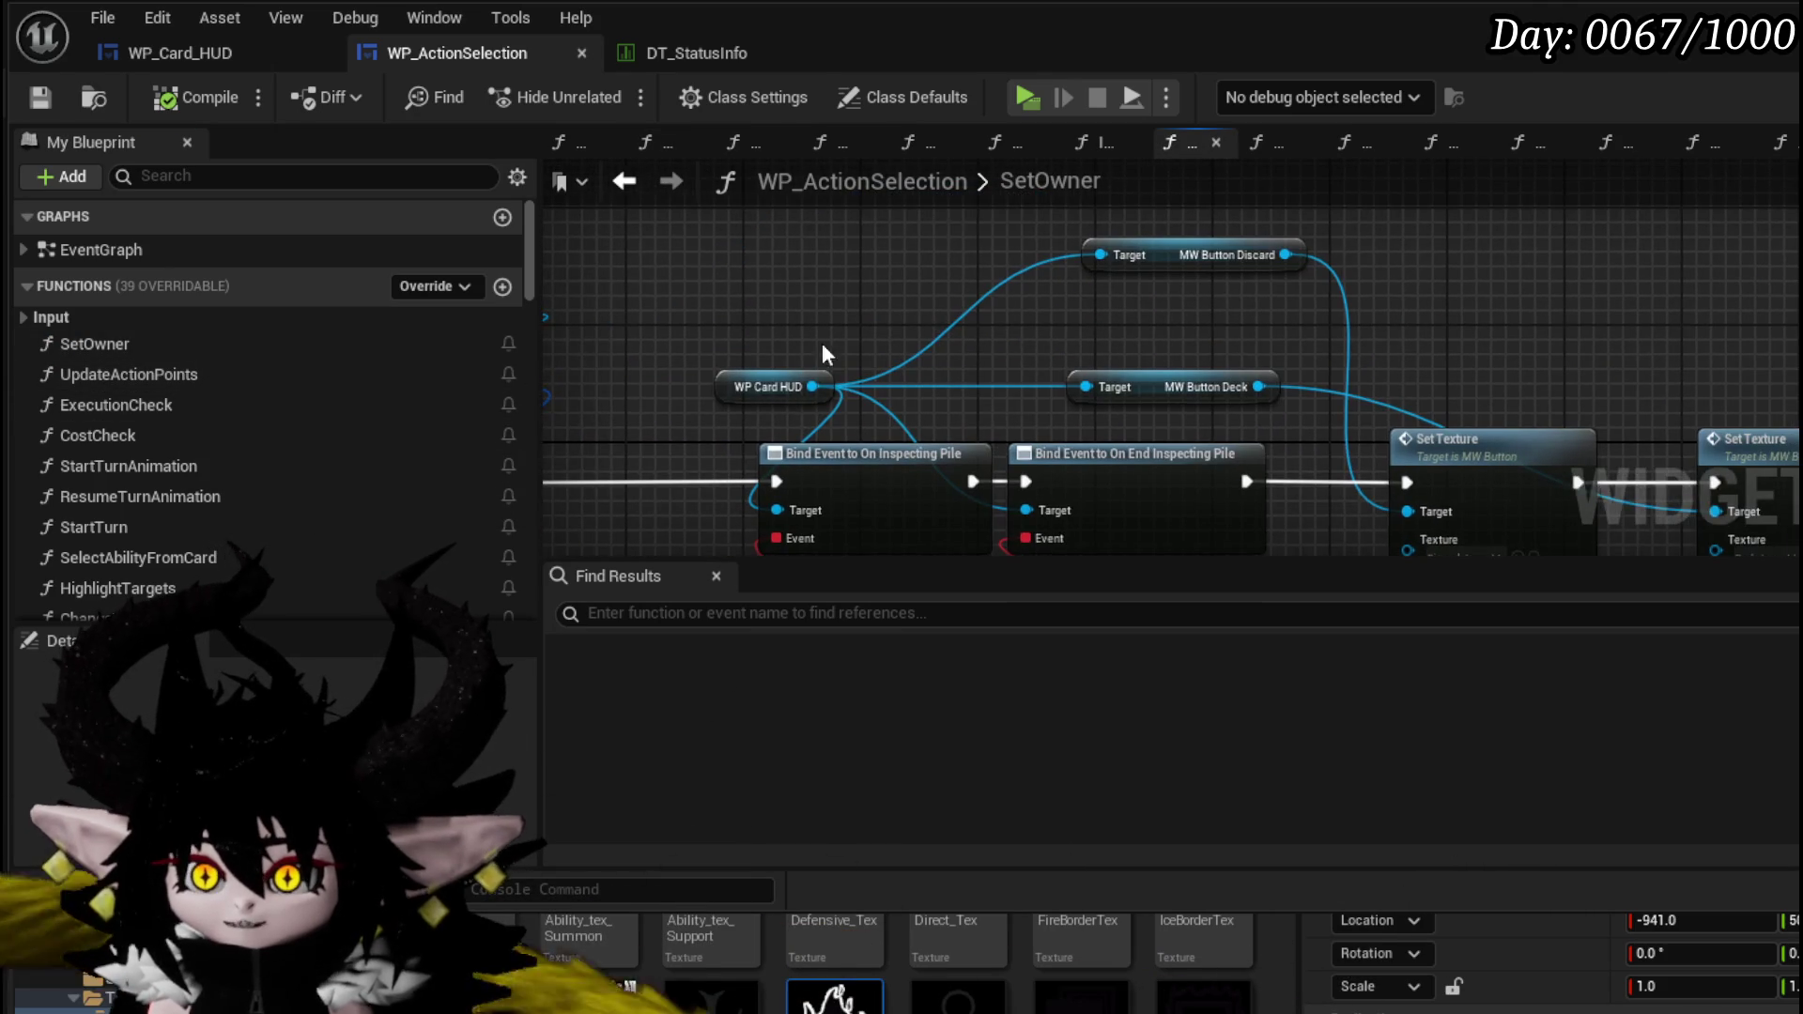
{"action": "left_click_drag", "start_coordinate": [811, 386], "coordinate": [922, 289]}
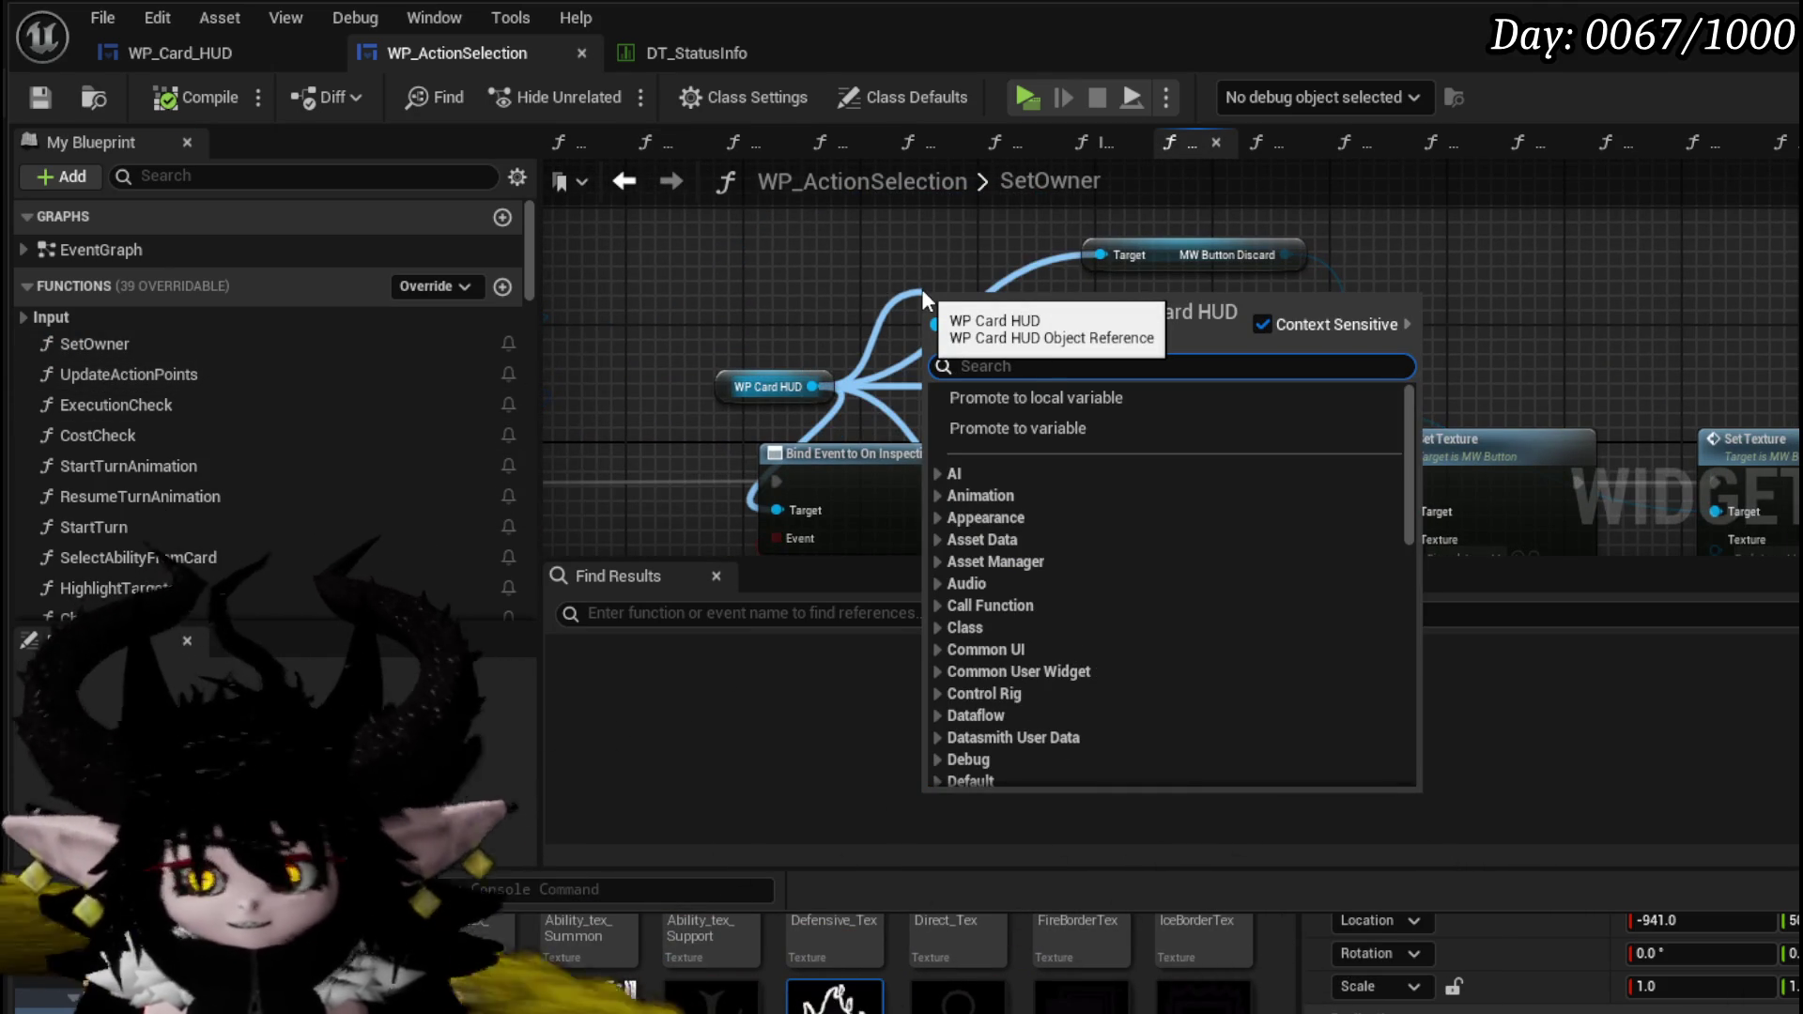
{"action": "type", "text": "Exhaust"}
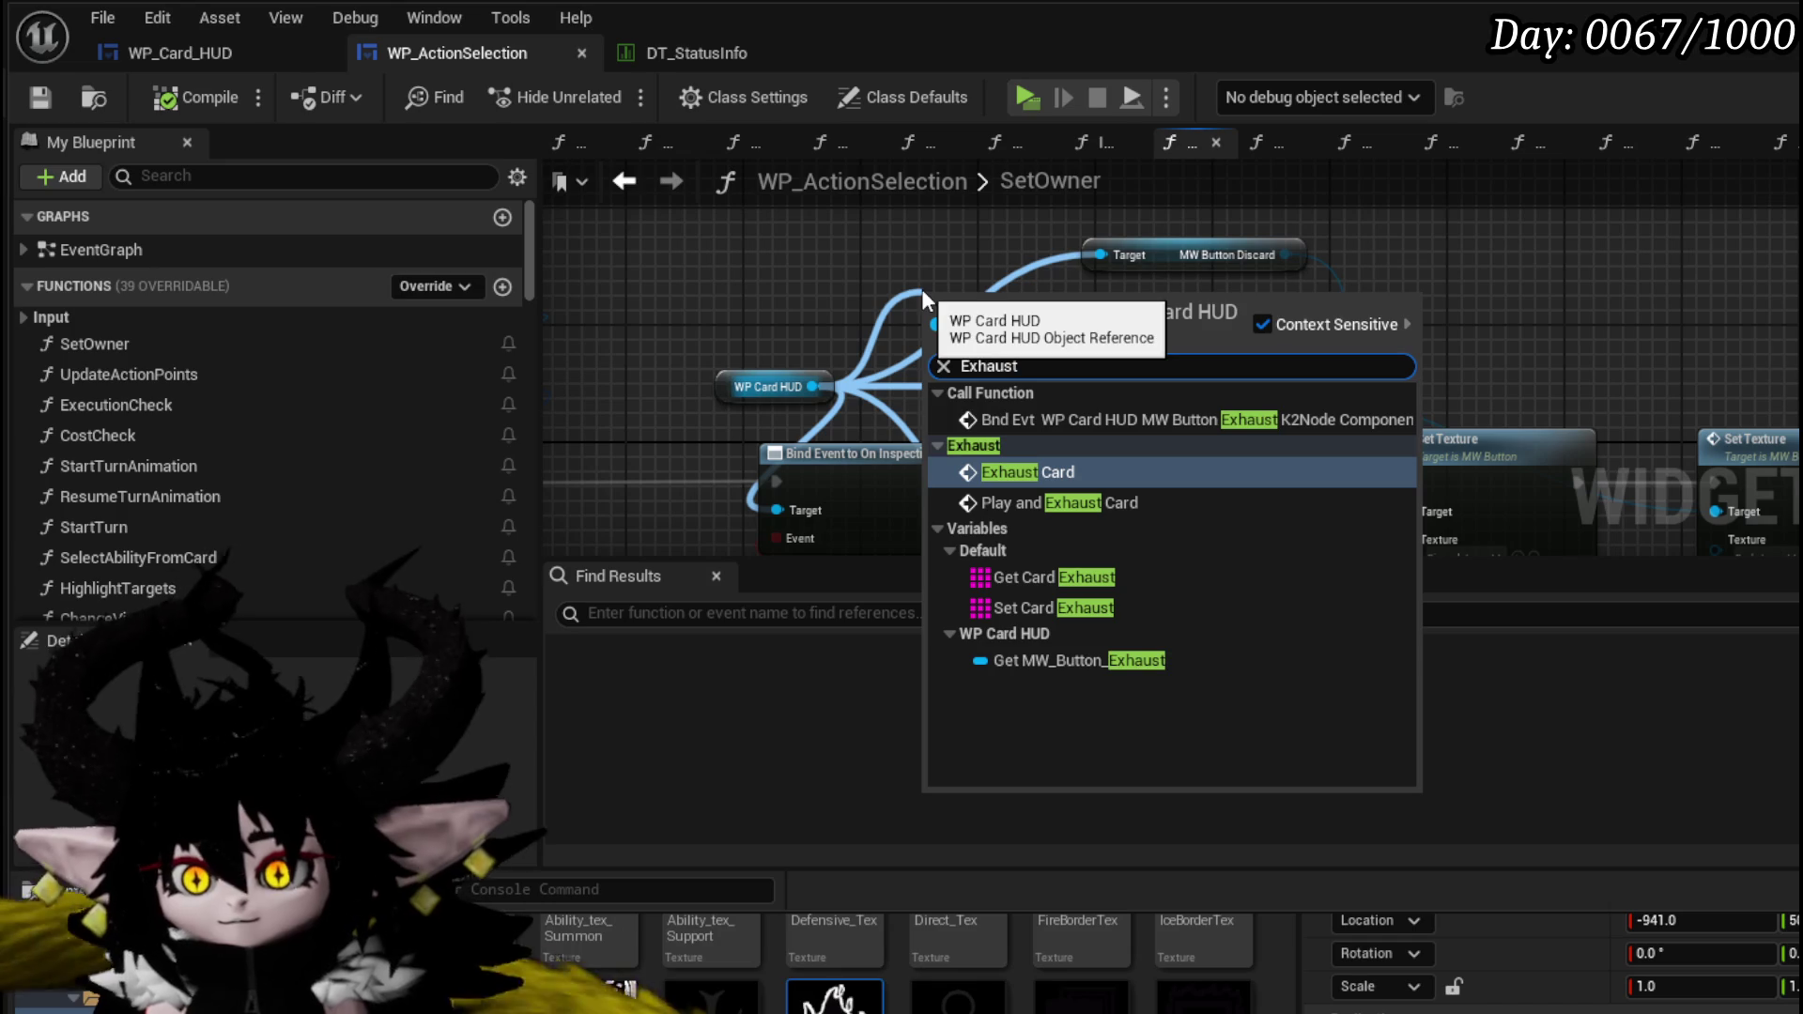
{"action": "left_click", "coordinate": [1079, 660]}
- Chain a Set Texture node for the Exhaust button after the deck's, then compile and save
{"action": "left_click_drag", "start_coordinate": [1126, 298], "coordinate": [1619, 334]}
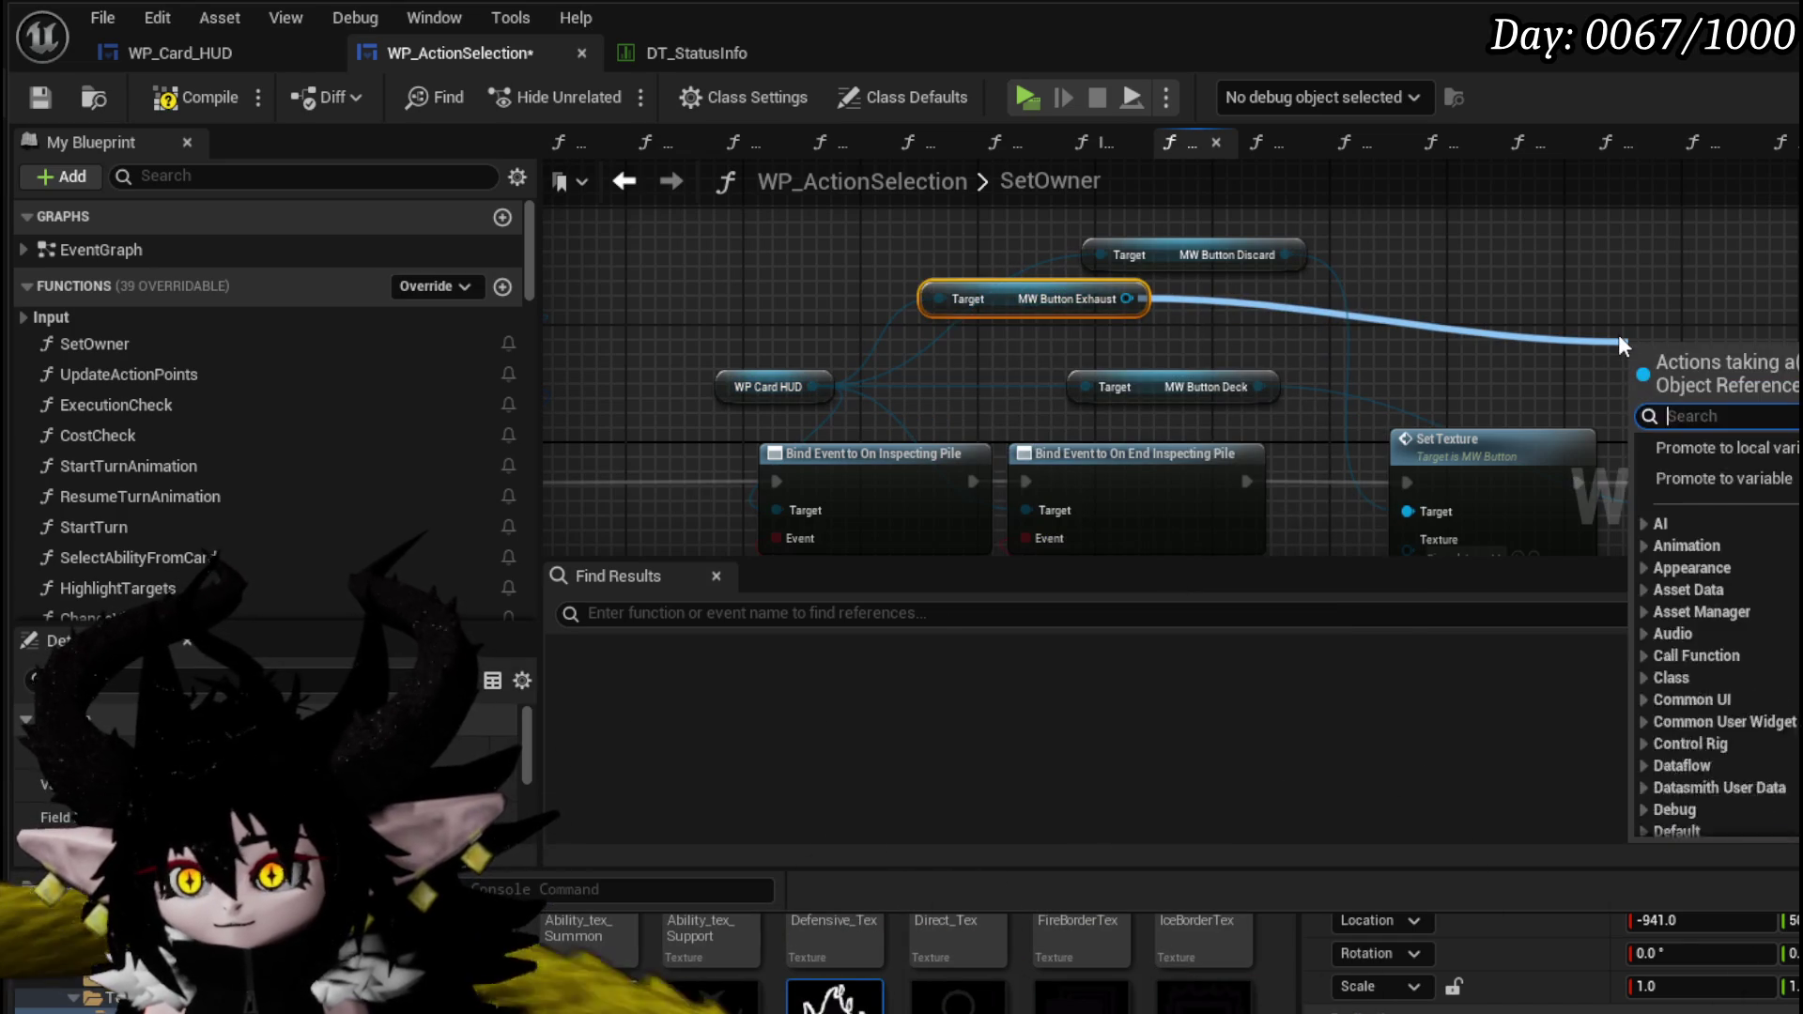
{"action": "type", "text": "Set Text"}
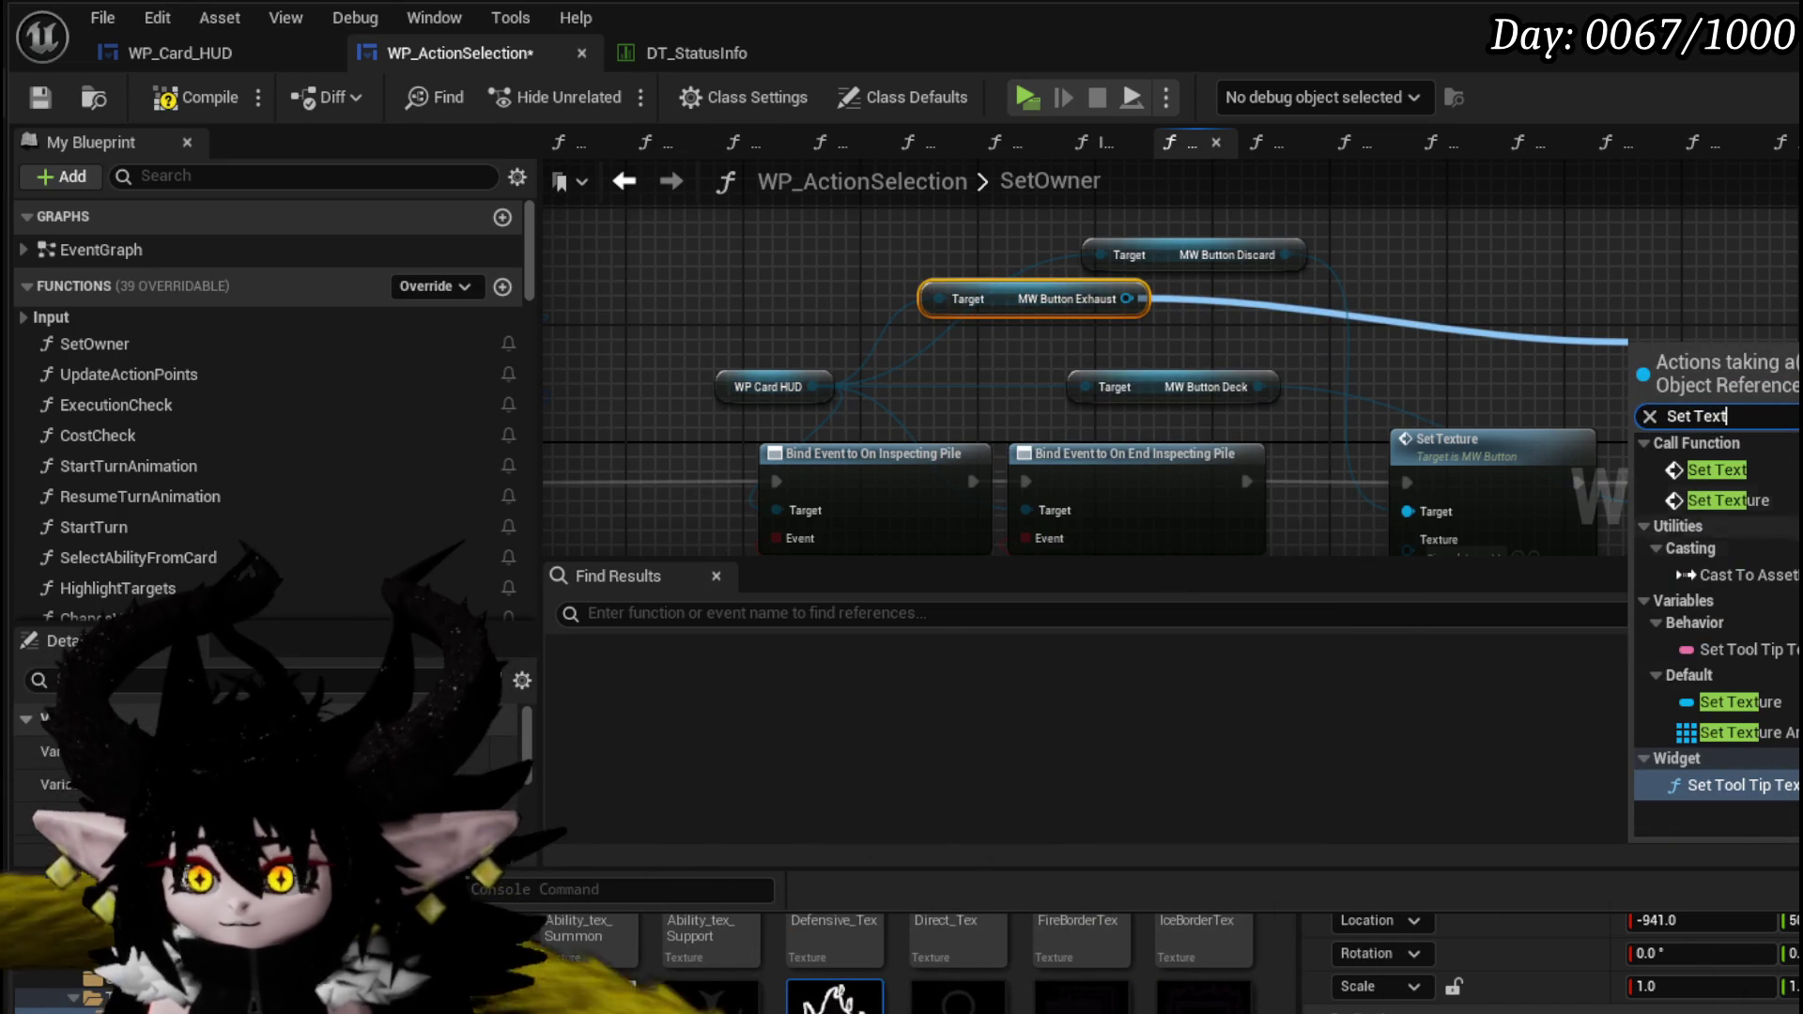
{"action": "left_click", "coordinate": [1736, 500]}
{"action": "mouse_move", "coordinate": [1653, 344]}
{"action": "left_mouse_down"}
{"action": "mouse_move", "coordinate": [1221, 272]}
{"action": "mouse_move", "coordinate": [1533, 389]}
{"action": "left_mouse_up"}
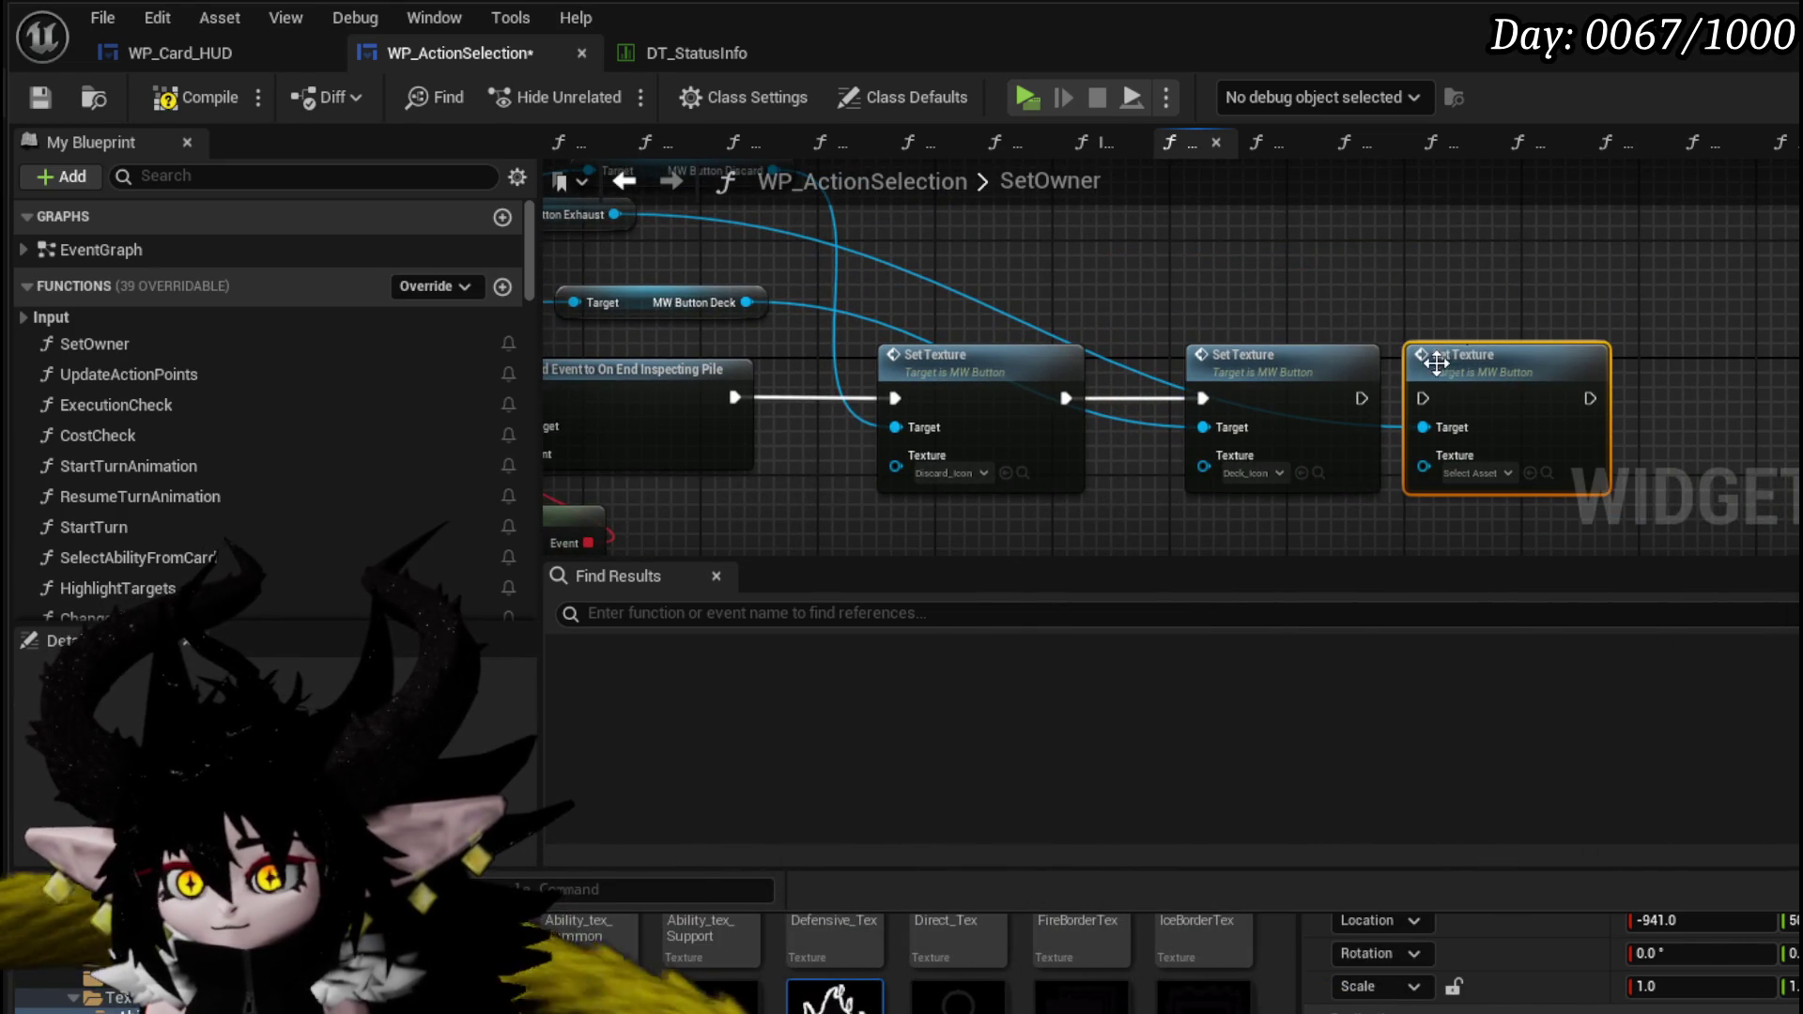
{"action": "left_click_drag", "start_coordinate": [1355, 402], "coordinate": [1423, 399]}
{"action": "left_click_drag", "start_coordinate": [1305, 362], "coordinate": [1245, 361]}
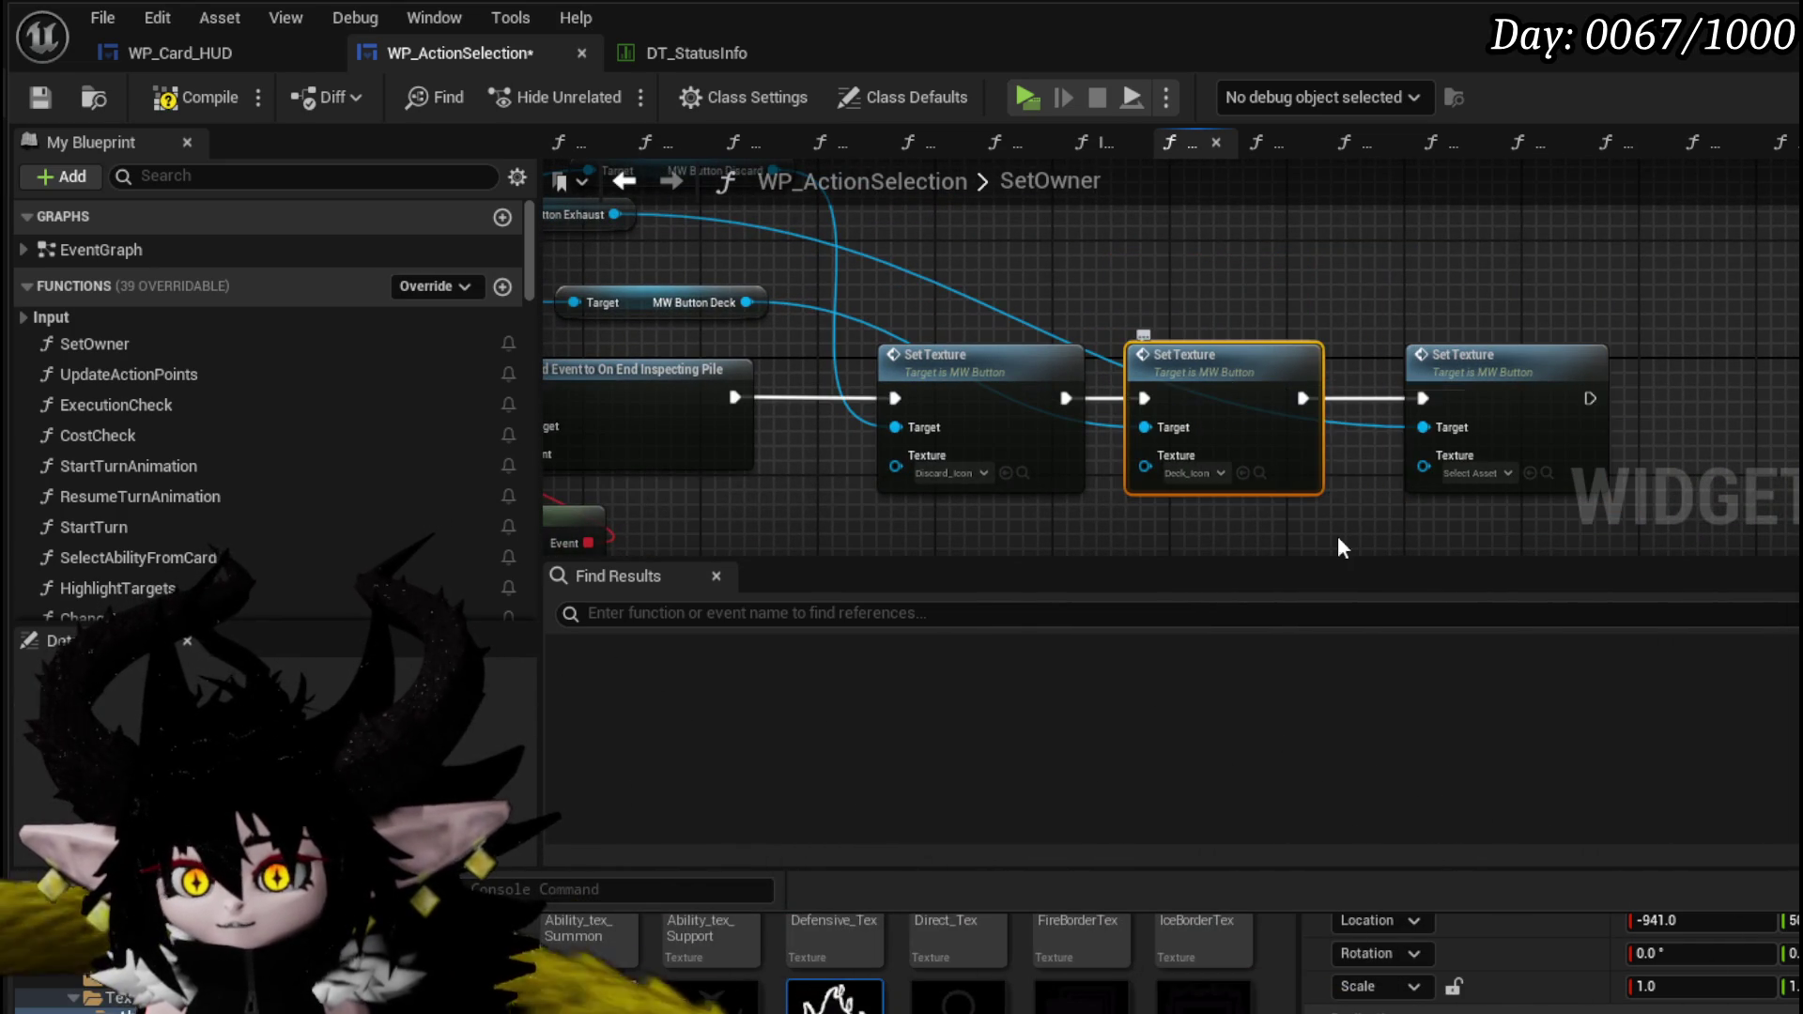
{"action": "scroll", "coordinate": [1113, 937], "scroll_direction": "down", "scroll_amount": 5}
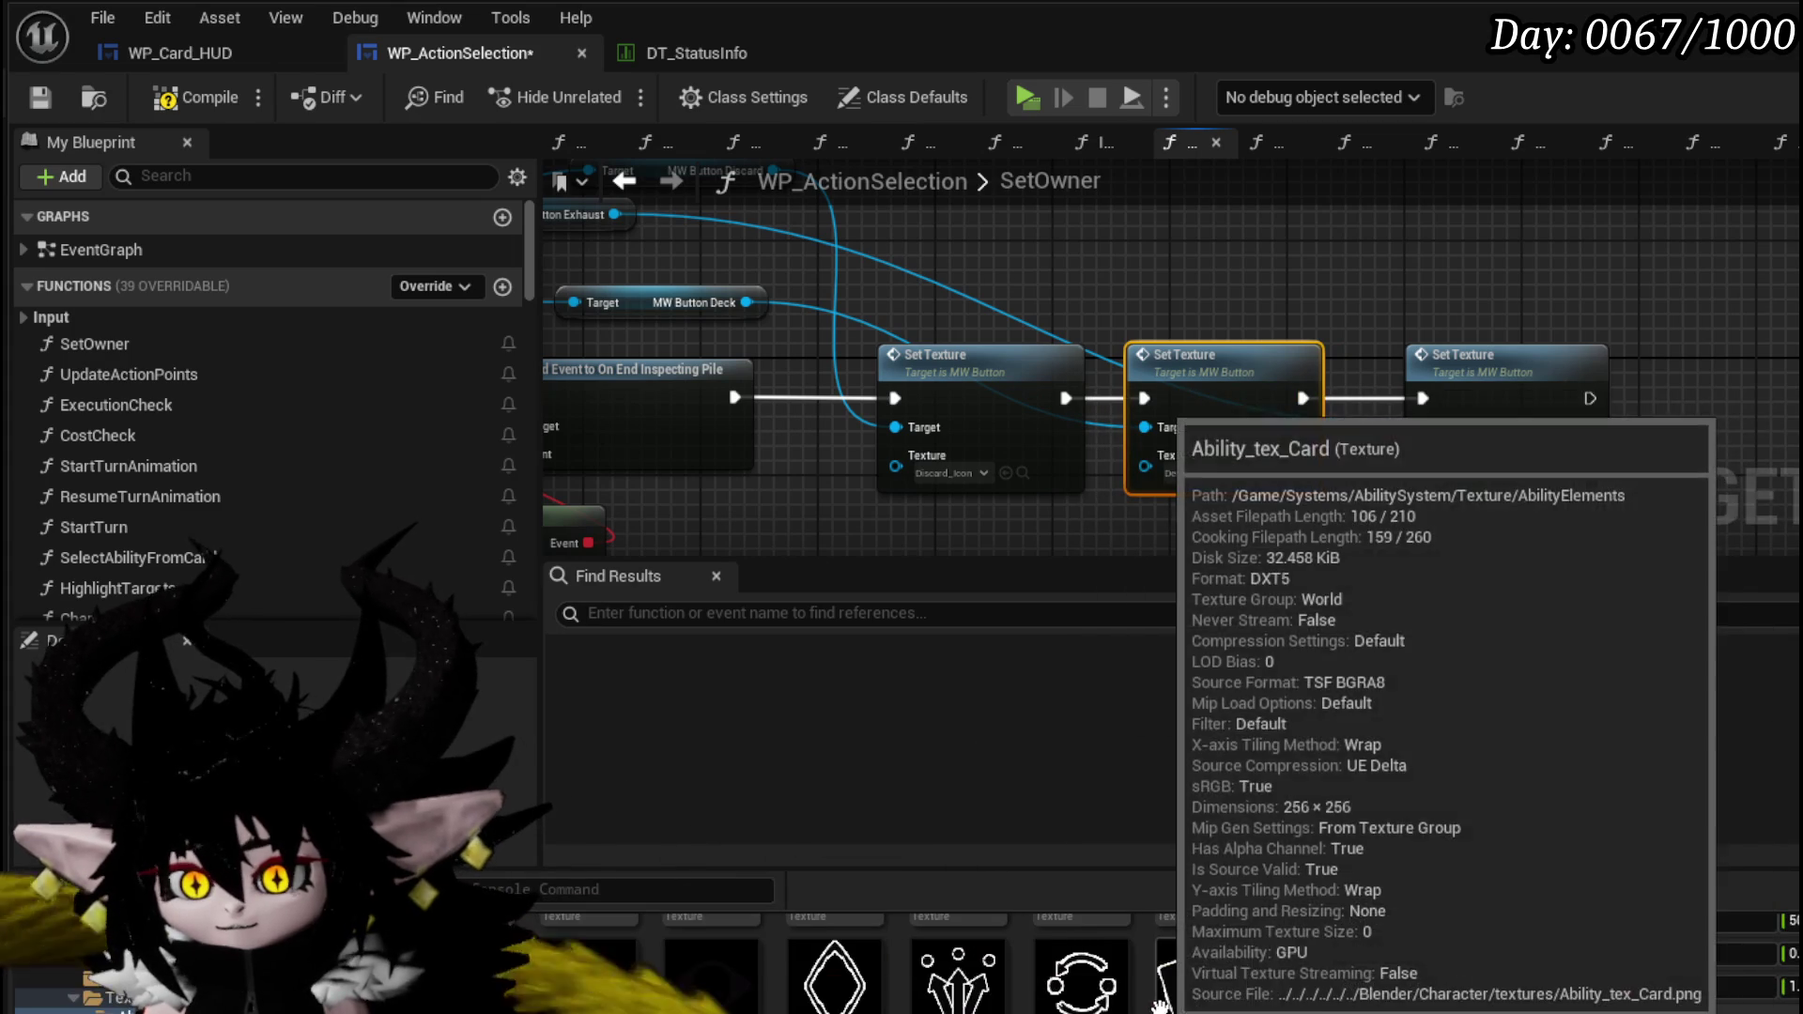
{"action": "scroll", "coordinate": [1087, 958], "scroll_direction": "up", "scroll_amount": 1}
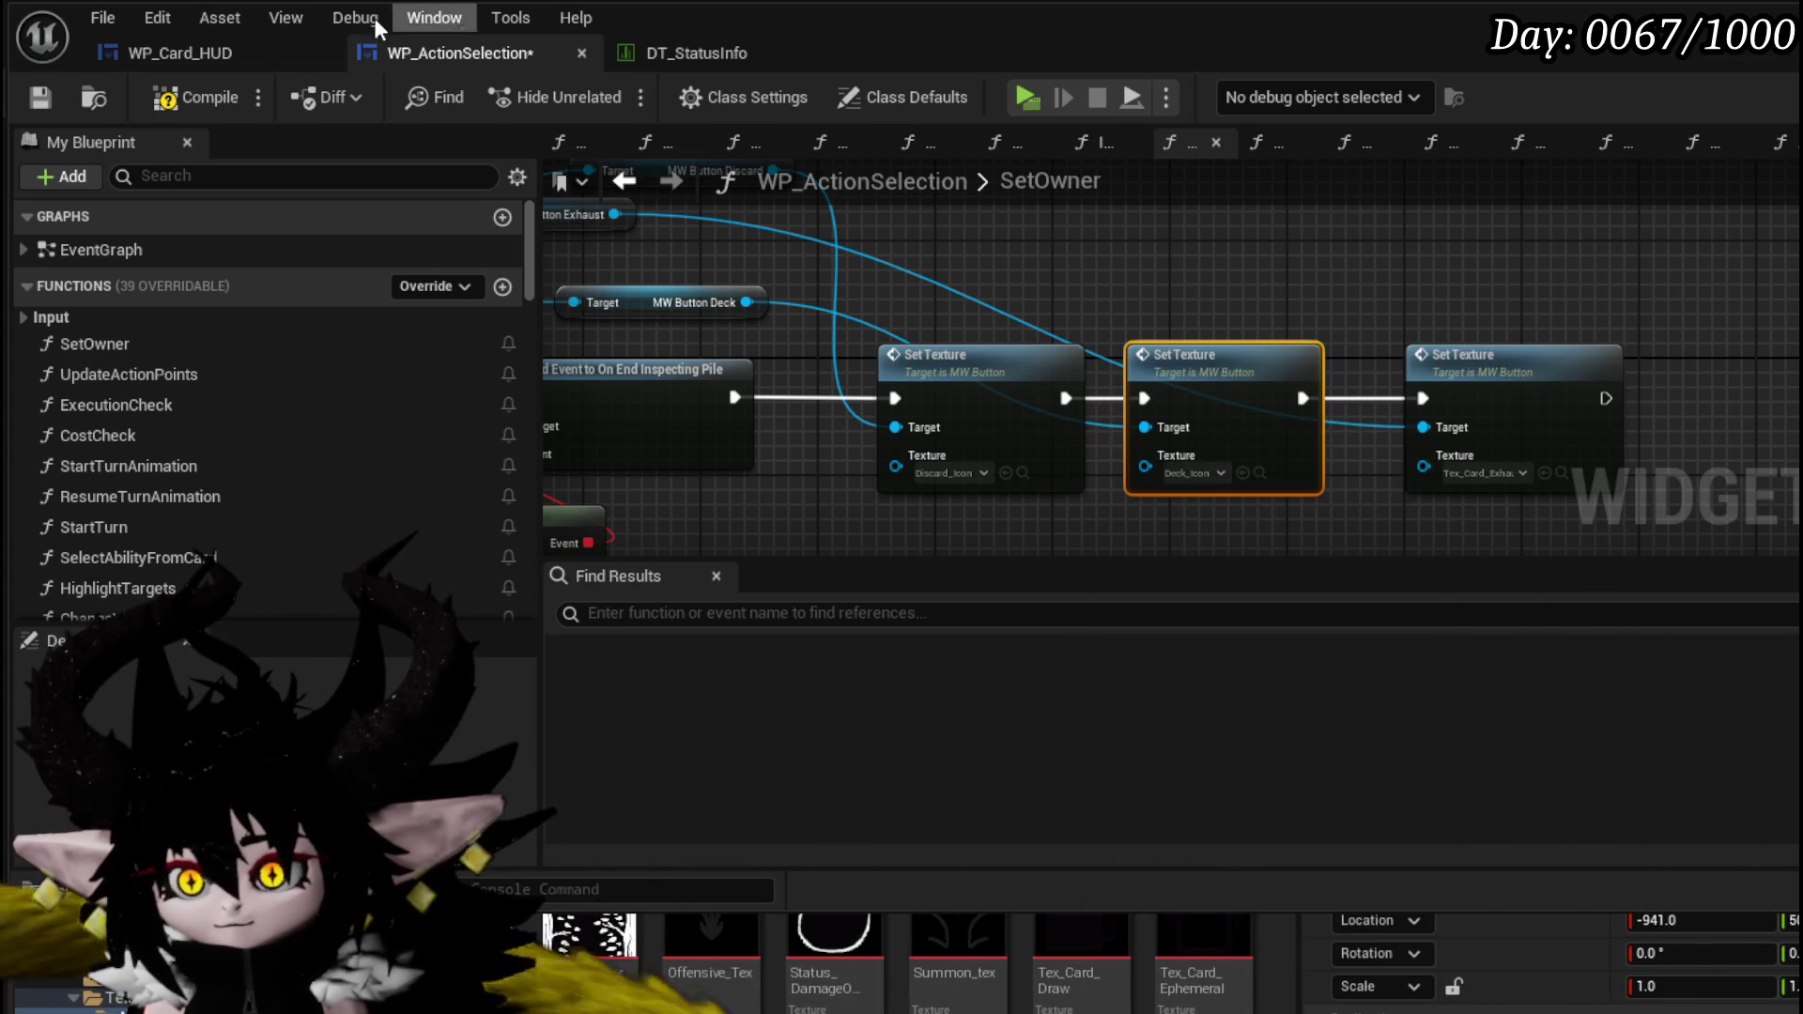
{"action": "left_click", "coordinate": [35, 98]}
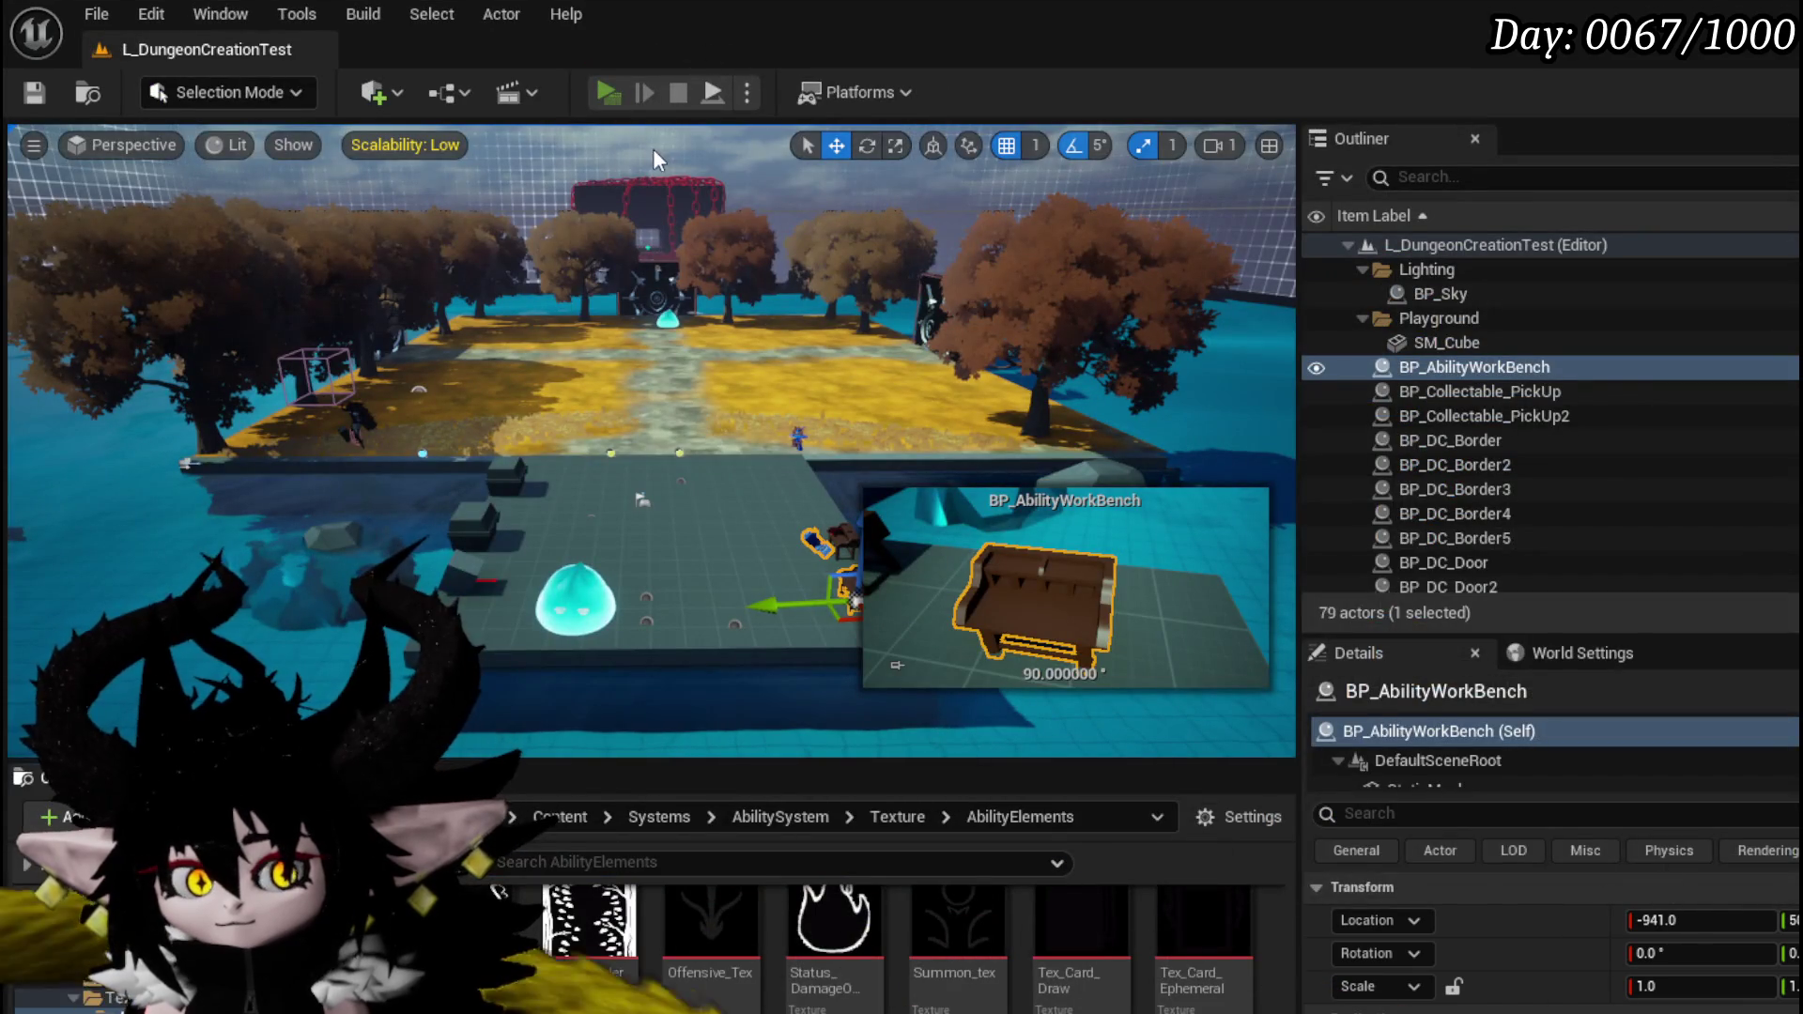
{"action": "key", "text": "alt+p"}
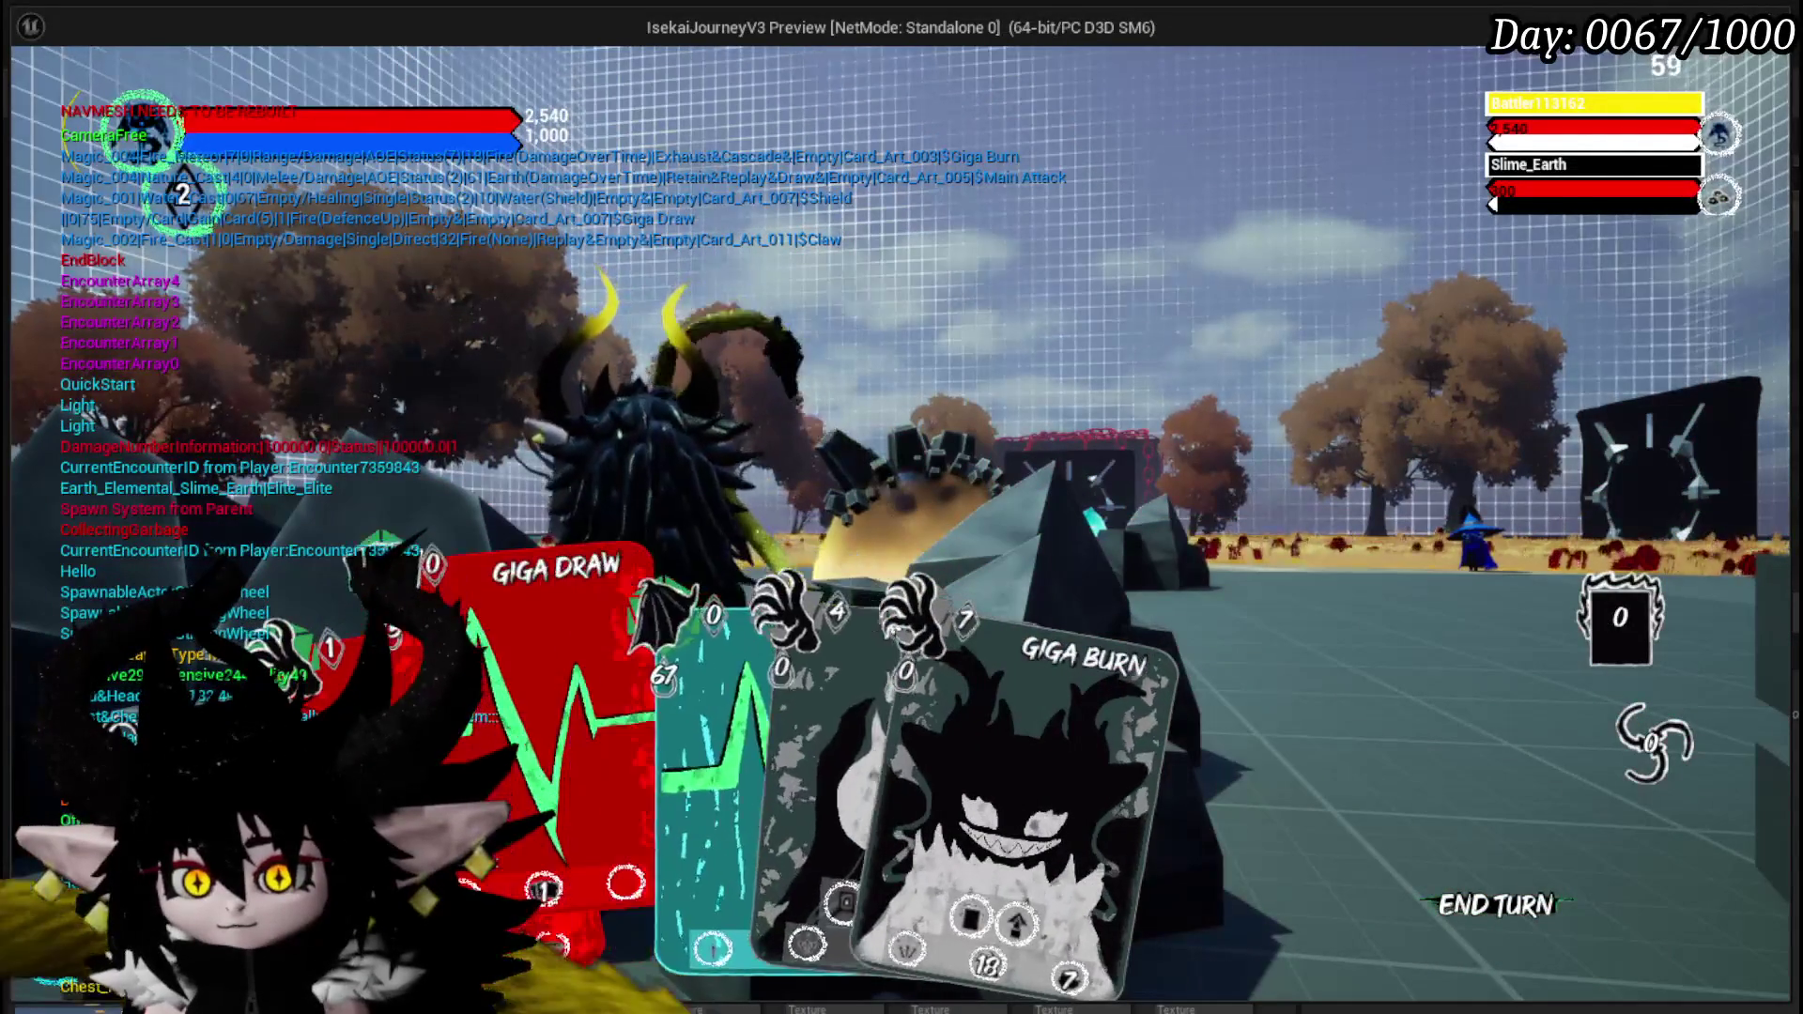
{"action": "left_click", "coordinate": [470, 732]}
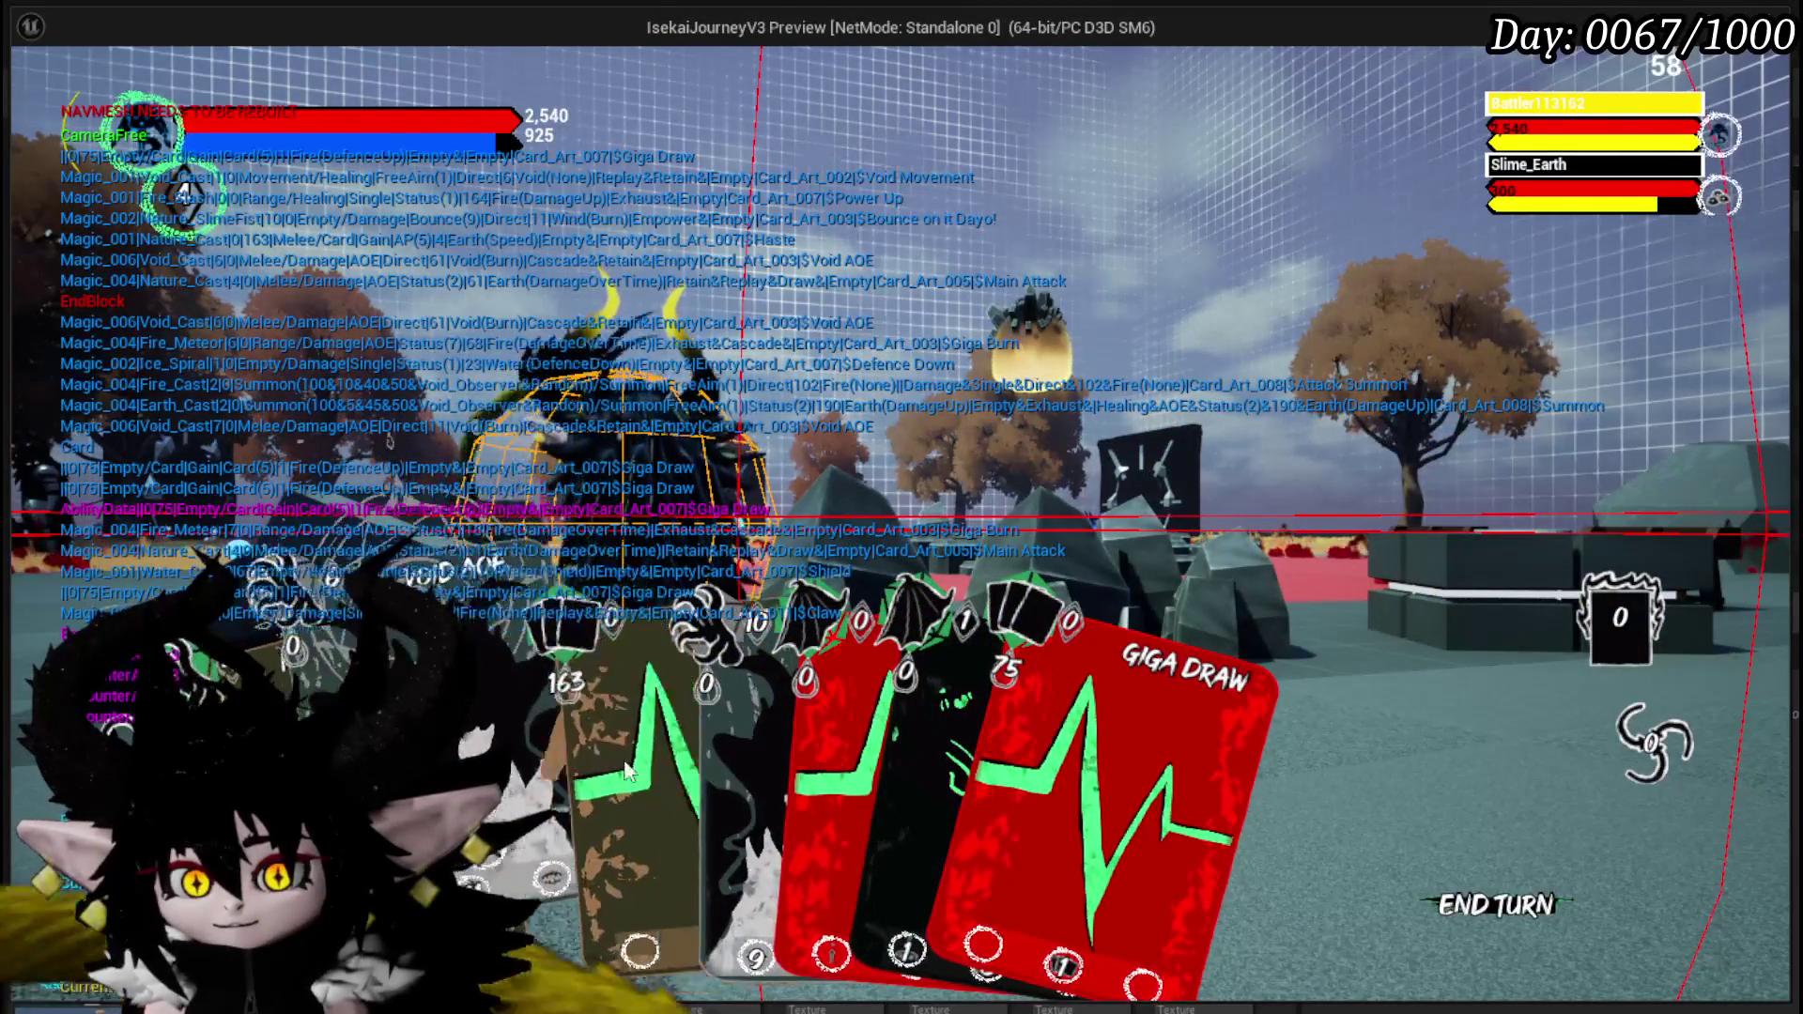
{"action": "left_click", "coordinate": [780, 757]}
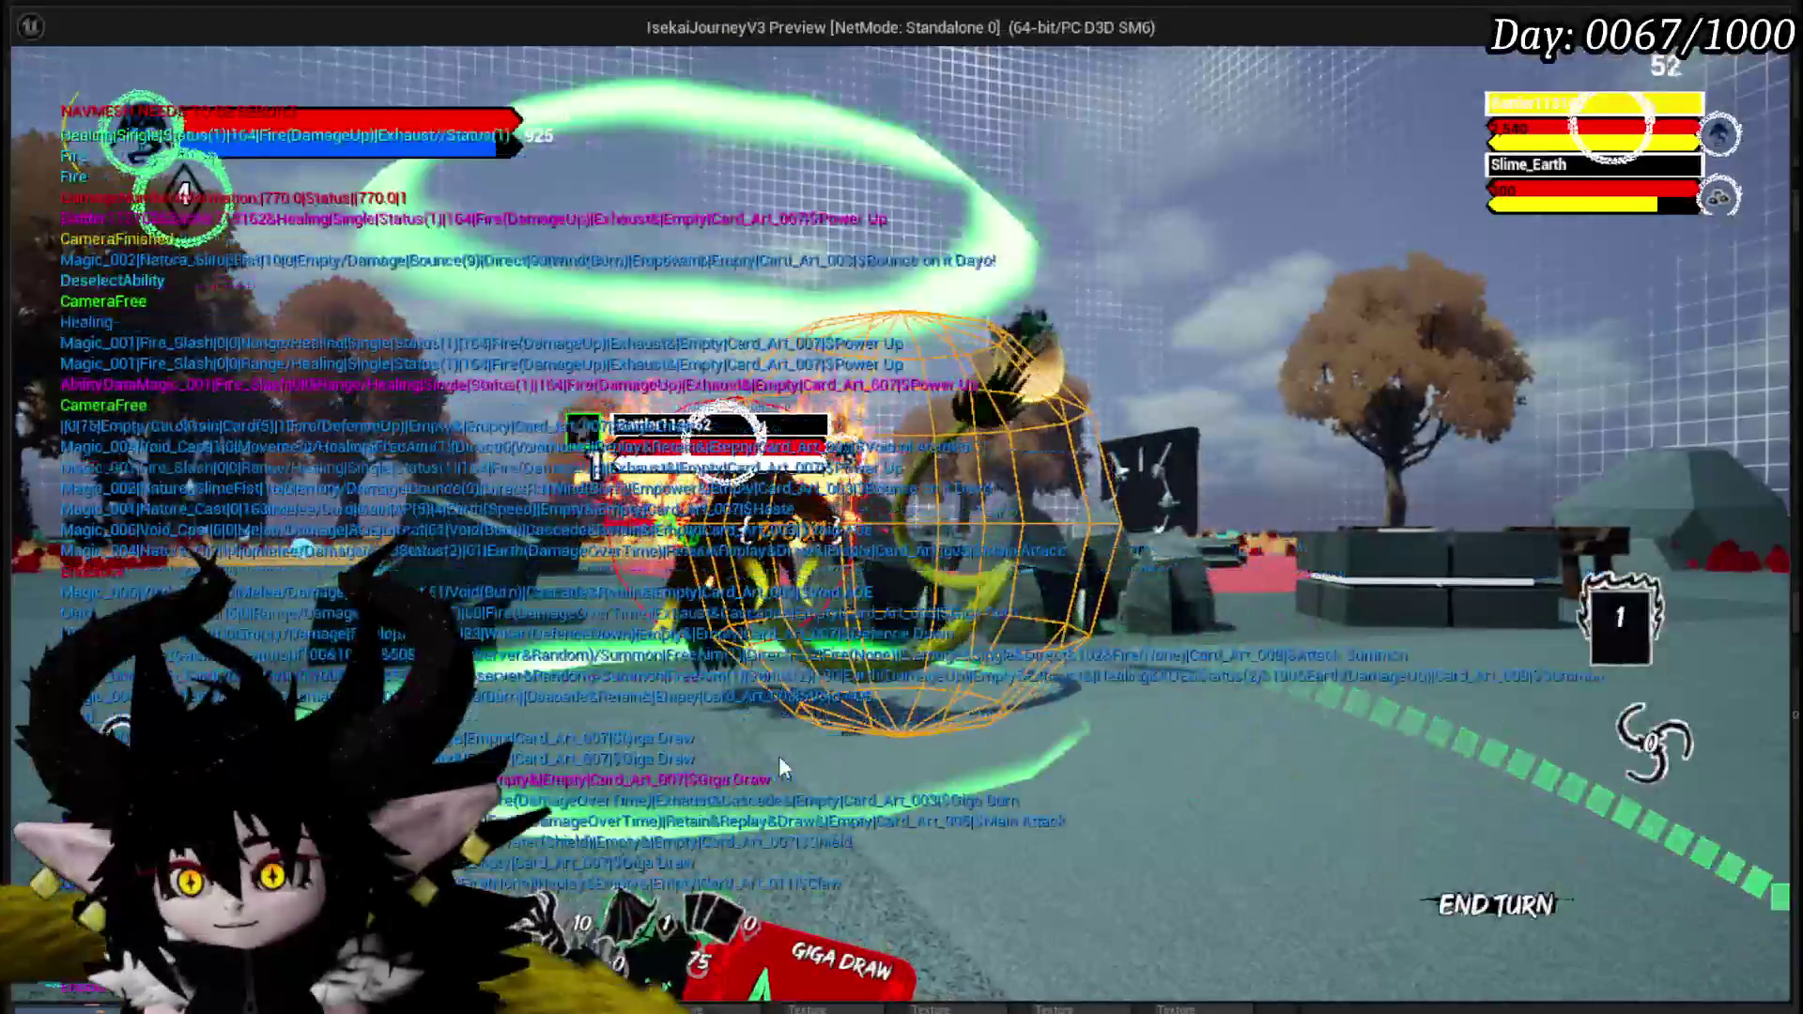
{"action": "key", "text": "Escape"}
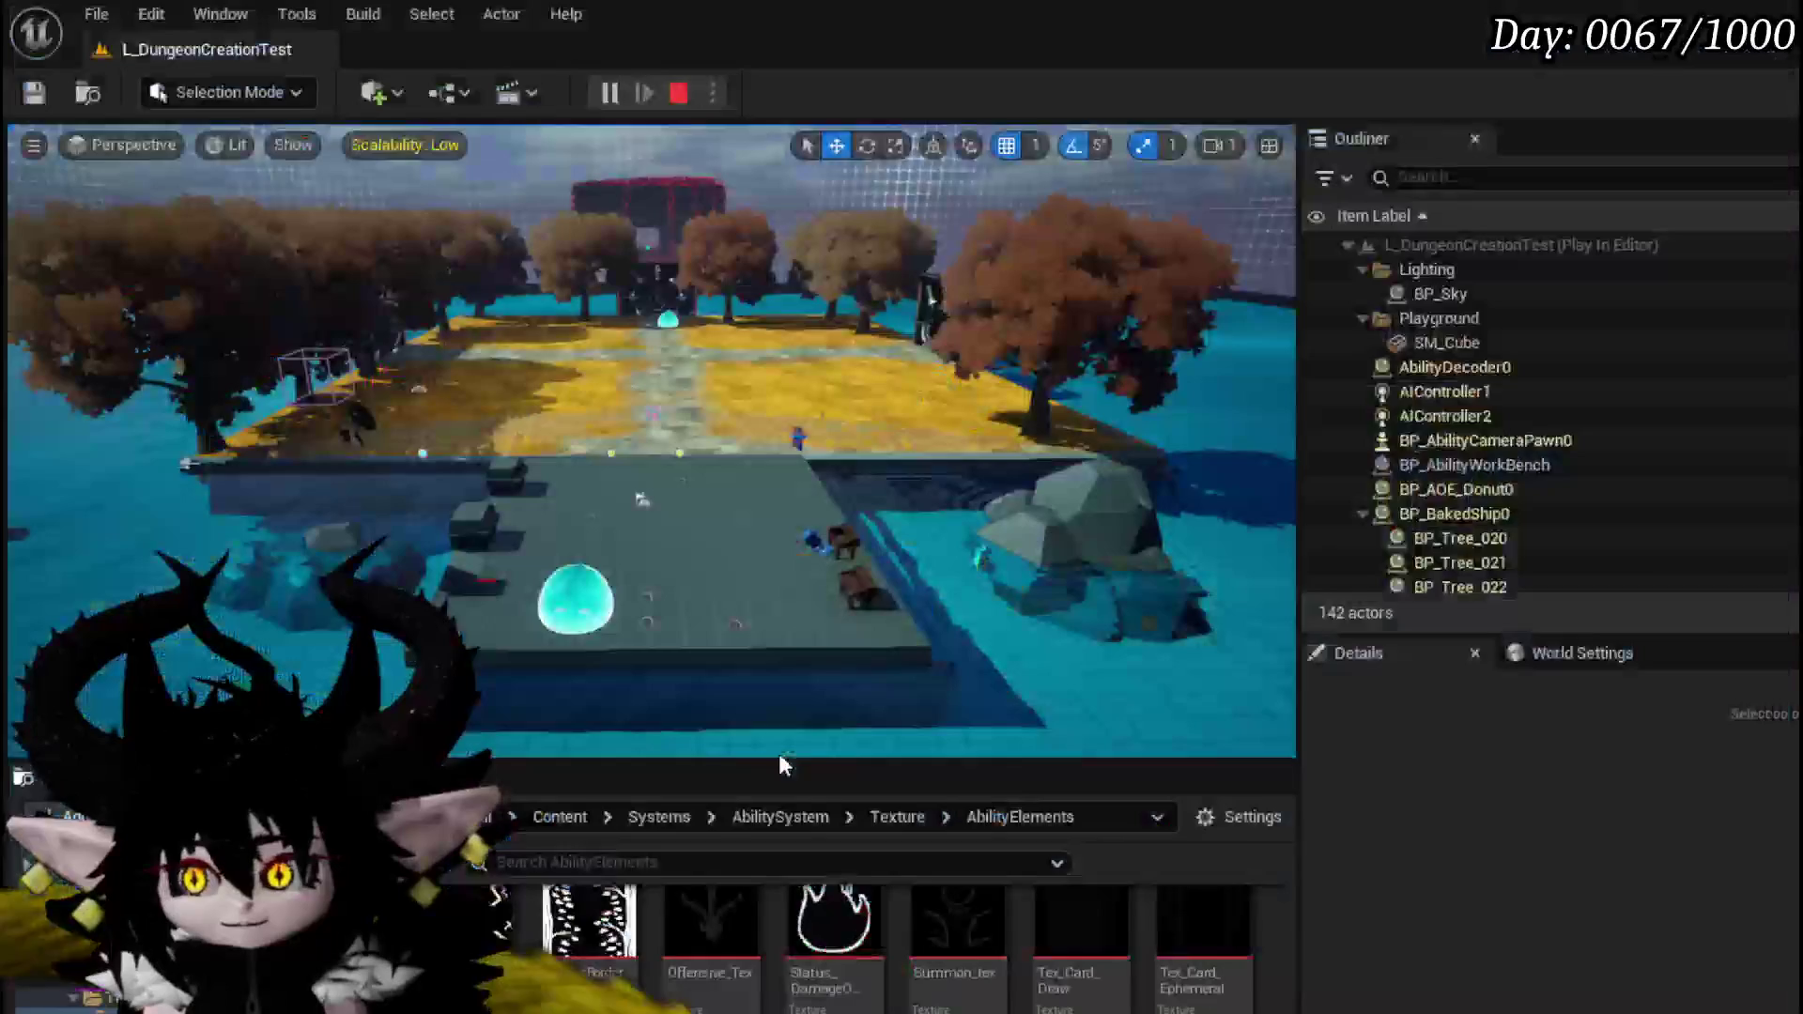
- Save all modified packages and switch to the WP_Card_HUD widget designer
{"action": "key", "text": "ctrl+s"}
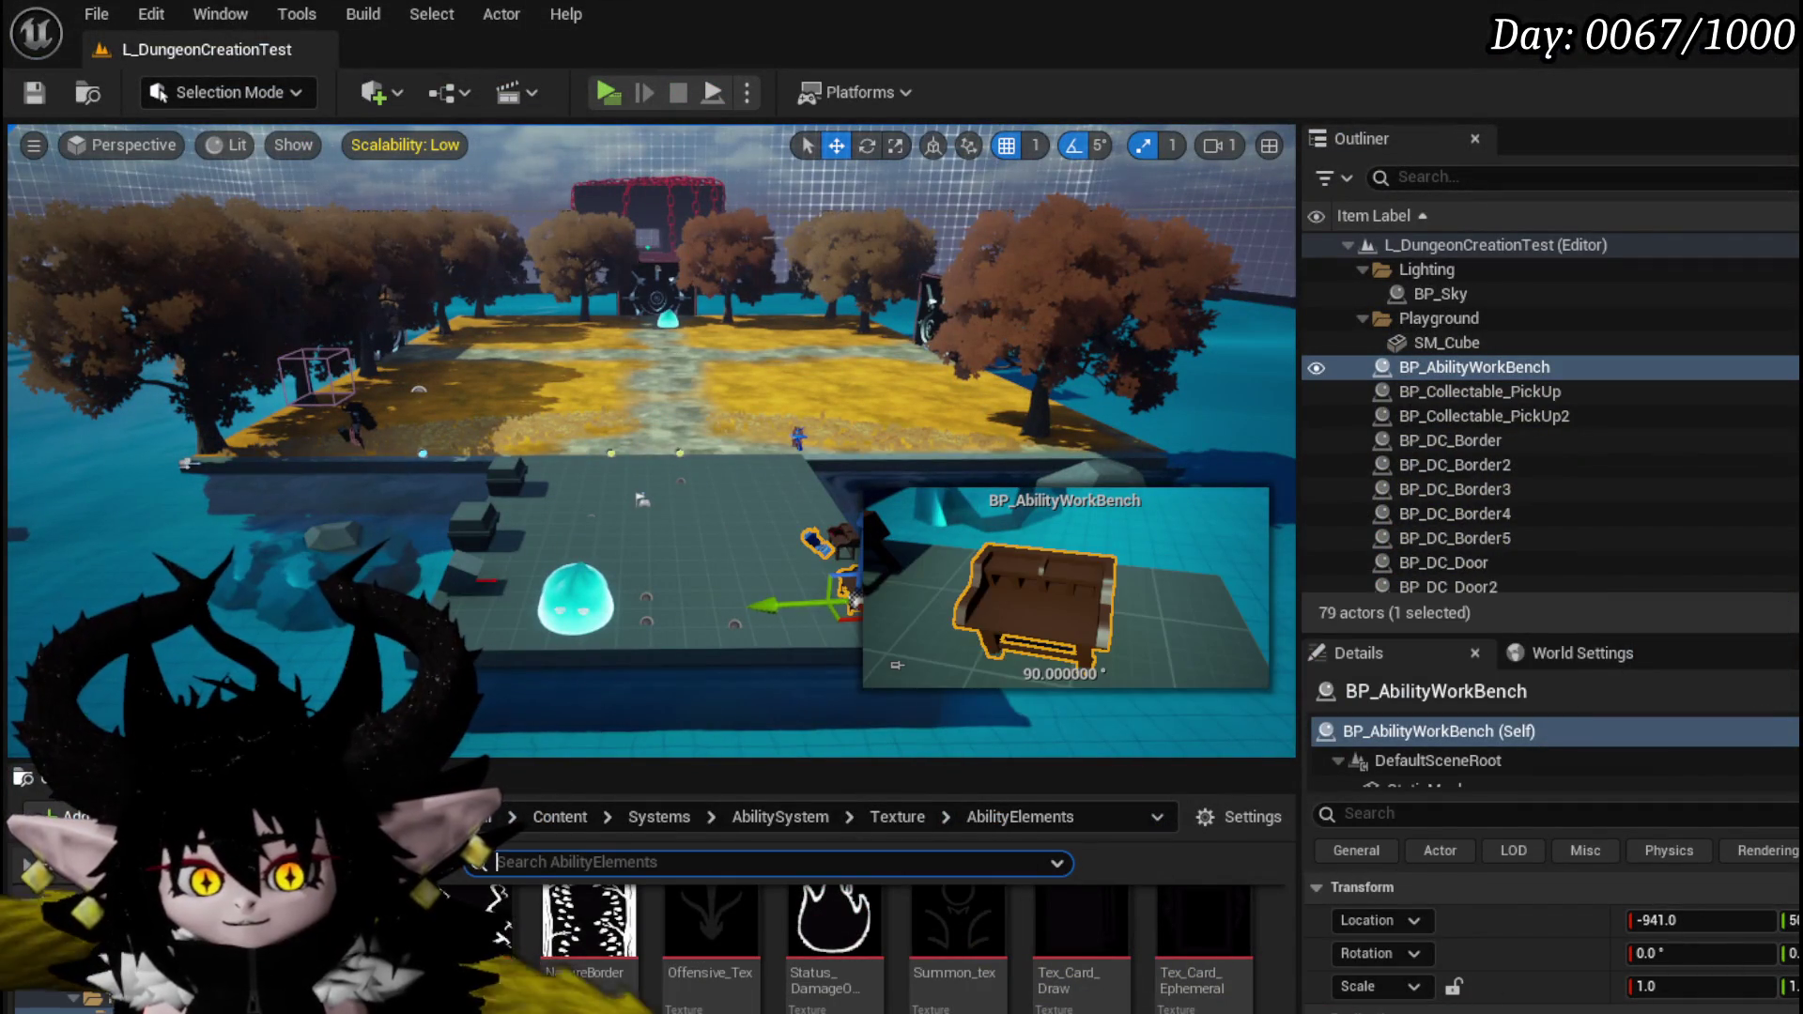
{"action": "key", "text": "alt+Tab"}
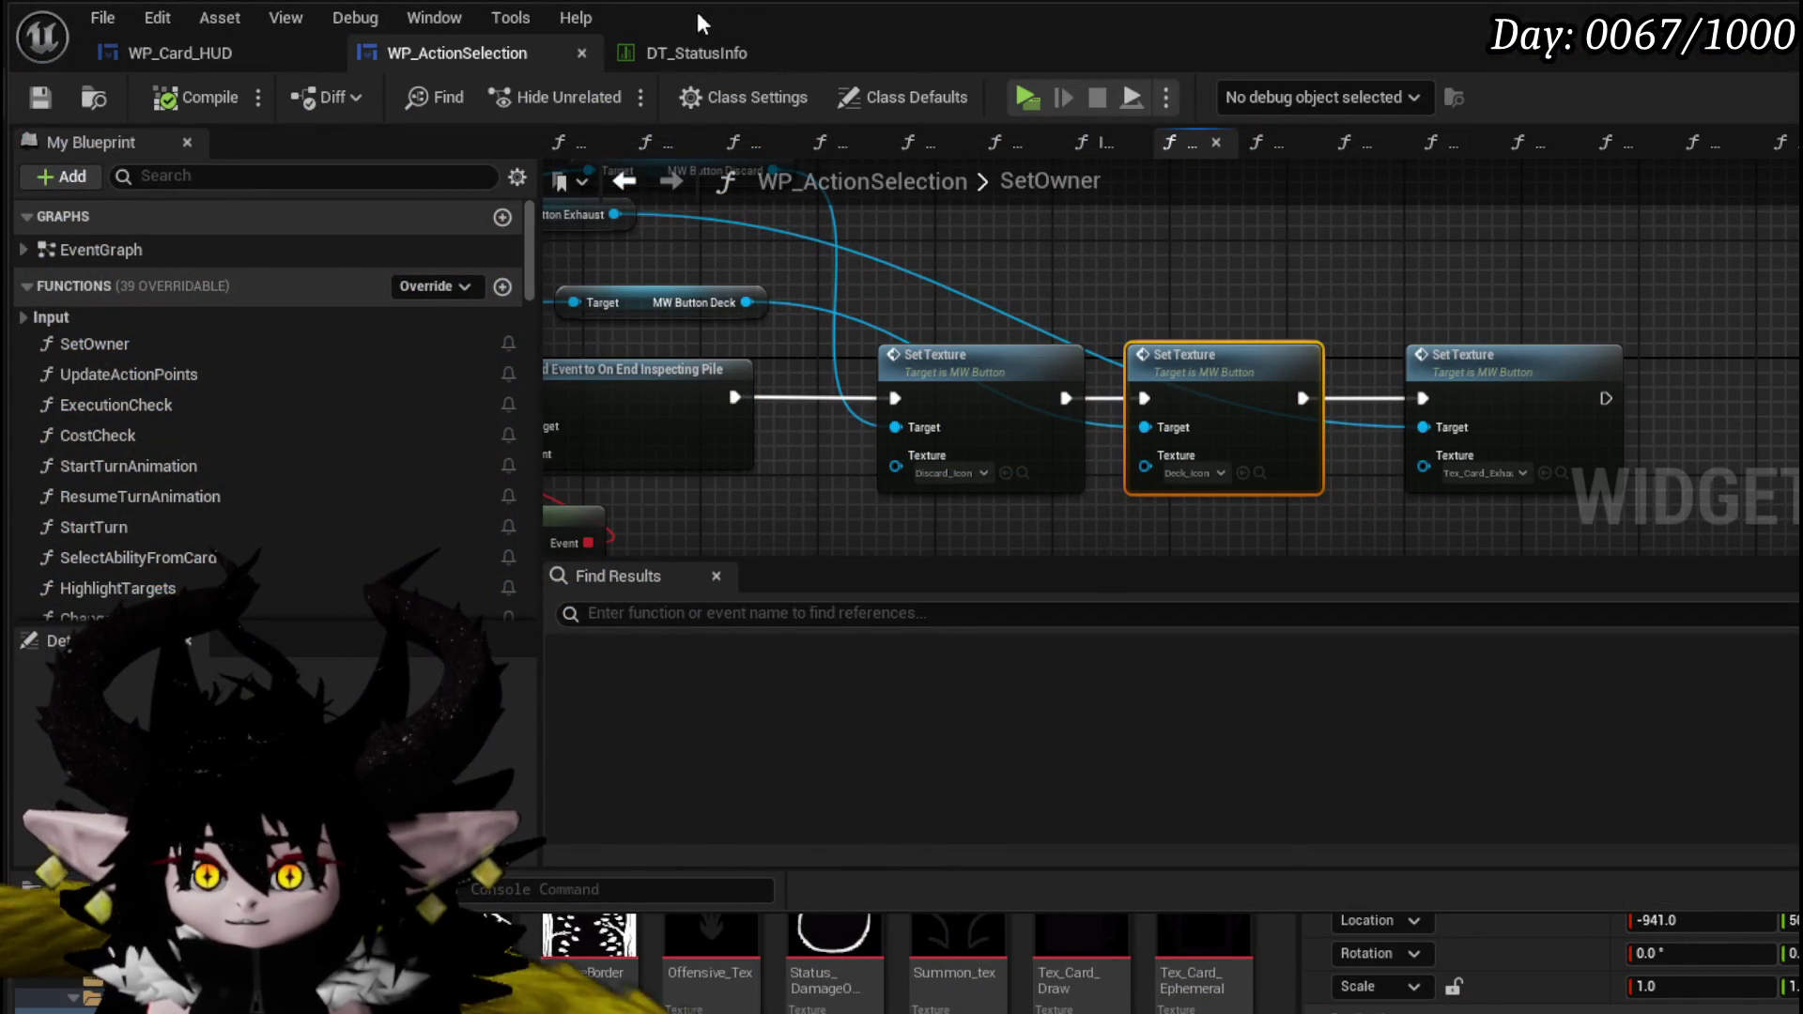
{"action": "left_click", "coordinate": [686, 51]}
{"action": "left_click", "coordinate": [427, 56]}
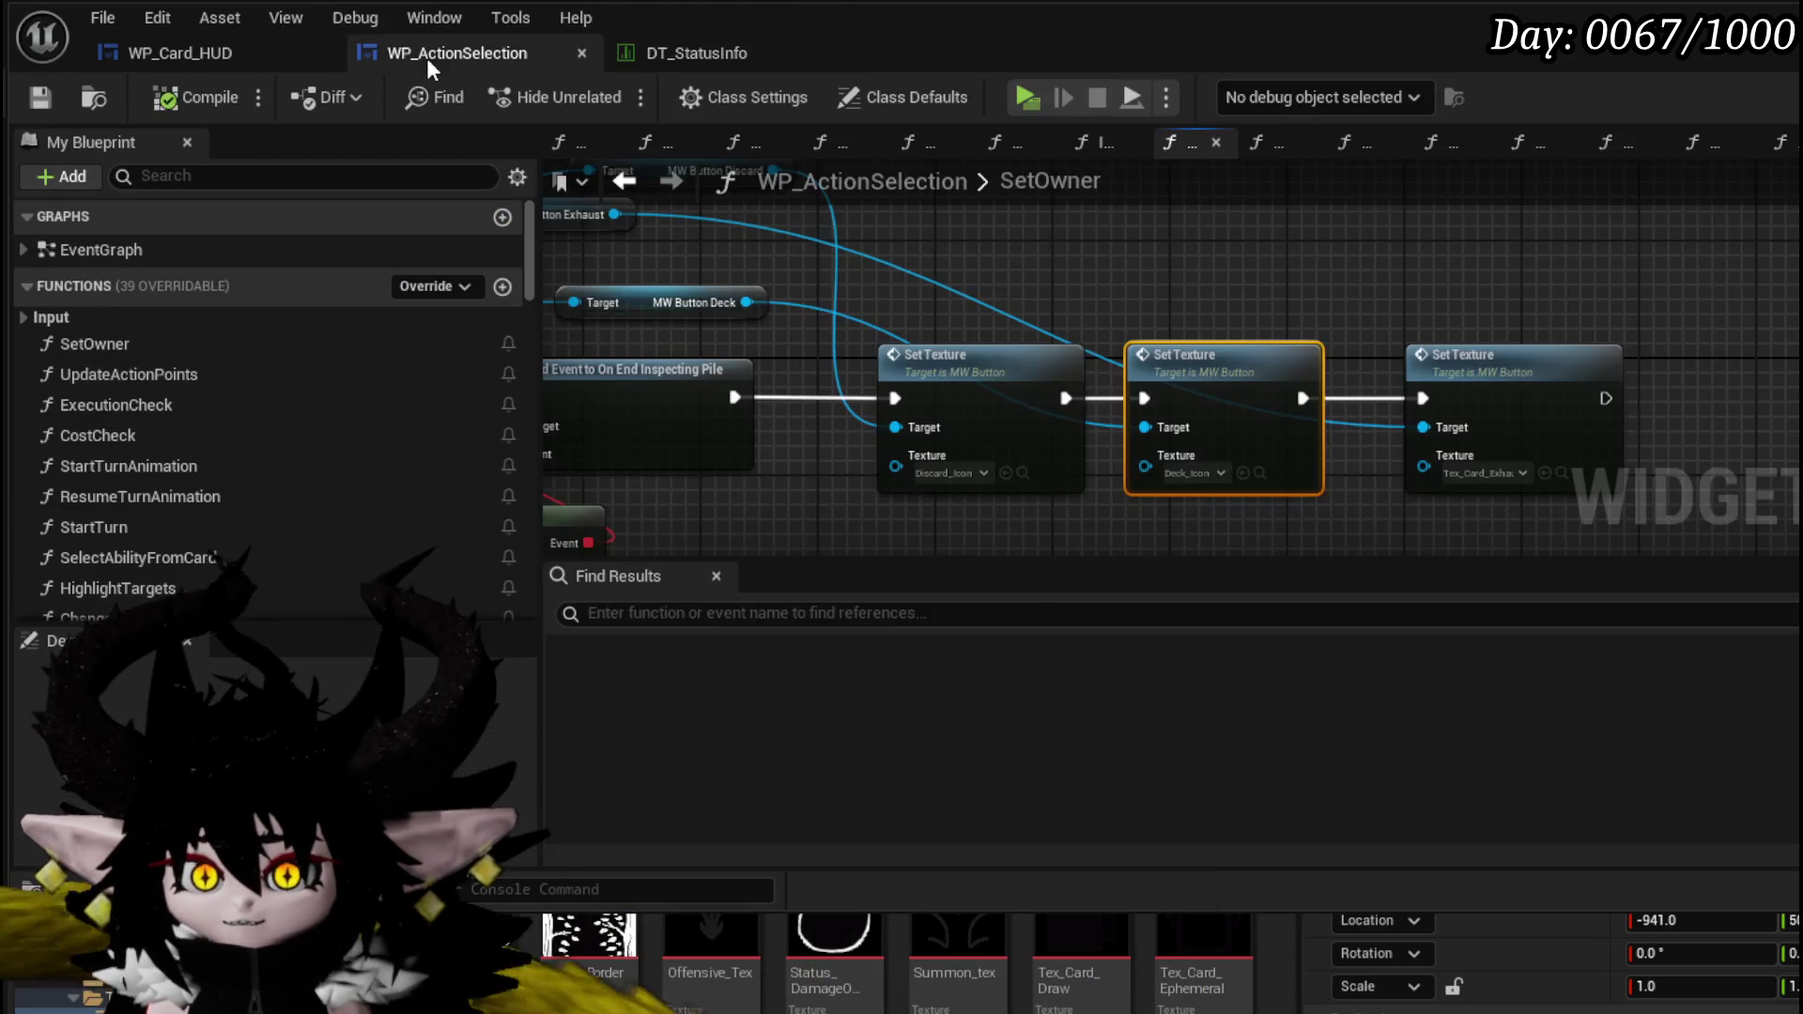
{"action": "left_click", "coordinate": [189, 54]}
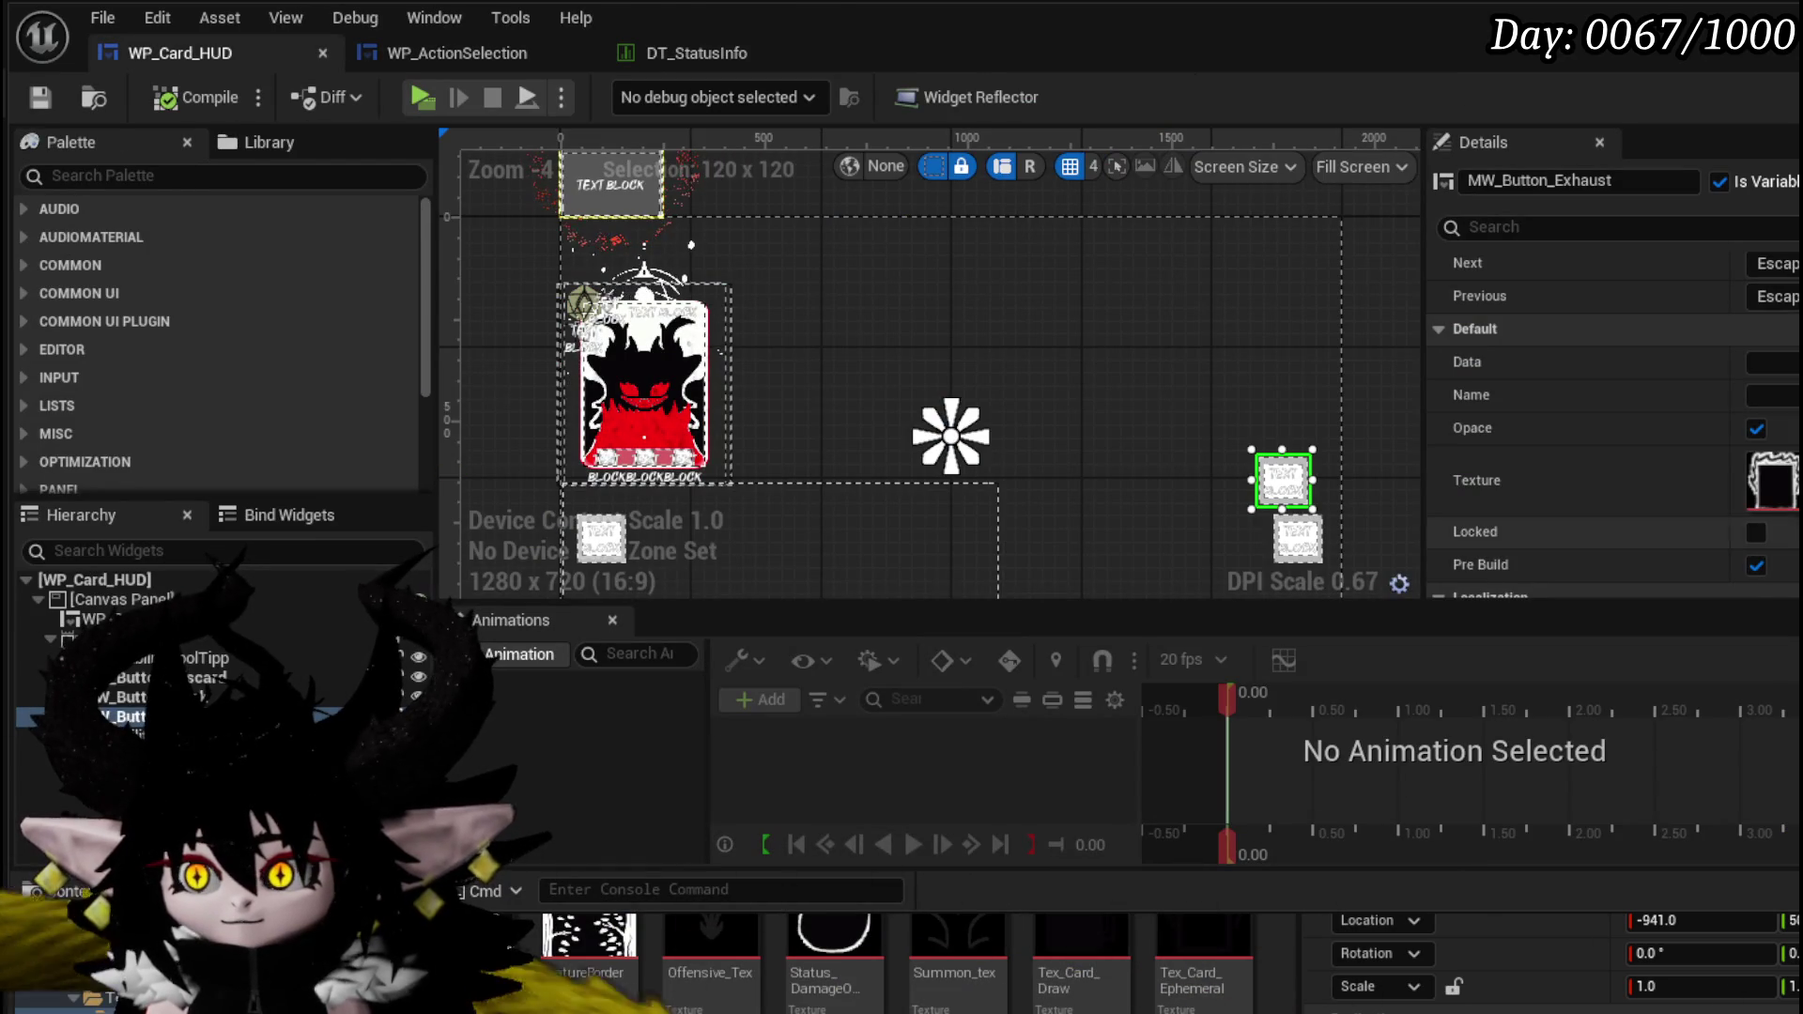
- Set MW_Button_Exhaust Size X and Size Y to 80 and save WP_Card_HUD
{"action": "scroll", "coordinate": [1615, 423], "scroll_direction": "down", "scroll_amount": 3}
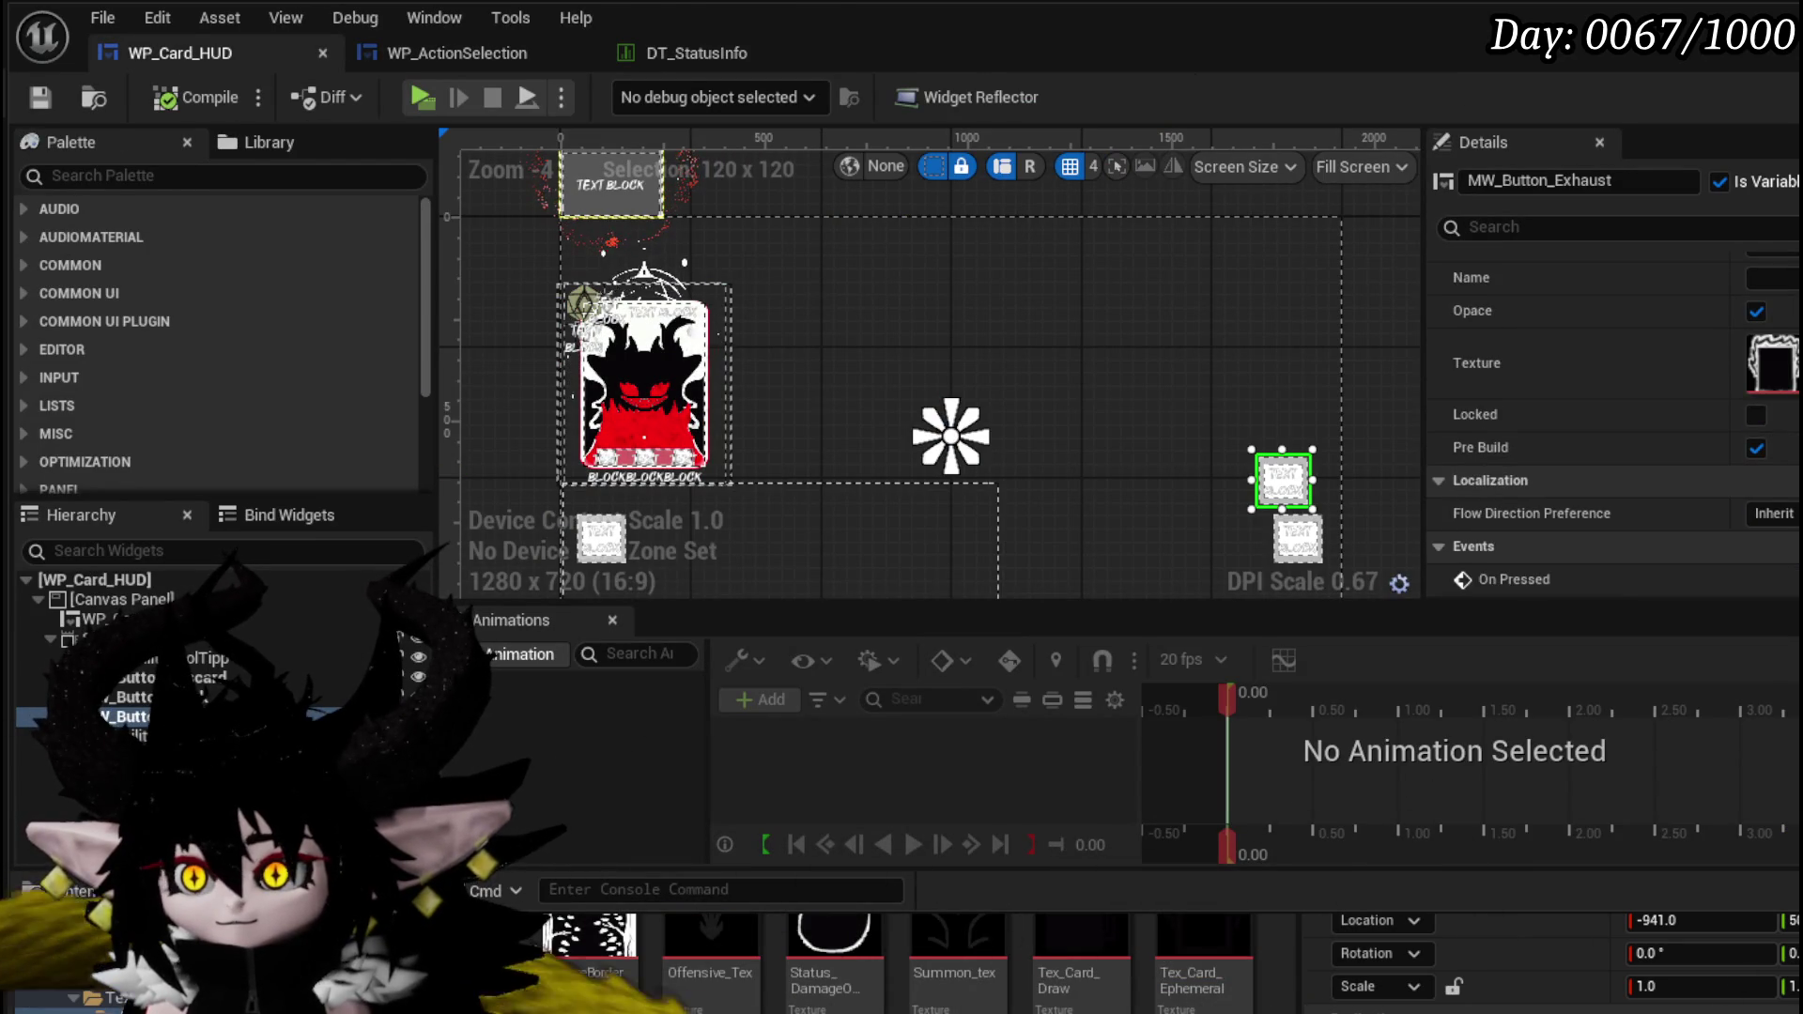
{"action": "scroll", "coordinate": [1776, 442], "scroll_direction": "up", "scroll_amount": 1}
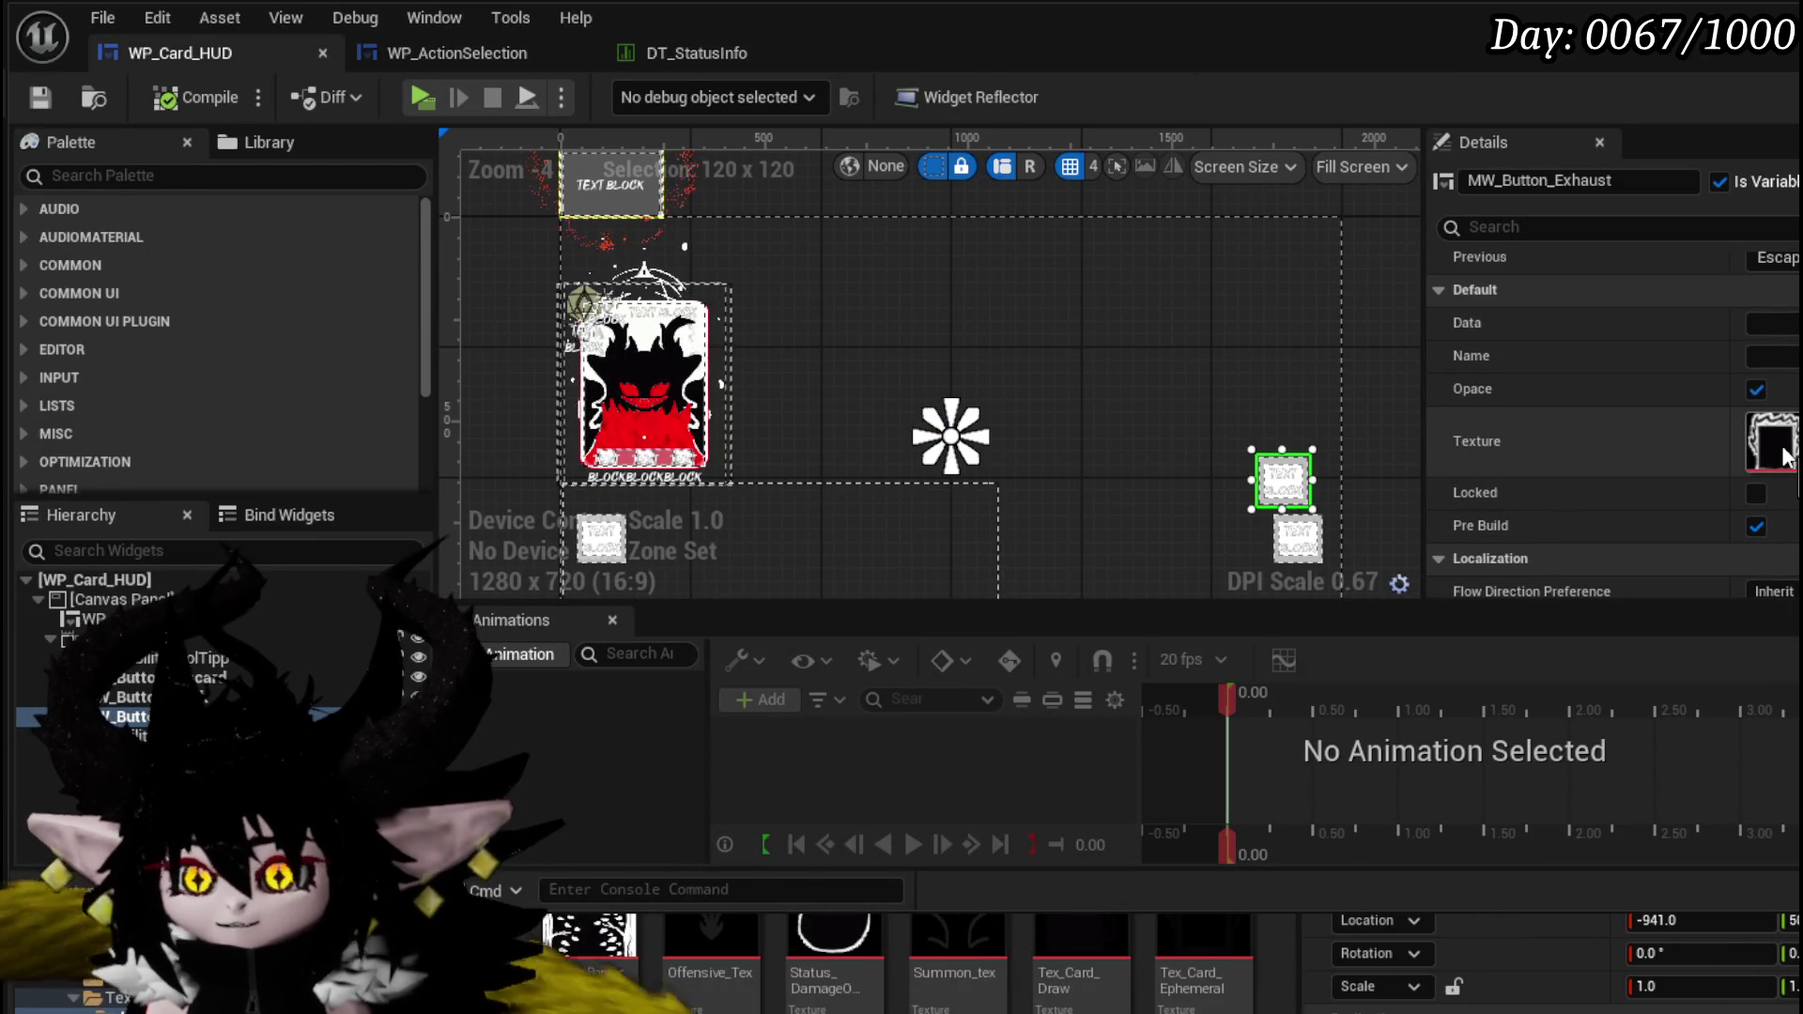
{"action": "scroll", "coordinate": [1638, 441], "scroll_direction": "up", "scroll_amount": 10}
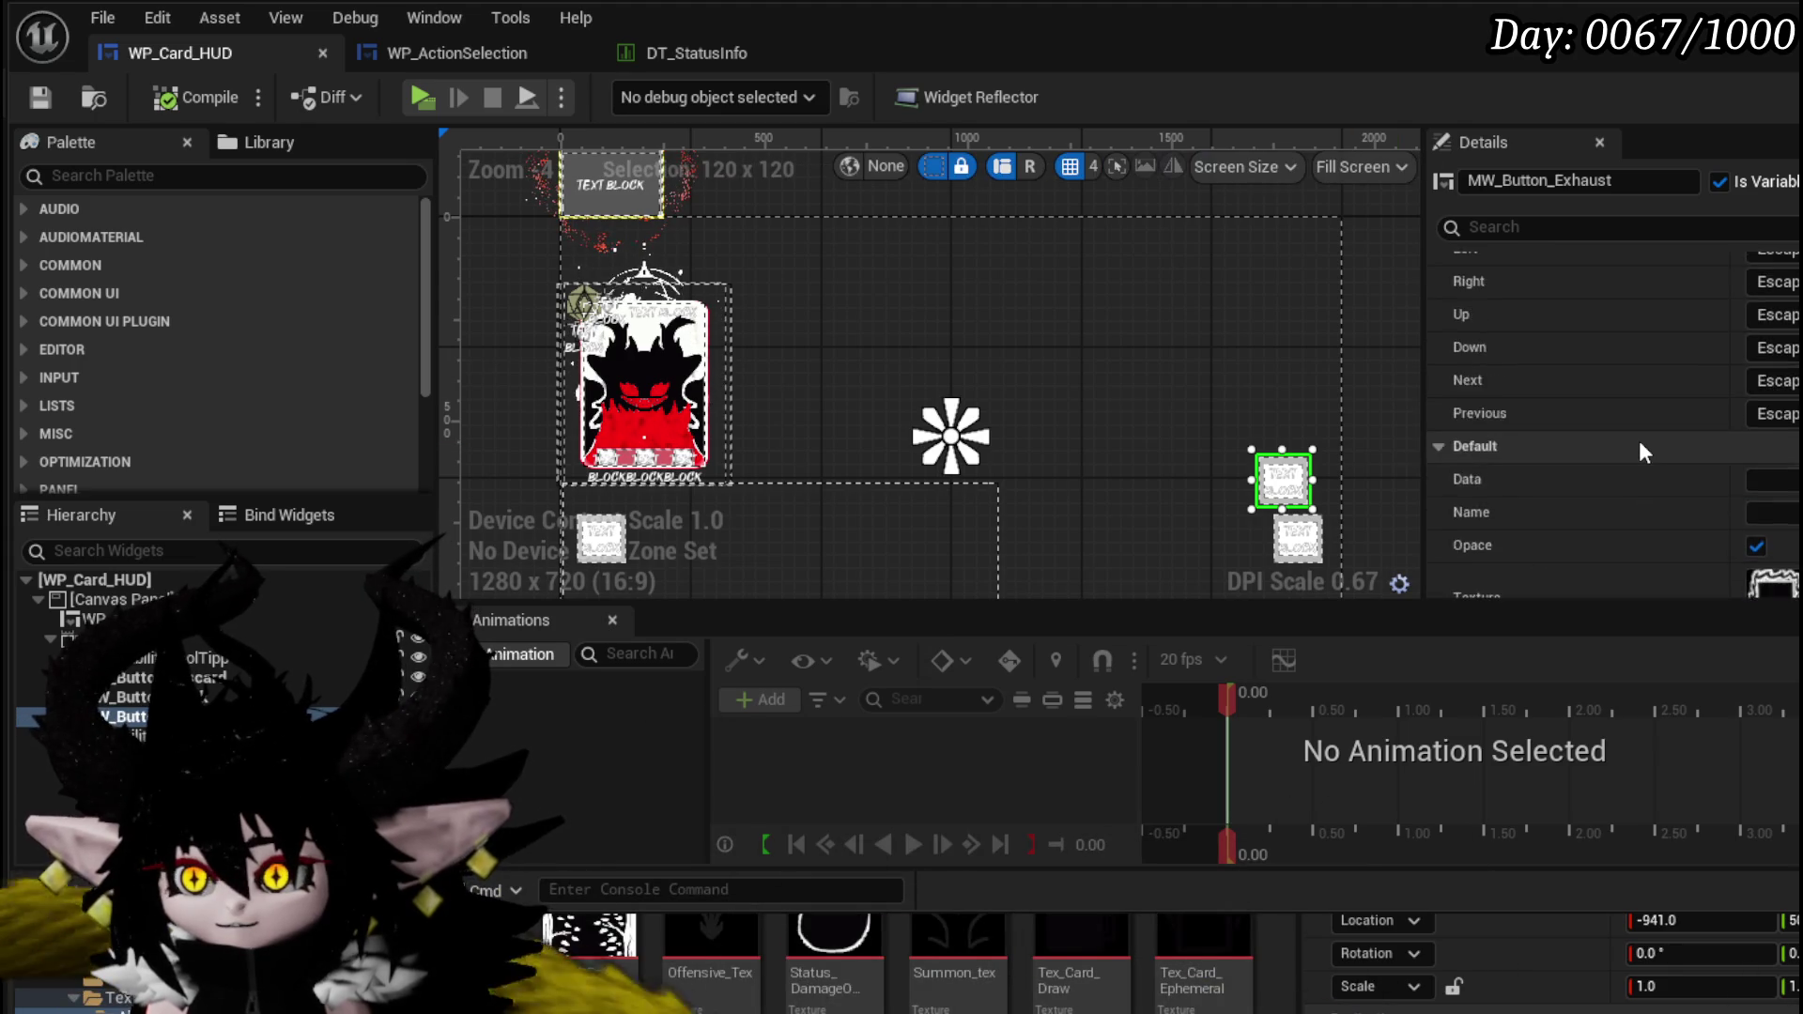
{"action": "scroll", "coordinate": [1637, 442], "scroll_direction": "up", "scroll_amount": 15}
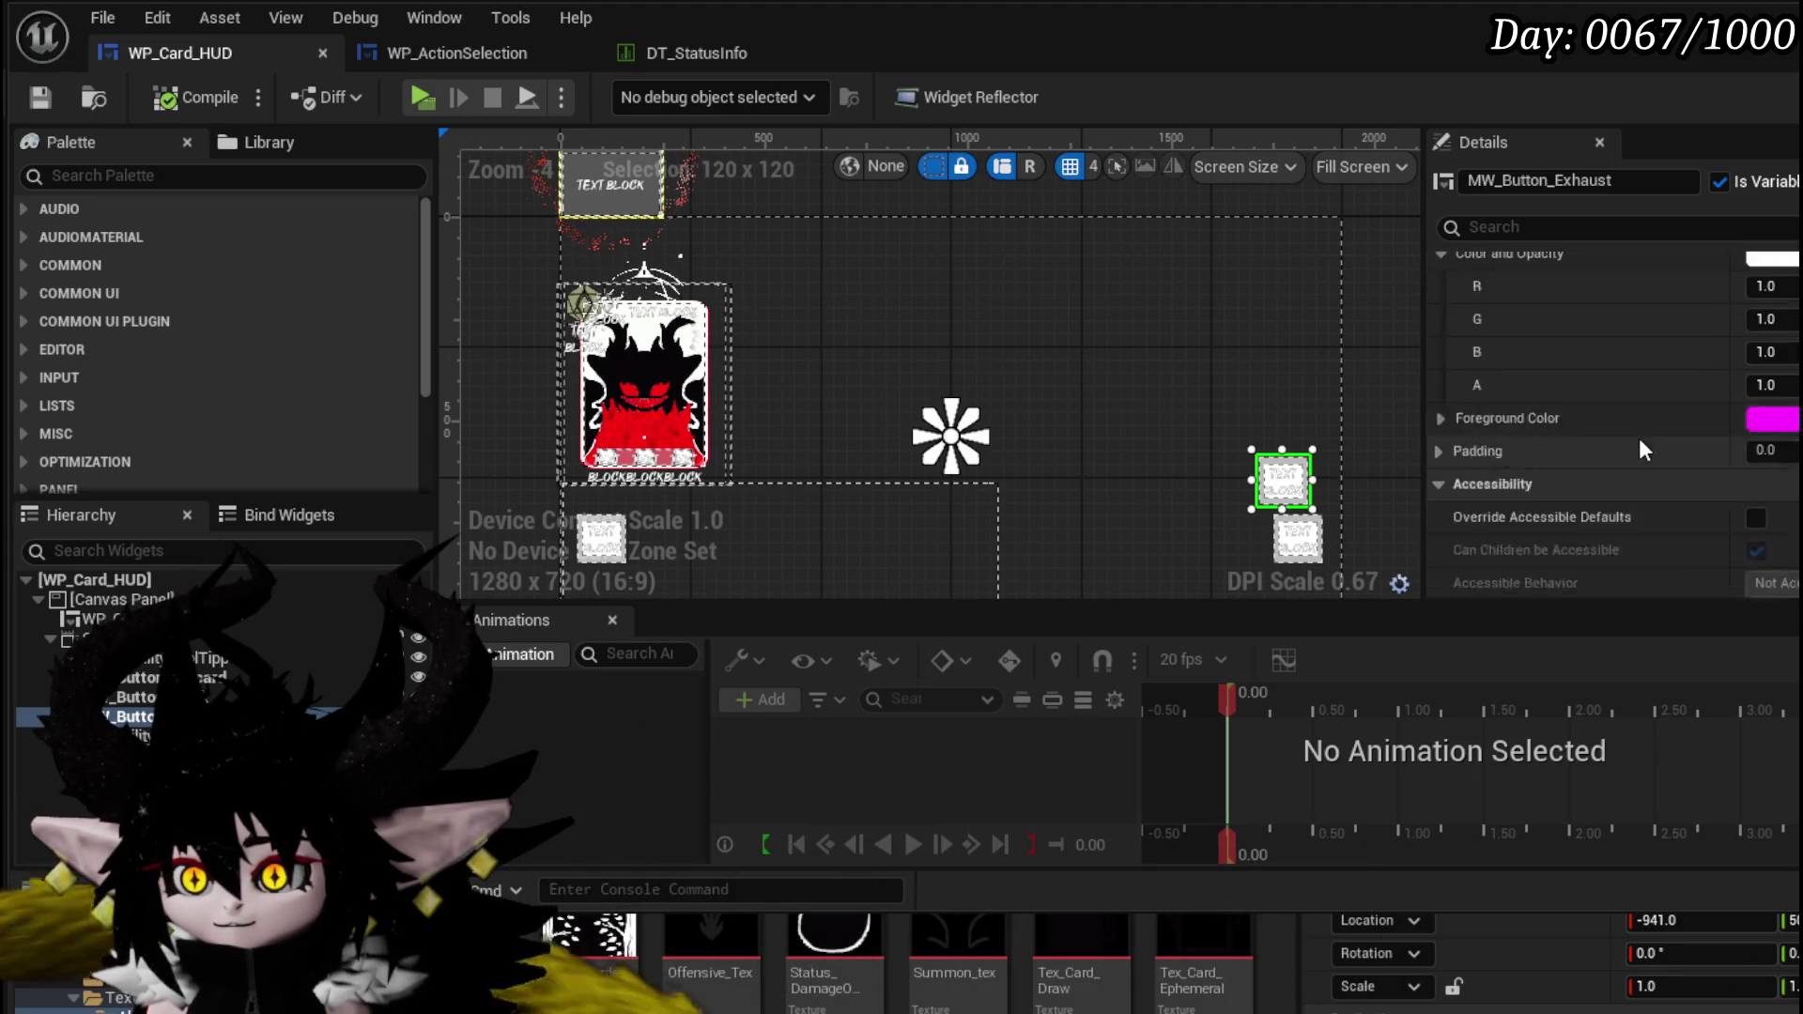
{"action": "scroll", "coordinate": [1643, 449], "scroll_direction": "up", "scroll_amount": 6}
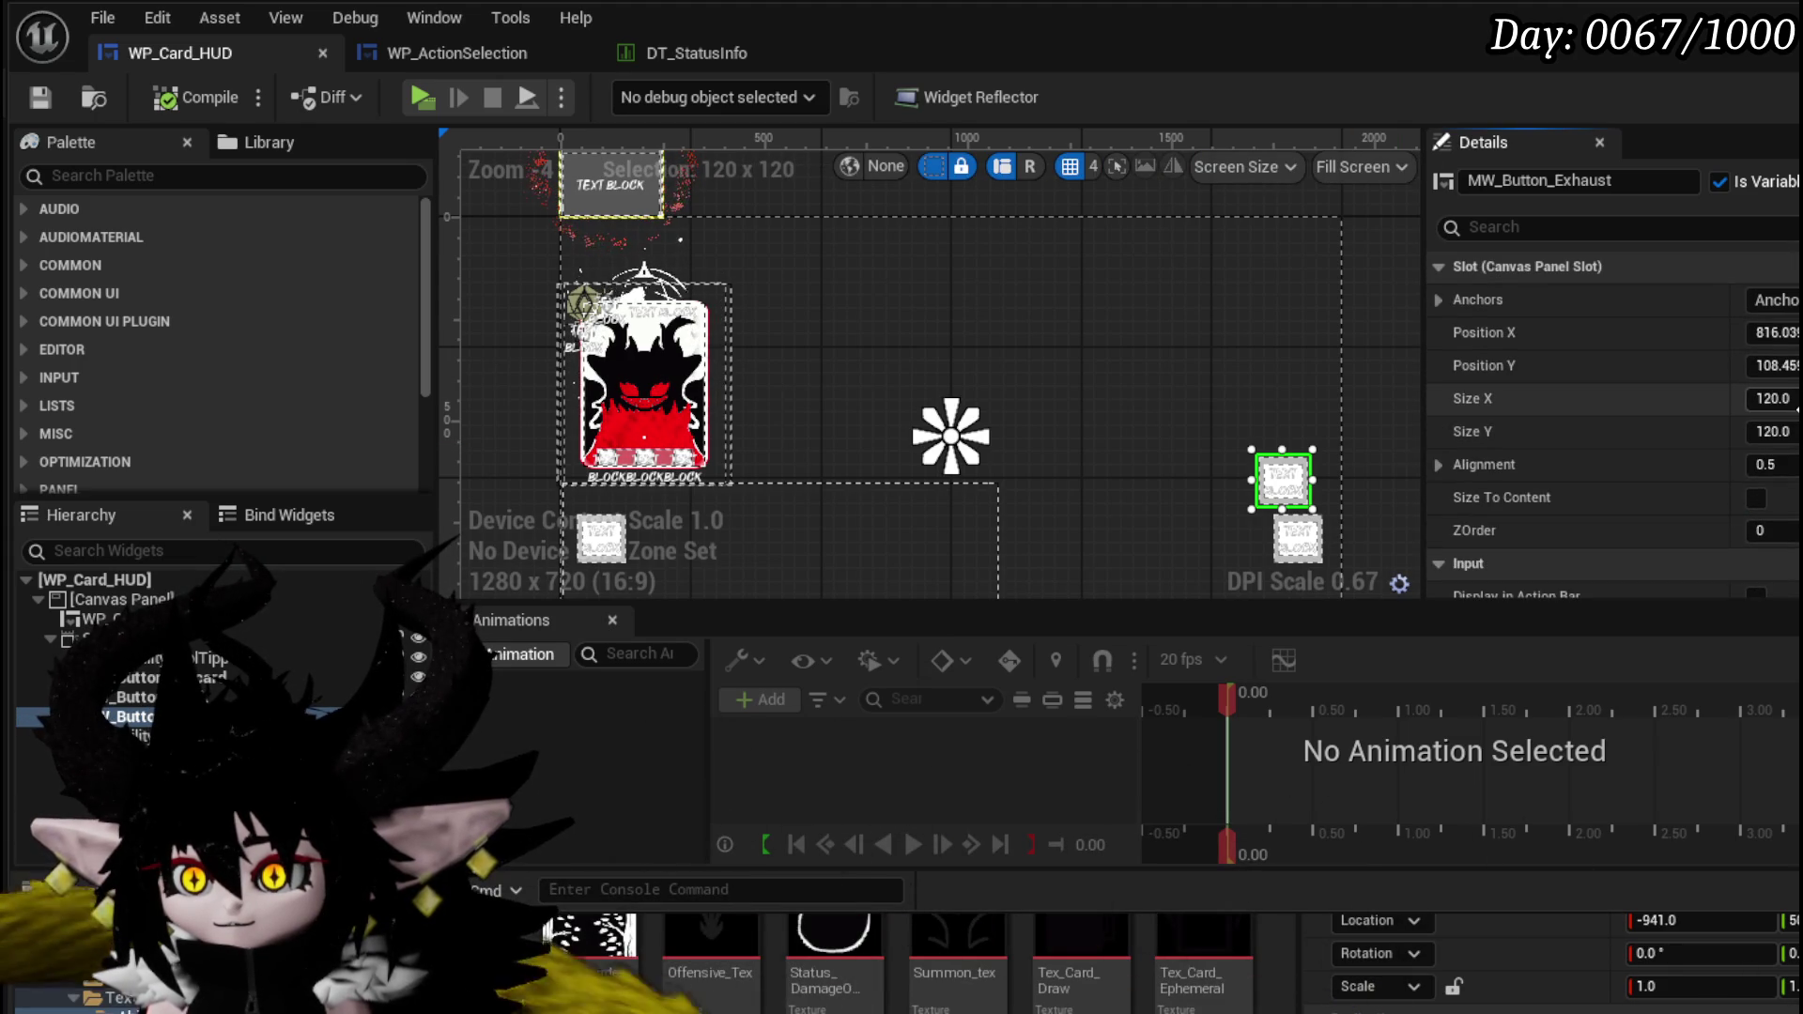
{"action": "type", "text": "0"}
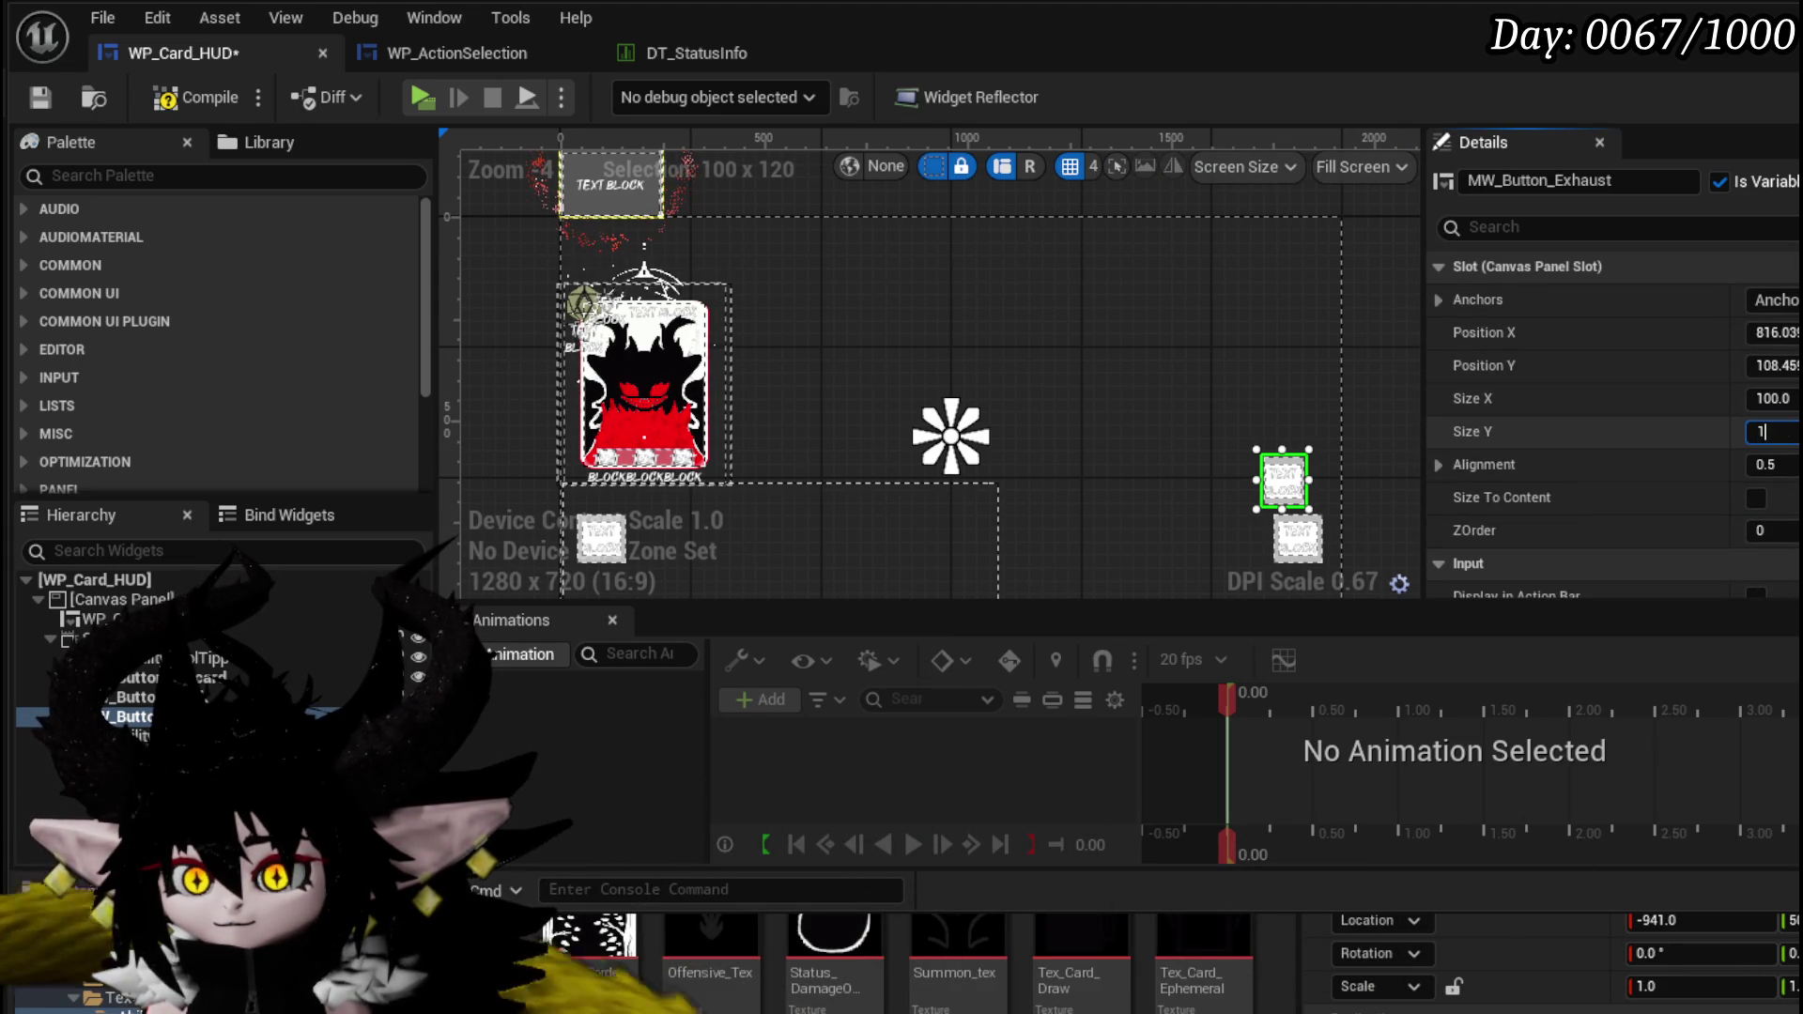
{"action": "key", "text": "Return"}
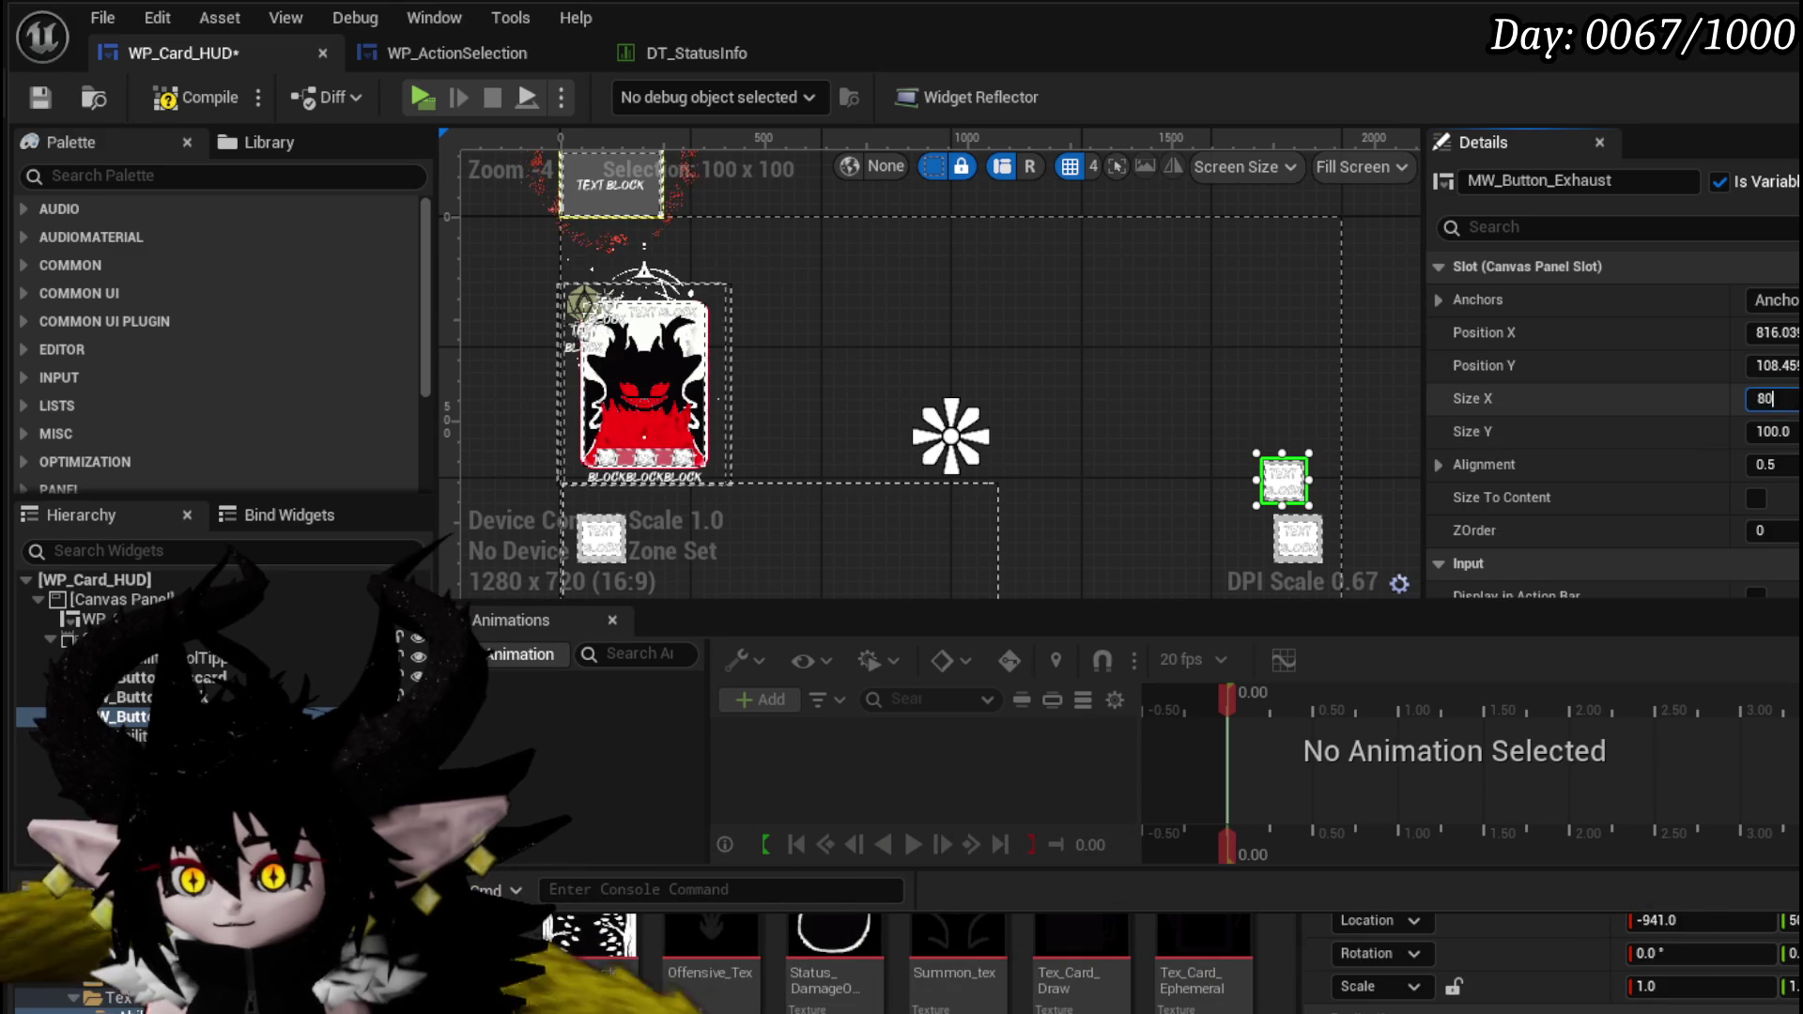
{"action": "type", "text": "80"}
{"action": "key", "text": "Return"}
{"action": "scroll", "coordinate": [1613, 376], "scroll_direction": "down", "scroll_amount": 1}
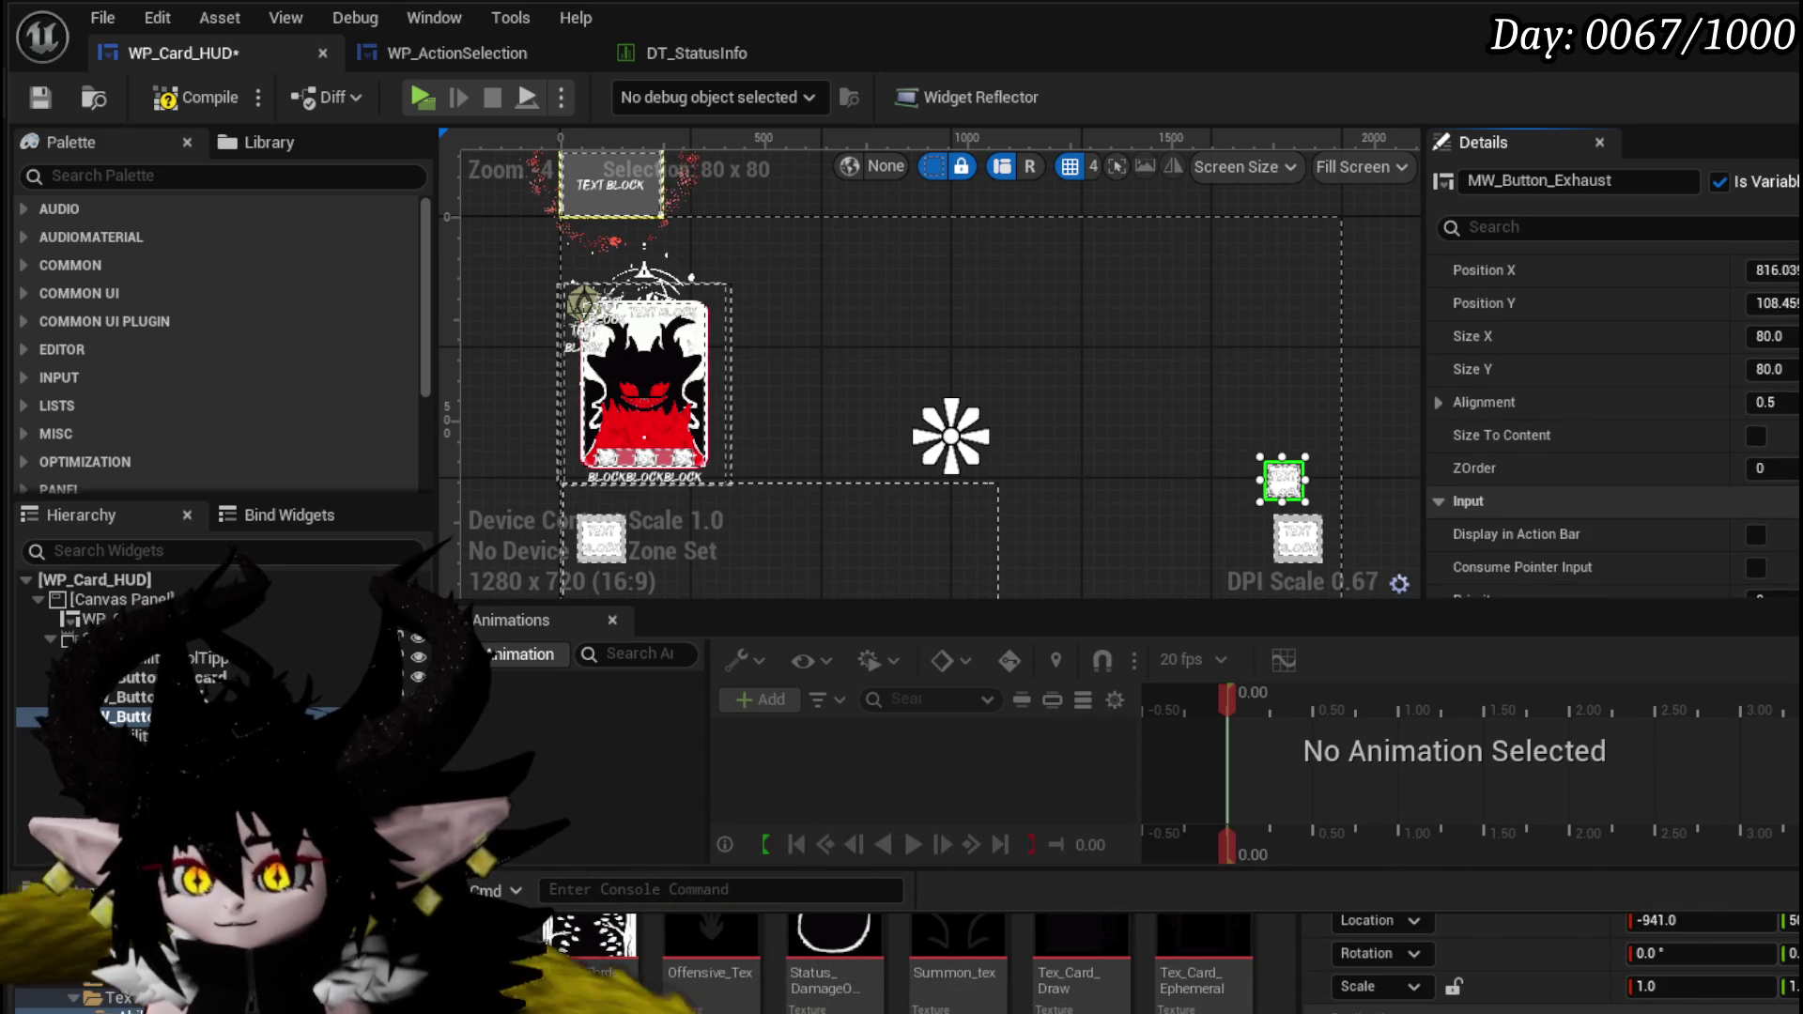
{"action": "left_click", "coordinate": [38, 98]}
- Move the Exhaust button lower on the HUD canvas and save again
{"action": "scroll", "coordinate": [1312, 453], "scroll_direction": "up", "scroll_amount": 3}
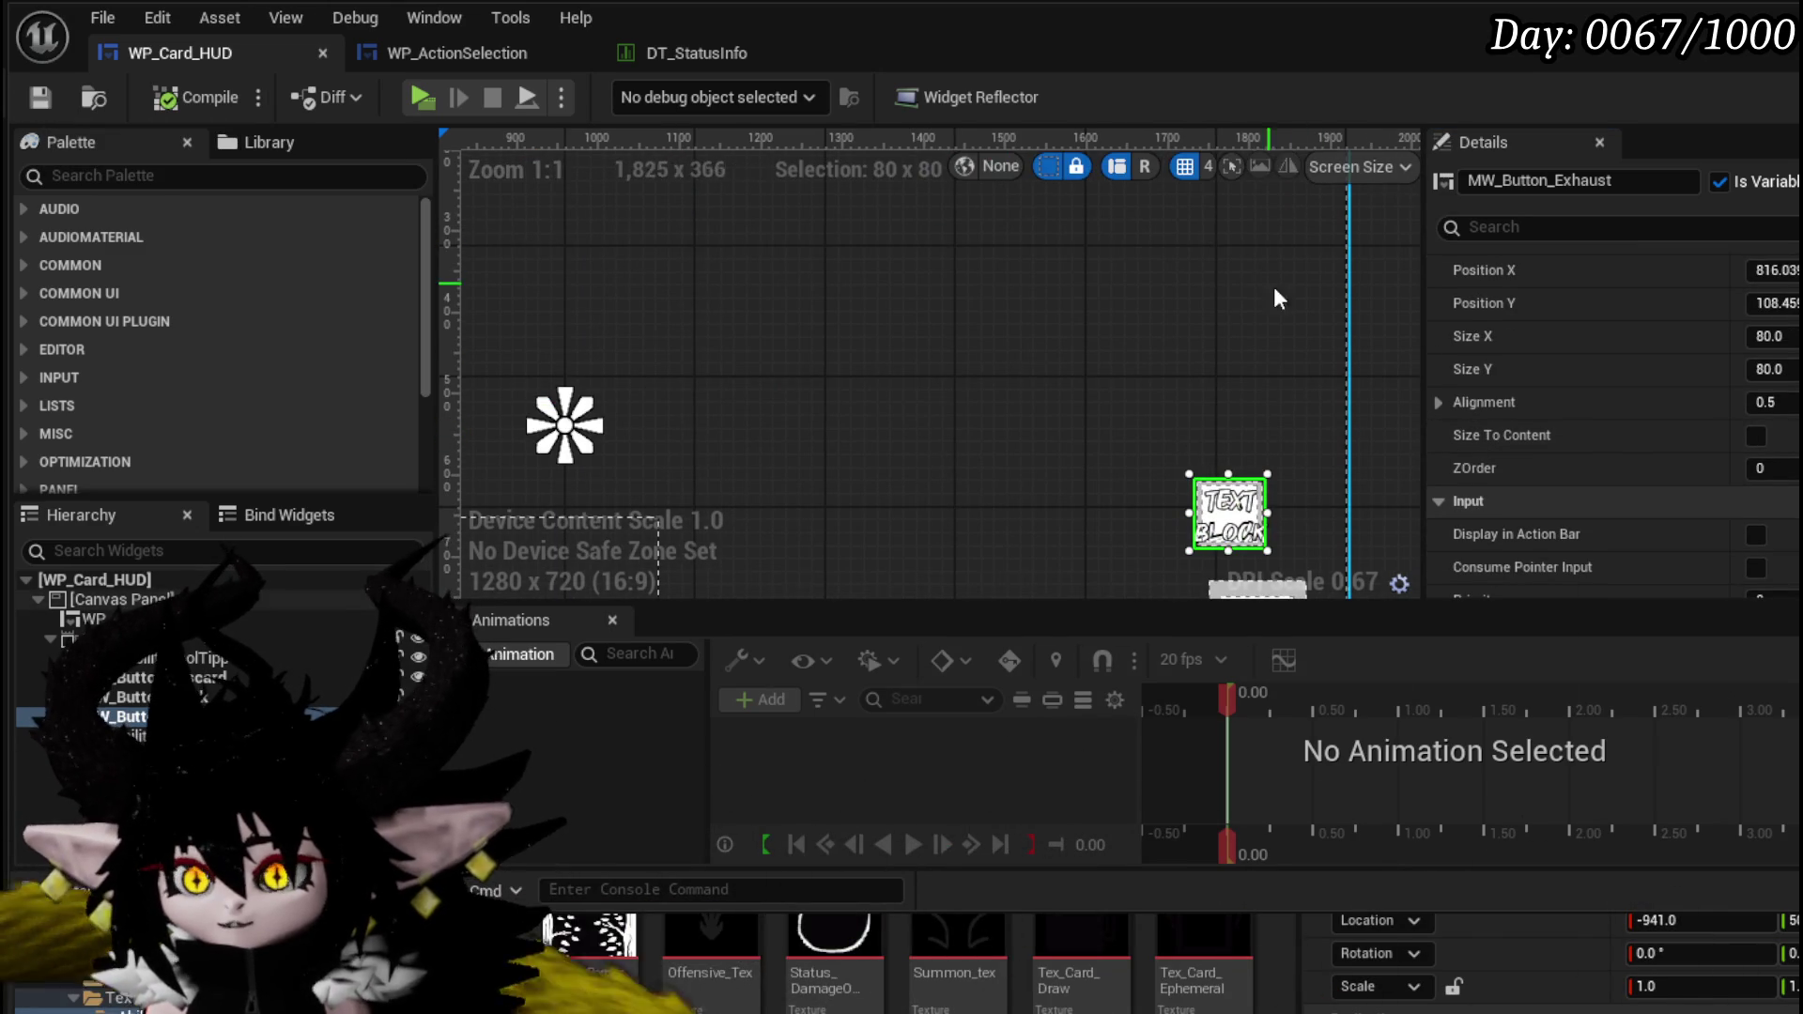
{"action": "scroll", "coordinate": [1180, 402], "scroll_direction": "down", "scroll_amount": 2}
{"action": "left_click_drag", "start_coordinate": [1215, 329], "coordinate": [1265, 483]}
{"action": "left_click", "coordinate": [38, 98]}
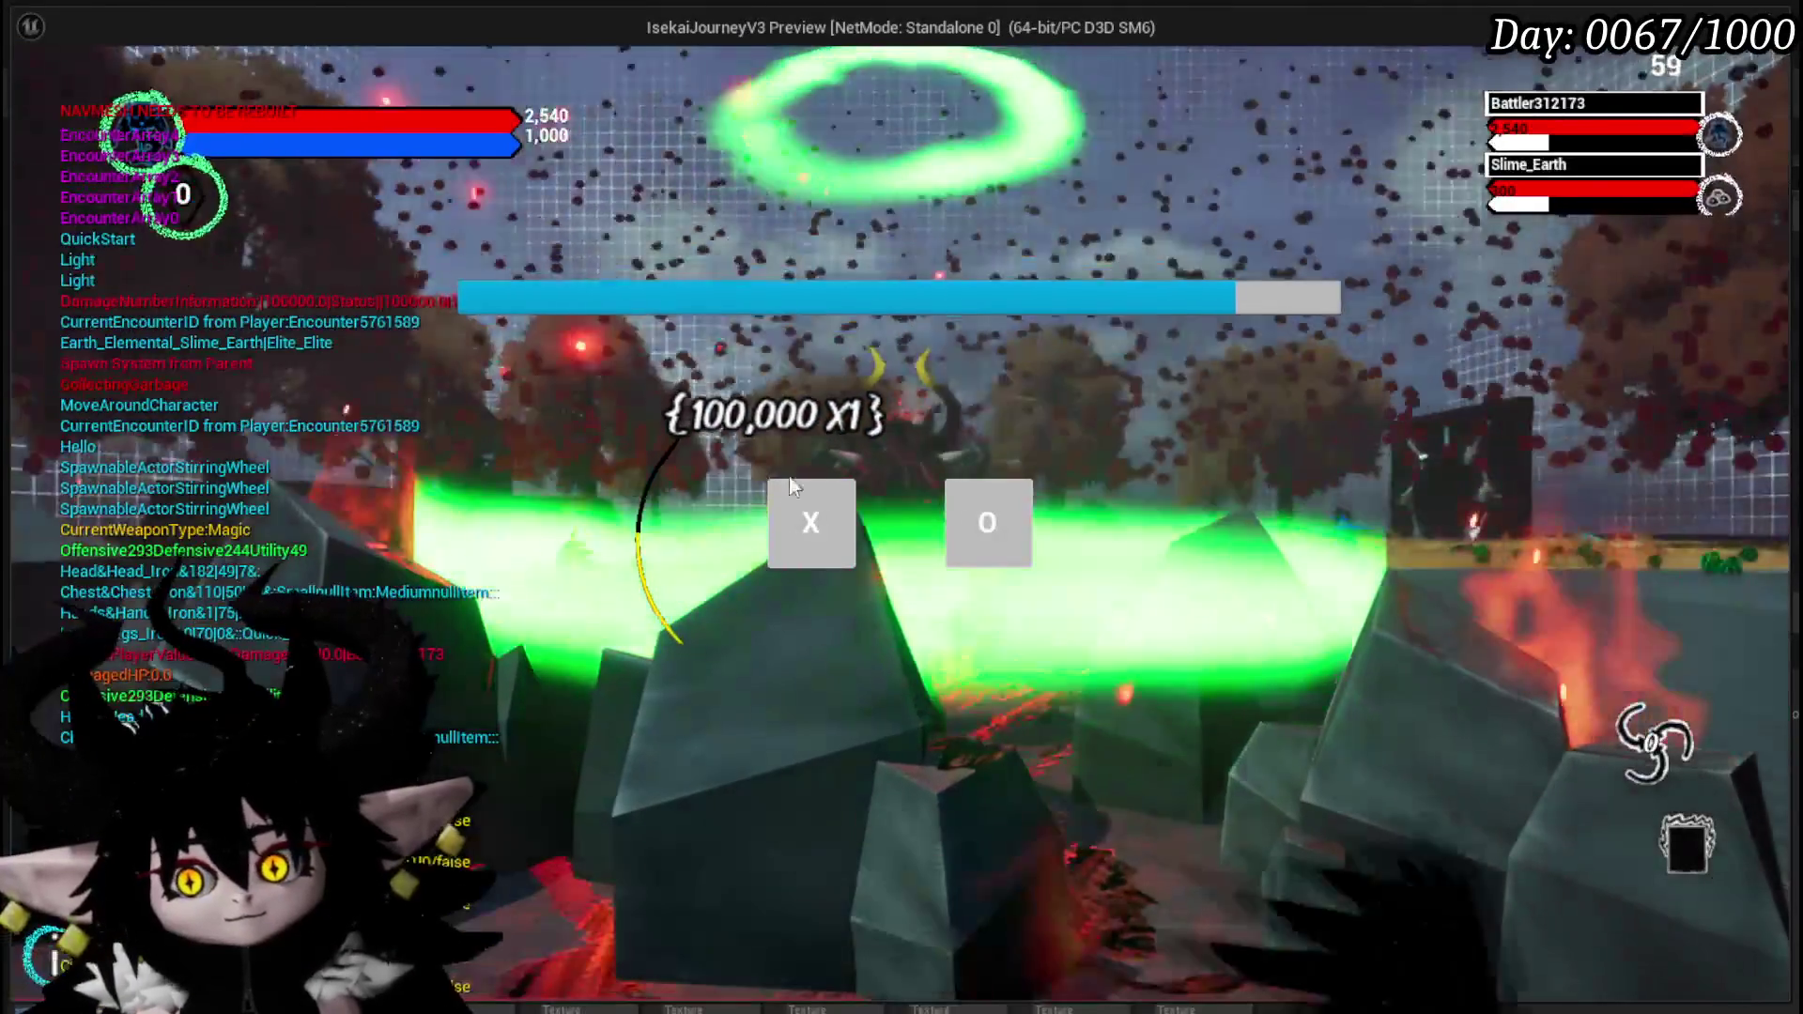
- Play the Claw card against the slime, then stop the play-test and save
{"action": "left_click", "coordinate": [818, 526]}
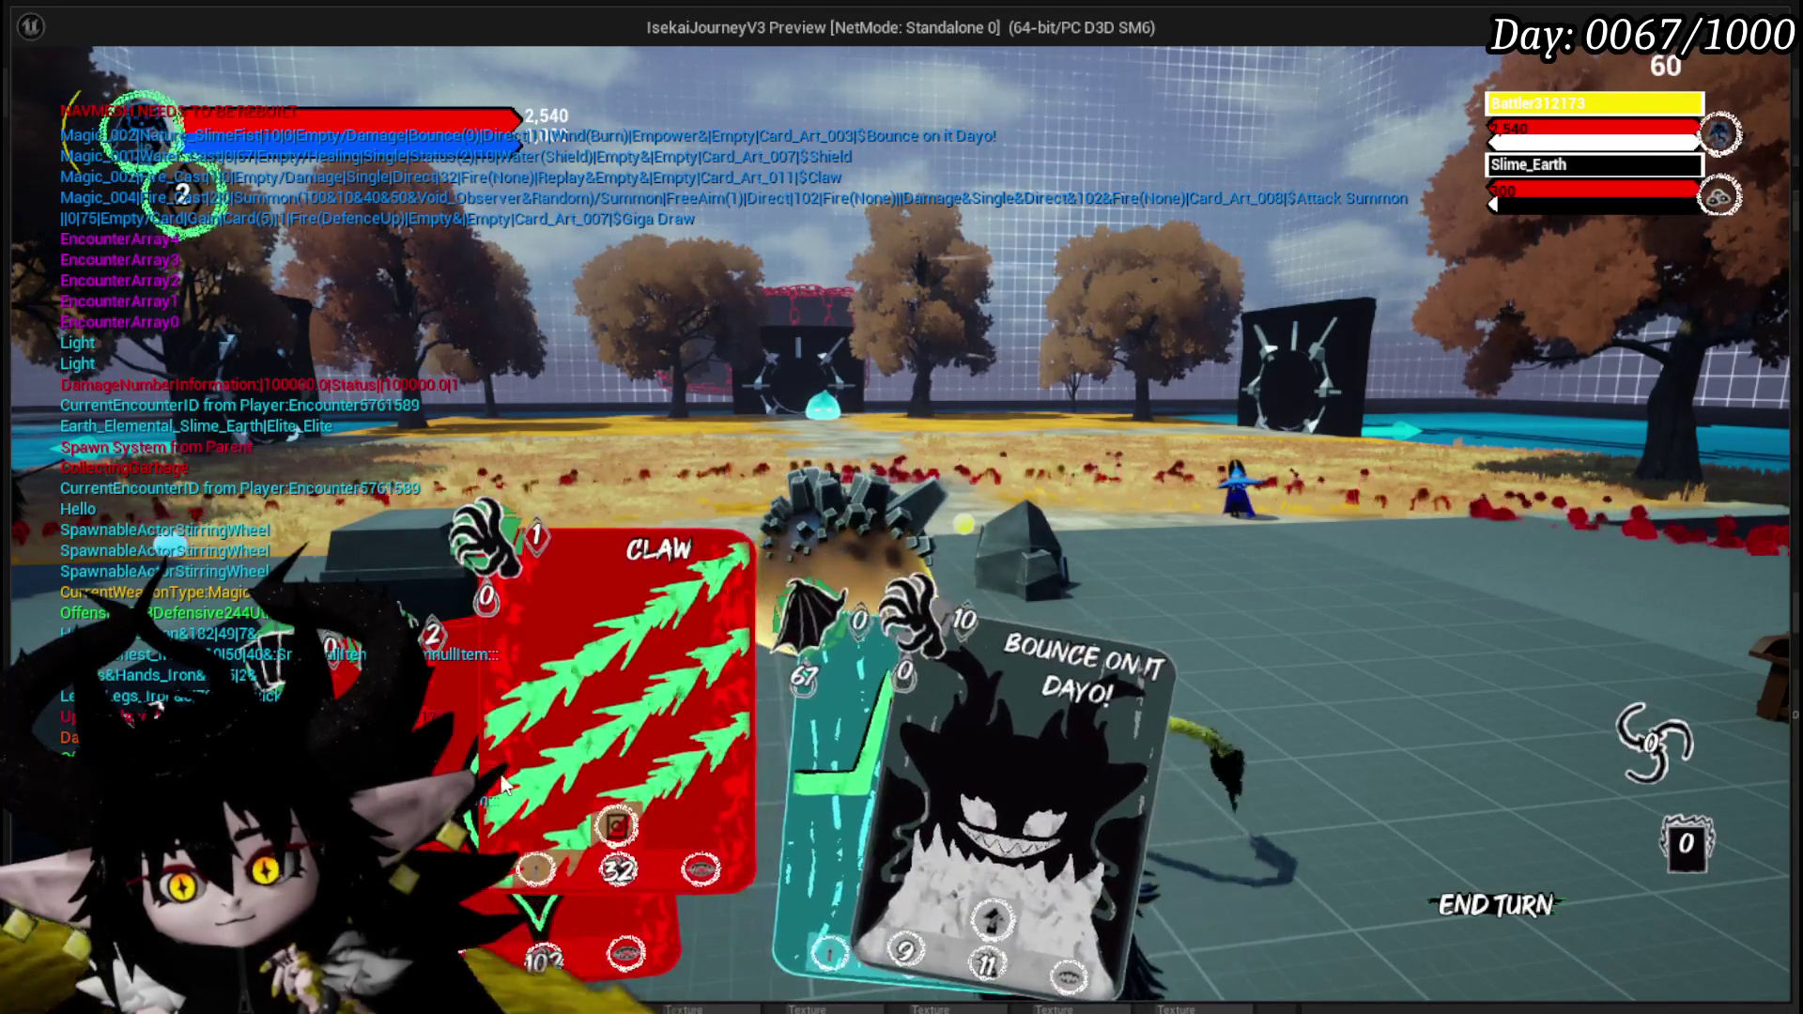
{"action": "left_click", "coordinate": [563, 733]}
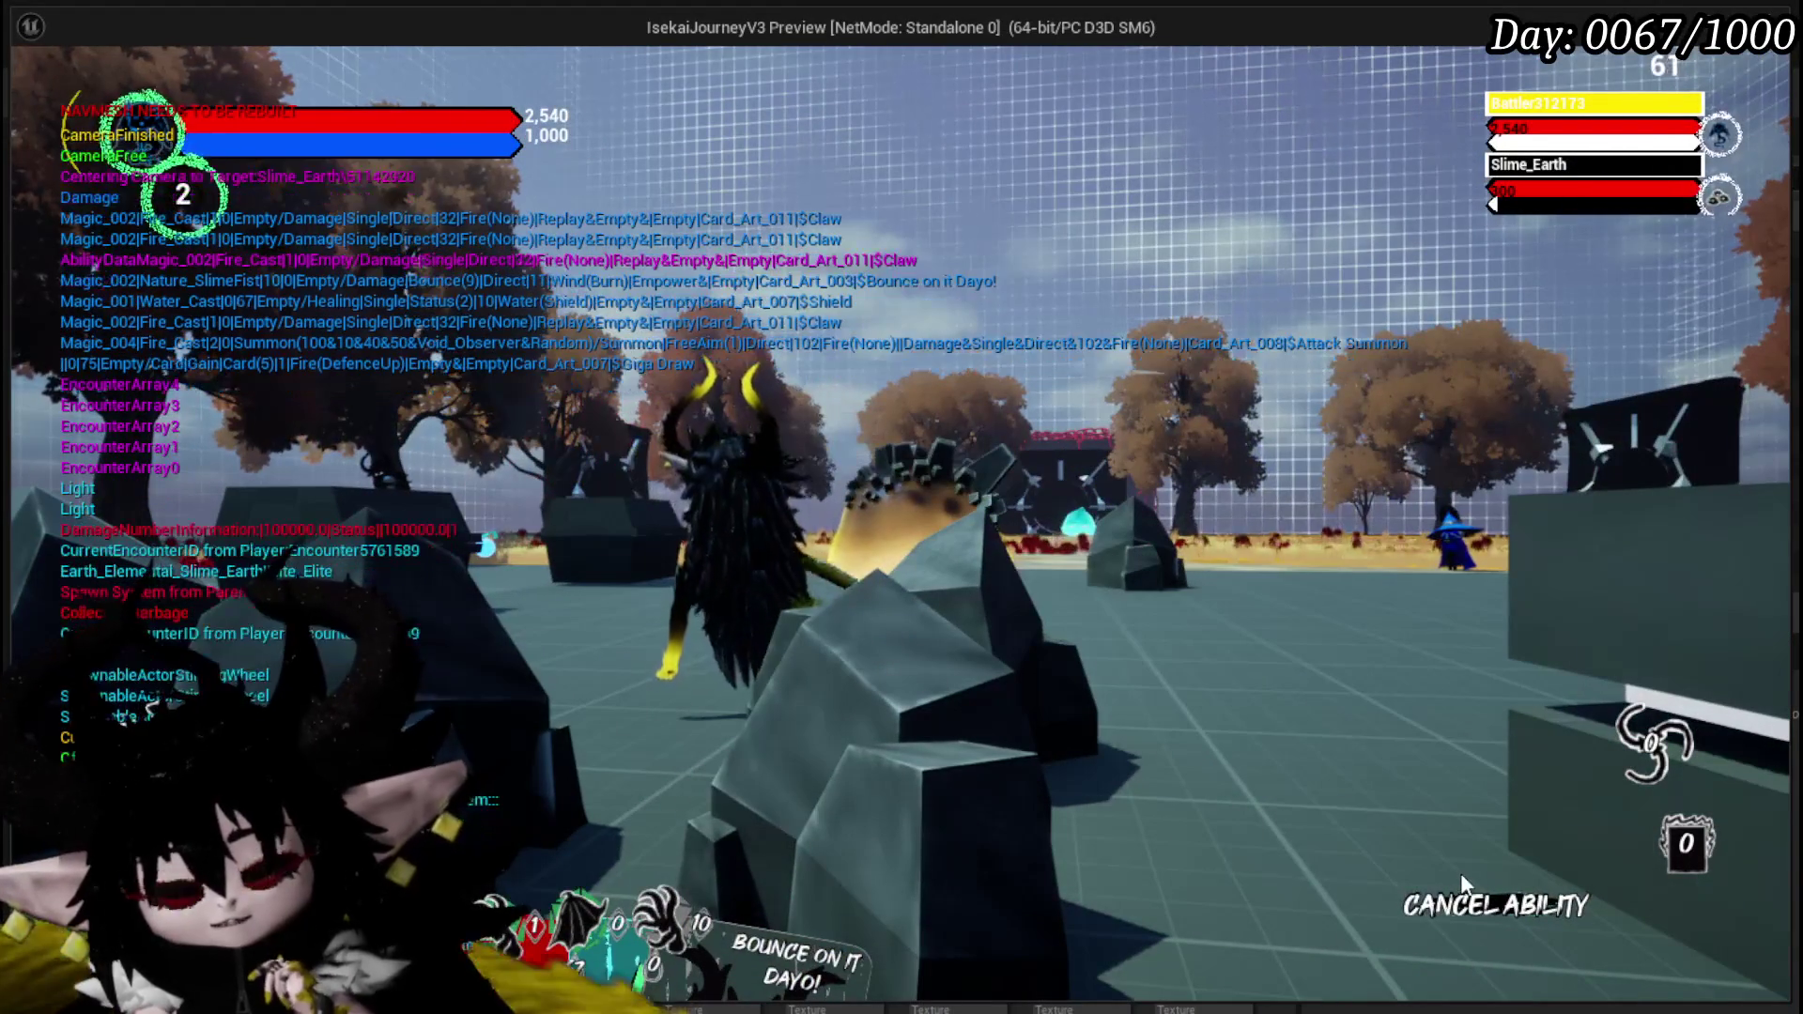
{"action": "key", "text": "Escape"}
{"action": "key", "text": "ctrl+s"}
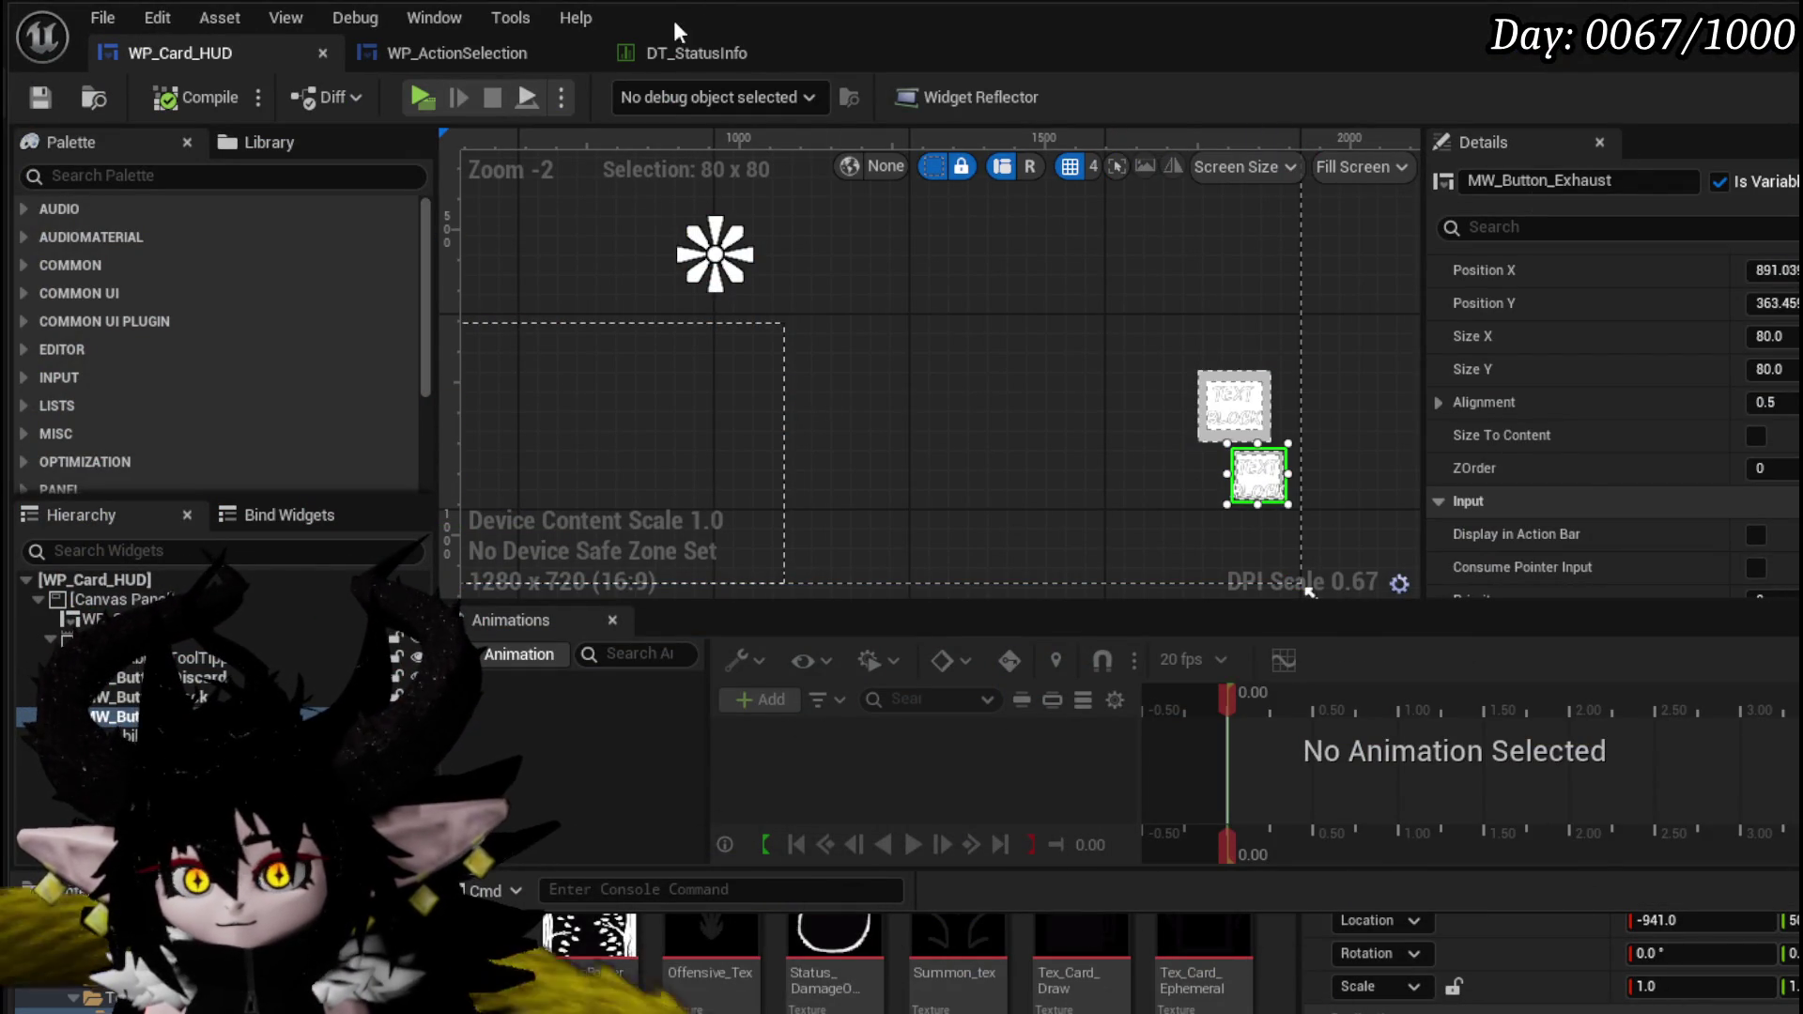
- Select MW_Button_EndTurn in the WP_ActionSelection designer
{"action": "left_click", "coordinate": [501, 54]}
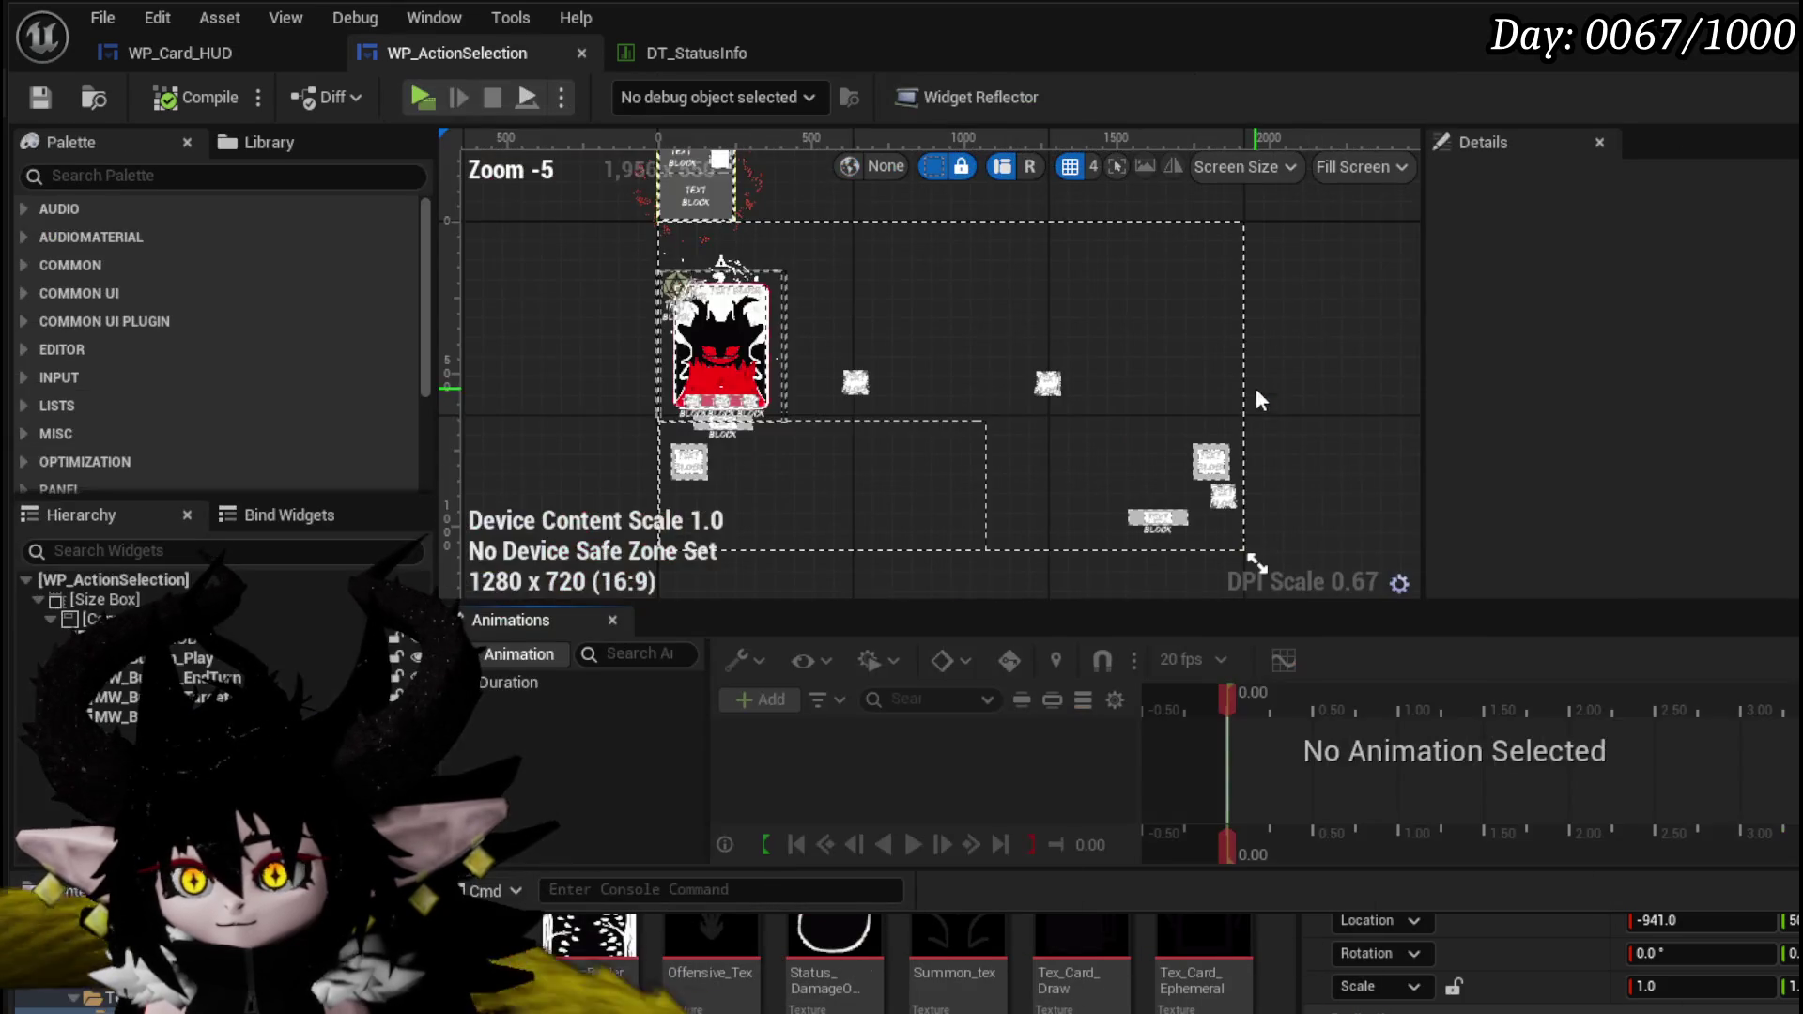
{"action": "scroll", "coordinate": [1134, 545], "scroll_direction": "up", "scroll_amount": 7}
{"action": "left_click", "coordinate": [1211, 435]}
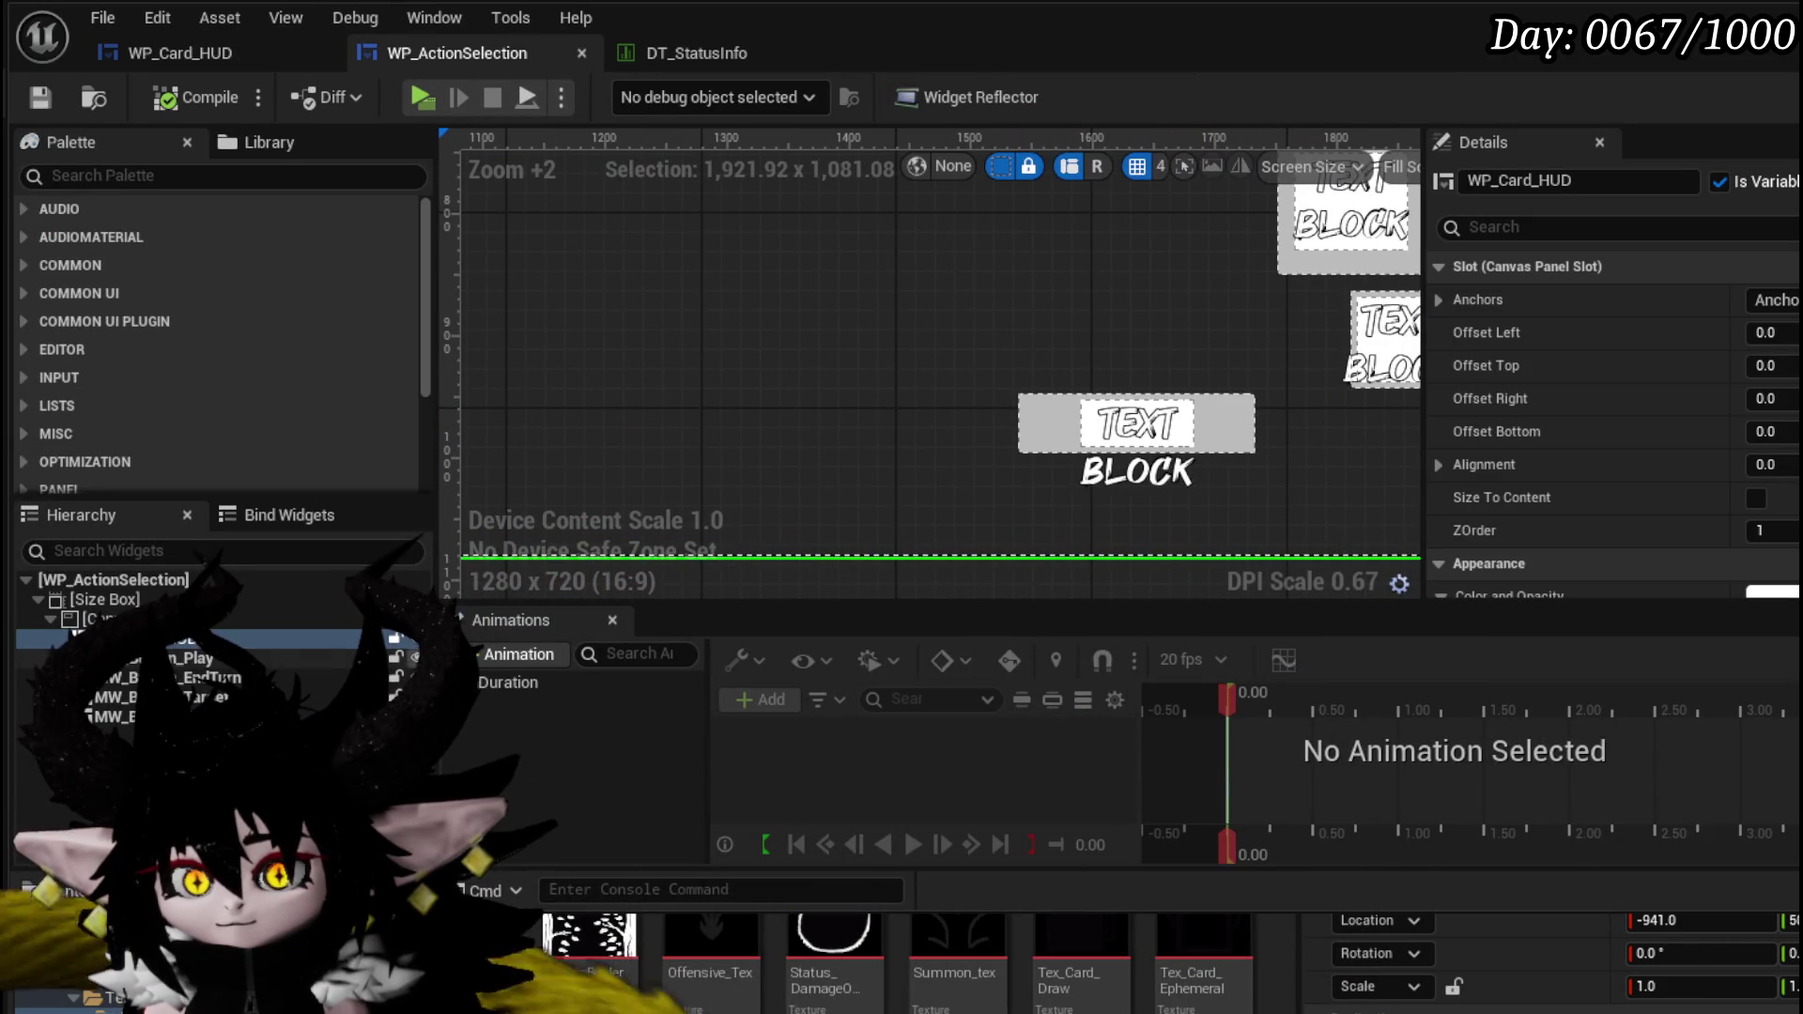
{"action": "left_click", "coordinate": [1010, 429]}
{"action": "left_click", "coordinate": [1056, 418]}
- Reposition the End Turn button, save, and open its On Pressed event
{"action": "scroll", "coordinate": [1035, 419], "scroll_direction": "up", "scroll_amount": 2}
{"action": "mouse_move", "coordinate": [1035, 419]}
{"action": "left_mouse_down"}
{"action": "mouse_move", "coordinate": [834, 533]}
{"action": "mouse_move", "coordinate": [992, 370]}
{"action": "mouse_move", "coordinate": [978, 398]}
{"action": "left_mouse_up"}
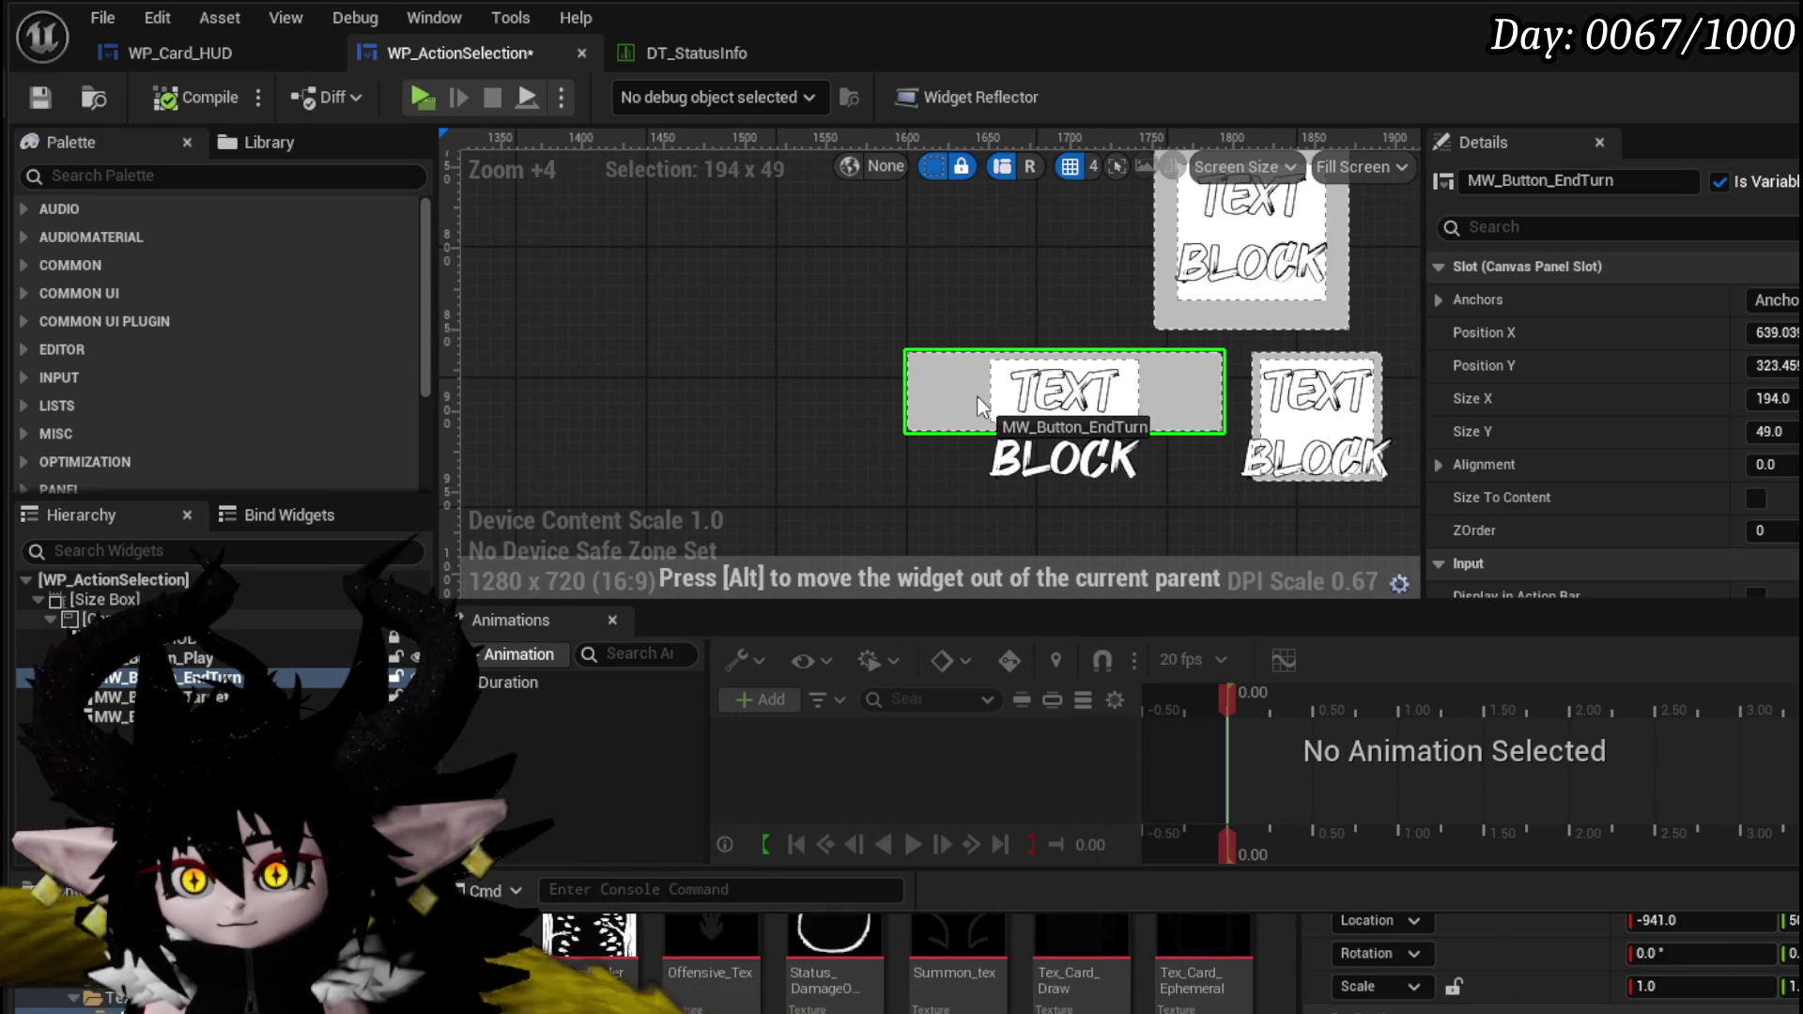
{"action": "scroll", "coordinate": [873, 408], "scroll_direction": "down", "scroll_amount": 5}
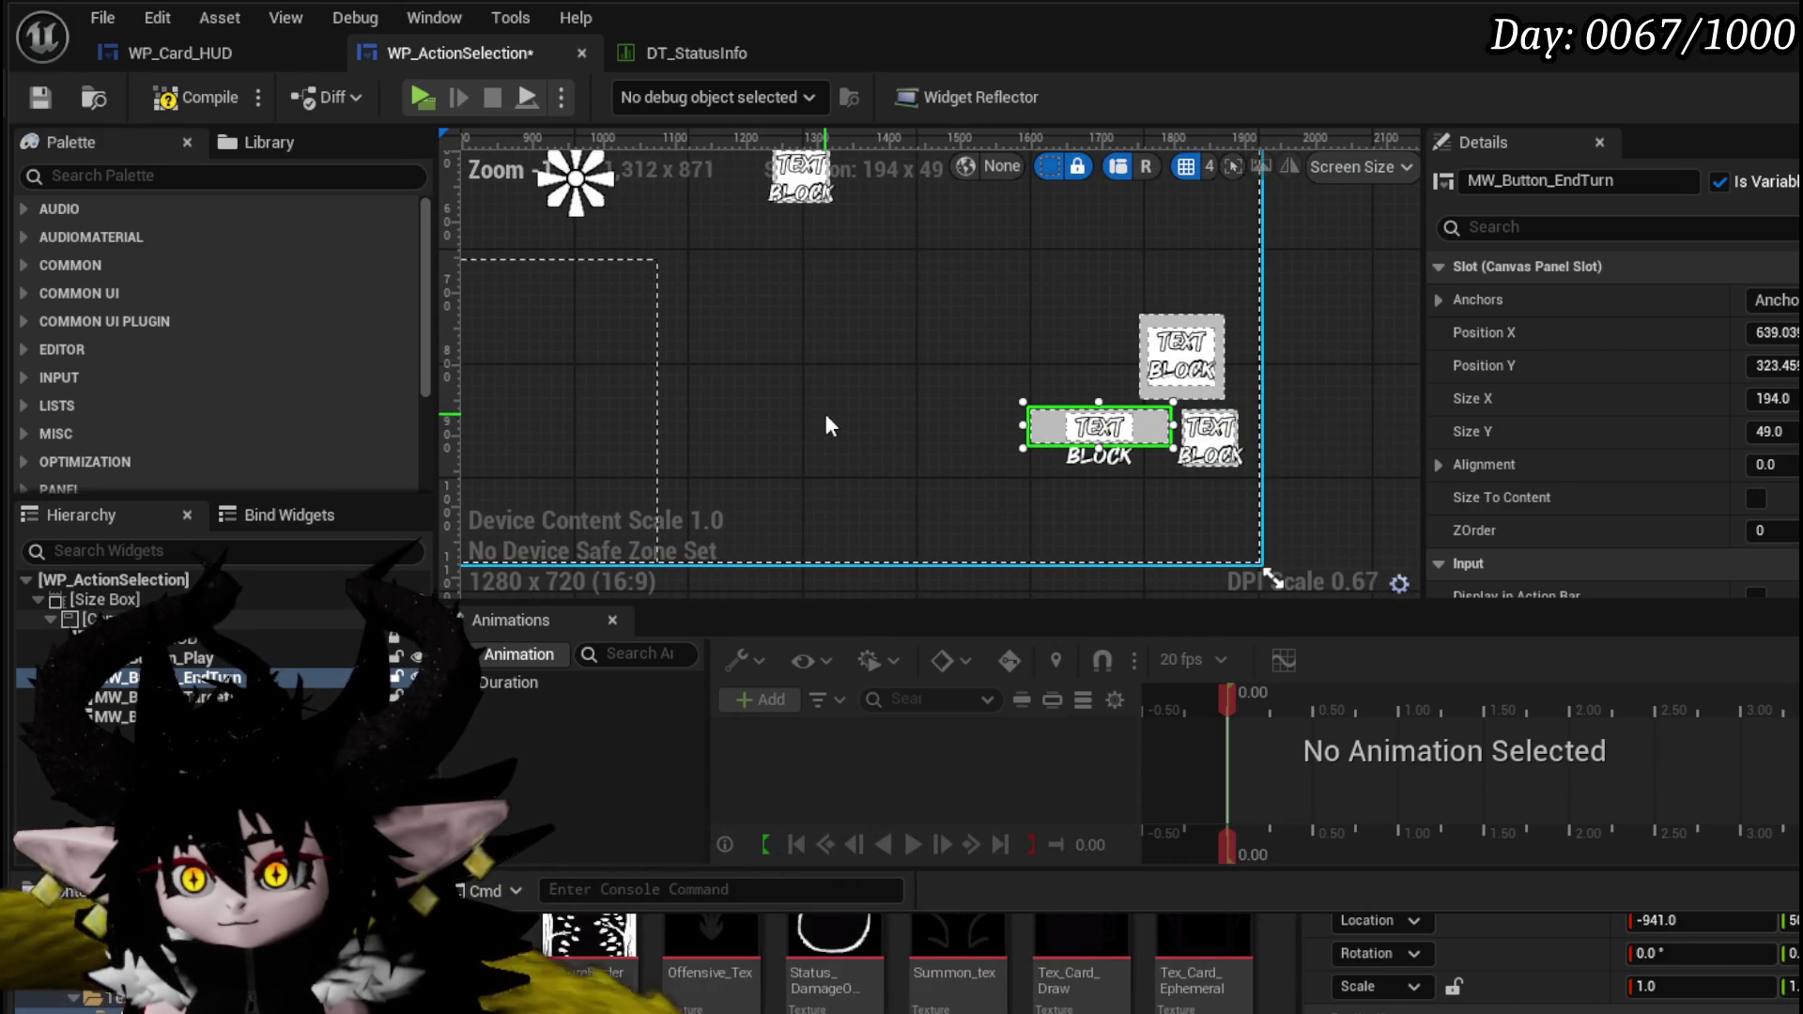
{"action": "left_click", "coordinate": [40, 100]}
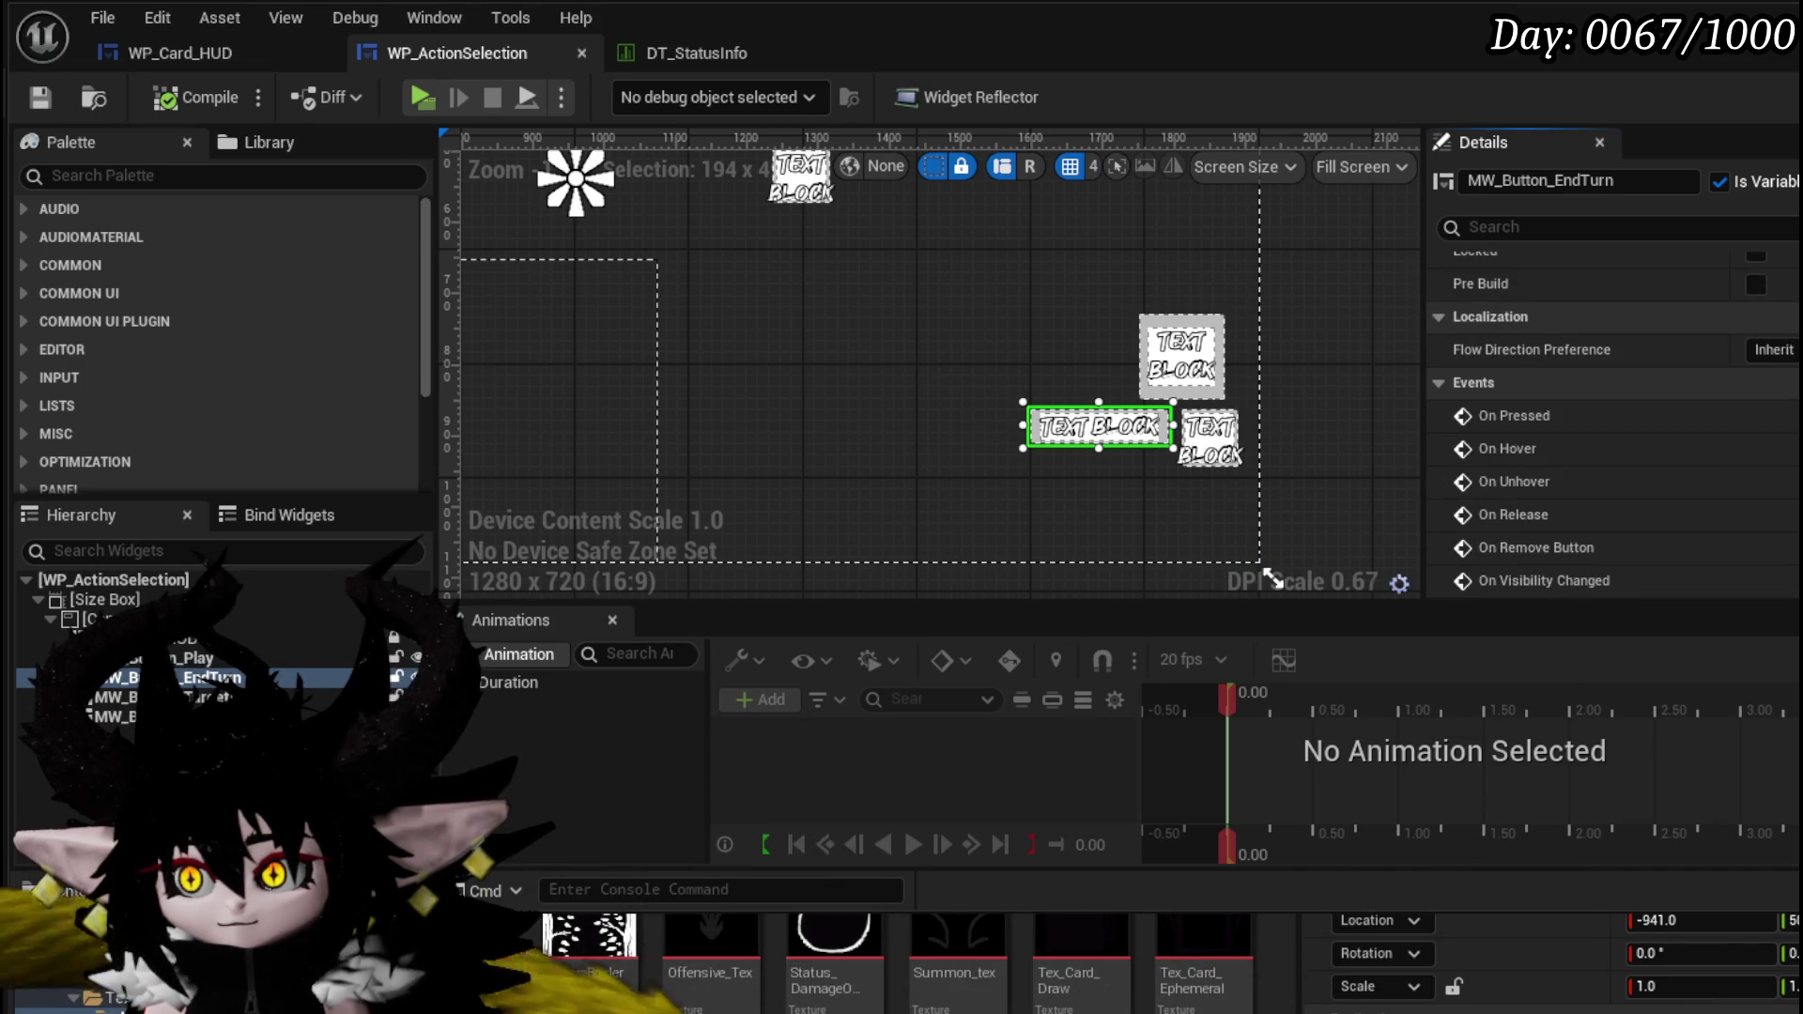
{"action": "left_click", "coordinate": [1410, 411]}
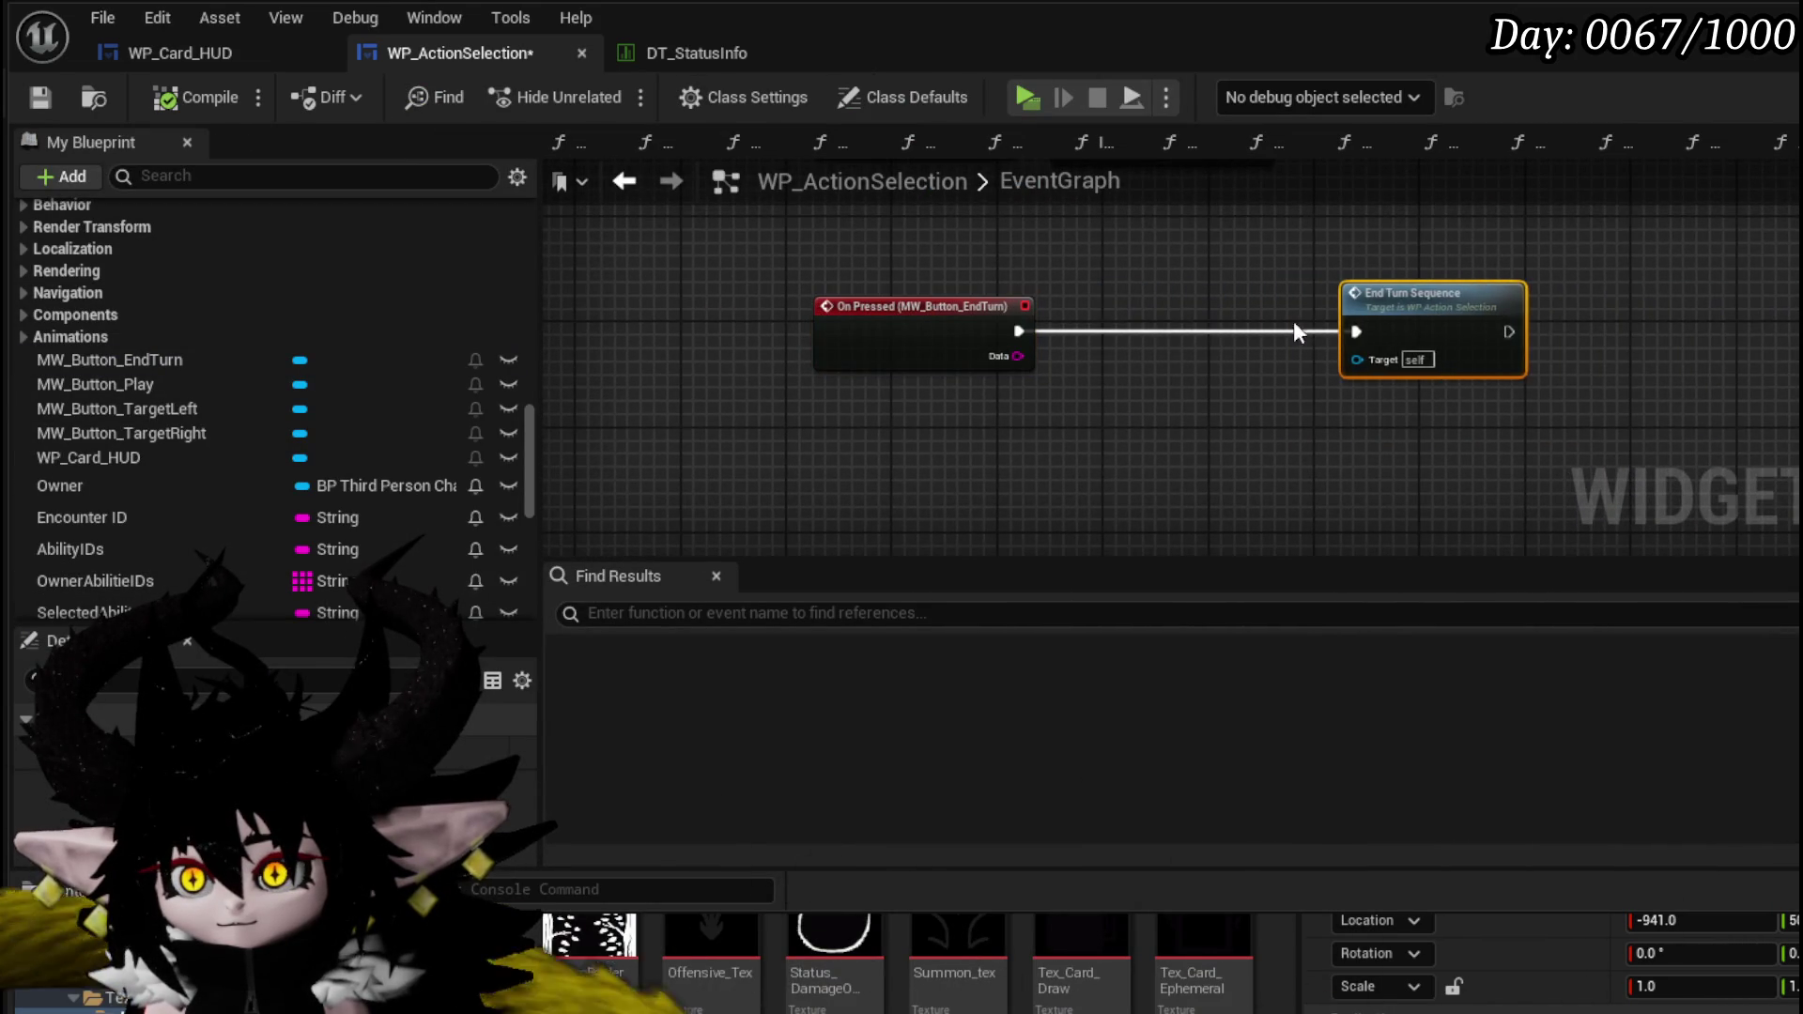
- In End Turn Sequence, add a Set Text node on MW_Button_EndTurn after Server Unposses Cam
{"action": "scroll", "coordinate": [1221, 328], "scroll_direction": "up", "scroll_amount": 2}
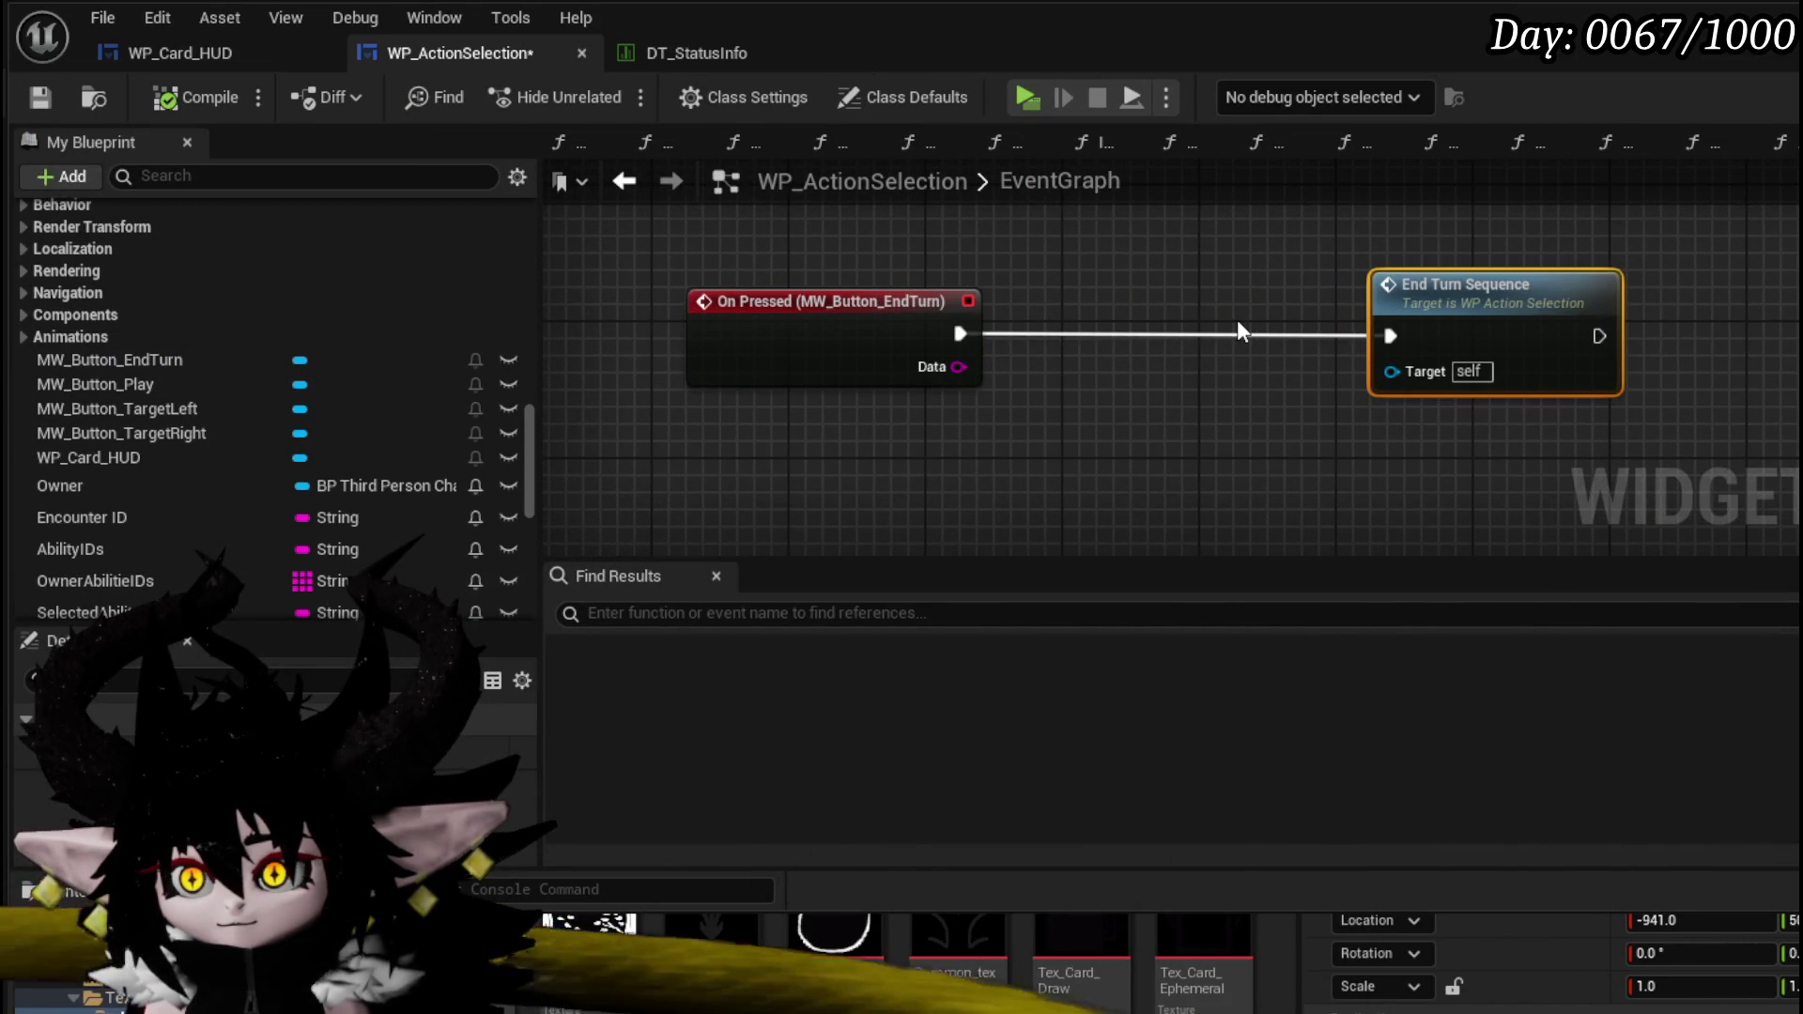
{"action": "double_click", "coordinate": [1499, 303]}
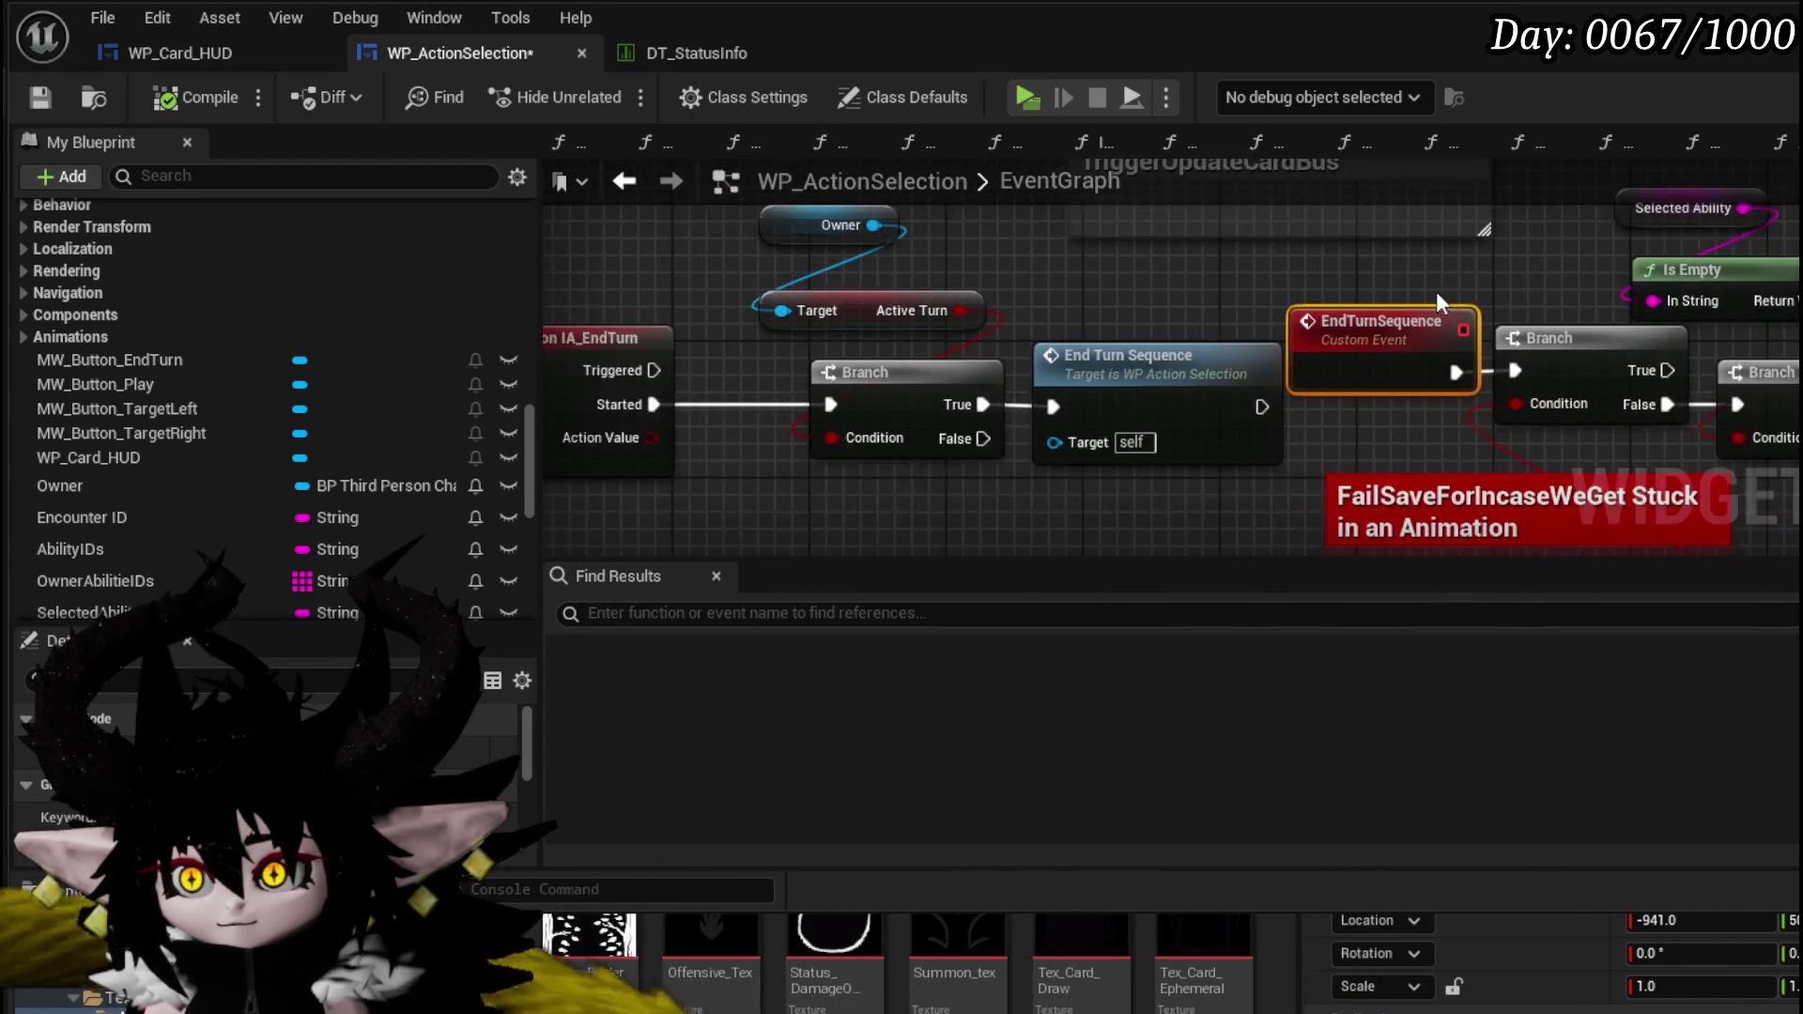
{"action": "left_click_drag", "start_coordinate": [1443, 292], "coordinate": [775, 284]}
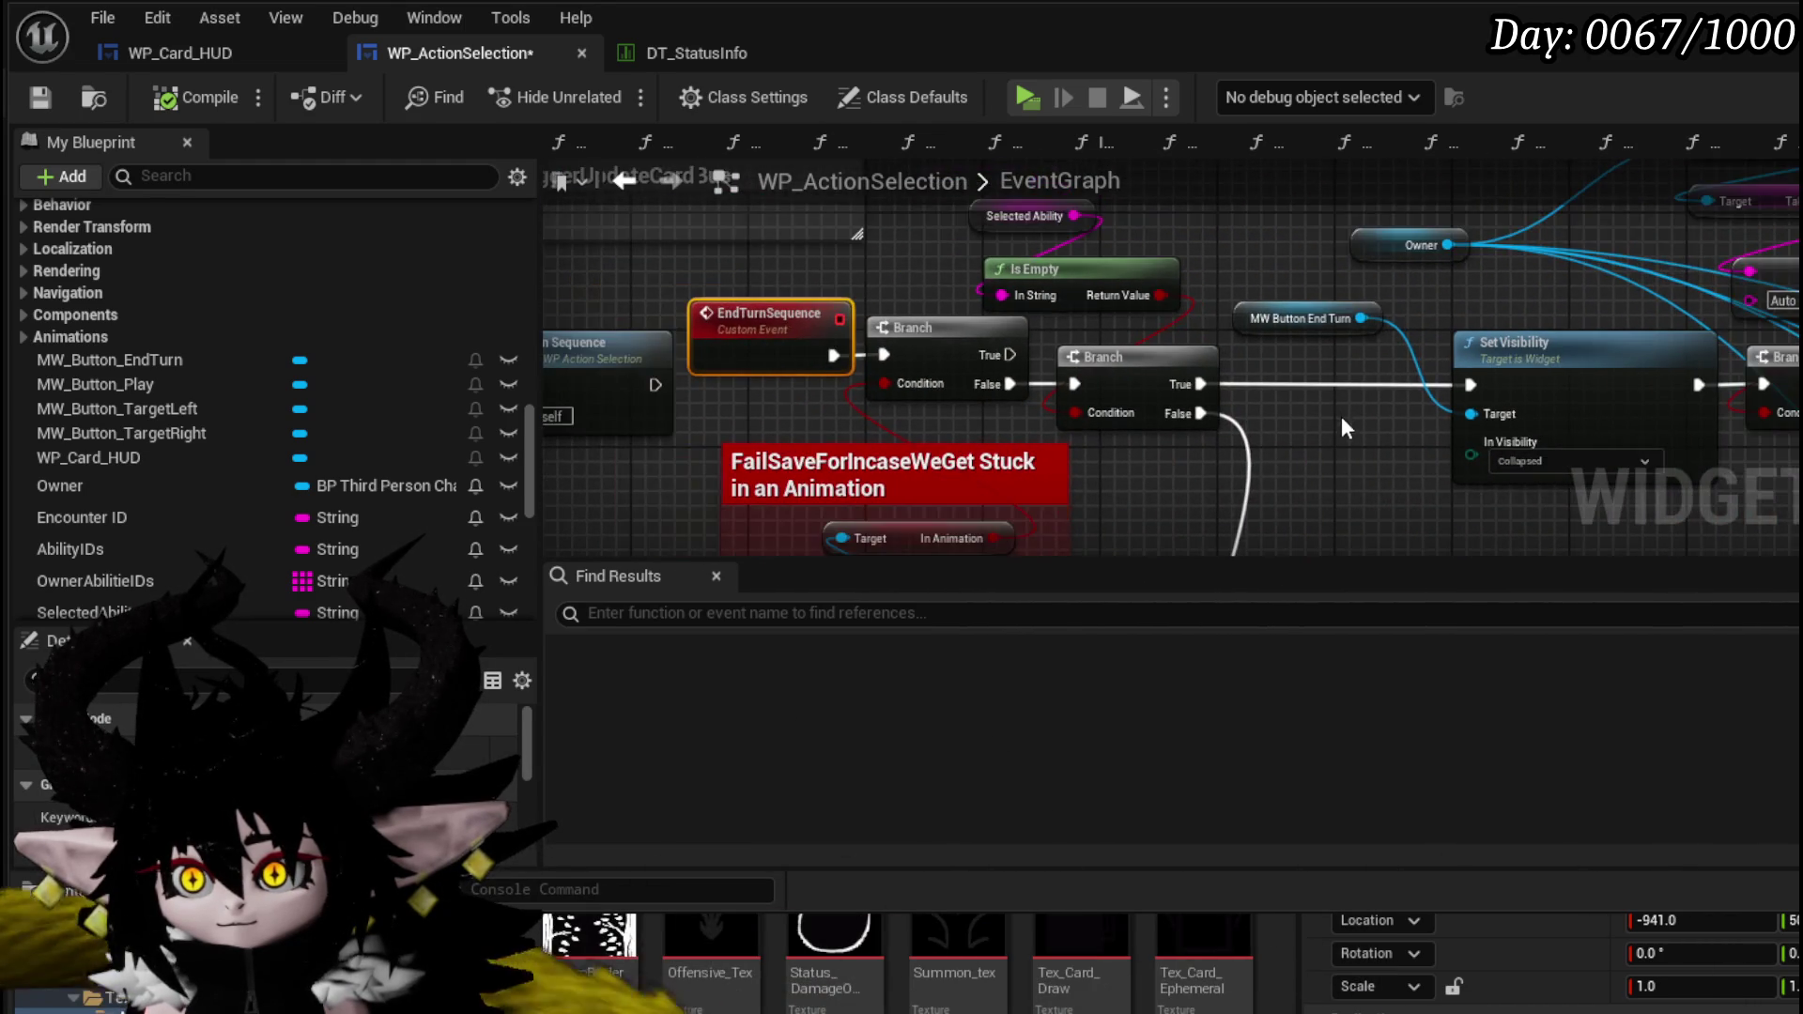
{"action": "mouse_move", "coordinate": [1341, 416]}
{"action": "left_mouse_down"}
{"action": "mouse_move", "coordinate": [1317, 162]}
{"action": "mouse_move", "coordinate": [1072, 187]}
{"action": "mouse_move", "coordinate": [989, 226]}
{"action": "left_mouse_up"}
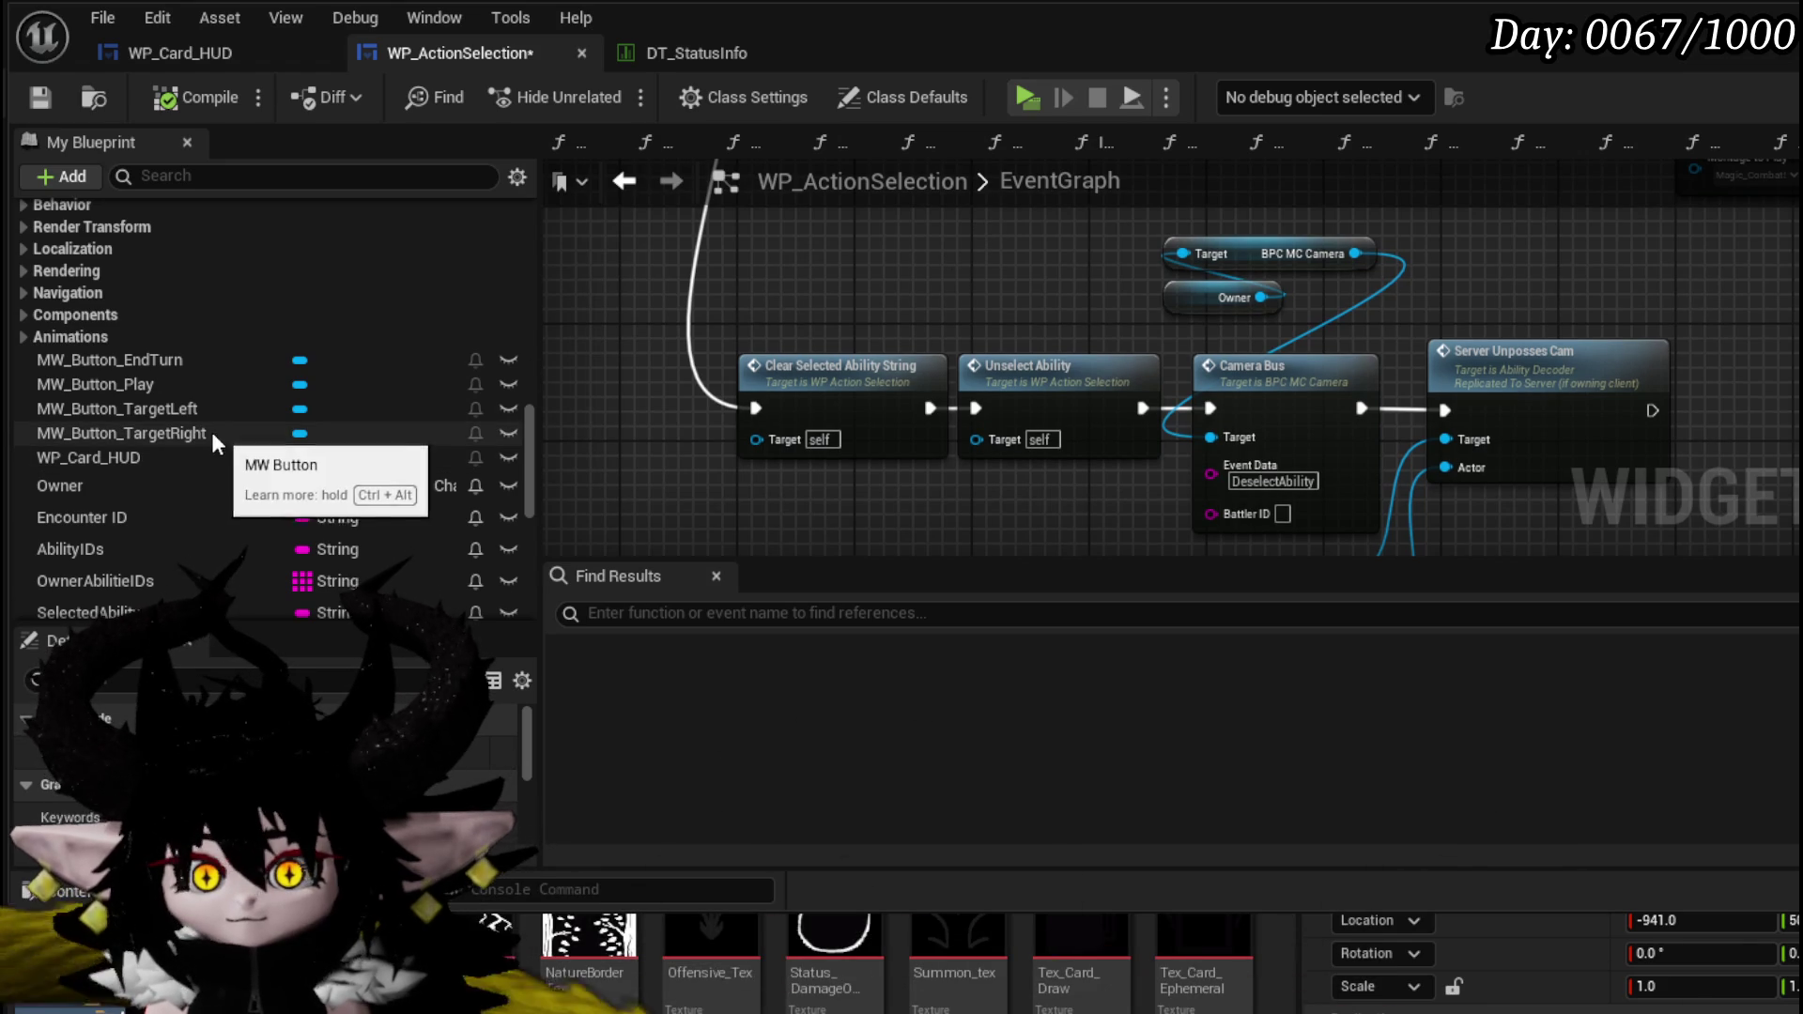
{"action": "left_click_drag", "start_coordinate": [201, 363], "coordinate": [921, 258]}
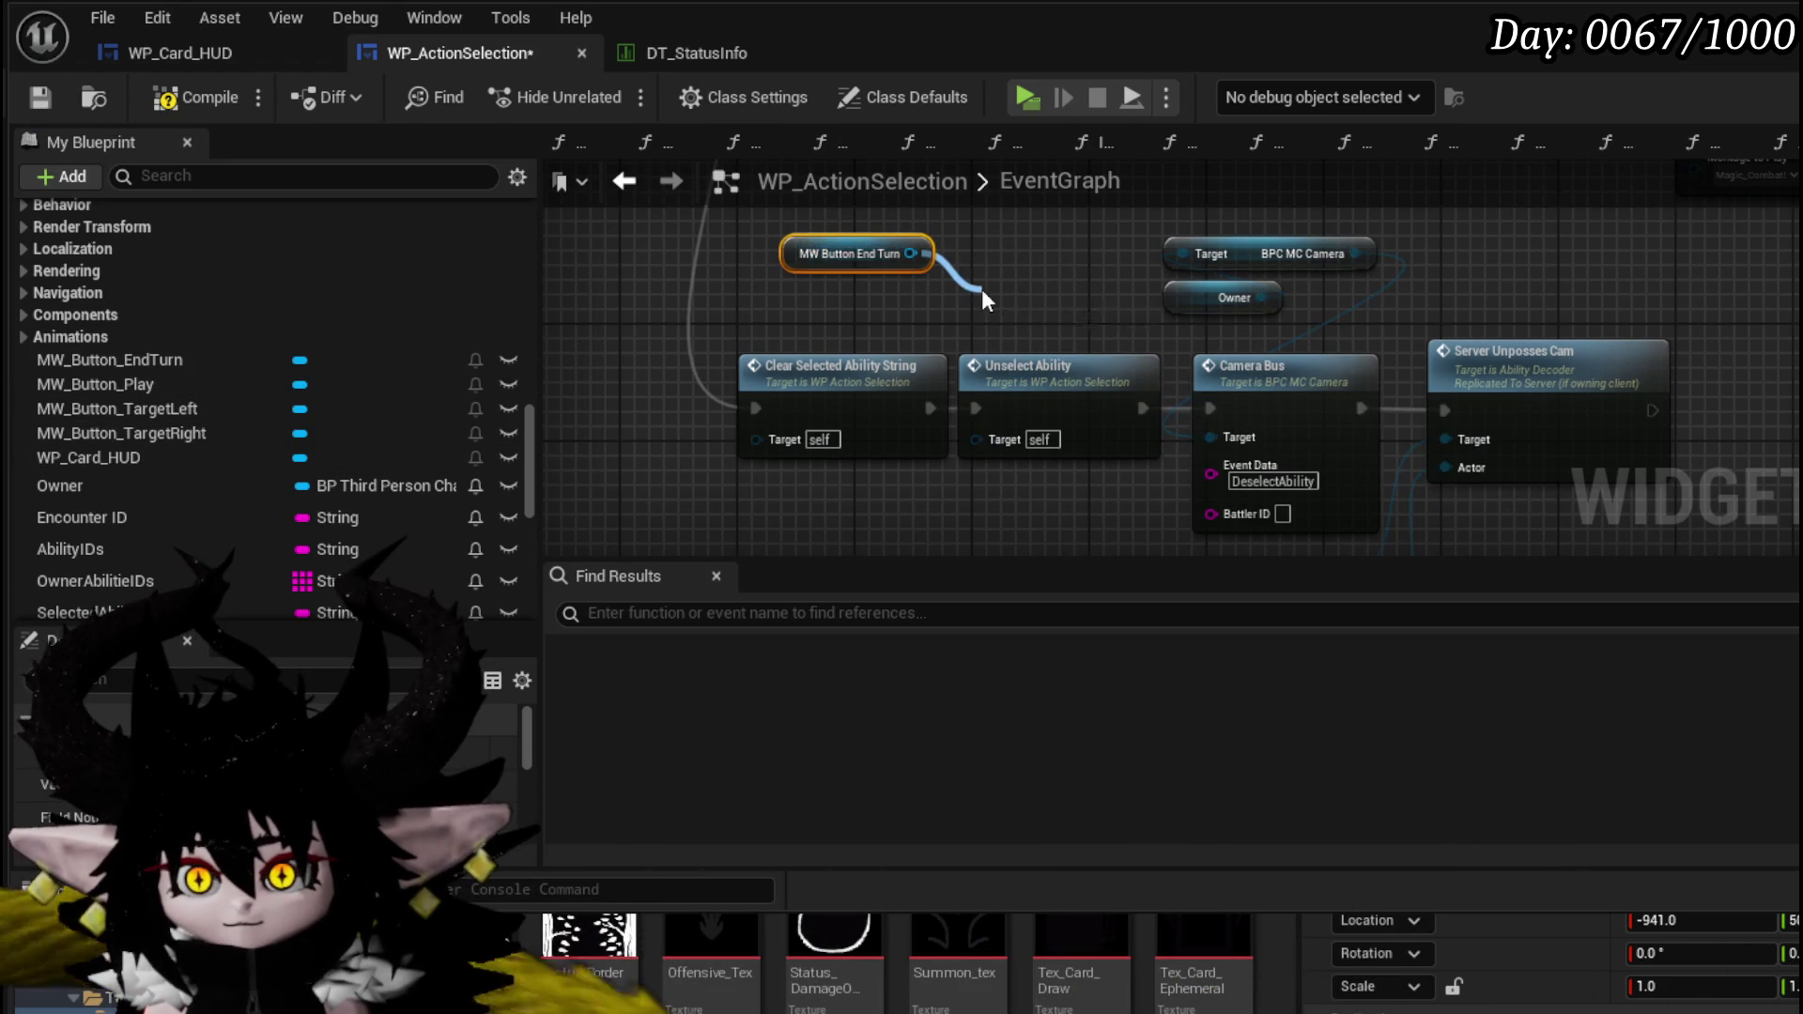
{"action": "left_click_drag", "start_coordinate": [983, 290], "coordinate": [984, 311]}
{"action": "type", "text": "Set Text"}
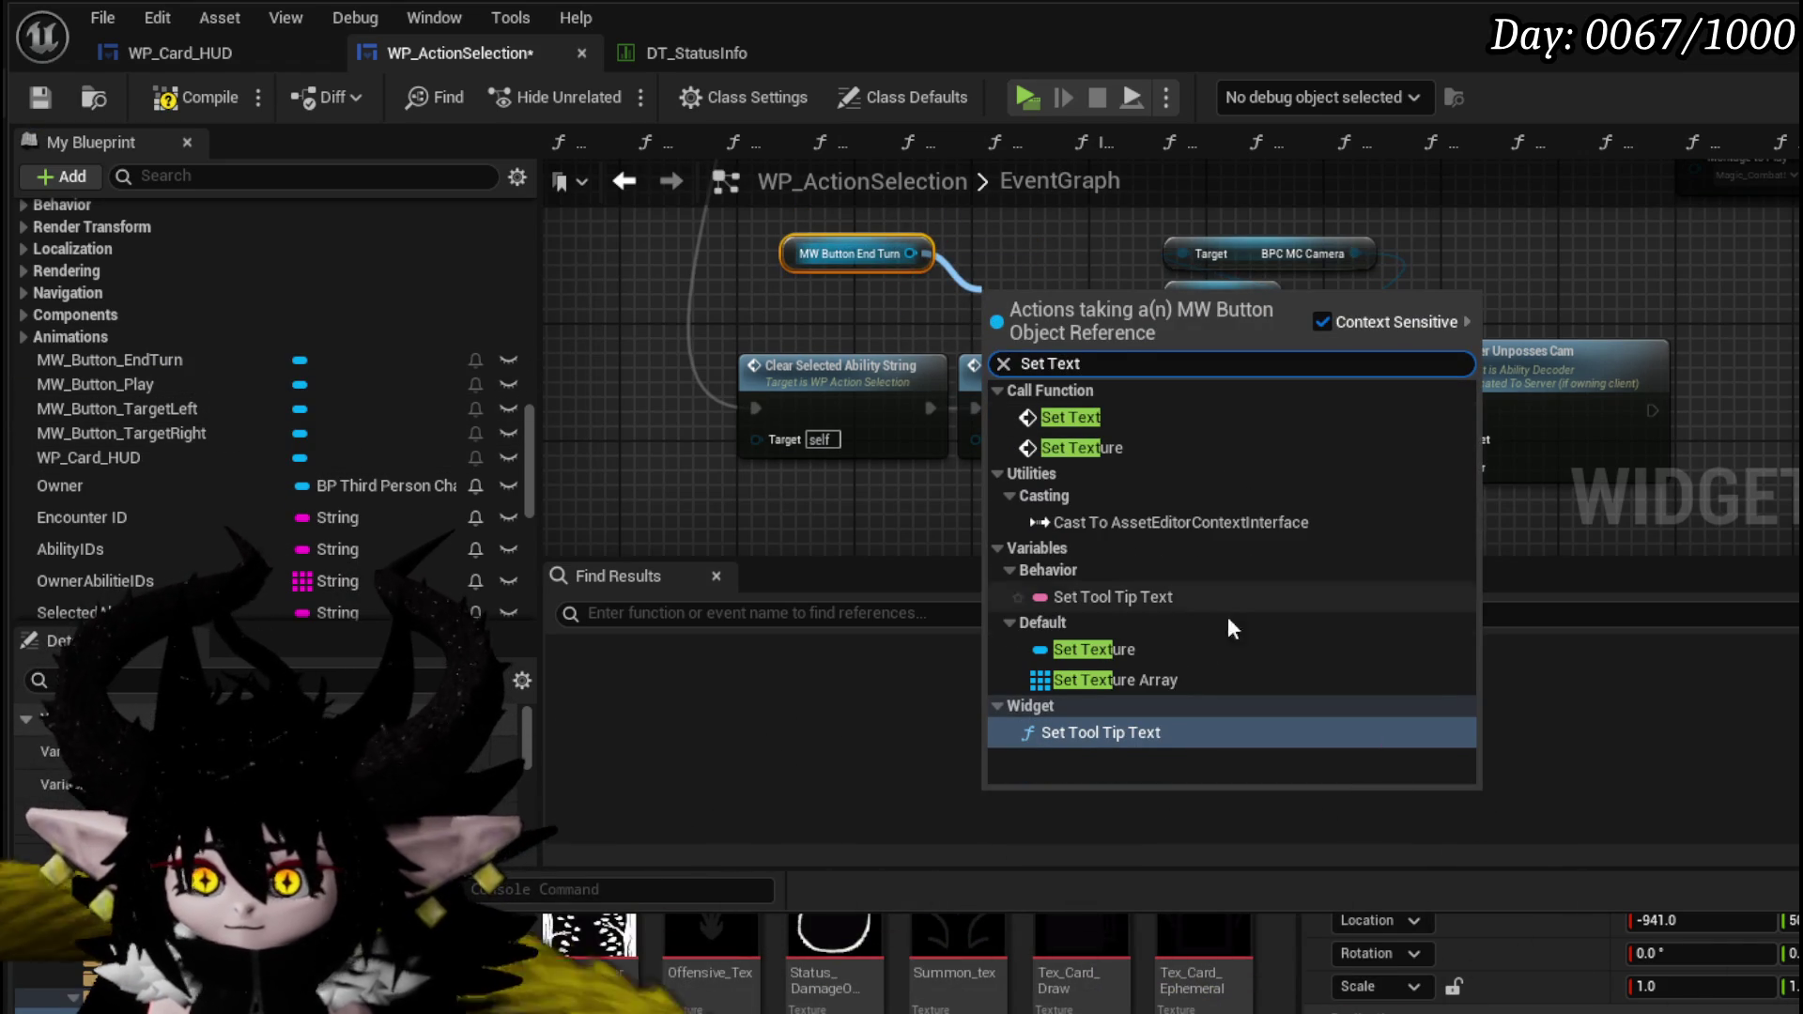
{"action": "left_click", "coordinate": [1107, 419]}
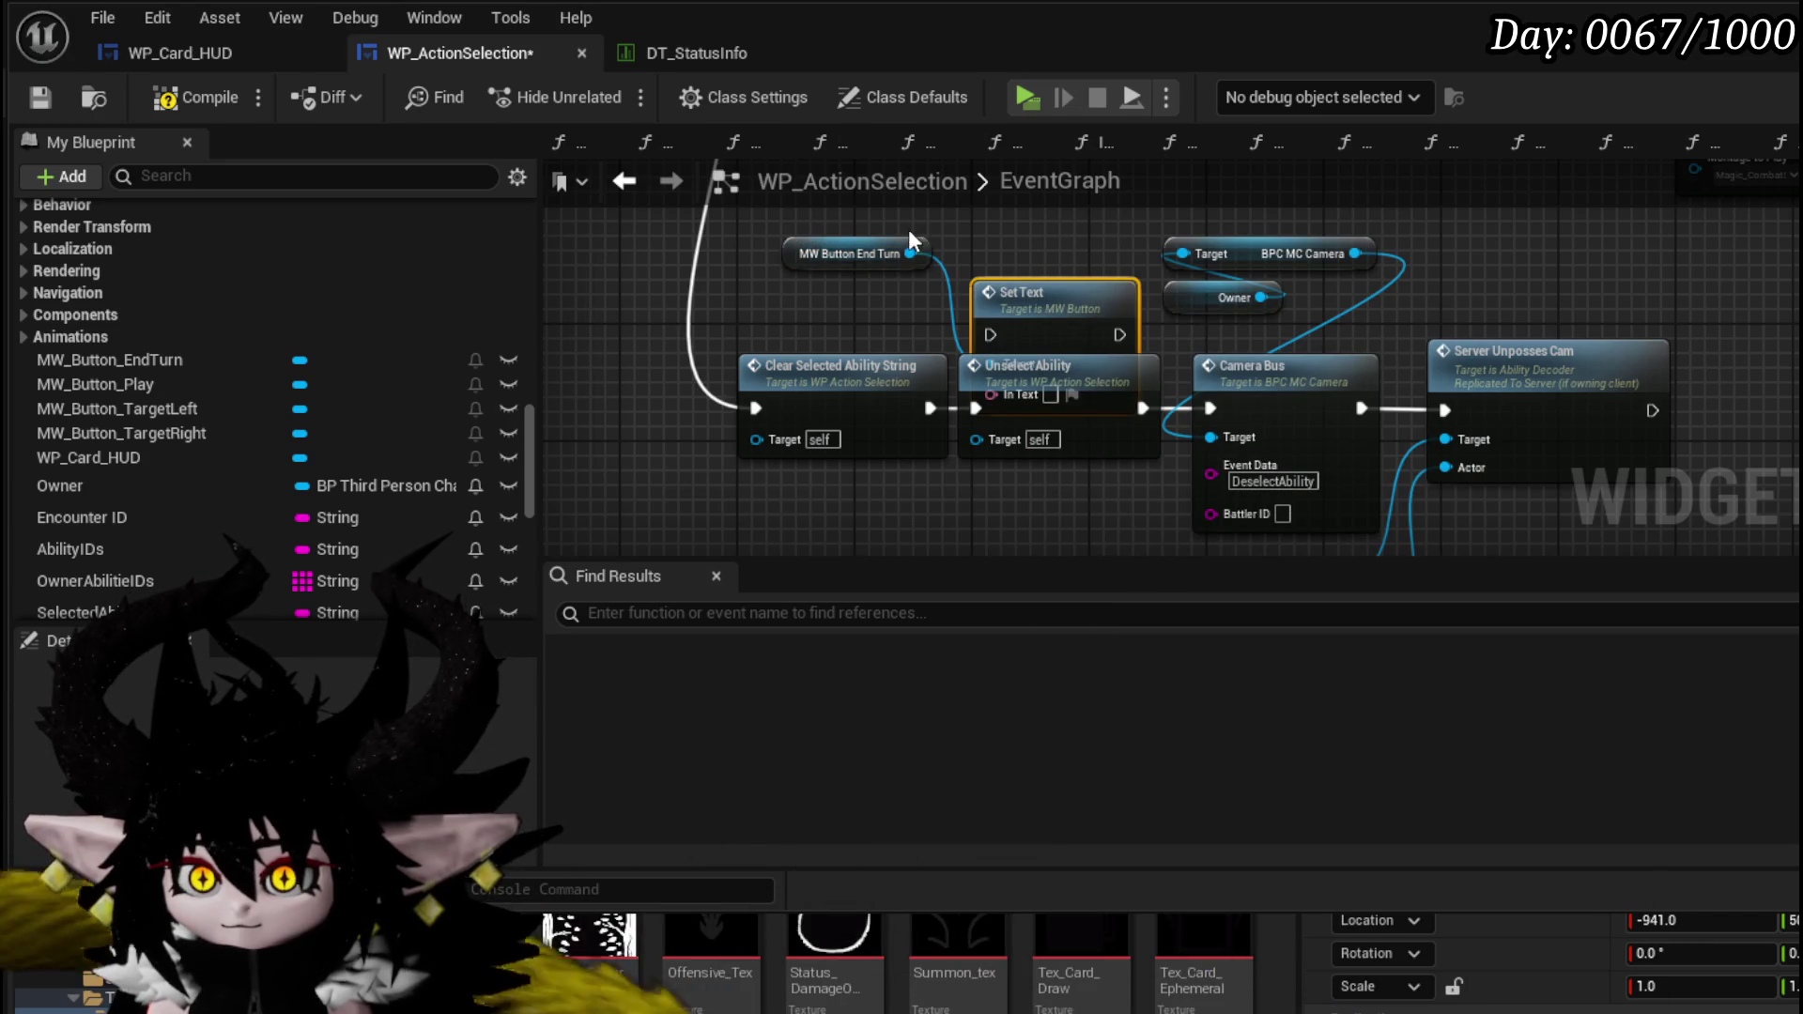
{"action": "mouse_move", "coordinate": [1087, 315]}
{"action": "left_mouse_down"}
{"action": "mouse_move", "coordinate": [1790, 322]}
{"action": "mouse_move", "coordinate": [1744, 362]}
{"action": "left_mouse_up"}
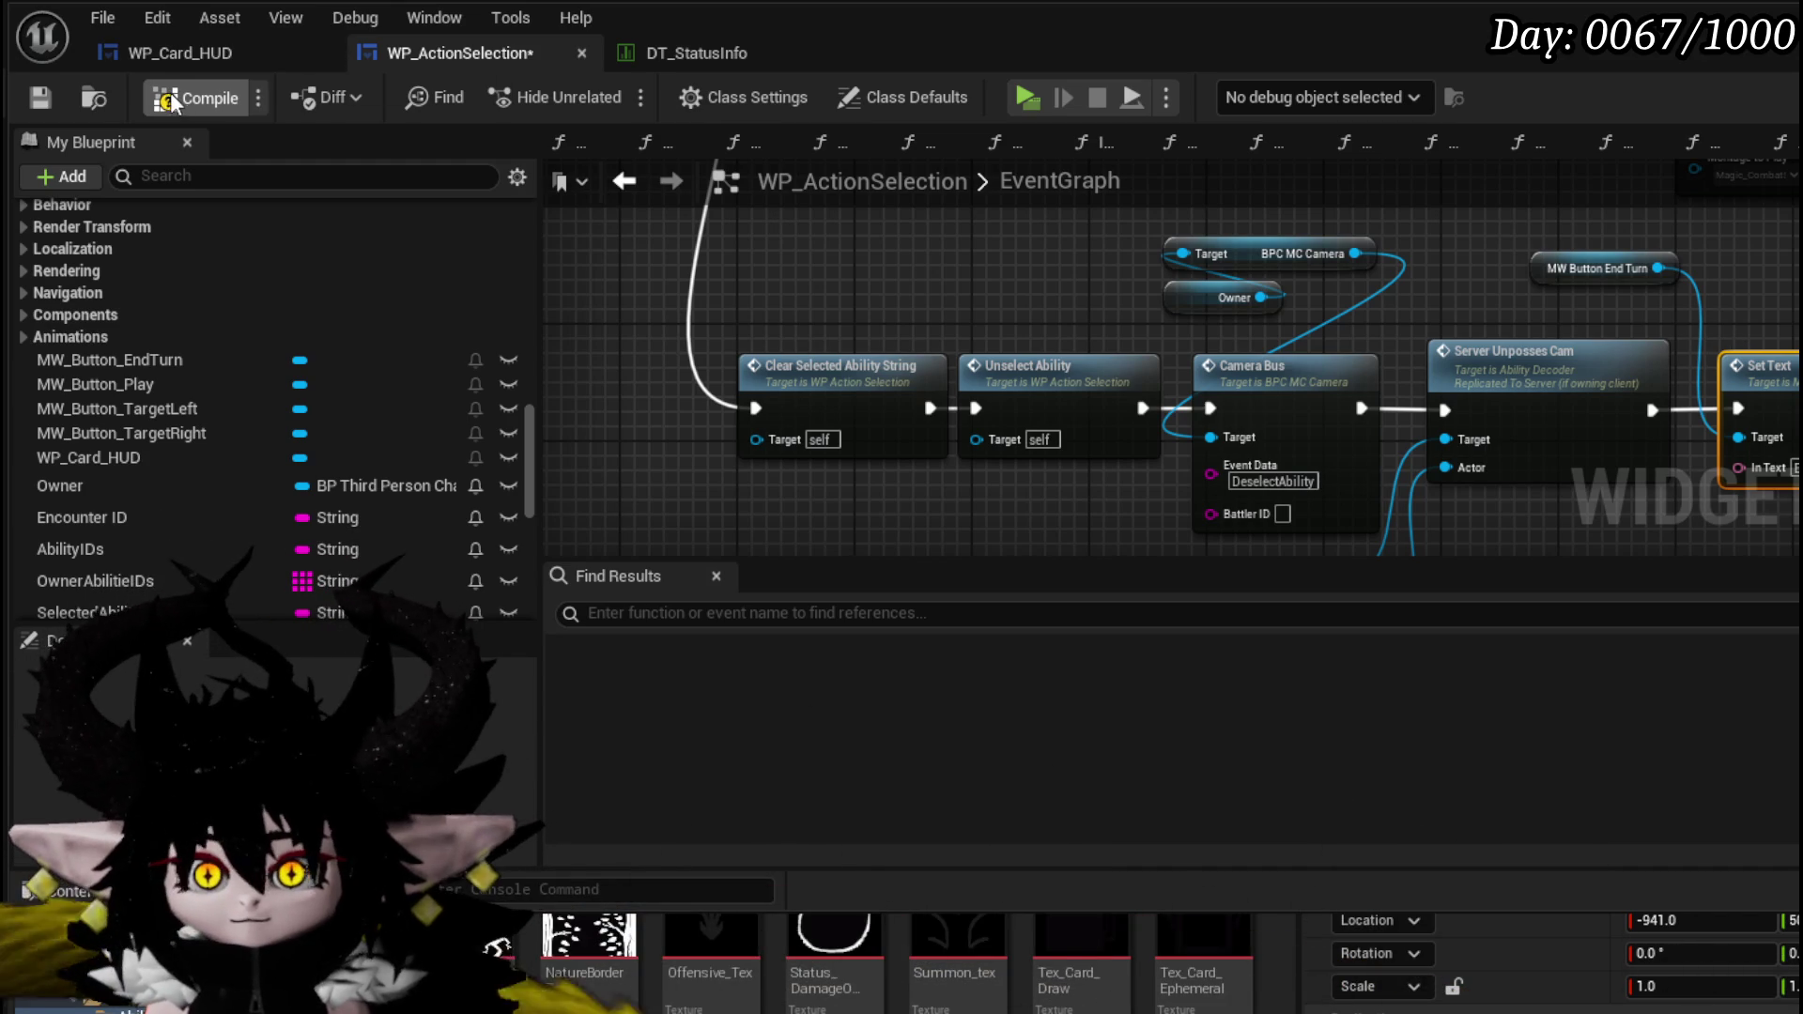
- Save and compile WP_ActionSelection, enter the battle, and play Defence Down on Slime_Earth
{"action": "left_click", "coordinate": [37, 97]}
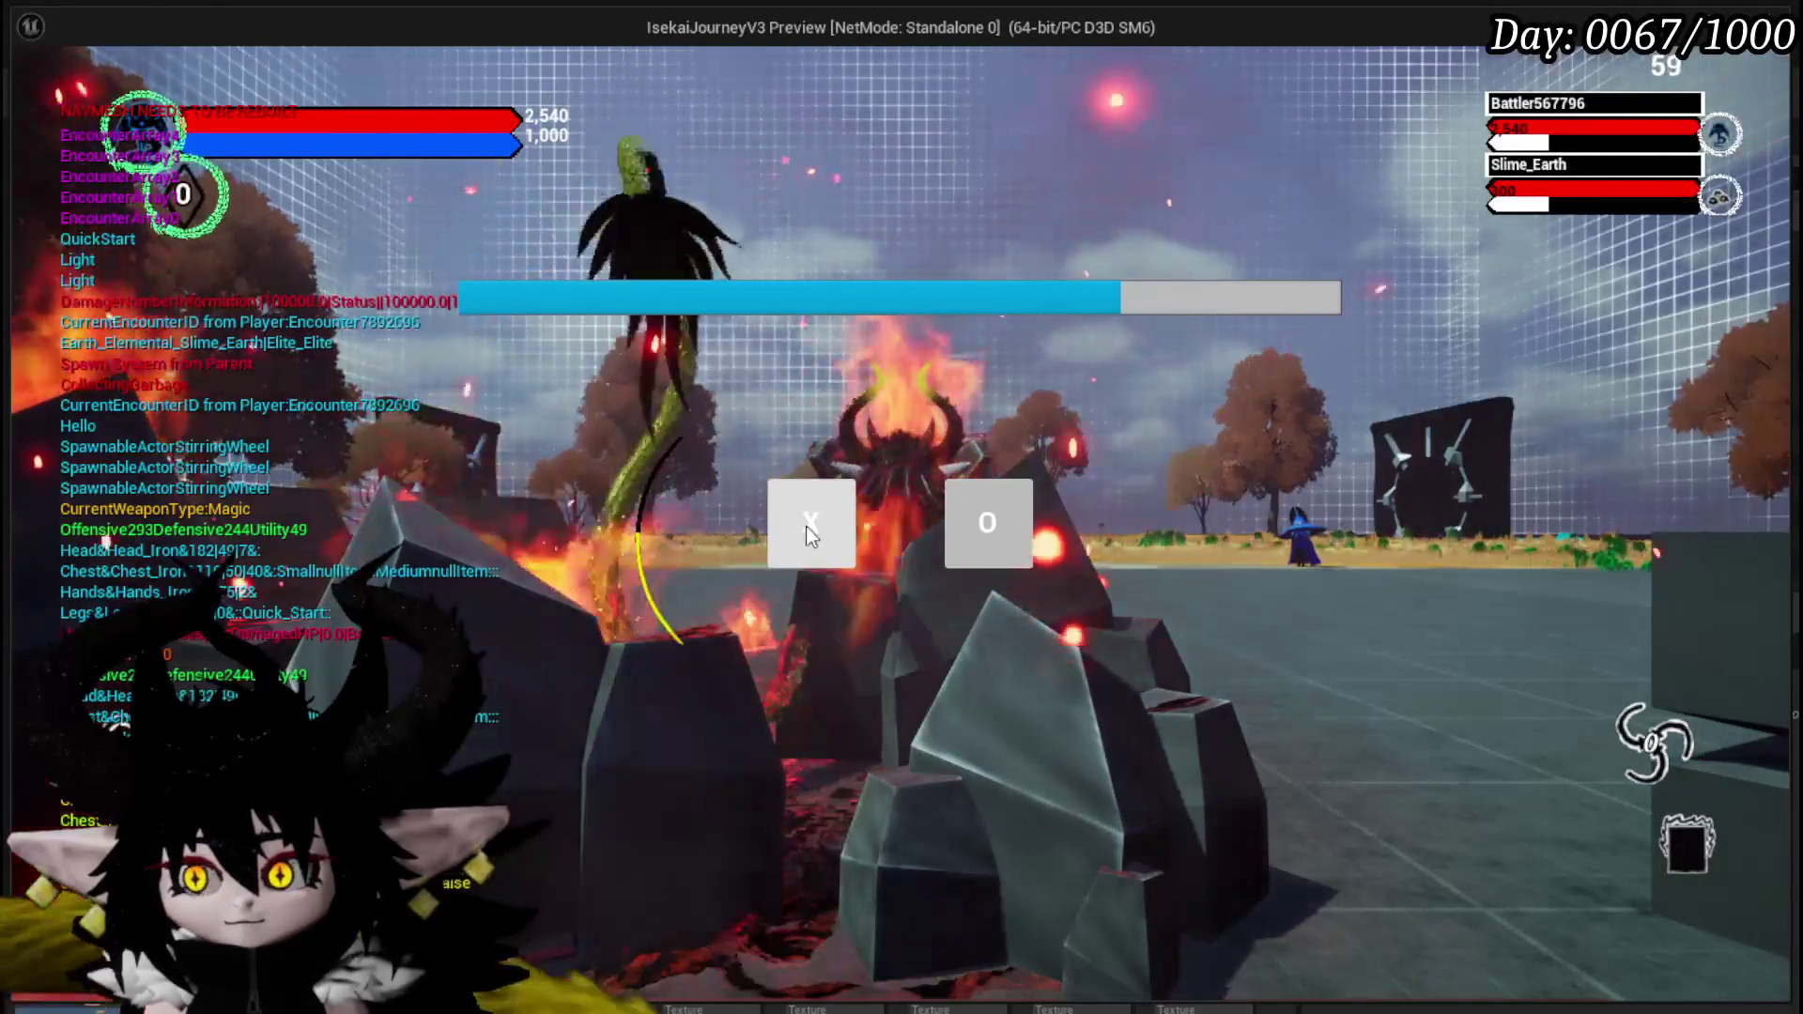
{"action": "left_click", "coordinate": [811, 535]}
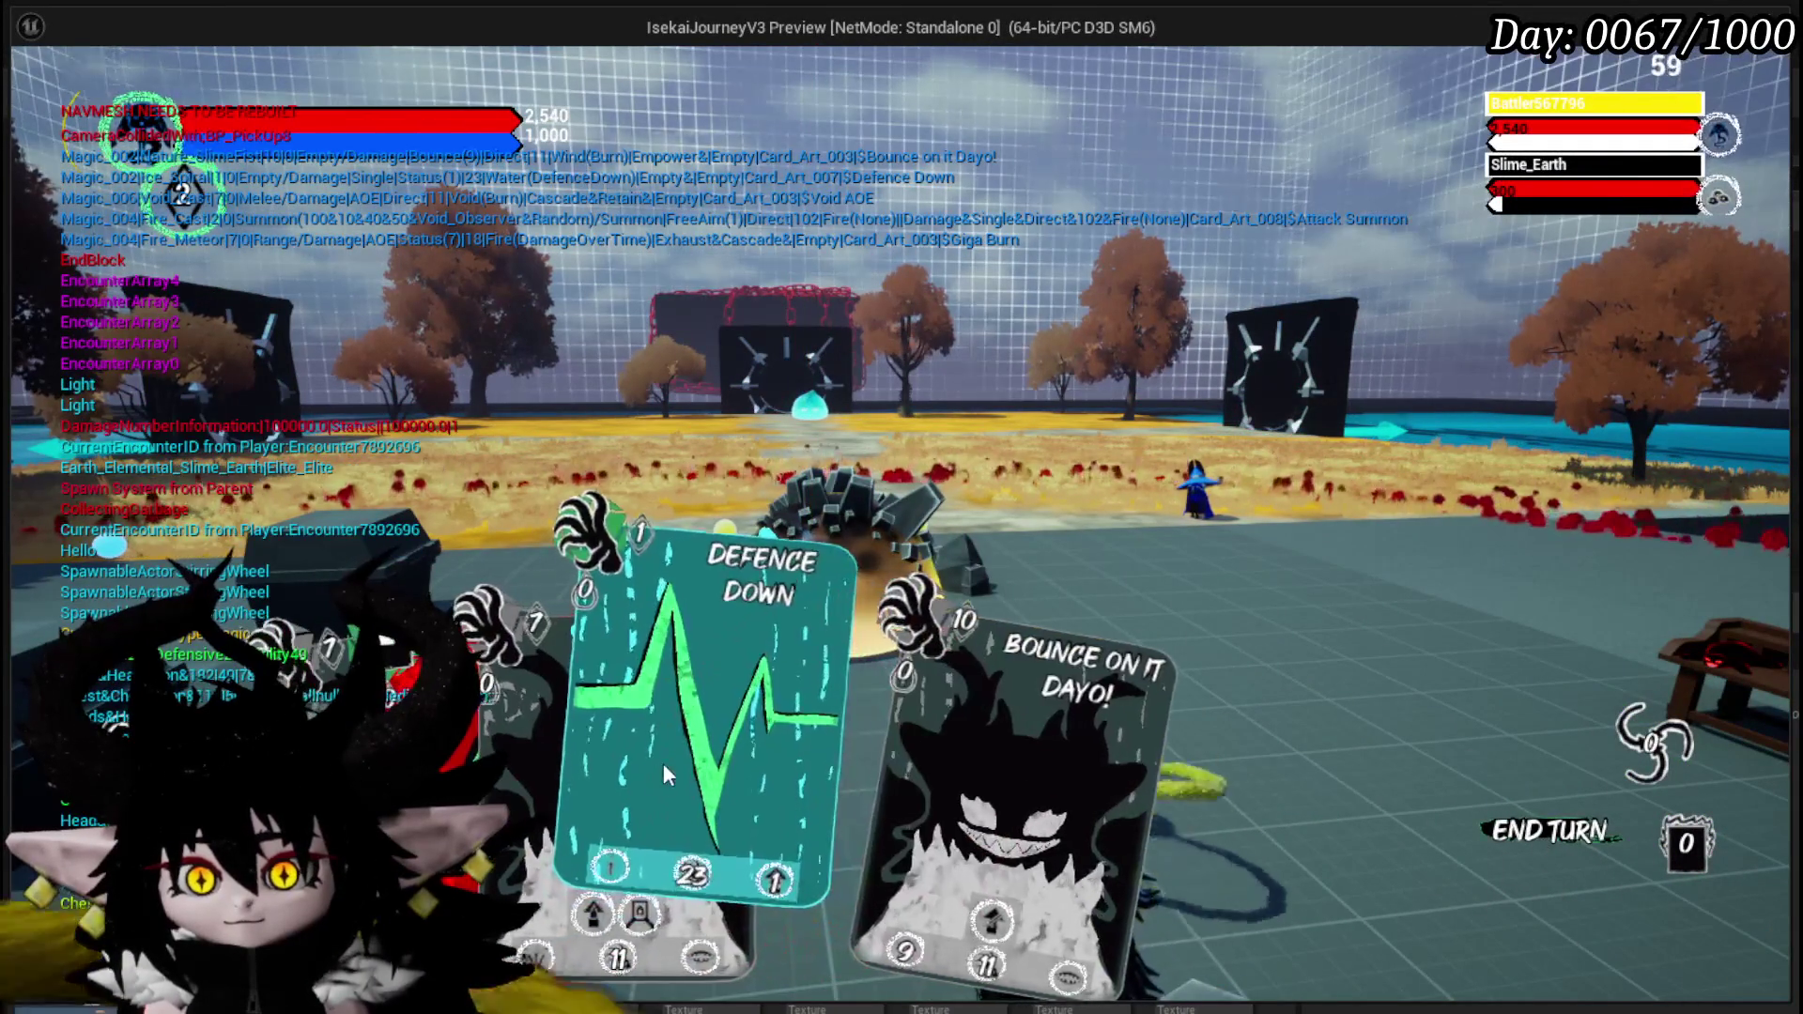
{"action": "left_click", "coordinate": [656, 766]}
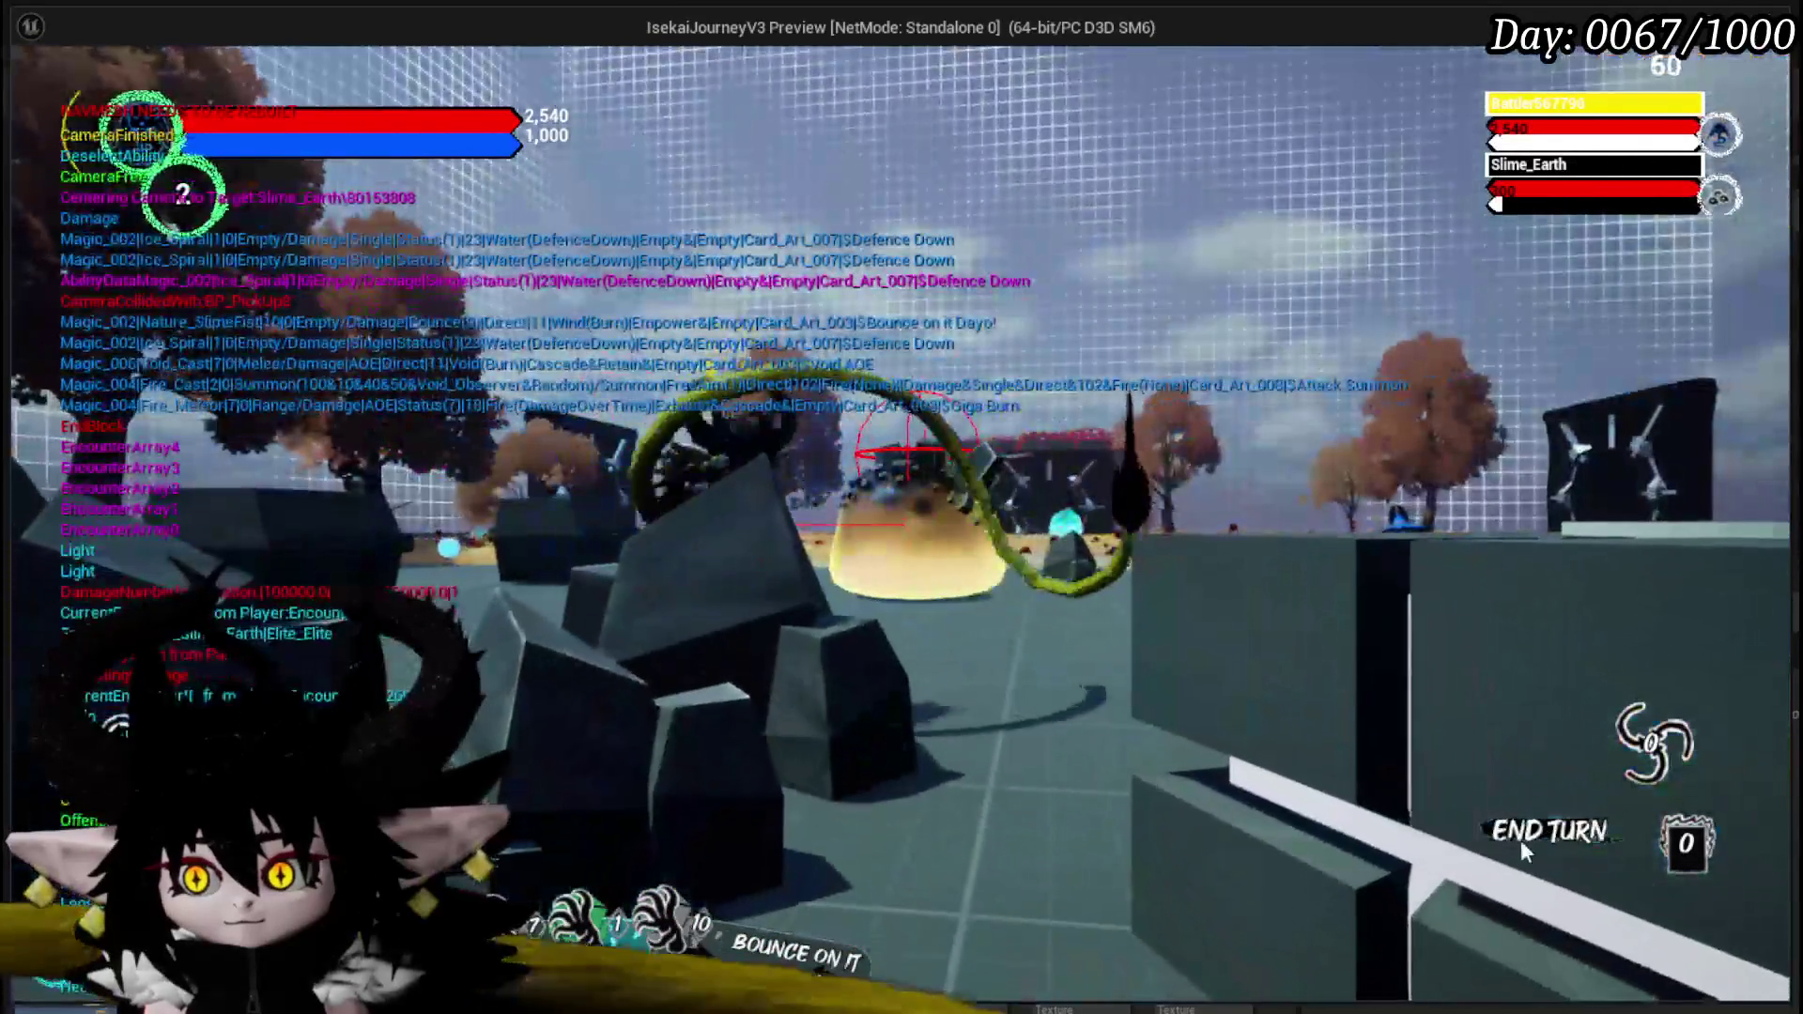
- End the turn, play the Claw card, and dismiss the next prompt
{"action": "left_click", "coordinate": [1519, 840]}
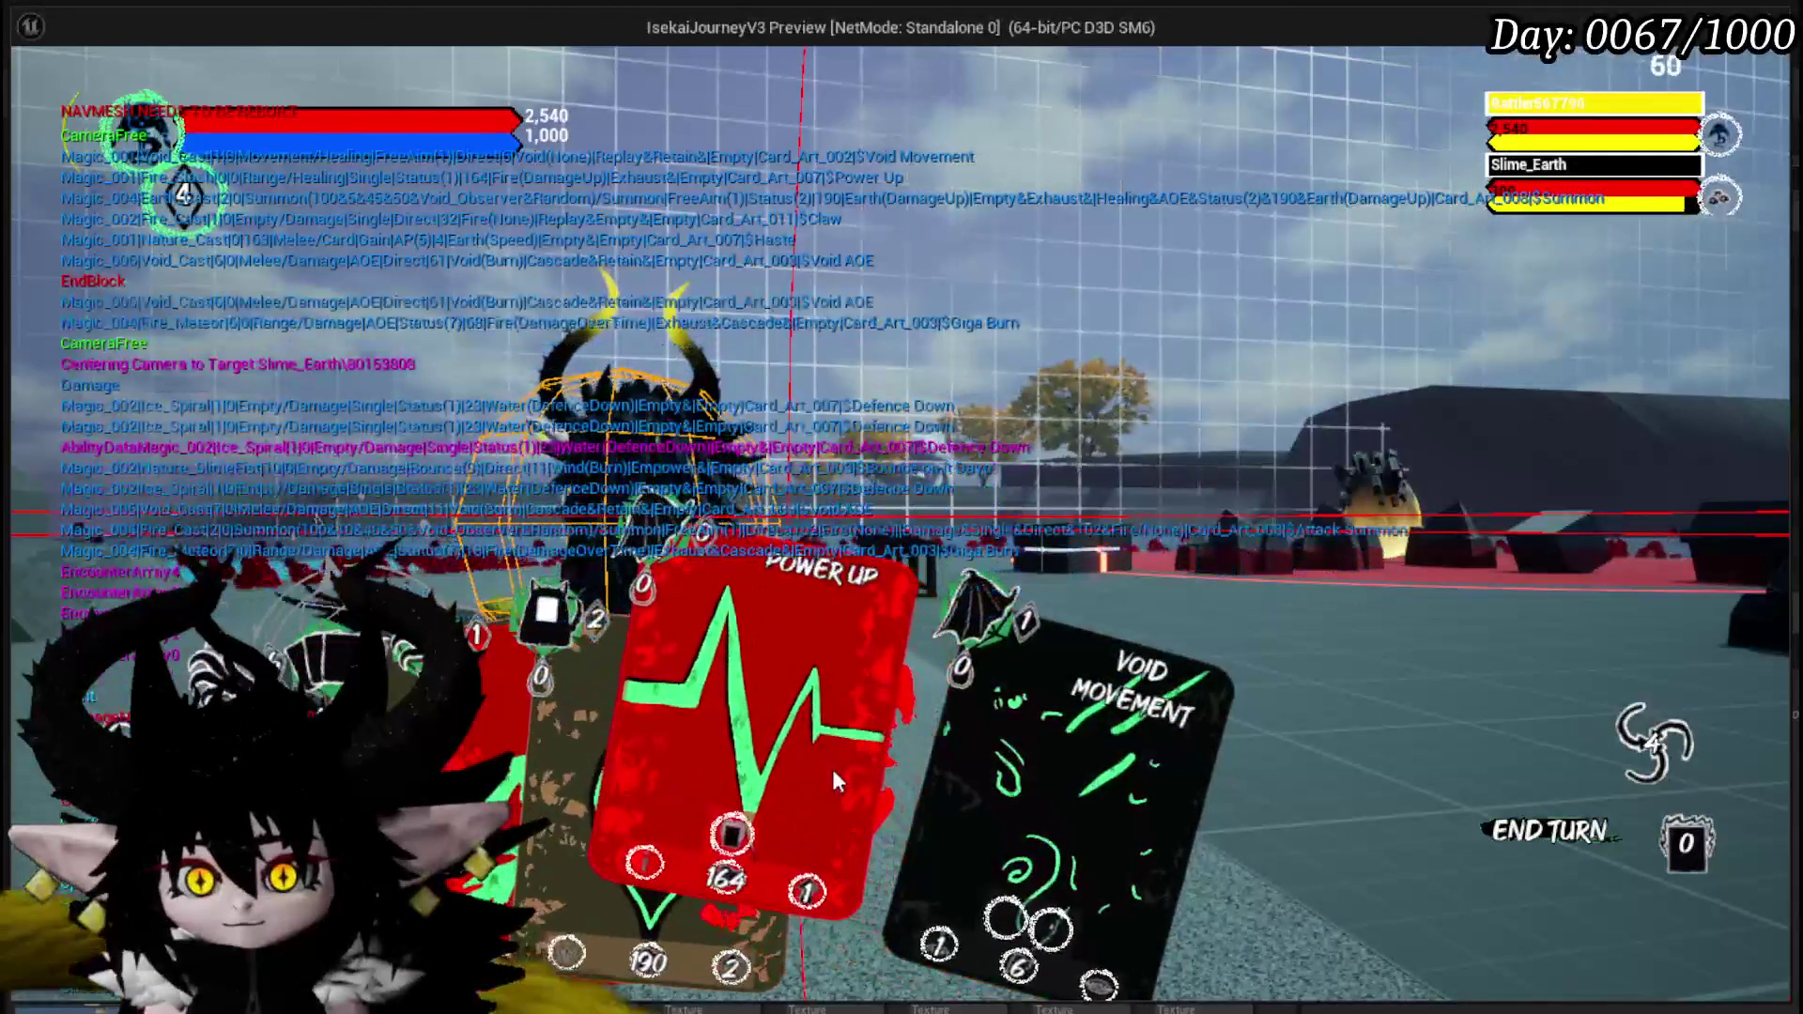
{"action": "left_click", "coordinate": [601, 770]}
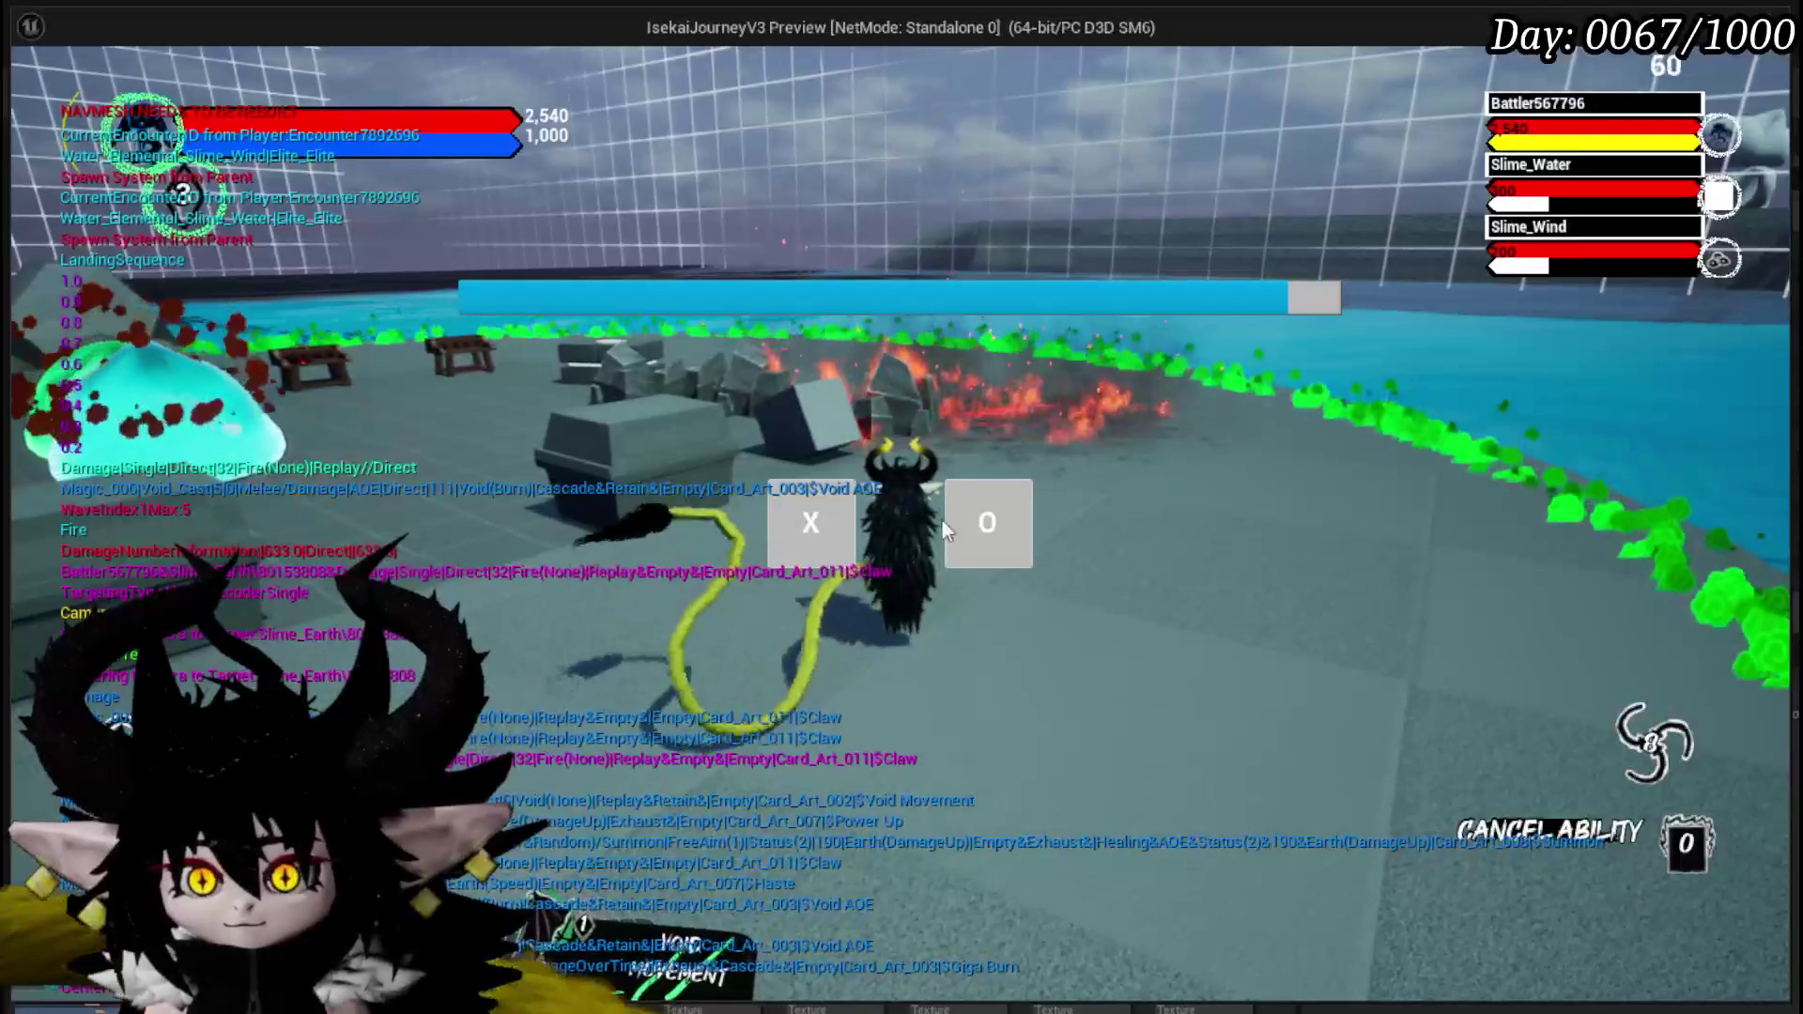
{"action": "left_click", "coordinate": [830, 532]}
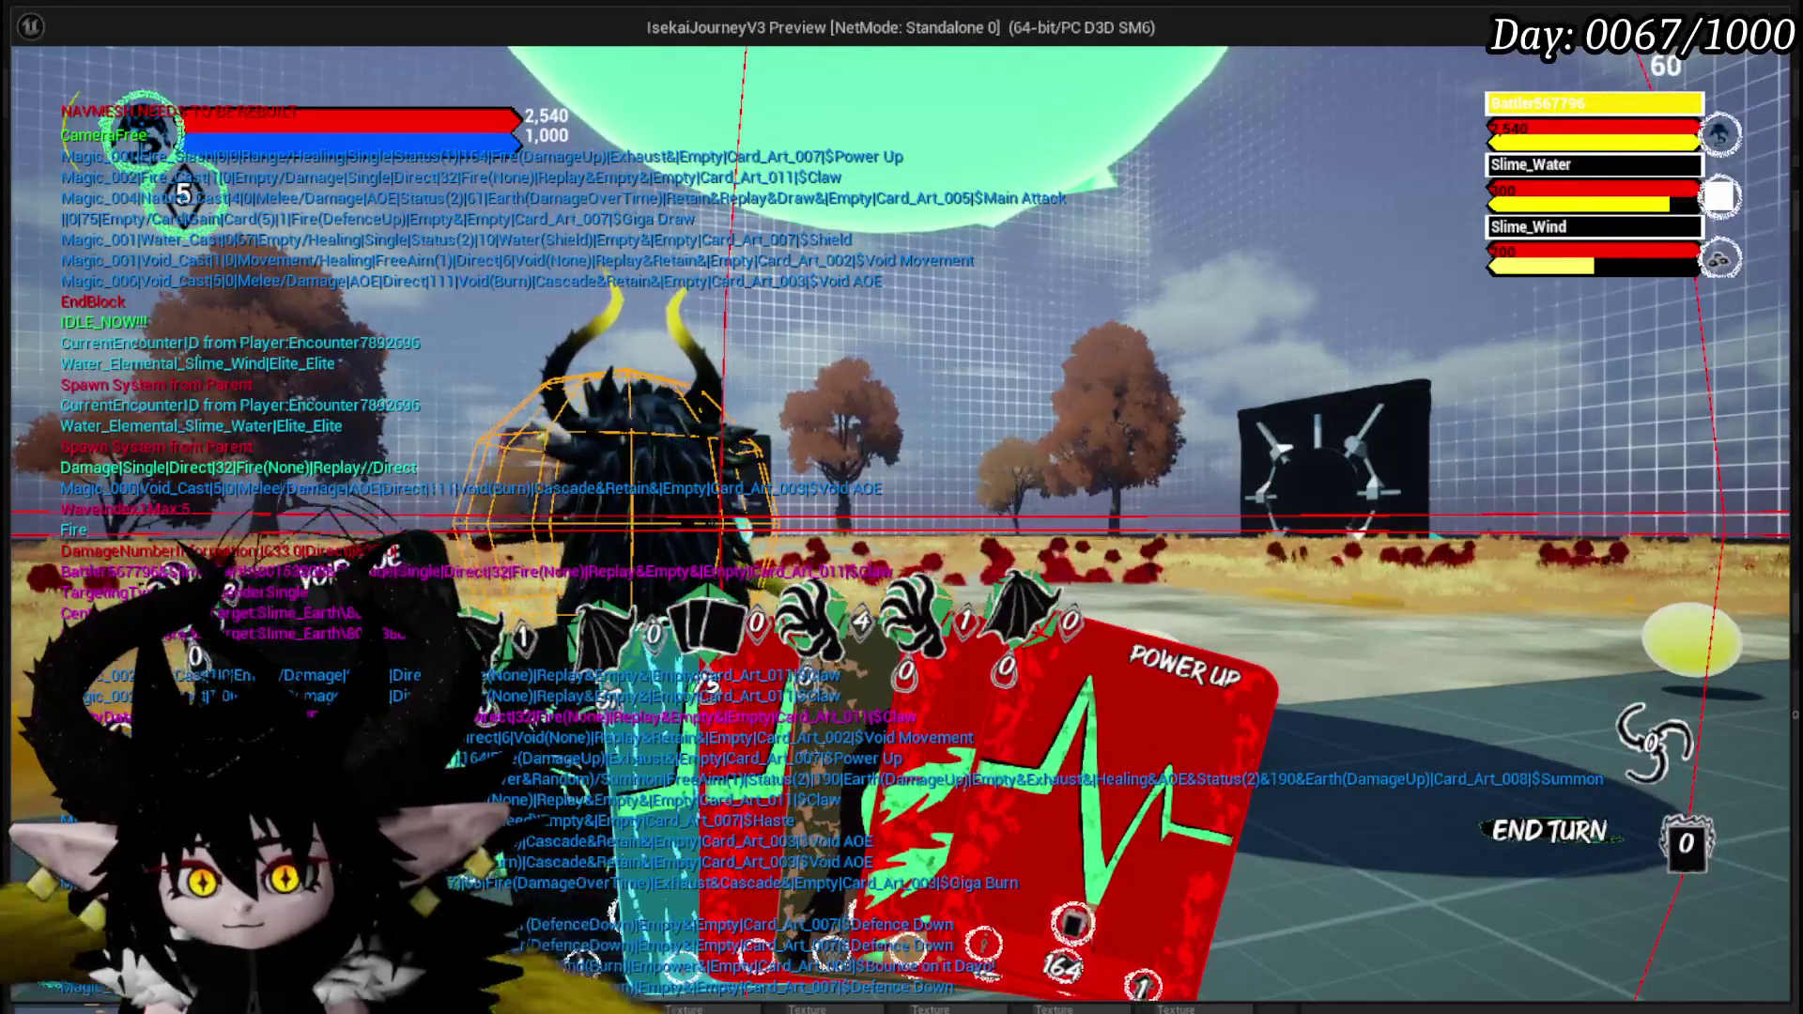
- Play the Void AOE card against the enemies and dismiss the prompt
{"action": "left_click", "coordinate": [1073, 669]}
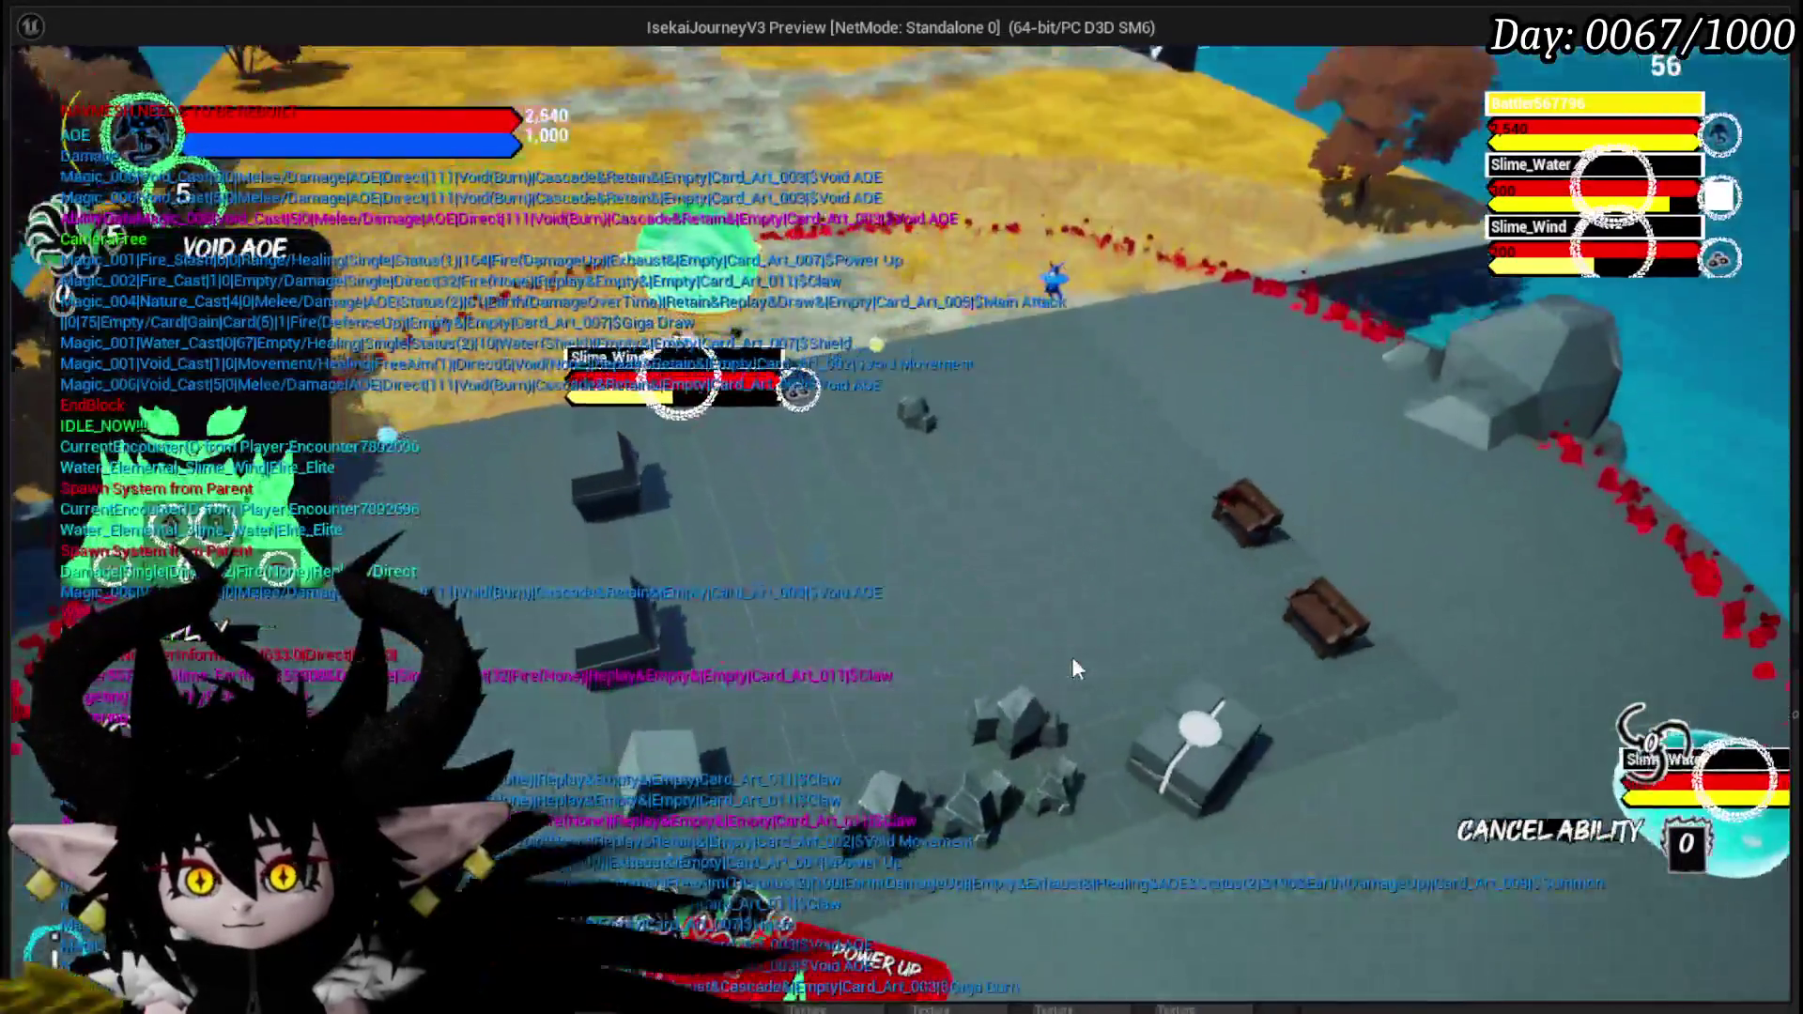
{"action": "left_click", "coordinate": [1073, 658]}
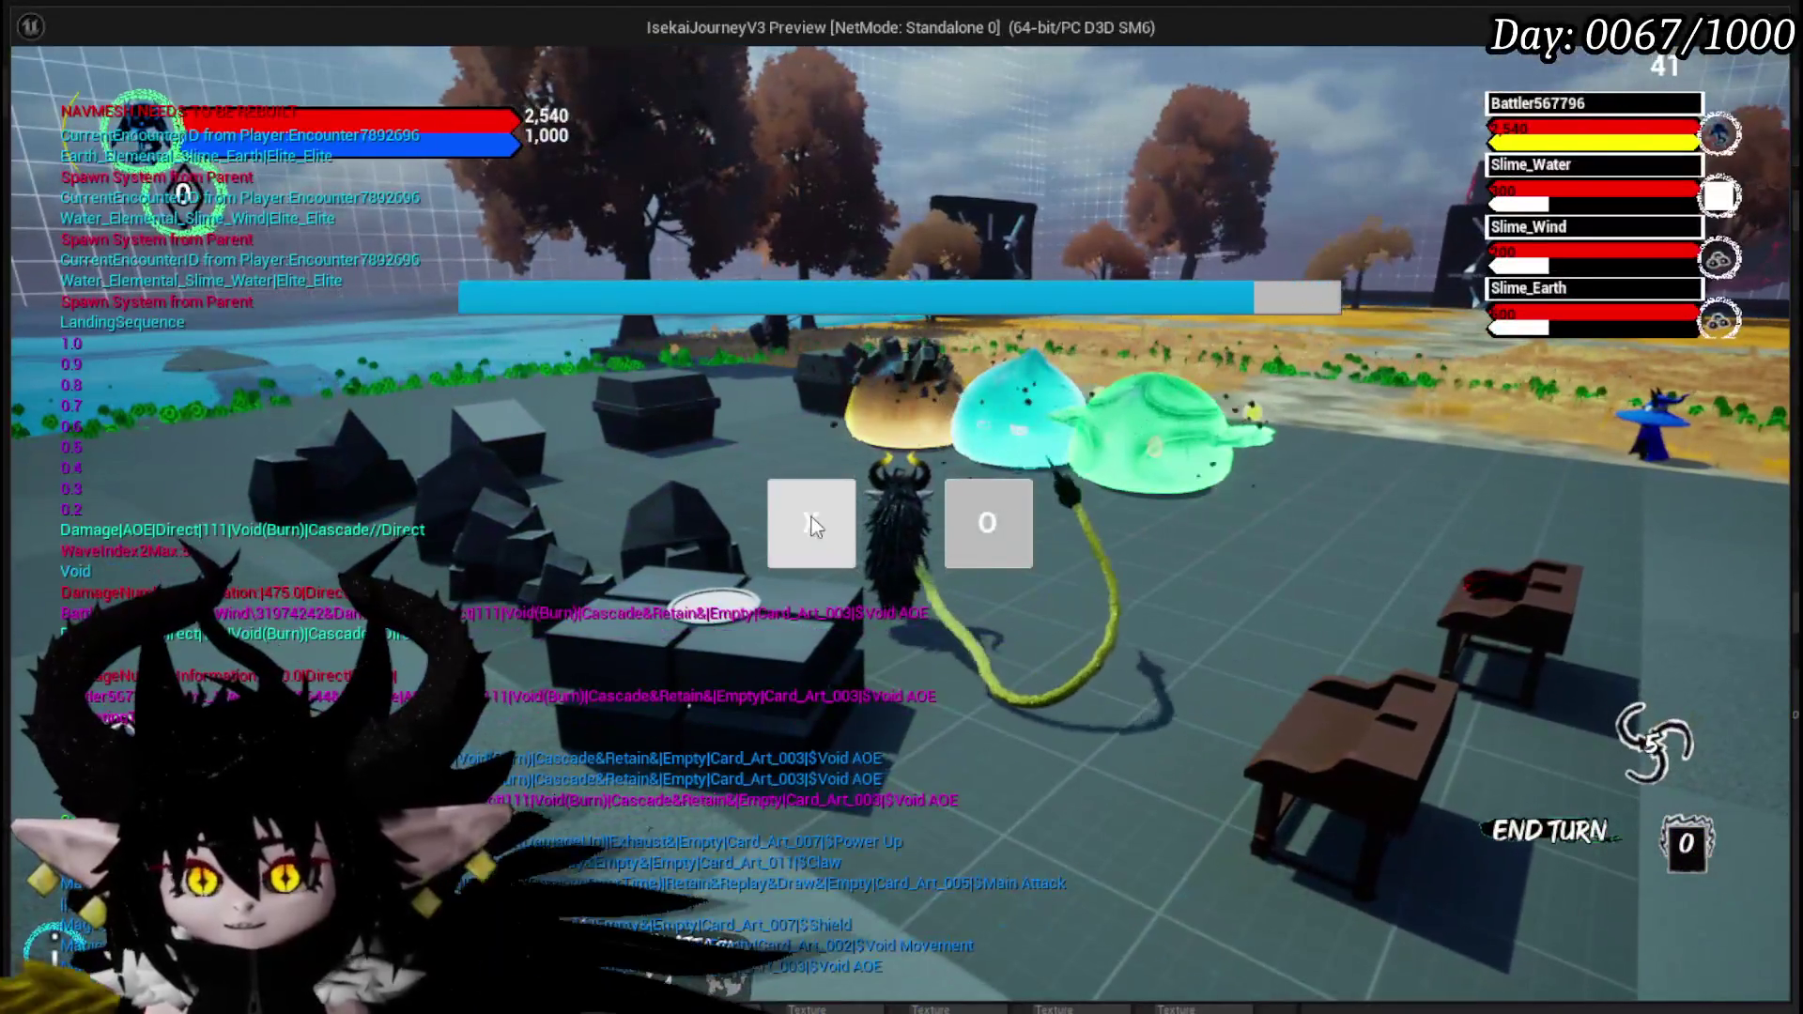
{"action": "left_click", "coordinate": [813, 526]}
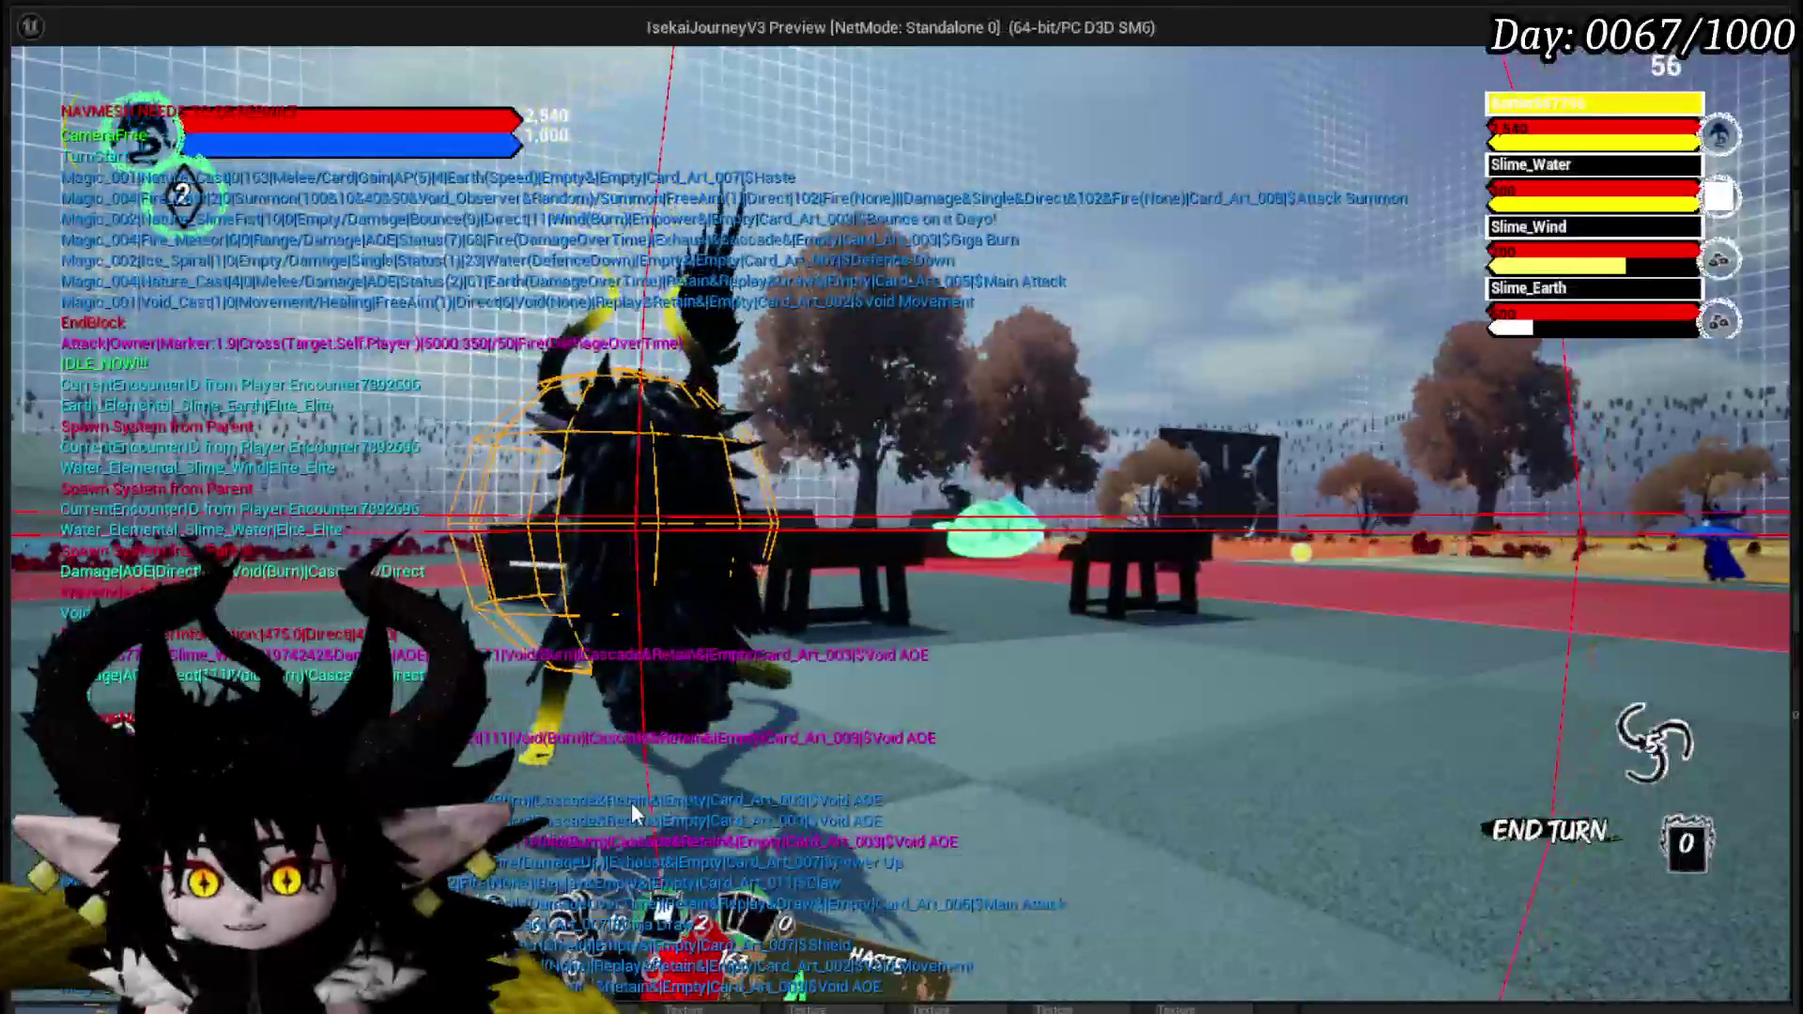
- Play Haste, perform a Main Attack, then cast Claw on Slime_Earth
{"action": "mouse_move", "coordinate": [631, 802]}
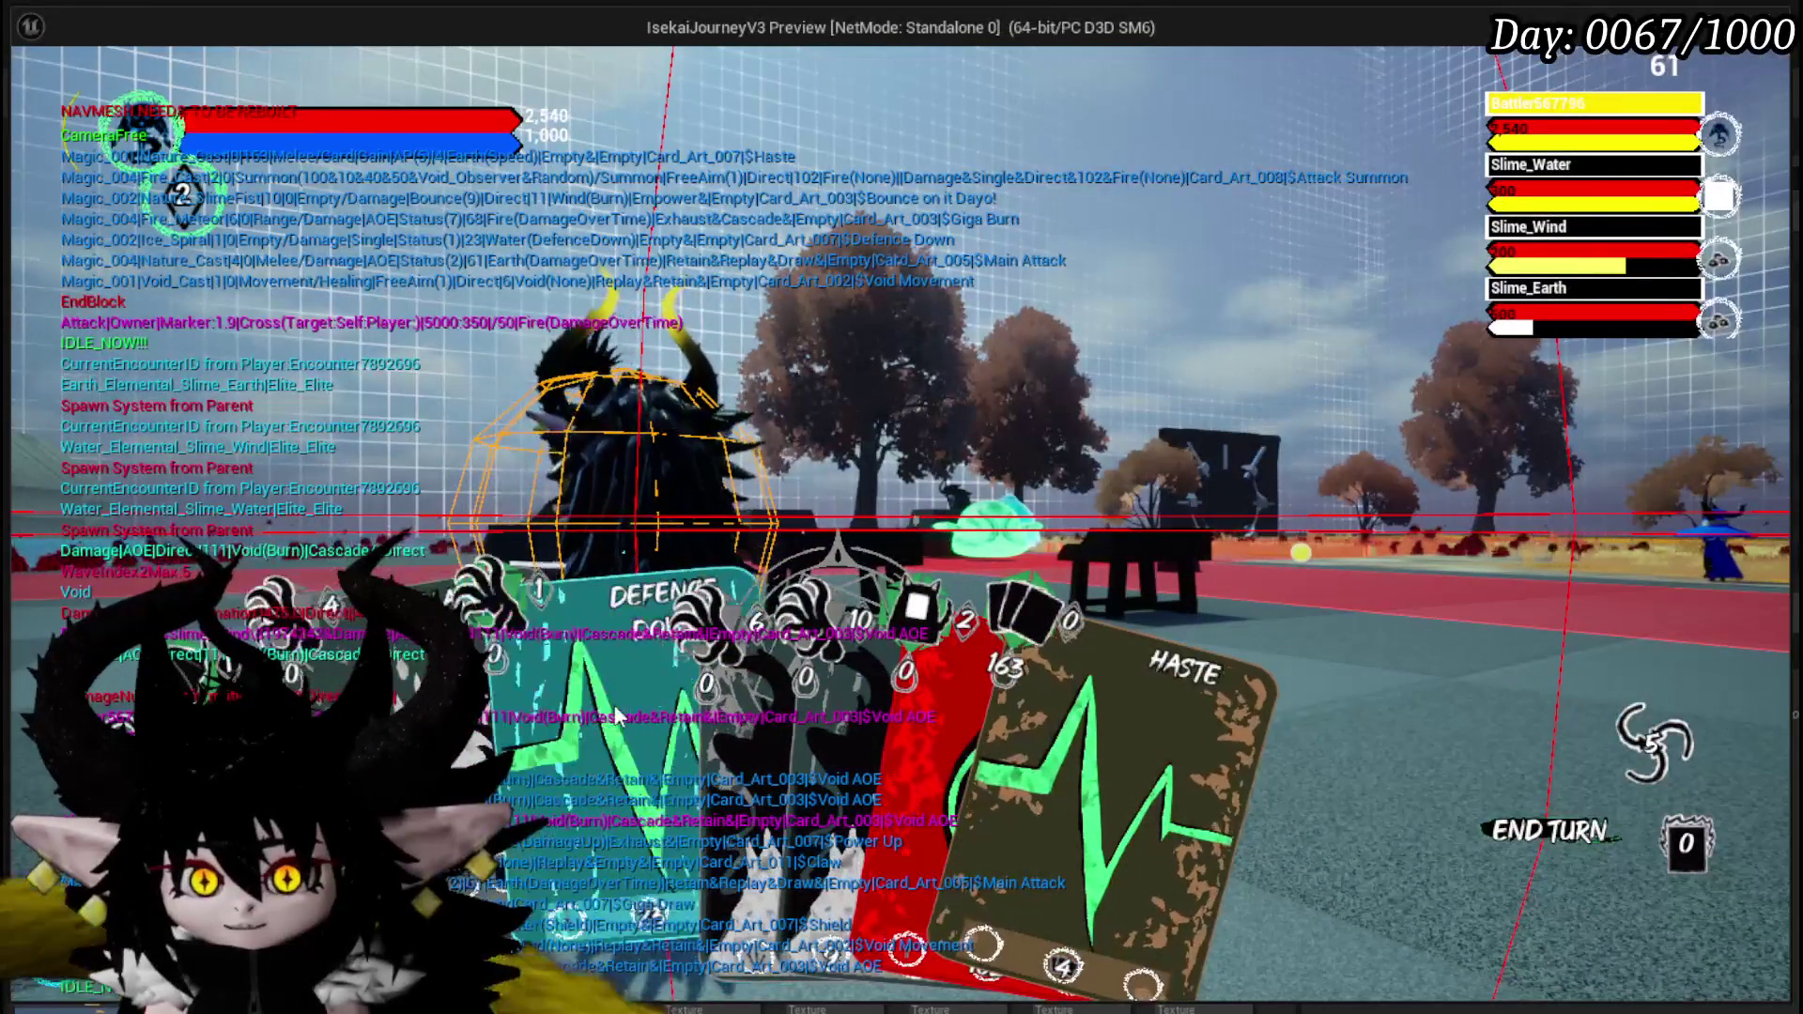
{"action": "left_click", "coordinate": [959, 708]}
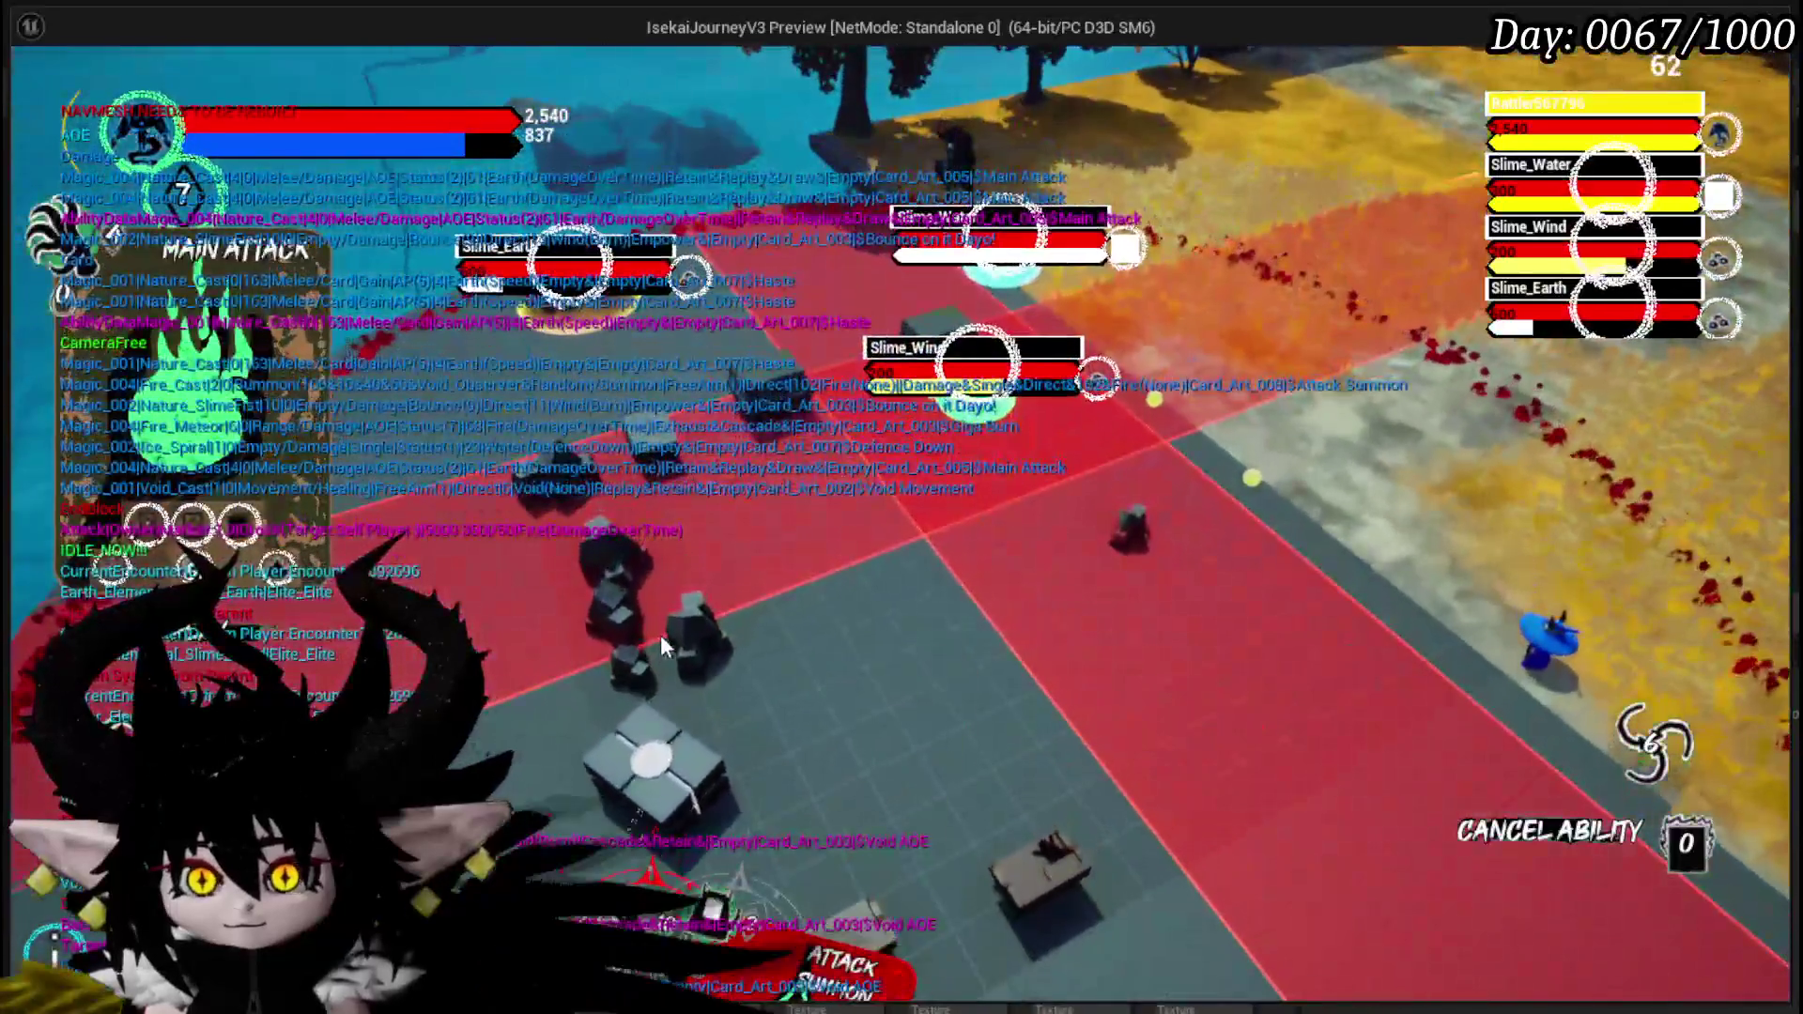
{"action": "left_click", "coordinate": [661, 635]}
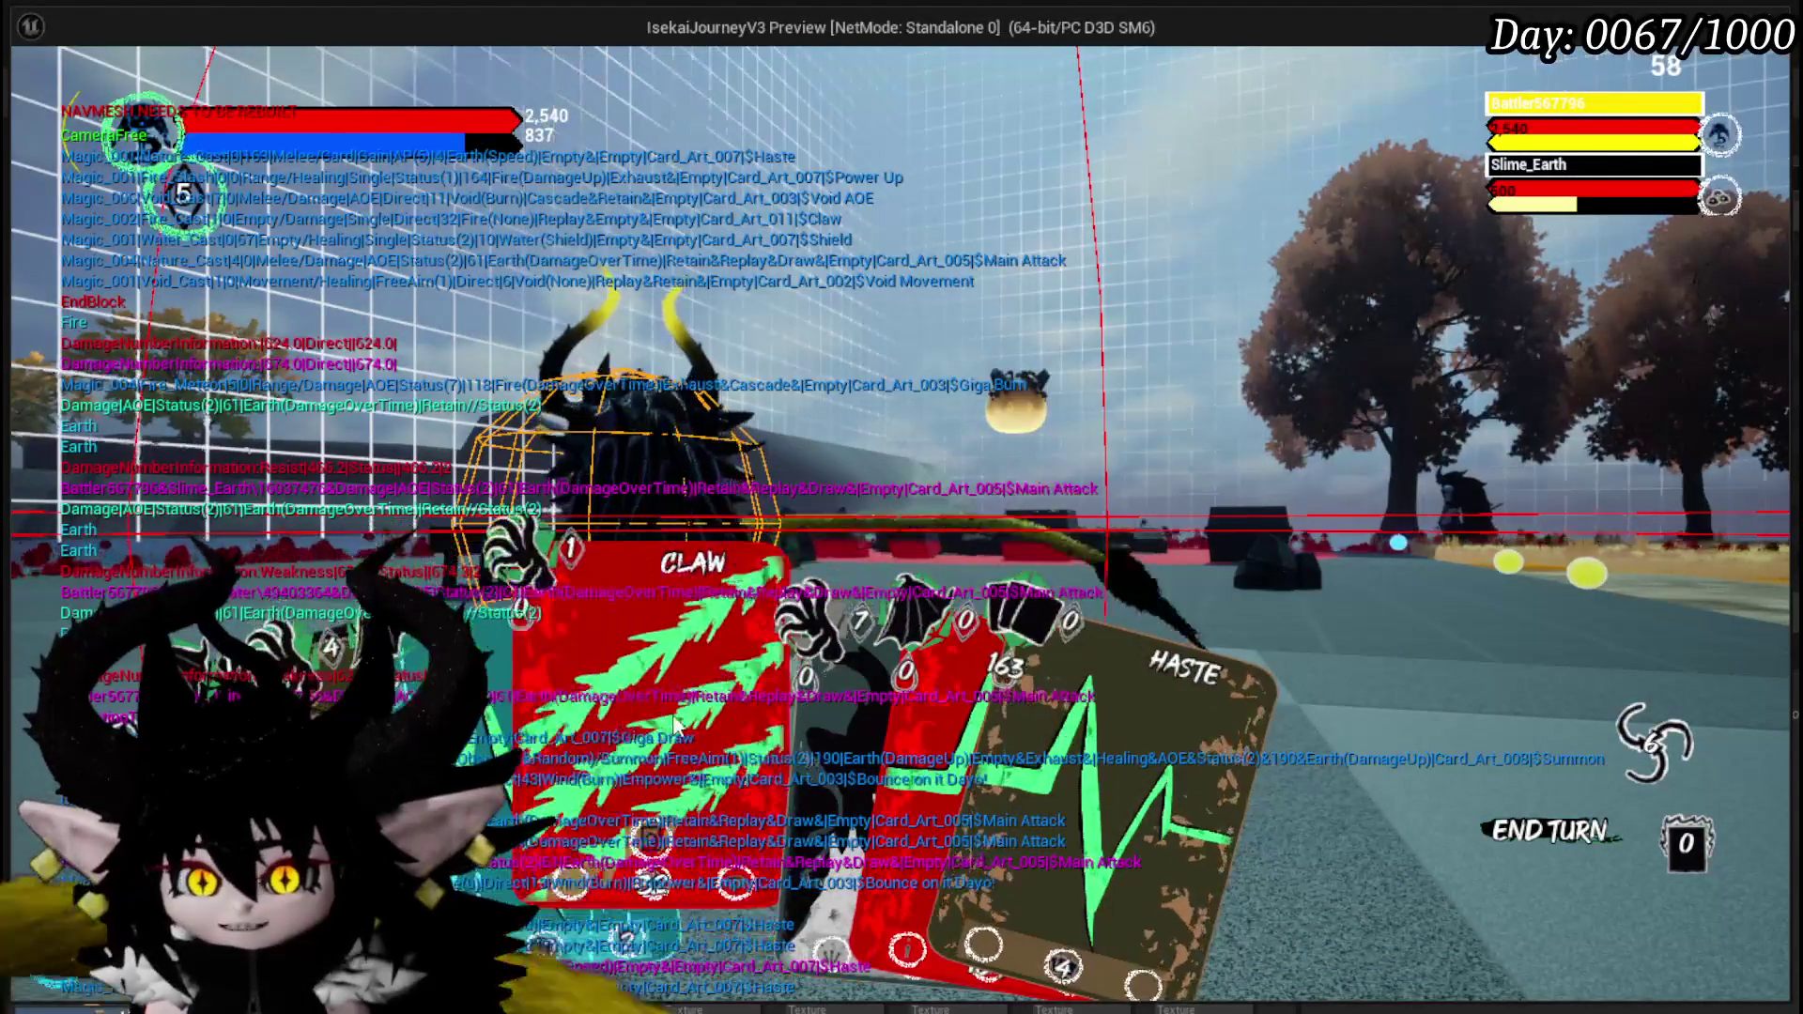
{"action": "left_click", "coordinate": [819, 703]}
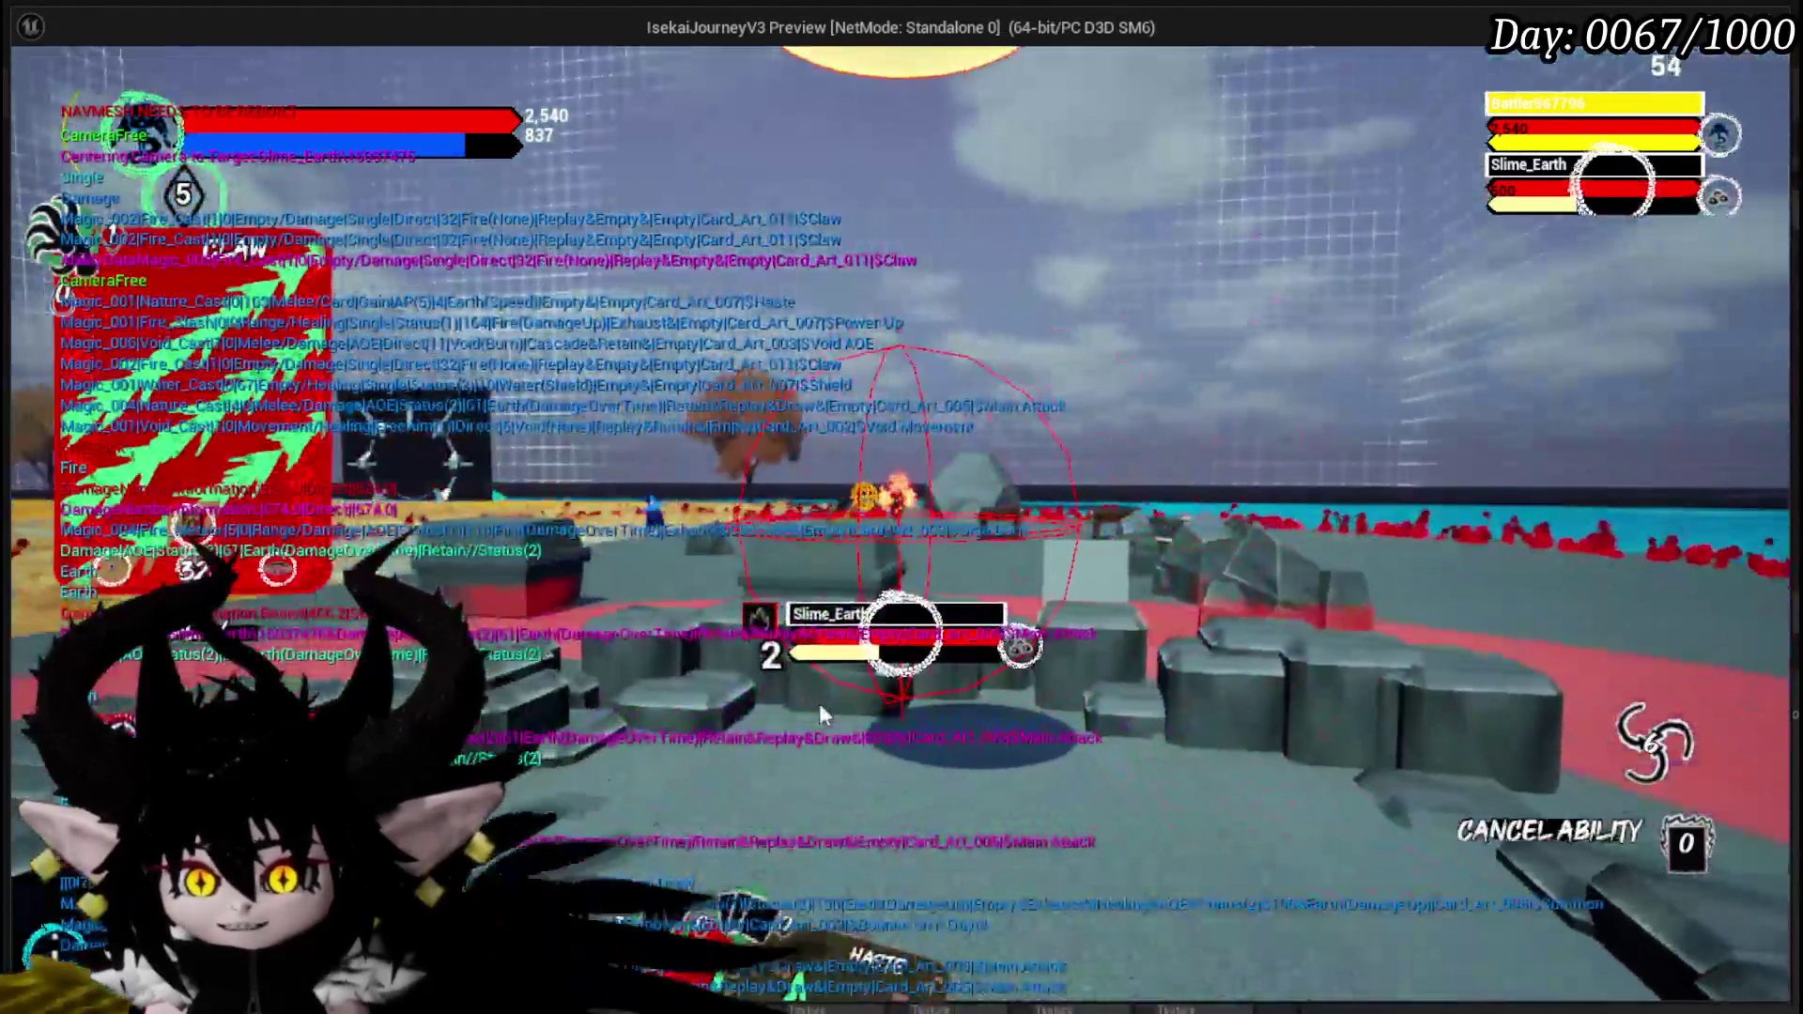
{"action": "left_click", "coordinate": [819, 703]}
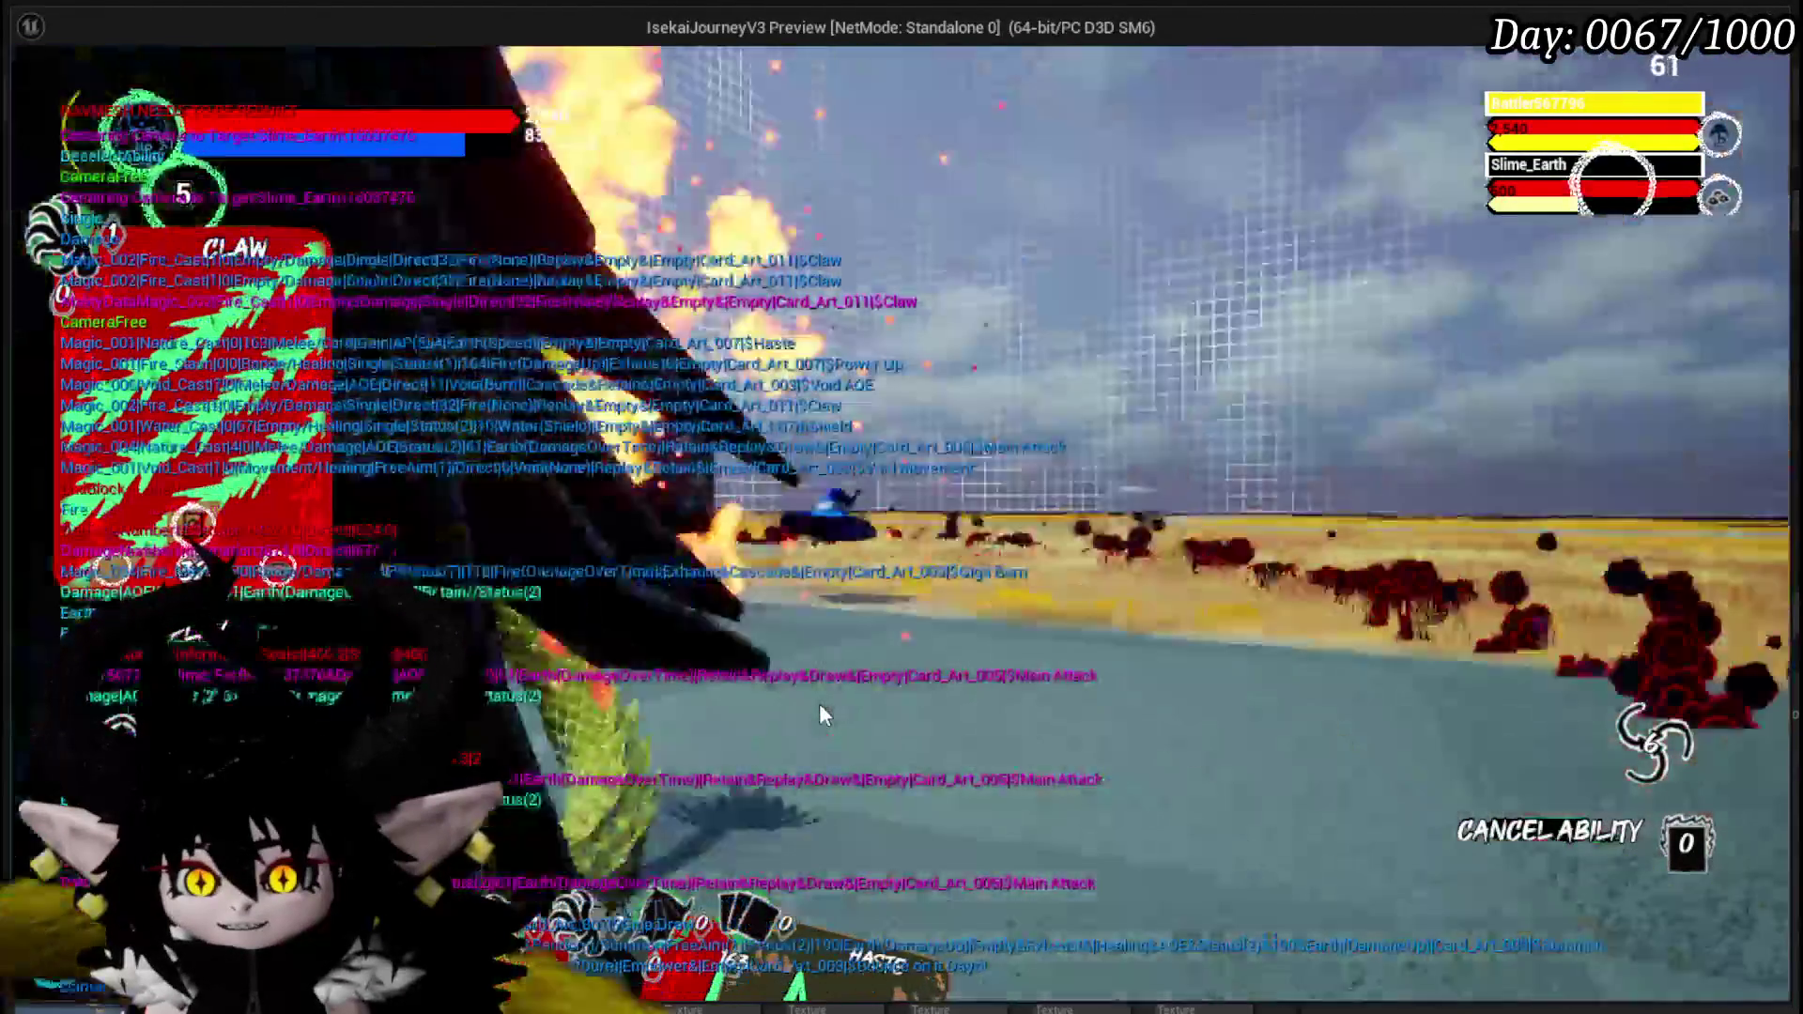